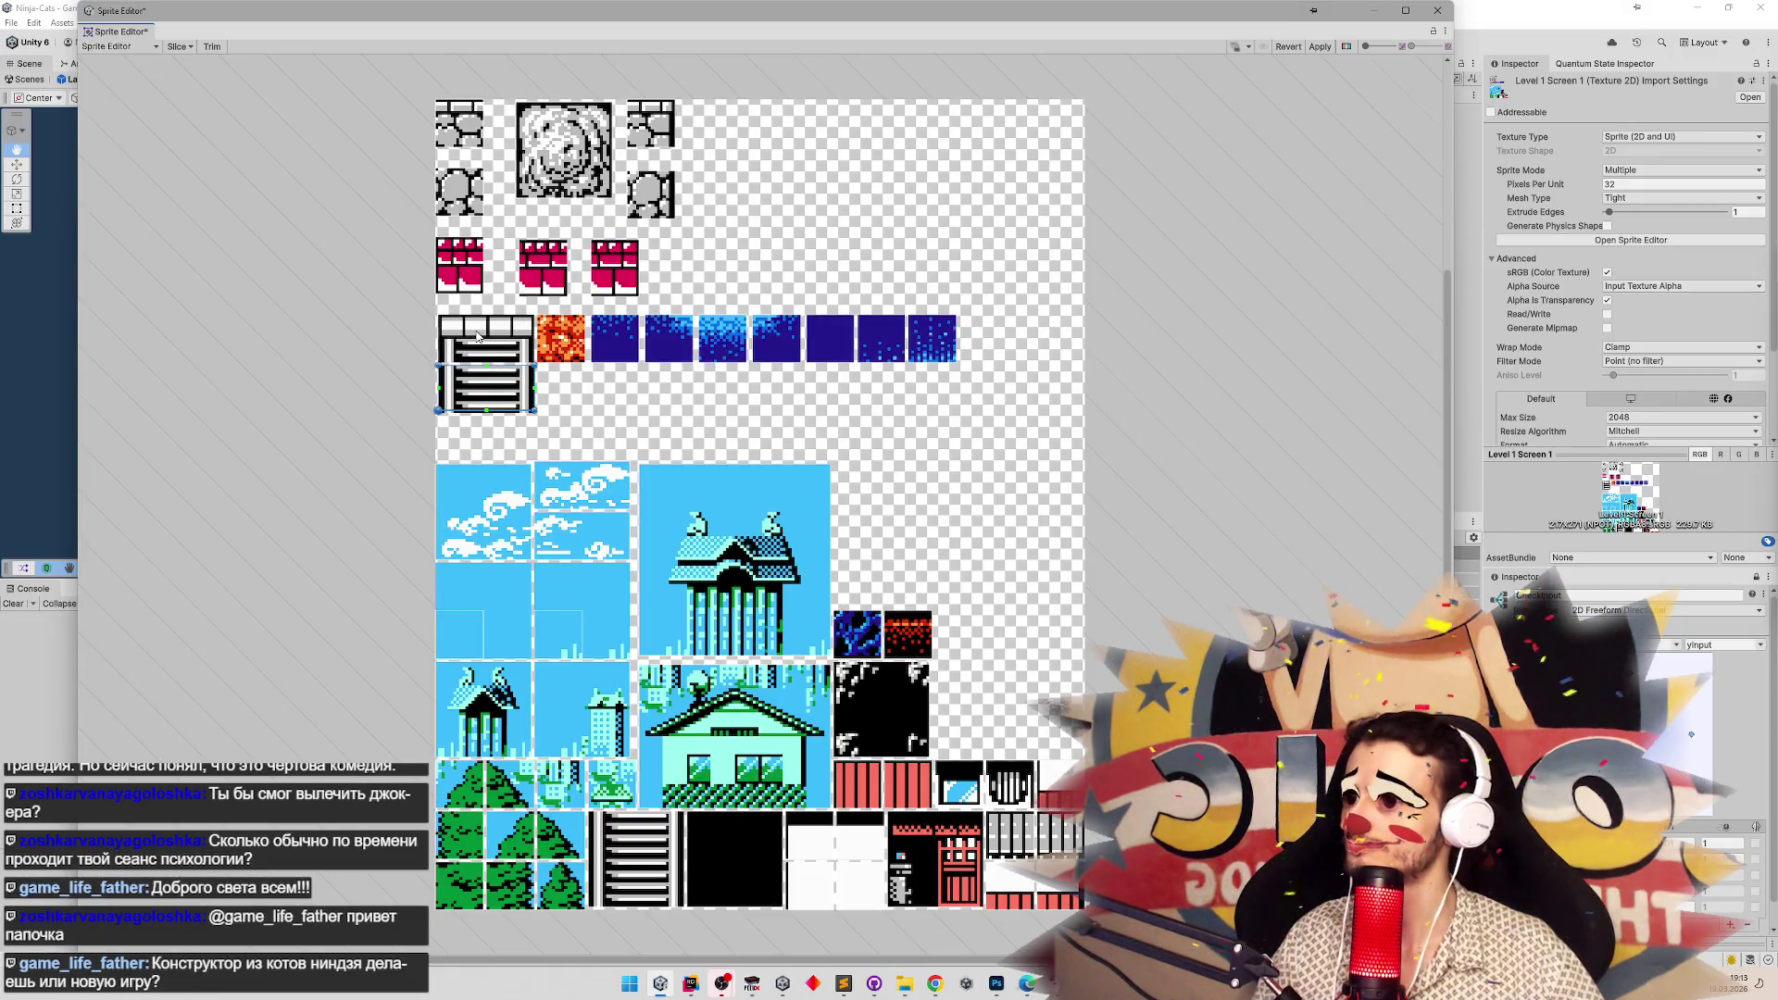
Outline the top ladder slice and widen it so it encloses the whole ladder.
left_click(426, 292)
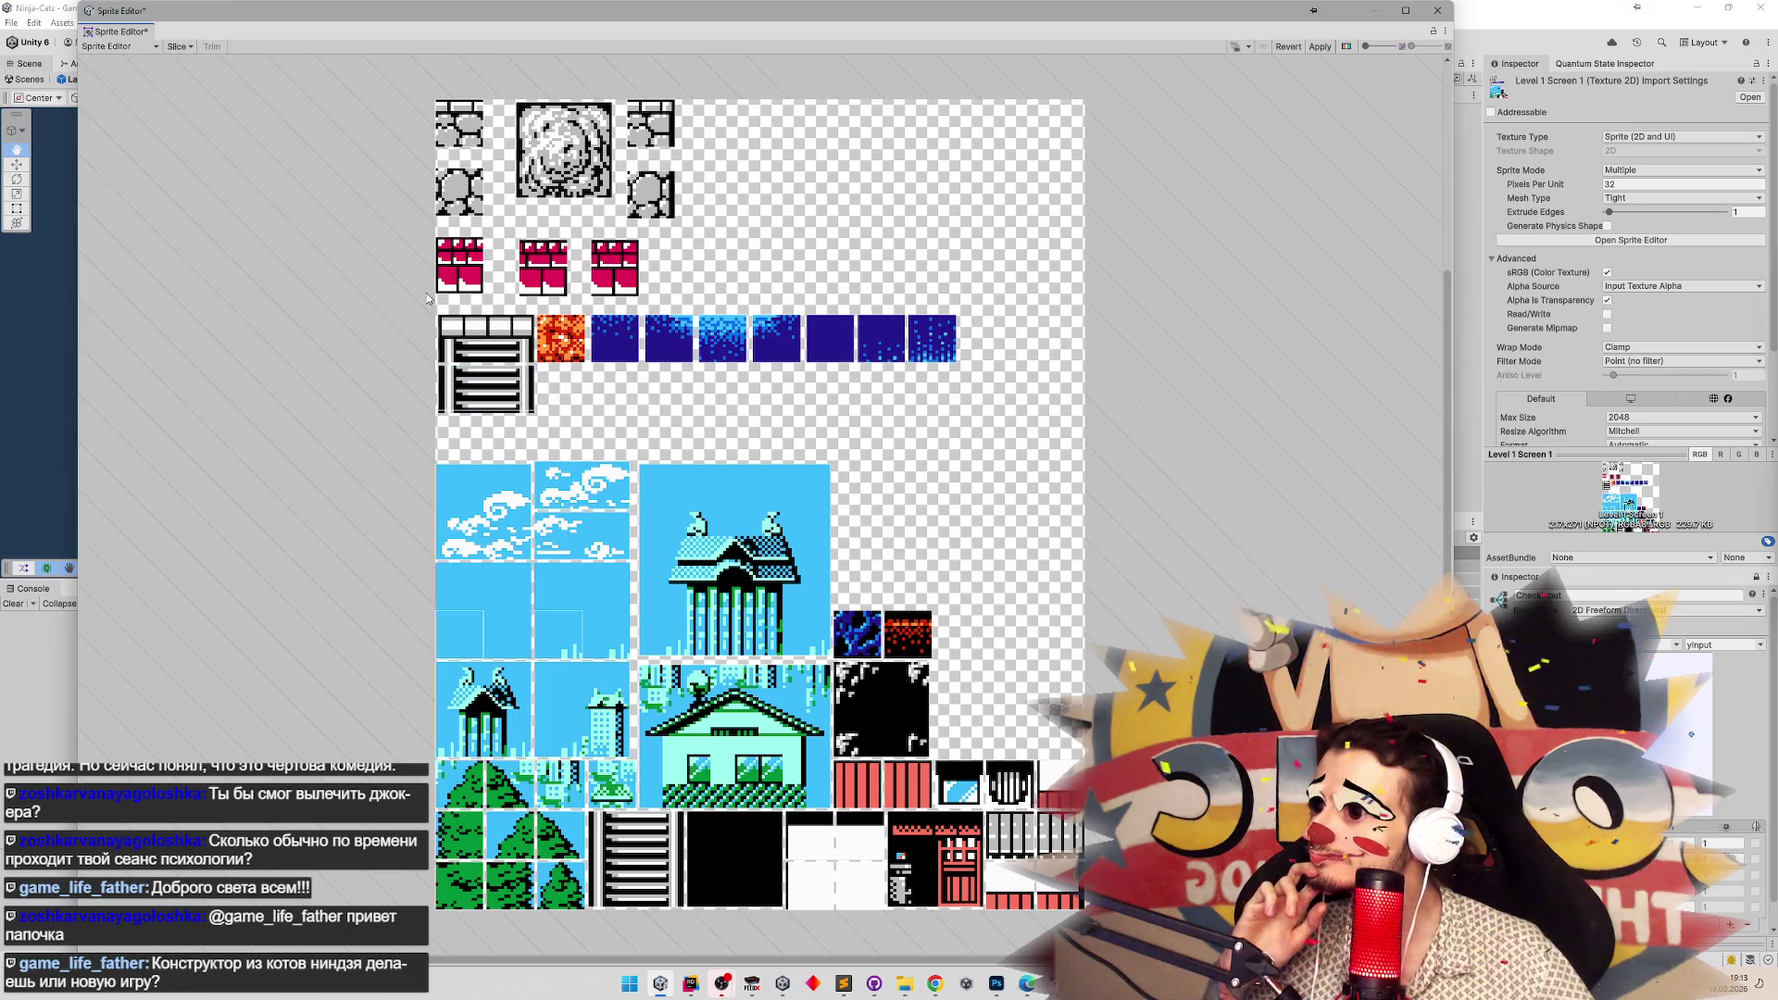
left_click_drag(442, 320, 530, 361)
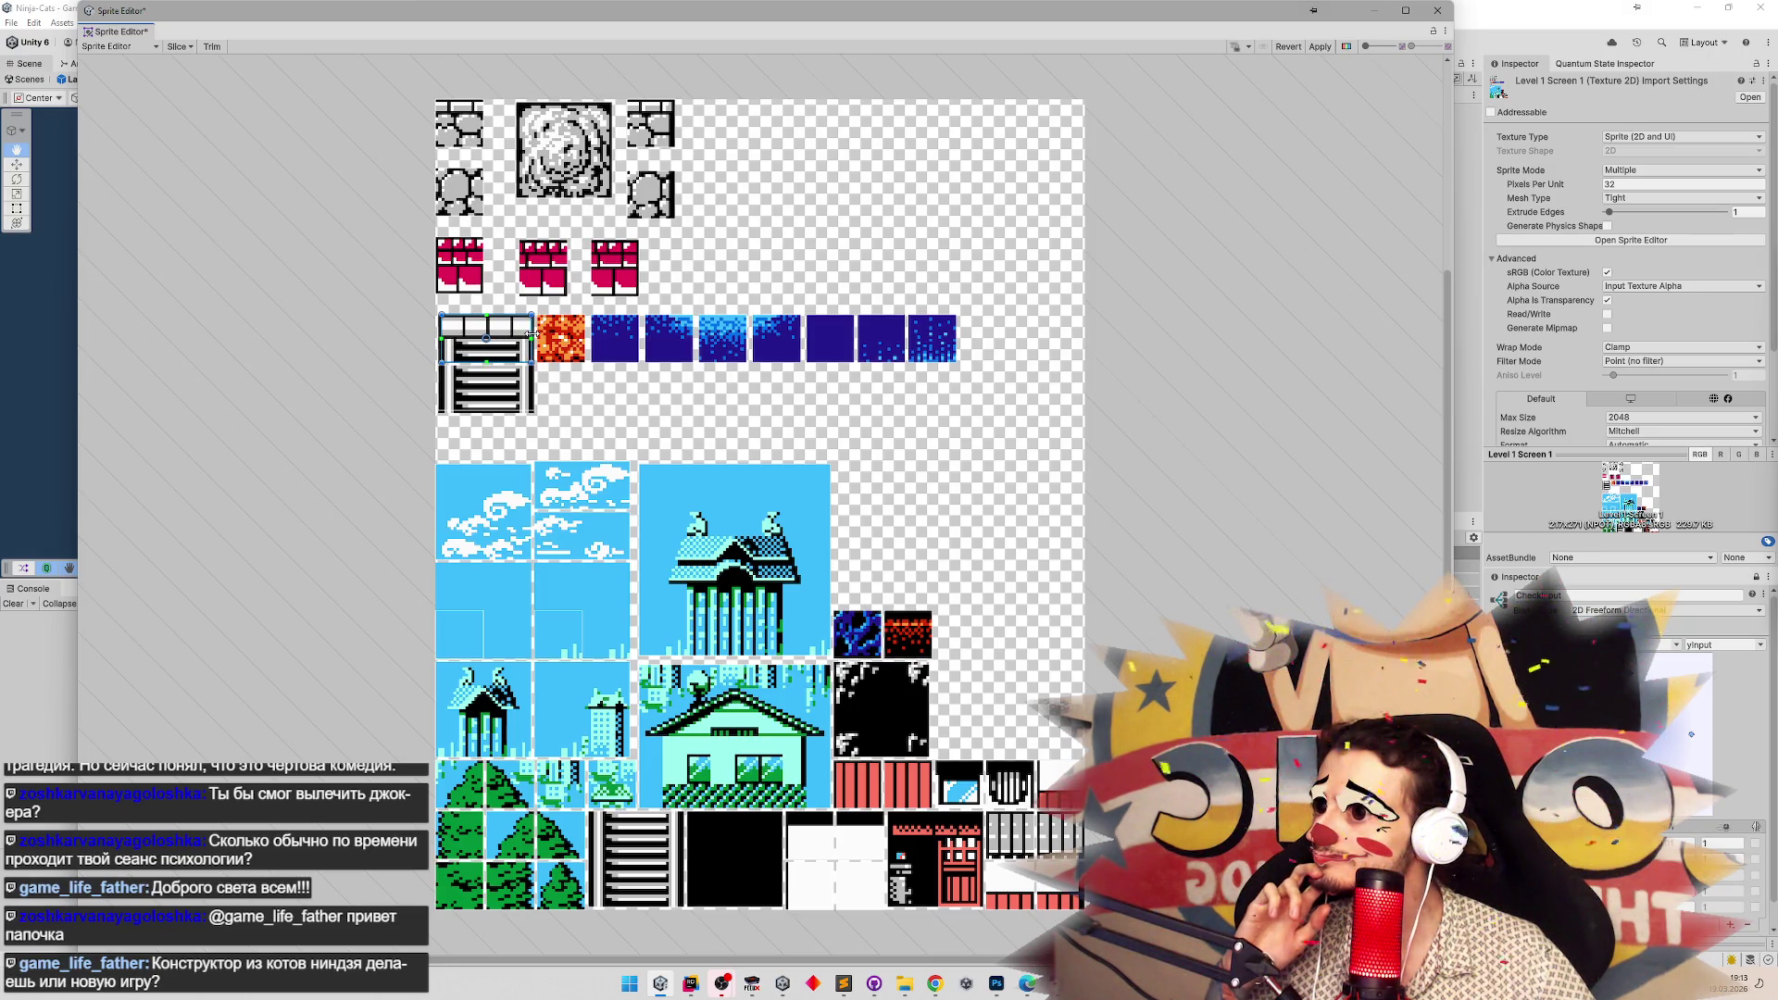
left_click_drag(532, 336, 536, 337)
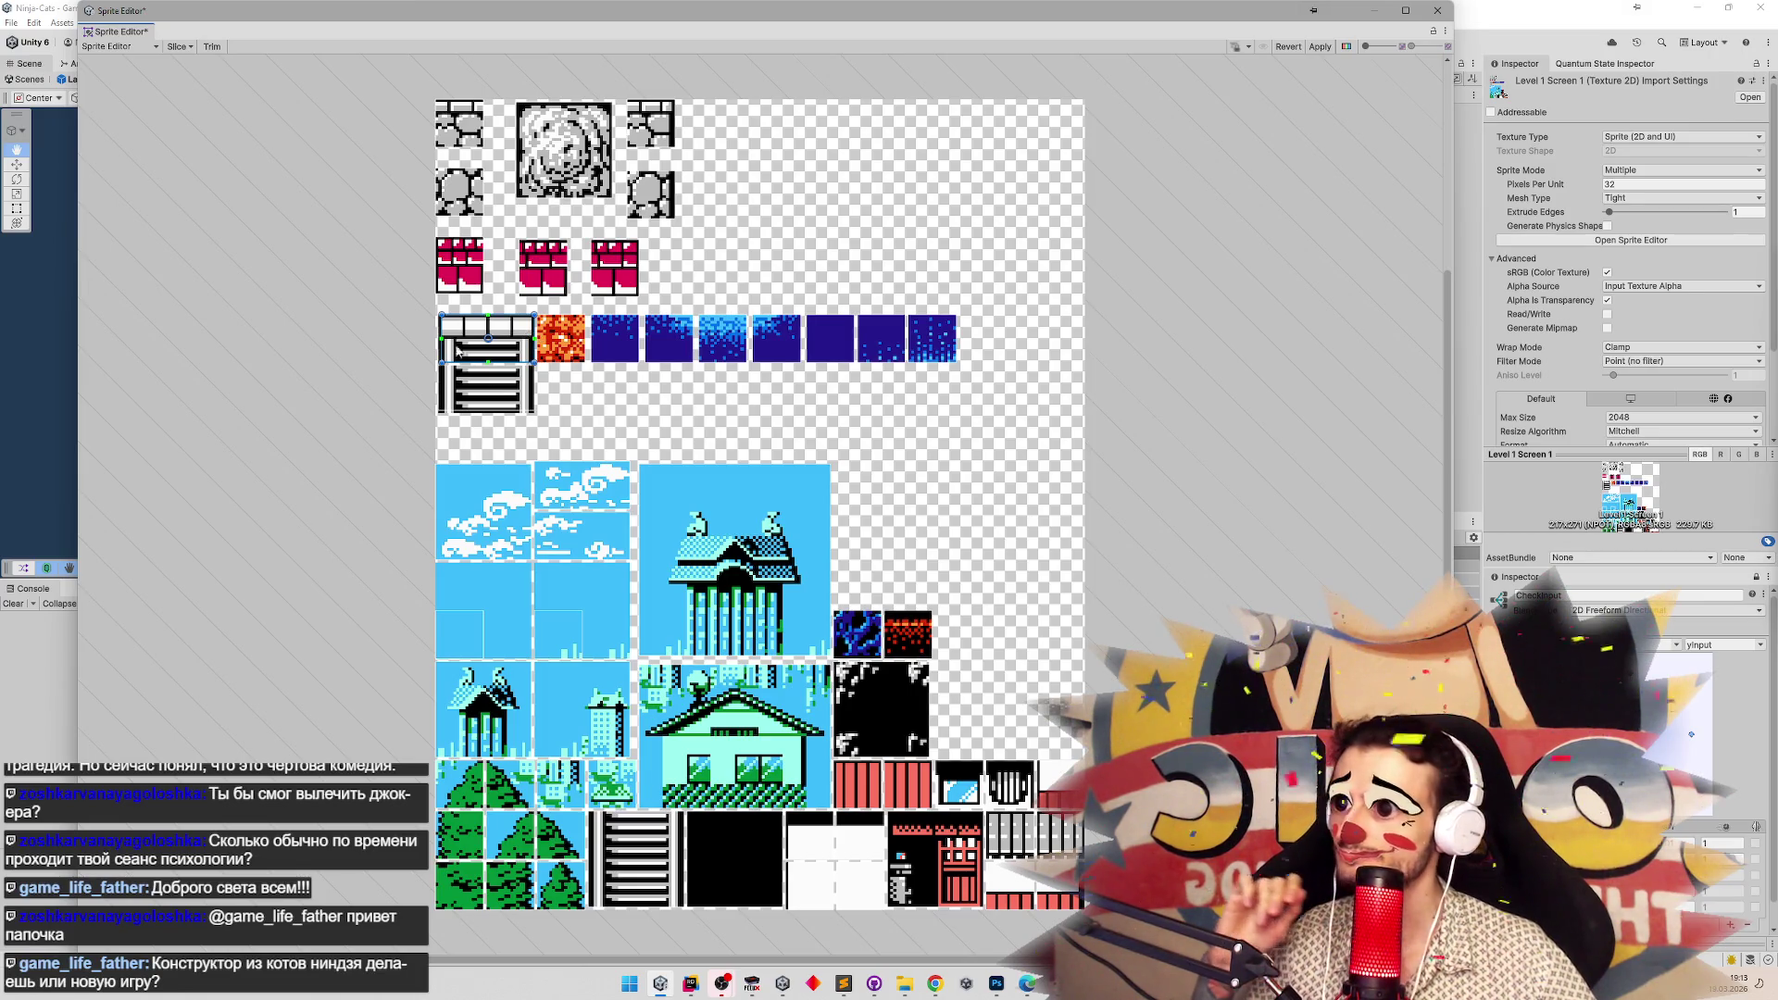
scroll(487, 389, "up", 1)
scroll(499, 501, "up", 5)
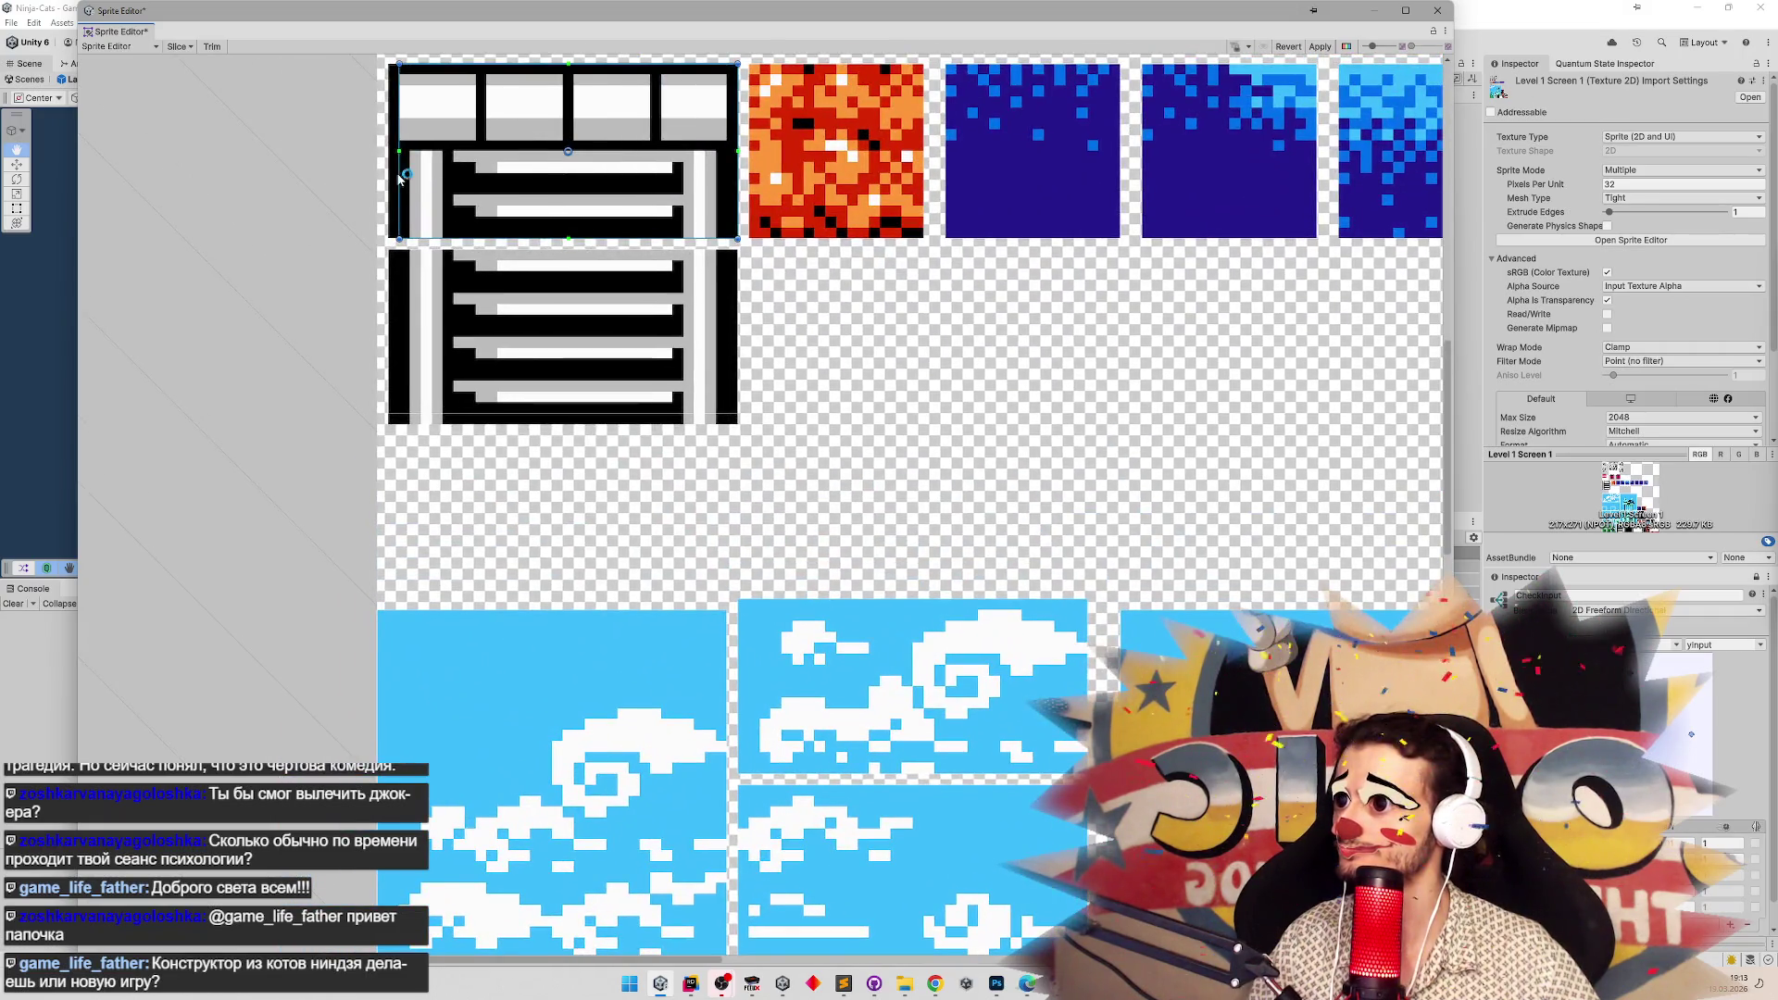
left_click_drag(398, 178, 388, 174)
Extend the lower ladder slice to cover its sprite, then close the Sprite Editor.
left_click(542, 257)
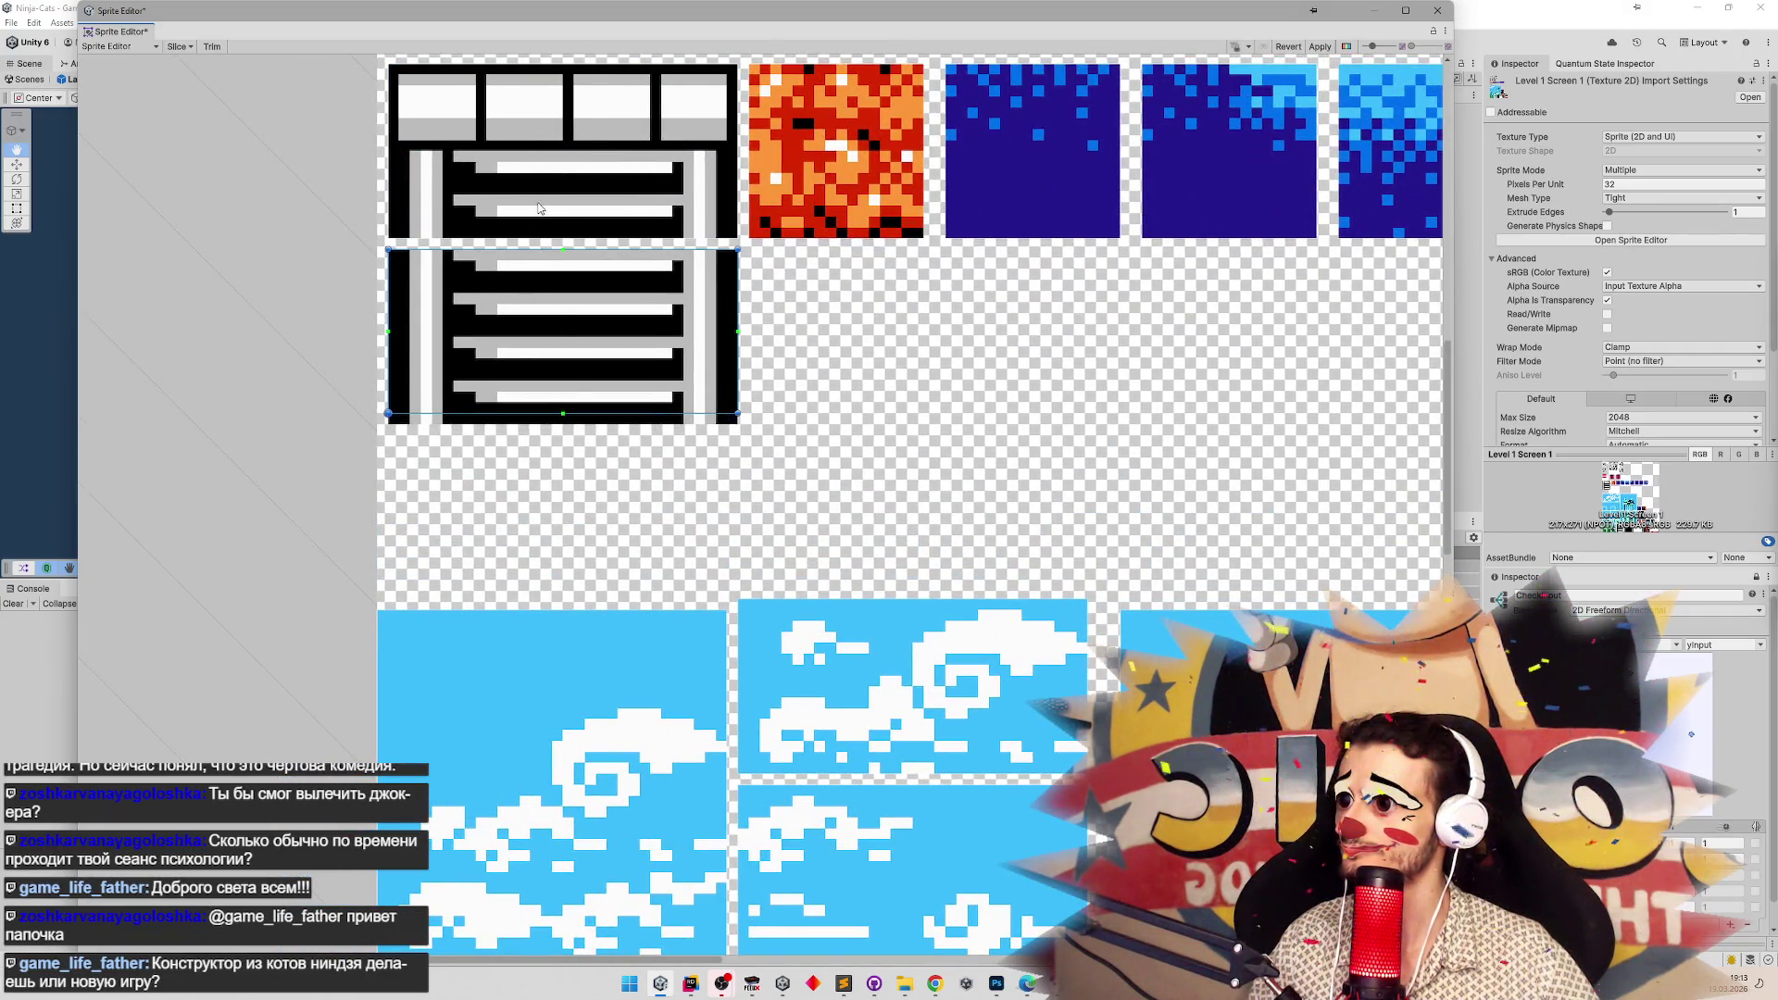
left_click_drag(657, 413, 655, 426)
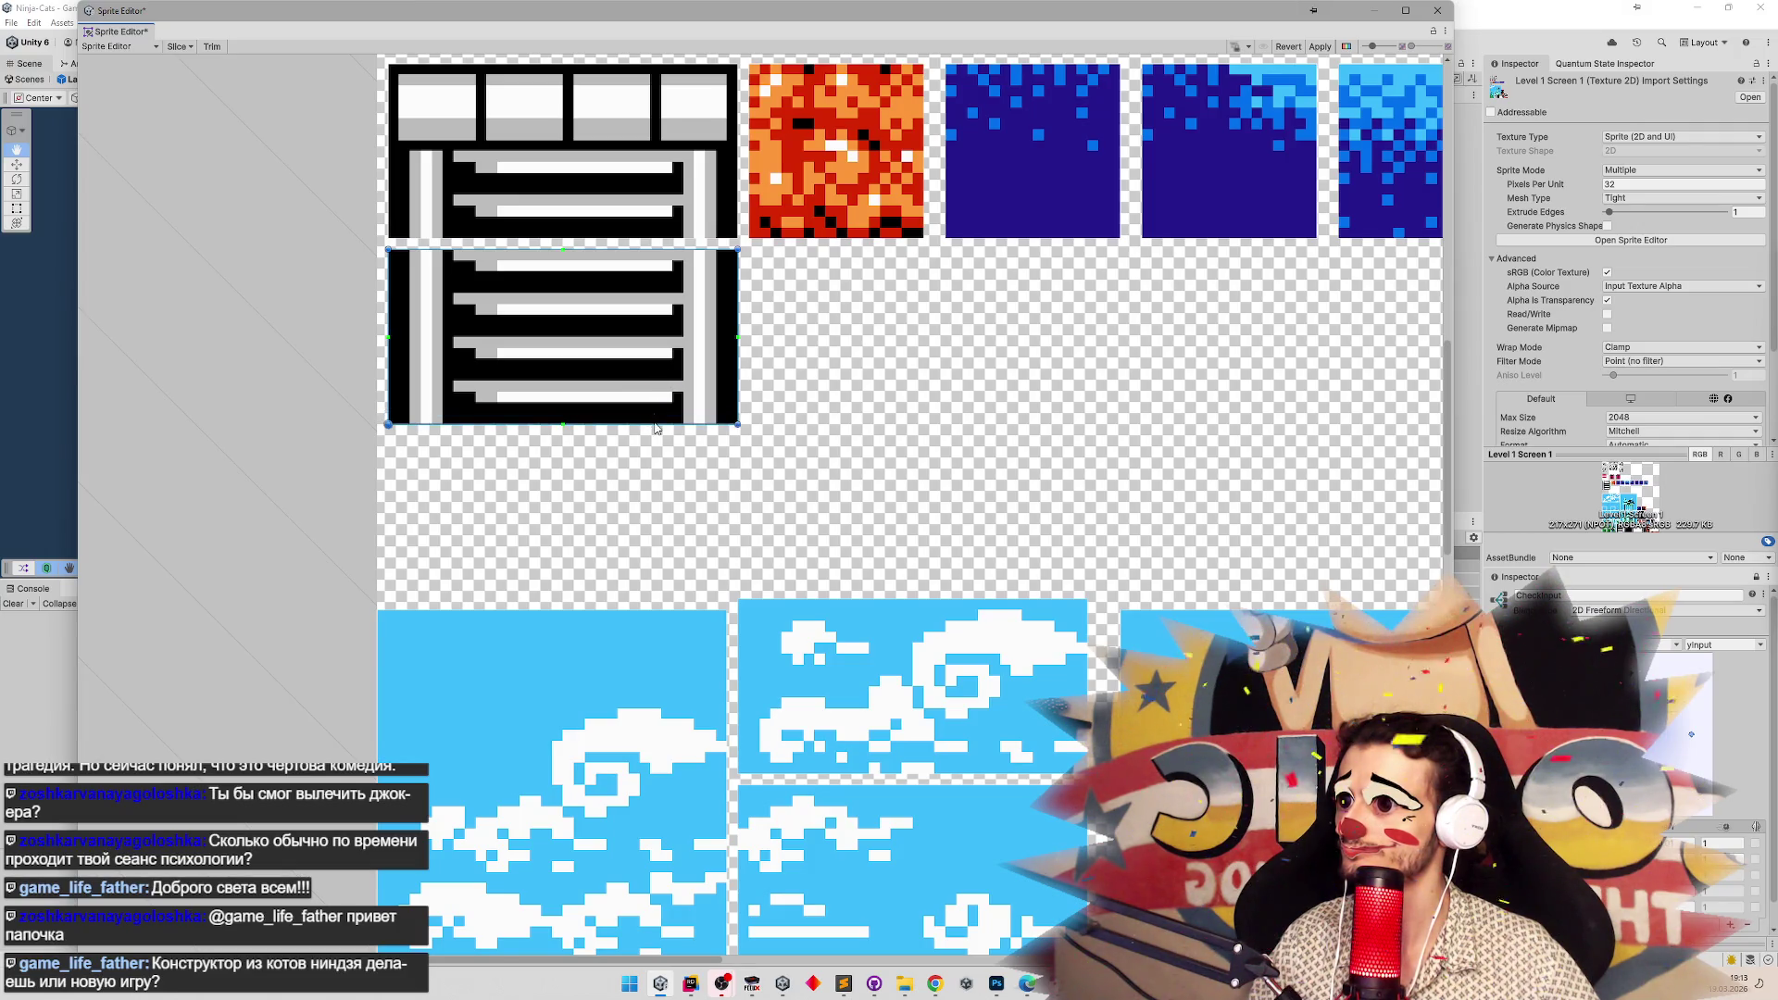
left_click(611, 199)
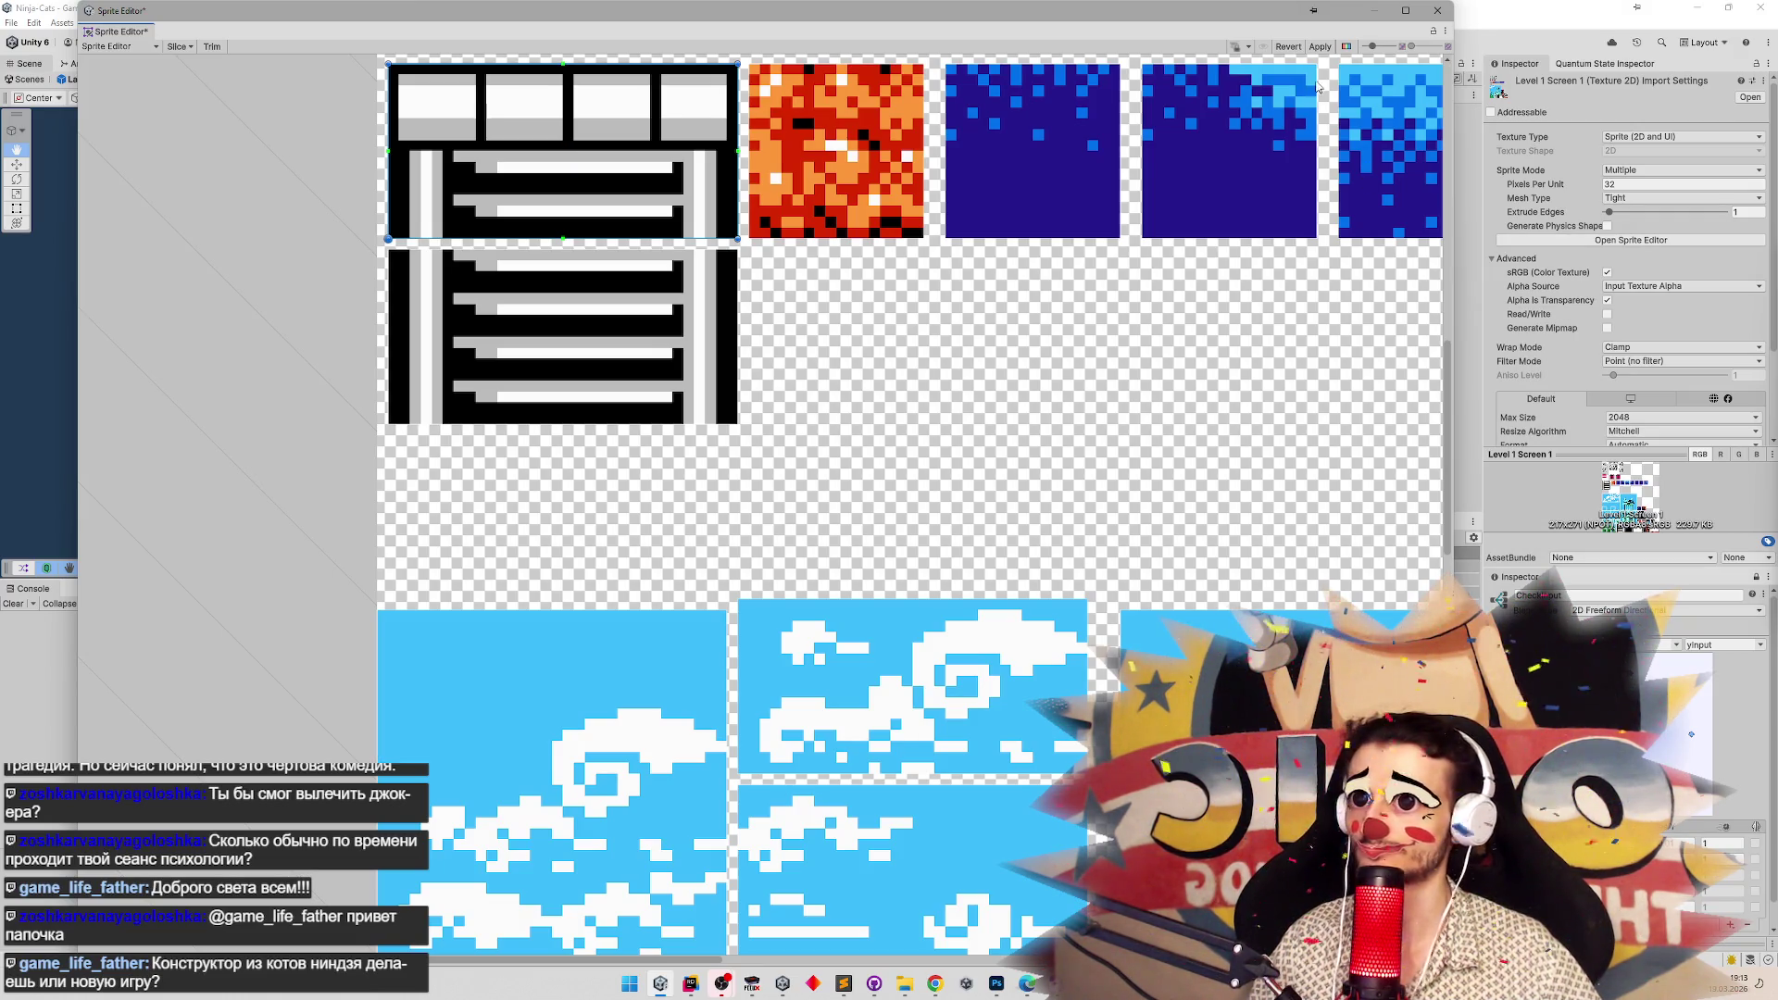
left_click(1437, 11)
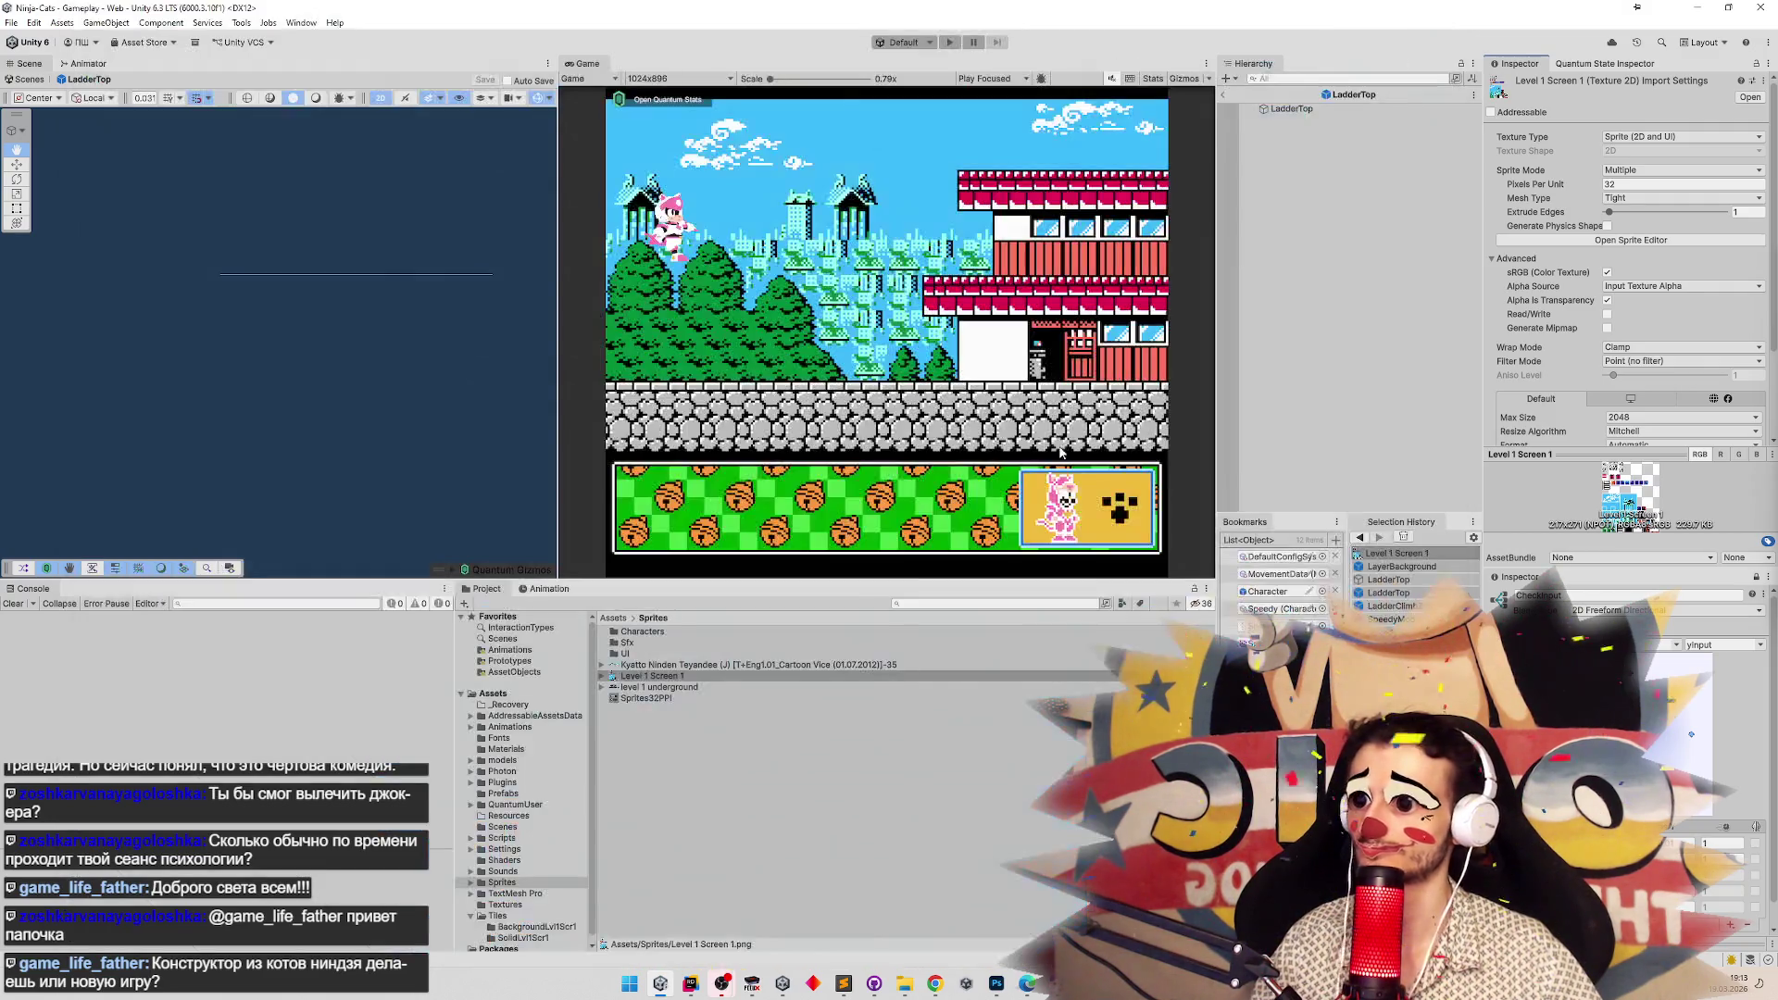
Leave the LadderTop prefab and open the Tile Palette for the TilemapGeometry tilemap.
left_click(603, 676)
left_click(1223, 93)
left_click(1299, 146)
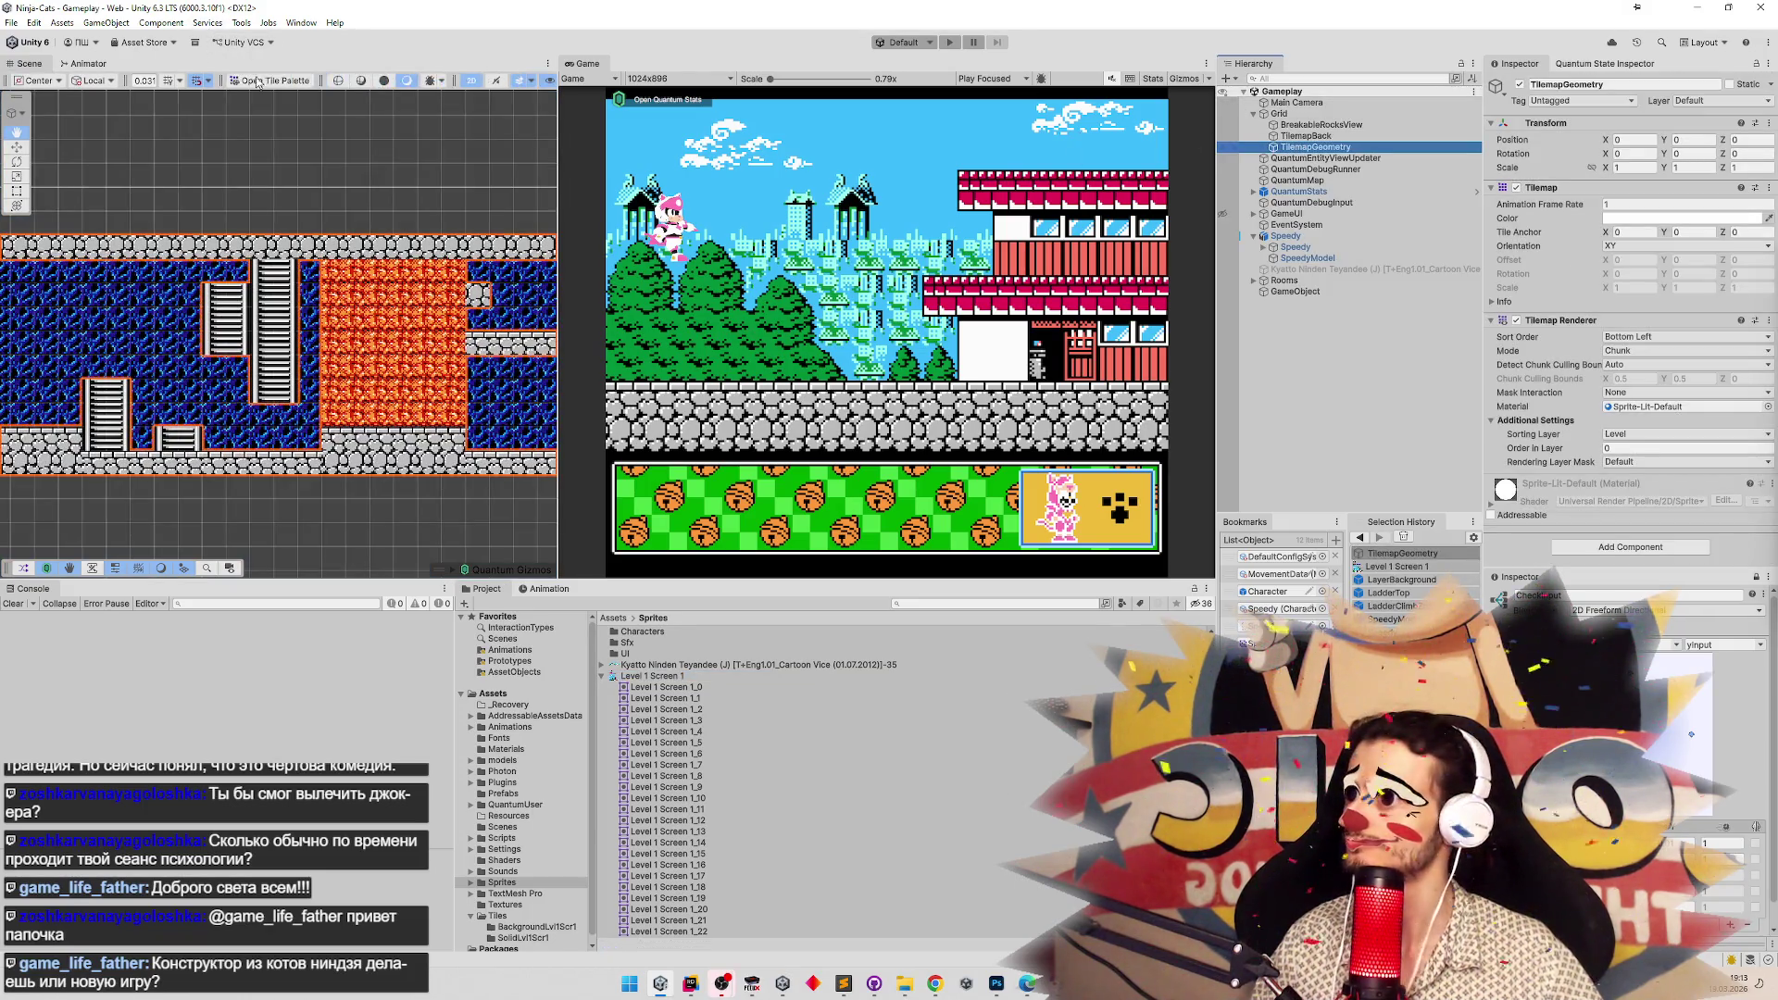
double_click(1306, 146)
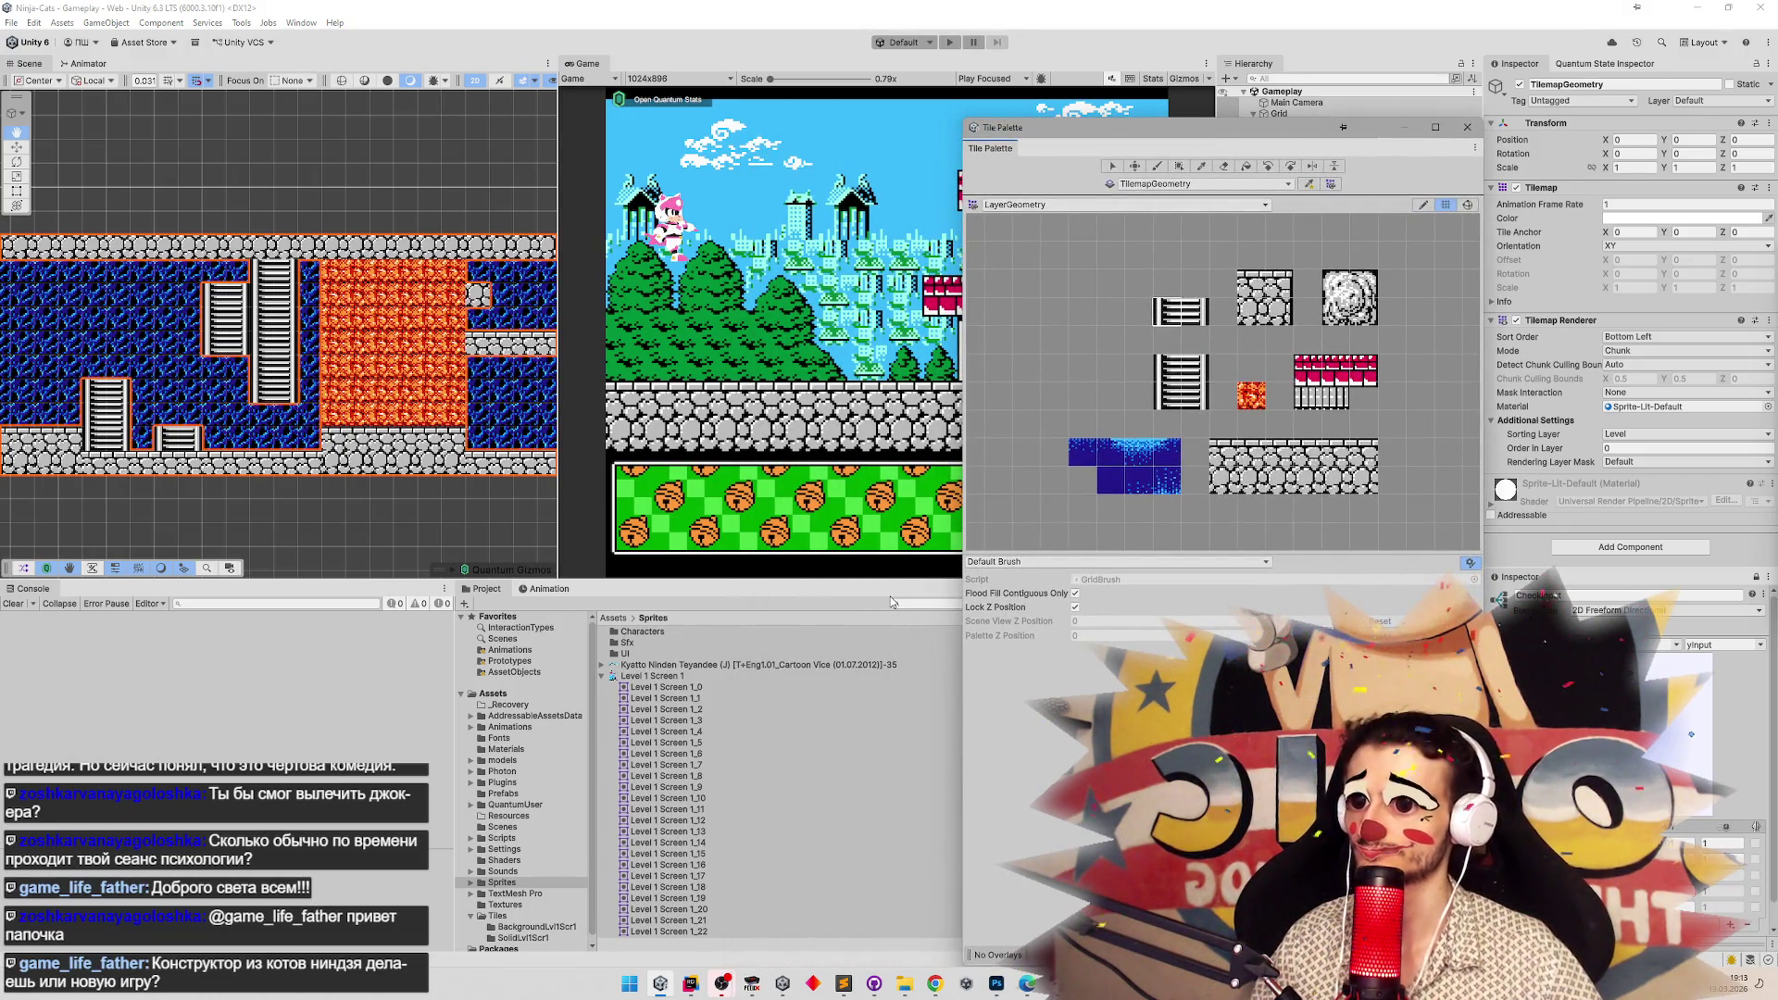
Delete the lower ladder tile from the LayerGeometry palette in Edit mode.
left_click(1174, 400)
left_click(1425, 206)
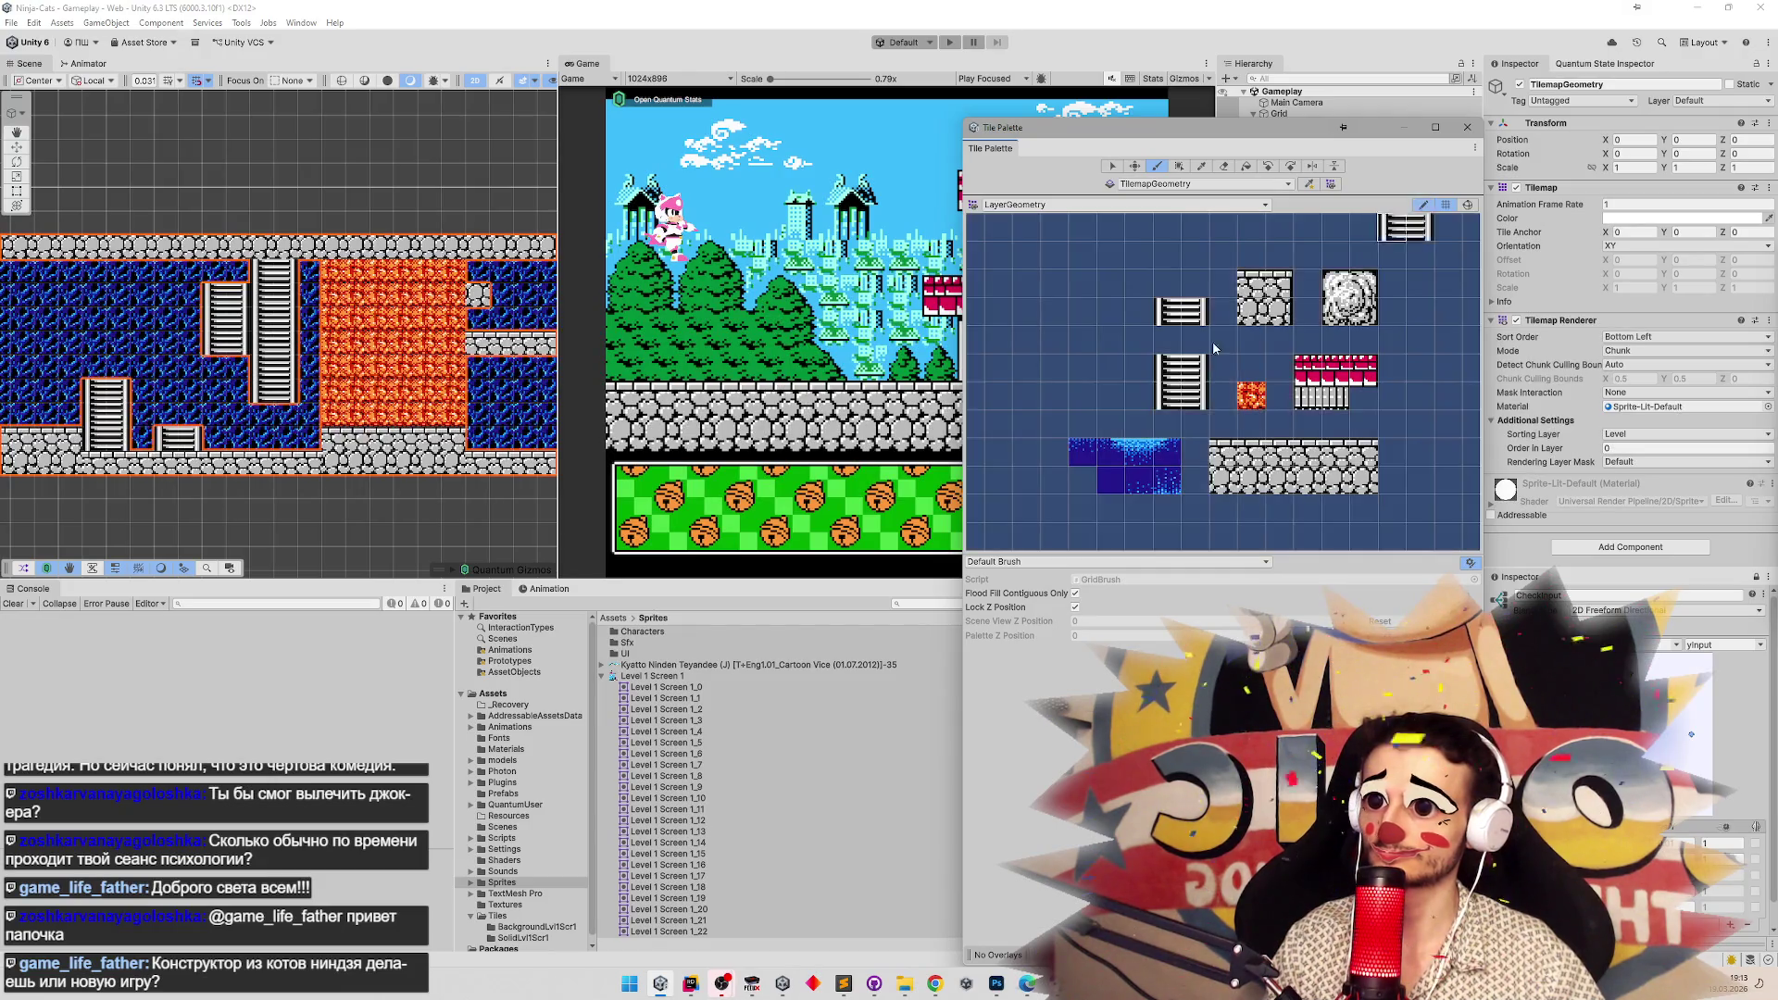
left_click(1113, 166)
left_click(1174, 407)
key("Delete")
left_click(1169, 371)
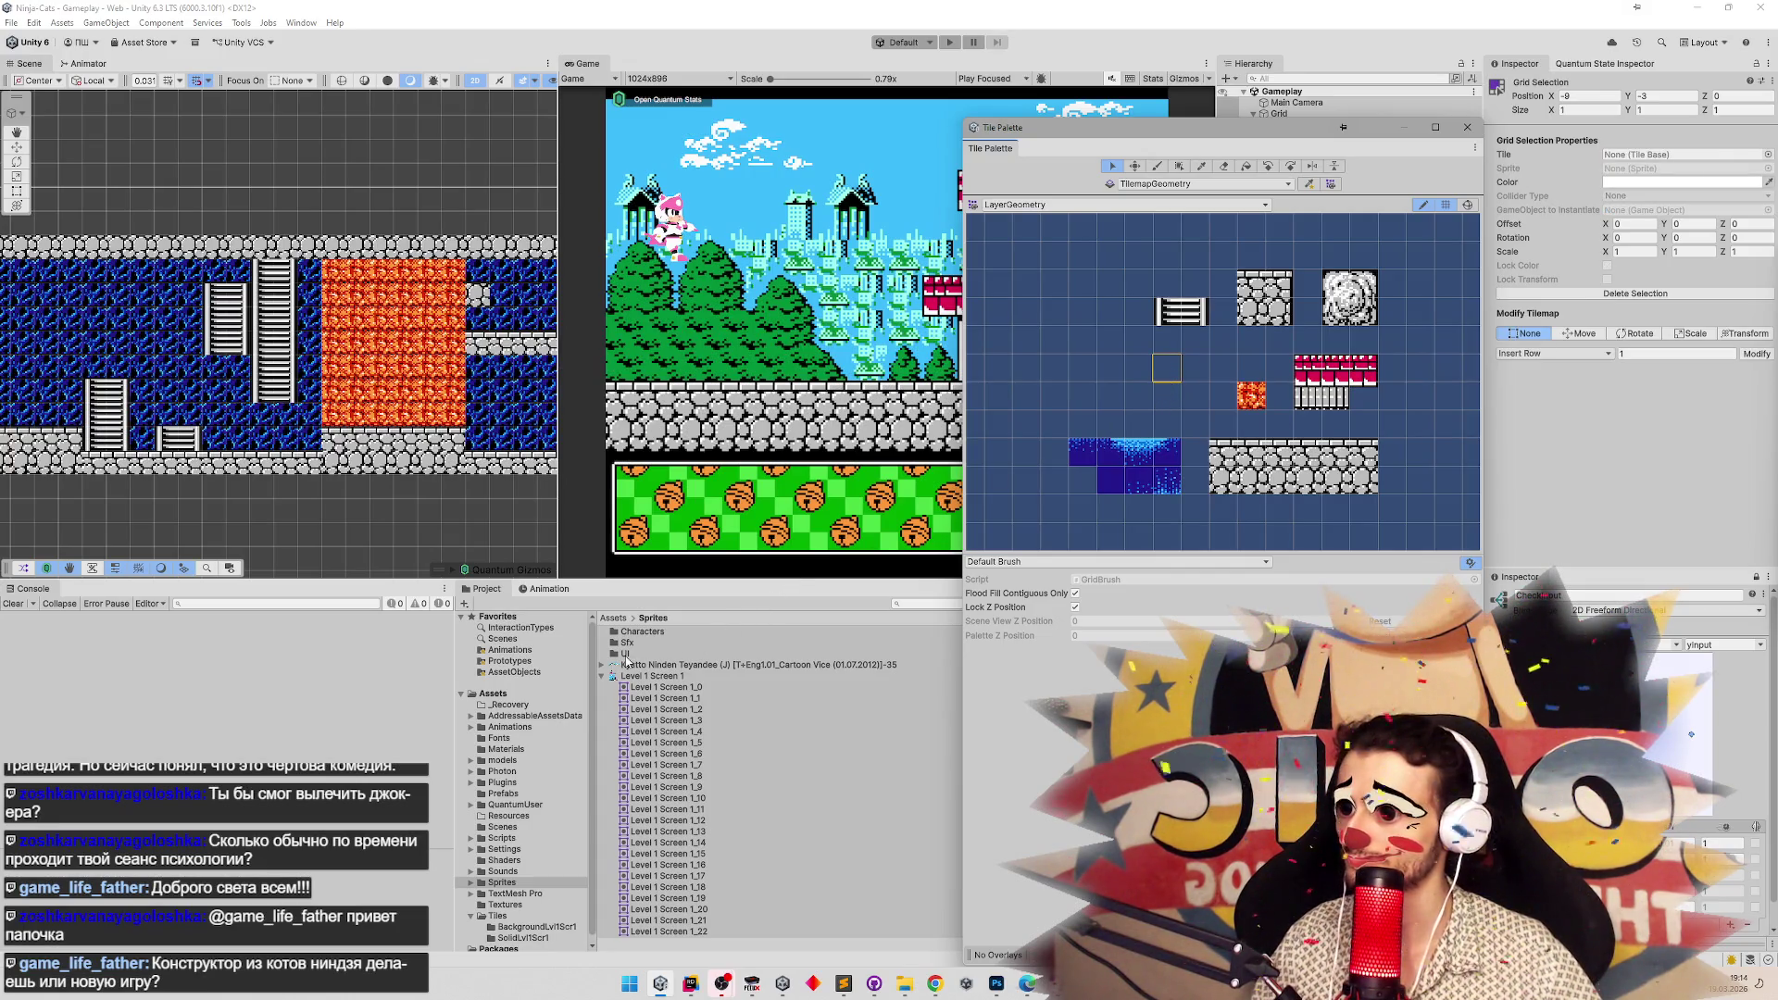
Browse to Assets/Tiles/SolidLvl1Scr1 and select the Level 1 Screen 1_28 ladder tile.
left_click(615, 618)
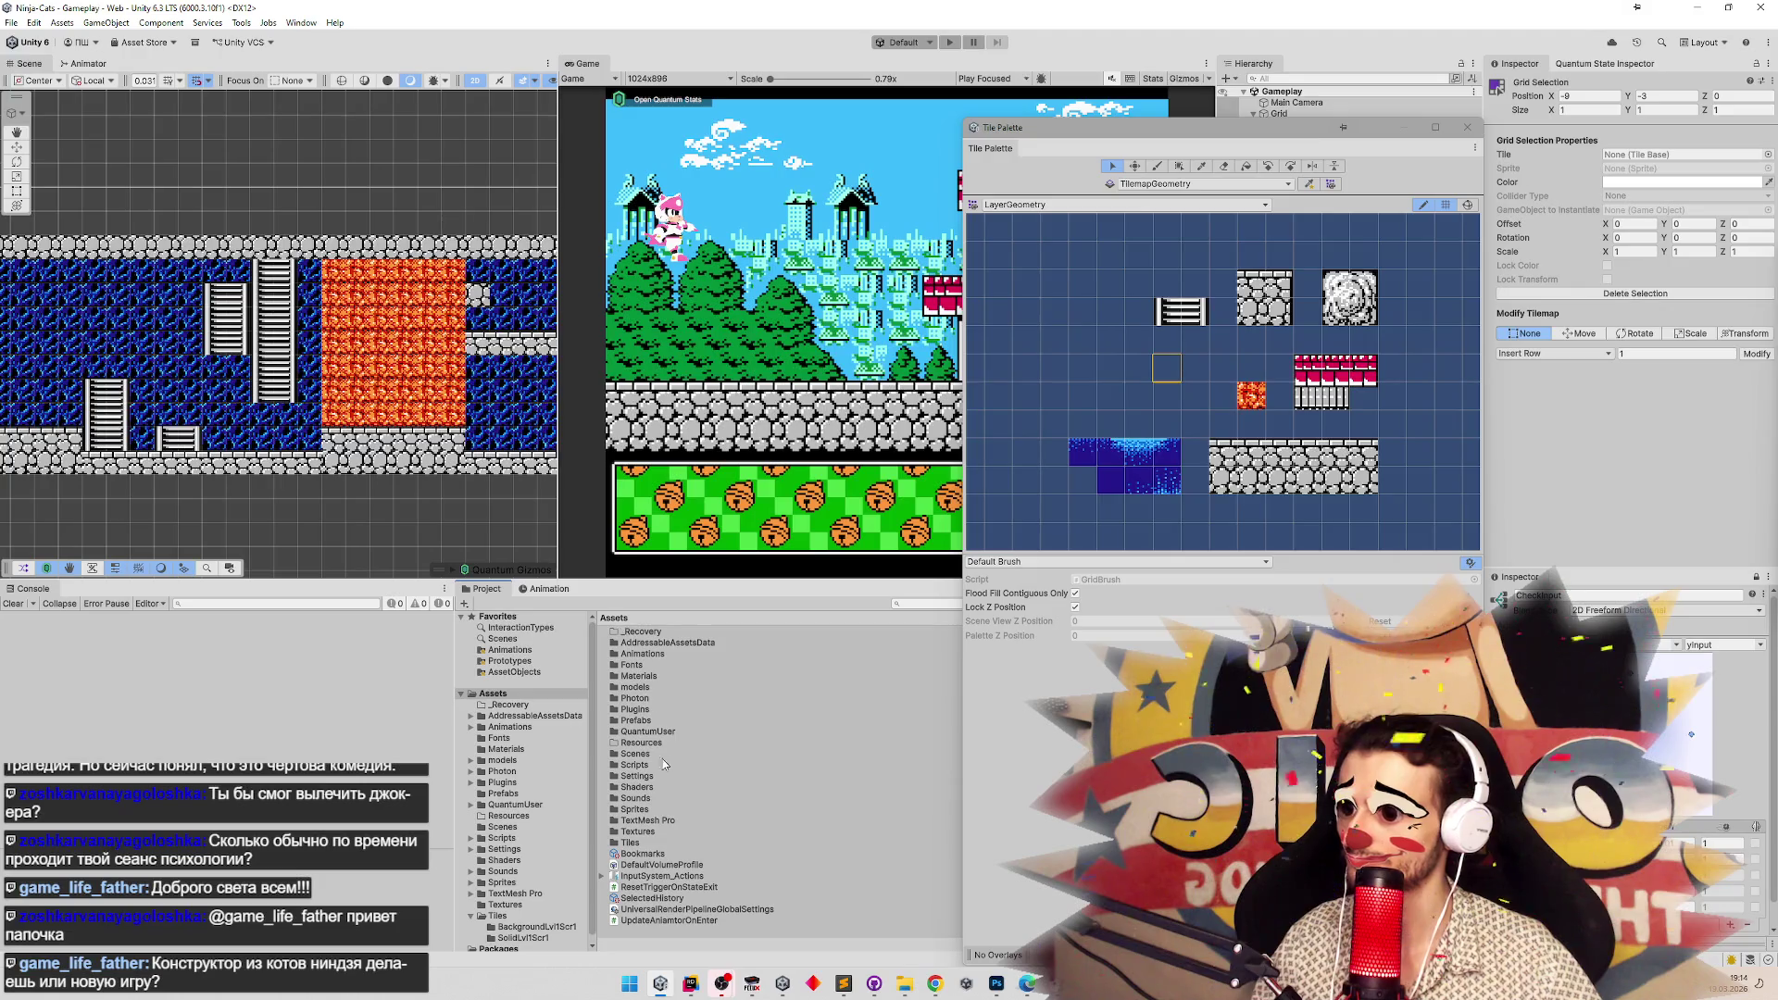
double_click(646, 843)
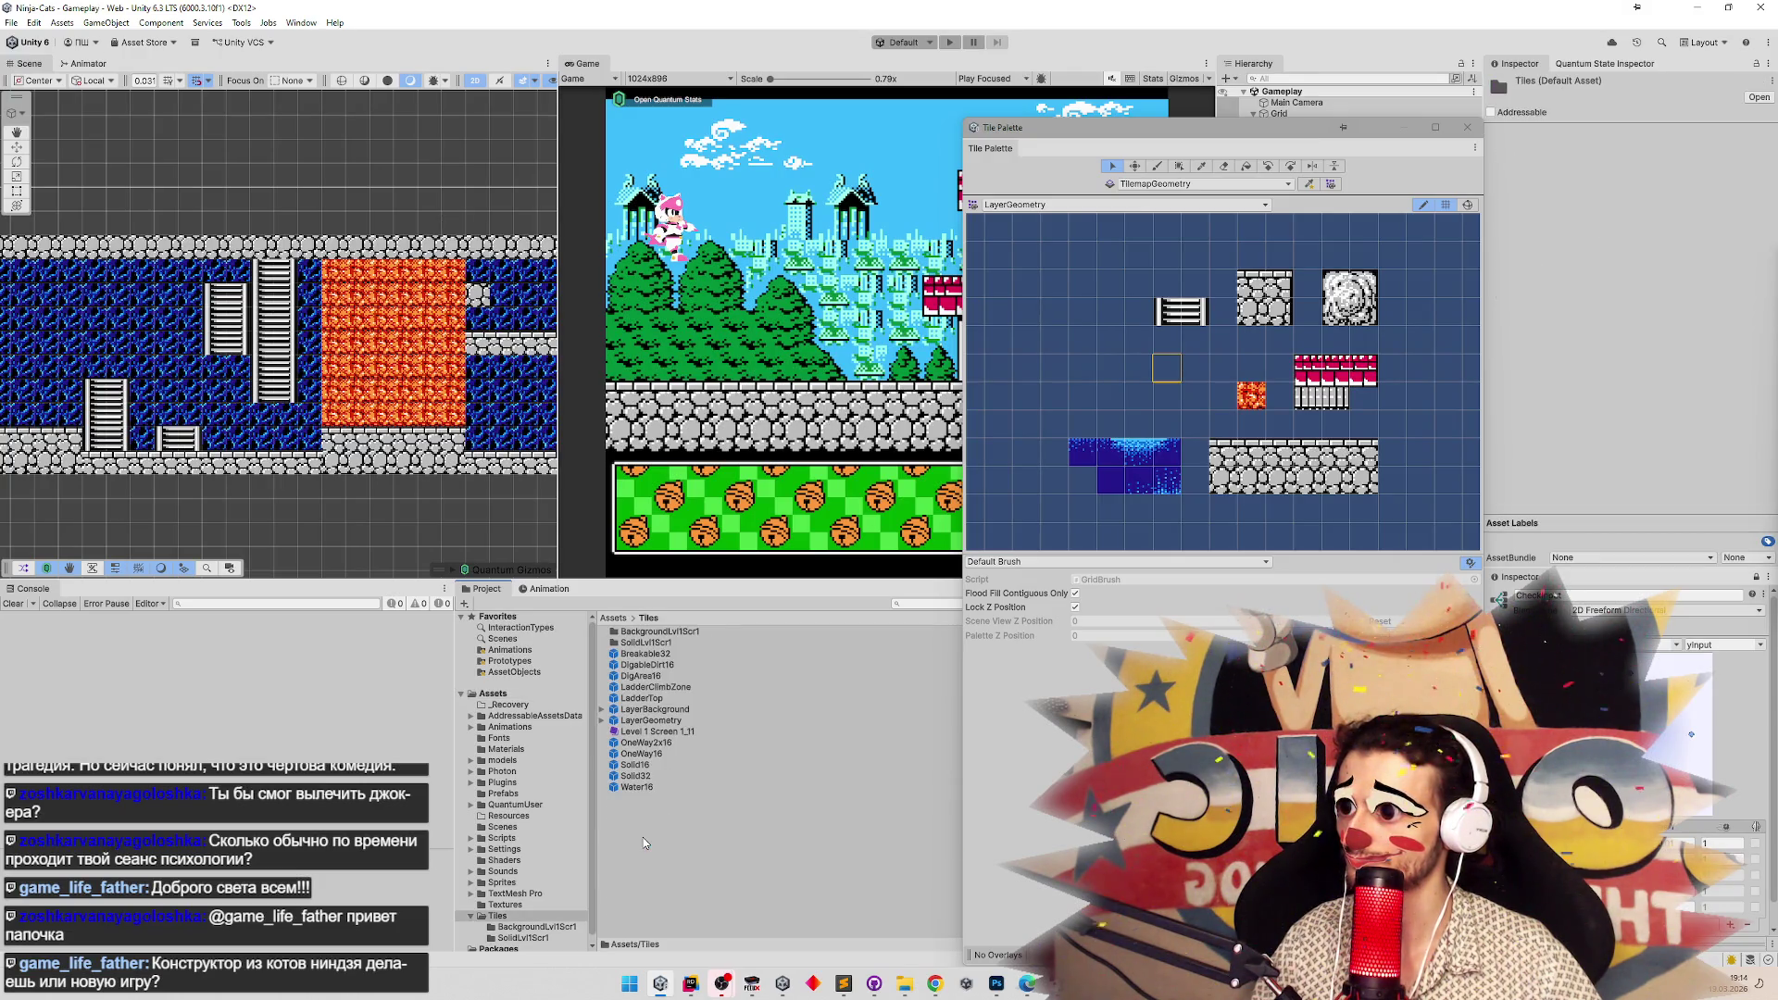
double_click(646, 643)
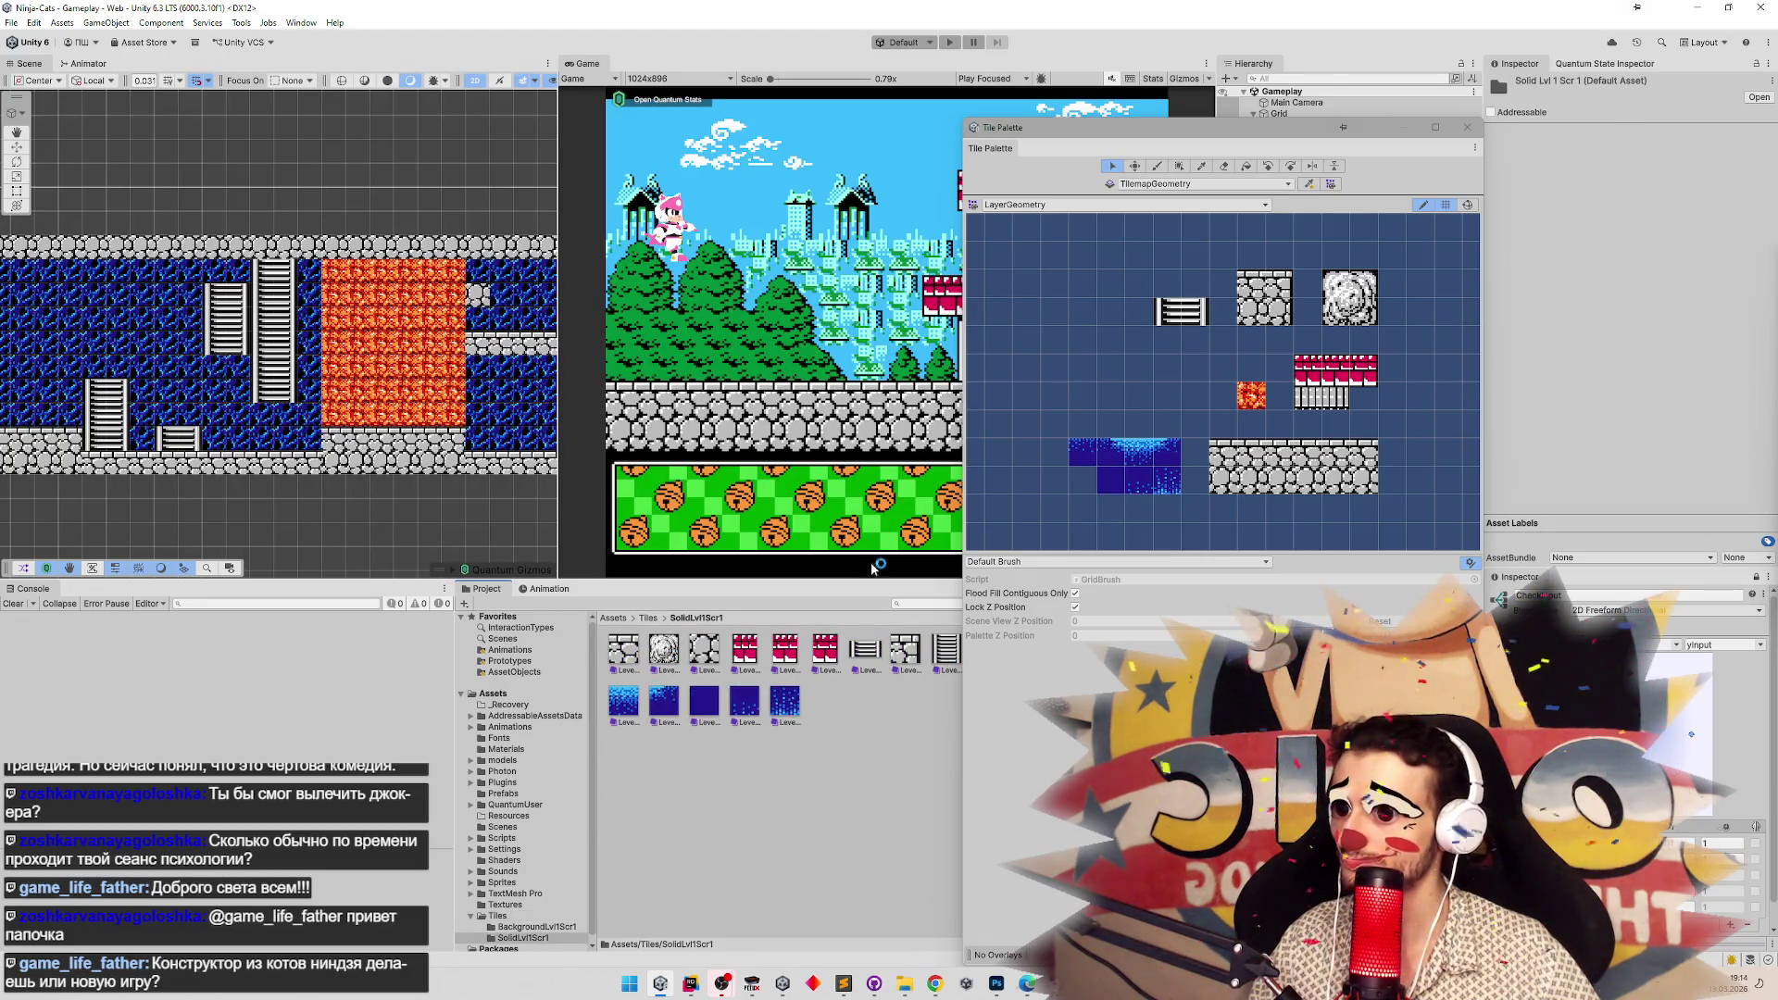
mouse_move(965, 598)
left_mouse_down()
mouse_move(1219, 606)
mouse_move(1011, 604)
left_mouse_up()
left_click(948, 654)
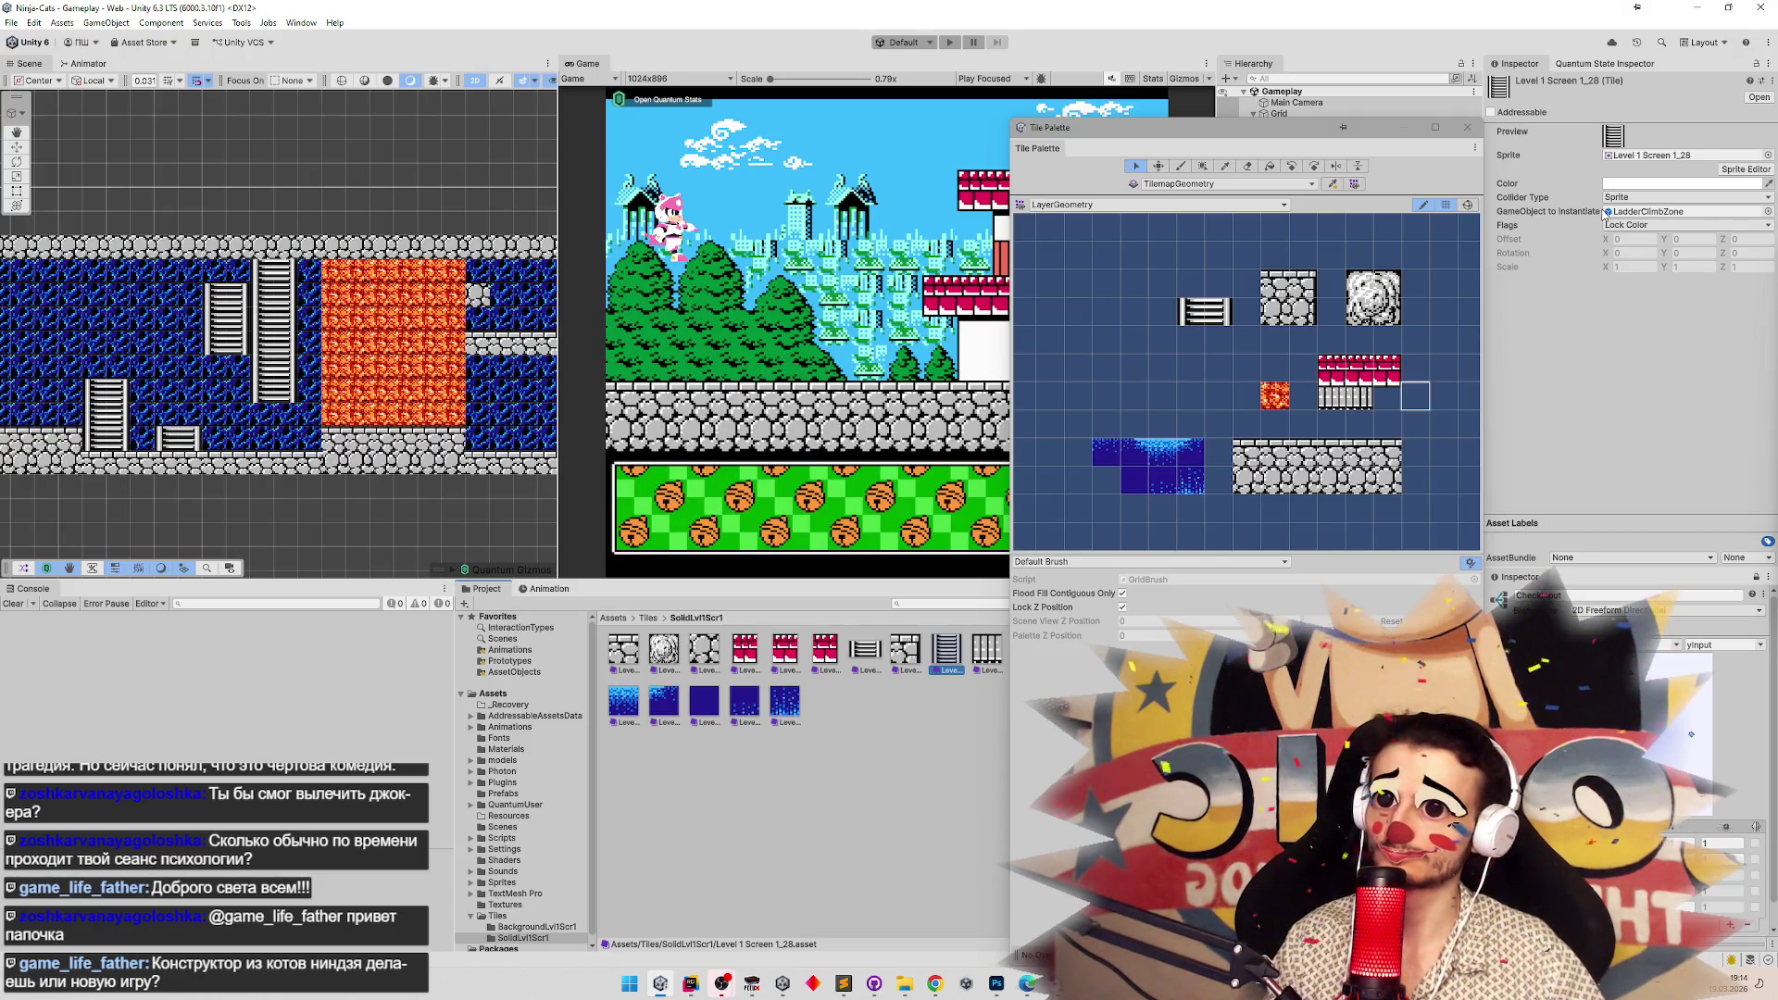
Open the ladder tile's sprite picker and step through candidate sprites in the list.
left_click(1768, 155)
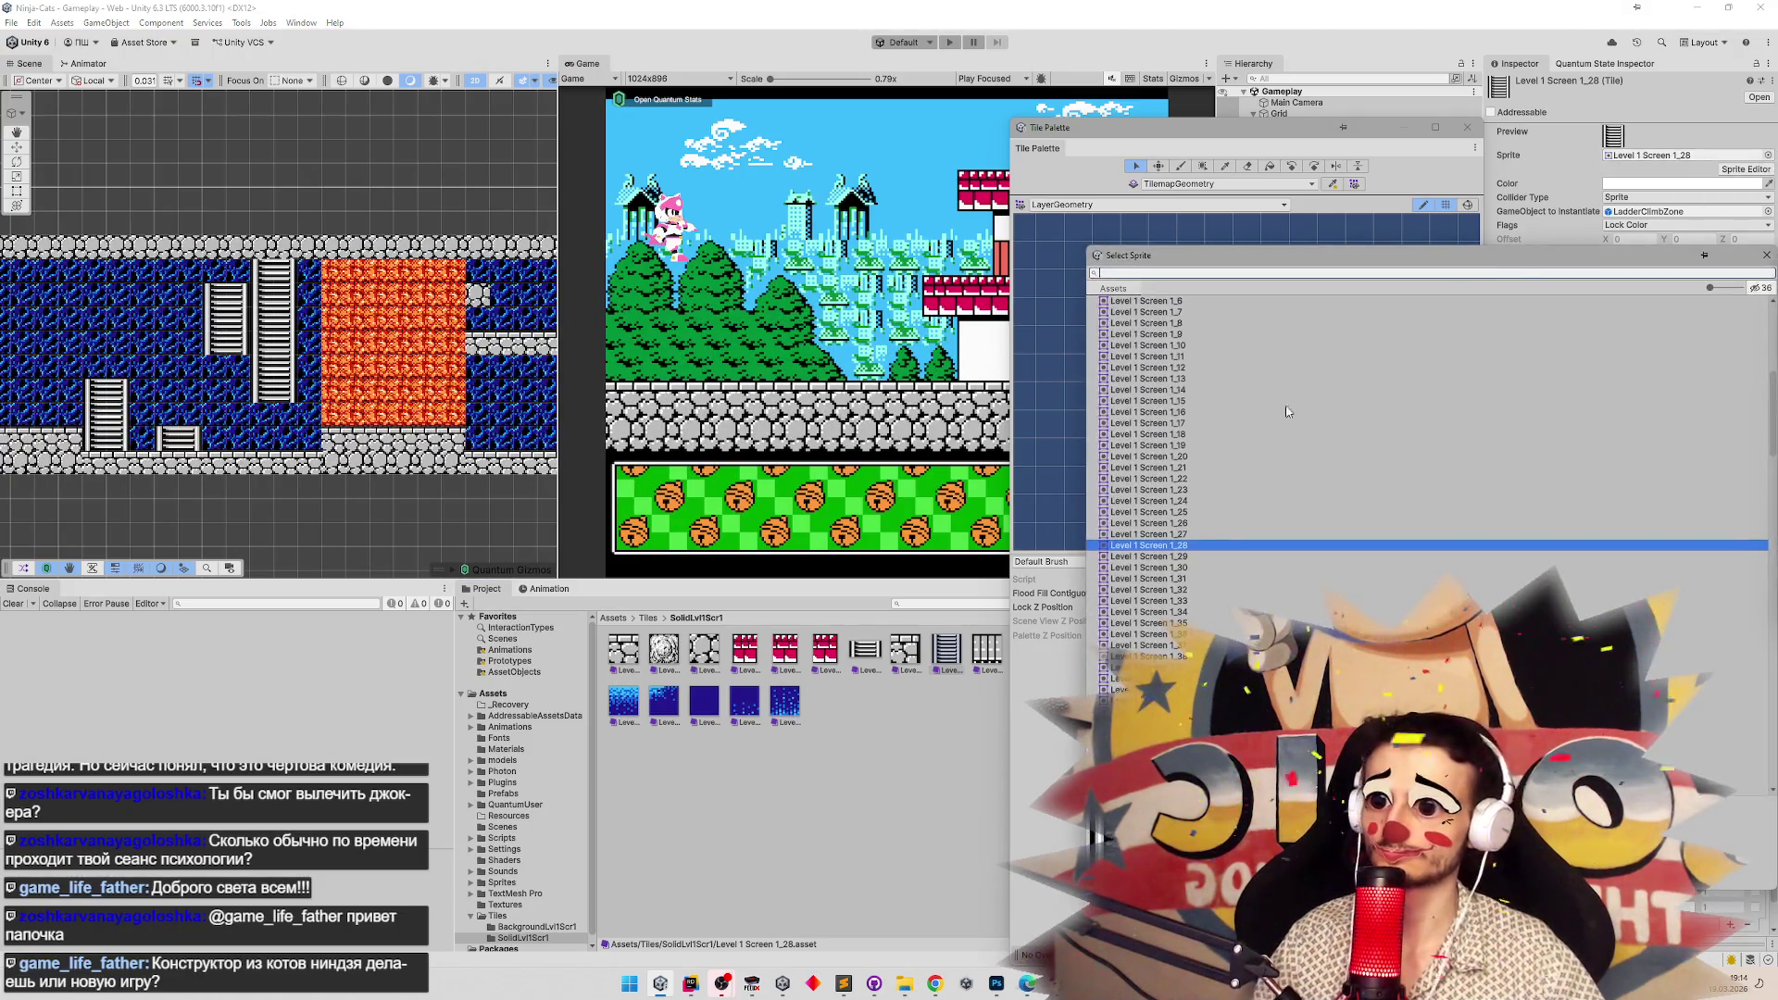
key("Down")
key("Down")
key("Down")
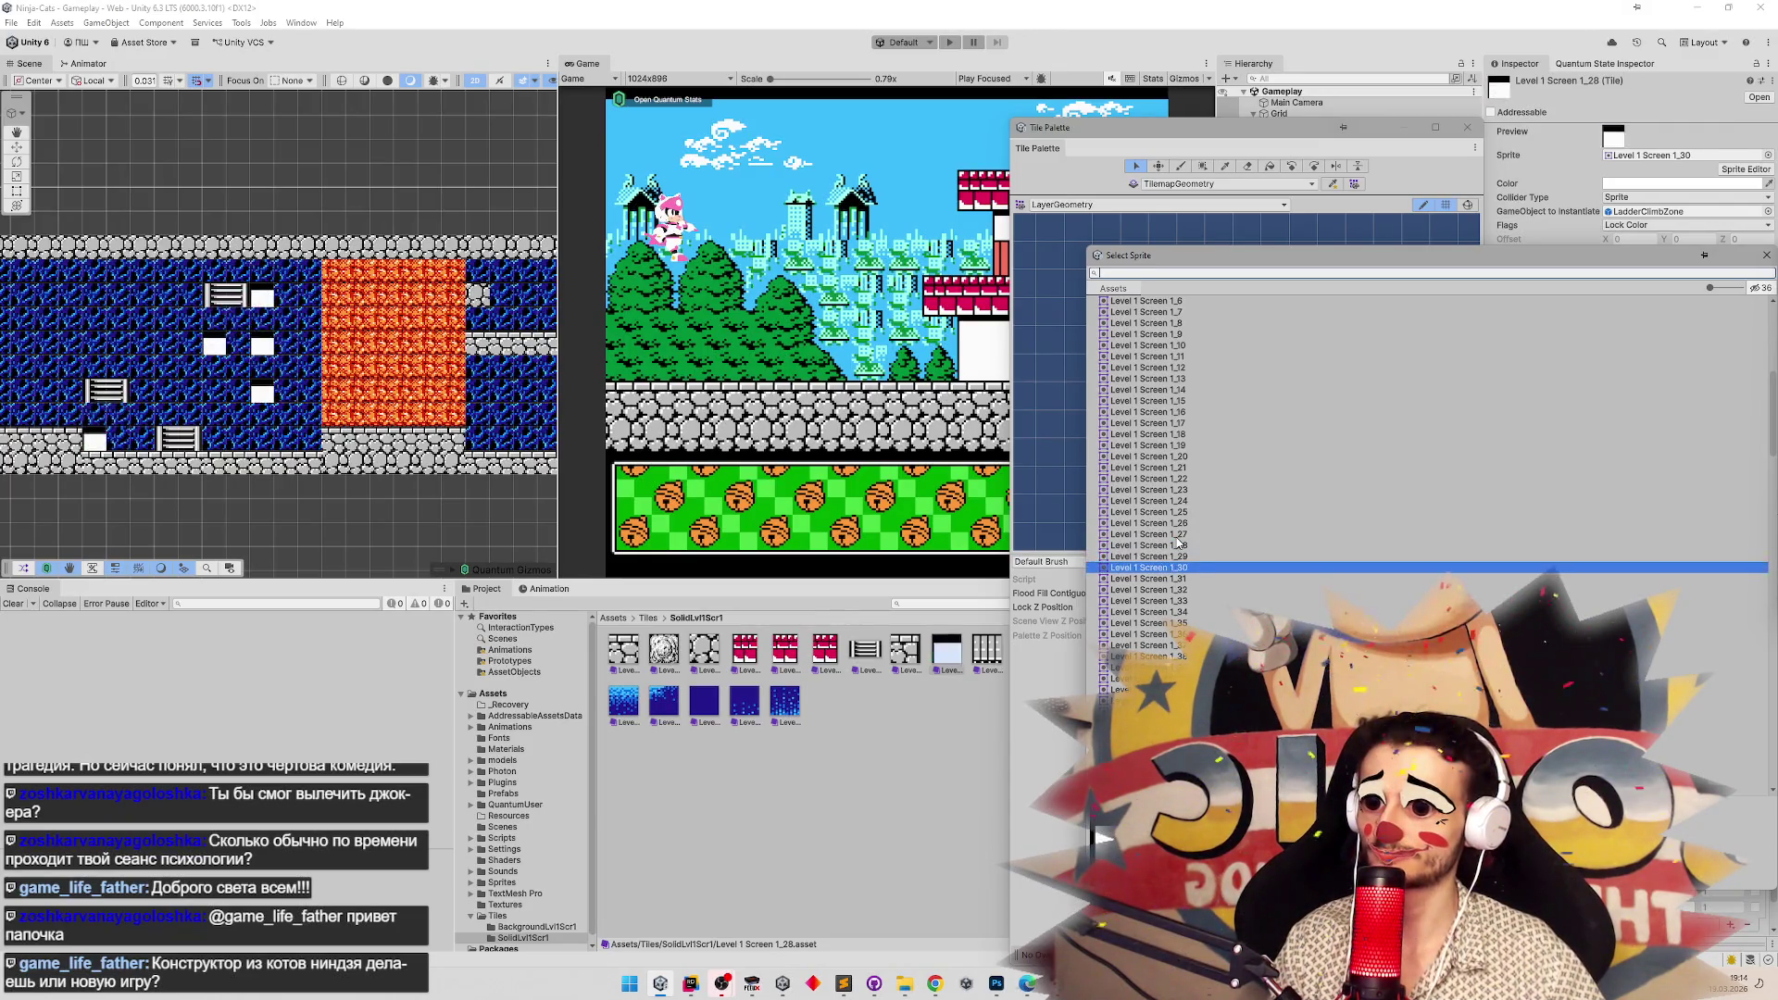
key("Up")
key("Up")
key("Up")
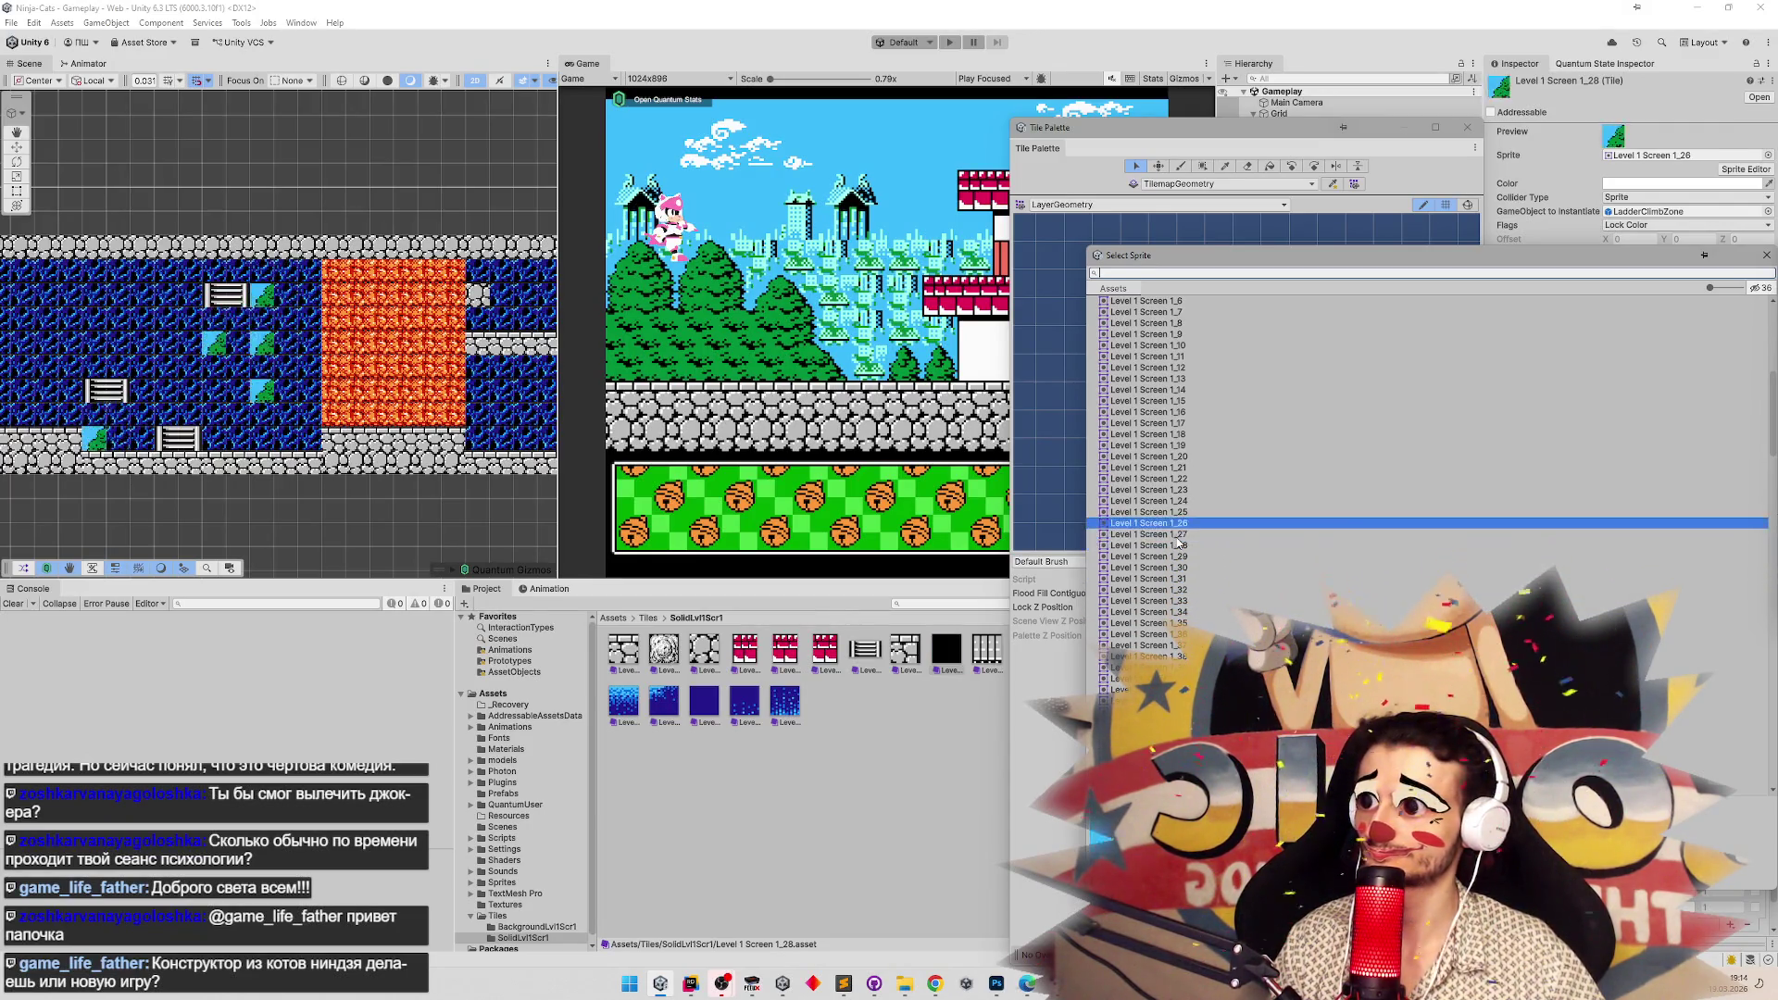
key("Up")
key("Up")
key("Down")
key("Up")
key("Up")
key("Up")
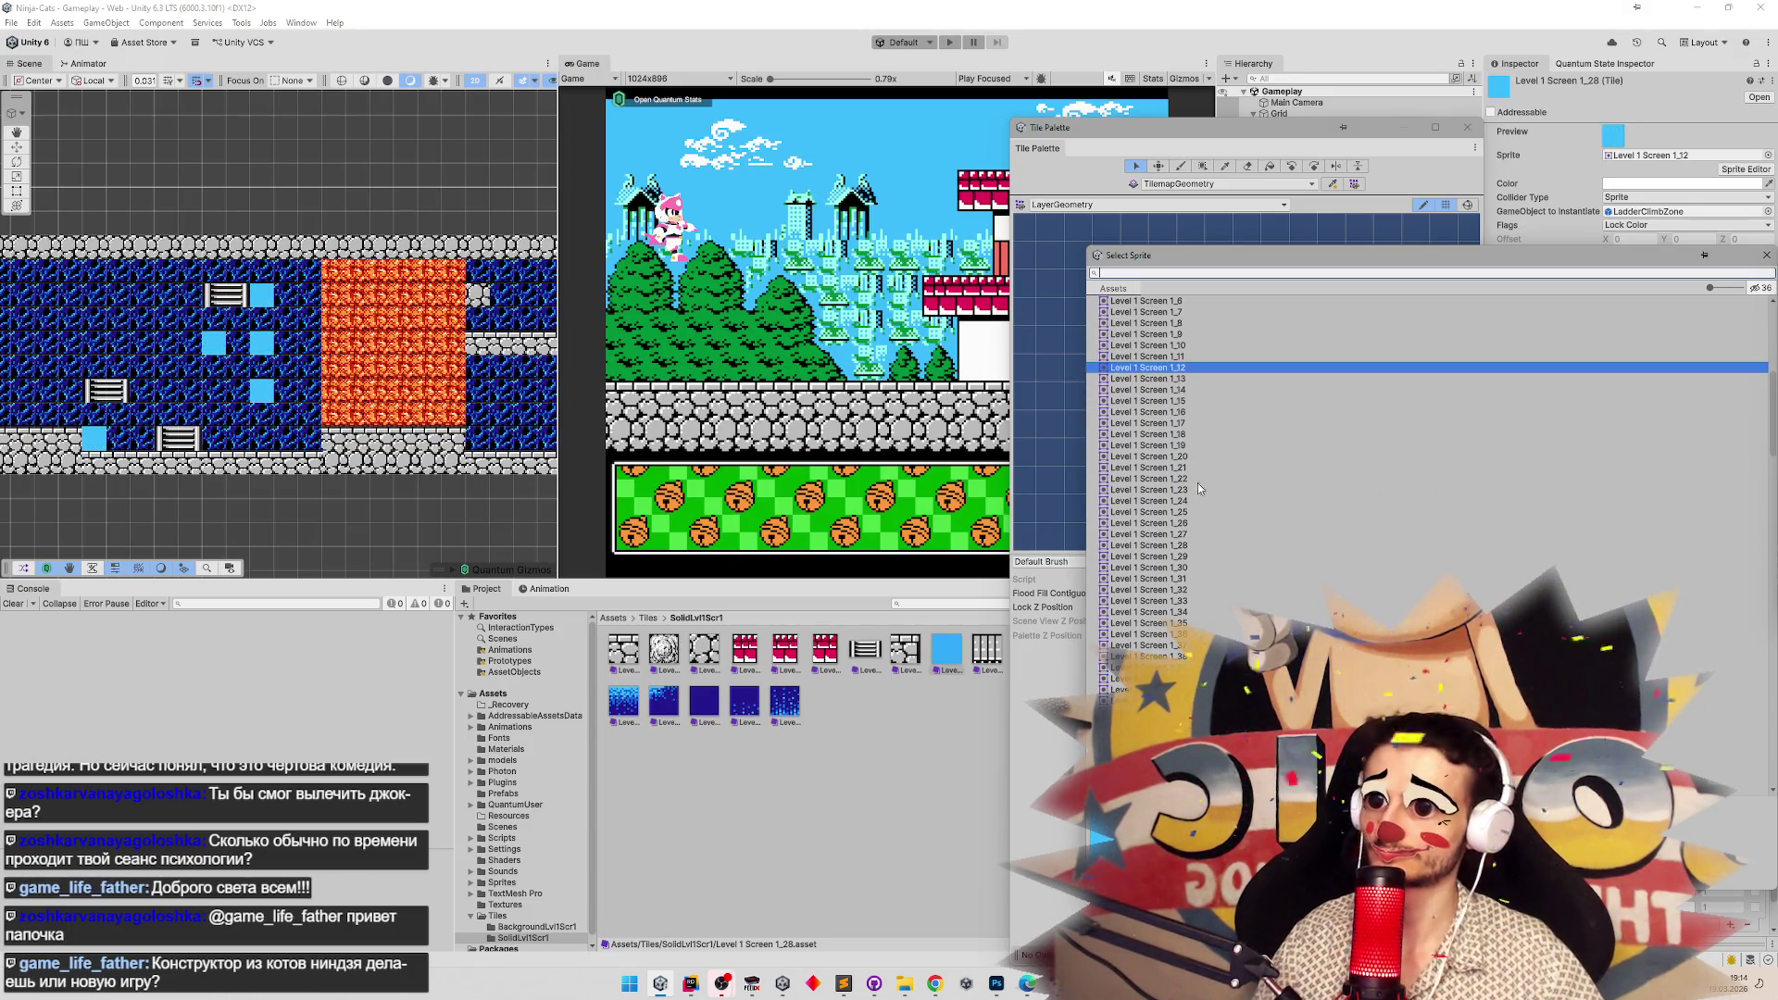
In thumbnail view, compare the ladder and tree sprites on the tile.
left_click(1718, 288)
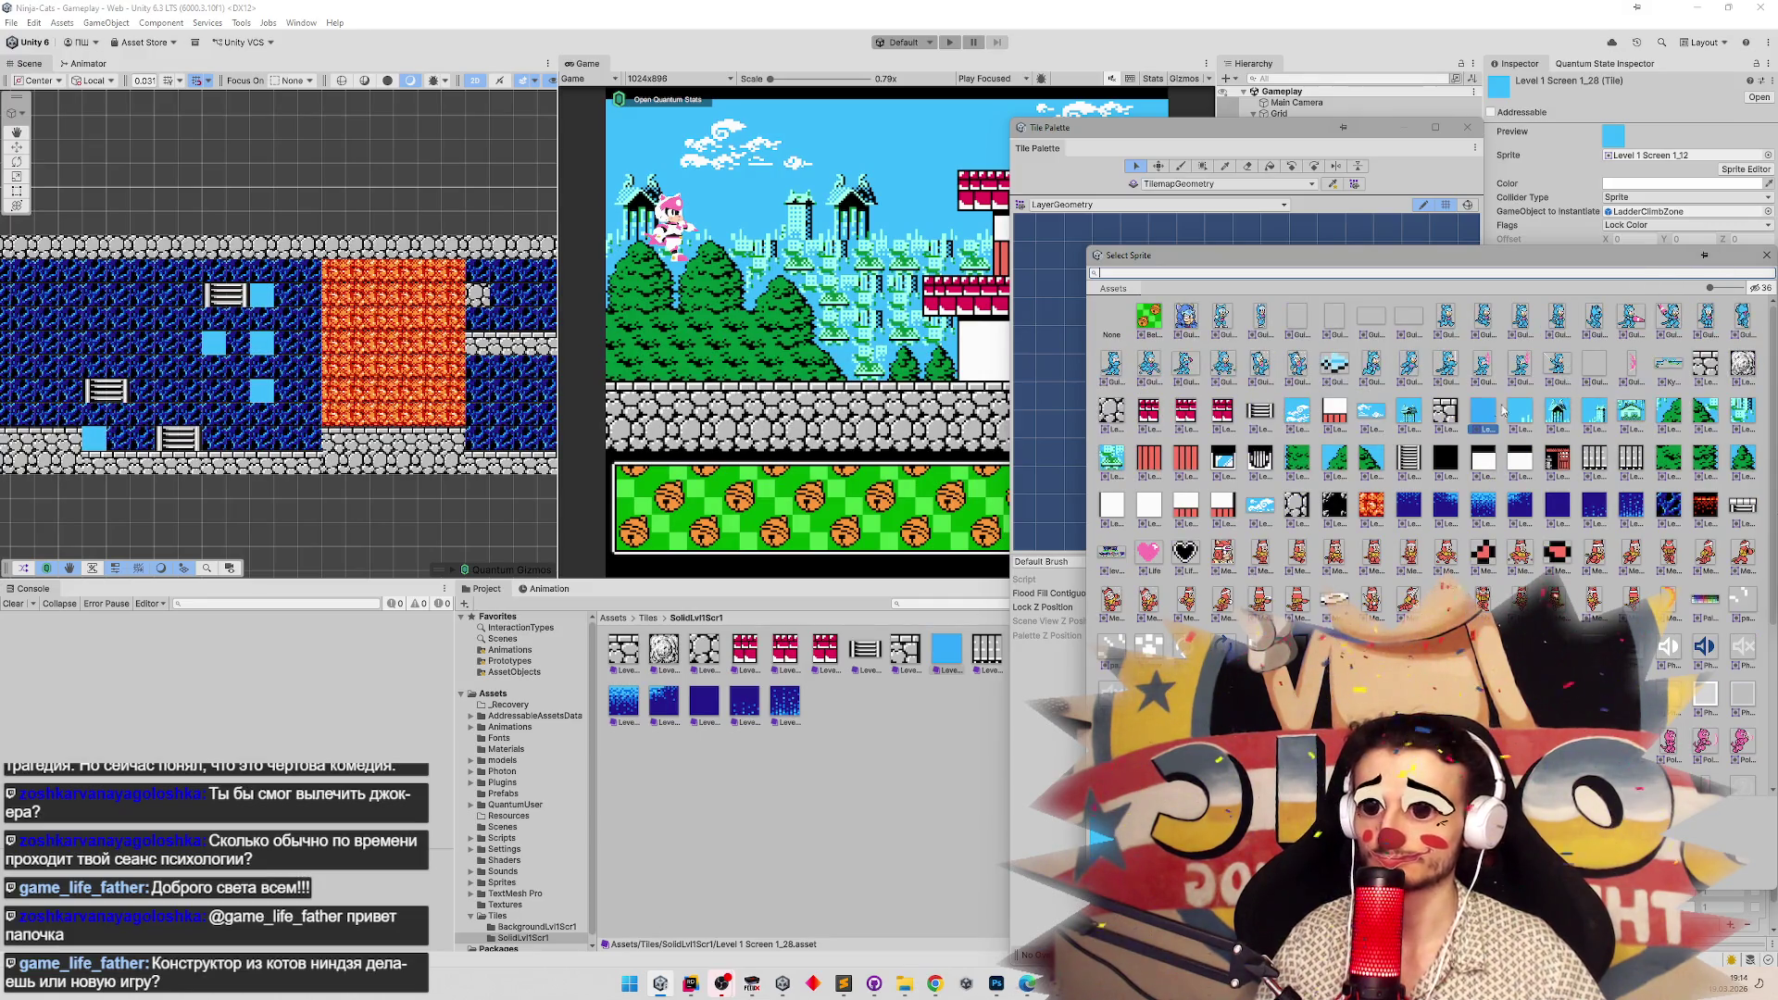
left_click(1409, 458)
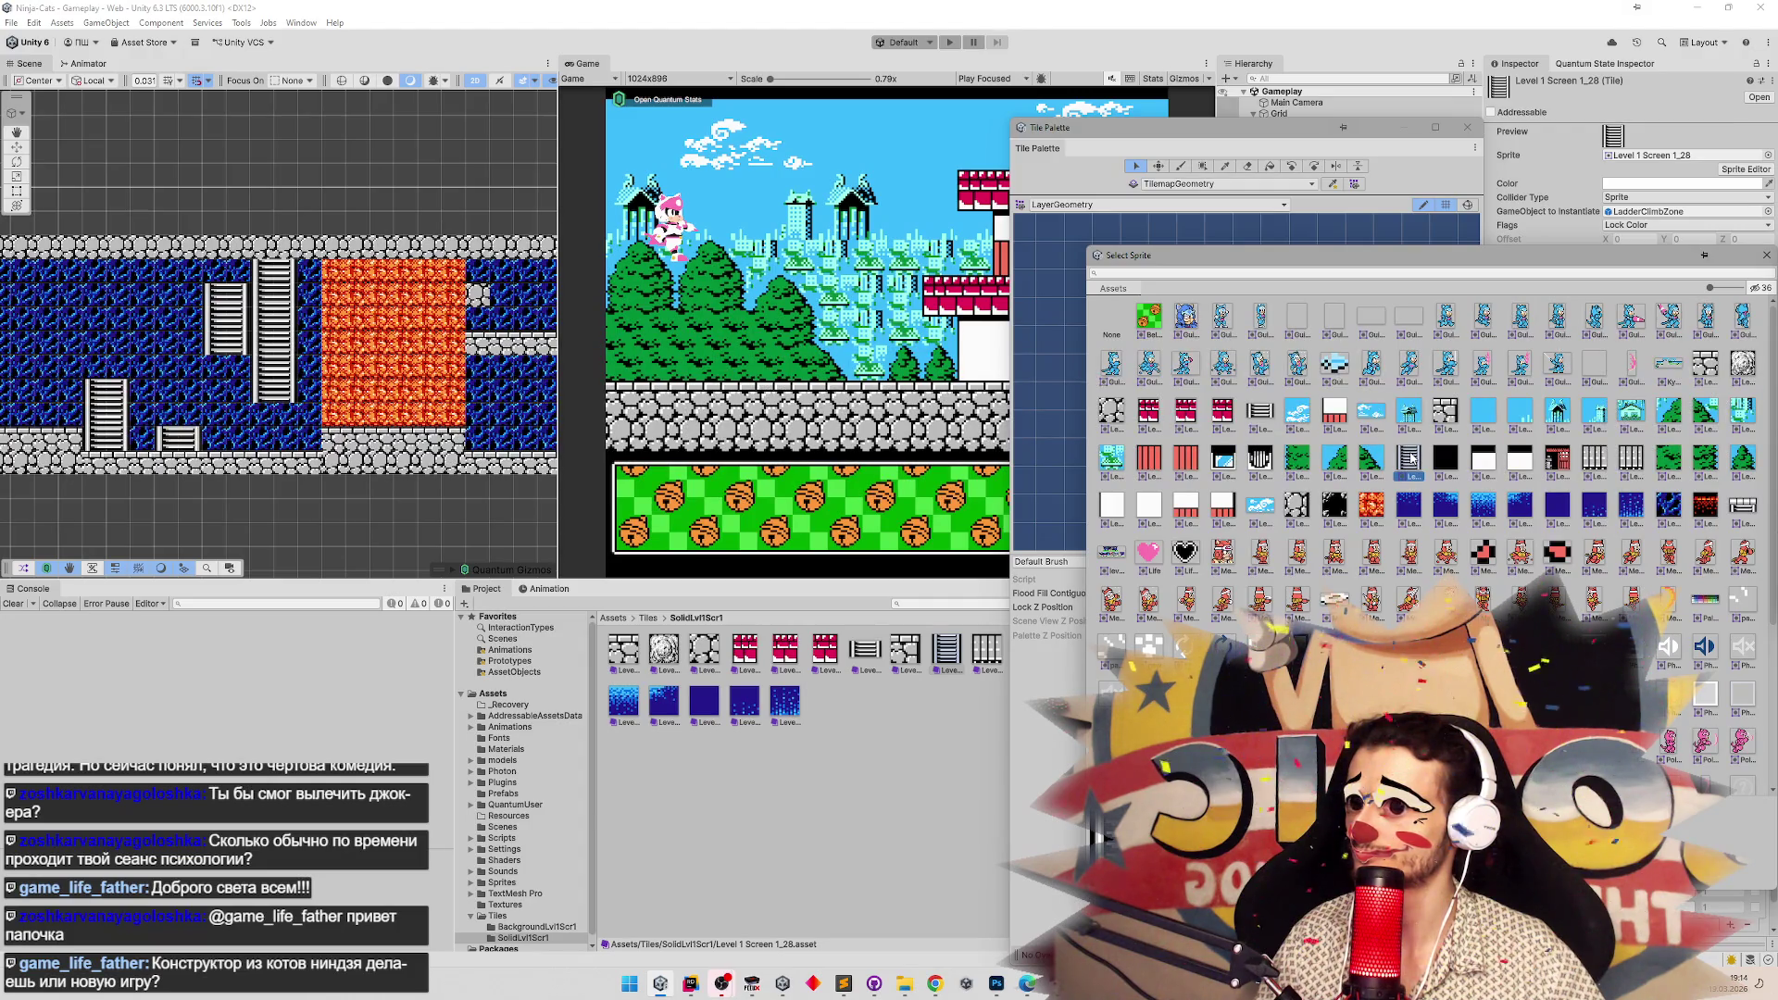
left_click(1375, 459)
left_click(1408, 458)
left_click(1377, 460)
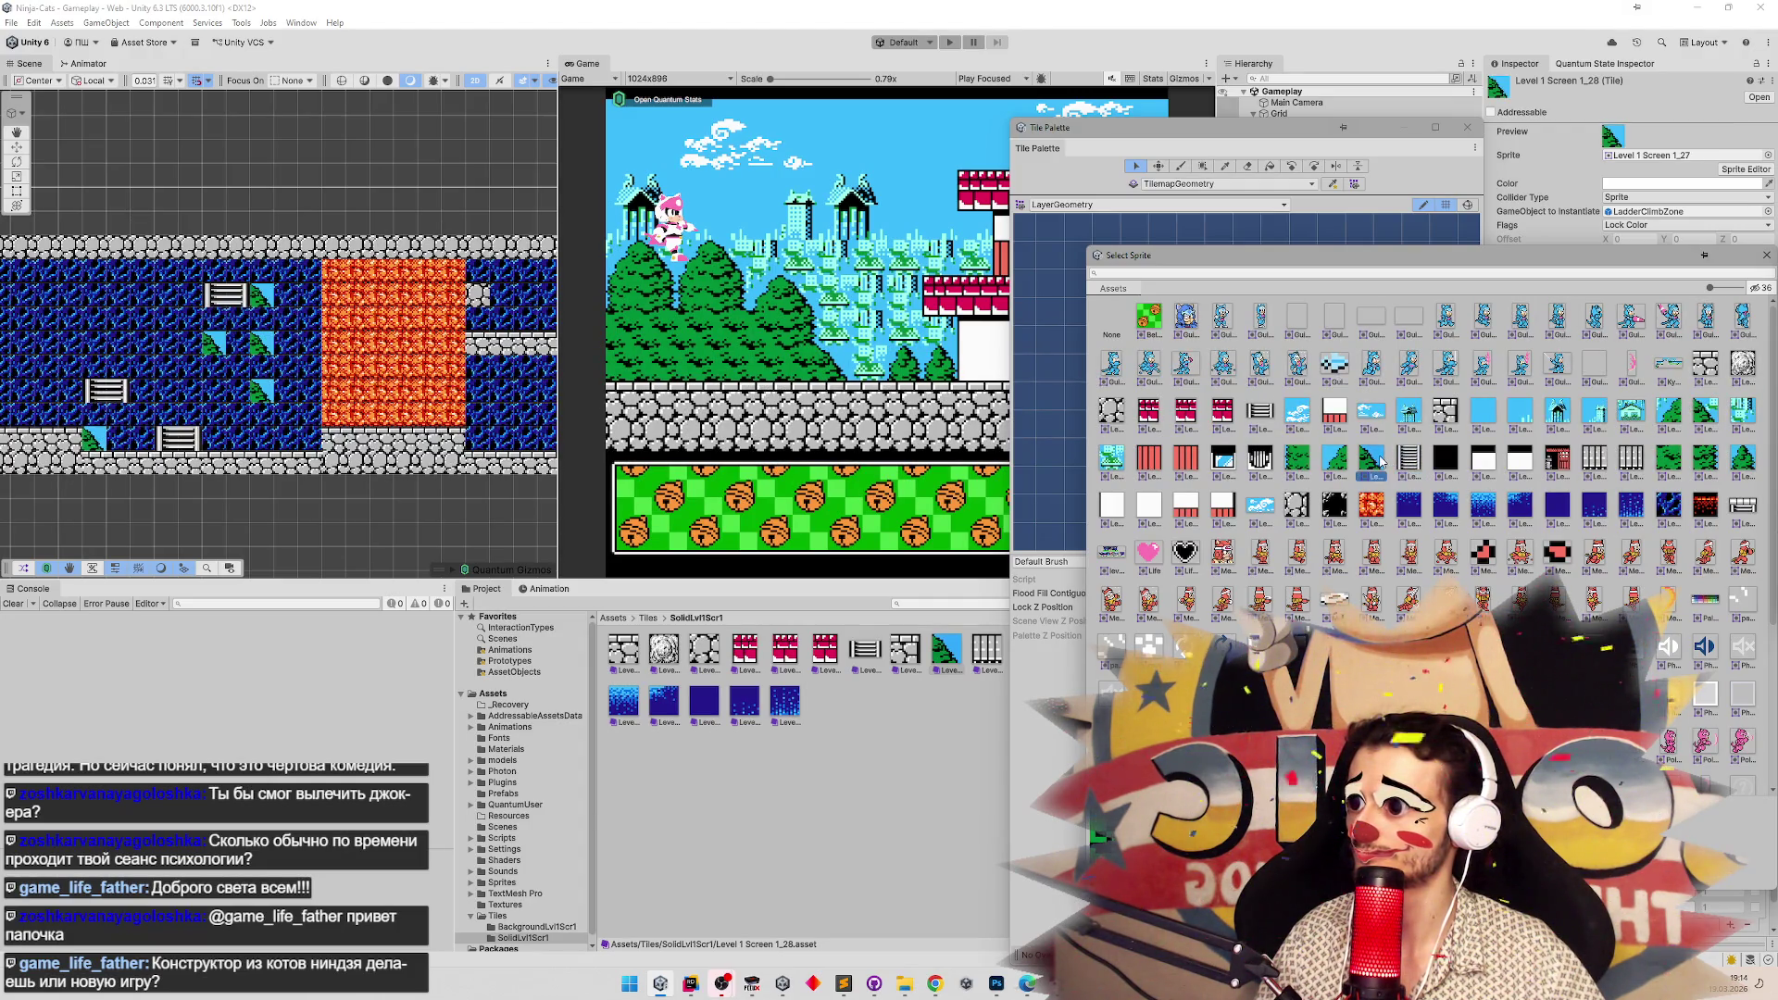
left_click(1409, 457)
left_click(1377, 461)
left_click(1406, 460)
left_click(1377, 461)
left_click(1404, 460)
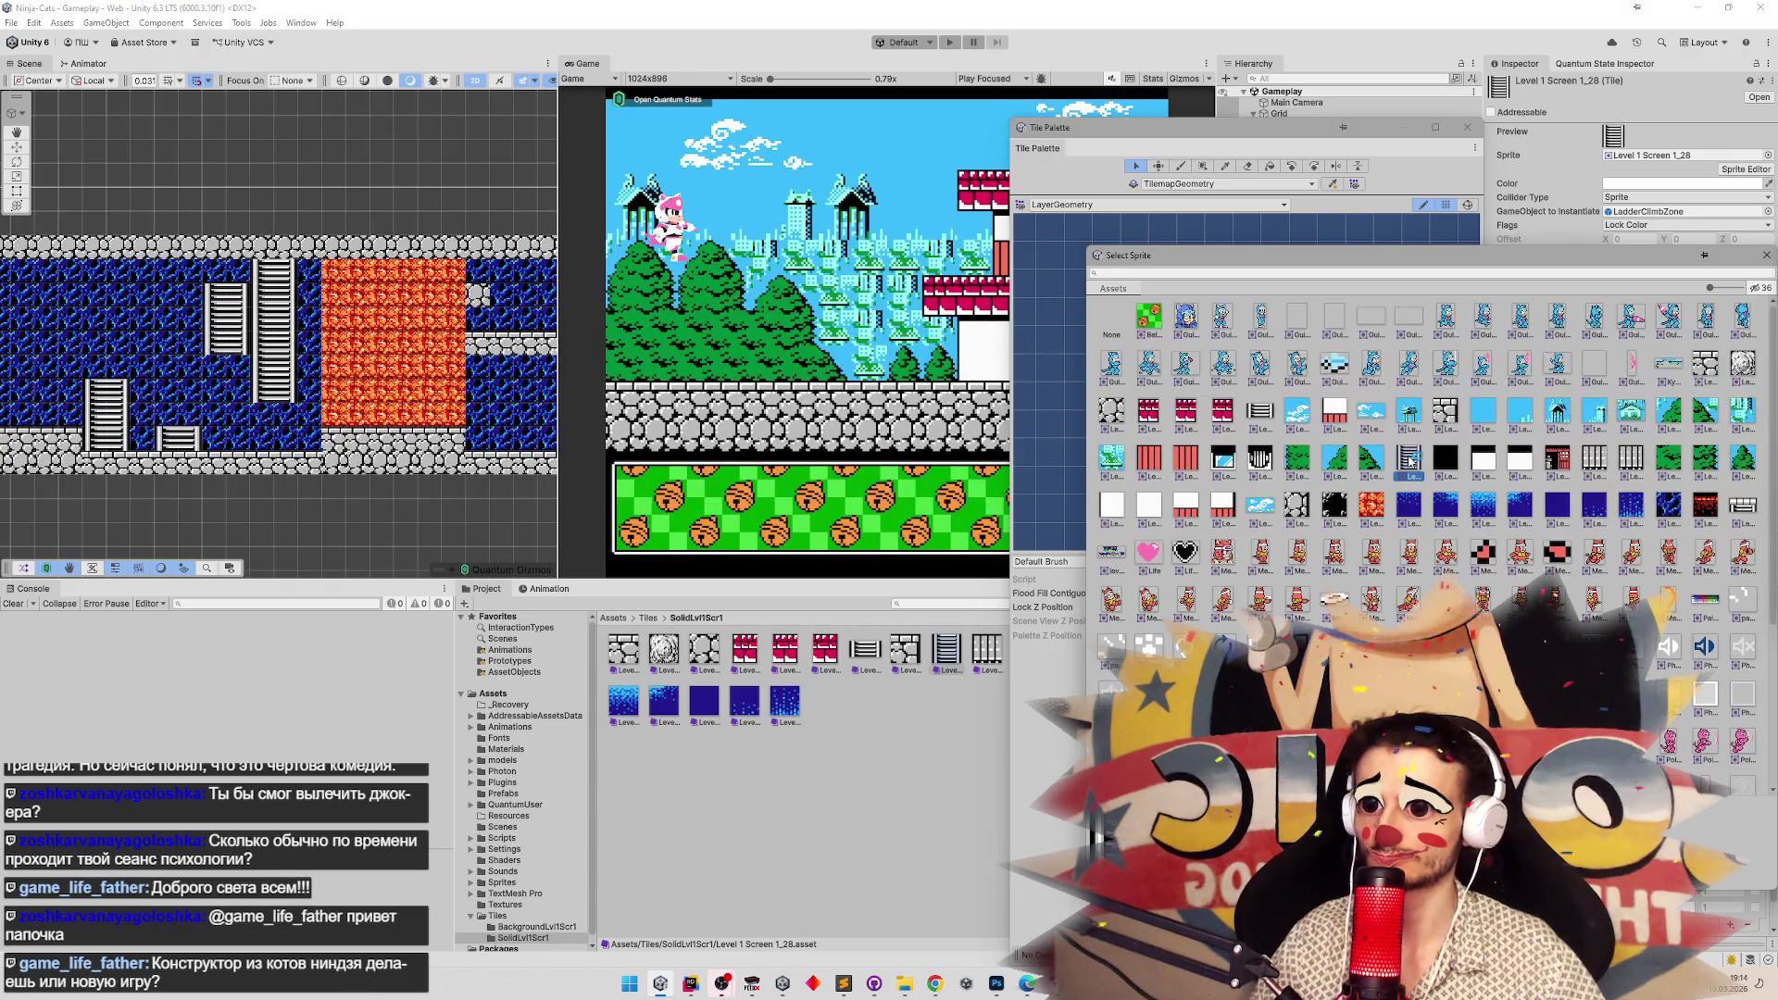
Assign sprite Level 1 Screen 1_8 to tile Level 1 Screen 1_28.
left_click(1263, 418)
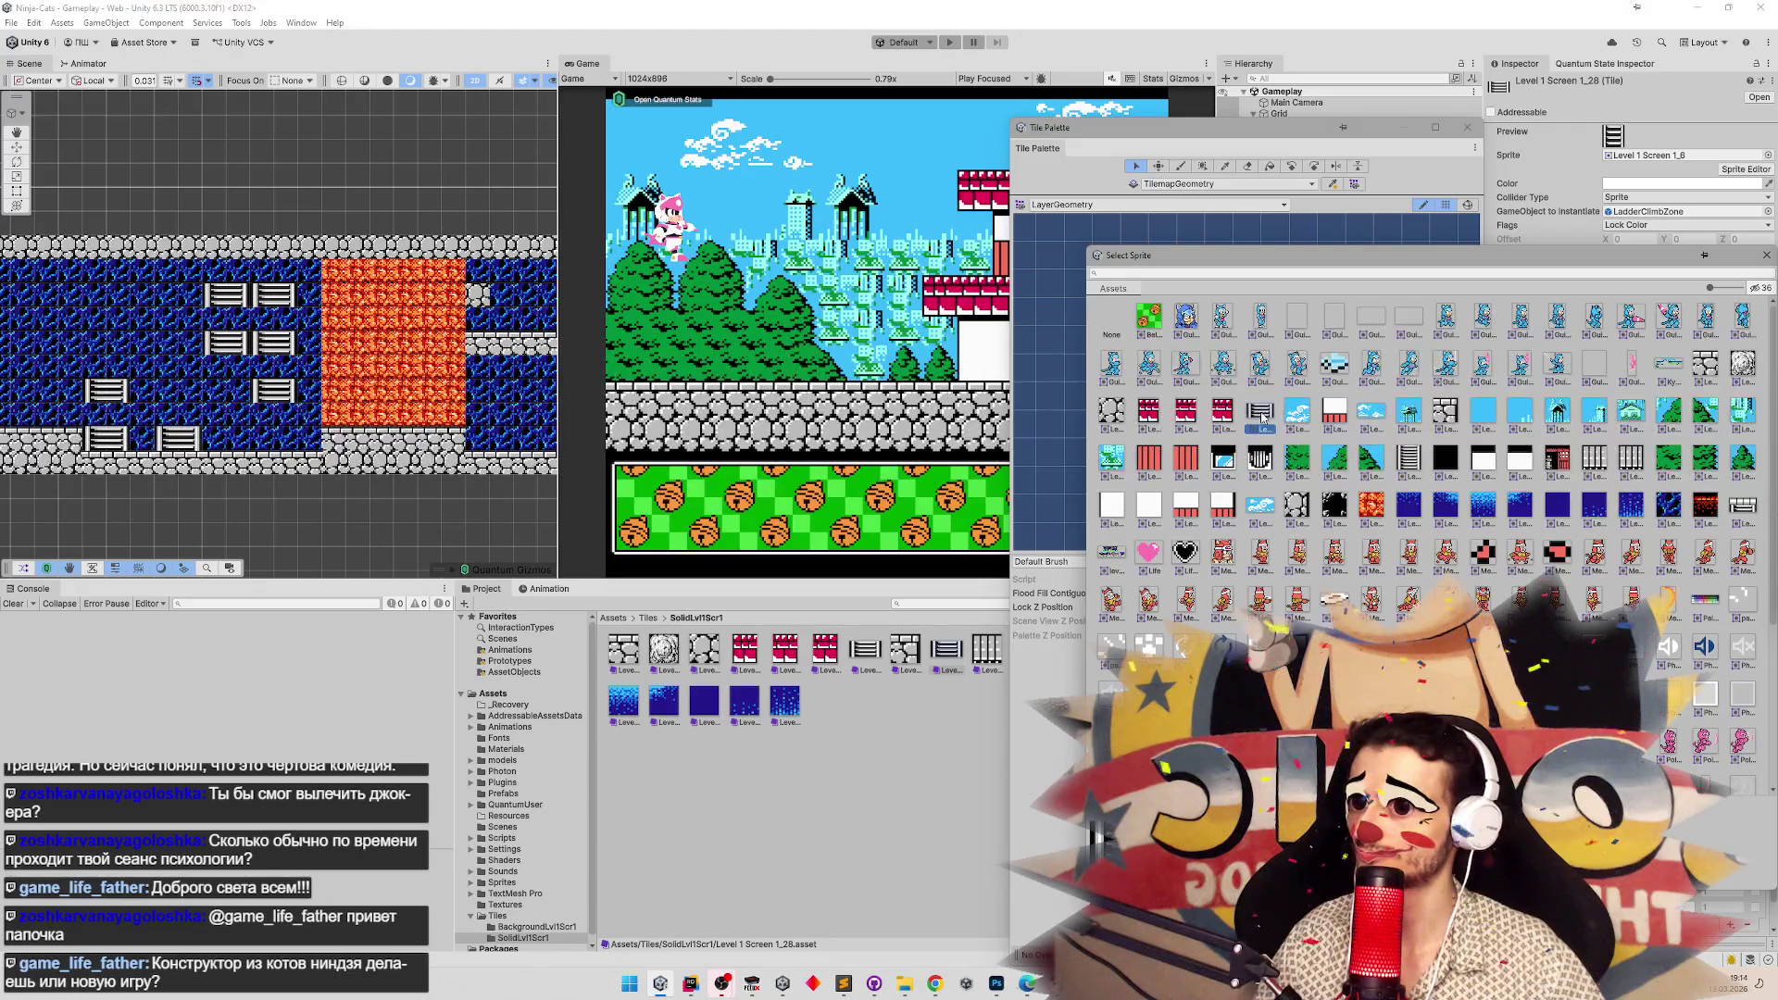
double_click(1262, 418)
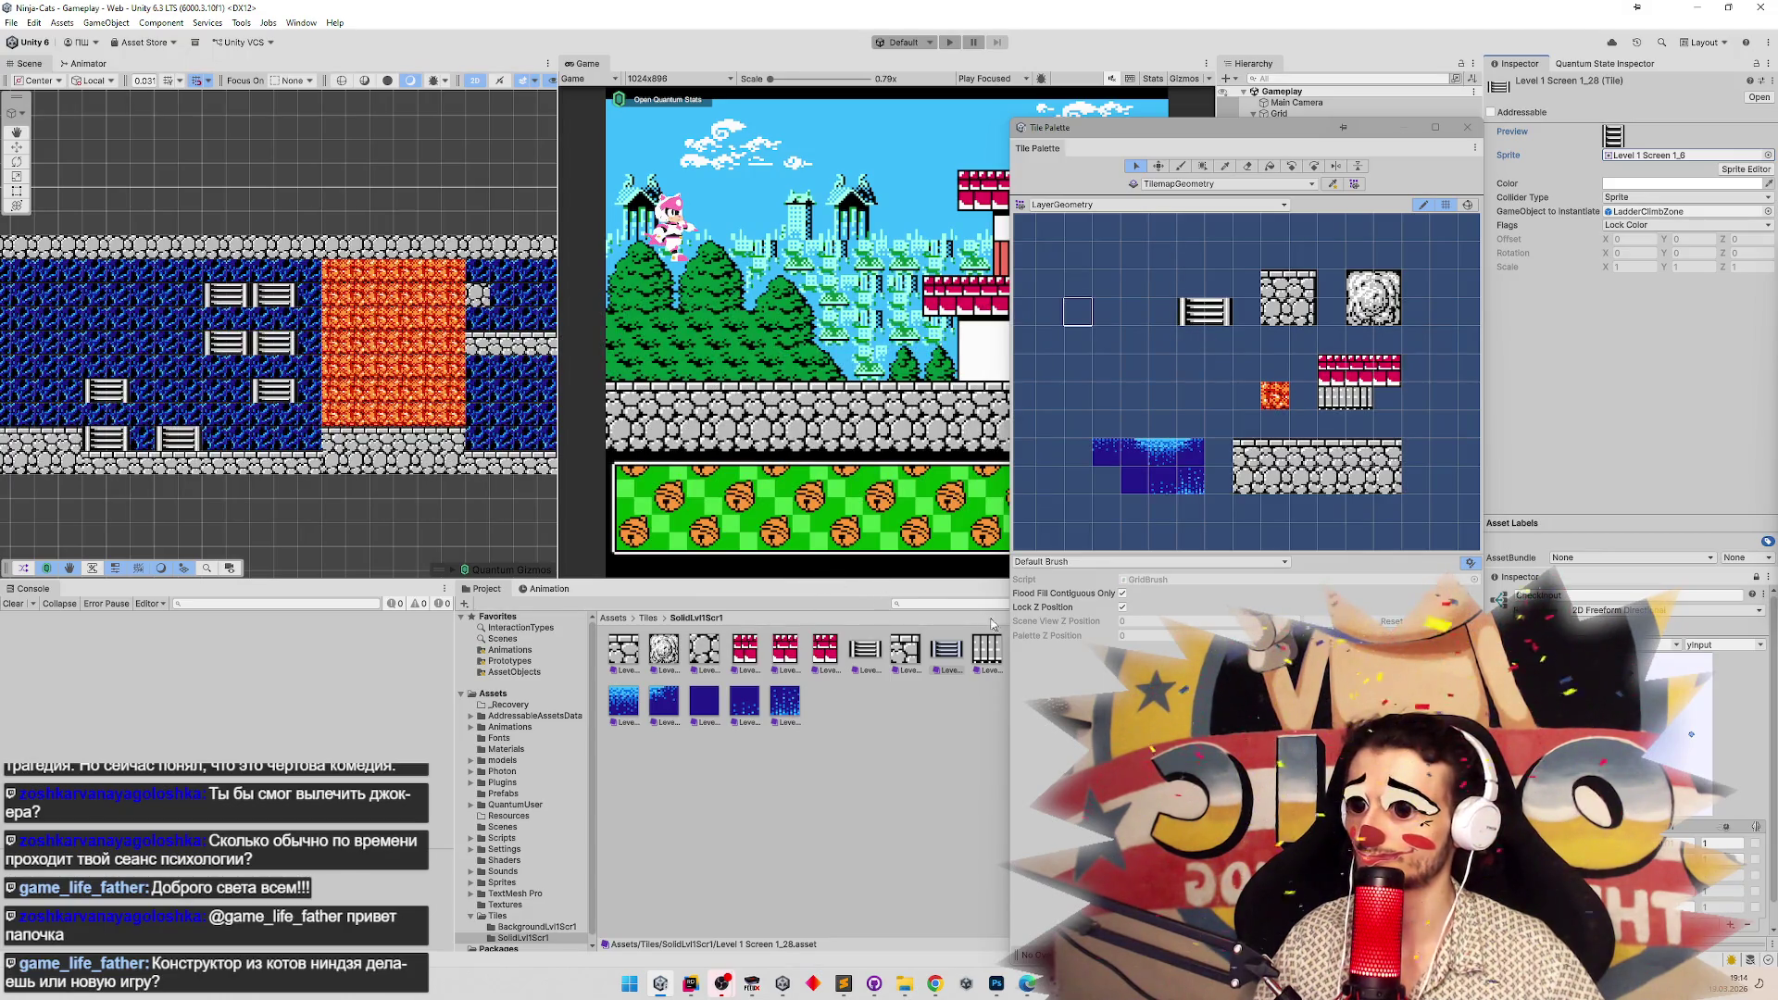
mouse_move(1007, 614)
left_mouse_down()
mouse_move(1093, 615)
mouse_move(1062, 614)
left_mouse_up()
Open the Level 1 Screen 1 sheet from Assets/Sprites in the Sprite Editor.
left_click(636, 618)
left_click(646, 618)
left_click(613, 618)
left_click(663, 704)
double_click(673, 708)
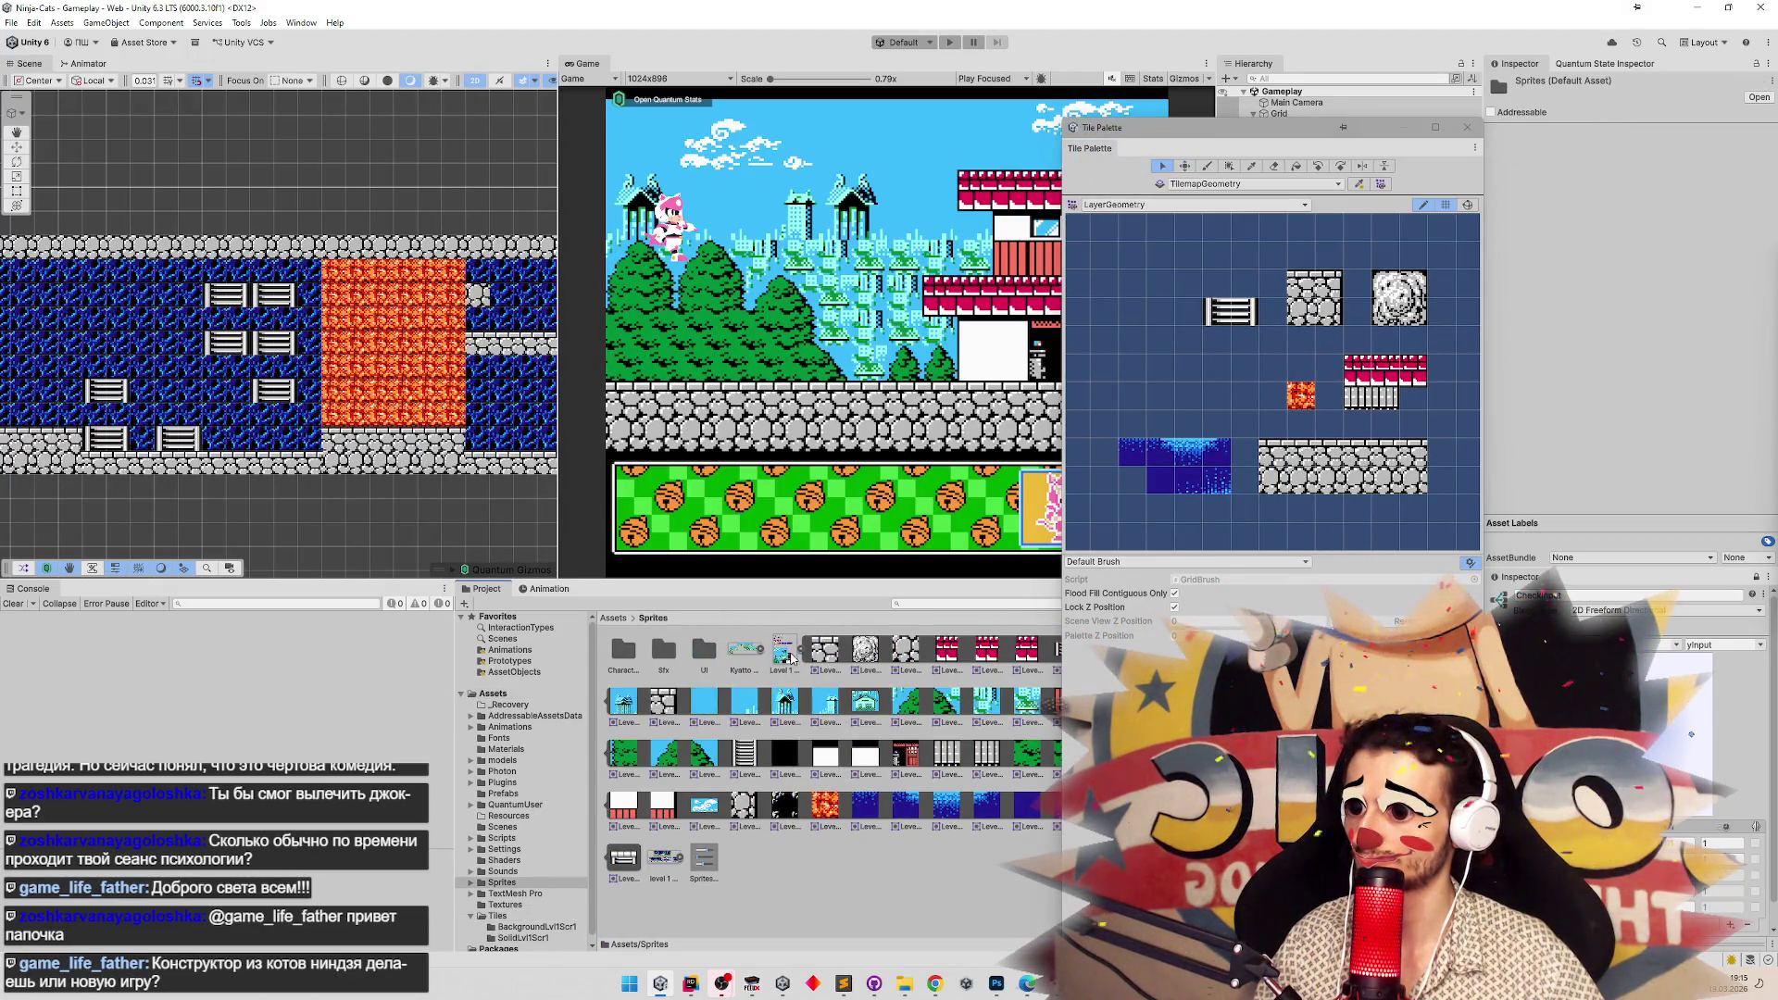
left_click(783, 653)
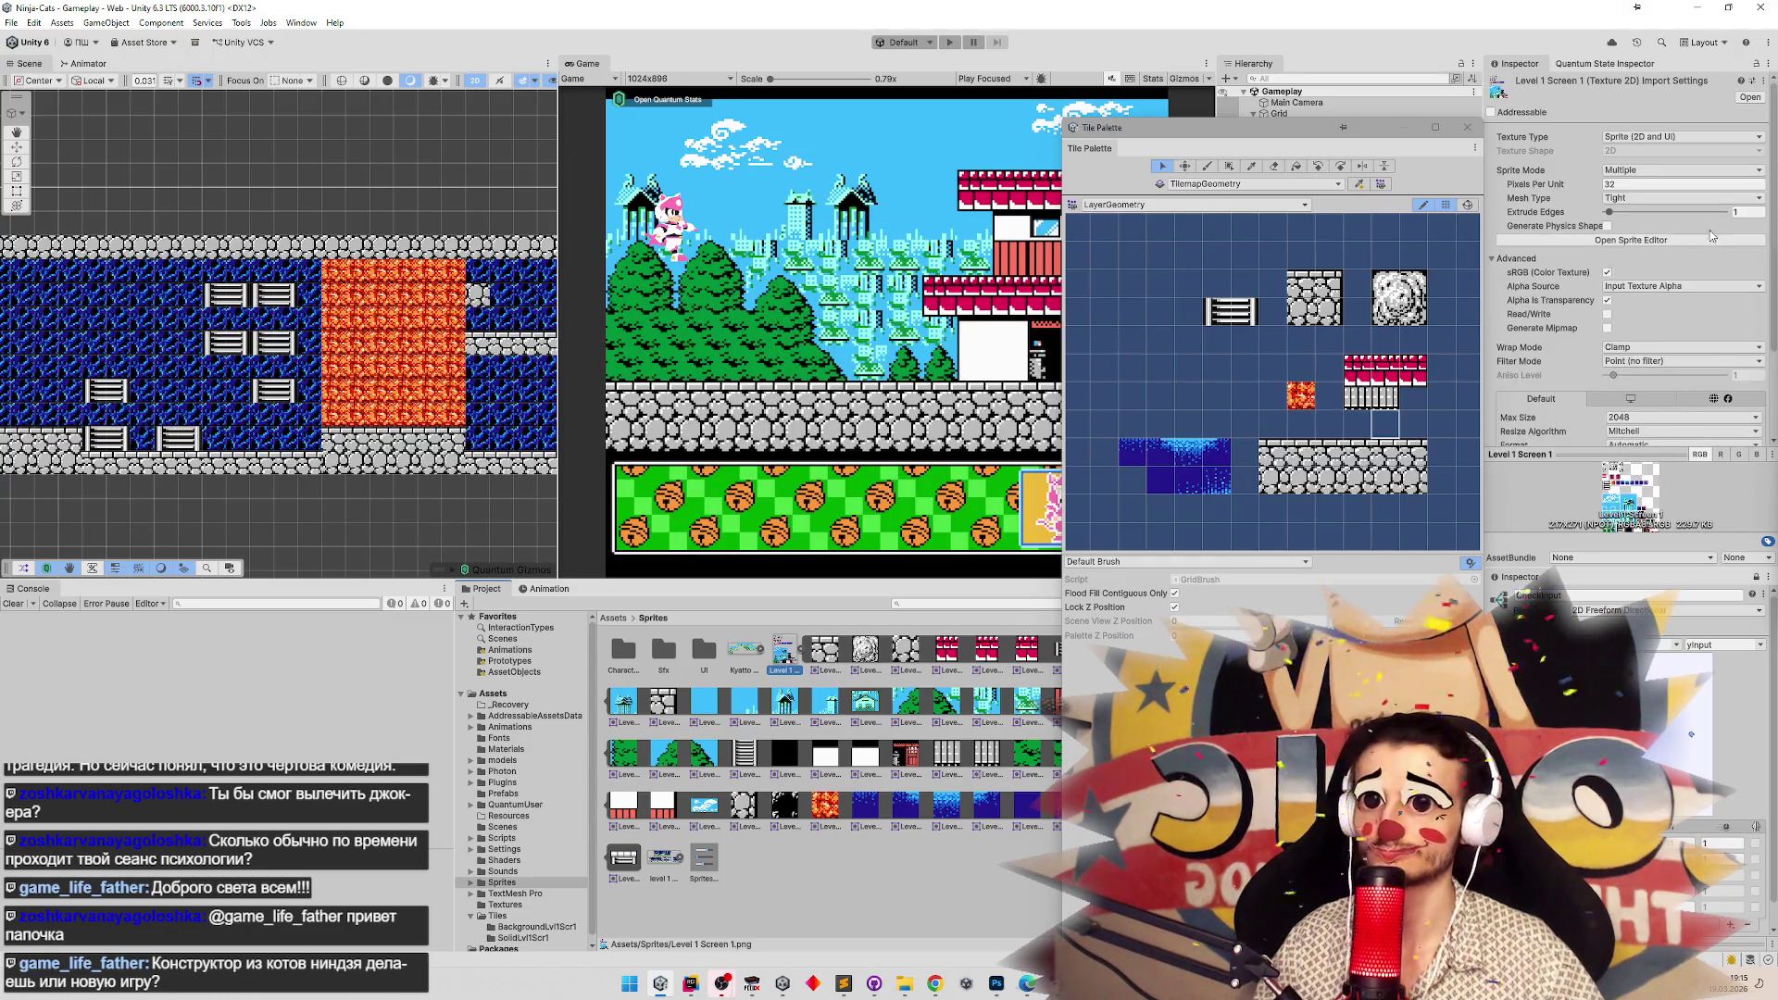
left_click(1703, 242)
Zoom in on the ladder slice, then bring up the sheet in Photoshop.
left_click(535, 380)
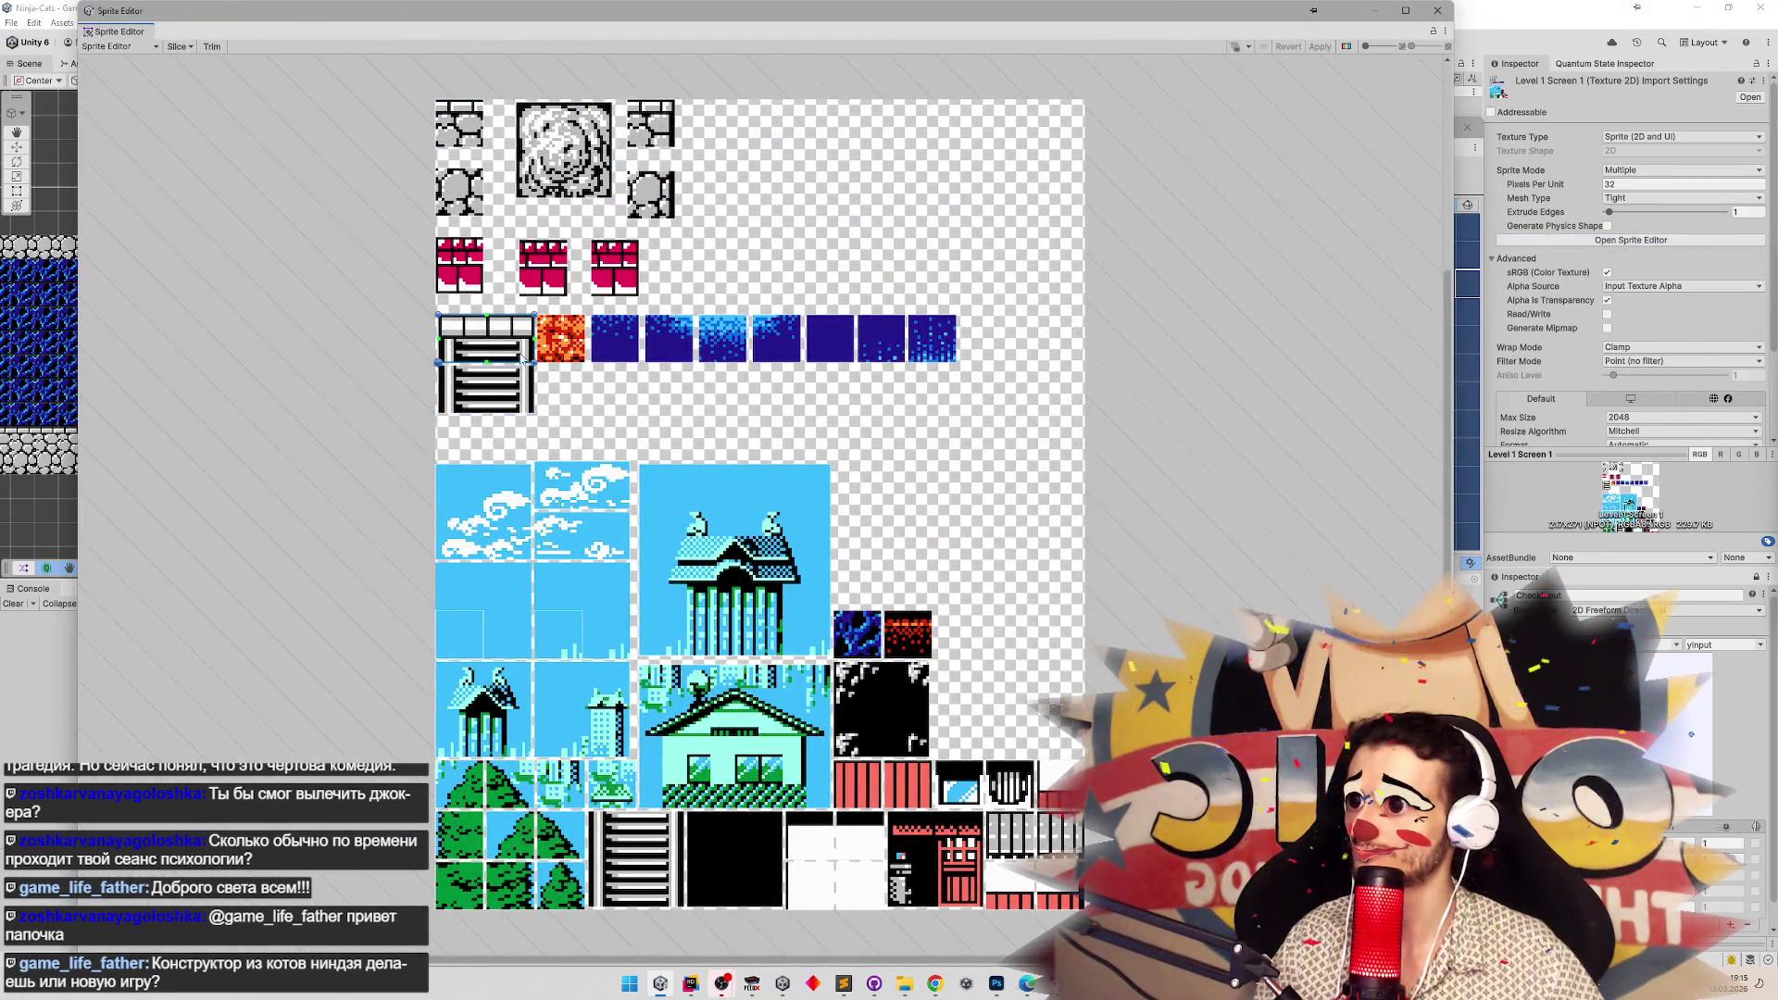
scroll(1100, 542, "up", 3)
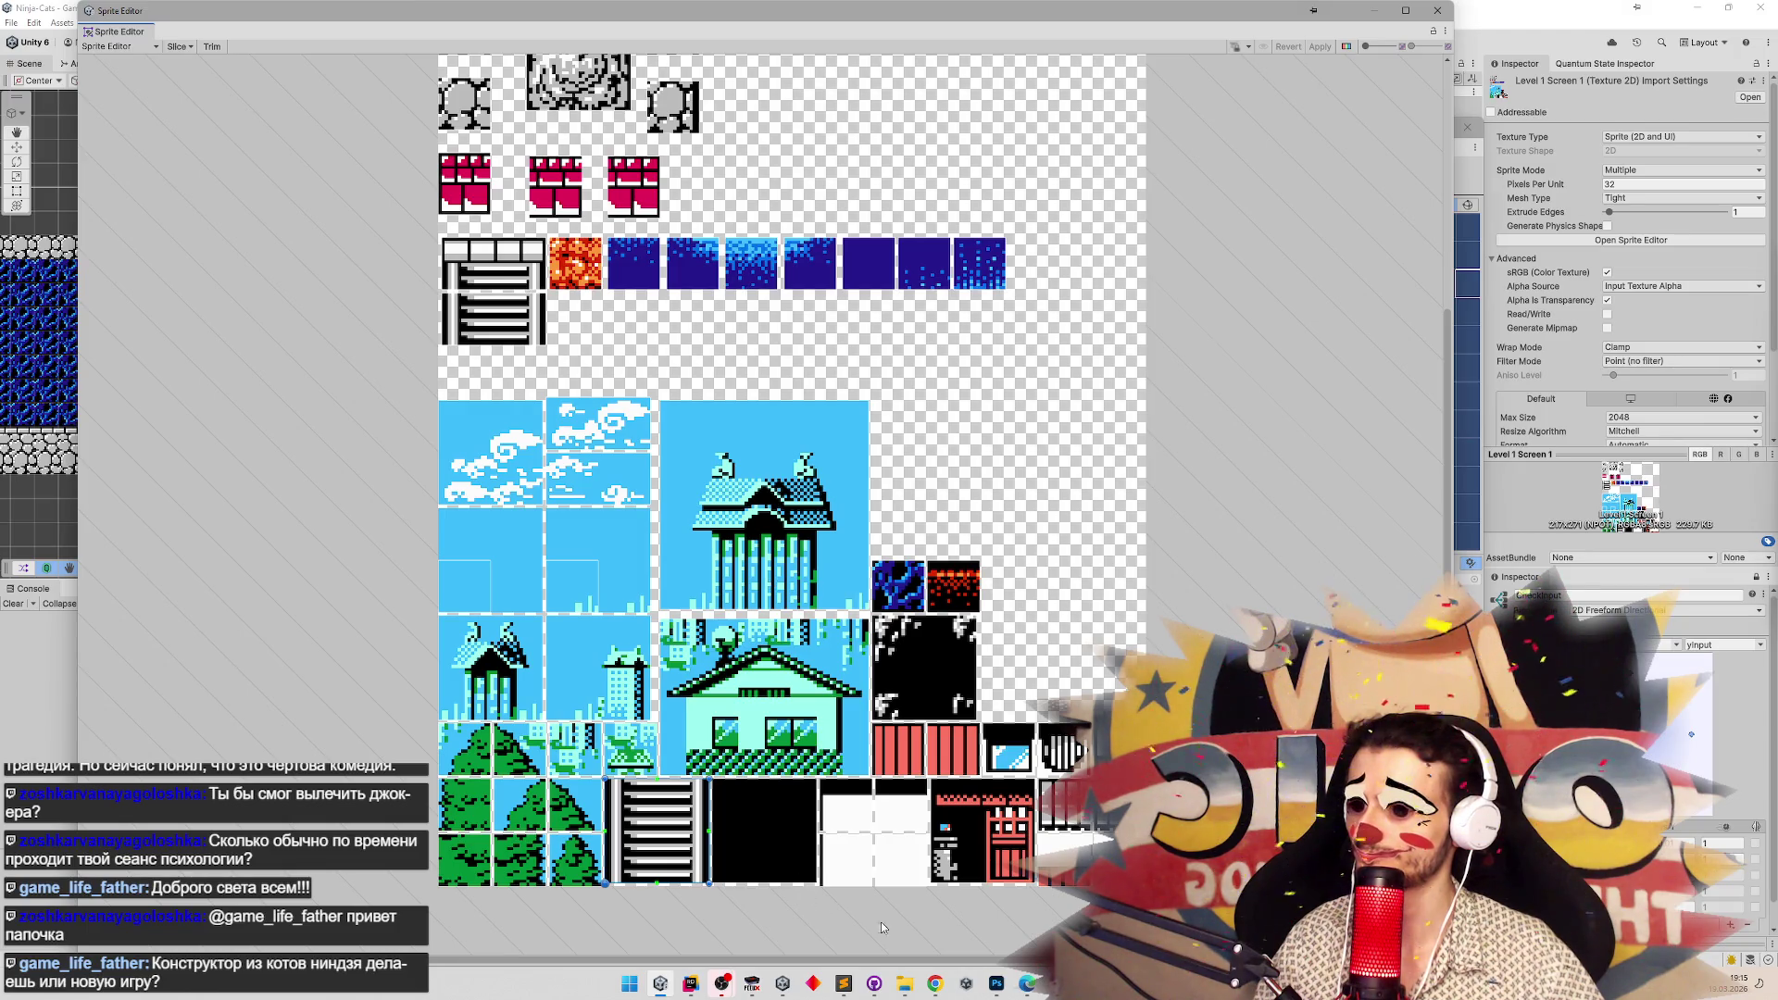
left_click(996, 984)
Erase the lower ladder tile from the bottom row of the sheet.
key("z")
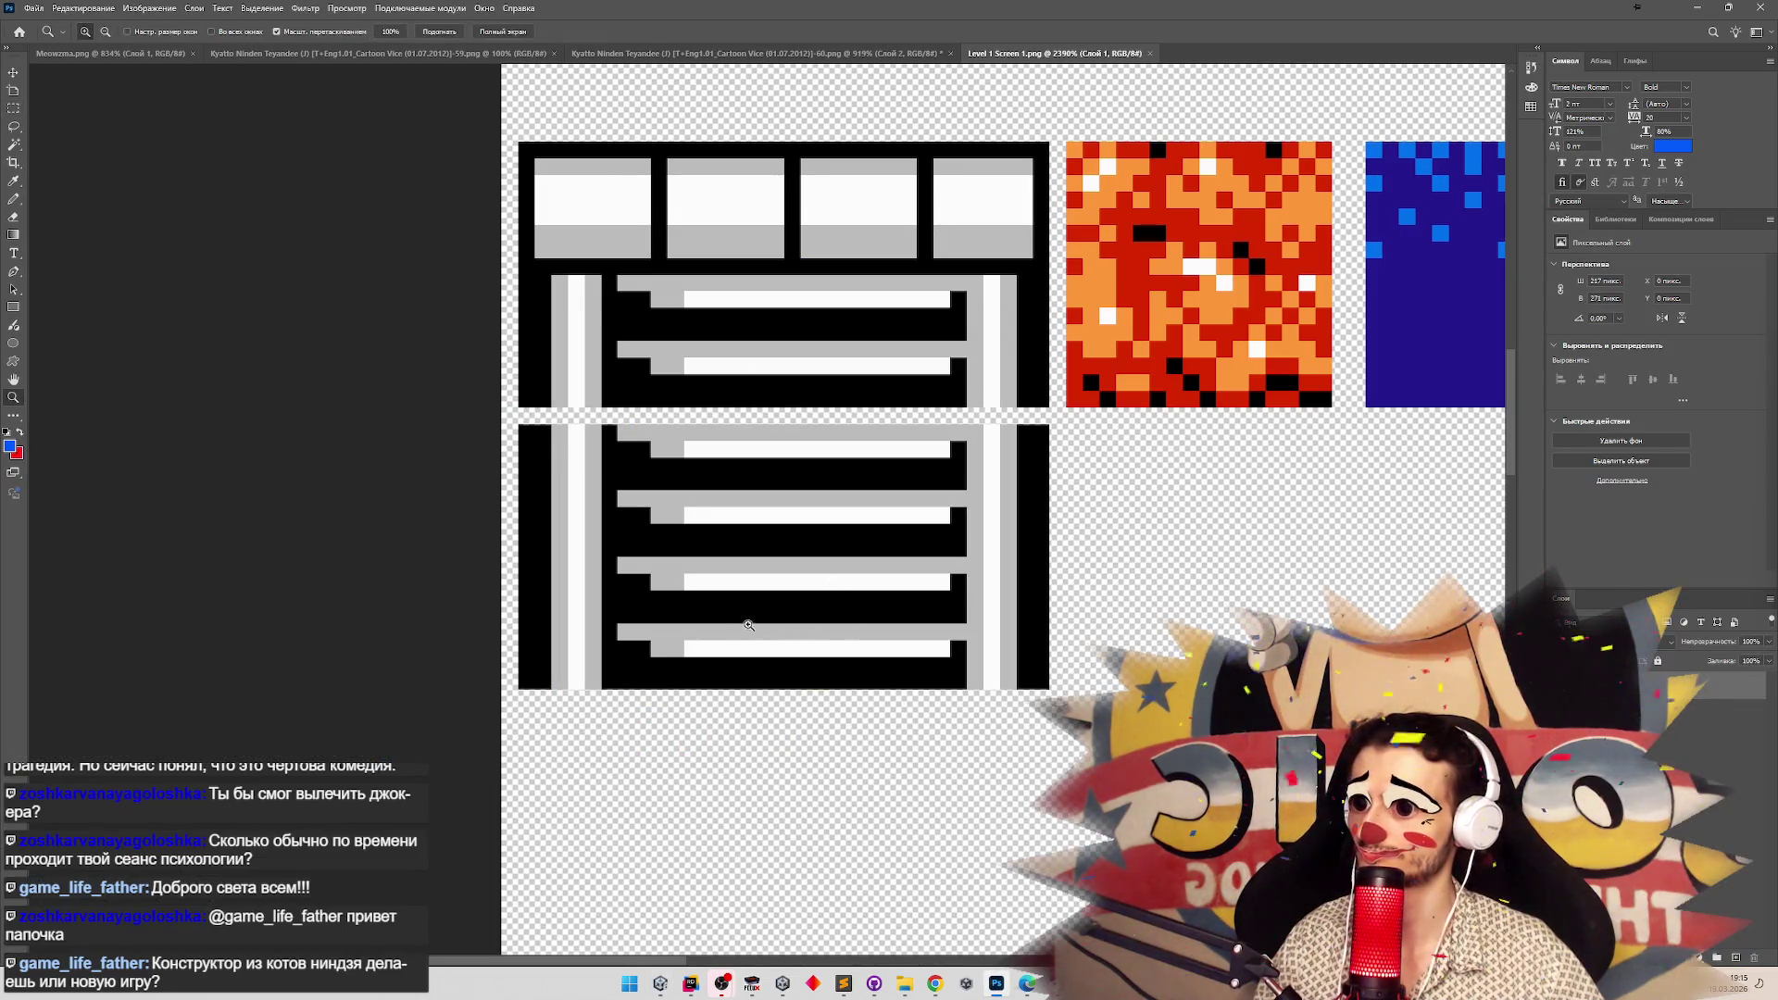
mouse_move(689, 608)
left_mouse_down()
mouse_move(577, 615)
mouse_move(771, 682)
mouse_move(908, 682)
left_mouse_up()
key("m")
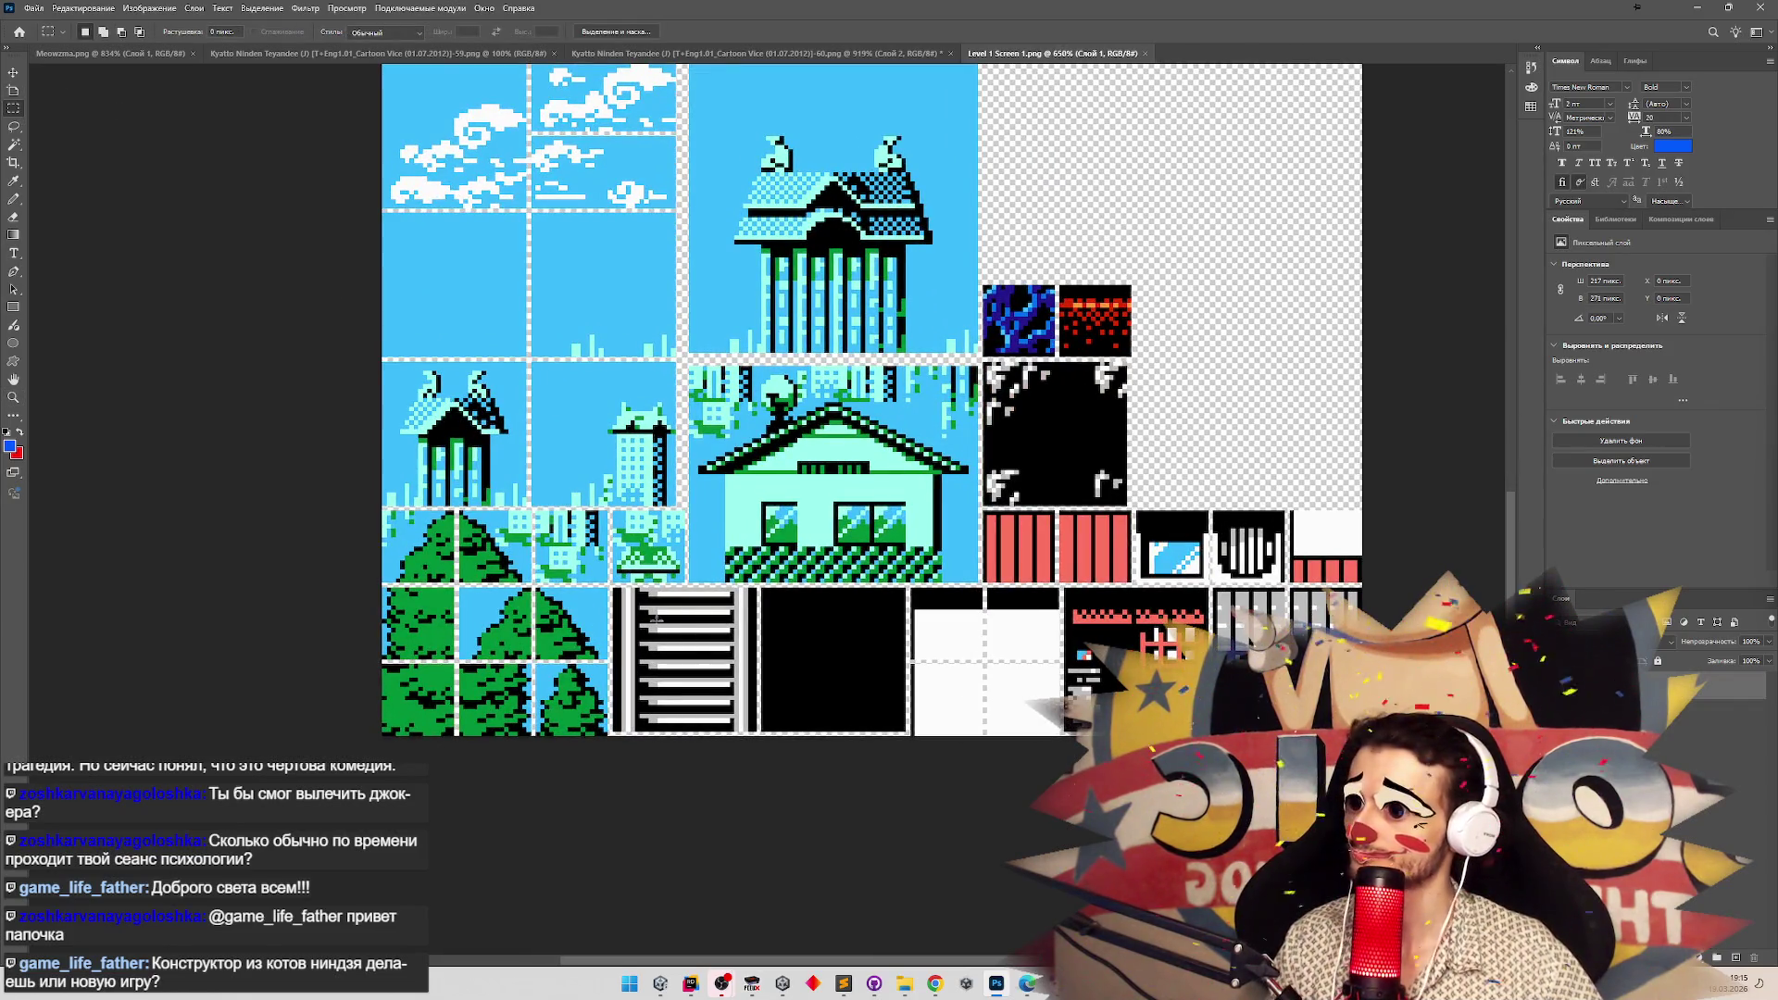
left_click_drag(615, 590, 757, 754)
key("Delete")
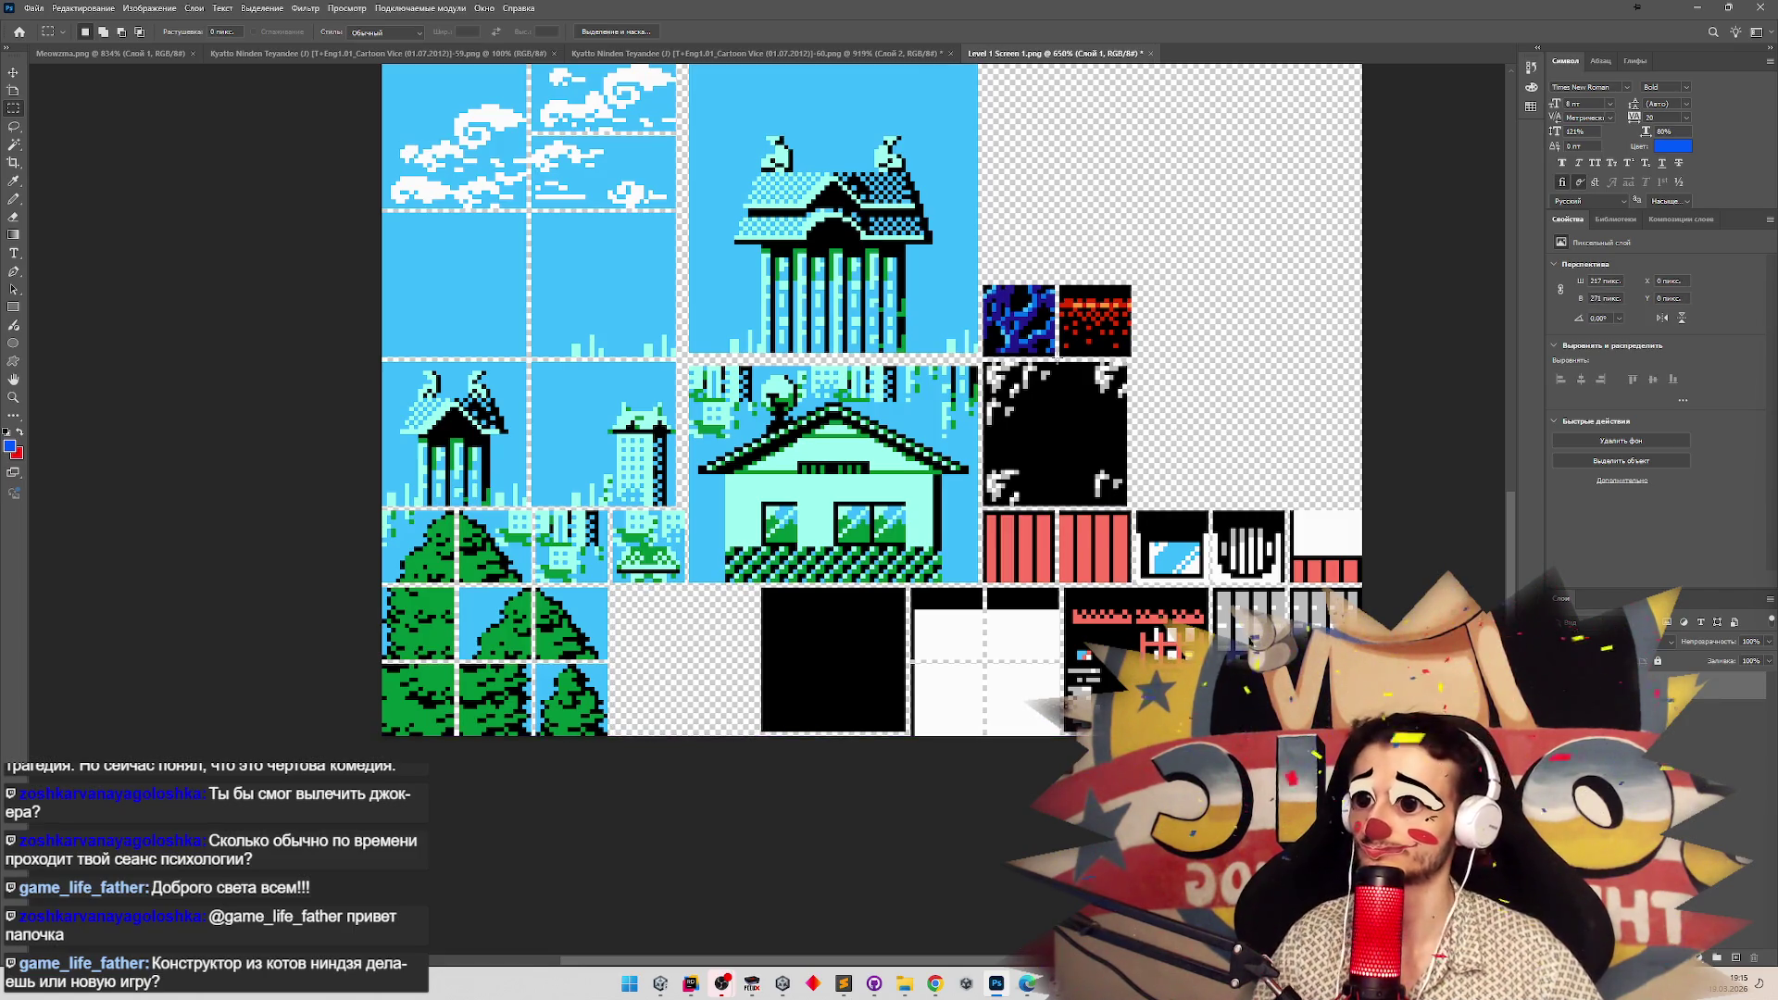
Move the speckled black tile into the emptied ladder slot, nudged up one pixel.
mouse_move(984, 362)
left_mouse_down()
mouse_move(1112, 444)
mouse_move(1128, 509)
left_mouse_up()
key("v")
left_click_drag(1048, 450, 676, 675)
key("Up")
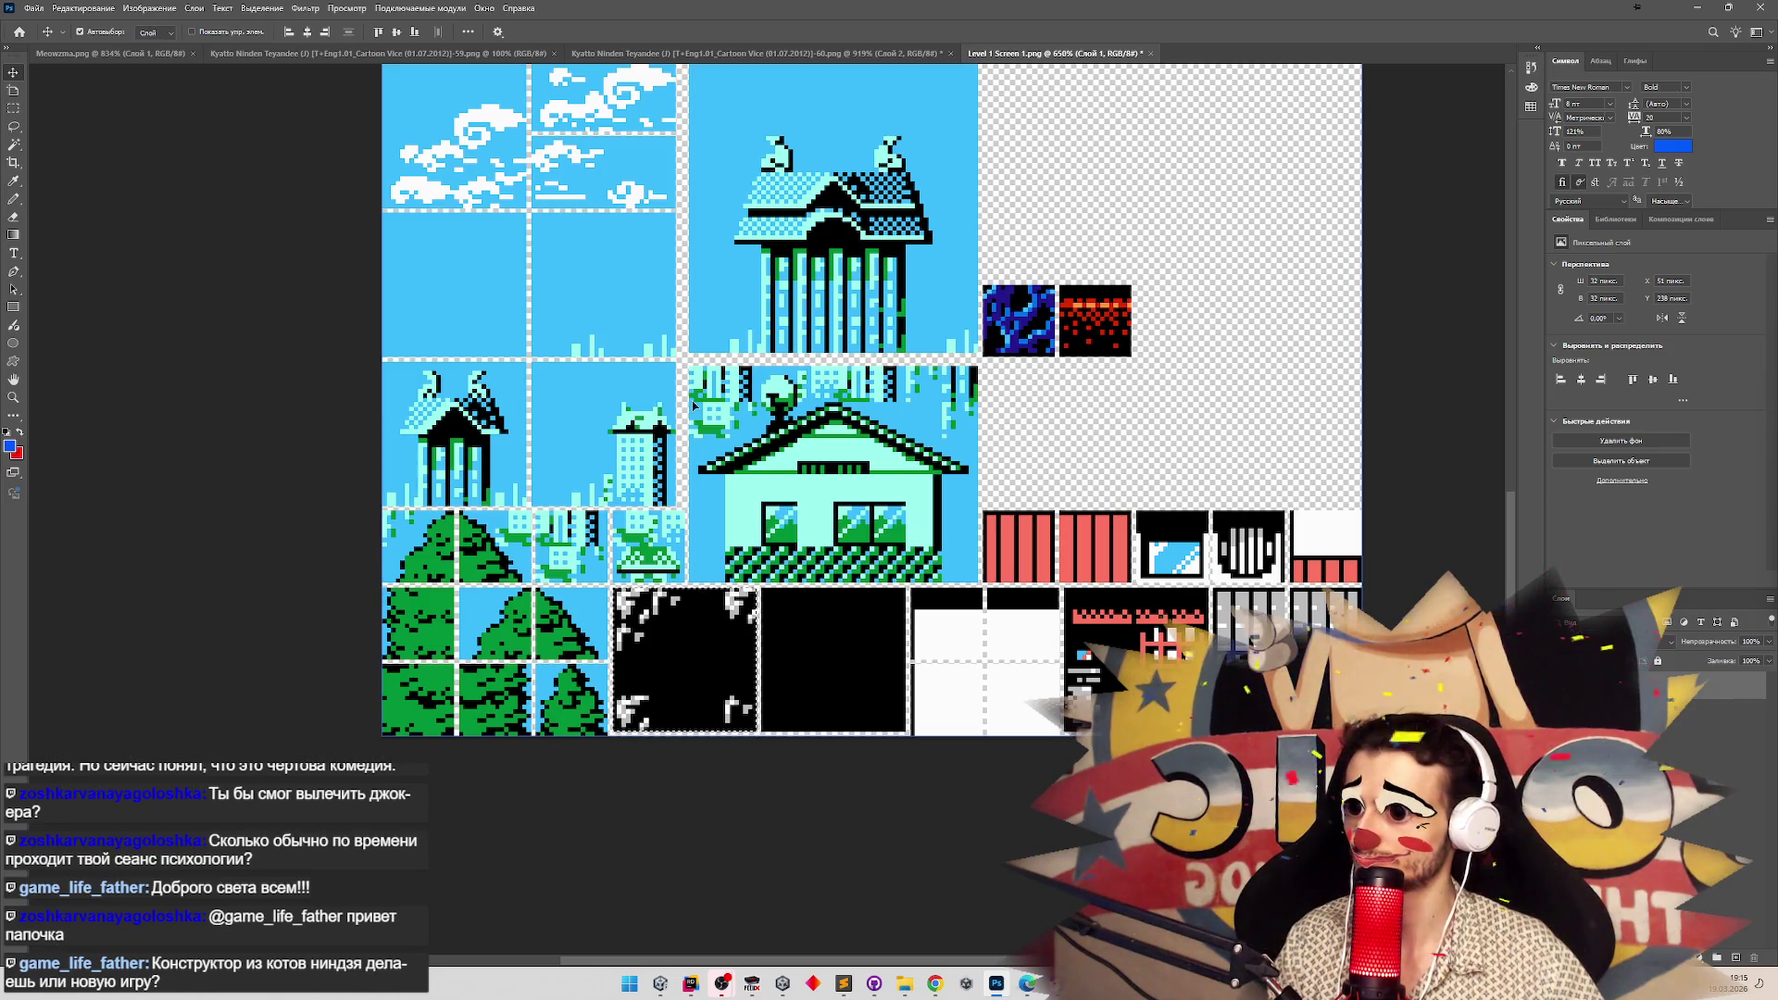
left_click(1143, 379)
Move the two small dark tiles down into the gap.
key("m")
mouse_move(1134, 363)
left_mouse_down()
mouse_move(980, 284)
mouse_move(1019, 371)
mouse_move(1022, 489)
left_mouse_up()
left_click(12, 72)
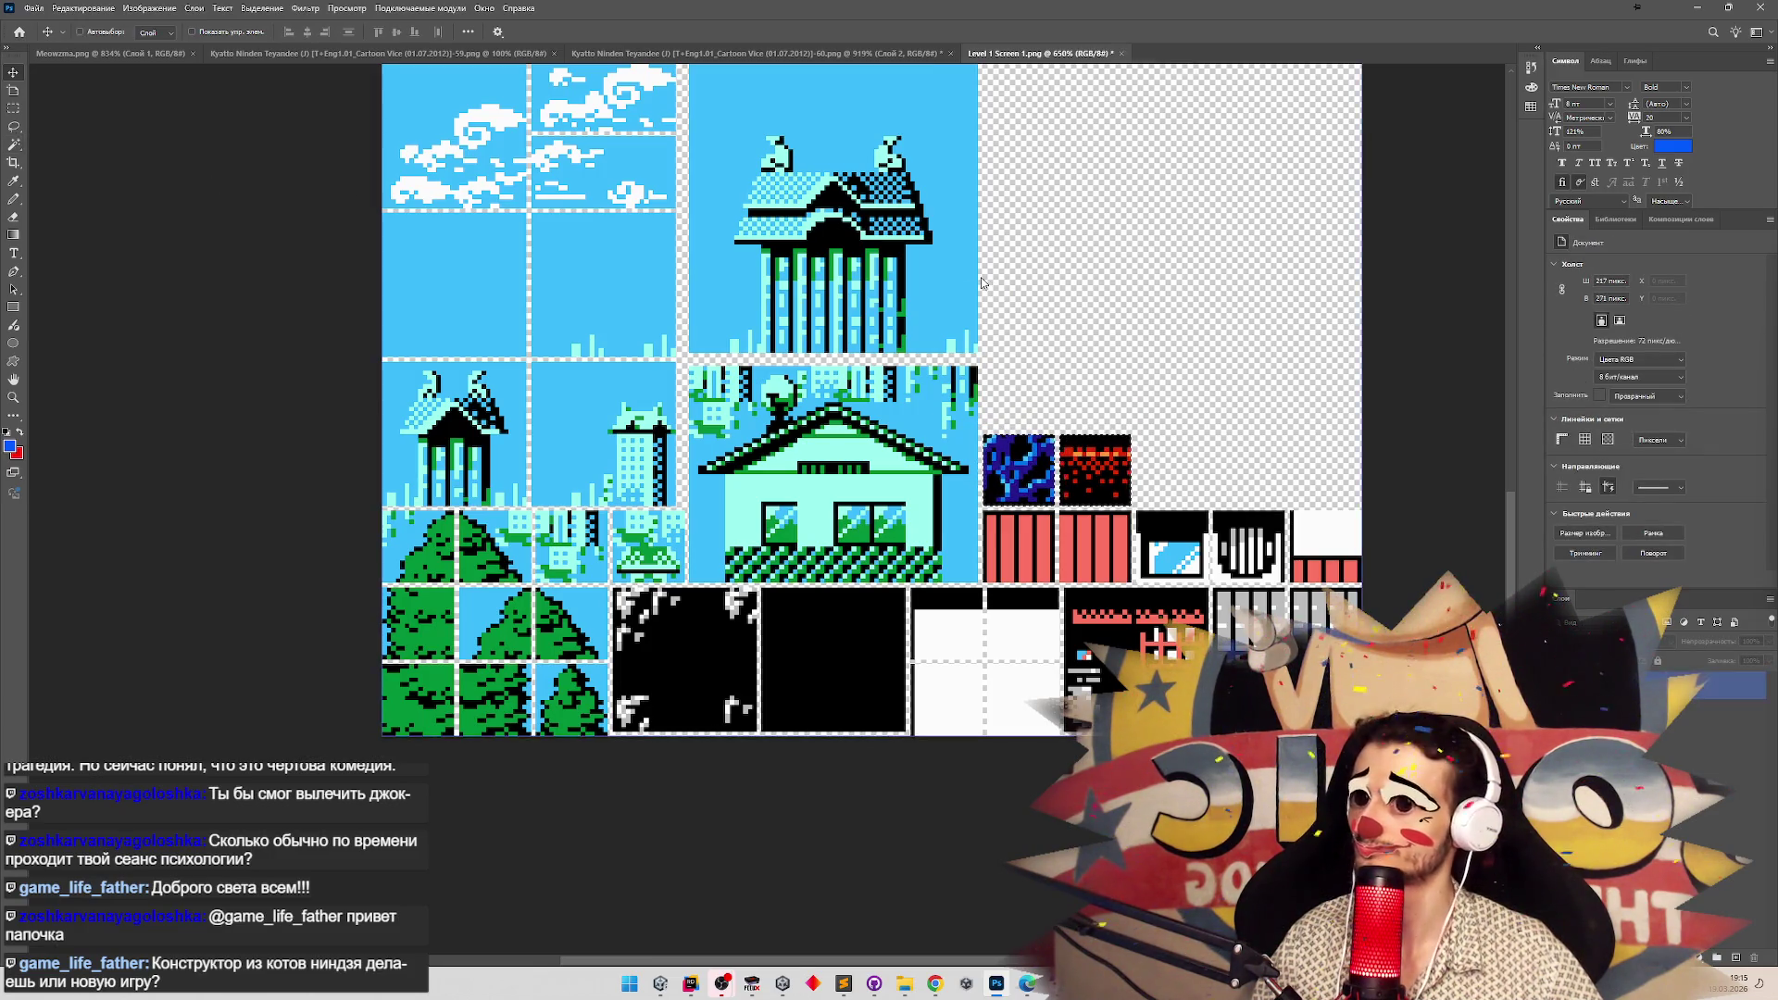
left_click(659, 984)
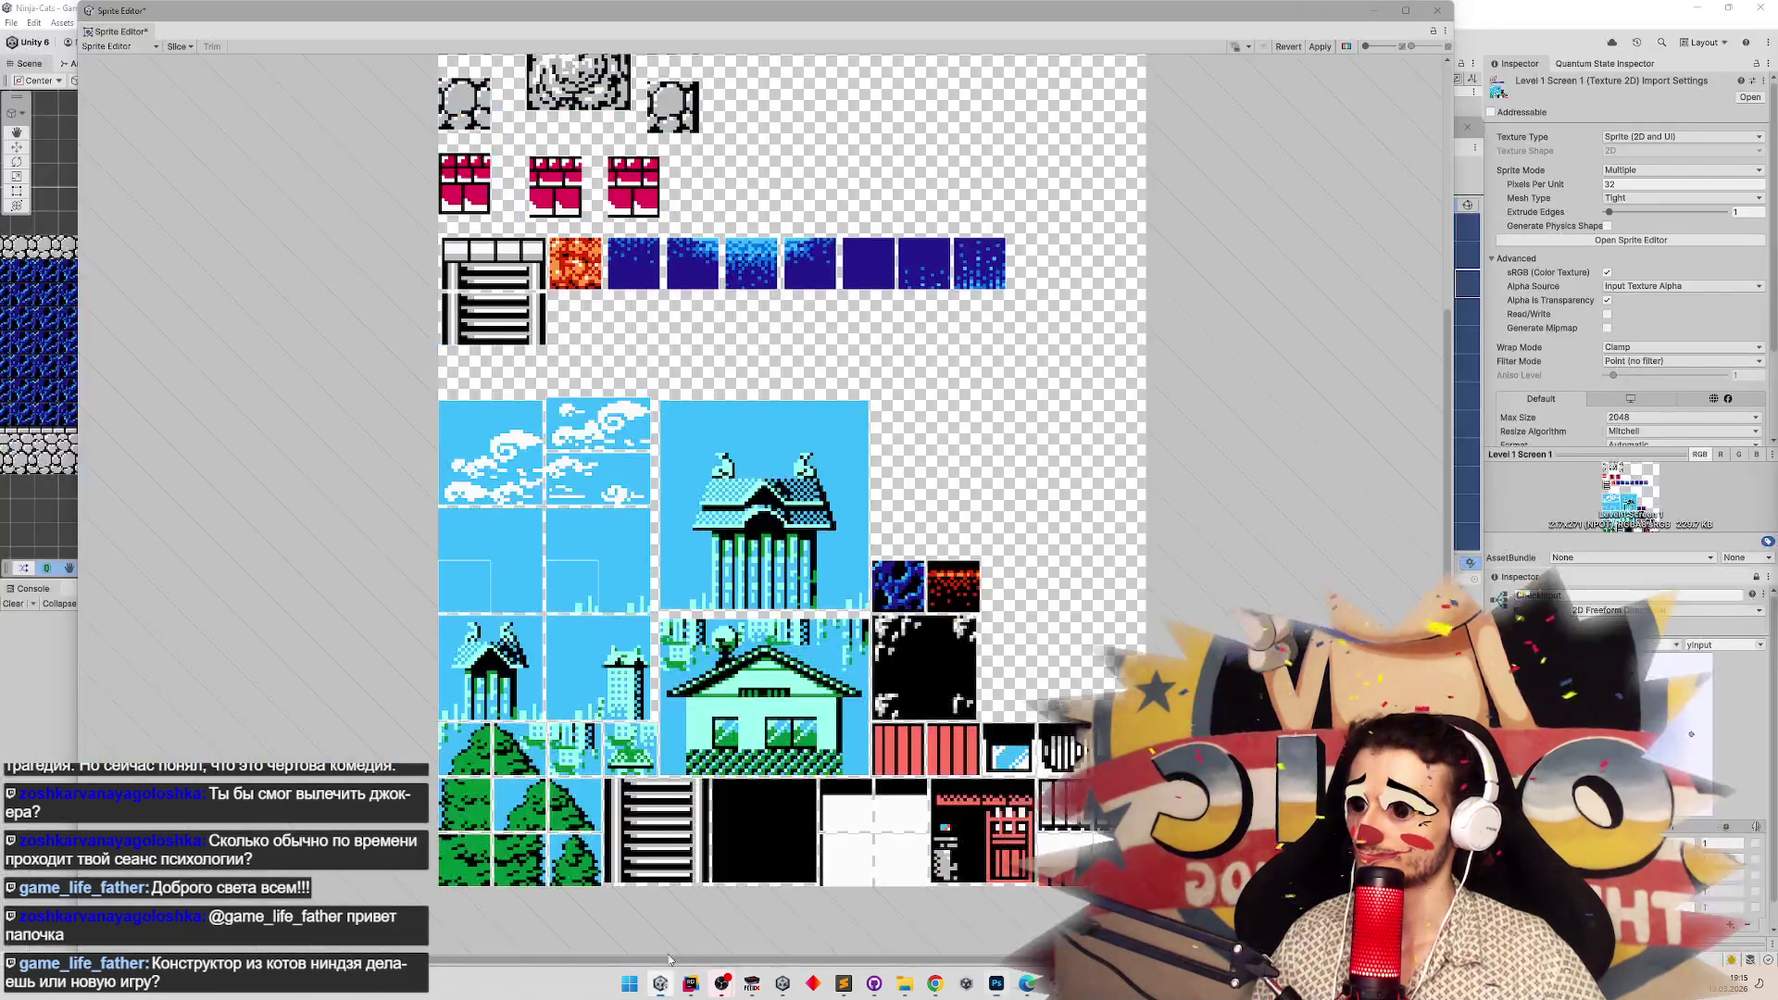
Move a sprite slice onto the speckled black tile and shift it one texel left.
left_click(917, 516)
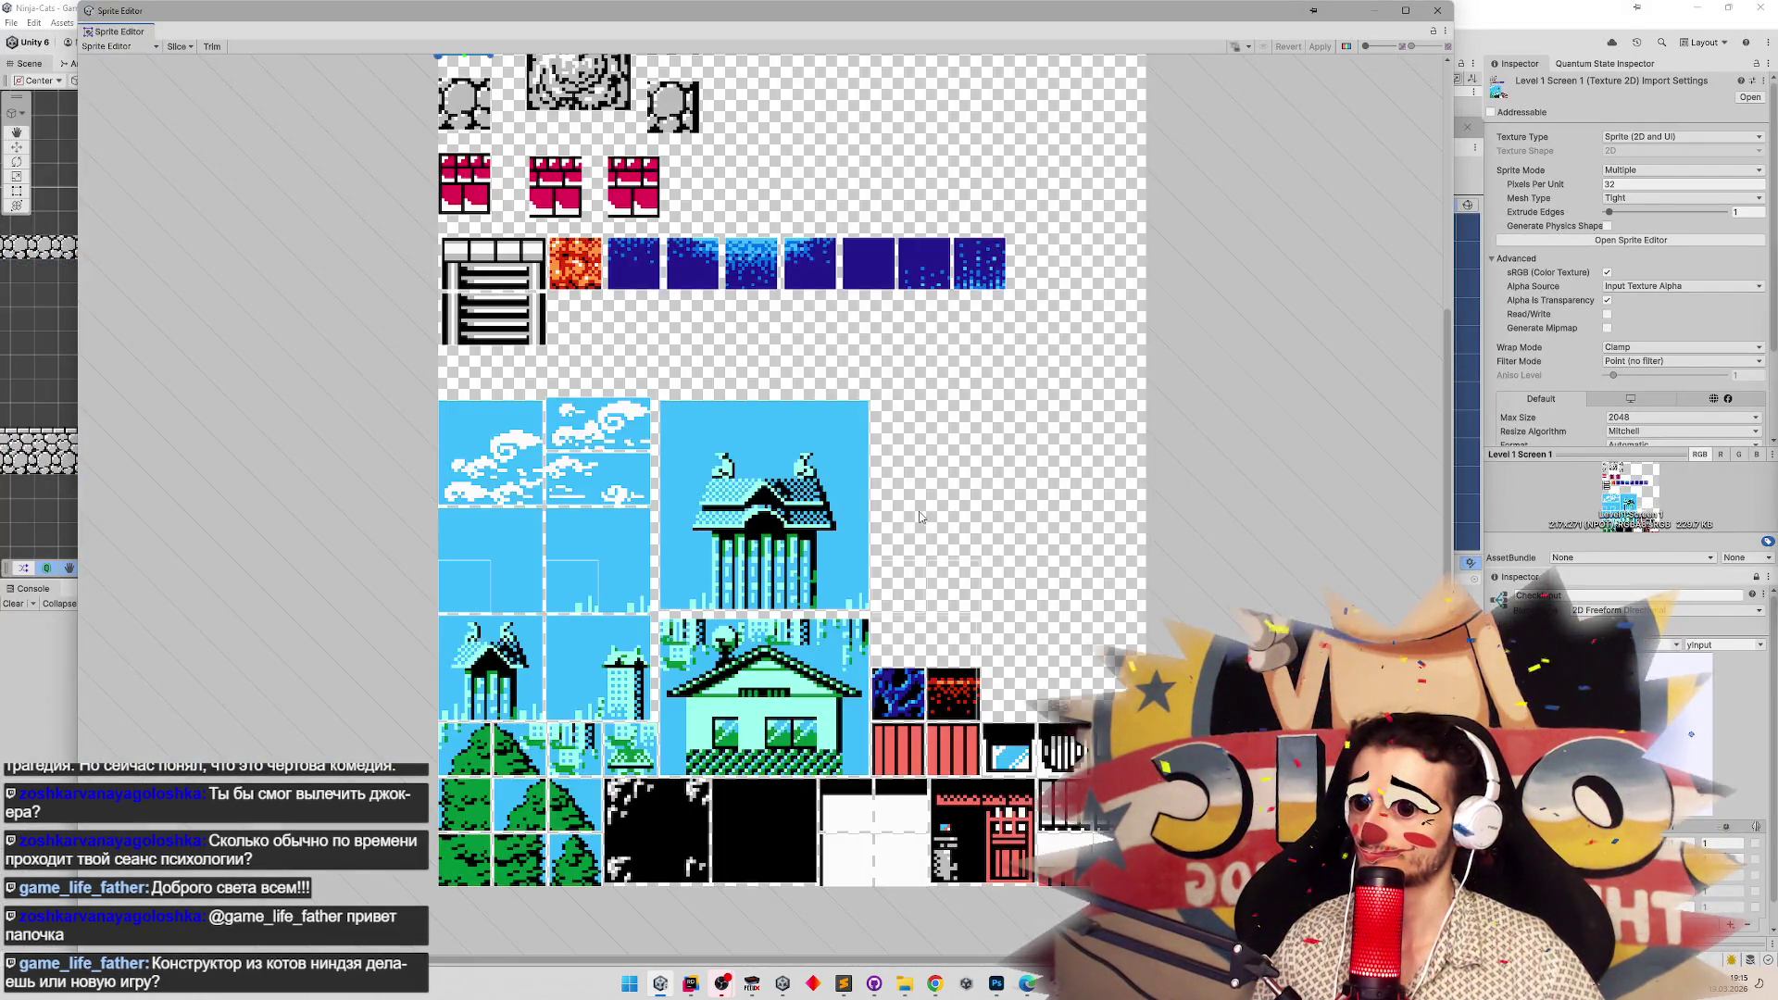
left_click(901, 697)
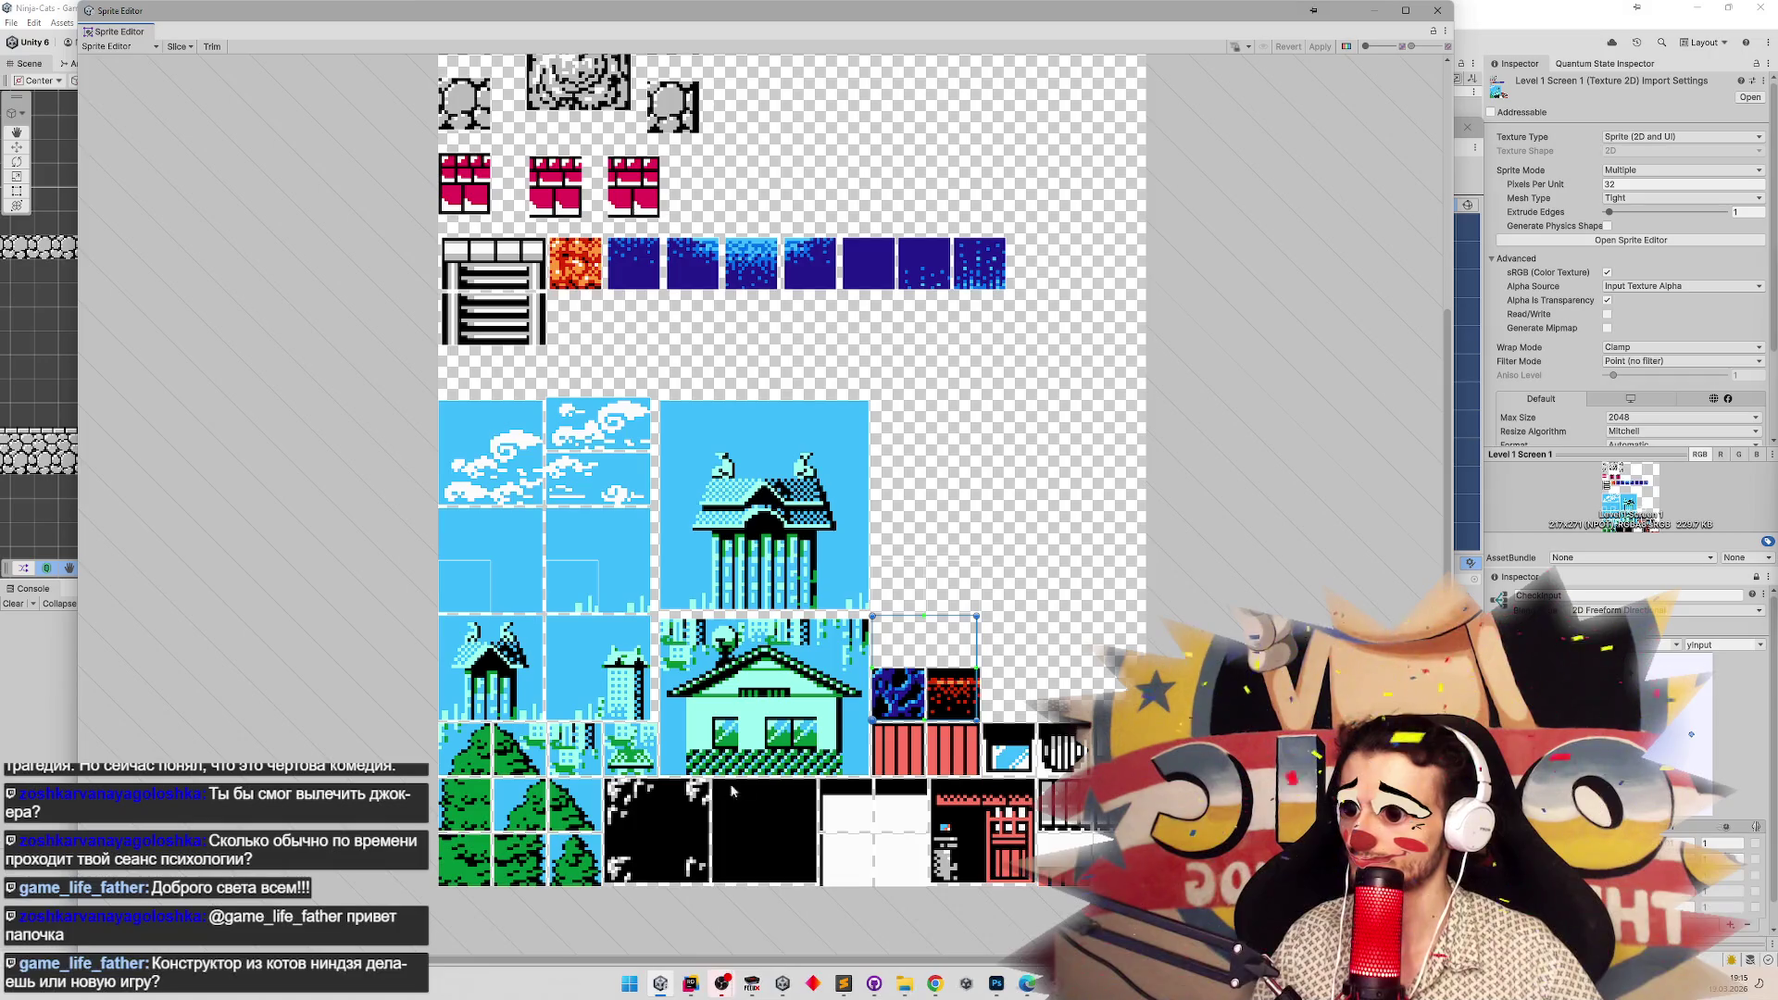
left_click_drag(910, 668, 693, 750)
left_click(636, 834)
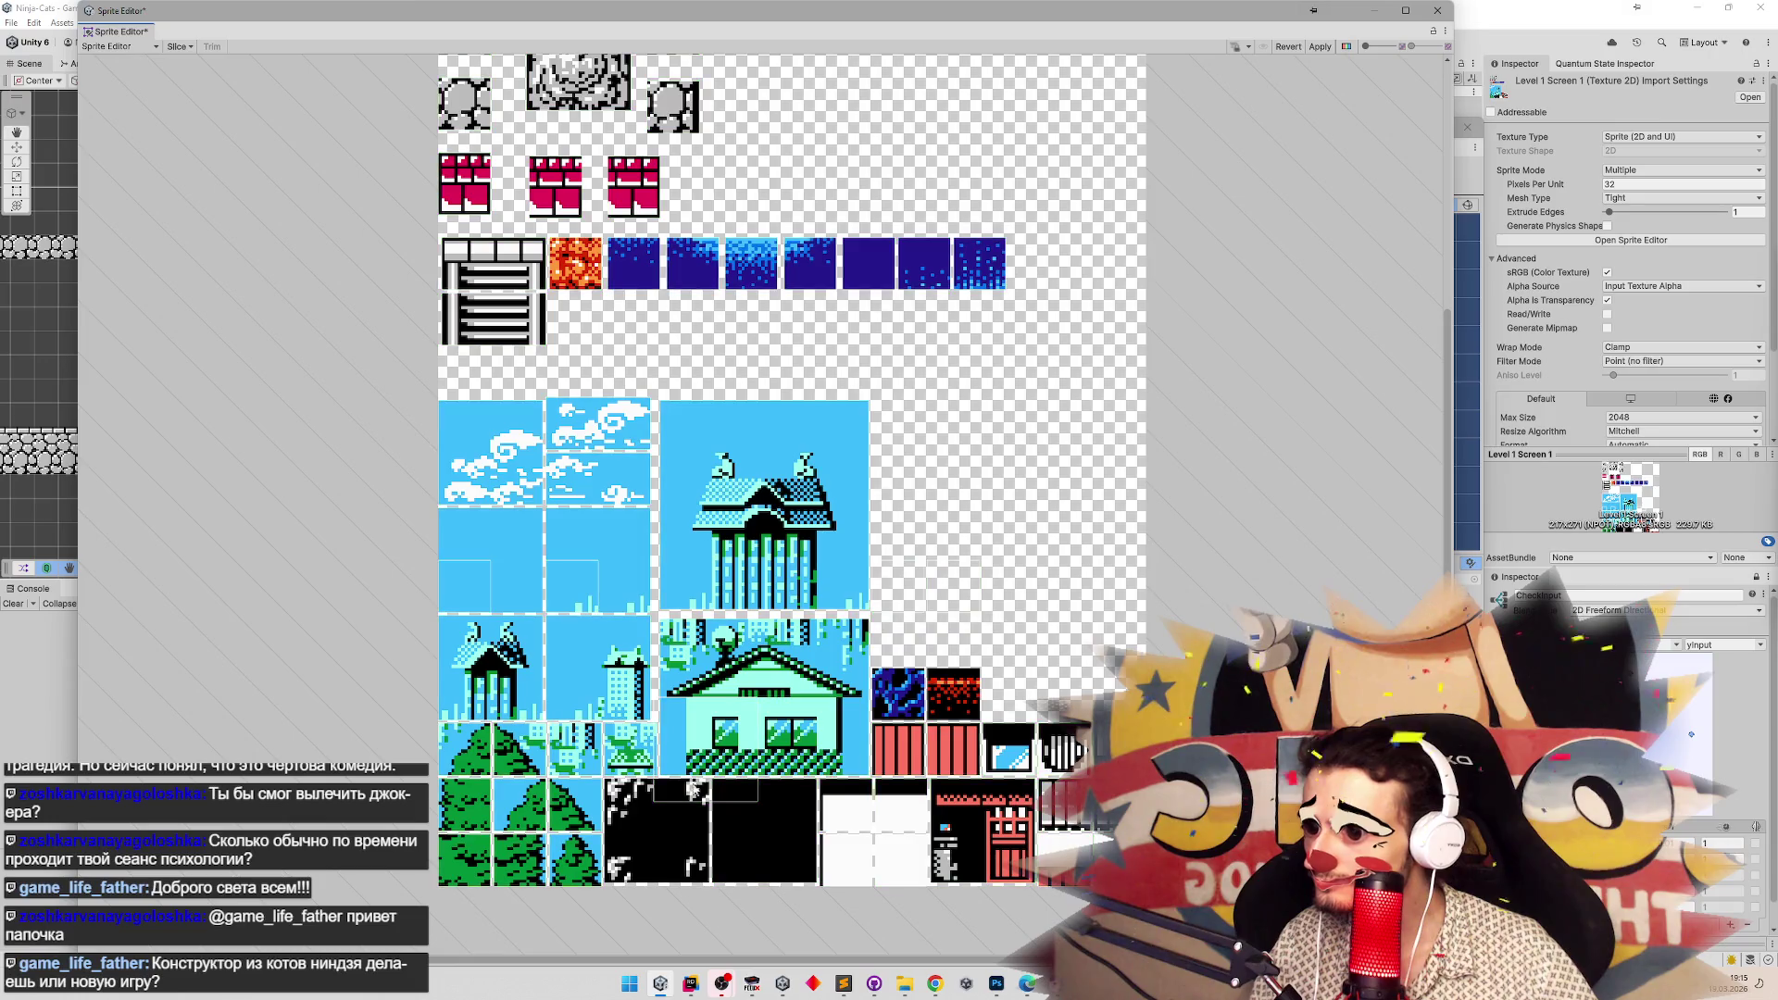
left_click(661, 852)
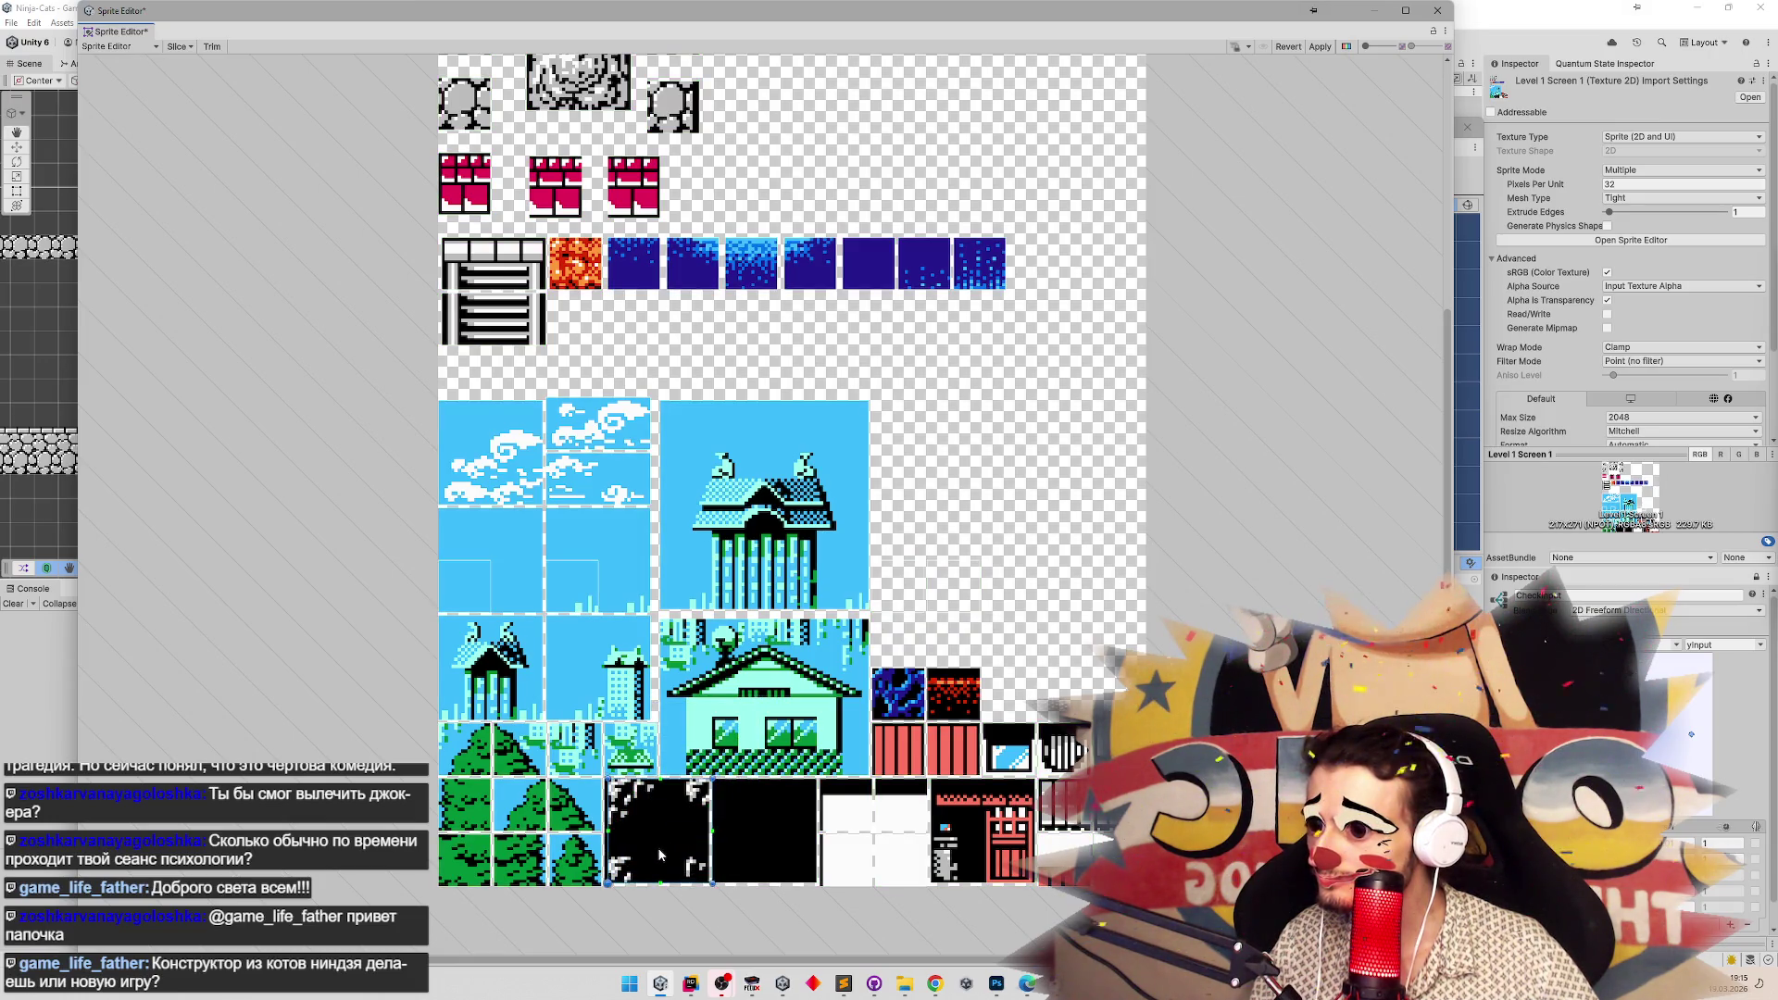
left_click_drag(659, 854, 657, 855)
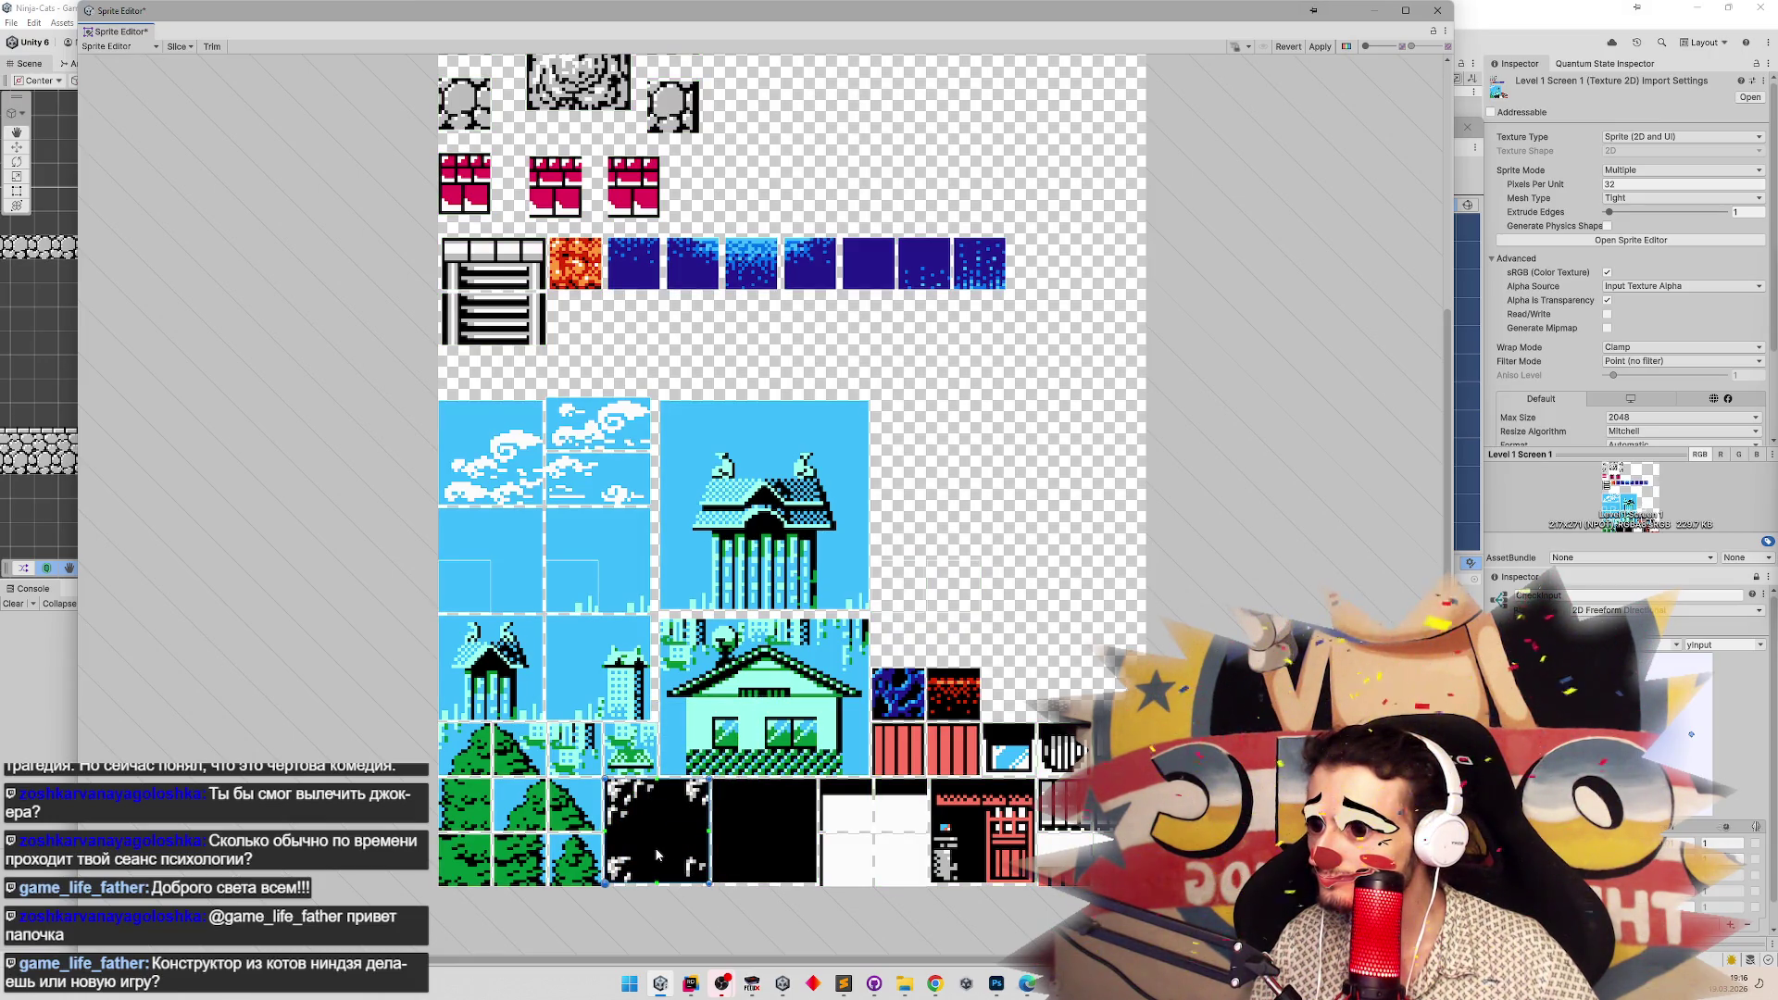
Draw a small new slice in the sky area, then return to Photoshop.
mouse_move(871, 566)
left_mouse_down()
mouse_move(903, 593)
mouse_move(909, 709)
mouse_move(950, 597)
mouse_move(954, 701)
left_mouse_up()
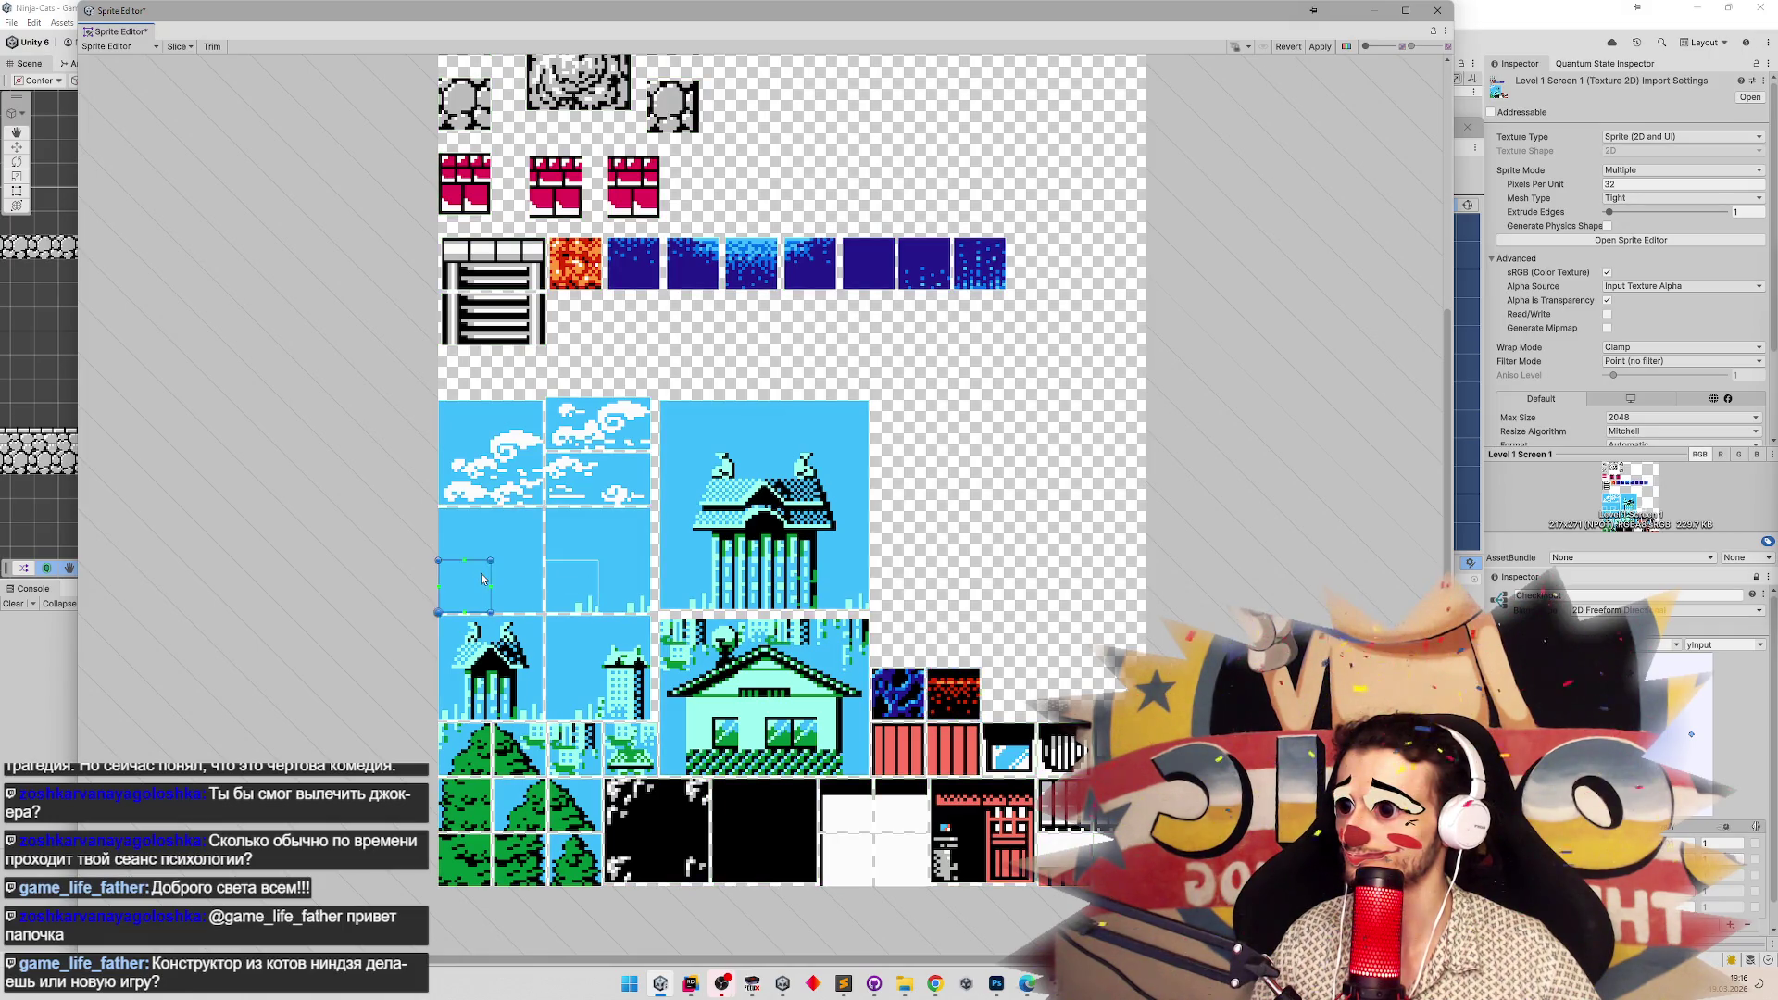
left_click(574, 574)
left_click(1062, 524)
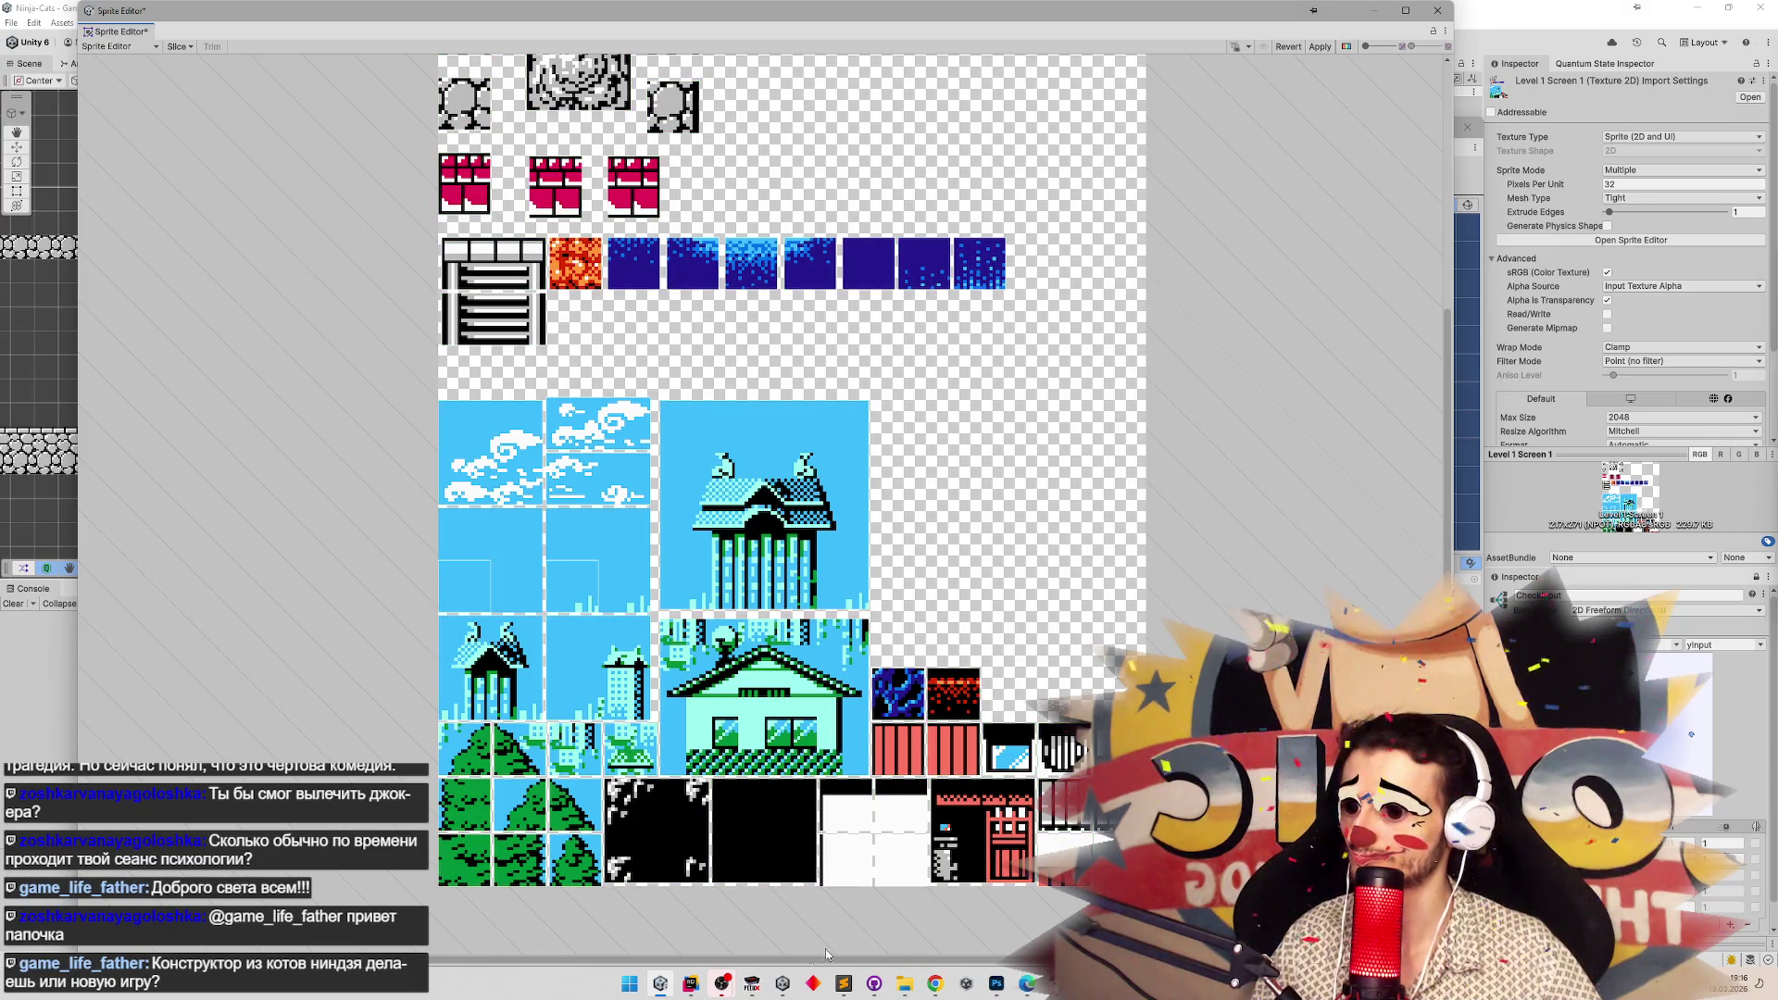
left_click(996, 984)
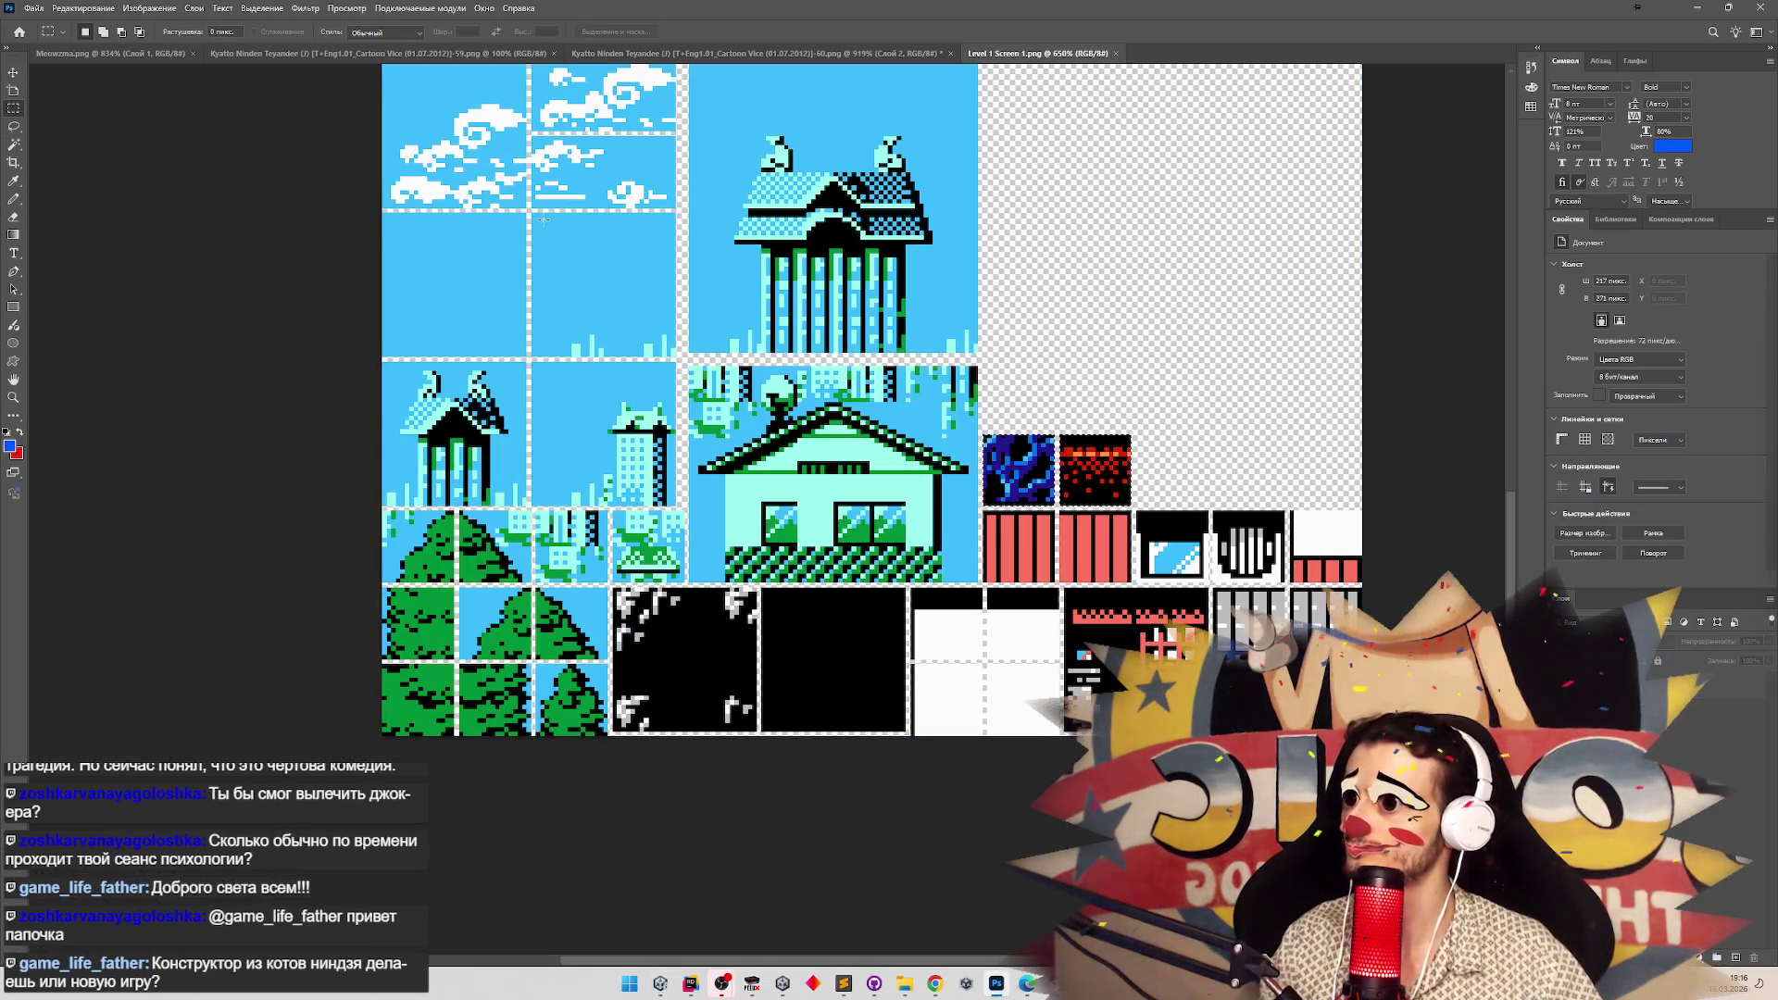
Erase the three plain-sky areas below the clouds.
left_click_drag(380, 210, 683, 283)
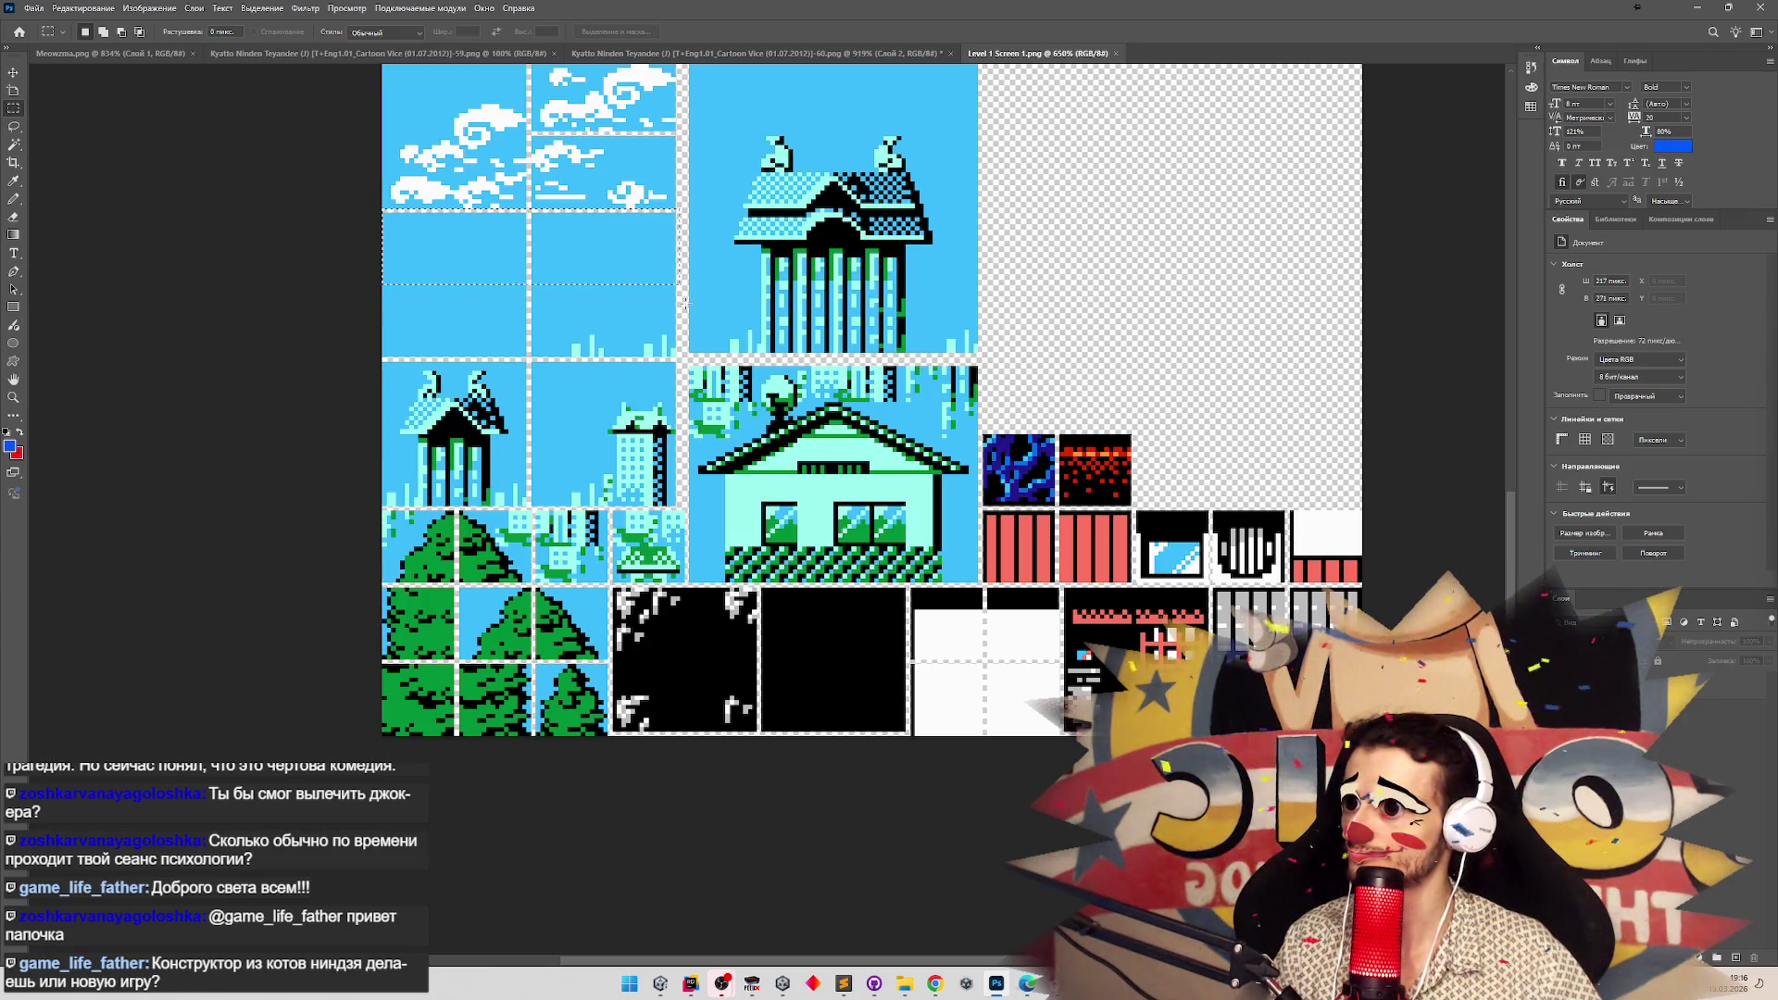
key("Delete")
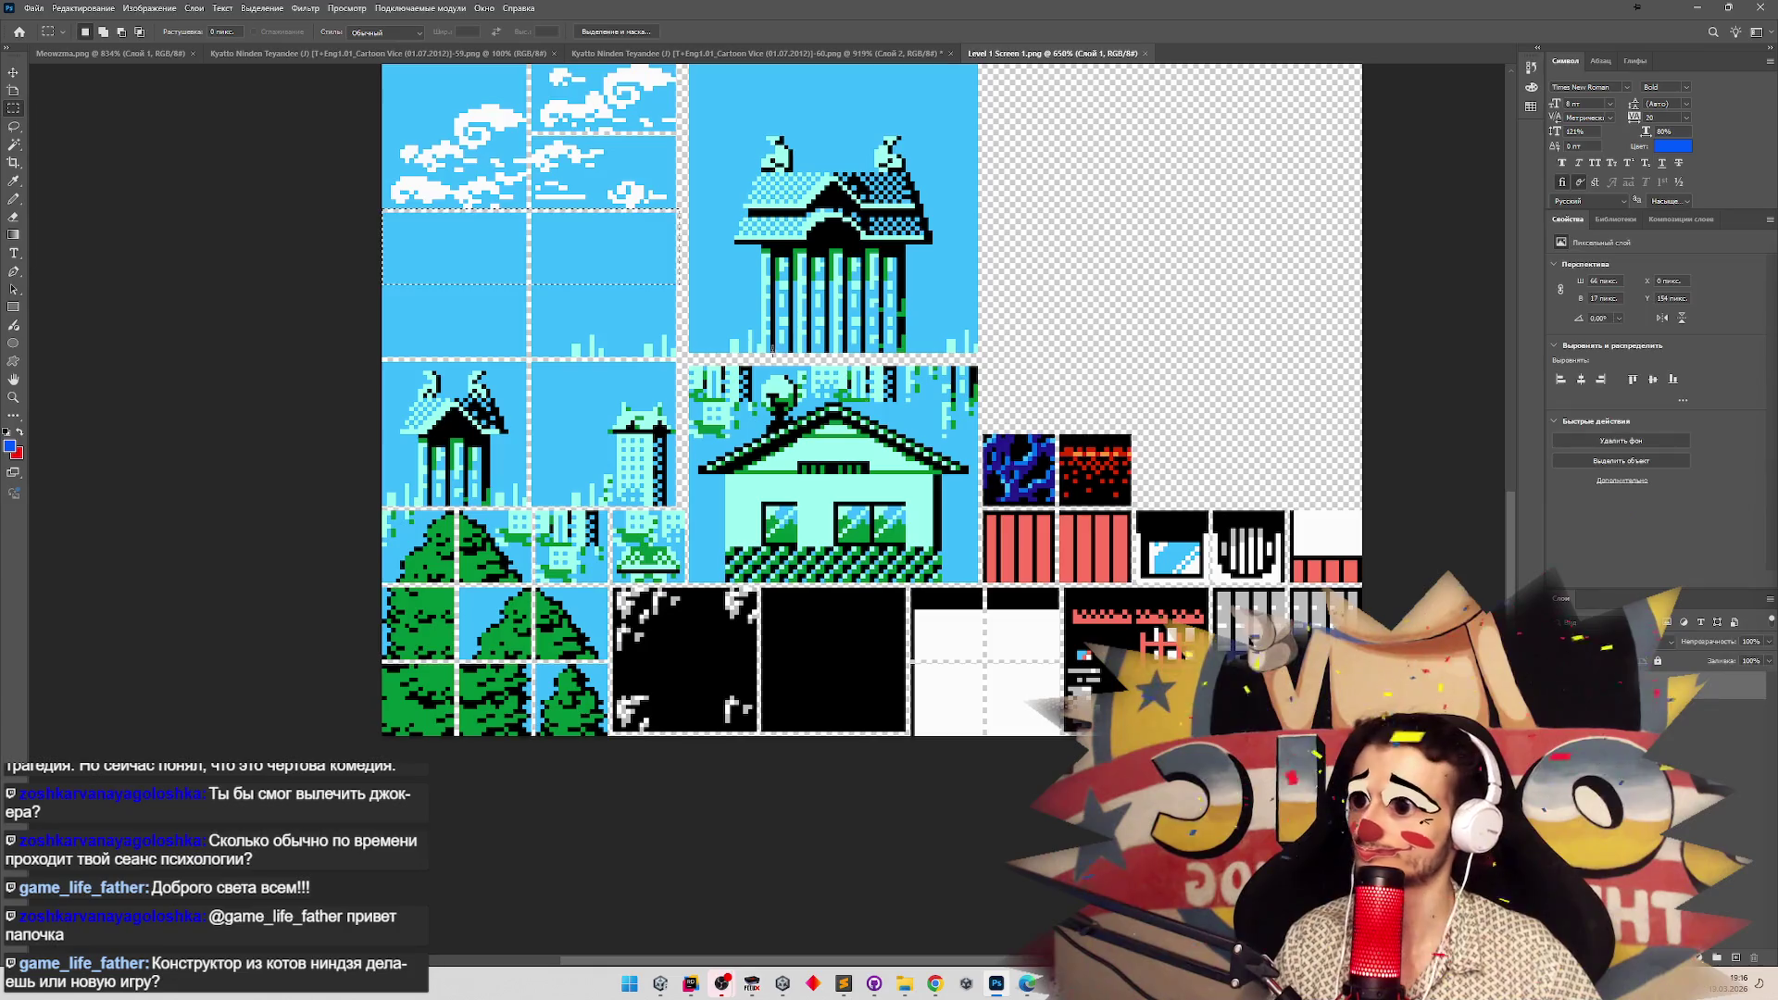
mouse_move(675, 352)
left_mouse_down()
mouse_move(595, 282)
mouse_move(609, 289)
left_mouse_up()
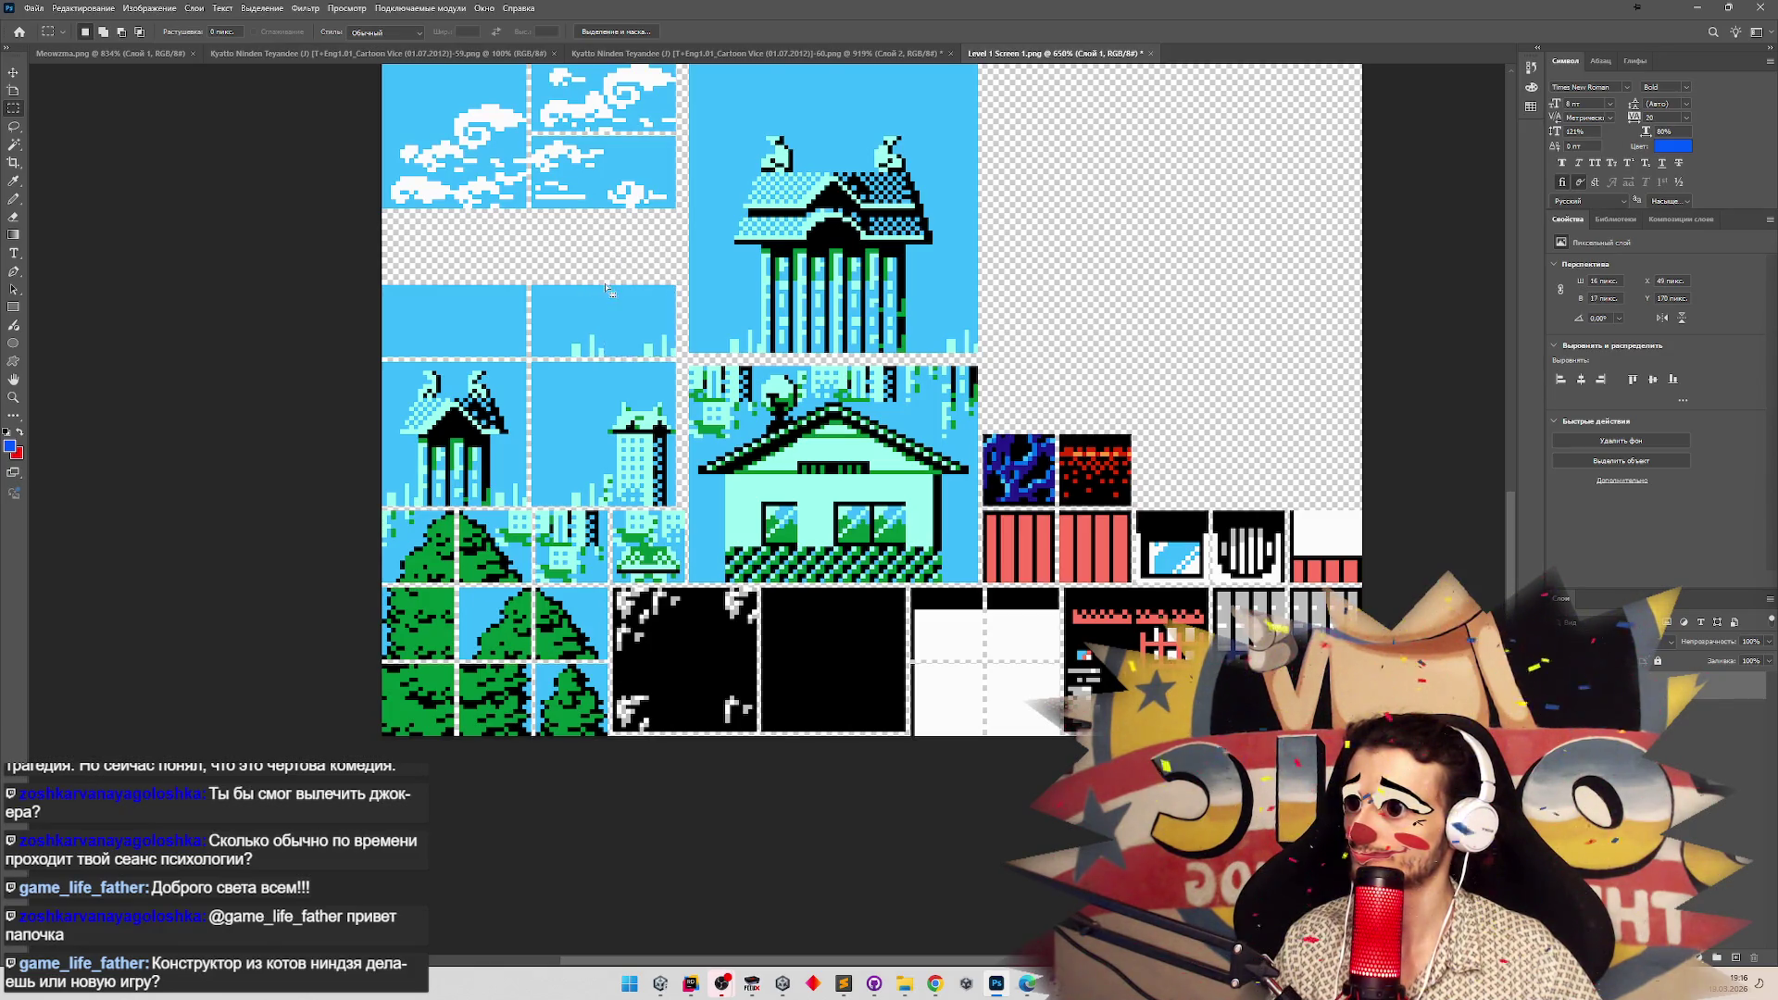
key("Delete")
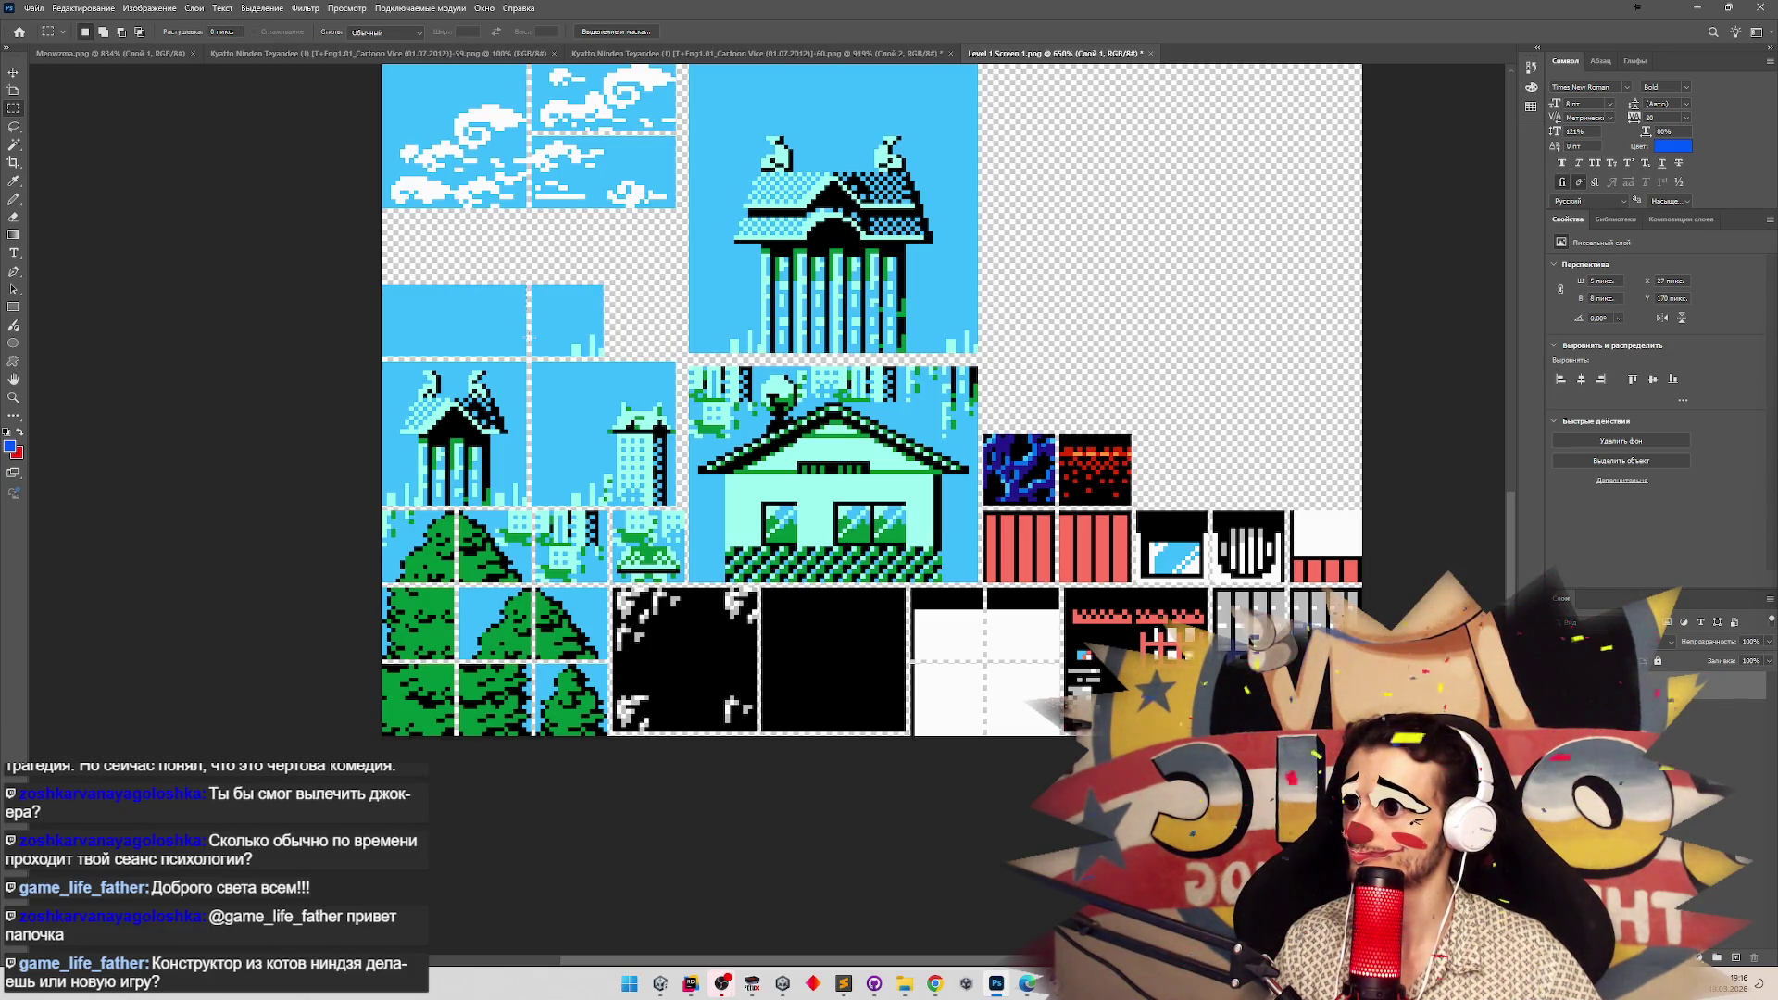
left_click_drag(527, 286, 455, 354)
key("Delete")
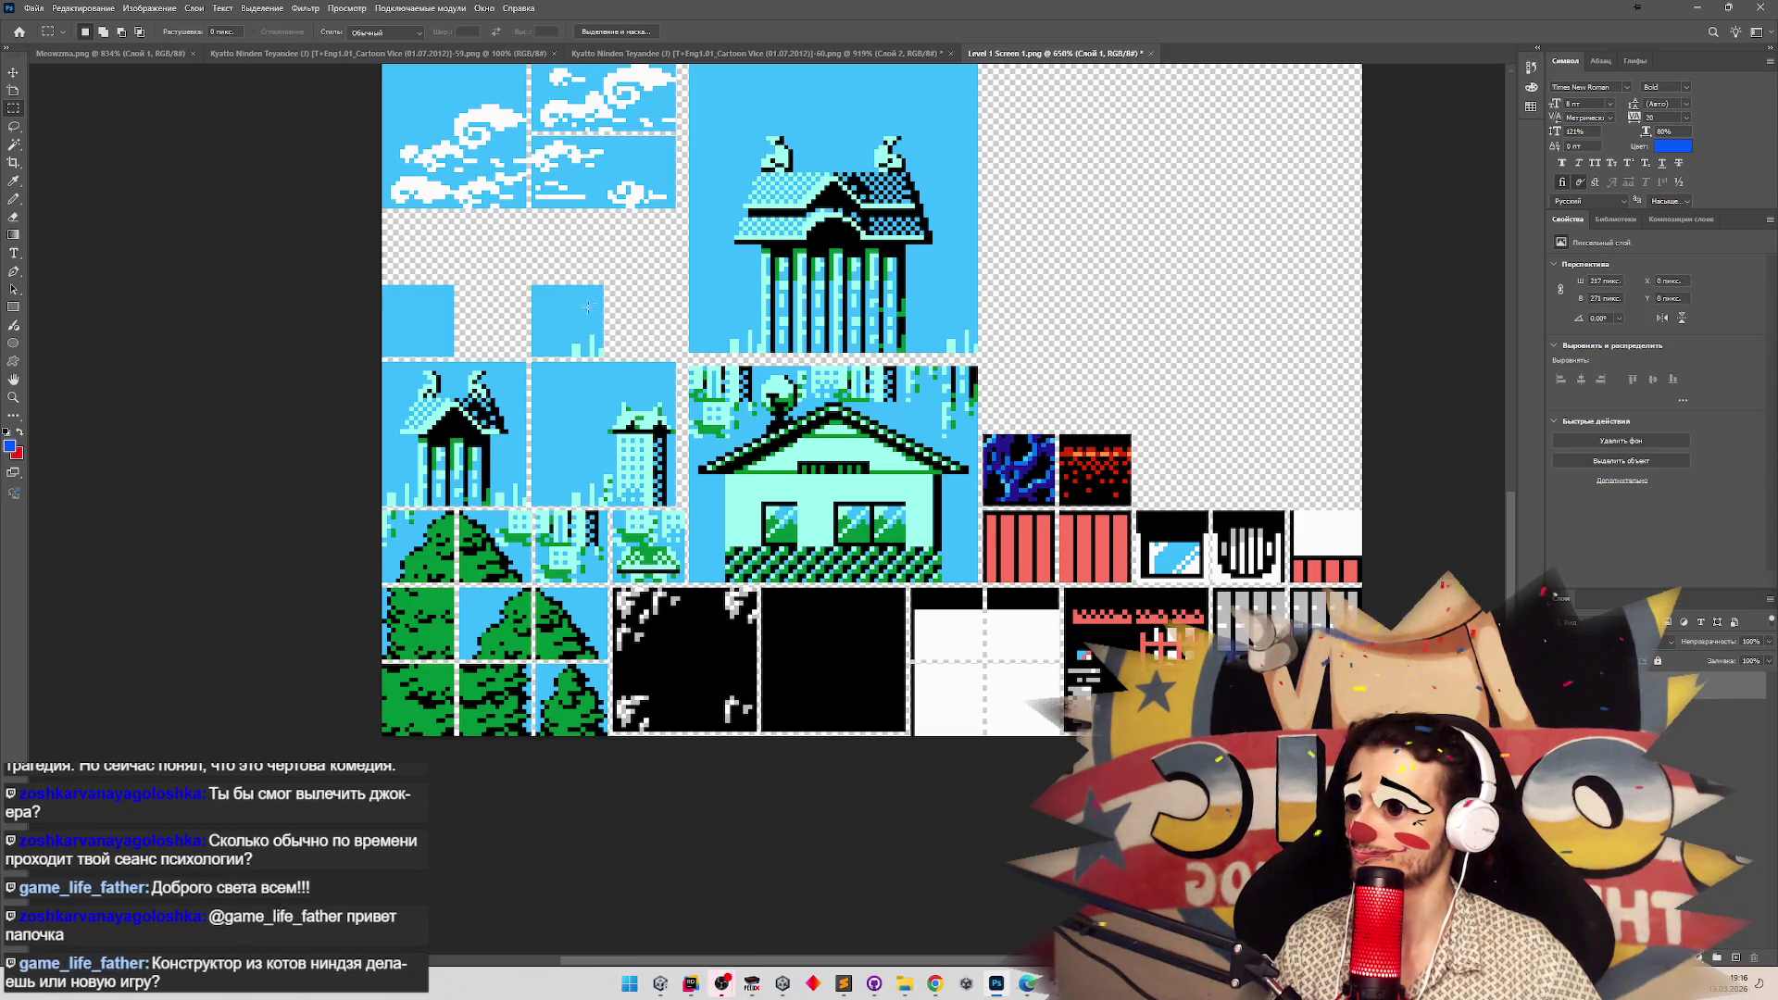
Dismiss the no-pixels-selected warning and save Level 1 Screen 1.png with Ctrl+S.
scroll(1354, 590, "up", 1)
left_click_drag(1495, 569, 1497, 550)
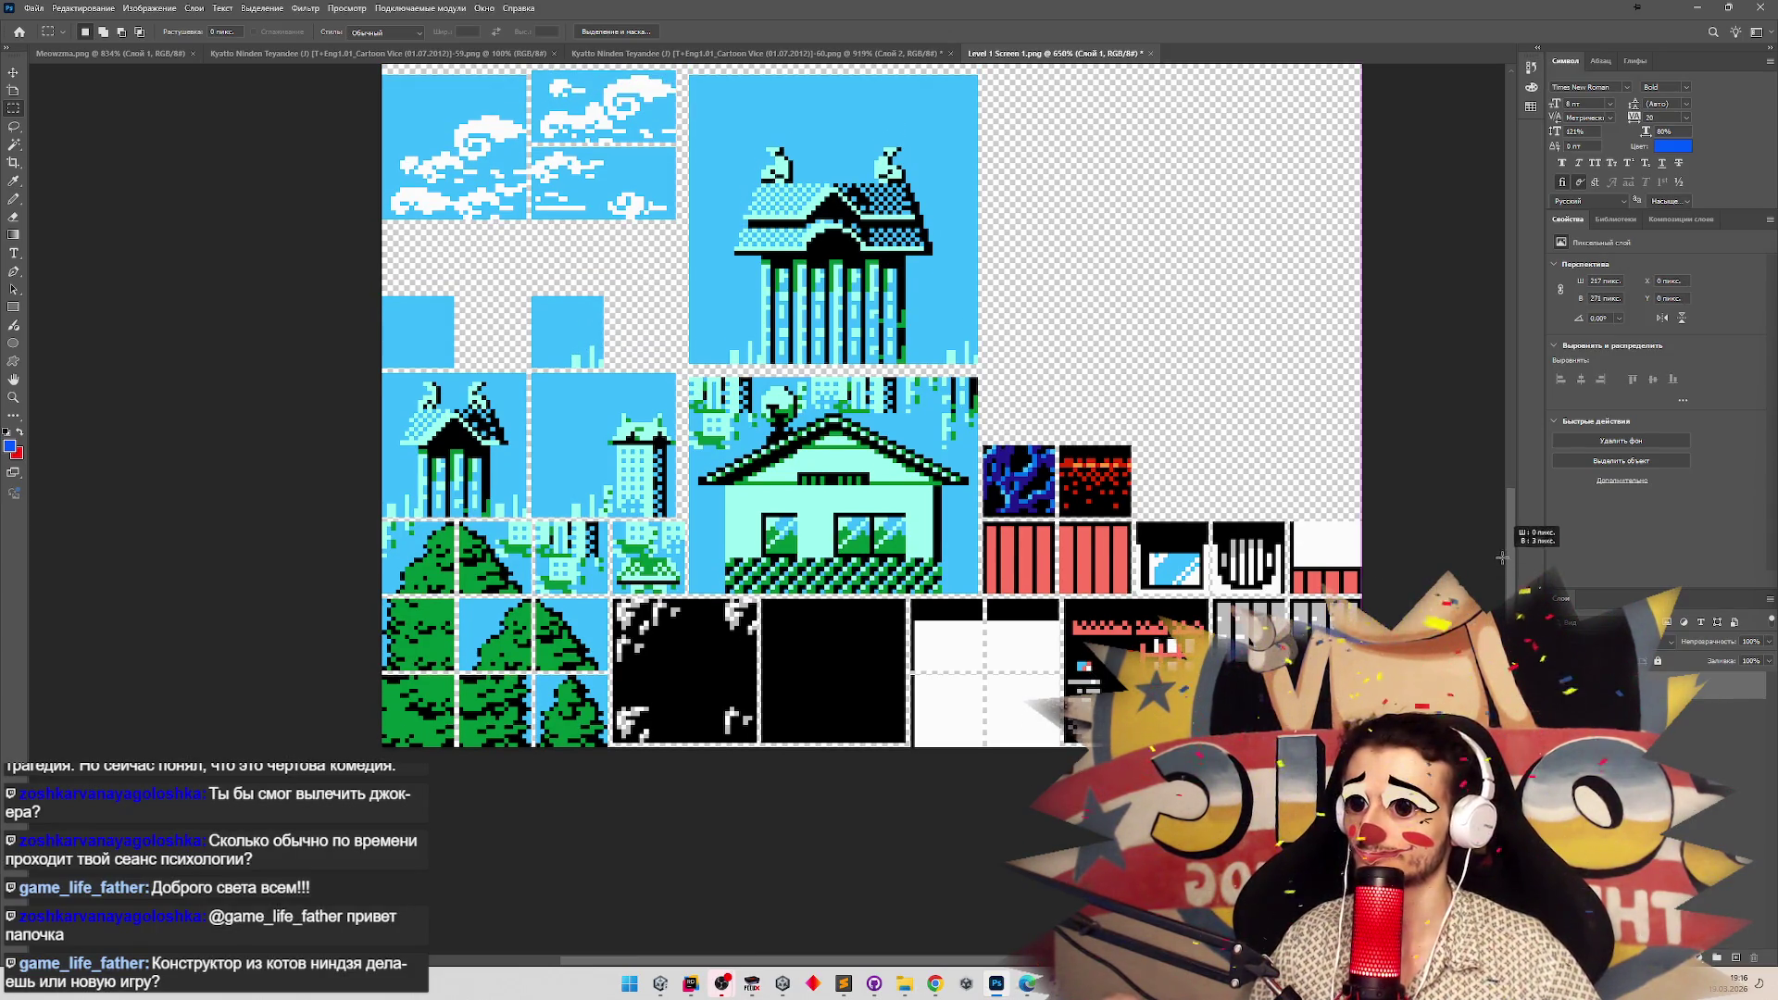
key("Delete")
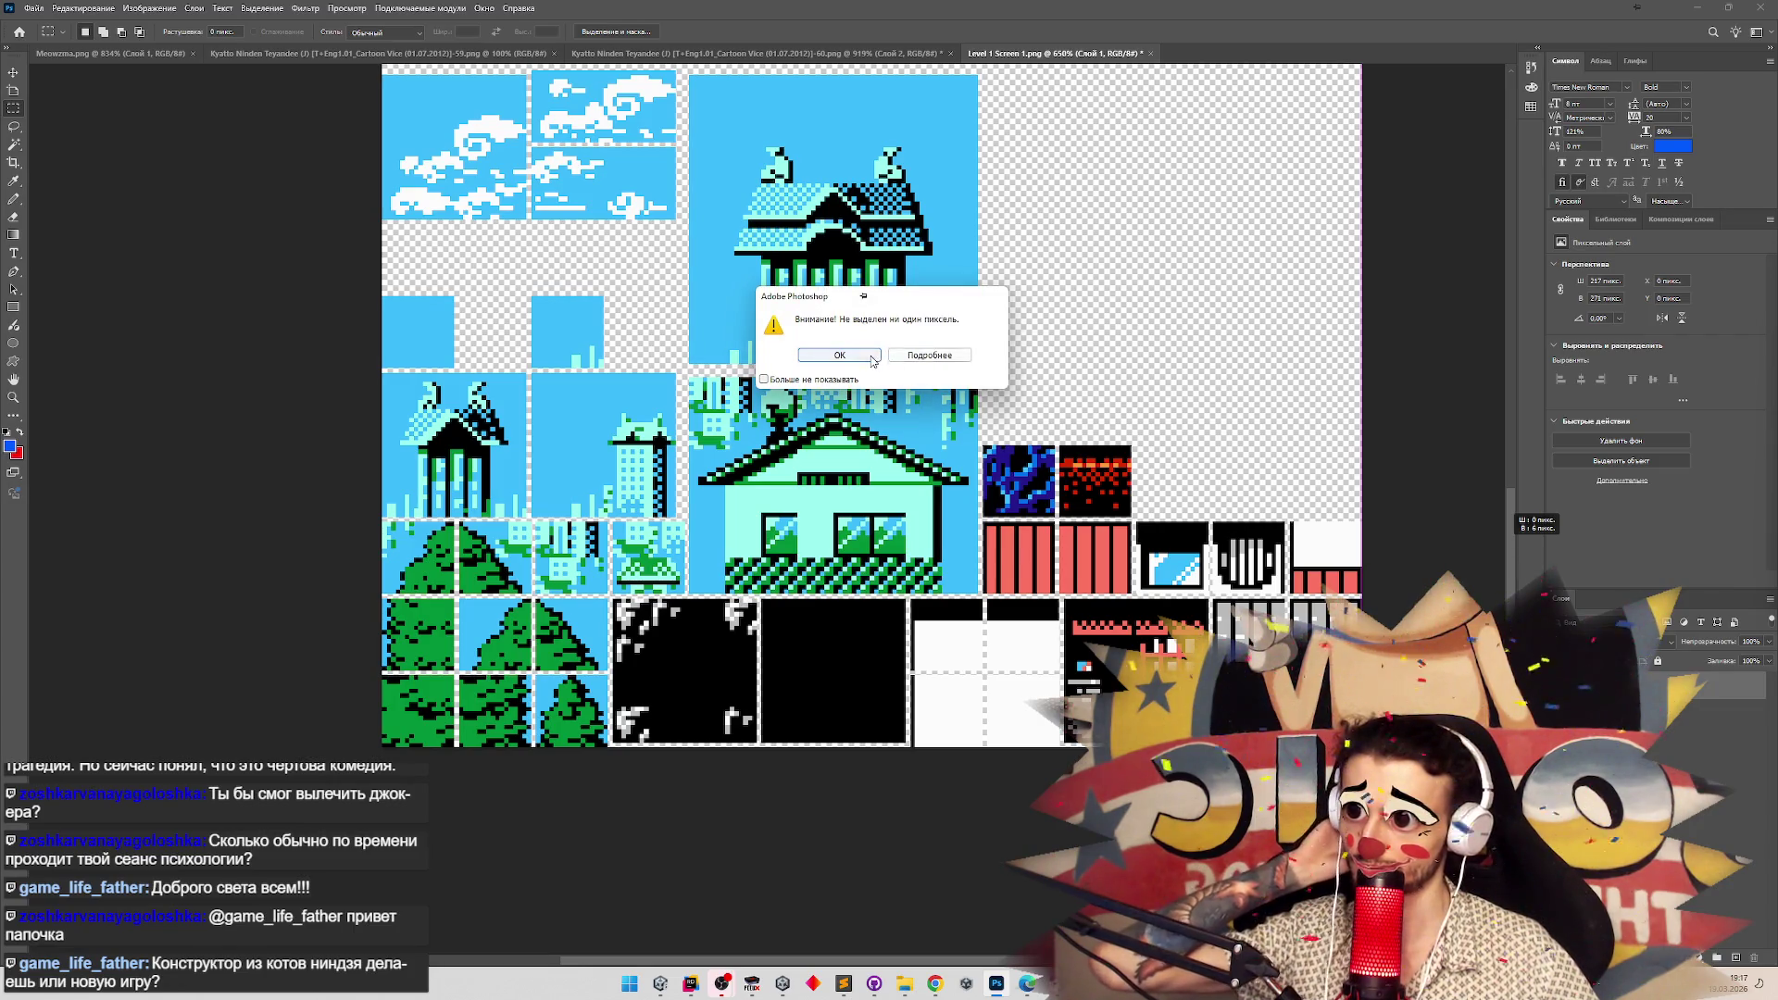
key("Return")
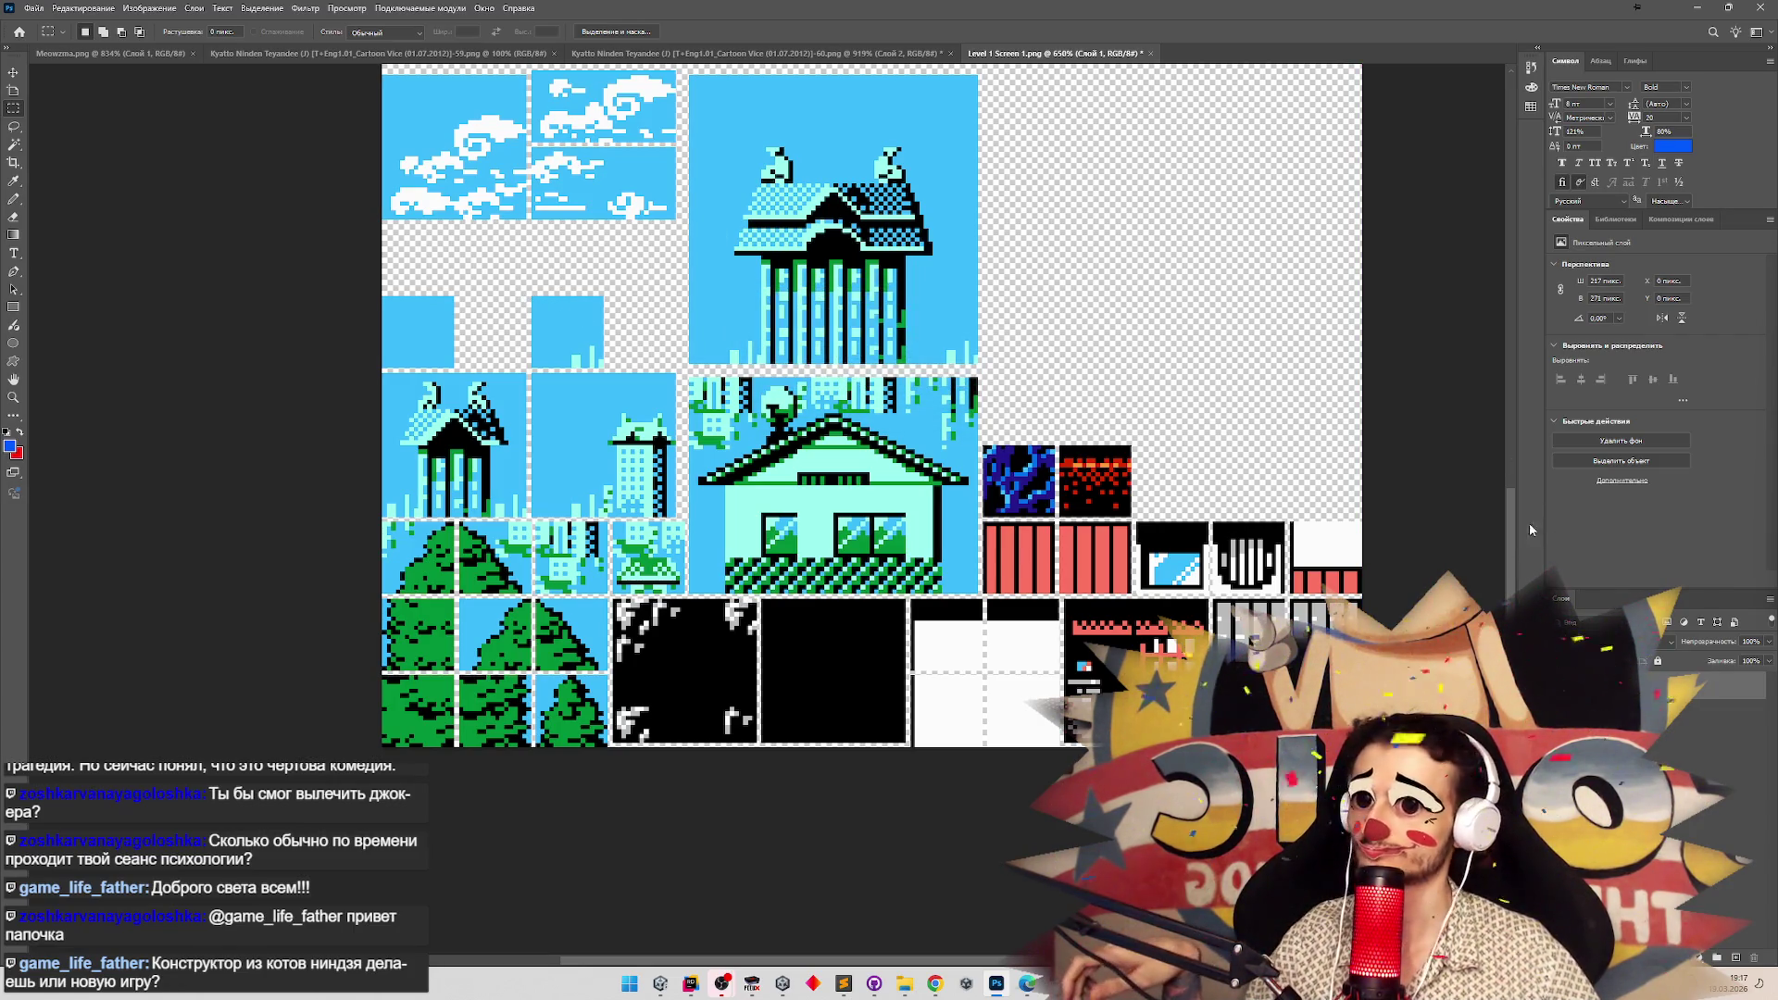
scroll(1493, 385, "up", 10)
scroll(1485, 367, "up", 3)
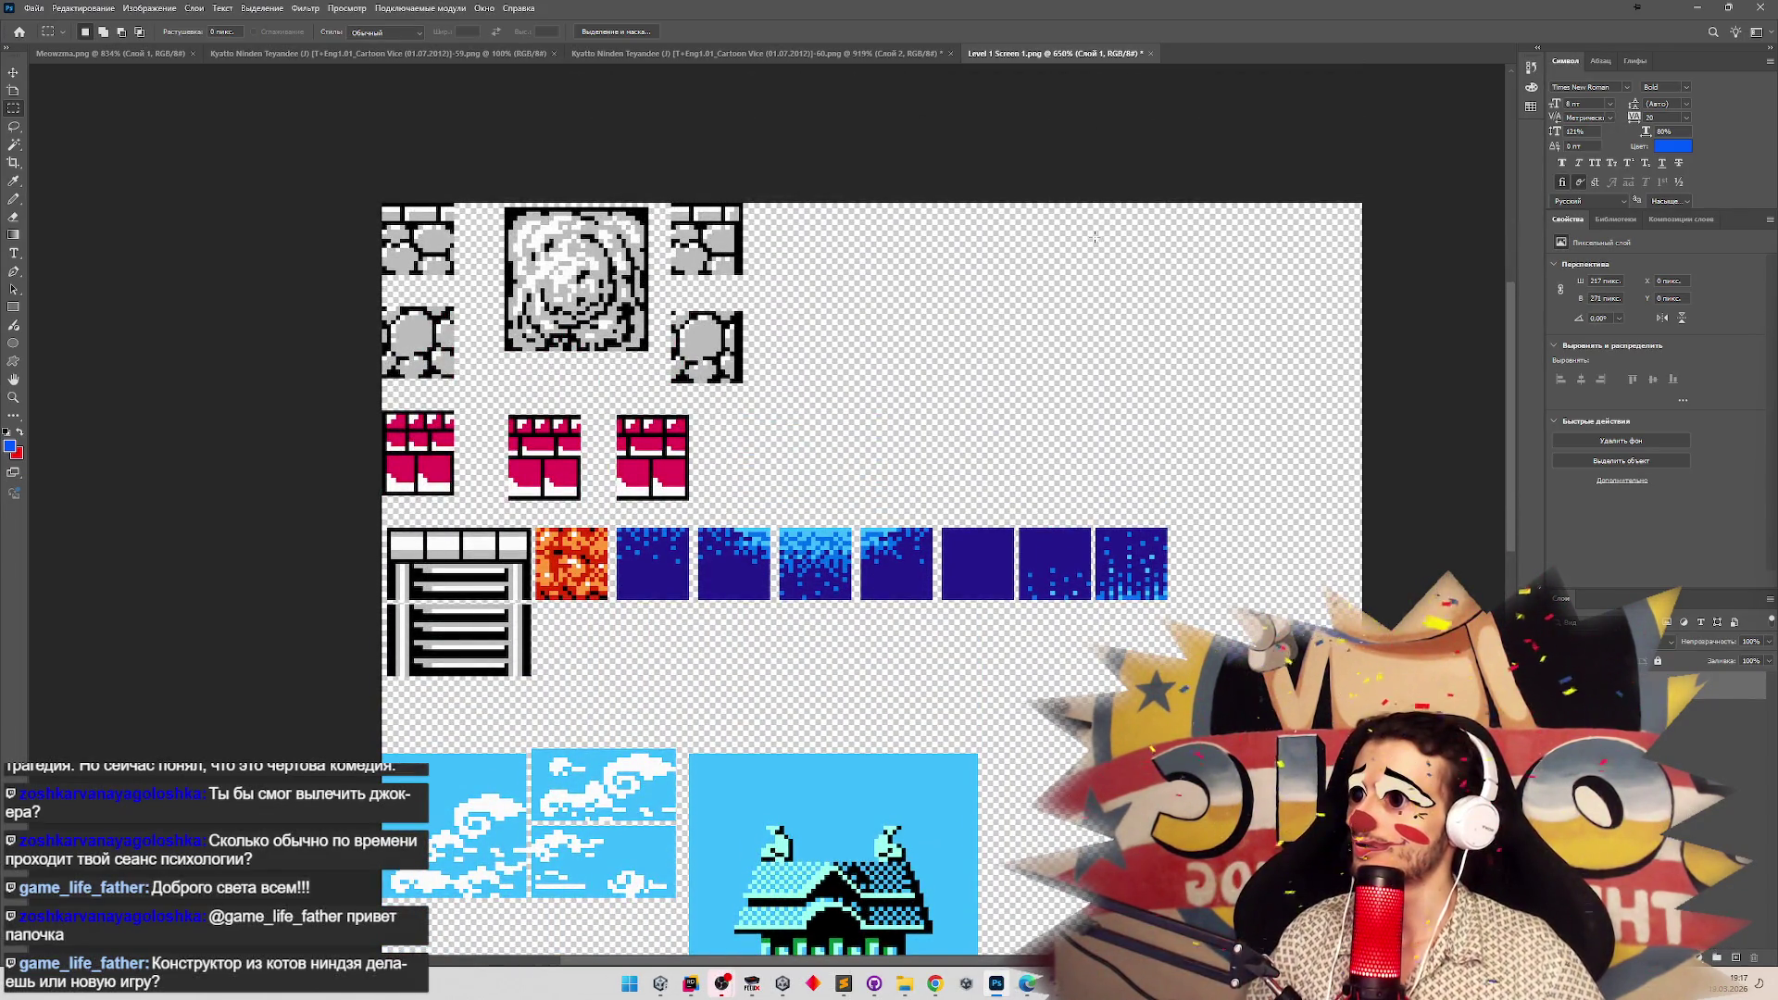
mouse_move(1509, 315)
left_mouse_down()
mouse_move(1480, 537)
mouse_move(1482, 343)
left_mouse_up()
key("ctrl+s")
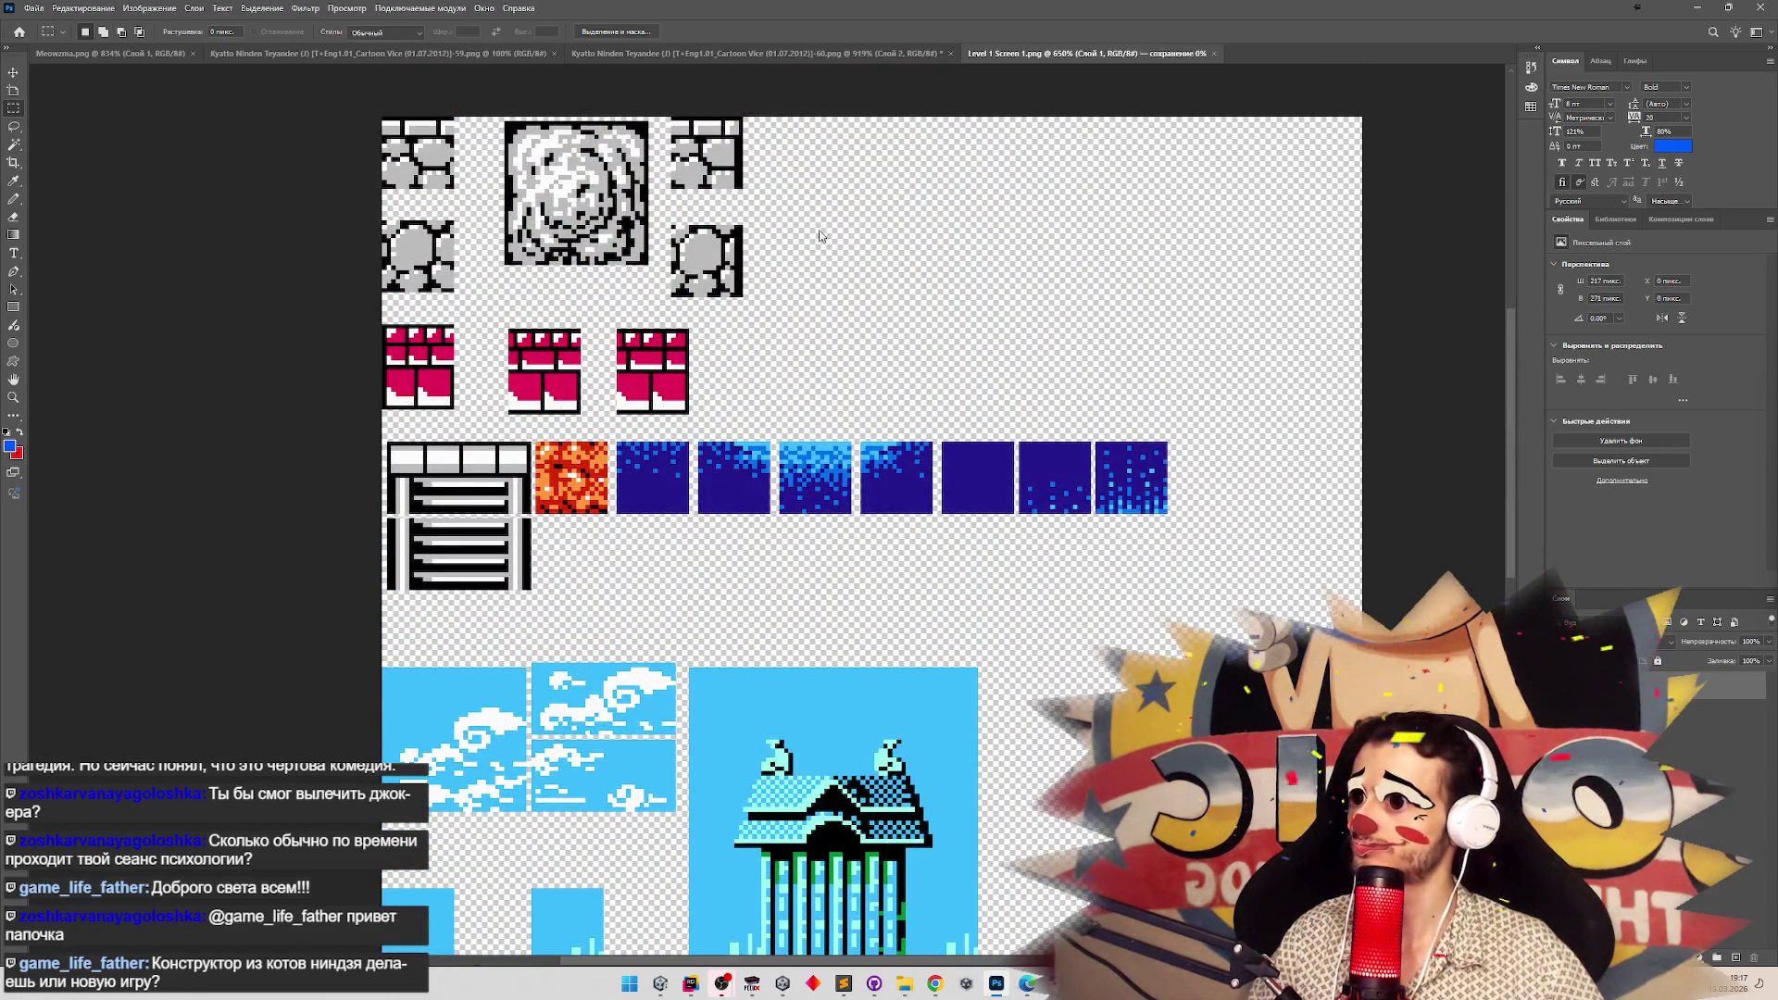
left_click(1698, 9)
Check the ladder, orange, dark-blue and sky slices on the reloaded sheet, then close the Sprite Editor.
key("Return")
left_click(495, 322)
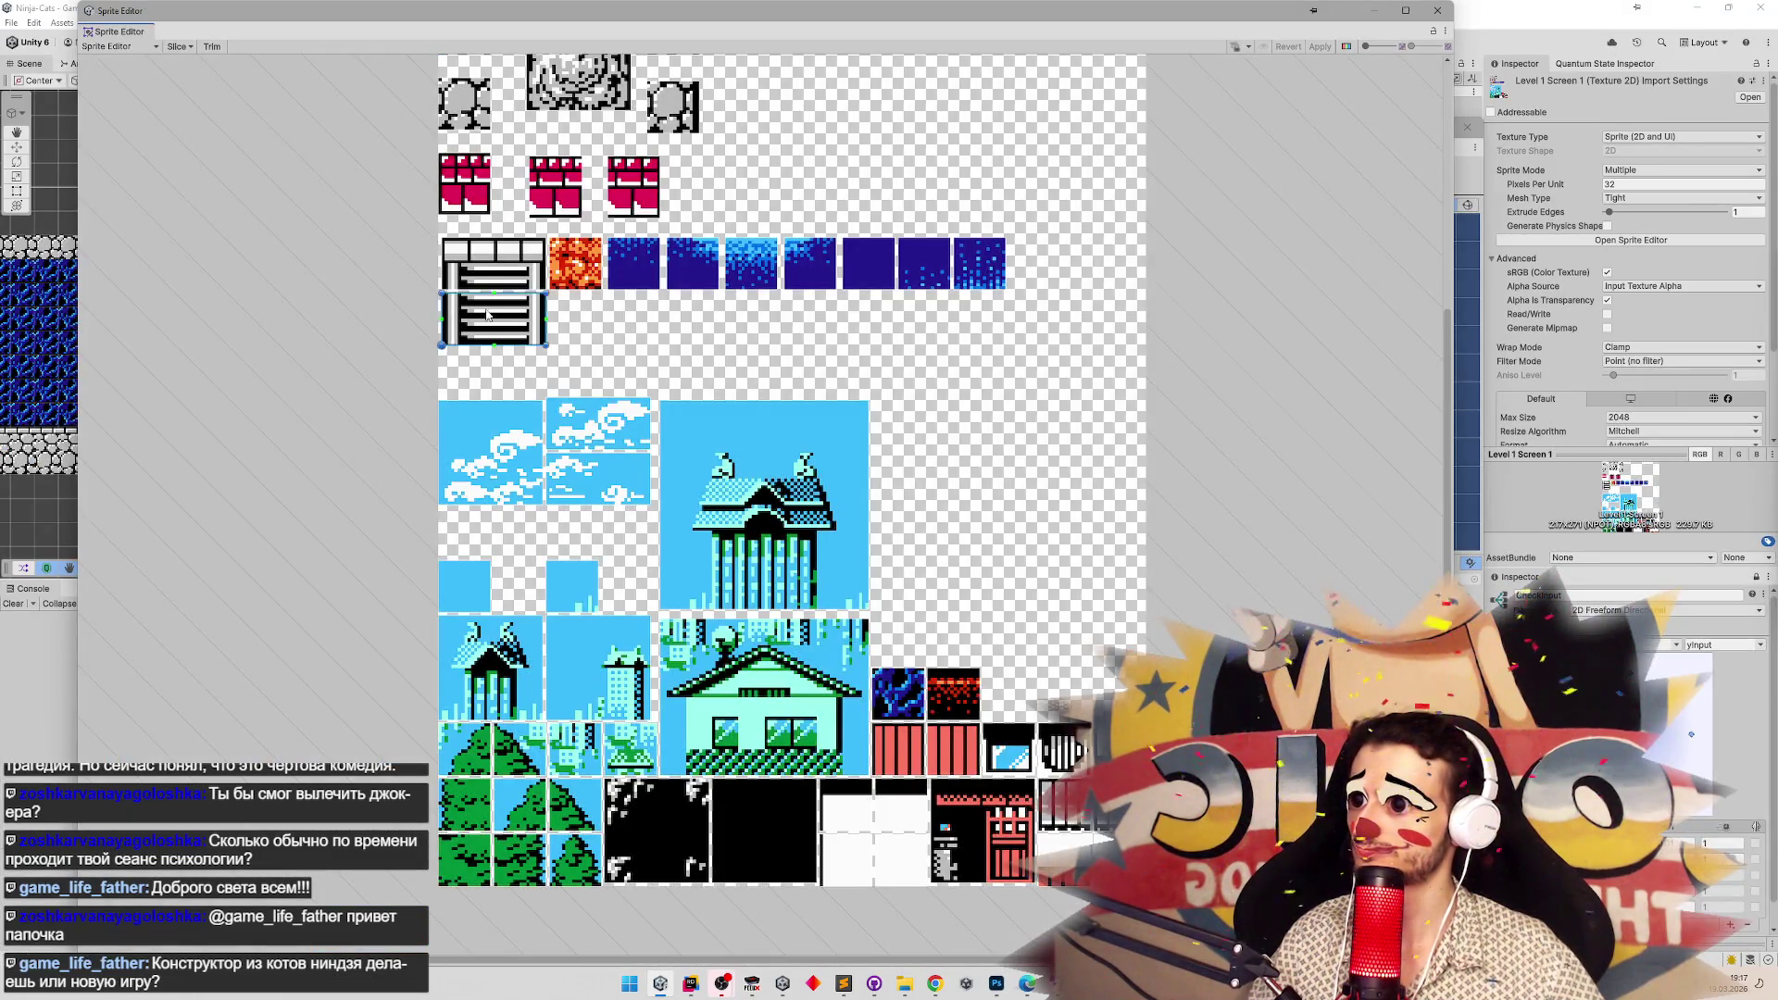
left_click(528, 273)
left_click(569, 280)
left_click(633, 267)
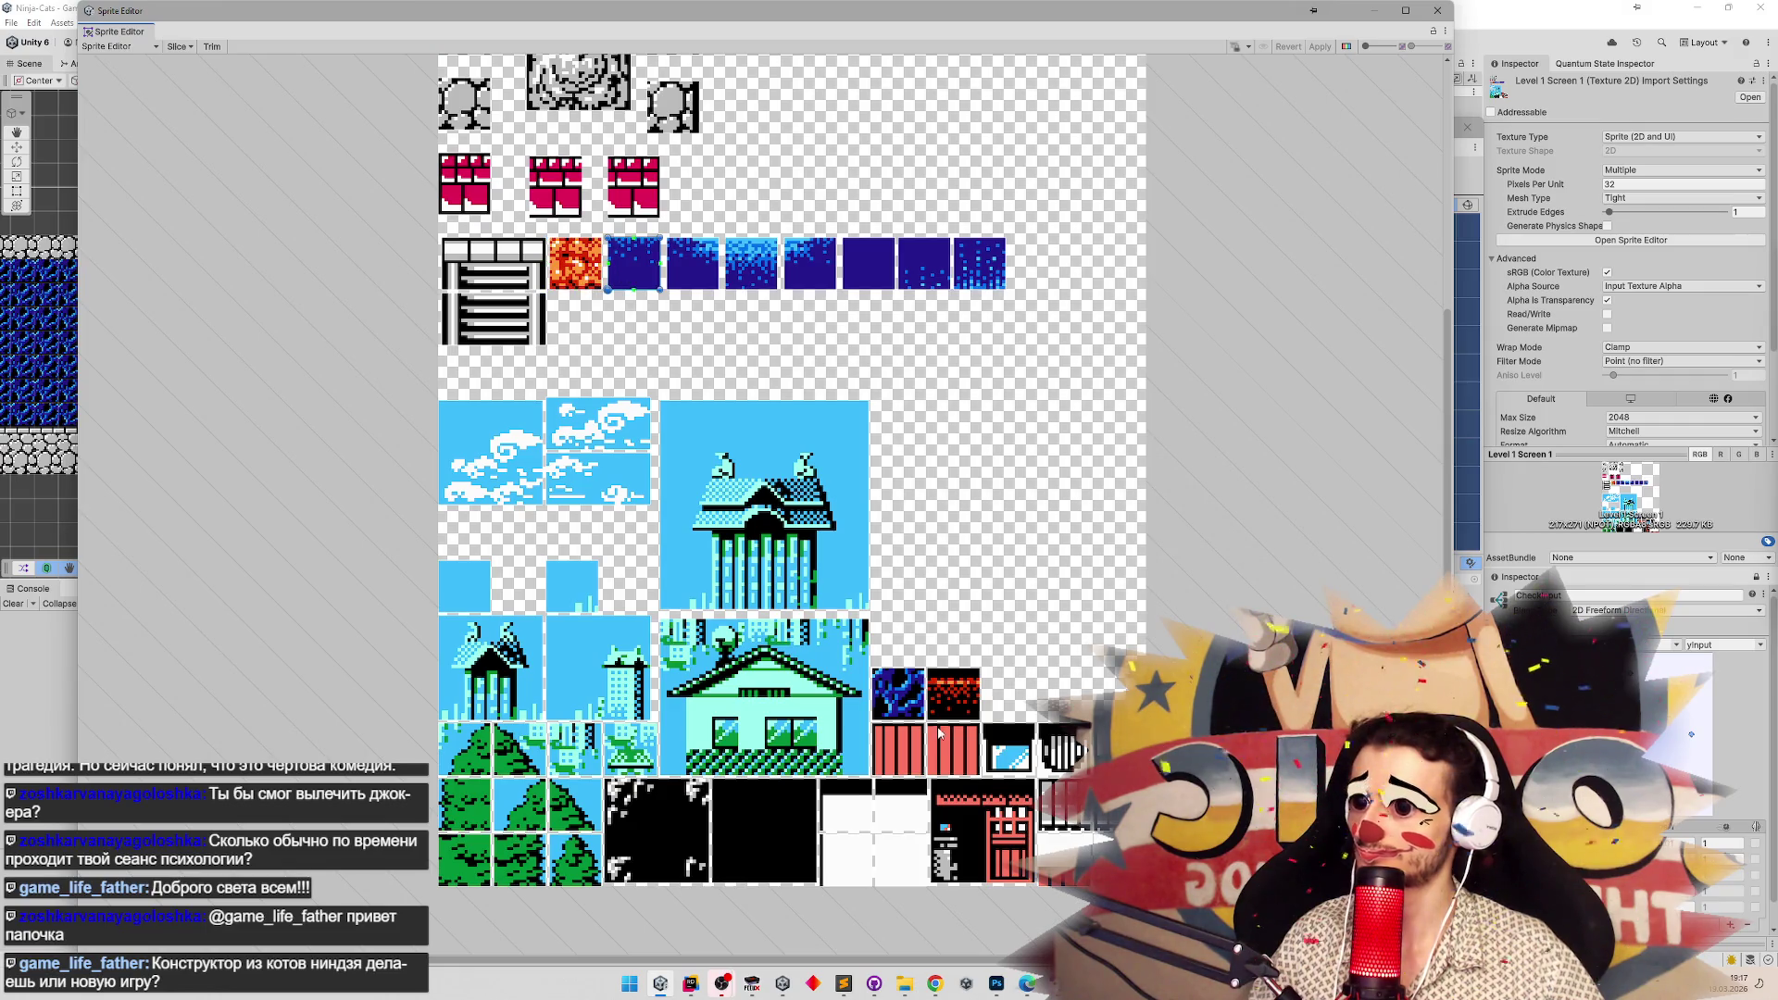
left_click(479, 581)
left_click(584, 582)
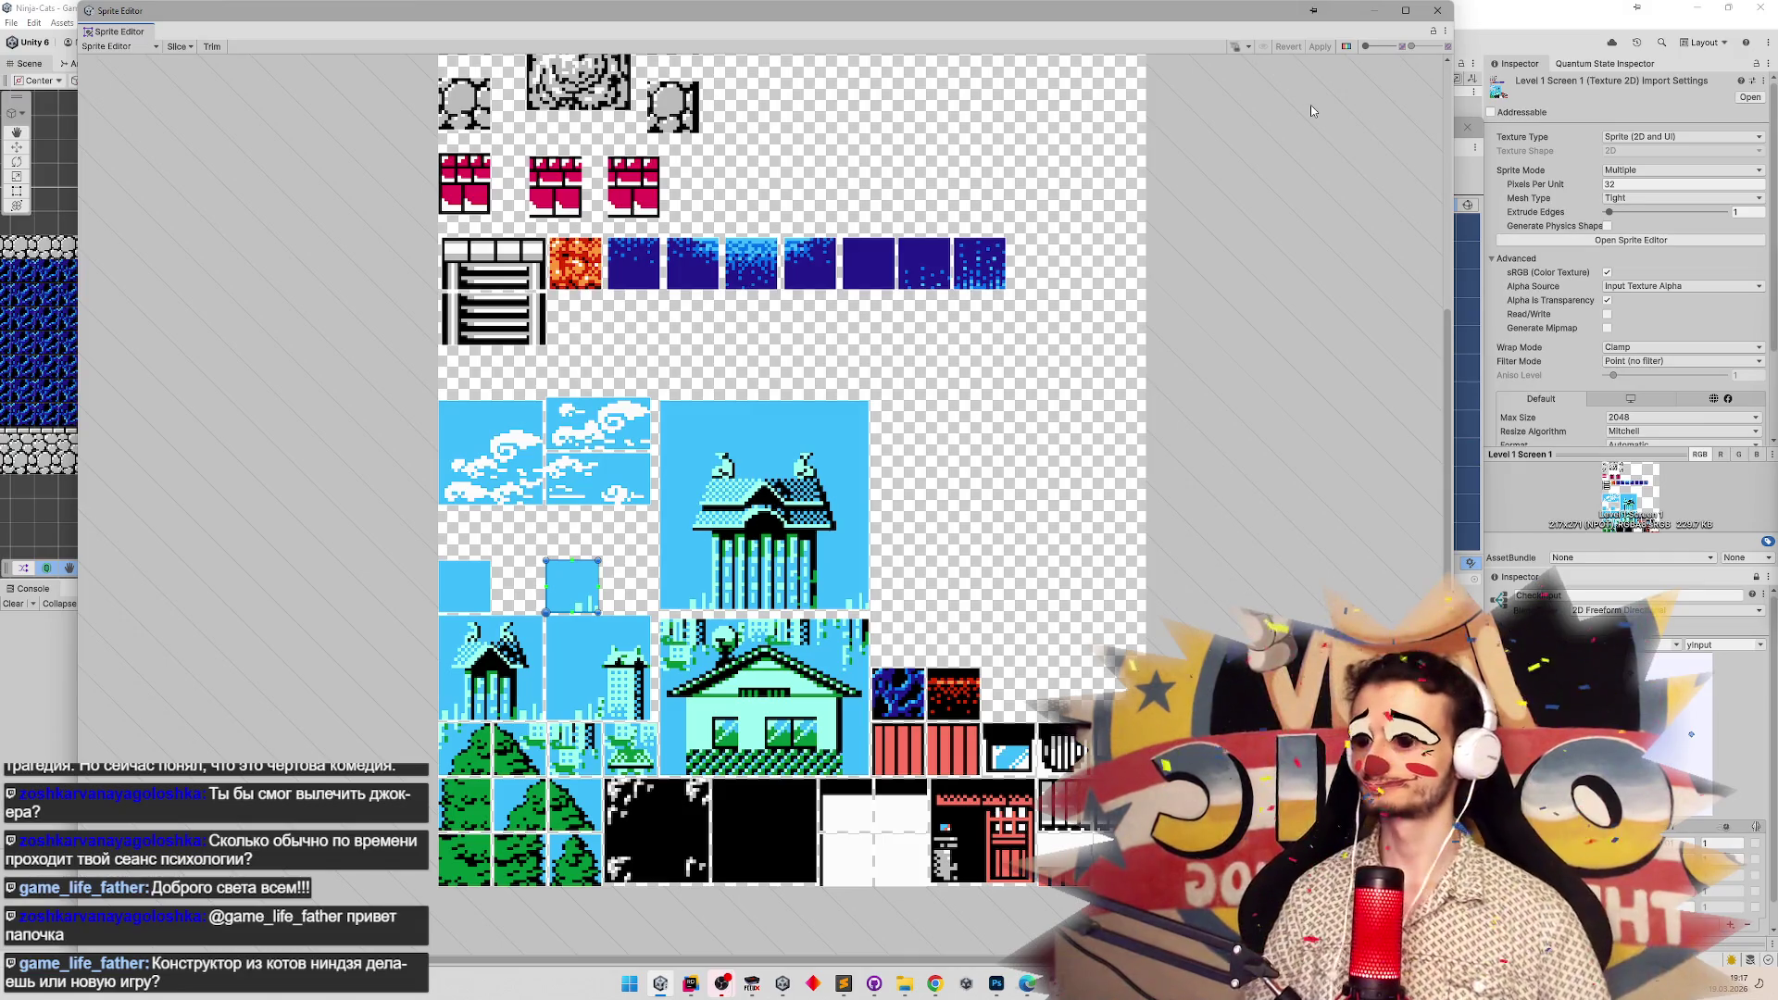
left_click(1437, 10)
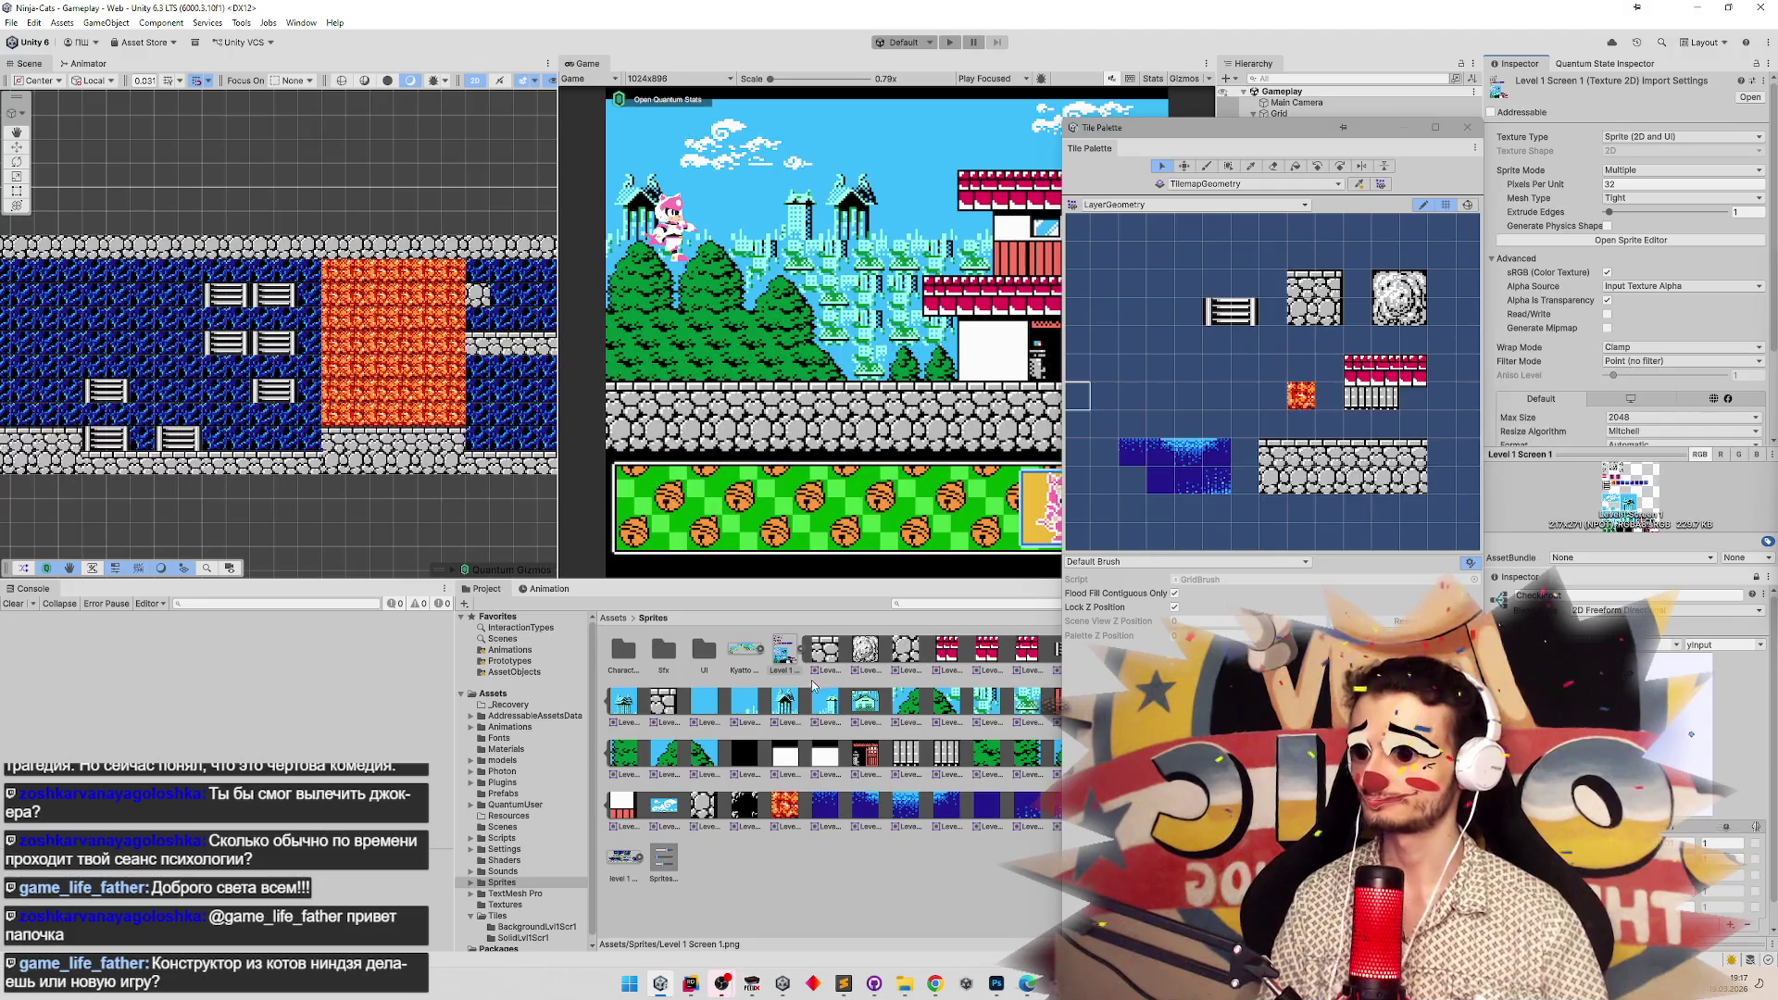
Drop the tall ladder sprite into the palette, saving it as Level 1 Screen 1_55.asset in Tiles/SolidLvl1Scr1.
left_click_drag(1191, 131, 1363, 126)
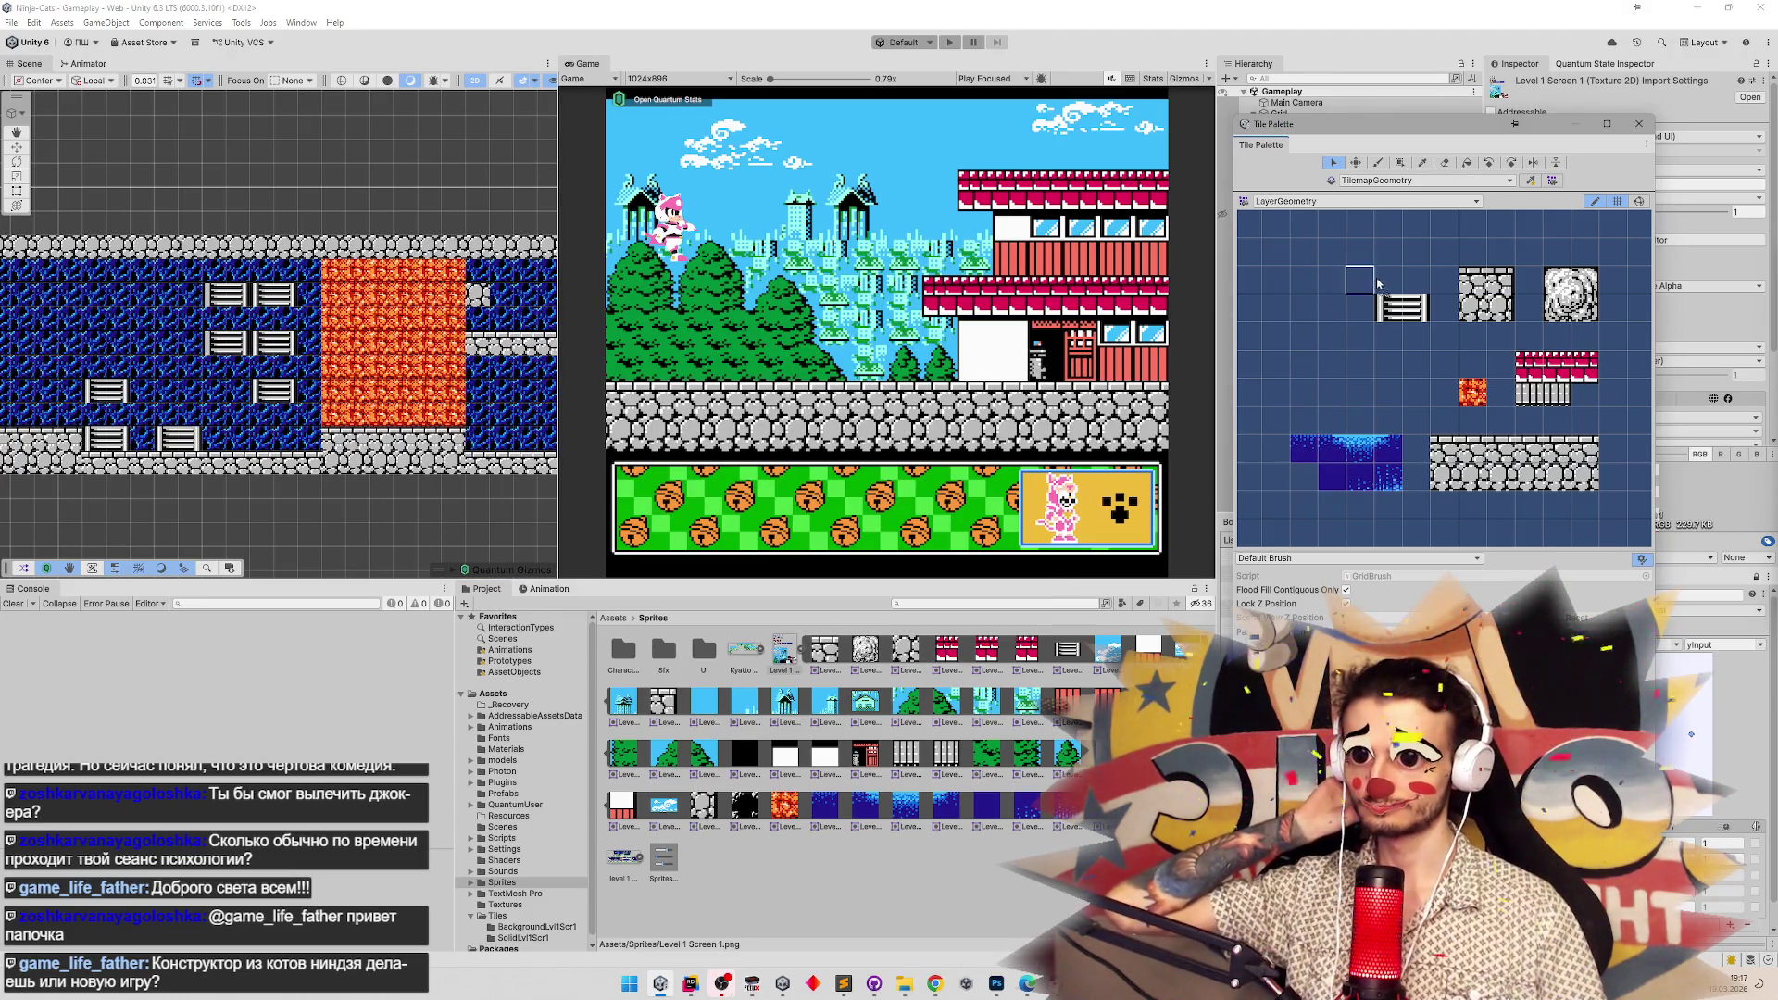
left_click_drag(1387, 280, 1387, 279)
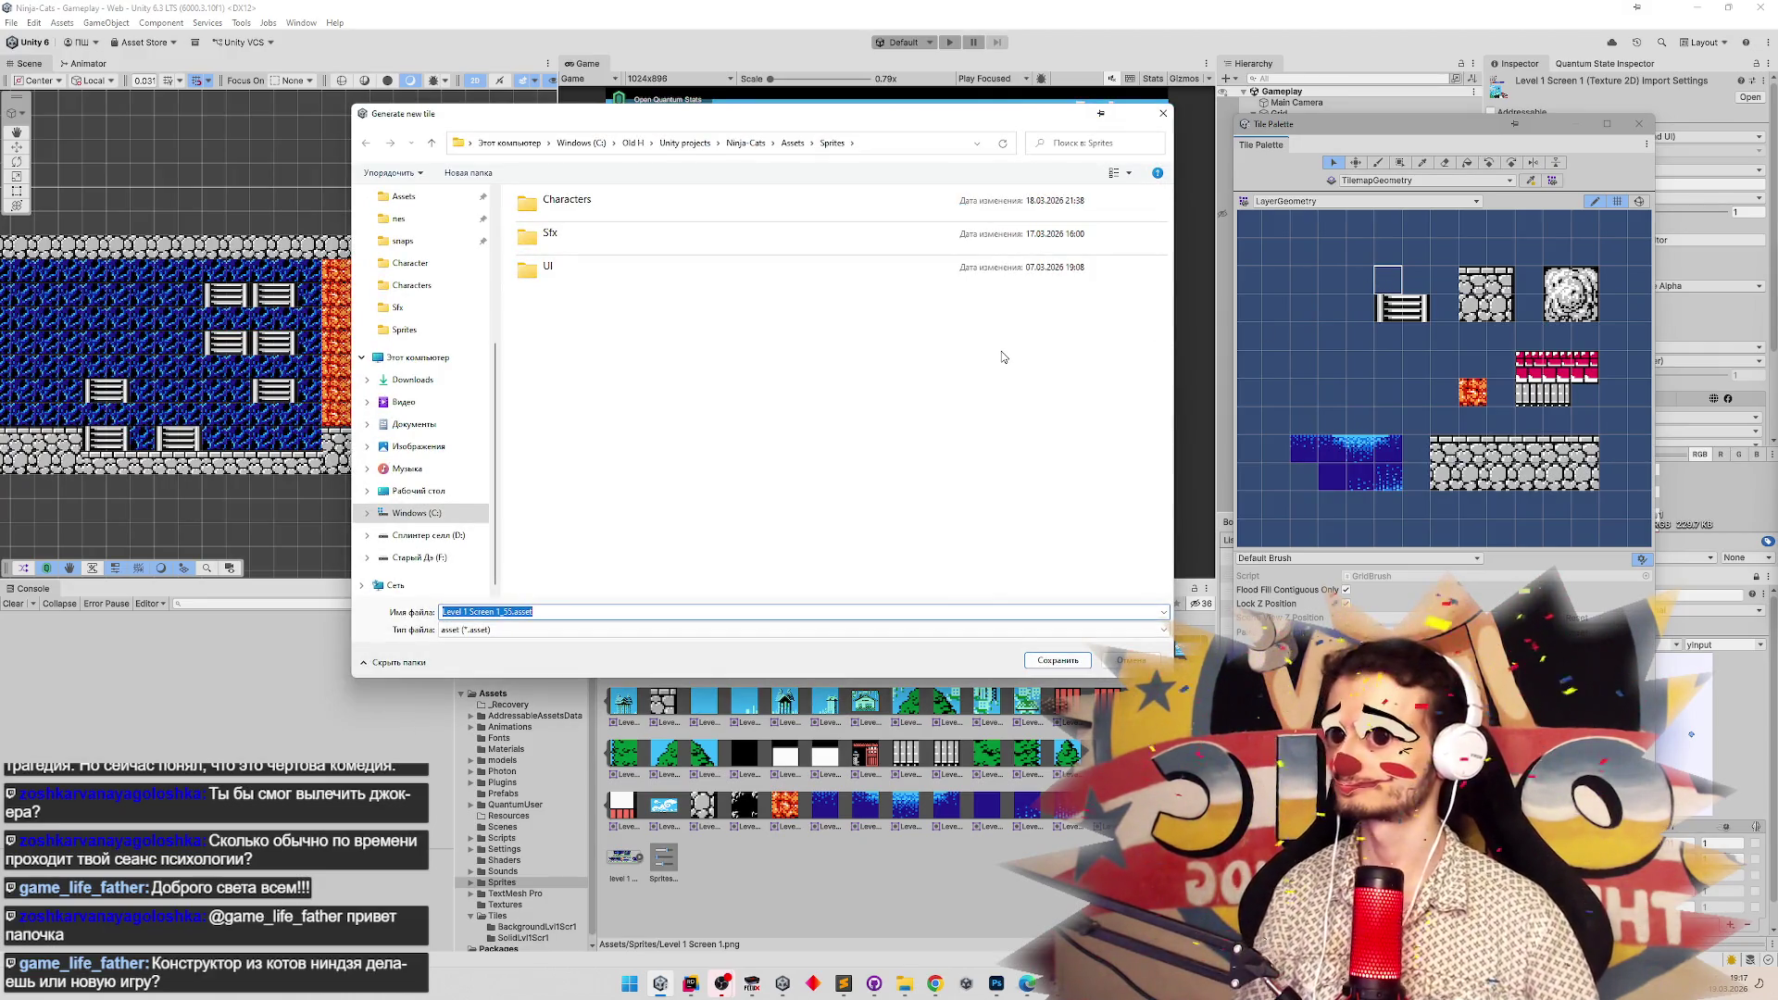
left_click(792, 143)
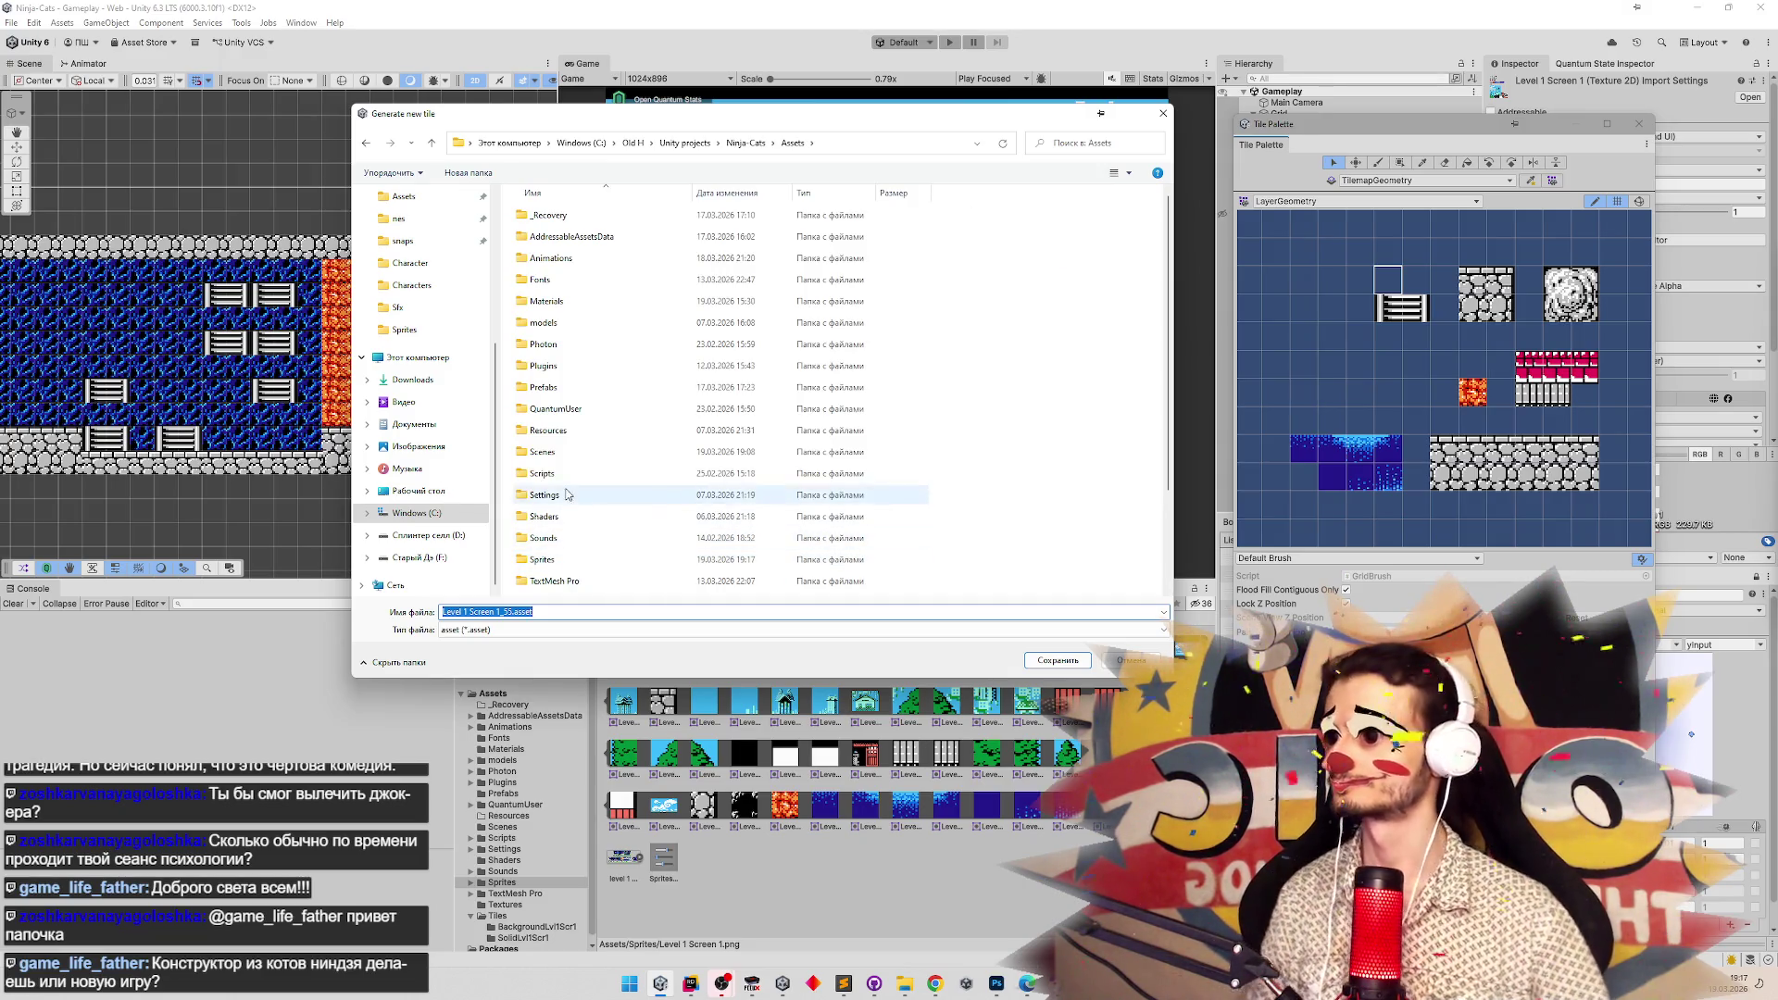
scroll(569, 519, "down", 3)
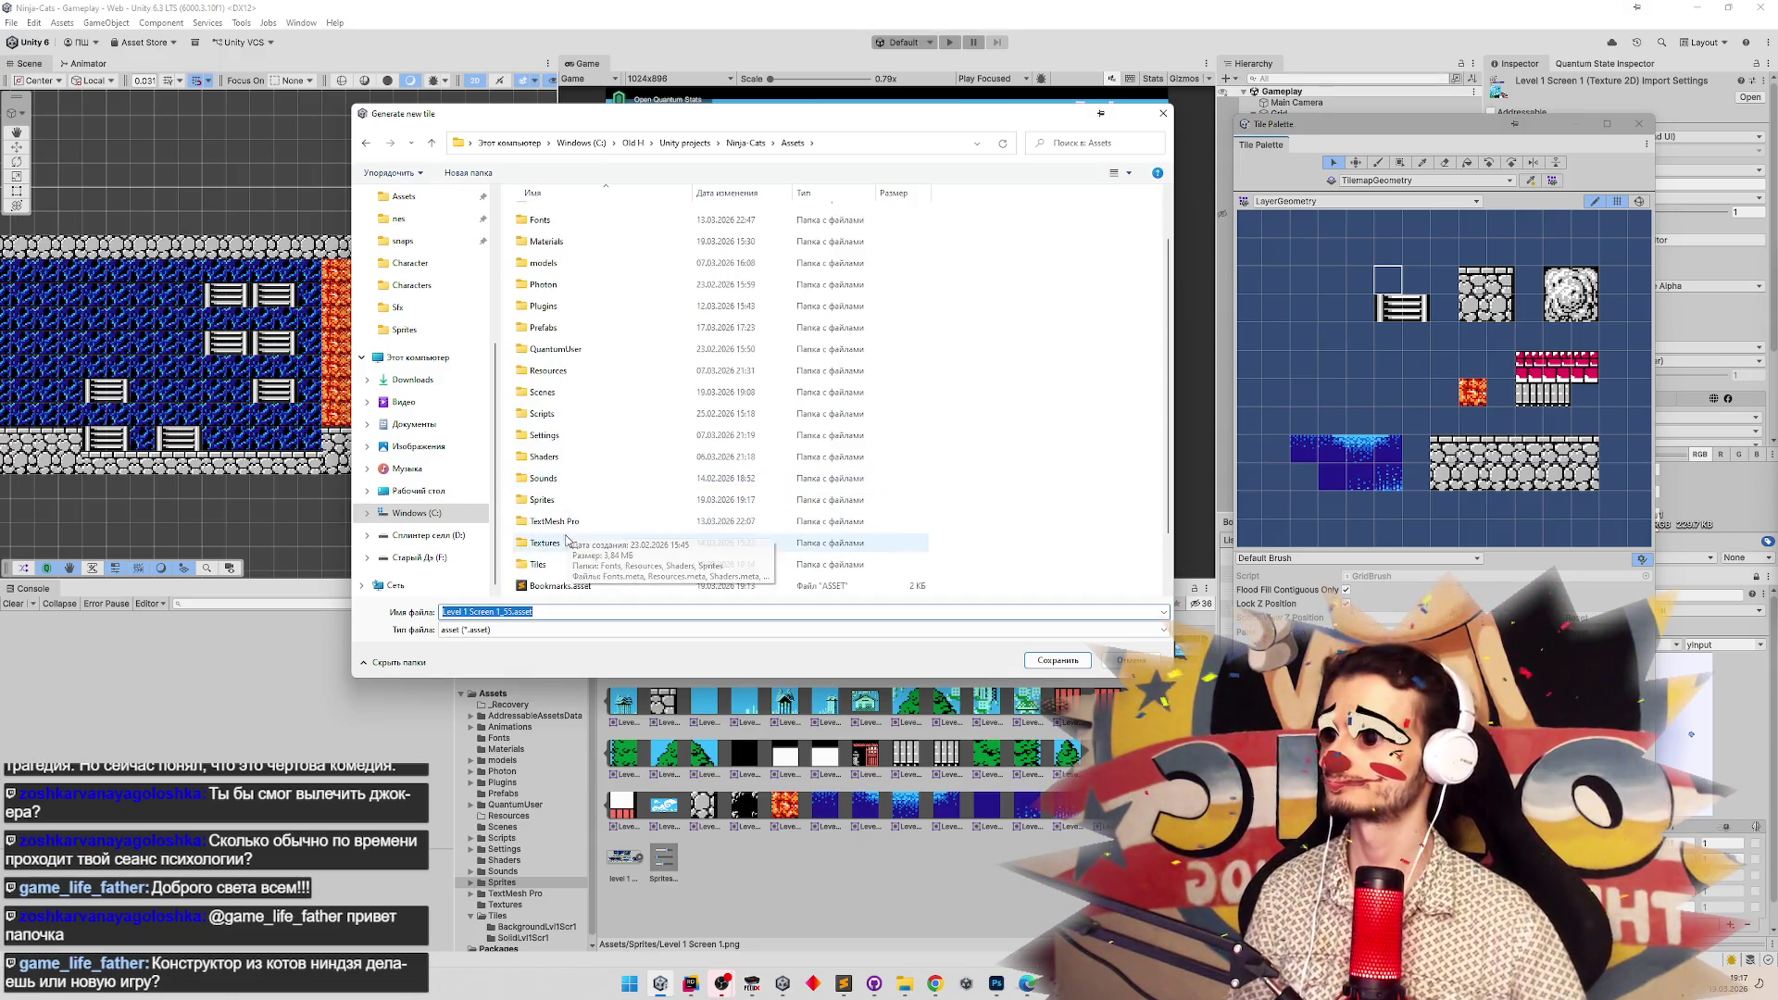
double_click(555, 556)
left_click_drag(638, 677, 630, 725)
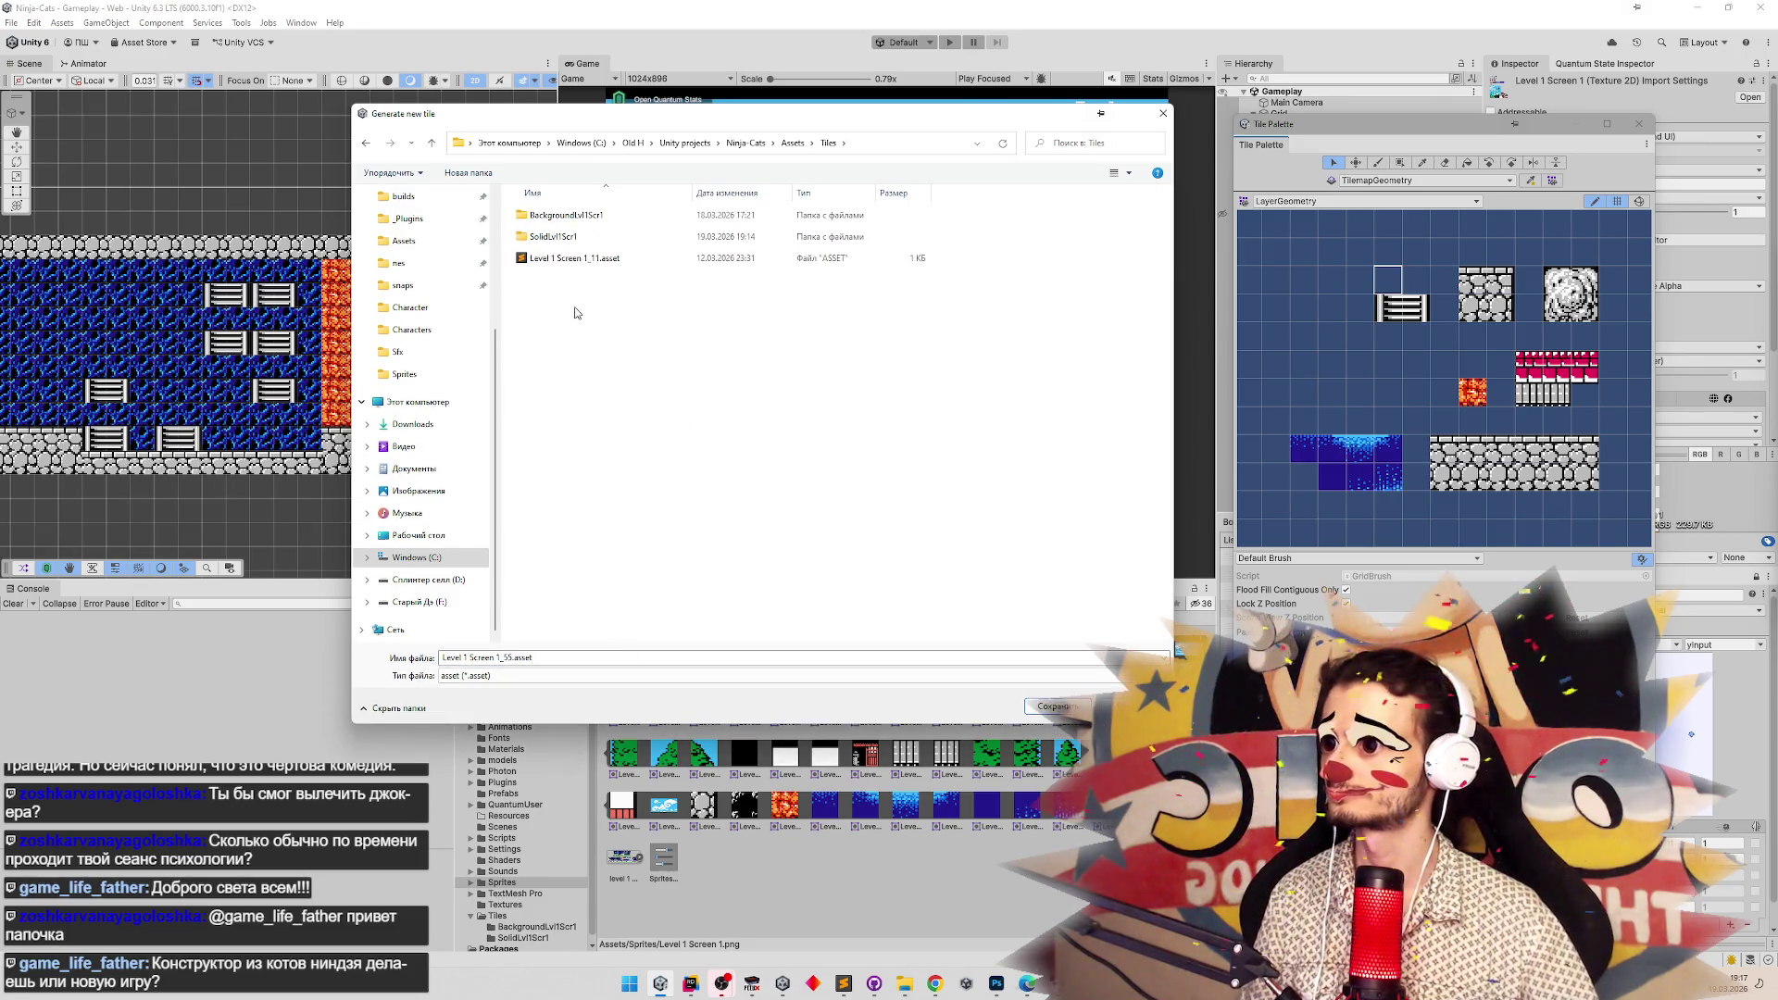
double_click(580, 238)
left_click(1055, 706)
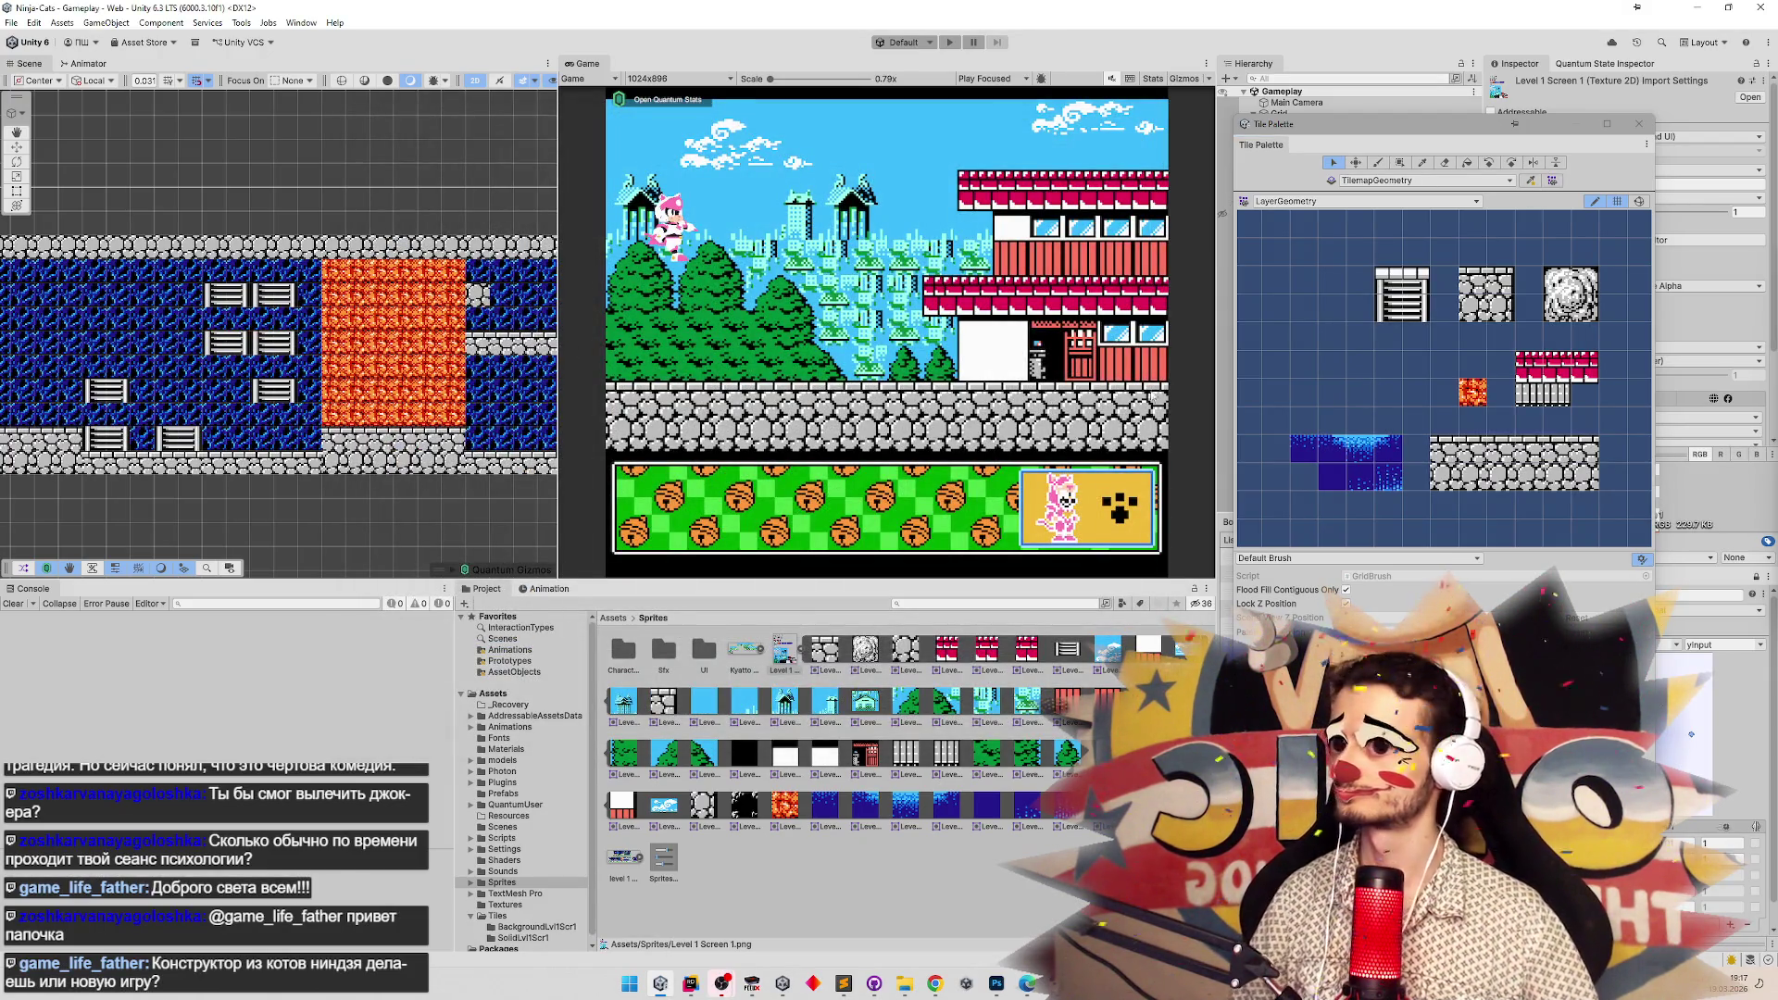
left_click(1379, 319)
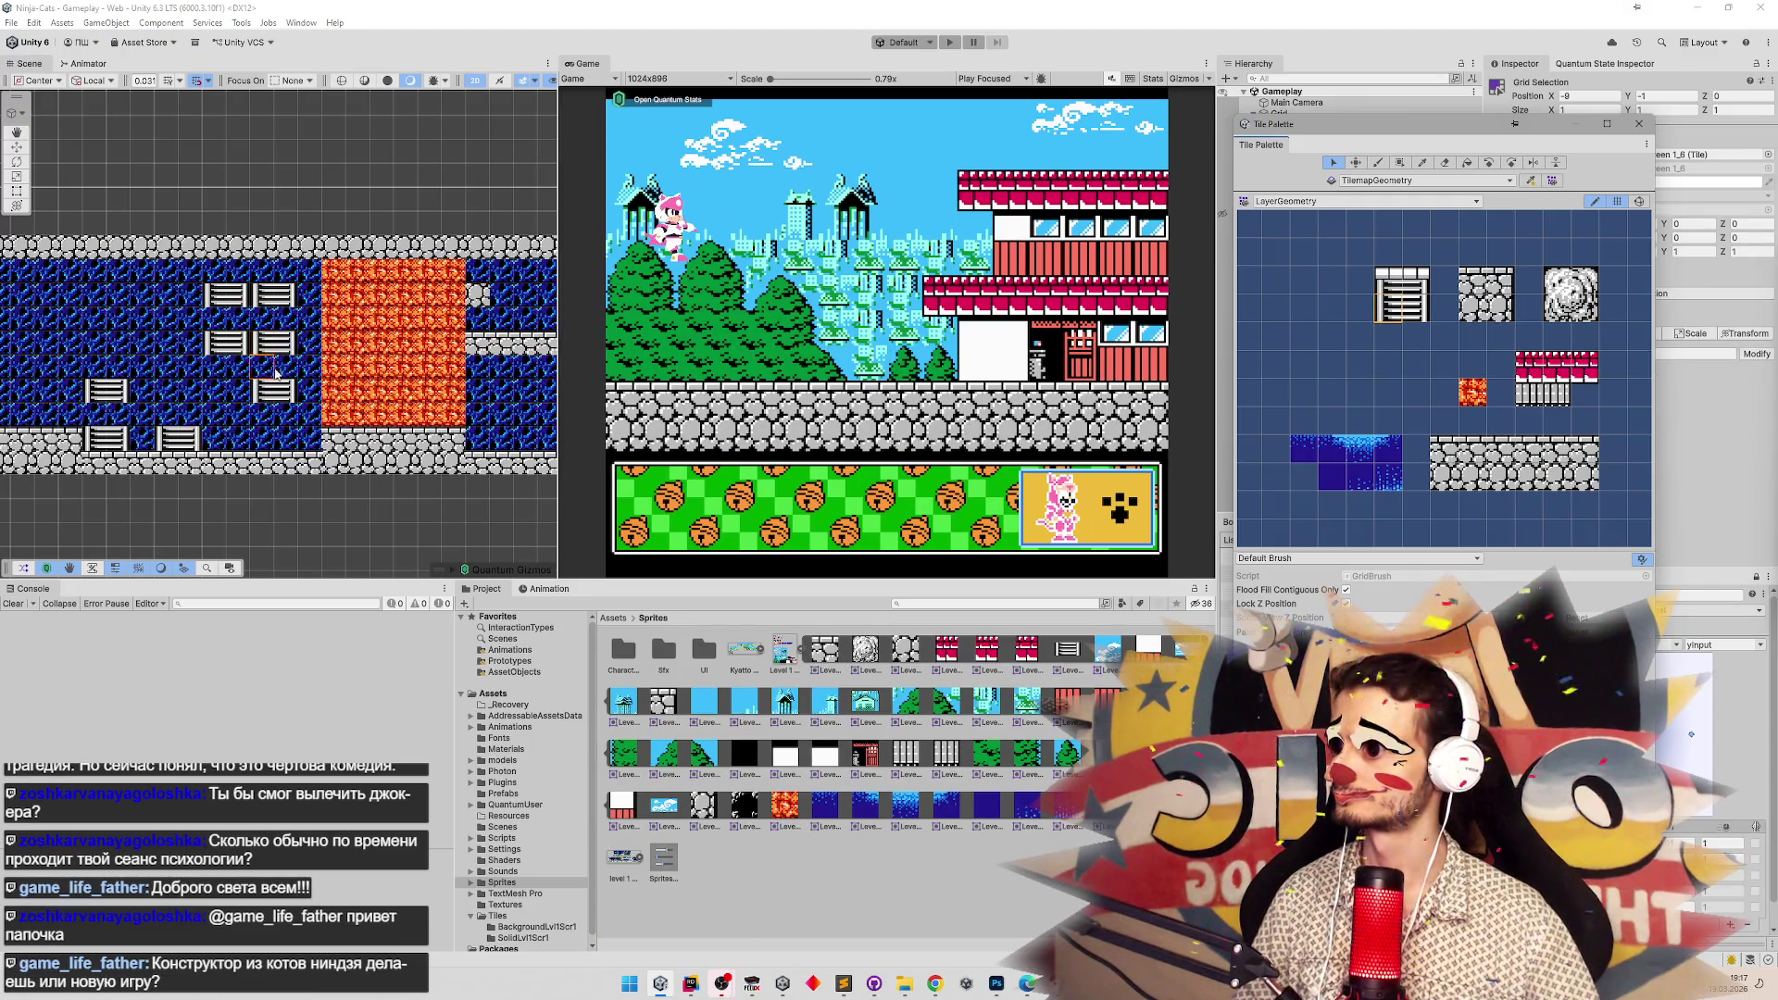
With the Paint Brush and Level 1 Screen 1_55 tile, fill the blue room's tall and short ladder columns and add top pieces.
left_click(1595, 201)
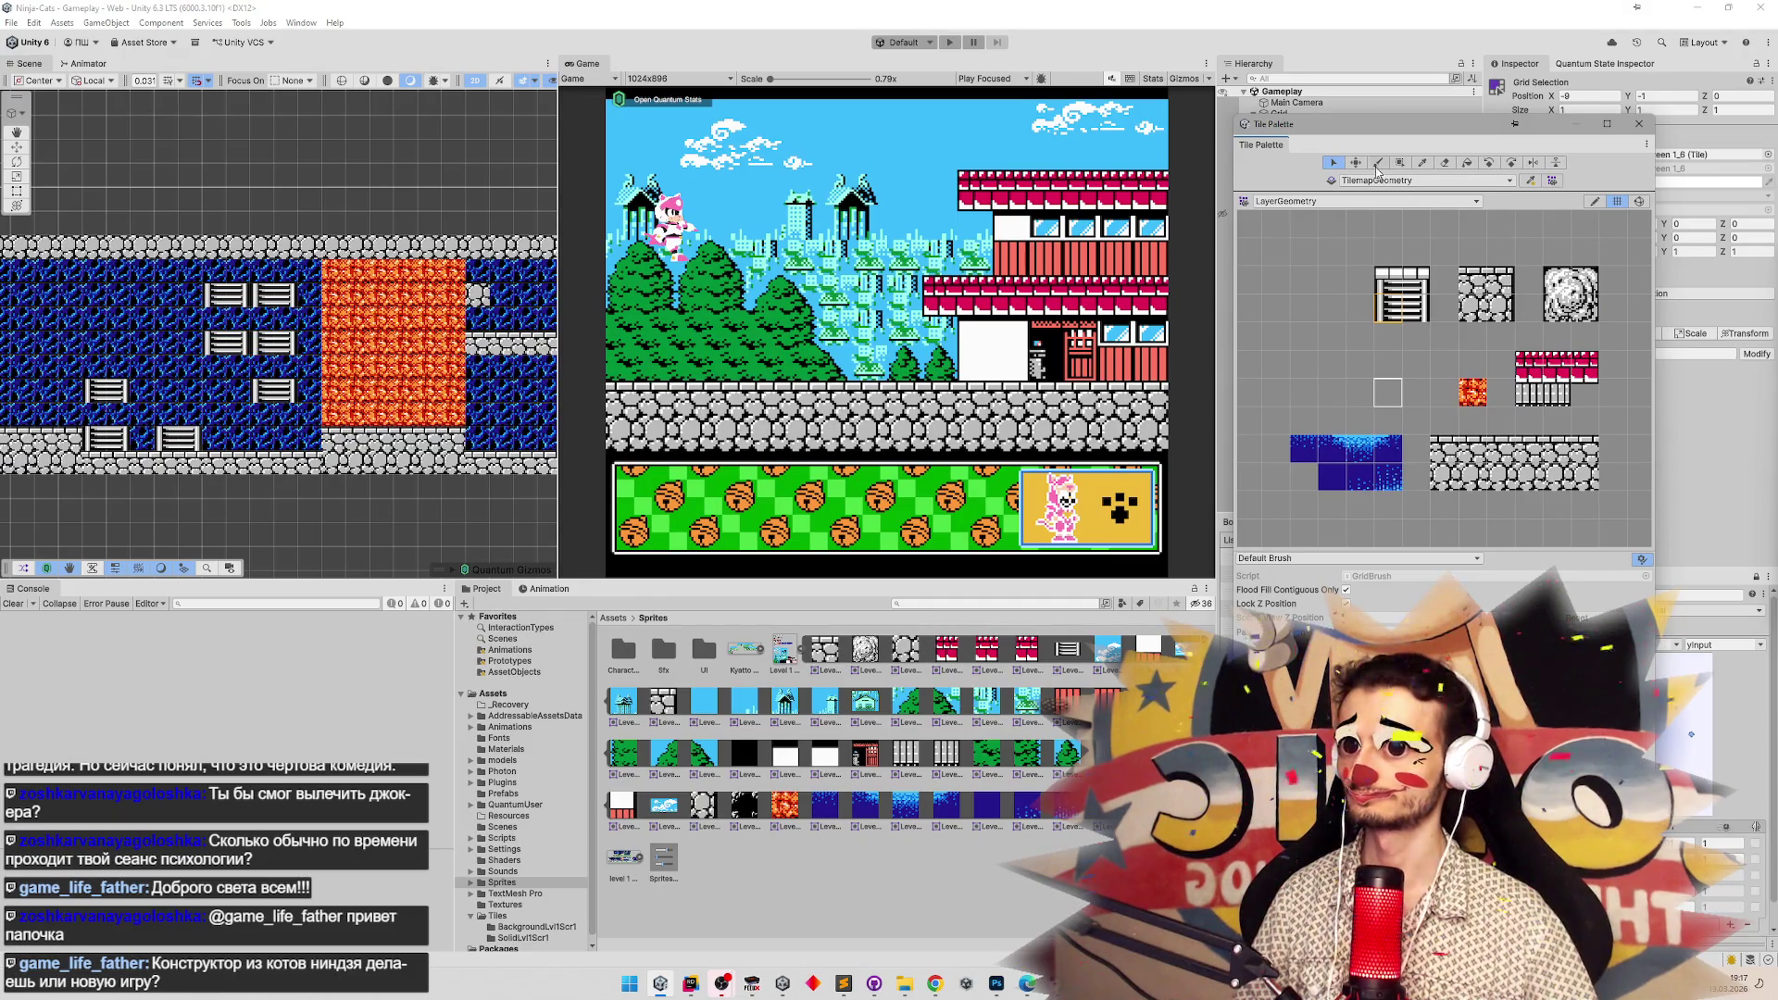
left_click(1378, 163)
left_click(264, 377)
mouse_move(264, 377)
left_mouse_down()
mouse_move(264, 270)
mouse_move(222, 282)
left_mouse_up()
left_click(227, 318)
left_click(1389, 273)
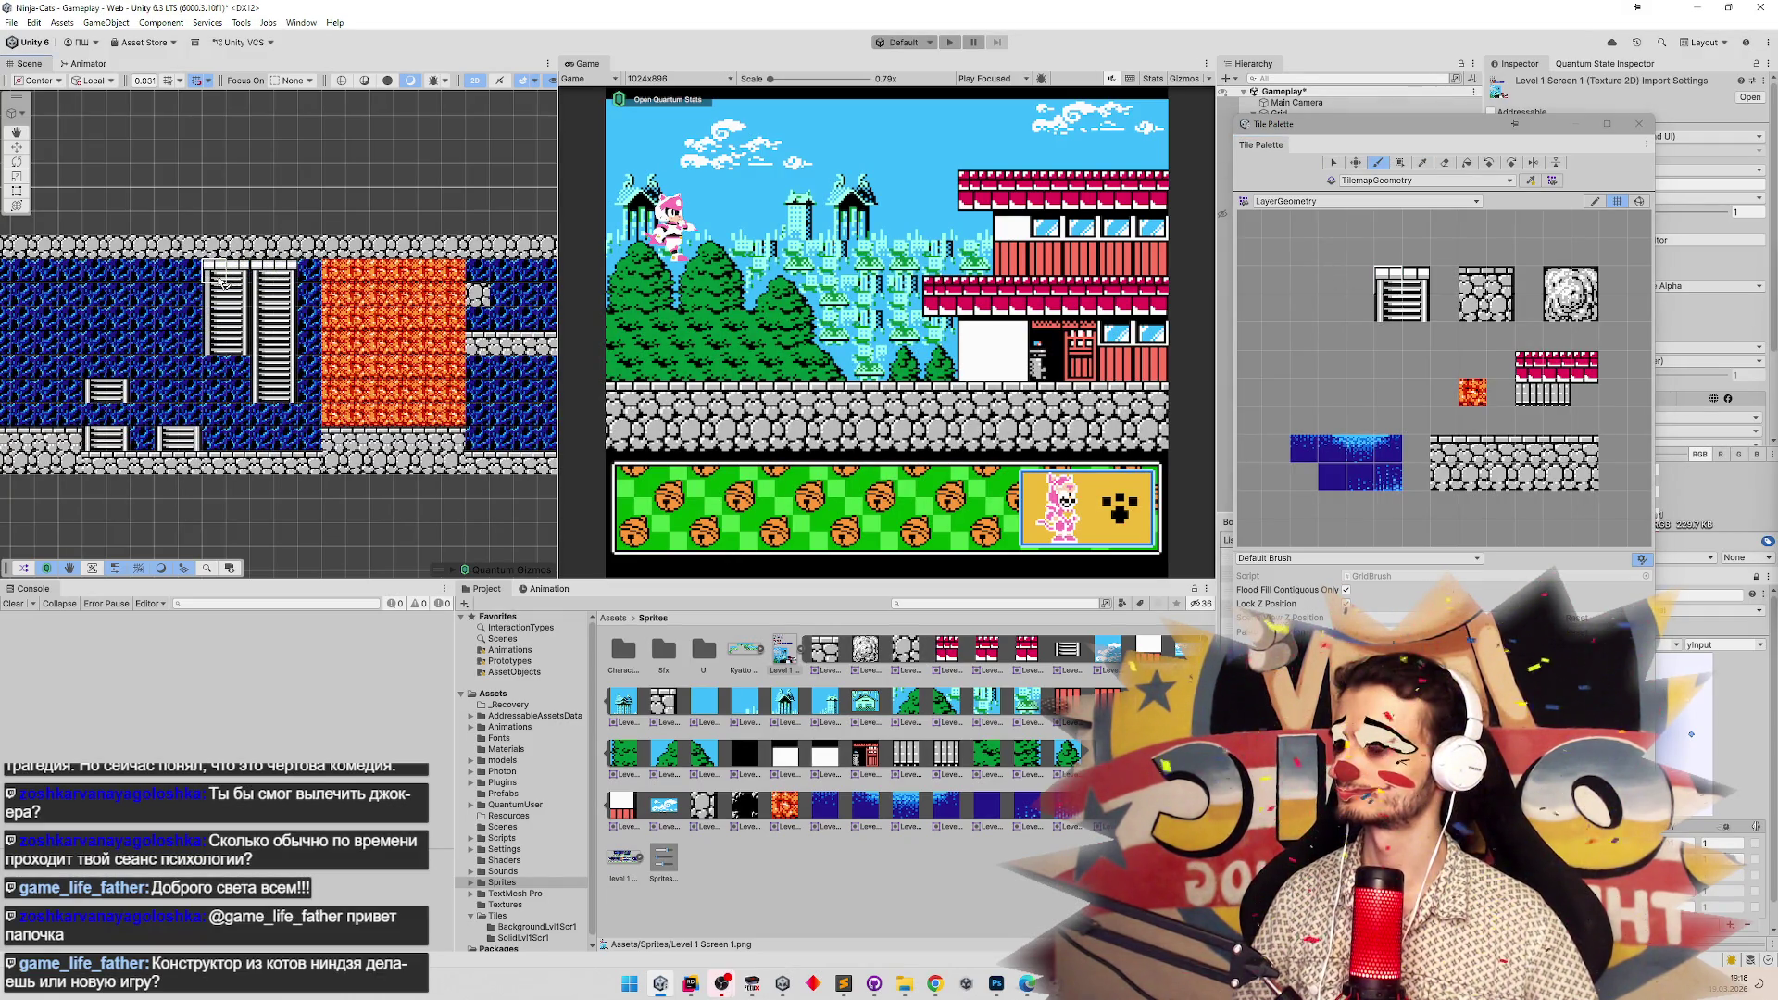
left_click(178, 415)
left_click(104, 372)
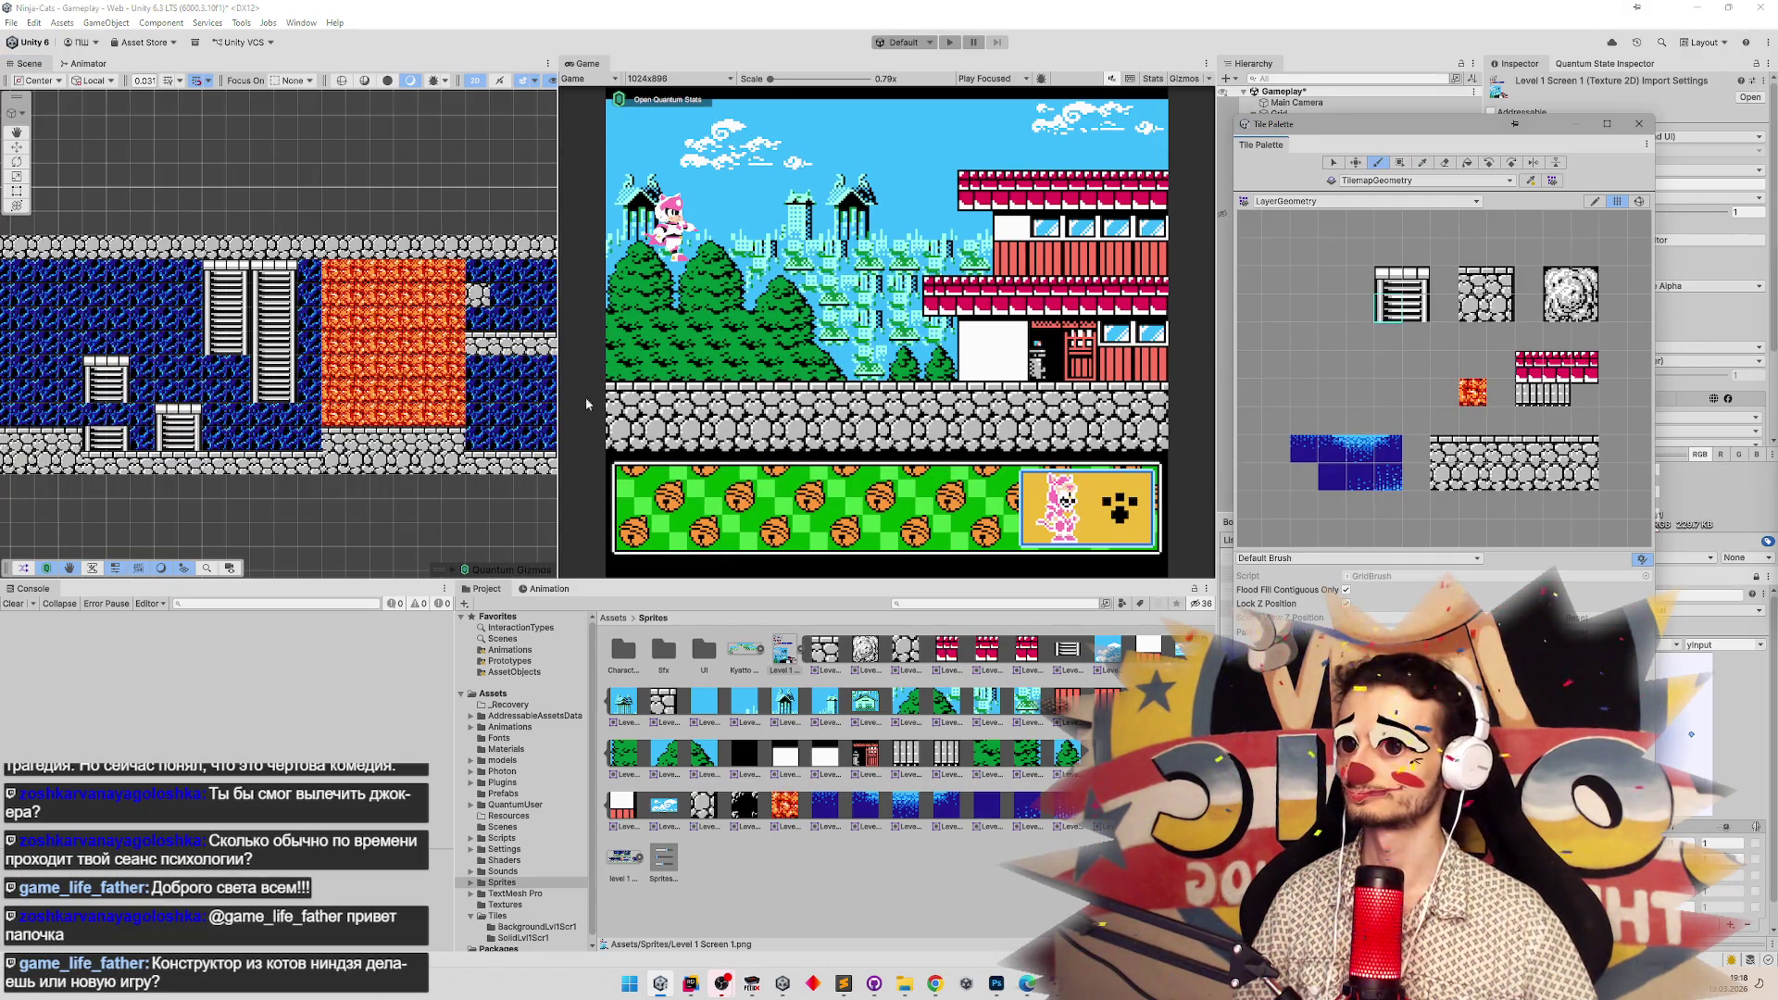
left_click(98, 418)
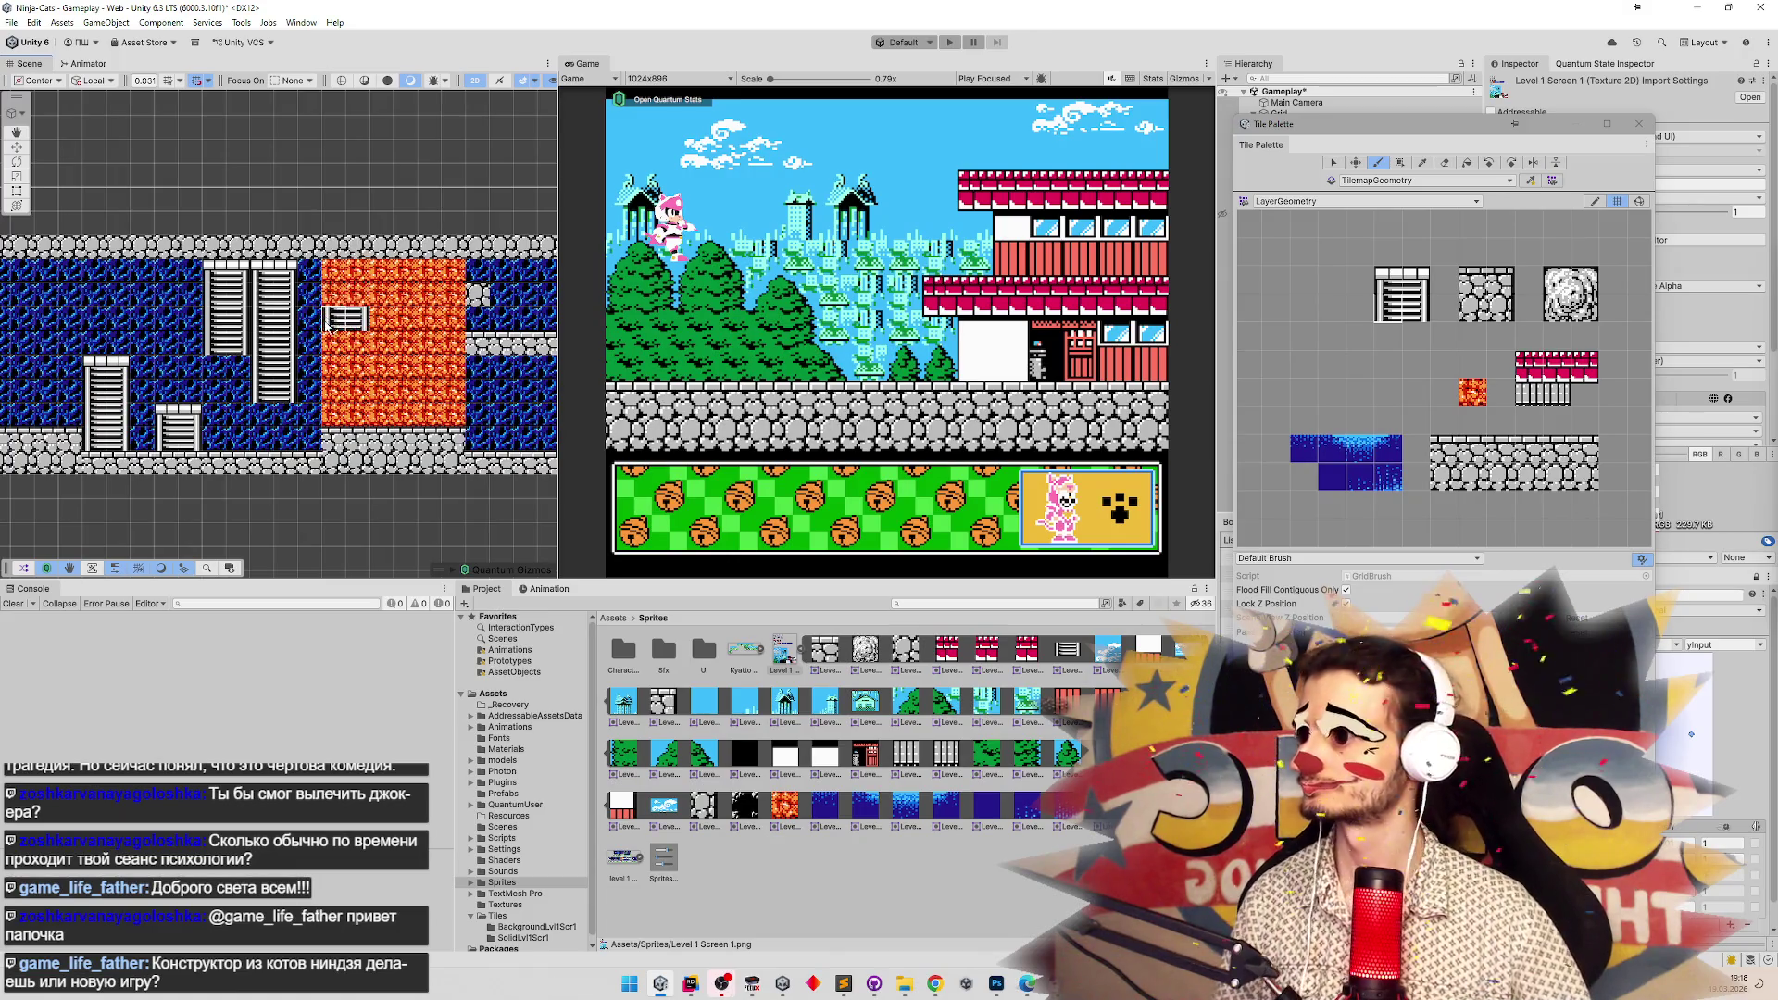
Pick the ladder tile and frame the city strip above the water pool.
scroll(294, 333, "down", 5)
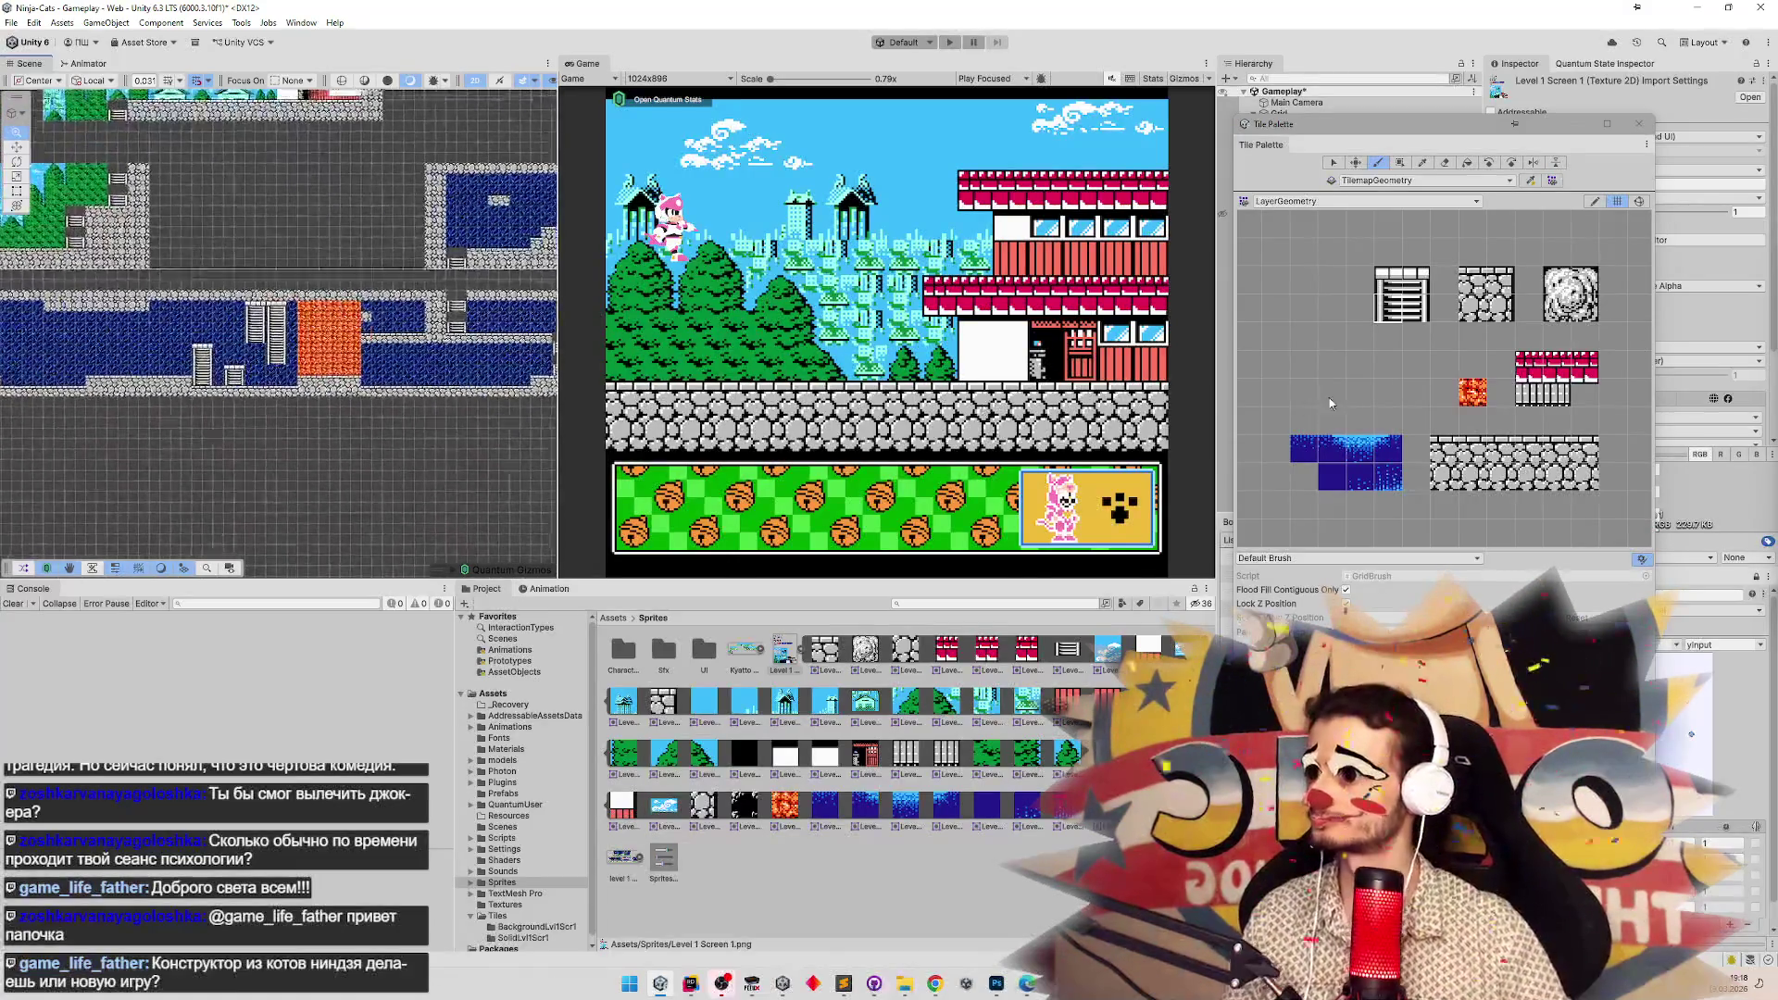
scroll(463, 374, "up", 2)
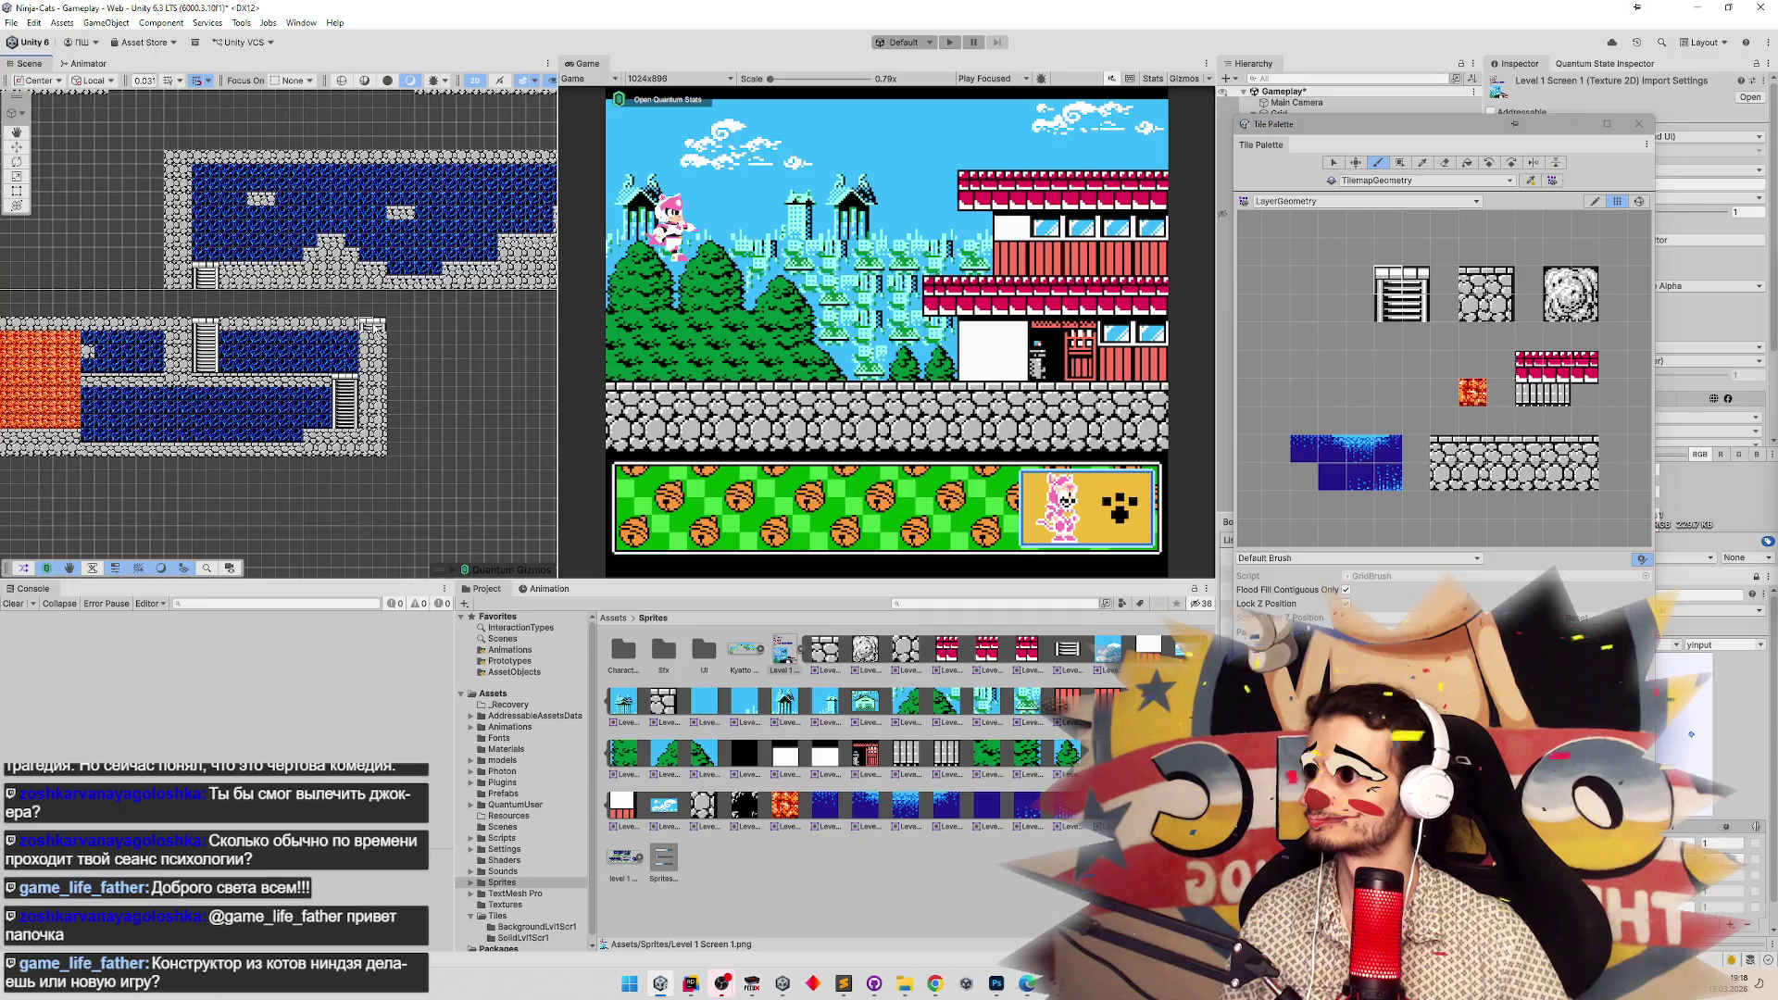
scroll(368, 326, "down", 5)
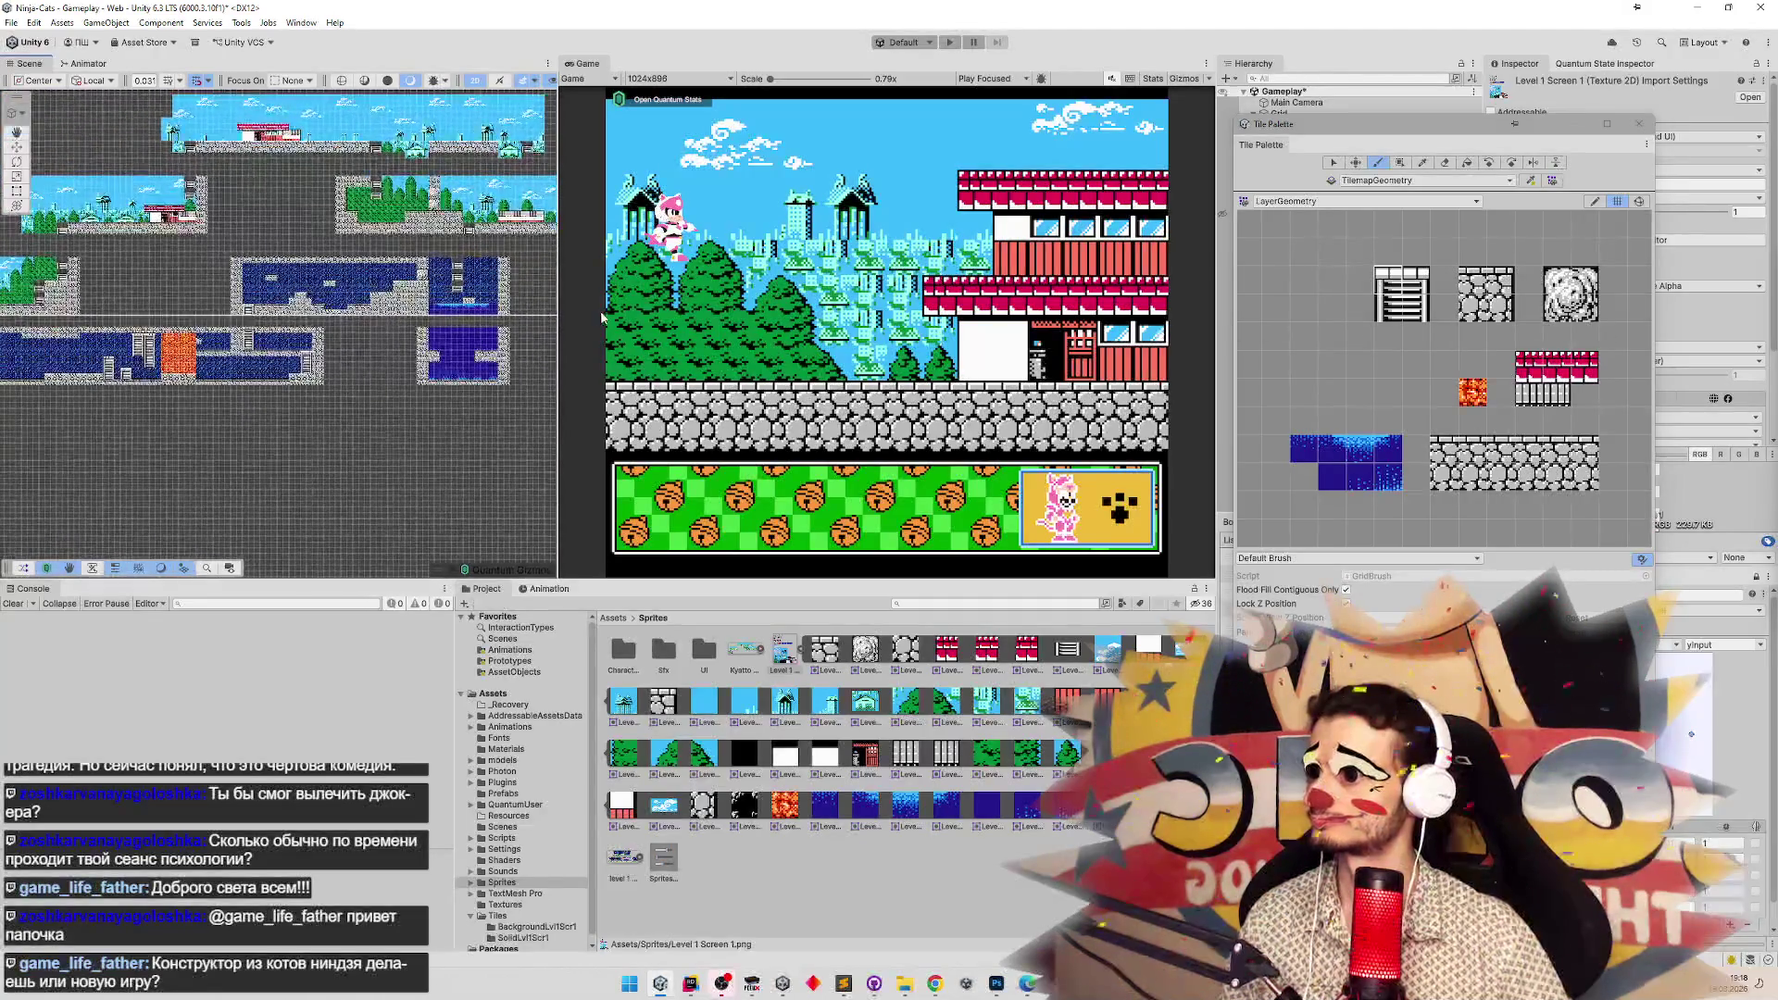
scroll(469, 306, "up", 5)
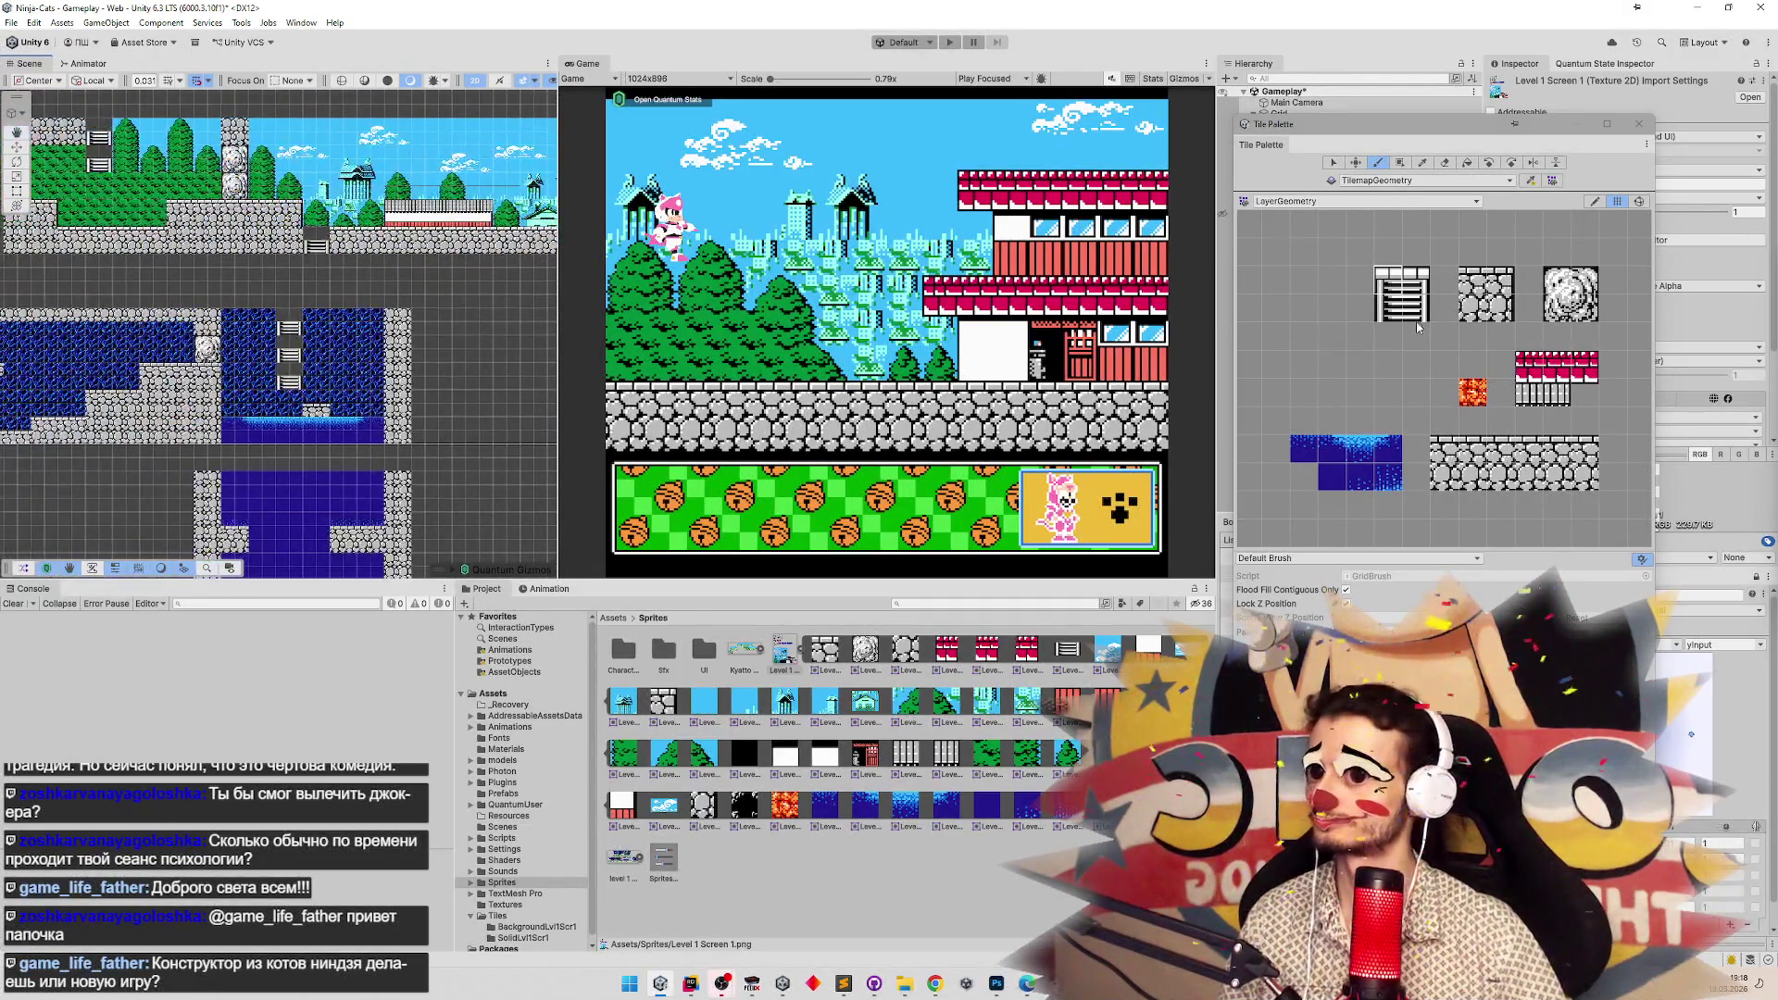
left_click(1399, 319)
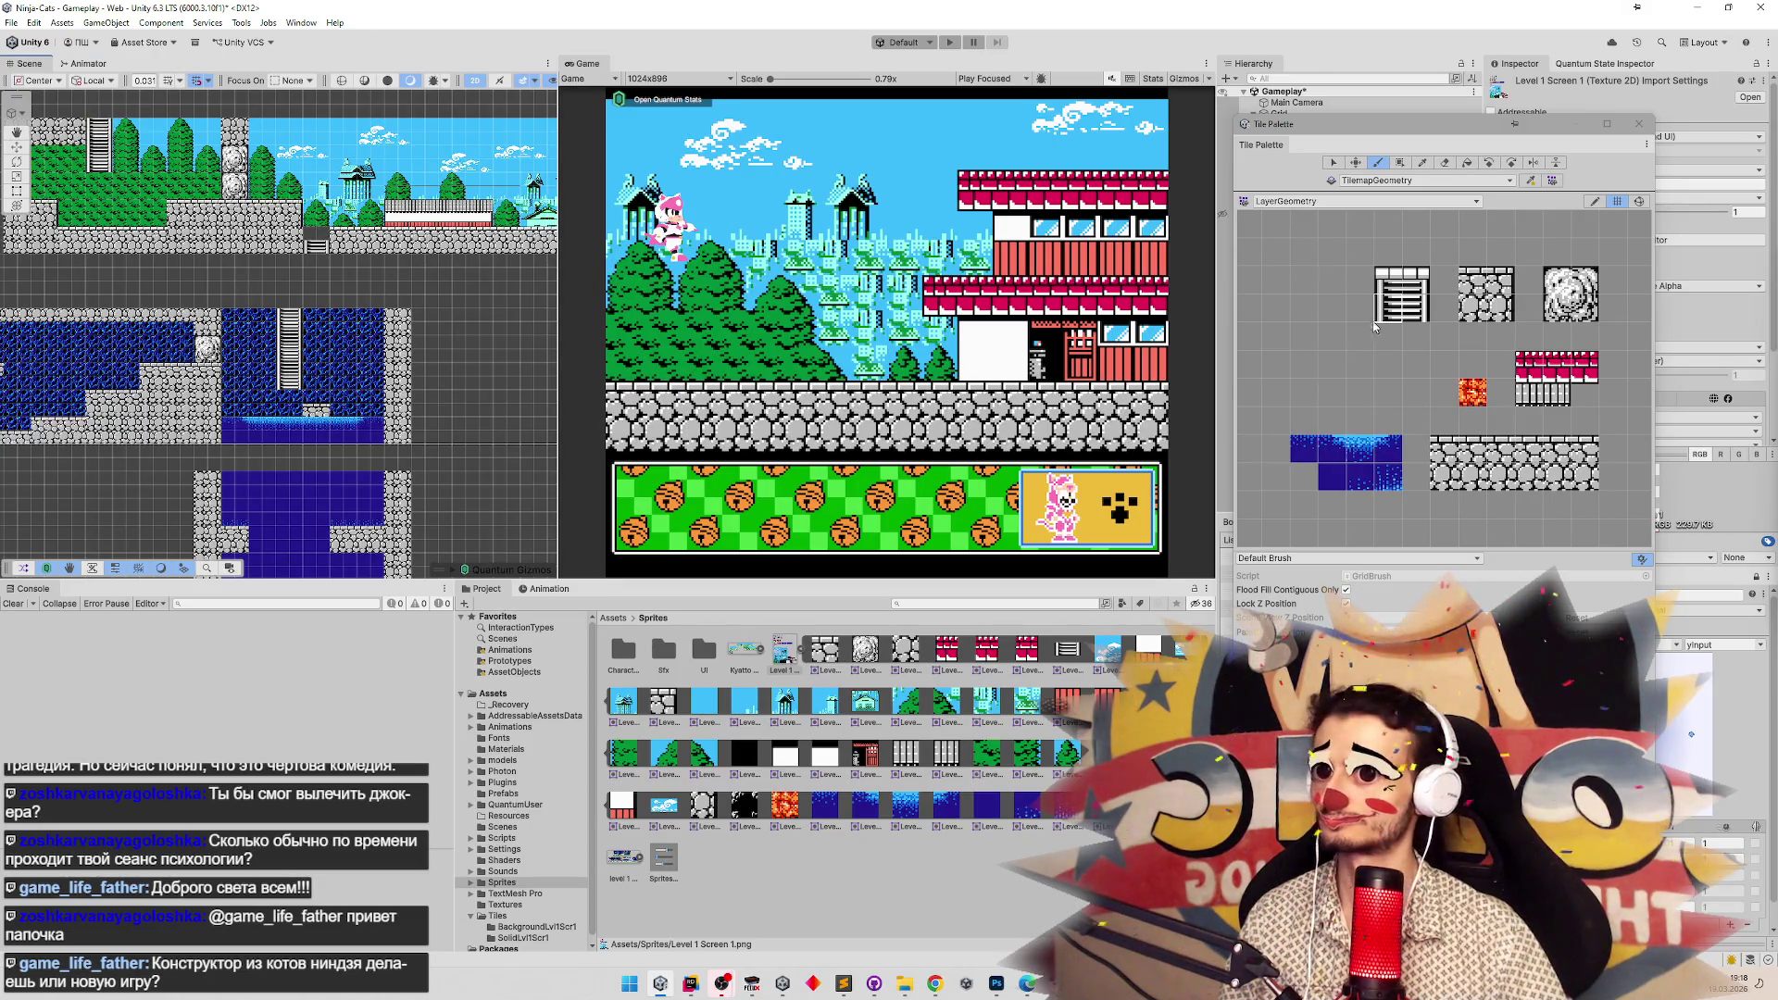
key("f")
left_click_drag(278, 370, 610, 315)
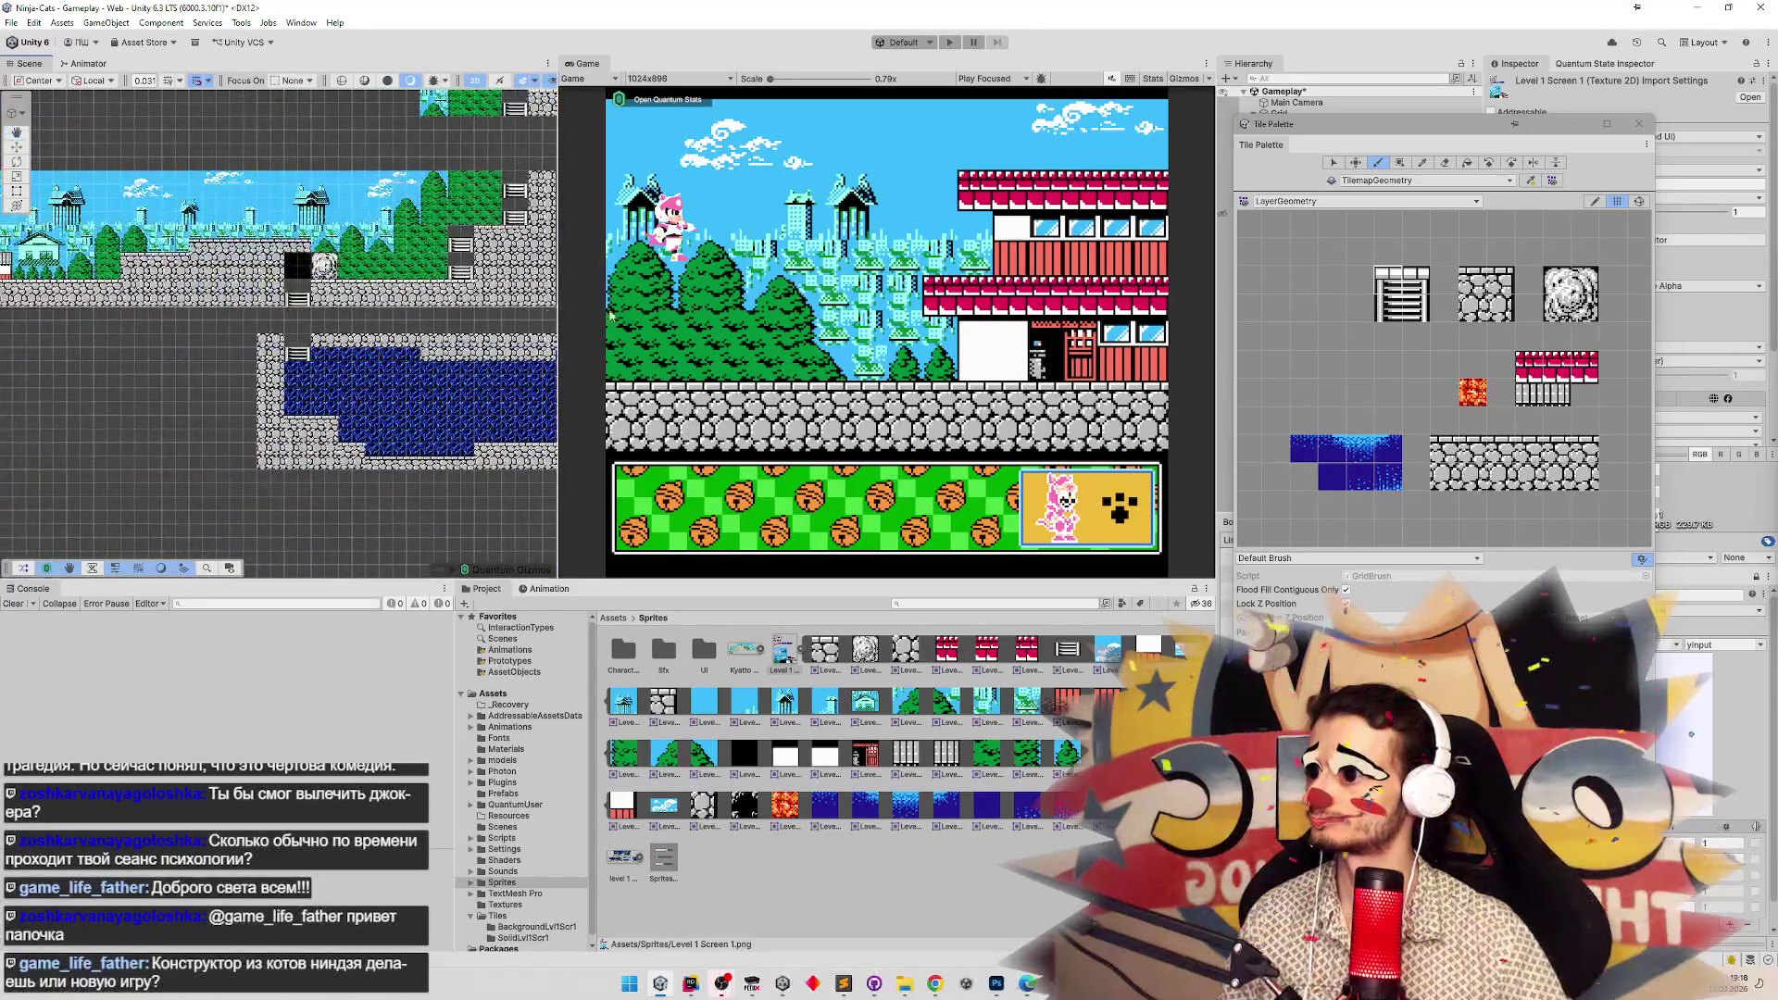
left_click(1392, 314)
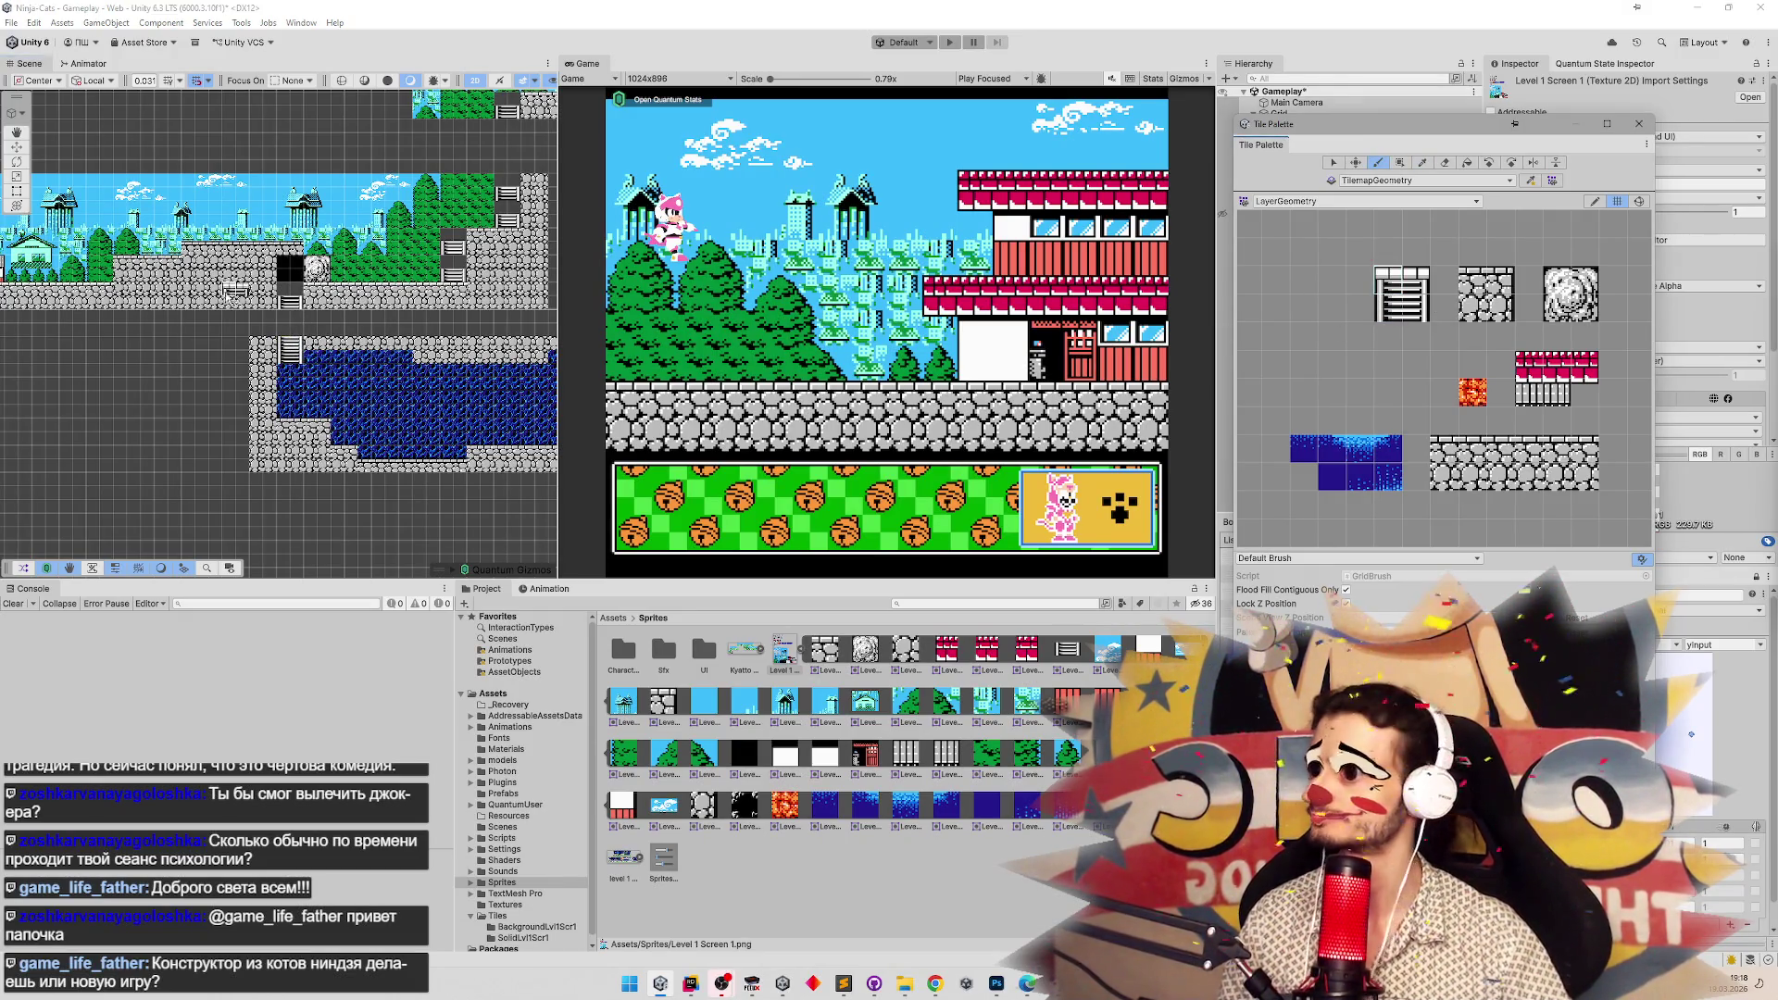
Paint a ladder top at the ground edge in the next rooms, then save the Gameplay scene.
left_click_drag(386, 289, 258, 331)
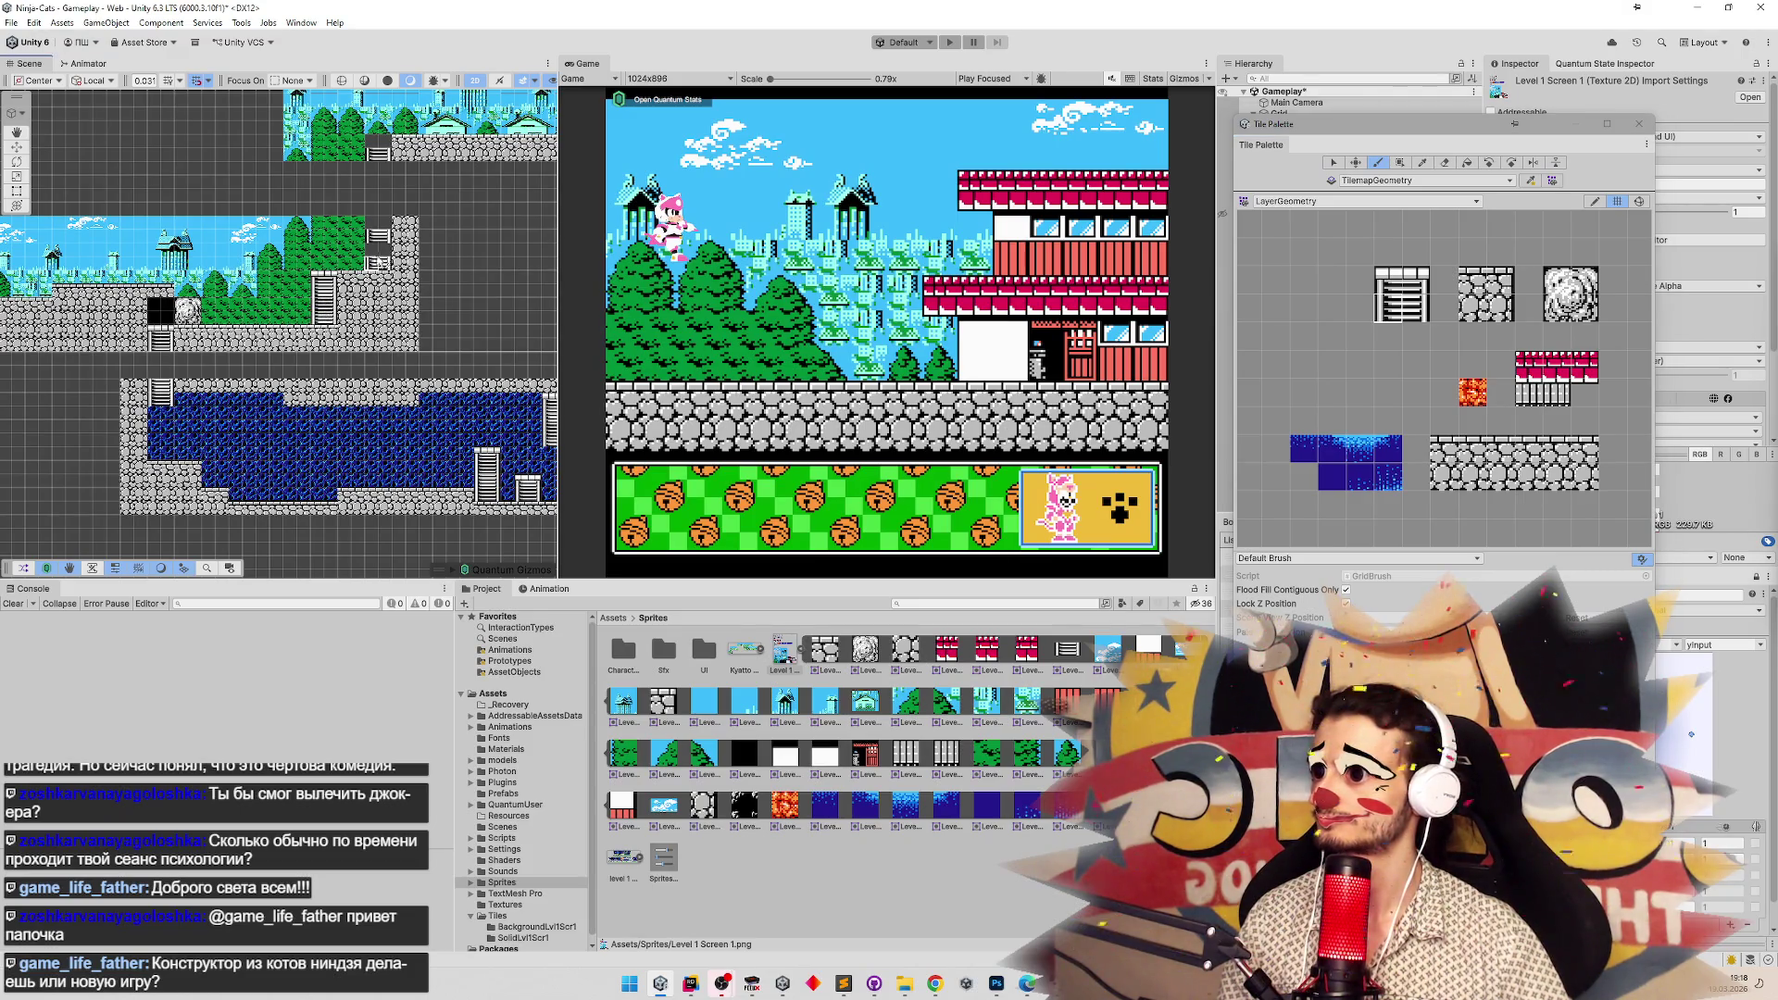
left_click_drag(412, 222, 264, 361)
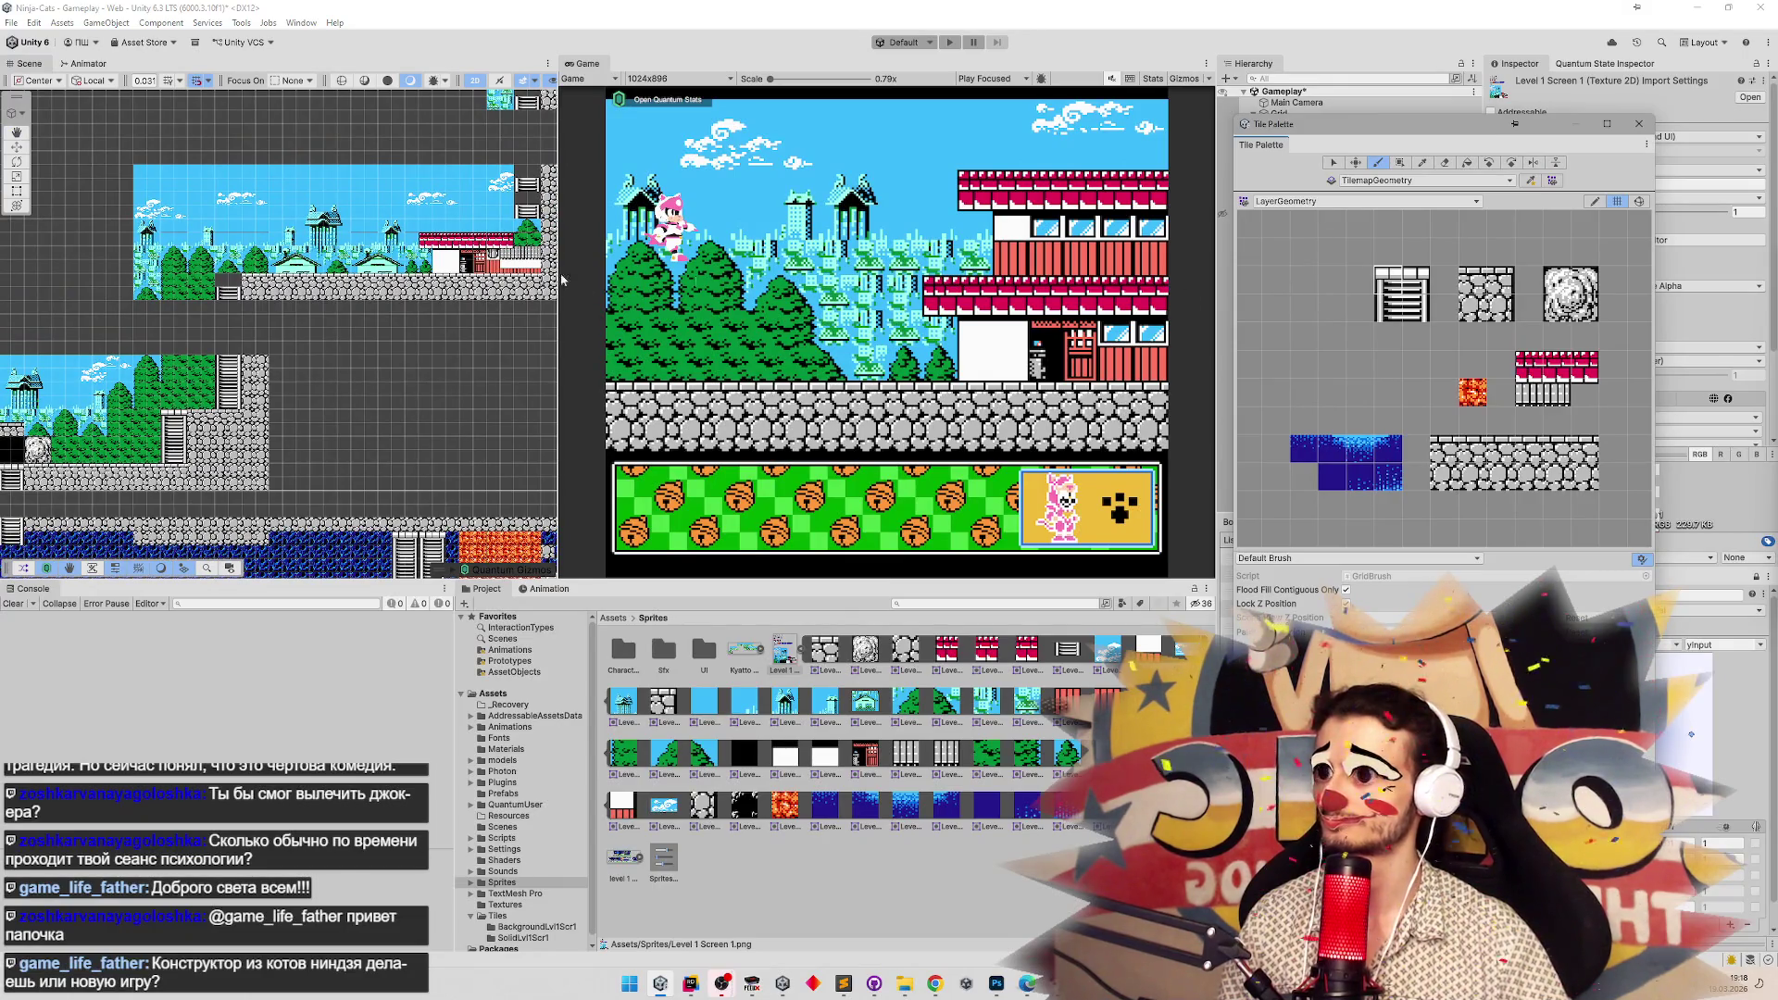
left_click(218, 285)
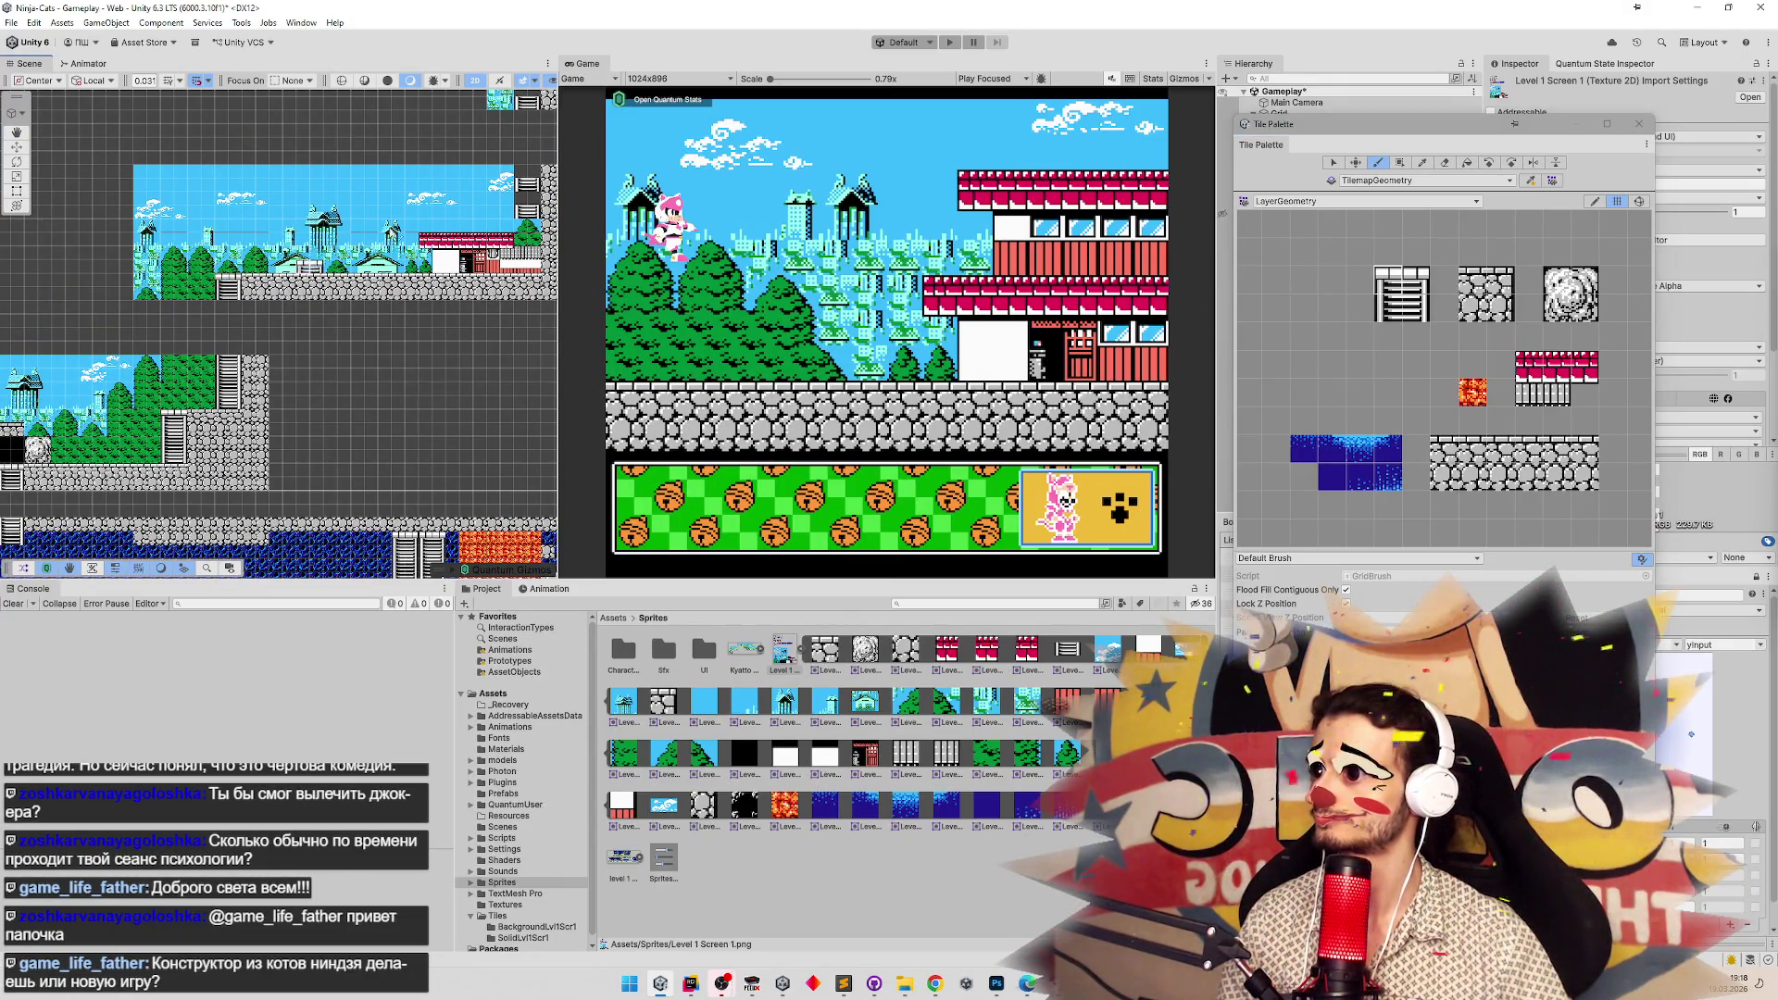
left_click_drag(519, 222, 410, 262)
left_click(1401, 295)
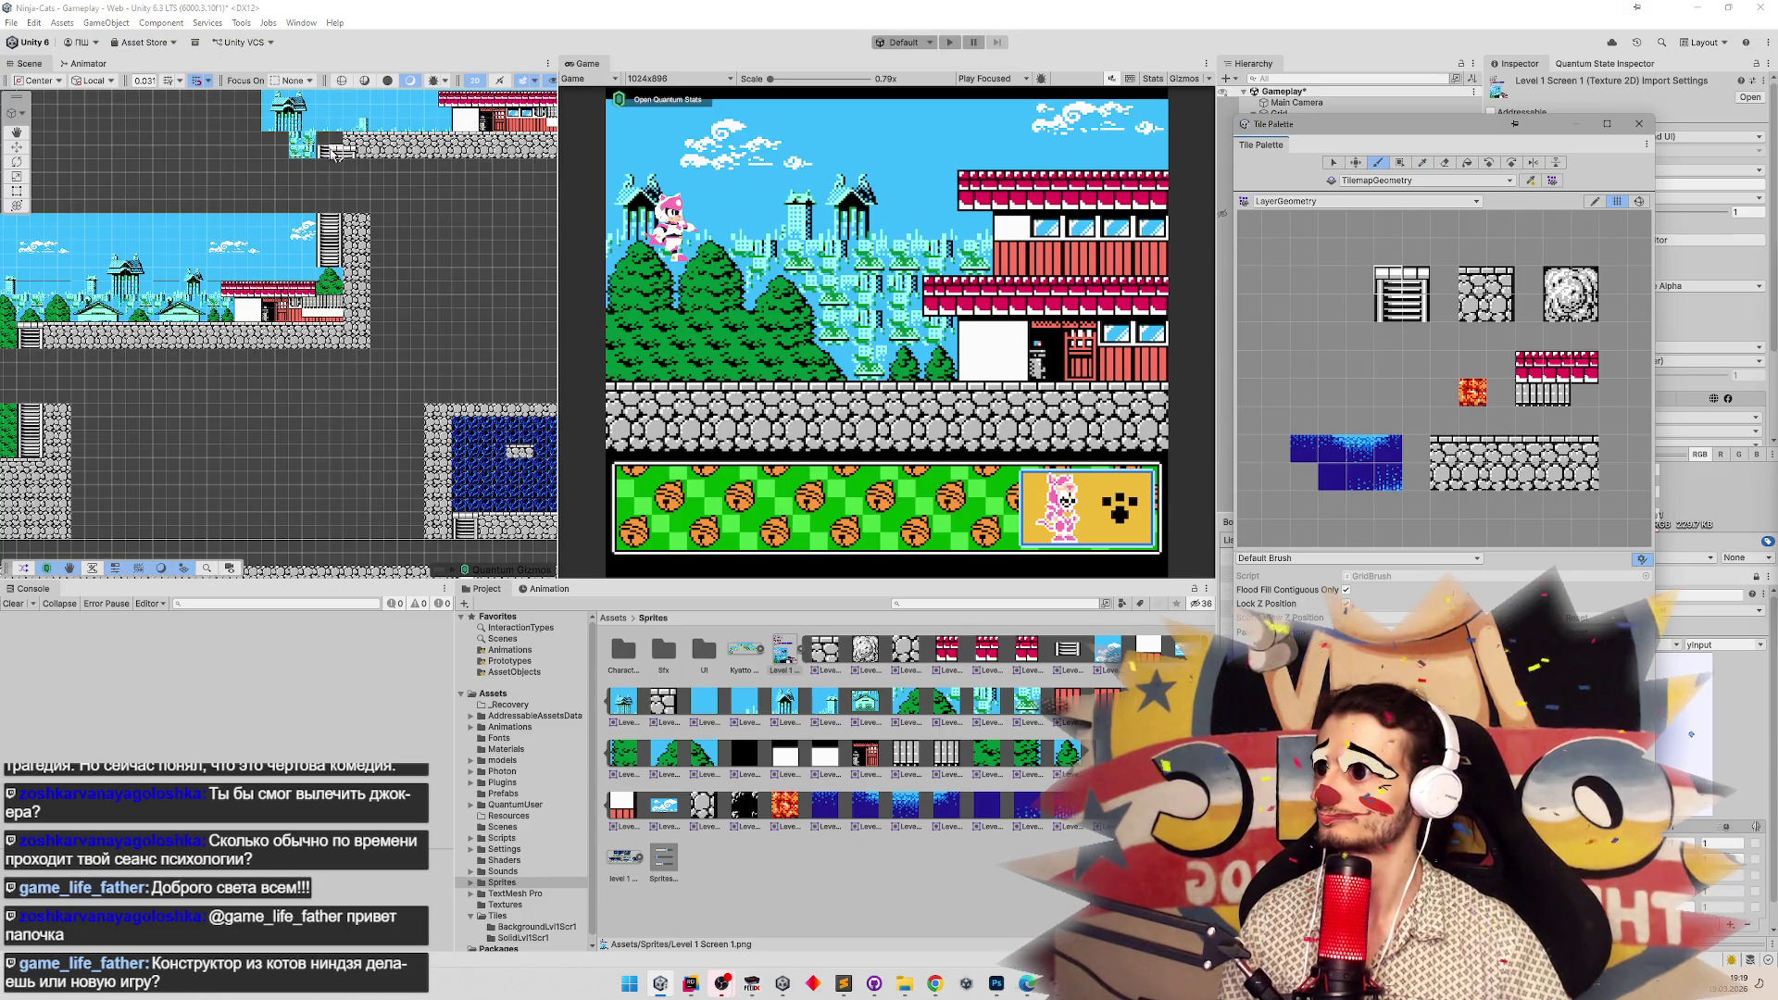
left_click_drag(335, 153, 289, 301)
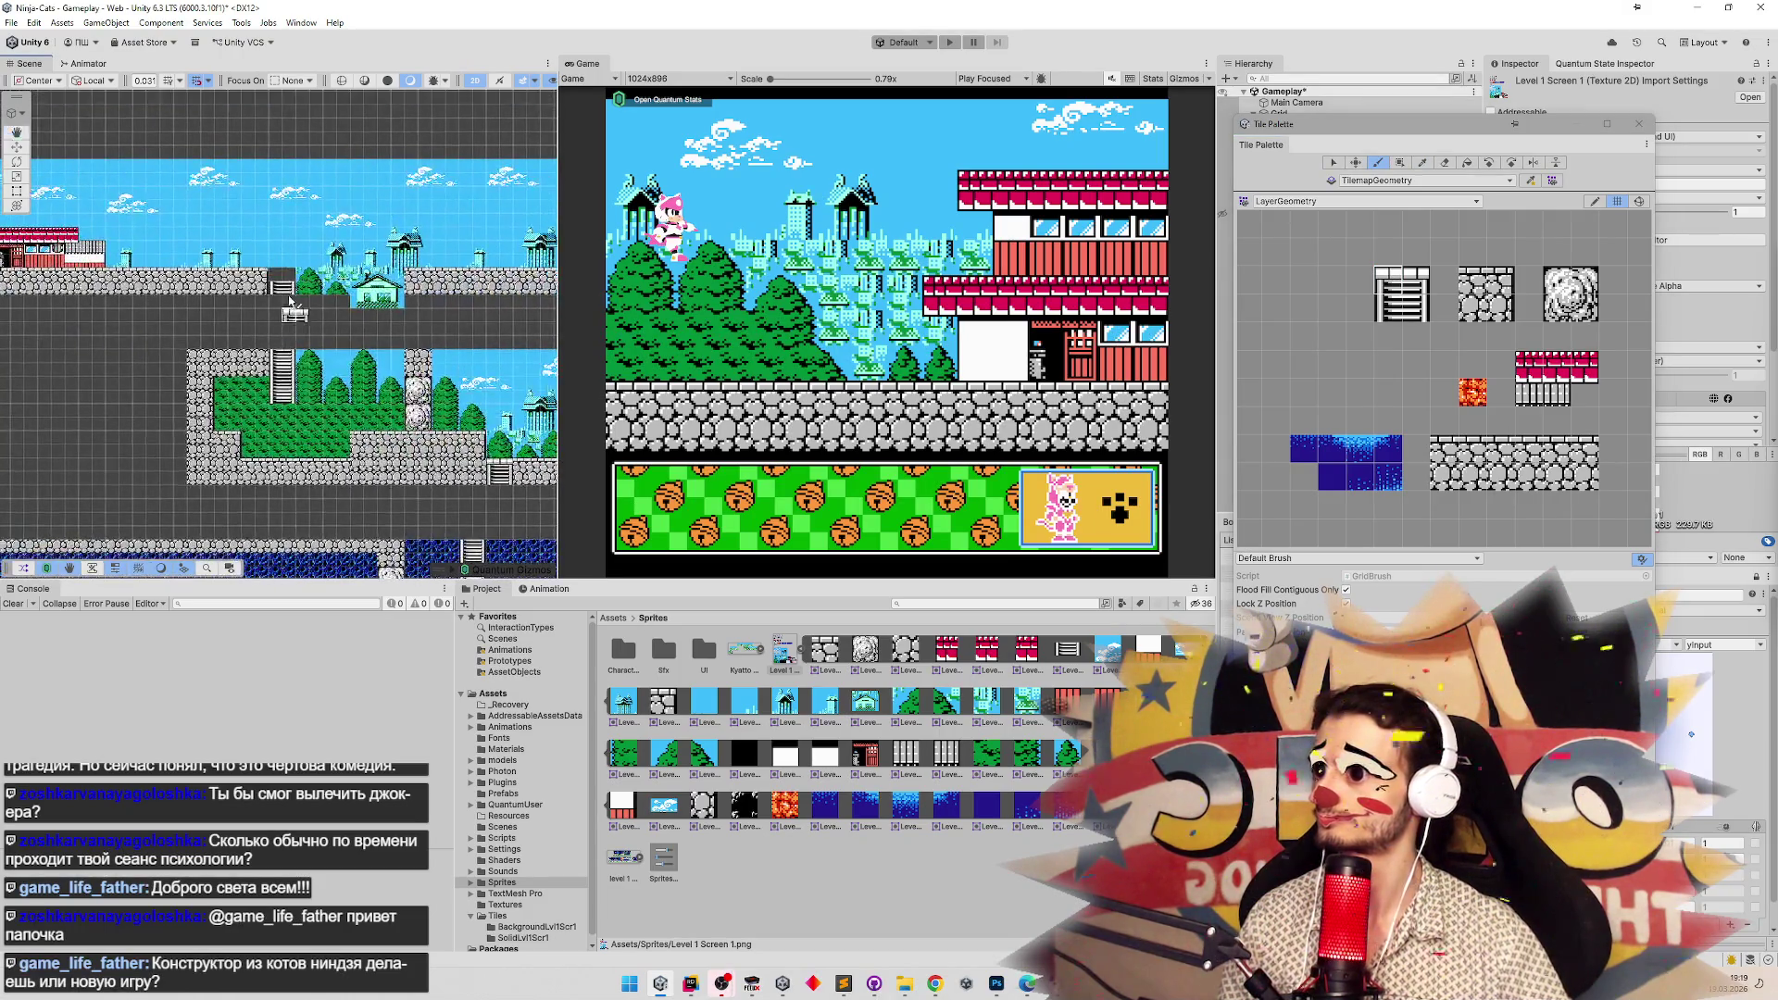
mouse_move(463, 353)
left_mouse_down()
mouse_move(251, 370)
mouse_move(460, 339)
mouse_move(30, 380)
mouse_move(308, 352)
mouse_move(389, 394)
mouse_move(335, 314)
left_mouse_up()
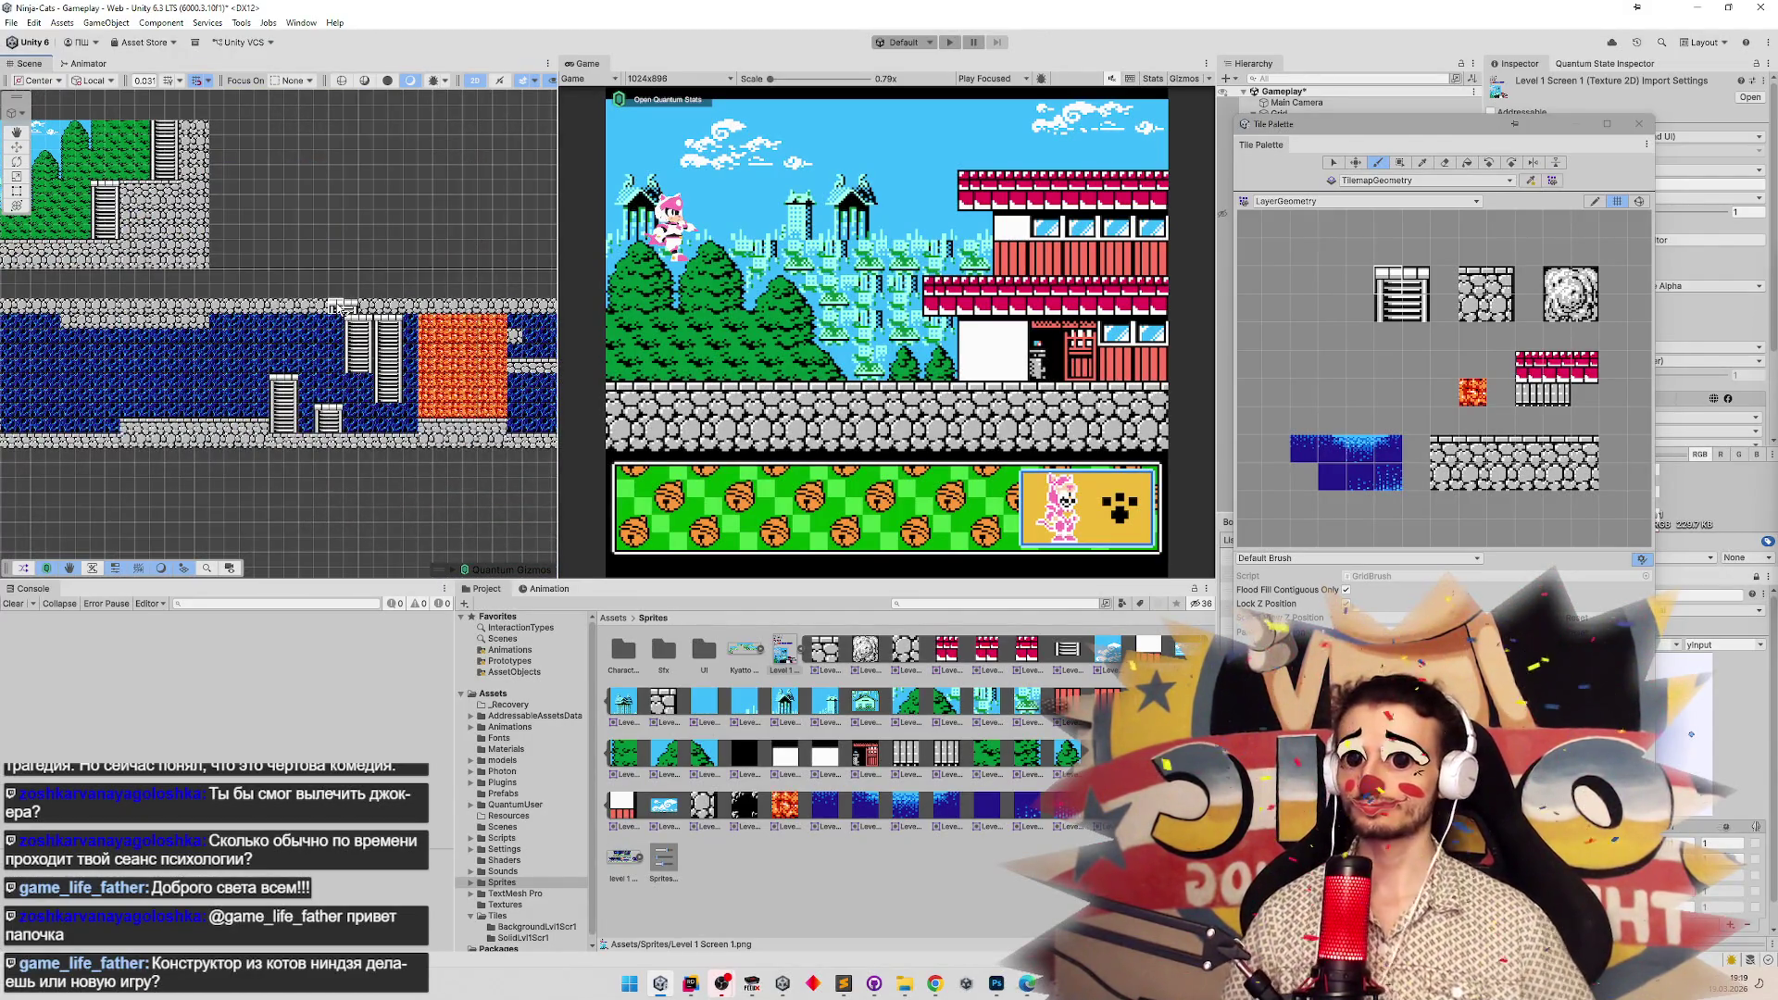
key("ctrl+s")
Clear the console, close the Tile Palette, and look over the sky, house and water rooms.
left_click(13, 604)
left_click(1640, 124)
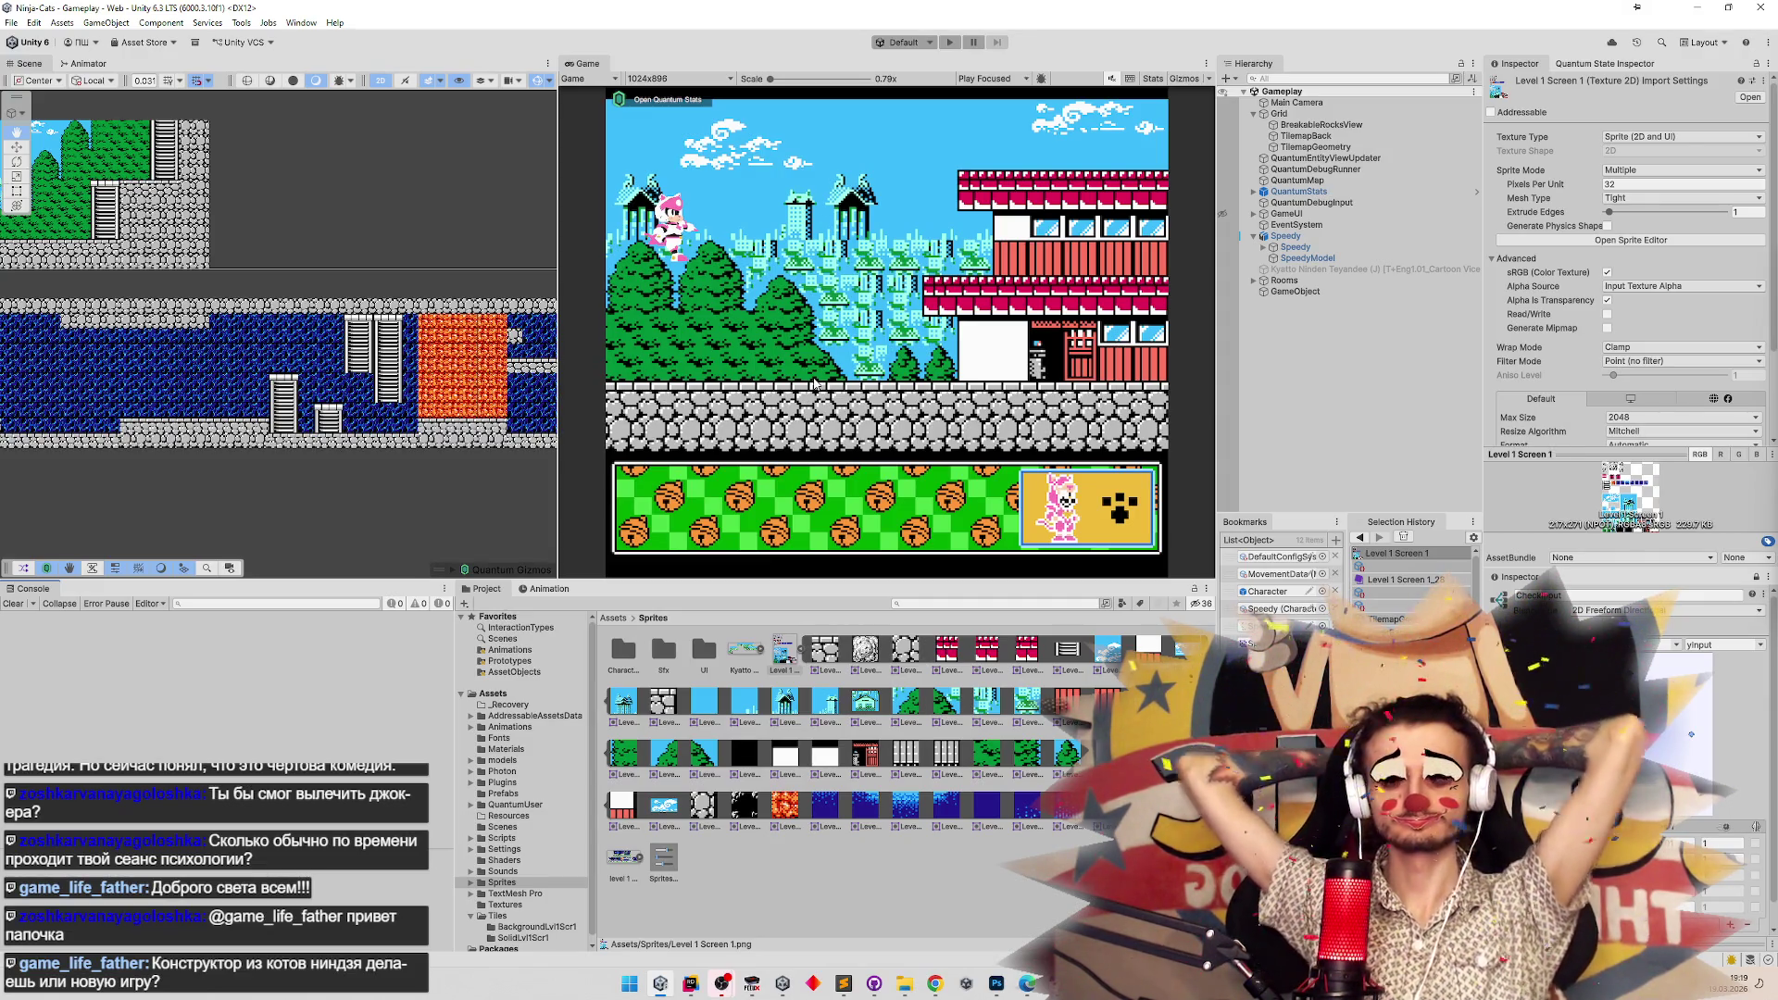
mouse_move(499, 319)
left_mouse_down()
mouse_move(1173, 367)
mouse_move(1400, 436)
left_mouse_up()
mouse_move(411, 323)
left_mouse_down()
mouse_move(368, 619)
mouse_move(389, 461)
mouse_move(332, 455)
mouse_move(352, 278)
mouse_move(278, 389)
mouse_move(190, 368)
left_mouse_up()
mouse_move(319, 306)
left_mouse_down()
mouse_move(326, 339)
mouse_move(234, 393)
mouse_move(221, 334)
left_mouse_up()
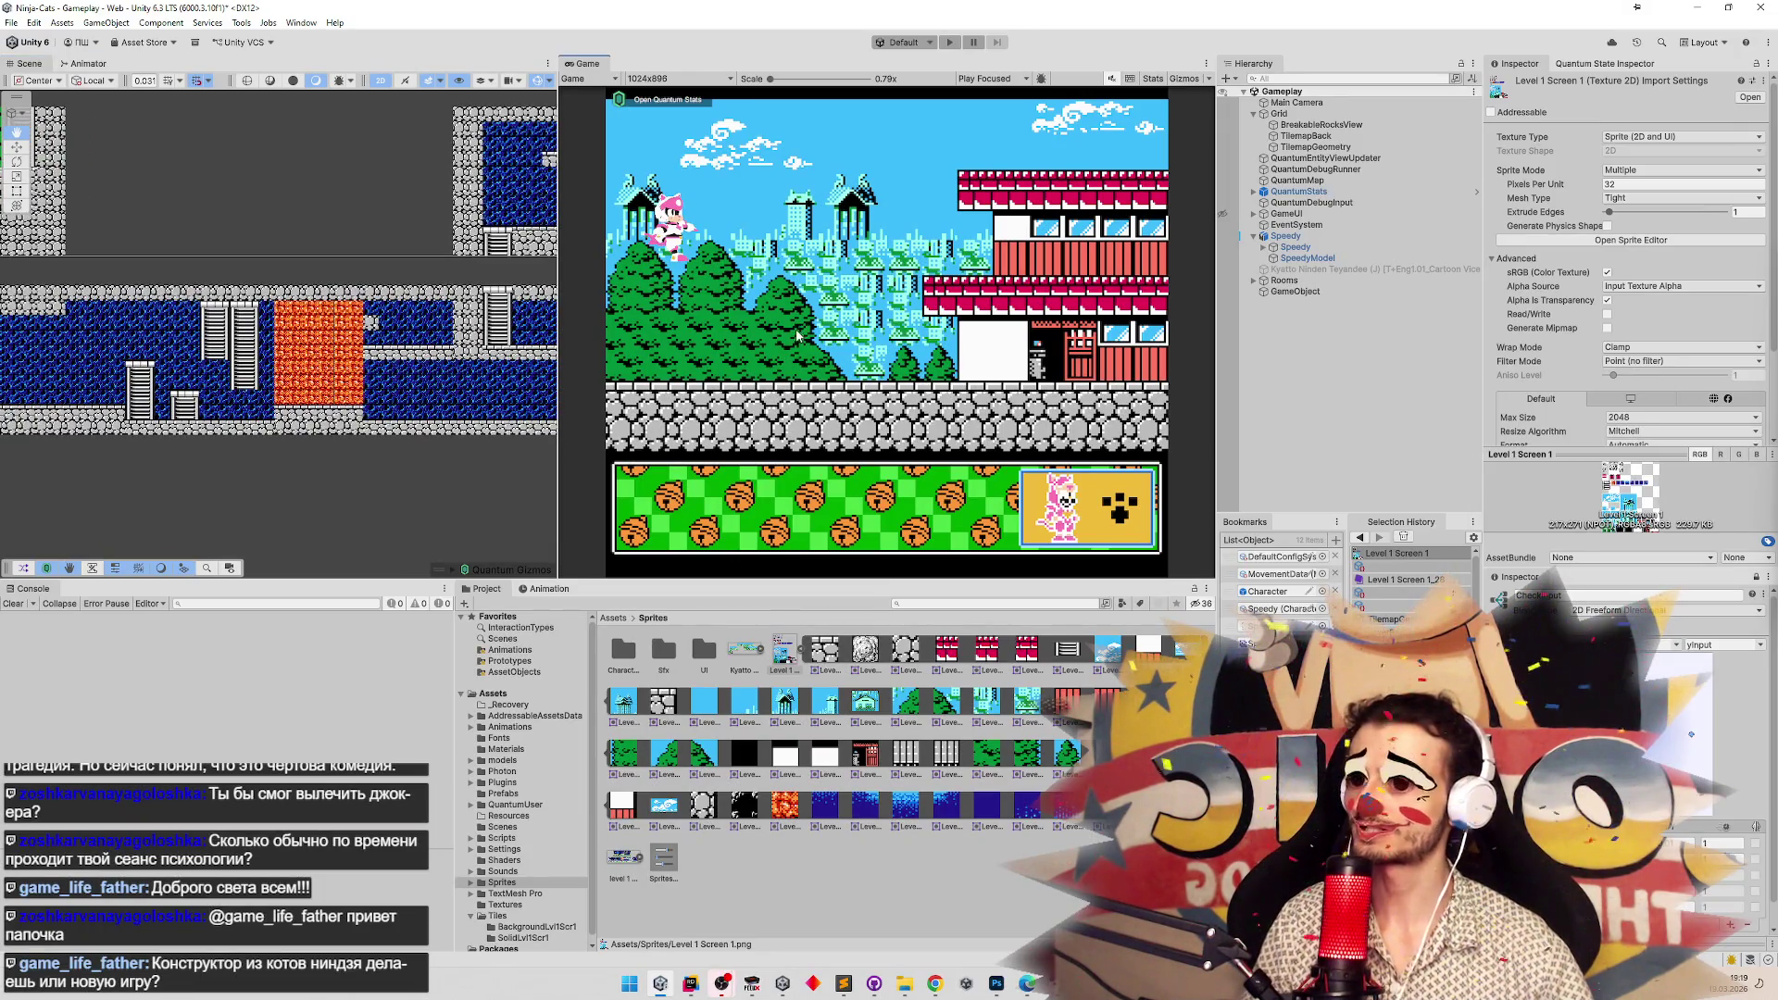
key("ctrl+p")
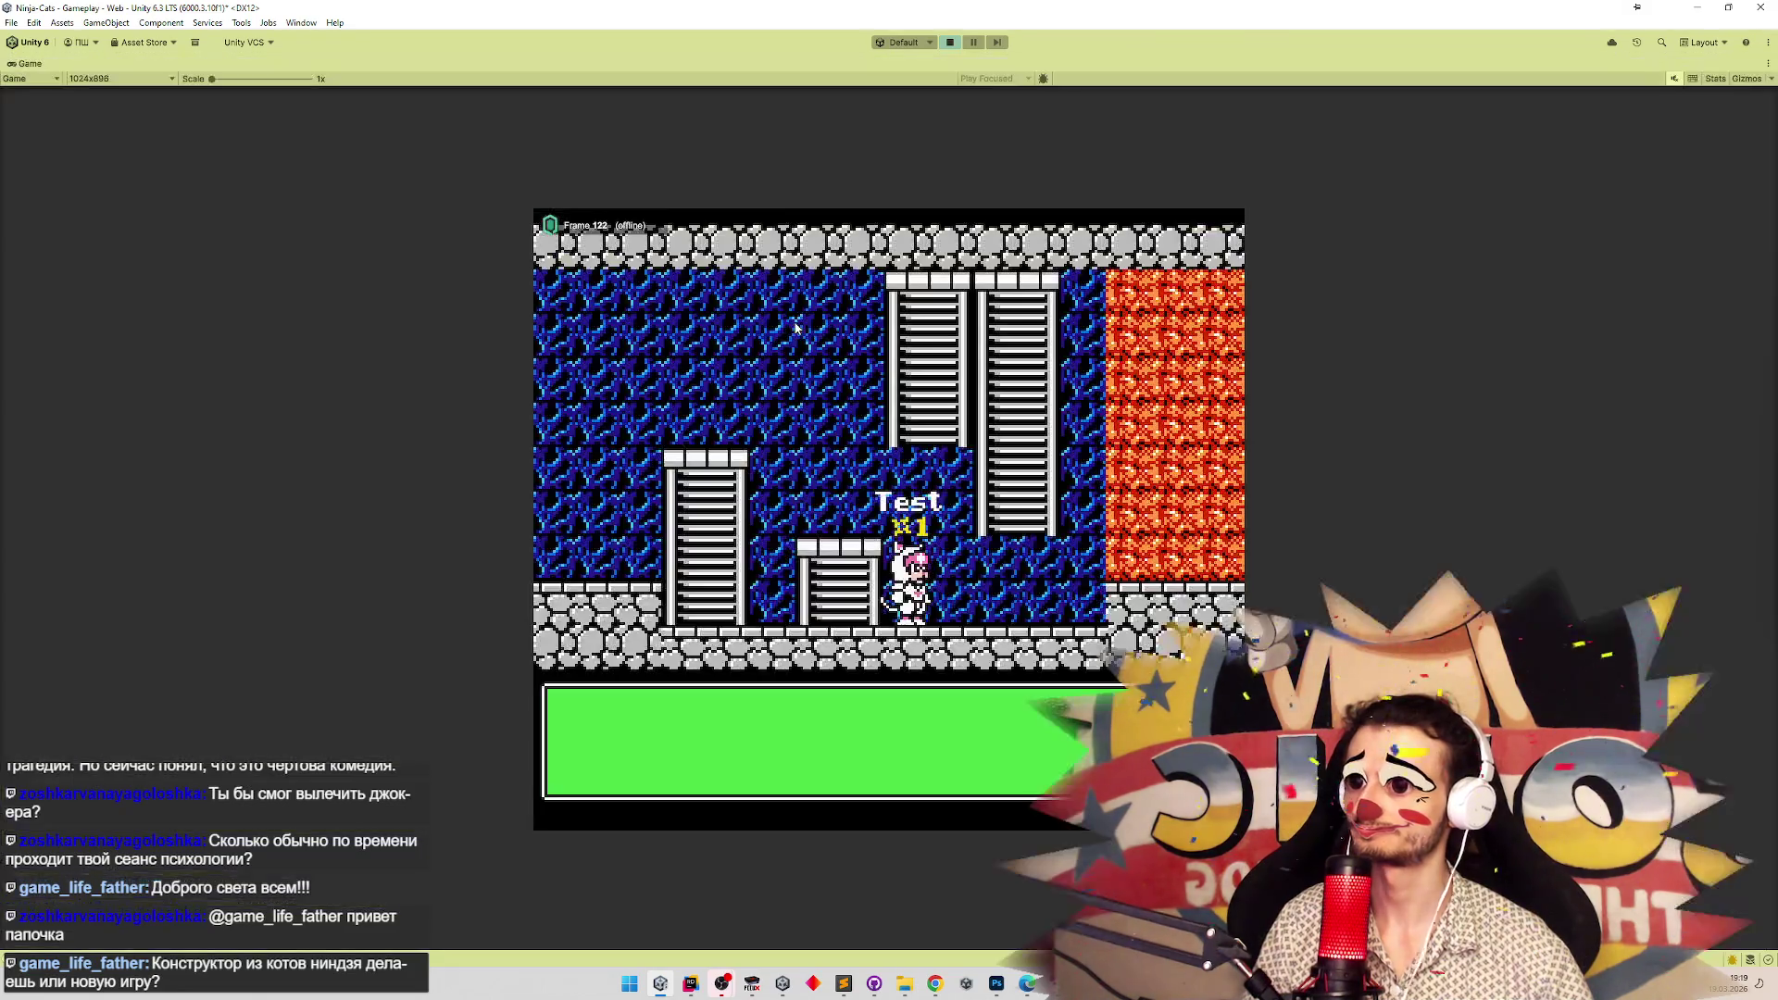
Playtest walking, jumping and climbing up and down the ladders, including the tall one.
key("Right")
key("space")
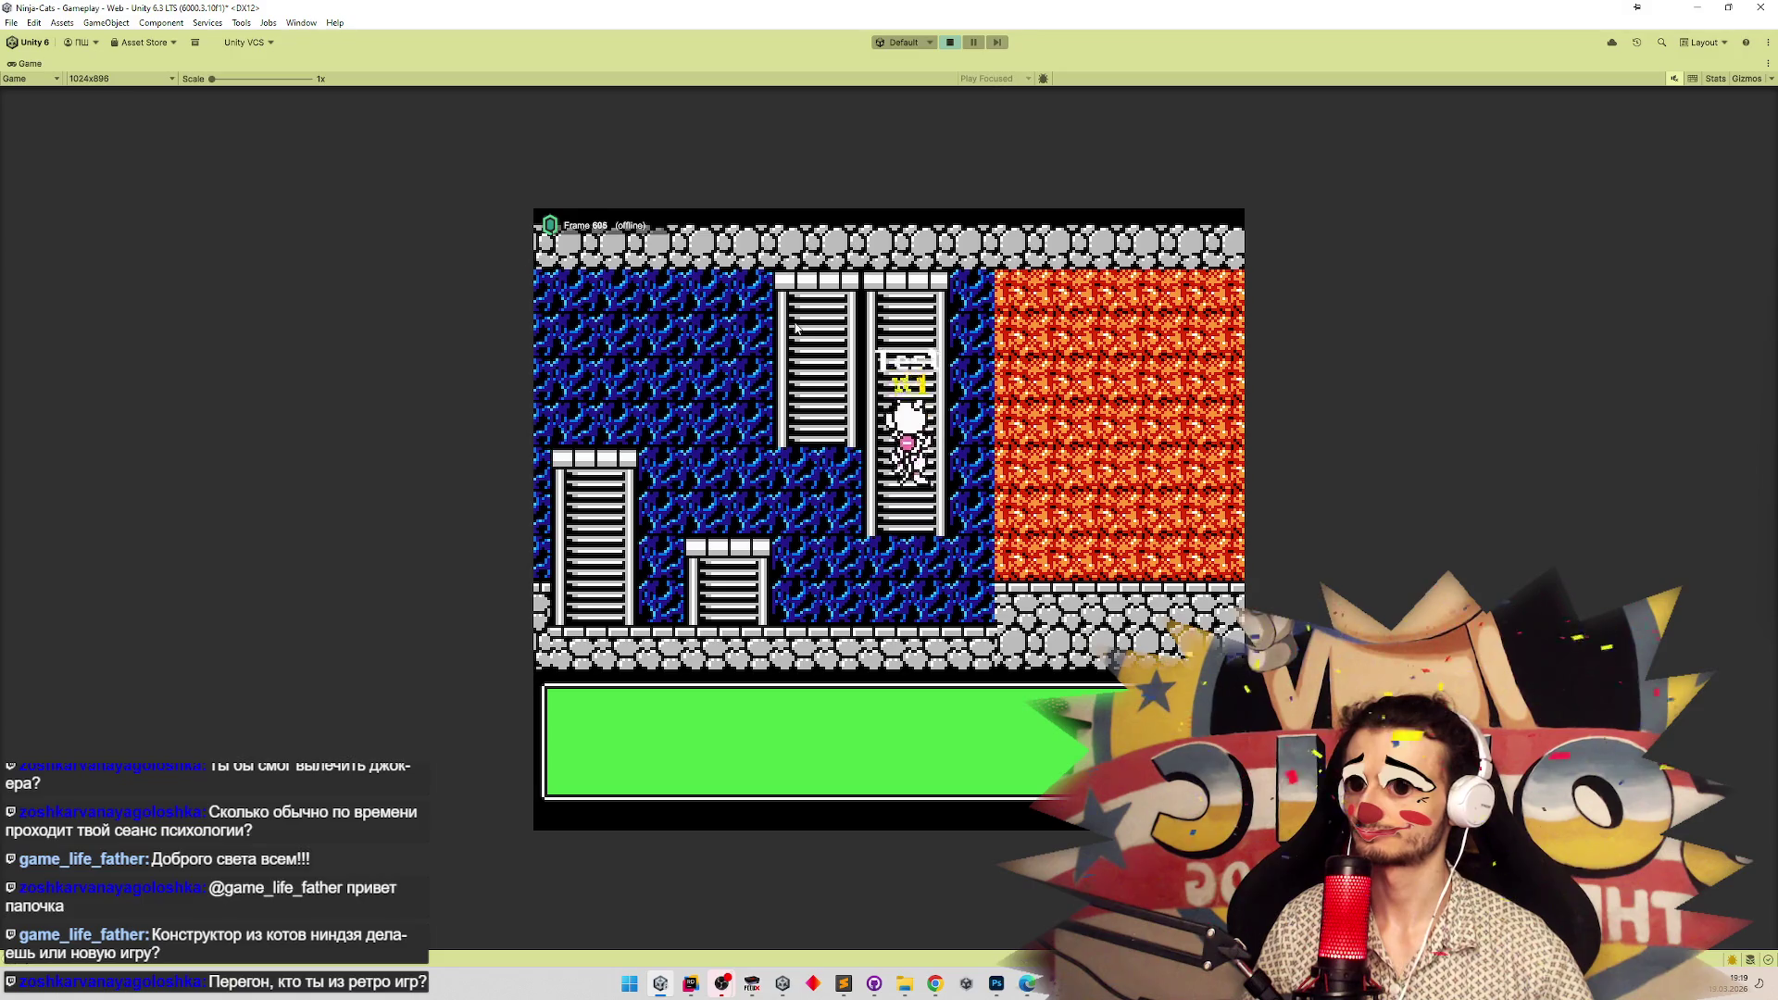
key("Up")
key("Down")
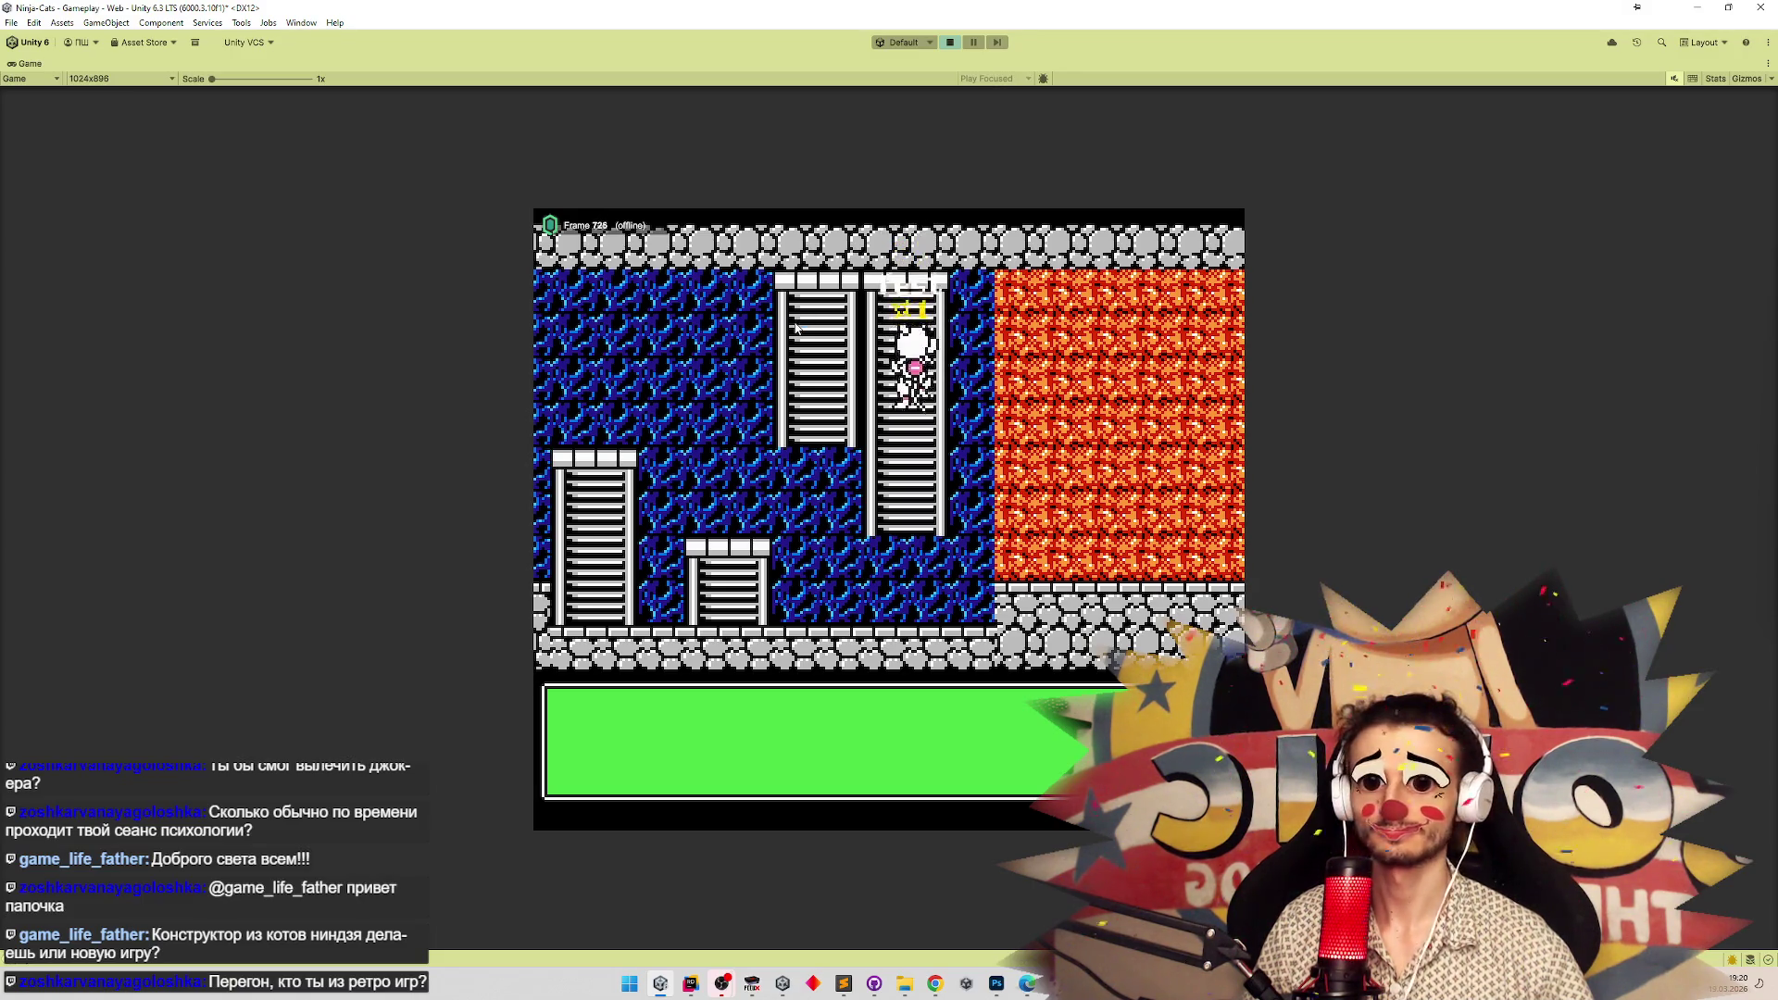
key("Left")
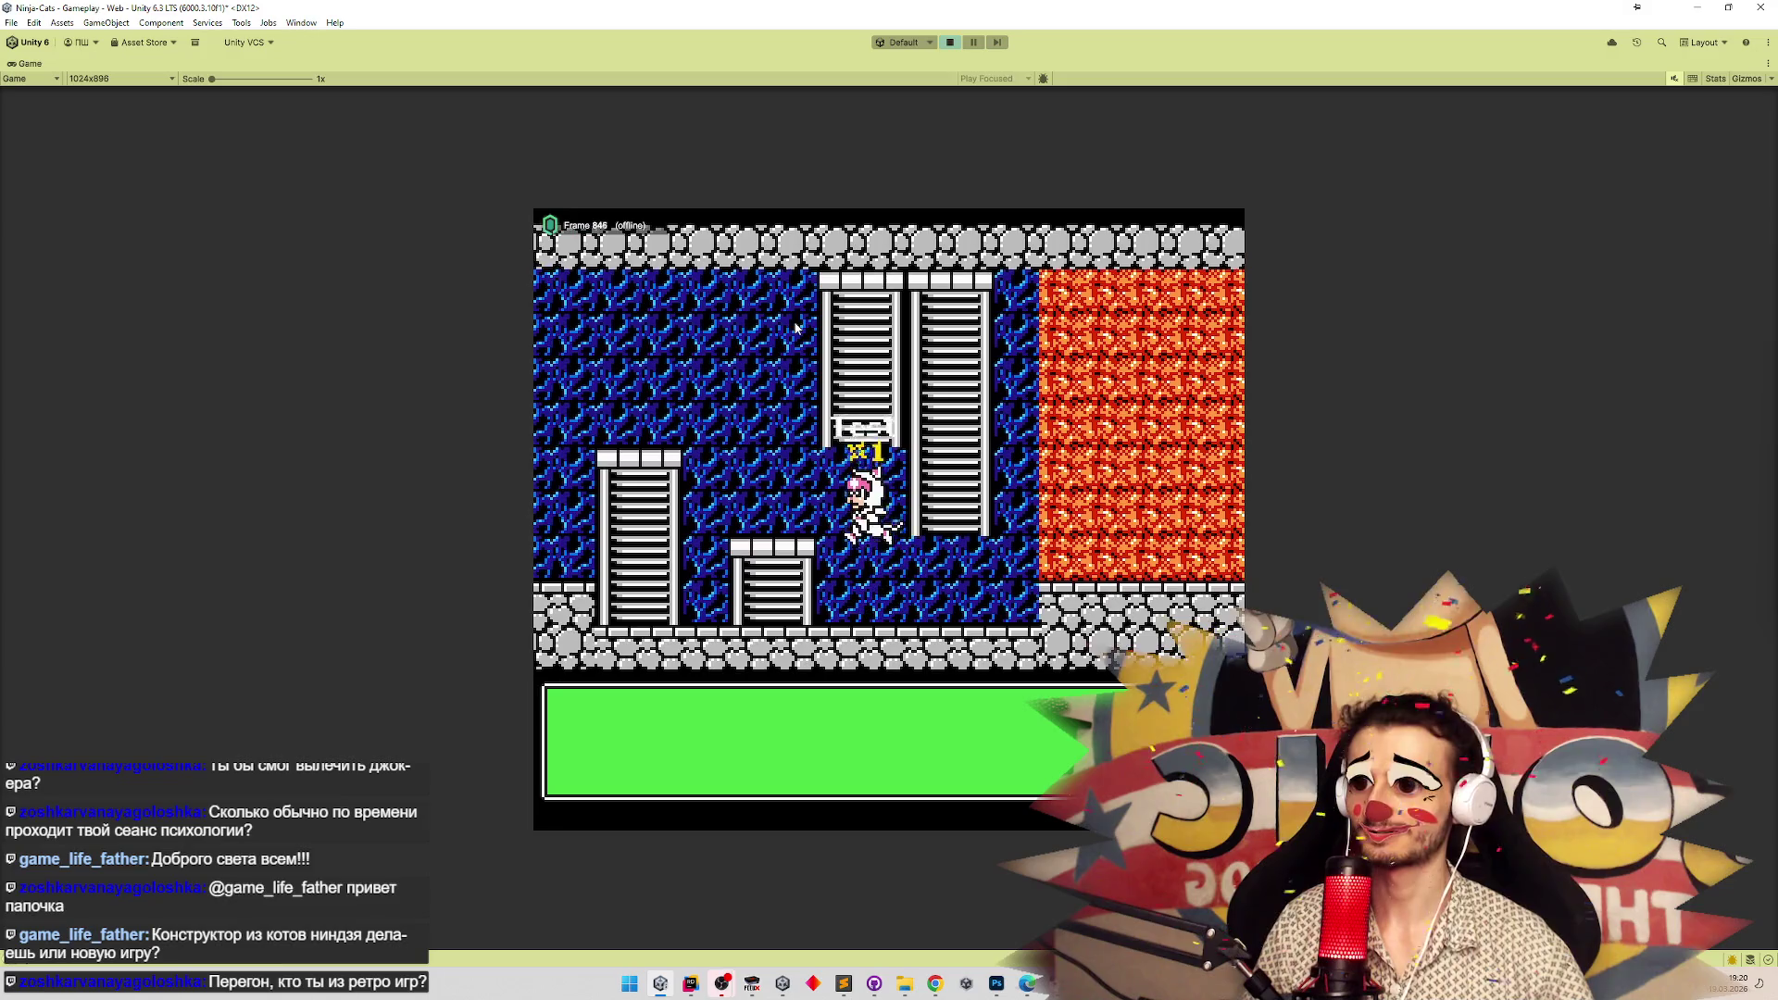
key("Left")
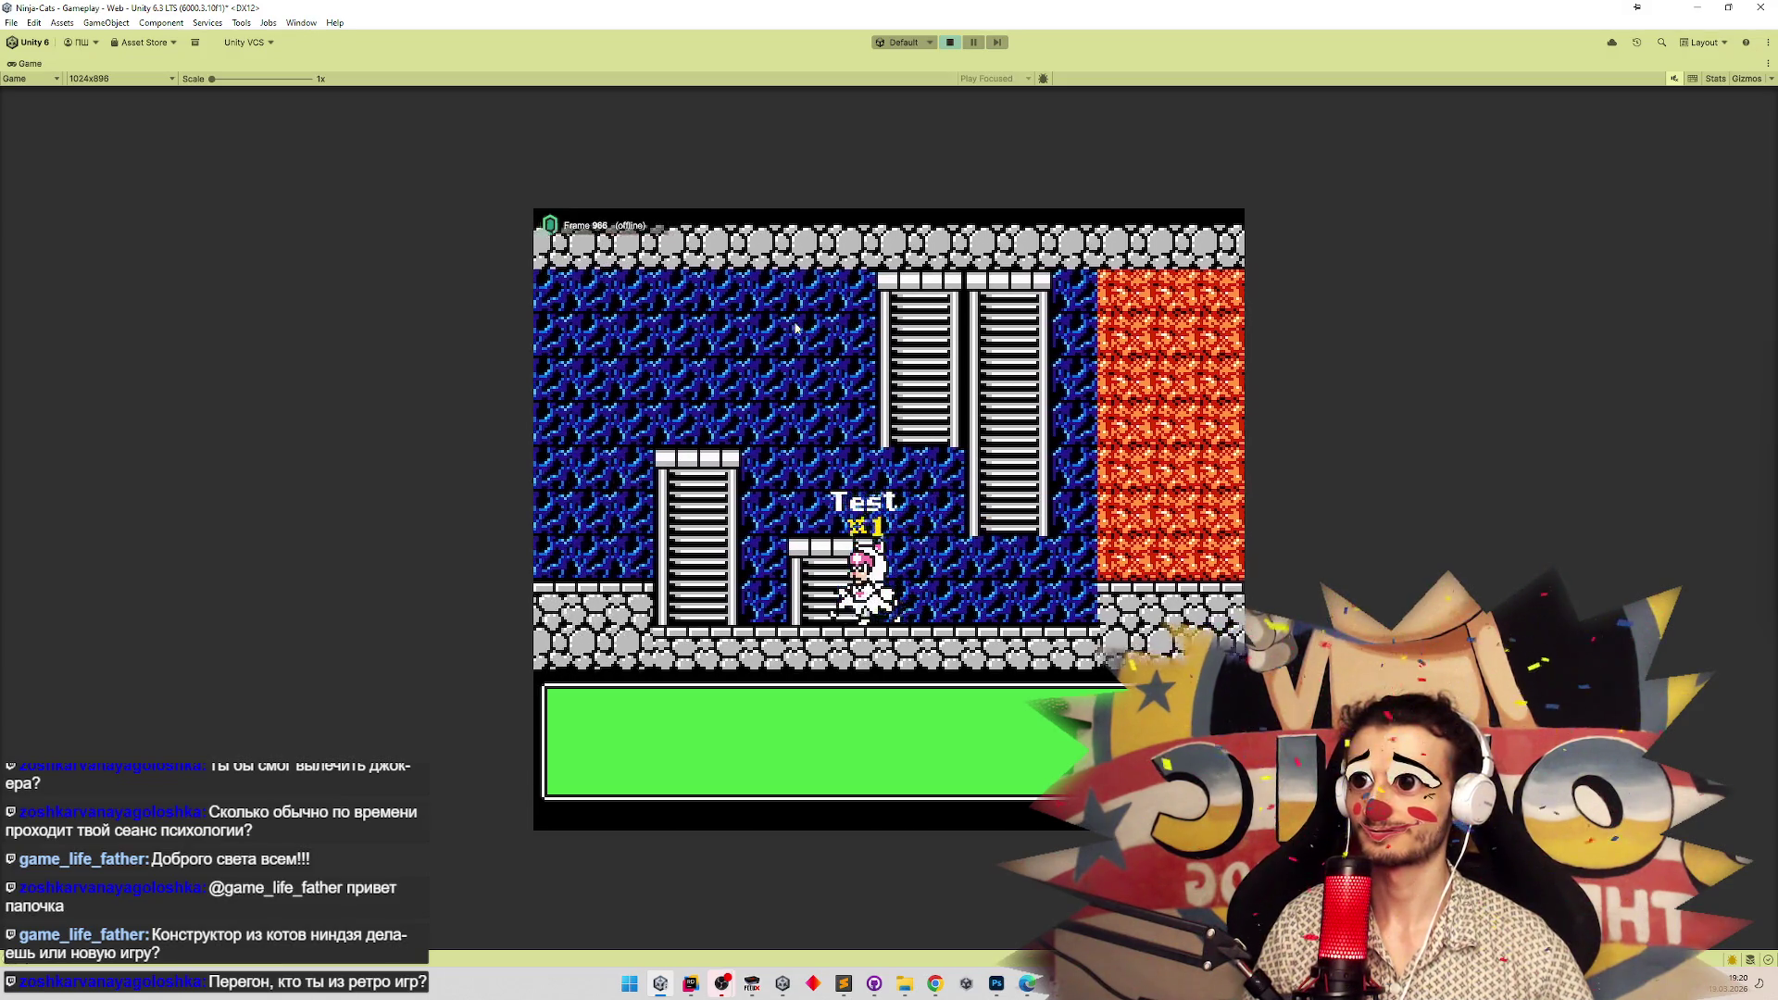
key("Right")
key("Up")
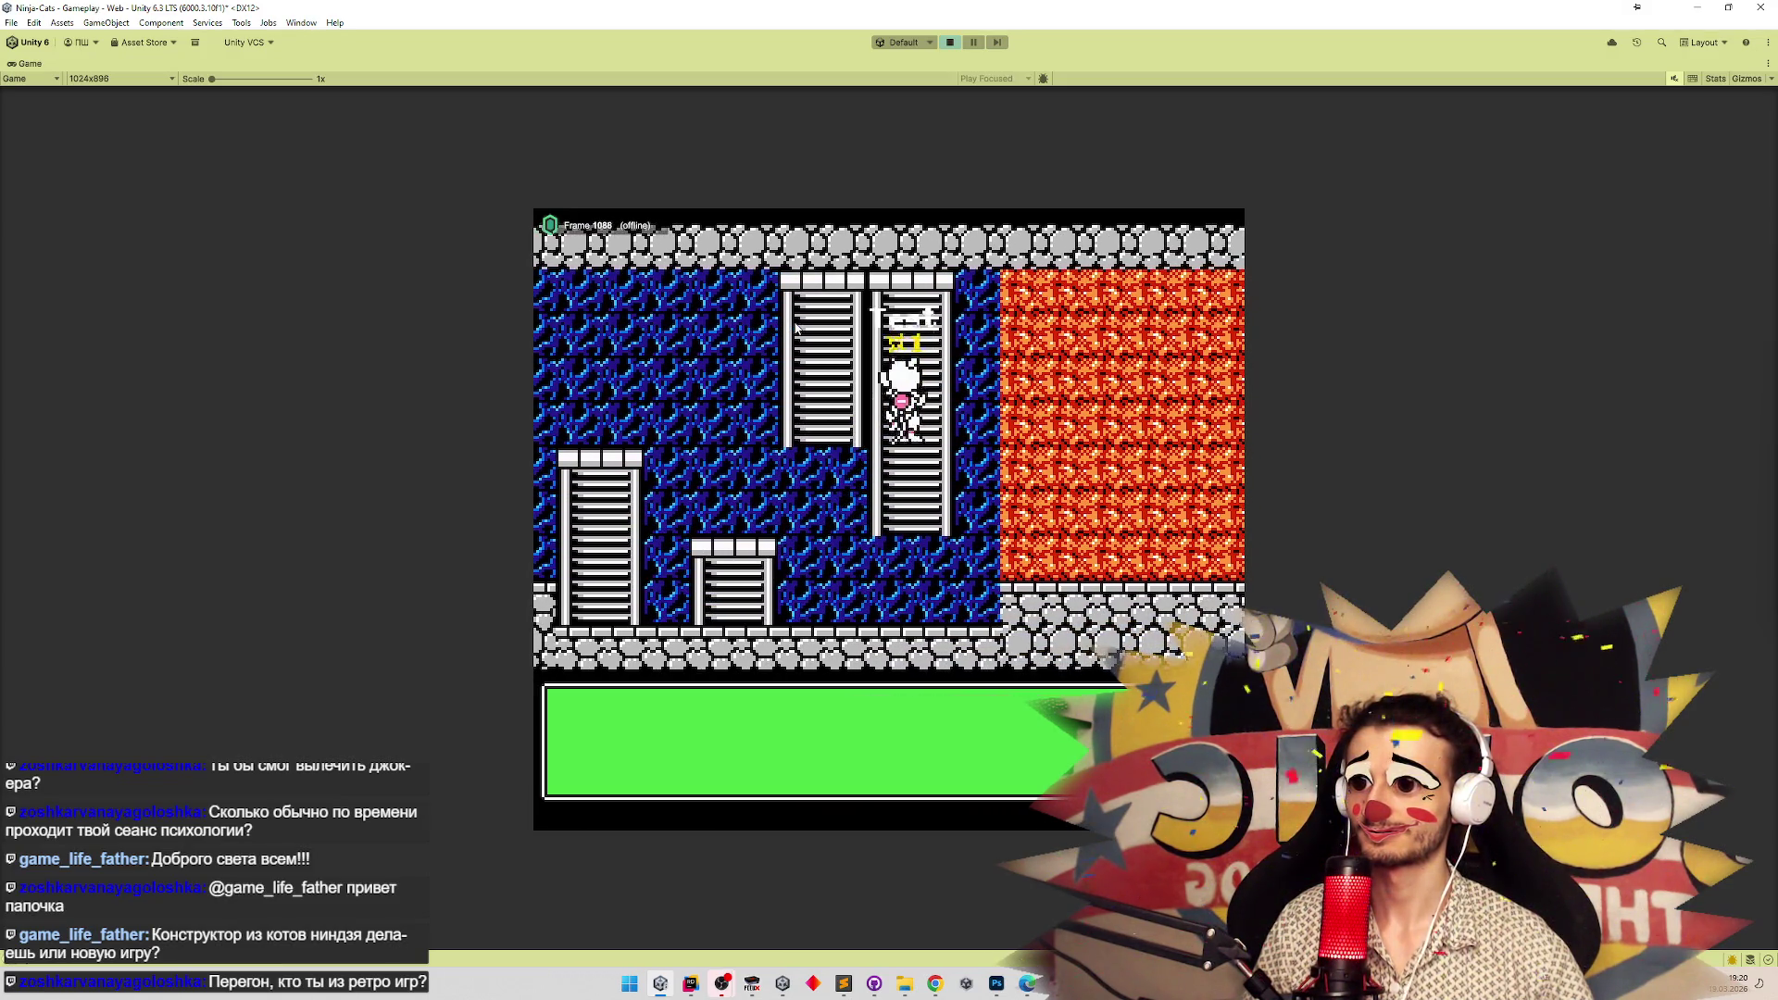
key("Down")
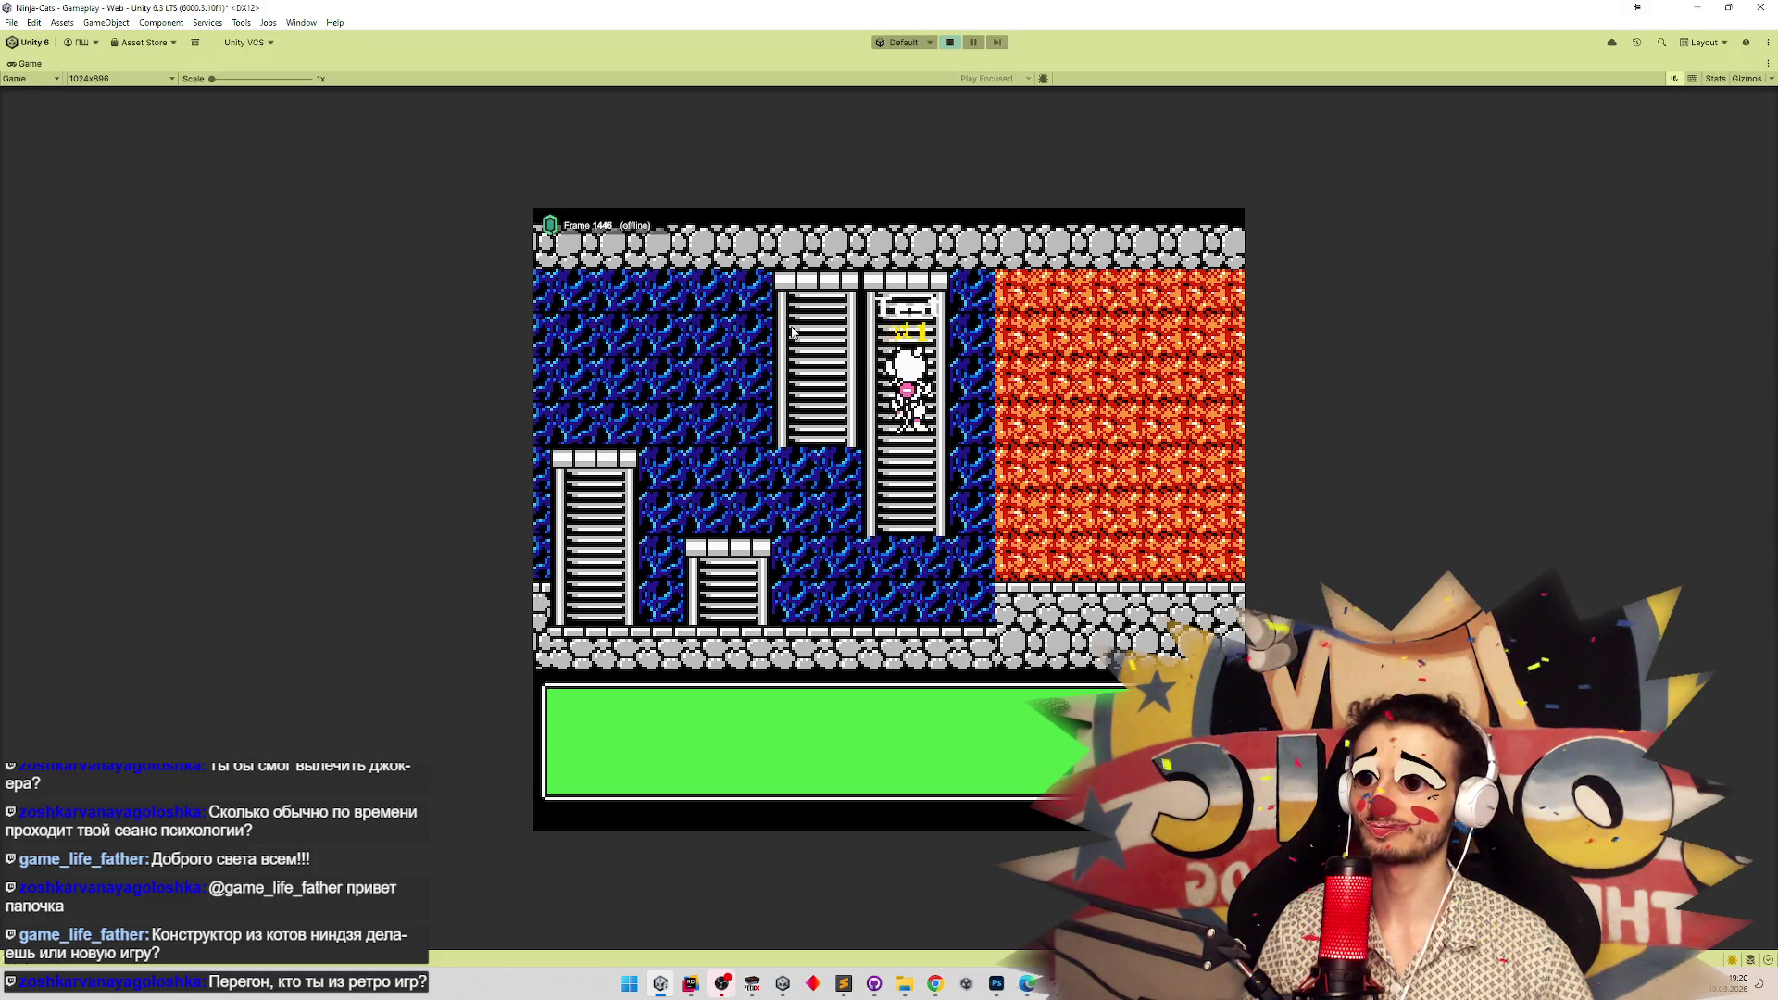
key("ctrl+p")
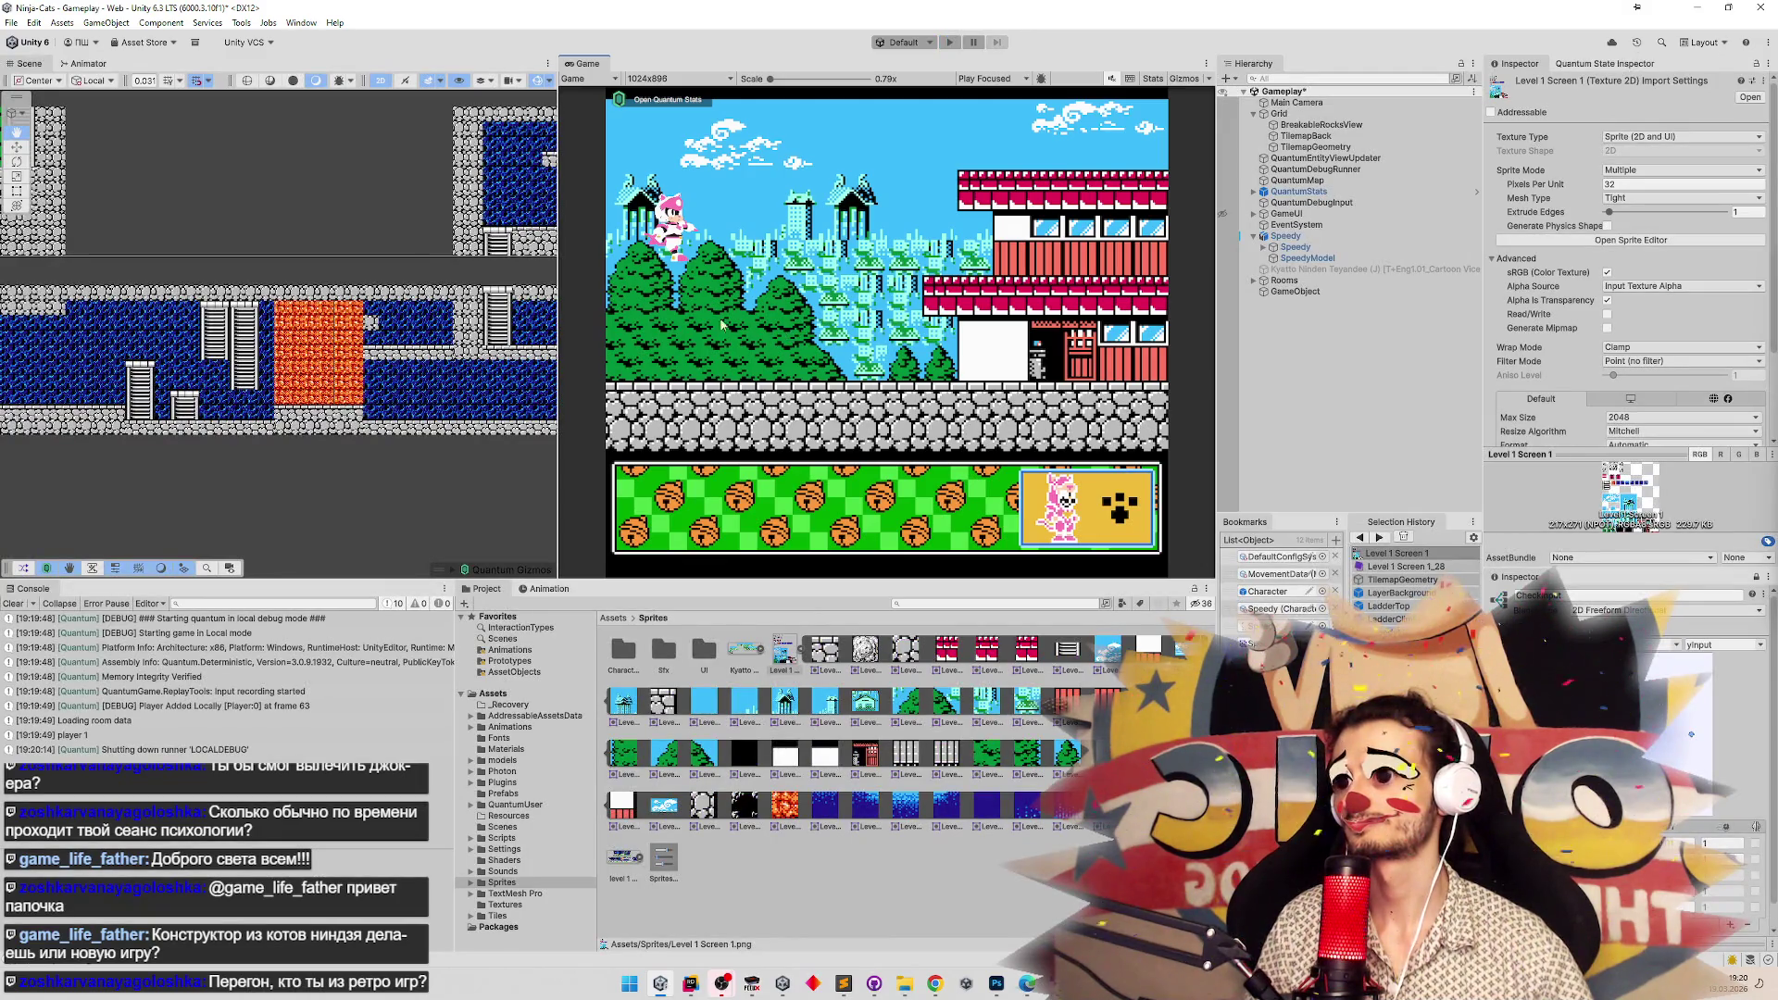
Widen the Scene view, then replay: run the cat up a ladder and back to the lower floor.
scroll(293, 358, "up", 6)
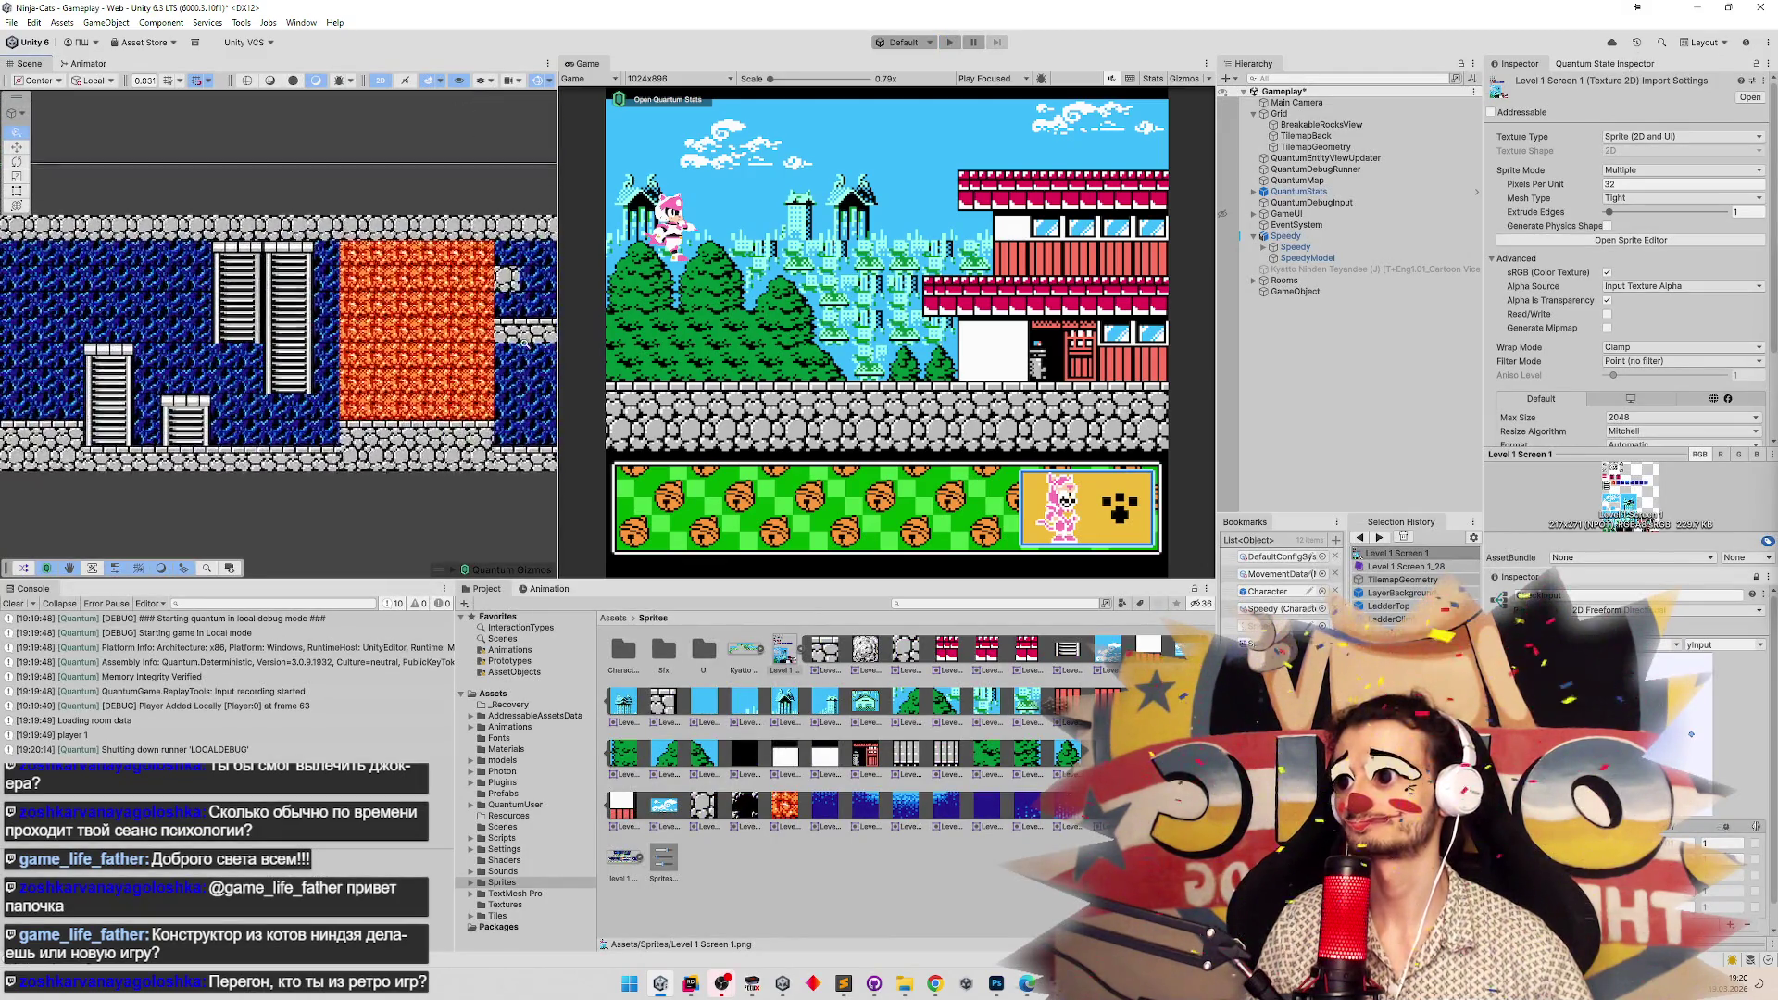
left_click_drag(557, 350, 580, 338)
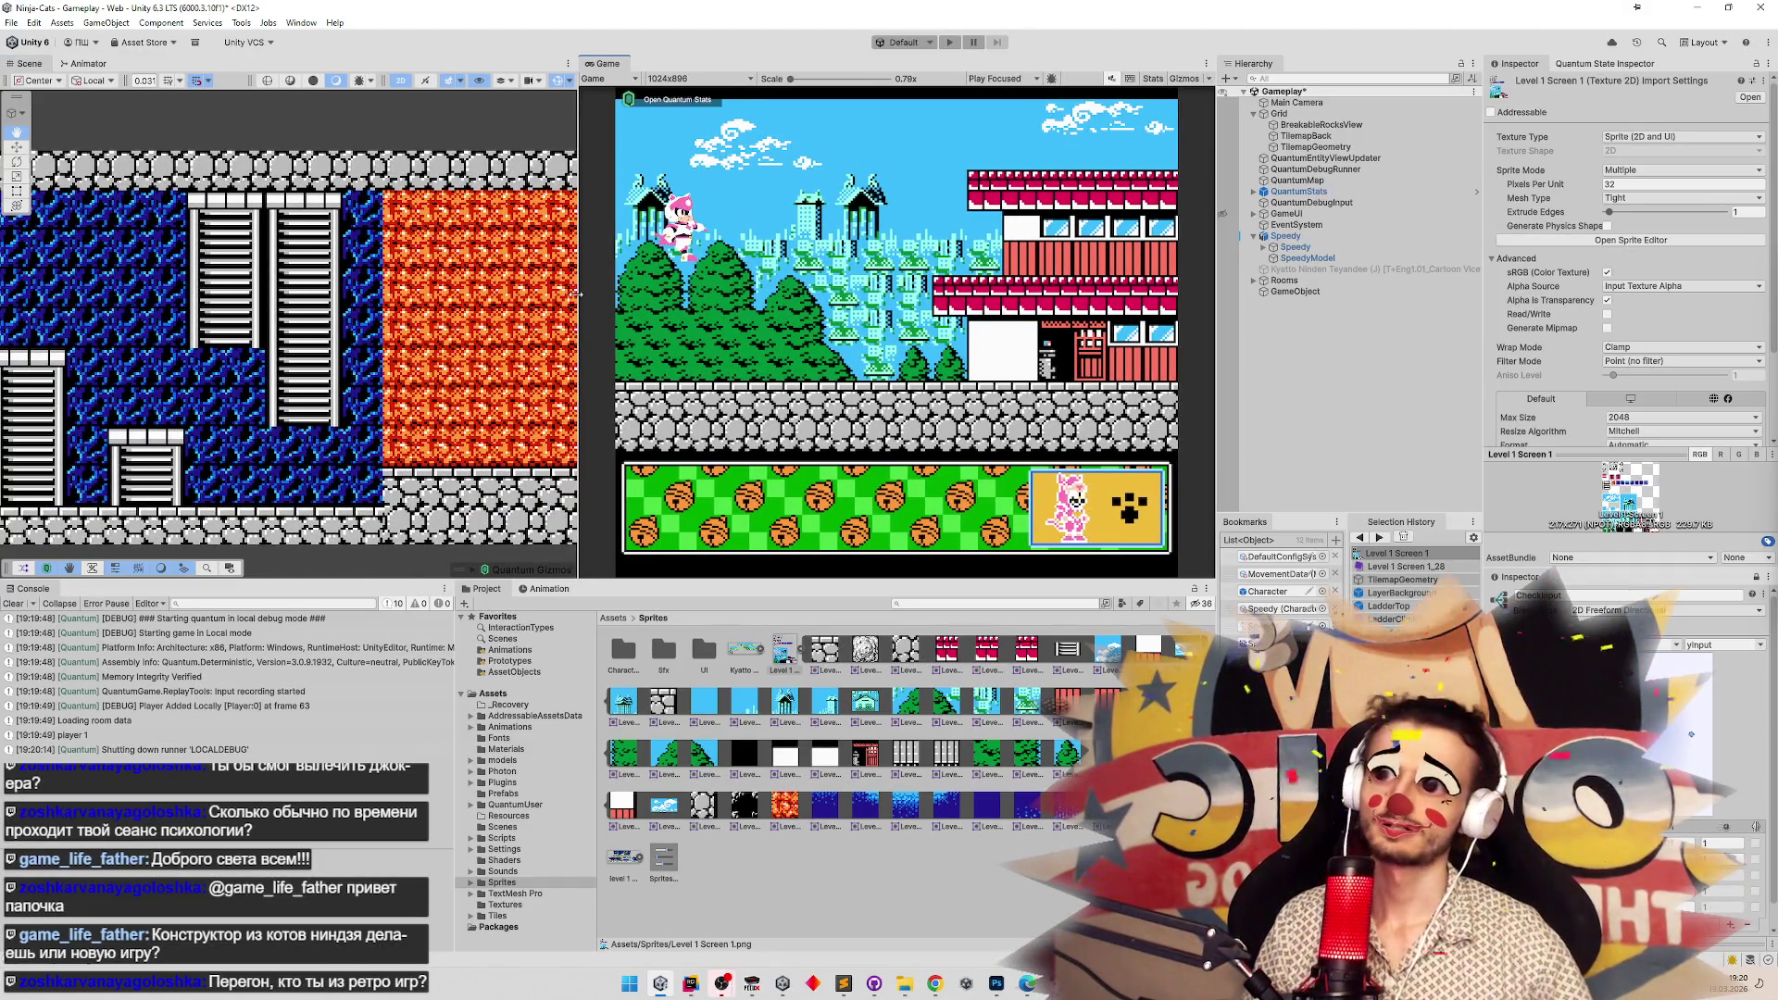
key("ctrl+p")
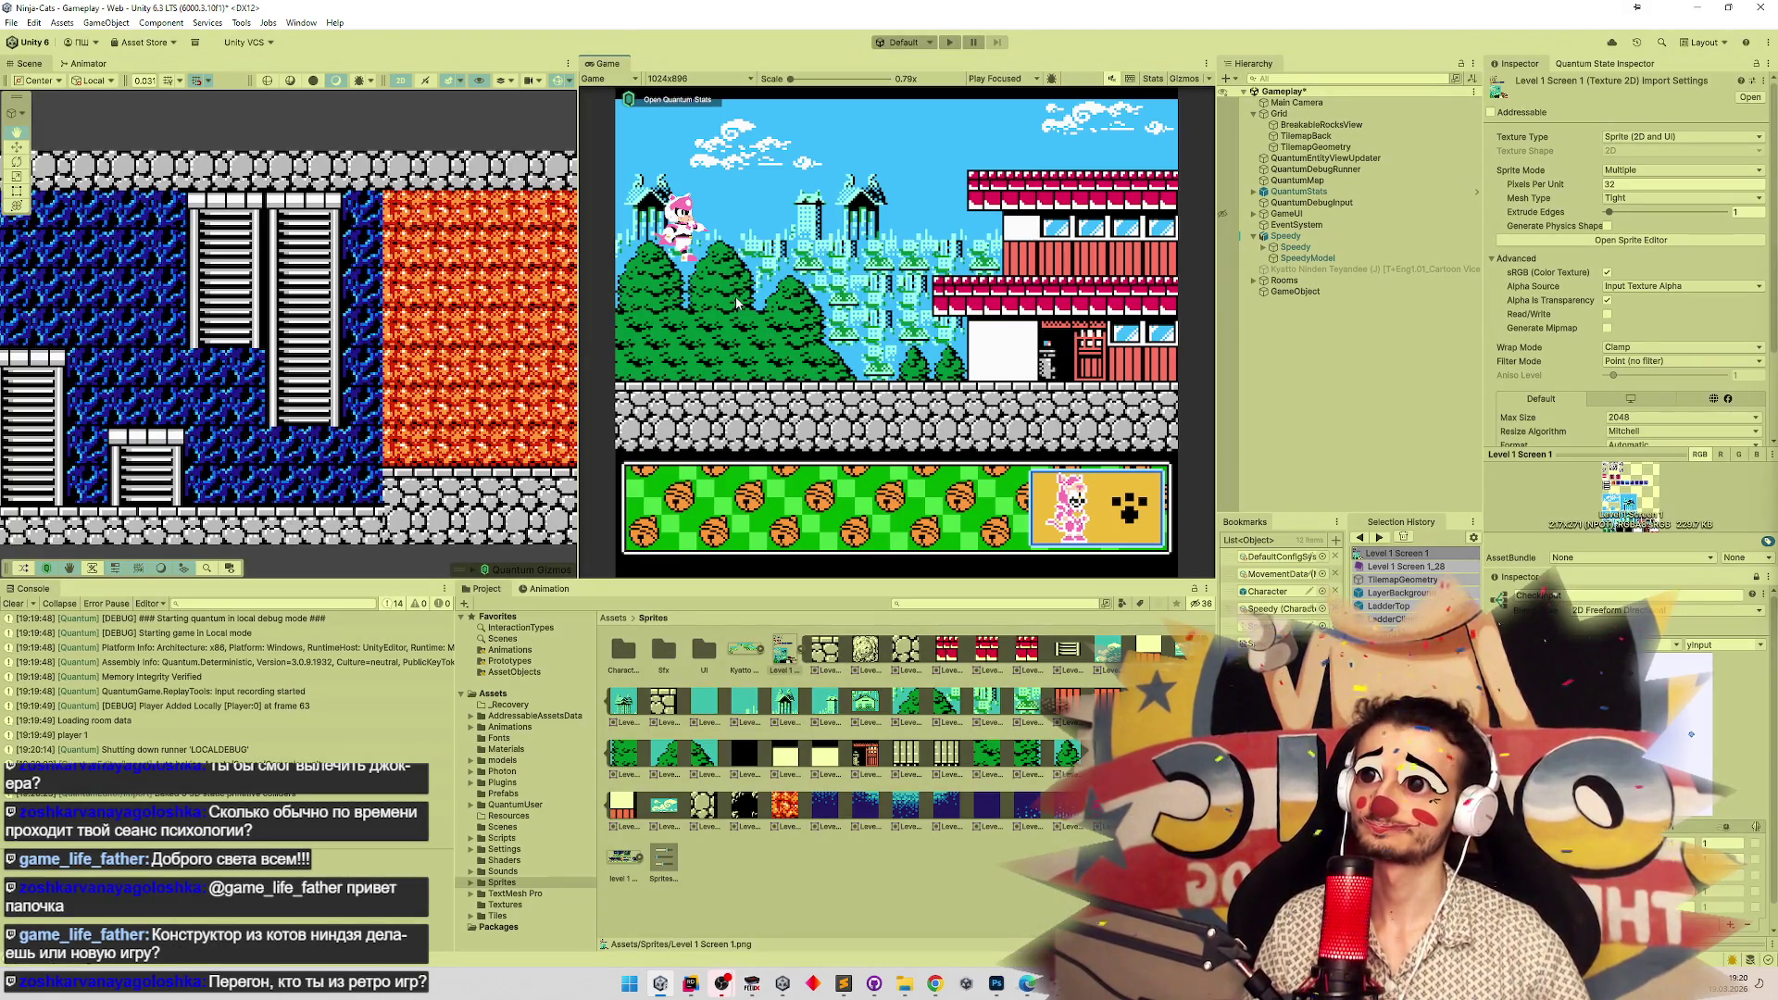
key("shift+space")
key("Right")
key("Up")
key("Up")
key("Left")
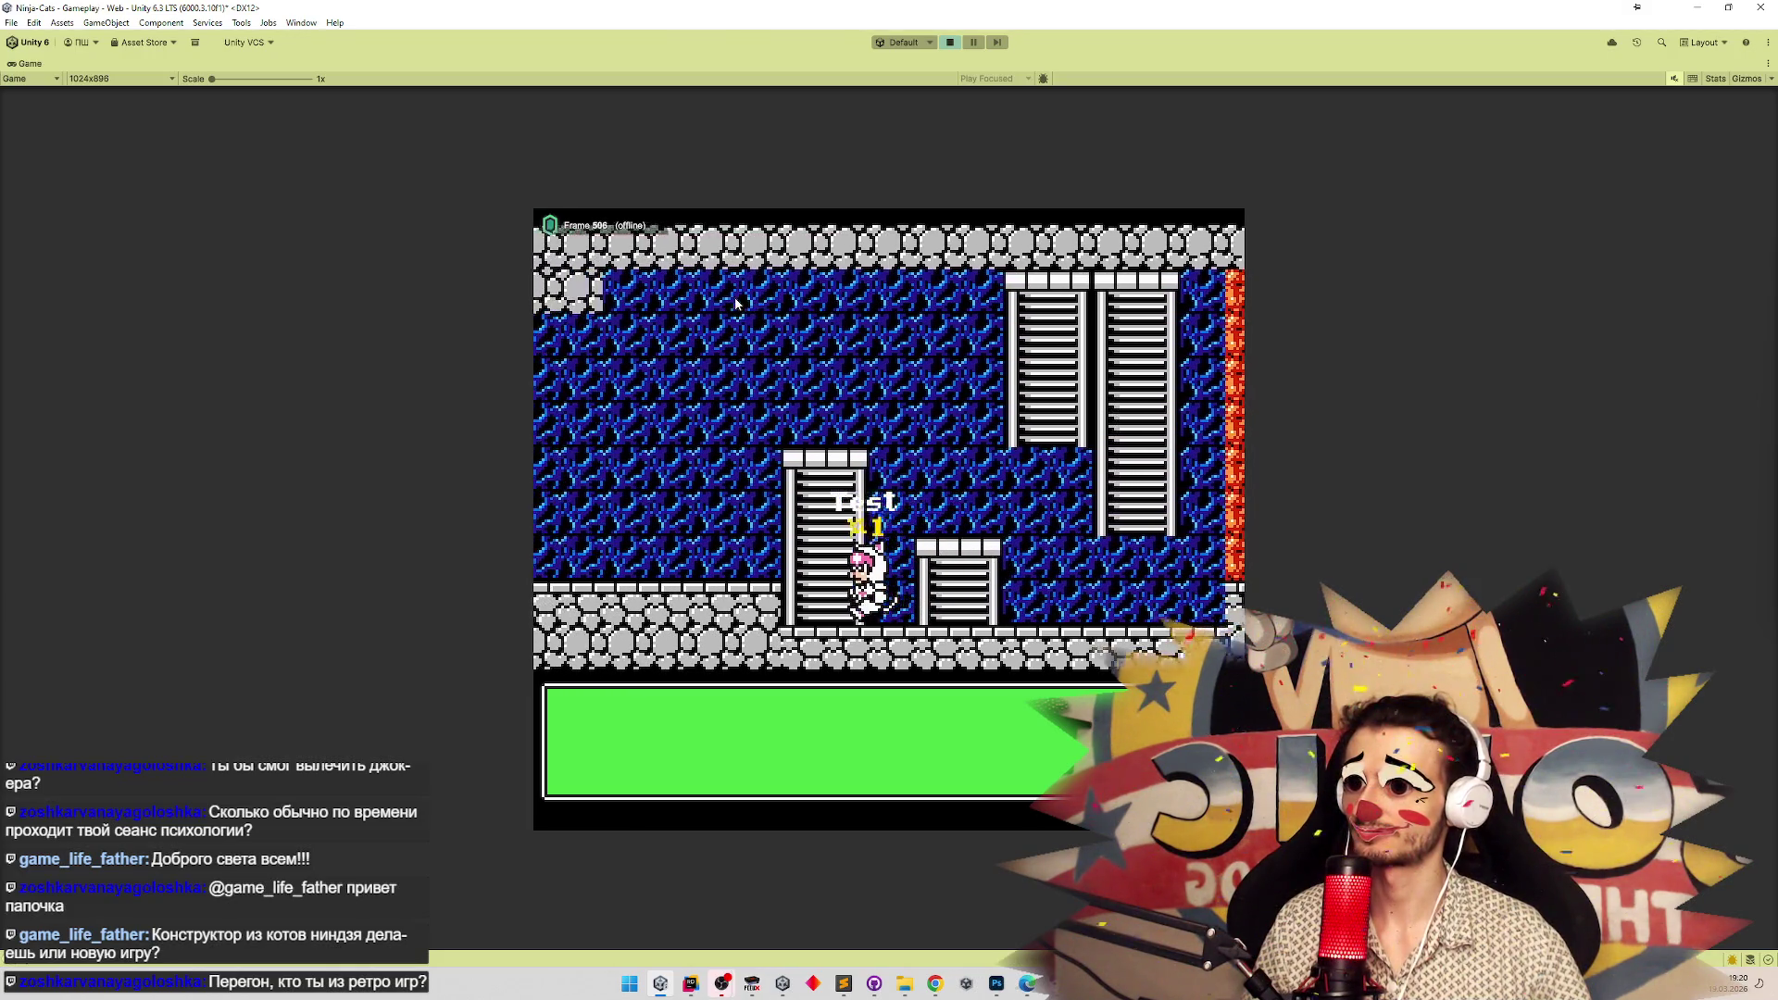
key("Left")
key("ctrl+p")
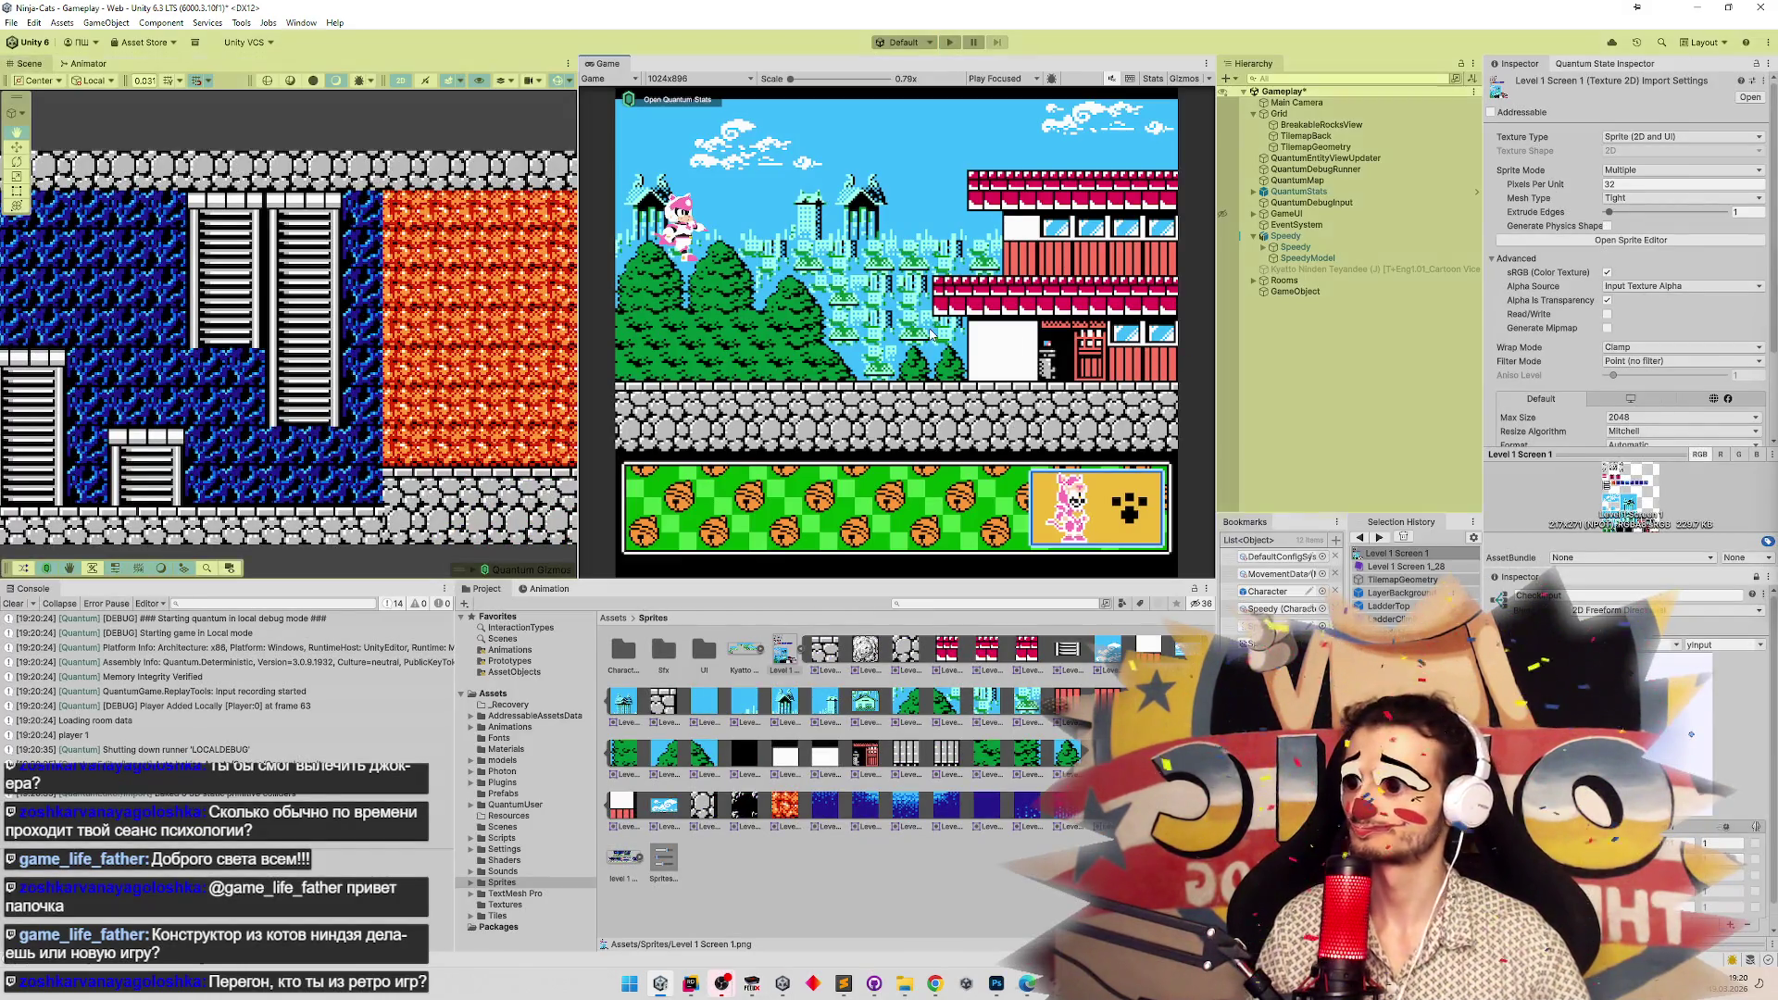
Retest with a jump to the right, stop play, and return to the Assets root.
key("ctrl+p")
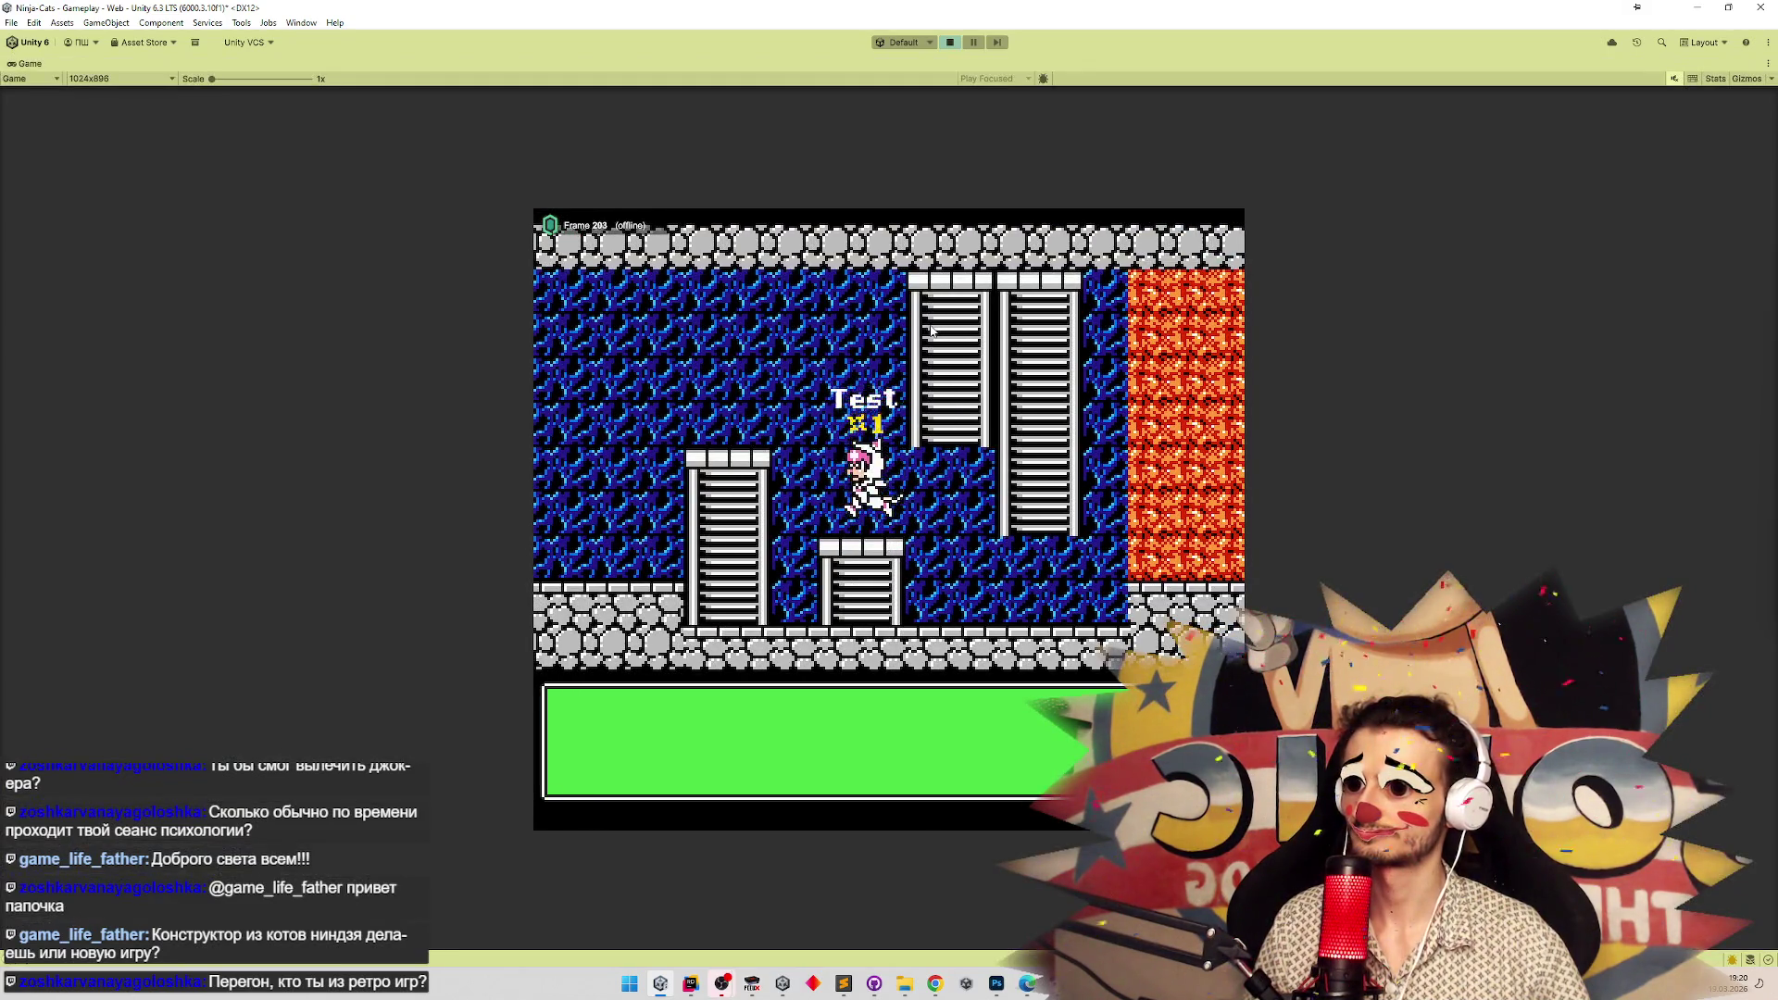
key("Right")
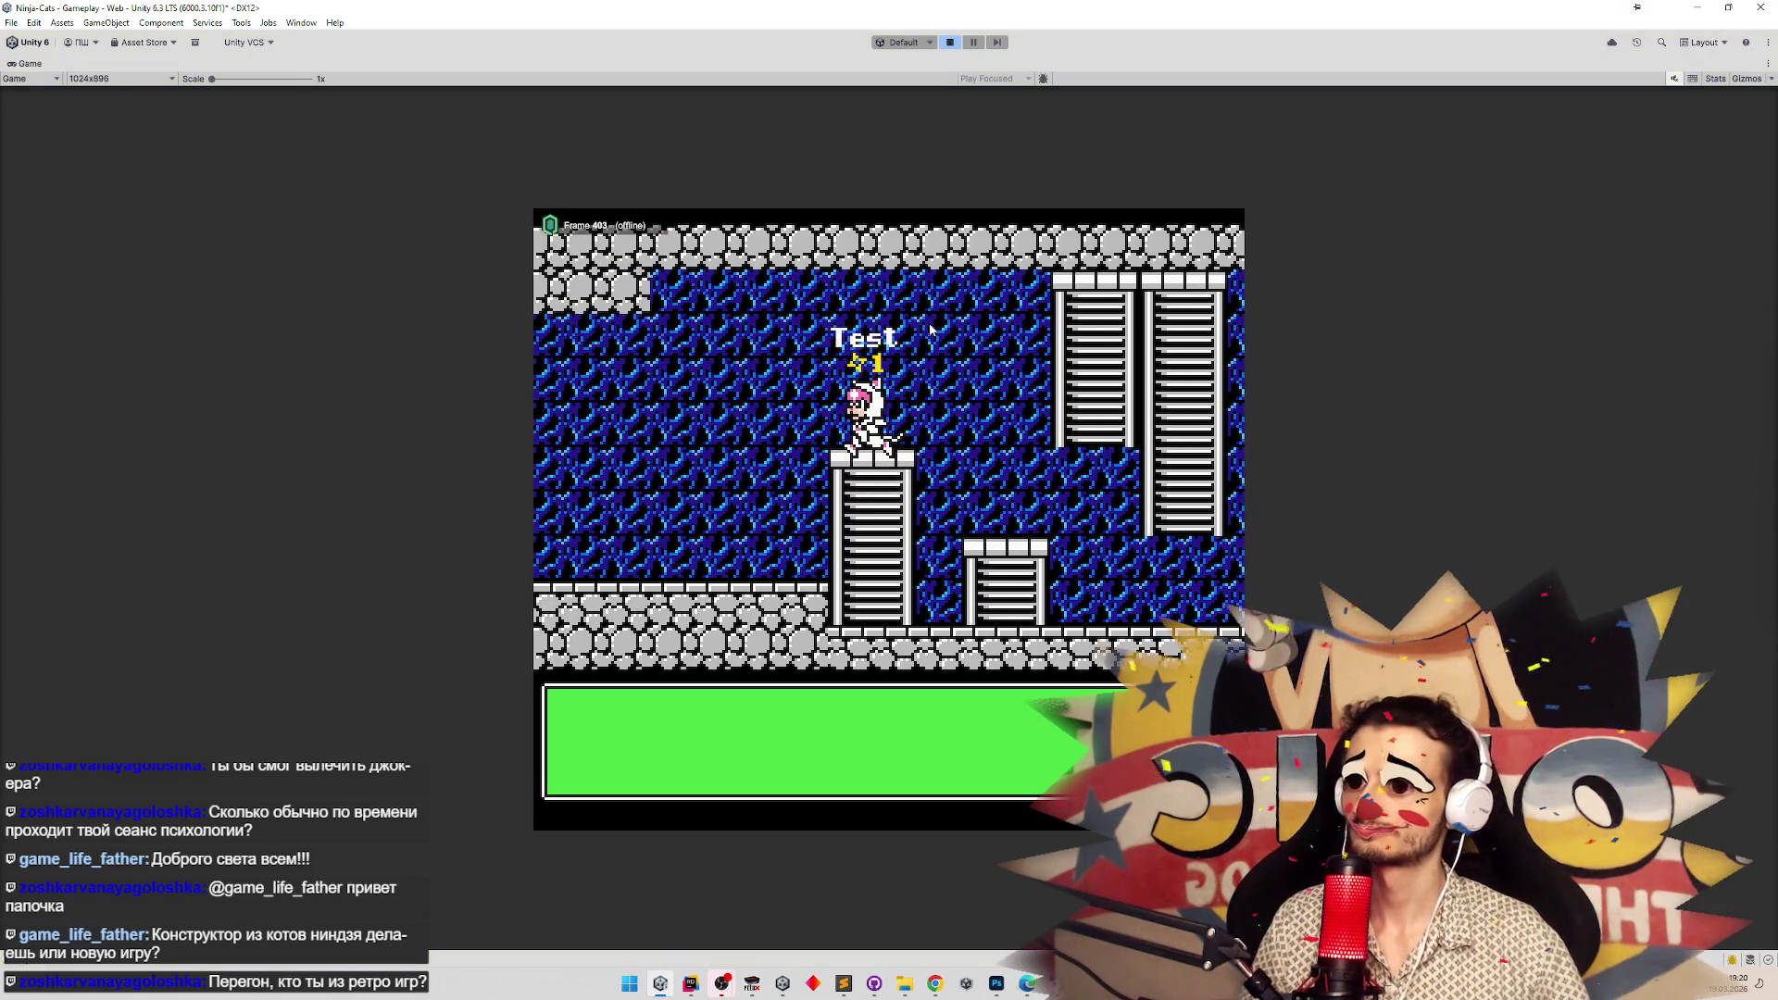
key("ctrl+p")
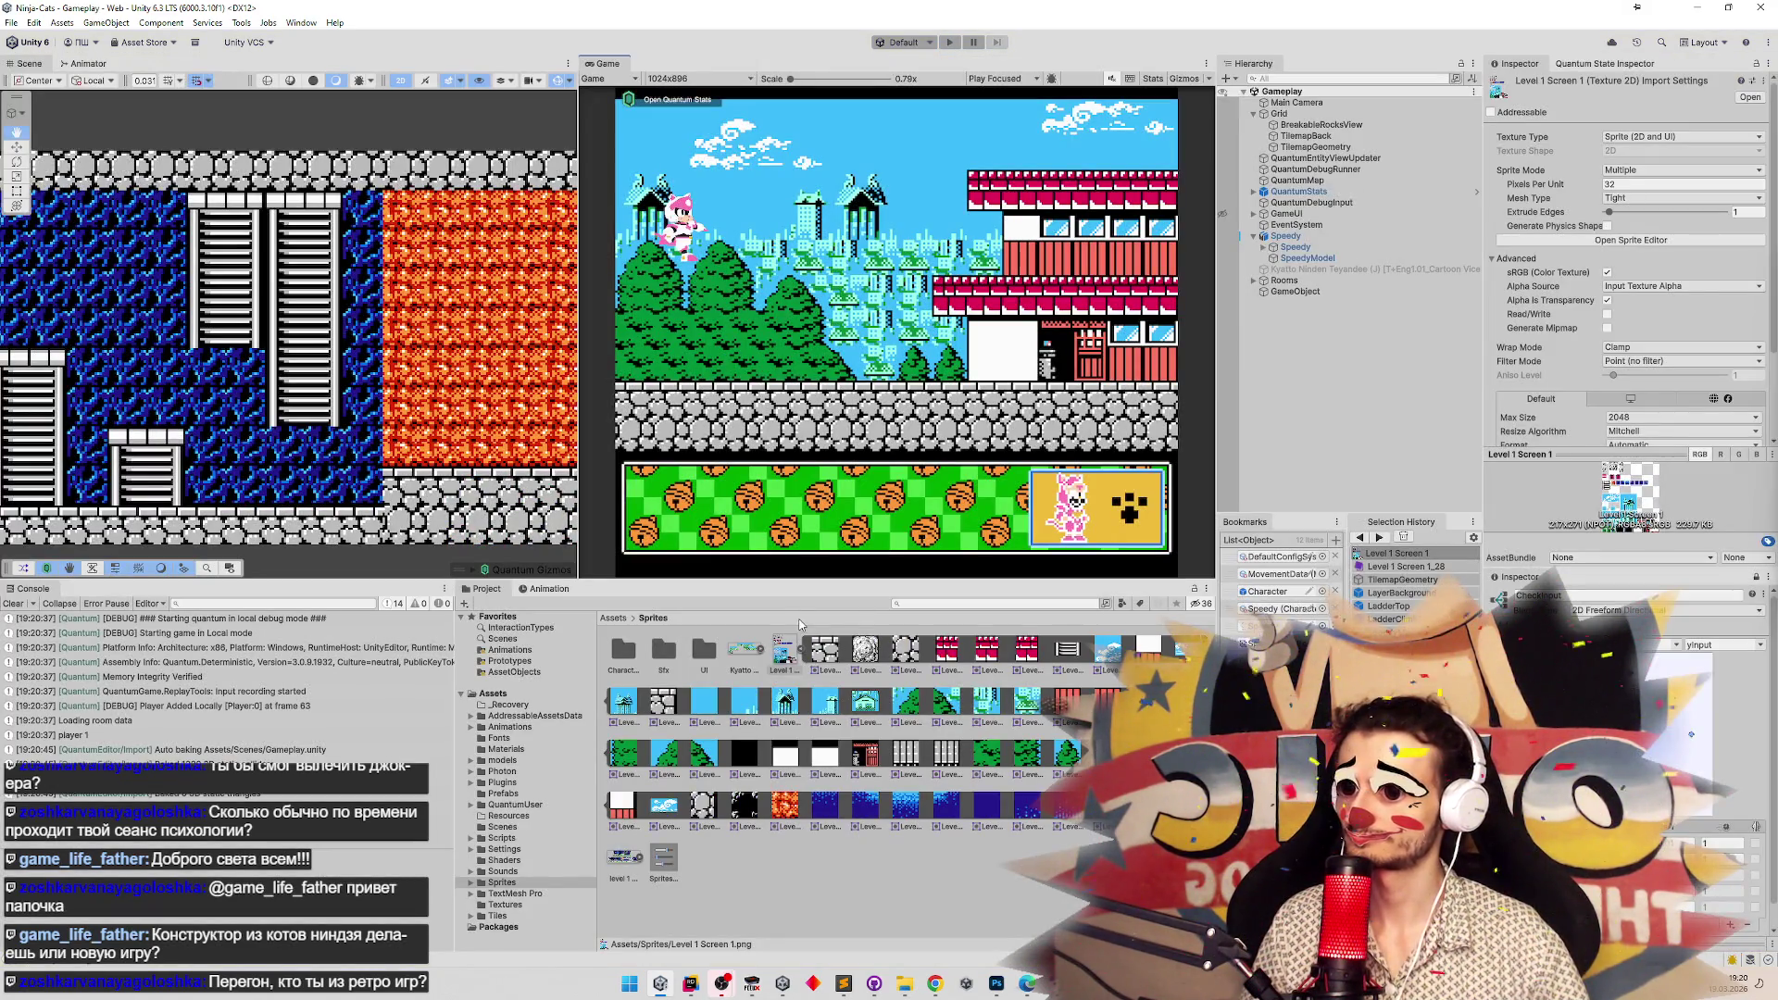
left_click(616, 620)
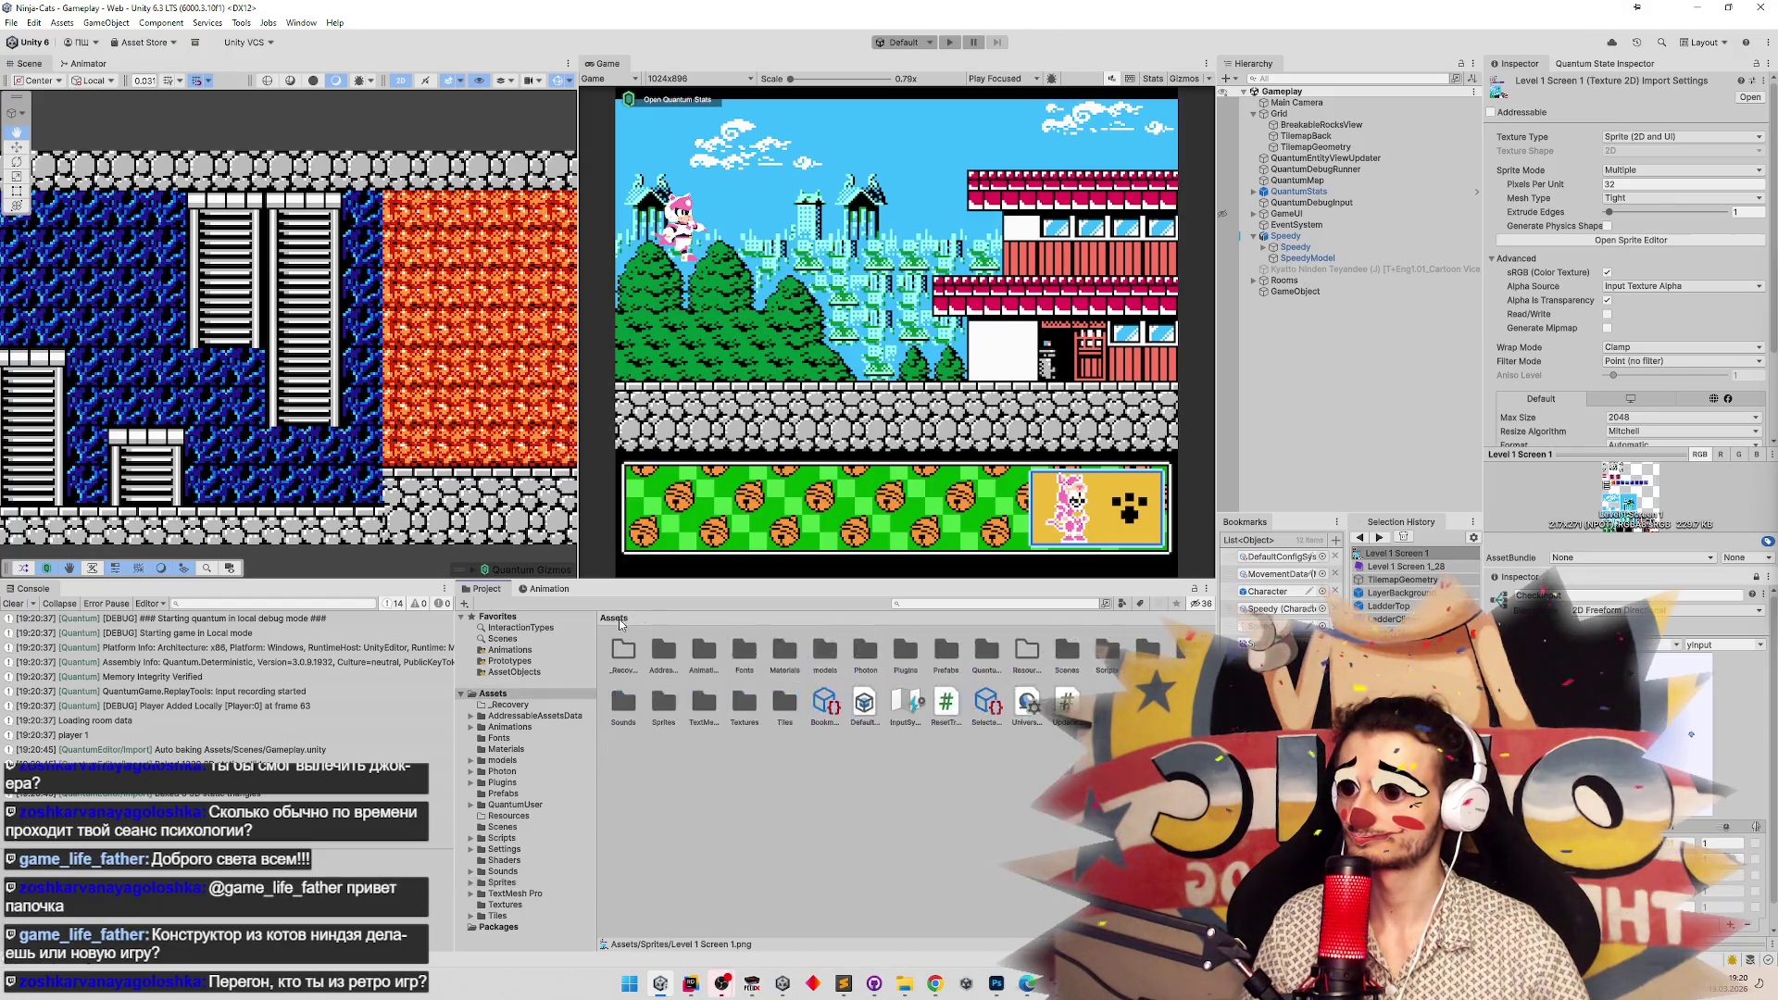
Browse into the Tiles > SolidLvl1Scr1 tile folder.
double_click(788, 699)
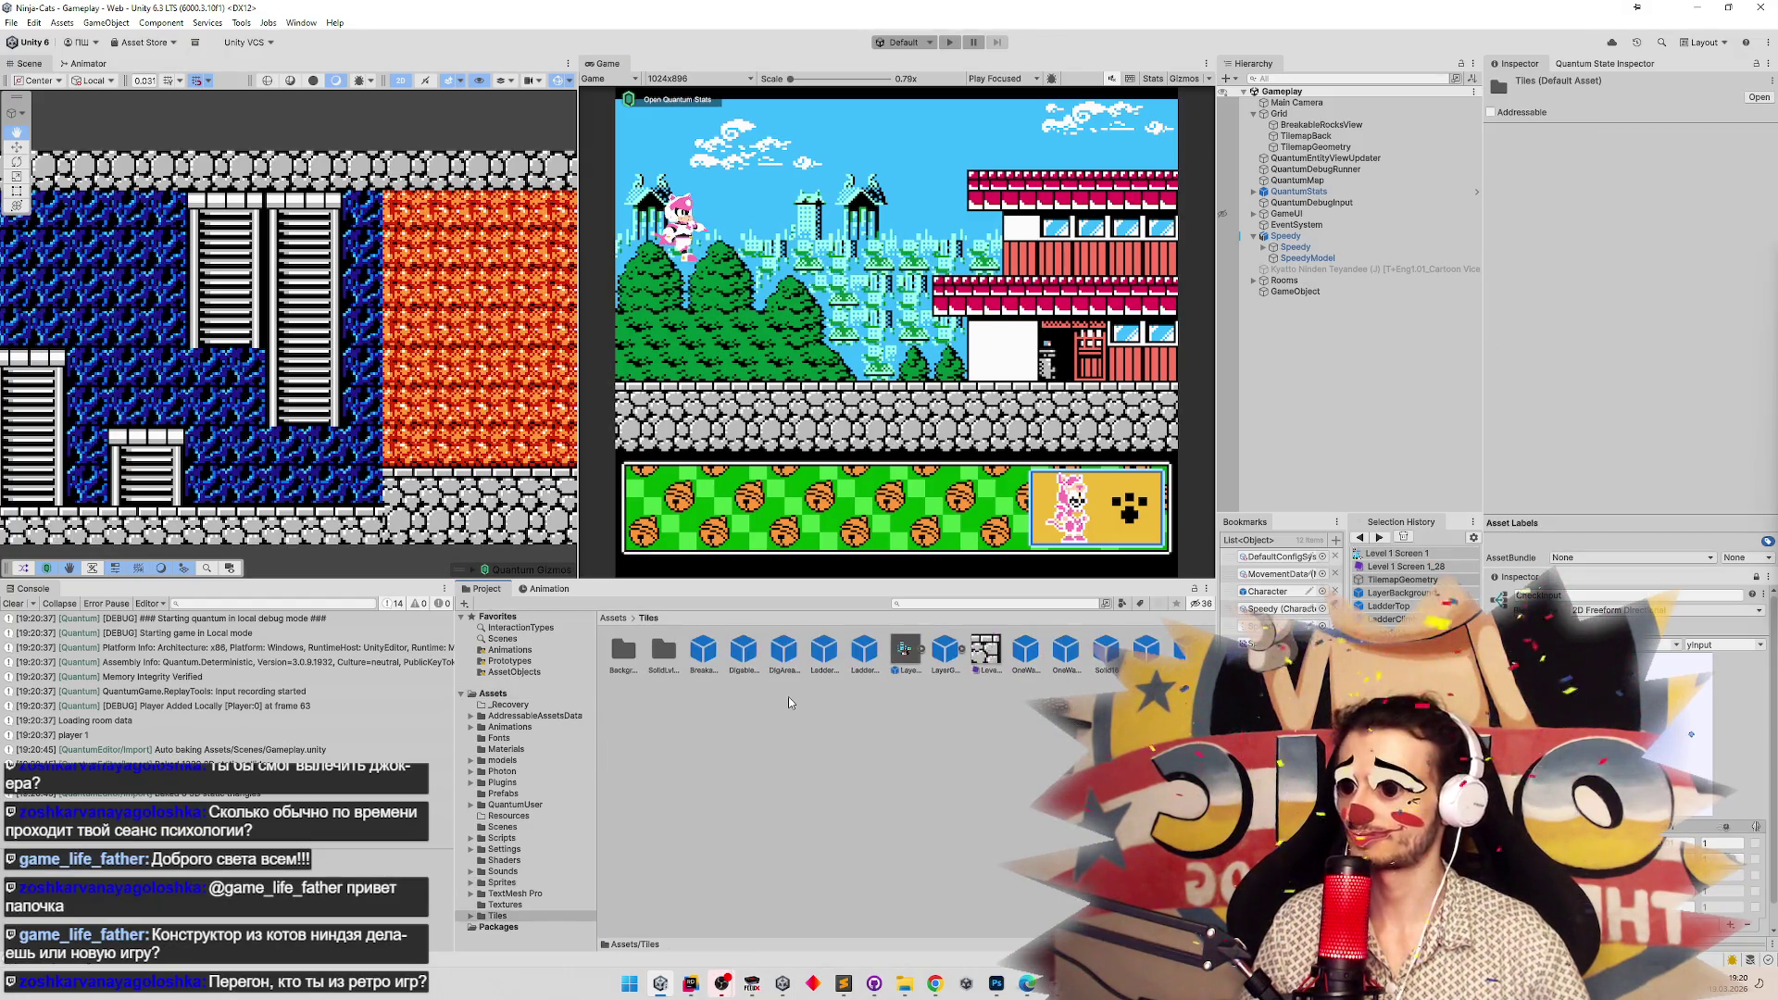
scroll(788, 694, "up", 2)
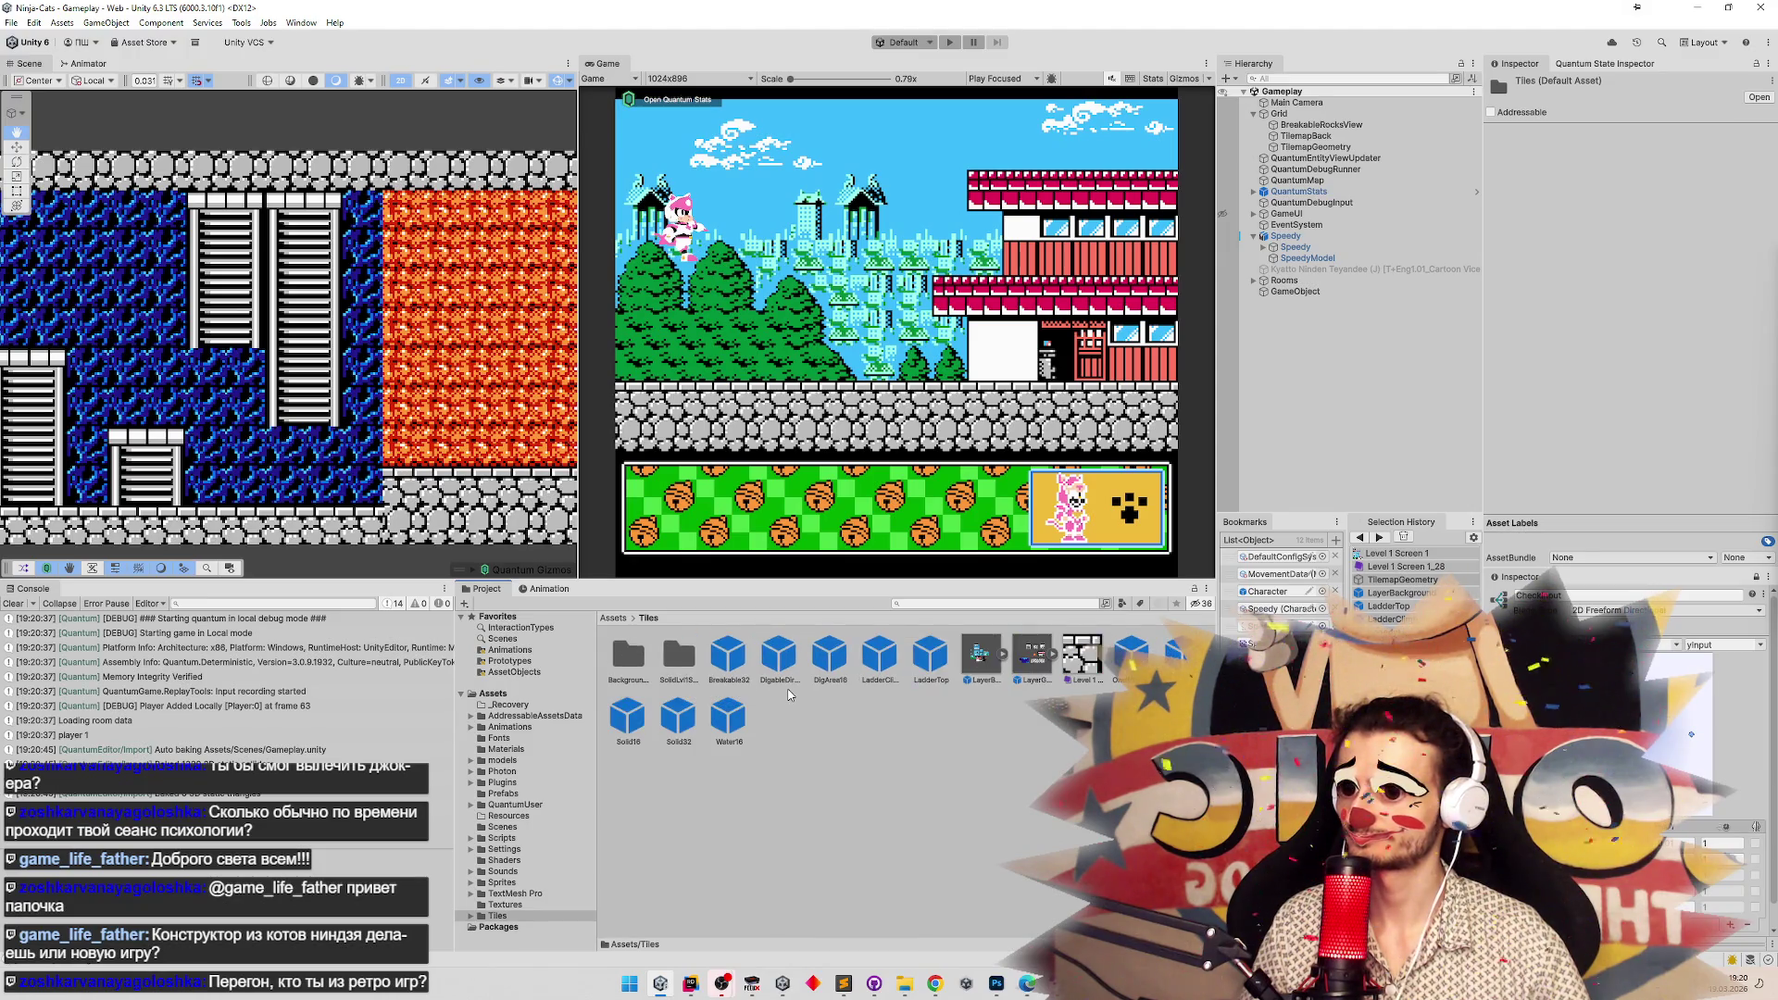
scroll(788, 695, "up", 2)
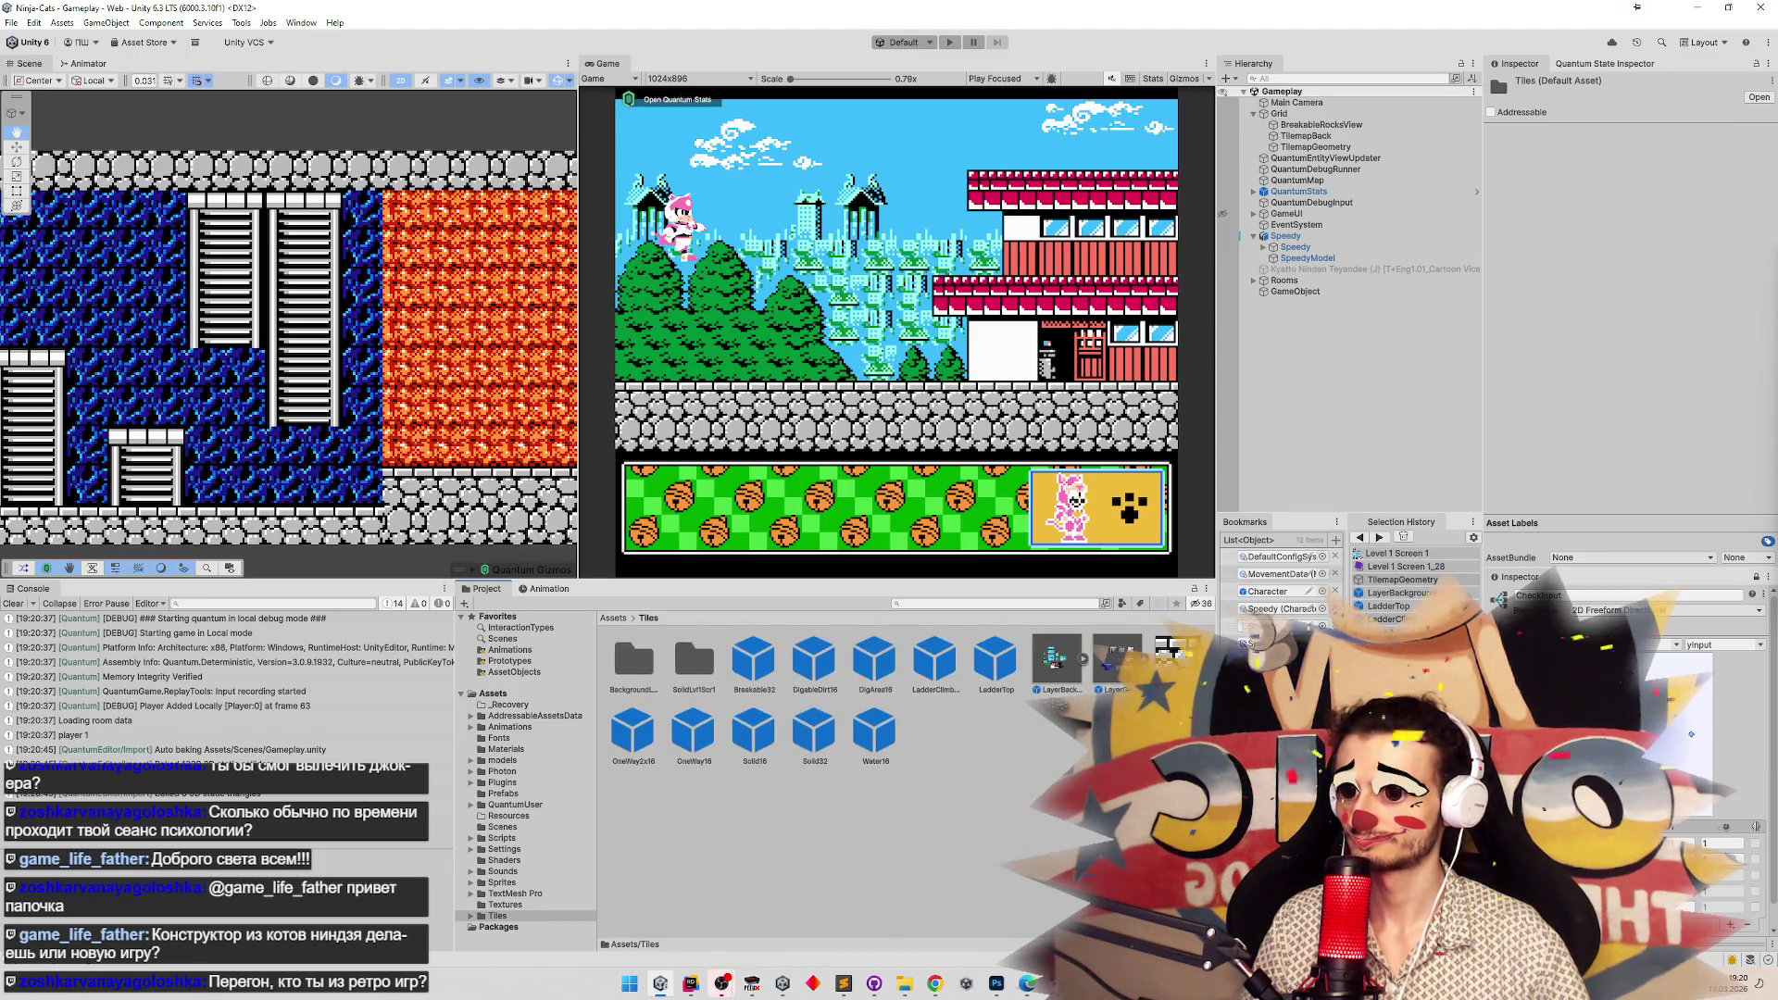
scroll(933, 729, "down", 1)
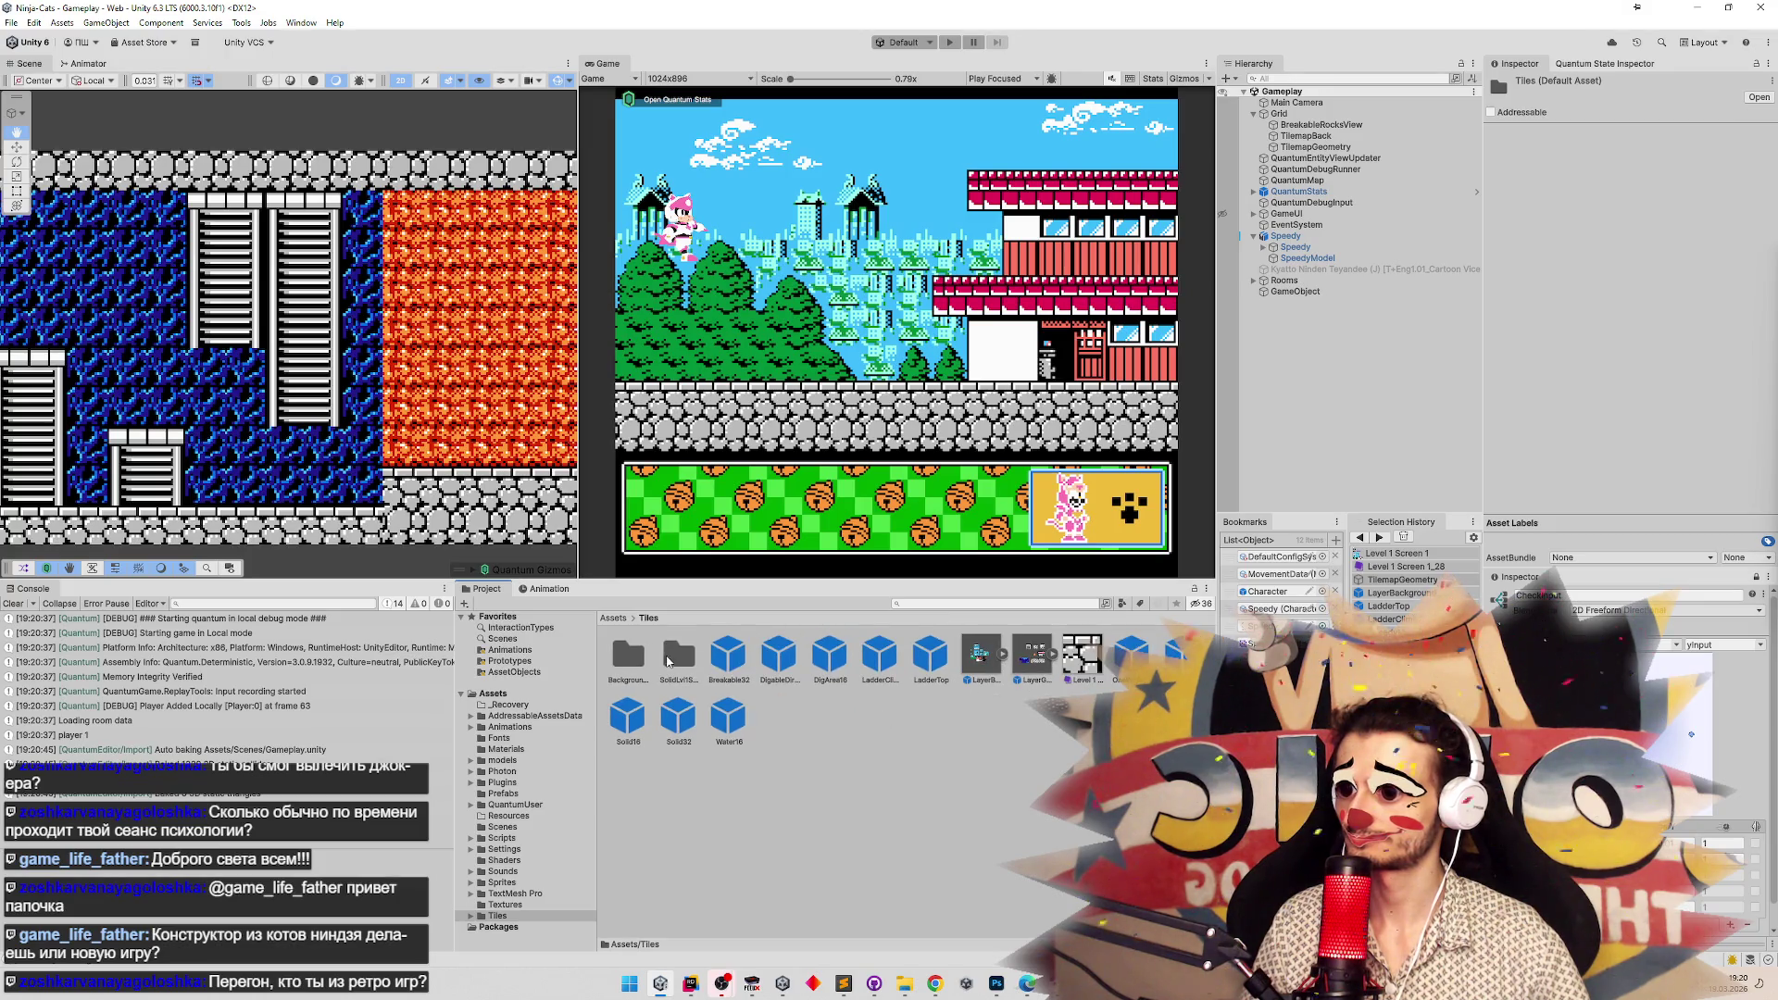
double_click(667, 658)
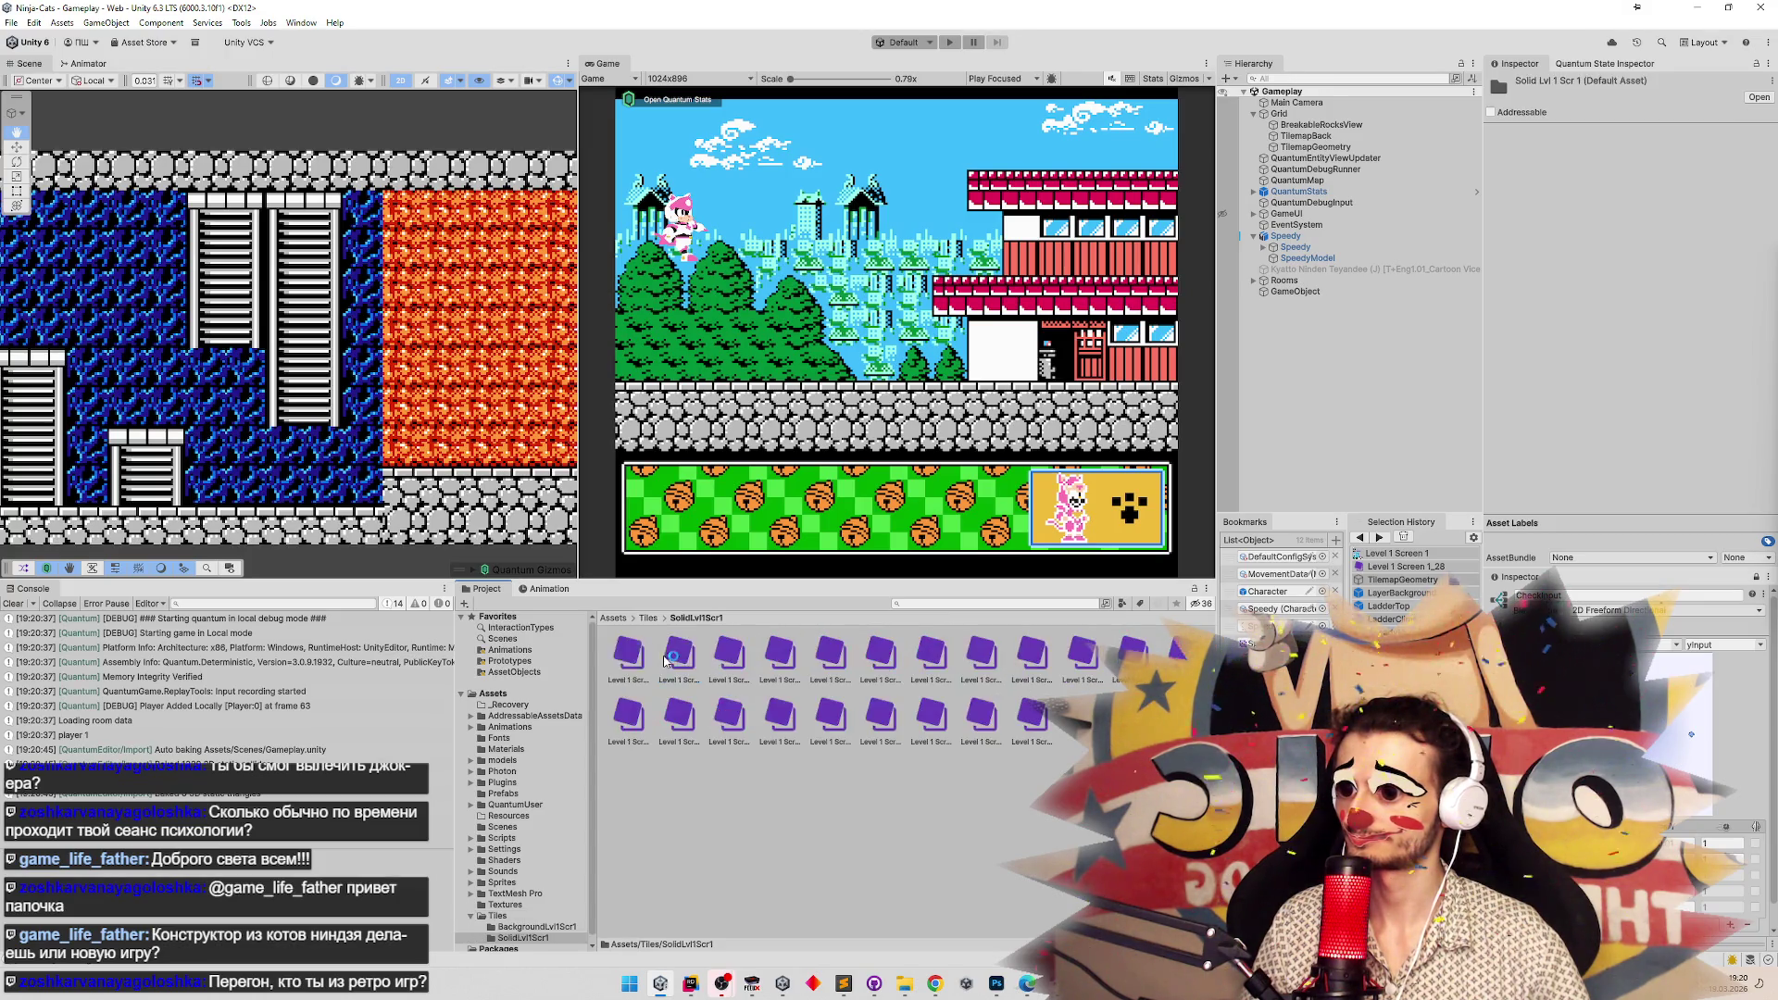
Compare the settings of ladder tiles Level 1 Screen 1_28 and 1_55.
left_click(929, 656)
left_click(1031, 654)
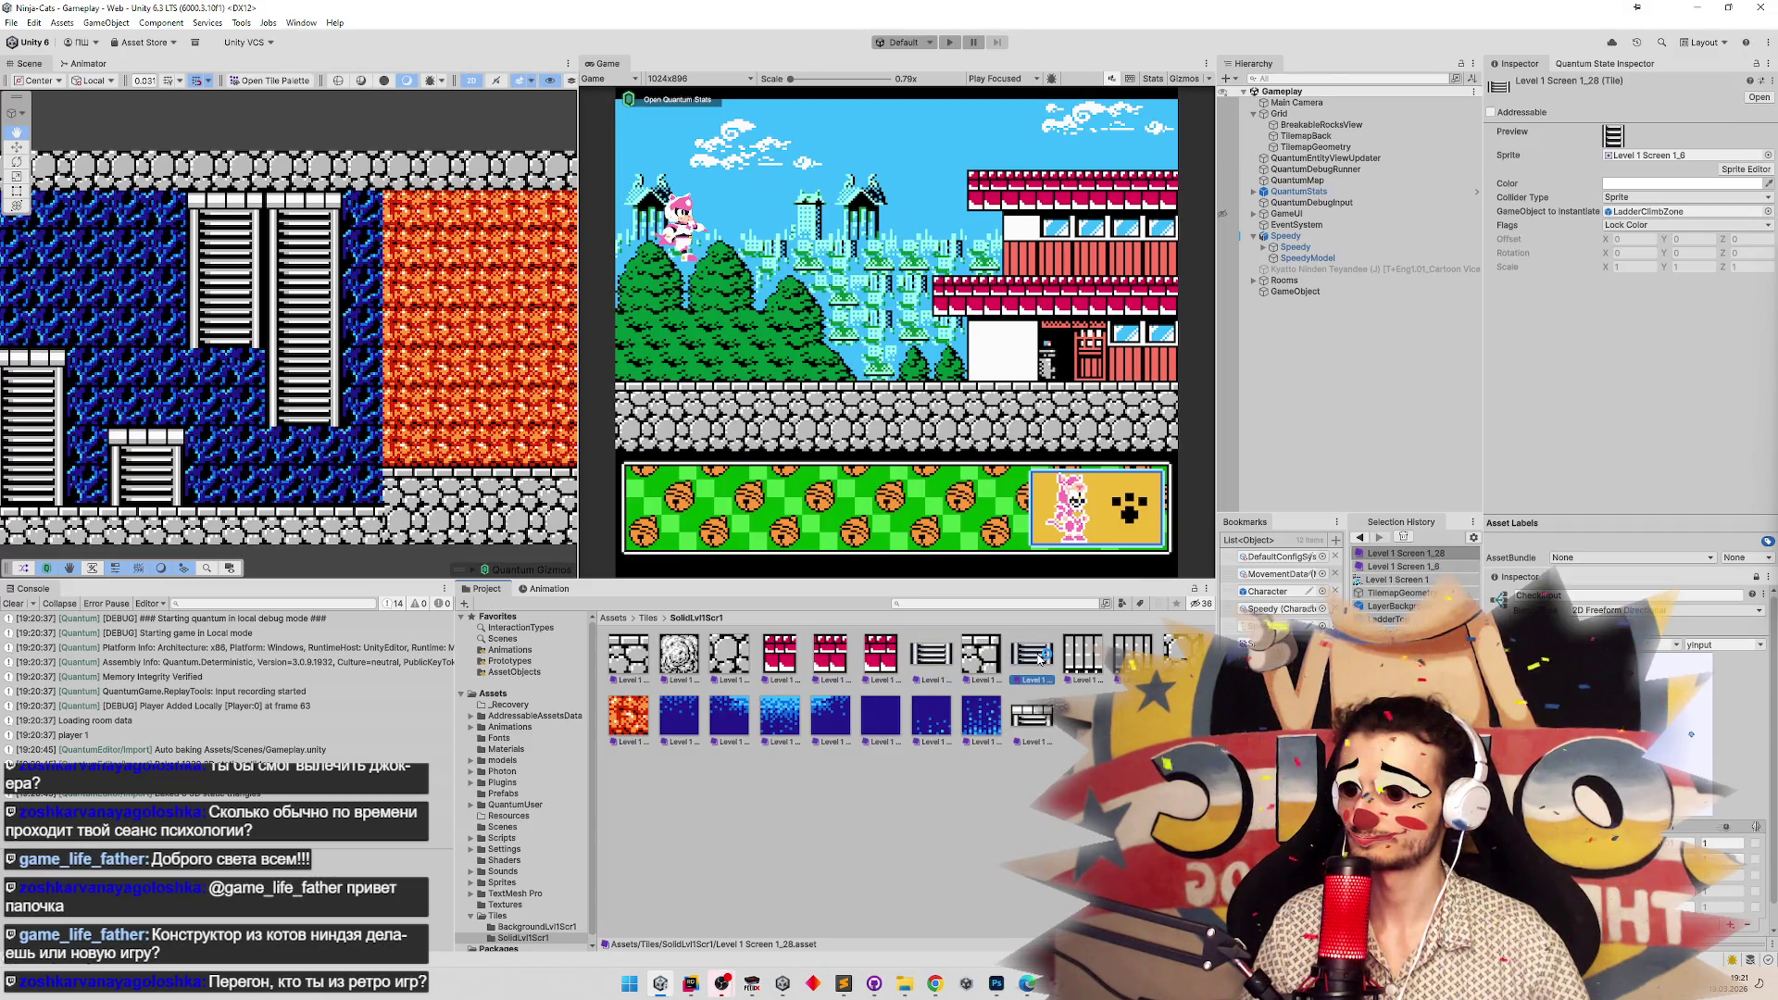
left_click(1030, 713)
left_click(930, 656)
left_click(1030, 654)
left_click(1031, 717)
left_click(1029, 663)
Check the 1_6 ladder-top tile's LadderTop prefab, then delete the Level 1 Screen 1_6 tile.
left_click(929, 667)
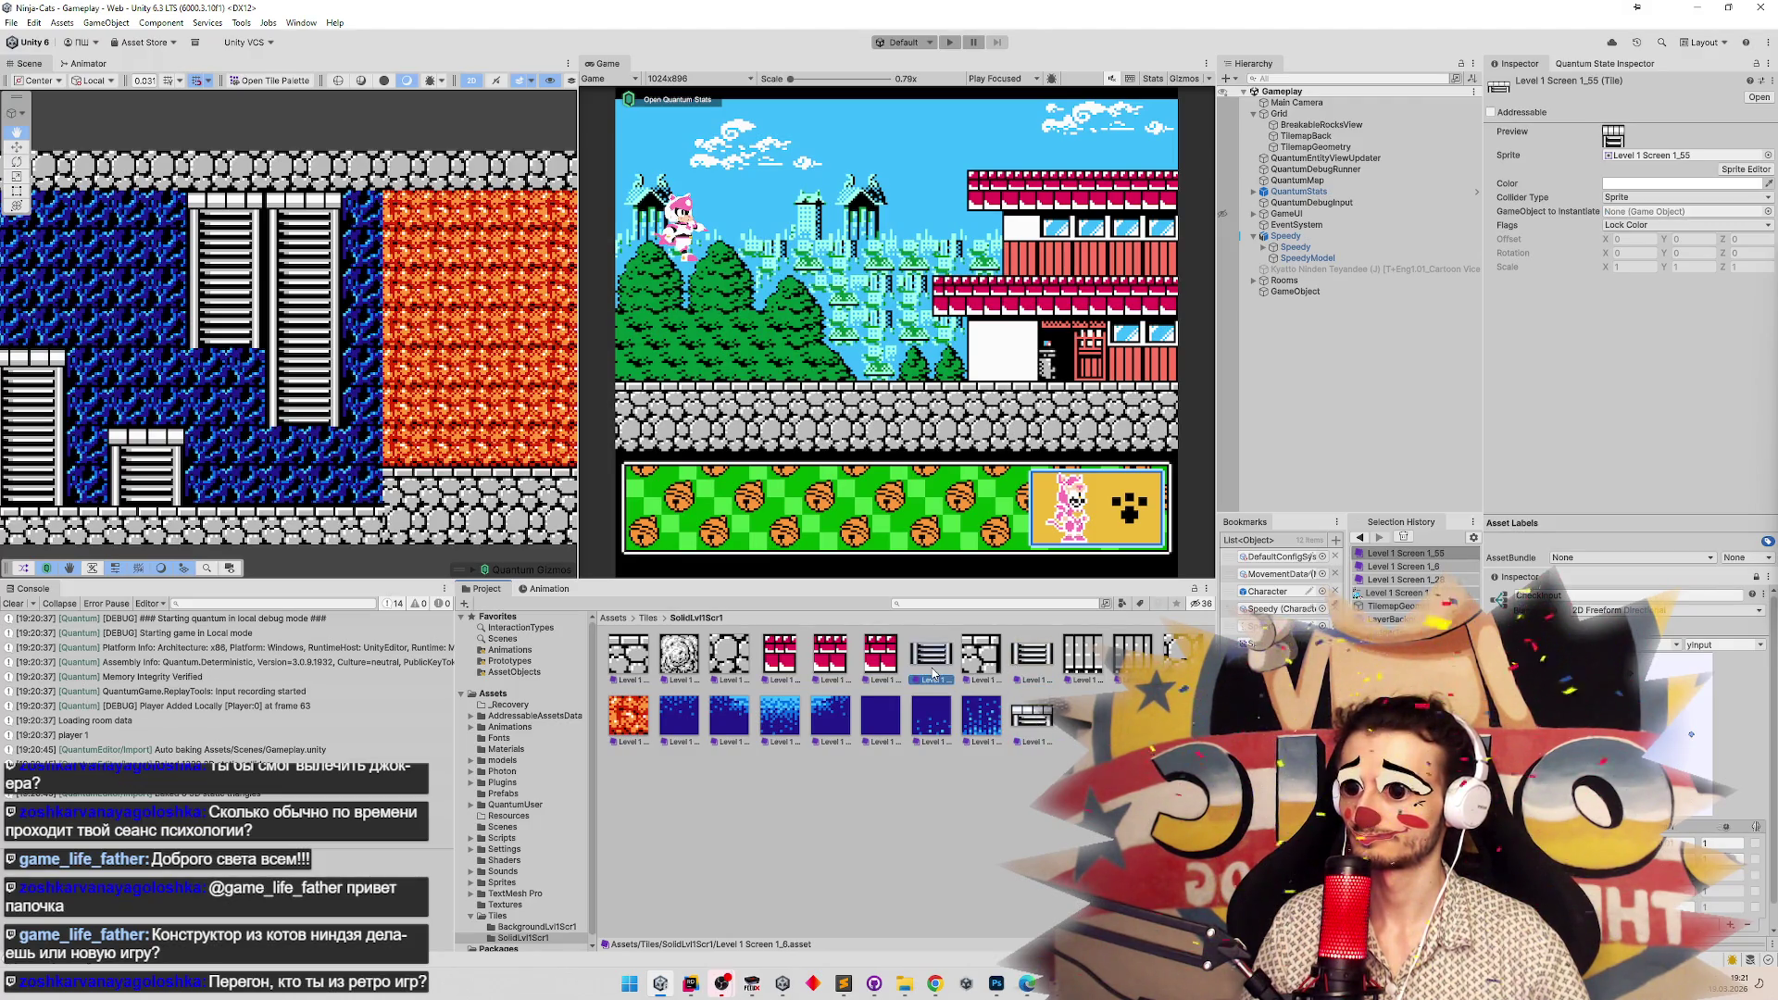
left_click(1642, 213)
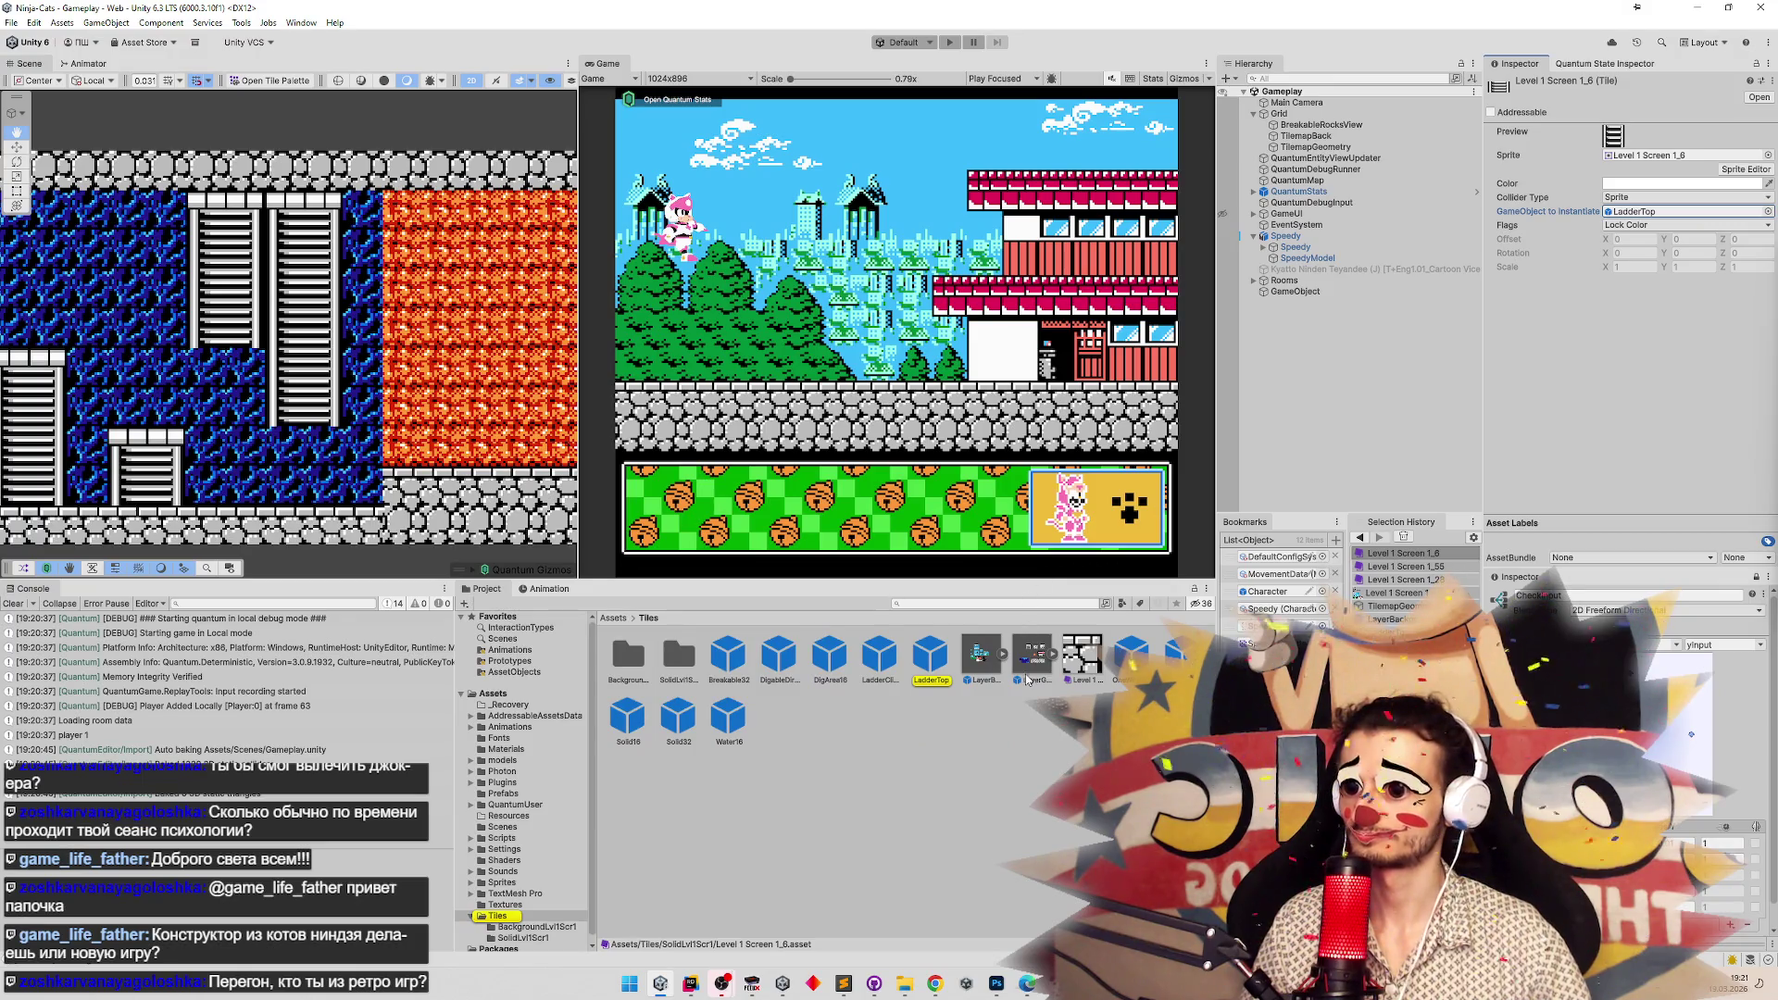
key("alt+Left")
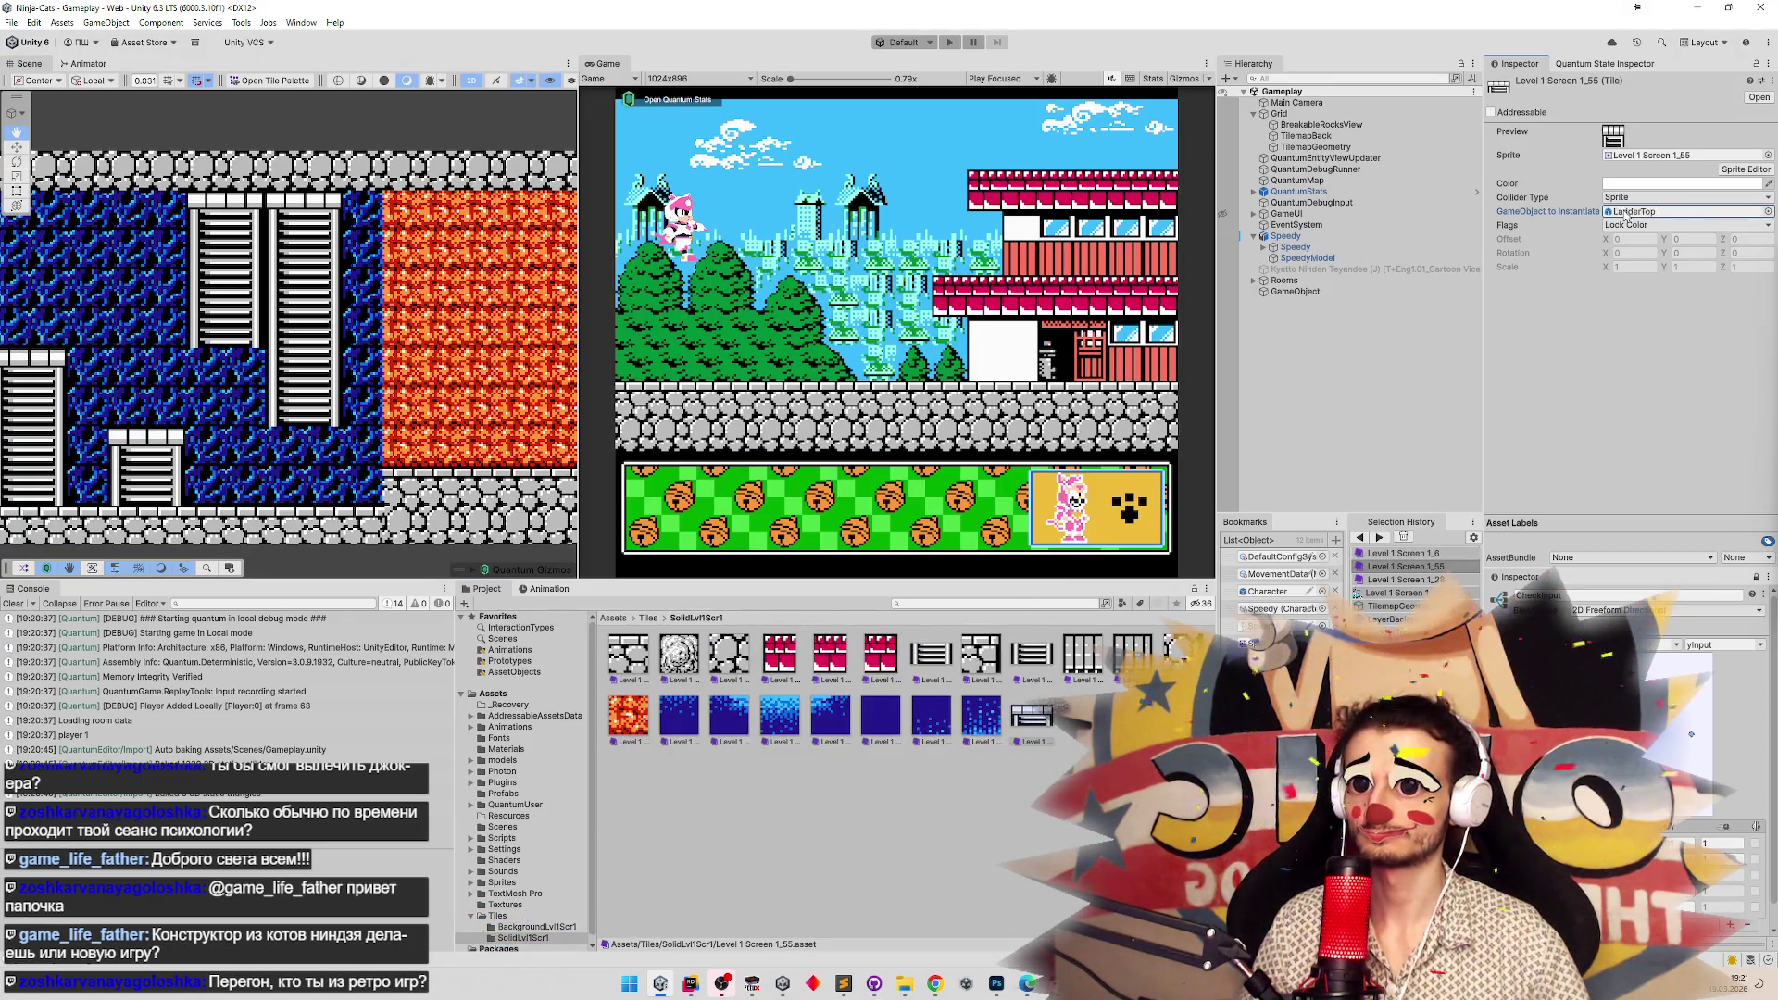
left_click(944, 663)
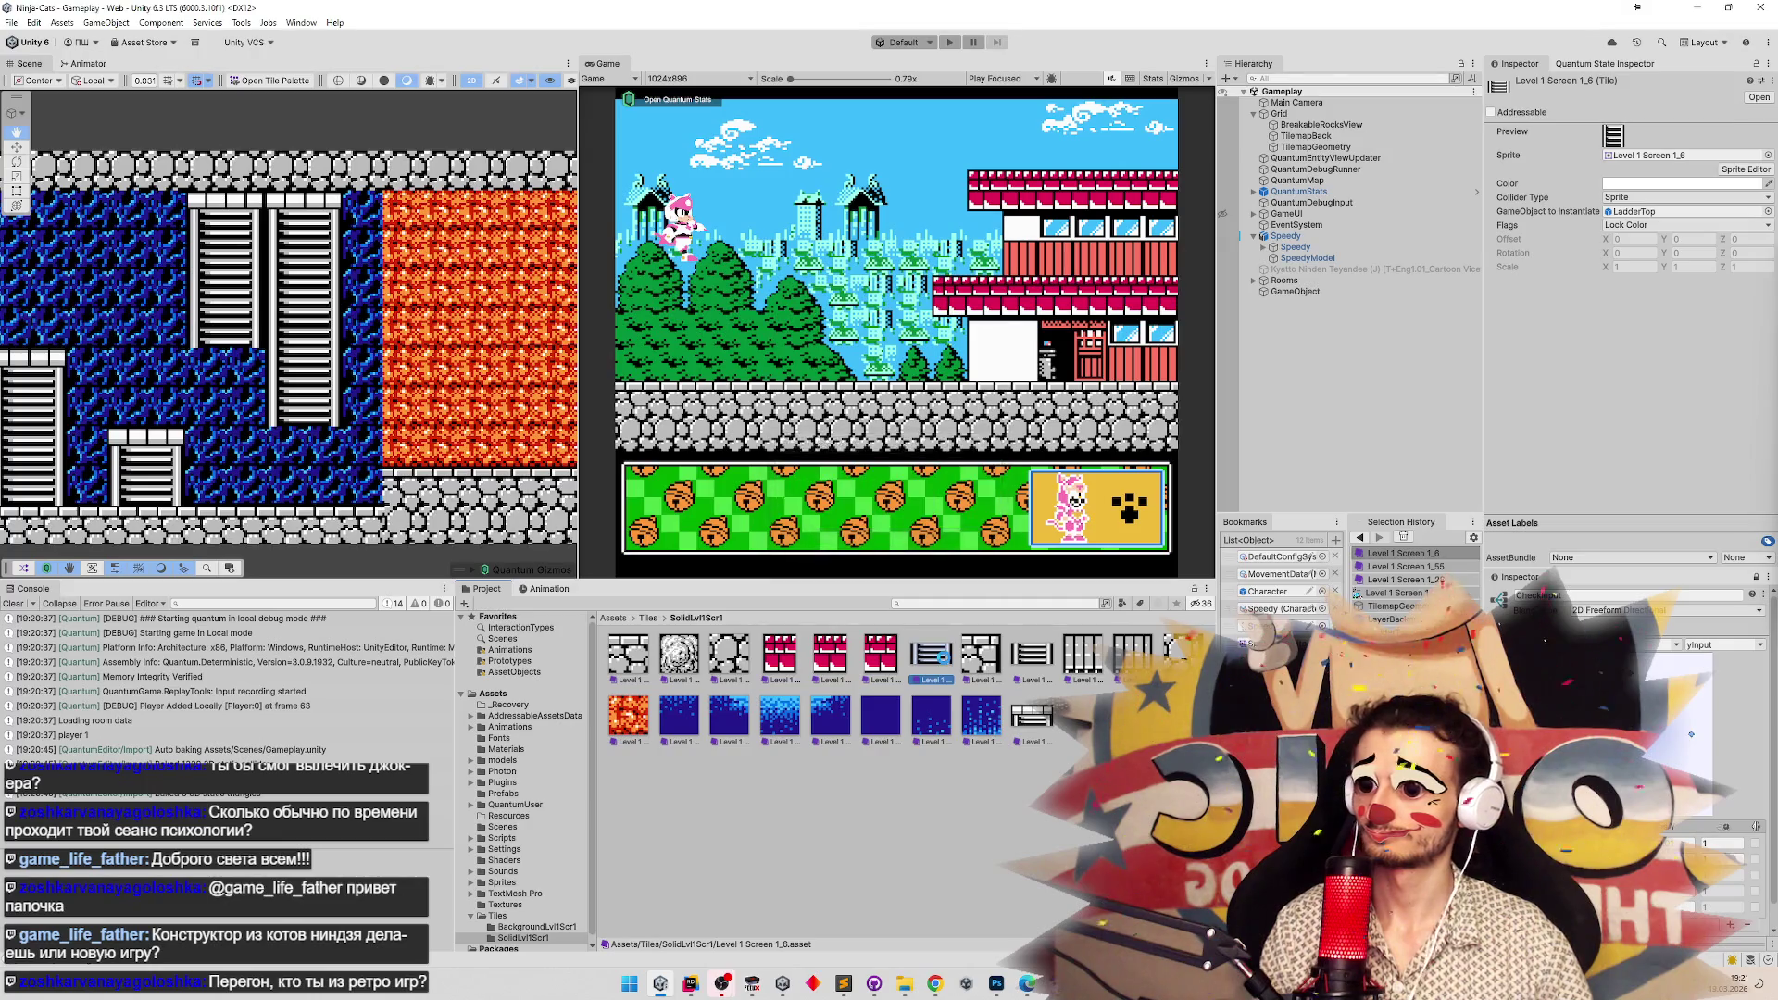
key("shift+Delete")
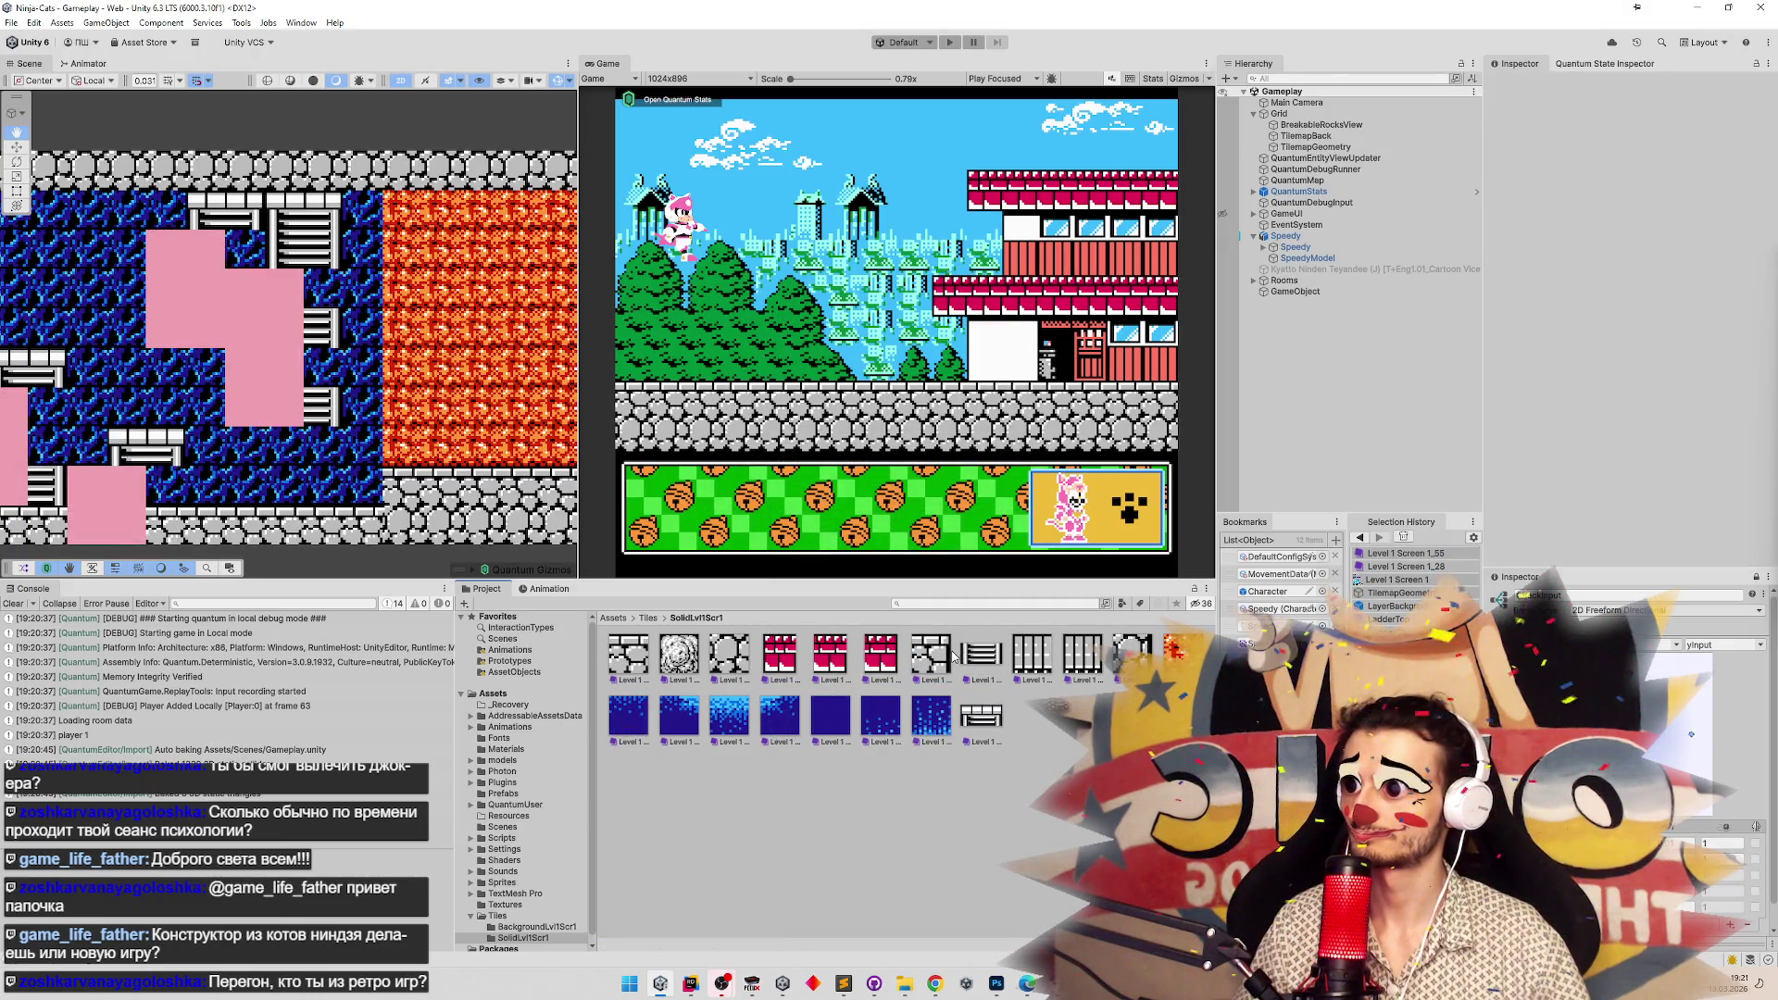
Zoom in on the ladders and pink gaps beside the blue room and select TilemapGeometry.
scroll(332, 455, "down", 10)
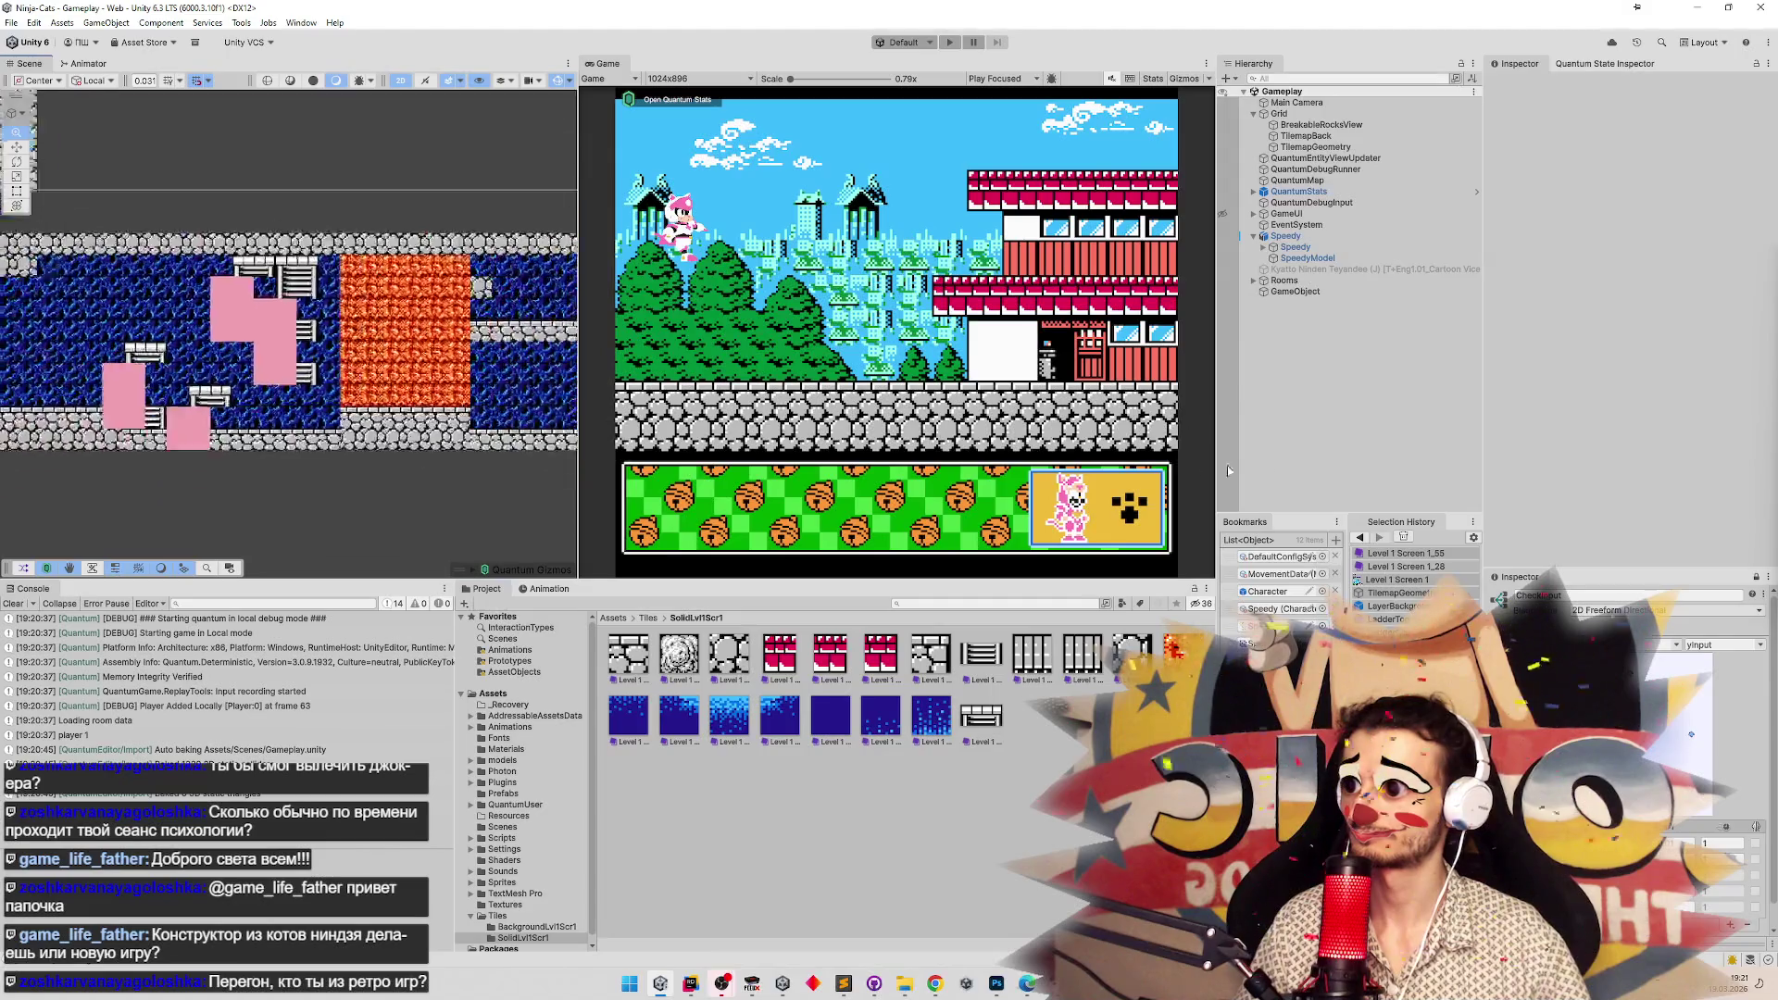
scroll(448, 421, "down", 1)
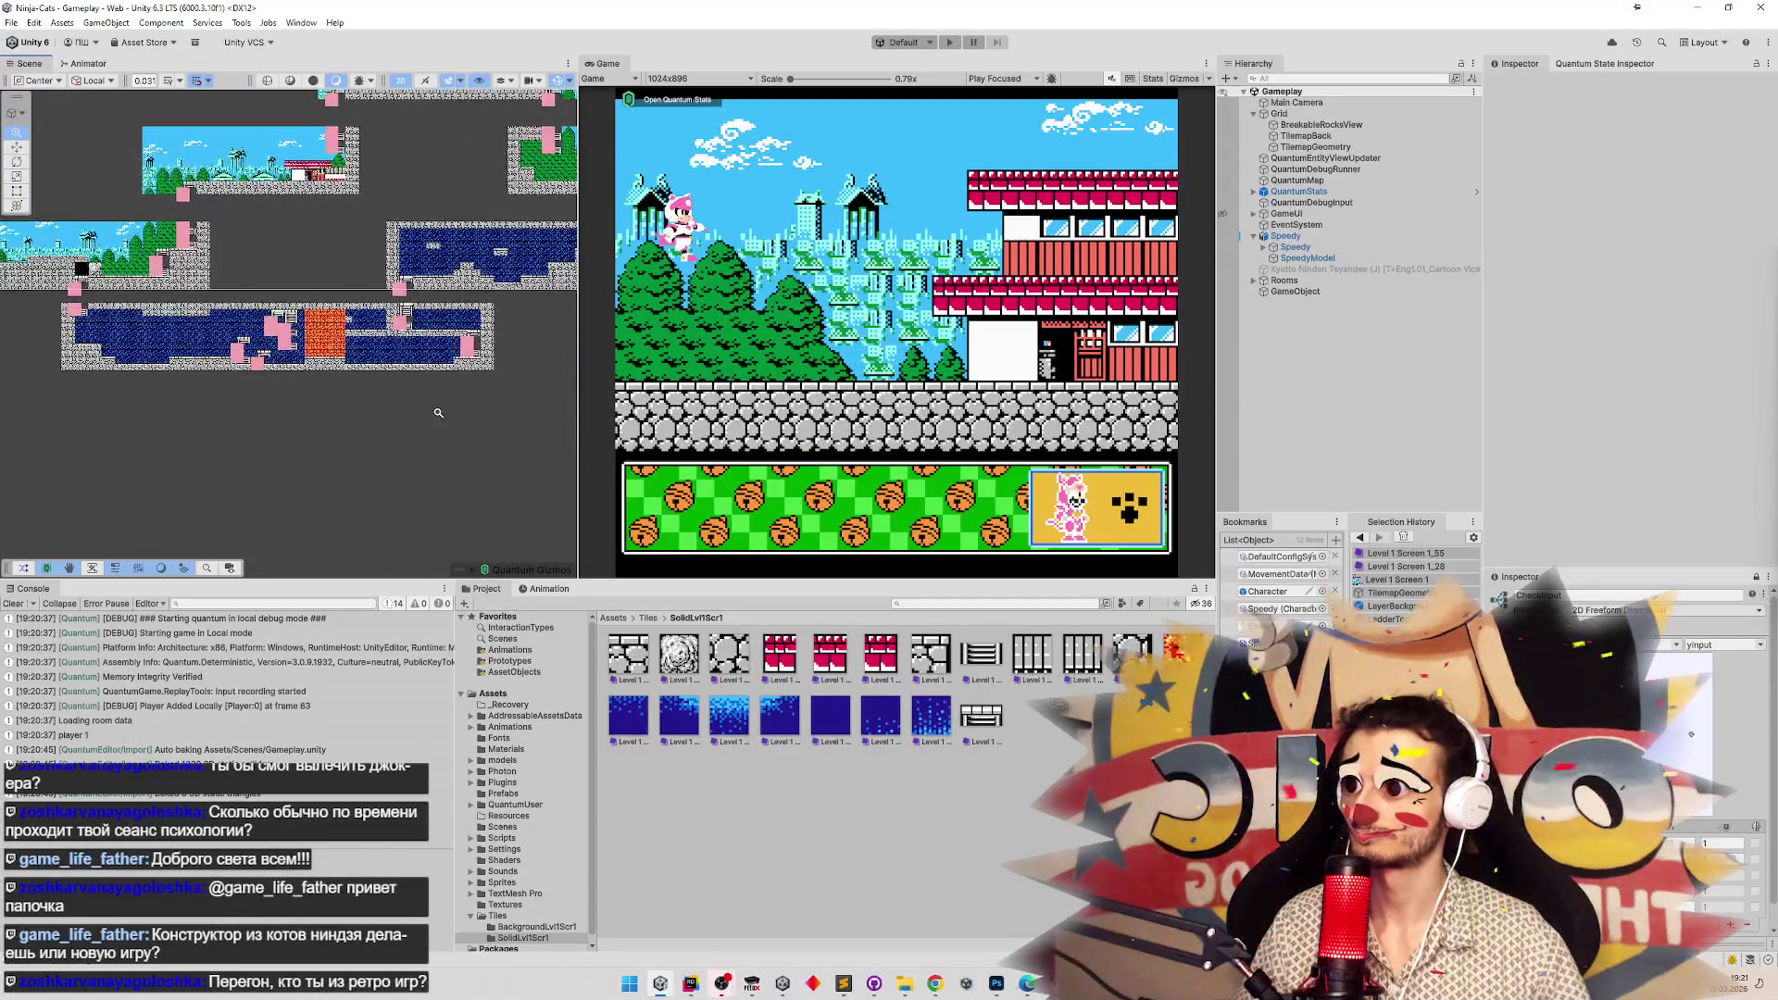
scroll(442, 413, "up", 4)
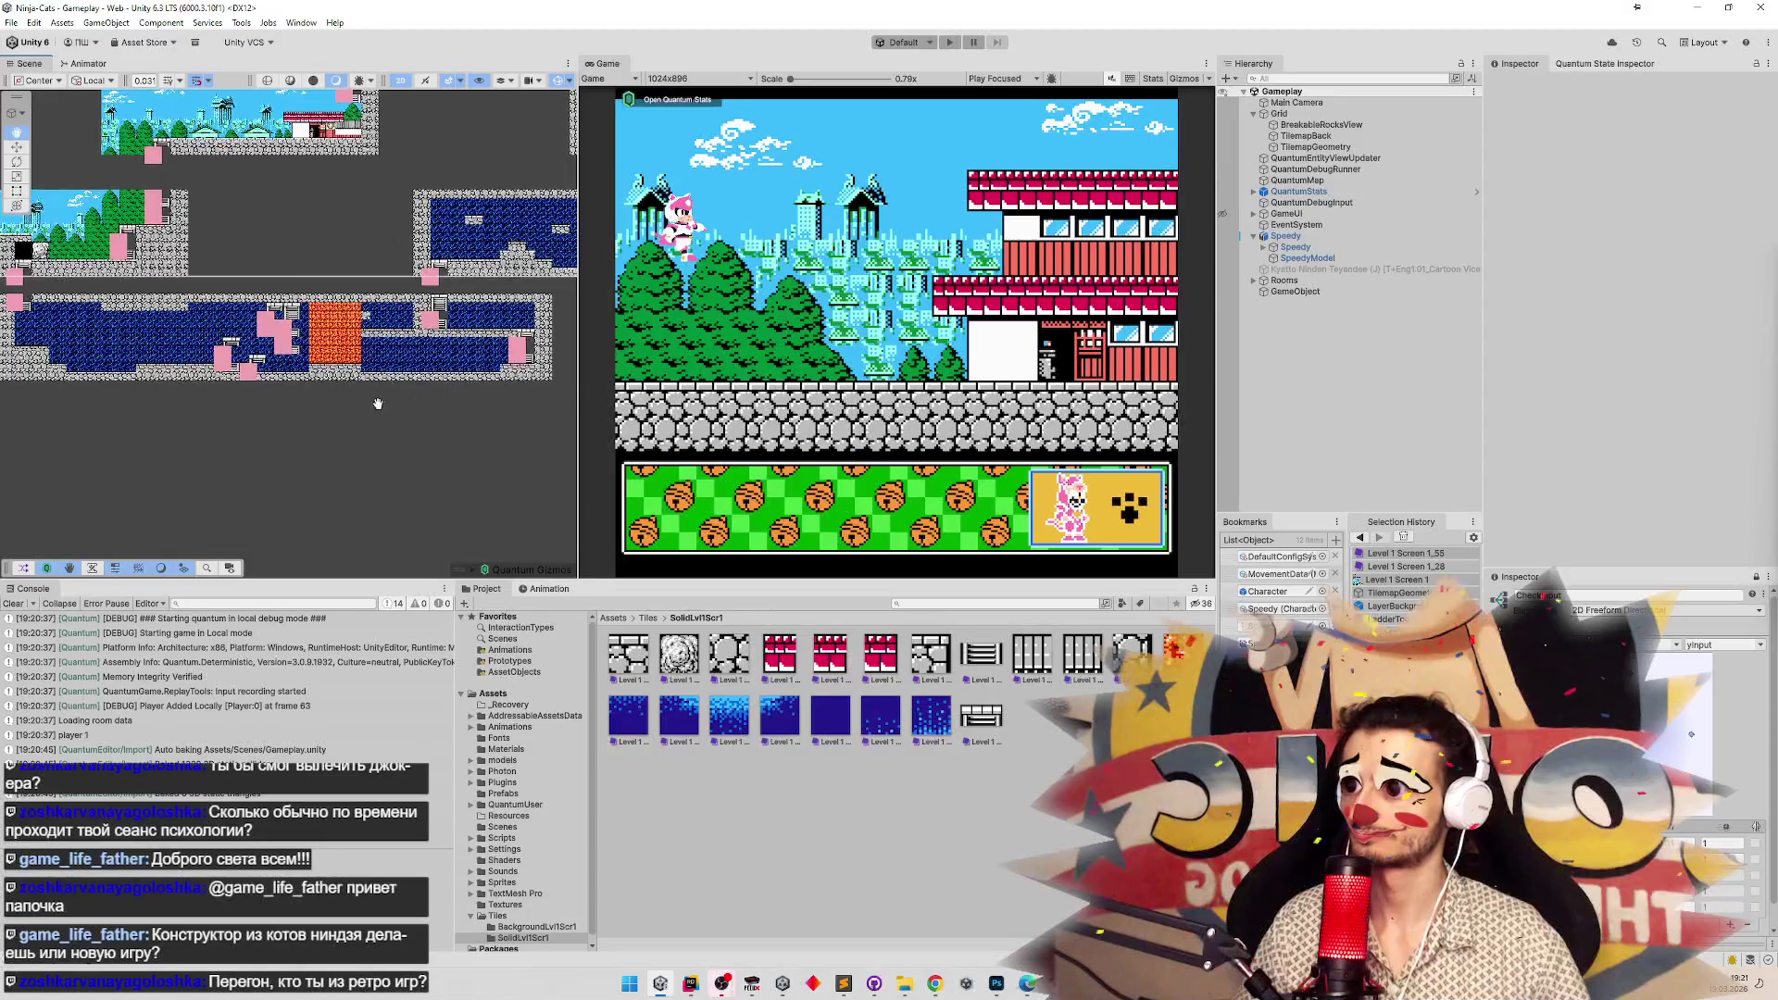
scroll(284, 397, "up", 3)
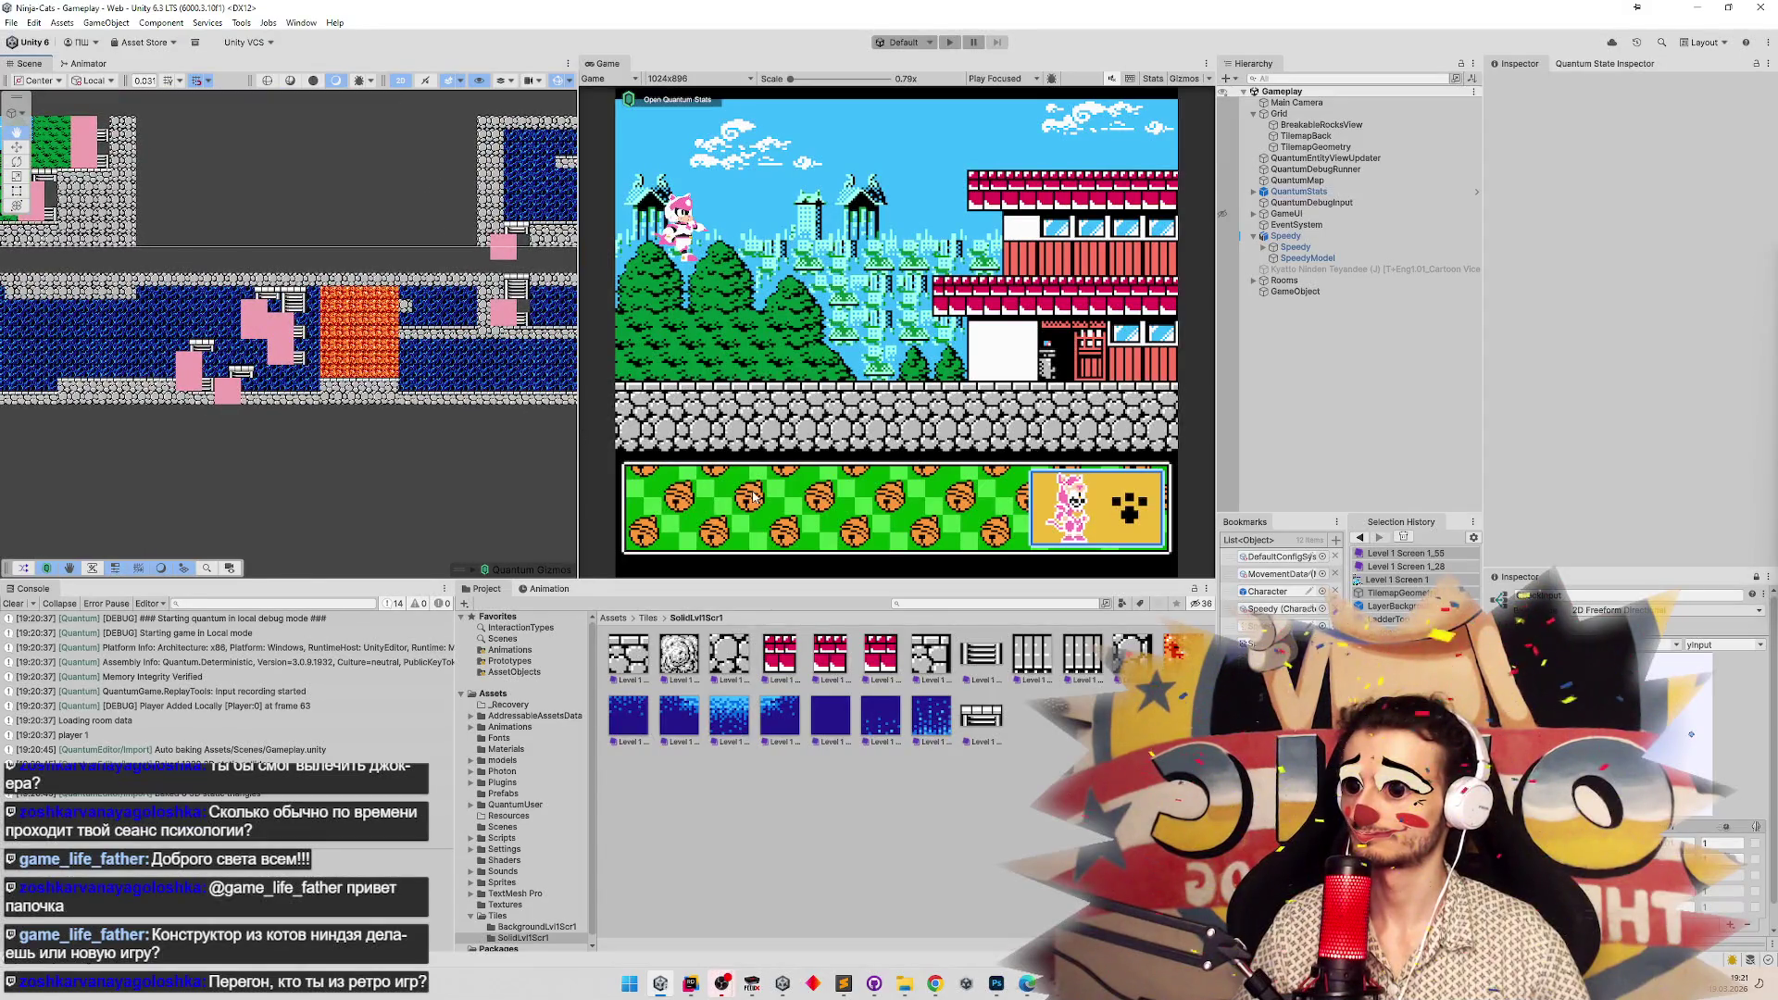
mouse_move(457, 426)
left_mouse_down()
mouse_move(385, 441)
mouse_move(453, 429)
left_mouse_up()
scroll(325, 422, "up", 2)
scroll(528, 377, "up", 4)
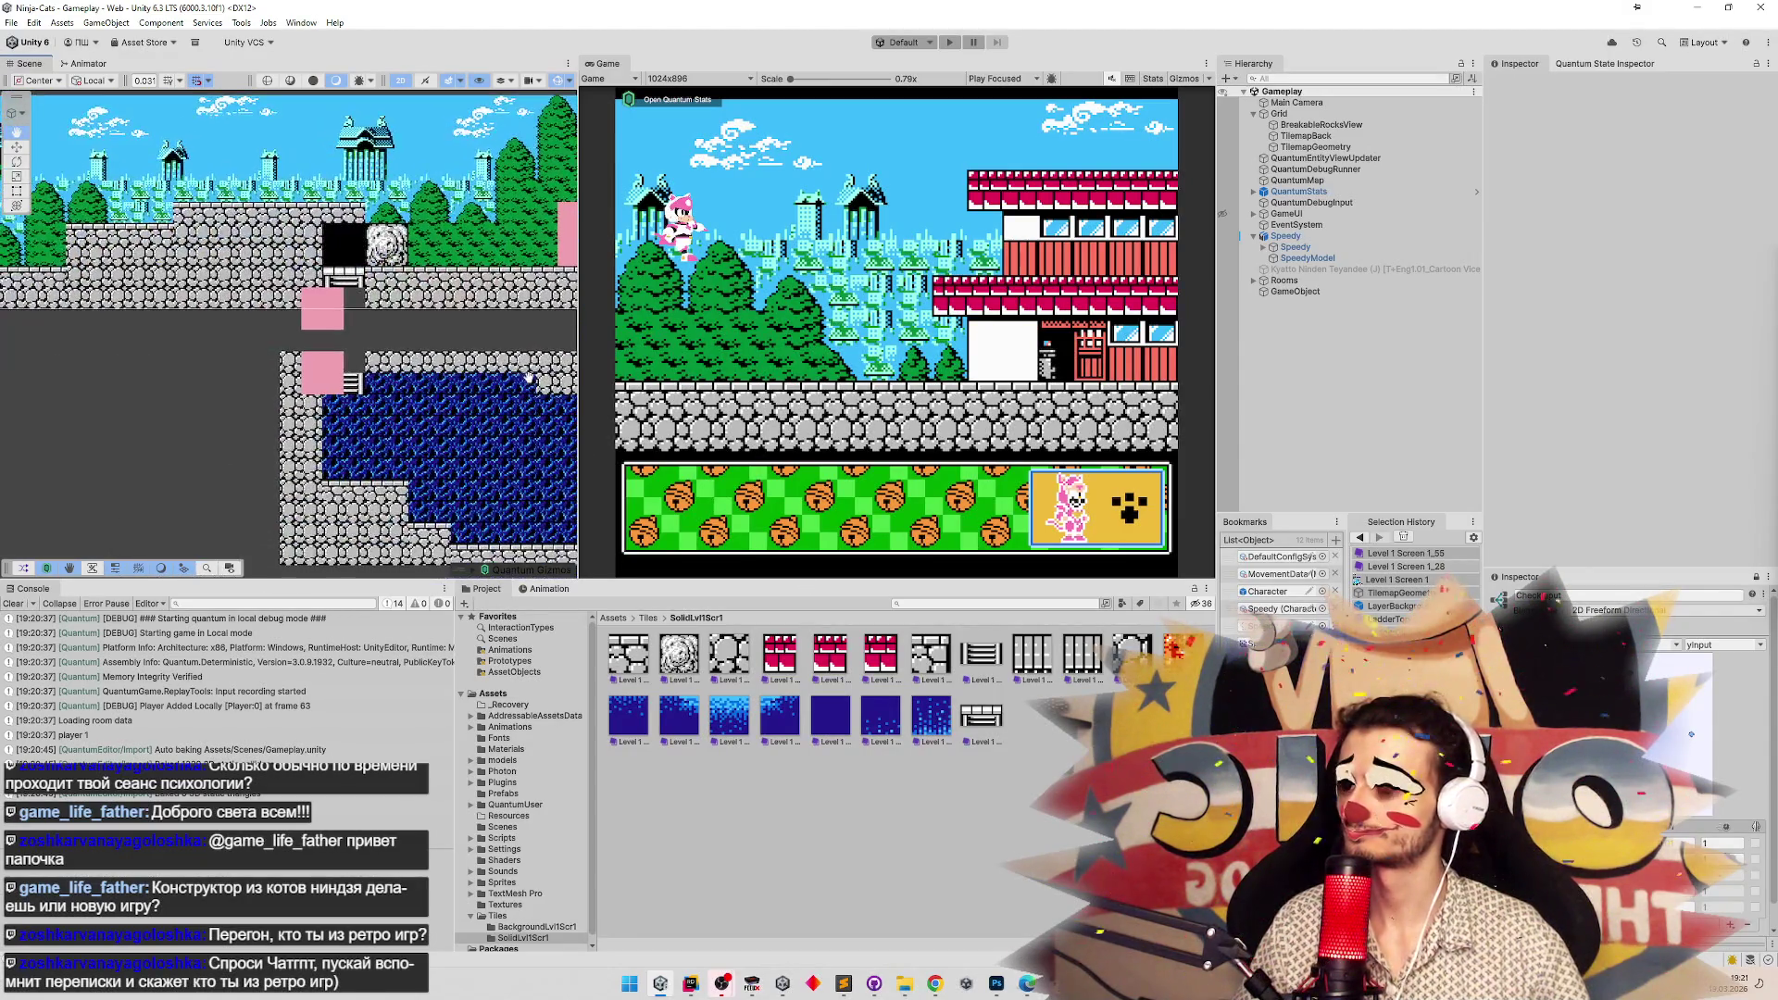
left_click(1315, 146)
Open the Tile Palette in select mode, then close it again.
left_click(274, 80)
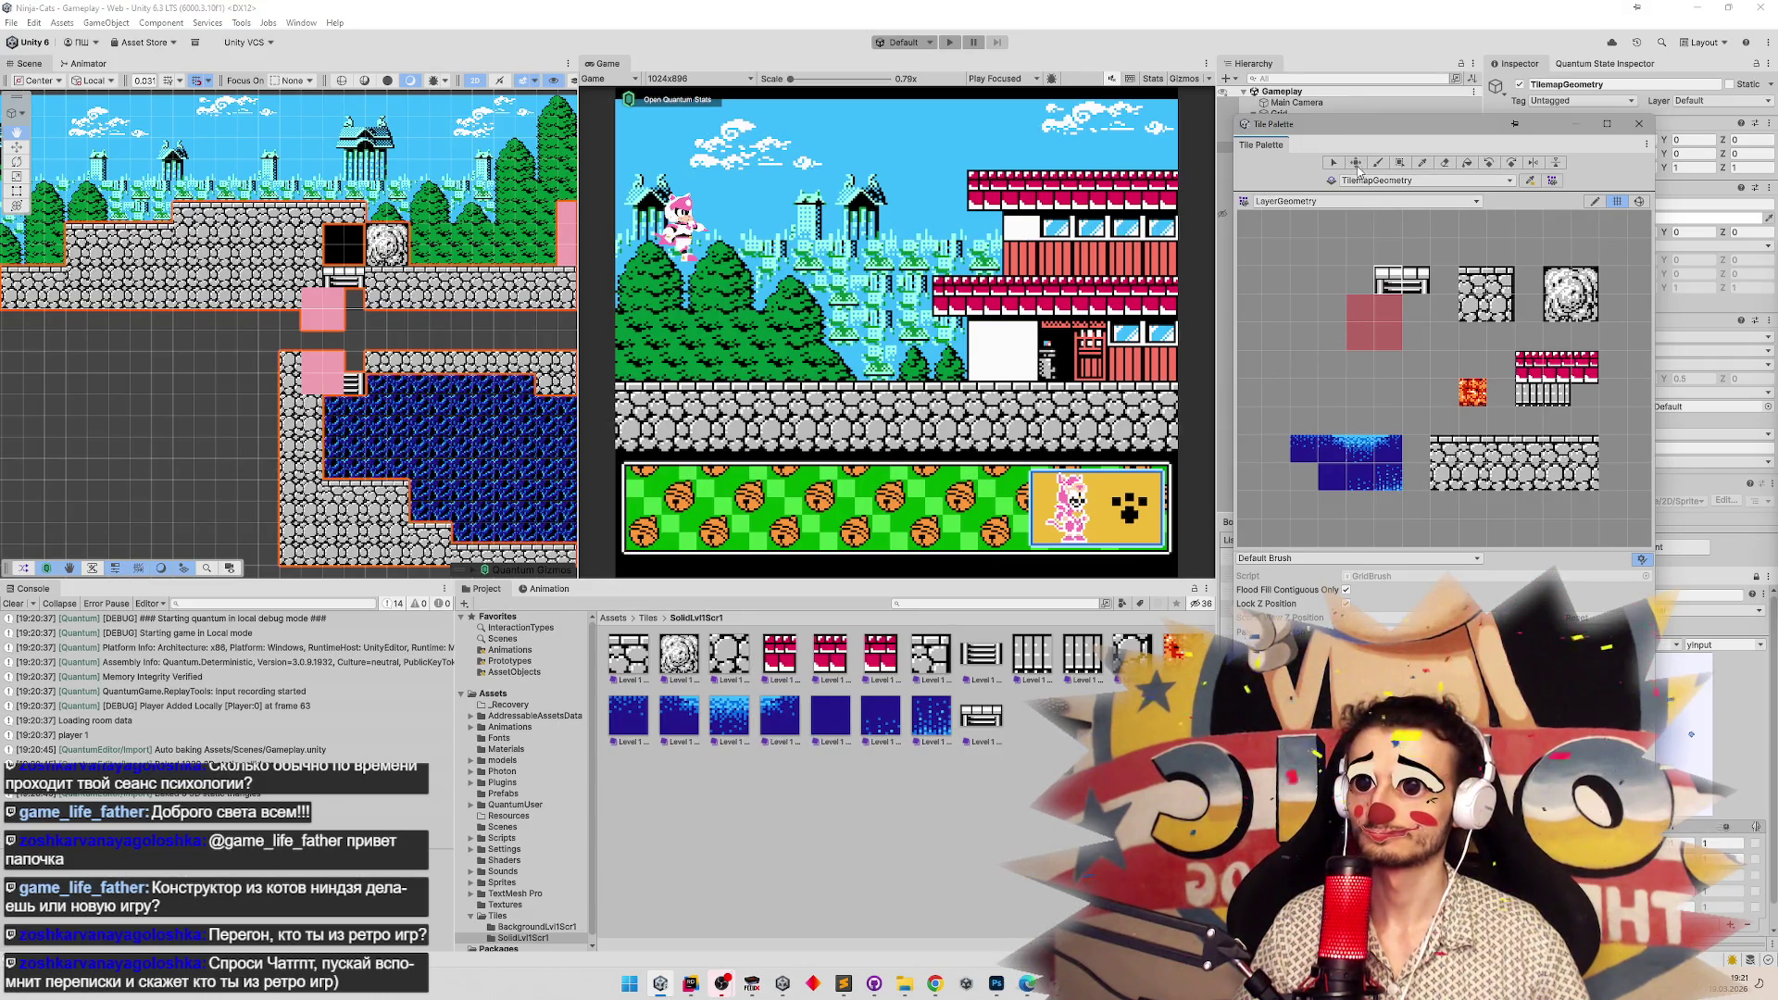
left_click(1333, 163)
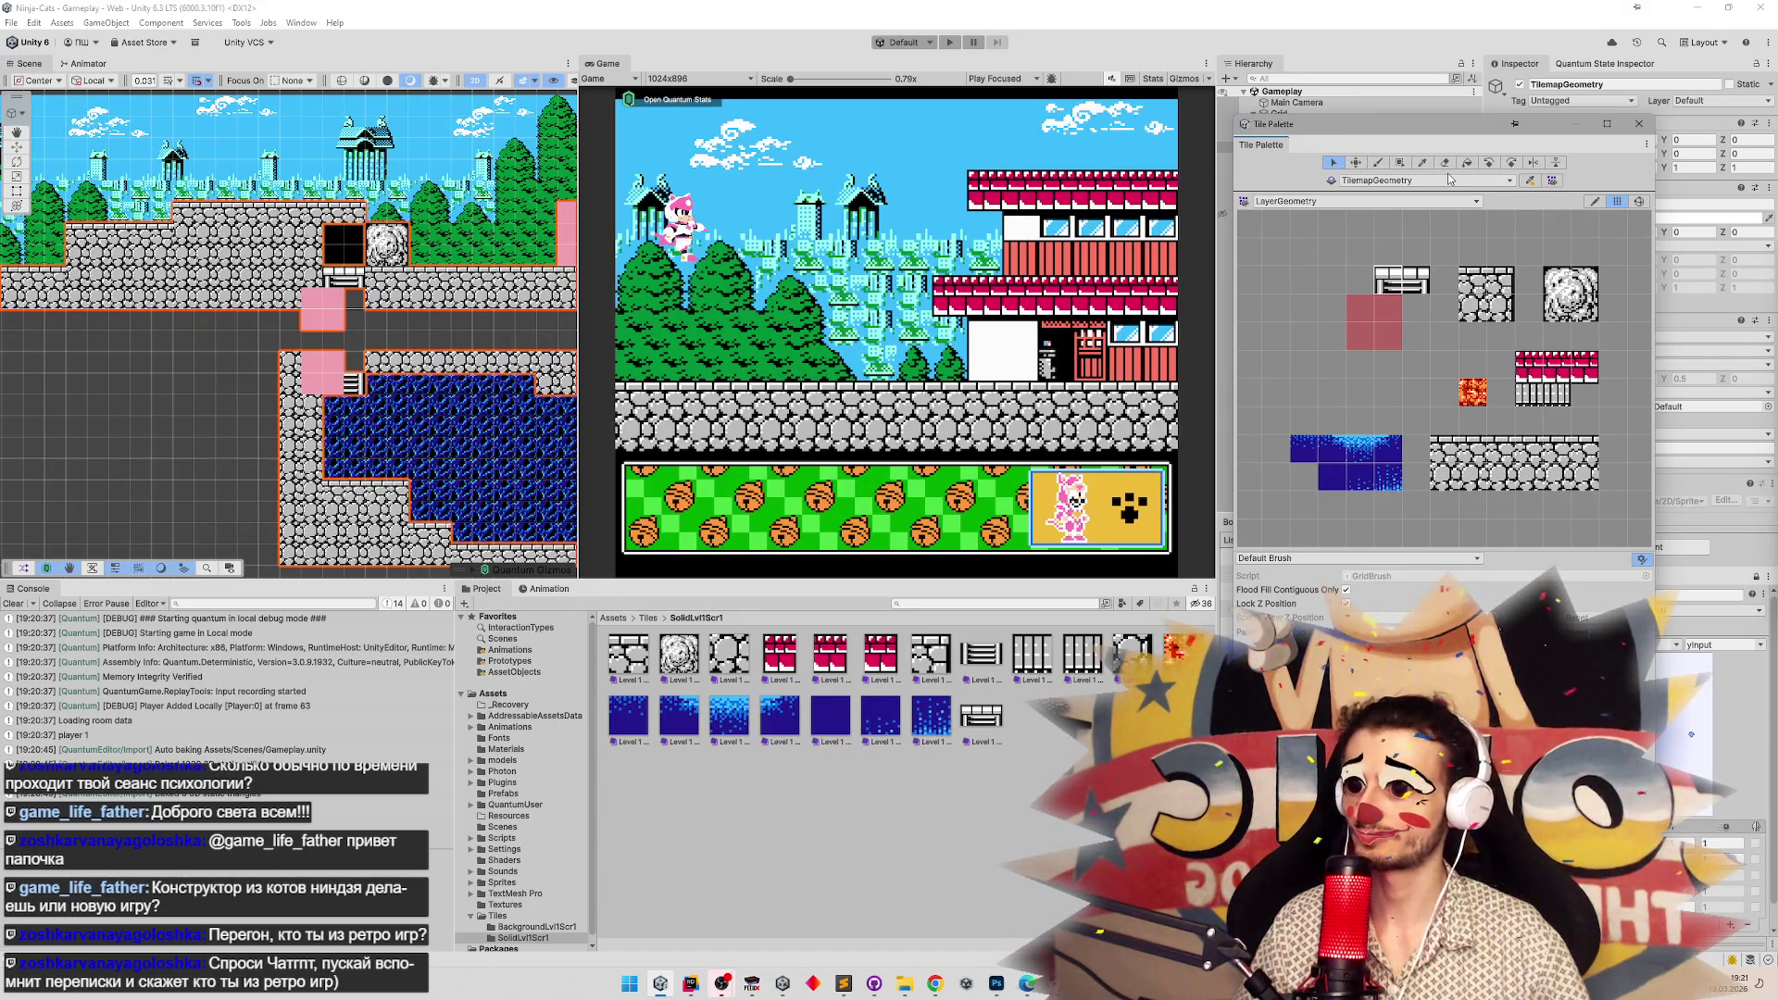
left_click(1646, 130)
left_click(612, 617)
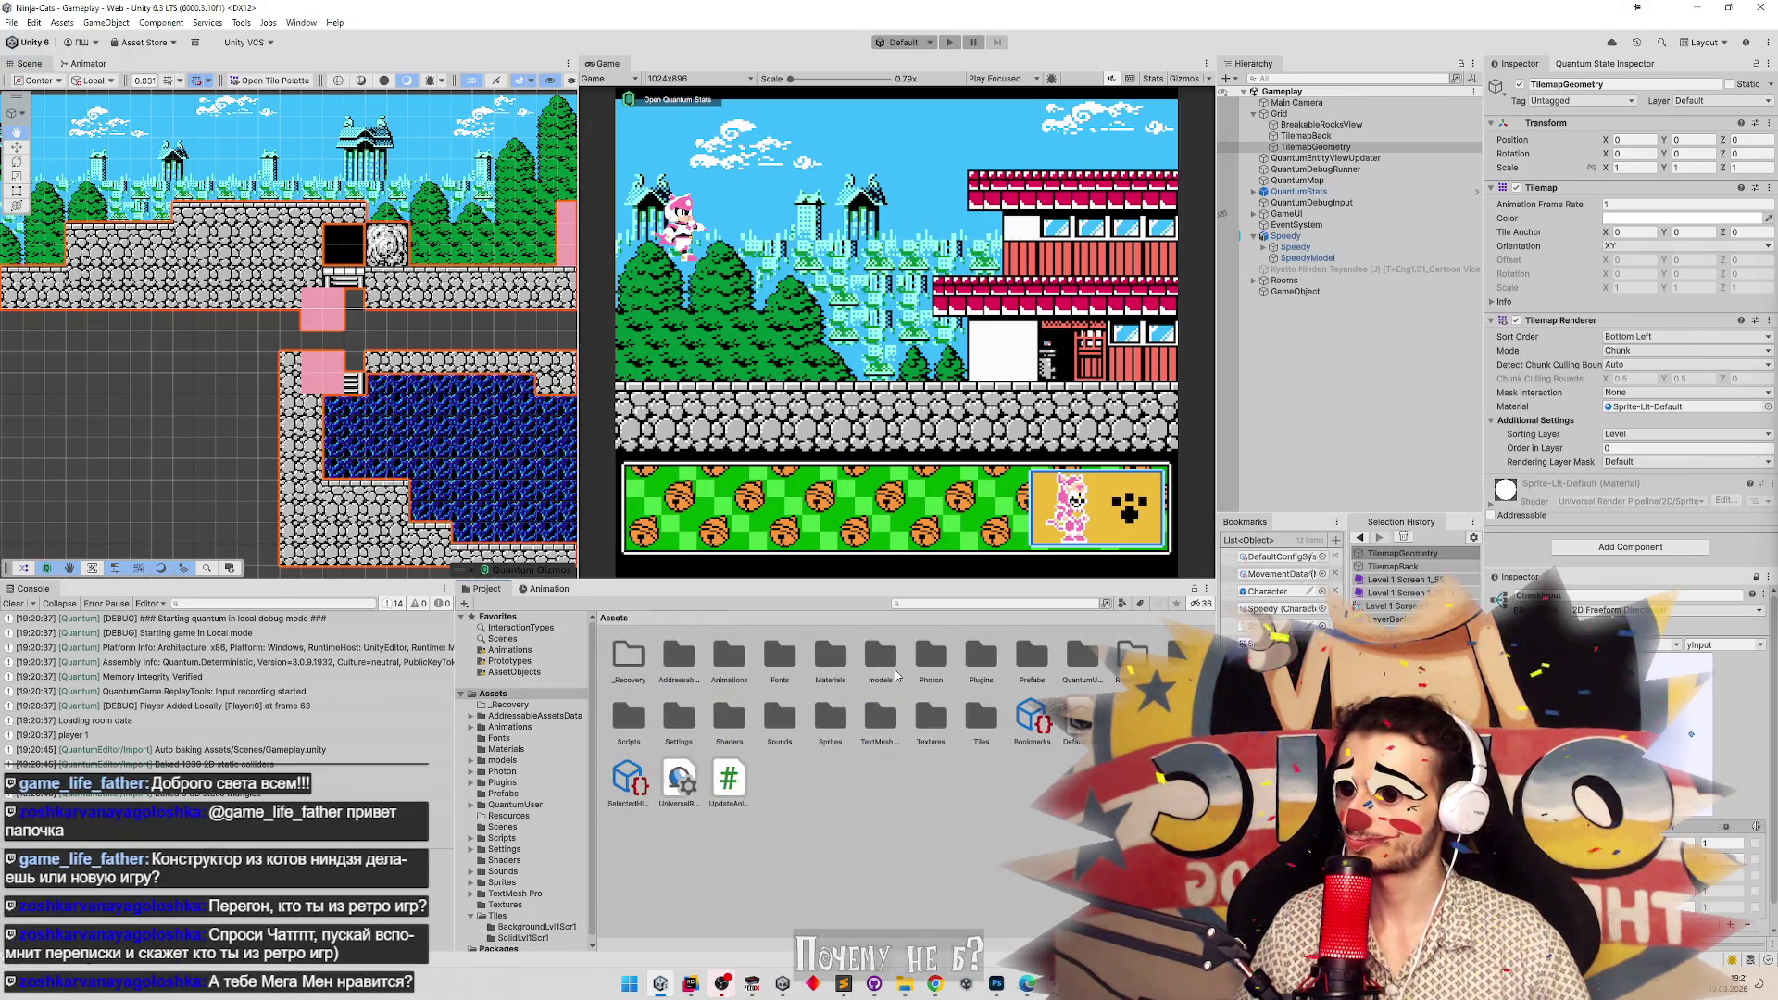
left_click(954, 607)
type("sprites")
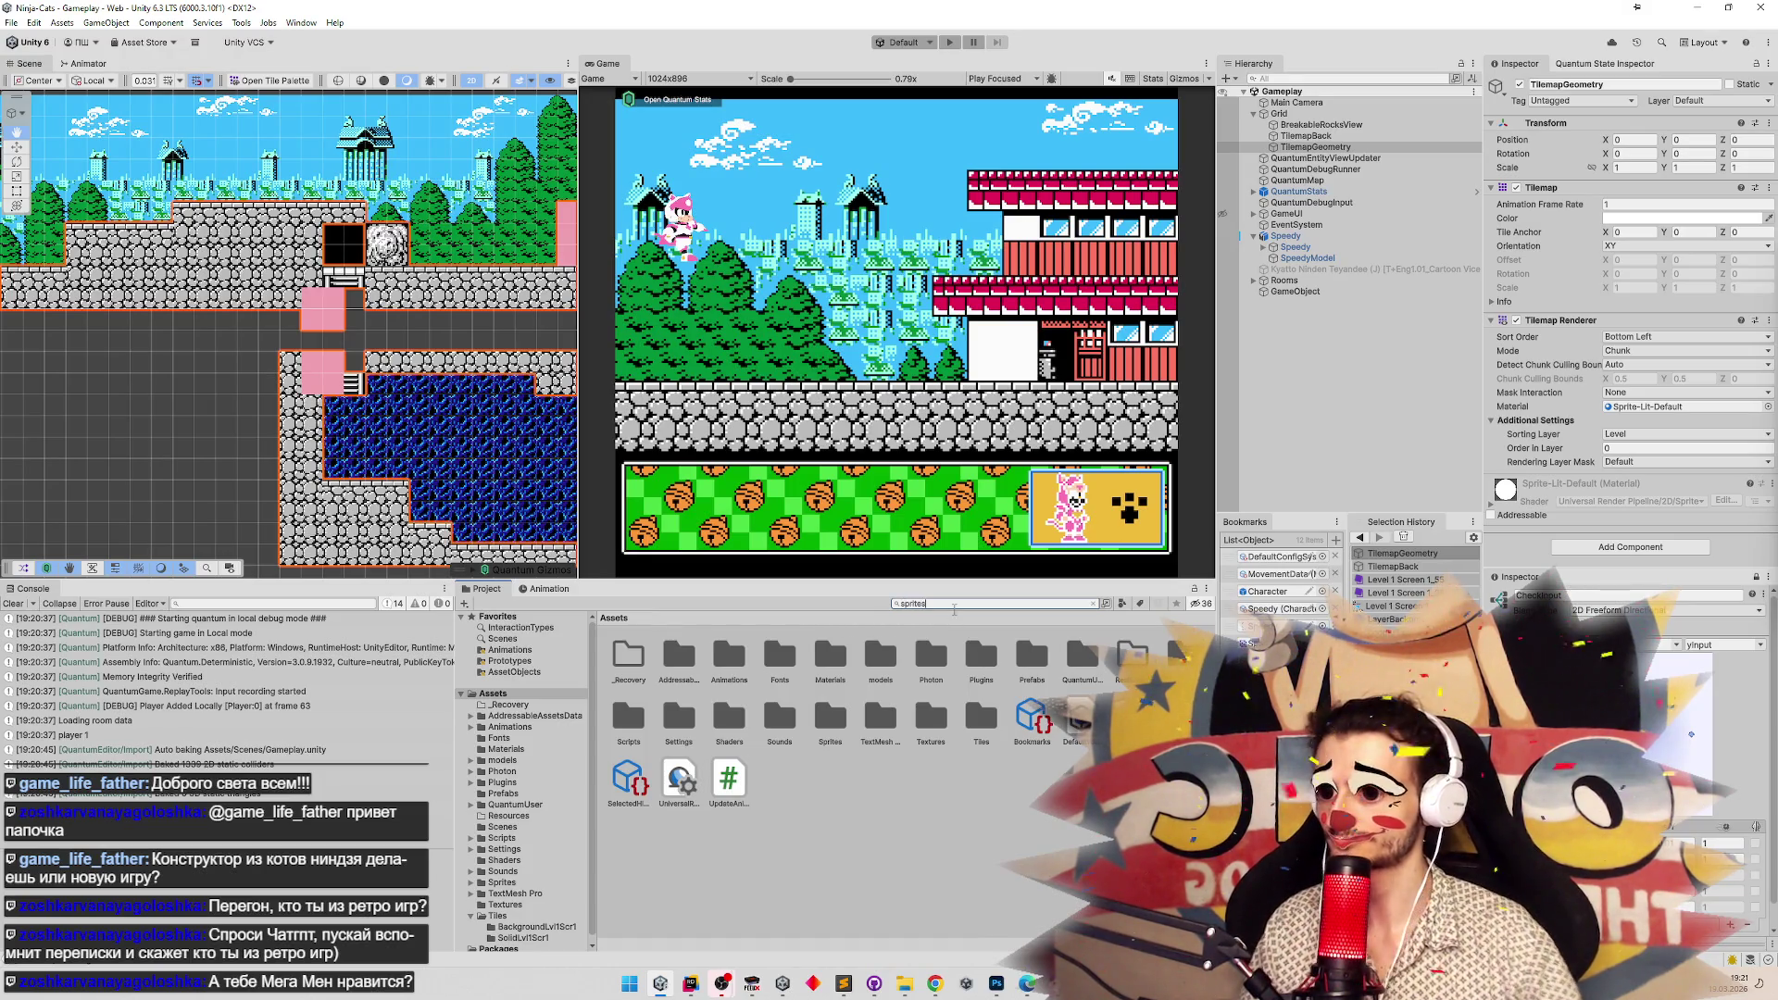
Search the Project for 'lo' and open the Level 1 Screen 1 sheet in Sprite Editor.
key("ctrl+a")
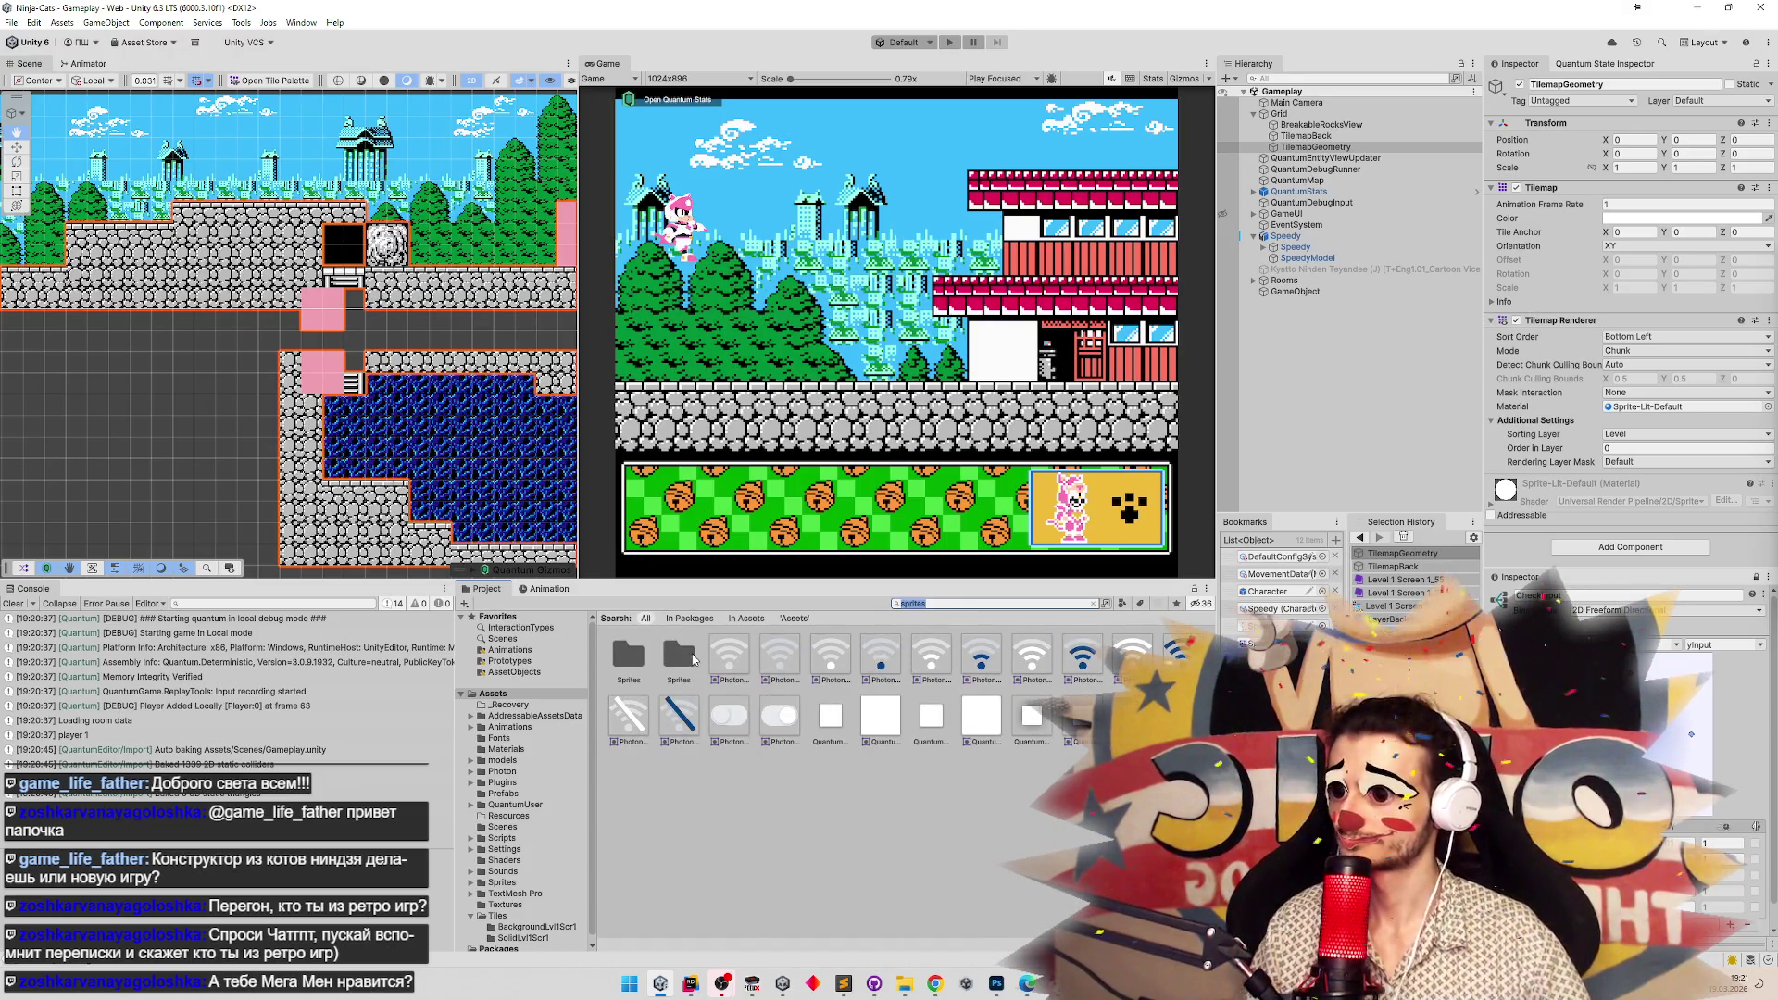
type("lo")
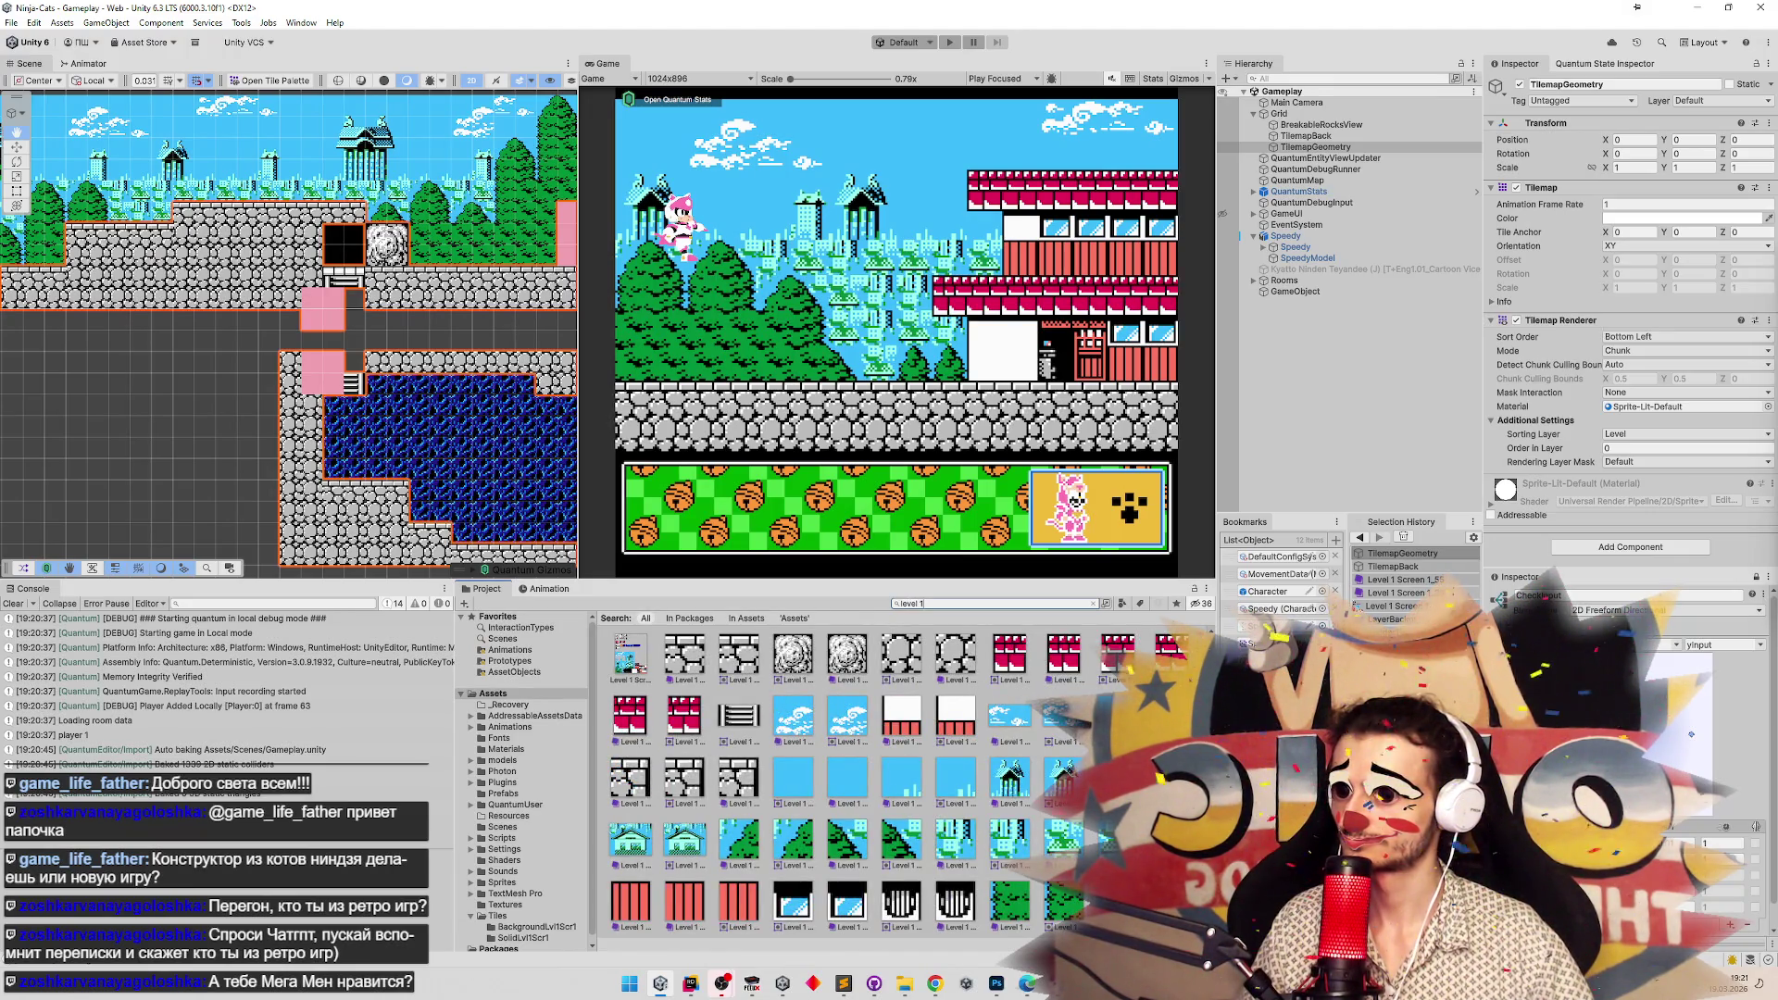
left_click(638, 667)
left_click(1607, 243)
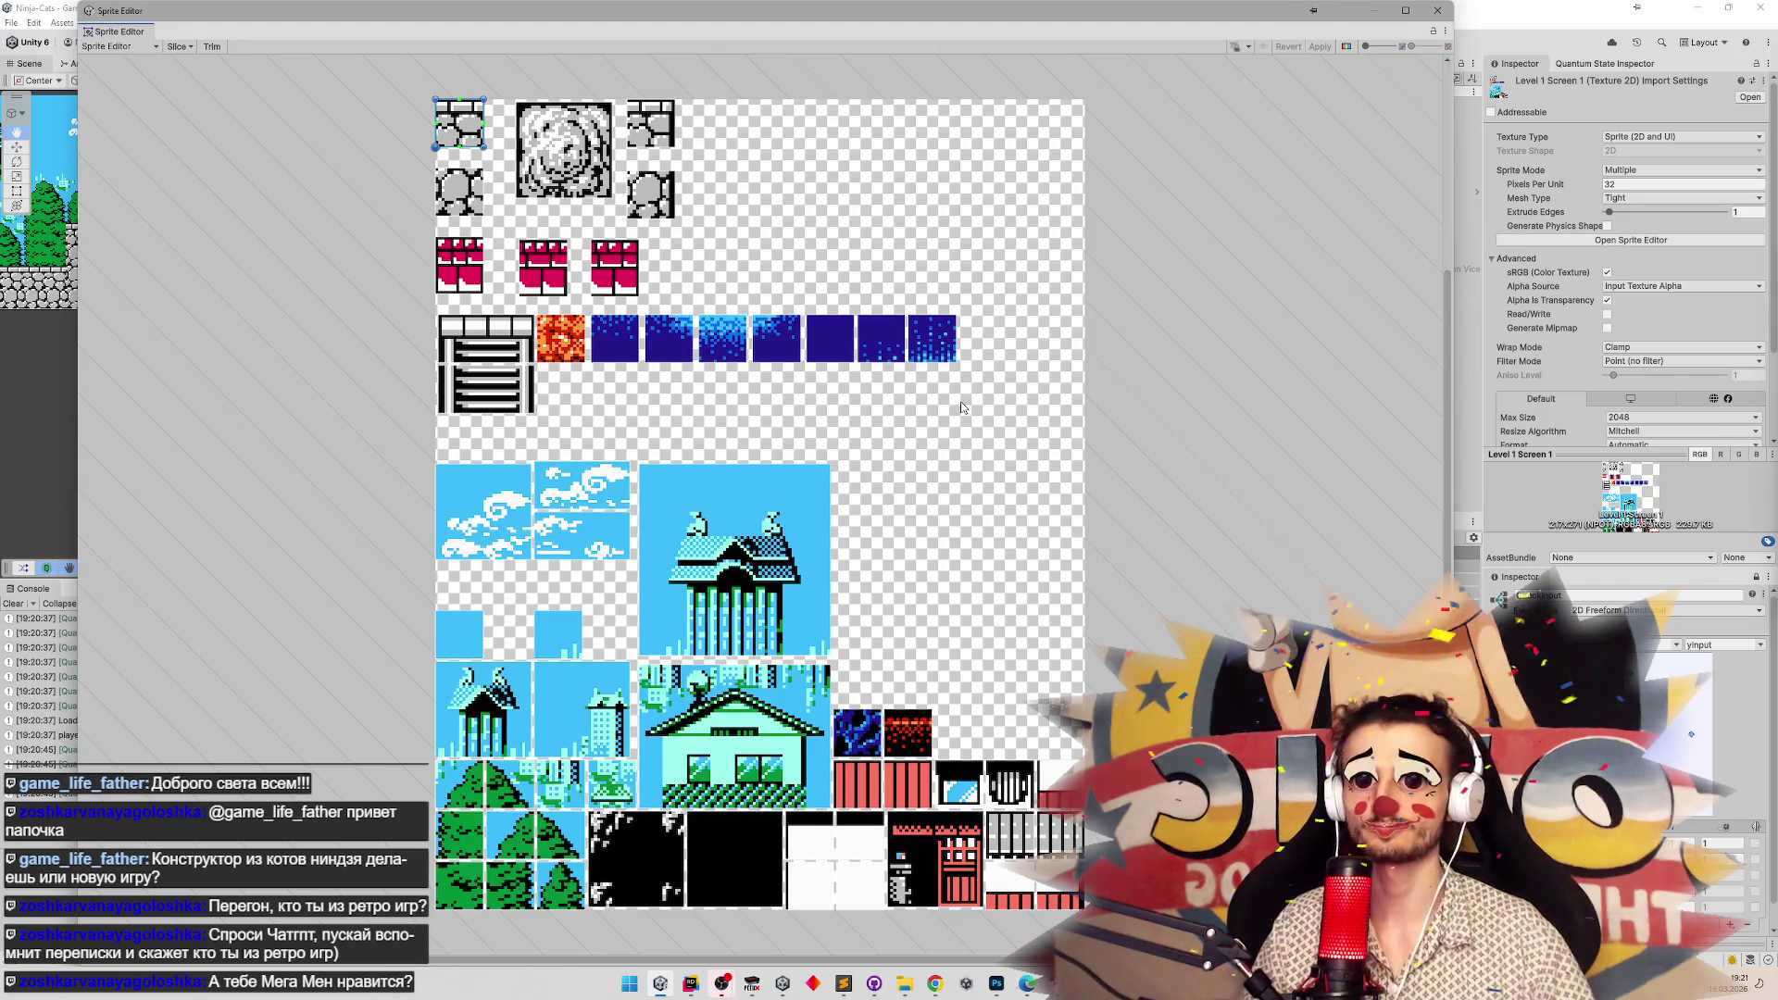
key("alt+Tab")
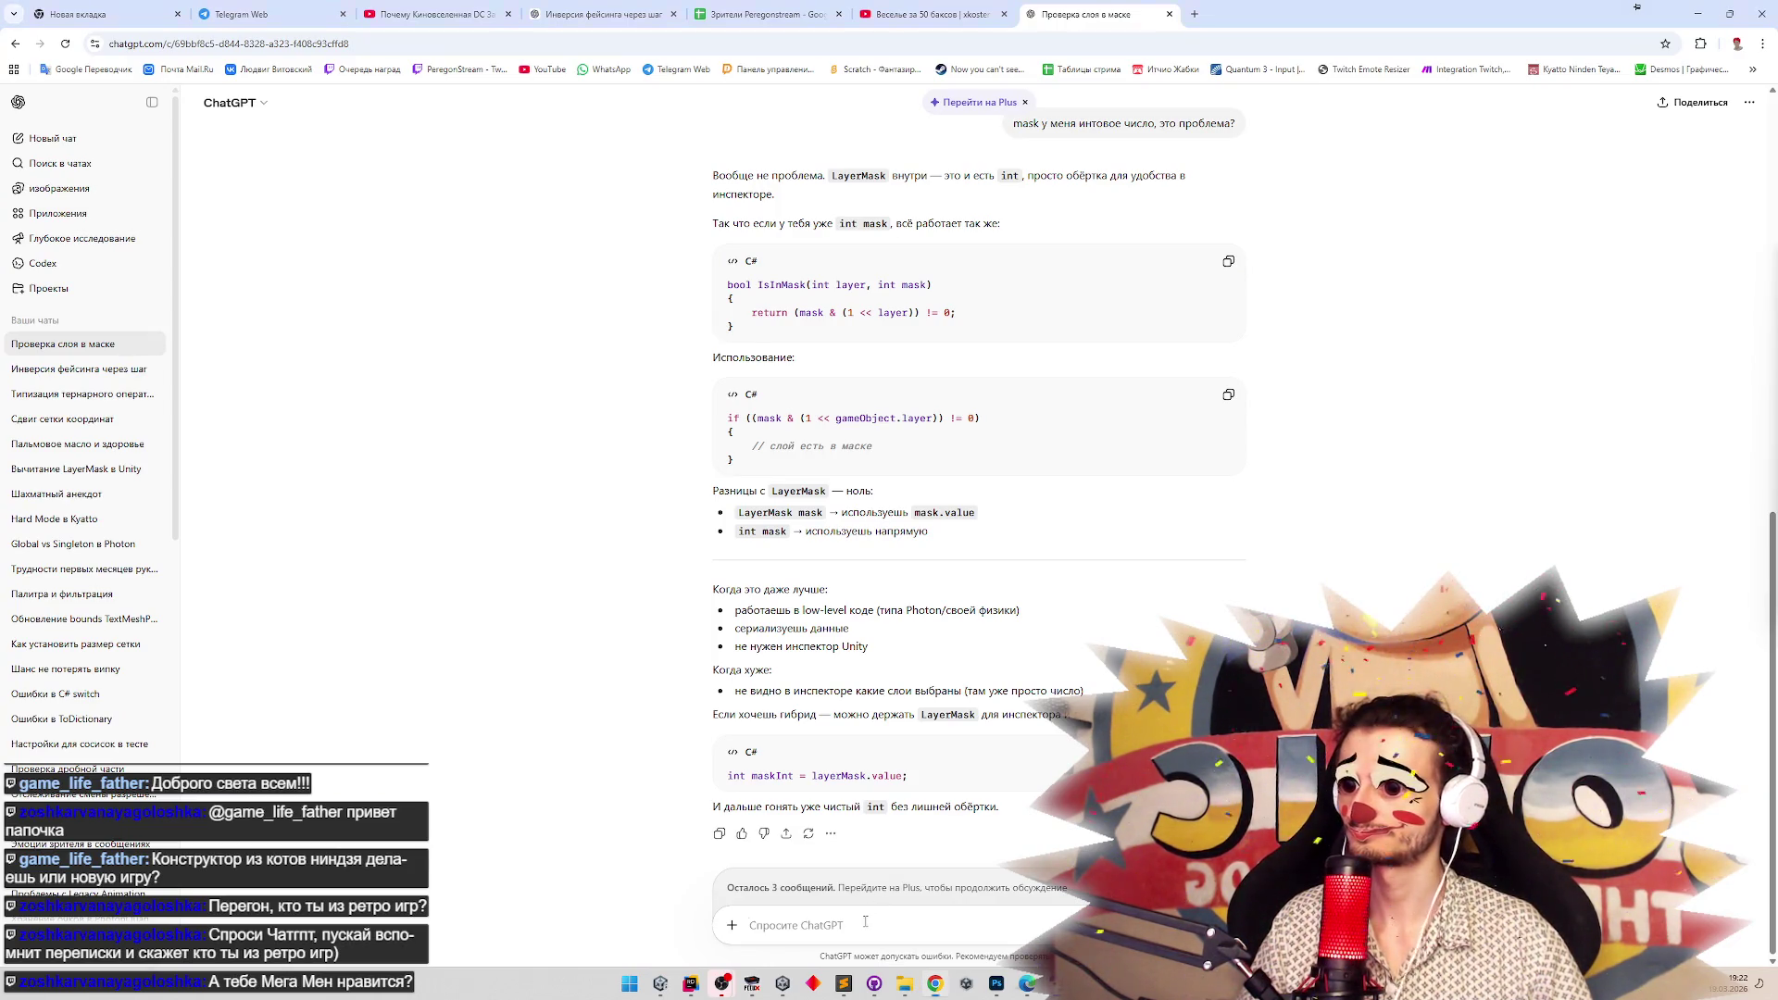
Send ChatGPT the viewer's question about which retro-game character the streamer resembles.
type("у")
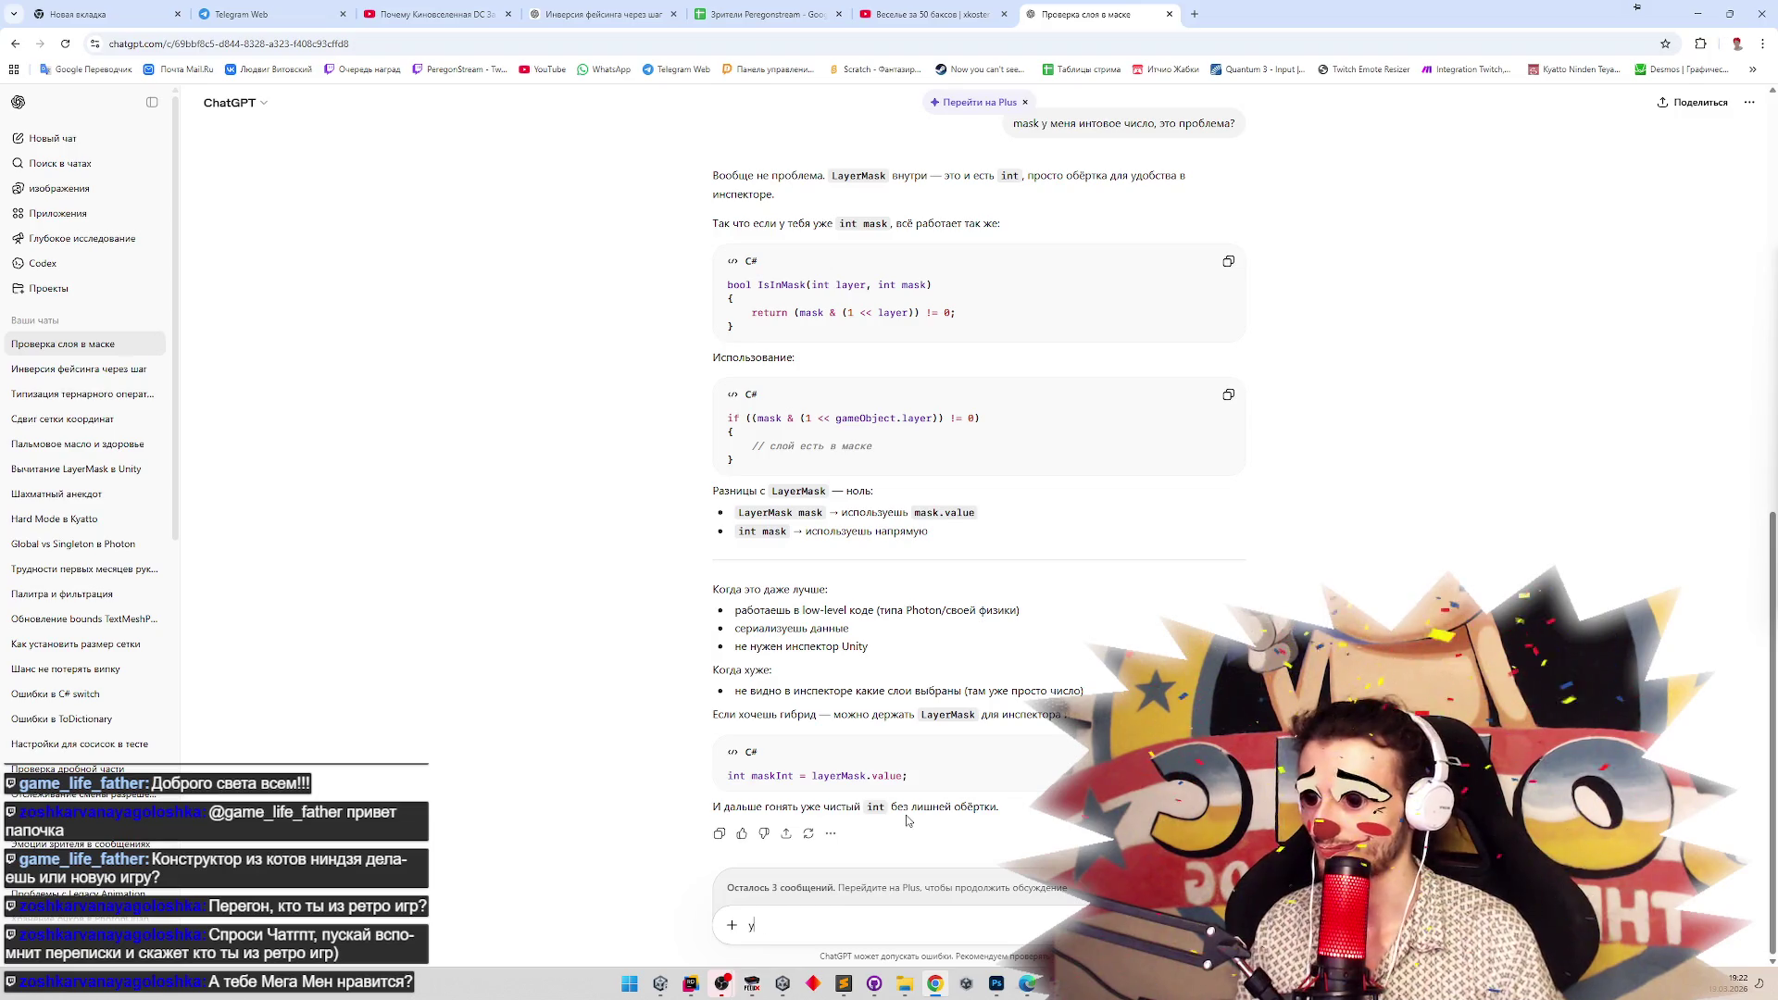
type("довлетвори моего зрителя:")
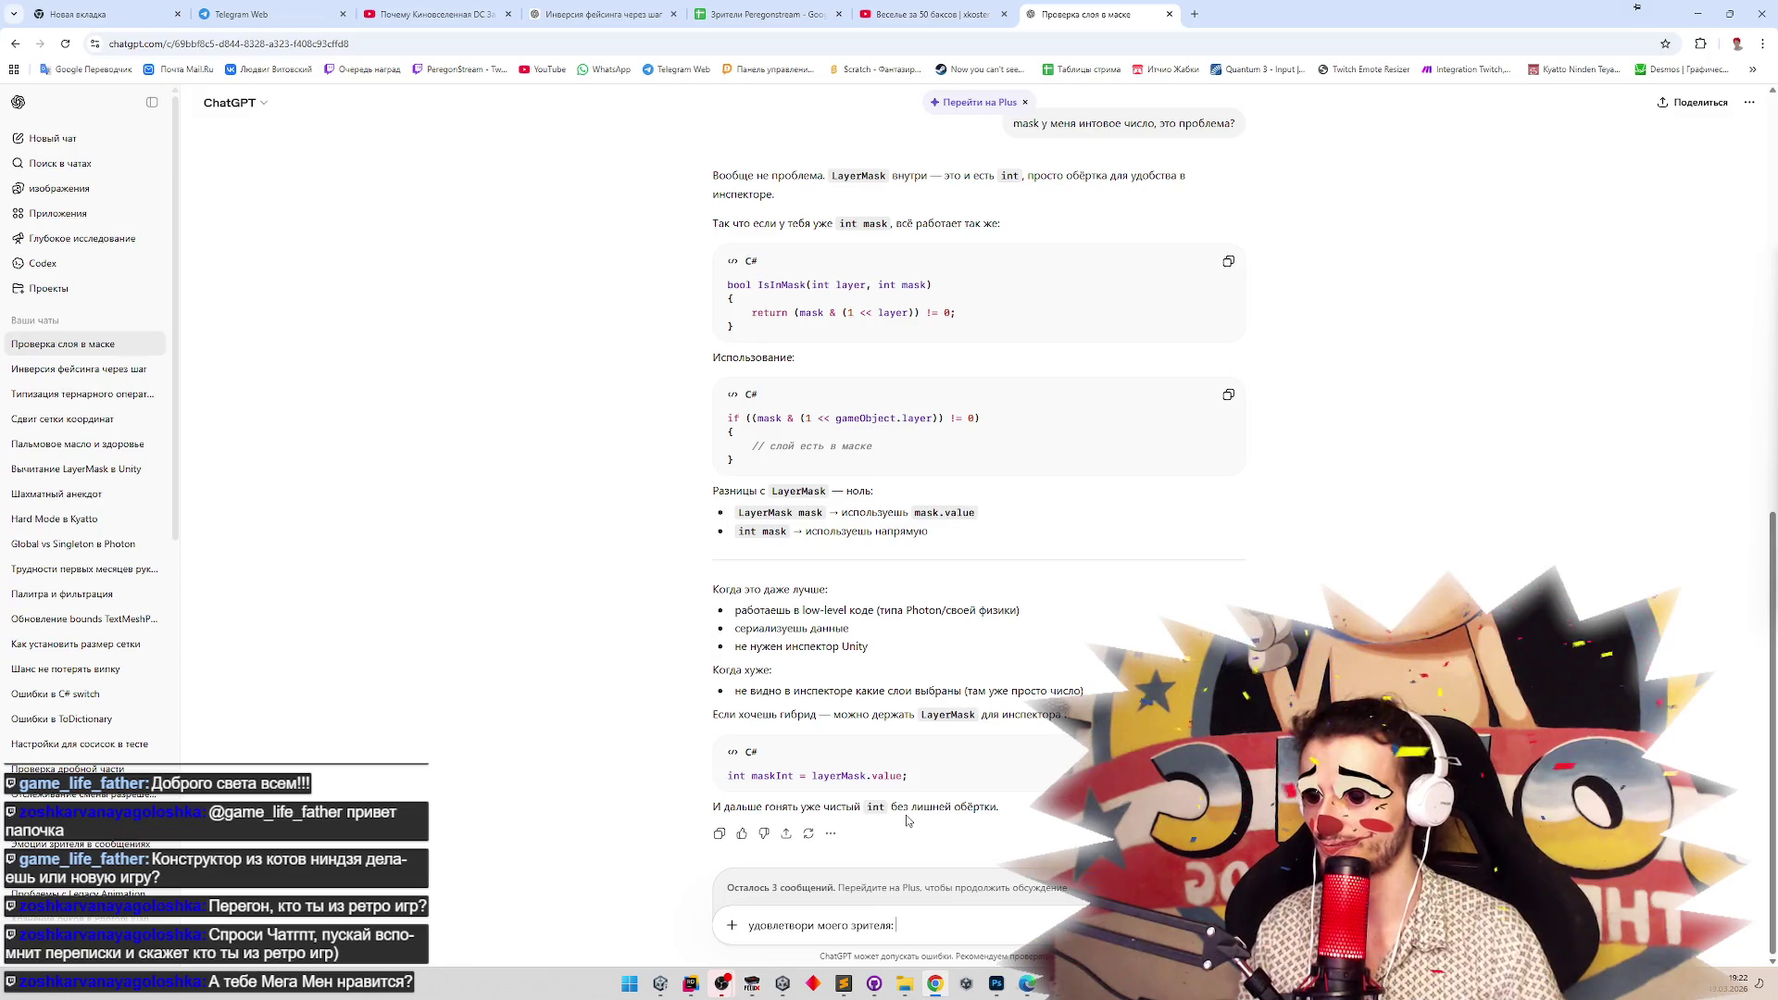
type("Спроси Чатгпт, пускай вспомнит переписки и скажет кто ты из ретро игр)")
key("Return")
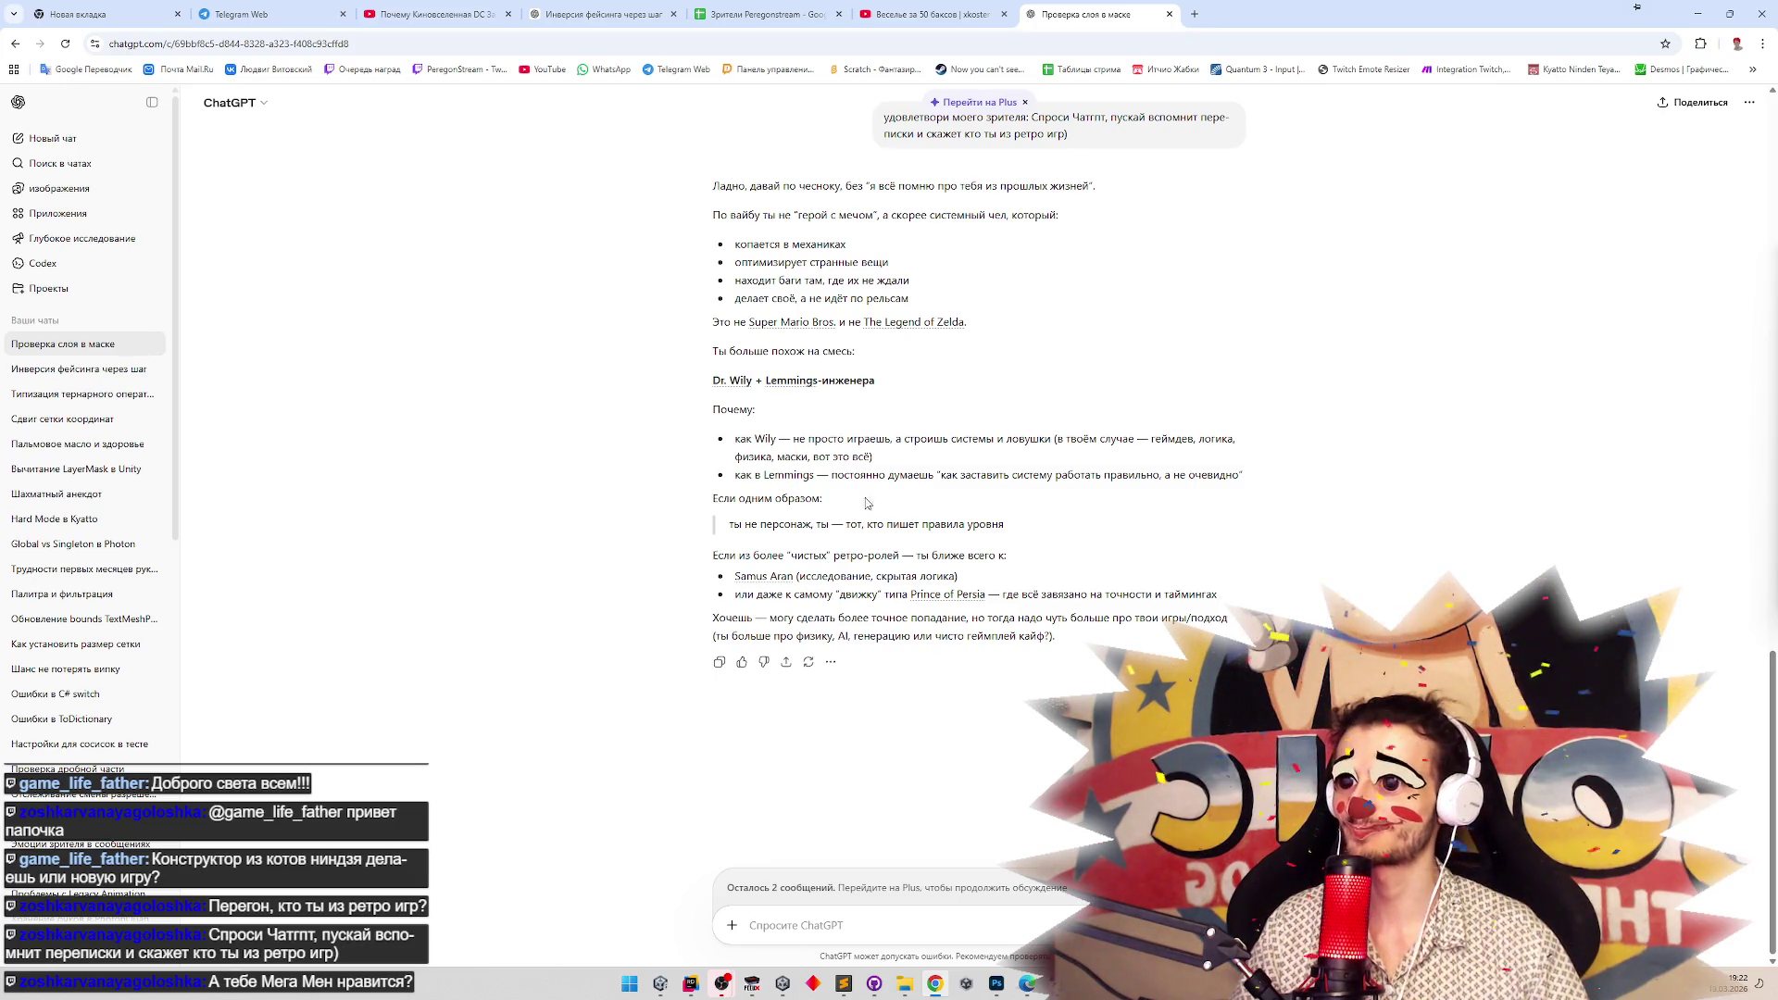
Read the reply, highlighting the Samus Aran and precision-and-timing passages.
left_click_drag(905, 440, 1135, 441)
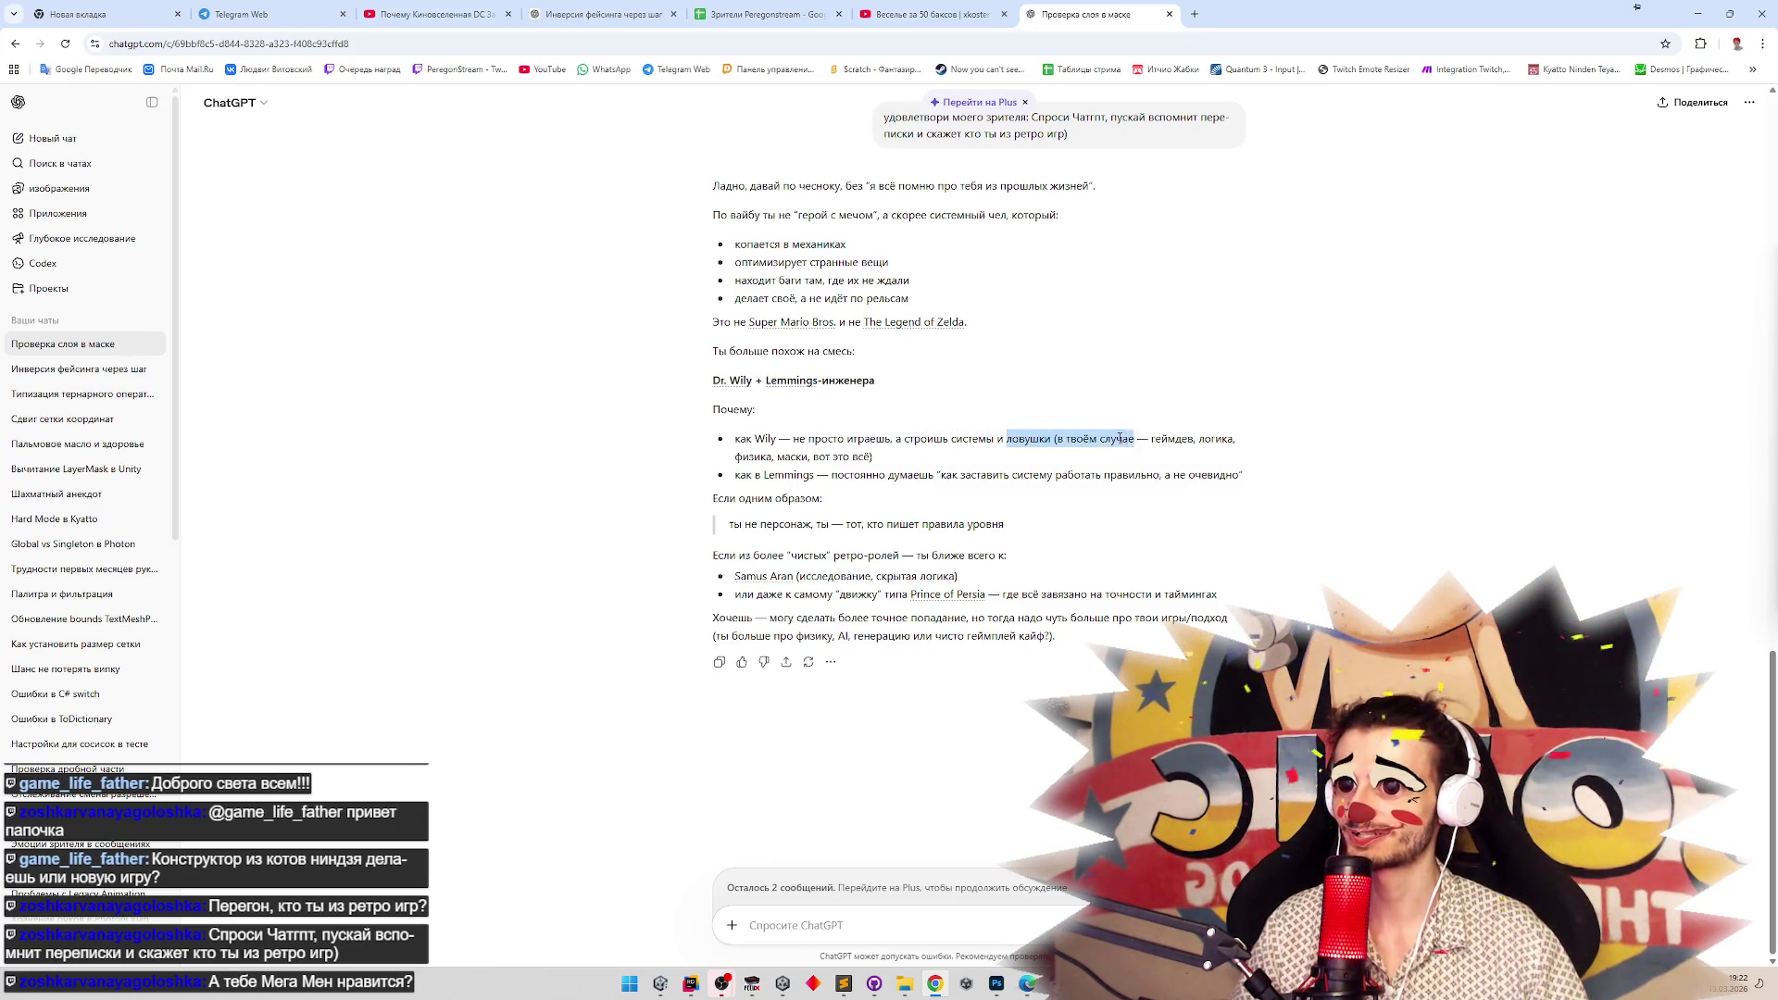
left_click_drag(831, 474, 932, 476)
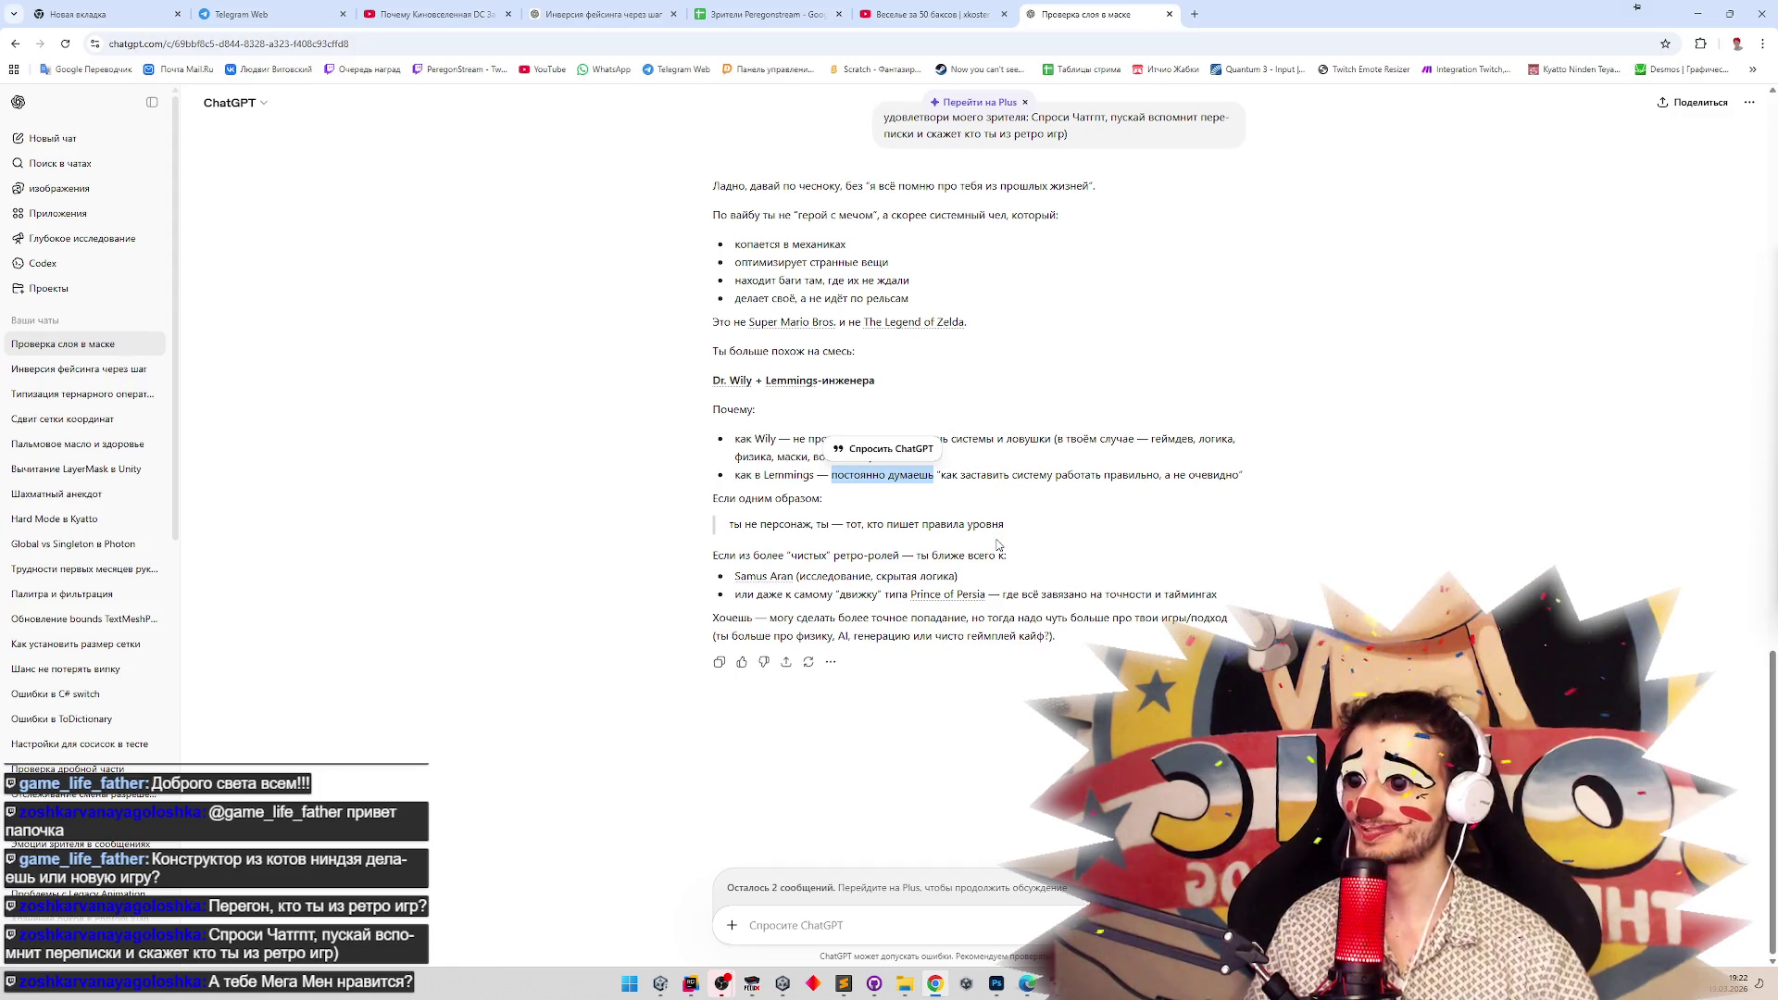
mouse_move(800, 576)
left_mouse_down()
mouse_move(917, 576)
mouse_move(870, 595)
mouse_move(889, 594)
left_mouse_up()
left_click_drag(1003, 595, 1177, 601)
left_click(1176, 600)
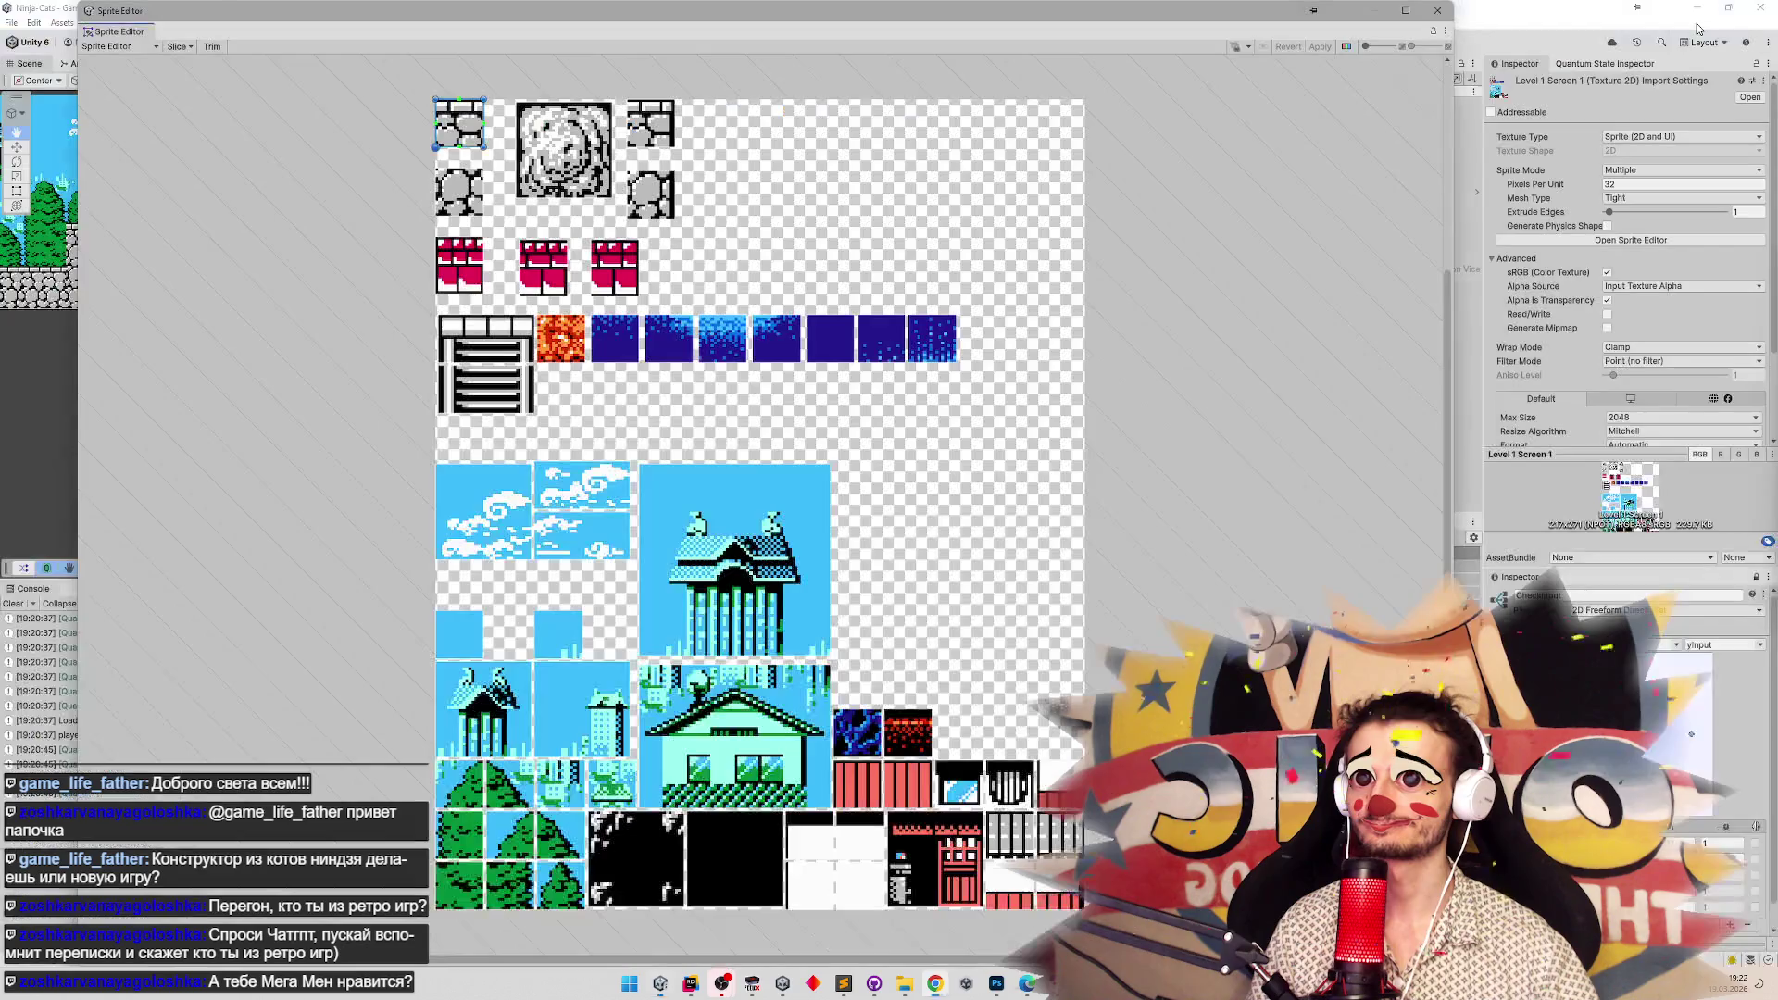
Back in Unity, select the upper then lower ladder sprite on the Level 1 Screen 1 sheet.
left_click(1698, 17)
left_click(477, 350)
left_click(471, 397)
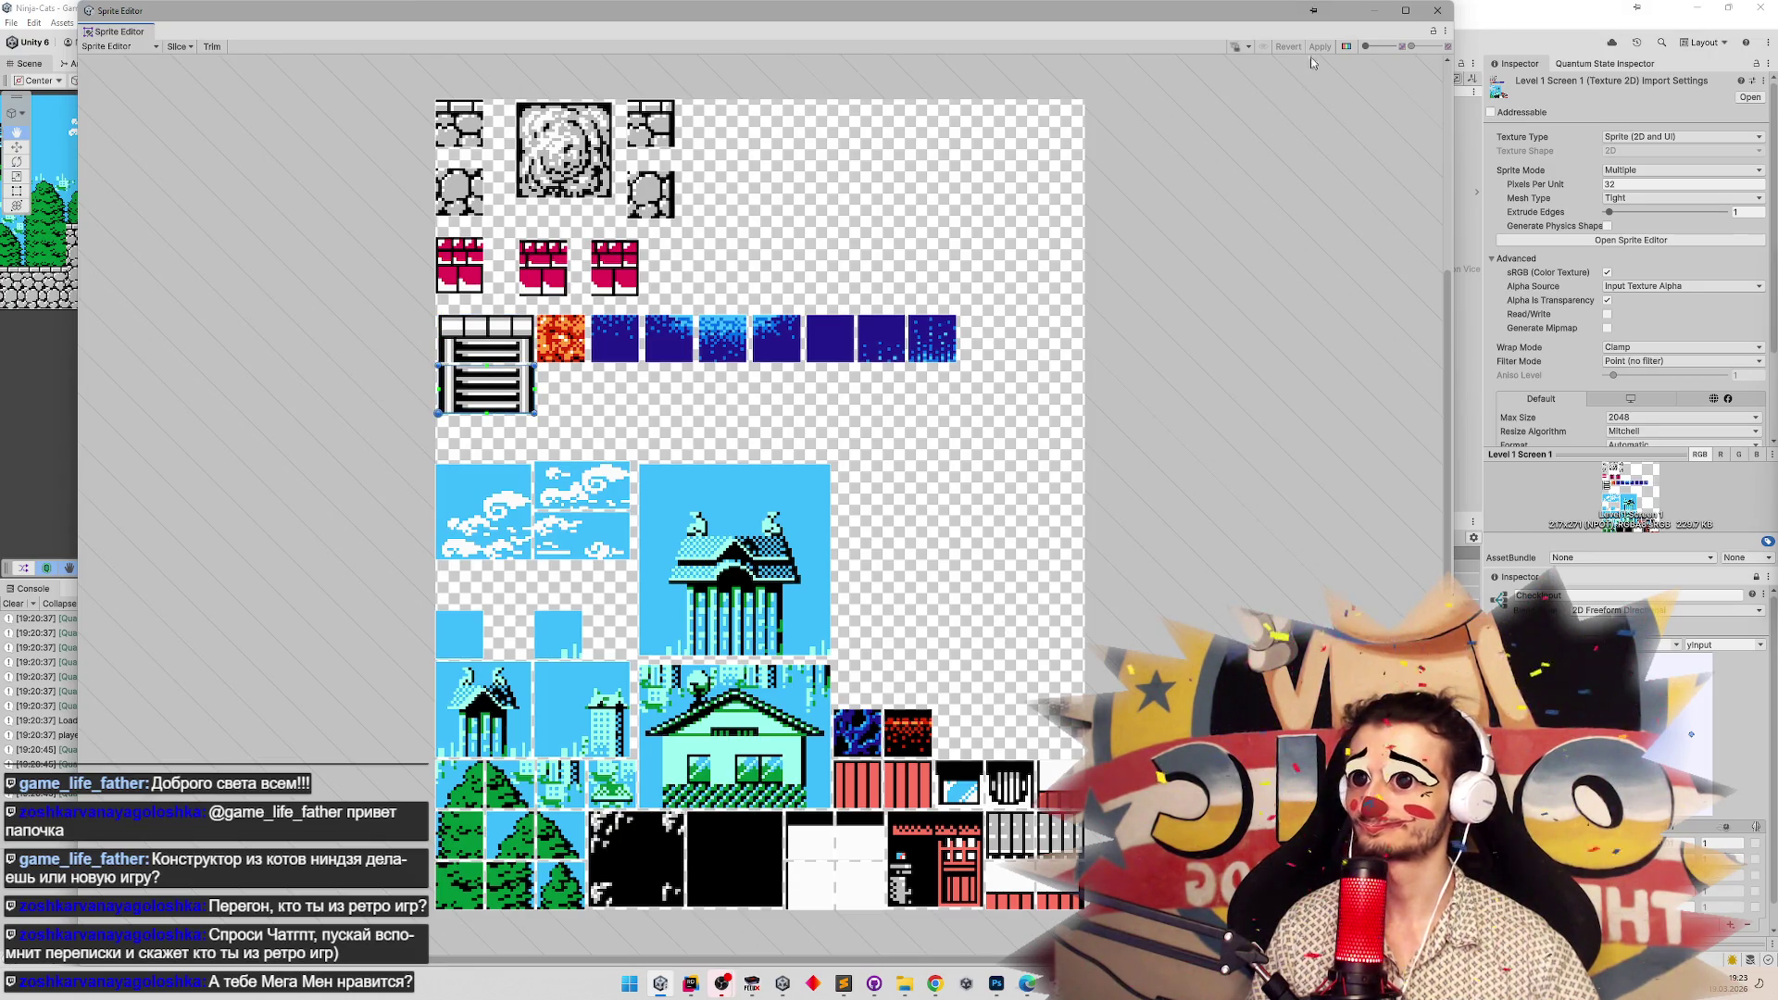
With TilemapGeometry selected, edit the Tile Palette and erase the pink tile from it.
left_click(1437, 10)
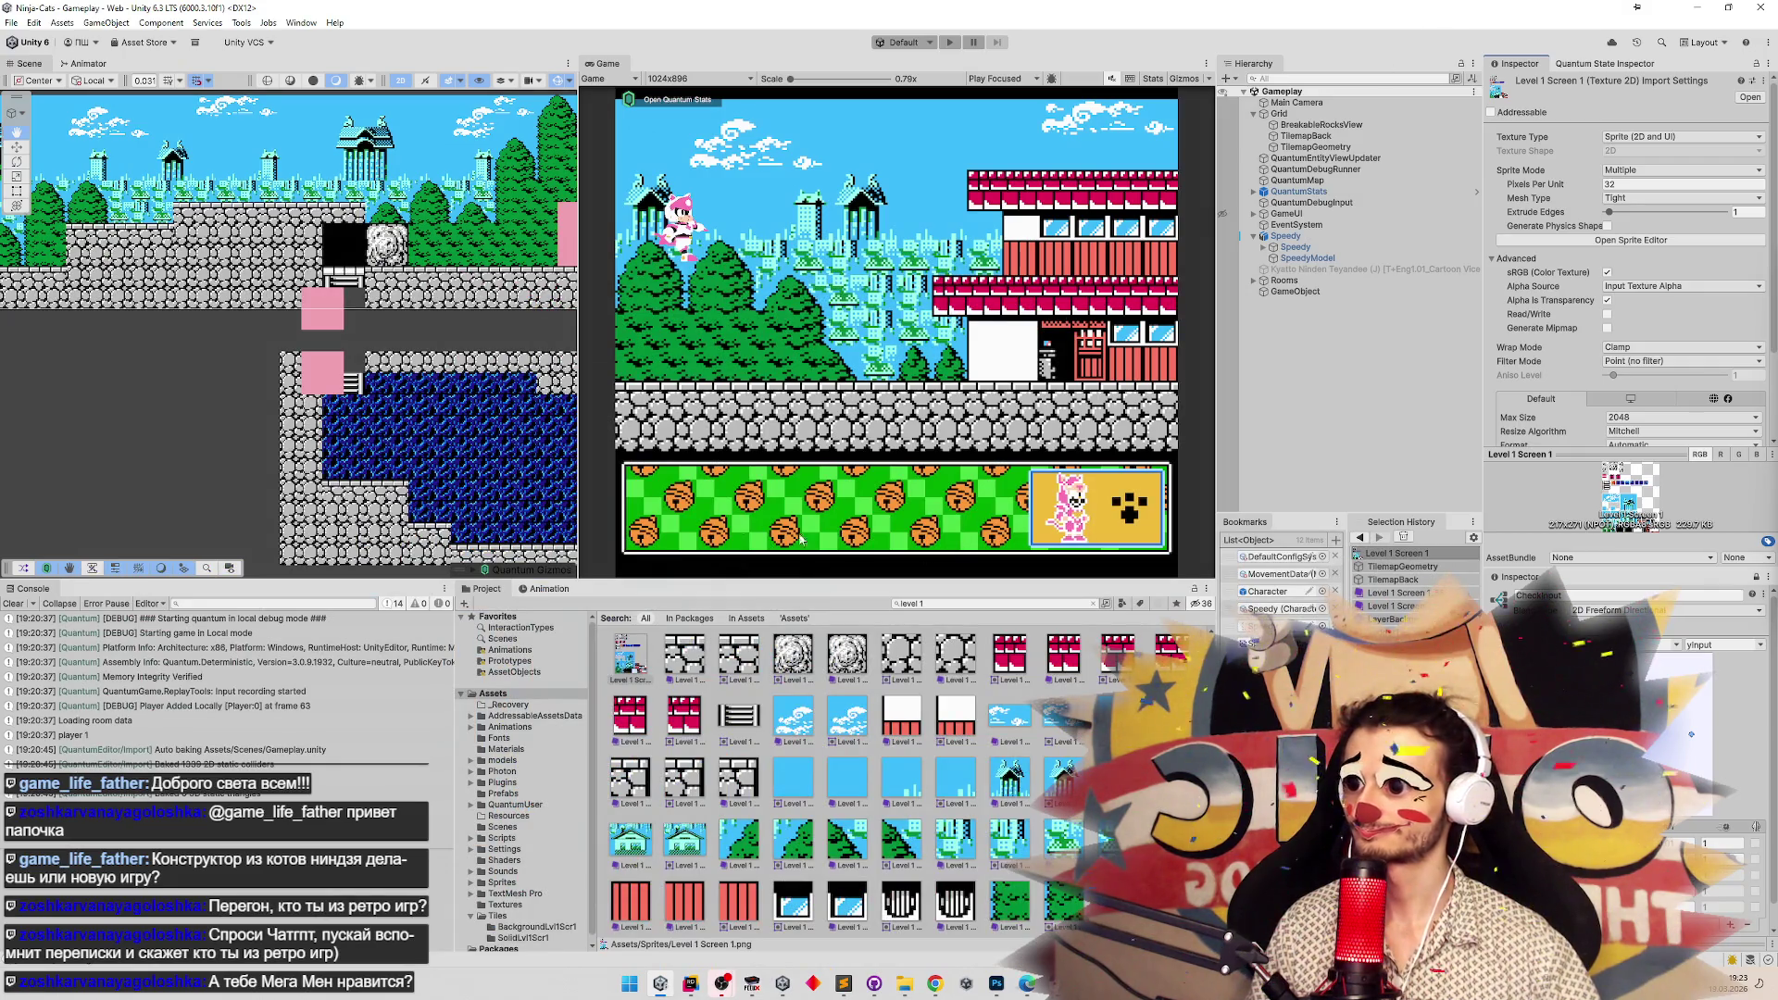
scroll(338, 420, "up", 3)
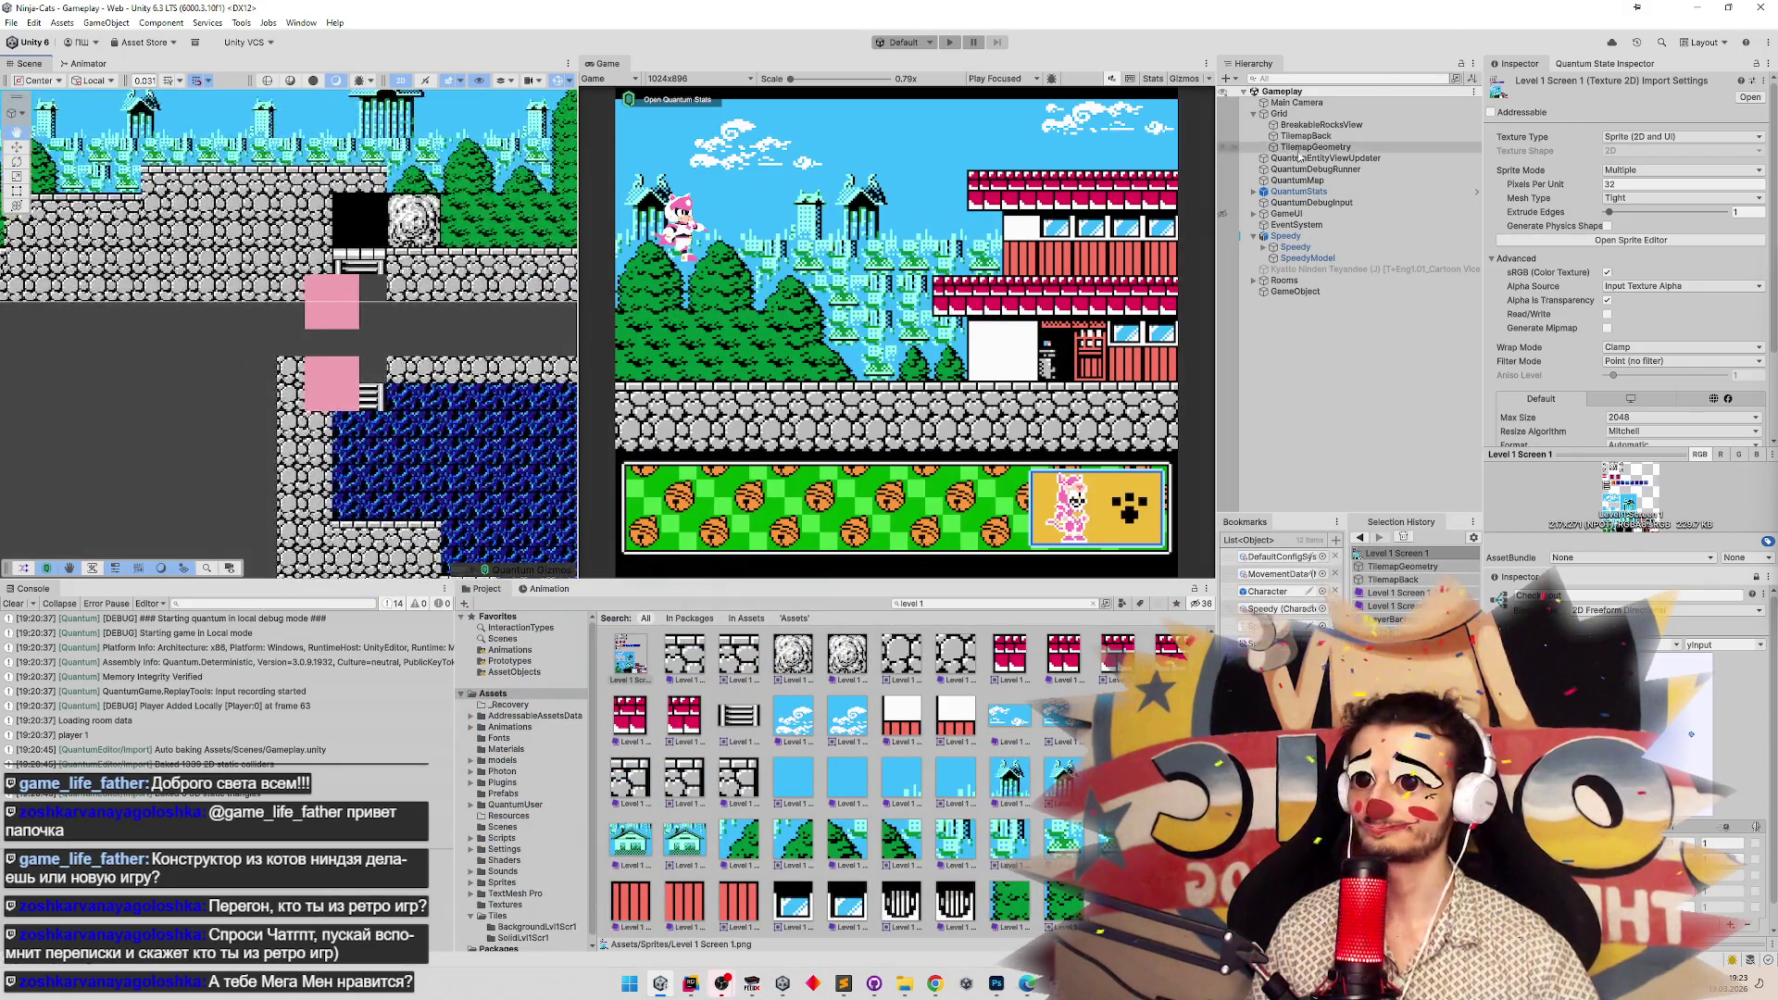
left_click(1327, 148)
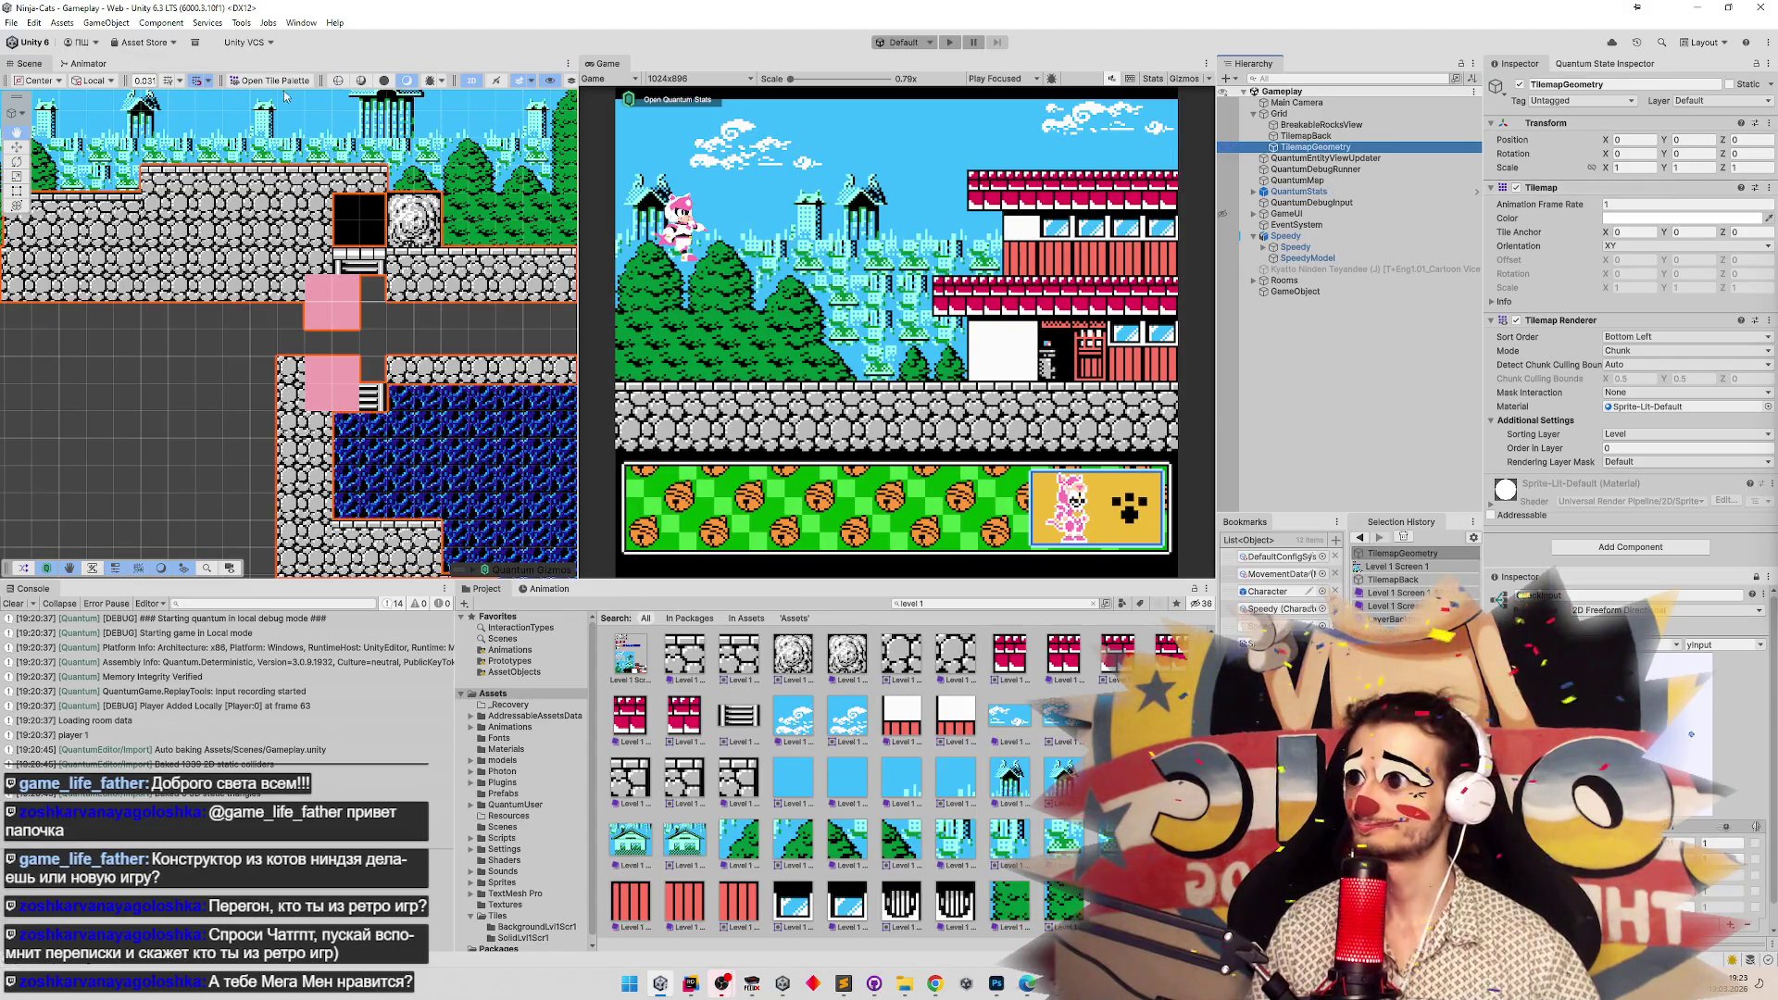
left_click(252, 82)
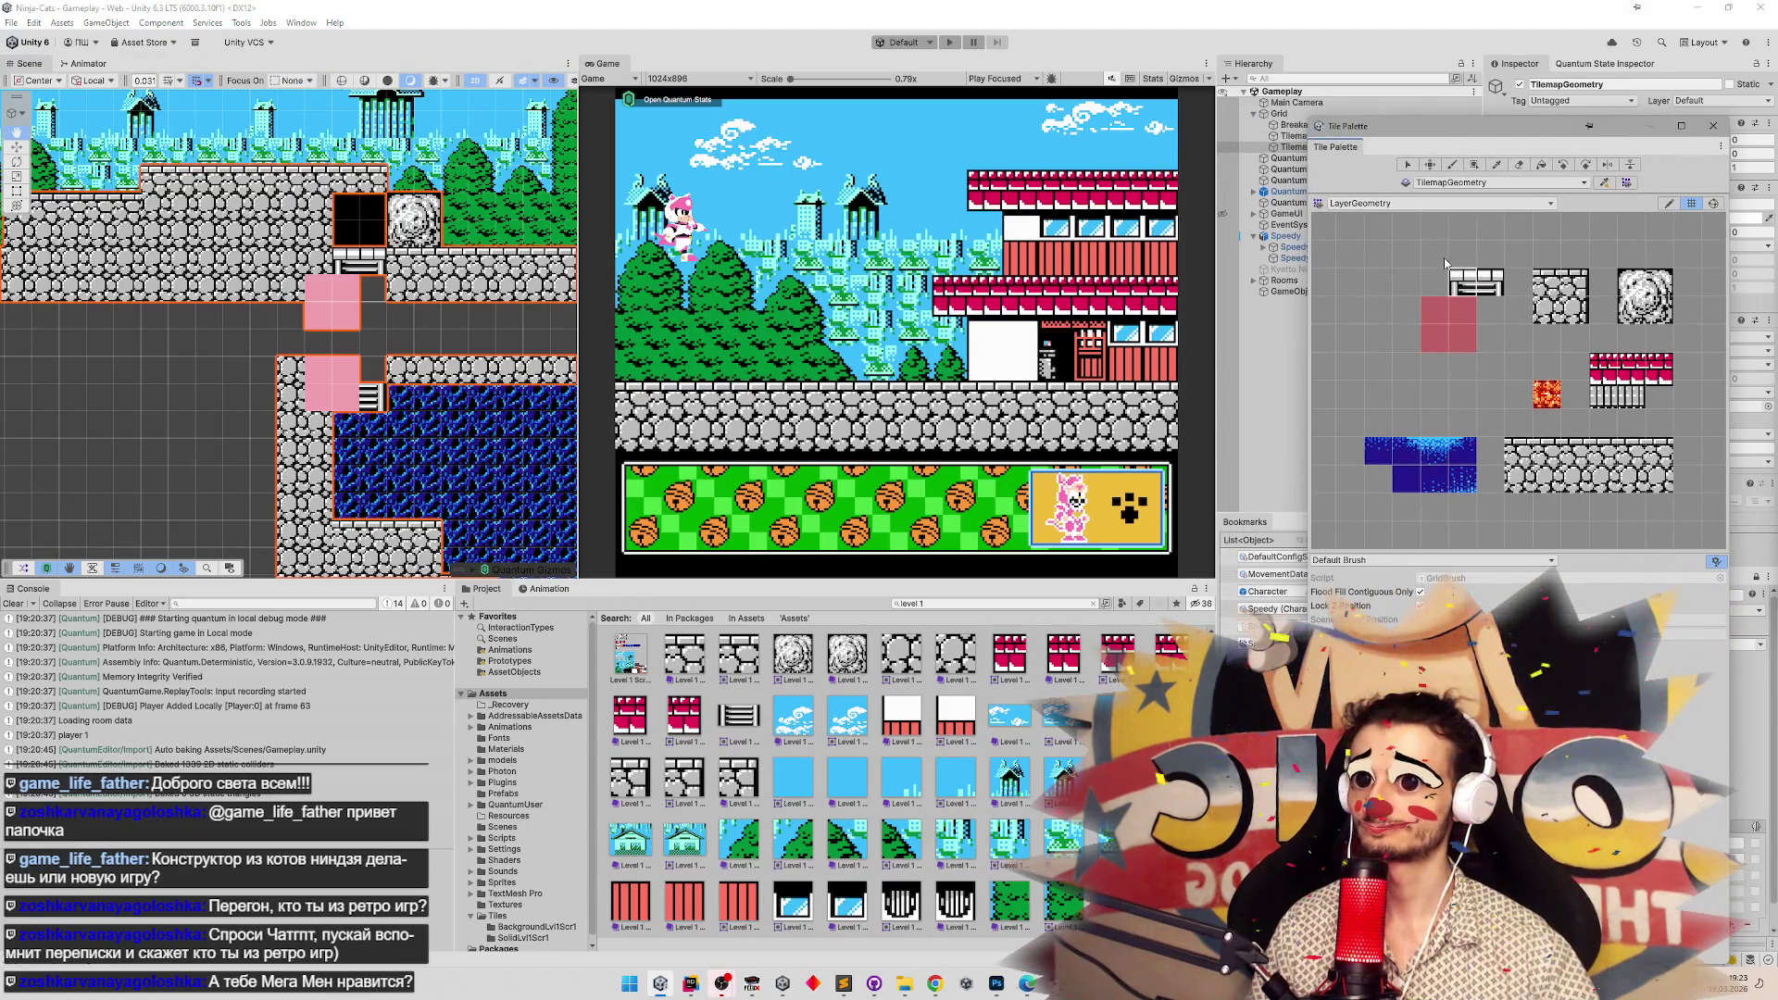
left_click(1409, 165)
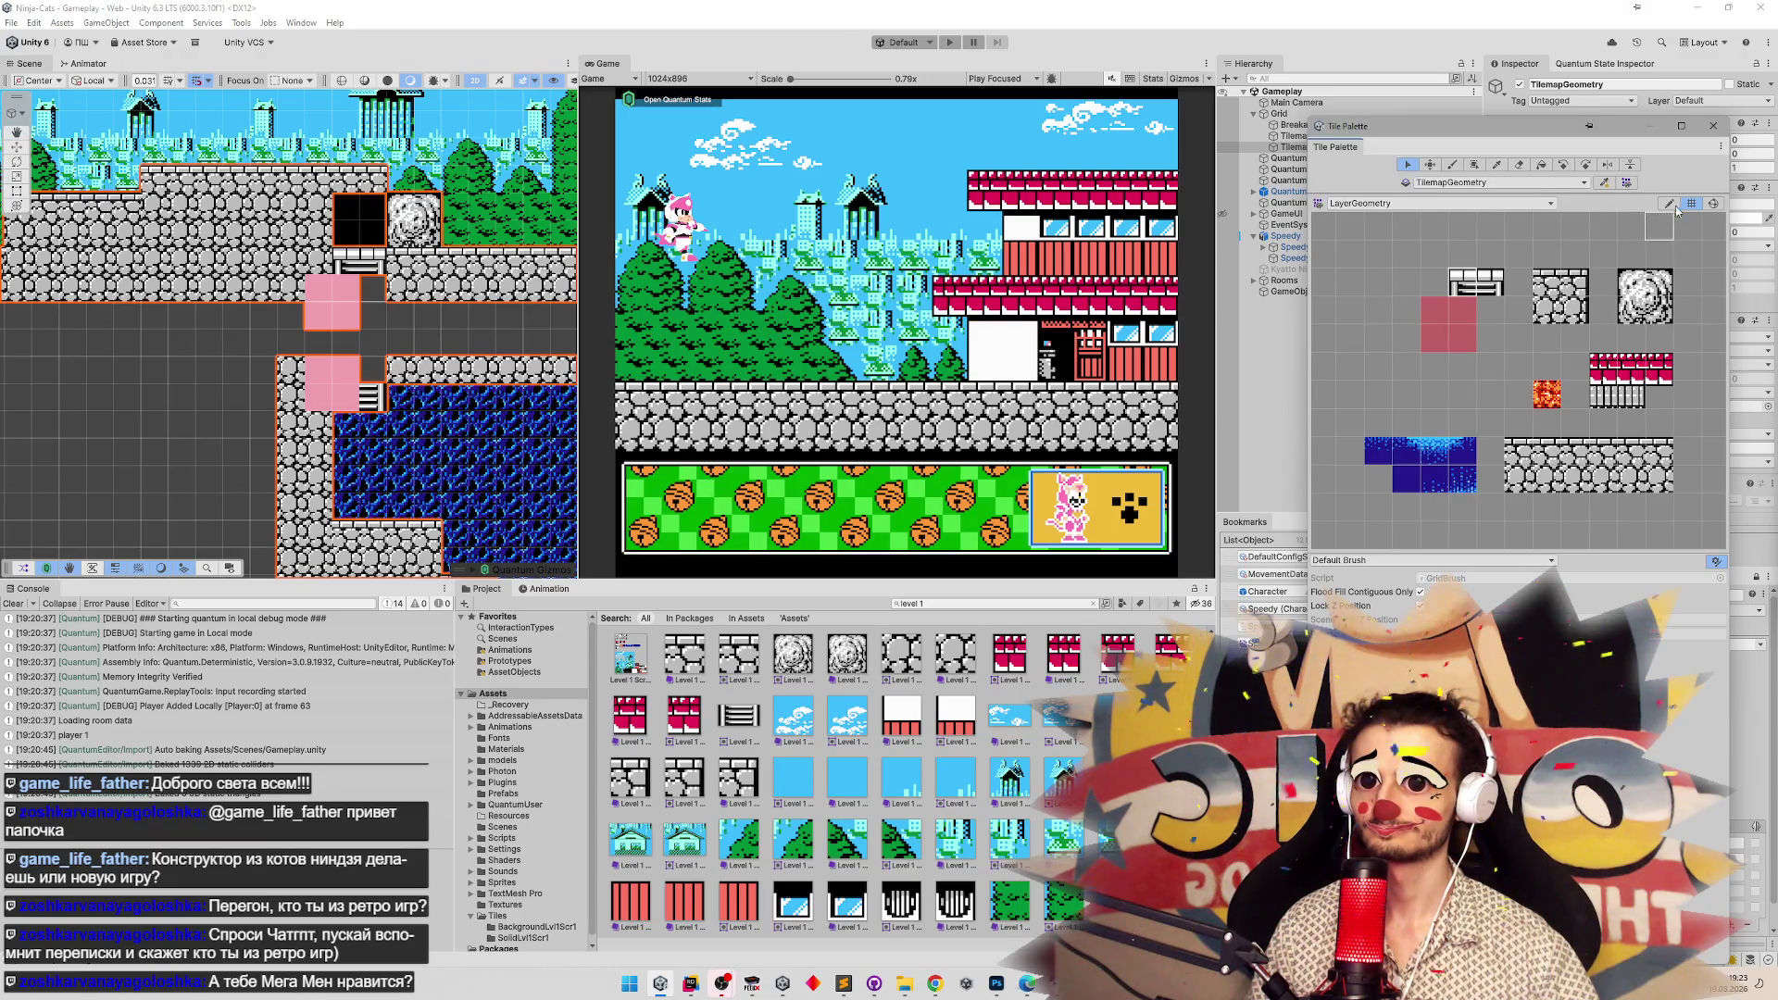
left_click(1669, 203)
left_click(1433, 339)
left_click(1519, 164)
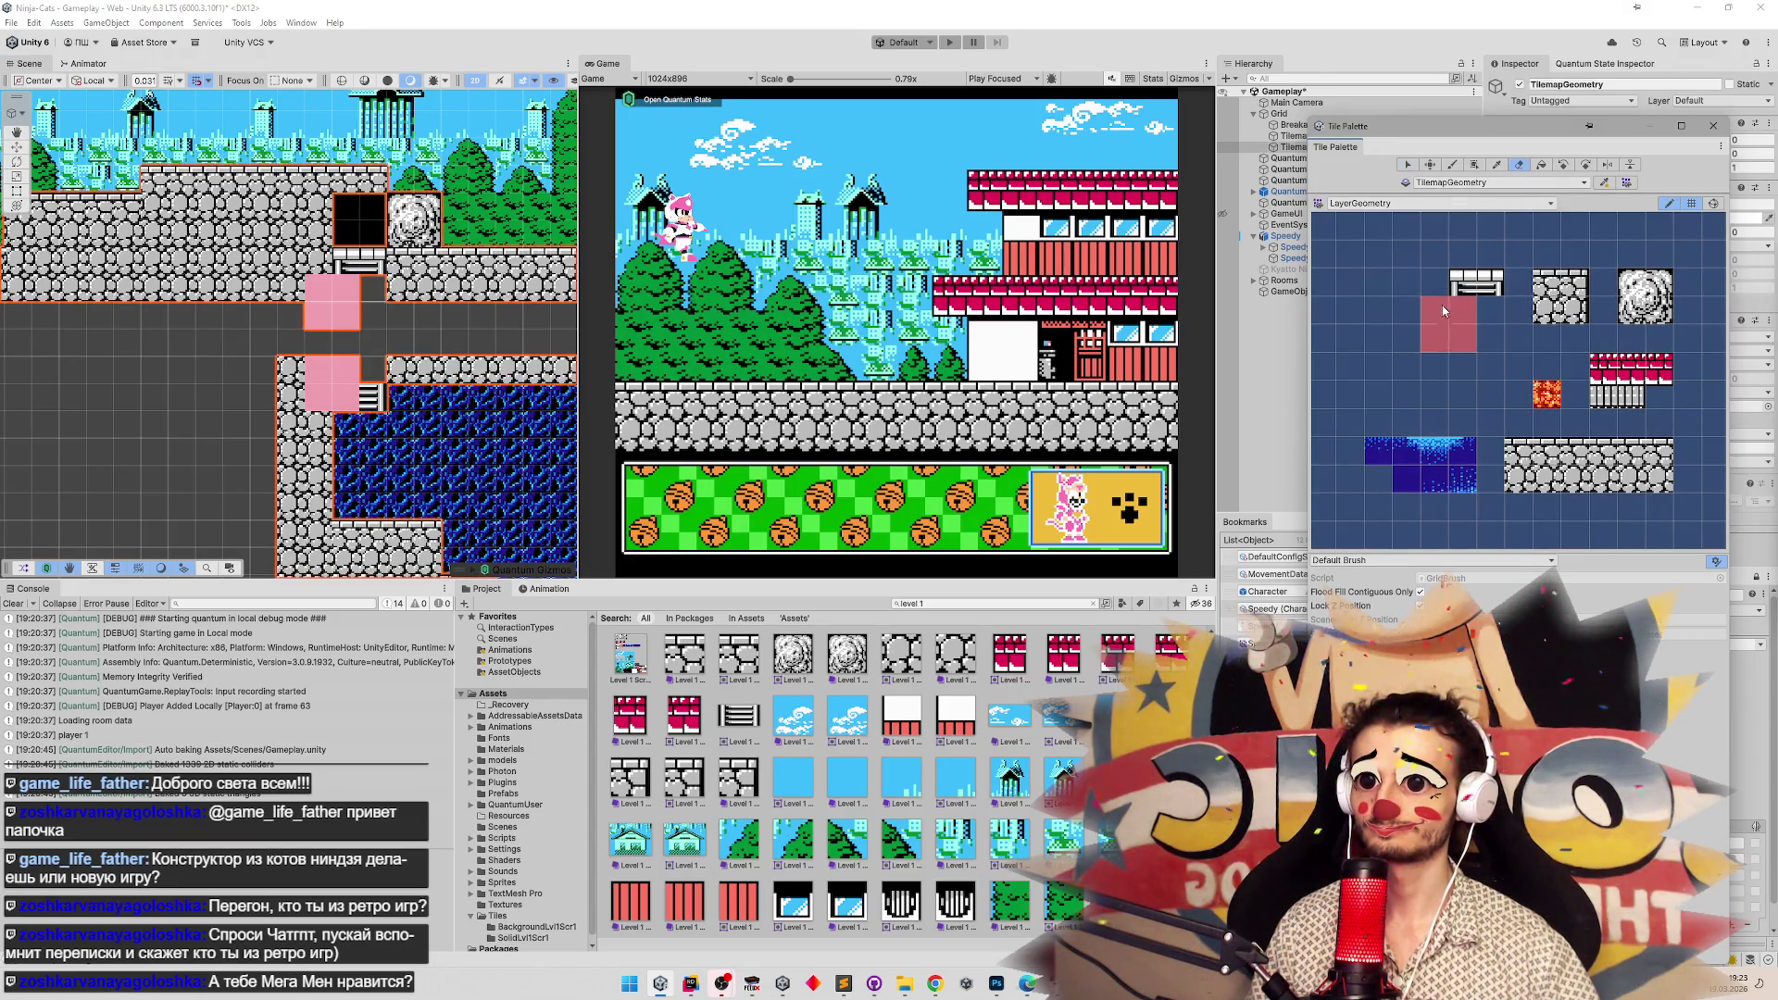
left_click(1445, 324)
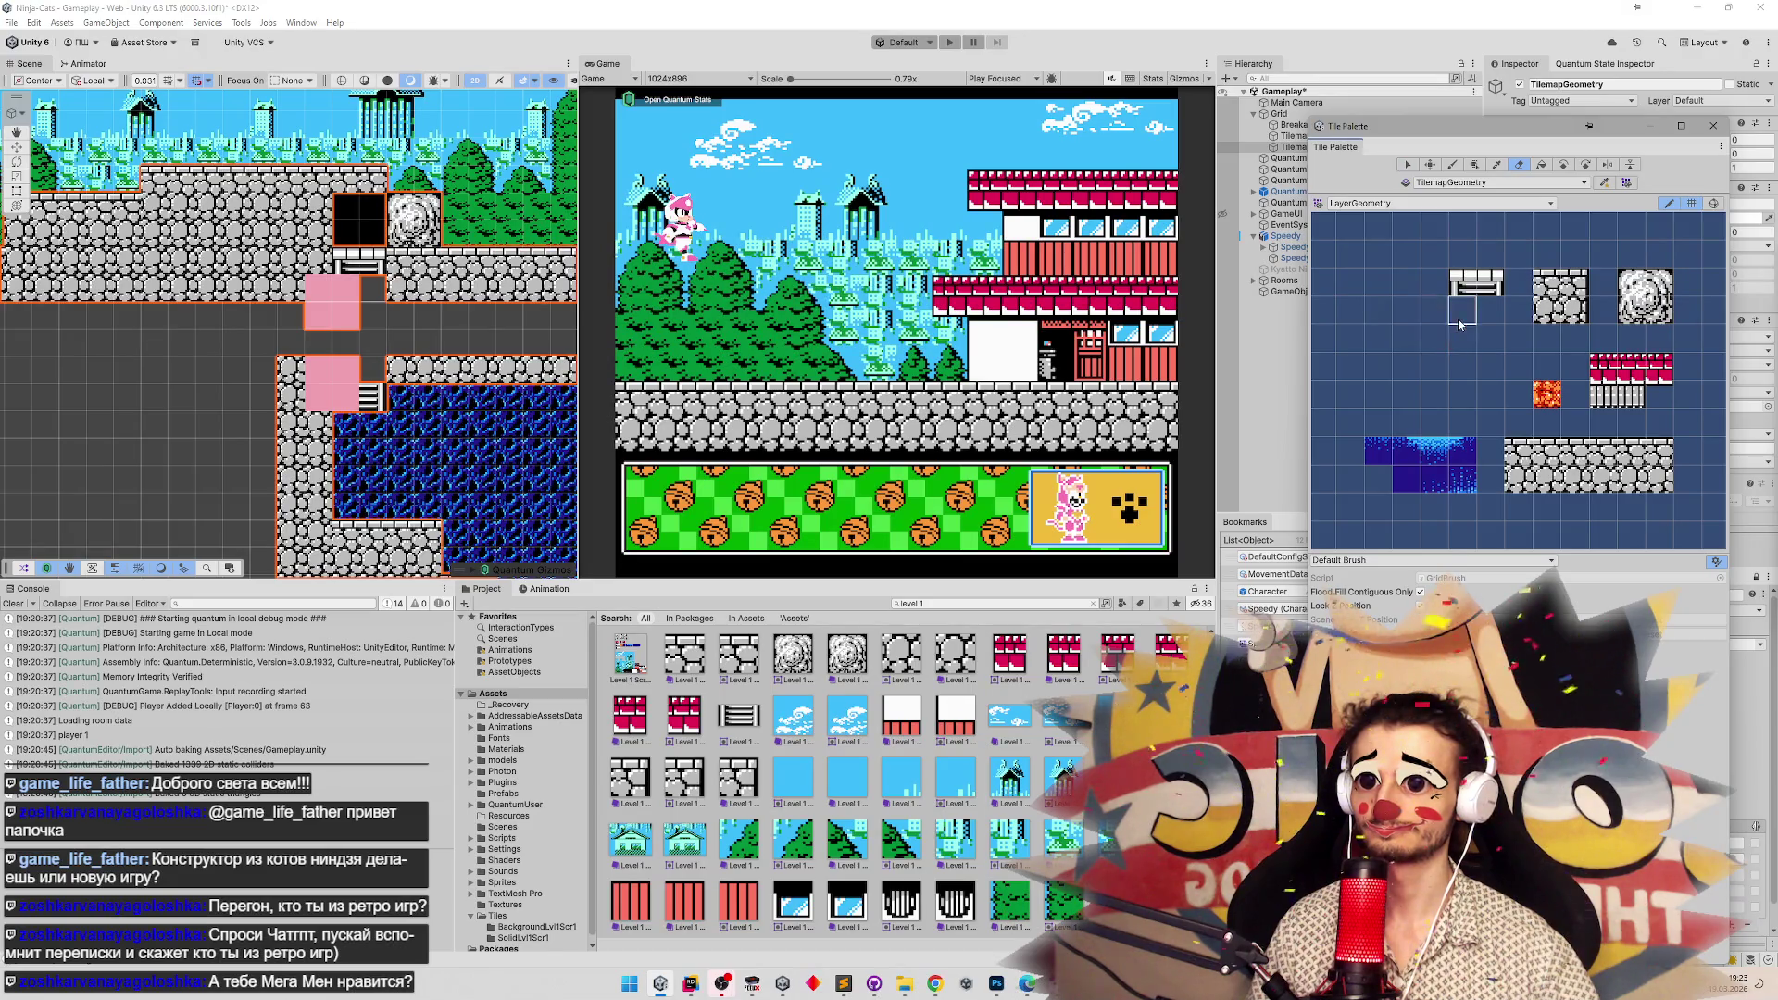
Select the ladder tile and paint it over the lower pink cell beside the blue room.
left_click(358, 378)
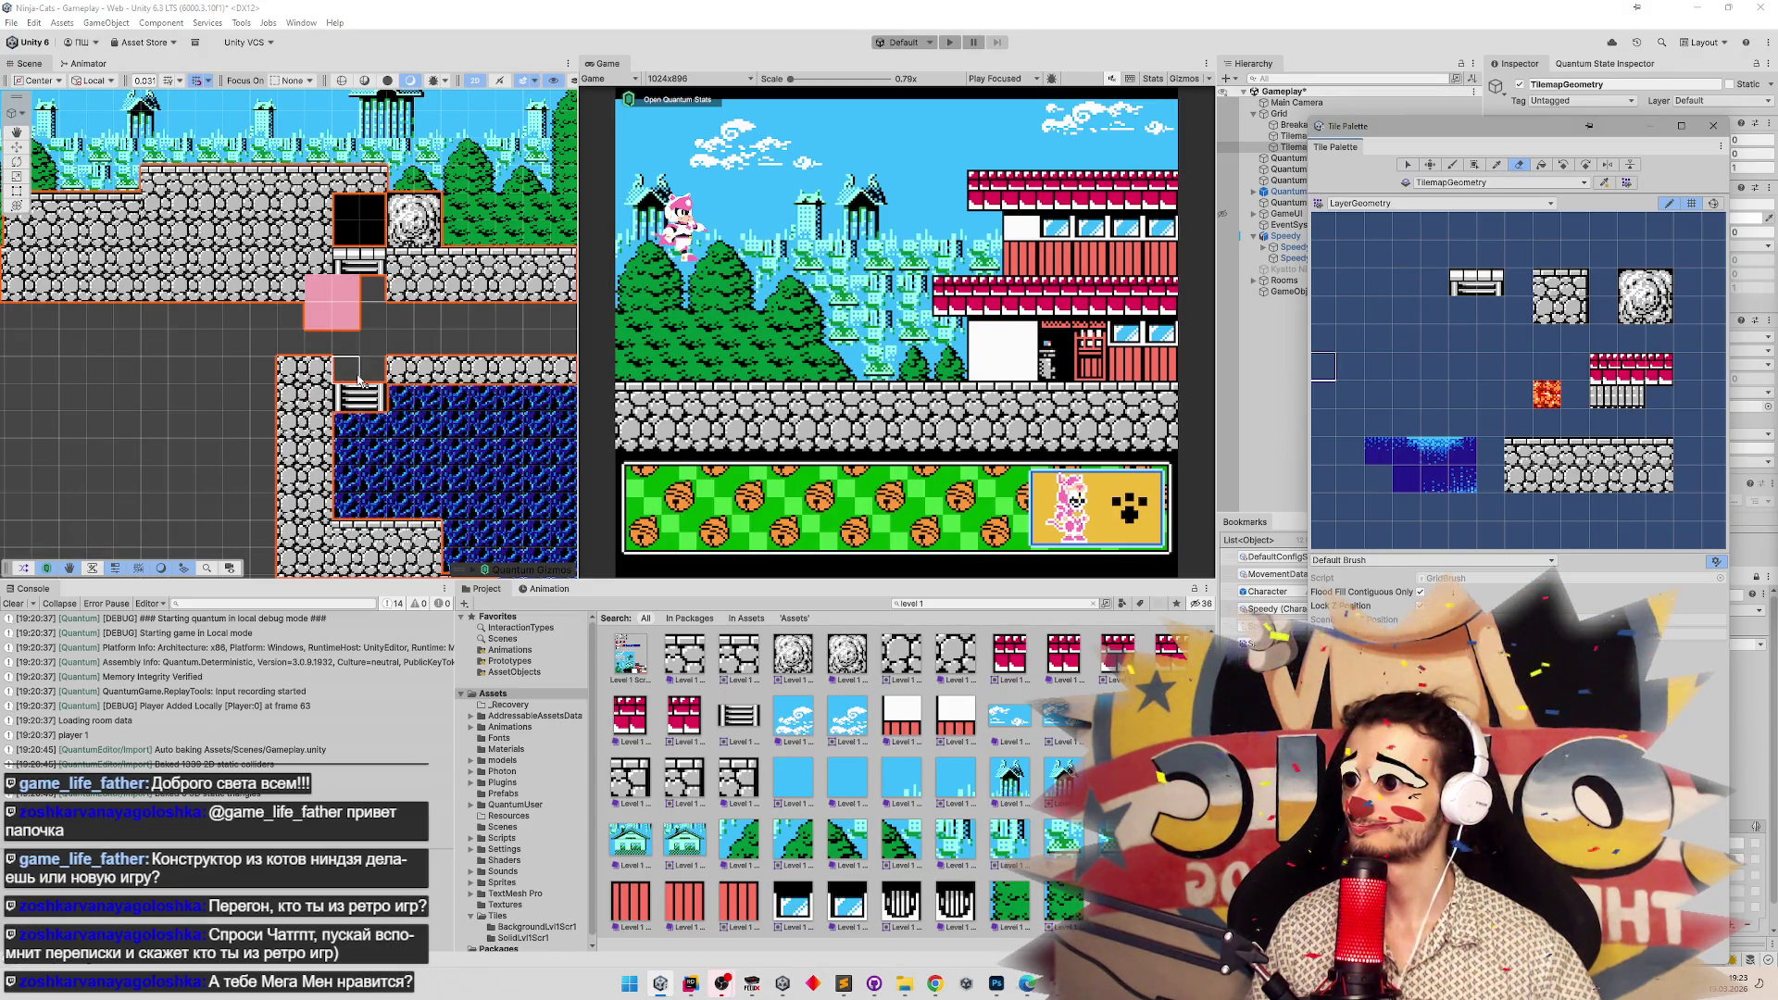
key("ctrl+z")
left_click(1409, 165)
left_click(1477, 282)
left_click(350, 376)
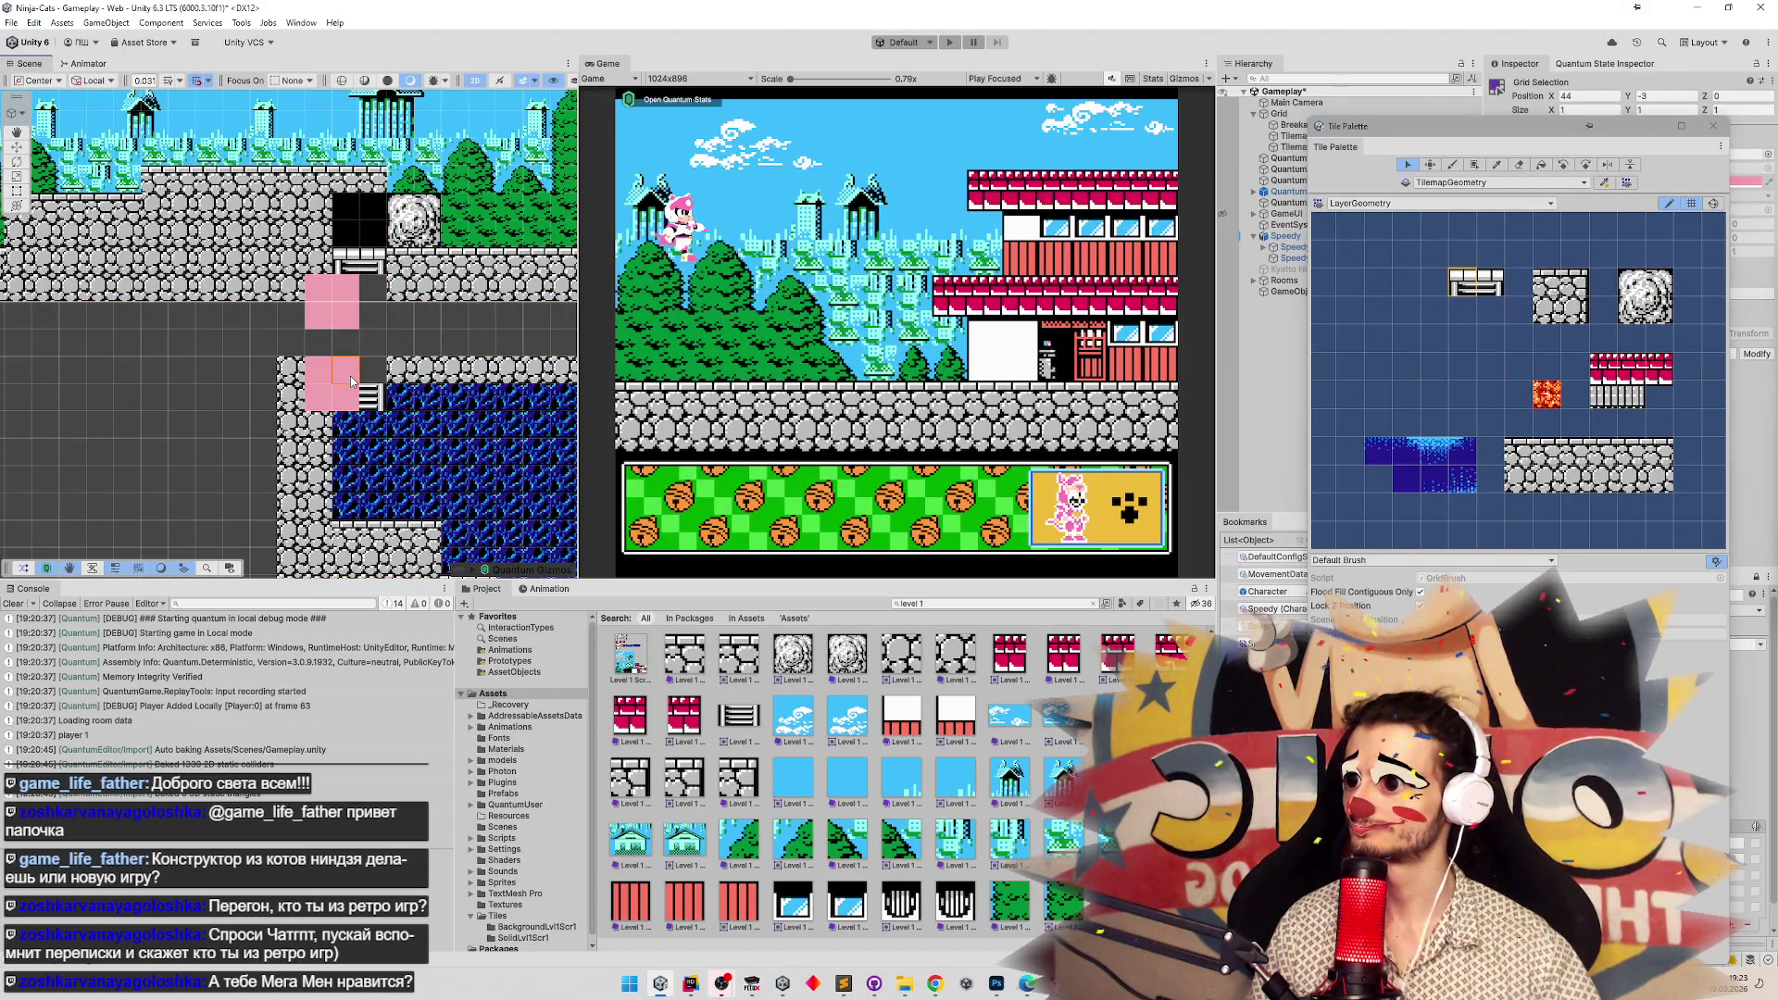
left_click(1478, 293)
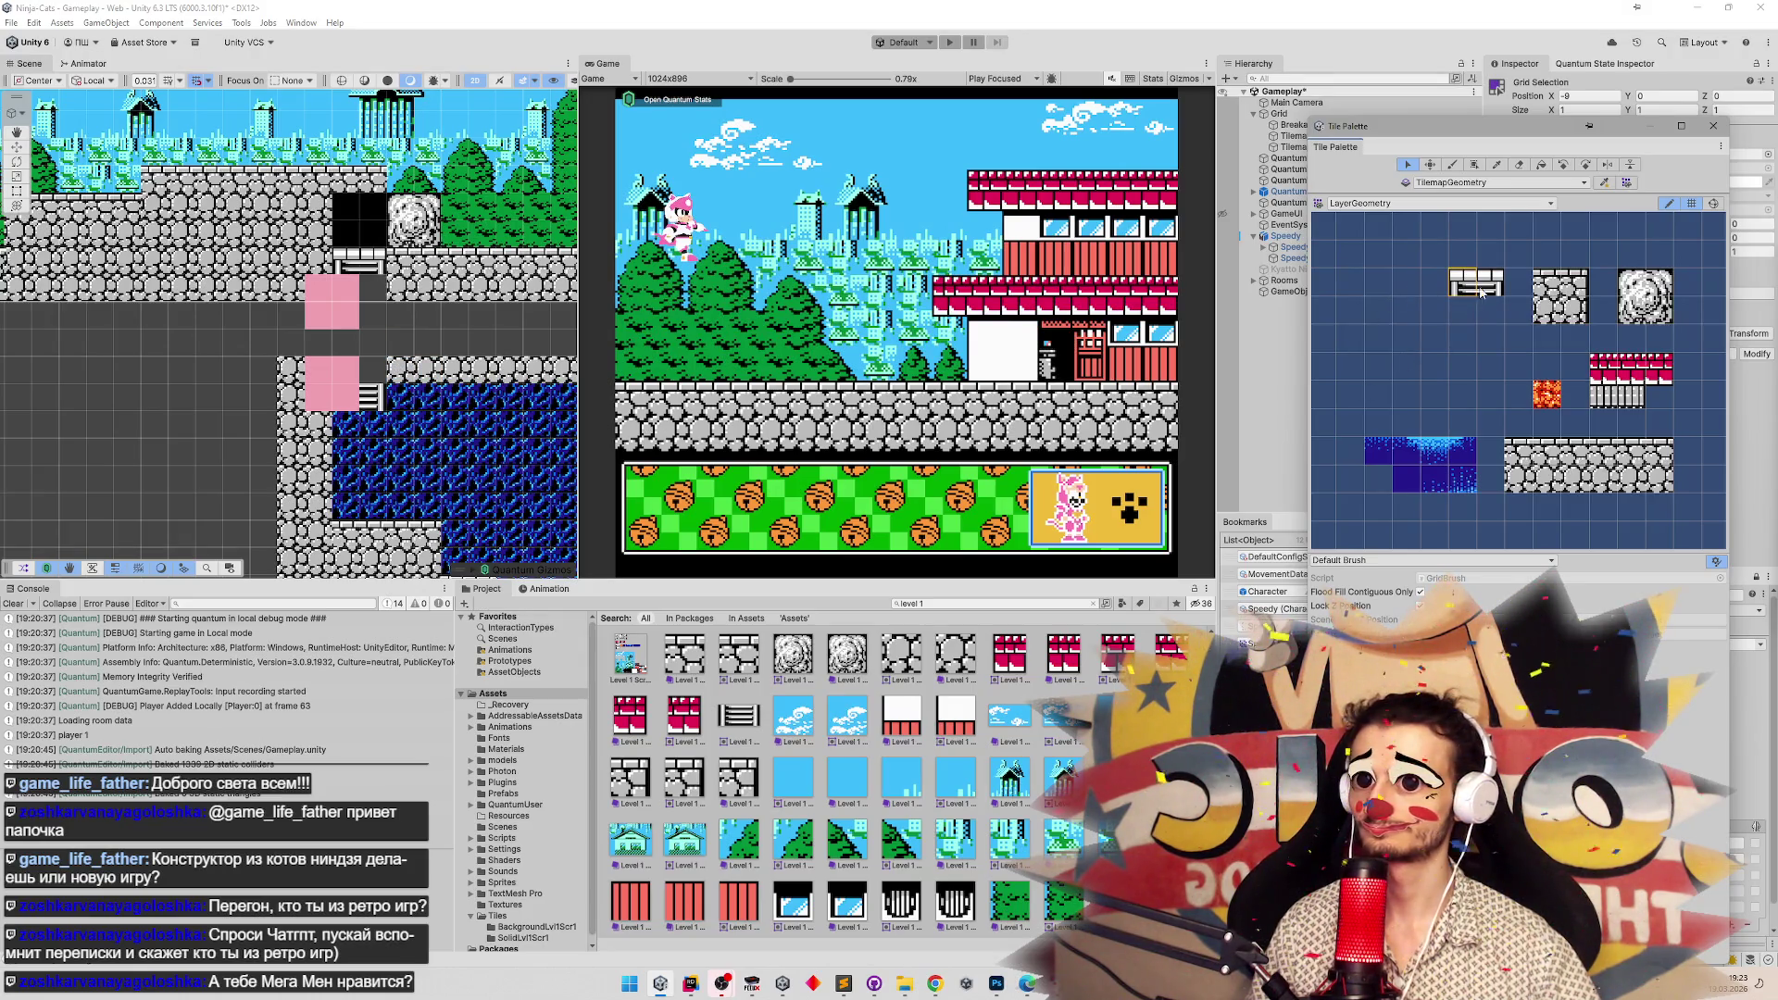
left_click(1463, 313)
left_click(1453, 166)
left_click(359, 384)
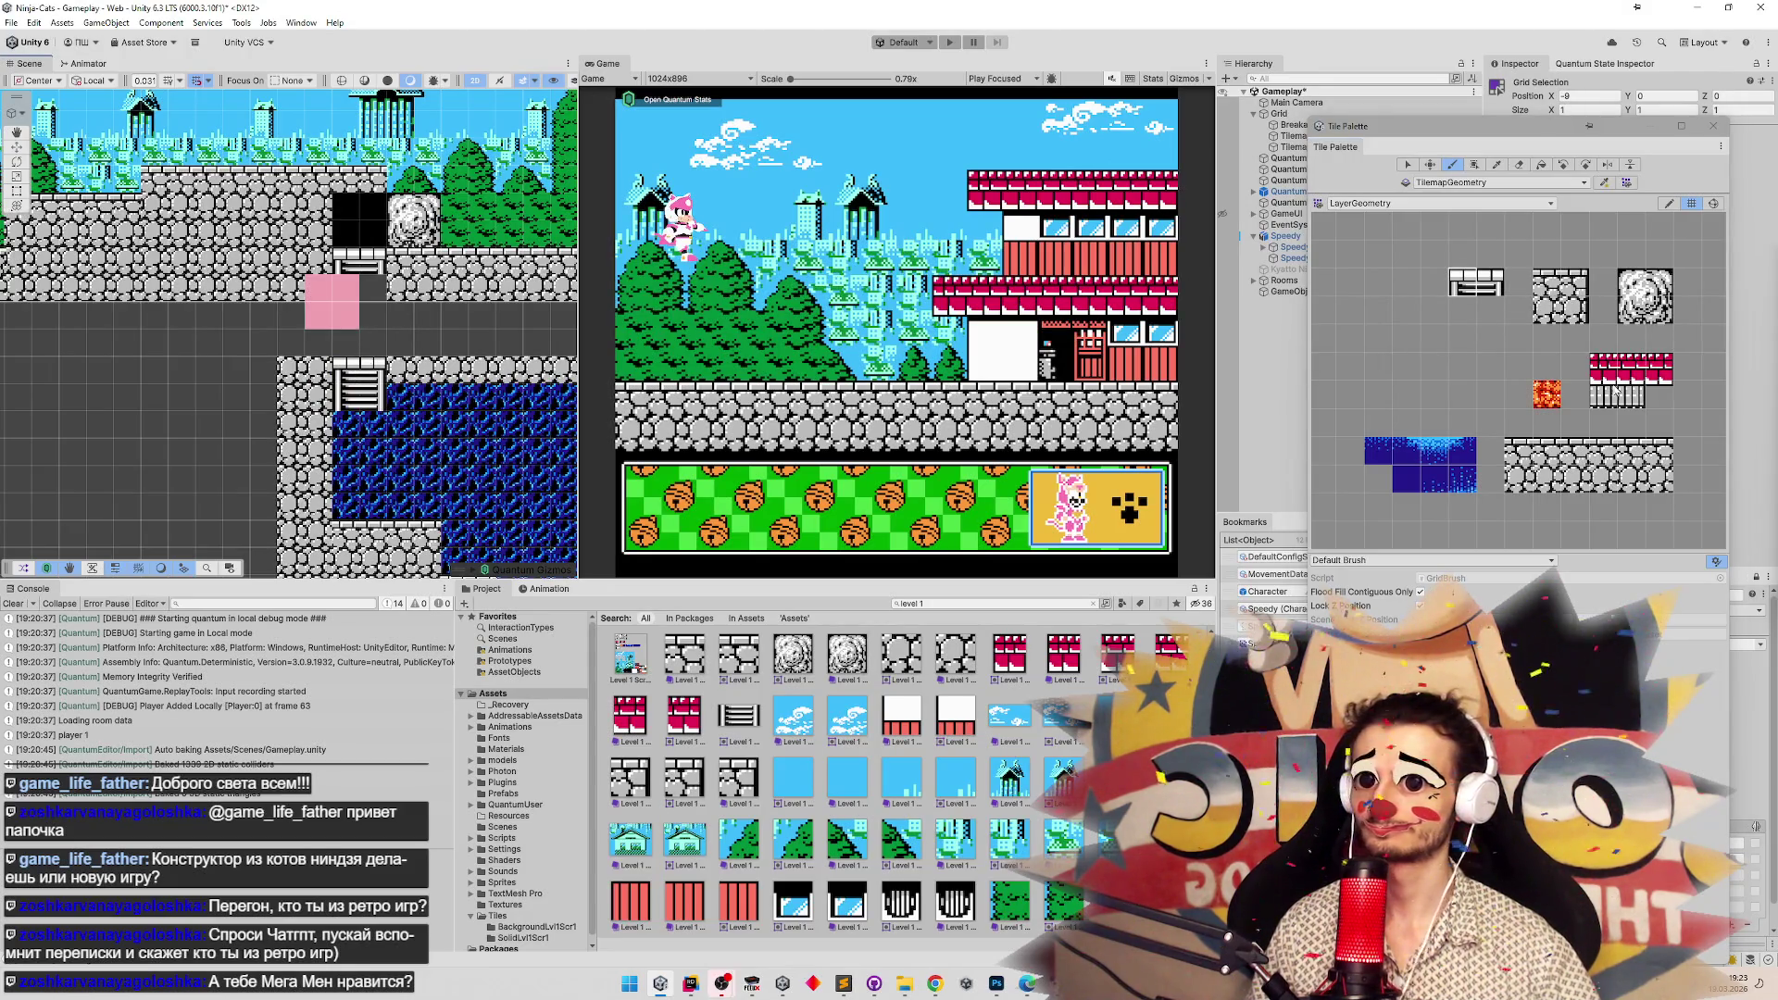
left_click(1408, 165)
Drop the ladder sprite onto the palette as a new tile and open Tiles > SolidLvl1Scr1.
mouse_move(741, 719)
left_mouse_down()
mouse_move(1390, 444)
mouse_move(1480, 320)
left_mouse_up()
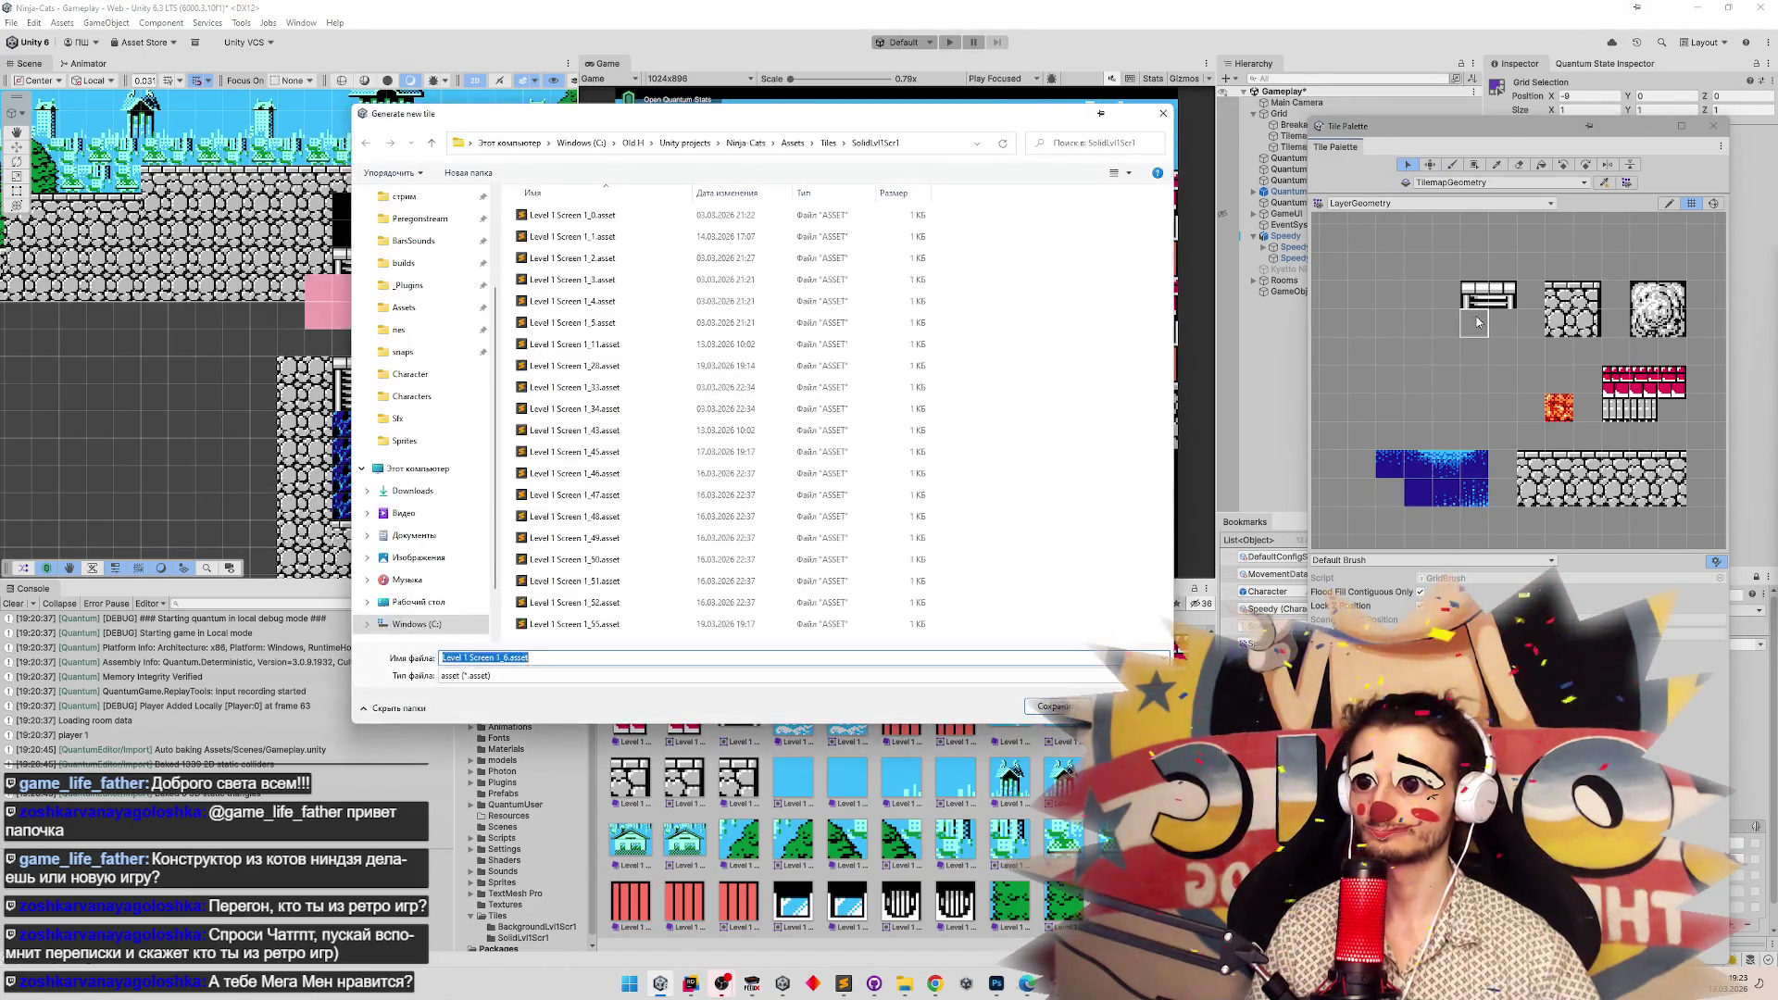
key("Escape")
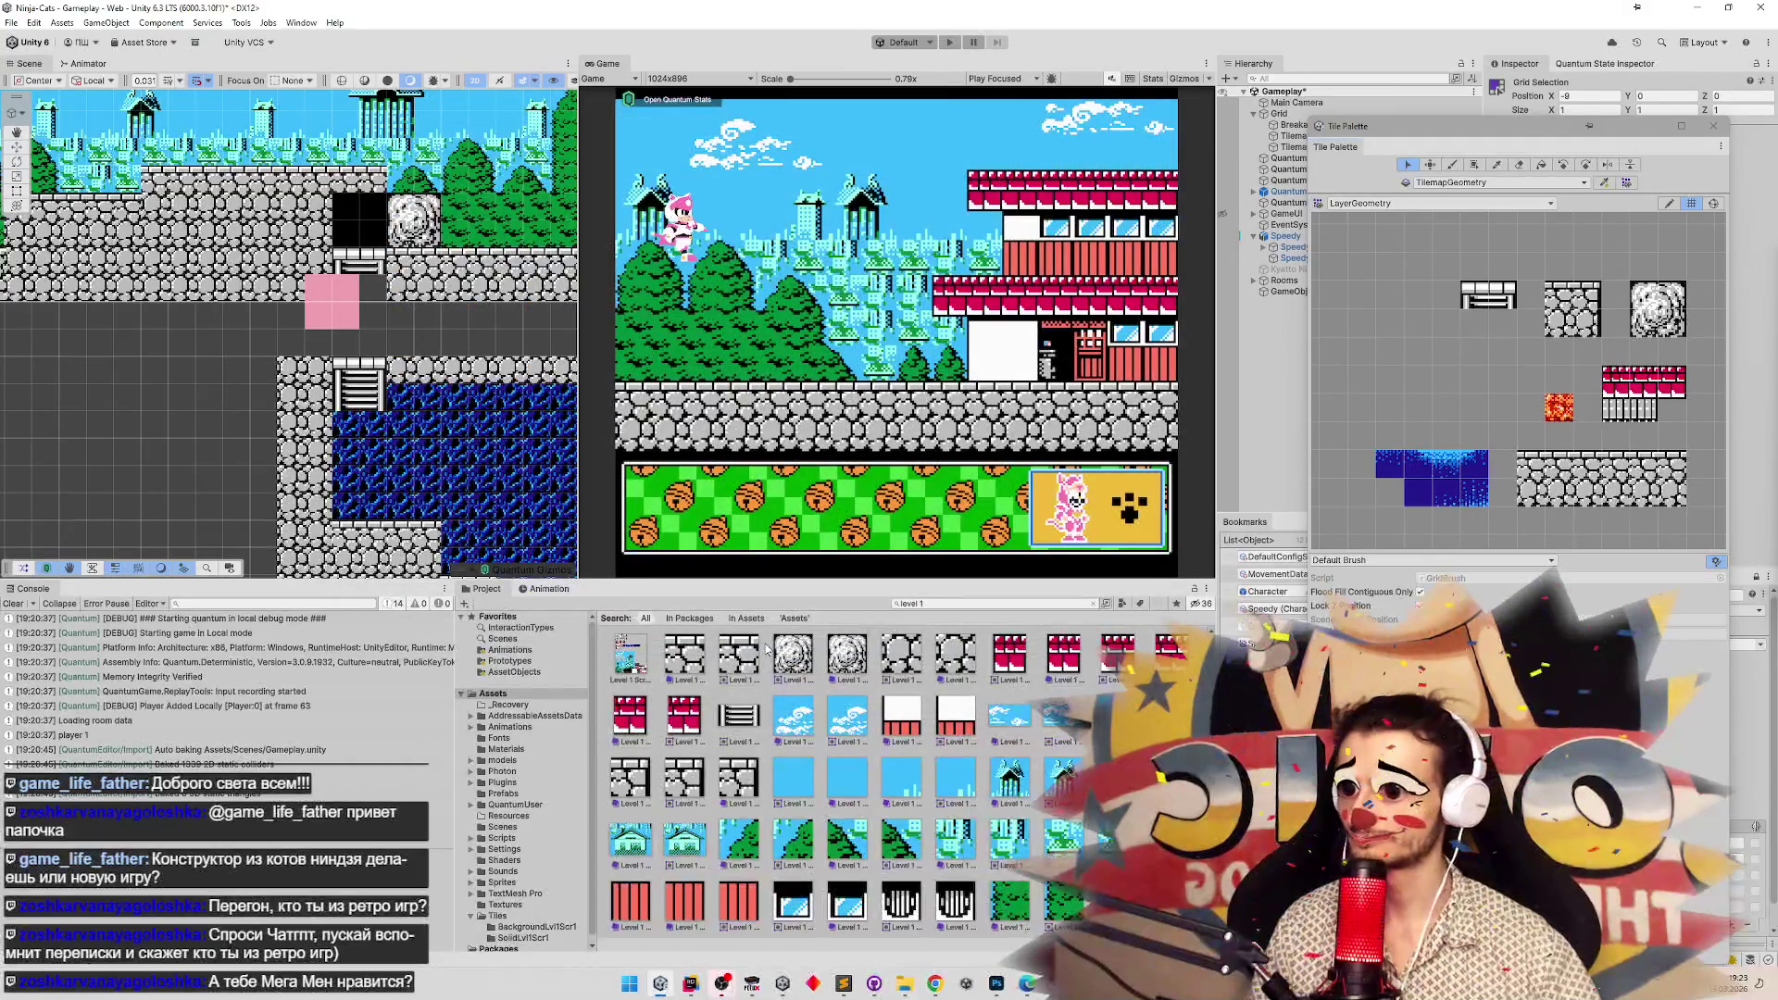
left_click(1094, 603)
left_click(980, 720)
double_click(980, 721)
double_click(678, 658)
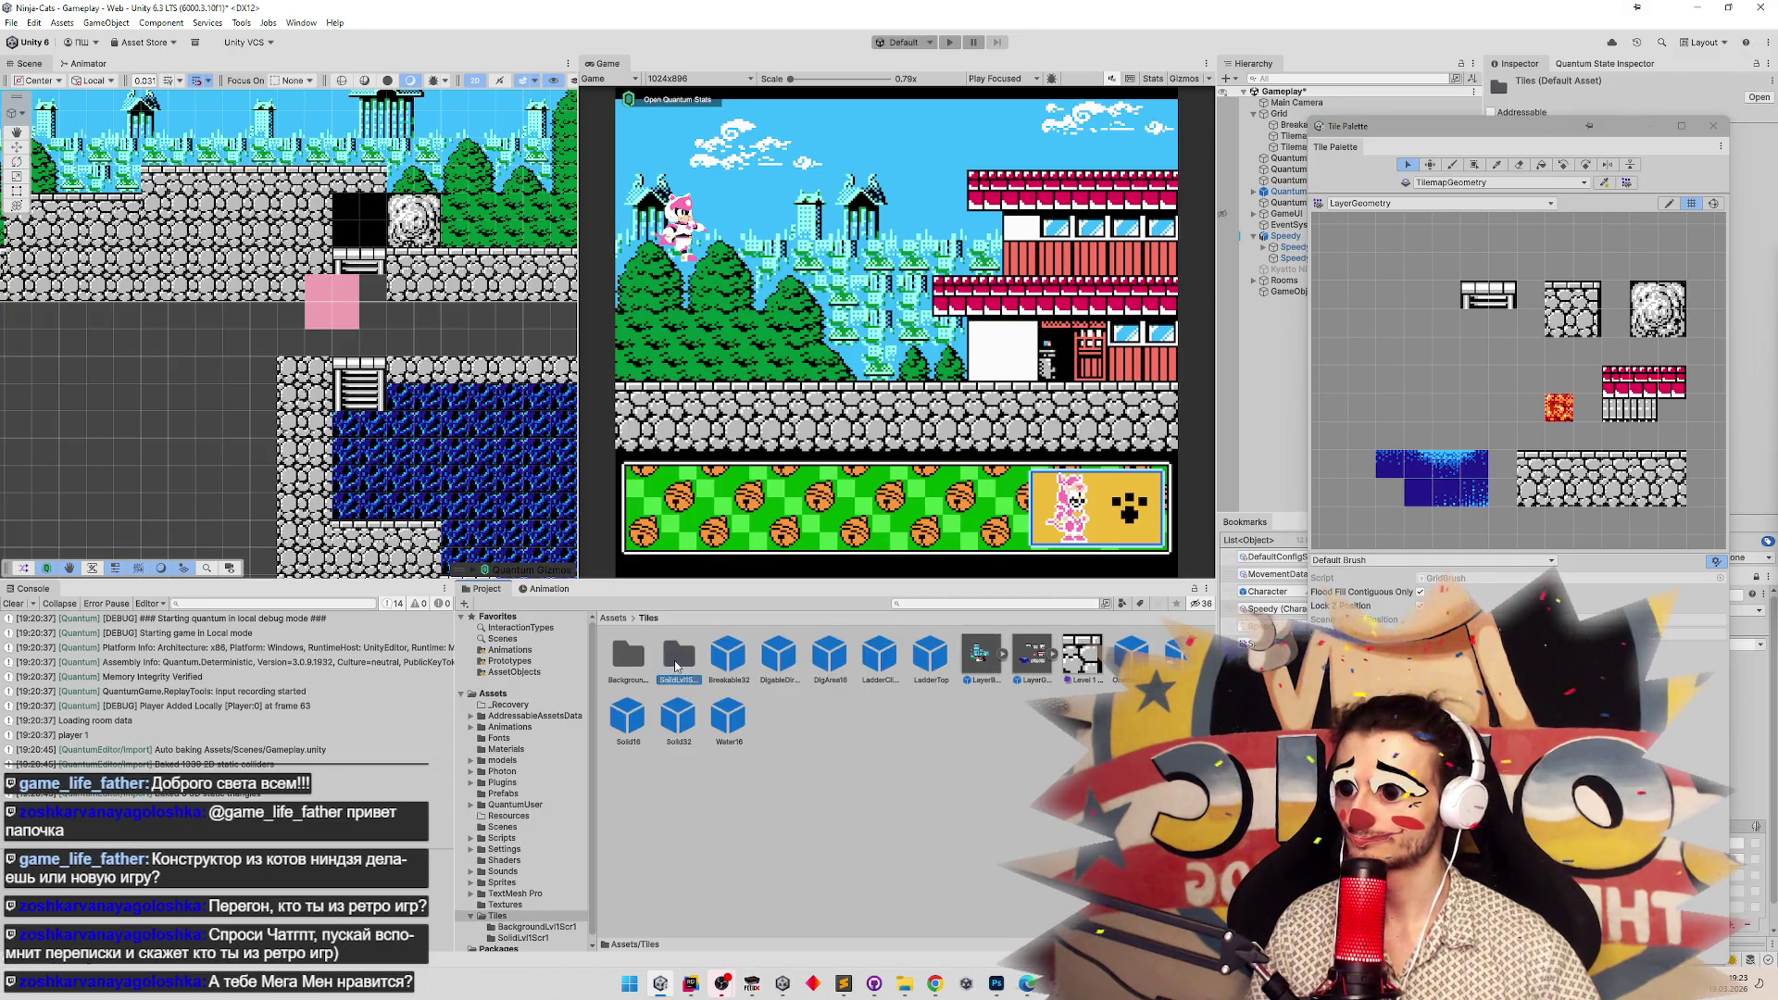
Choose the ladder tile in the palette with the Paint brush active.
left_click(1334, 406)
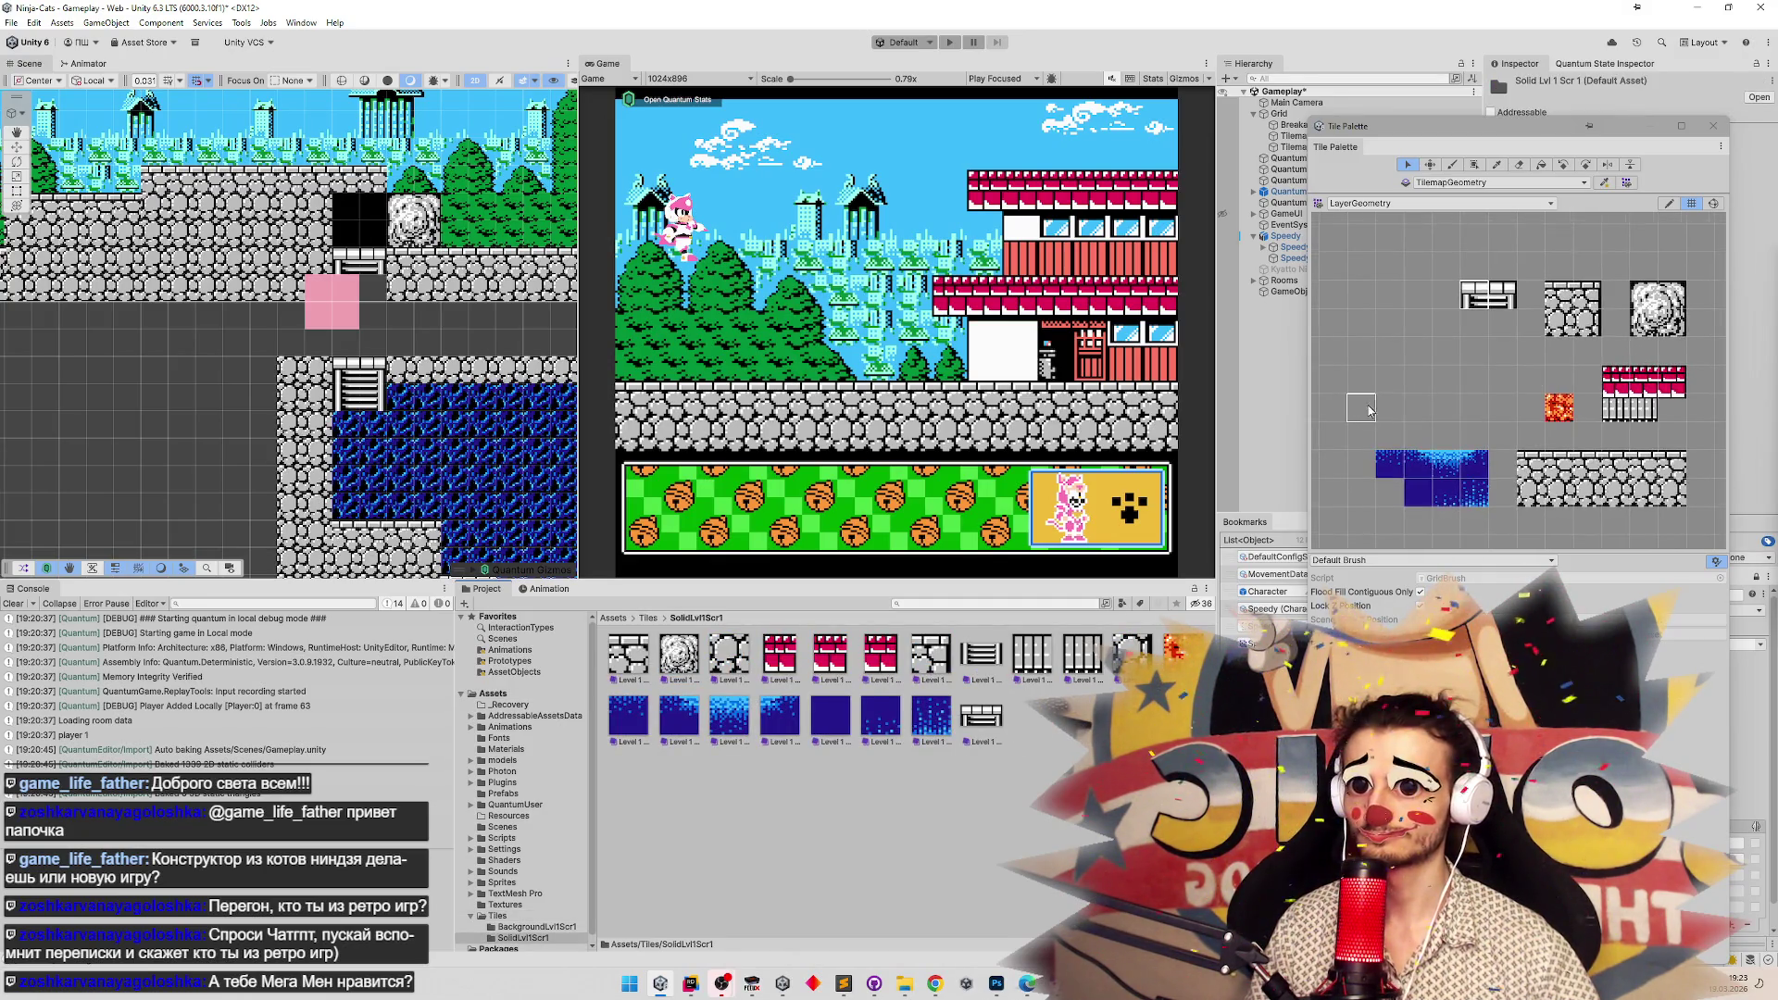
scroll(1382, 393, "down", 1)
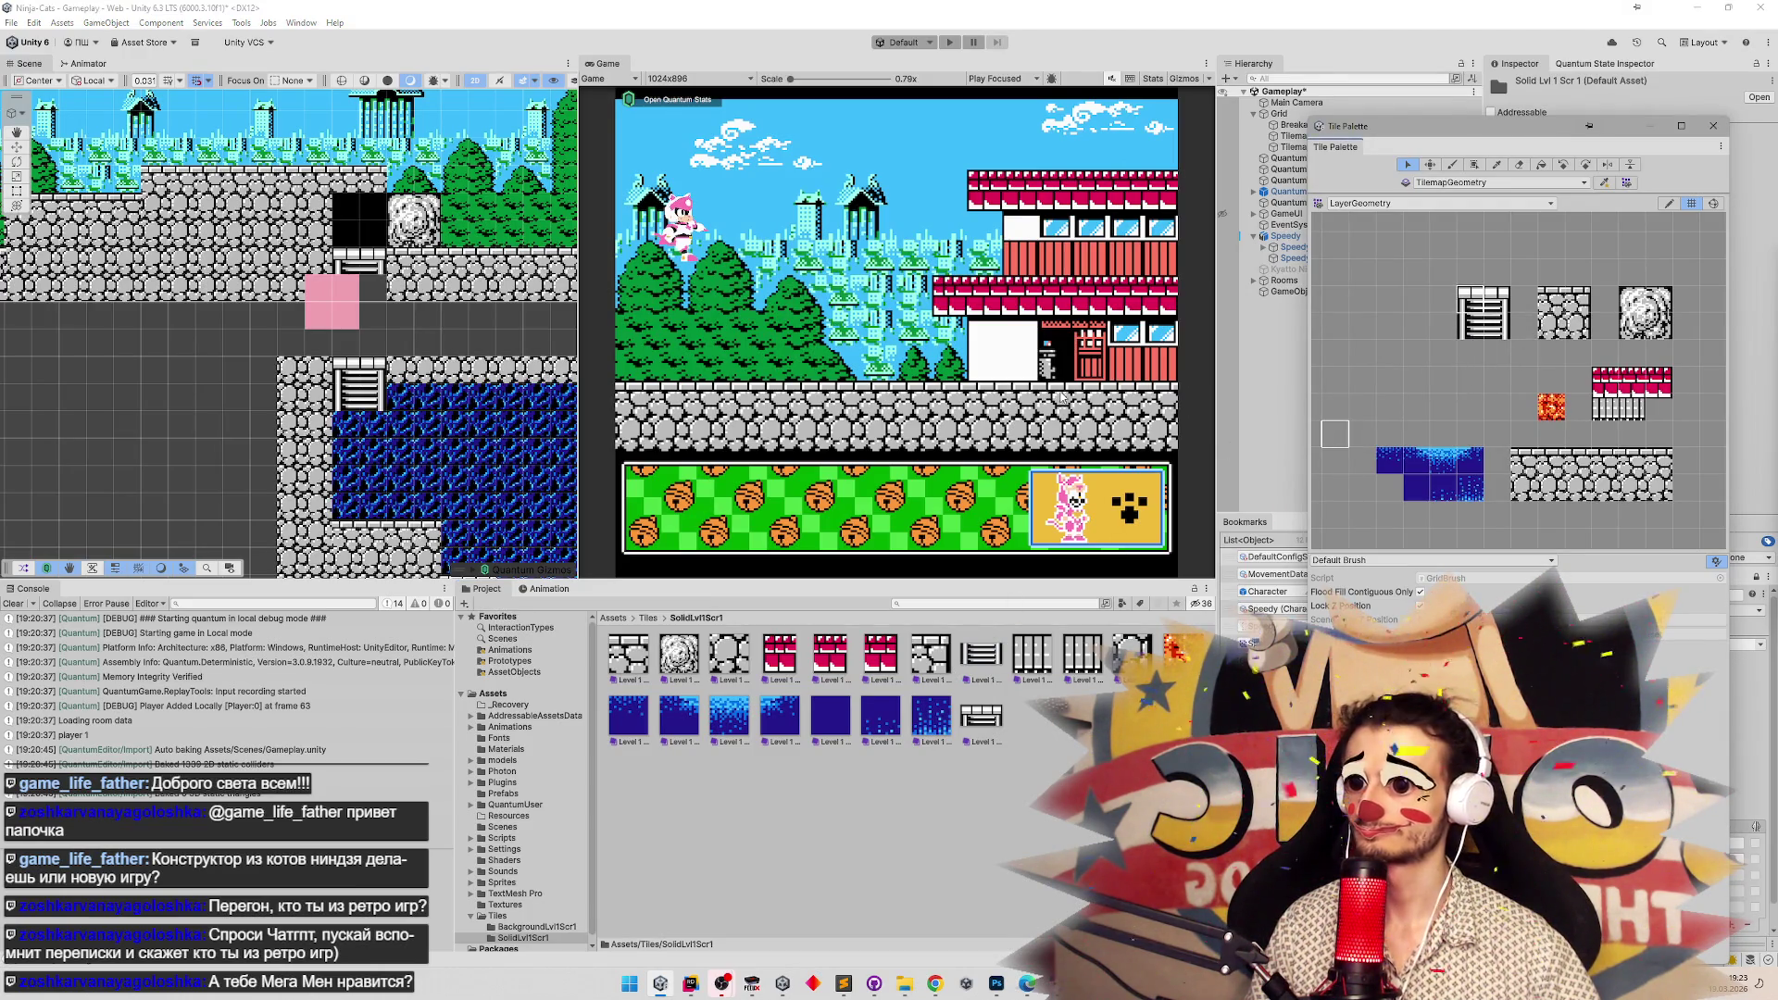
left_click(1468, 339)
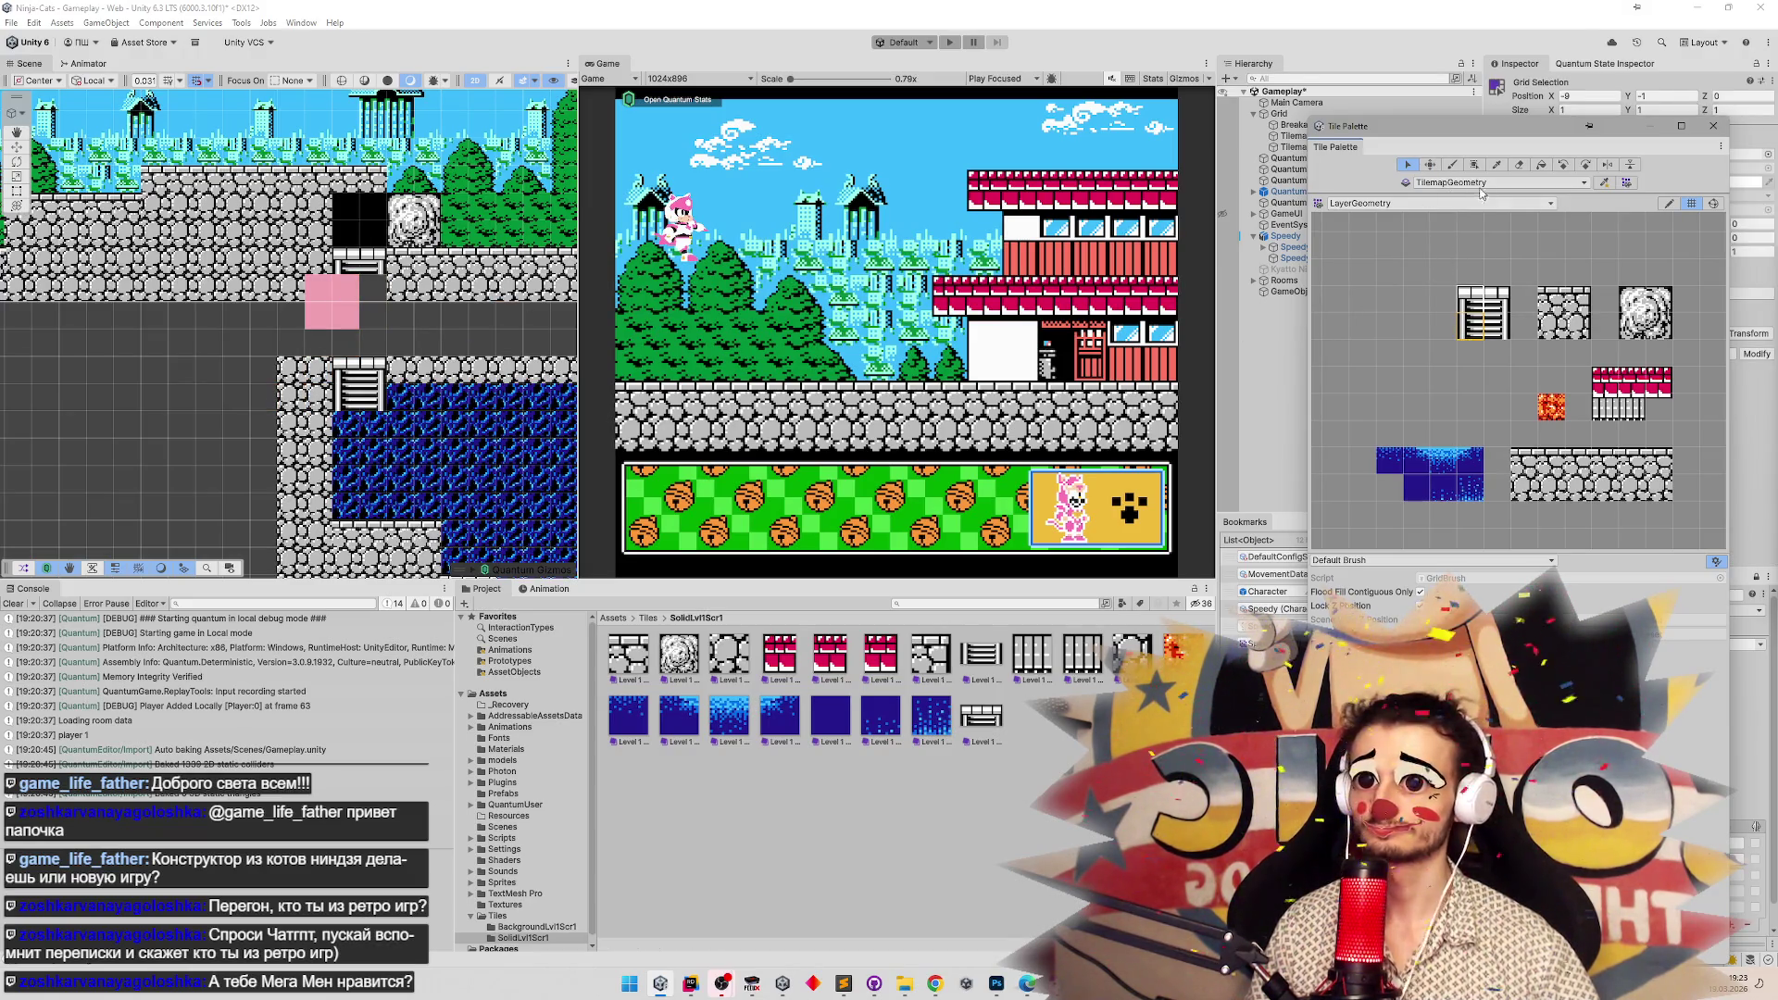
left_click(1451, 165)
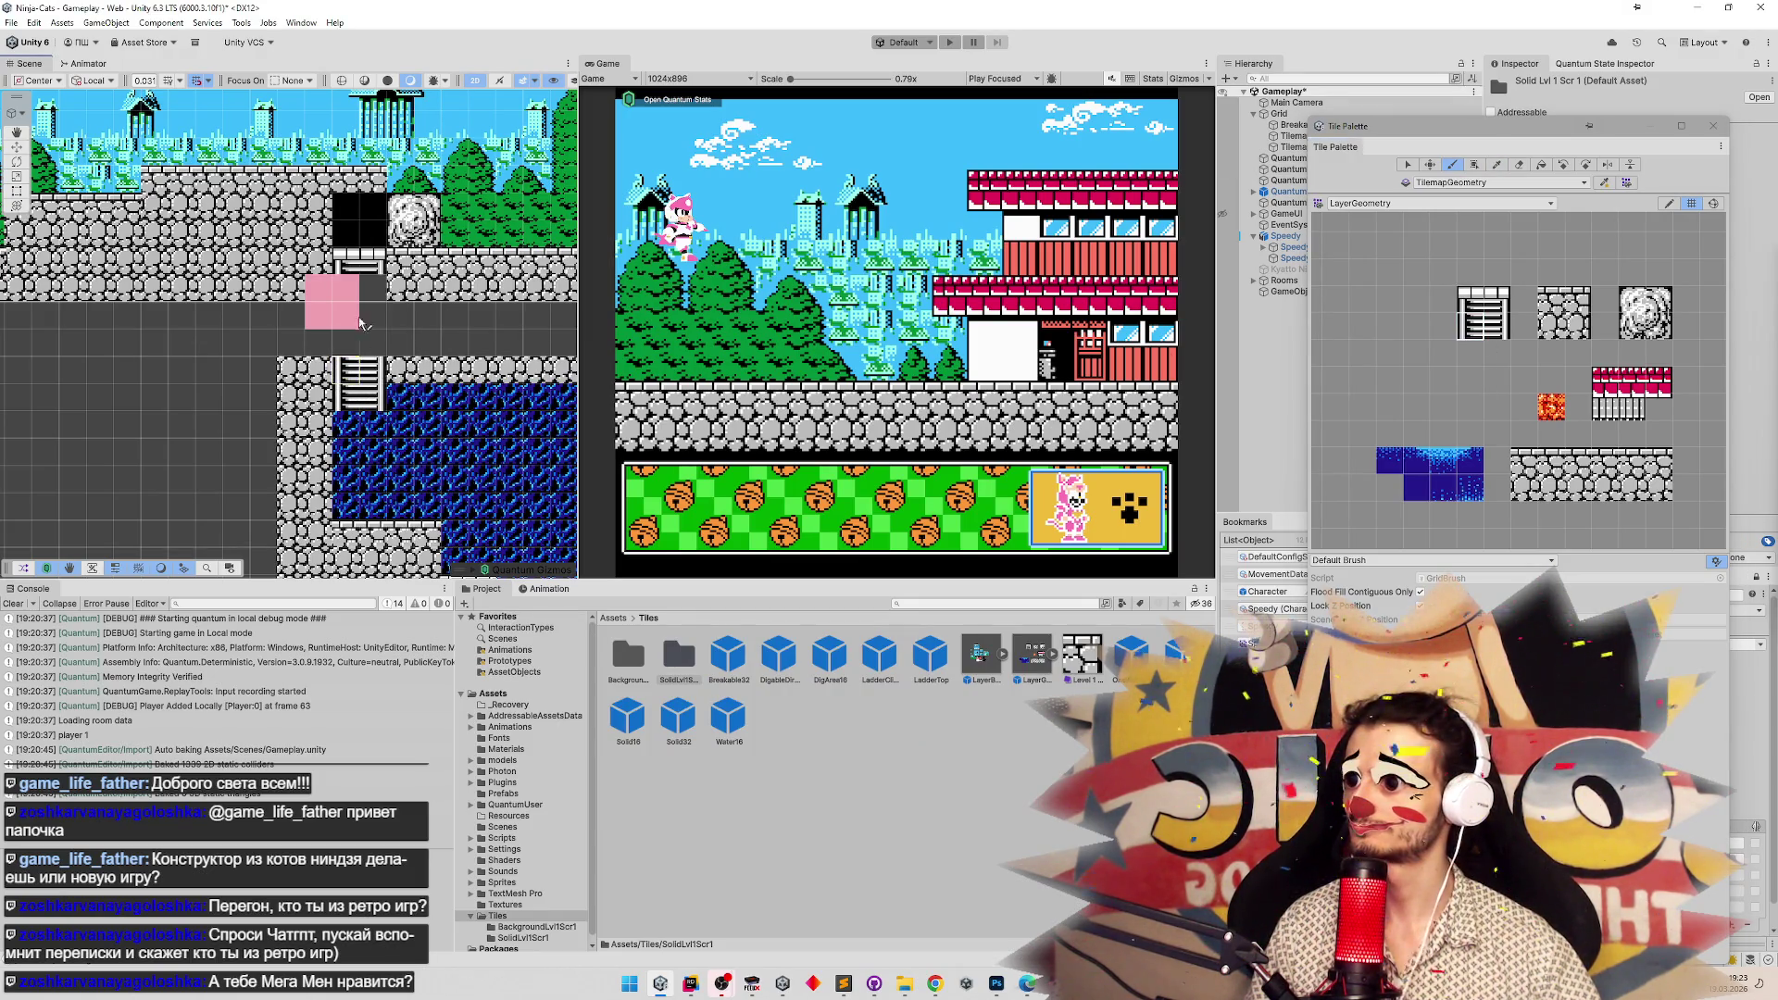
Paint ladder tiles over the pink placeholder blocks in the lower room.
mouse_move(359, 296)
left_mouse_down()
mouse_move(371, 148)
mouse_move(310, 288)
mouse_move(315, 324)
mouse_move(375, 397)
mouse_move(413, 314)
mouse_move(408, 373)
left_mouse_up()
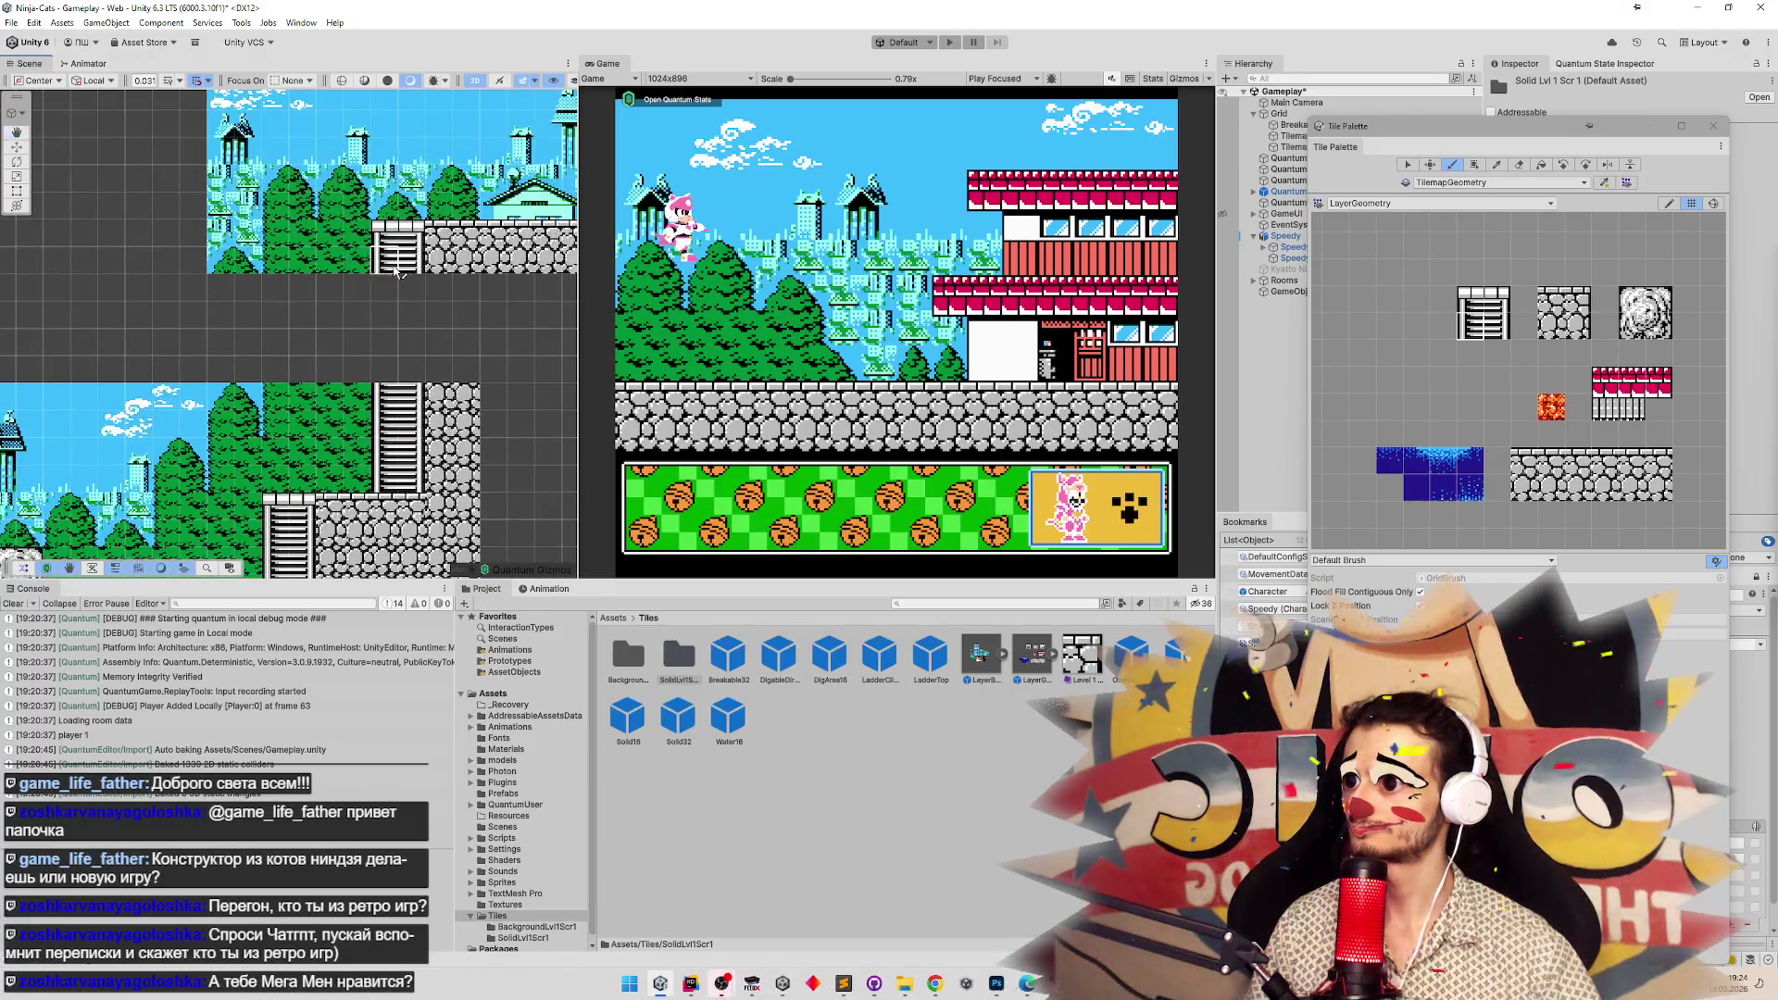
scroll(408, 374, "down", 8)
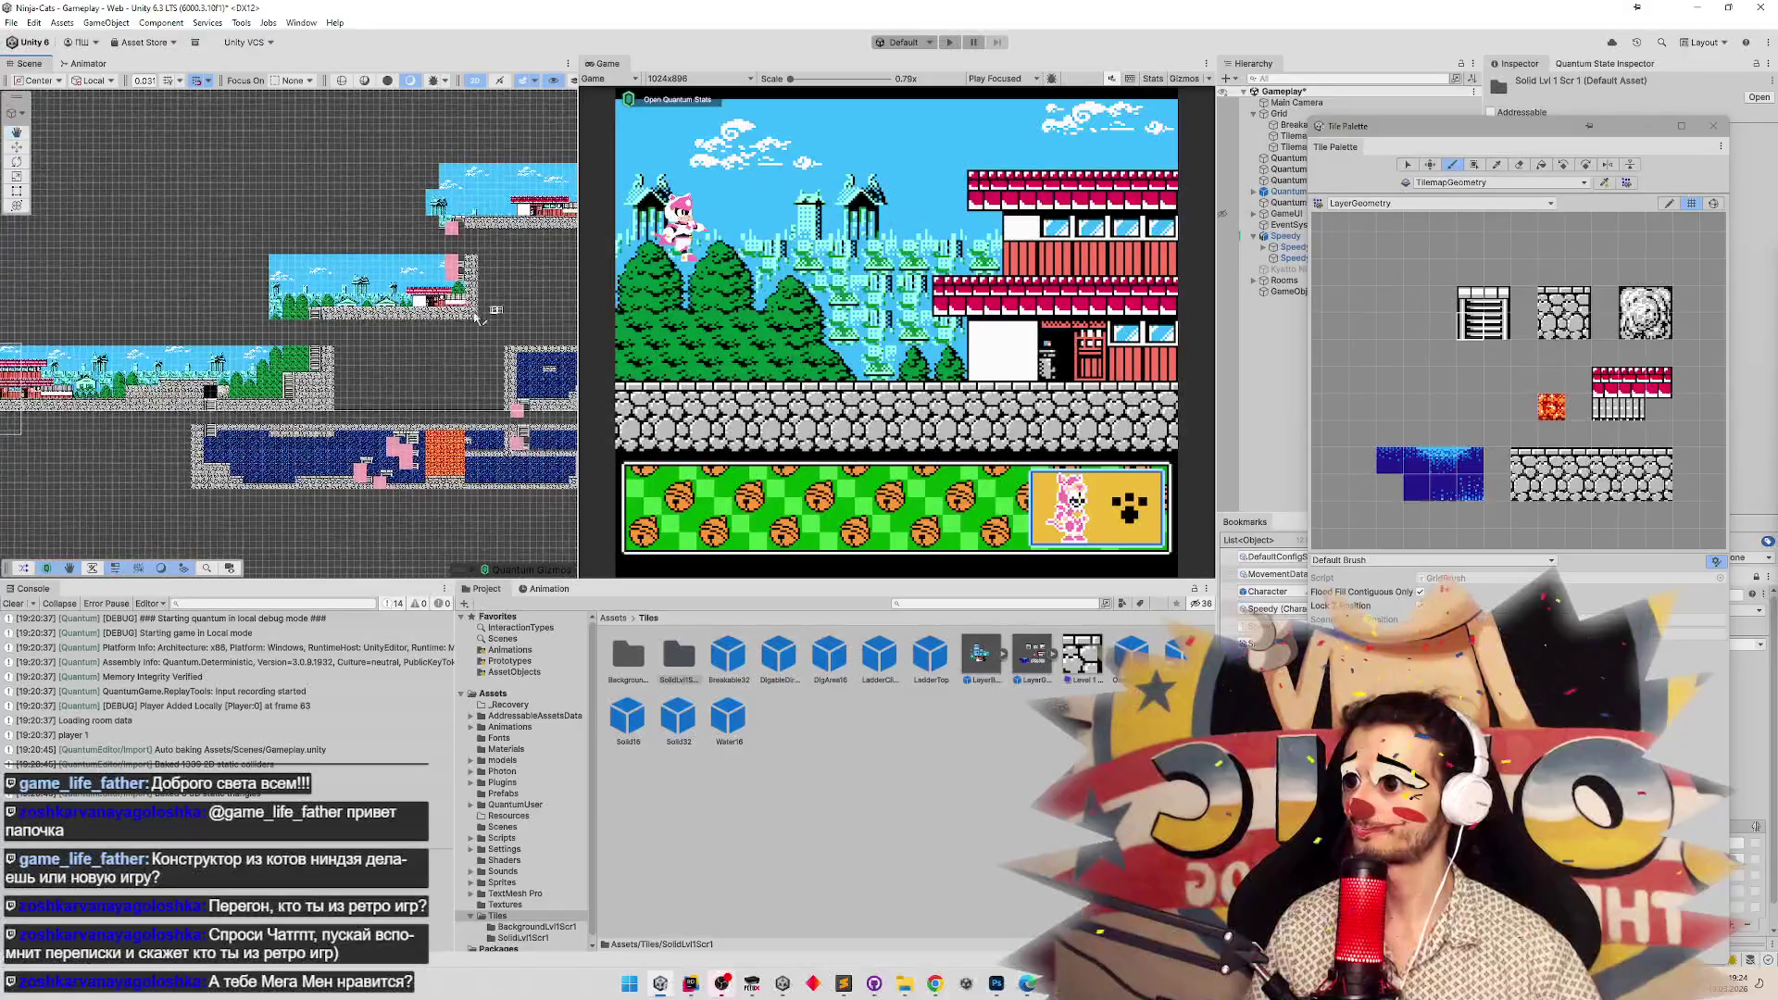
scroll(289, 336, "up", 8)
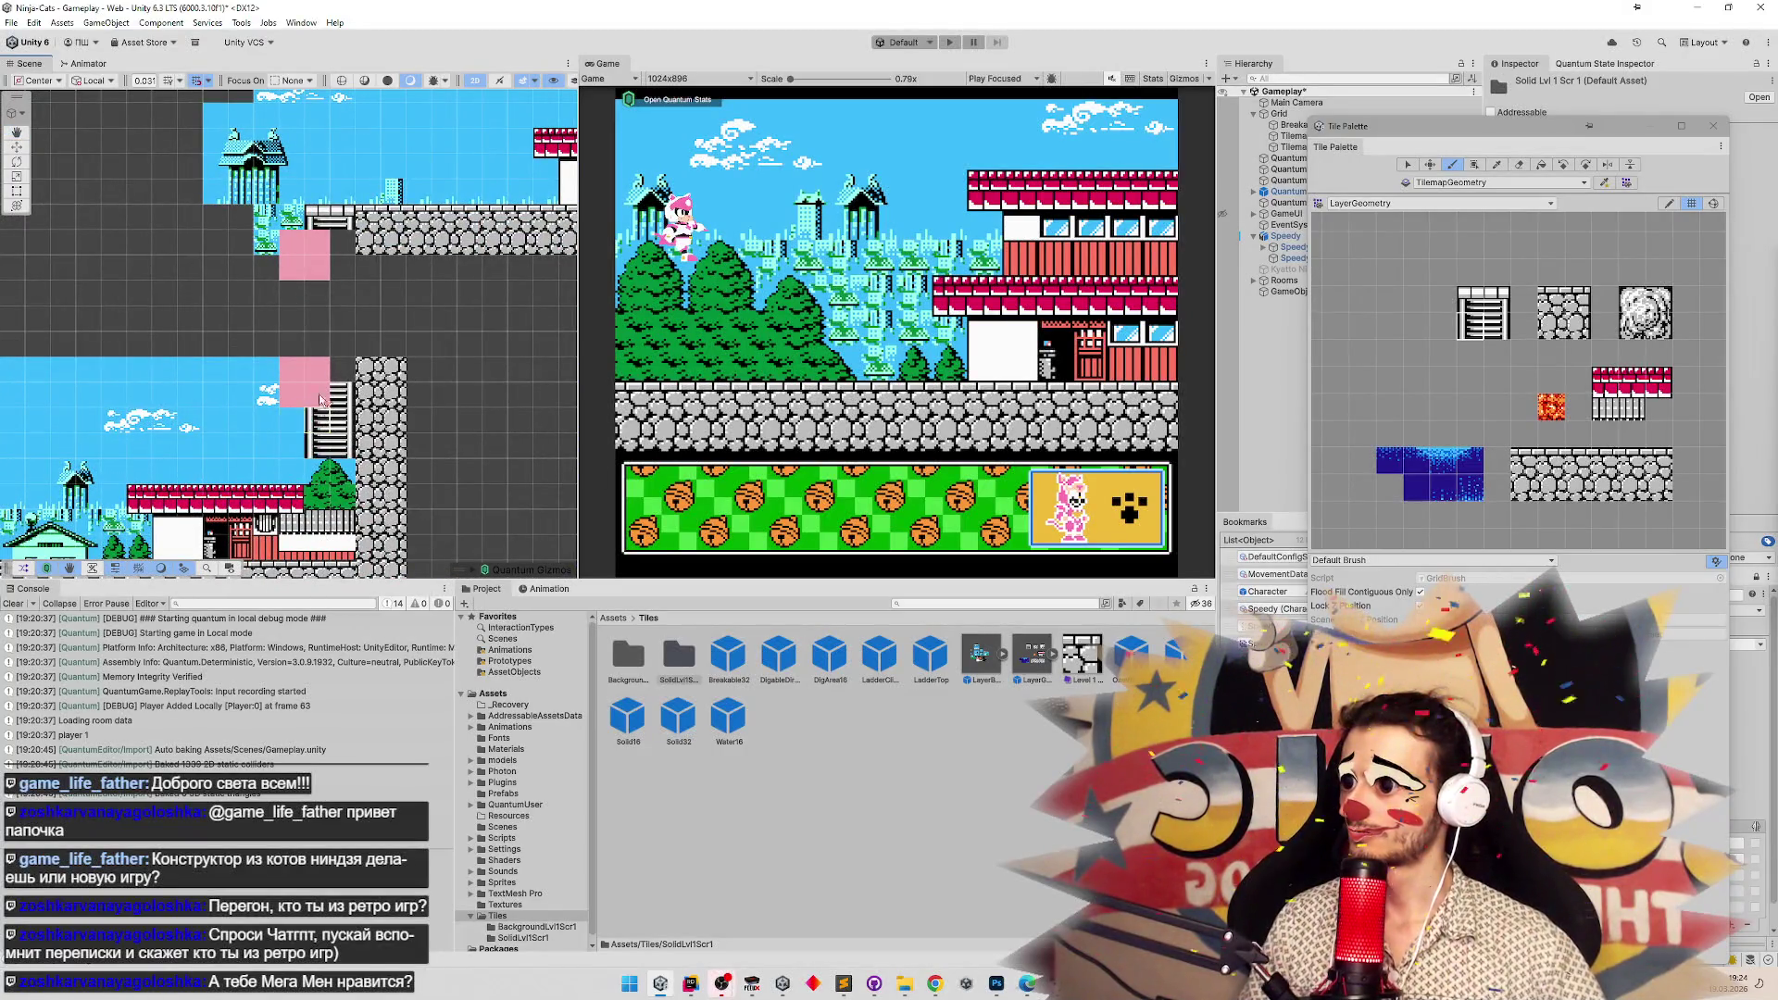
scroll(331, 347, "down", 7)
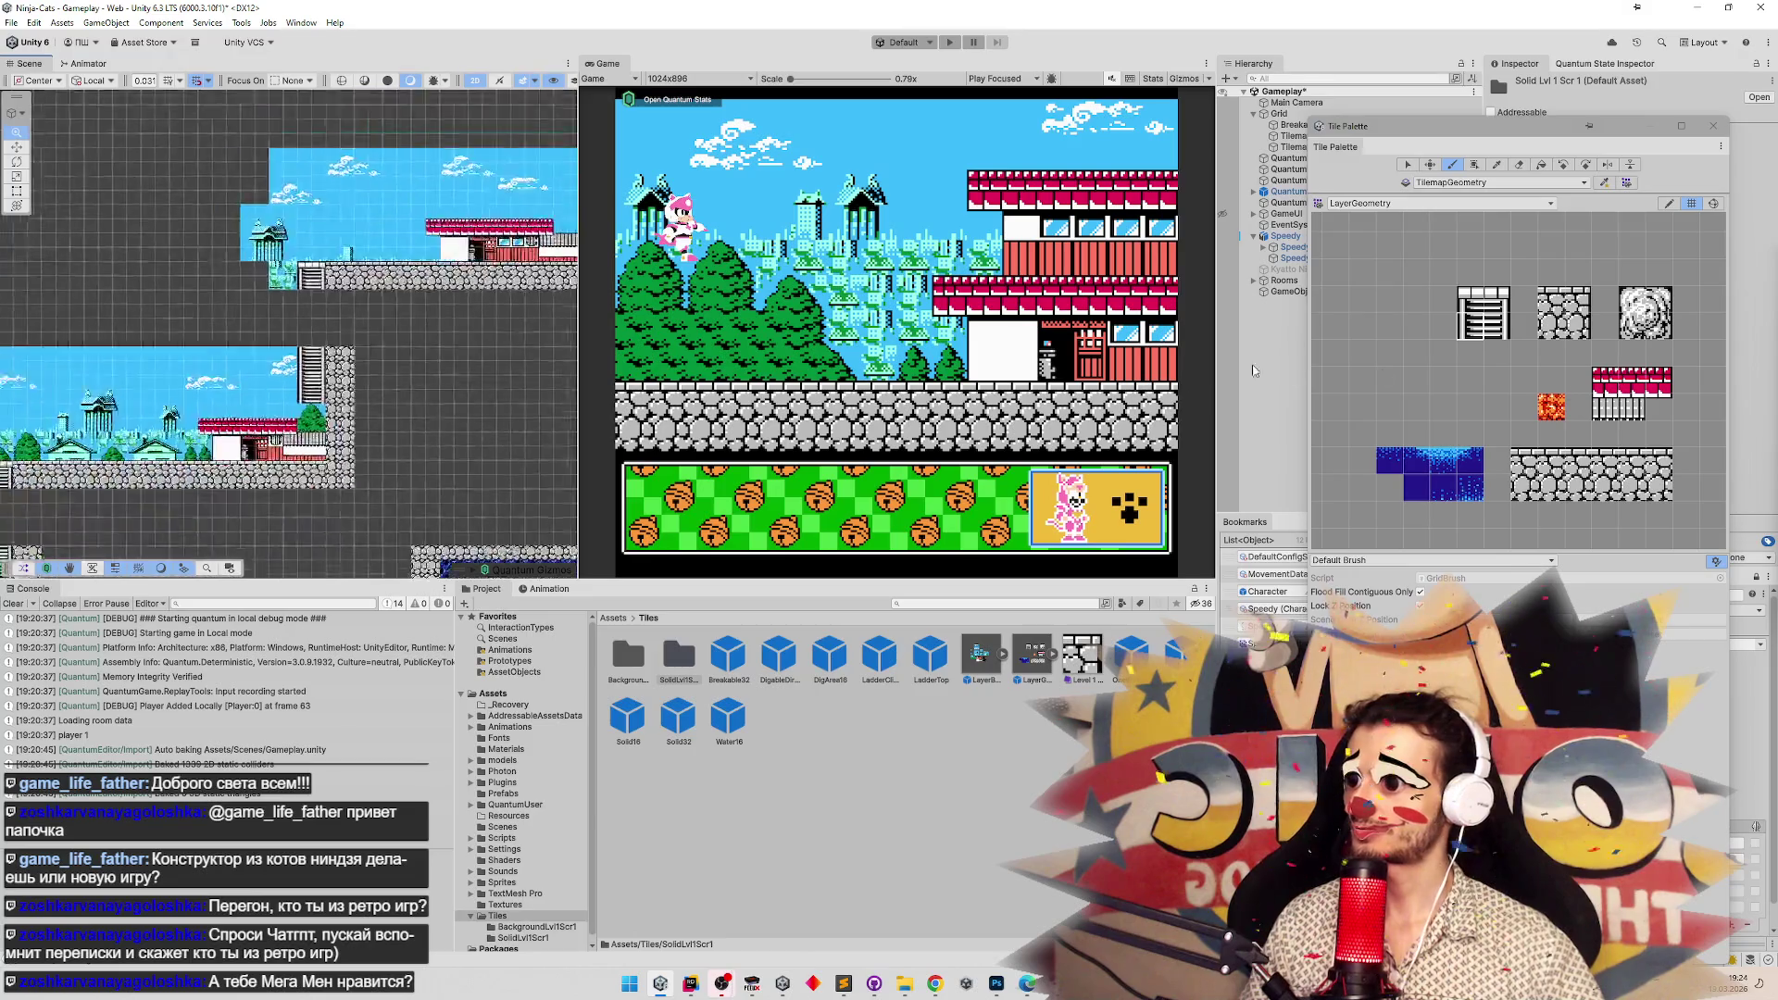
left_click_drag(528, 311, 450, 308)
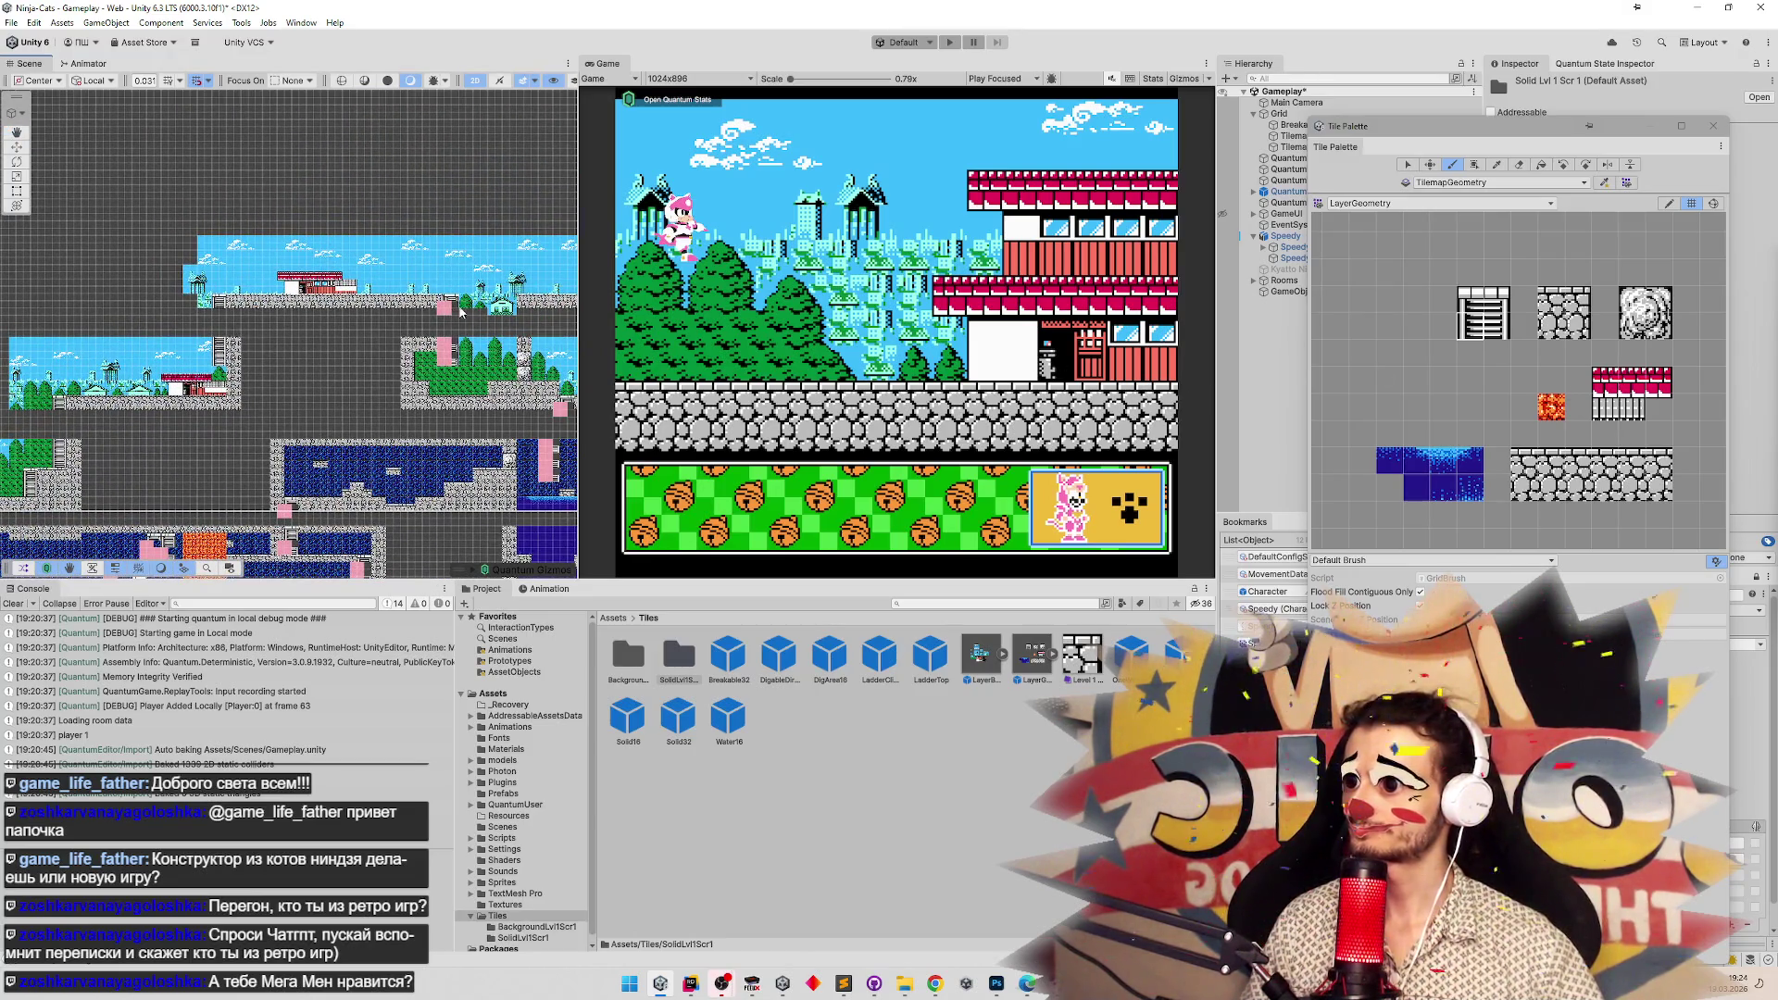
scroll(314, 317, "up", 5)
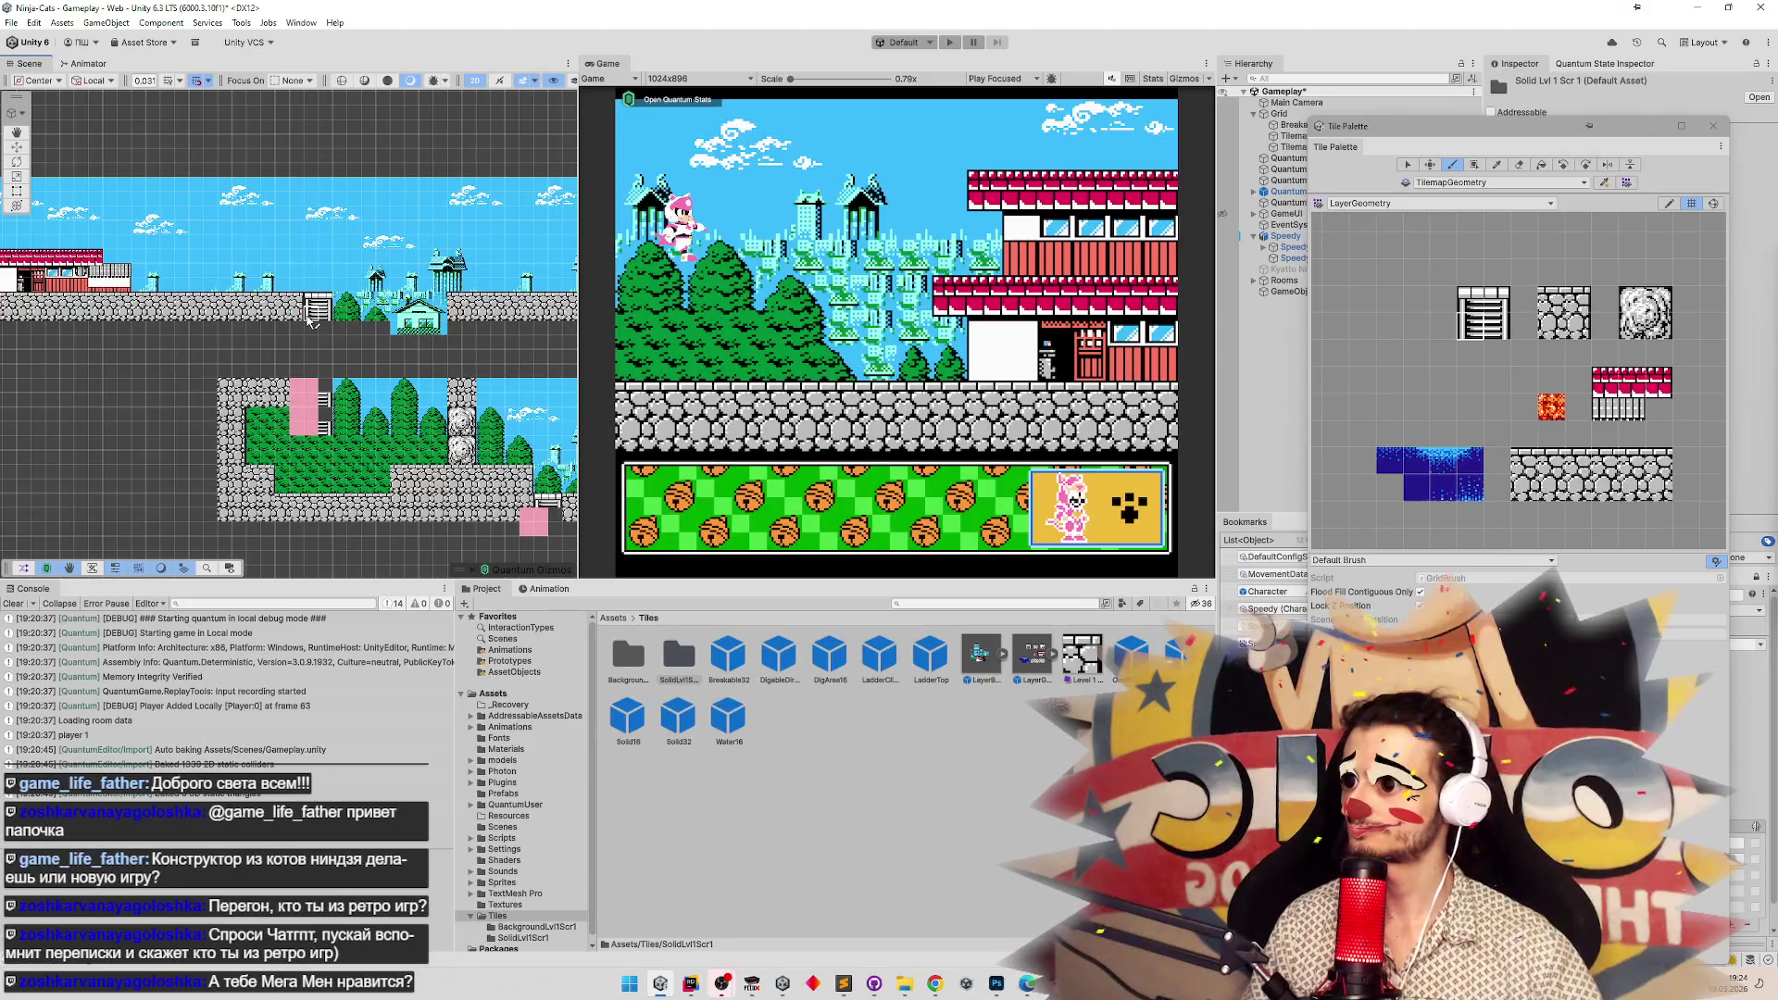
left_click_drag(315, 390, 361, 435)
Replace the pink blocks in the lava room beside the blue water rooms with ladder tiles.
left_click_drag(473, 319, 345, 283)
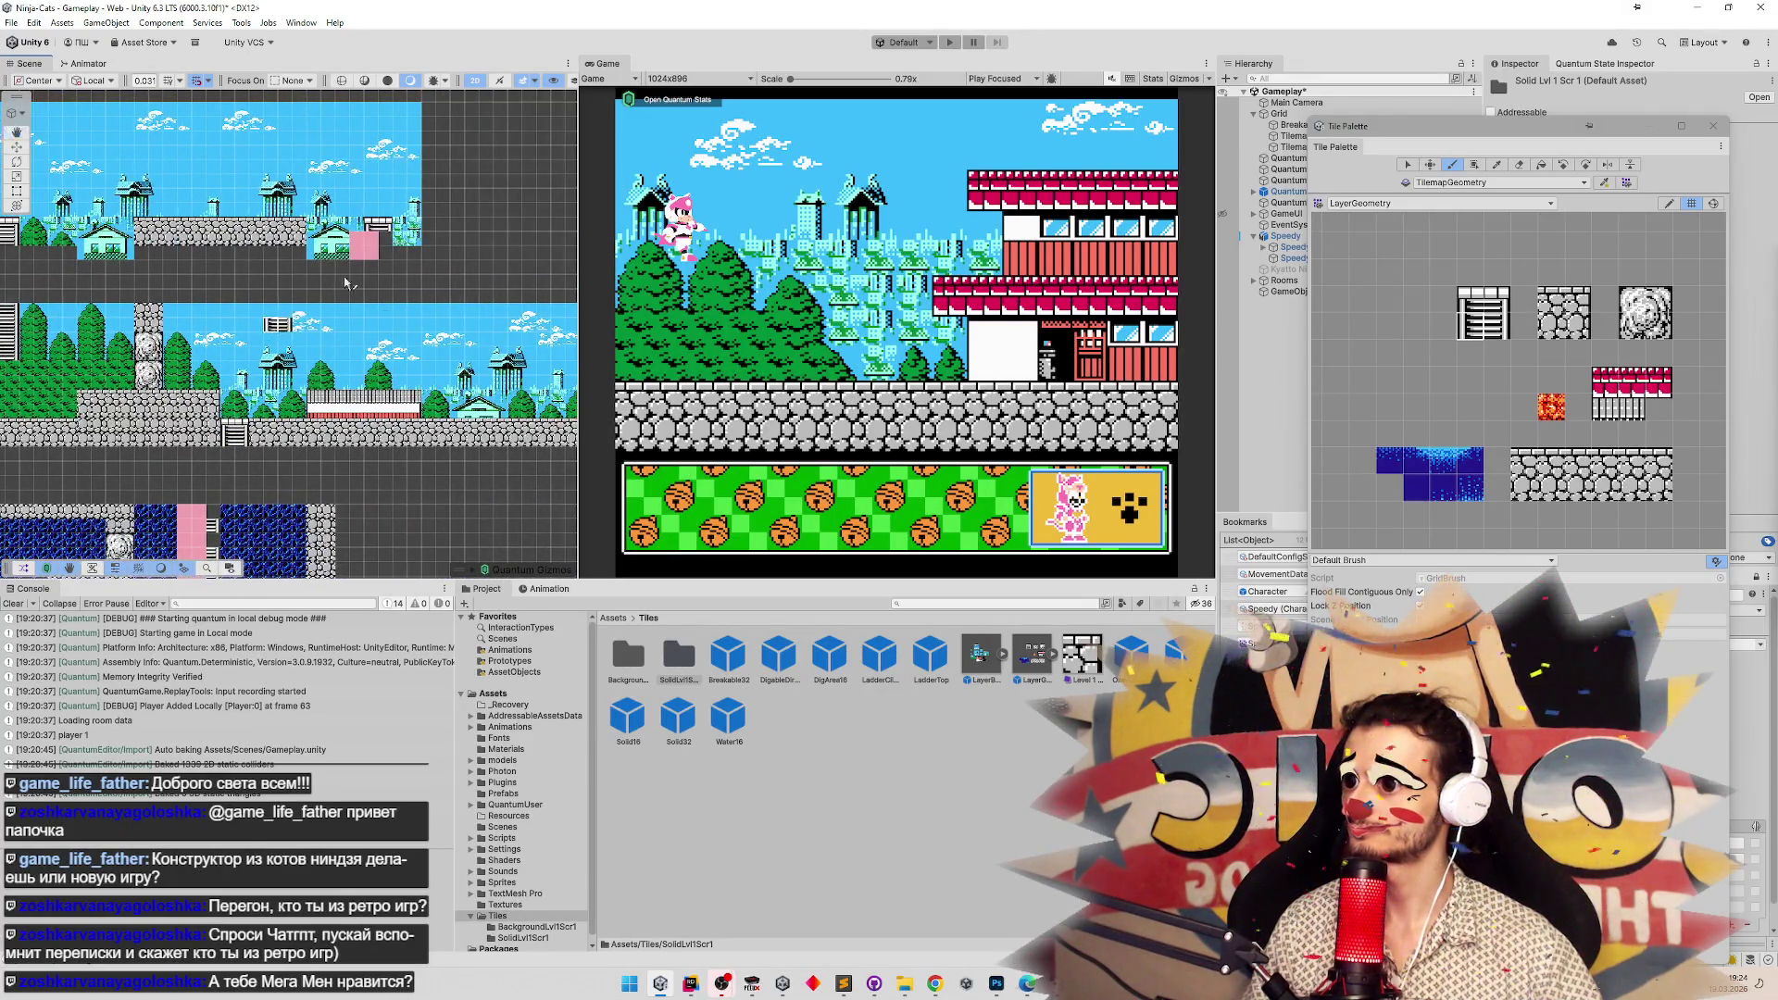
mouse_move(450, 325)
left_mouse_down()
mouse_move(492, 102)
mouse_move(648, 85)
left_mouse_up()
mouse_move(262, 278)
left_mouse_down()
mouse_move(241, 287)
mouse_move(399, 294)
left_mouse_up()
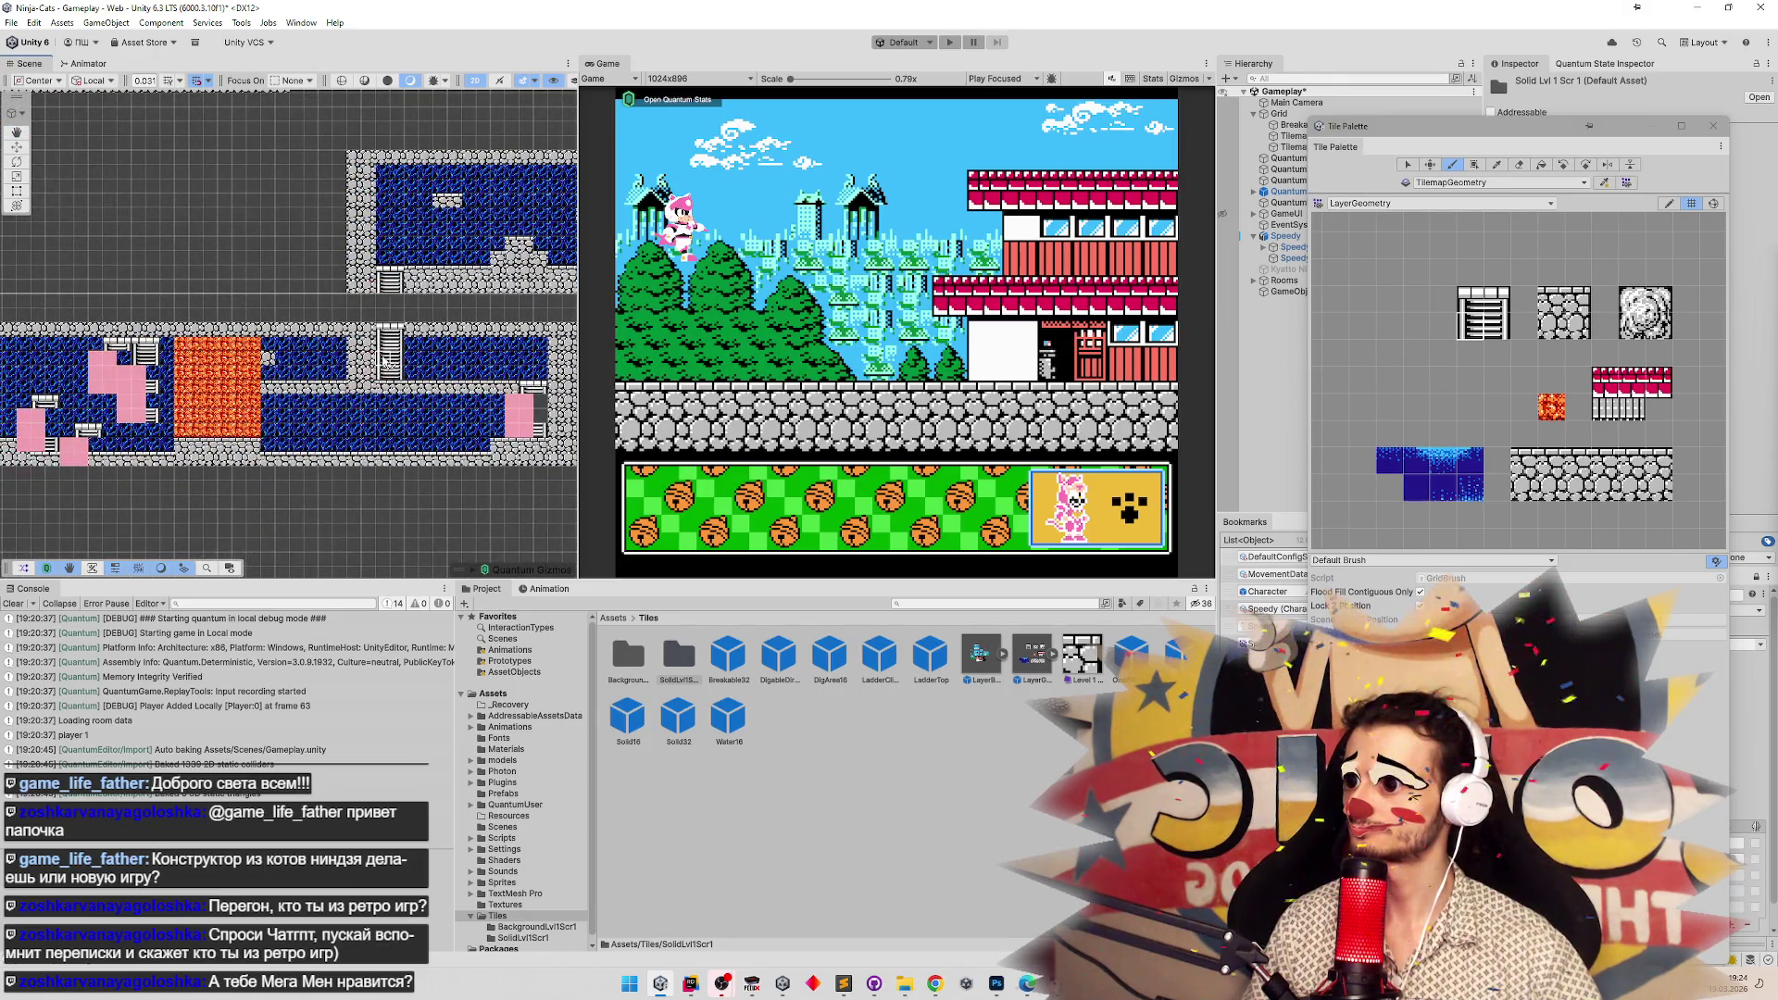
left_click(535, 416)
left_click_drag(125, 408, 143, 408)
left_click(114, 364)
Save the Gameplay scene and close the Tile Palette window.
left_click_drag(114, 368, 412, 338)
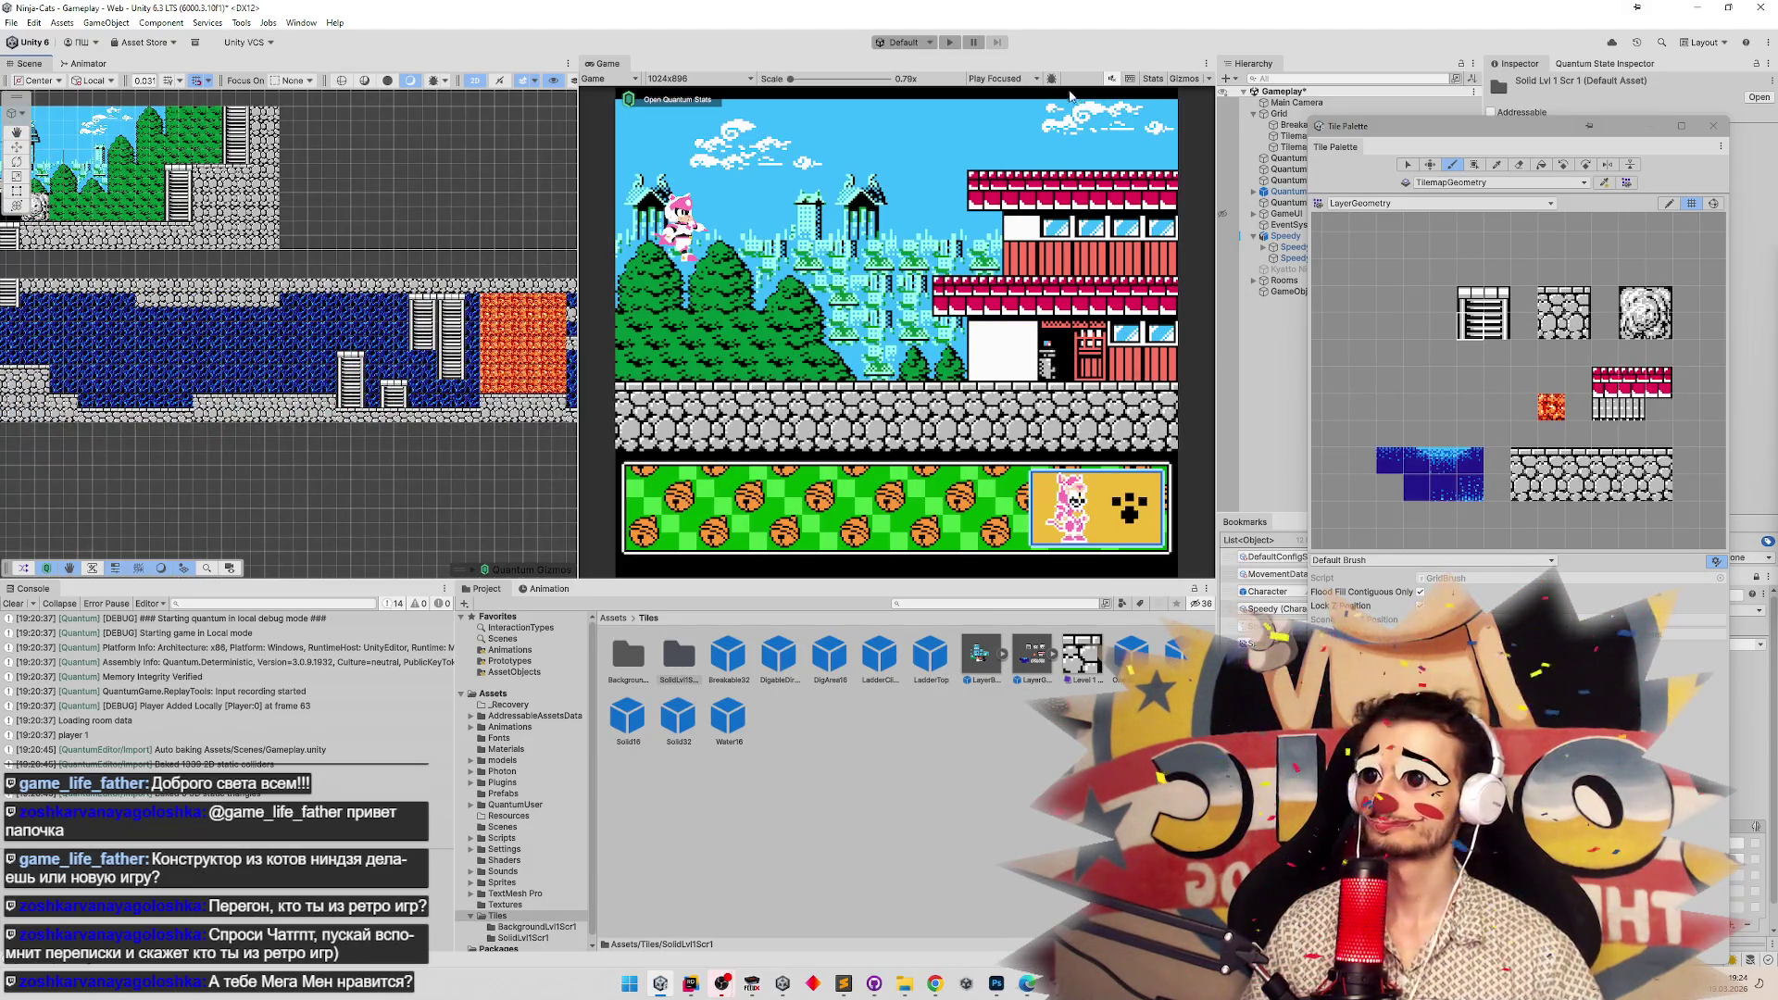
key("ctrl+s")
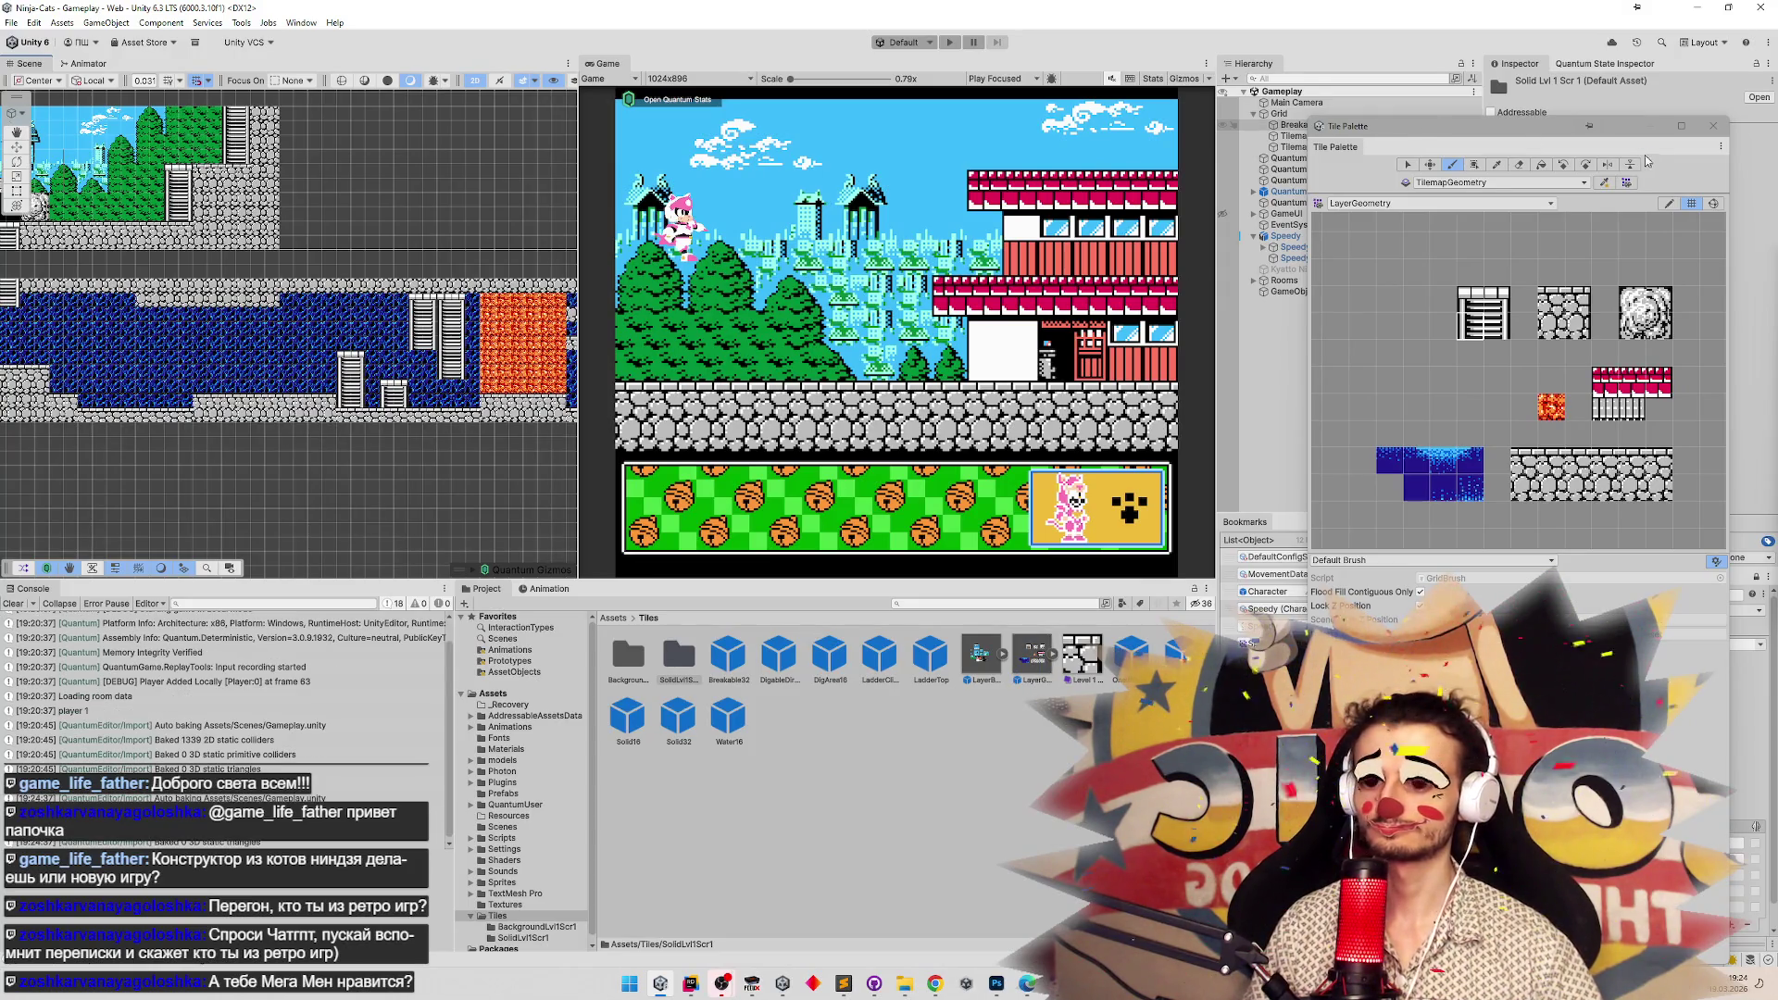
left_click(1712, 126)
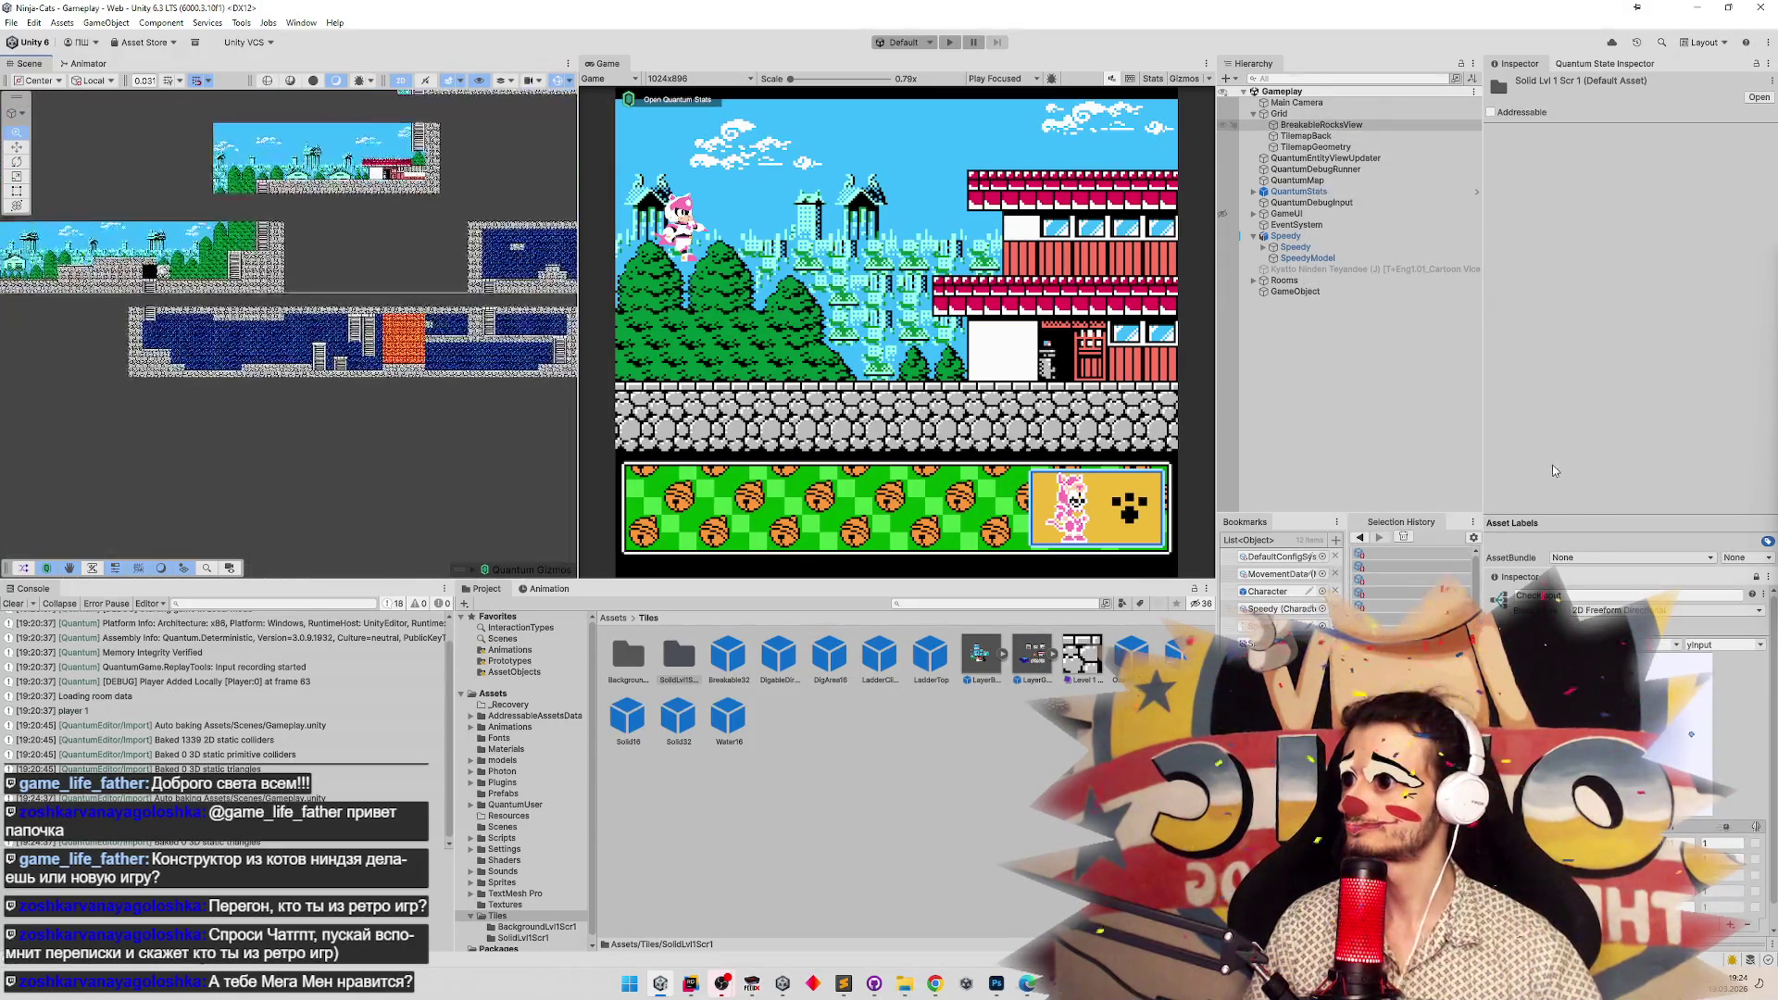
In the SolidLvl1Scr1 folder, inspect tiles Level 1 Screen 1_28 and 1_55, then start Play mode.
scroll(296, 492, "up", 3)
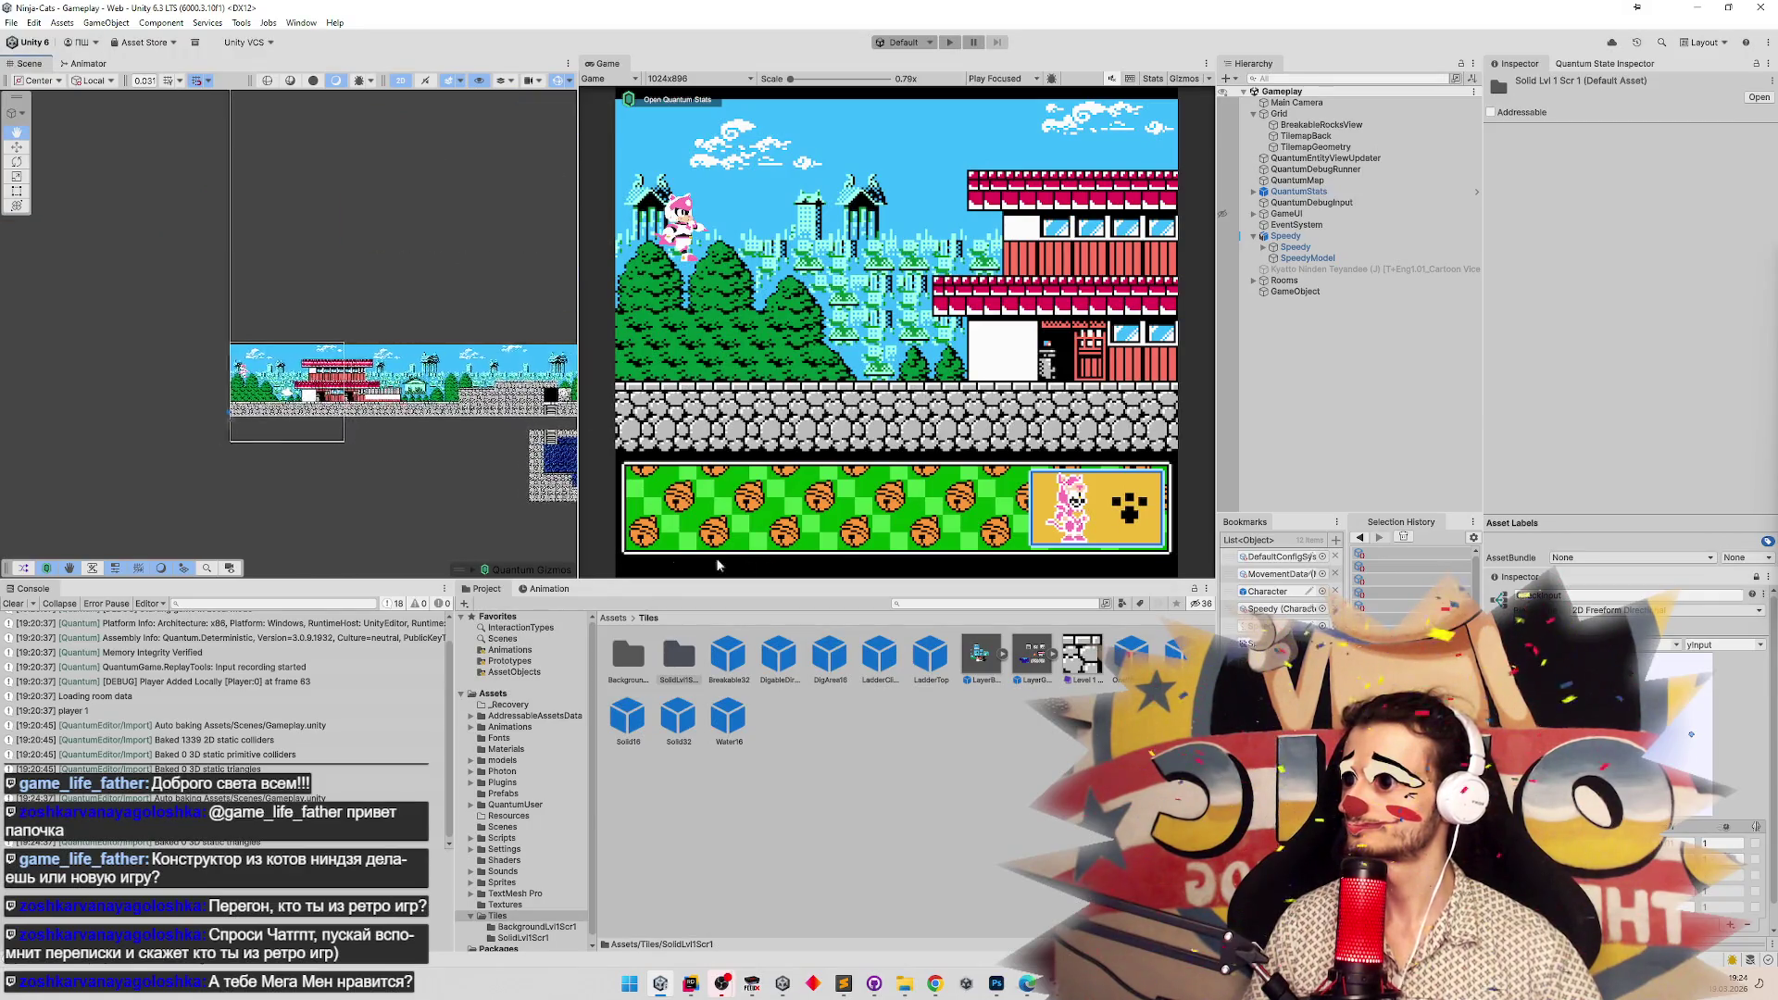
left_click_drag(296, 492, 35, 432)
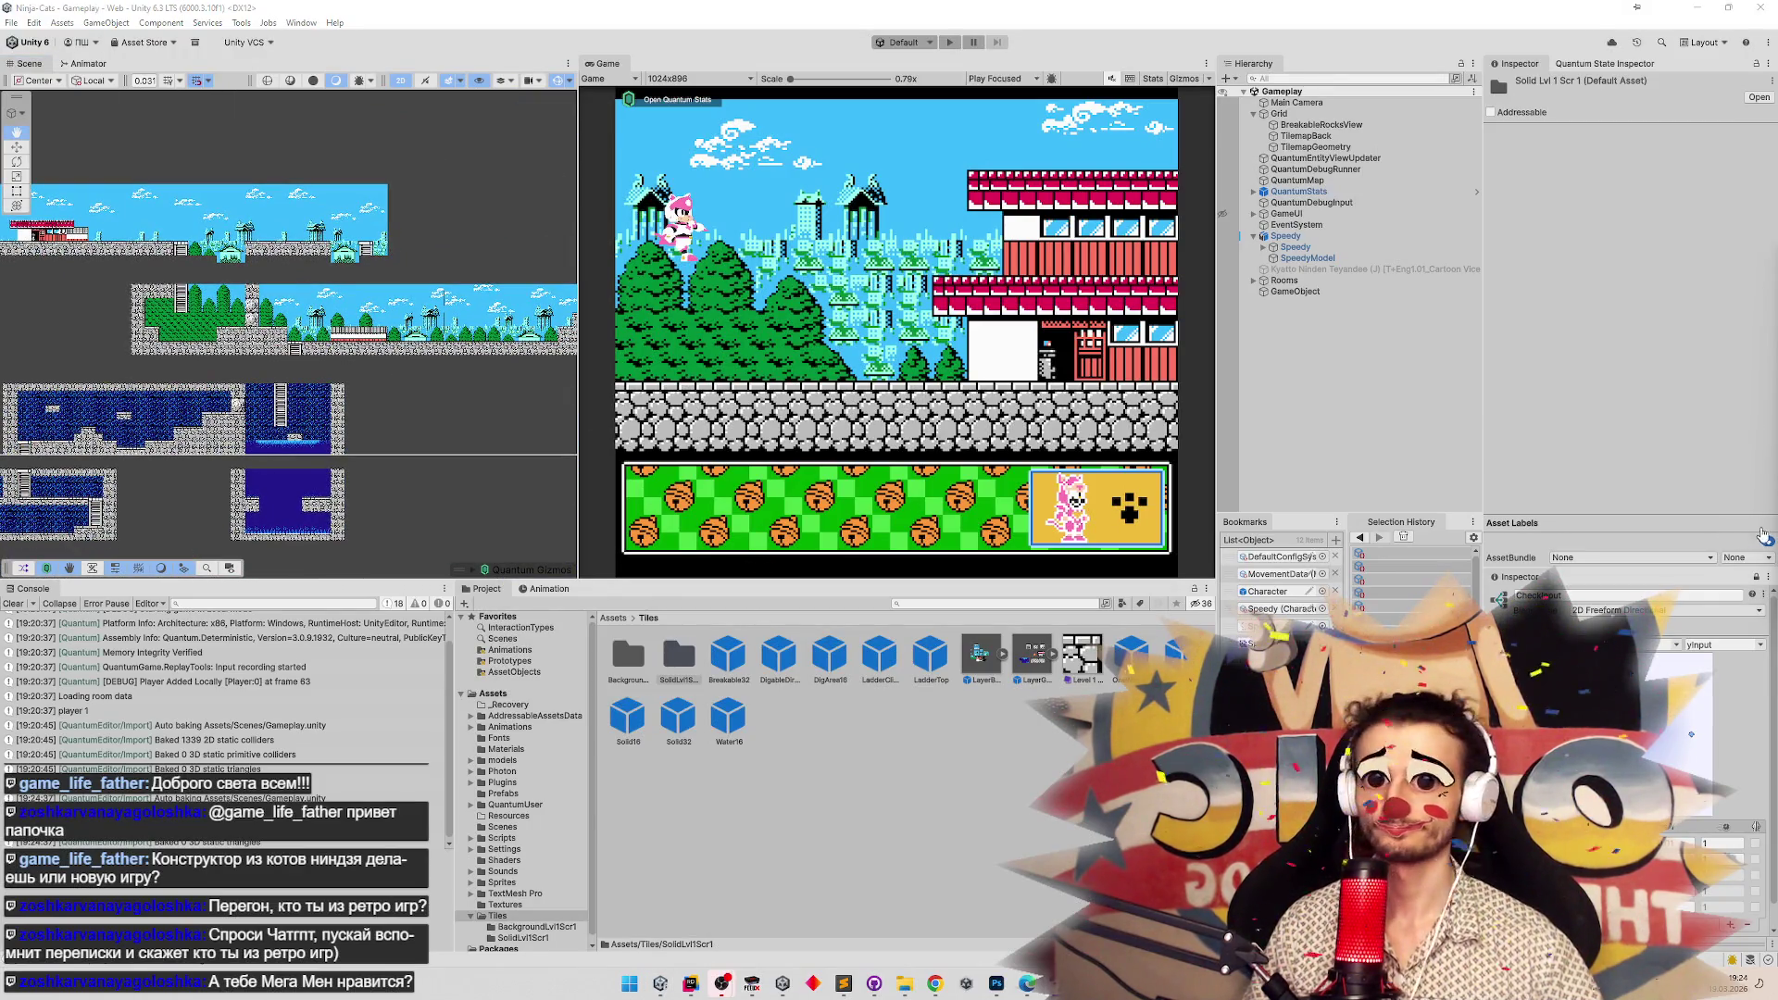
scroll(316, 438, "up", 3)
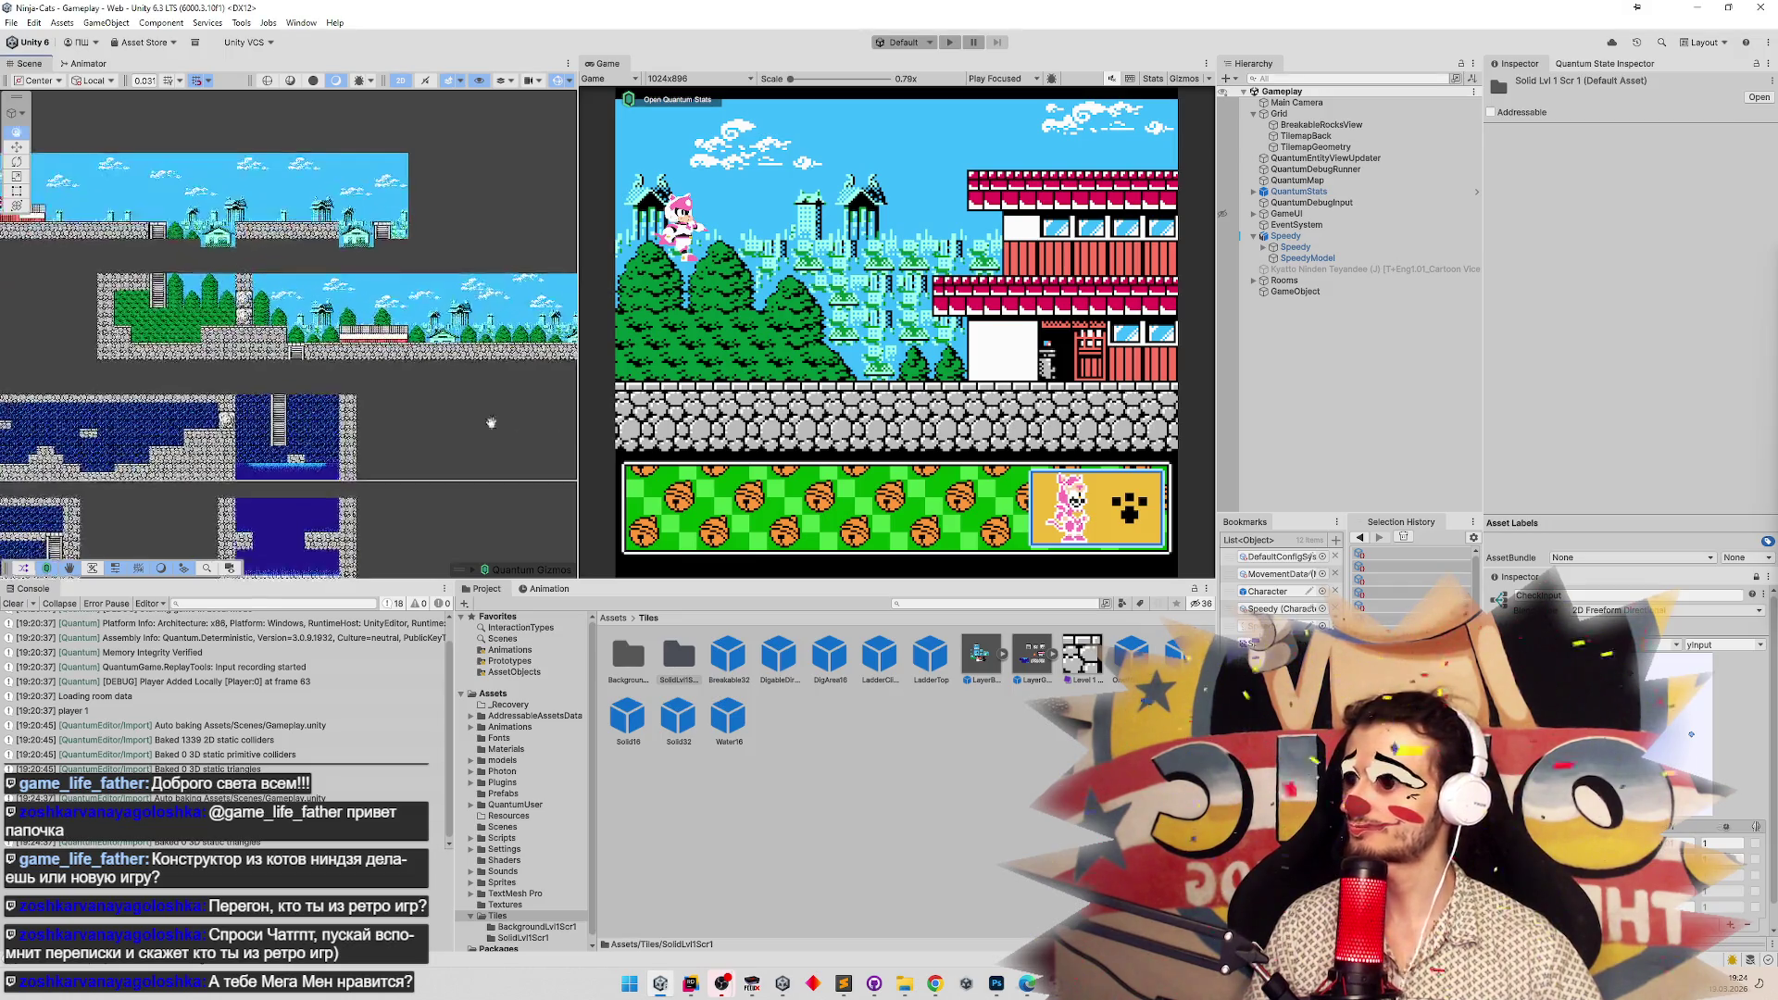
left_click_drag(316, 438, 645, 373)
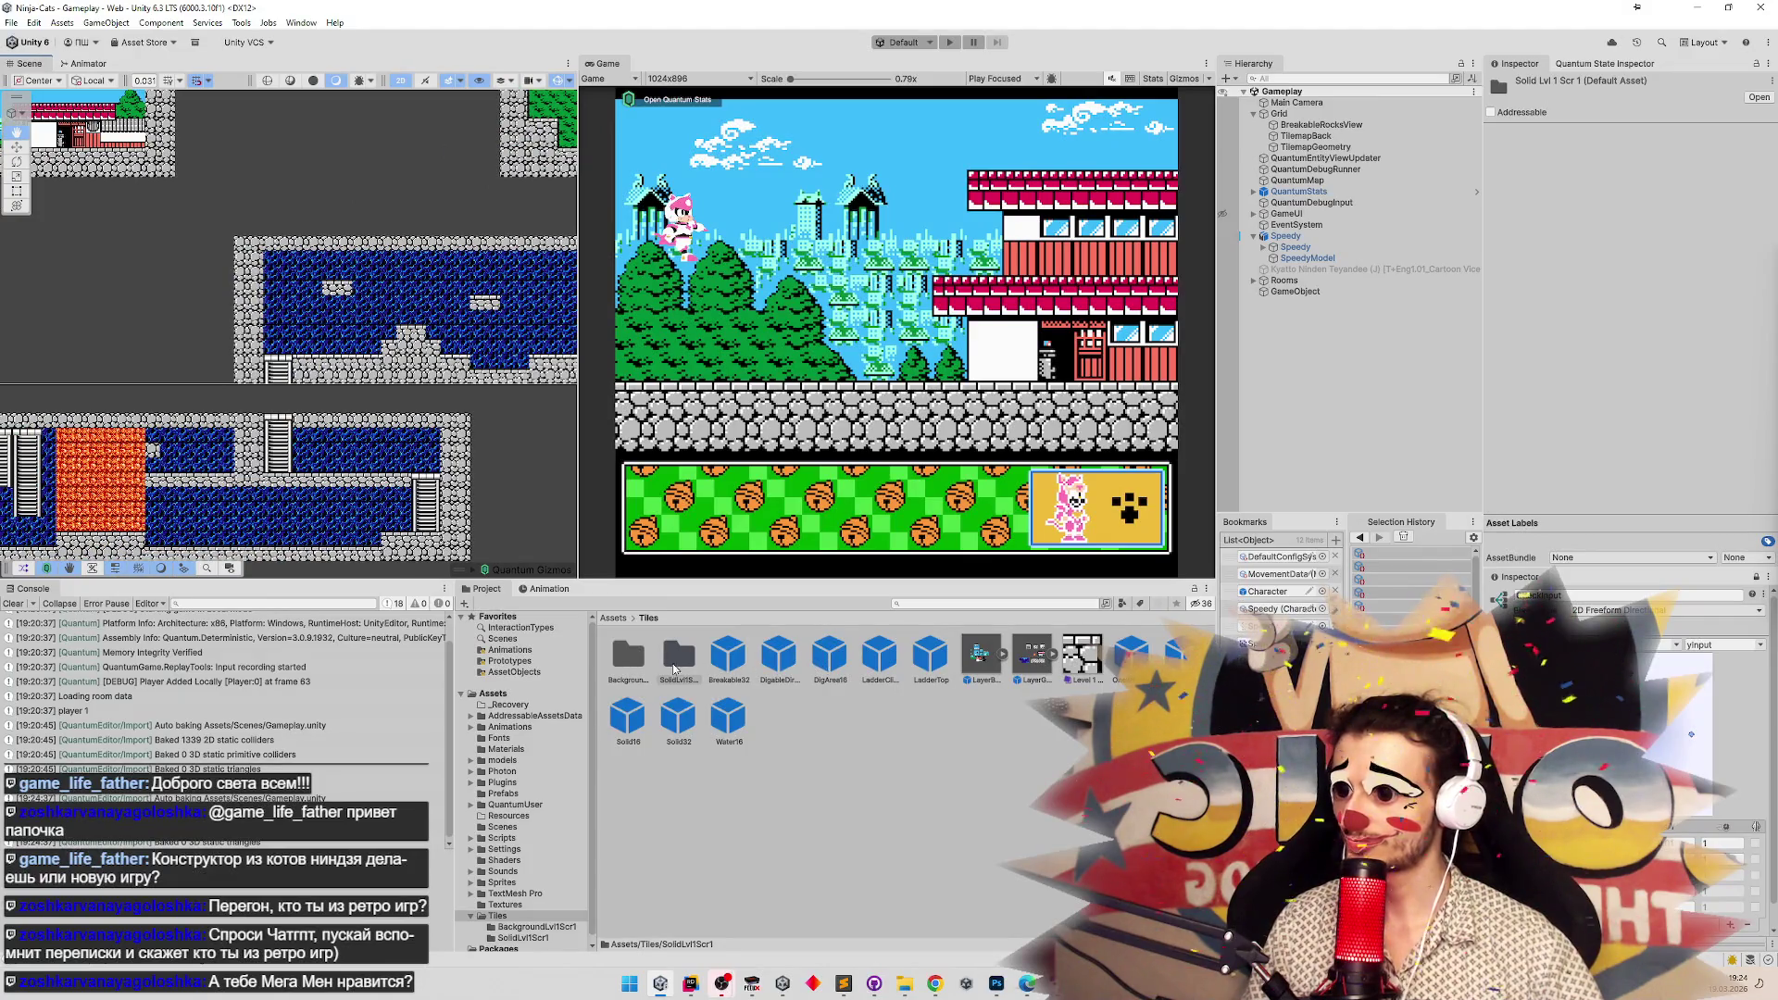
double_click(675, 655)
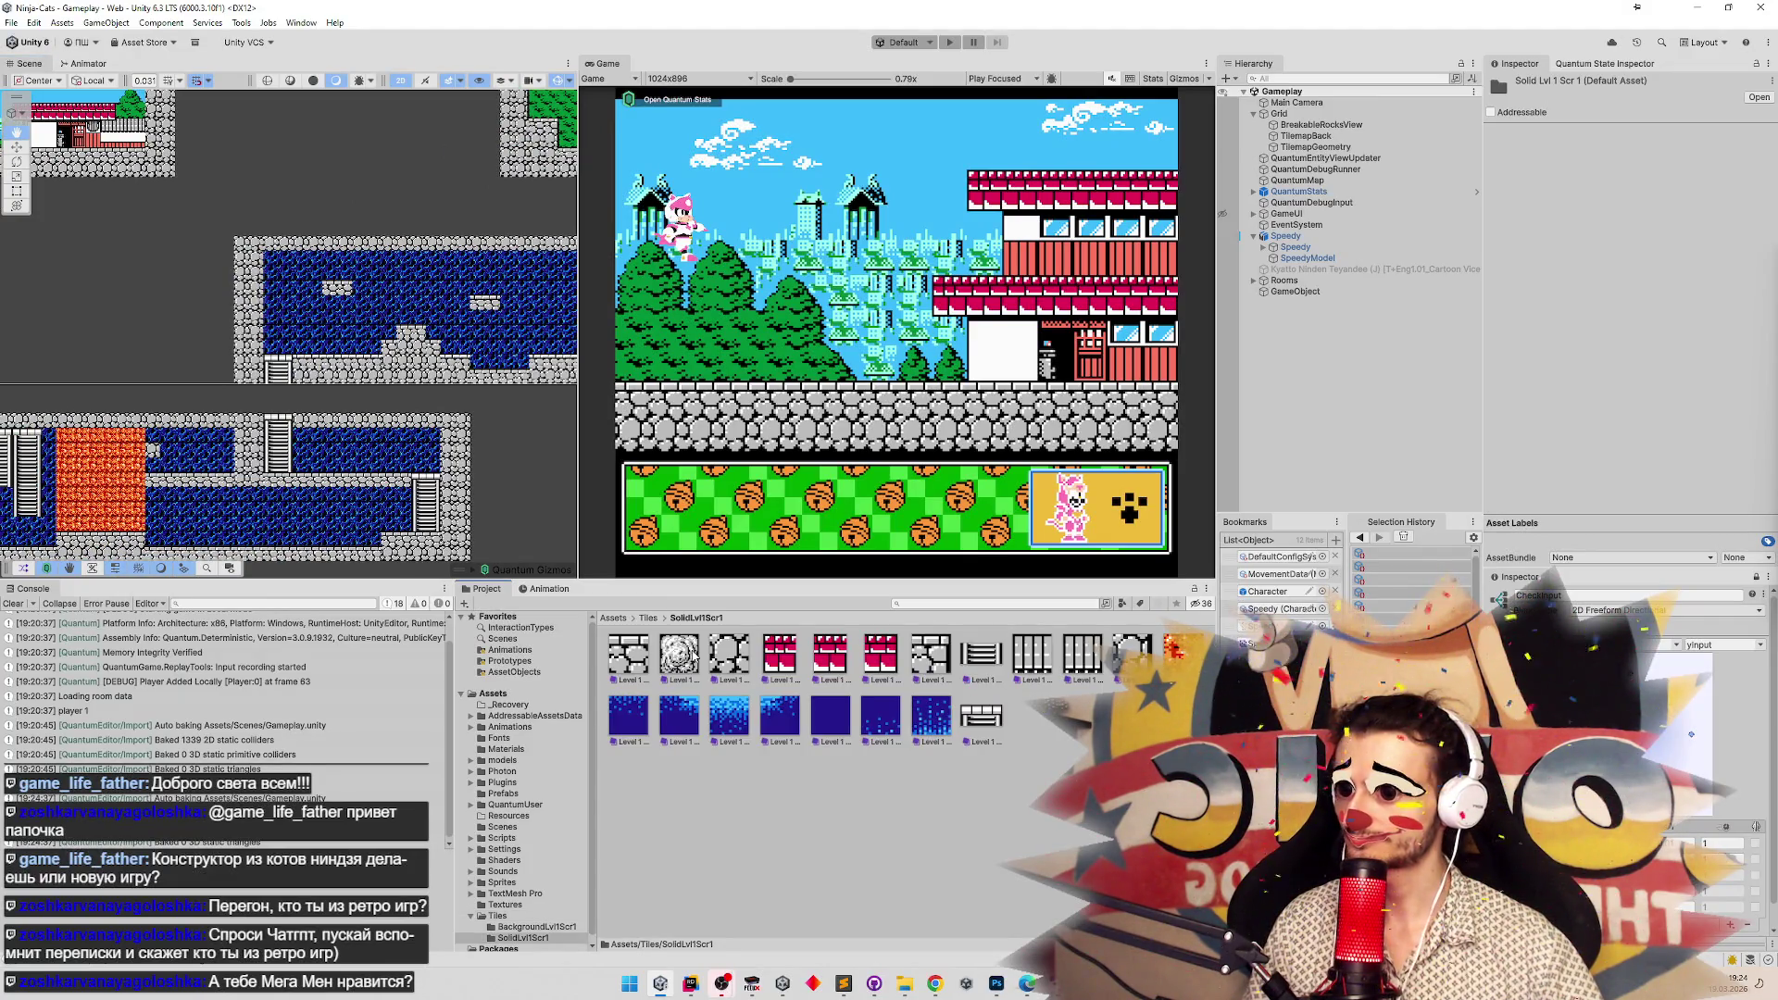
left_click(979, 656)
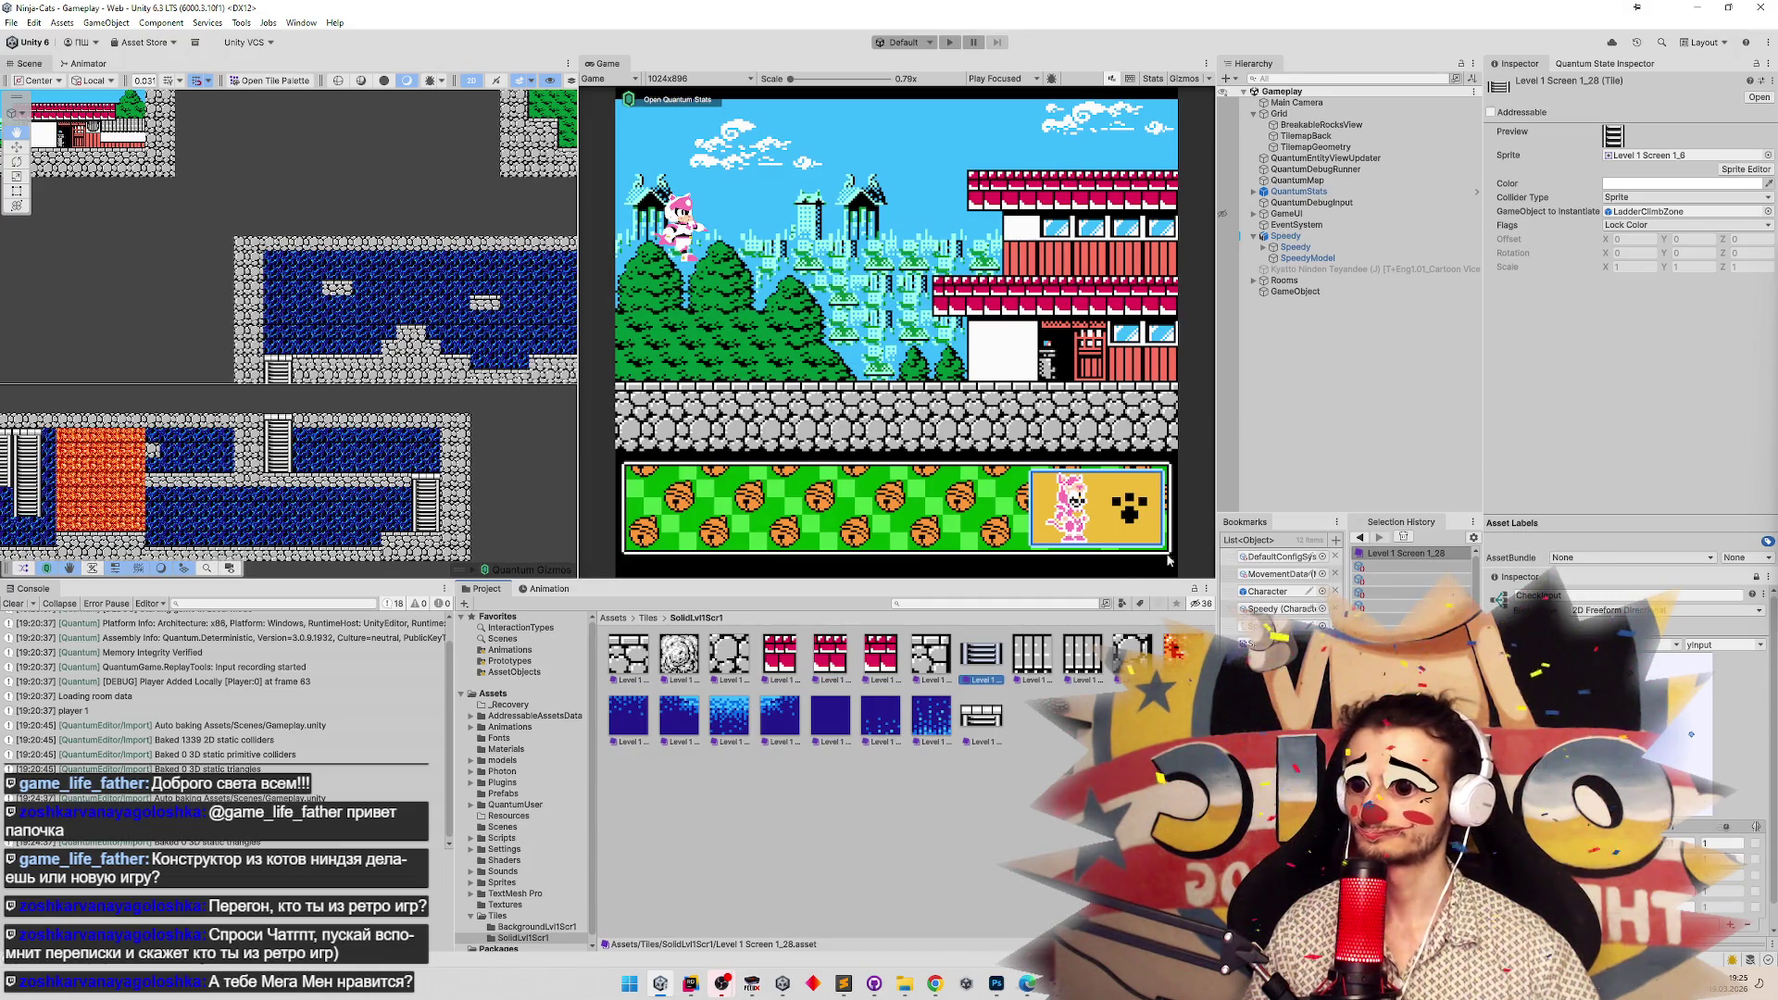
left_click(996, 713)
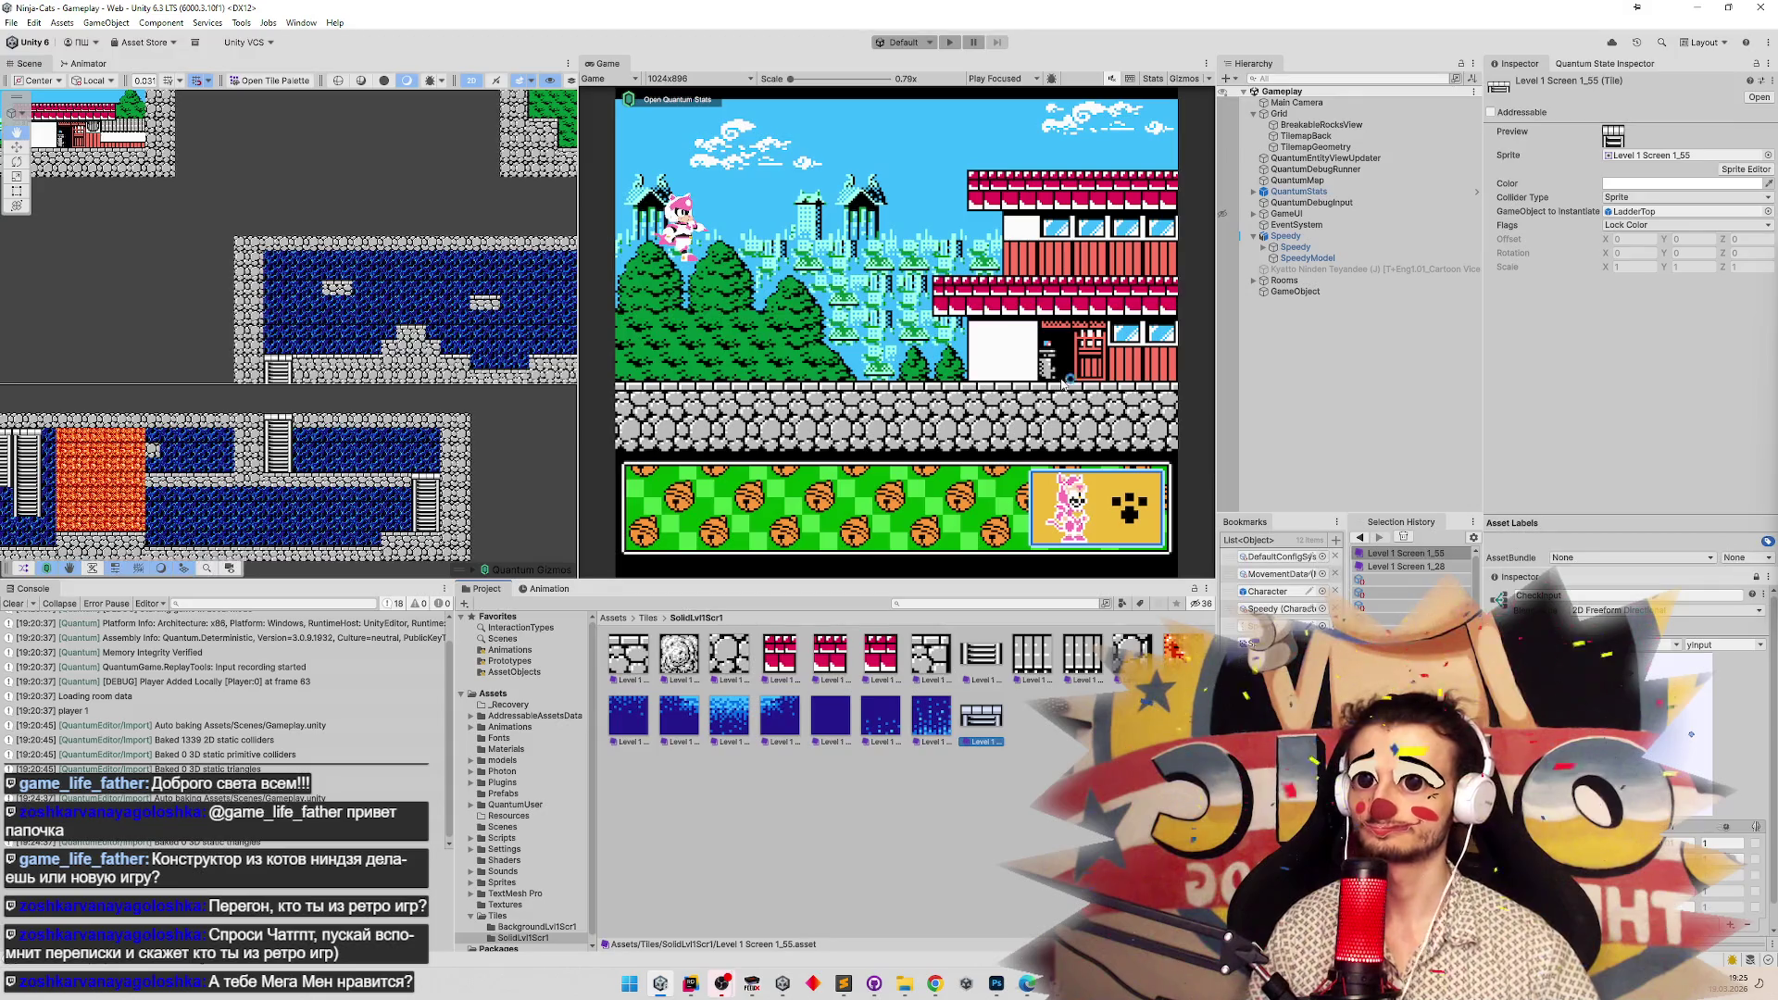
key("ctrl+p")
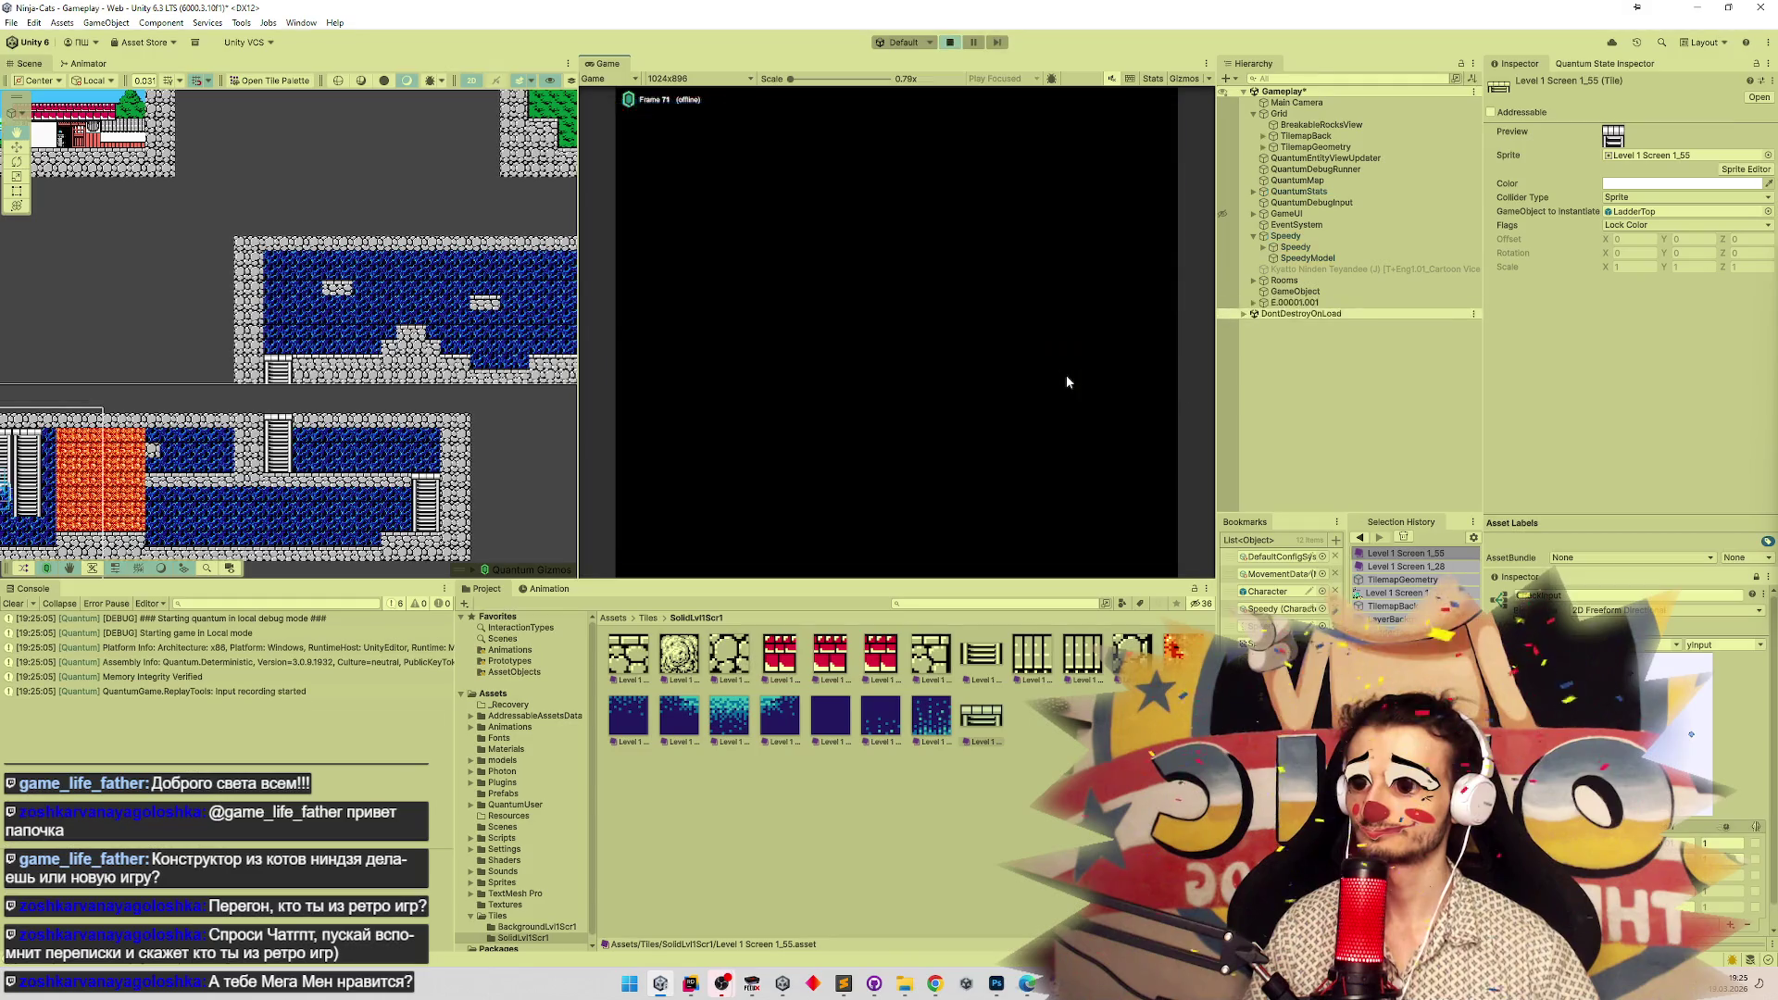
Walk the cat left onto the ladder and back right, then stop the game.
key("Left")
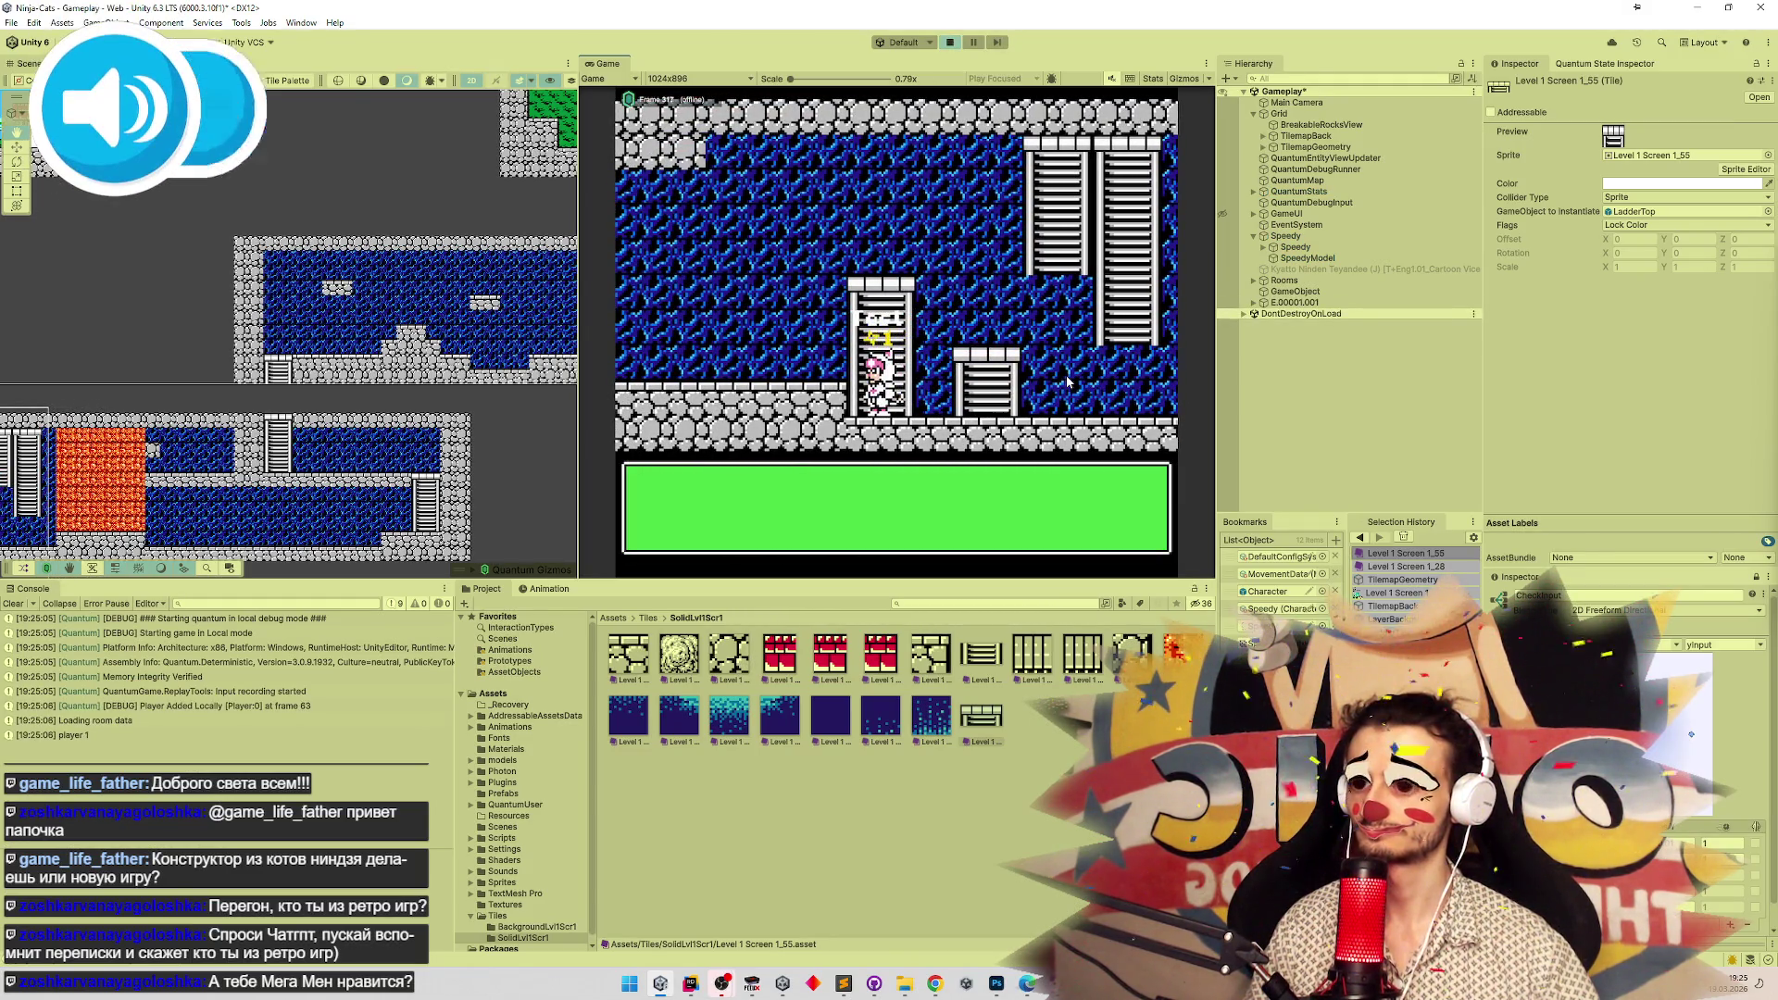
key("Right")
key("Right")
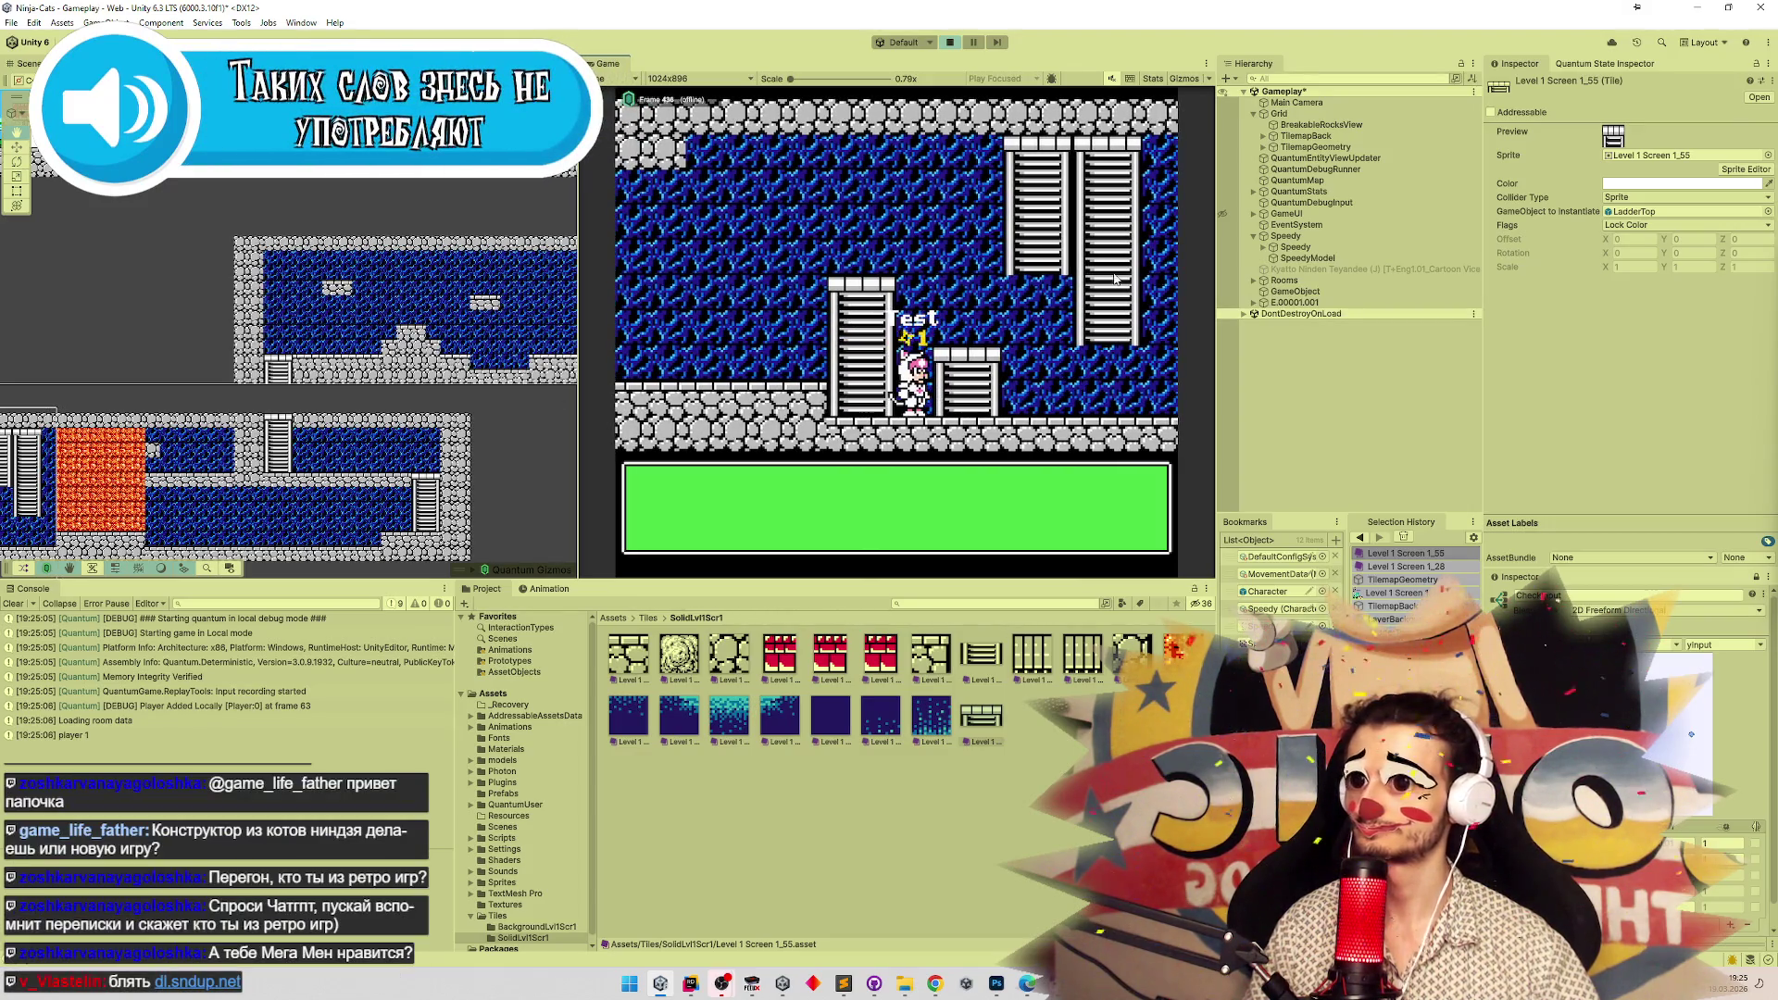
key("ctrl+p")
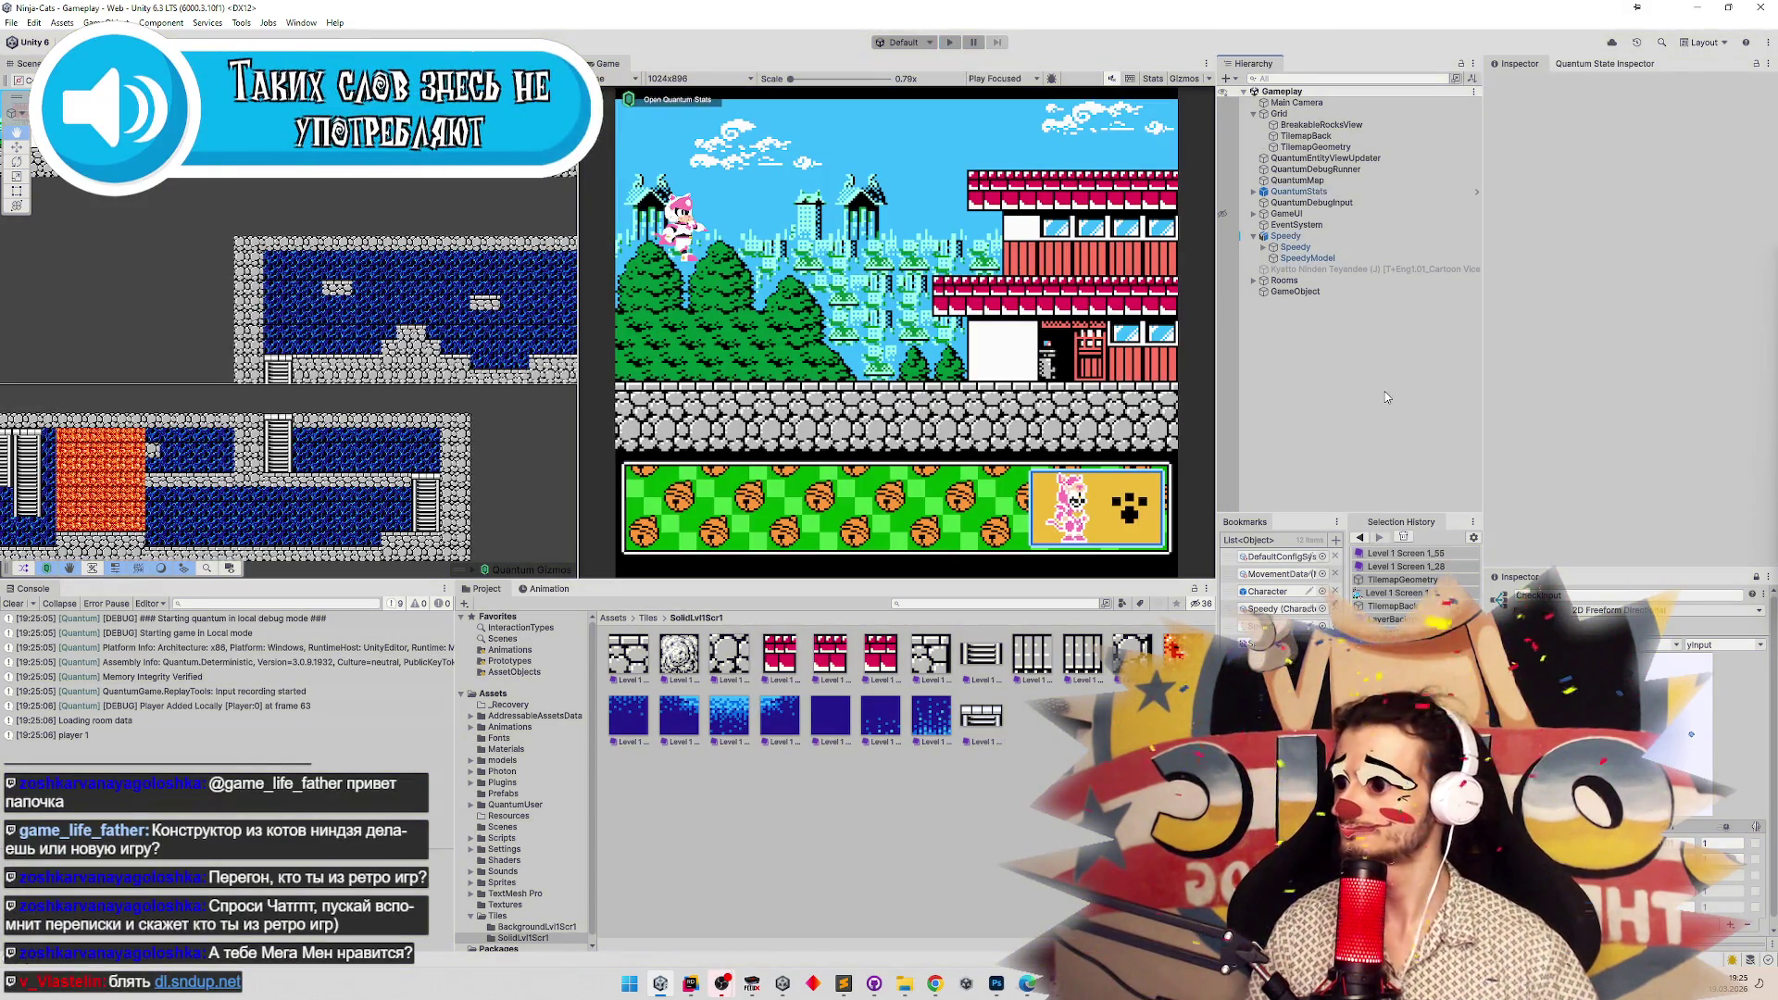
Restart the game, walk the cat back and forth across the ladders and lava wall, then stop.
key("ctrl+p")
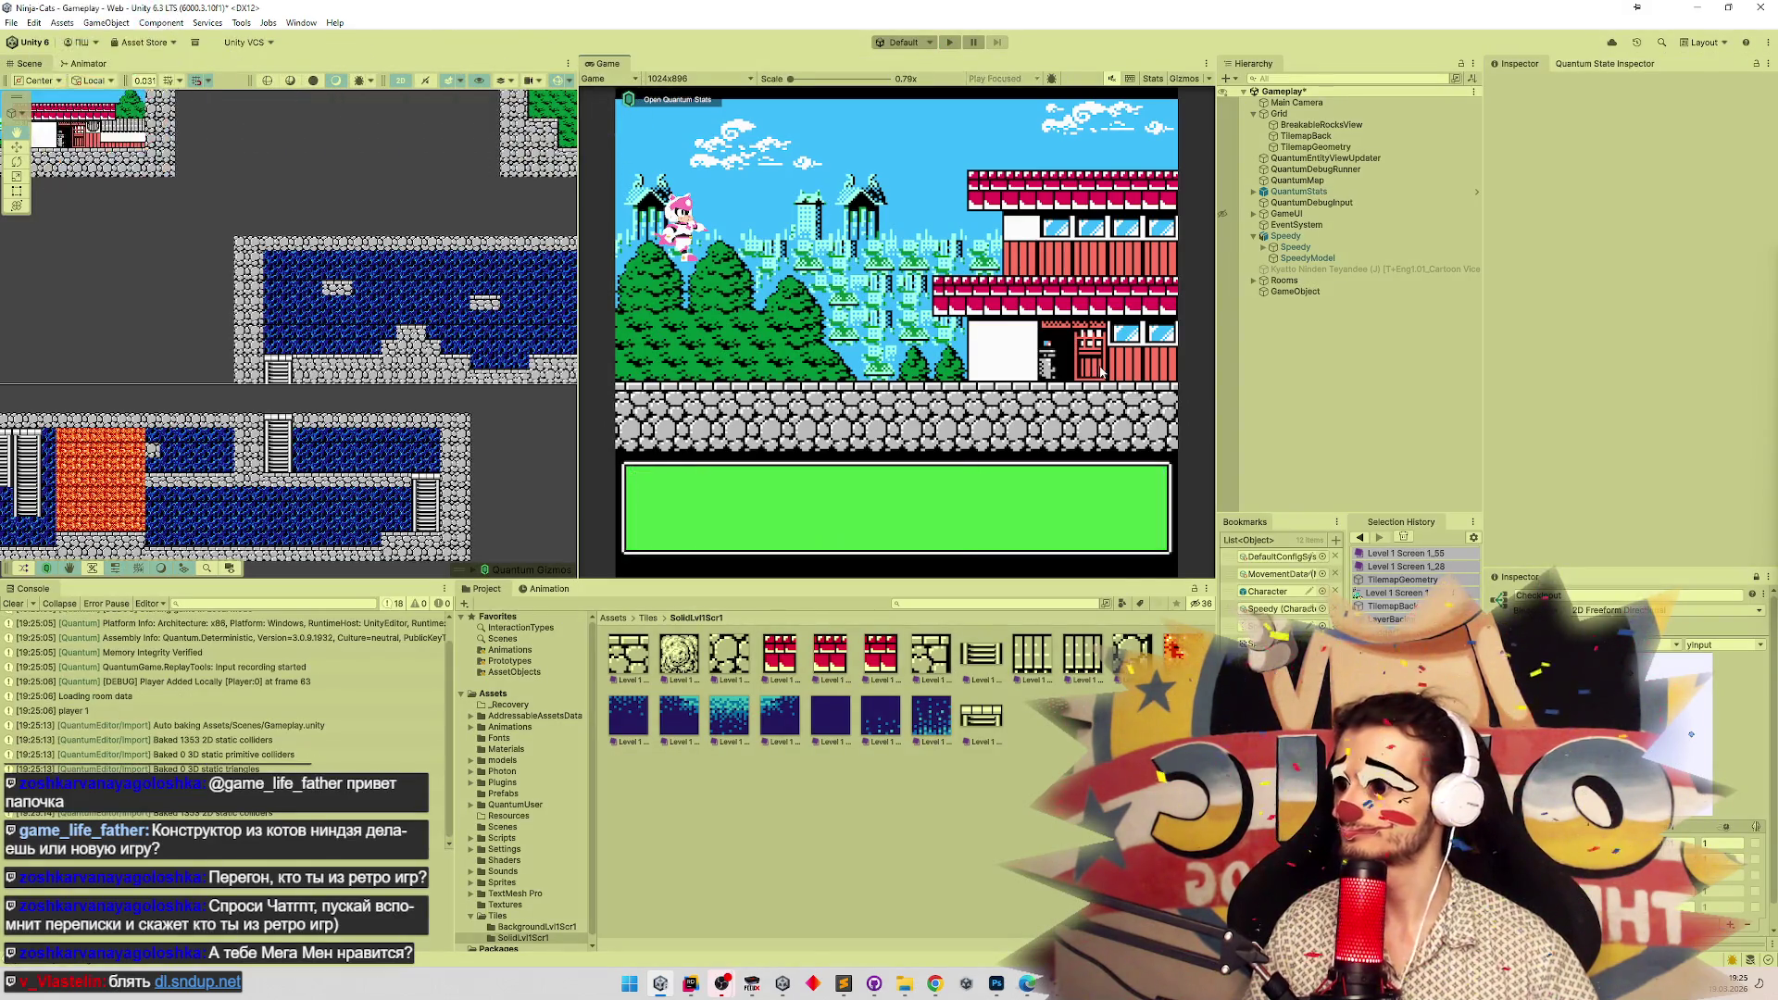
key("Left")
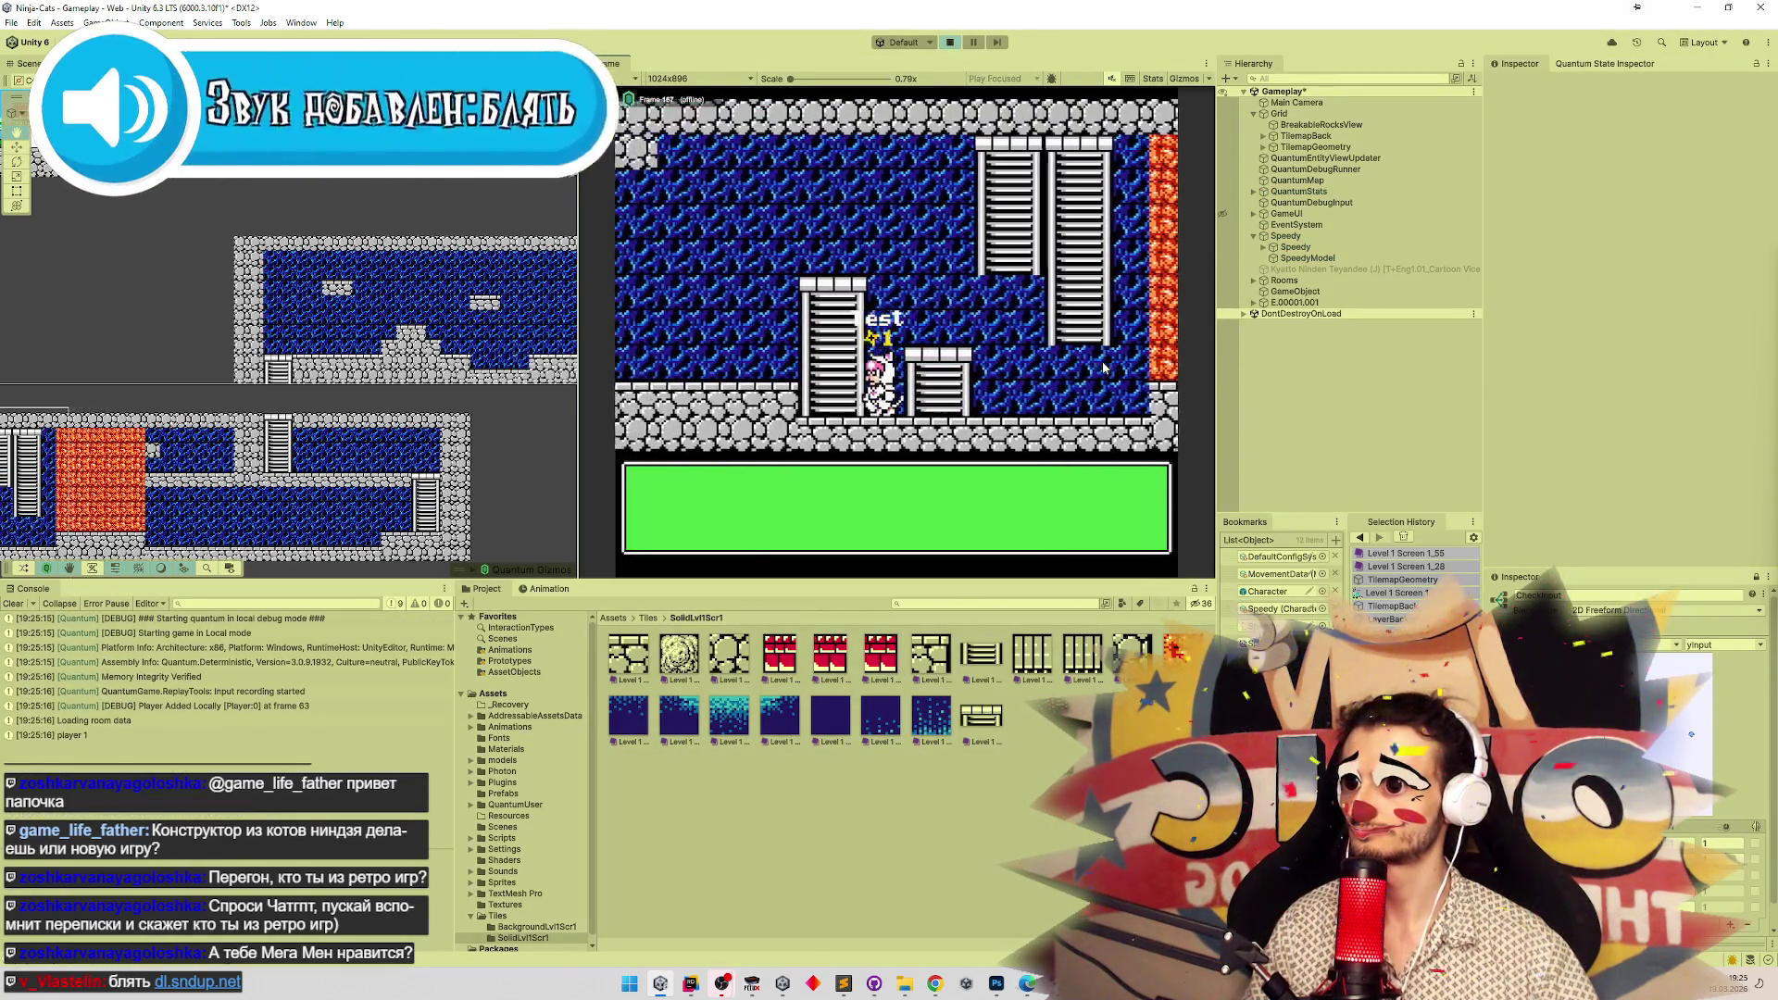
key("Left")
key("Left")
key("Right")
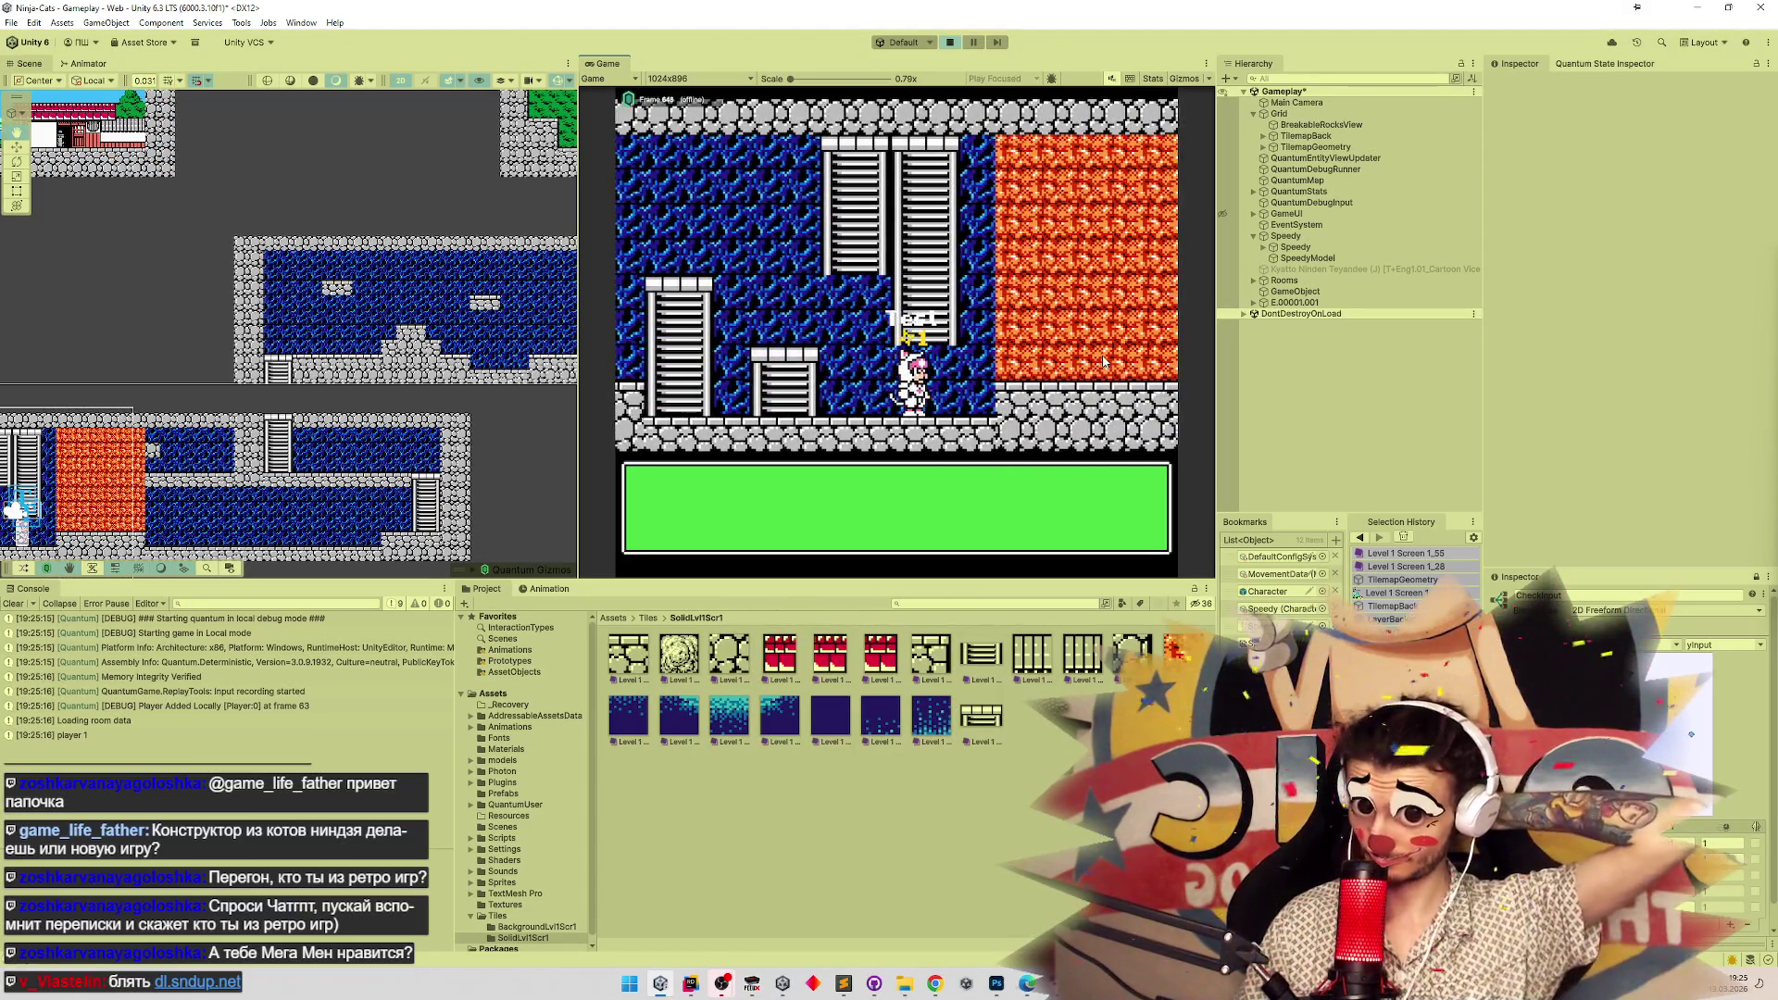
key("Left")
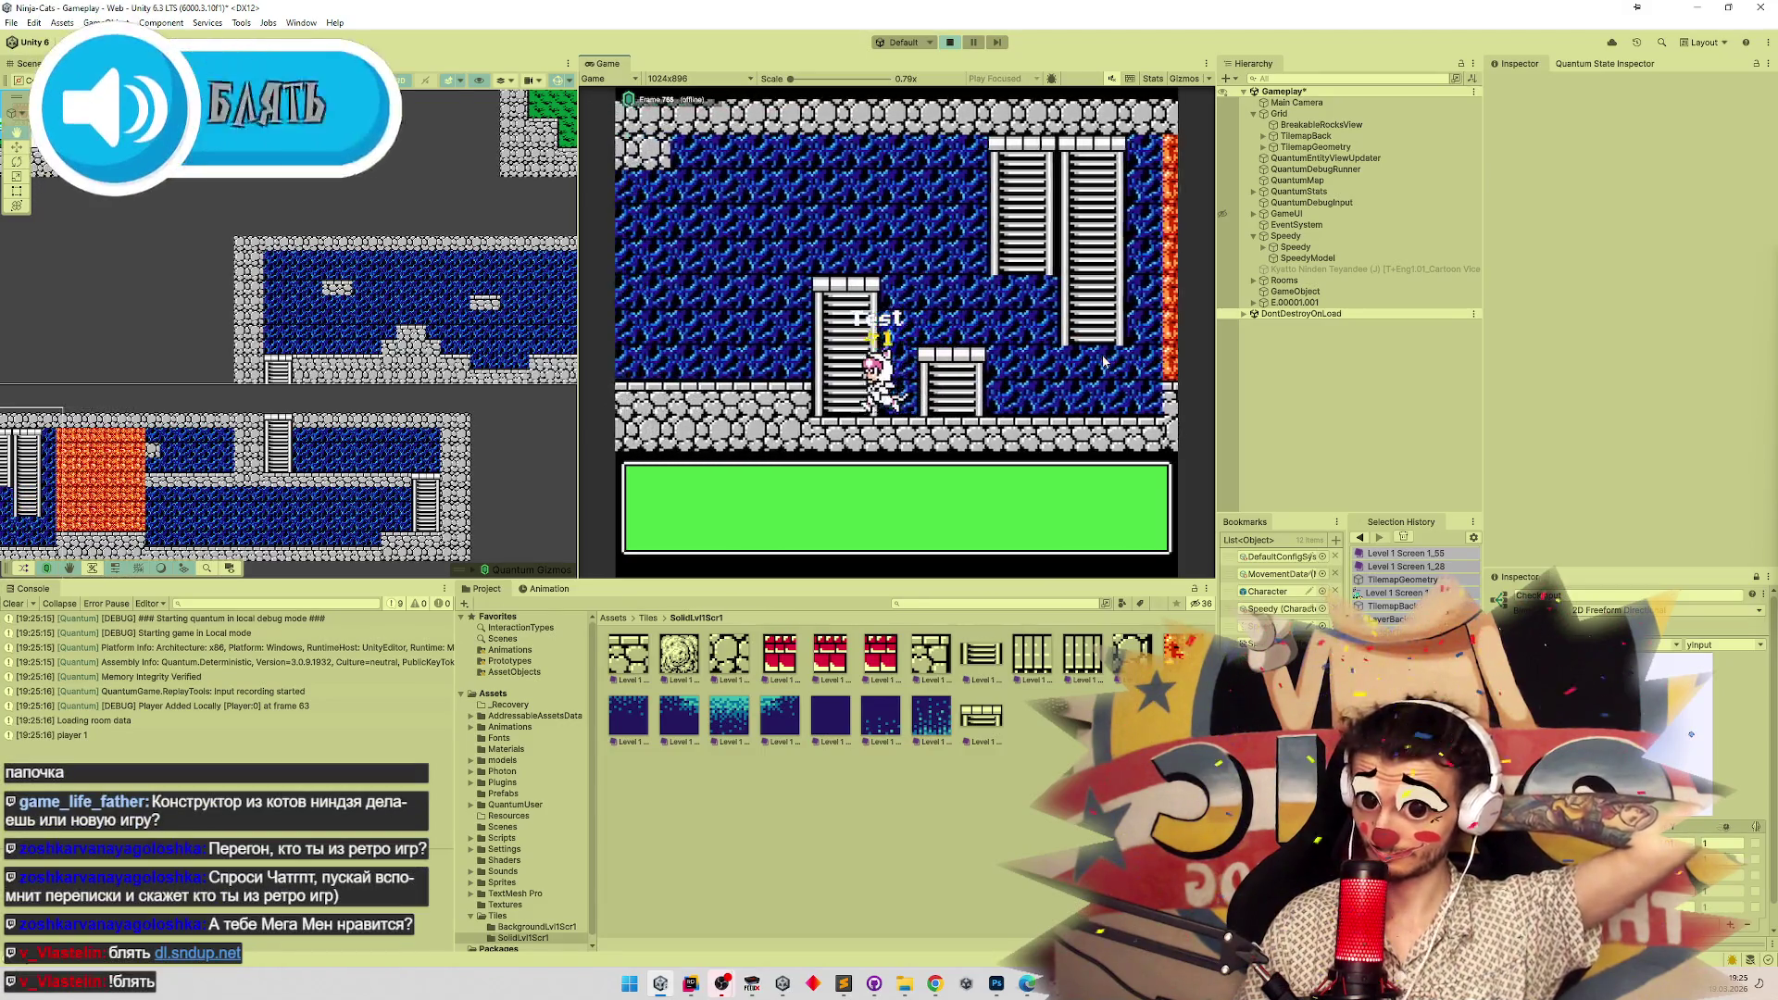
key("Right")
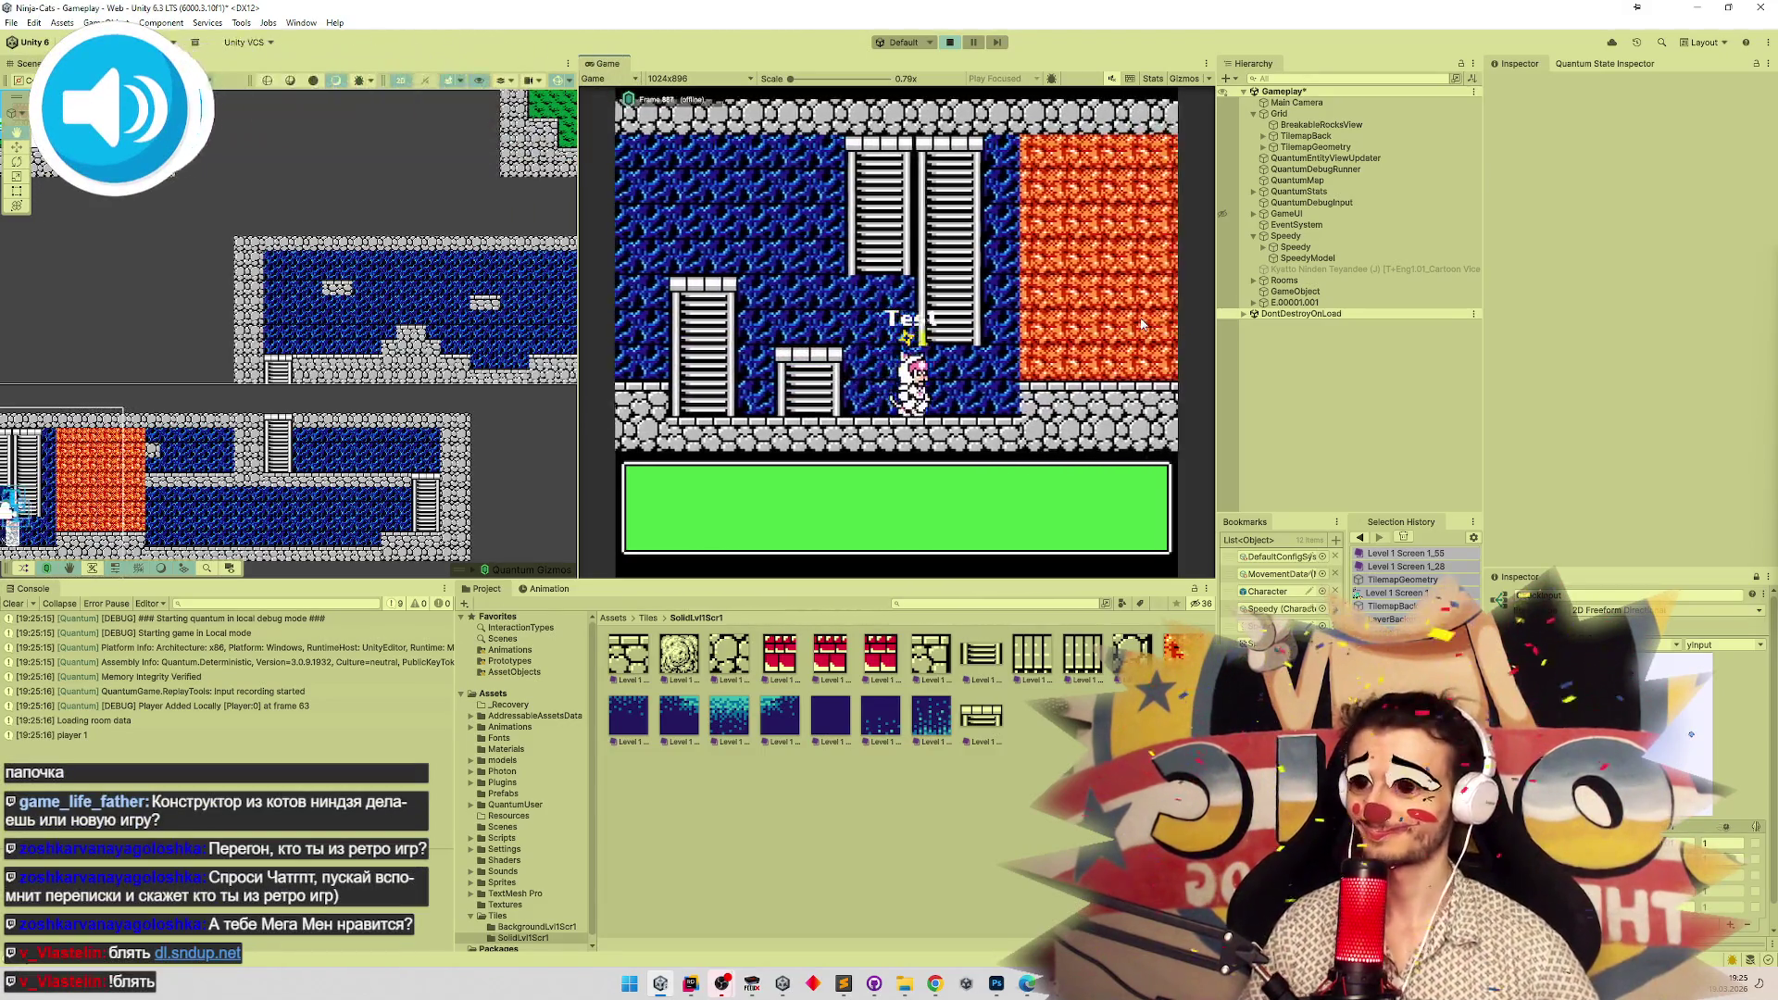
key("Right")
key("Left")
key("Left")
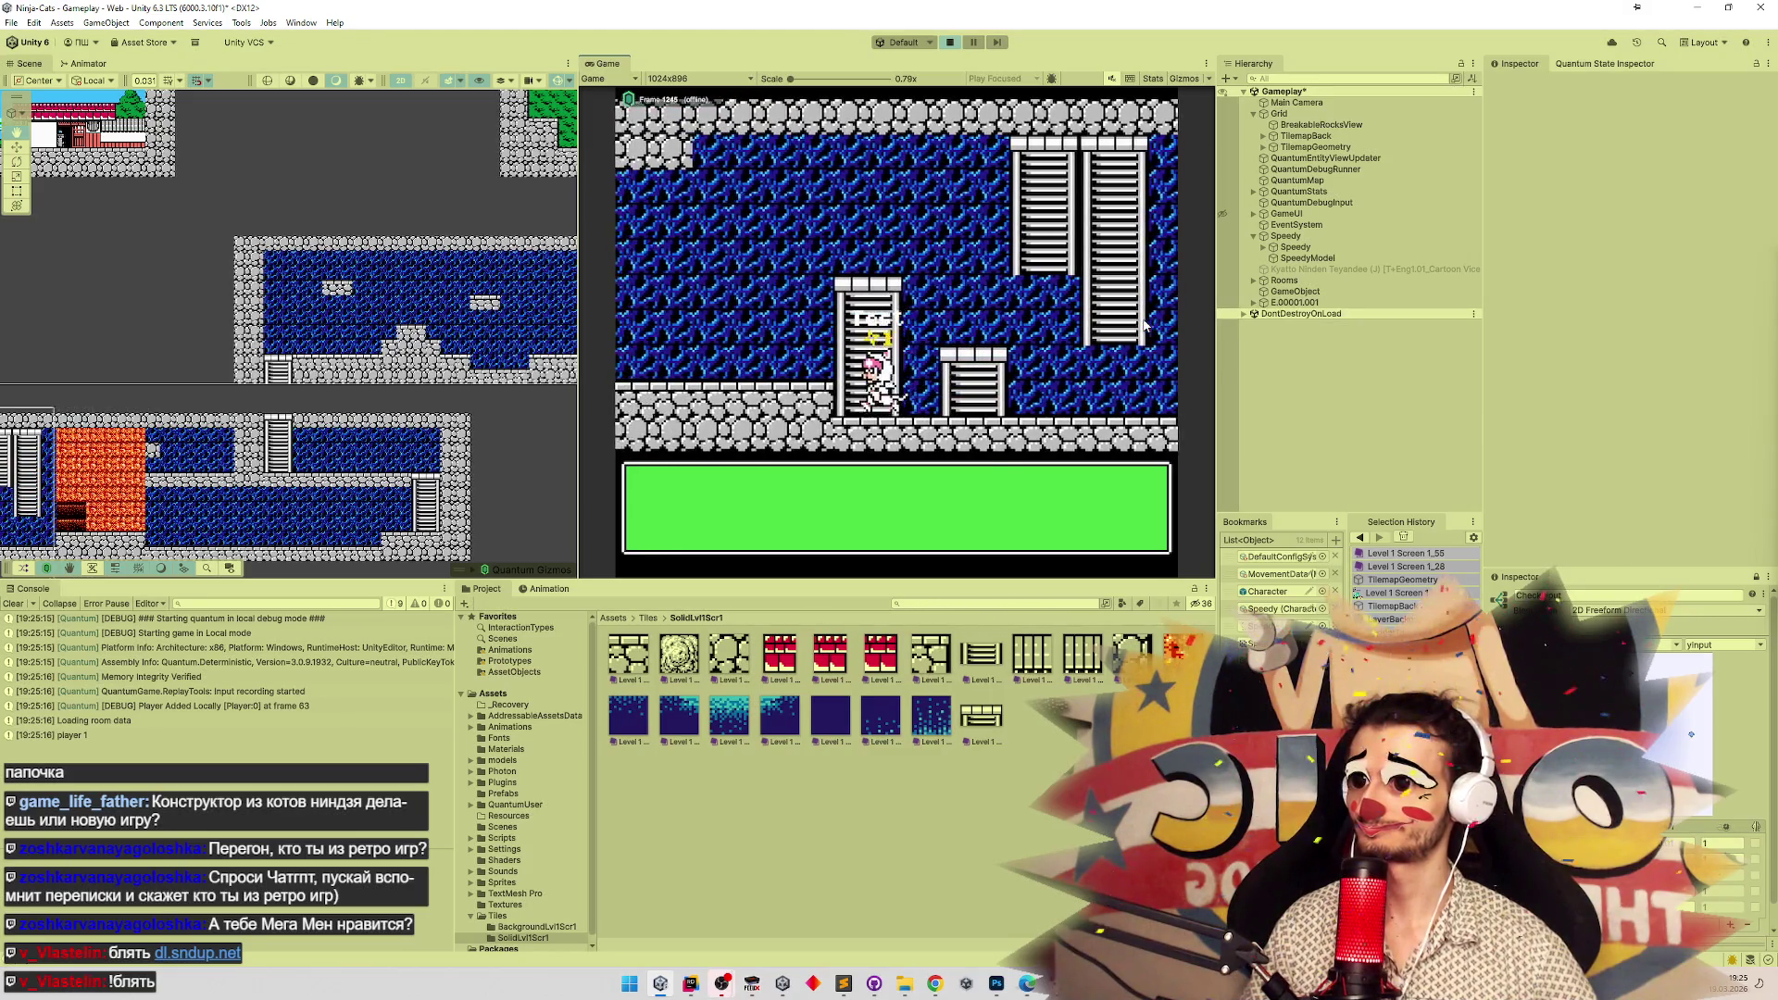
key("Left")
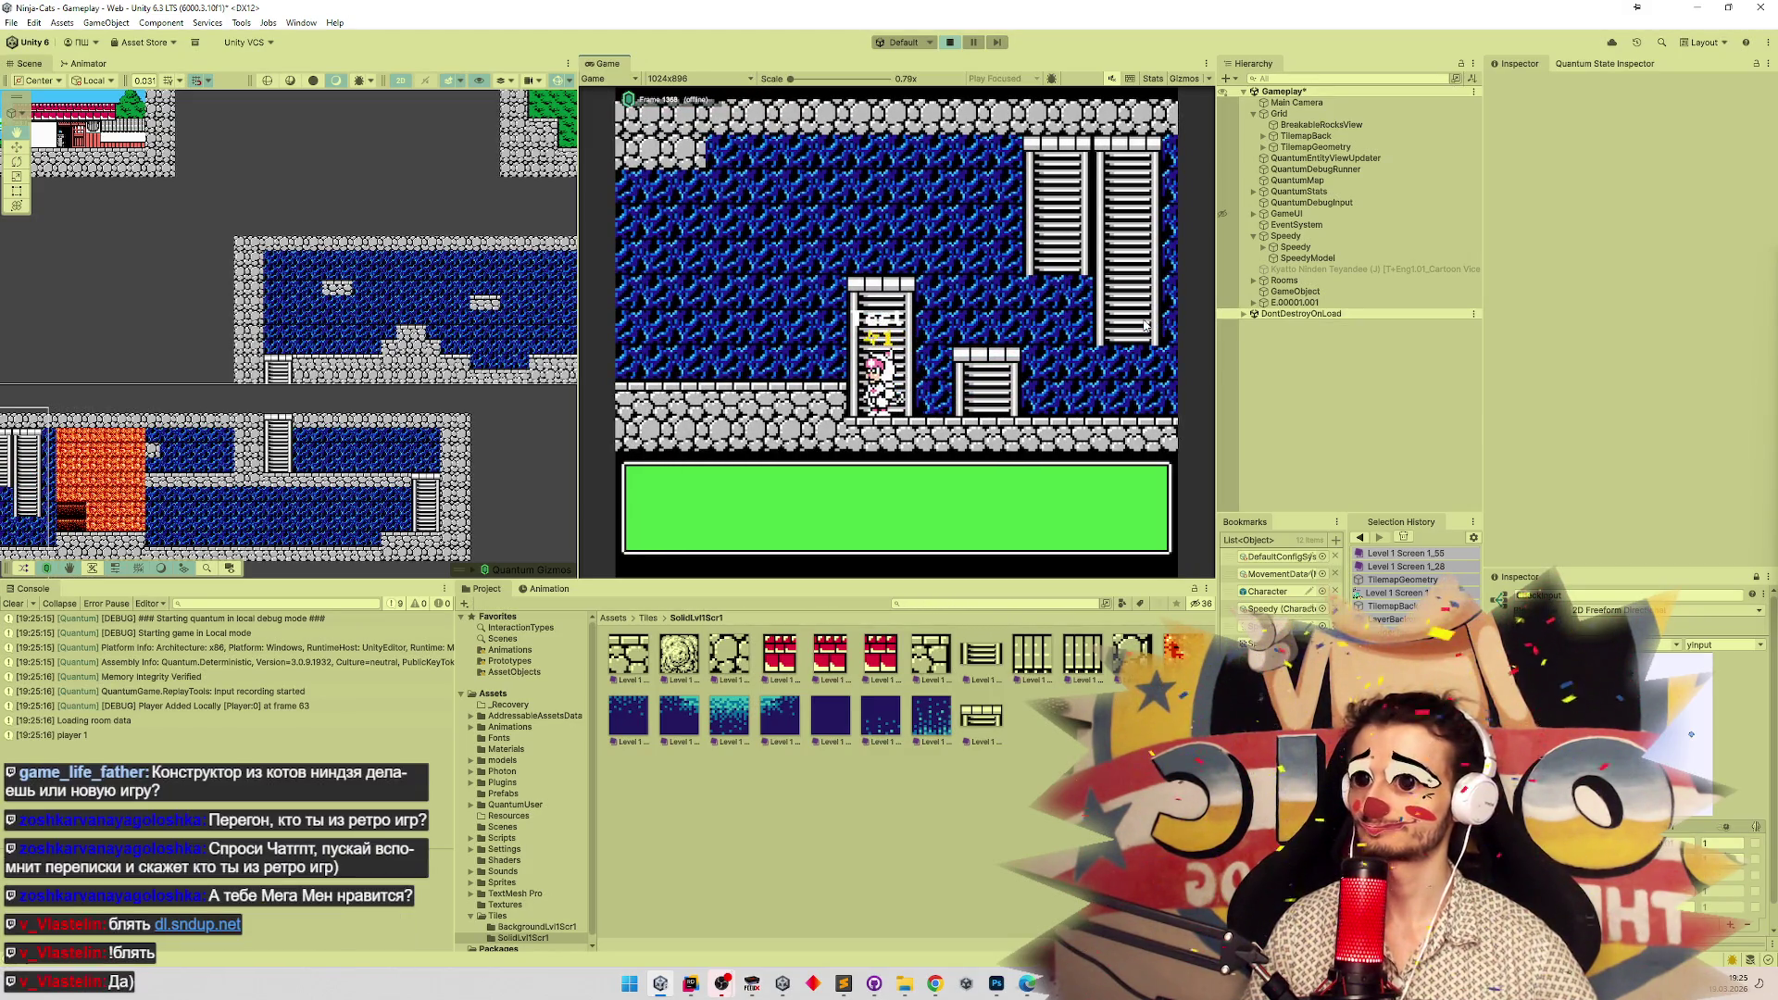
key("ctrl+p")
type("ladder")
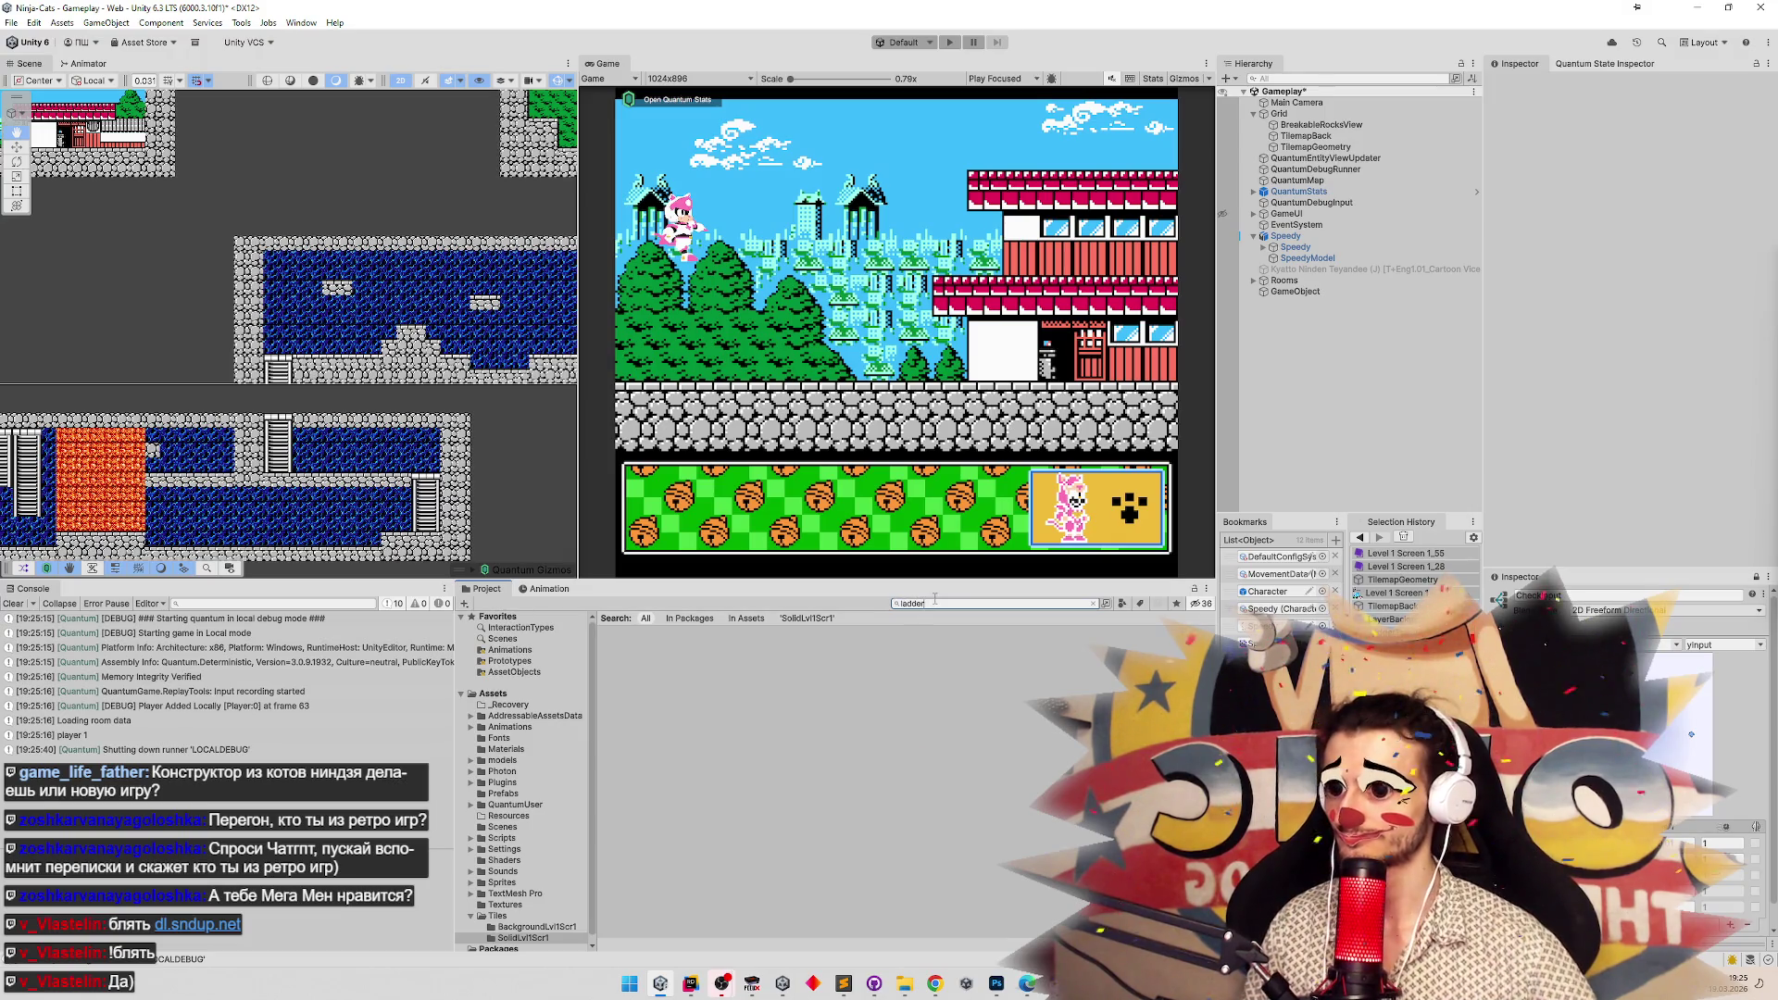
Open the LadderClimbZone, LadderTop, then LadderClimbZone prefabs to check colliders, then bring up ClimbSystem code.
double_click(627, 654)
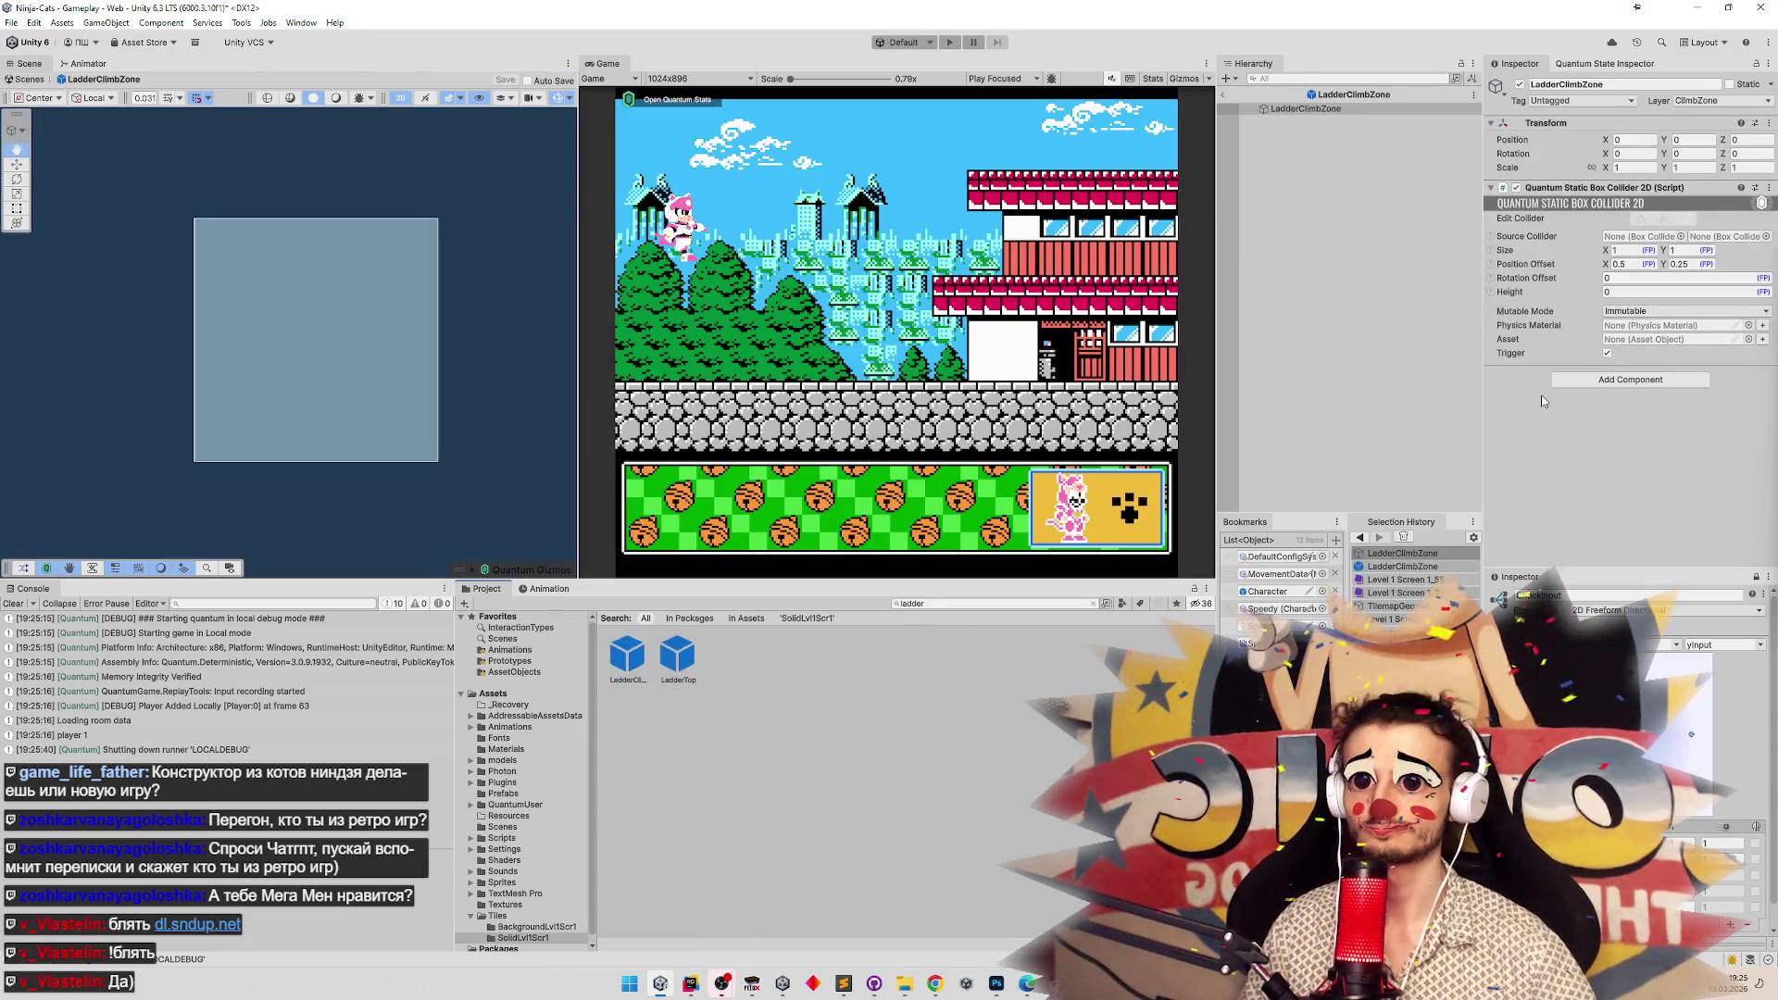
double_click(681, 654)
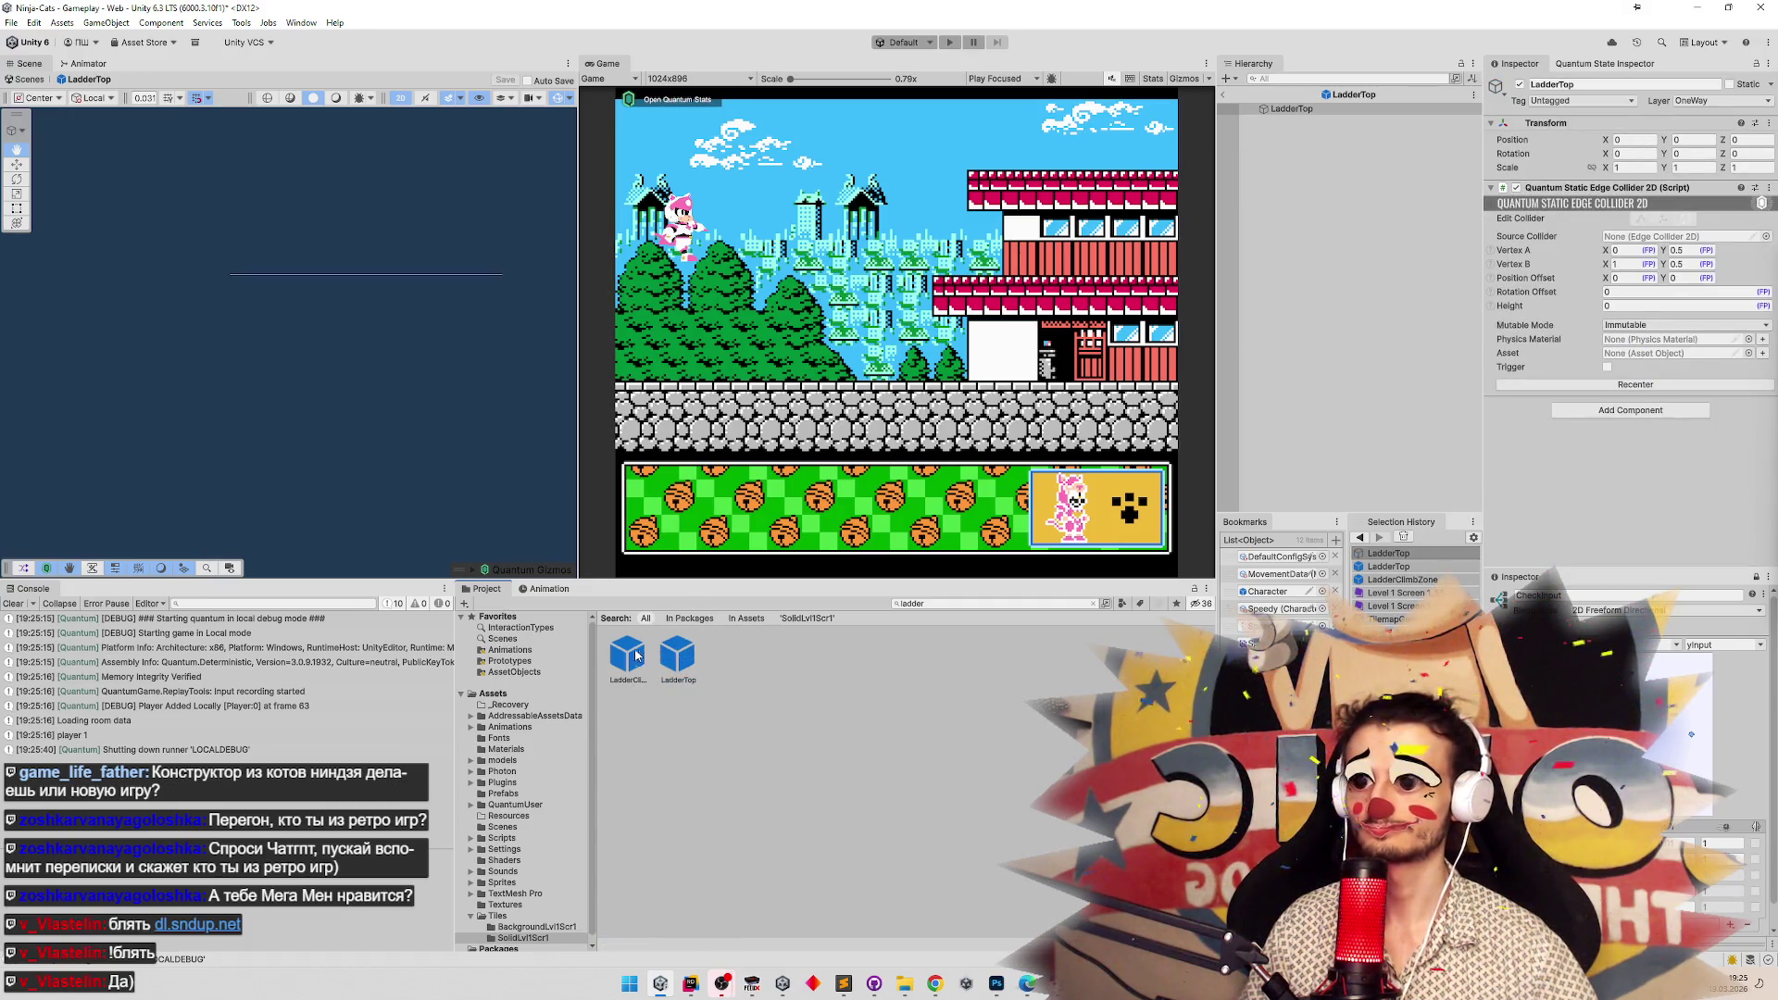
double_click(637, 655)
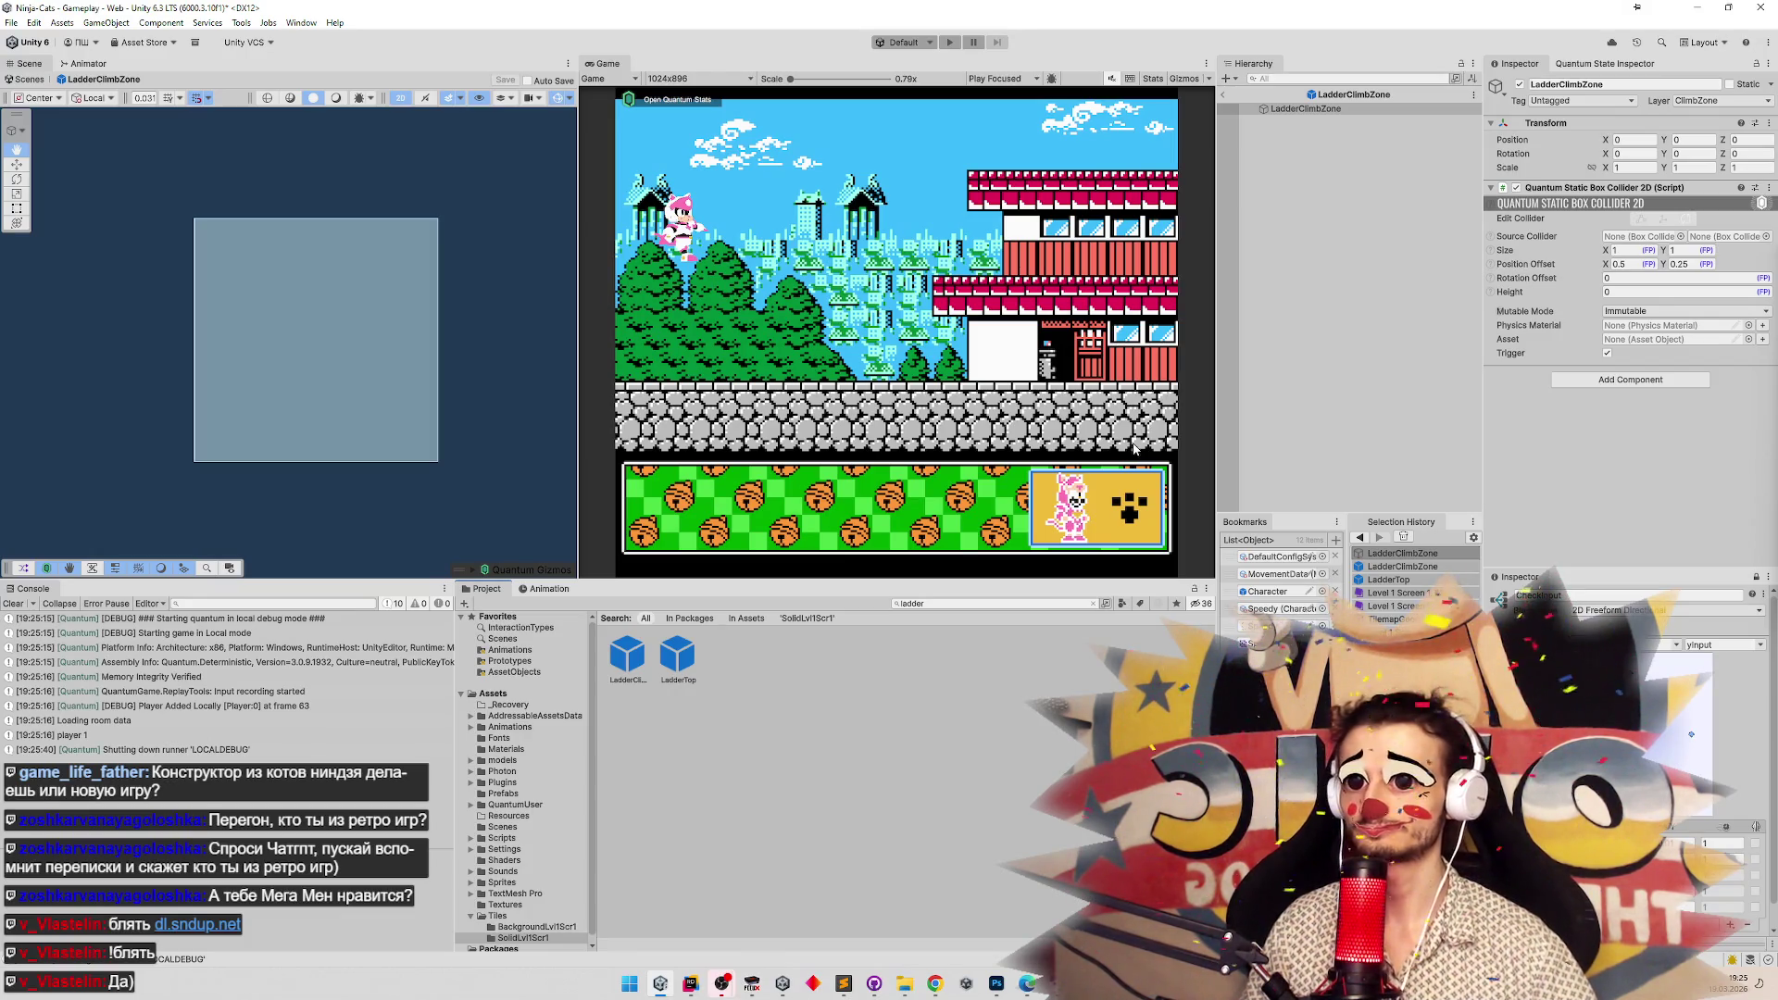
left_click(1039, 364)
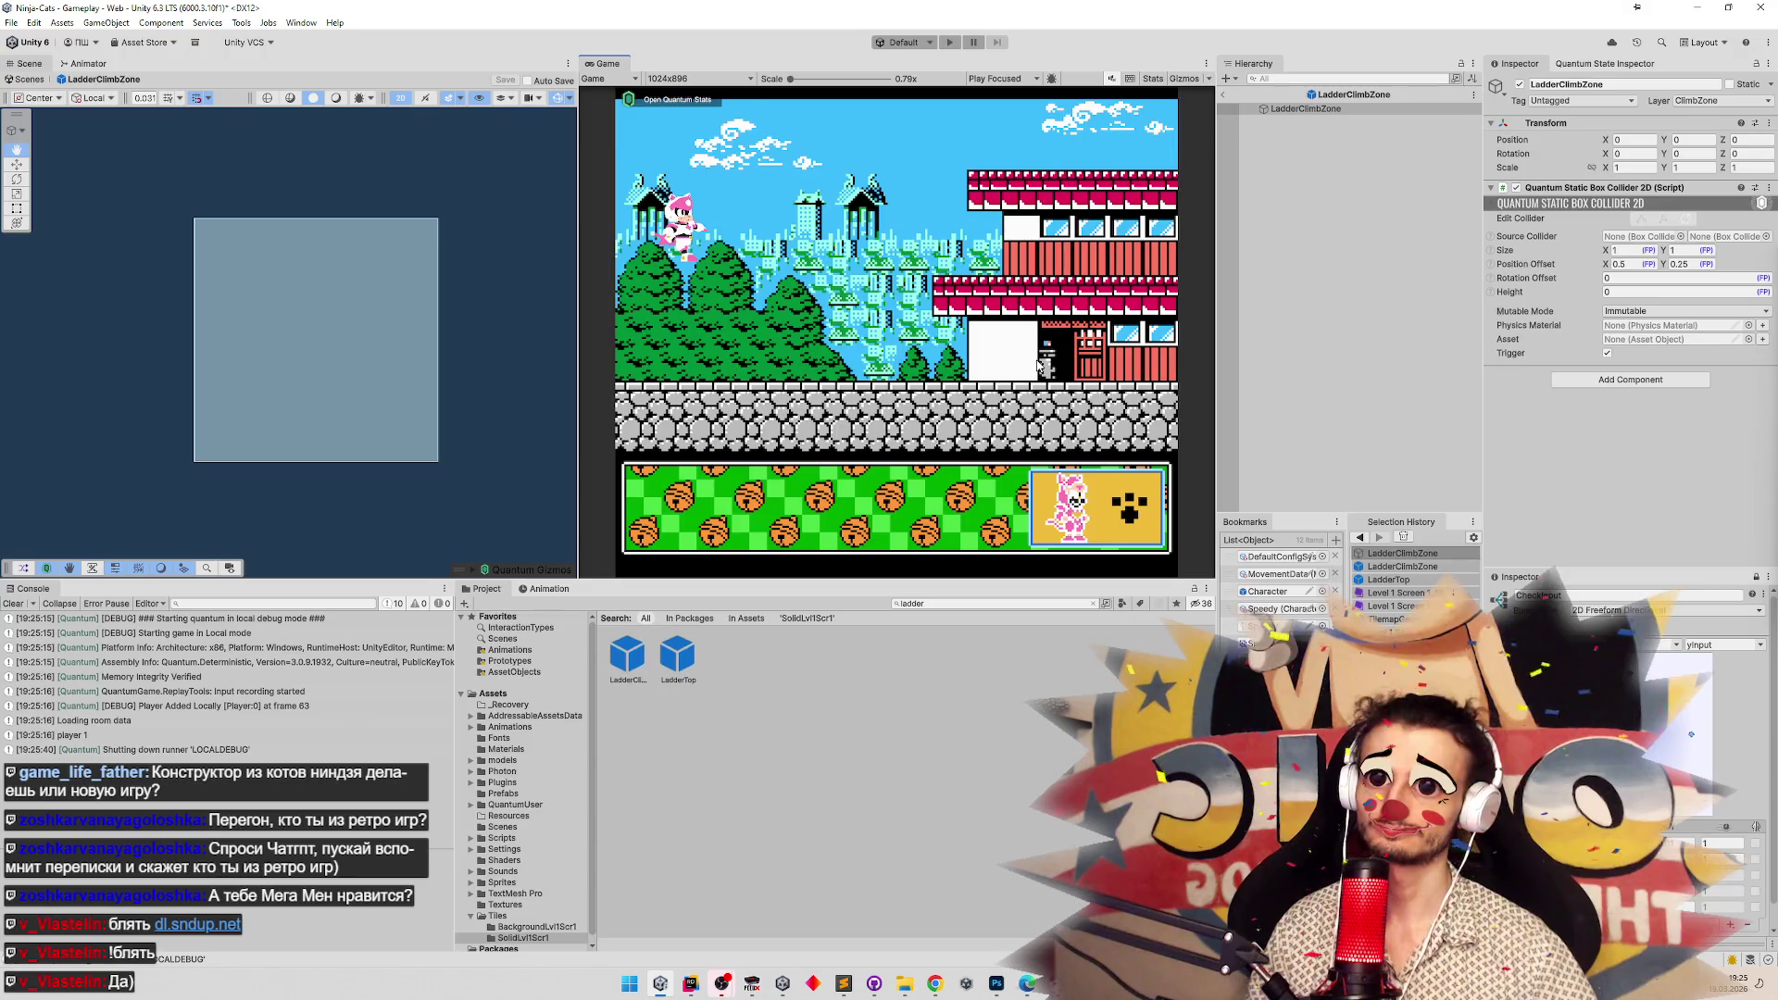
left_click(694, 990)
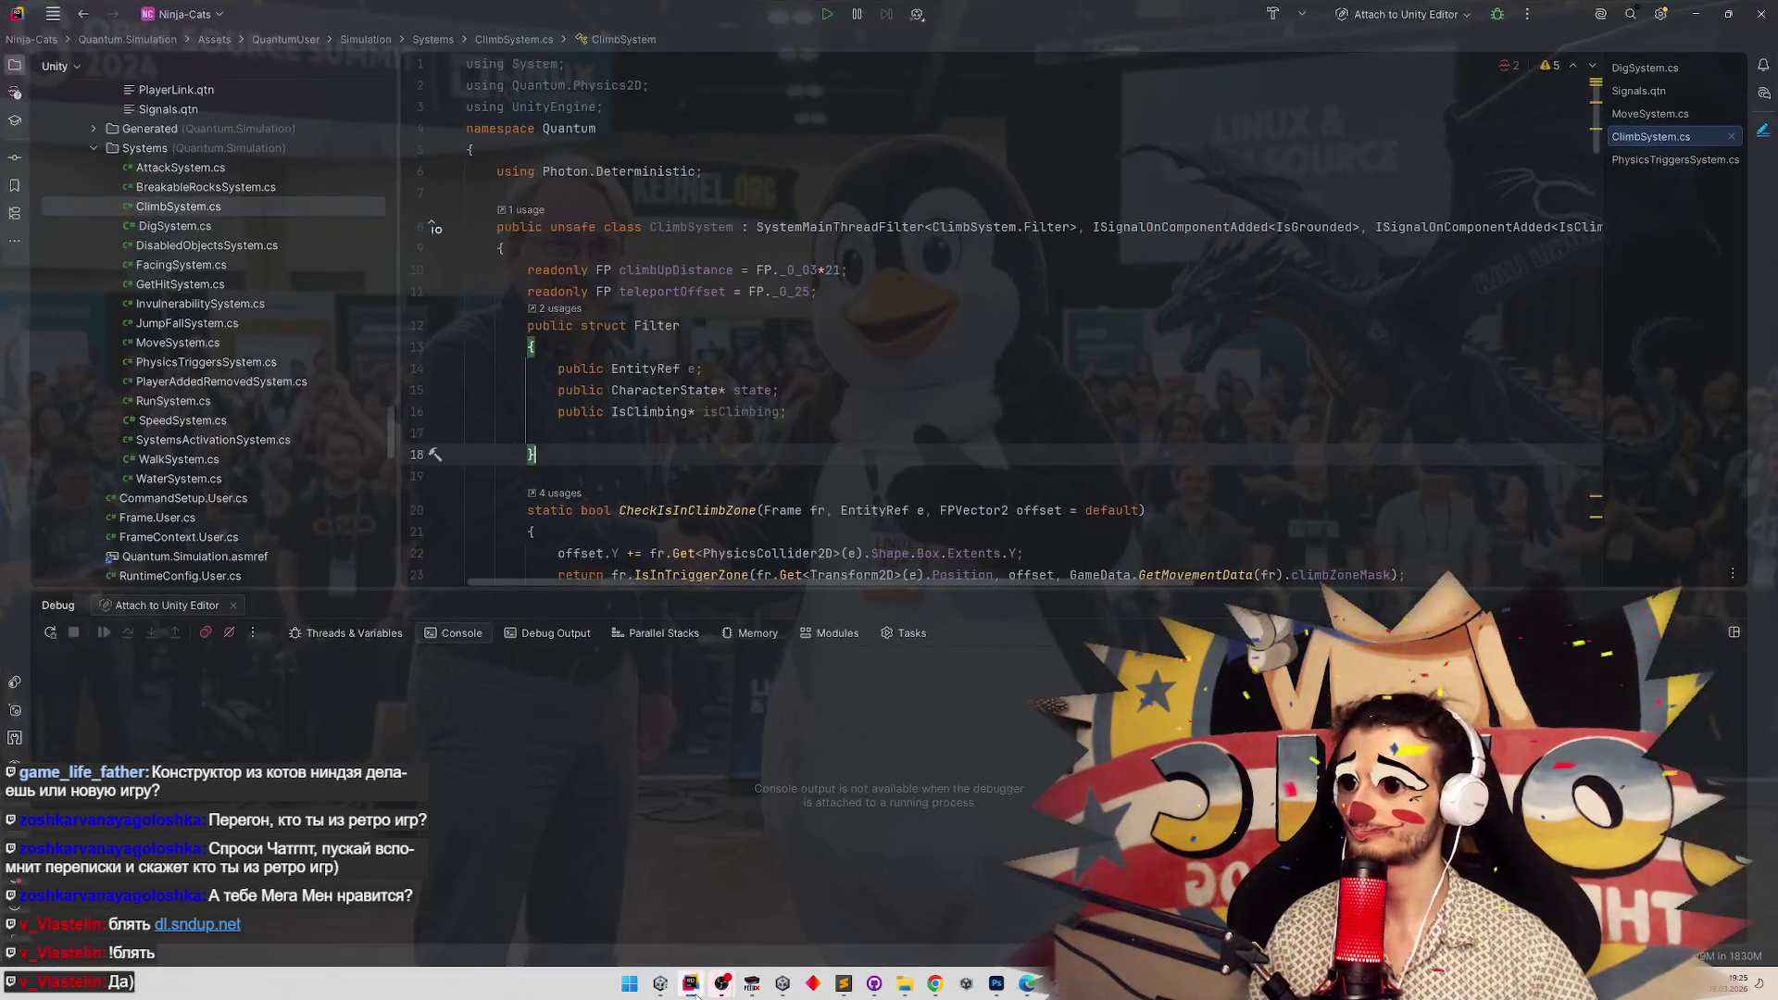
Attach Rider's debugger to Unity Editor and break at line 139 in OnClimbRequested.
left_click_drag(1035, 590, 1035, 748)
scroll(882, 525, "down", 4)
scroll(883, 525, "down", 20)
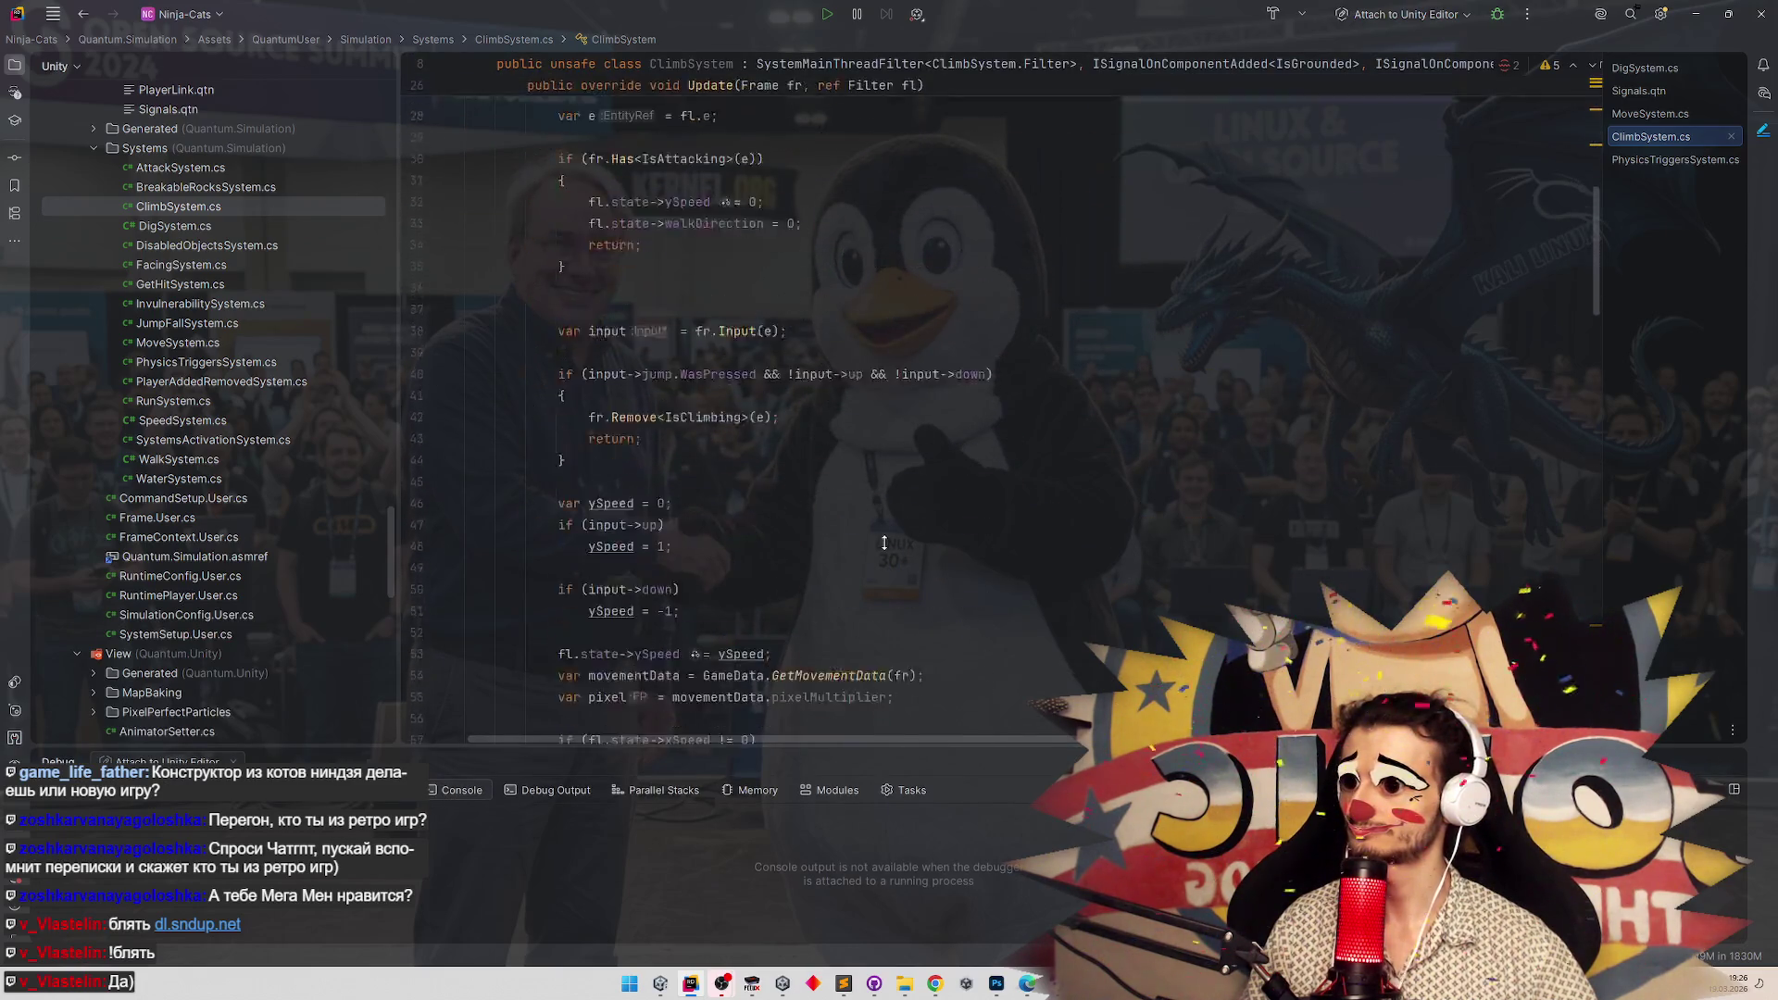
scroll(902, 481, "down", 10)
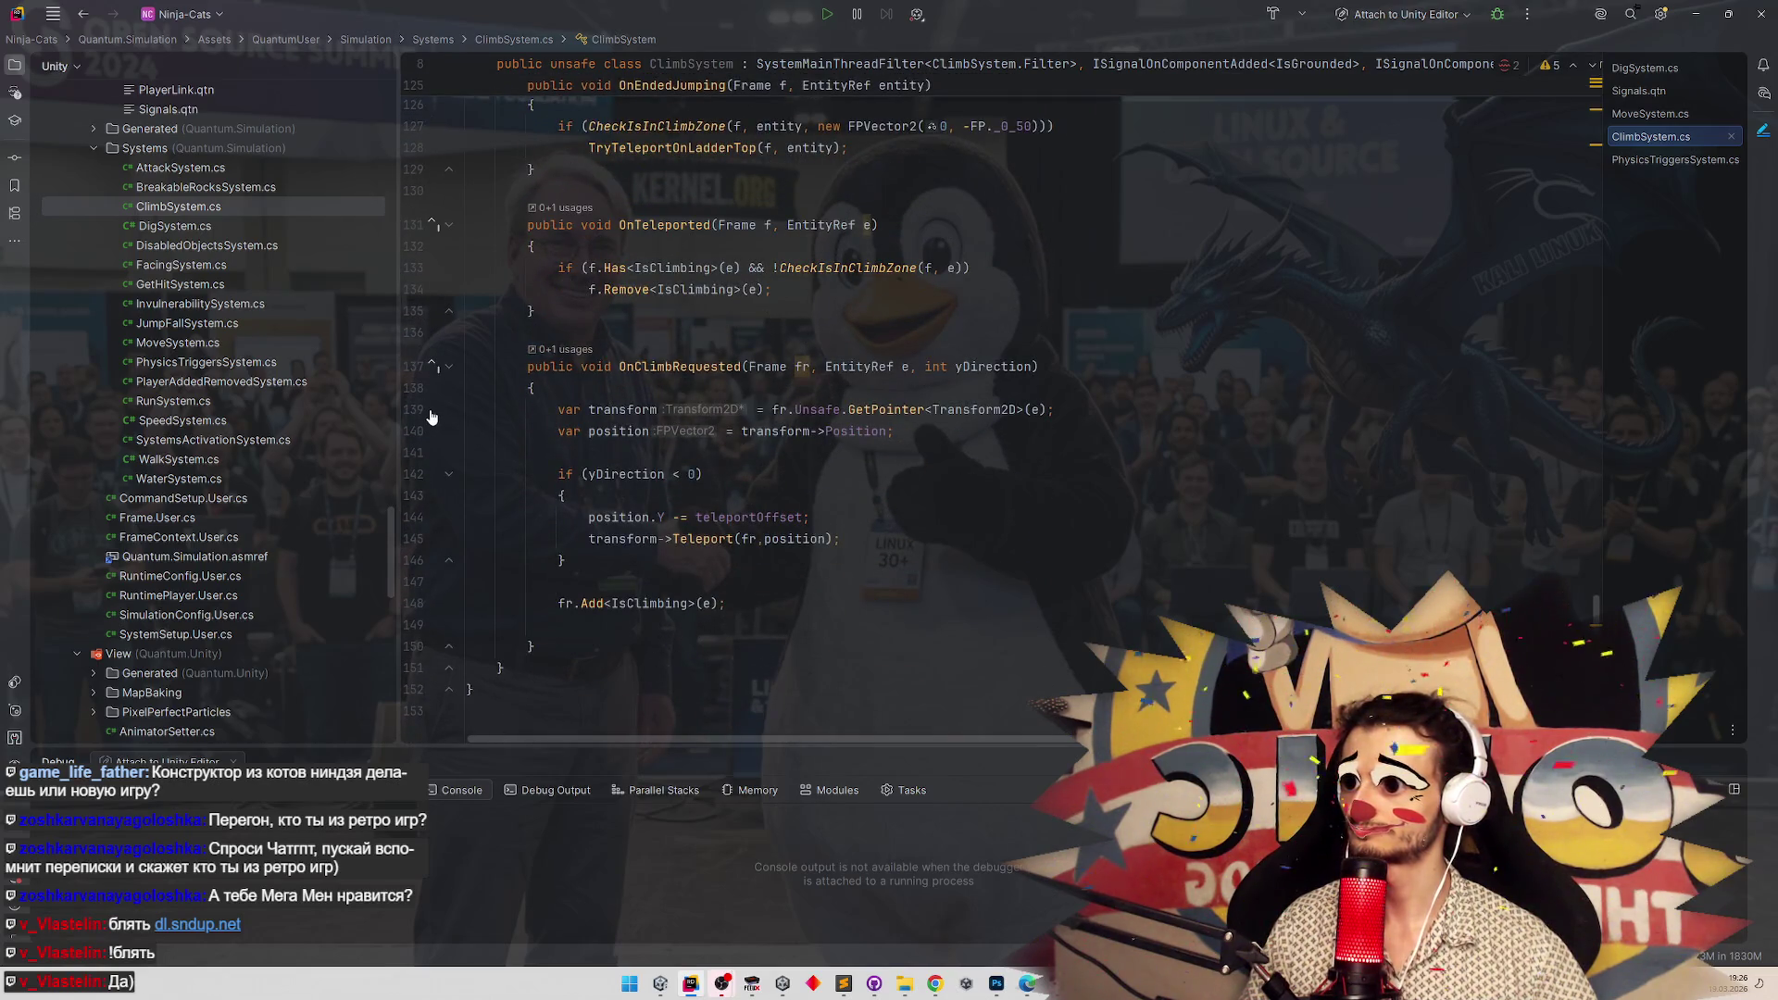
left_click(1500, 15)
left_click(1426, 224)
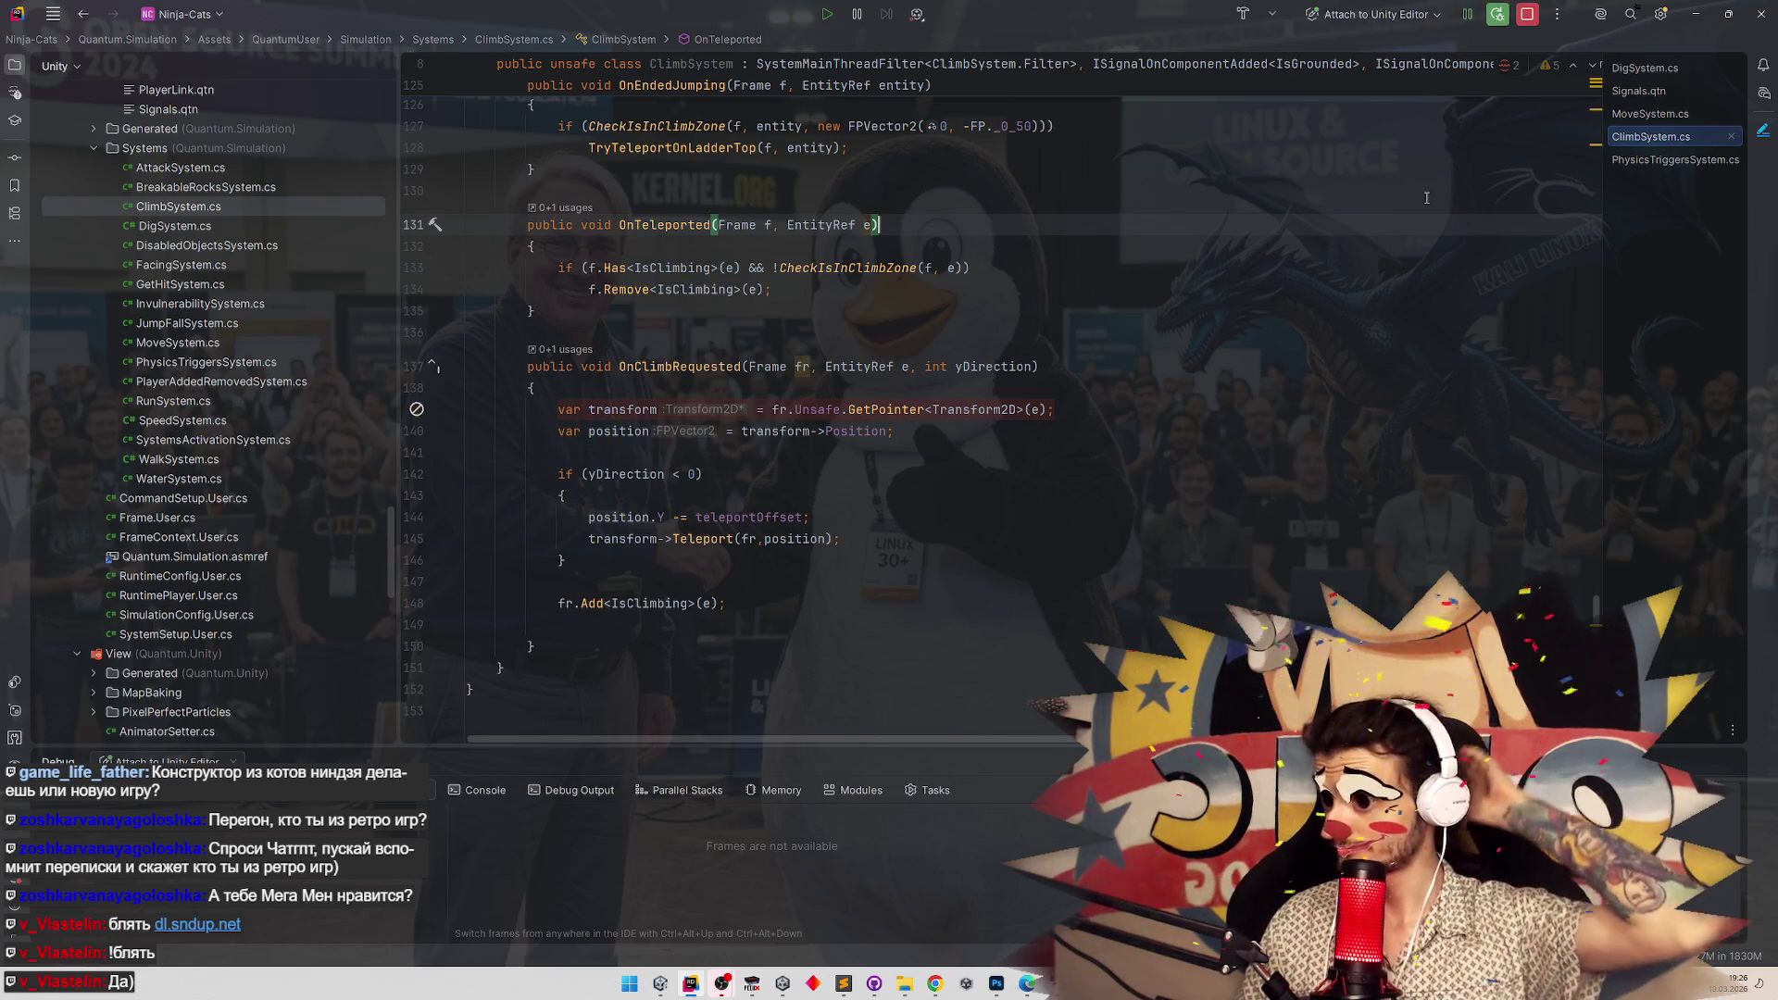
left_click(419, 410)
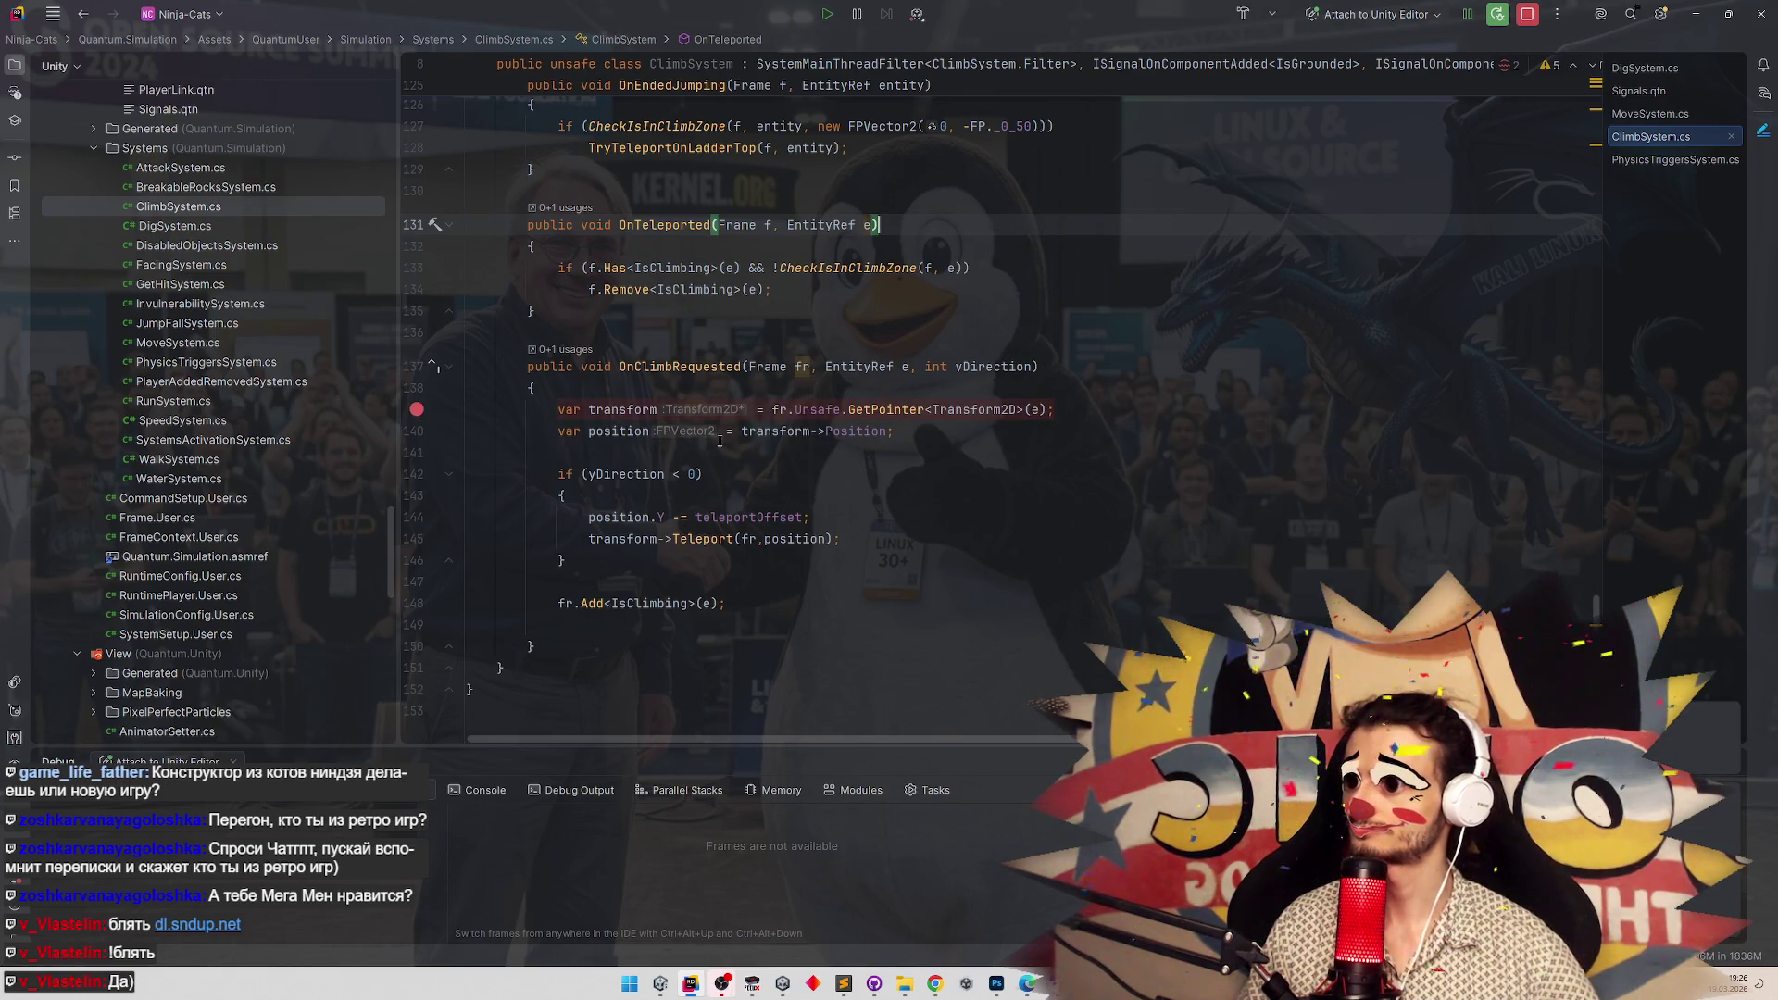
left_click(1695, 14)
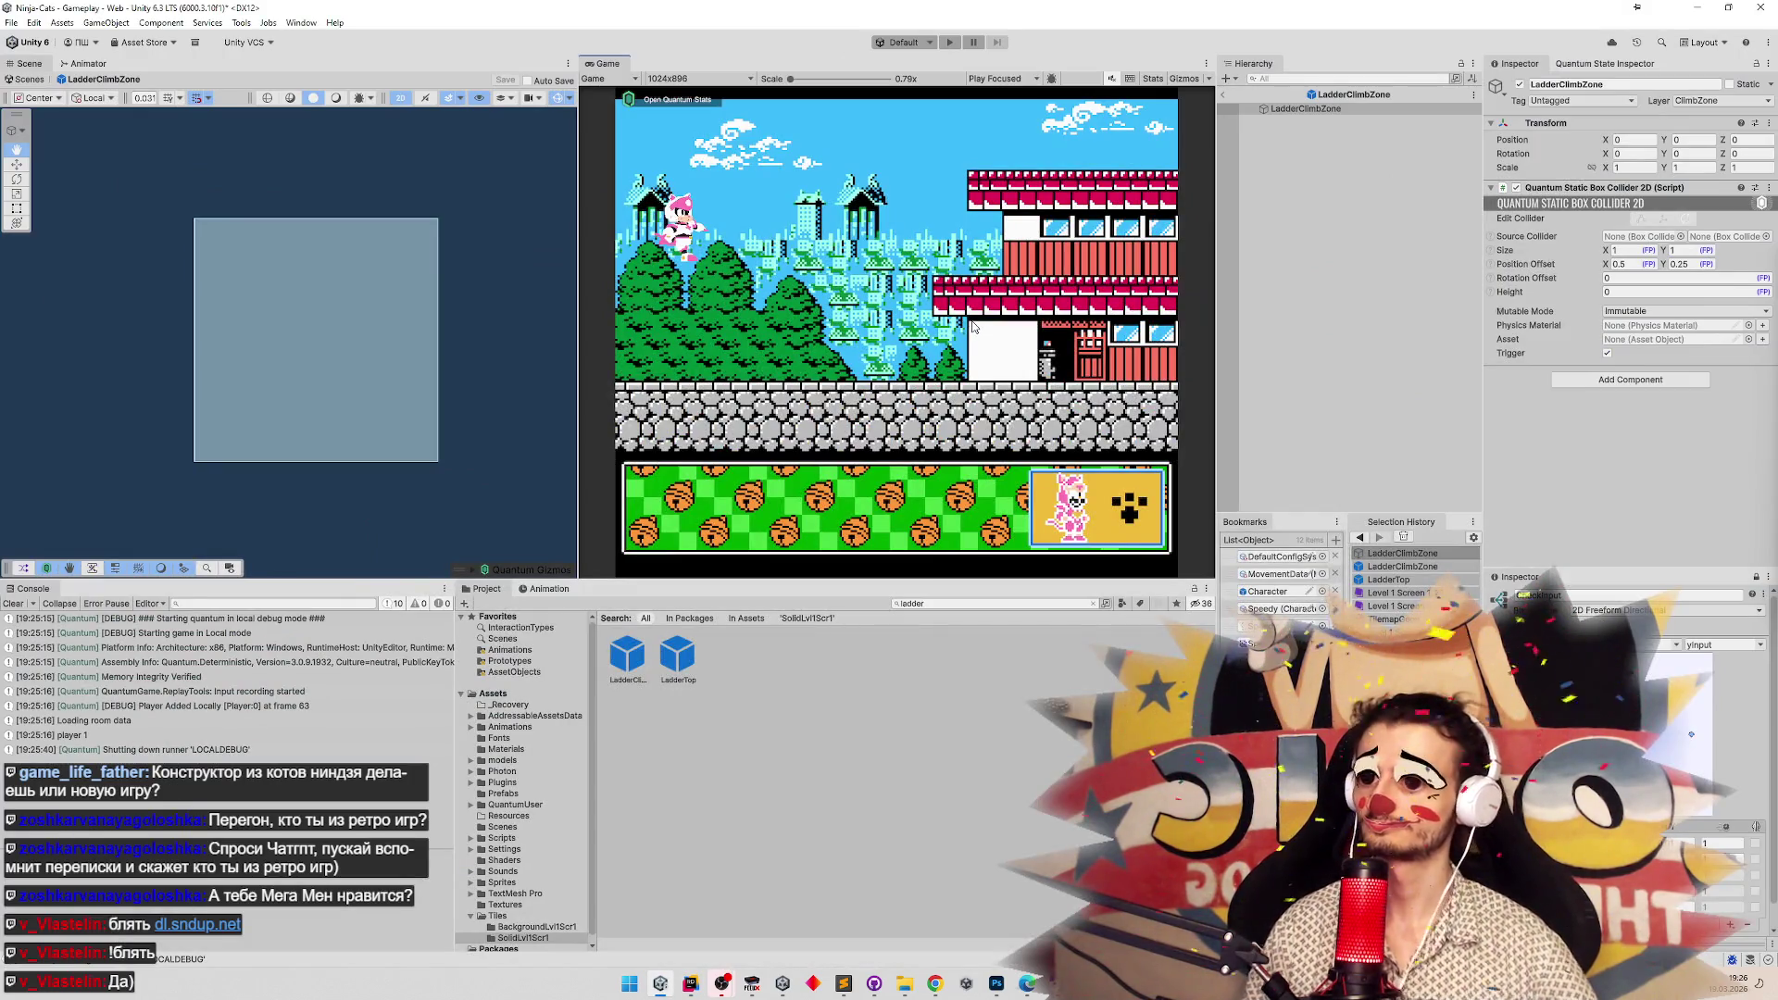
Play the level, walk the cat left onto a ladder, then switch to Rider.
key("ctrl+p")
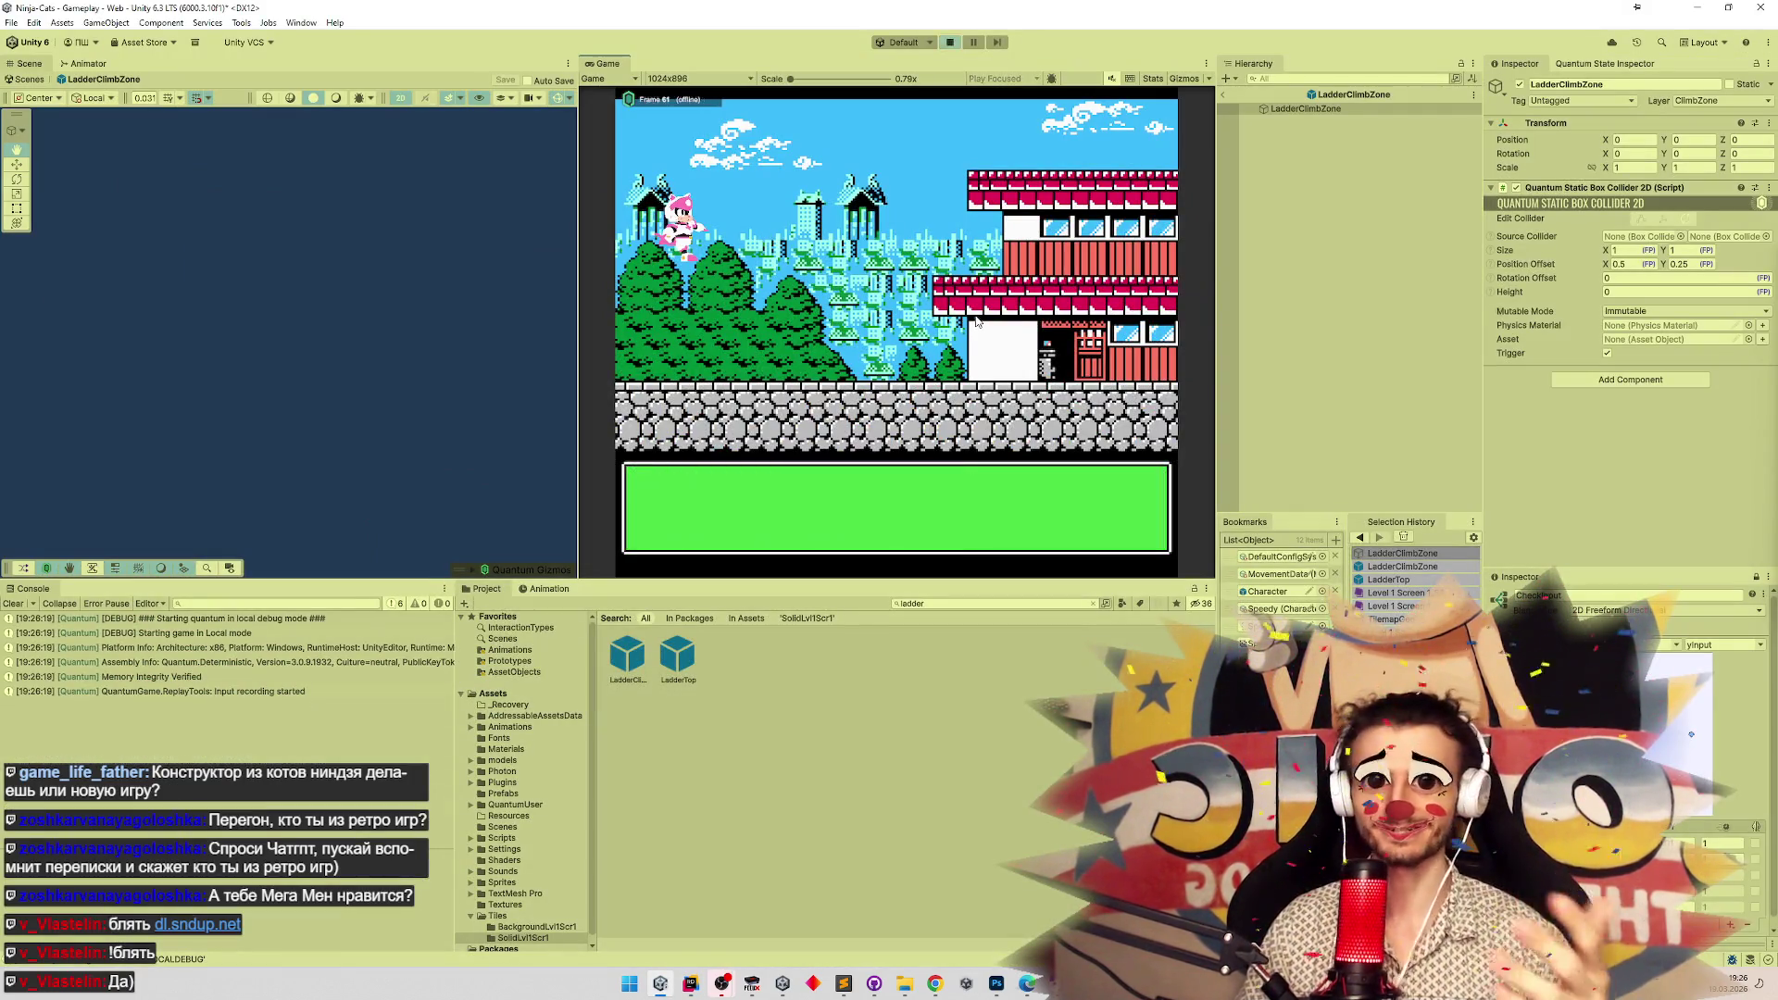
key("Left")
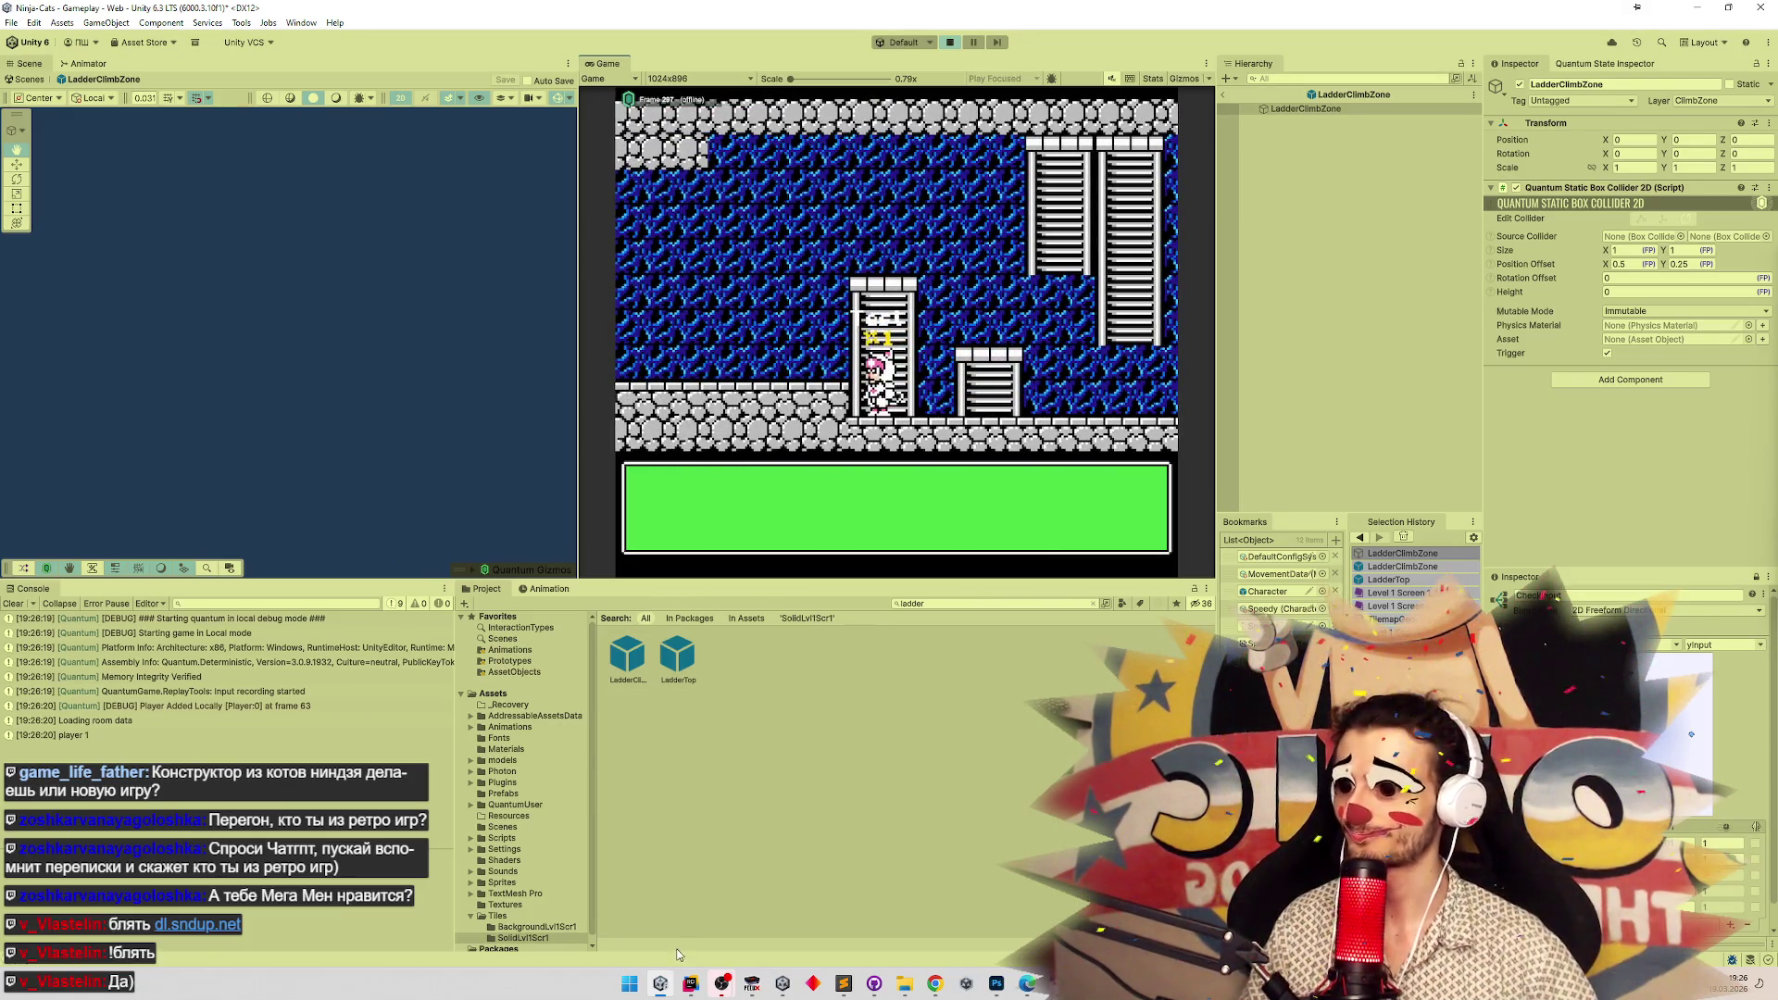
left_click(691, 984)
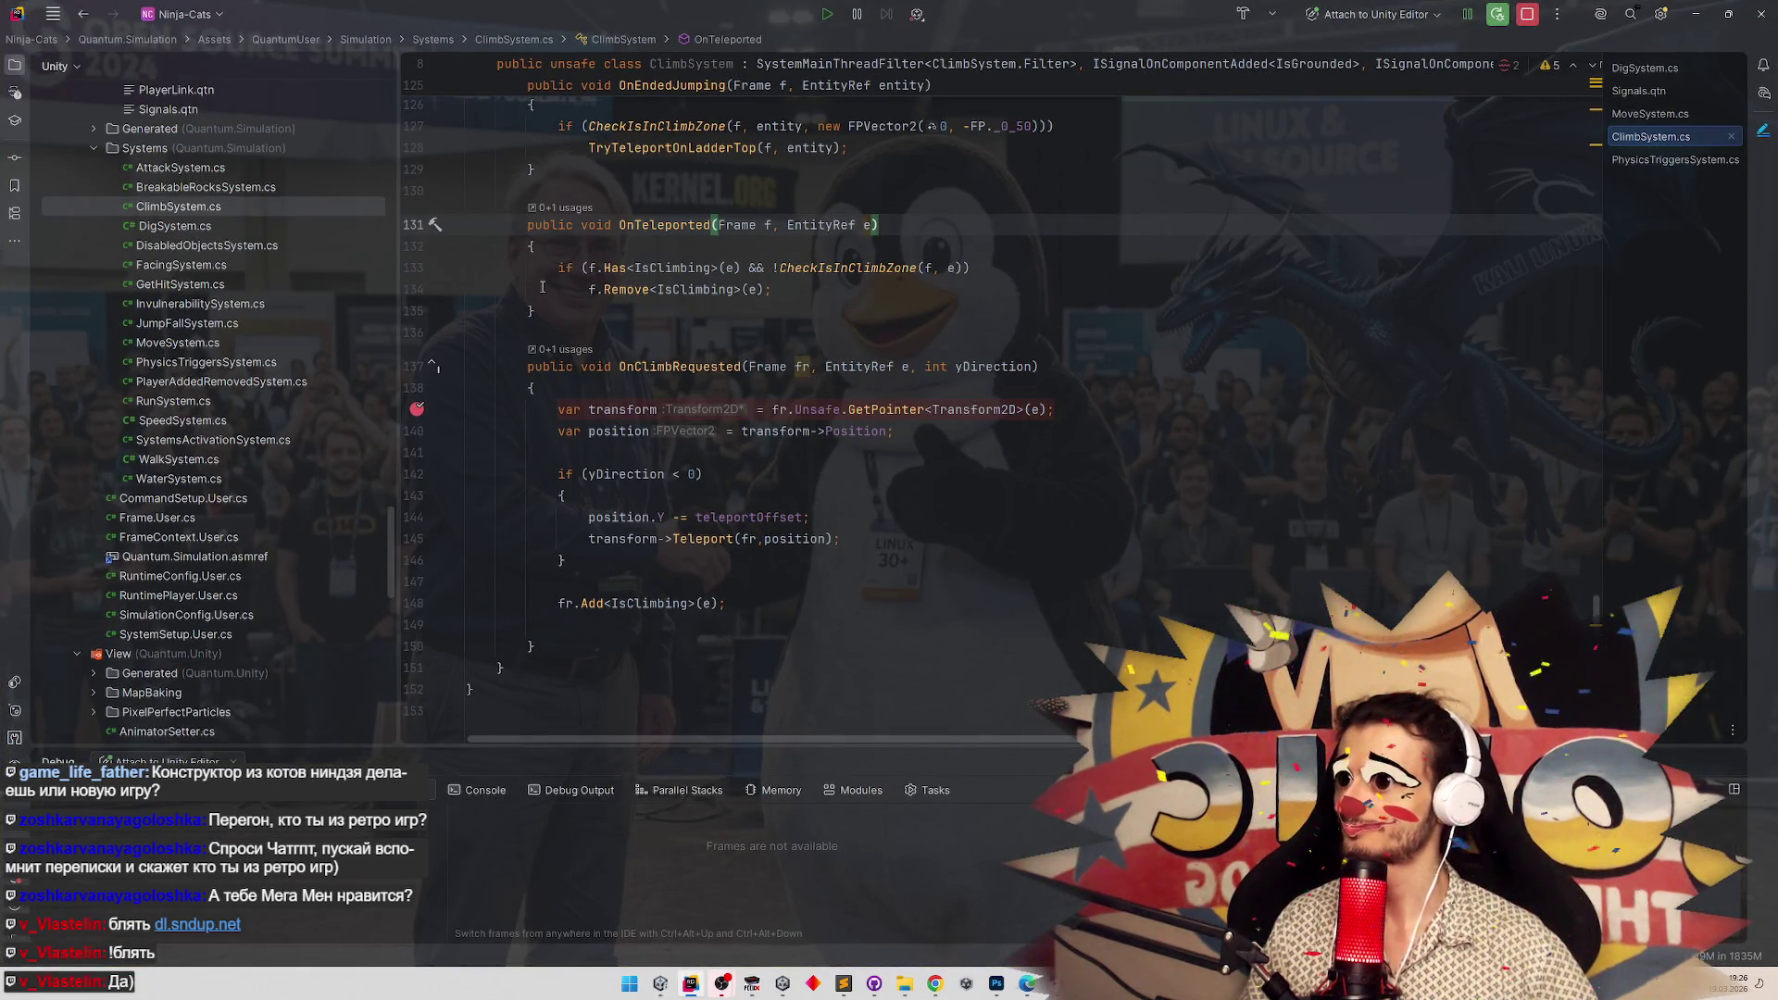
Set breakpoints at lines 42 and 44 of PhysicsTriggersSystem.cs, then press Up in-game to hit them.
double_click(215, 363)
scroll(554, 332, "up", 1)
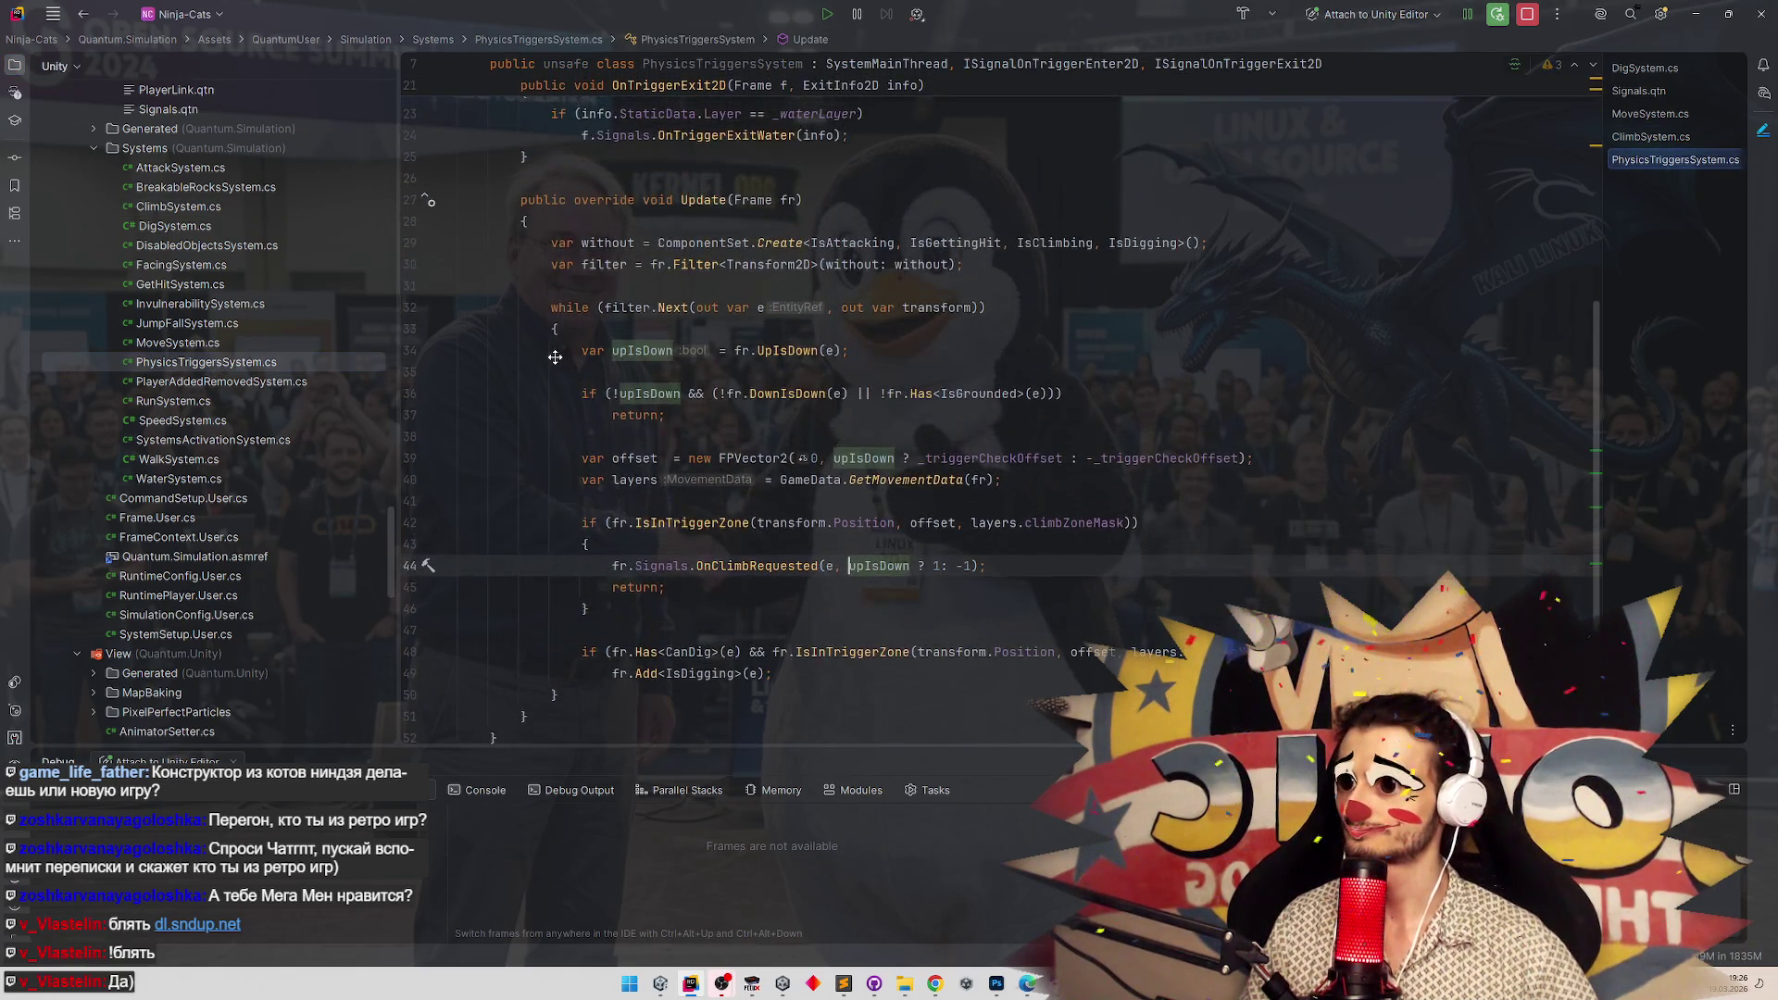
scroll(555, 359, "down", 1)
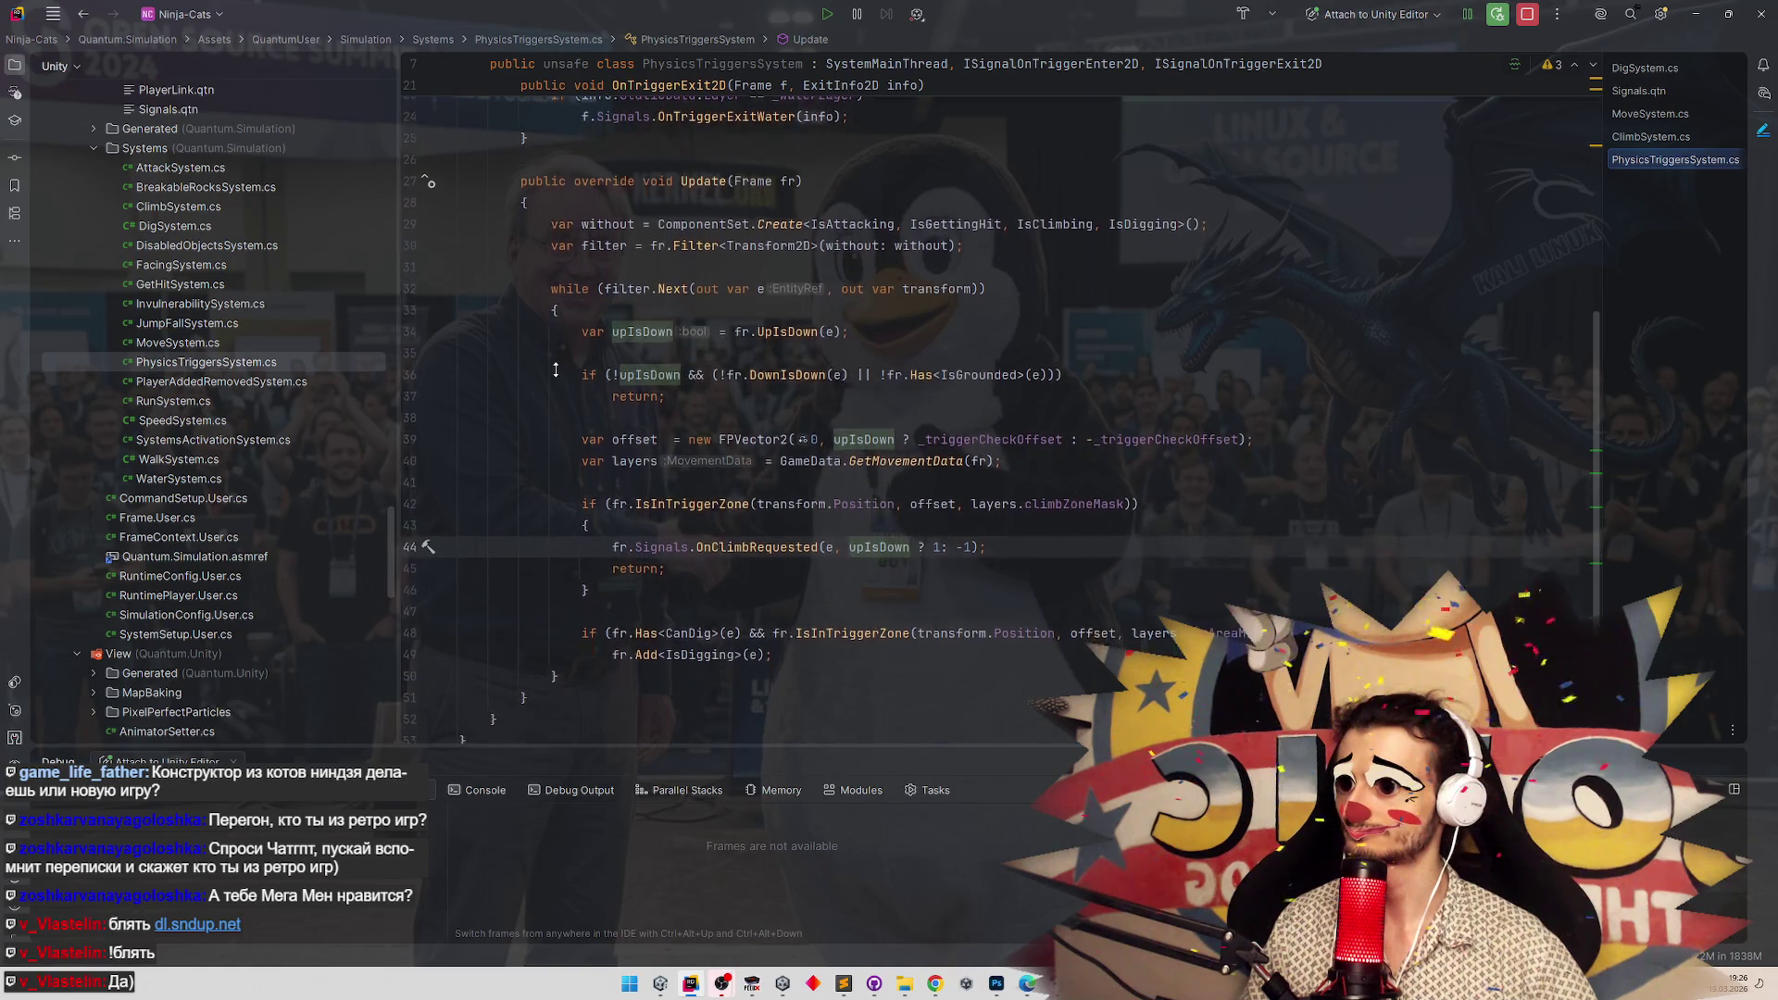
scroll(556, 370, "down", 1)
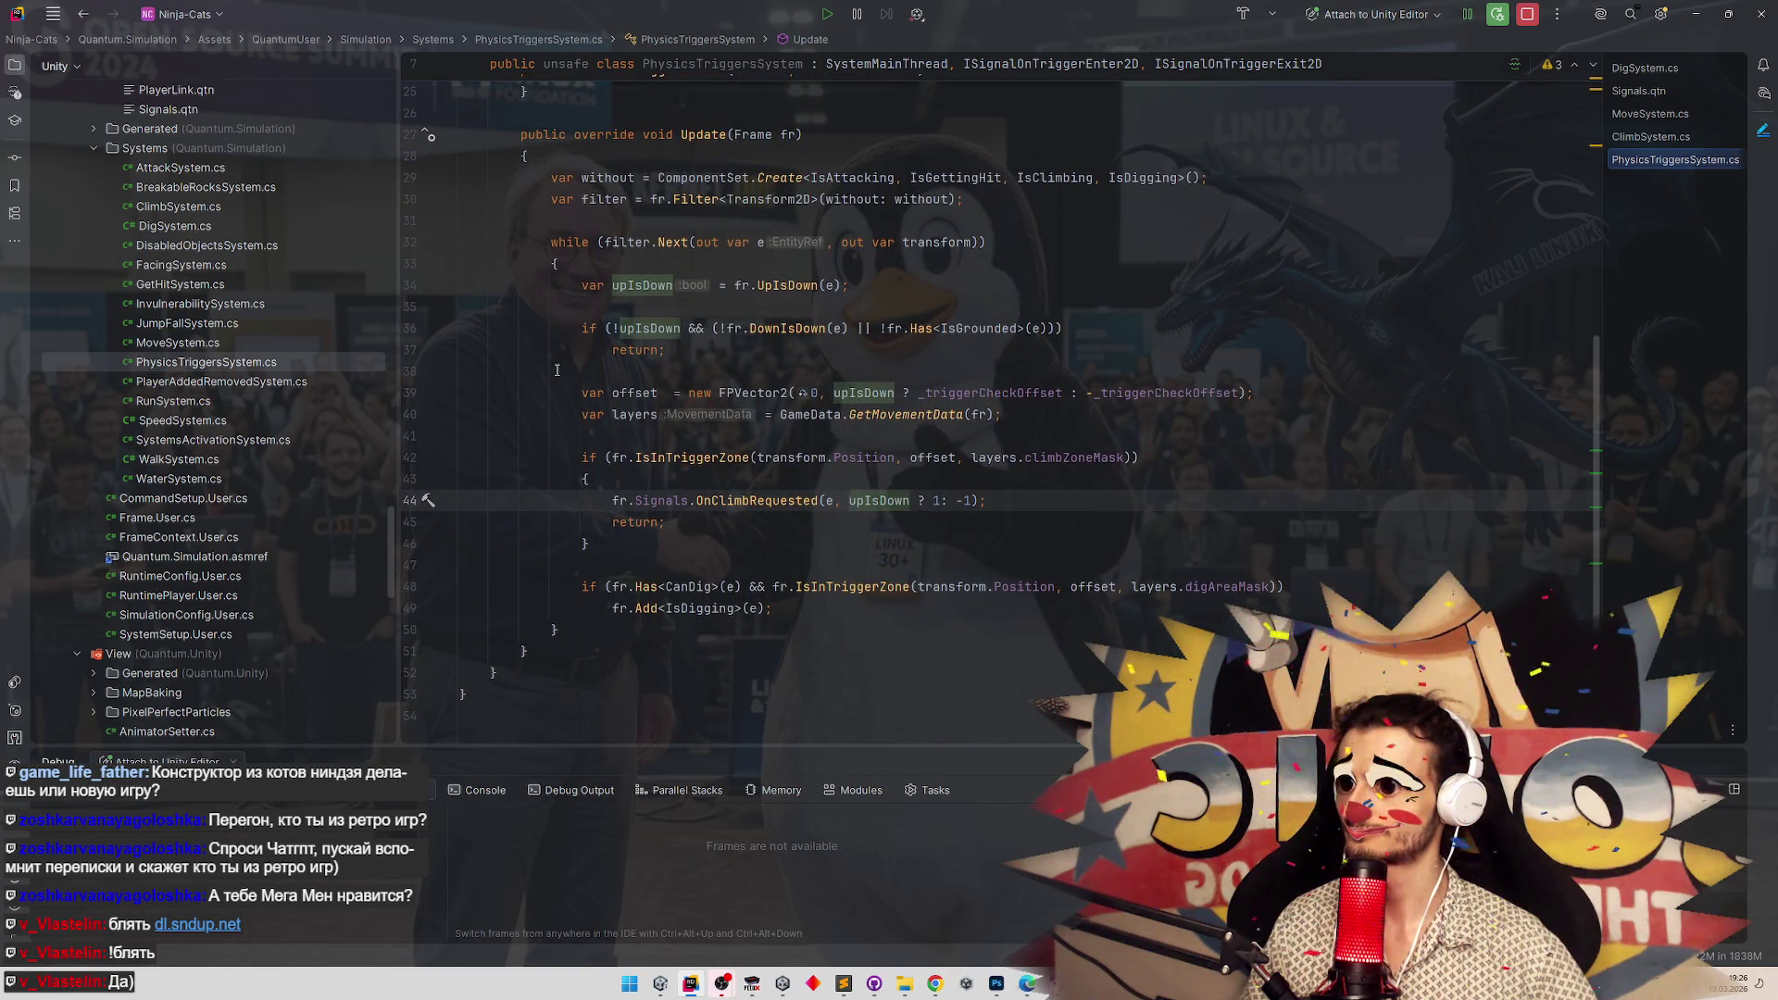
left_click(410, 500)
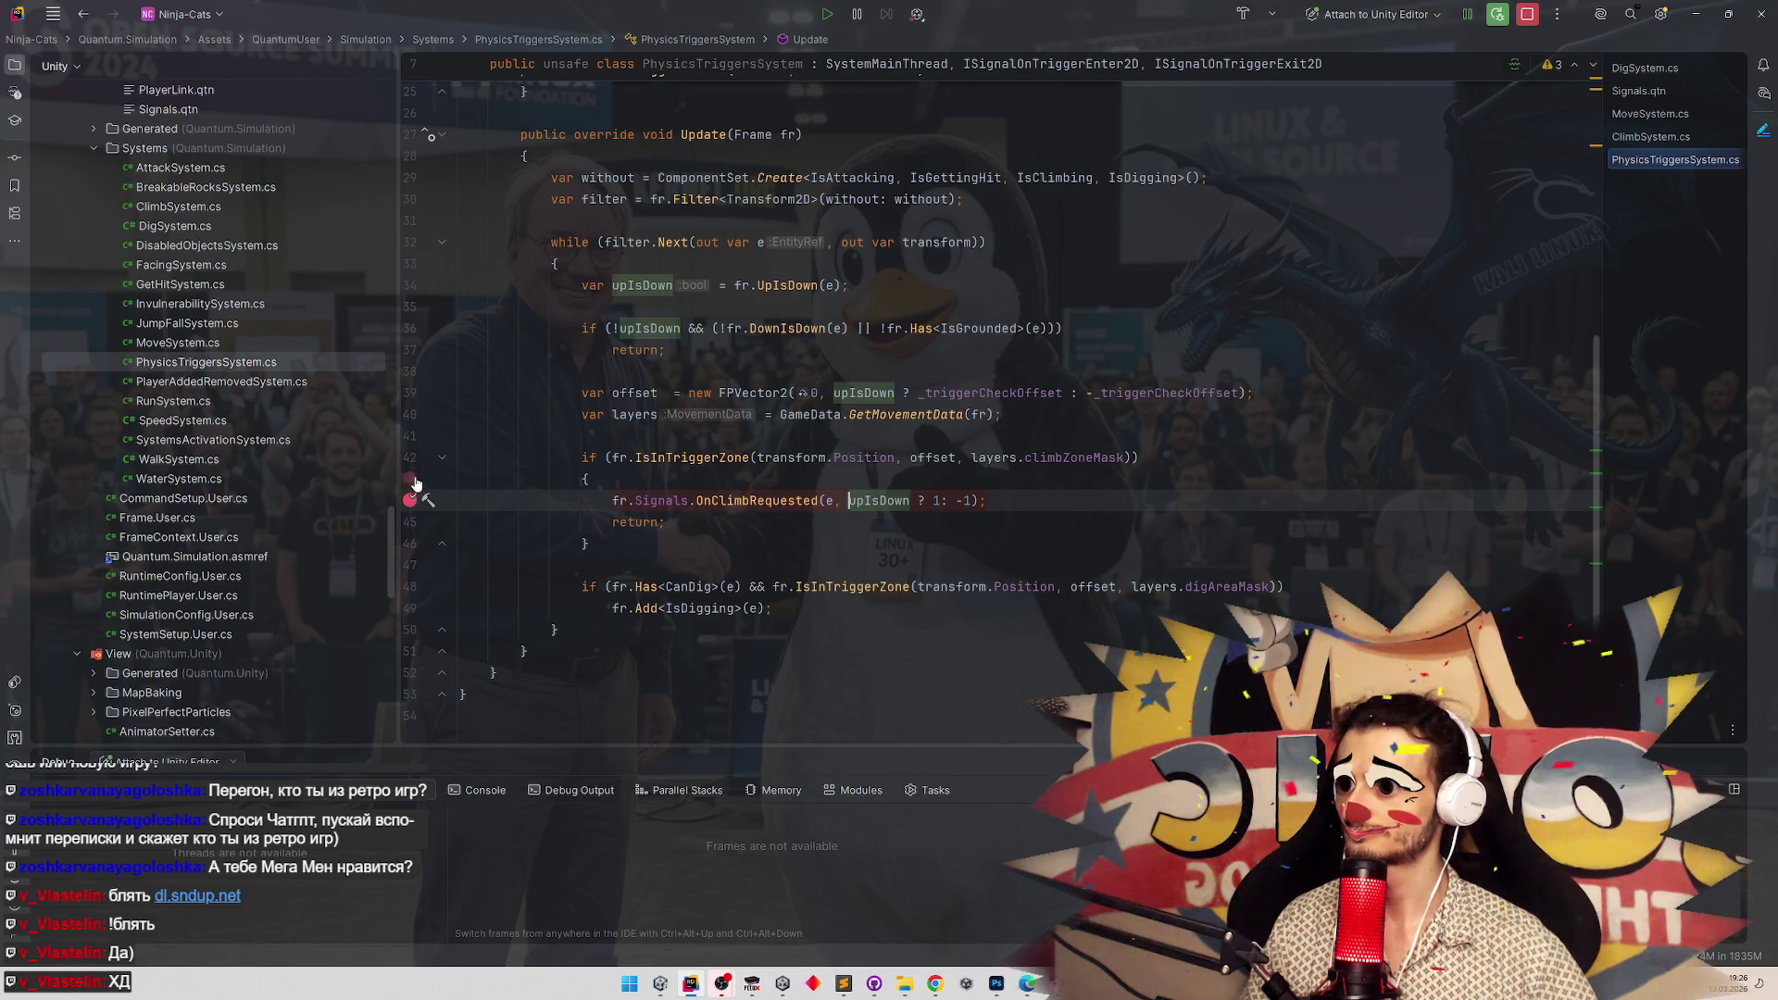
left_click(410, 459)
key("alt+Tab")
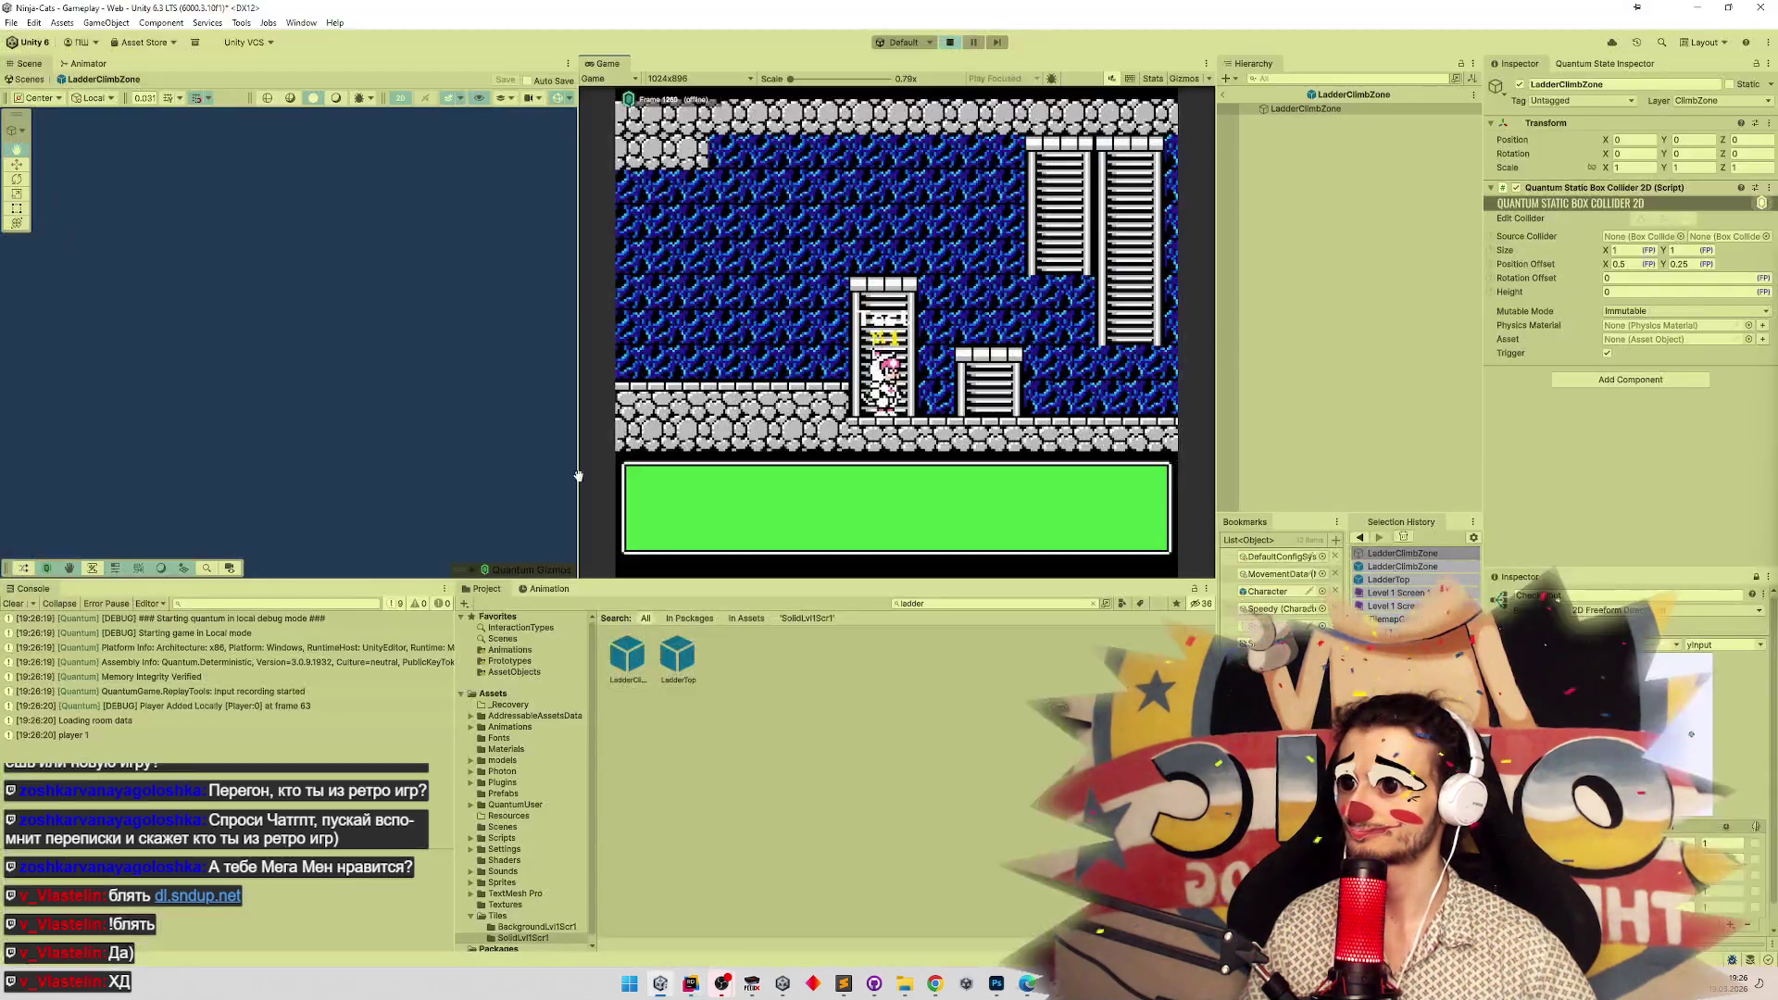
key("Up")
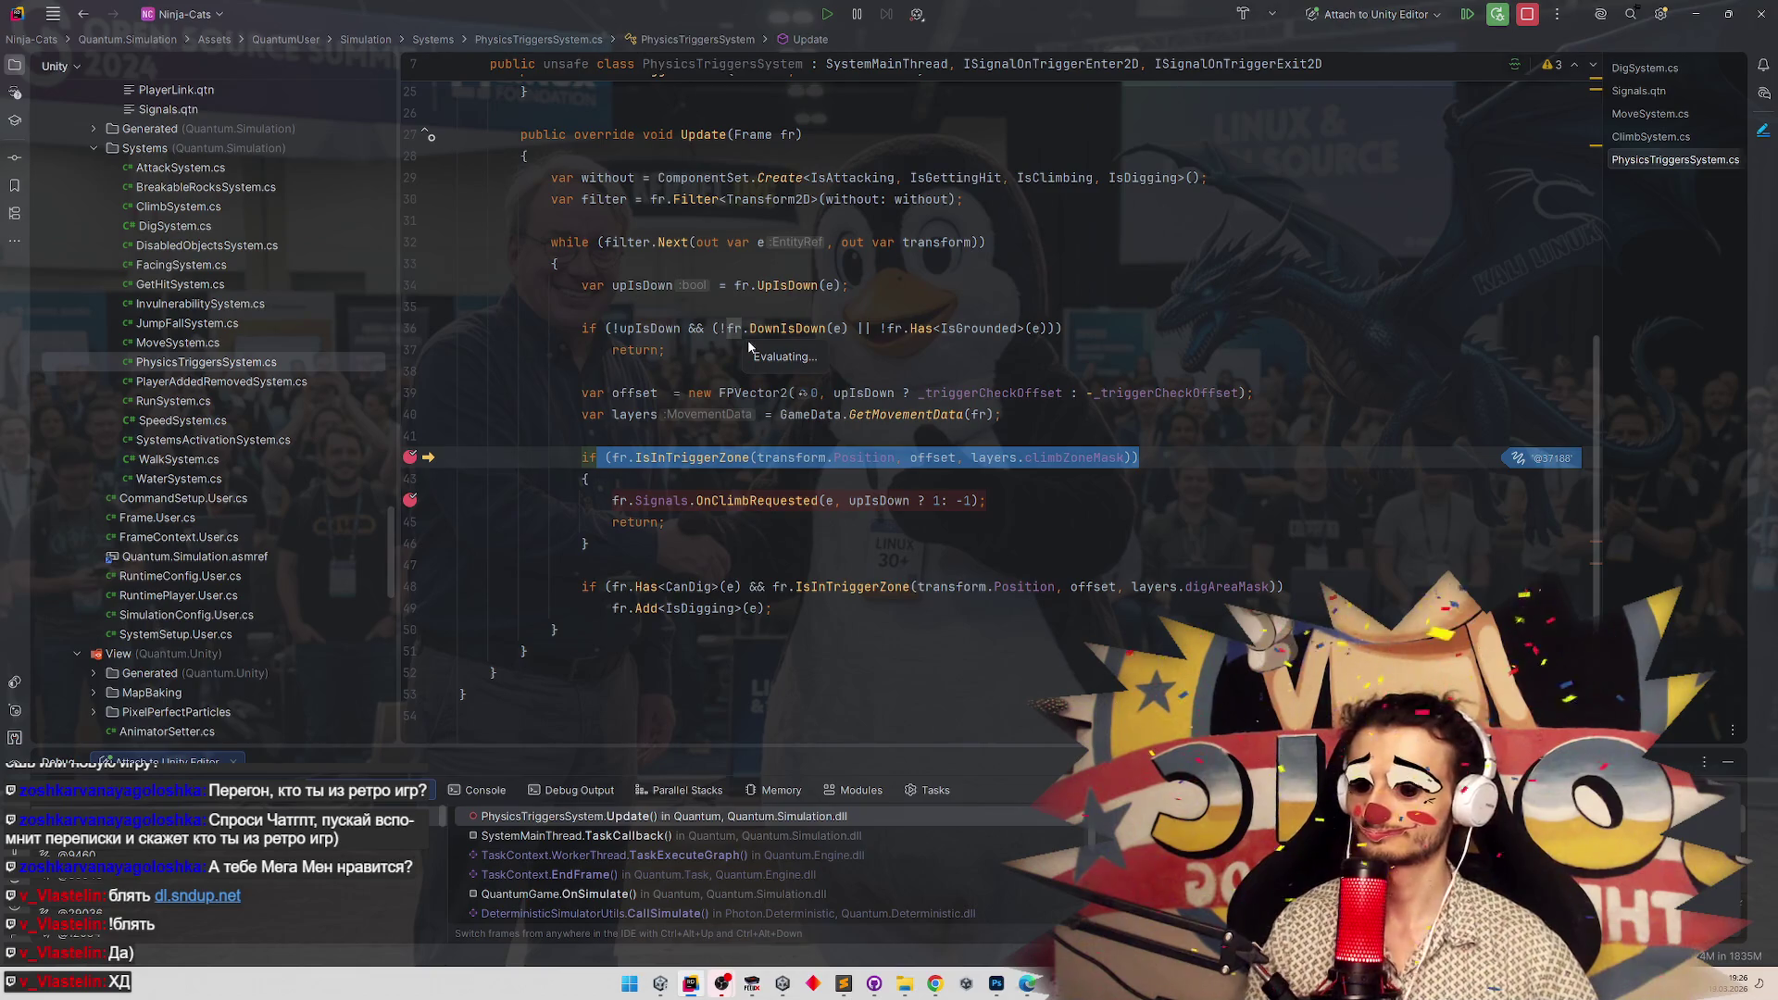
Step through IsInTriggerZone to its no-hit return, dismissing the upIsDown error popup.
key("F7")
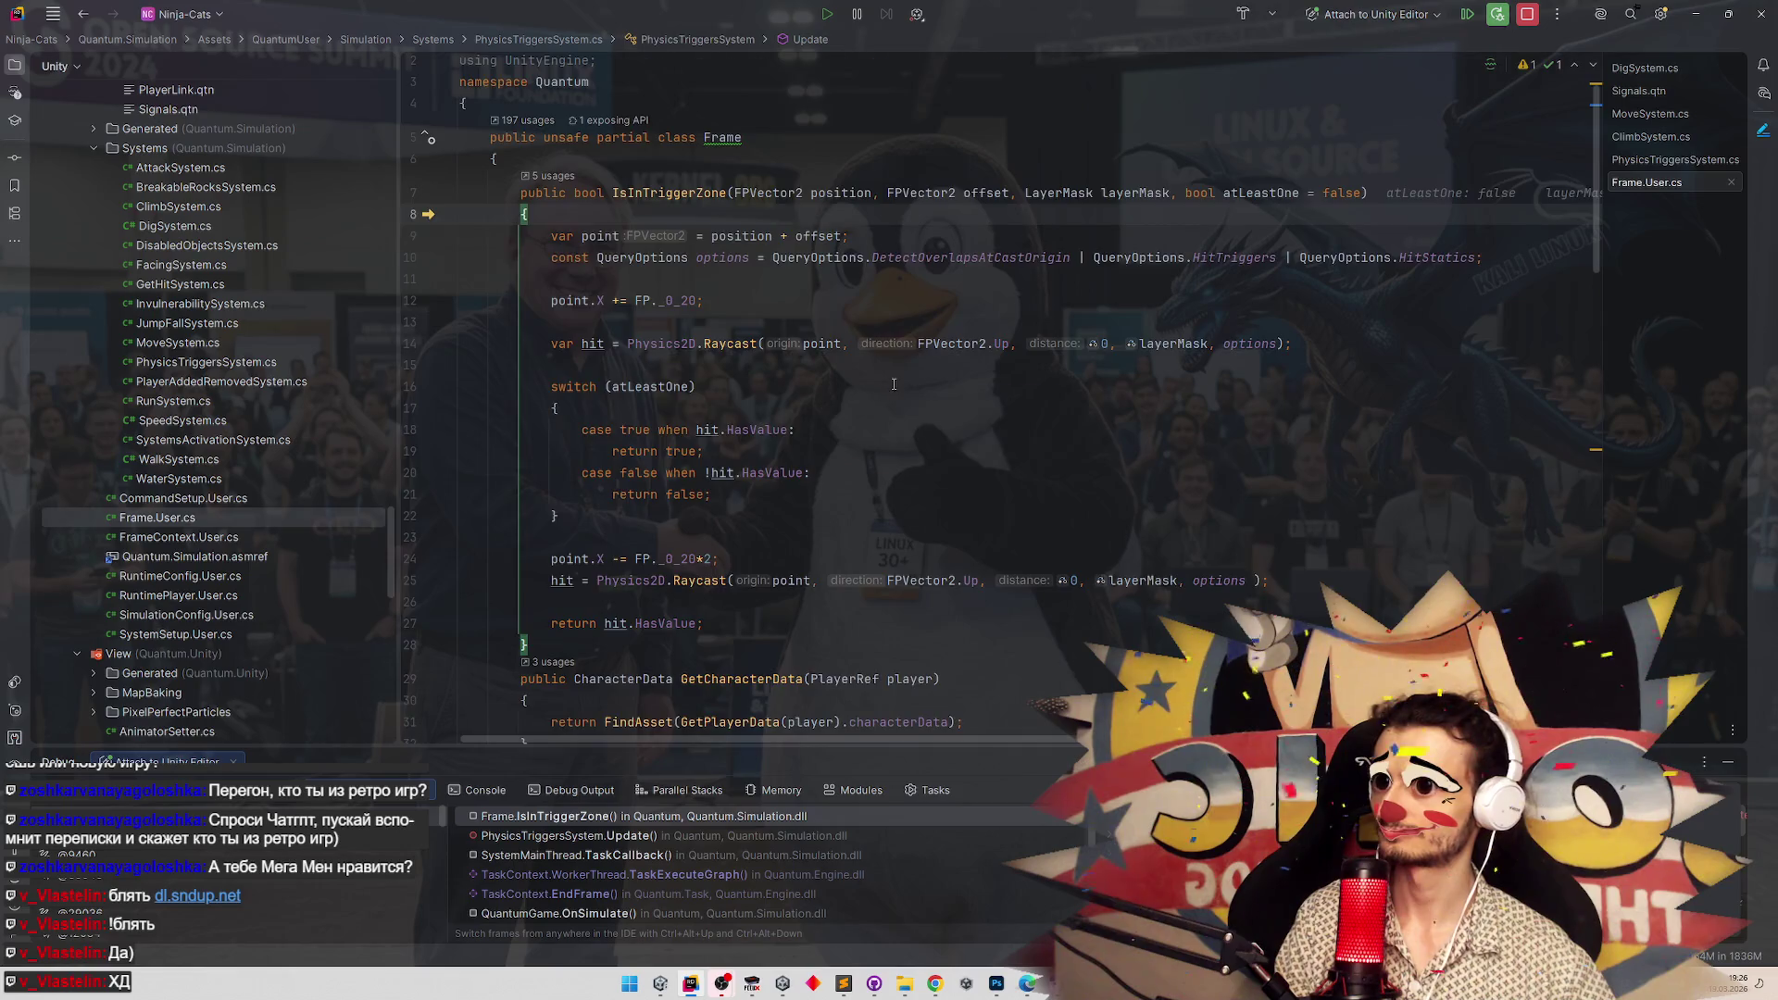
key("shift+F8")
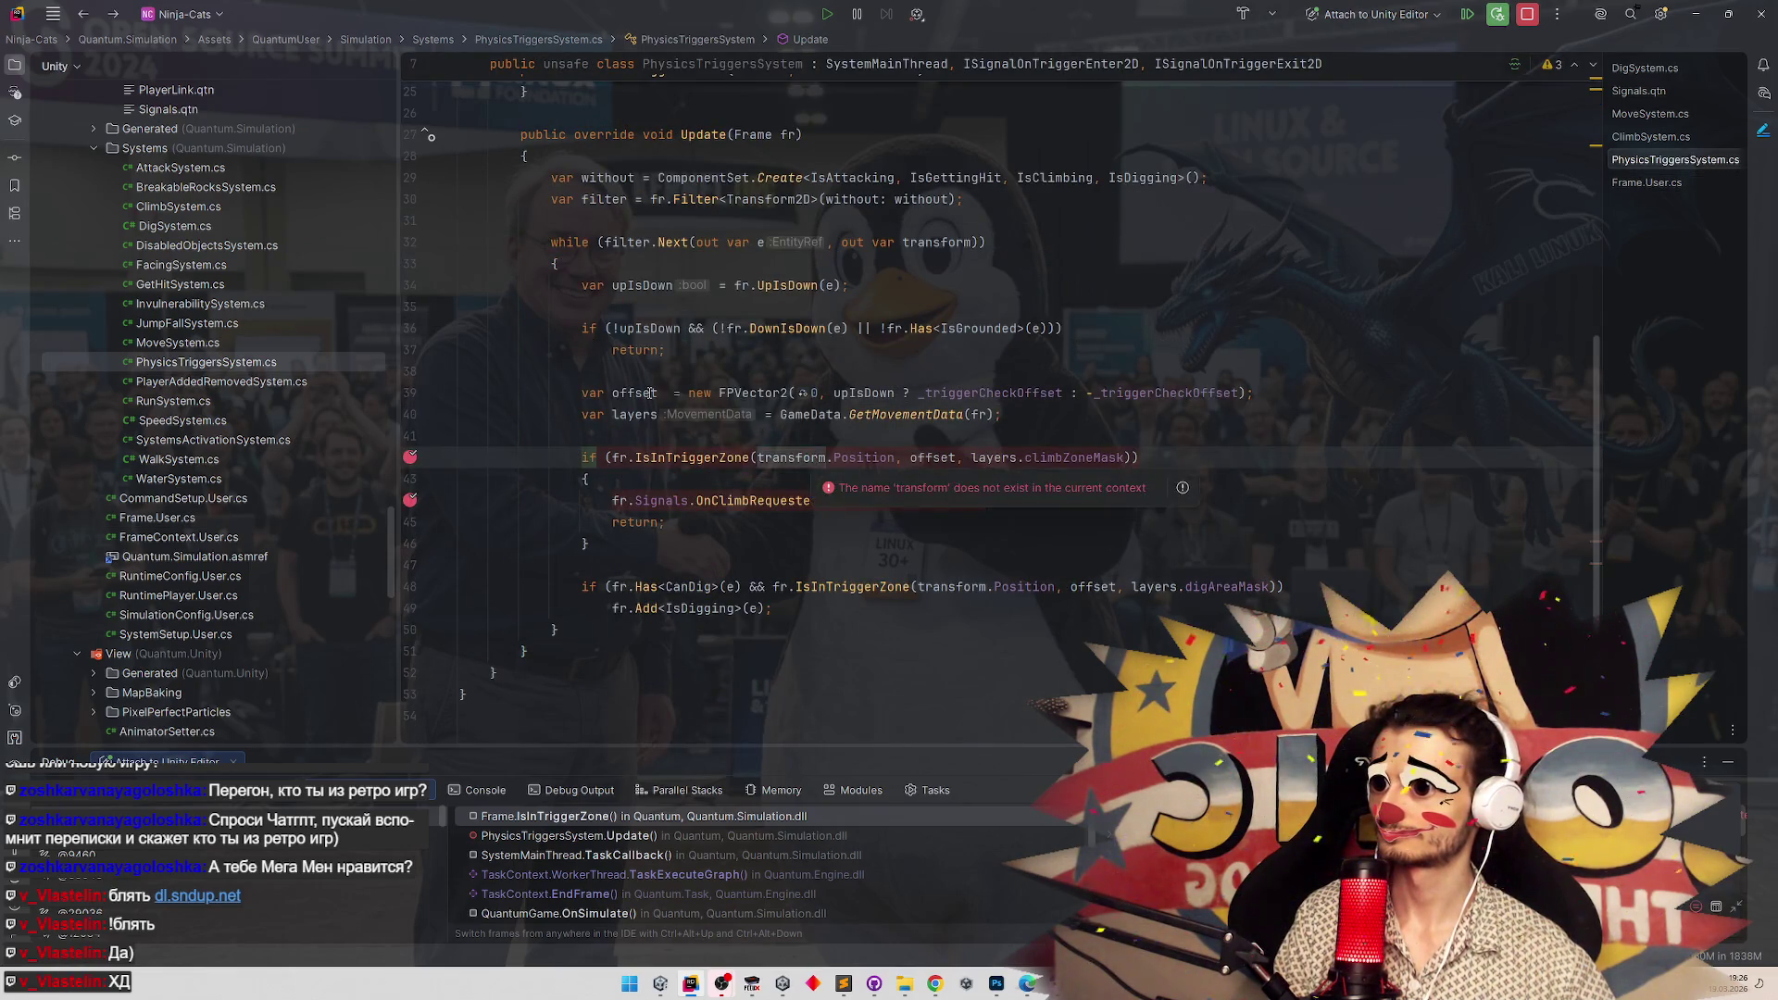
mouse_move(654, 393)
key("F8")
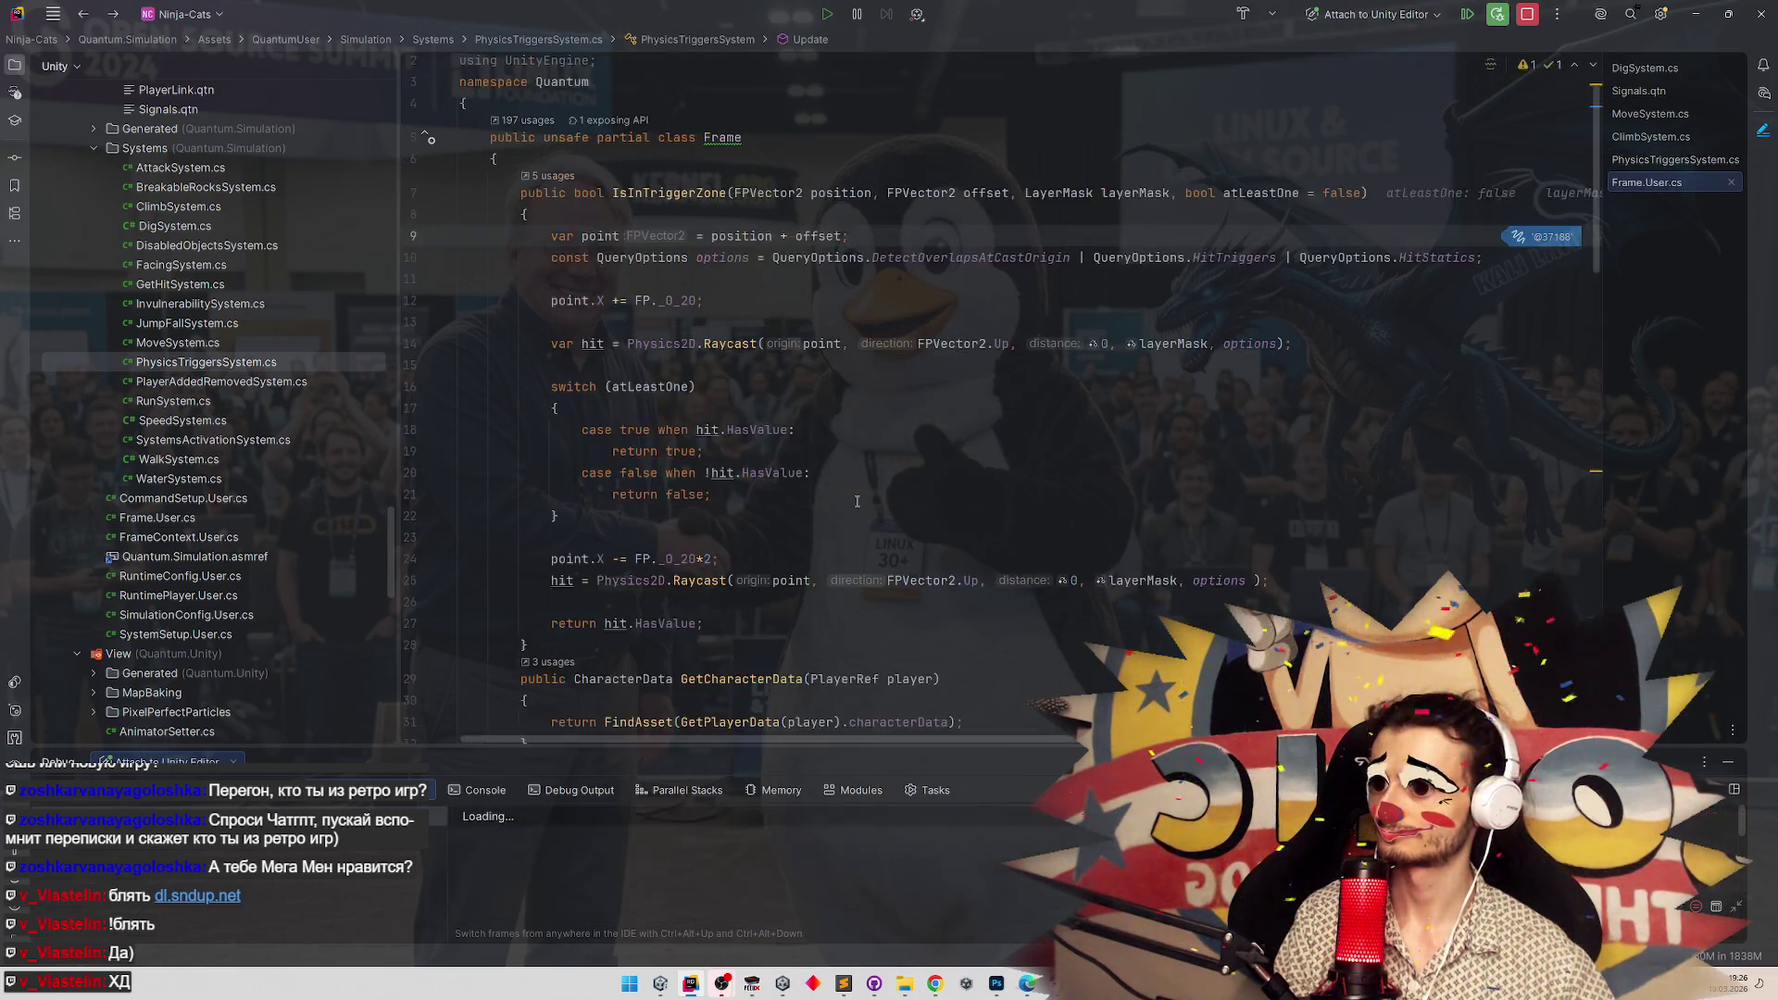
key("F8")
key("F8")
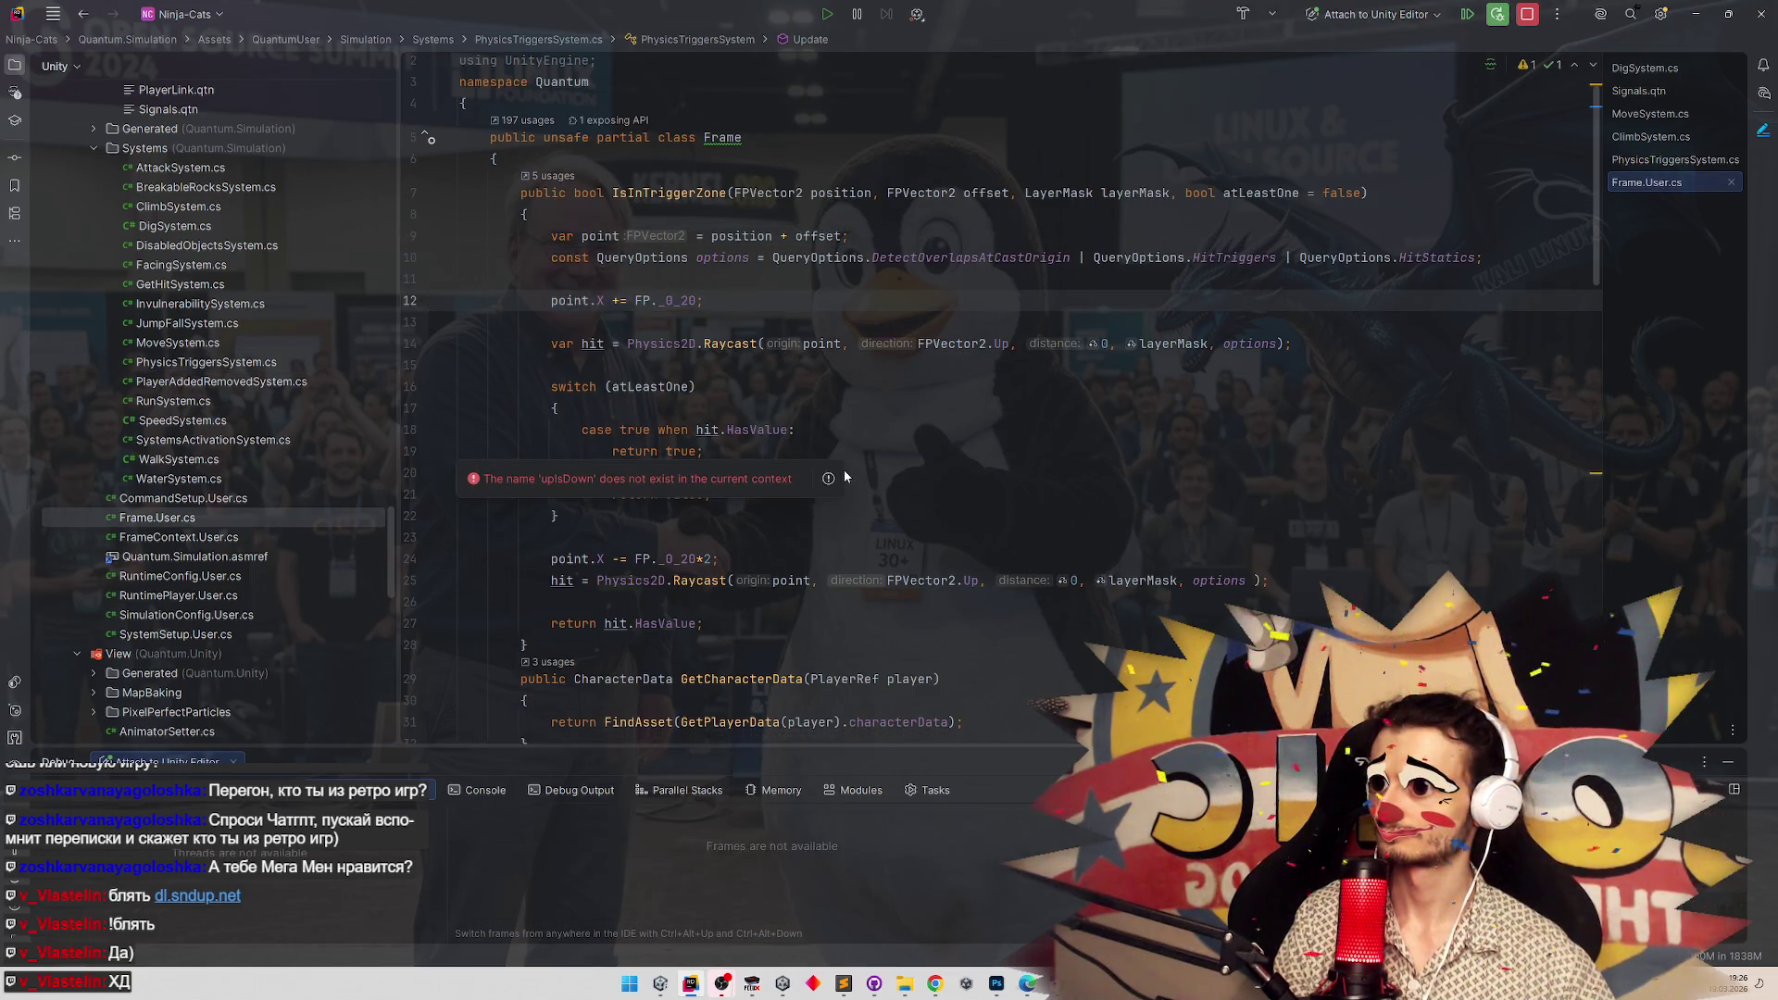
key("F8")
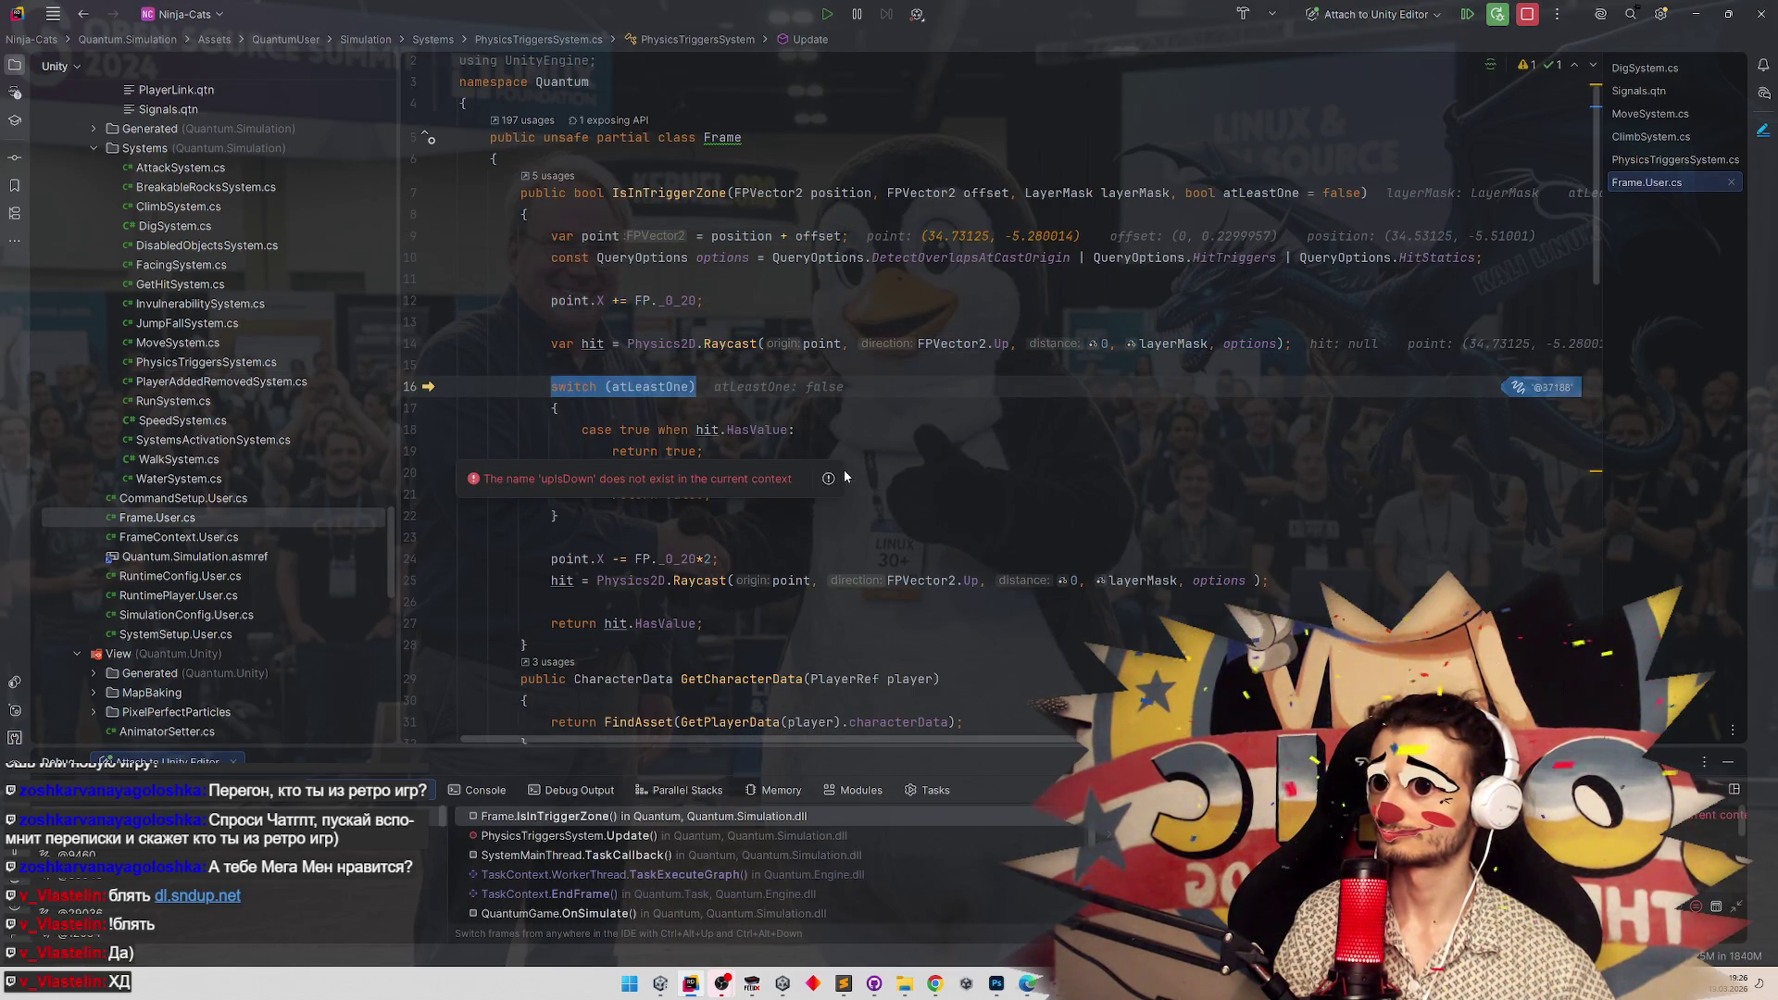
key("F8")
left_click(854, 576)
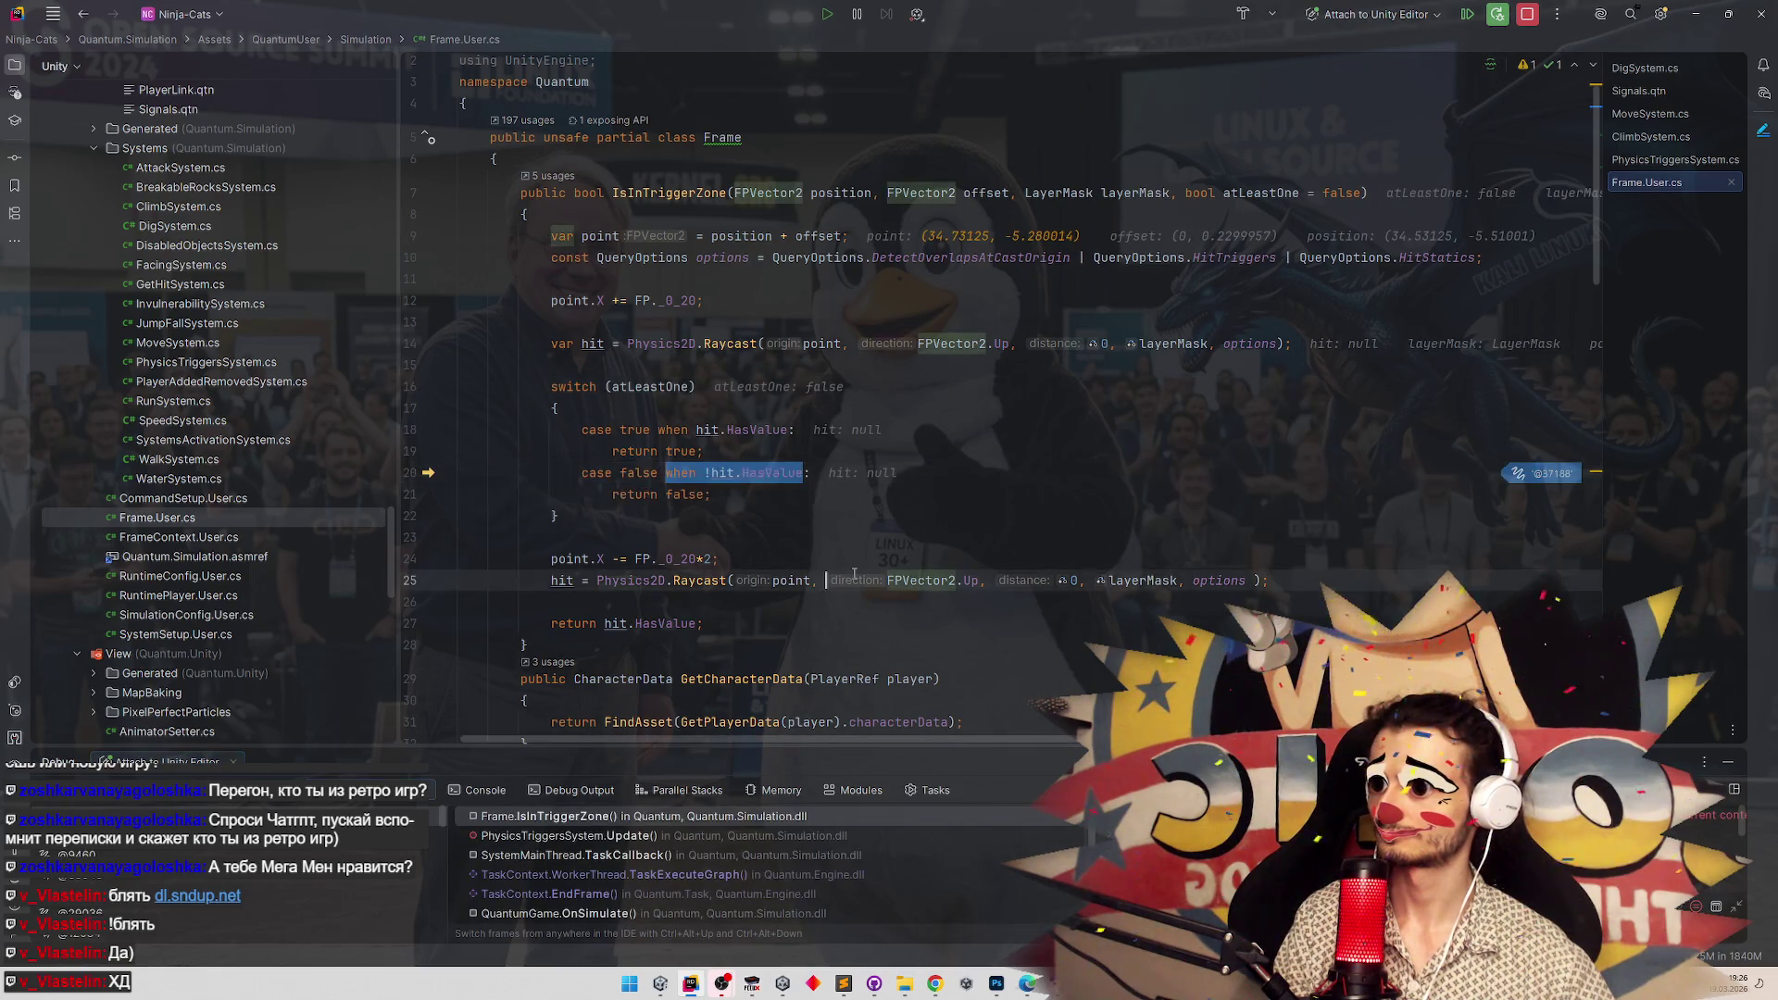
key("F8")
key("F8")
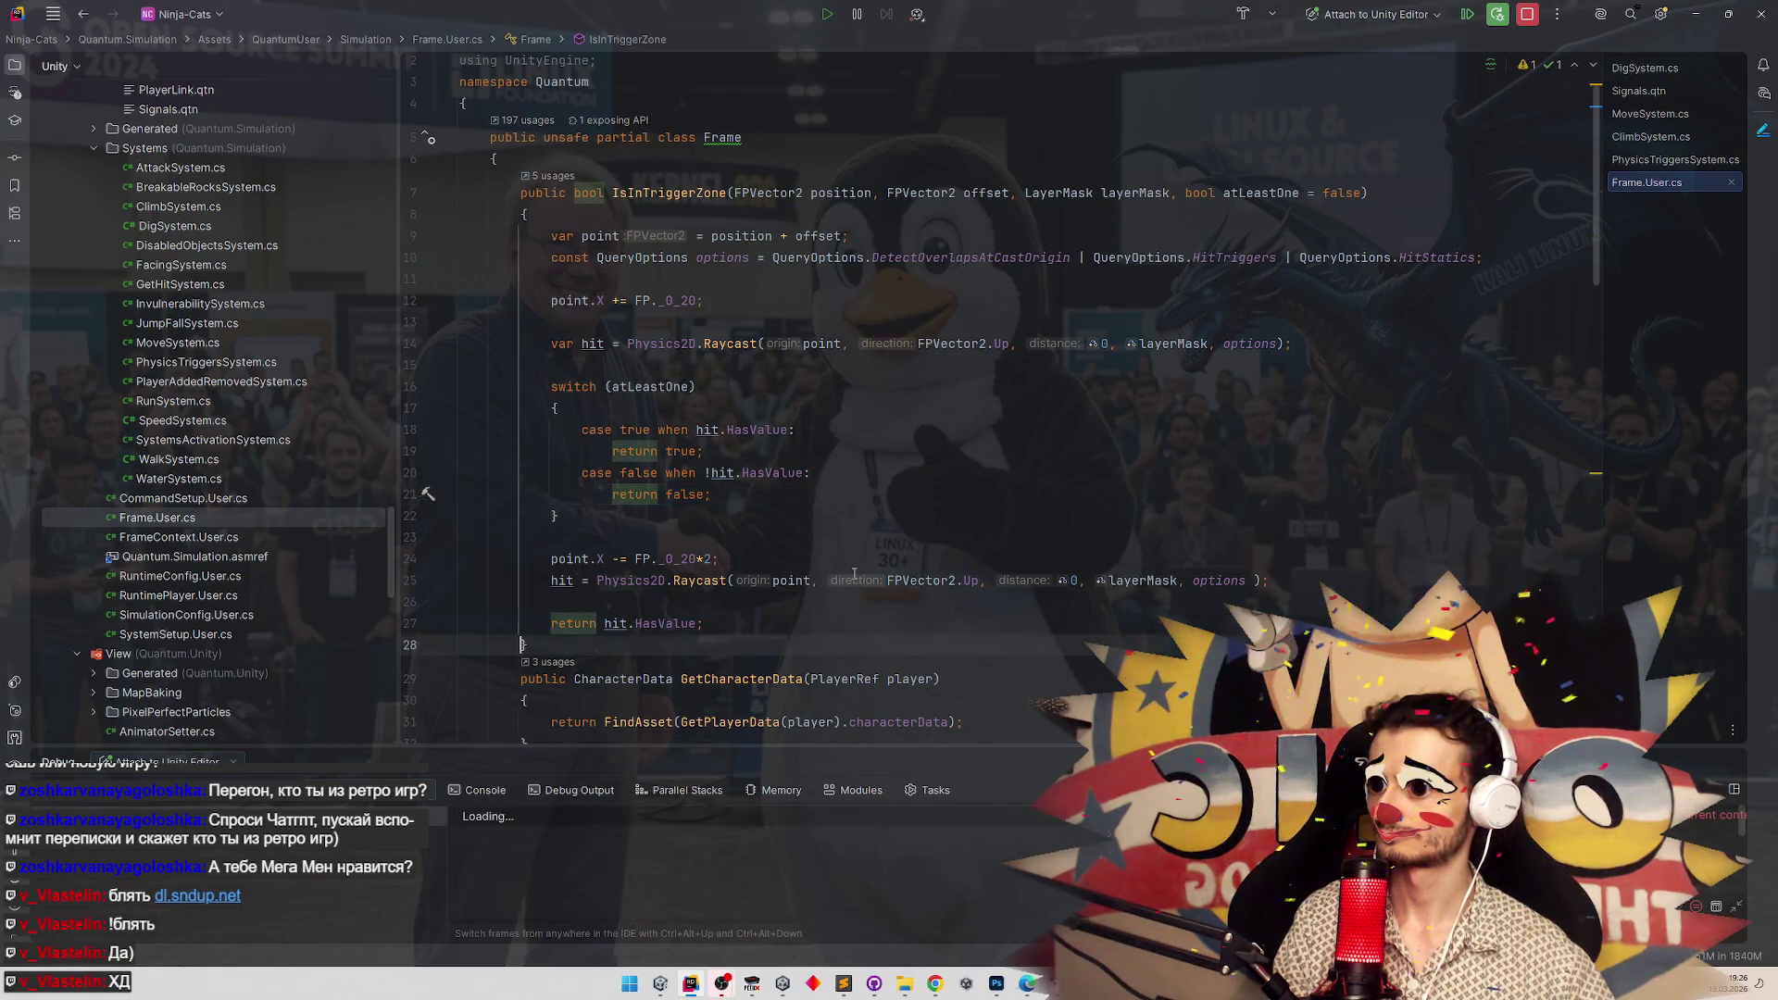
key("F8")
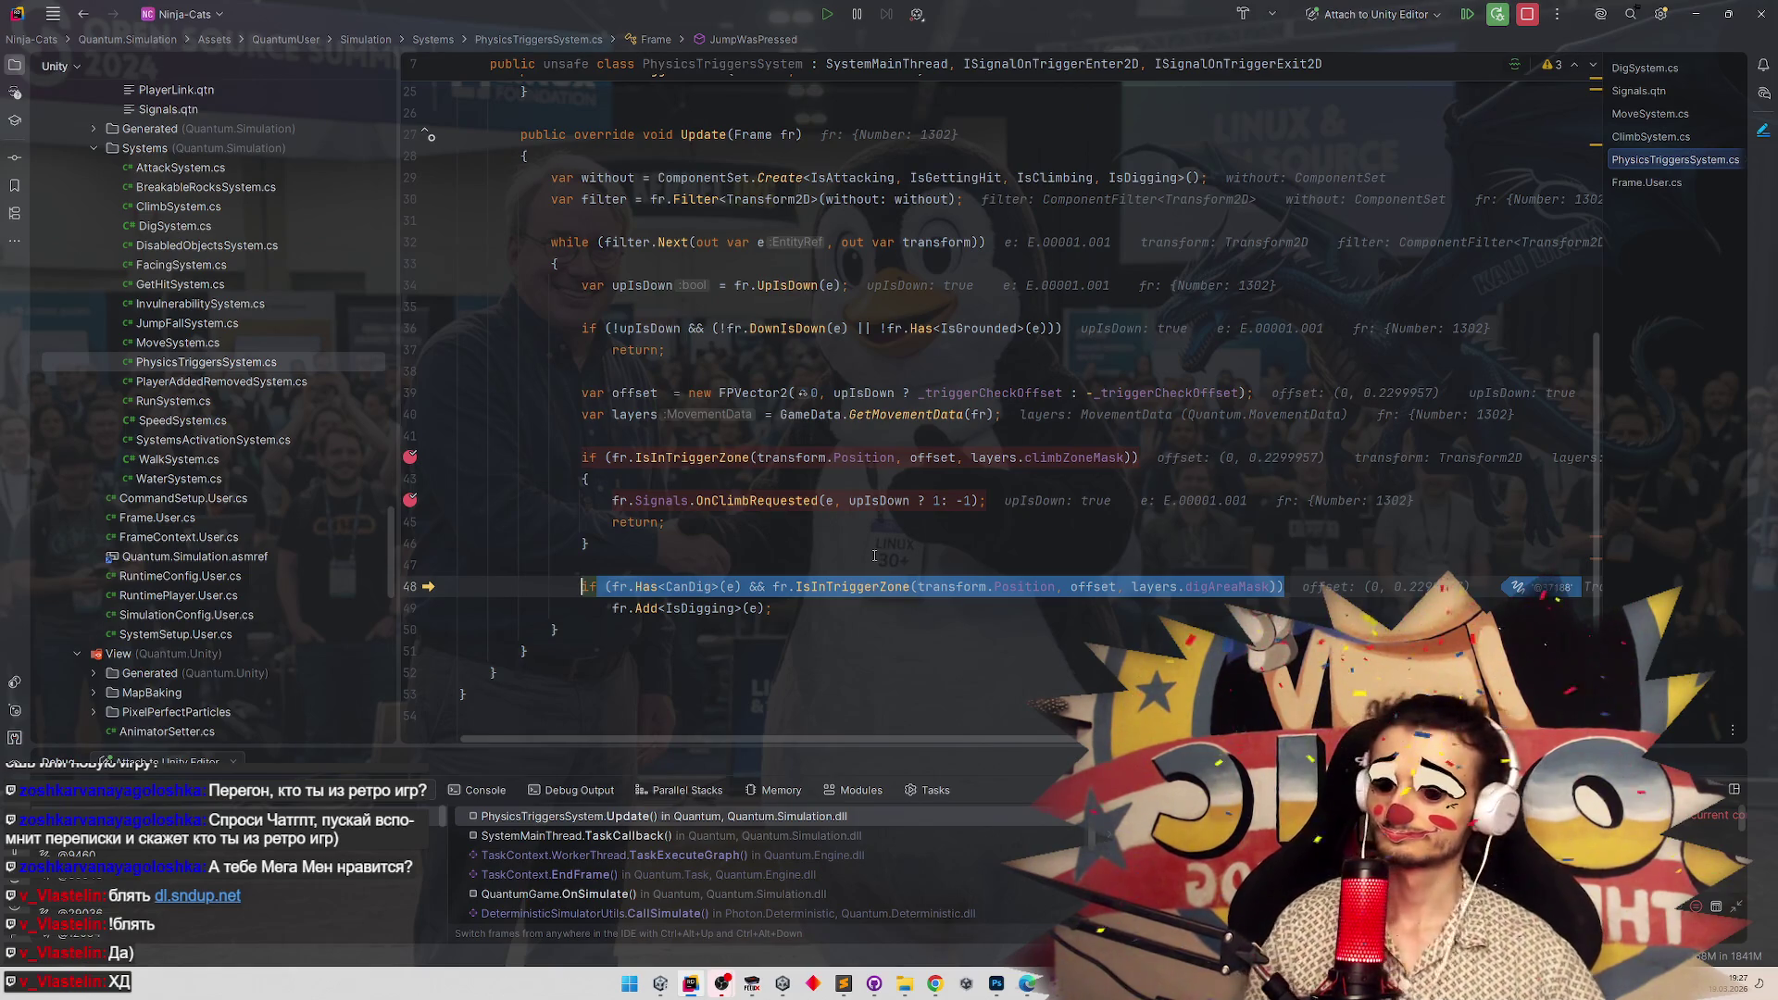
Step past the dig zone check and inspect transform.Position, climbZoneMask and offset values.
key("F8")
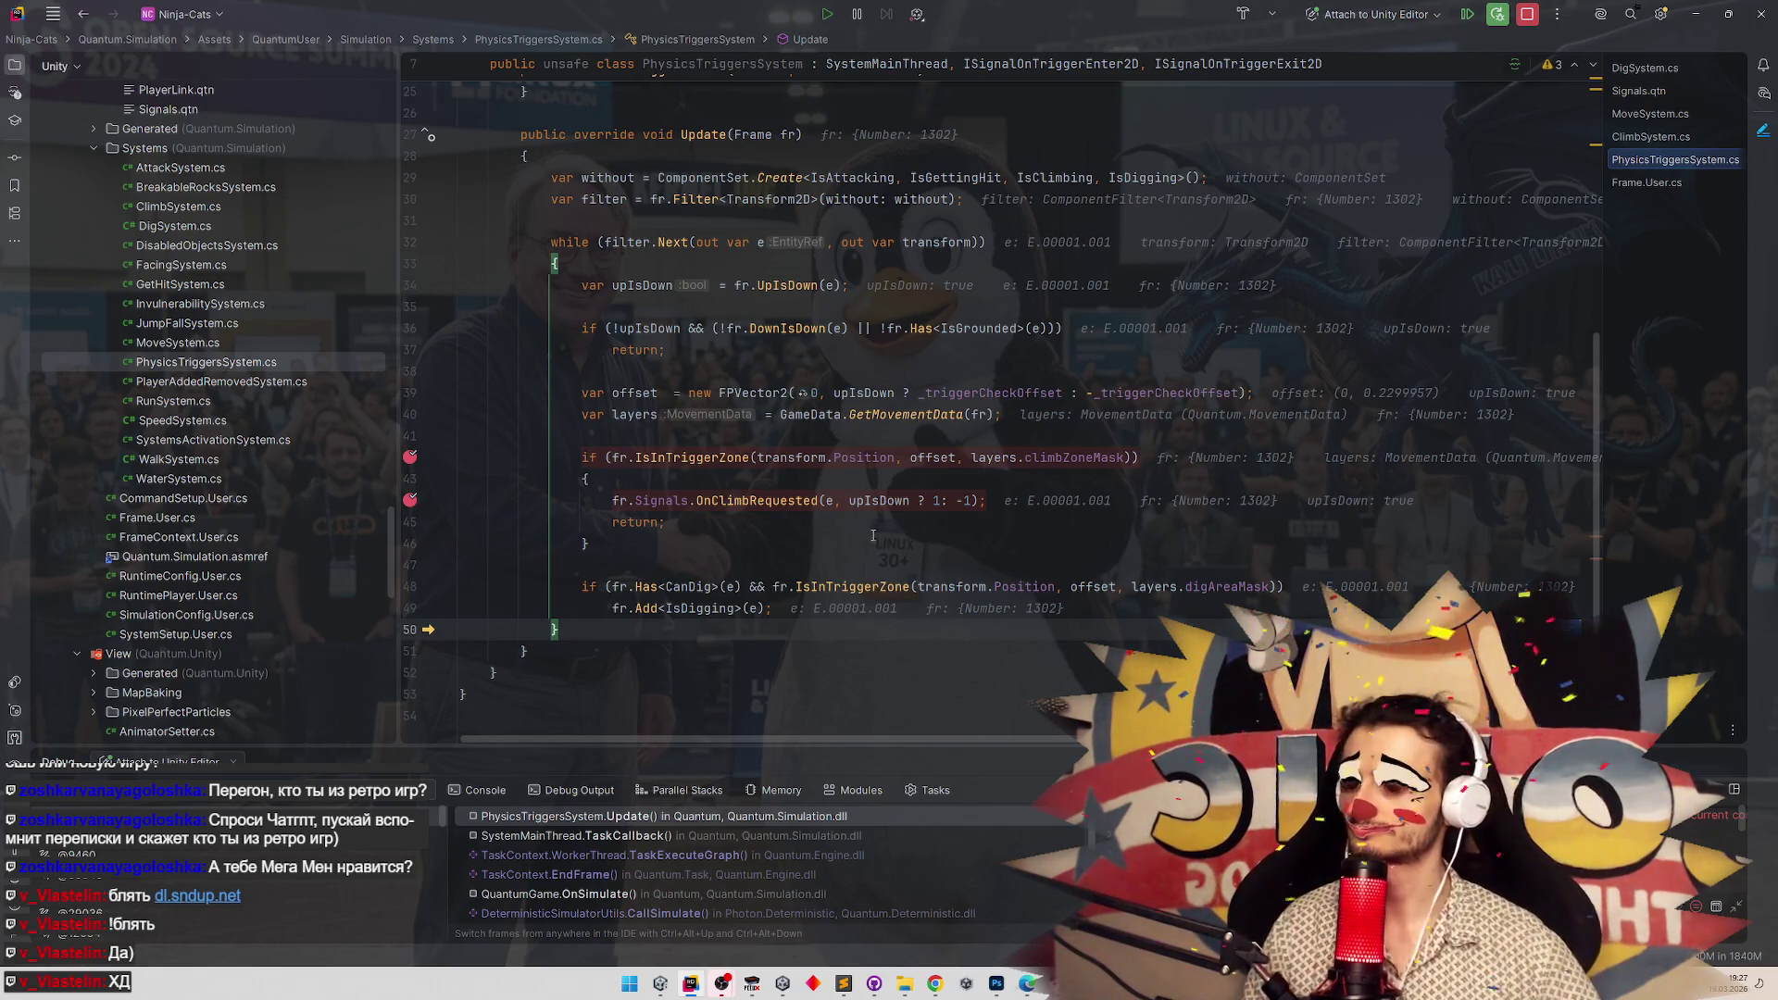
mouse_move(870, 448)
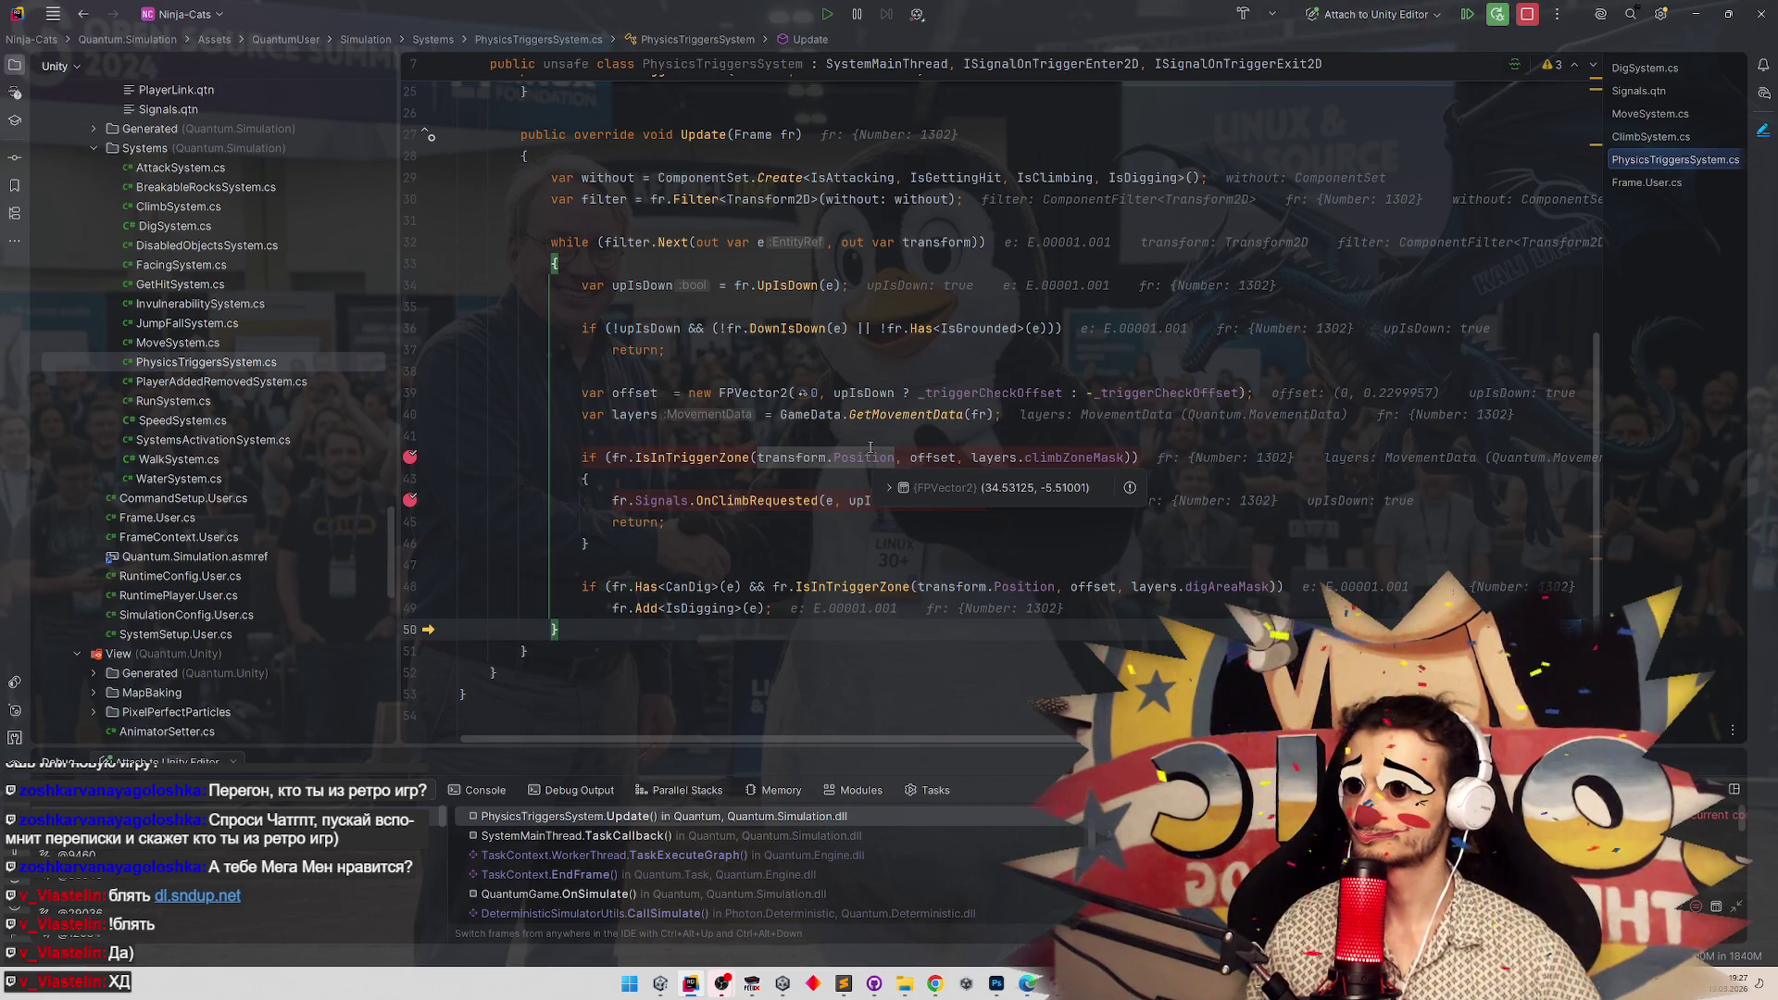
mouse_move(1082, 456)
left_click(1095, 490)
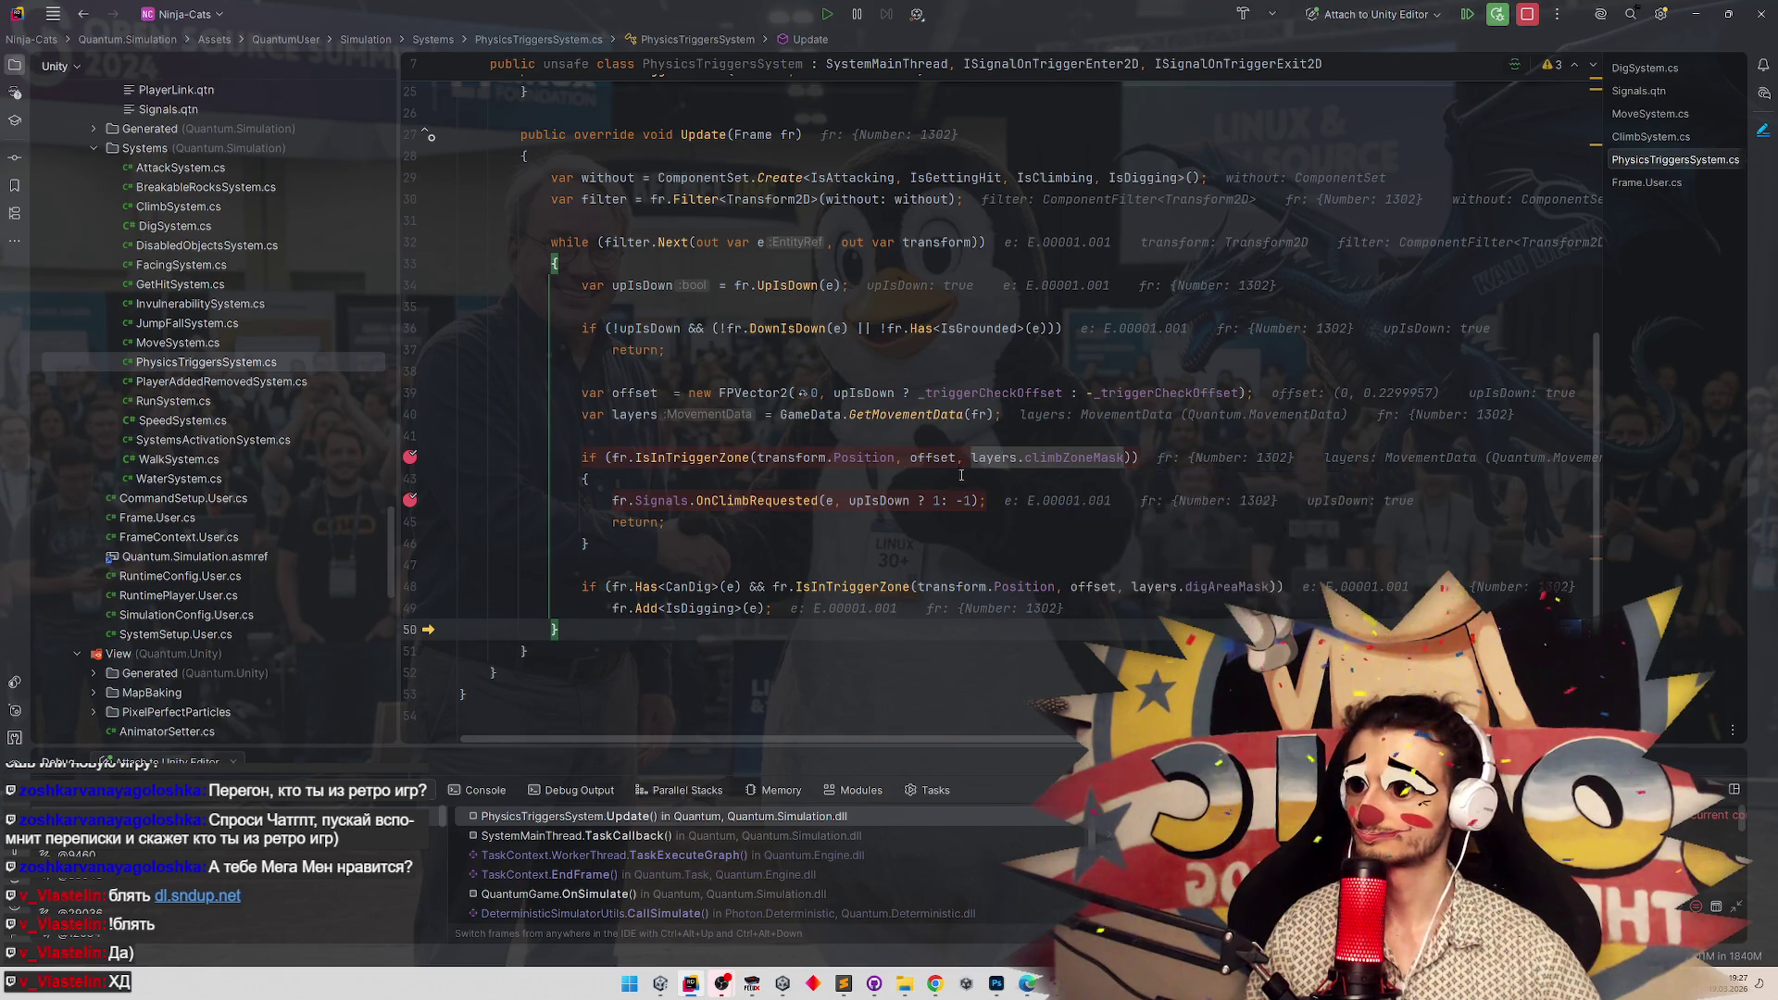
left_click(930, 479)
mouse_move(930, 460)
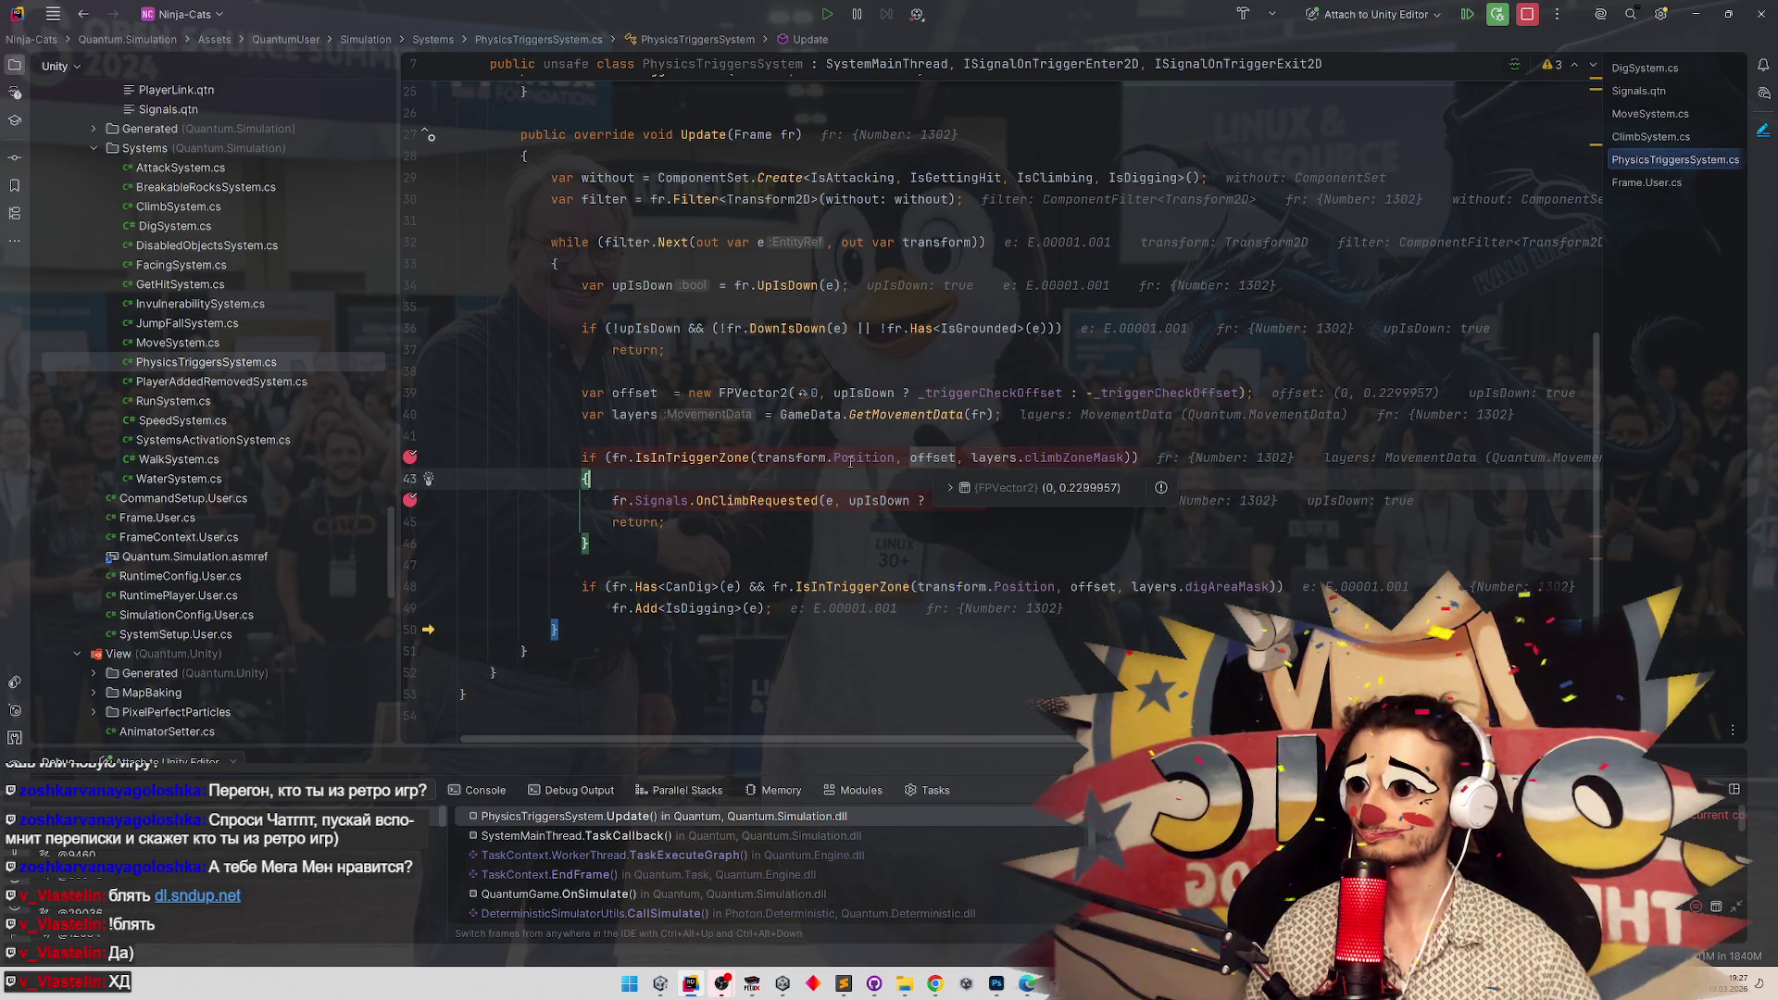
mouse_move(850, 461)
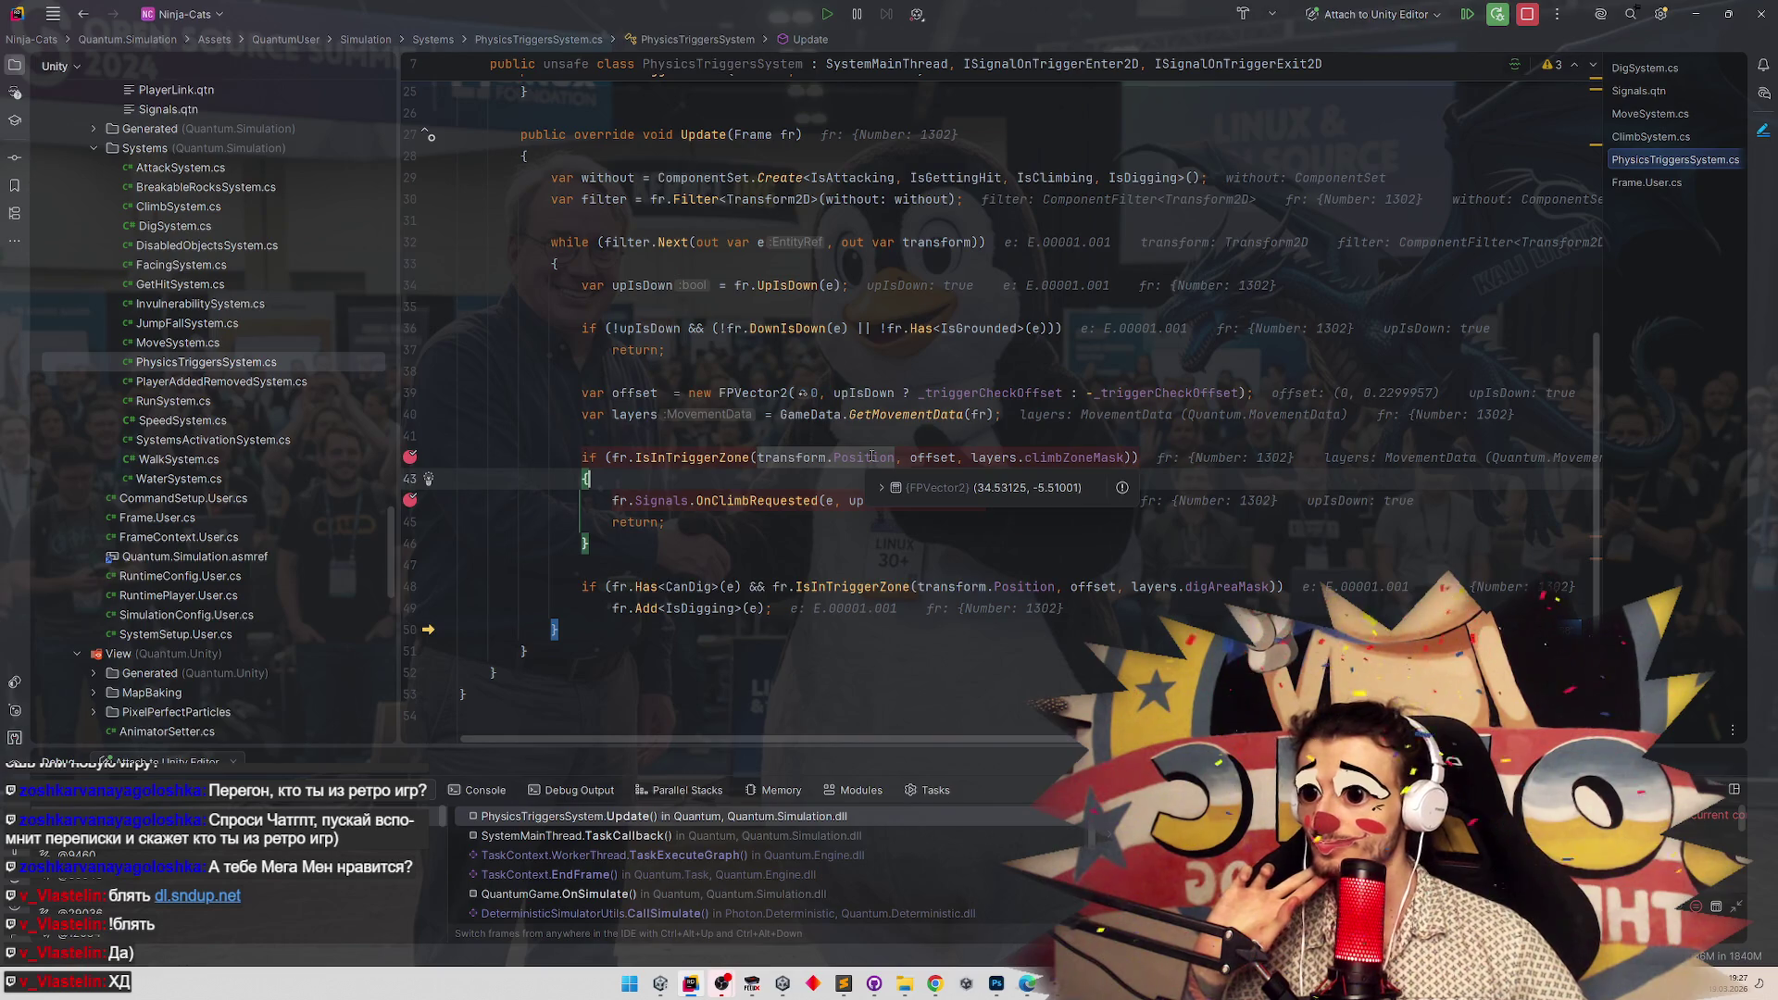
Resume execution with F5 and switch back to Unity Editor.
key("F5")
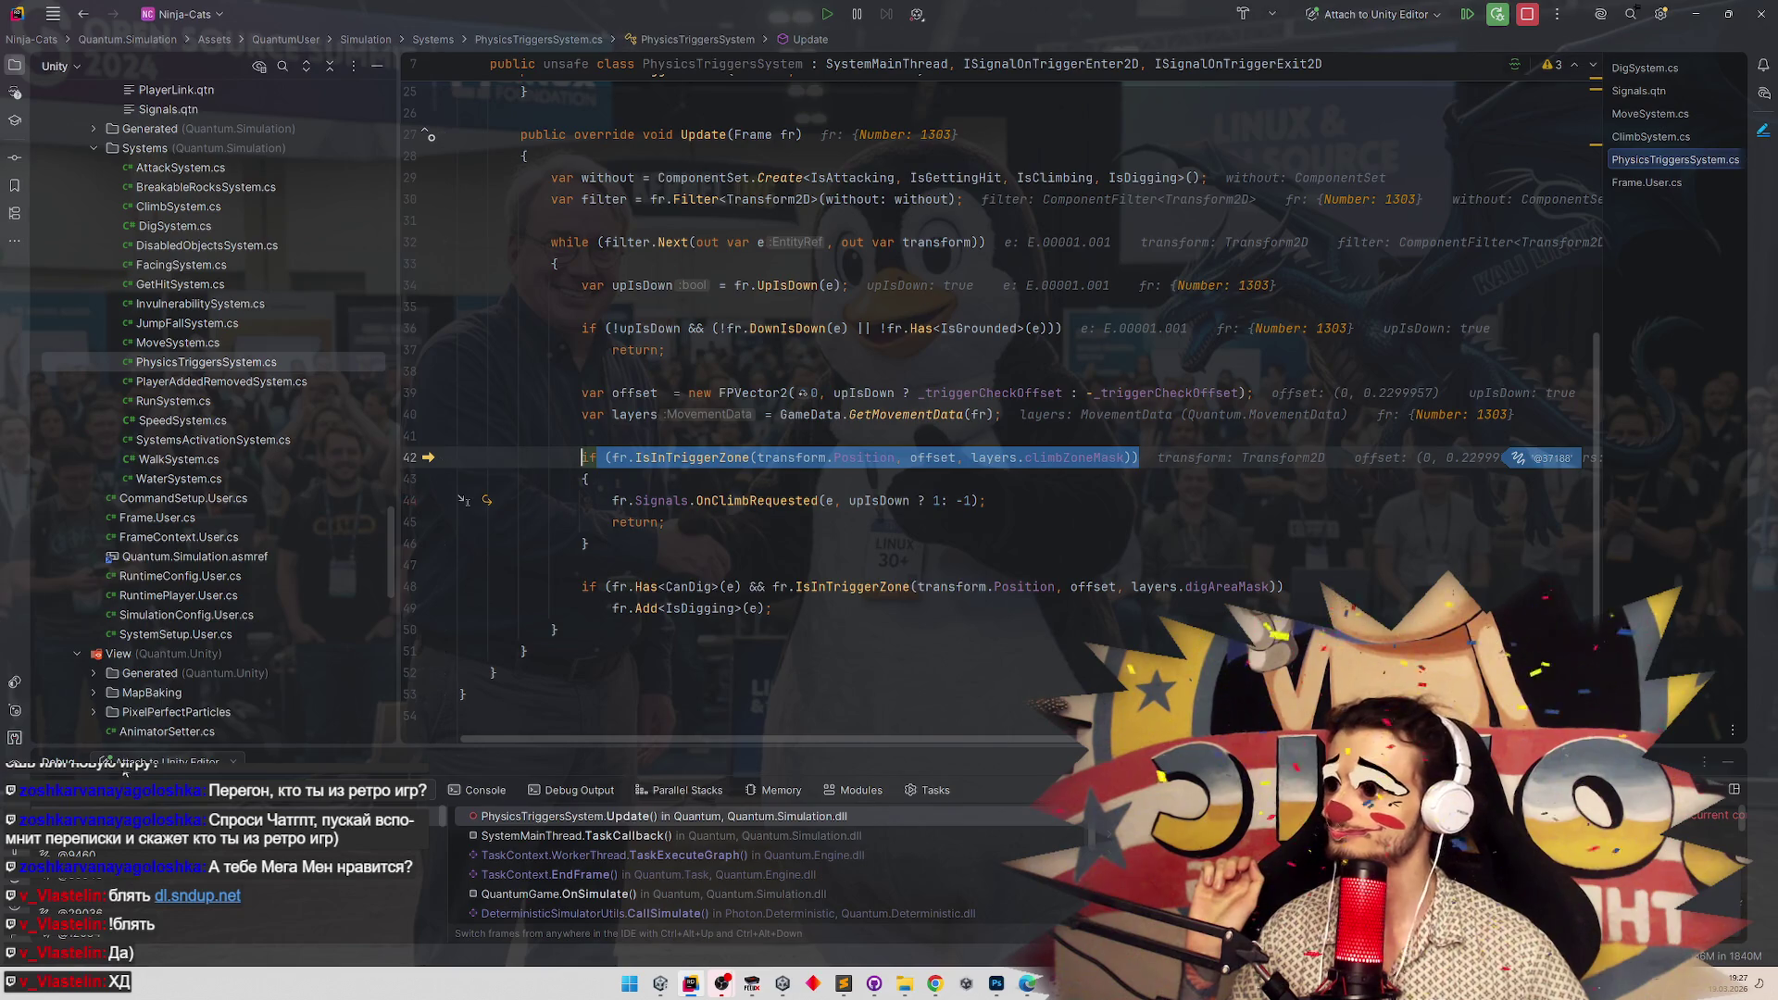
key("F5")
key("alt+Tab")
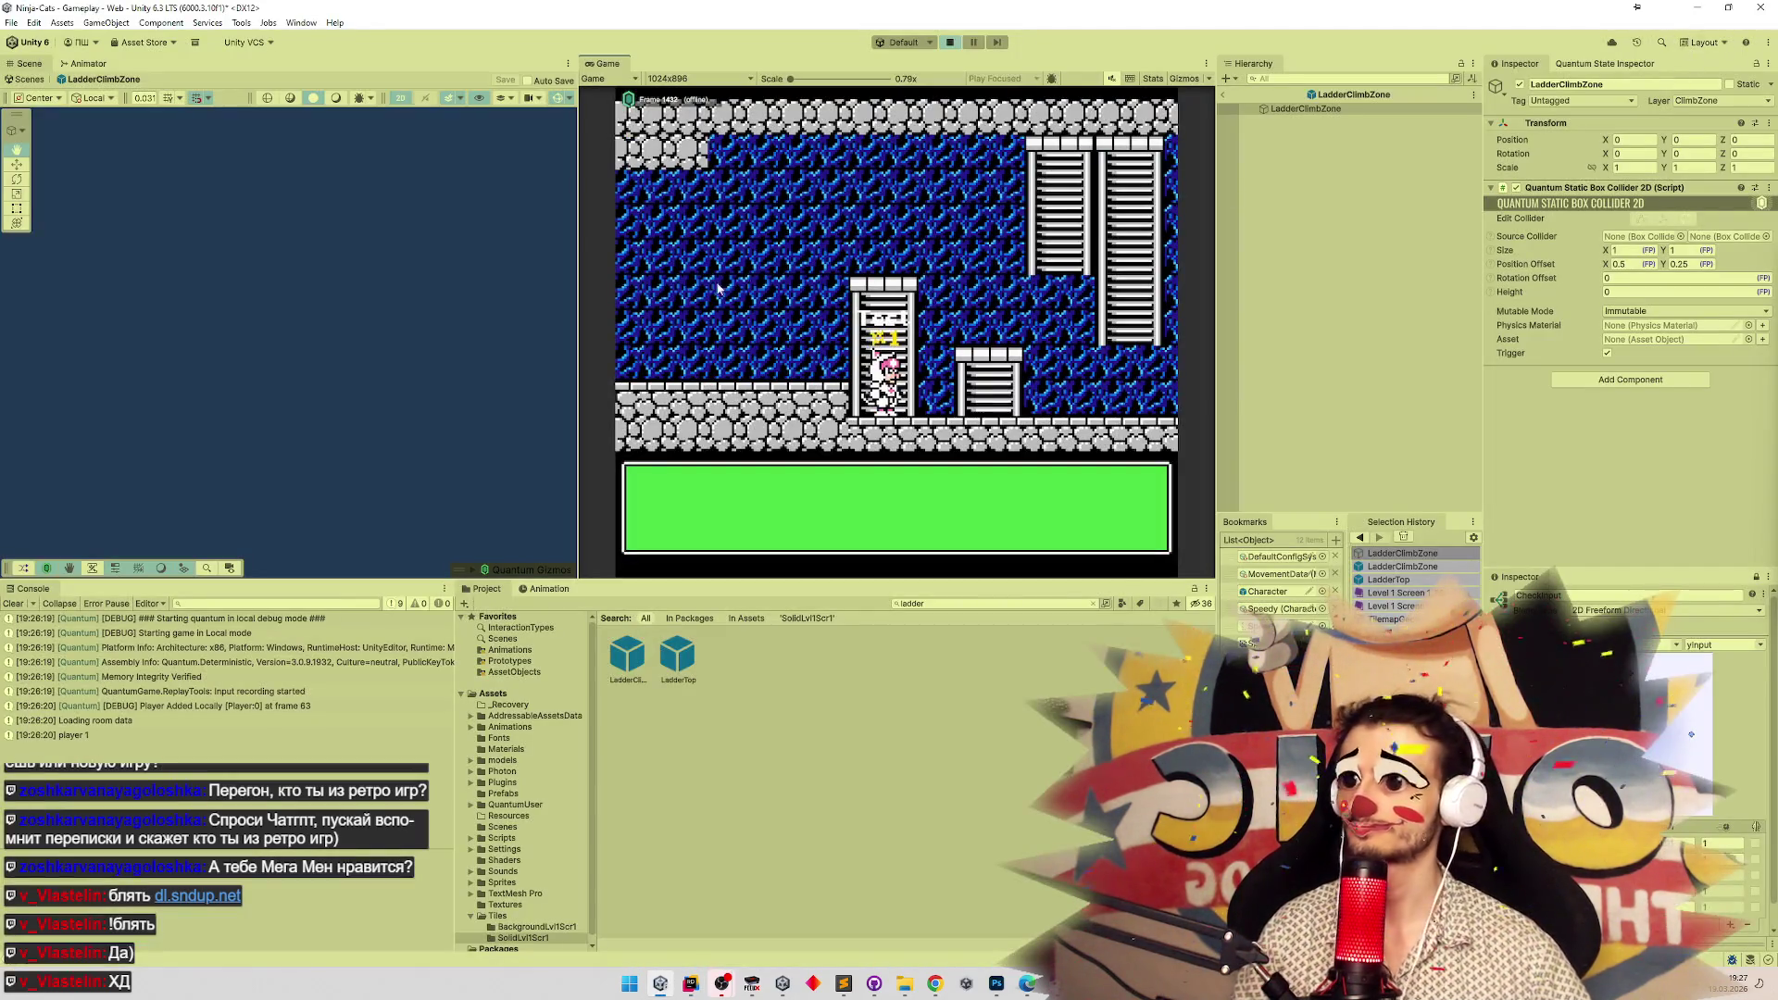
Return to the Gameplay scene, select entity E.00001.001 and expand the TilemapGeometry children.
left_click(1222, 95)
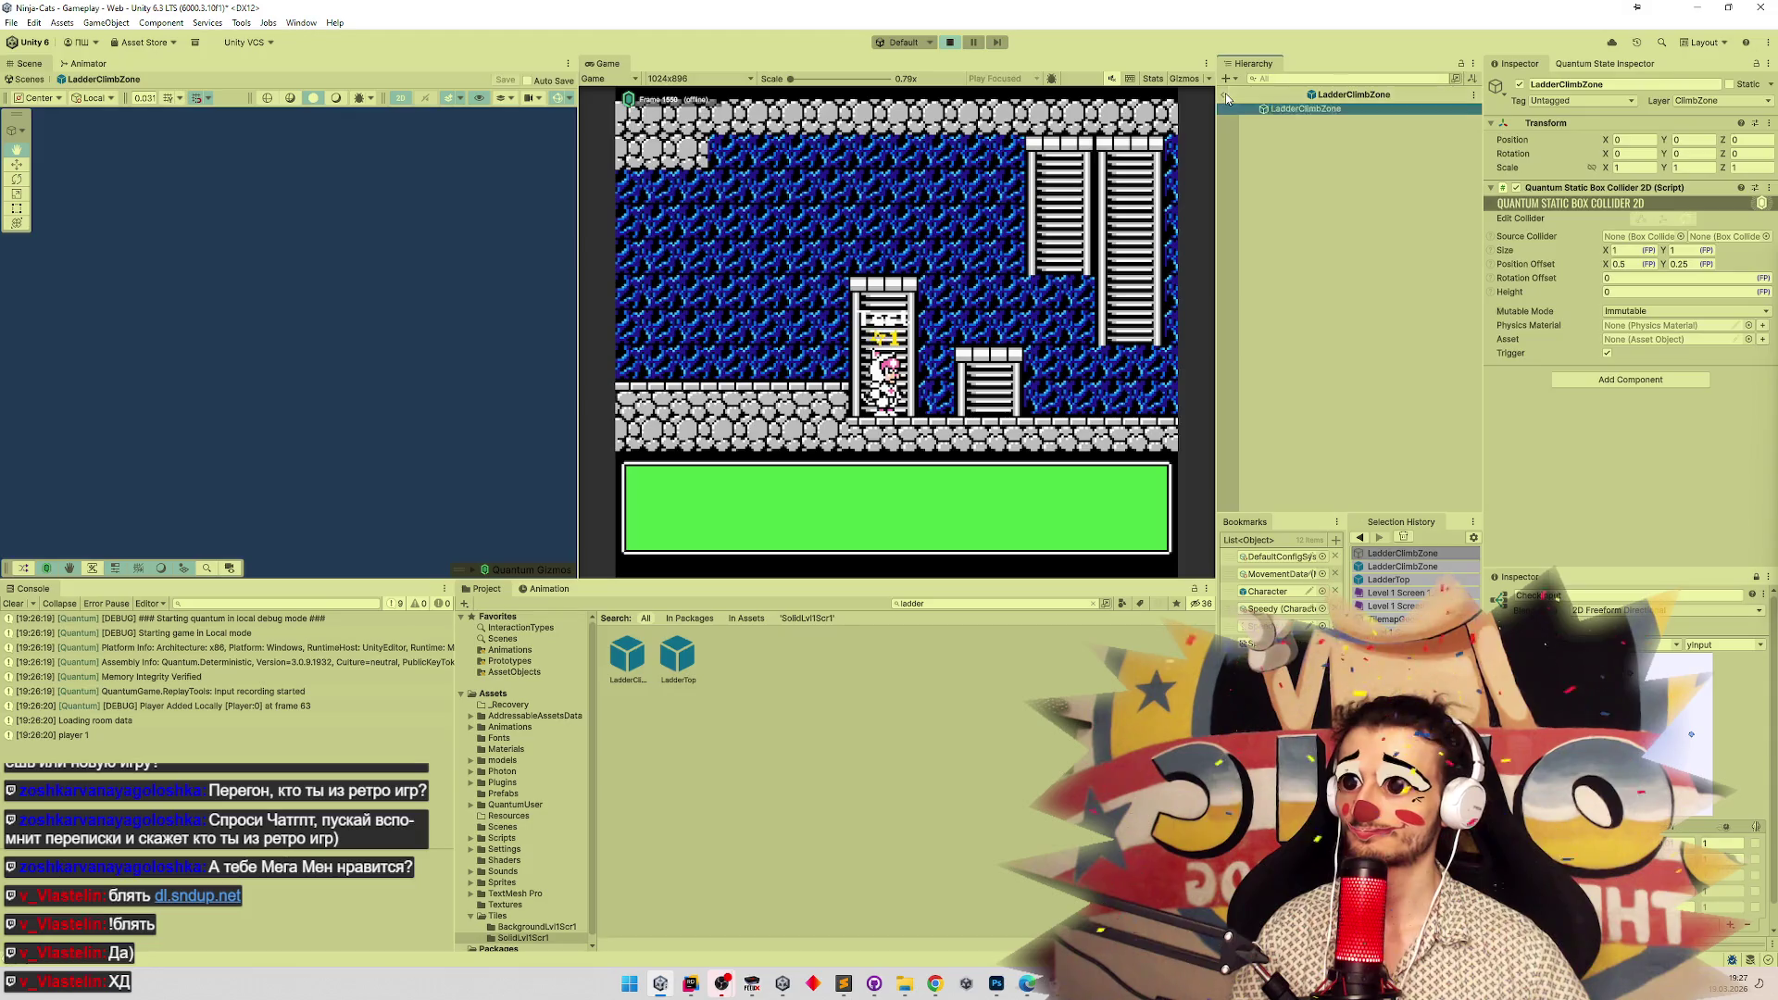
scroll(311, 415, "up", 1)
scroll(305, 407, "up", 5)
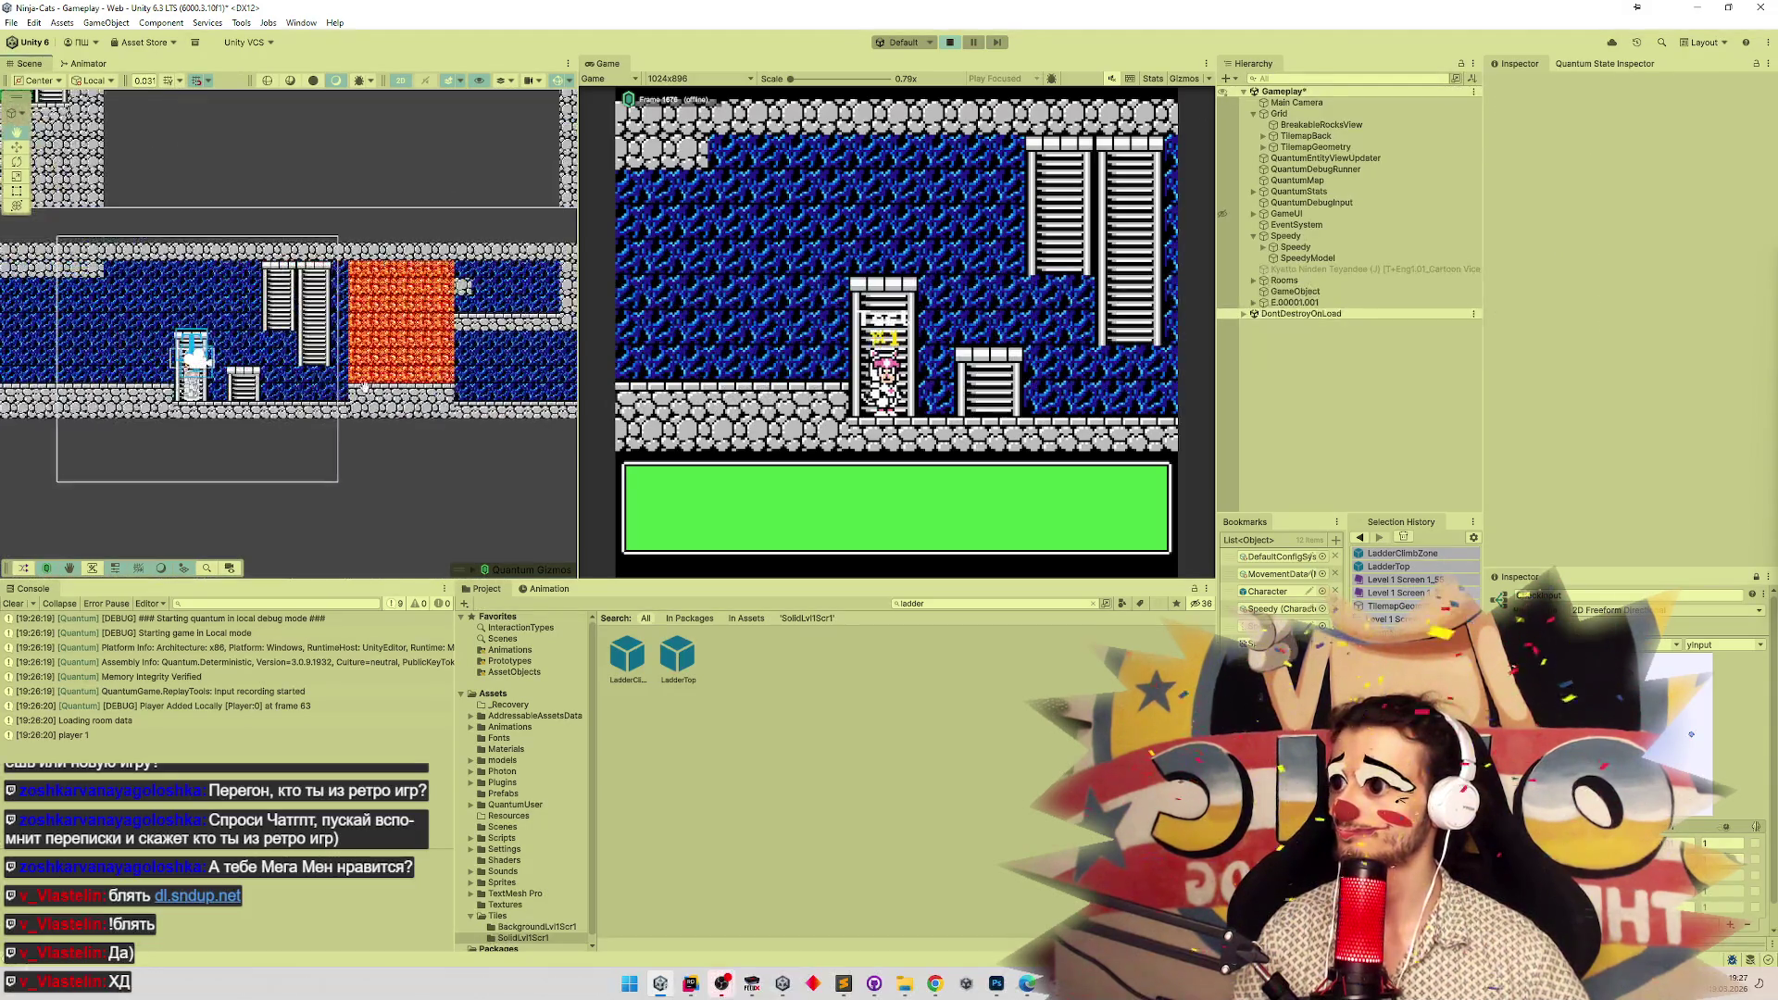
scroll(289, 398, "up", 2)
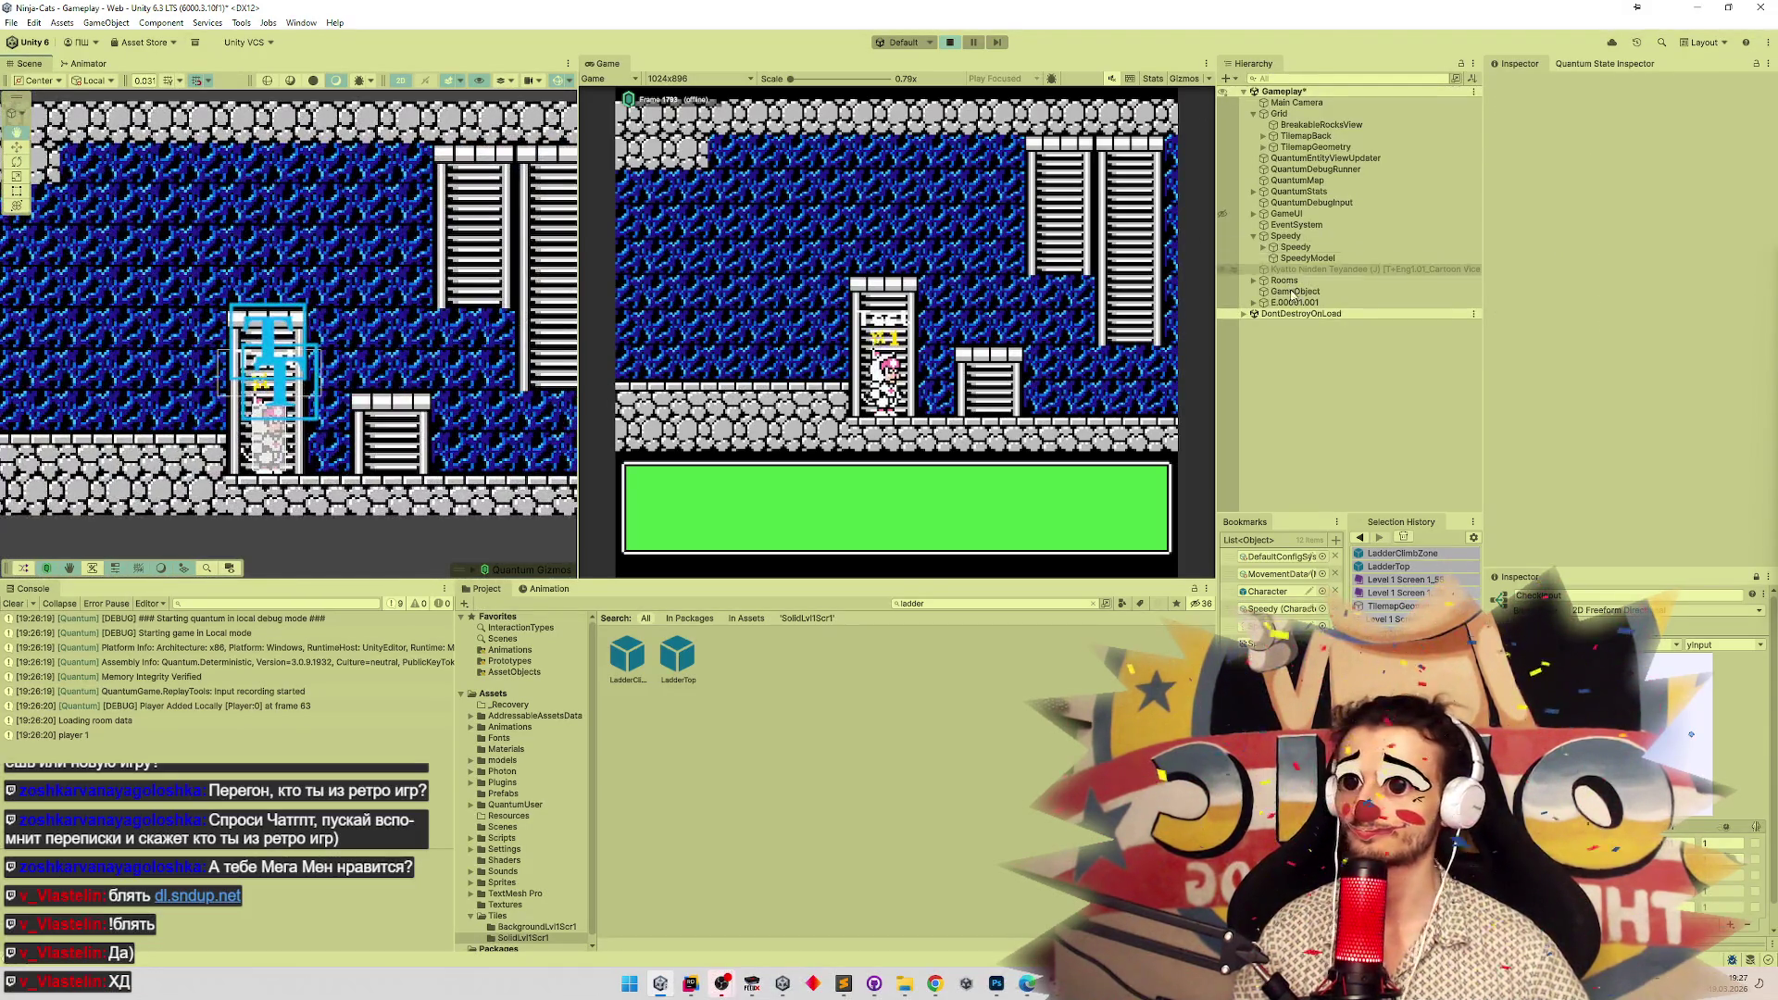
left_click(1294, 303)
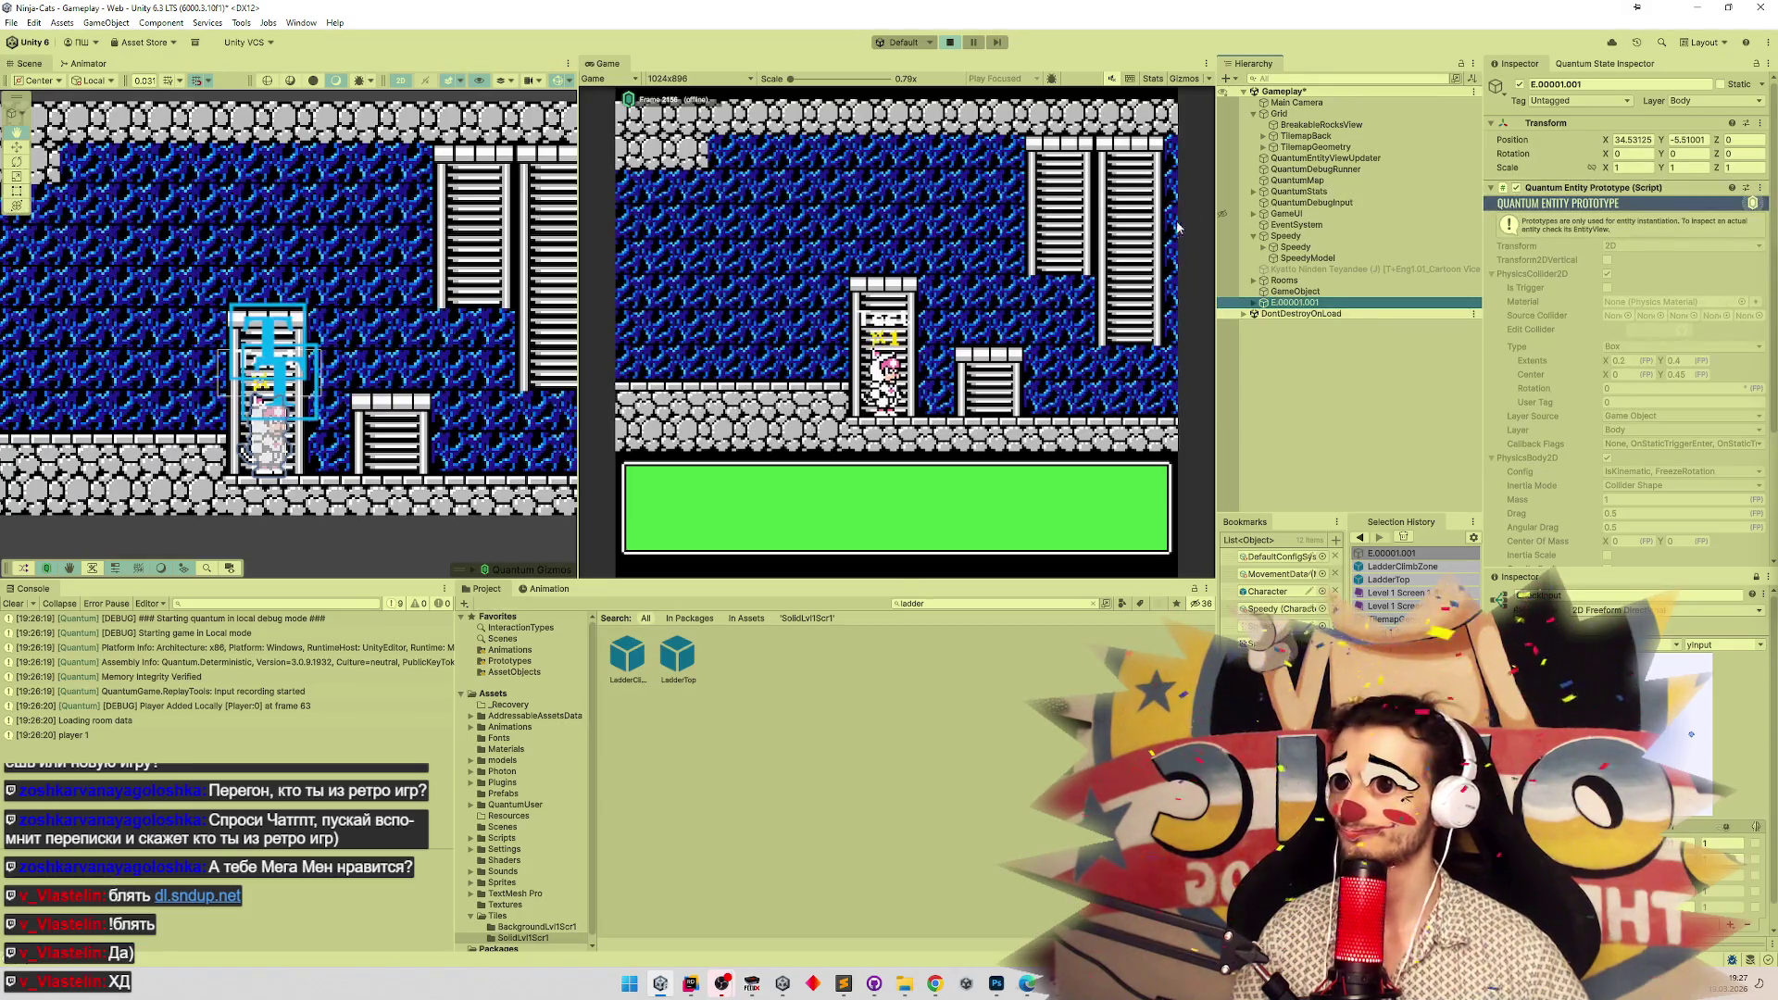
left_click(1265, 137)
left_click(1264, 138)
left_click(1264, 147)
Filter the Hierarchy for LadderClimbZone and frame the first clones, through the zone at 41, 10.
left_click(1344, 80)
type("clim")
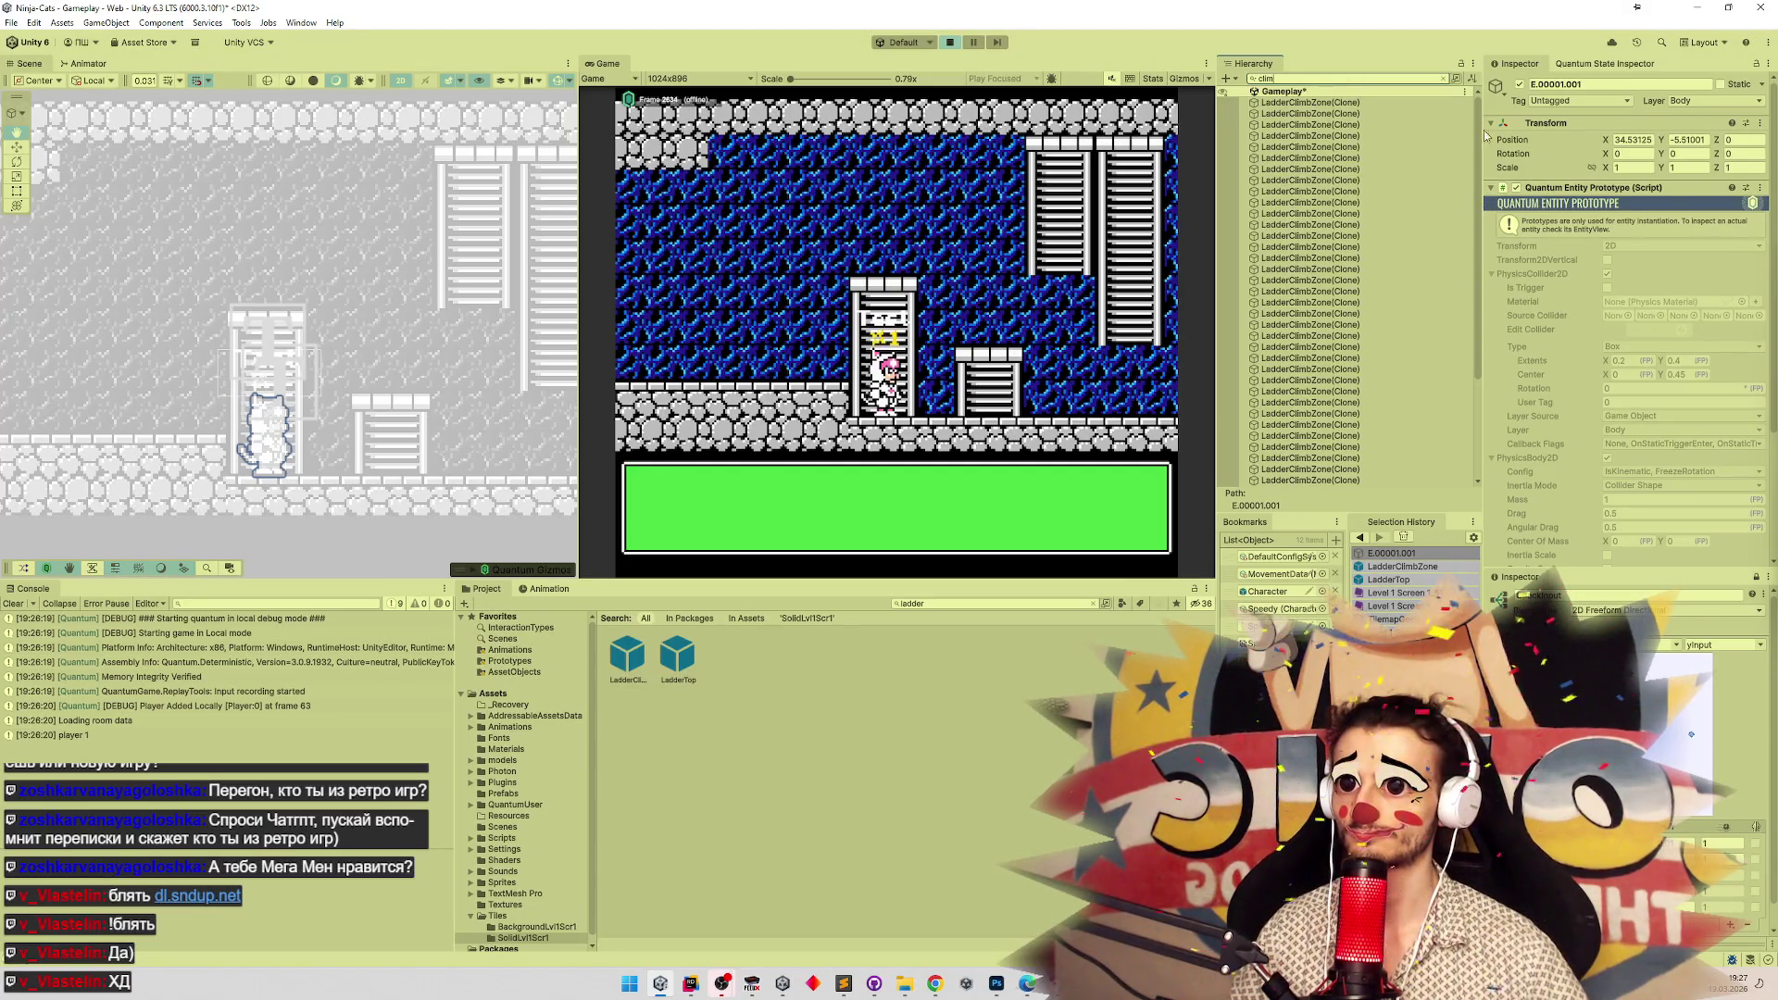
left_click(1387, 103)
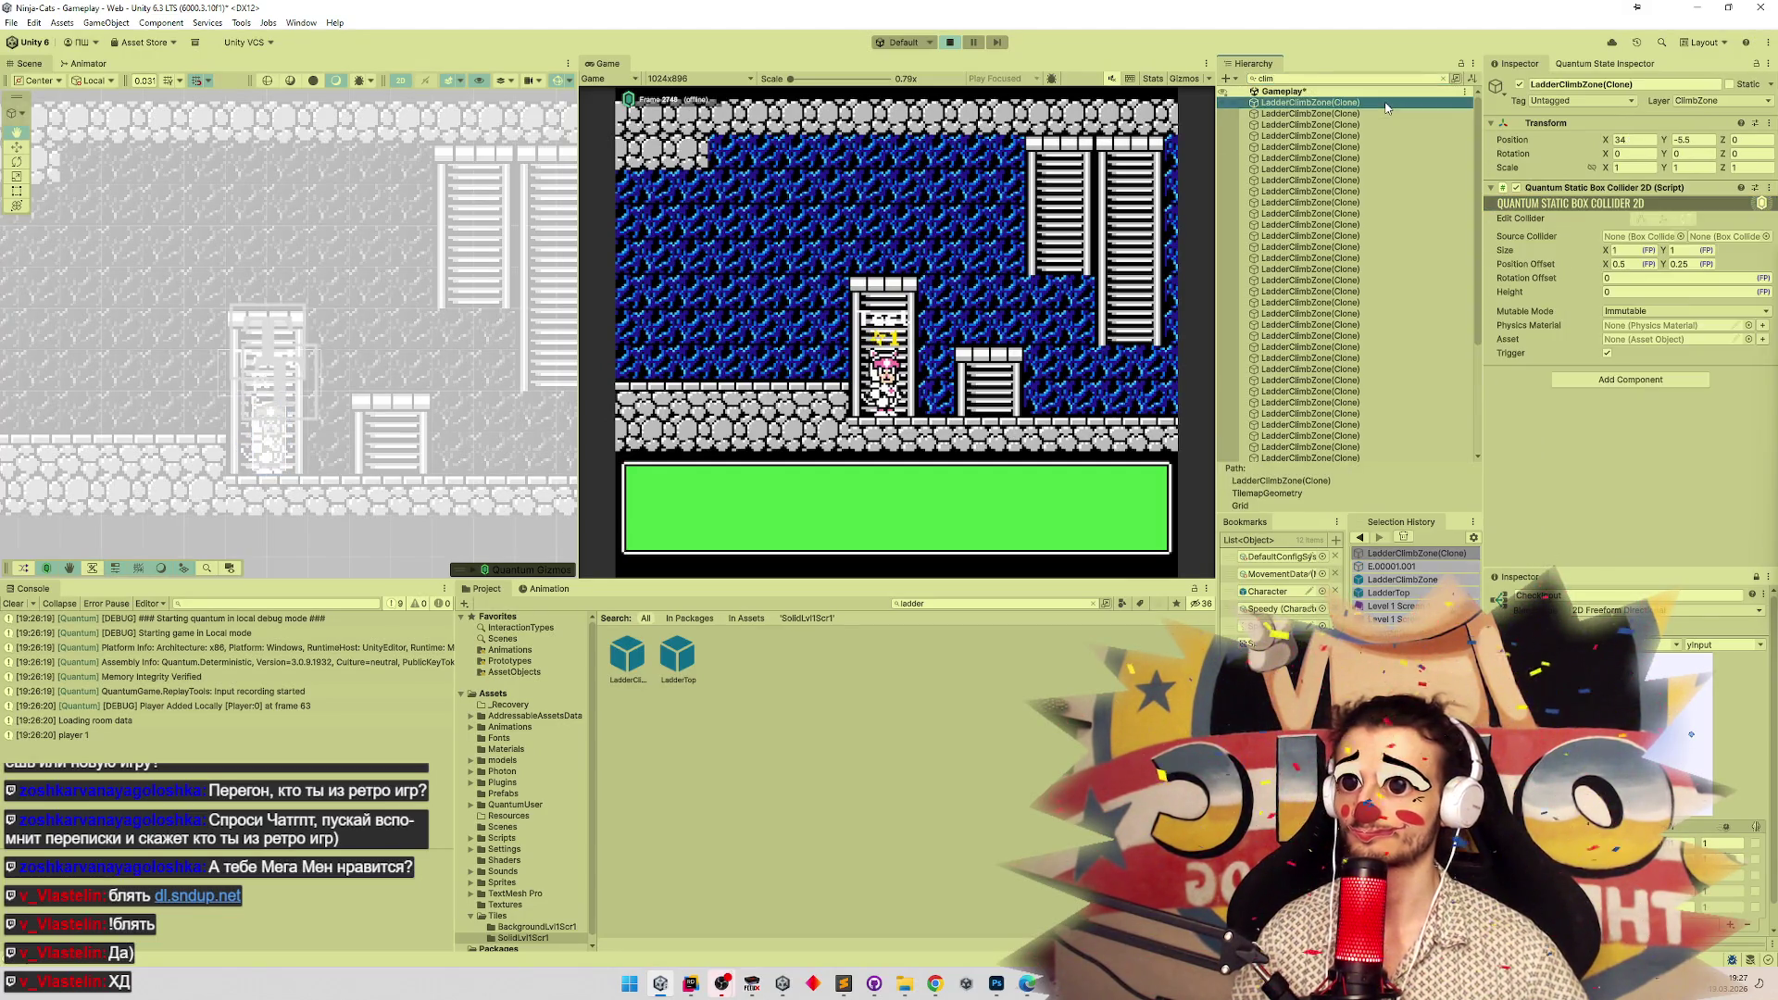
double_click(1382, 102)
key("Down")
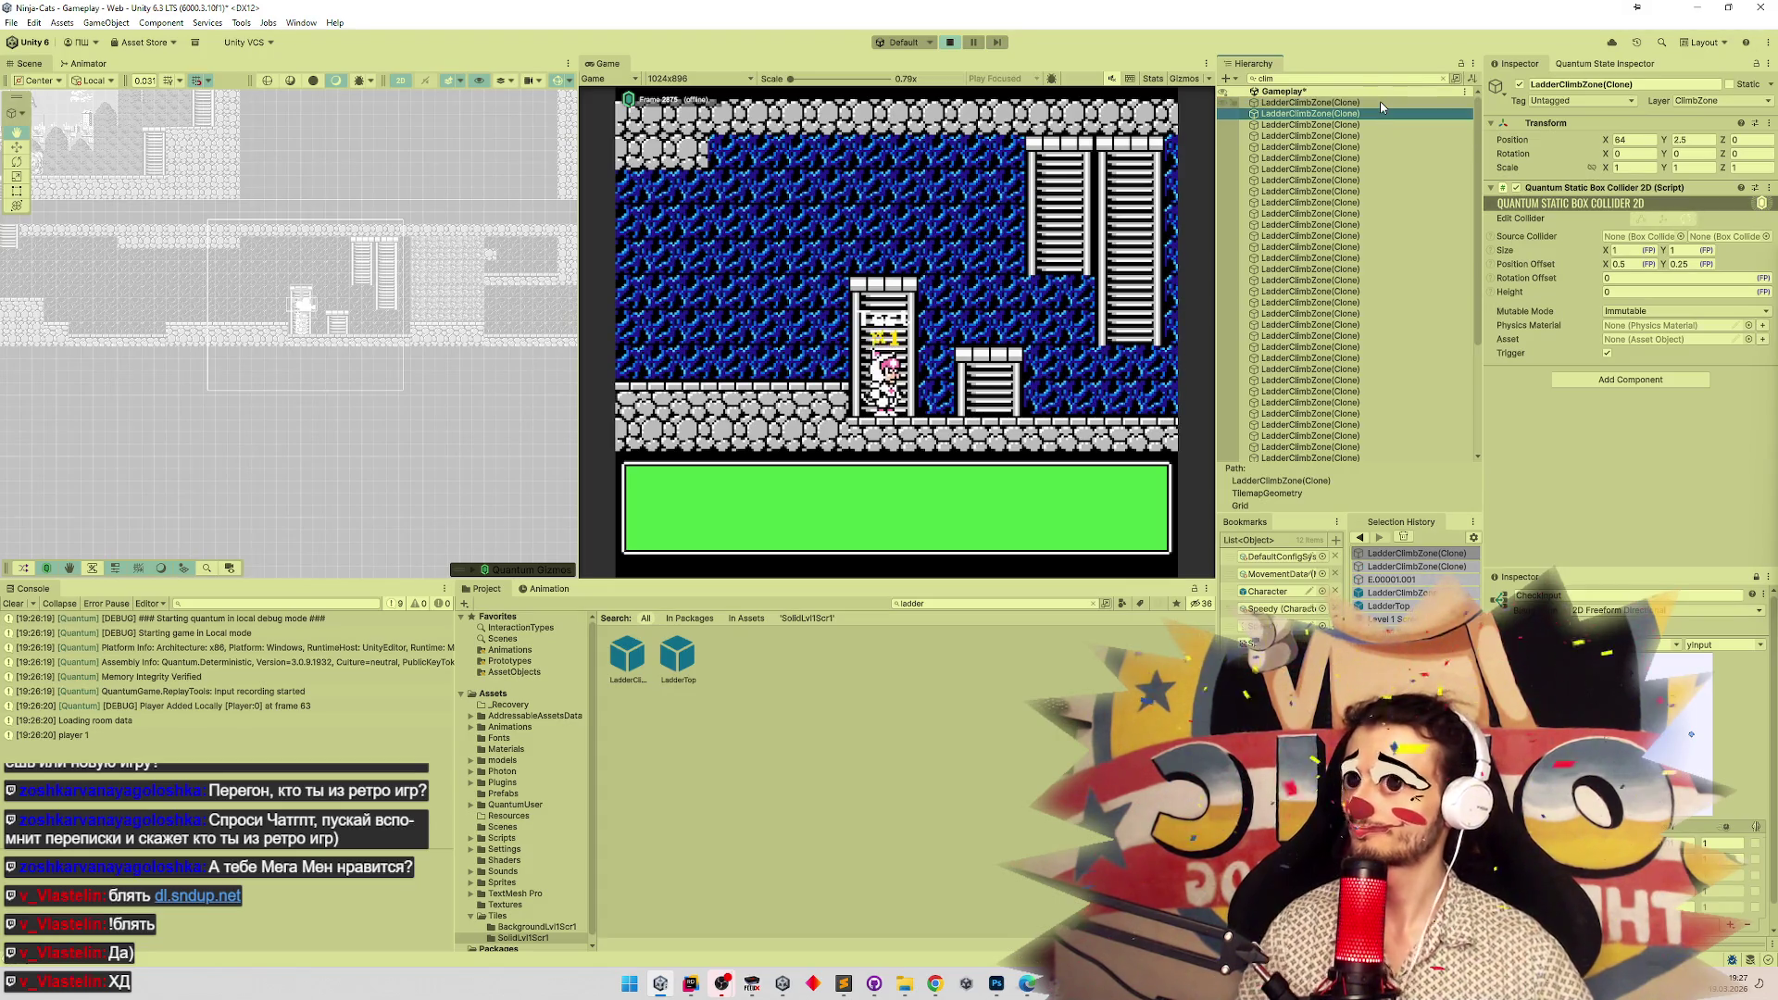
double_click(1298, 126)
double_click(1297, 148)
double_click(1294, 170)
double_click(1292, 225)
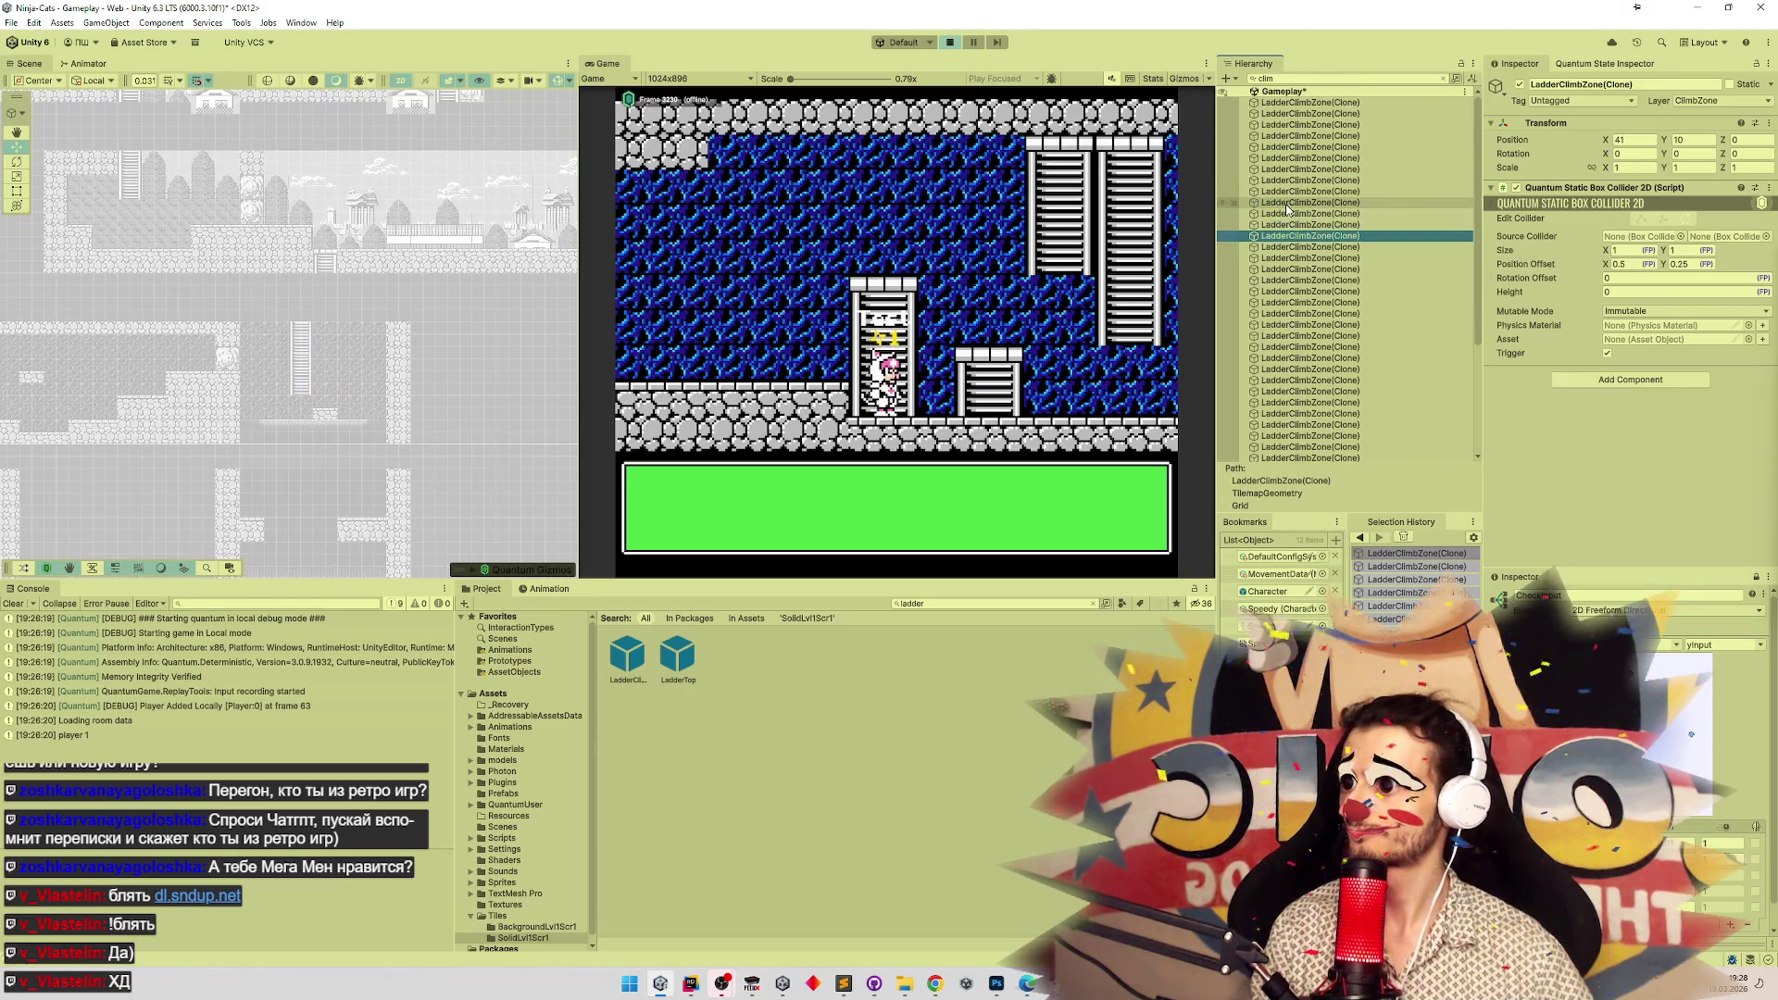
double_click(1293, 225)
double_click(1295, 237)
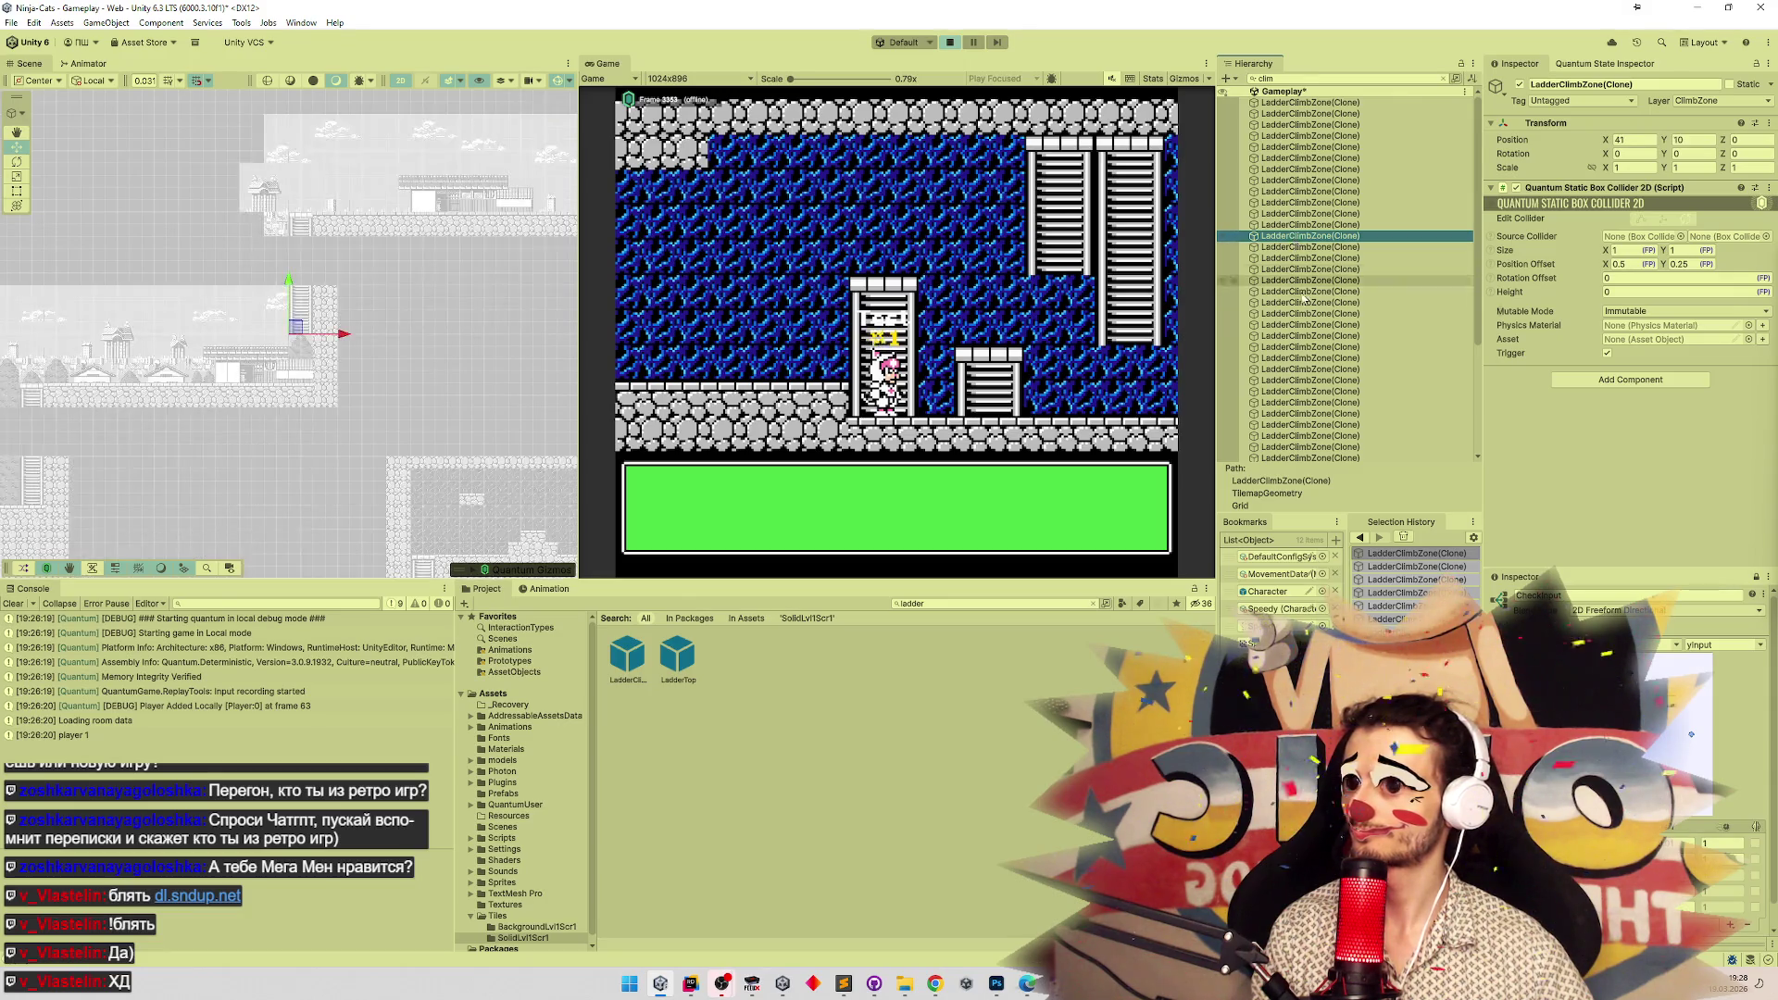
Frame the ladder zones from 57, 14 up the list, including 22, -1.5 and 46, -2.5.
scroll(1475, 371, "down", 5)
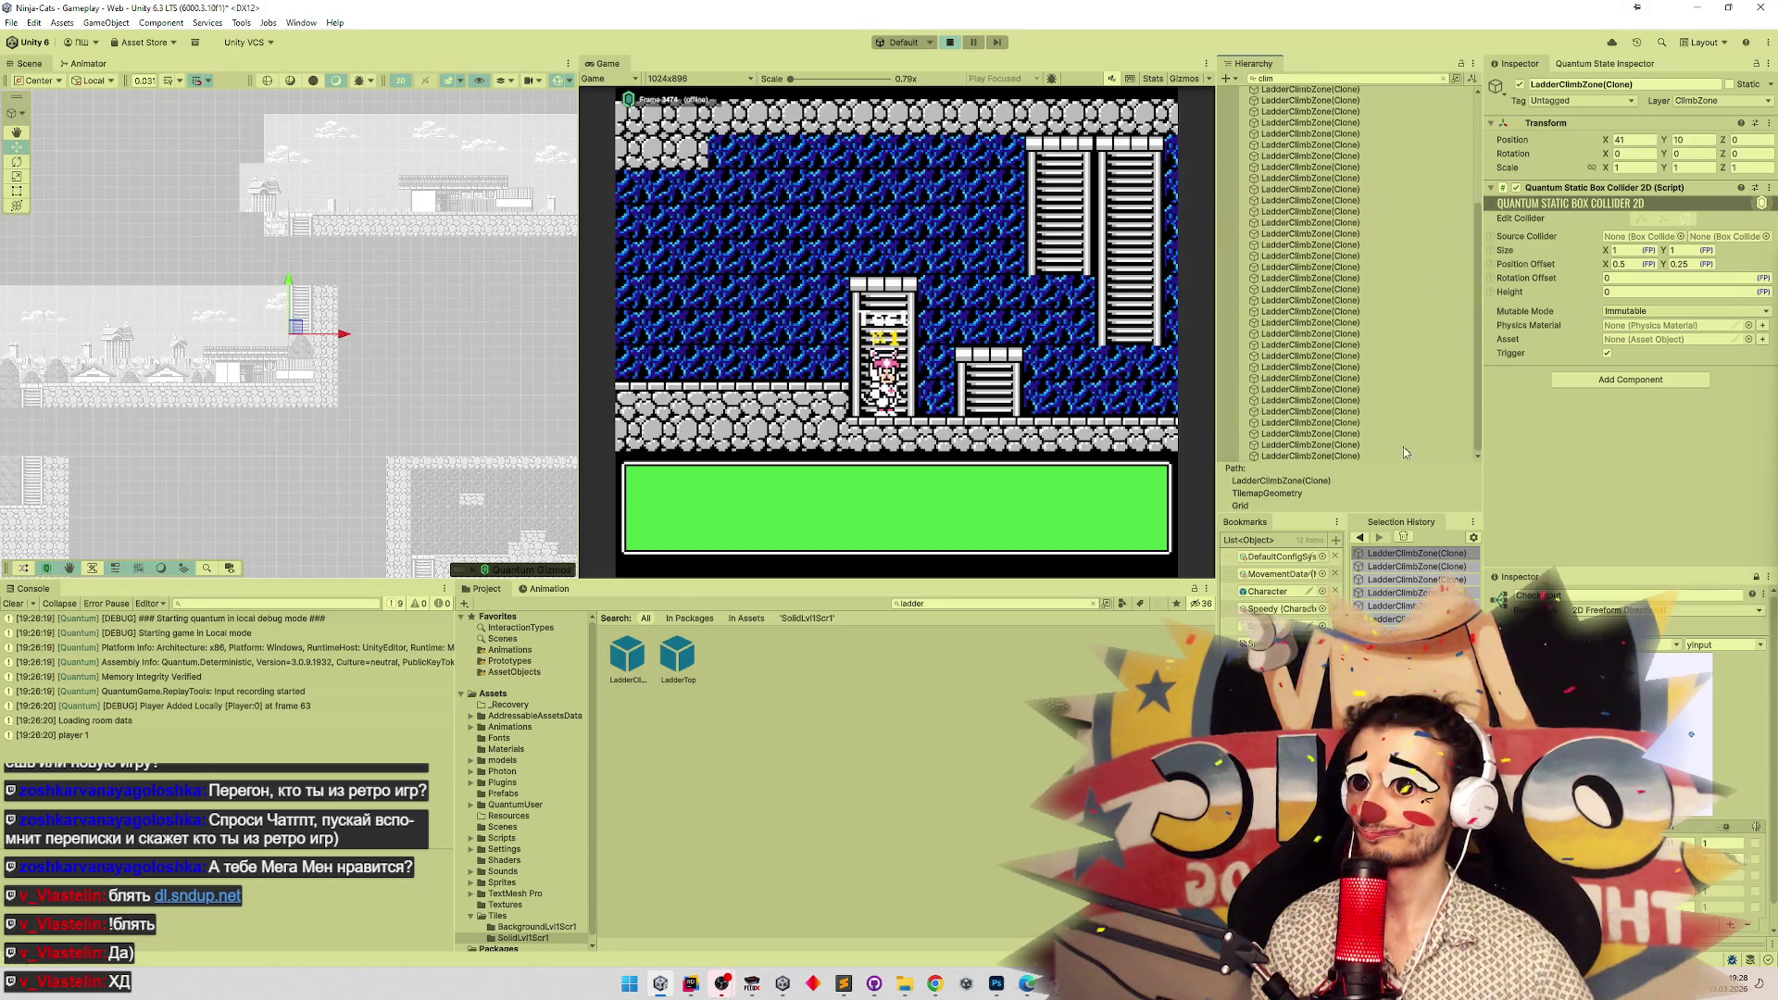
double_click(1328, 446)
double_click(1334, 435)
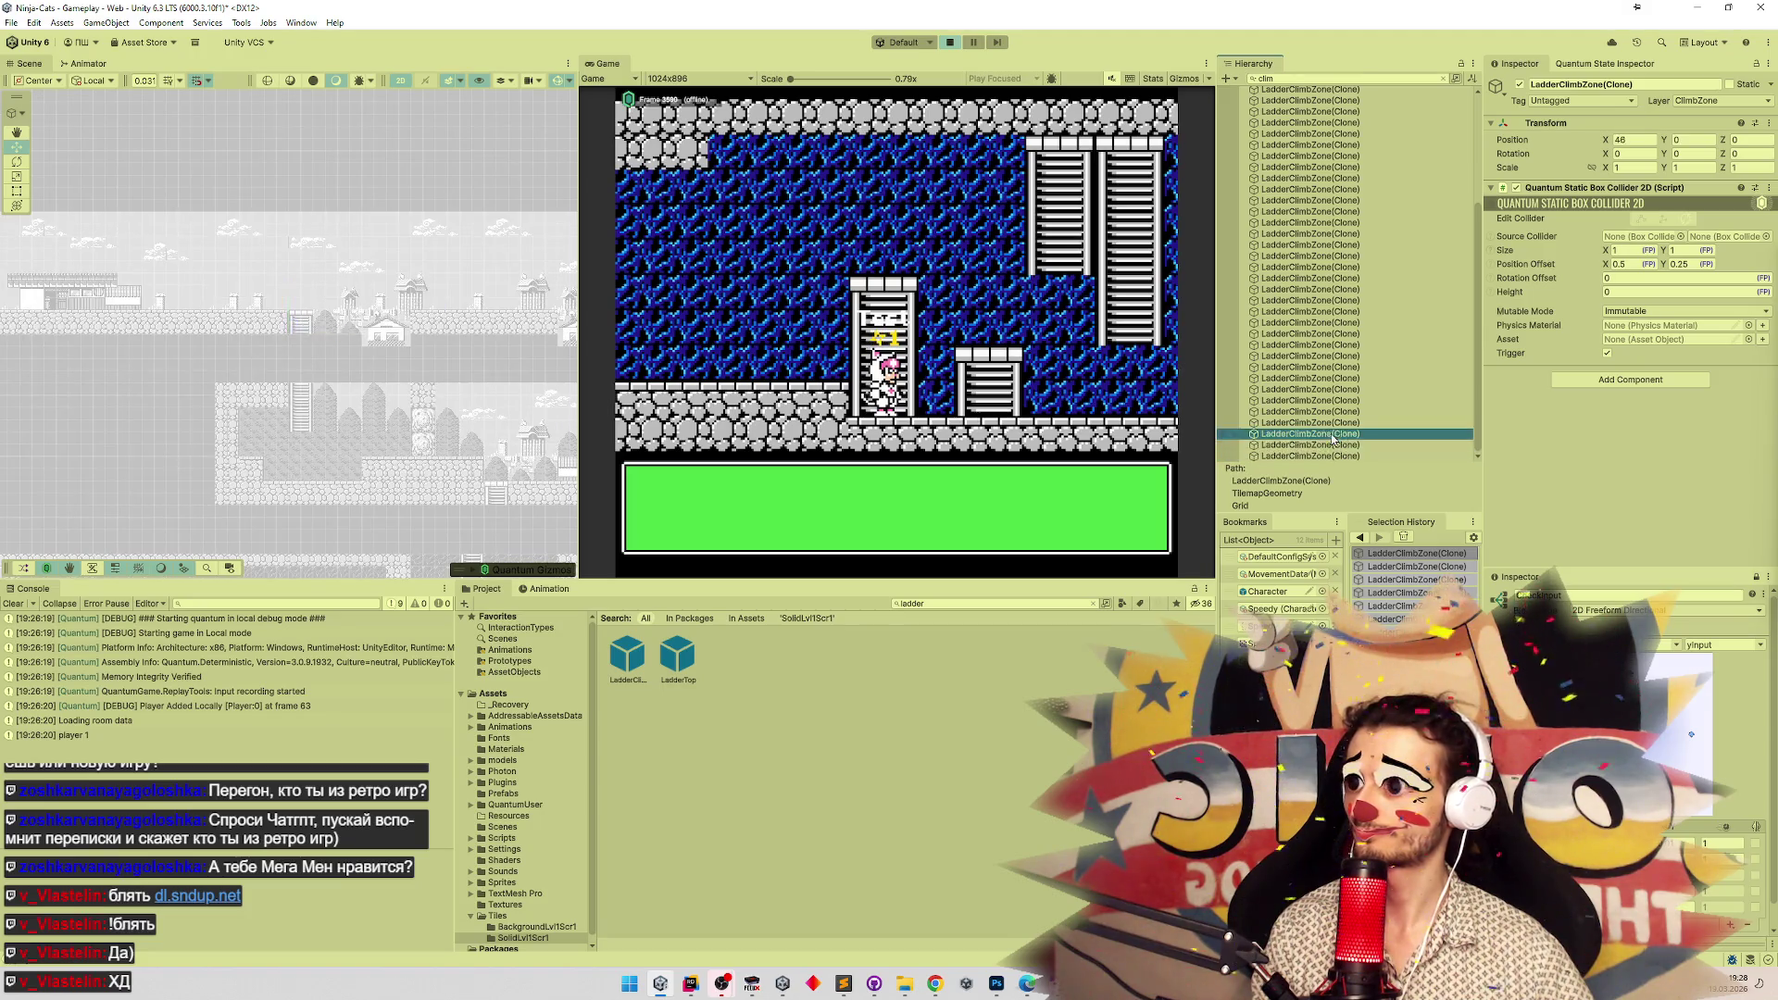
double_click(1336, 423)
double_click(1337, 412)
double_click(1337, 400)
double_click(1338, 389)
double_click(1337, 378)
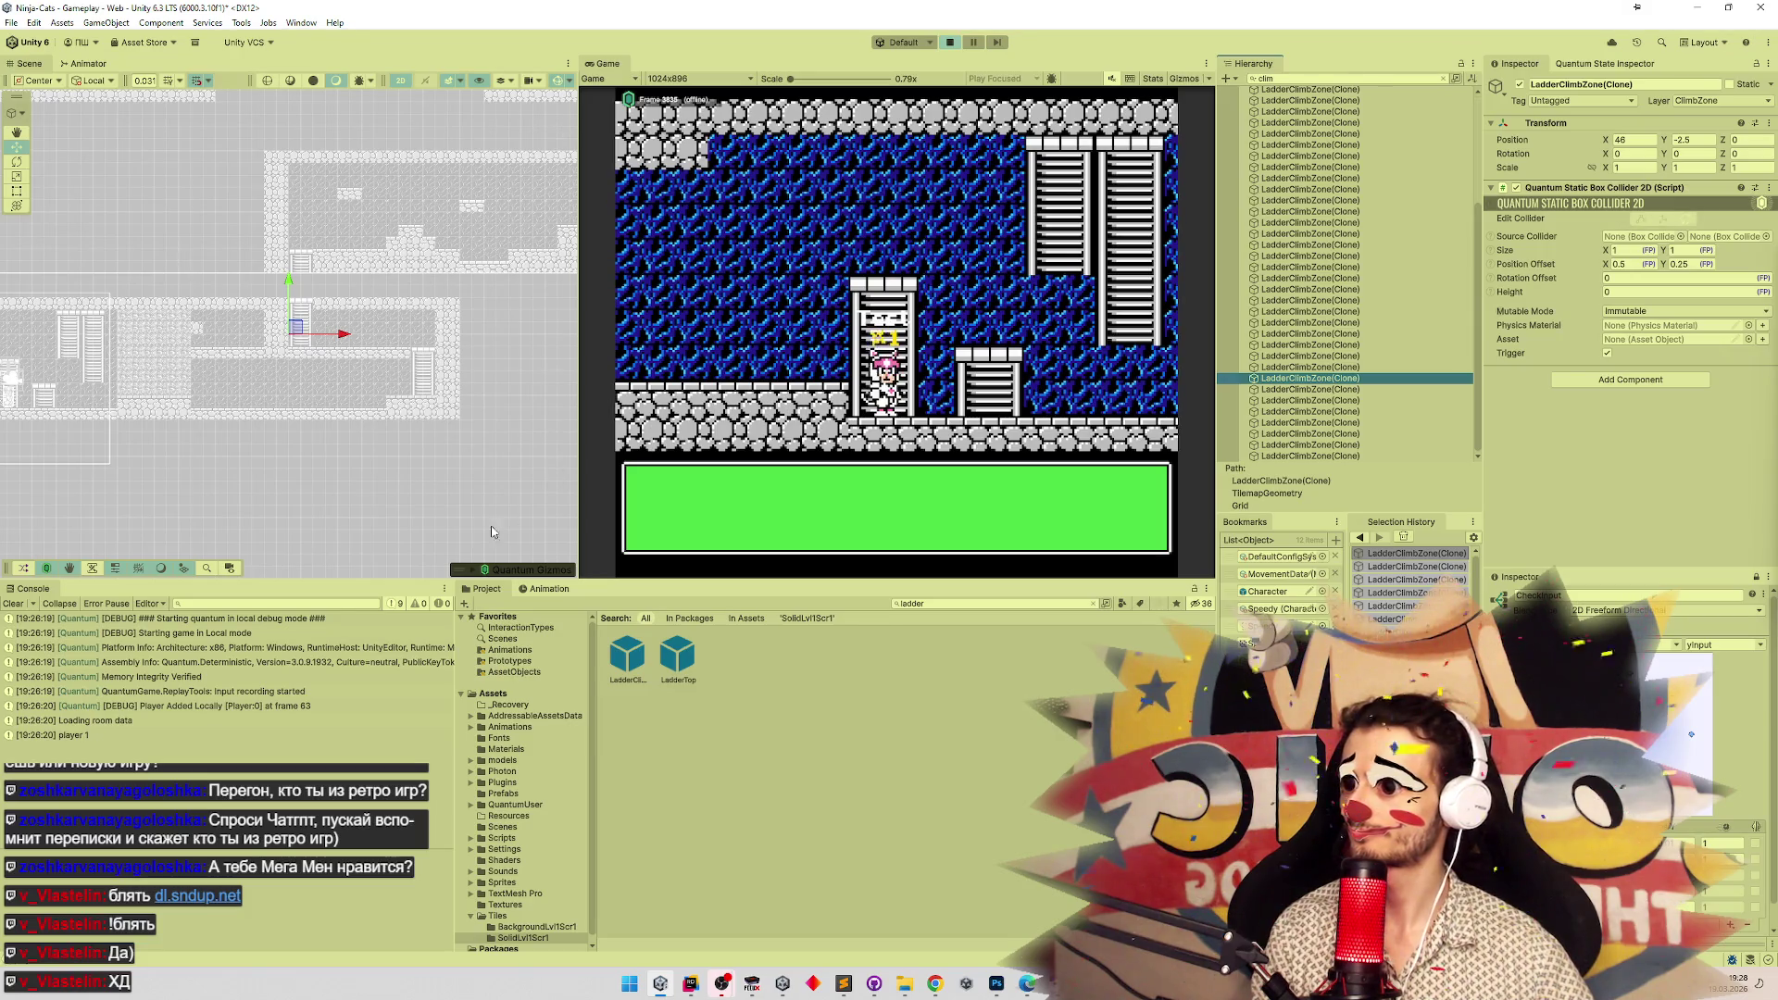
double_click(1310, 367)
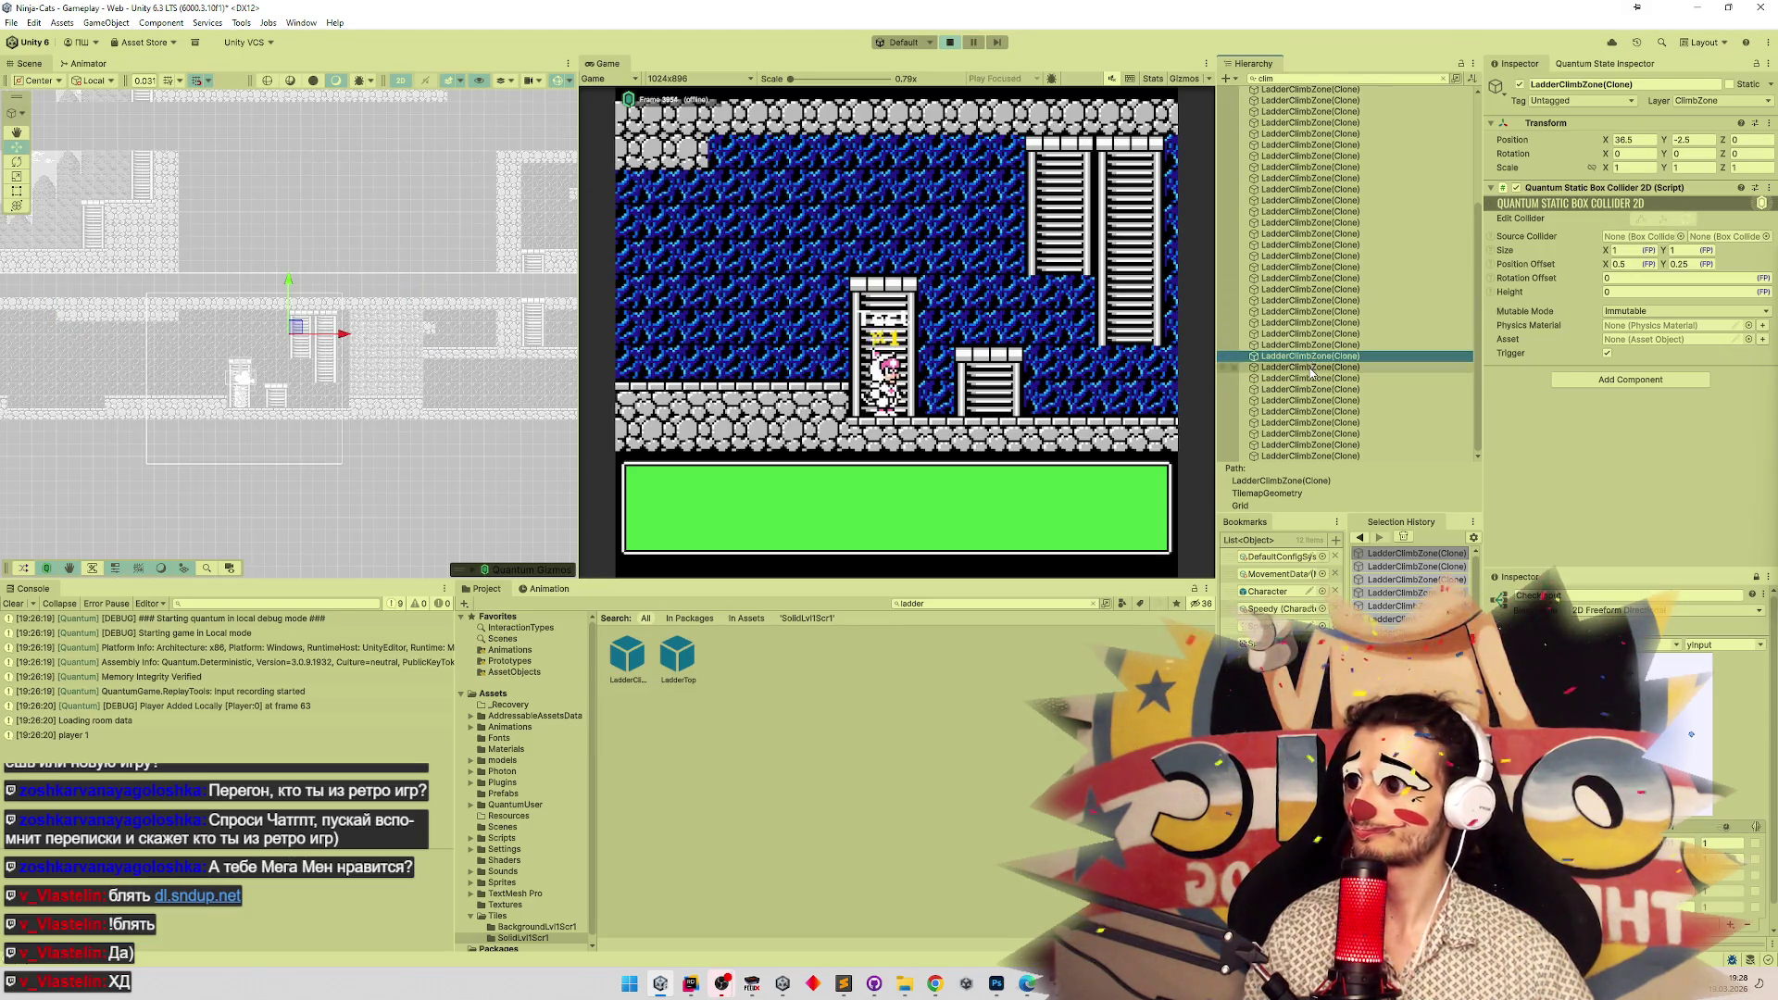
double_click(1309, 356)
double_click(1309, 345)
Frame the remaining ladder zones at heights -3 to -5, ending on the zone at 34, -5.
double_click(1309, 334)
double_click(1310, 322)
double_click(1311, 311)
double_click(1310, 300)
double_click(1312, 289)
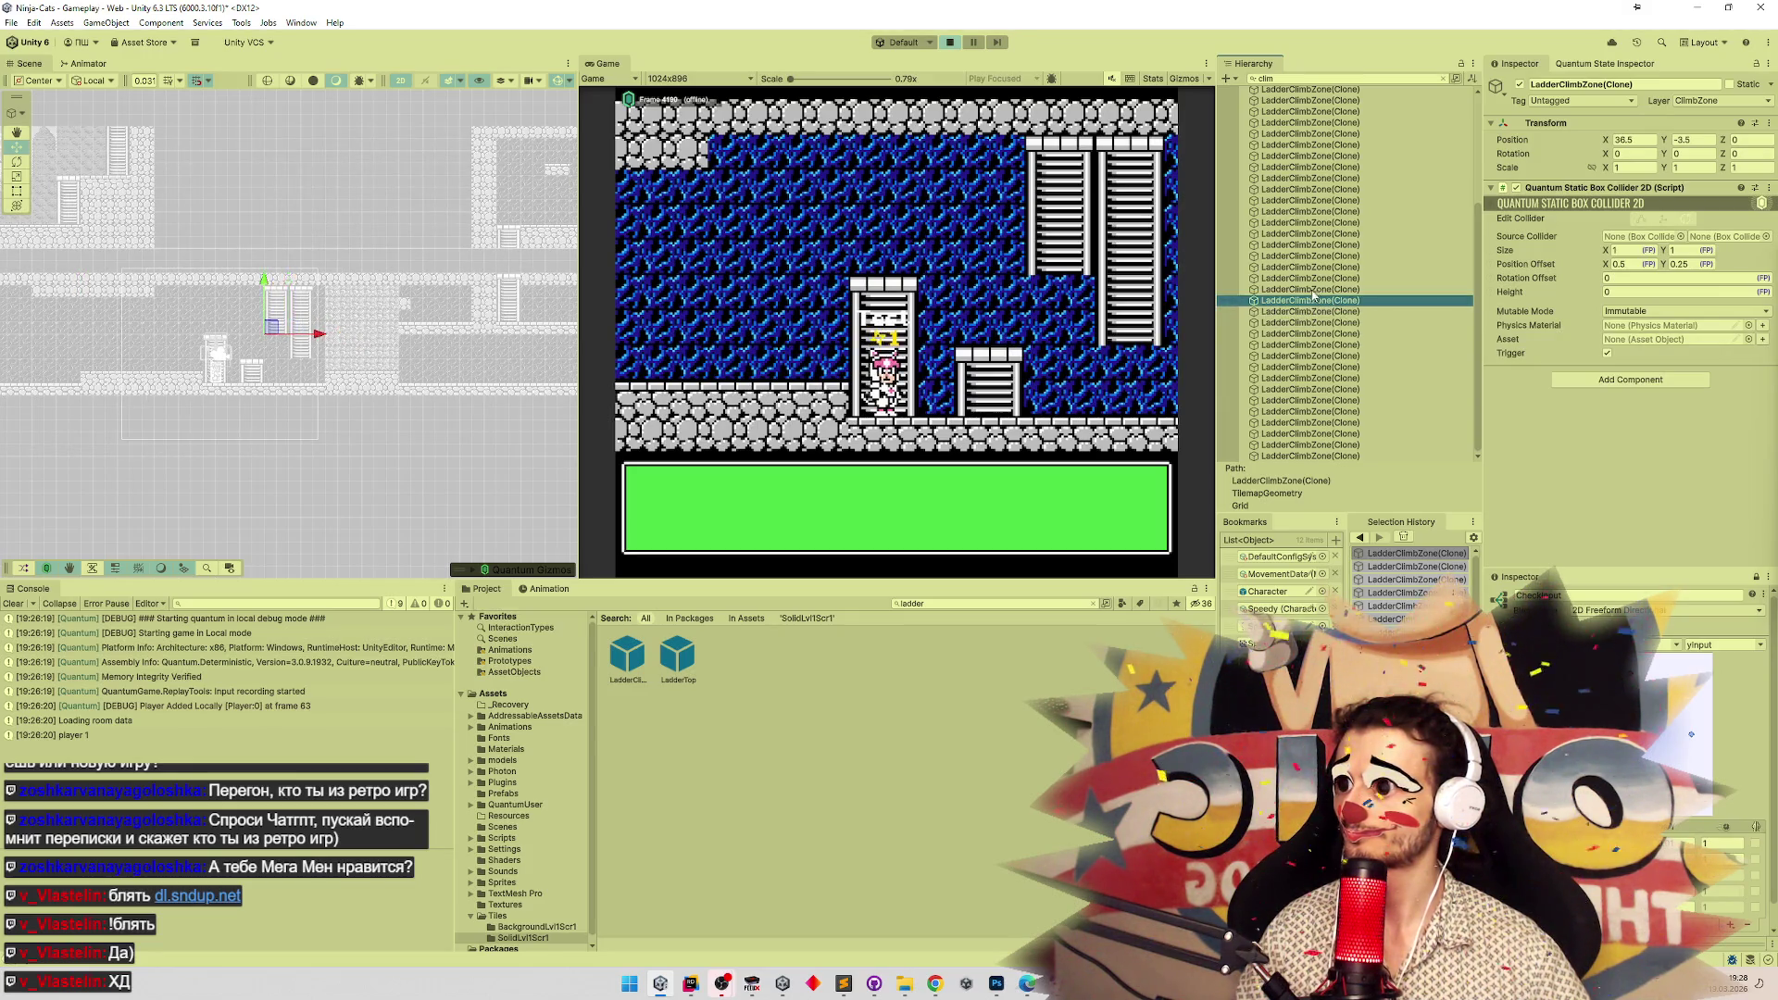
double_click(1314, 278)
double_click(1315, 268)
double_click(1316, 255)
double_click(1317, 245)
double_click(1319, 234)
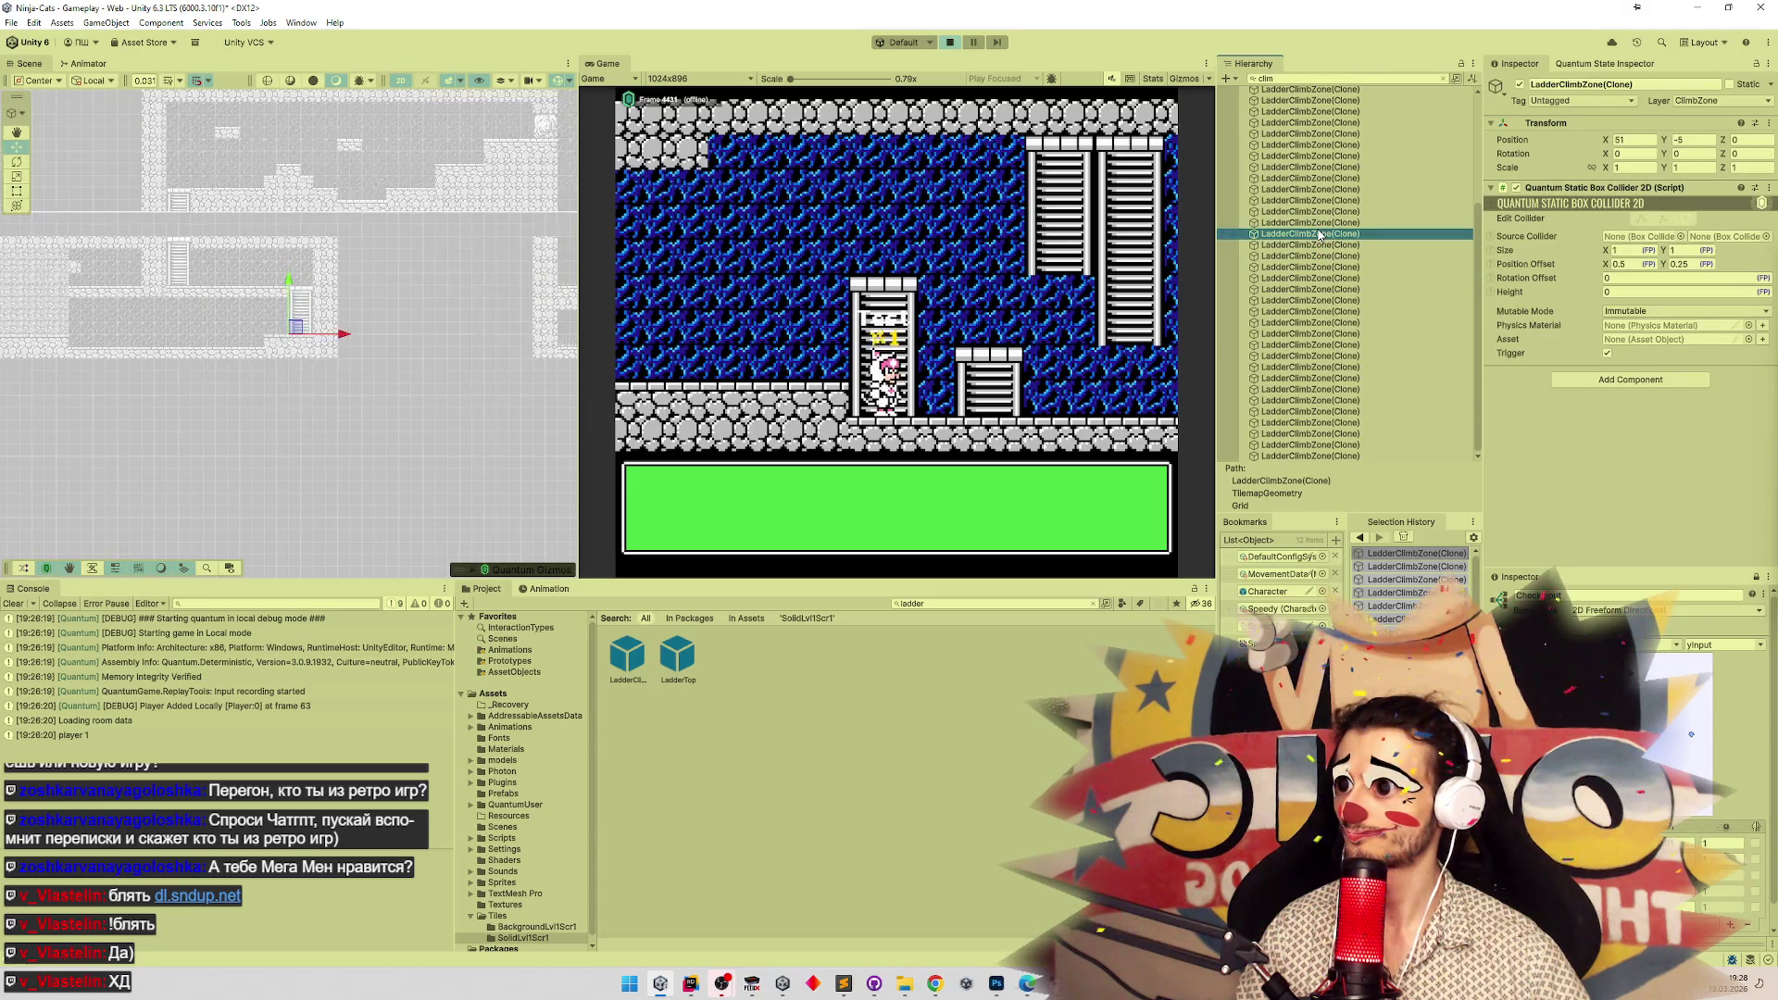
double_click(1319, 224)
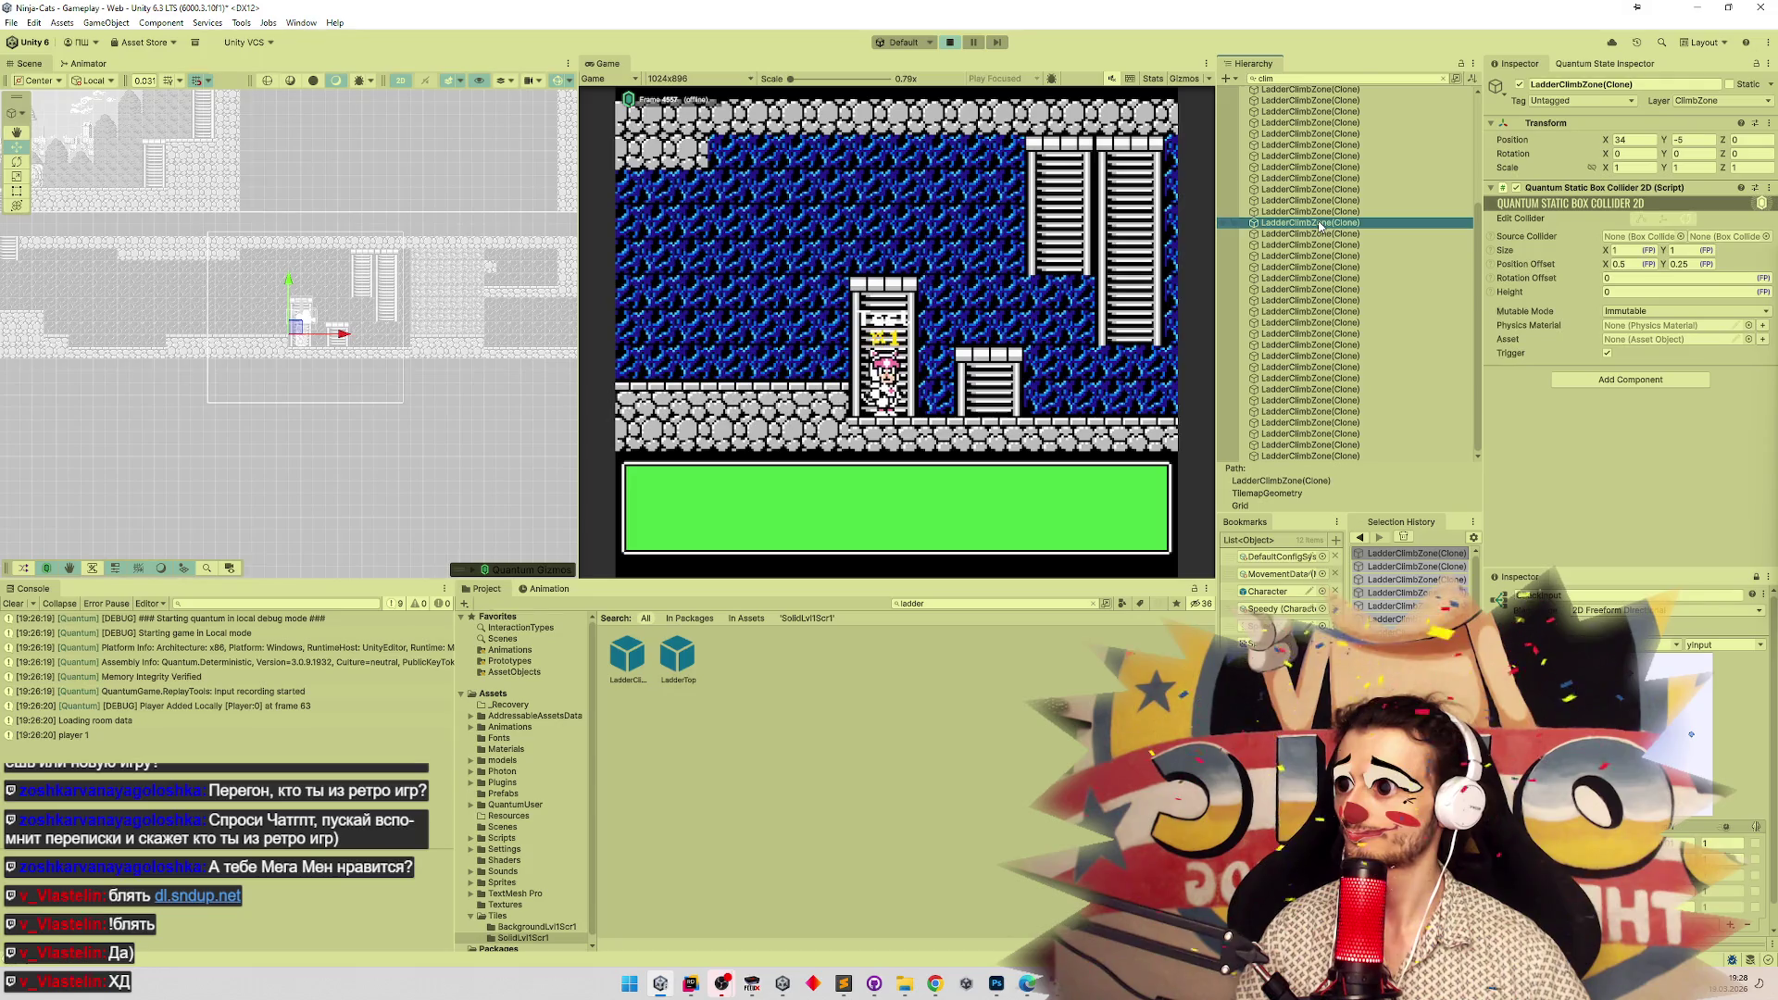
scroll(322, 331, "up", 5)
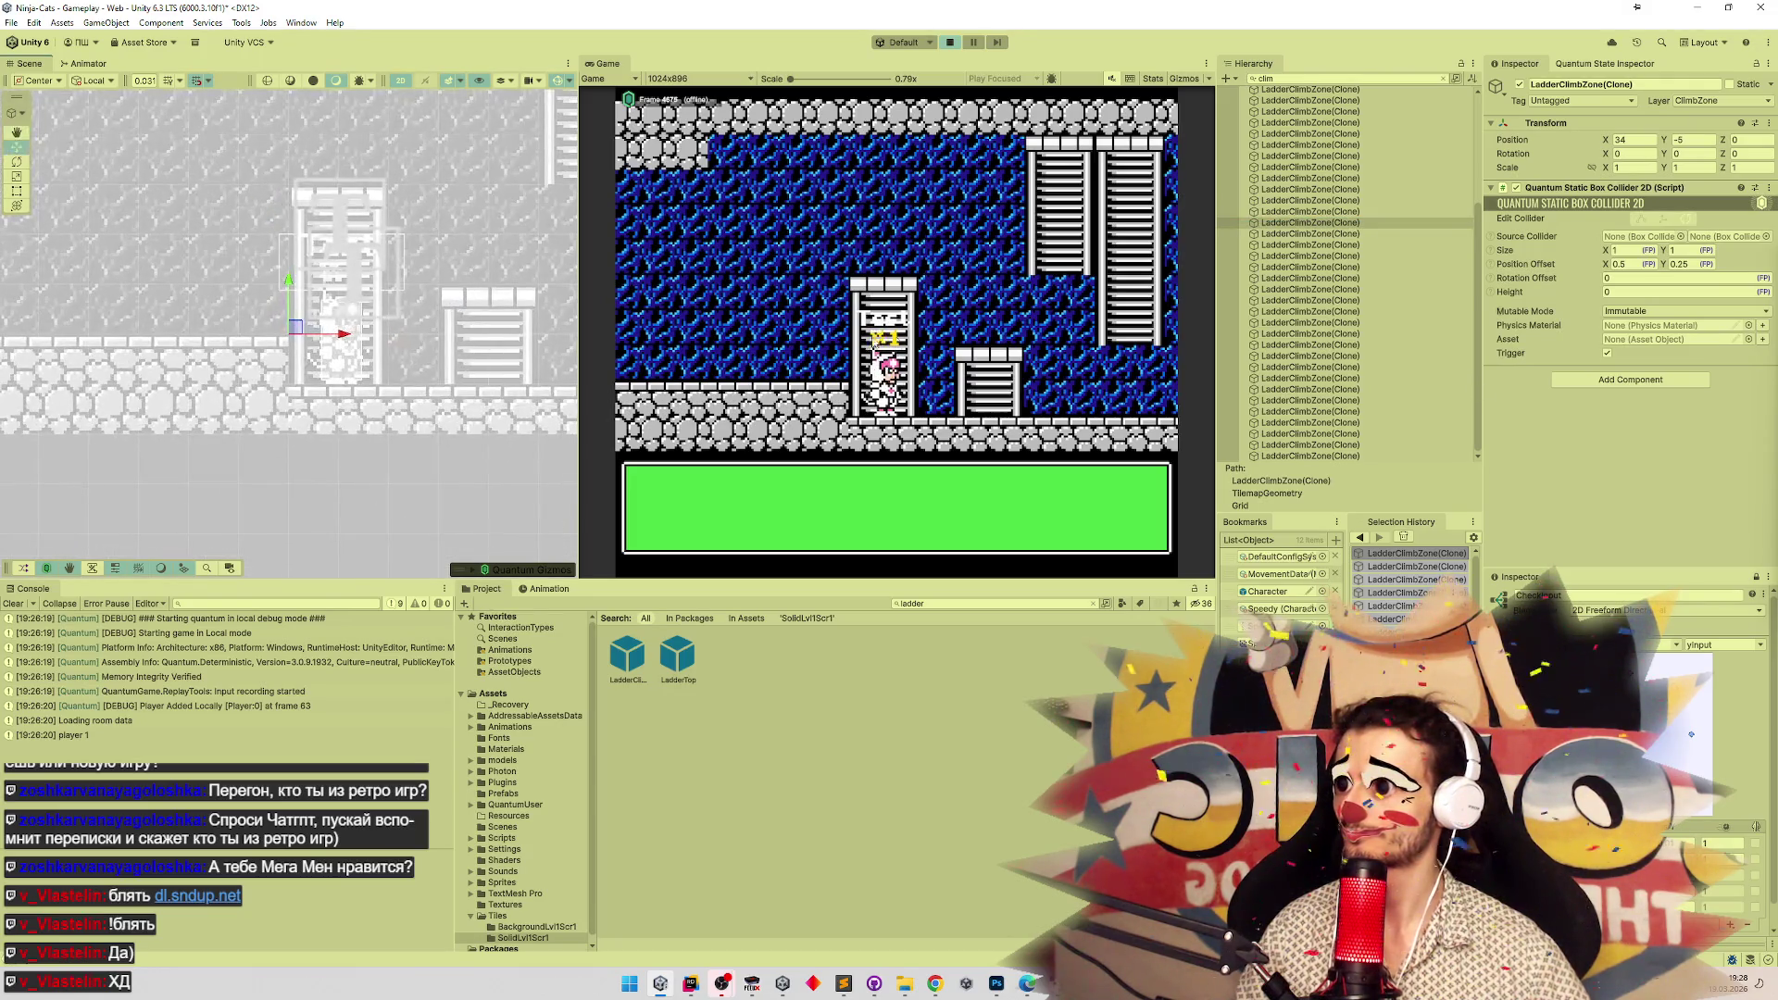
left_click(1358, 226)
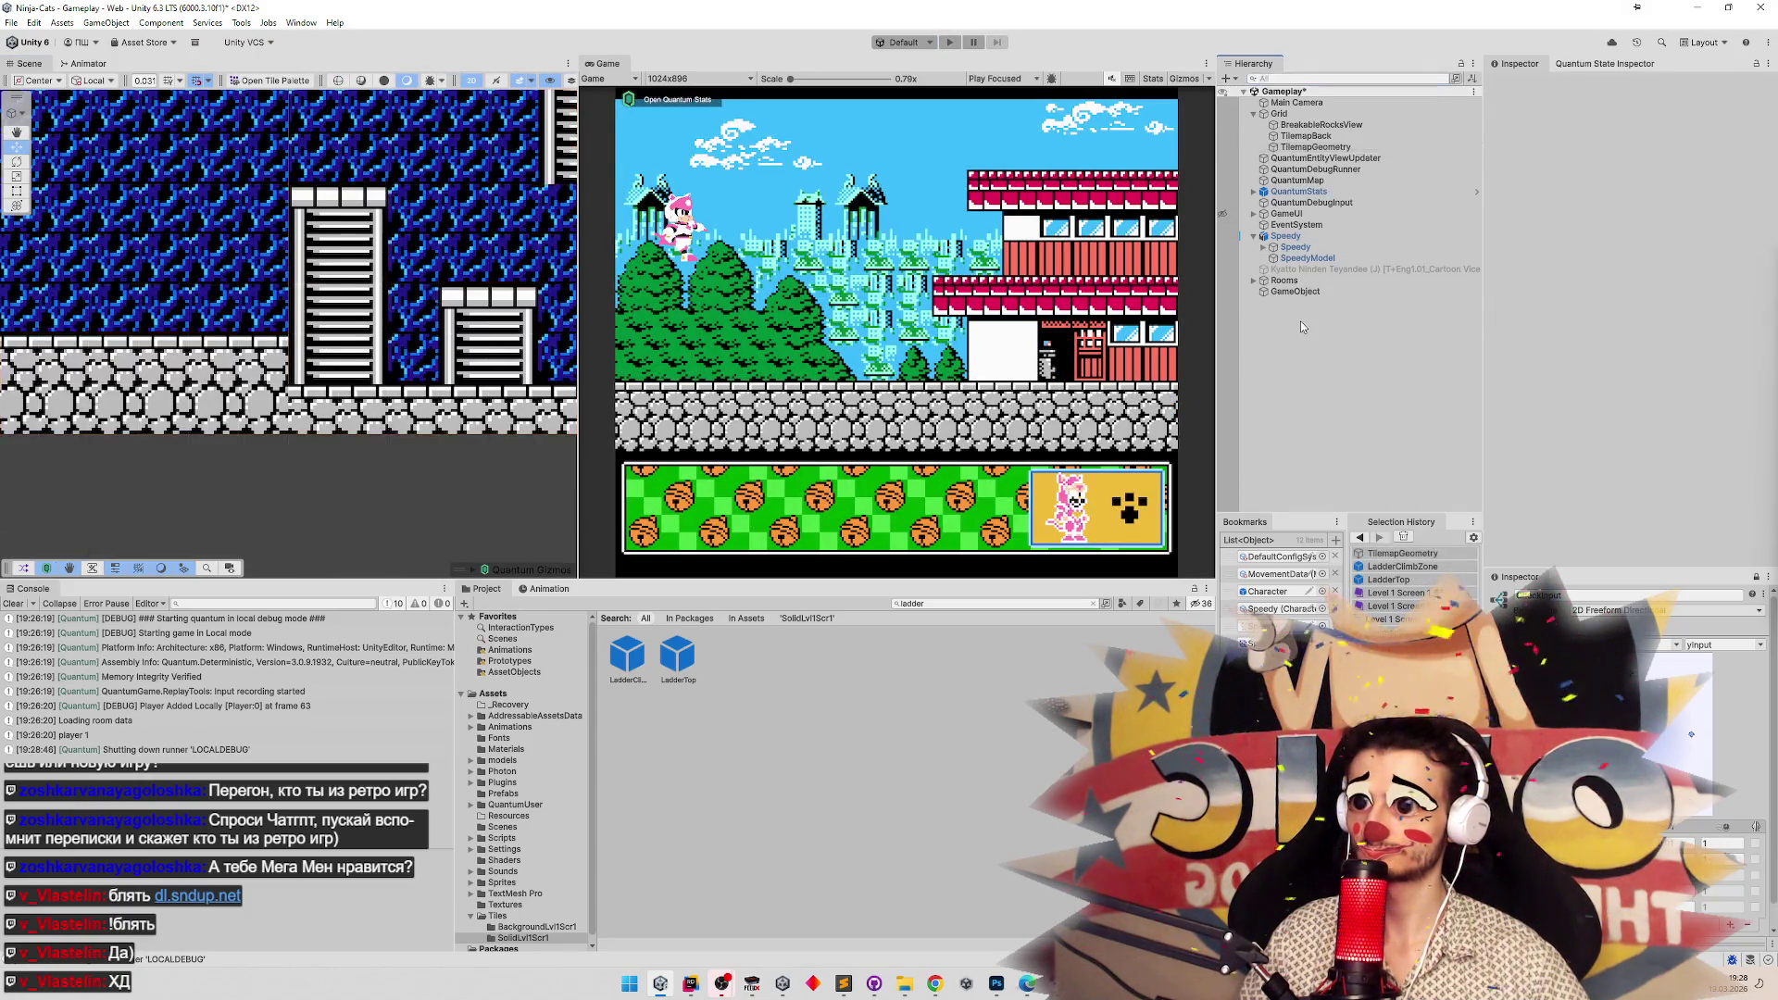
Duplicate the LadderClimbZone, save the scene, then playtest walking the cat left and stop.
key("ctrl+v")
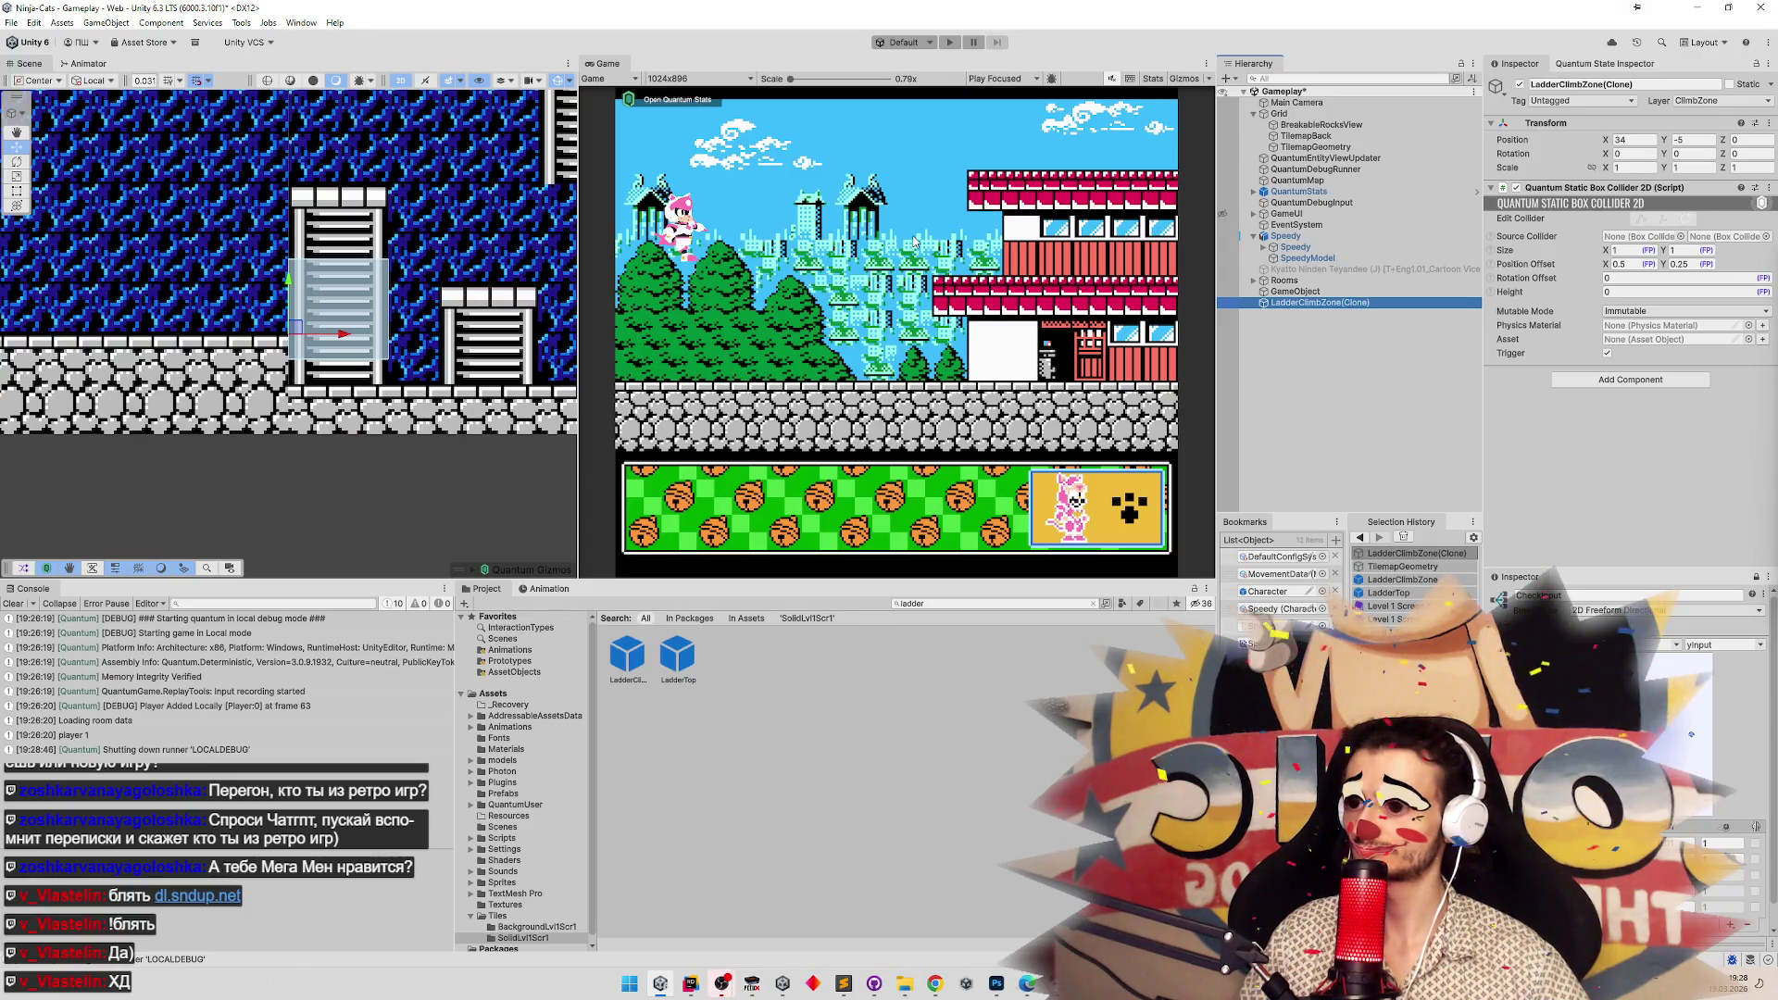
key("ctrl+s")
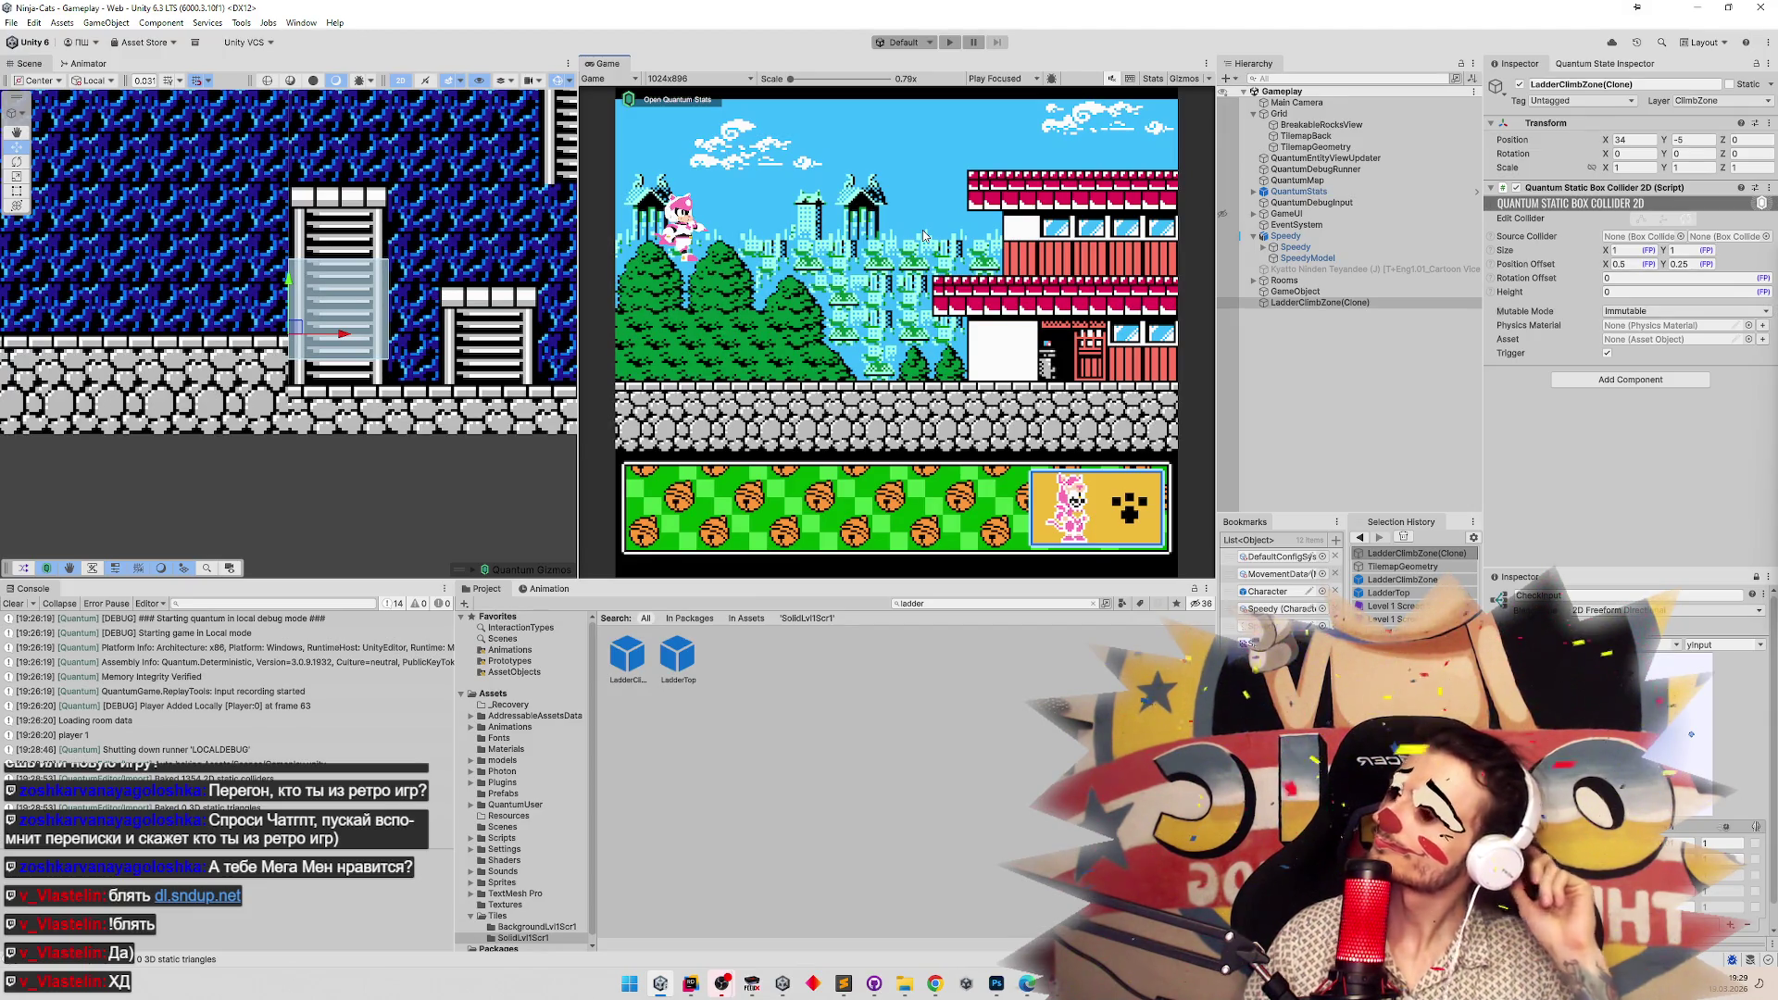
key("ctrl+p")
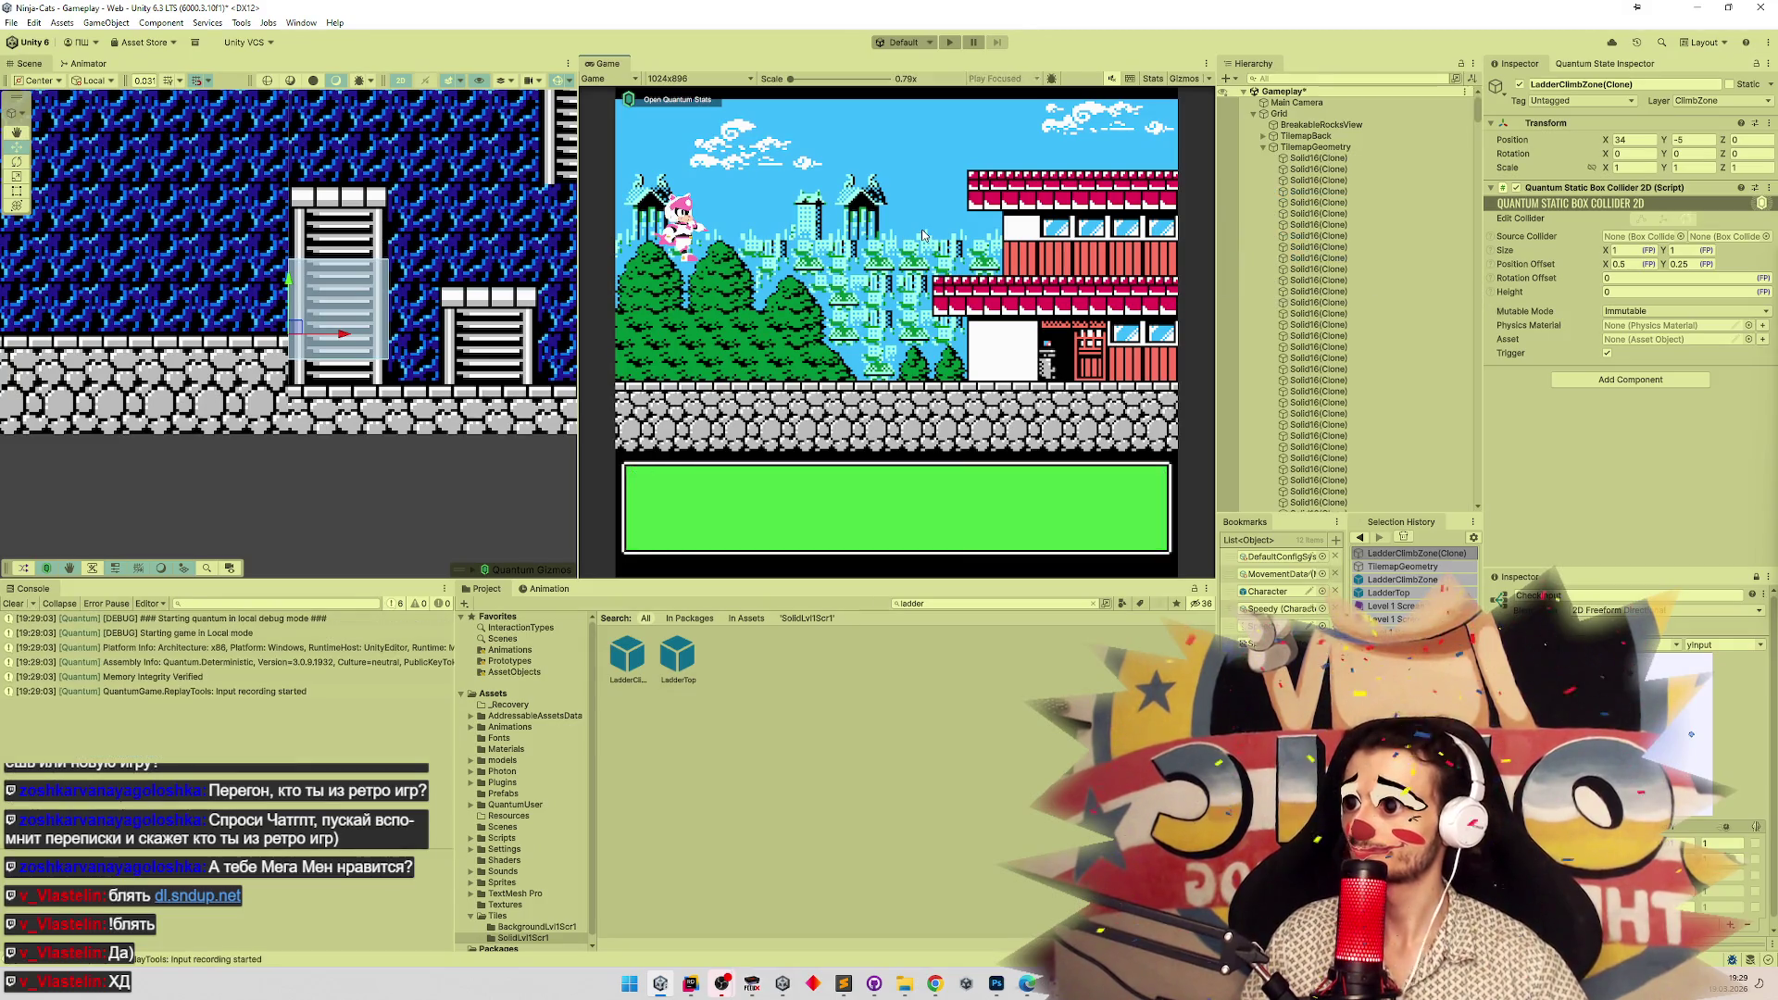
key("Left")
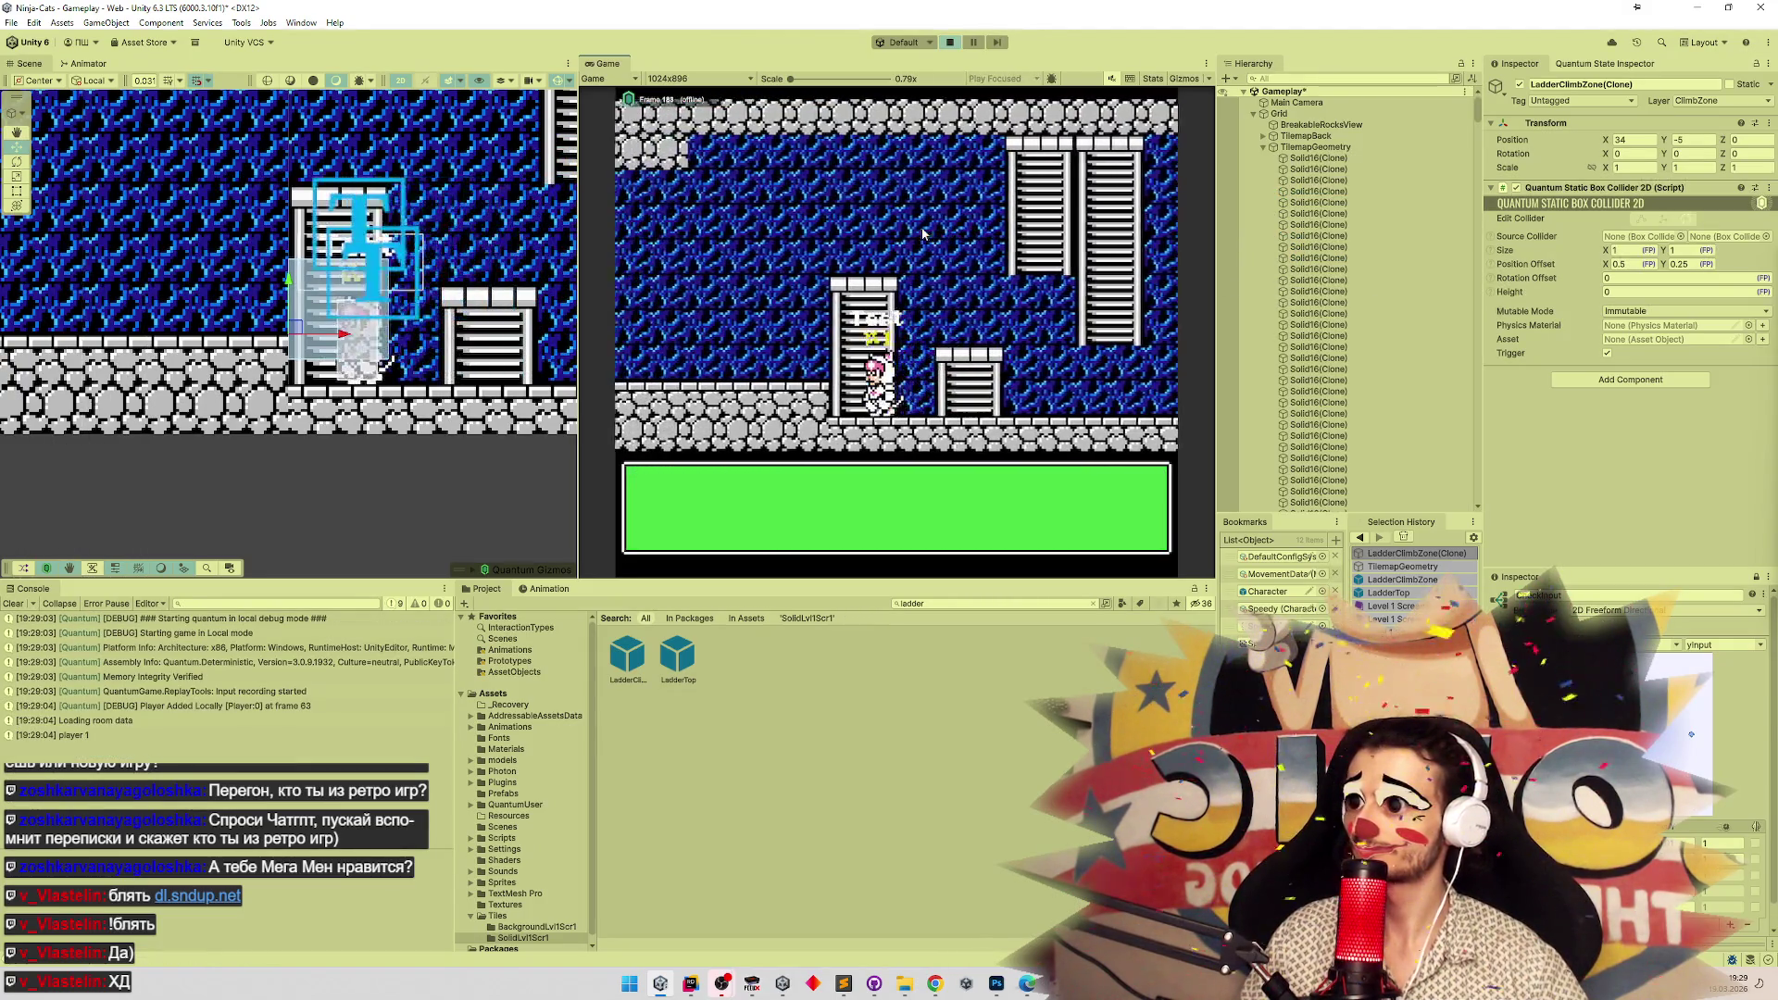
key("Left")
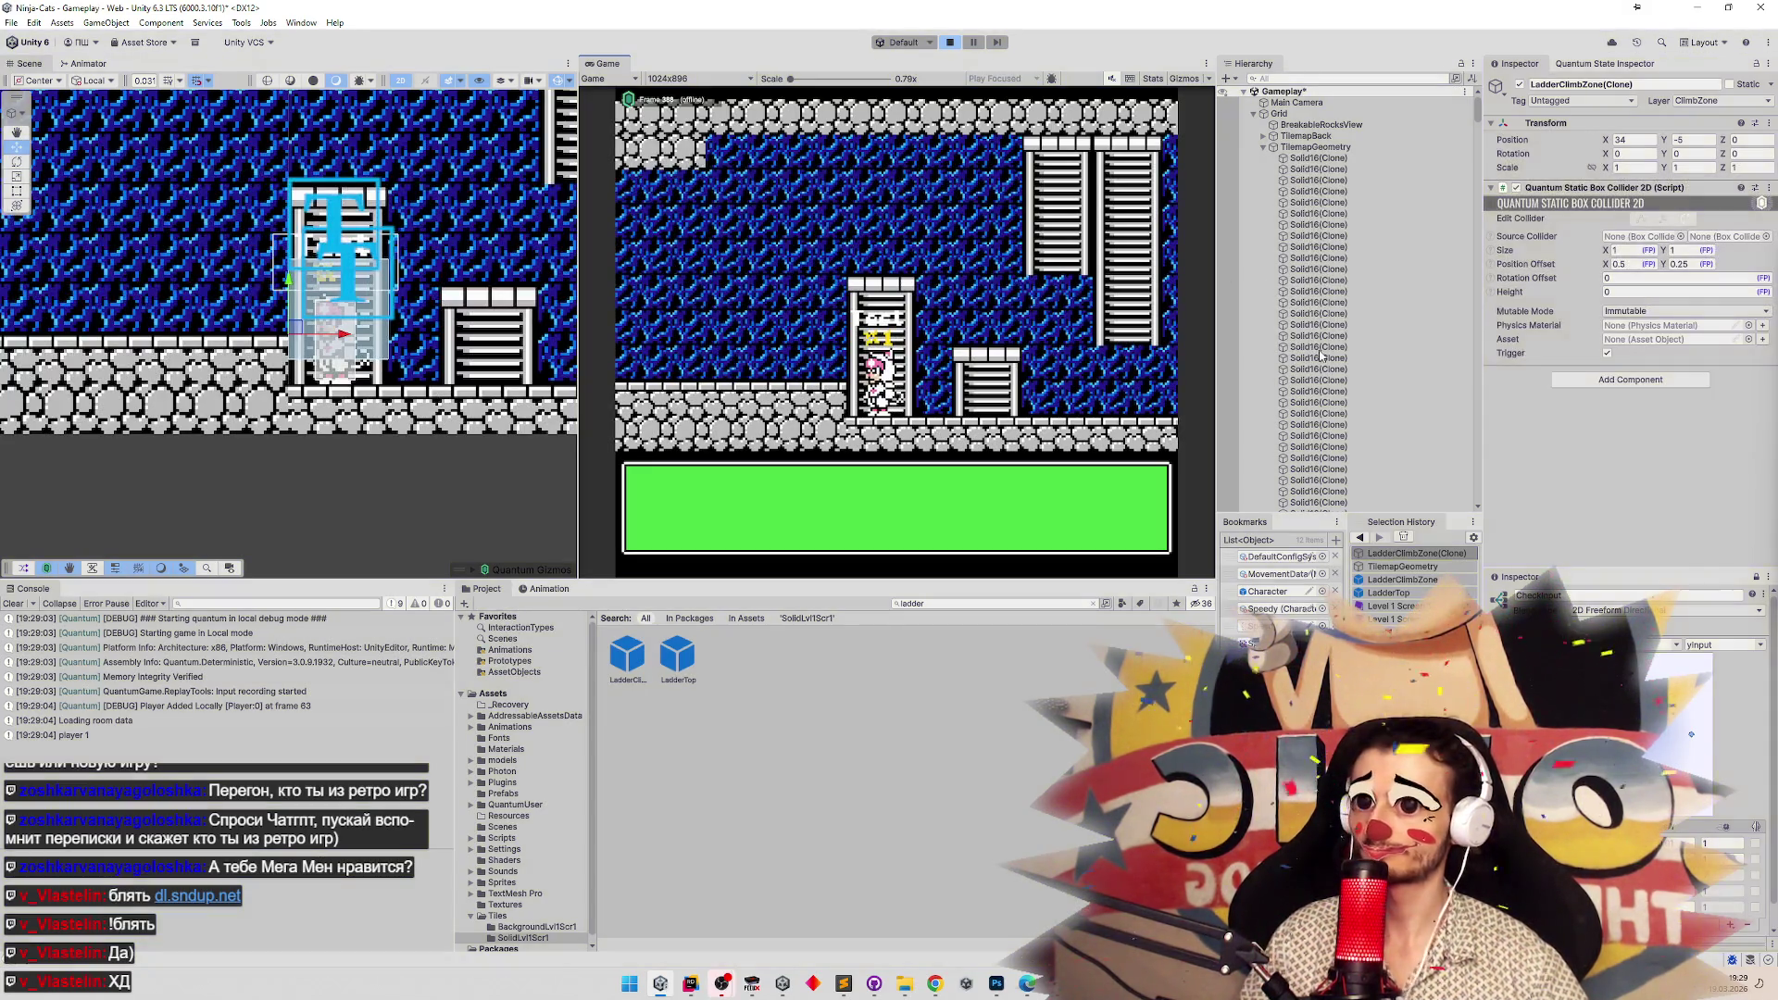
key("ctrl+p")
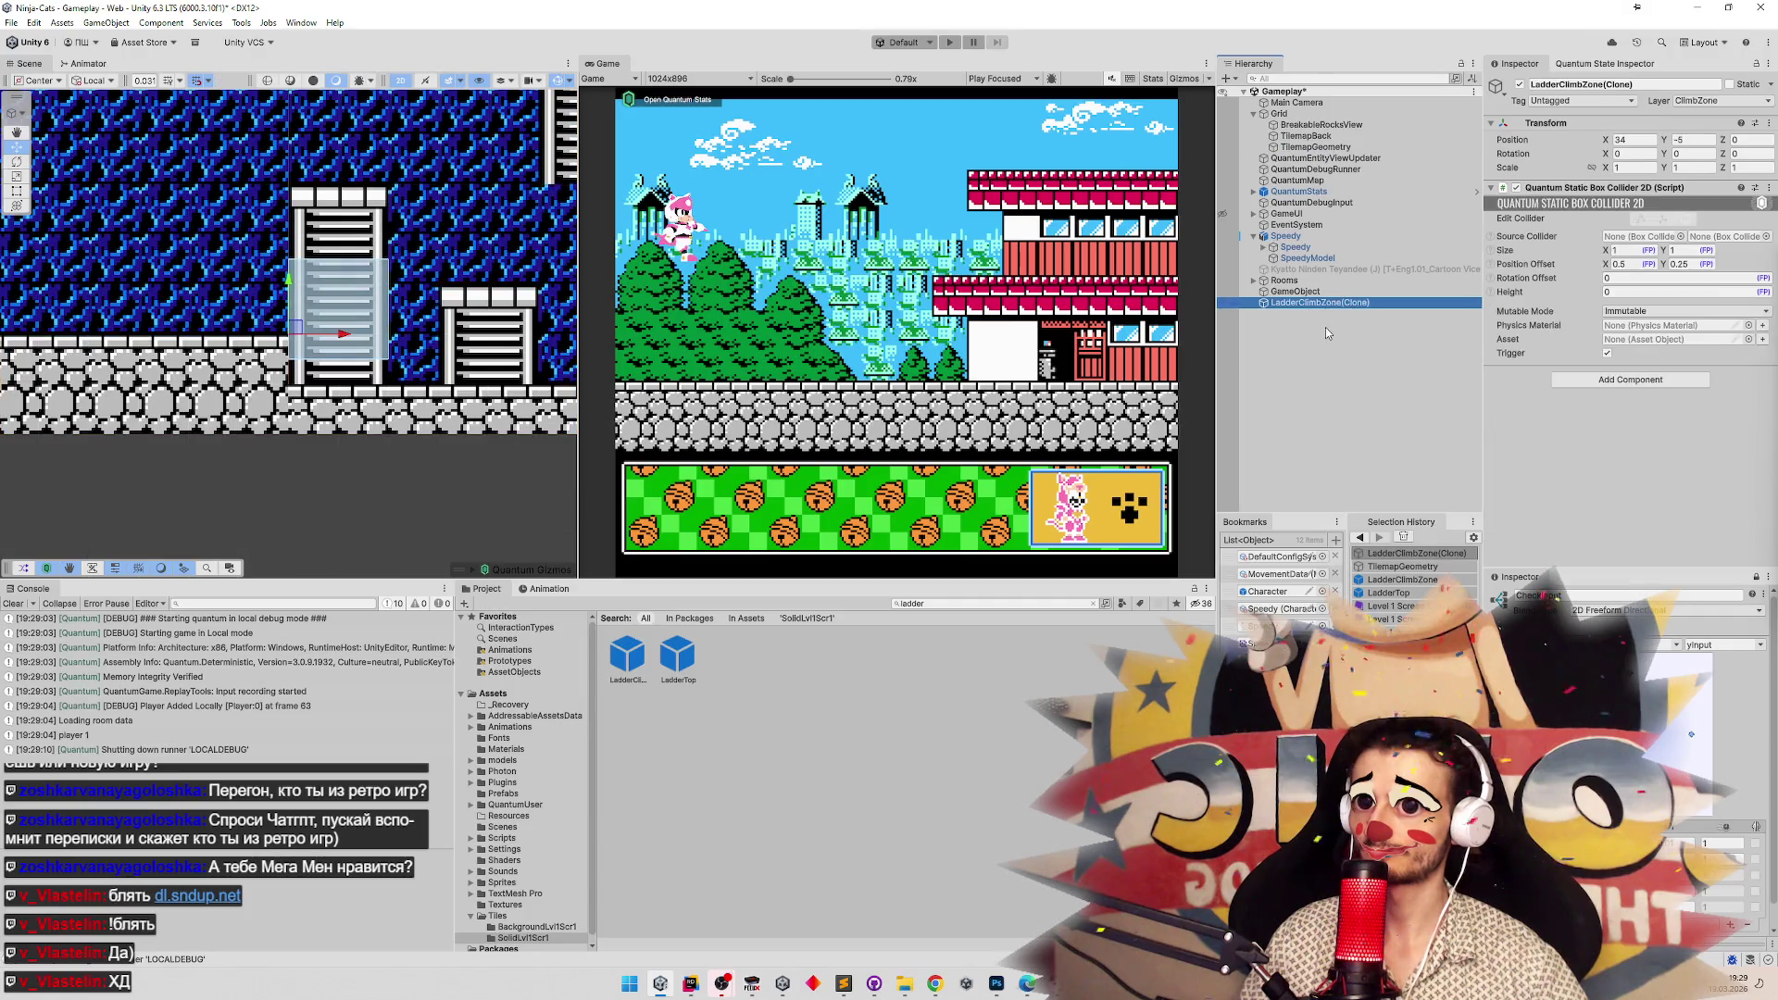
In MovementData, change the Climb Zone Mask to ClimbZone only, removing OneWay.
left_click(936, 602)
type("movement")
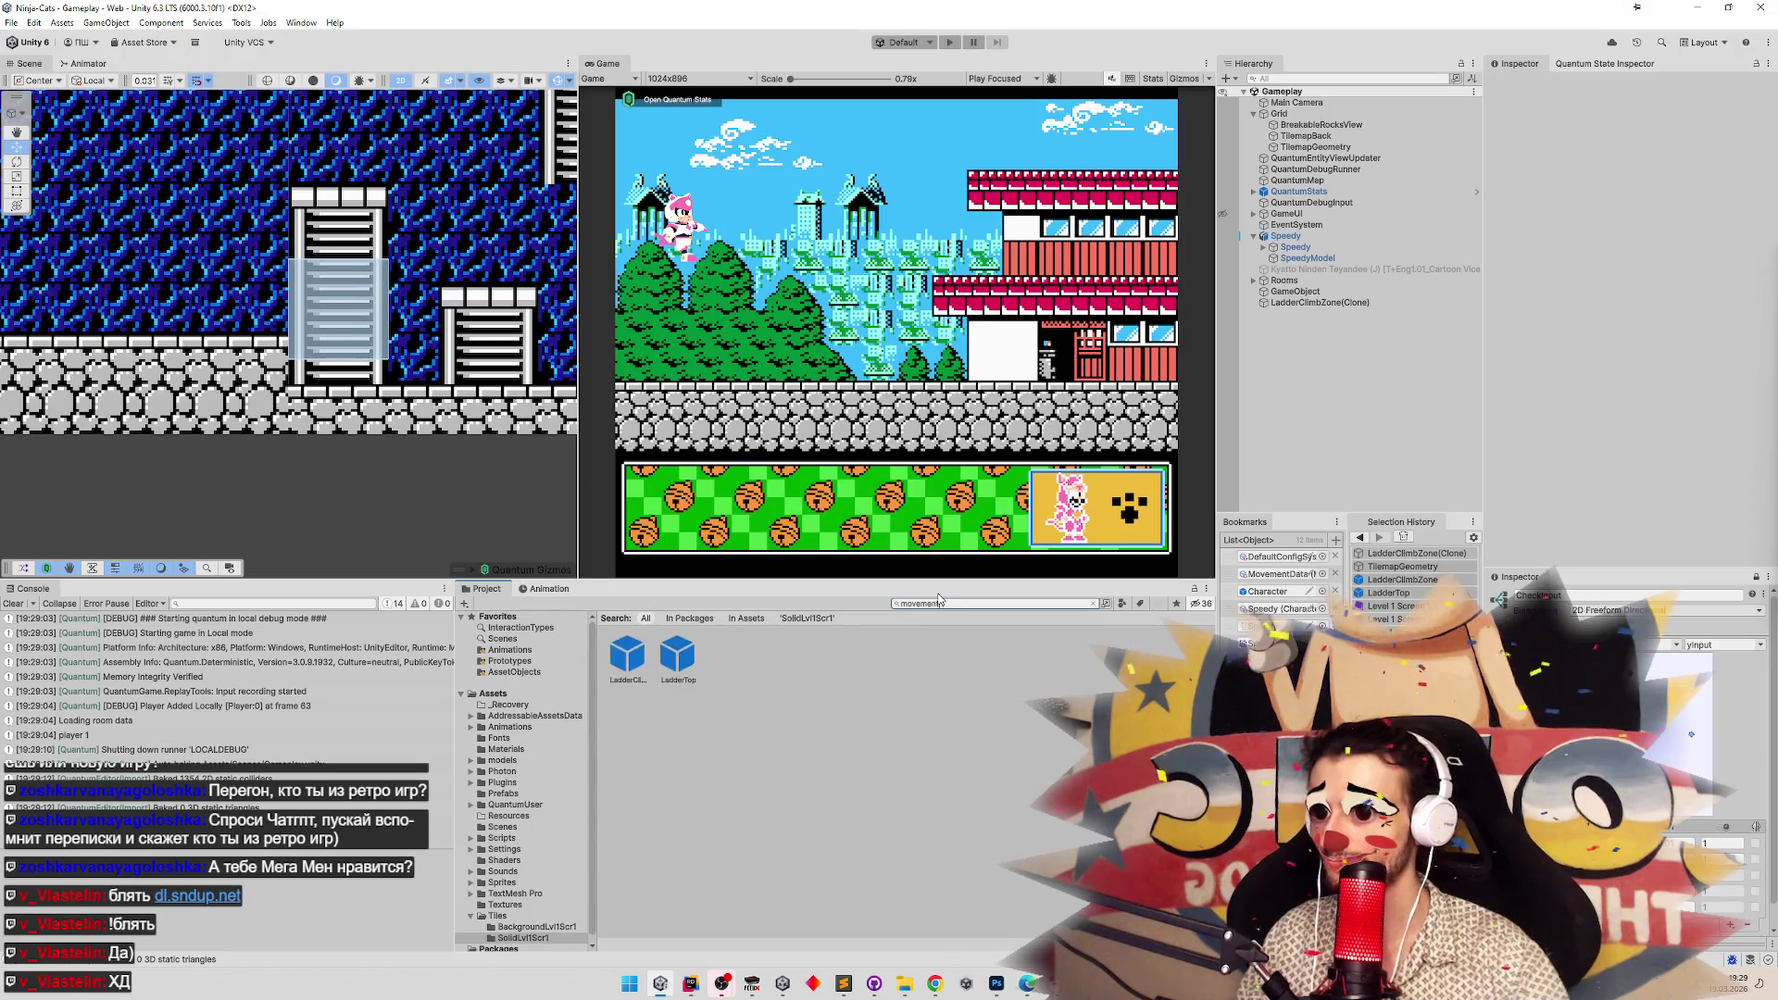
left_click(630, 653)
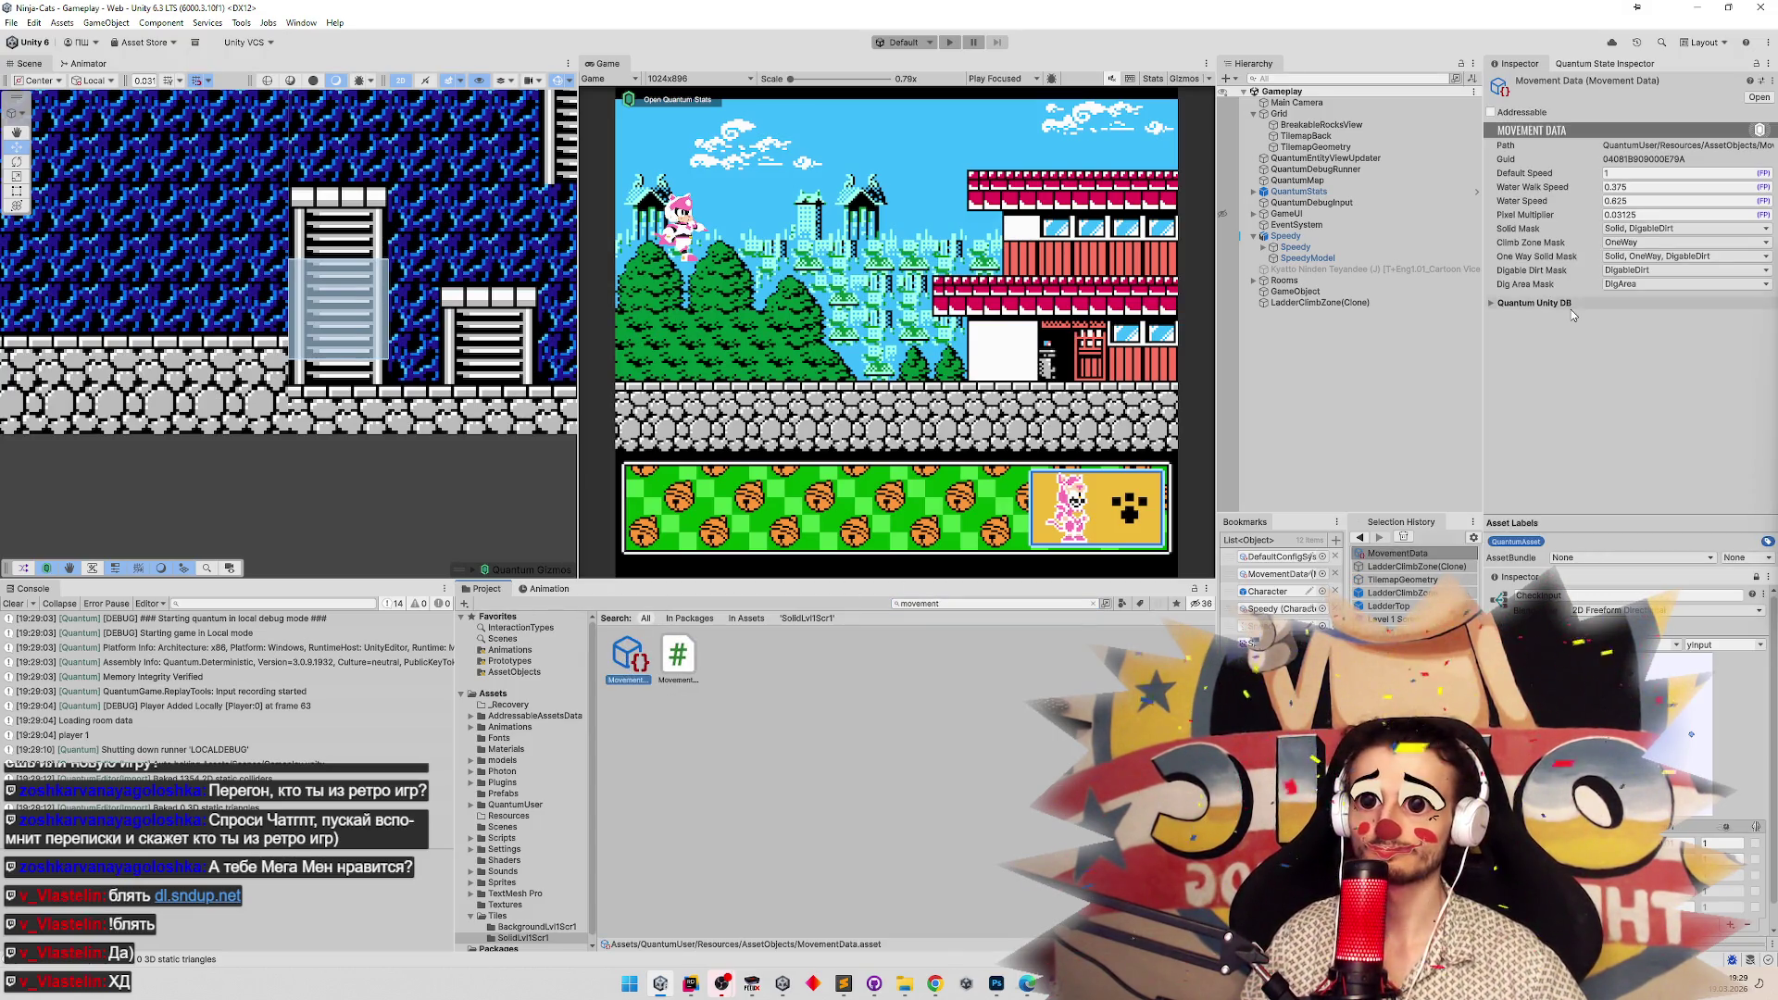
left_click(1653, 242)
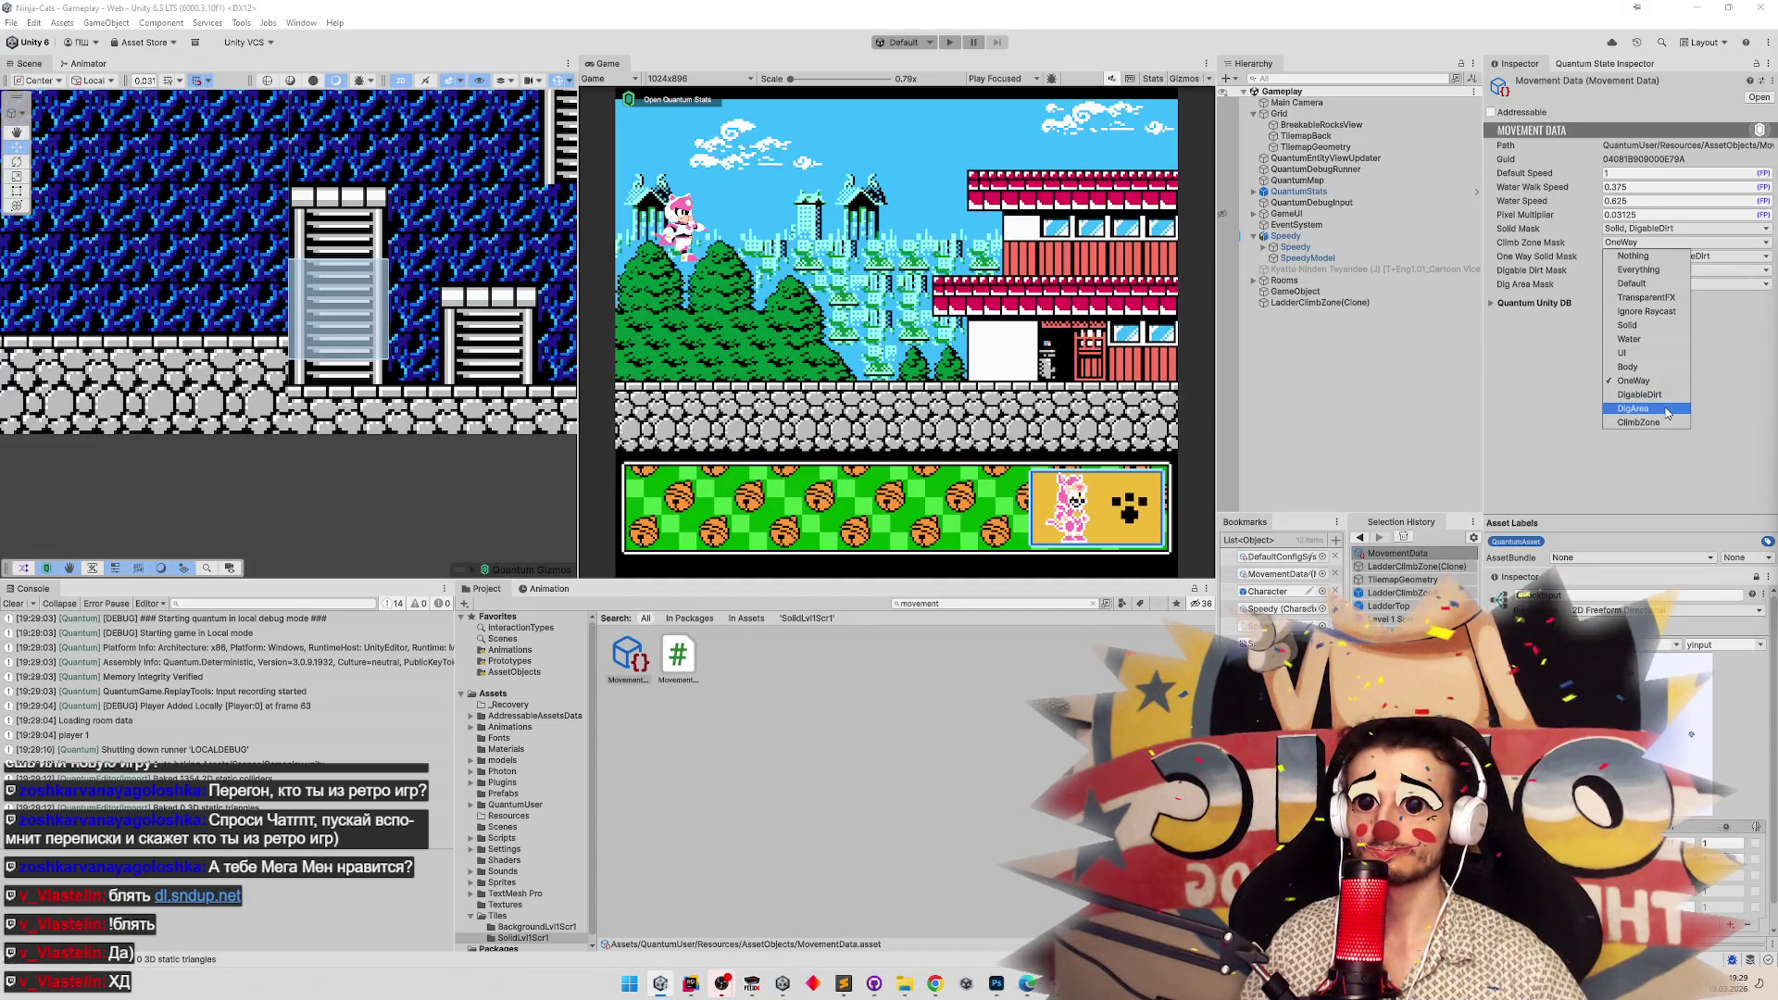
left_click(1640, 423)
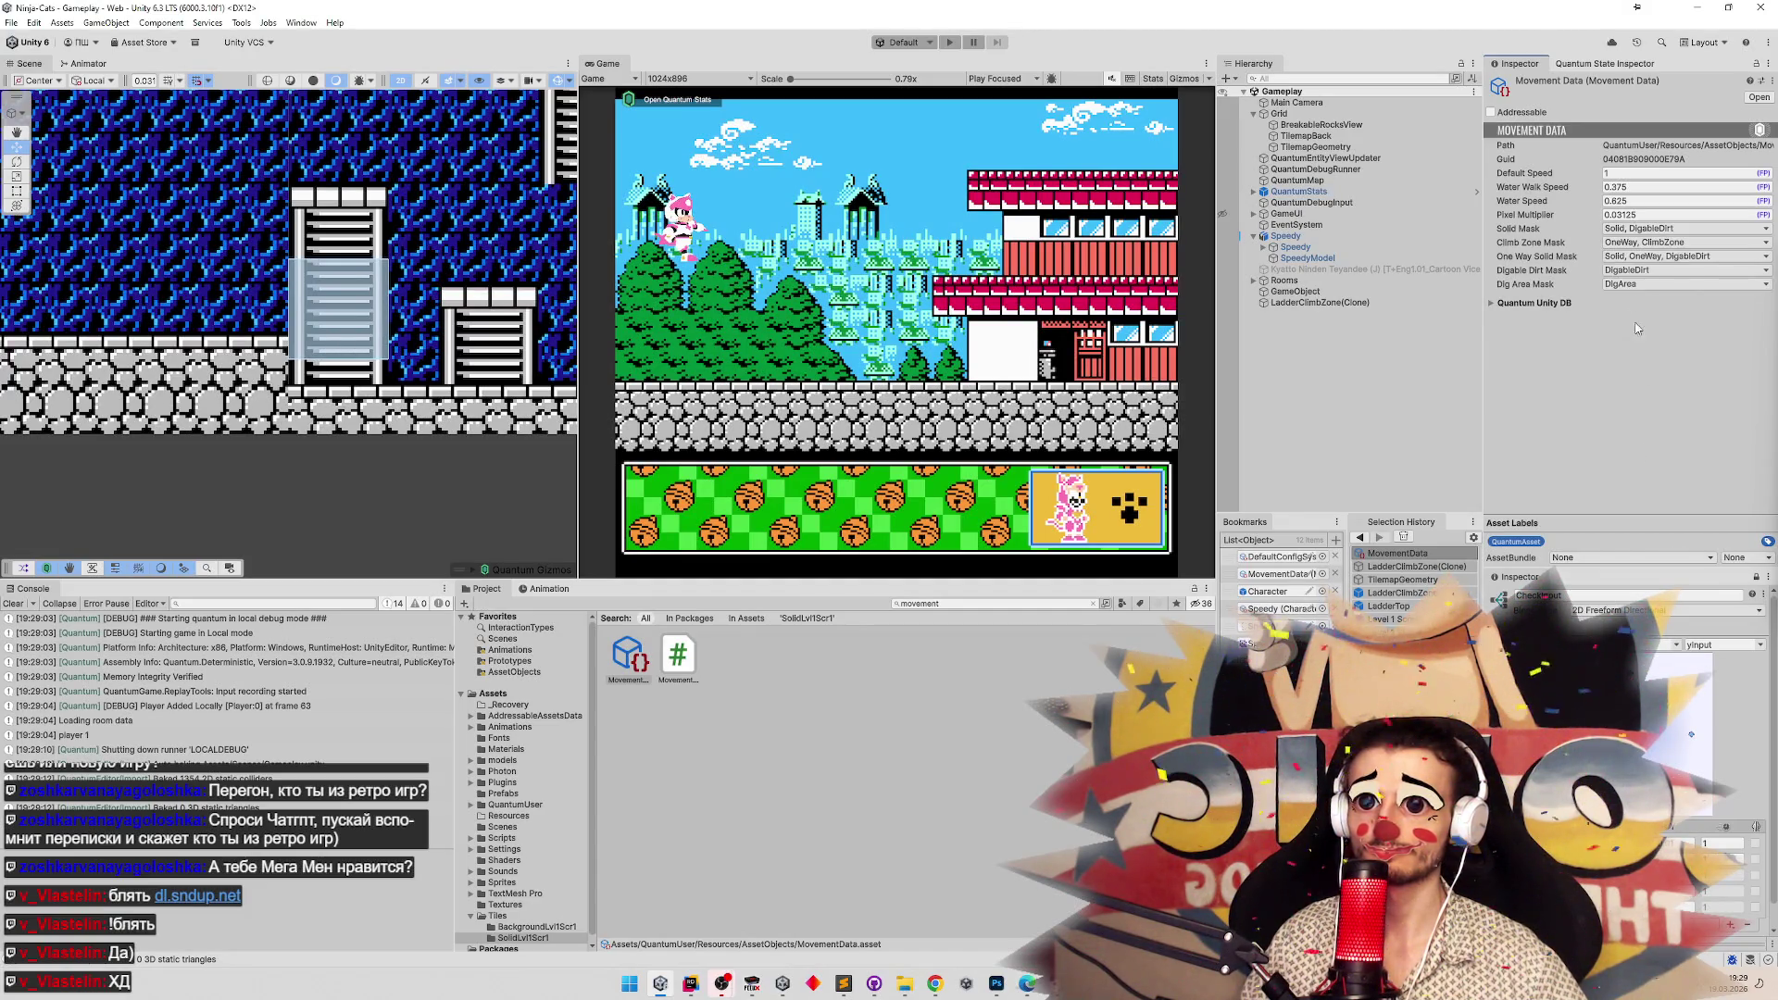
left_click(1652, 242)
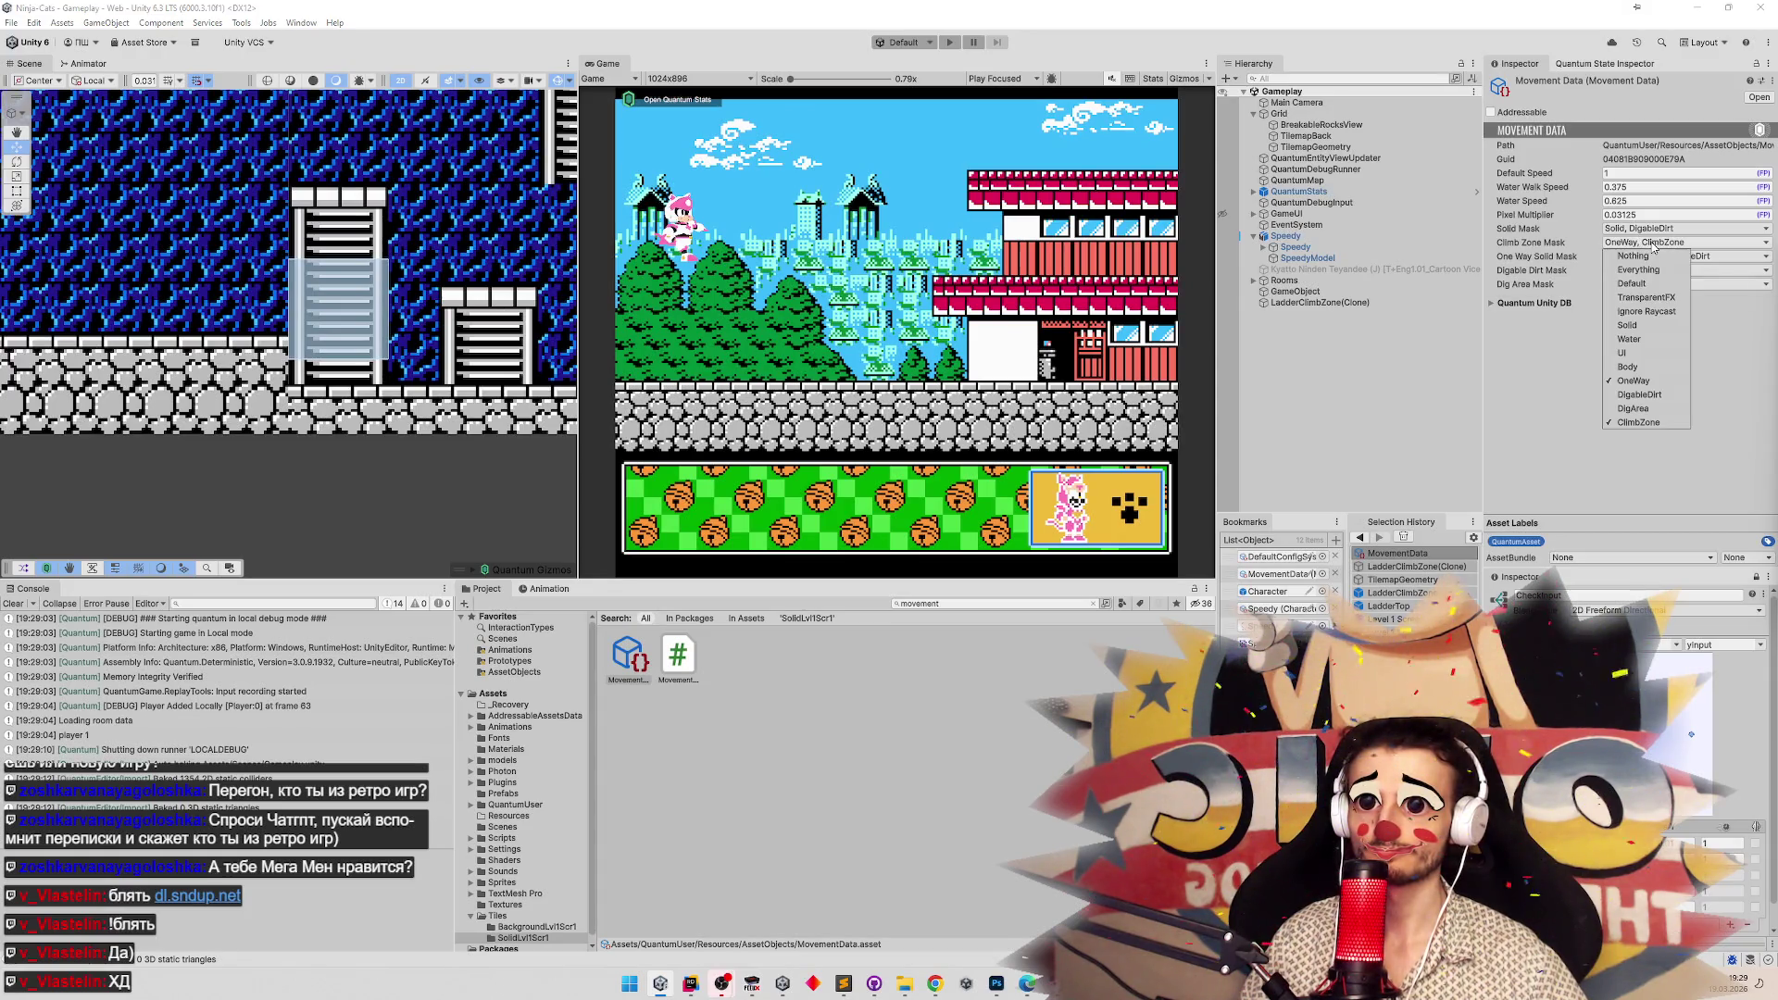
left_click(1661, 387)
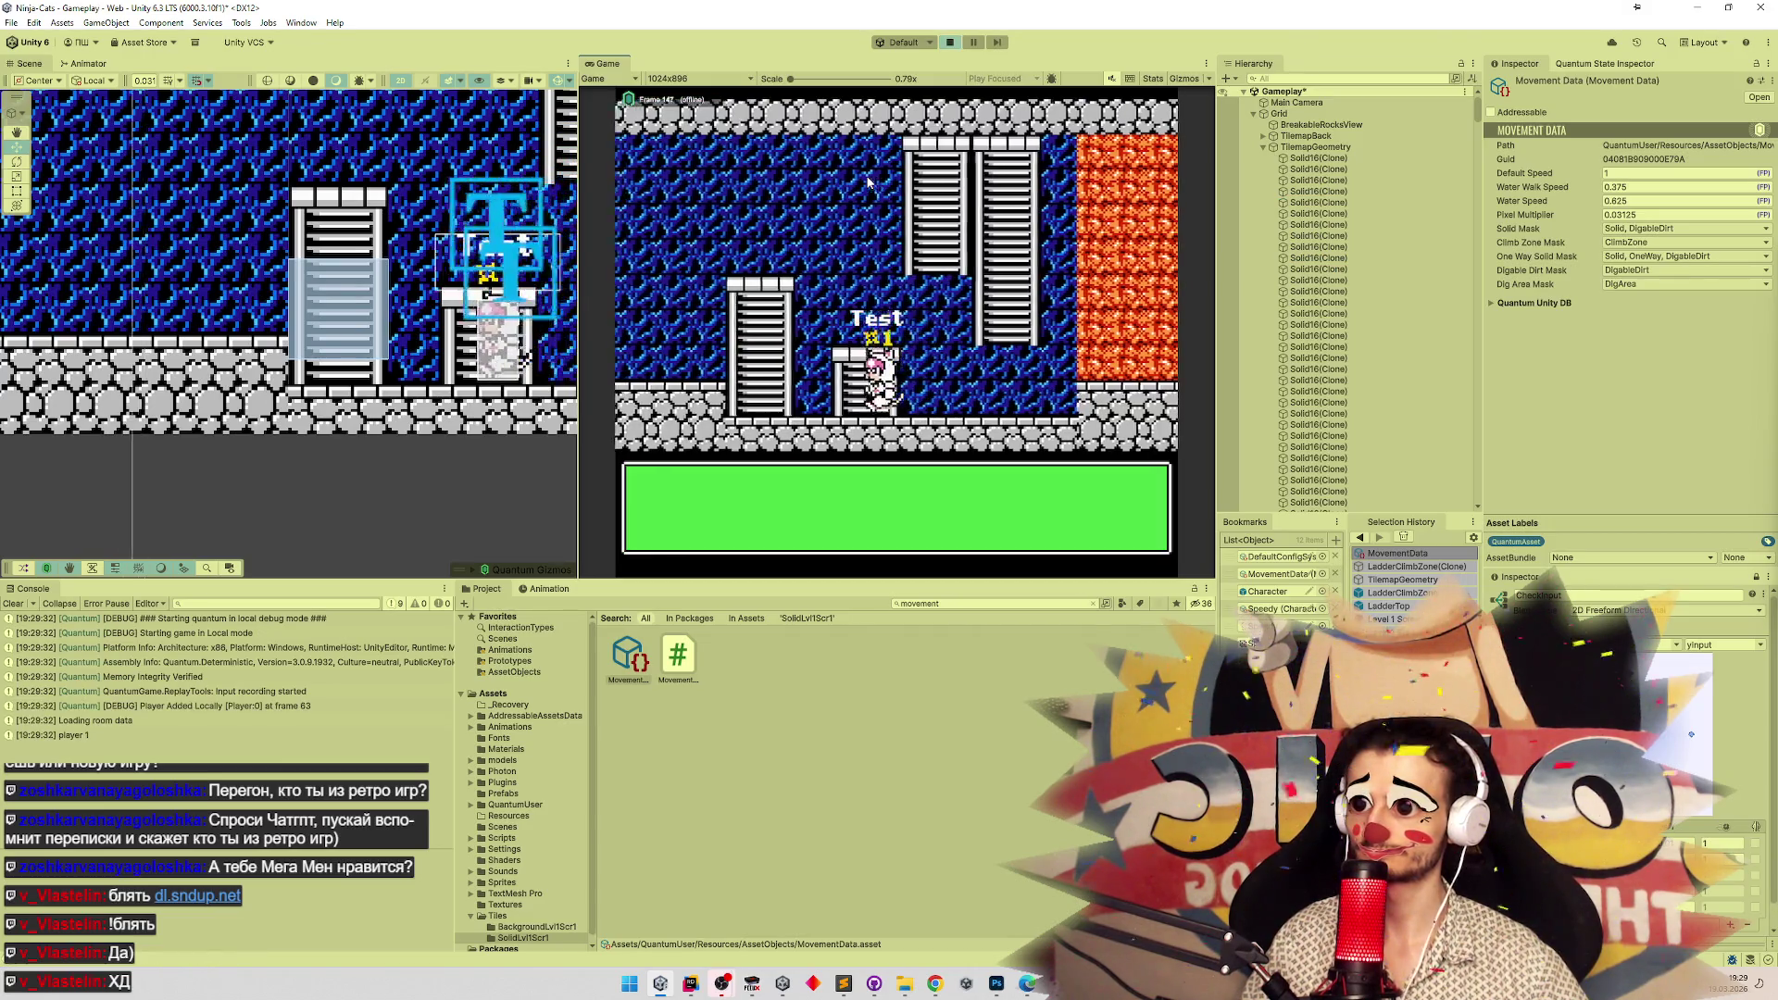
Remove the OnClimbRequested breakpoint in Rider and resume the paused game.
key("Up")
left_click(417, 409)
key("F9")
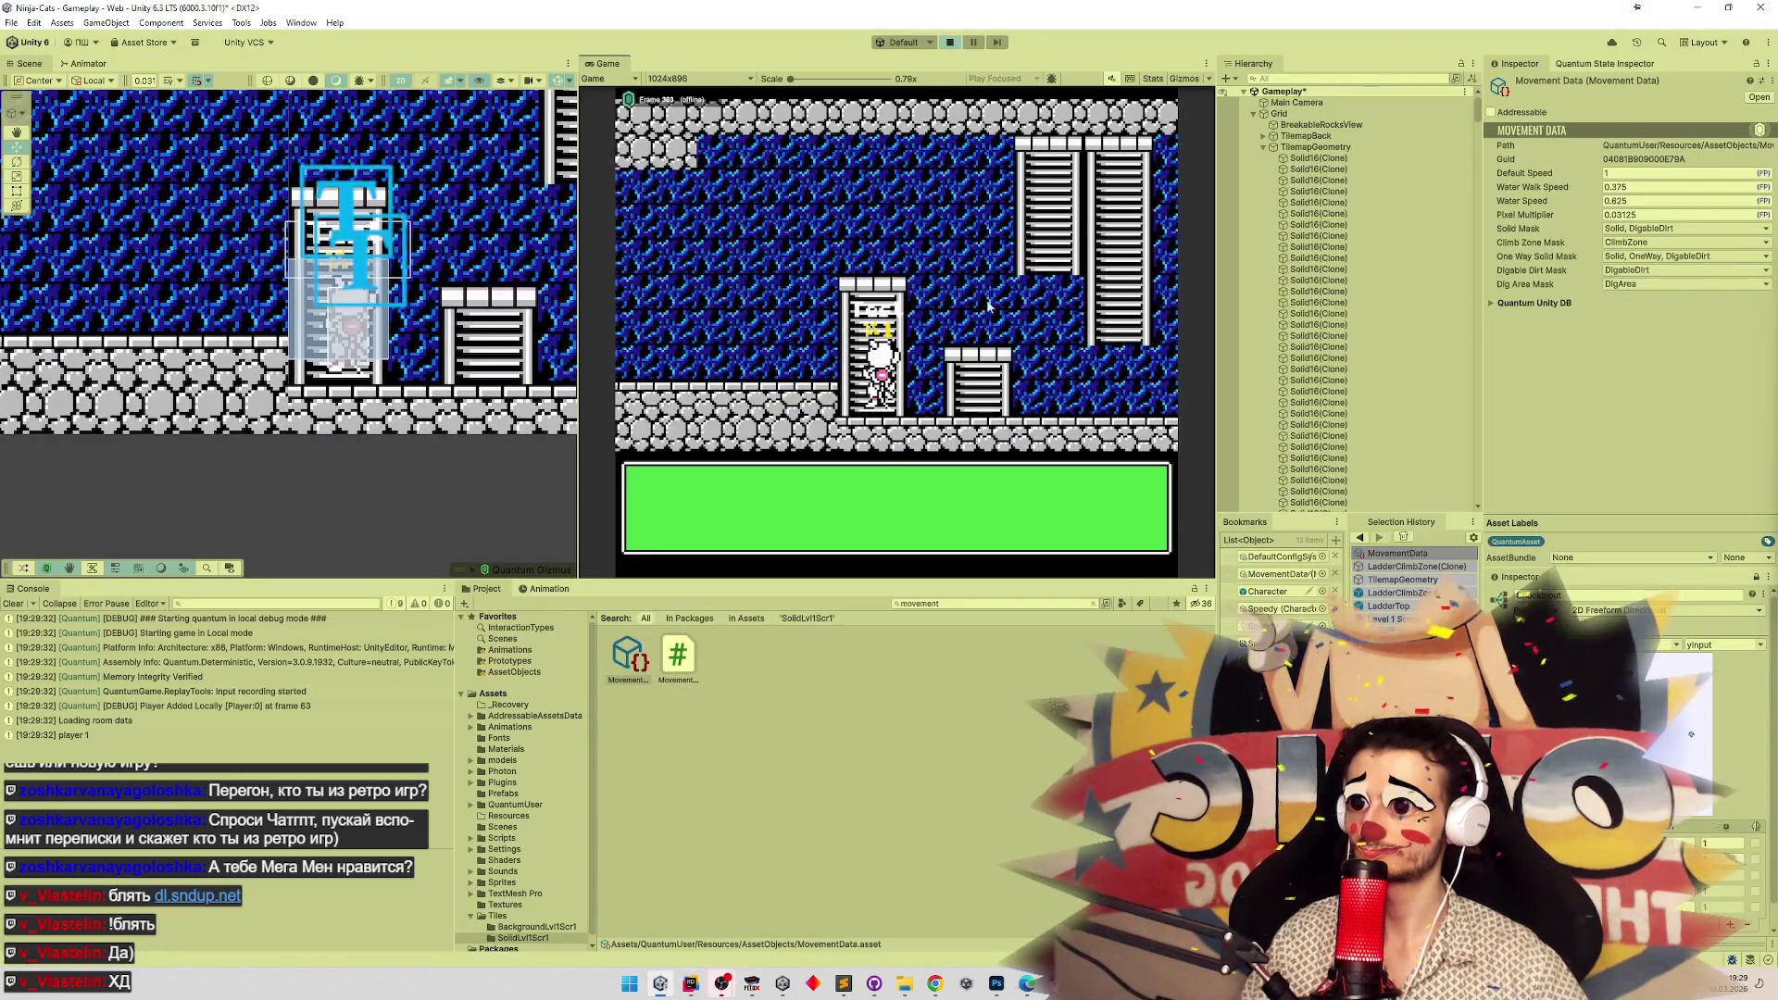
Climb the blue-room ladder up and down repeatedly, stepping on and off at the floor and top.
key("Up")
key("Down")
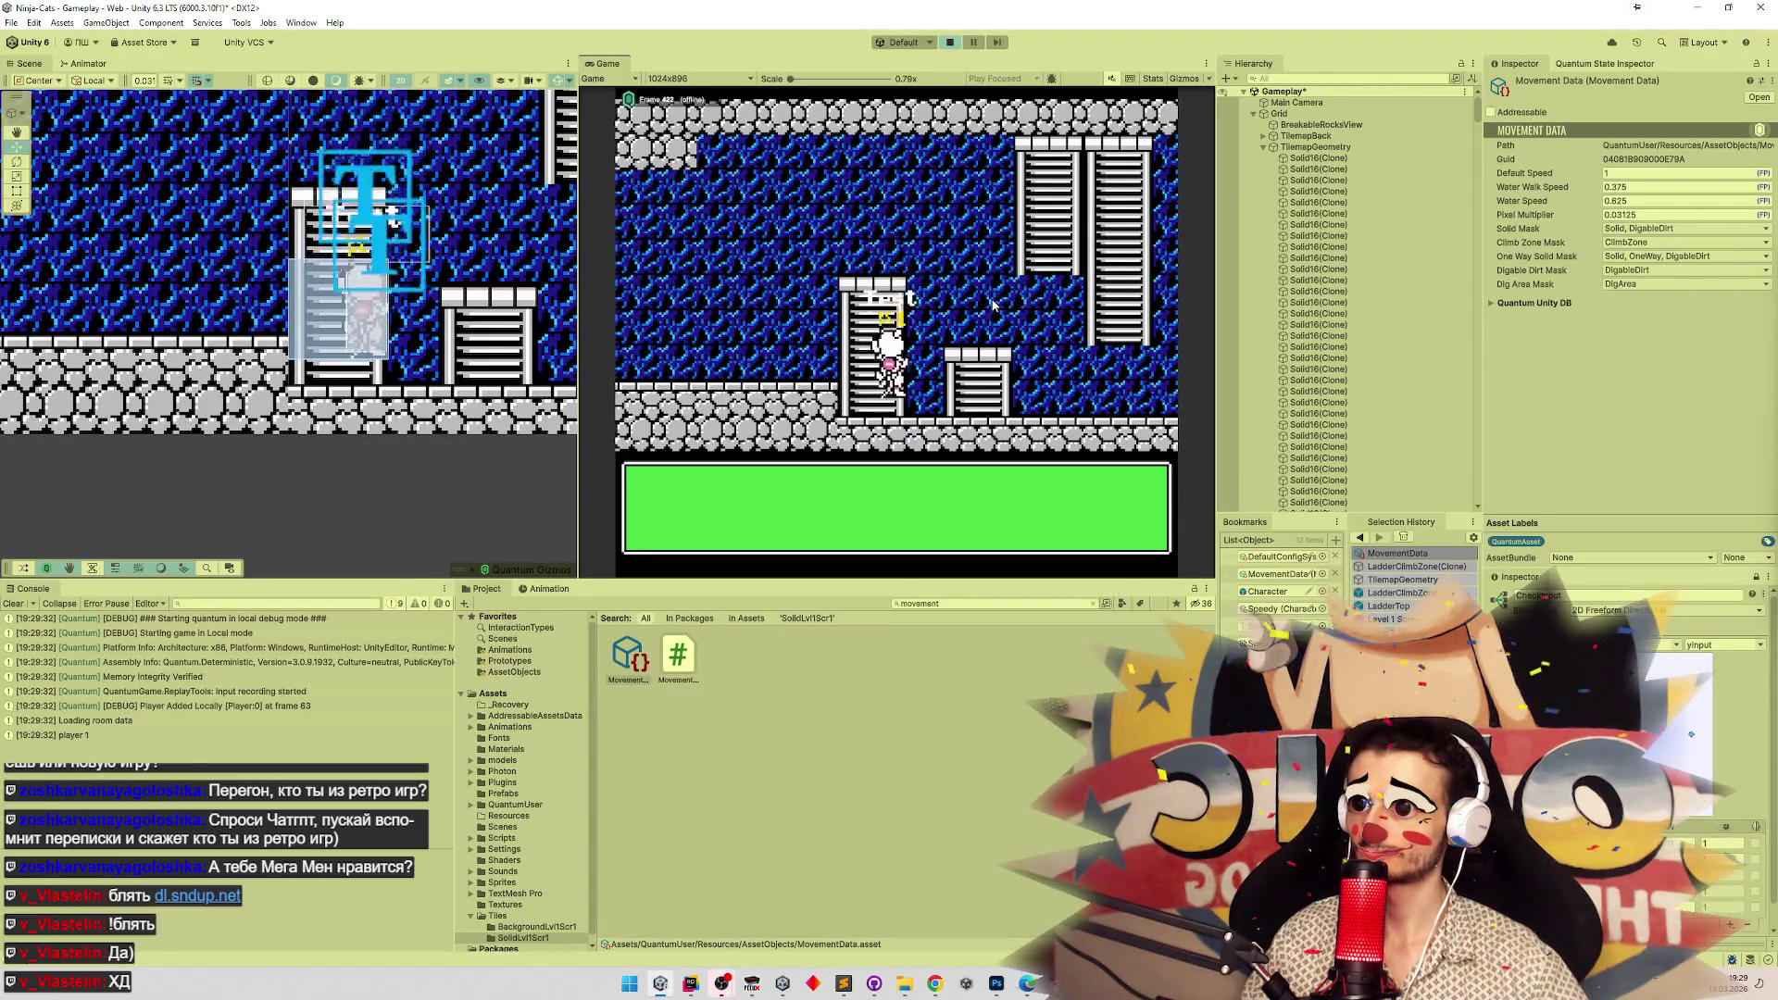
key("Up")
key("Down")
key("Left")
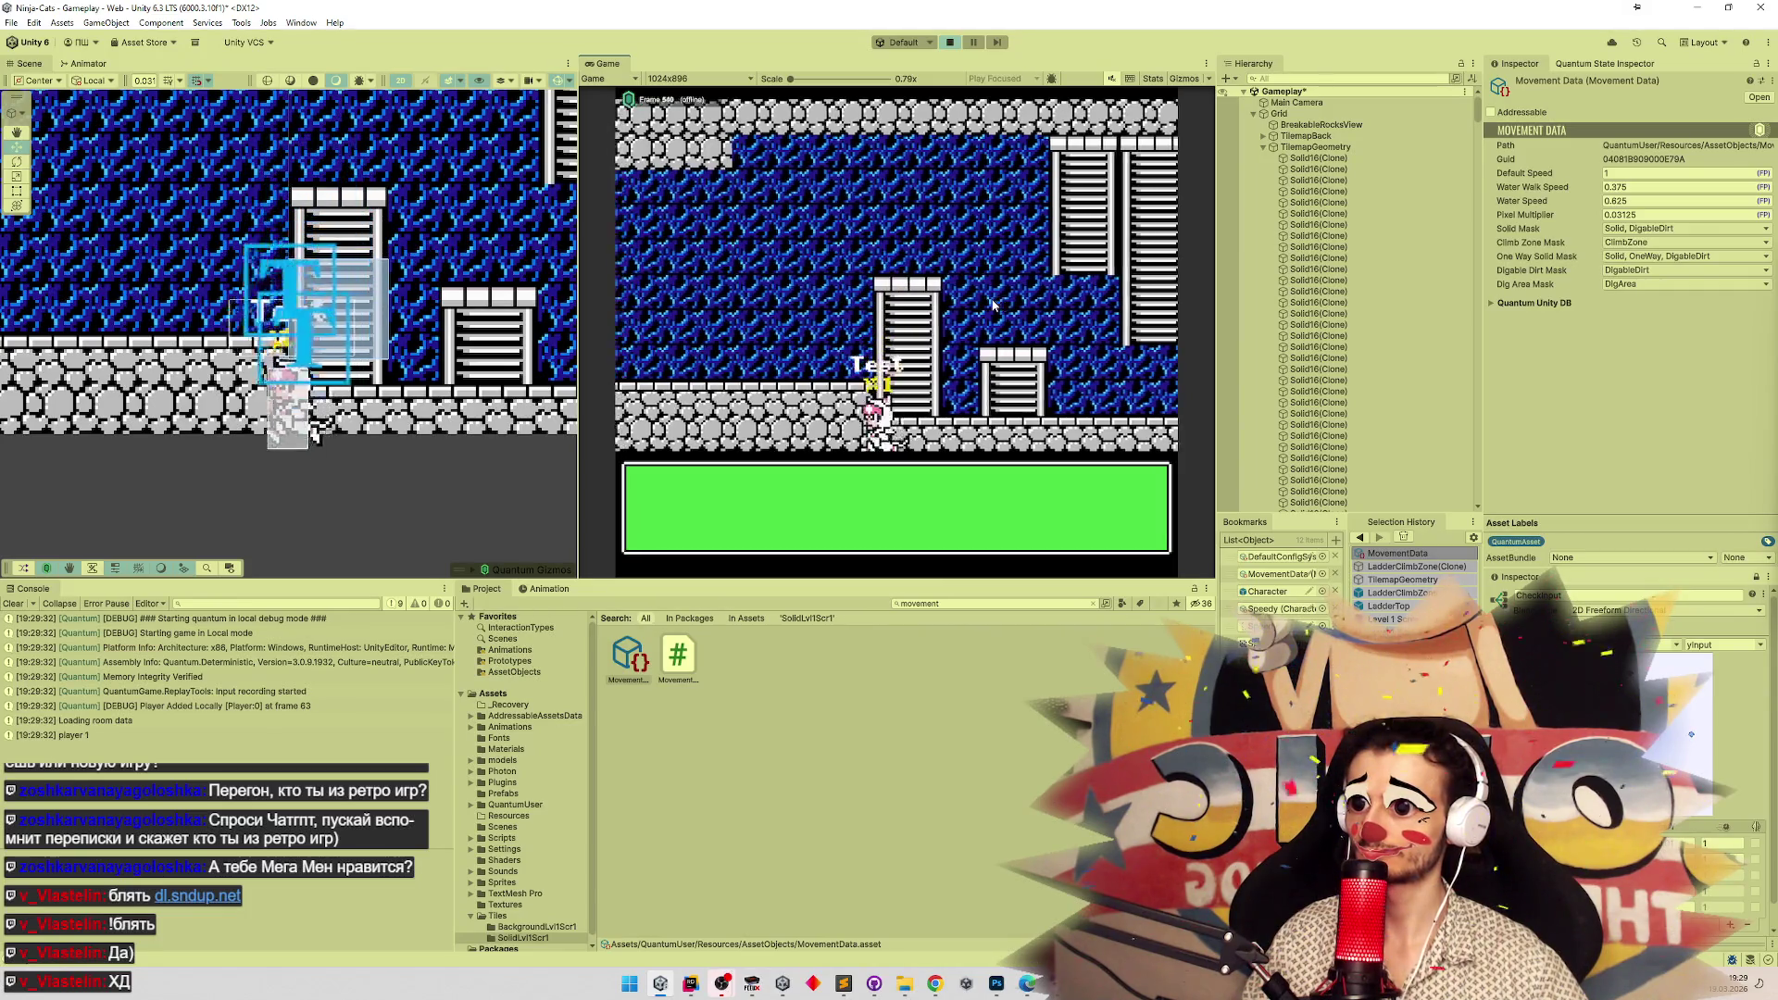
key("Right")
key("Up")
key("Down")
key("Down")
key("Up")
key("Up")
key("Left")
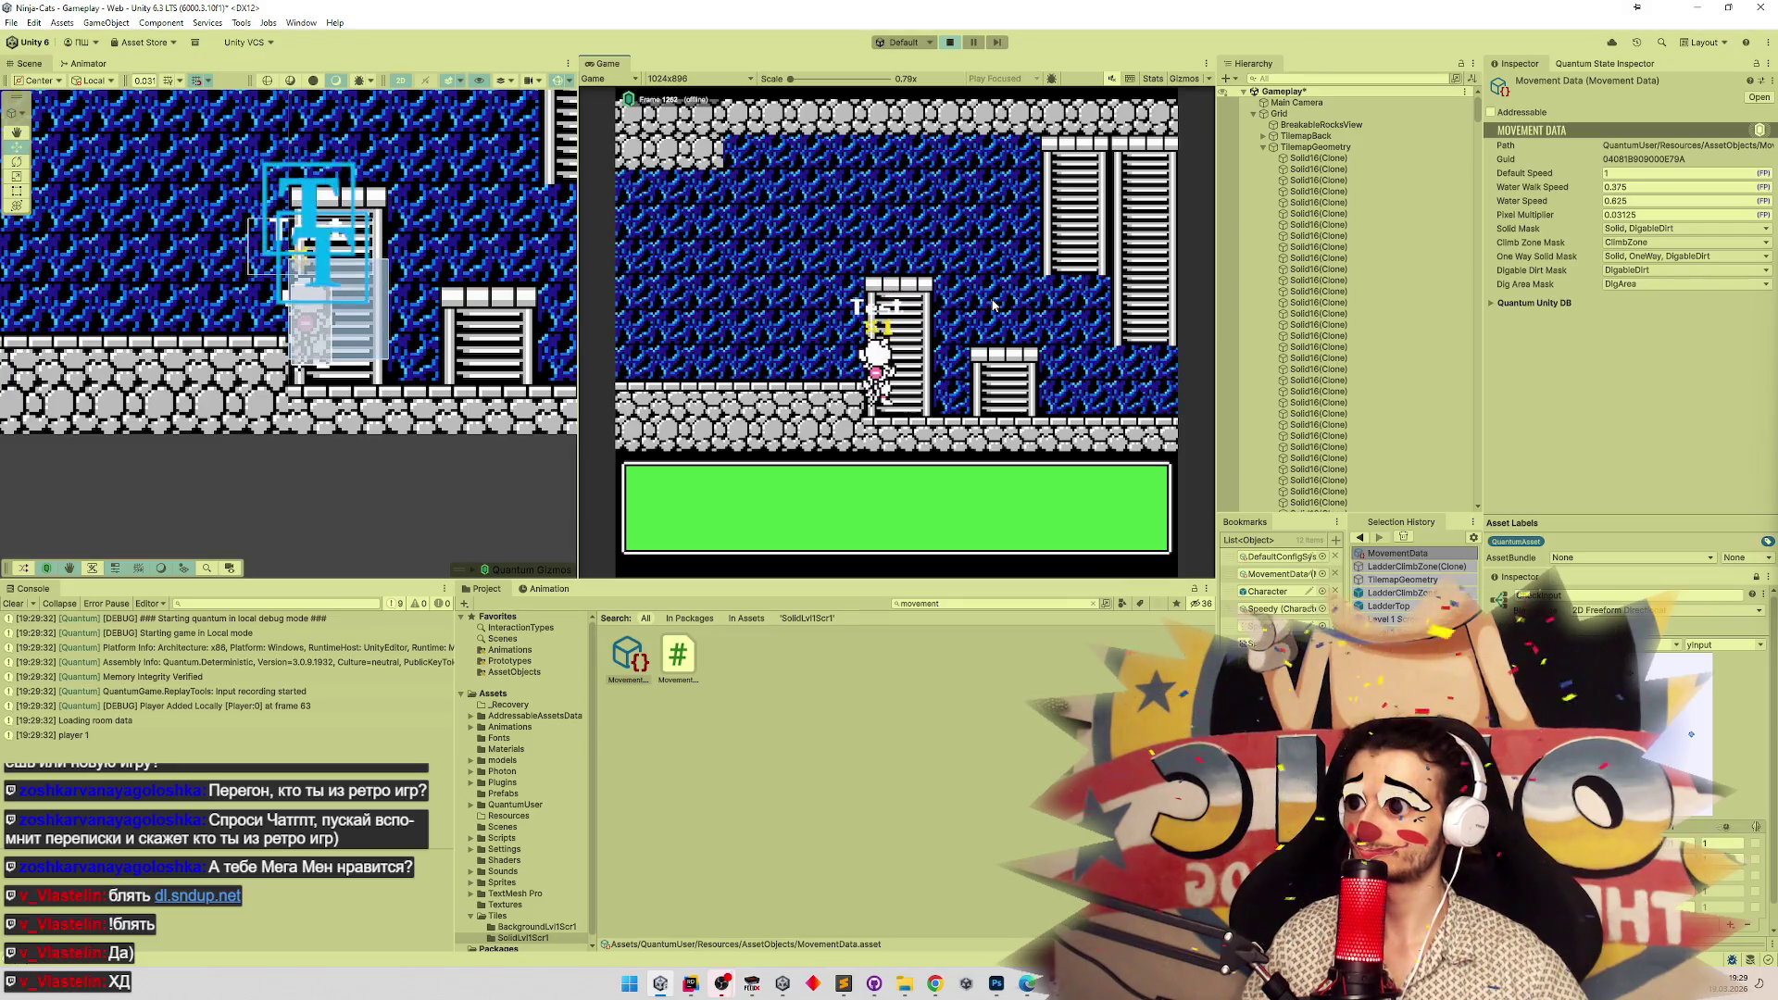
key("Up")
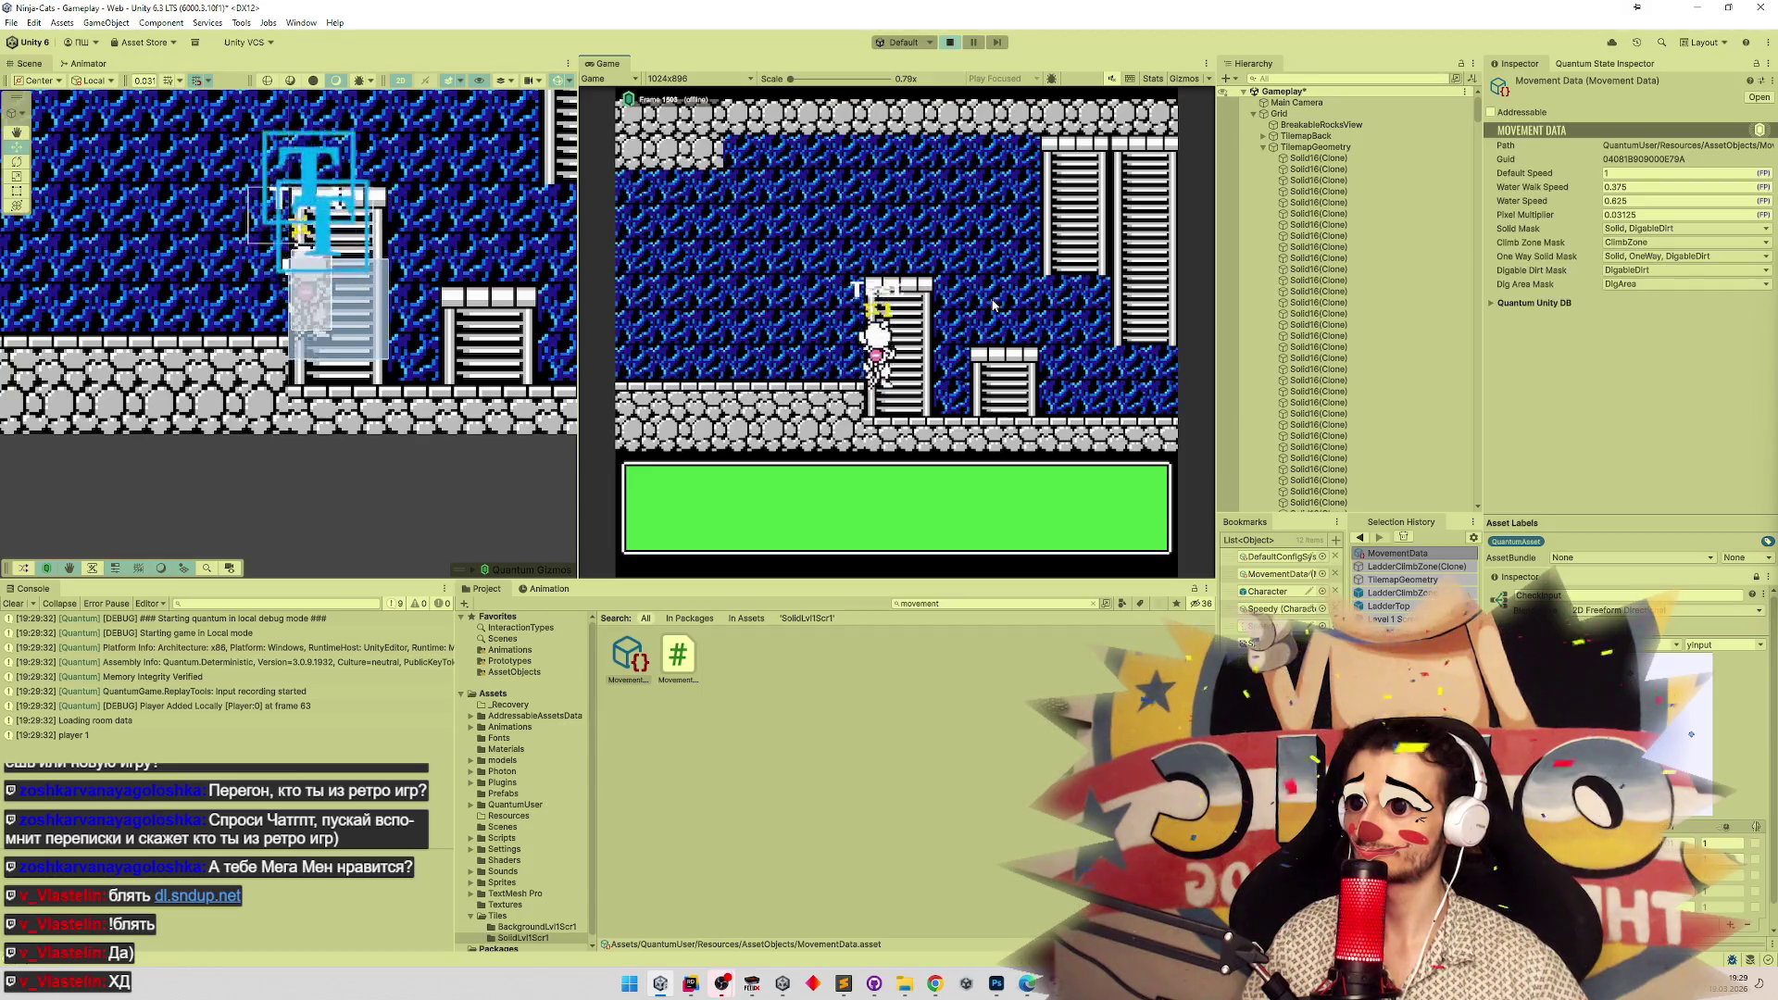
key("Down")
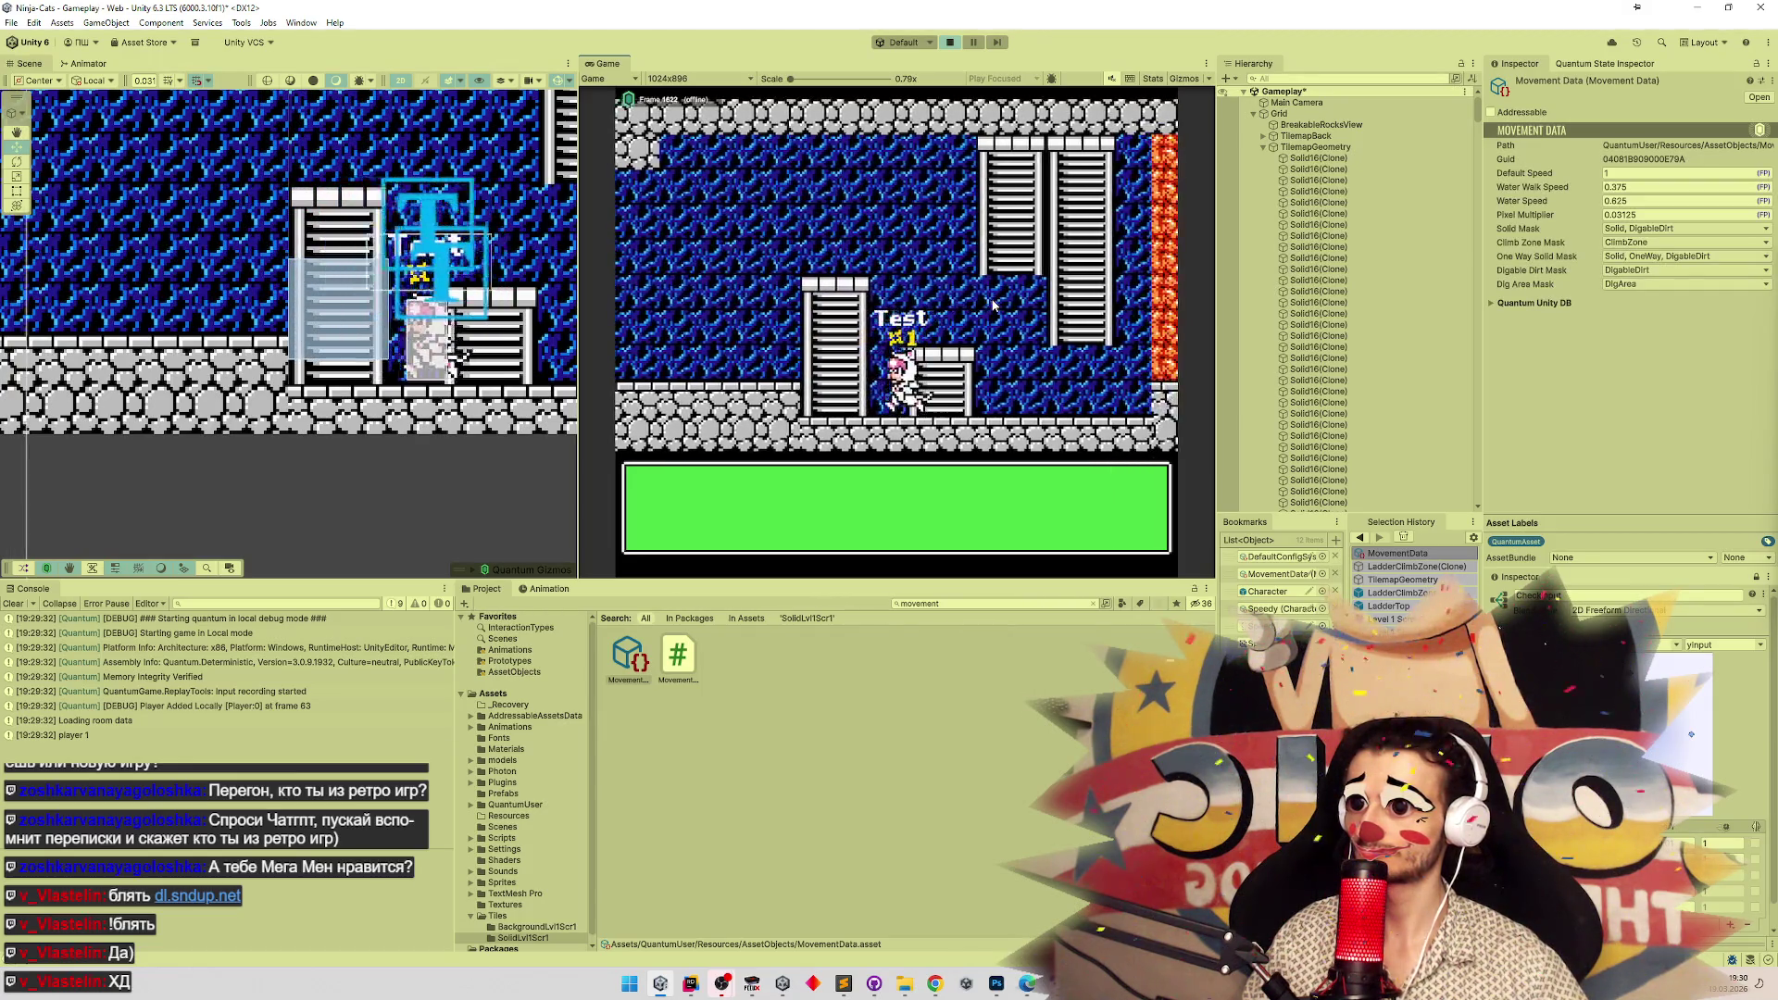
key("Down")
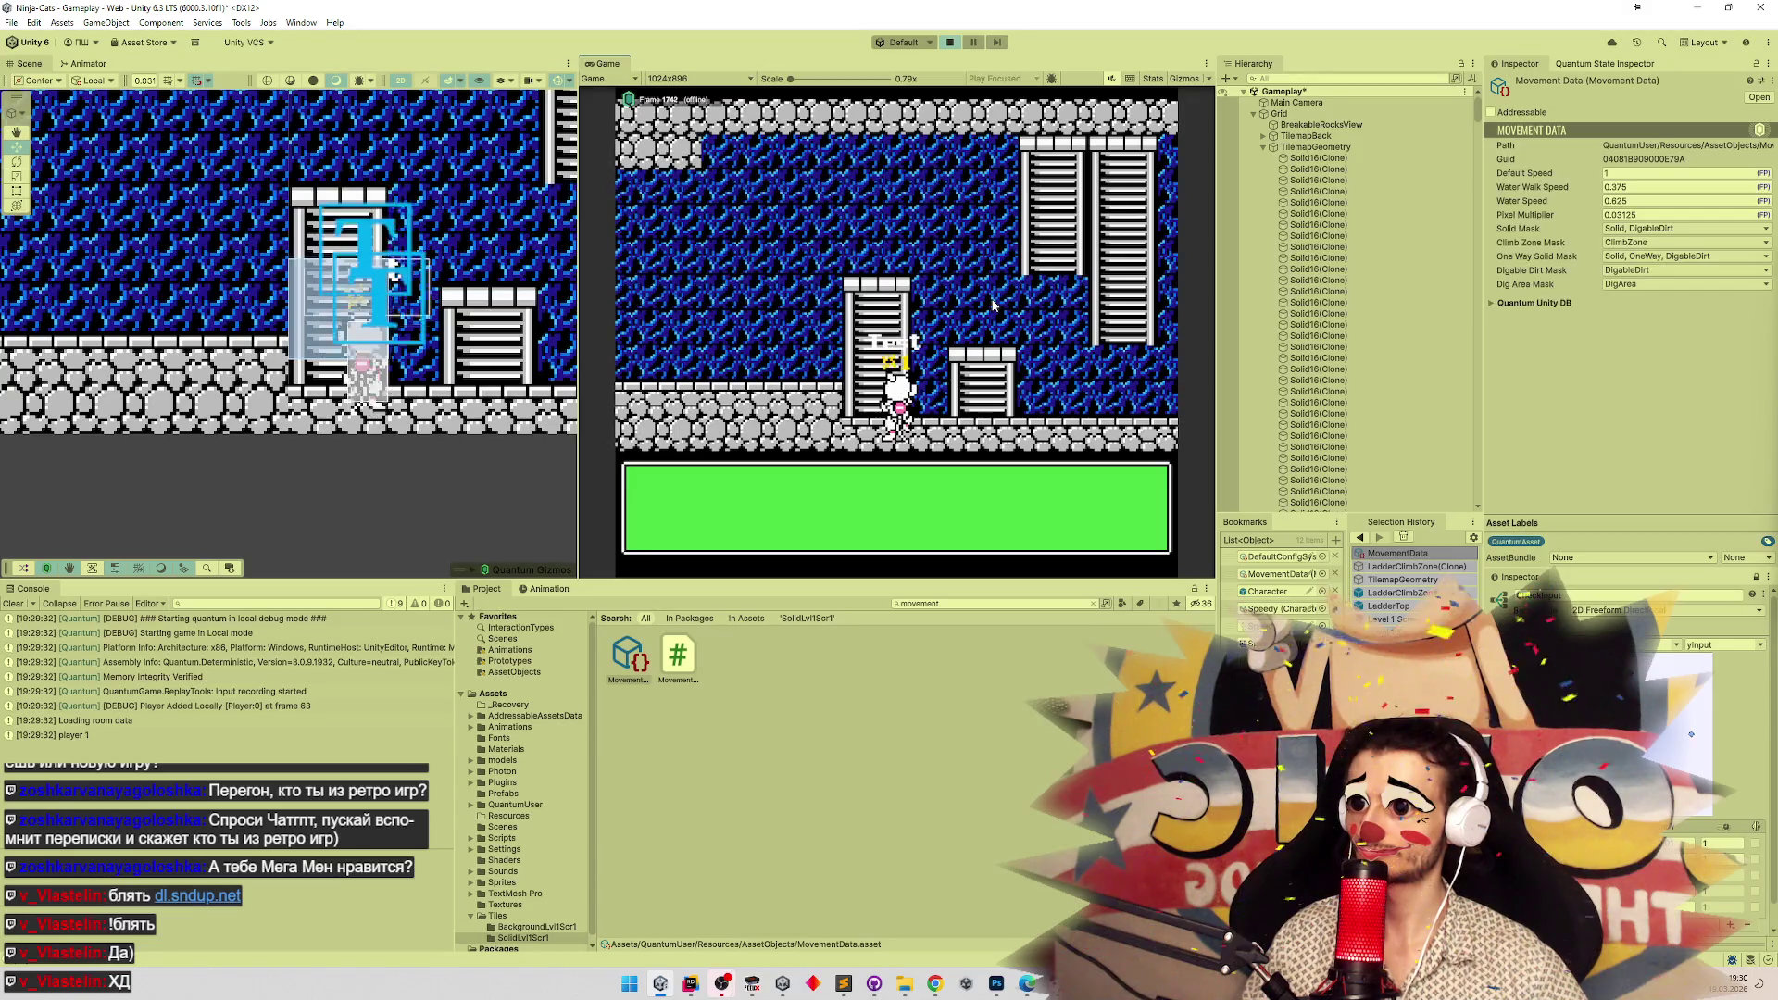
key("Right")
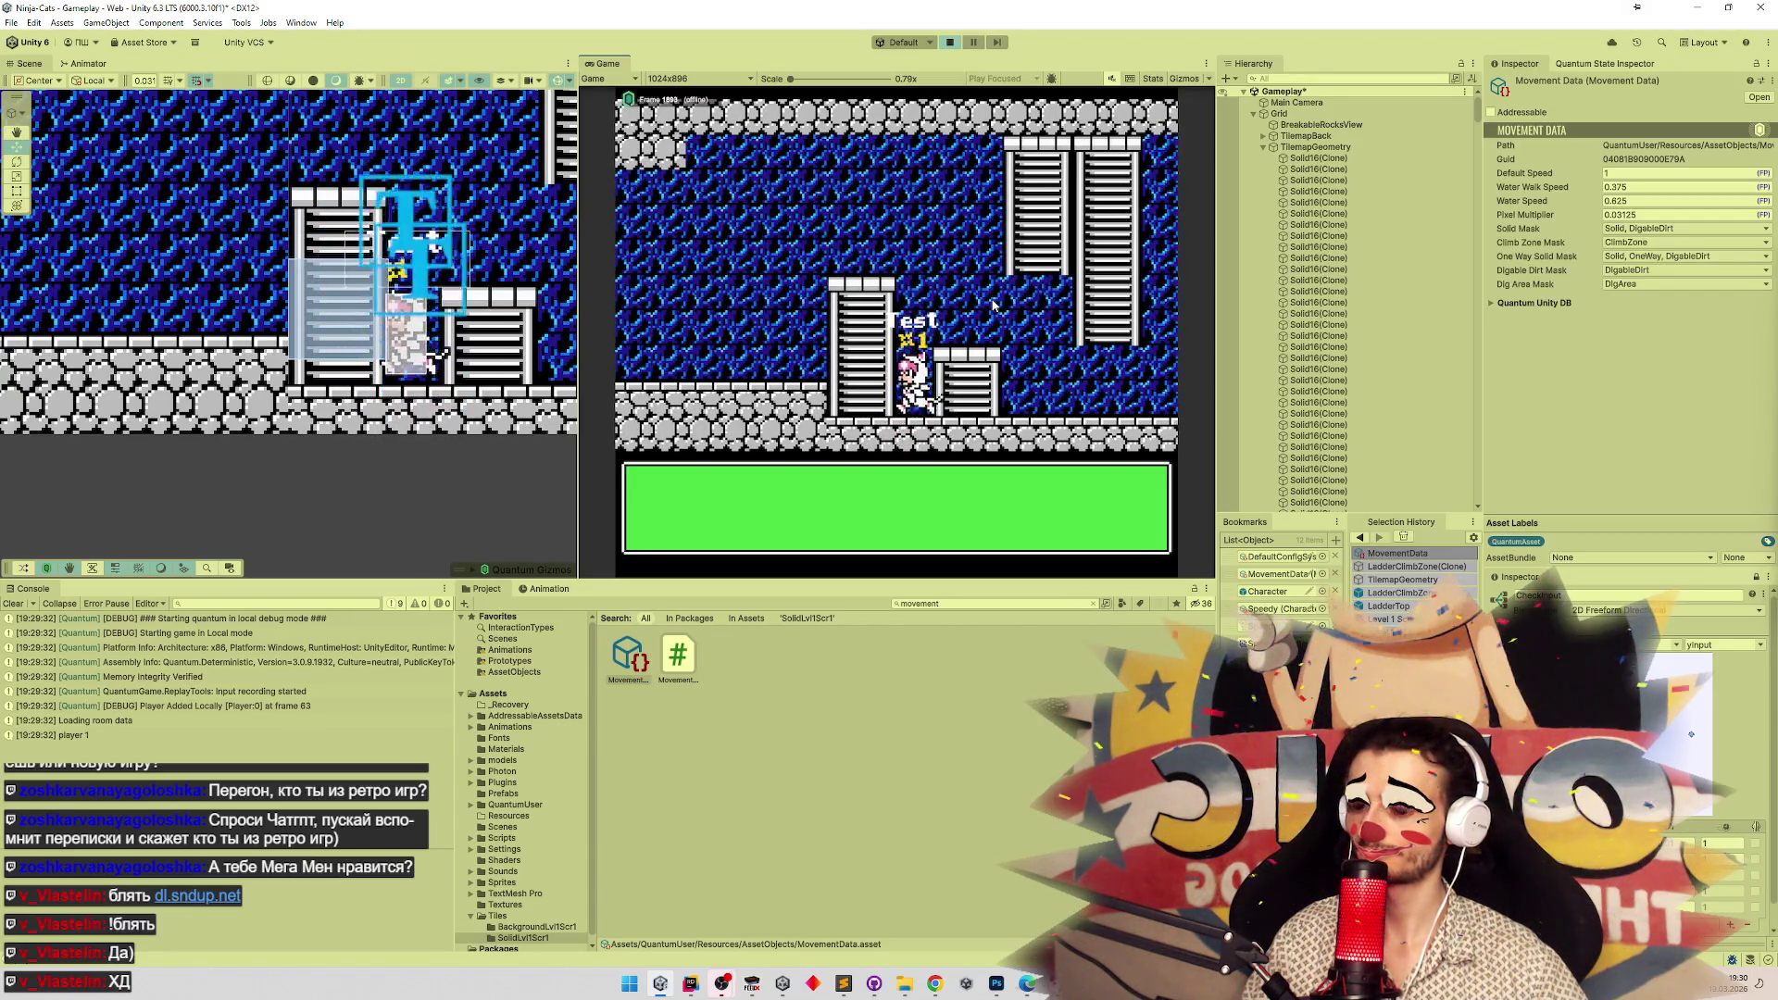
Climb the ladder again with a sword swing at the top, then bring ClimbSystem.cs forward in Rider.
key("Left")
key("Up")
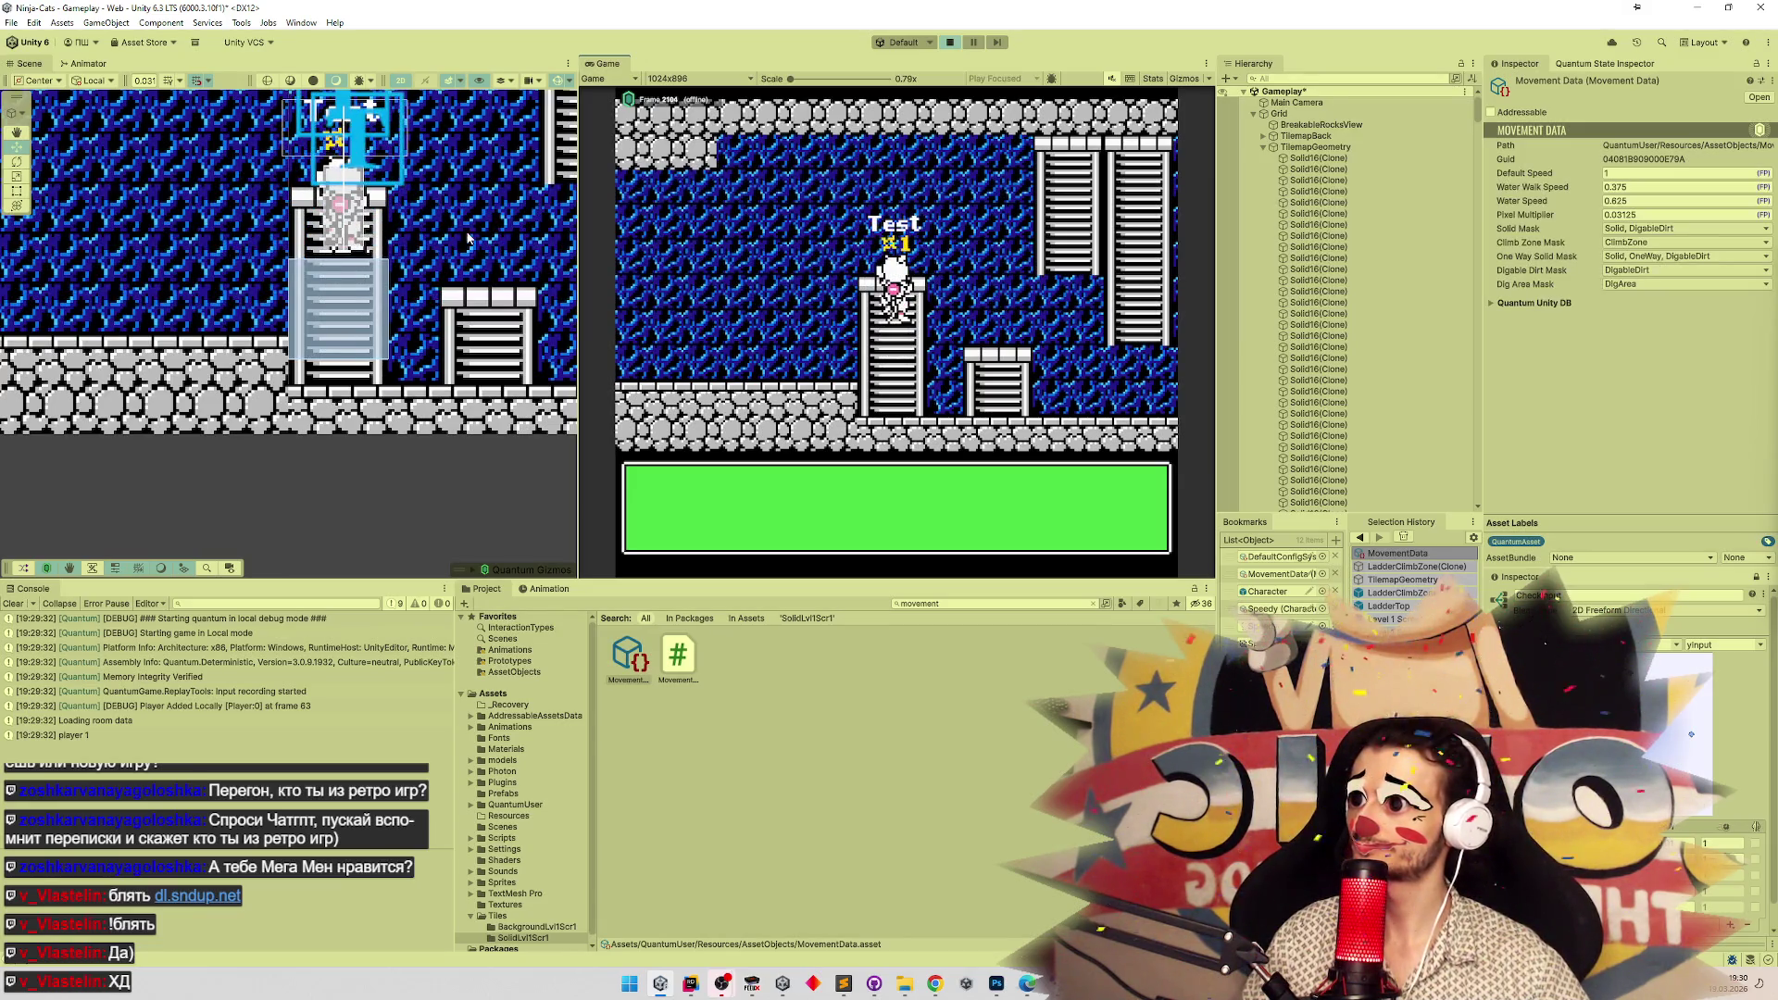
key("x")
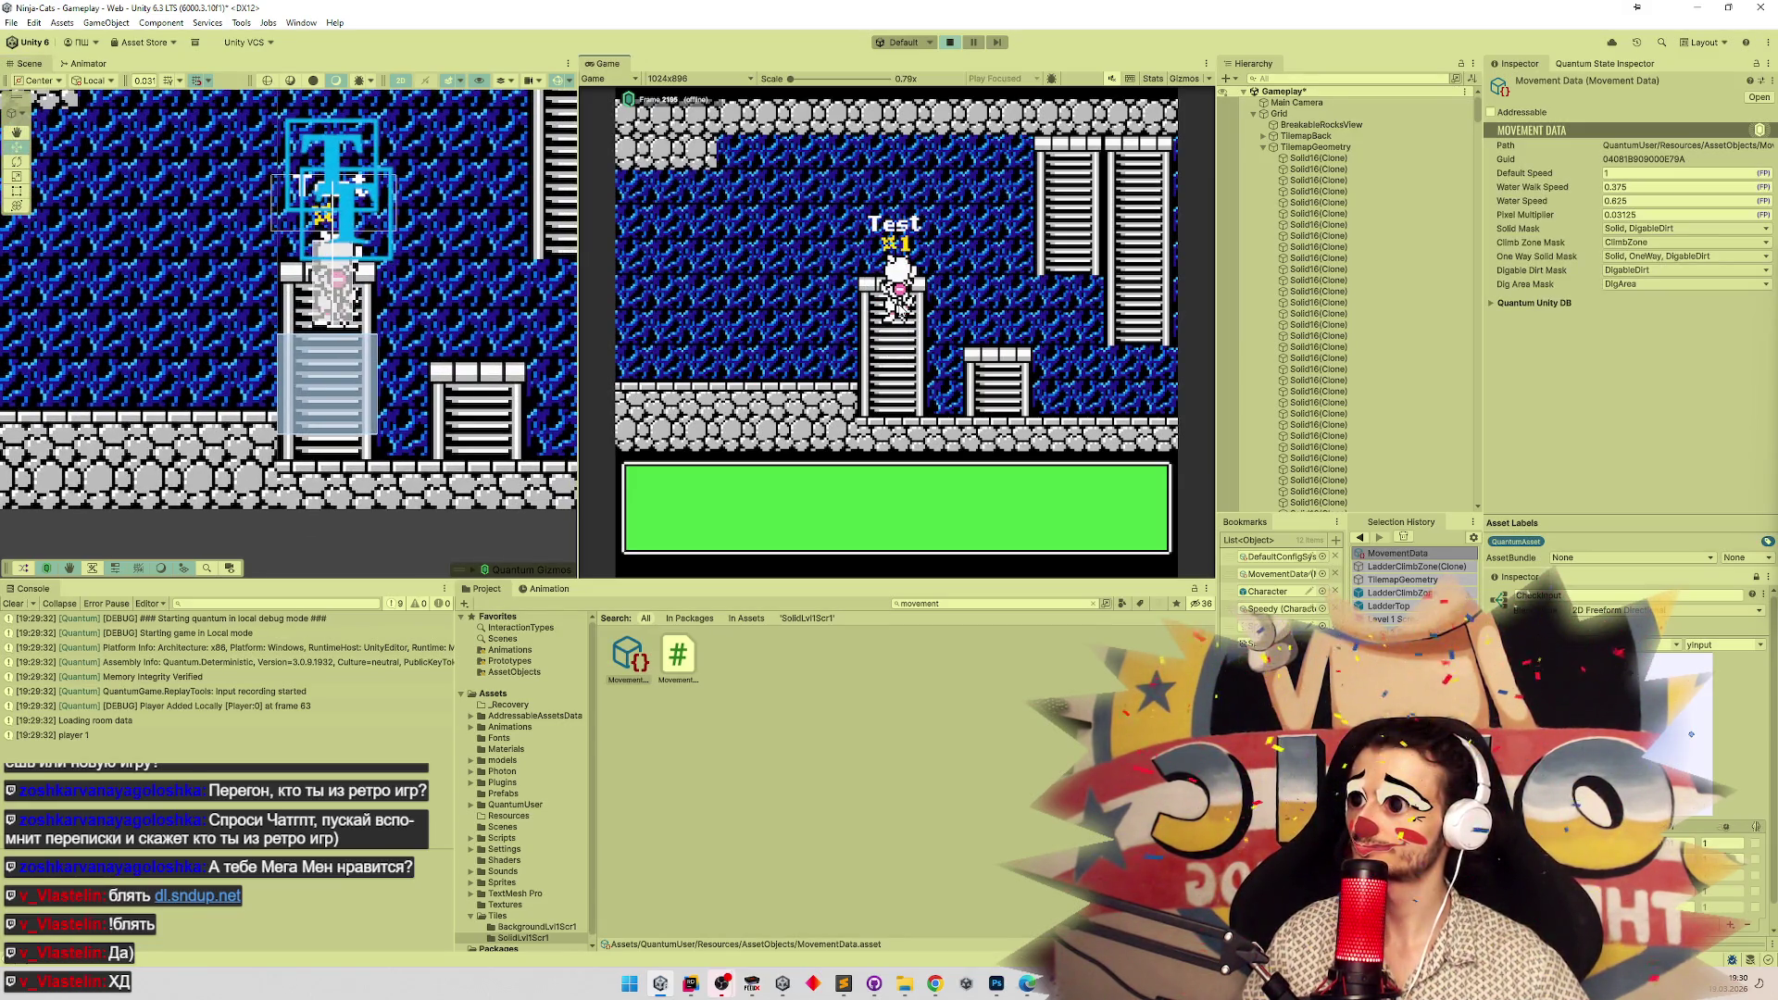
key("Down")
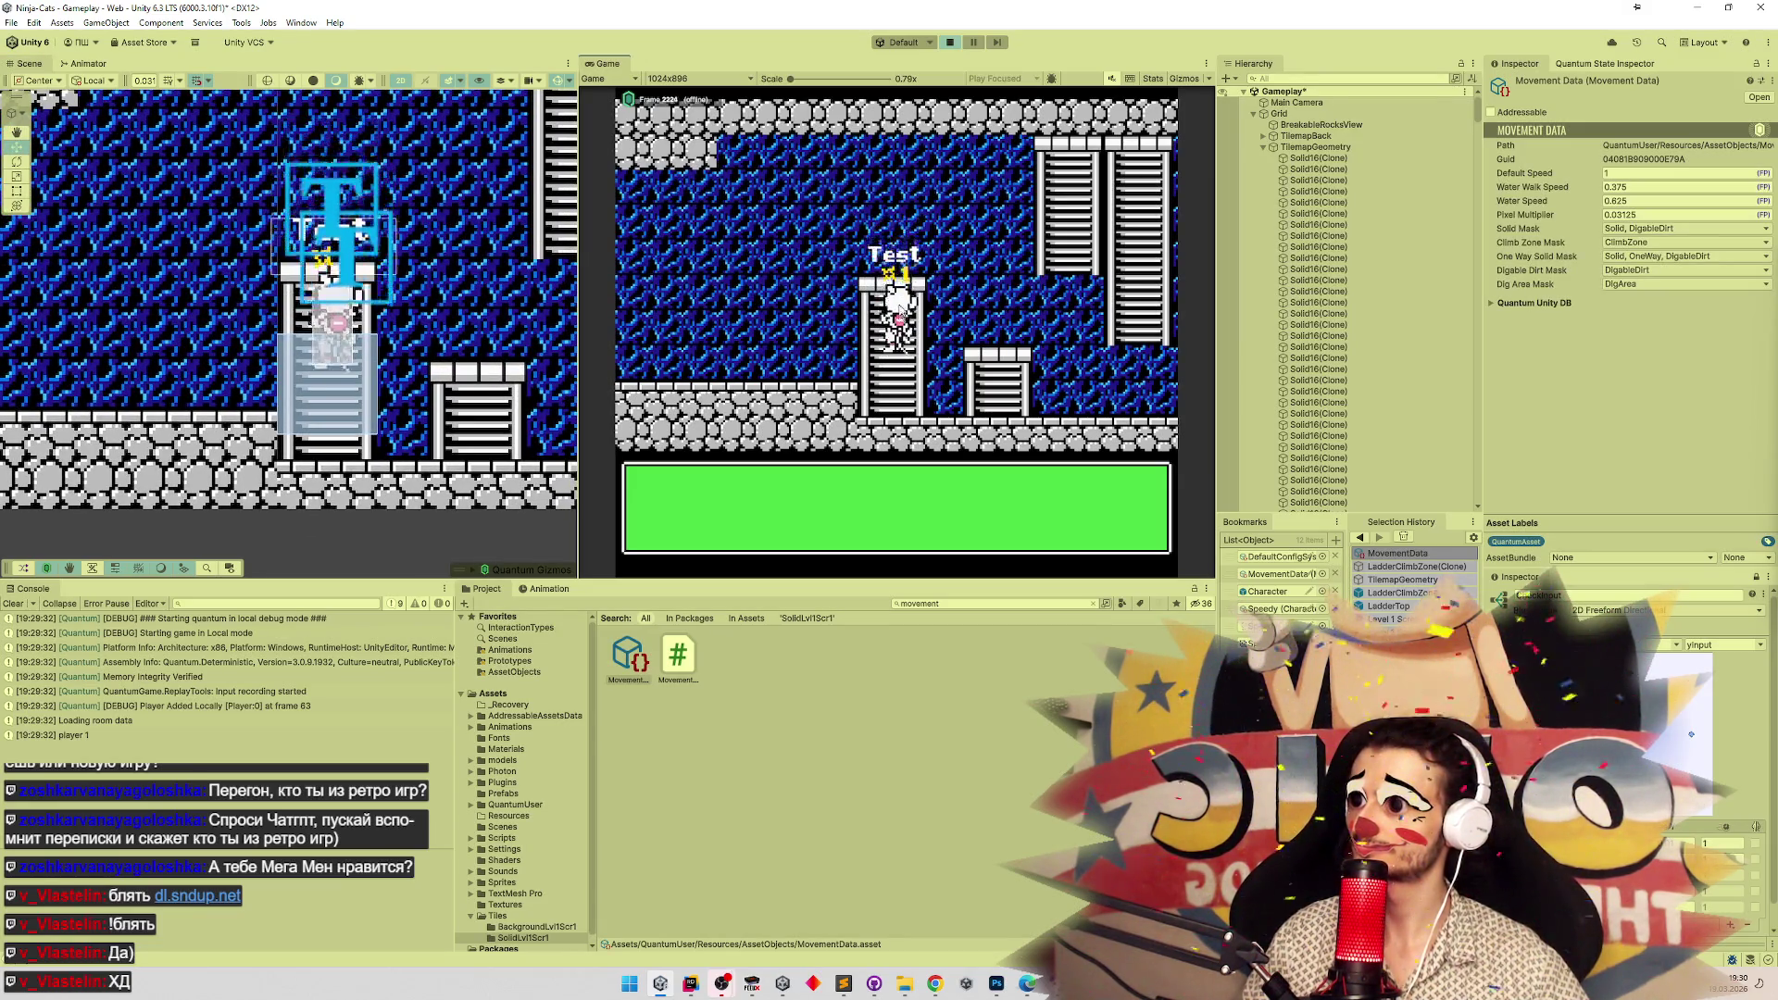
key("Up")
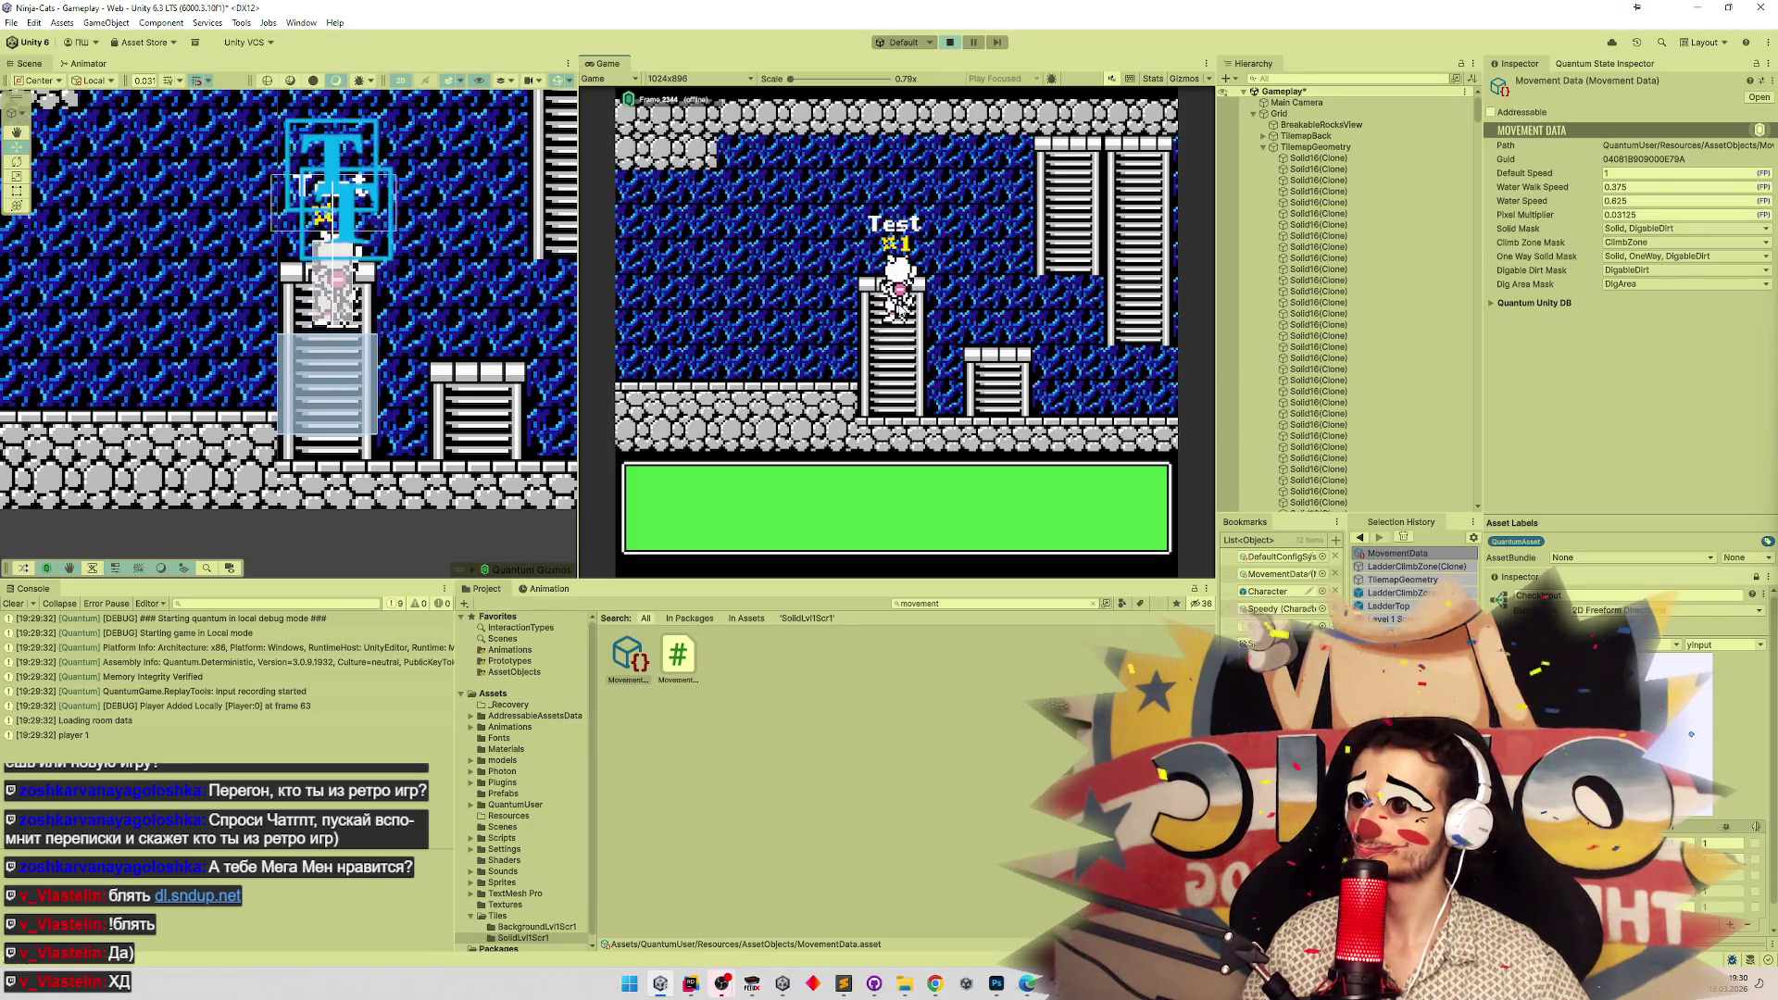
key("Down")
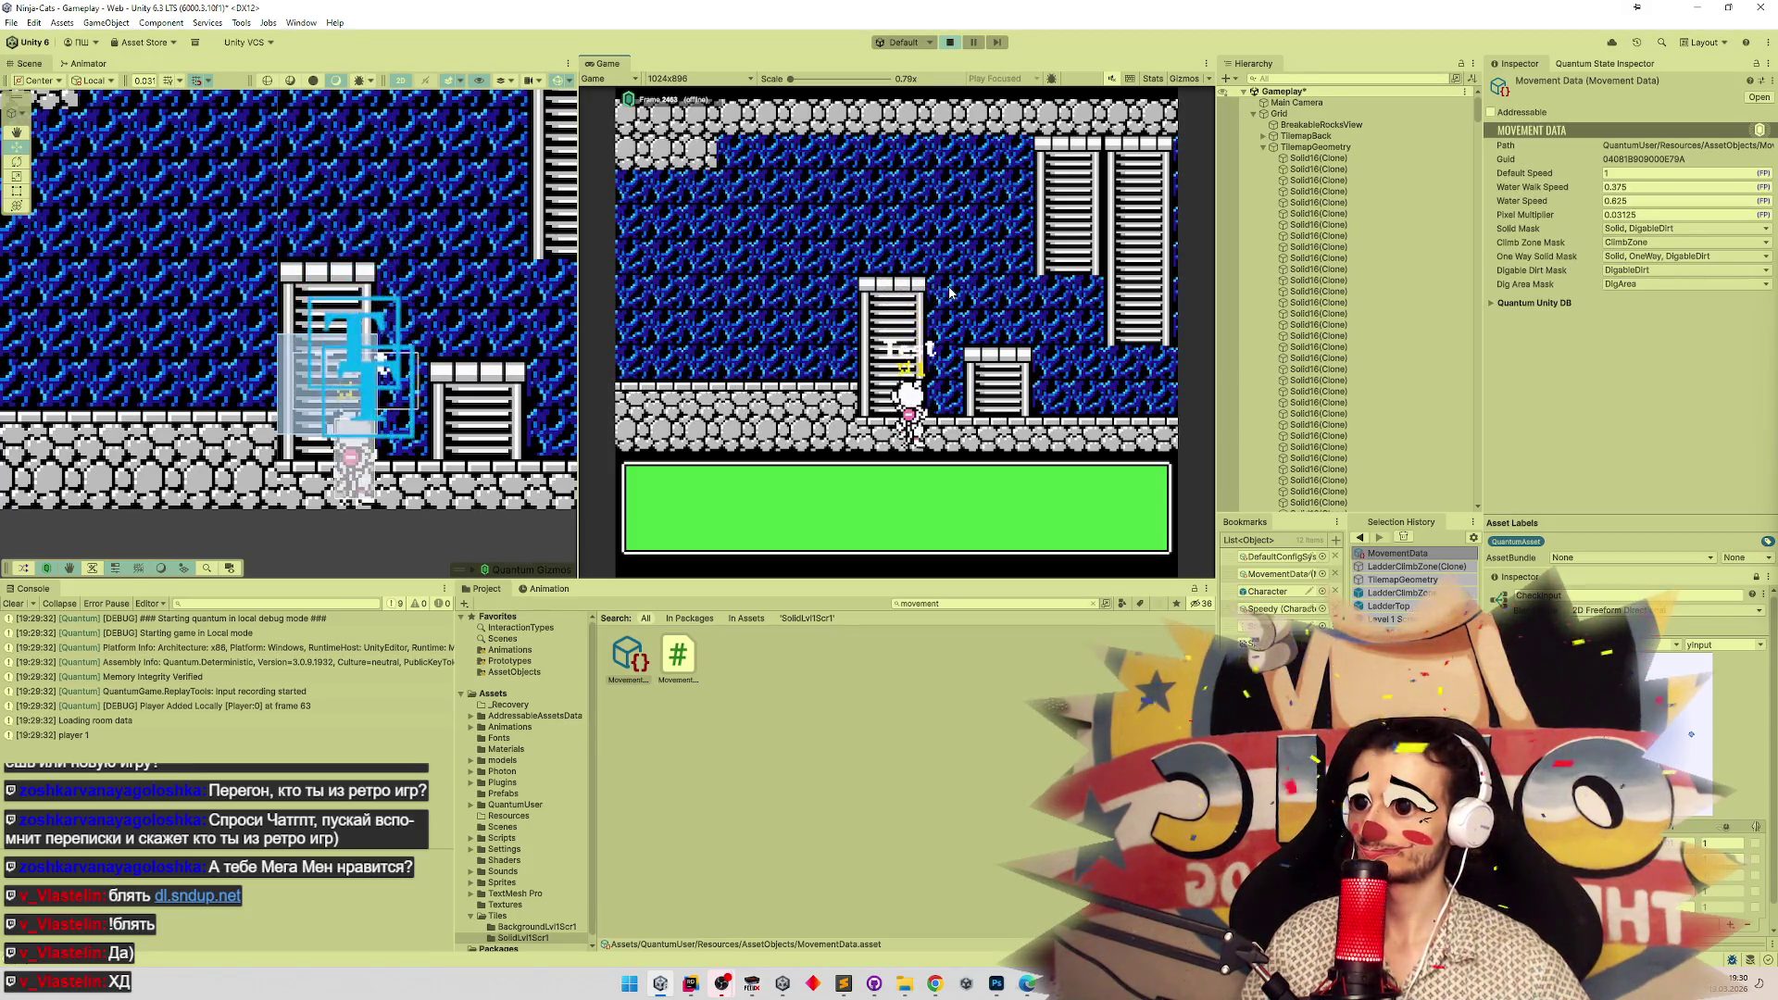
key("Up")
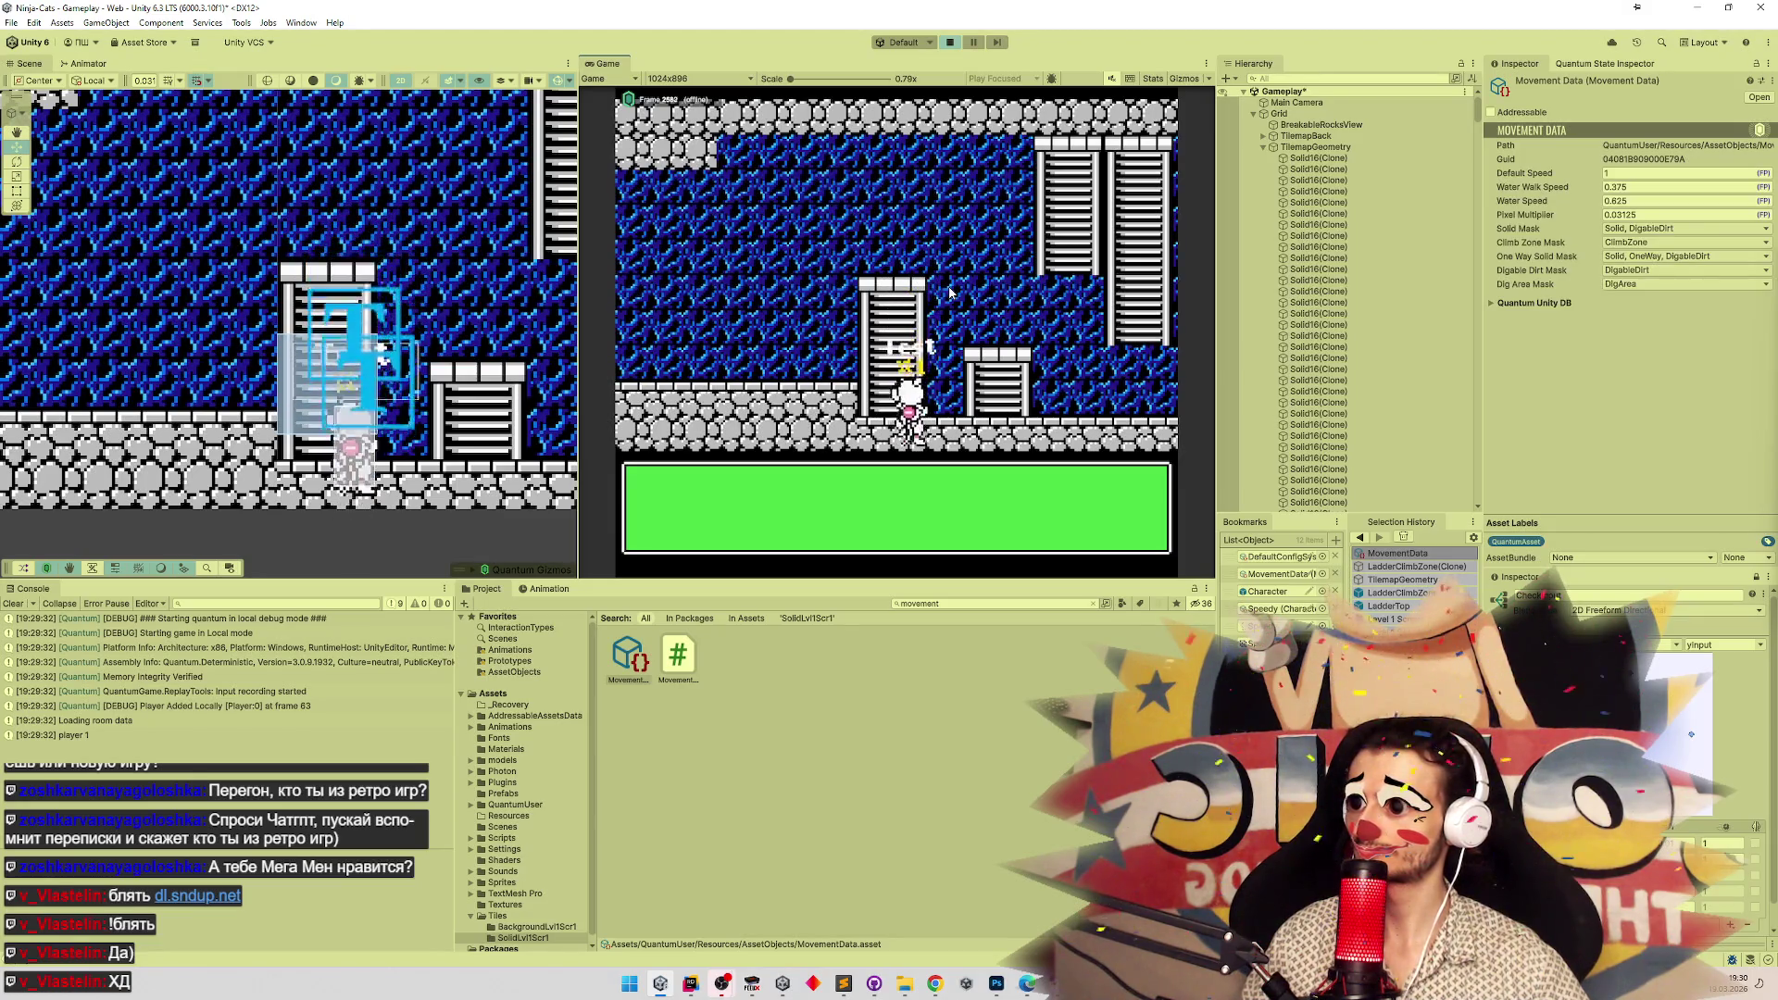
key("Down")
key("Up")
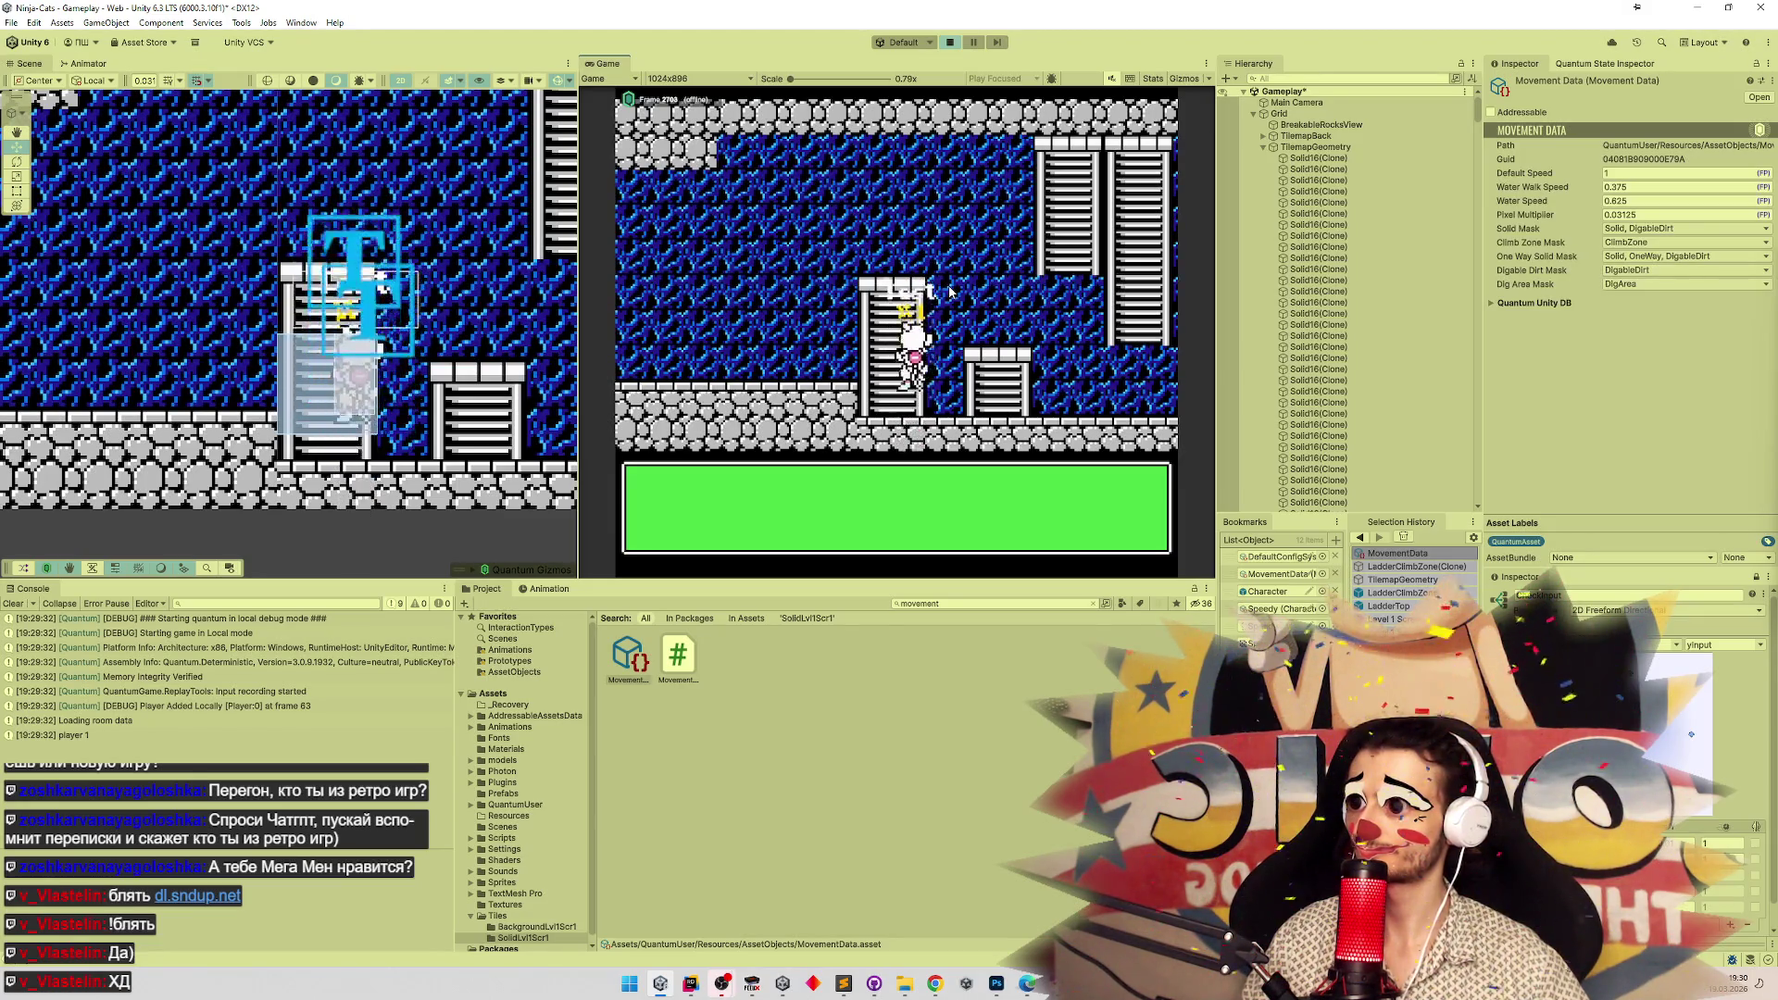
key("Down")
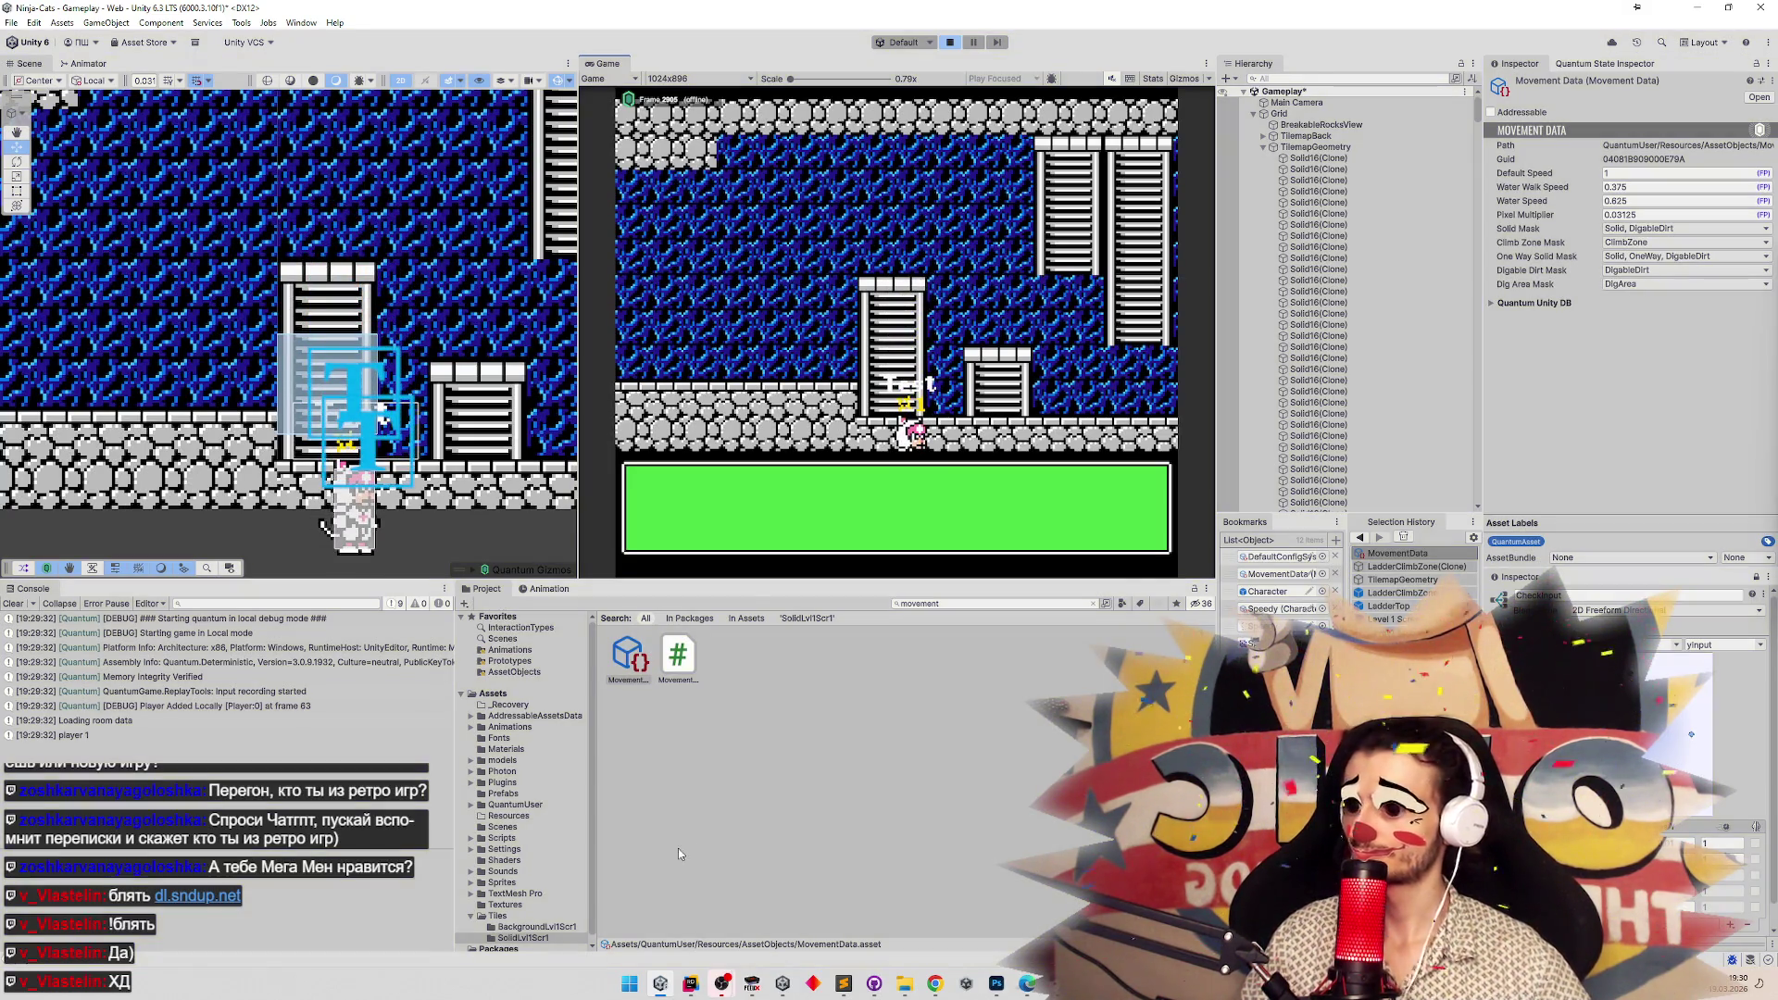
left_click(691, 981)
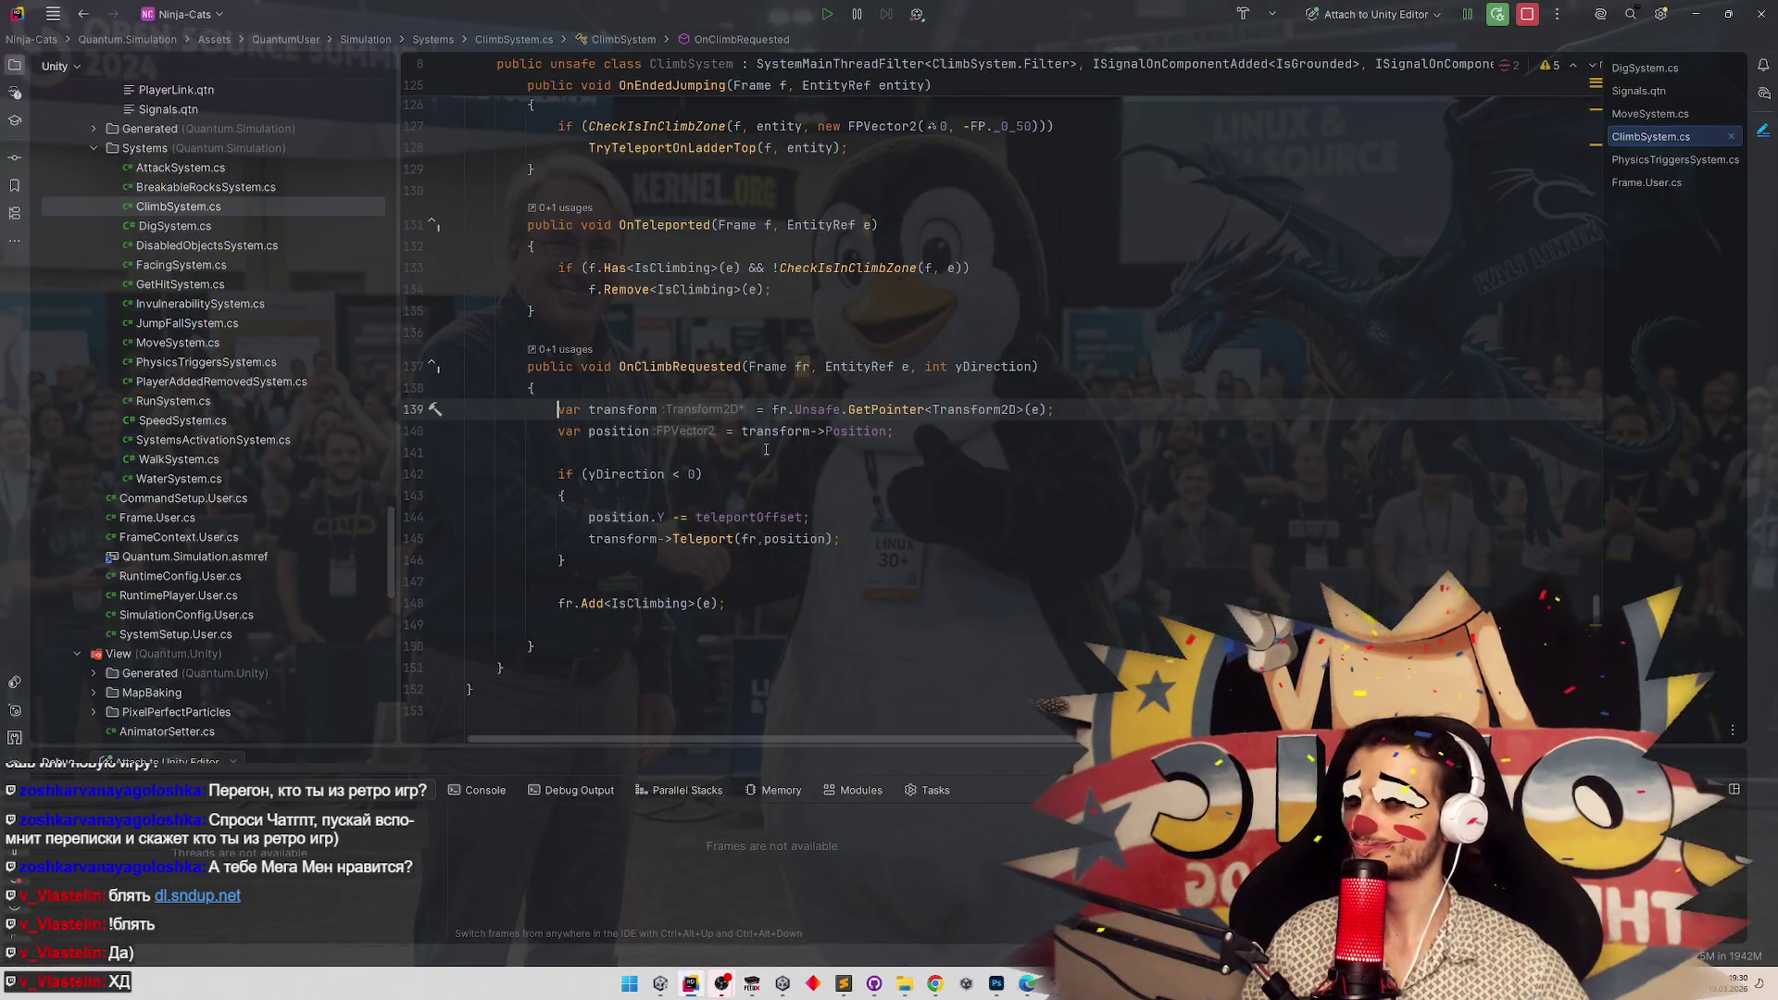
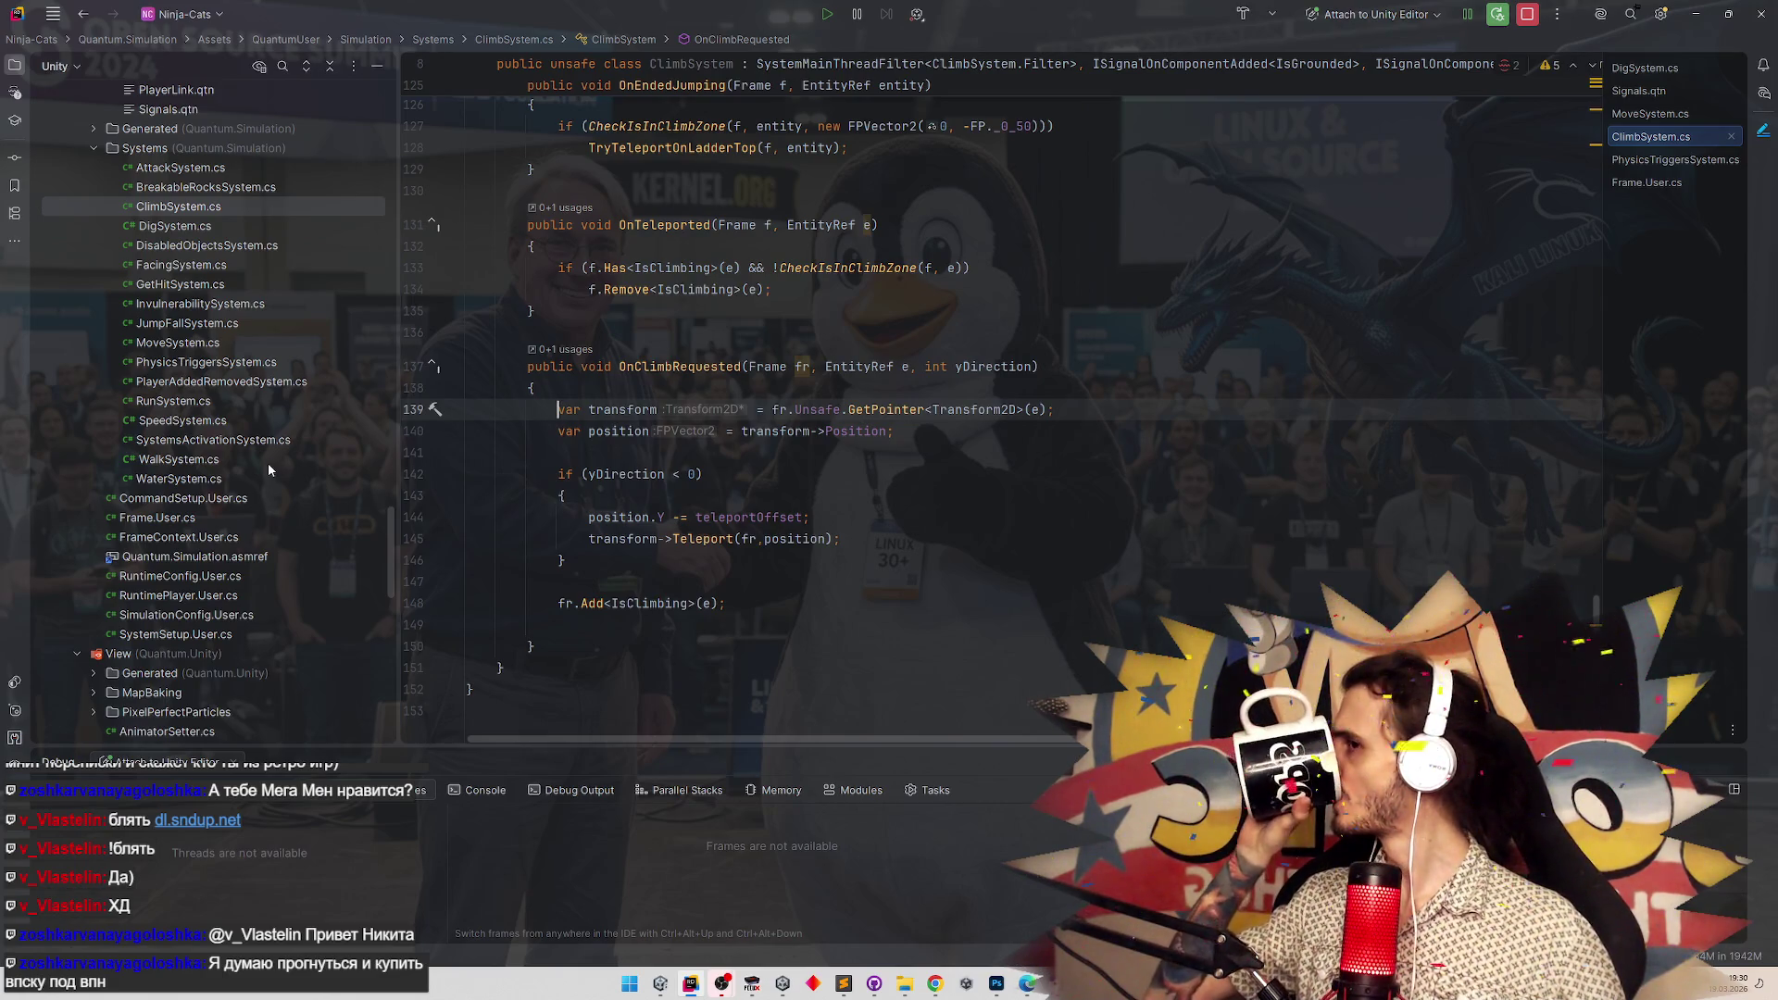
Inspect the CheckIsInClimbZone definition, then return to its call in OnEndedJumping.
scroll(962, 359, "up", 5)
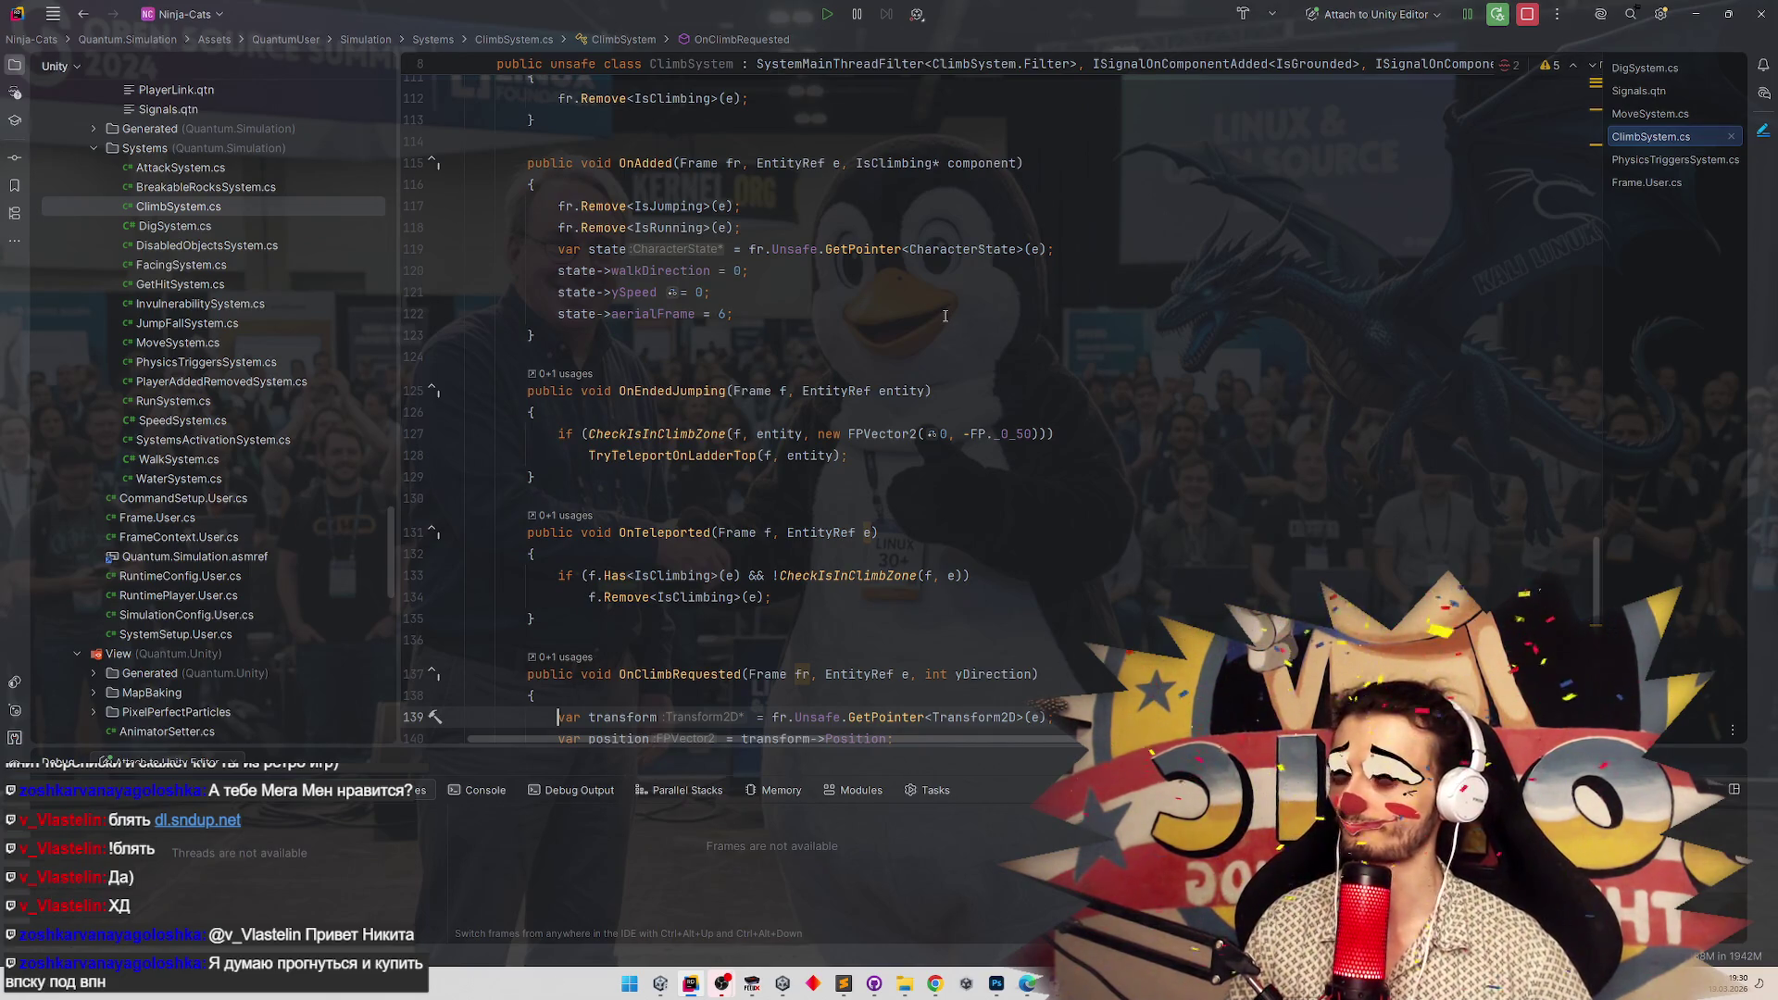
left_click(696, 437, "ctrl")
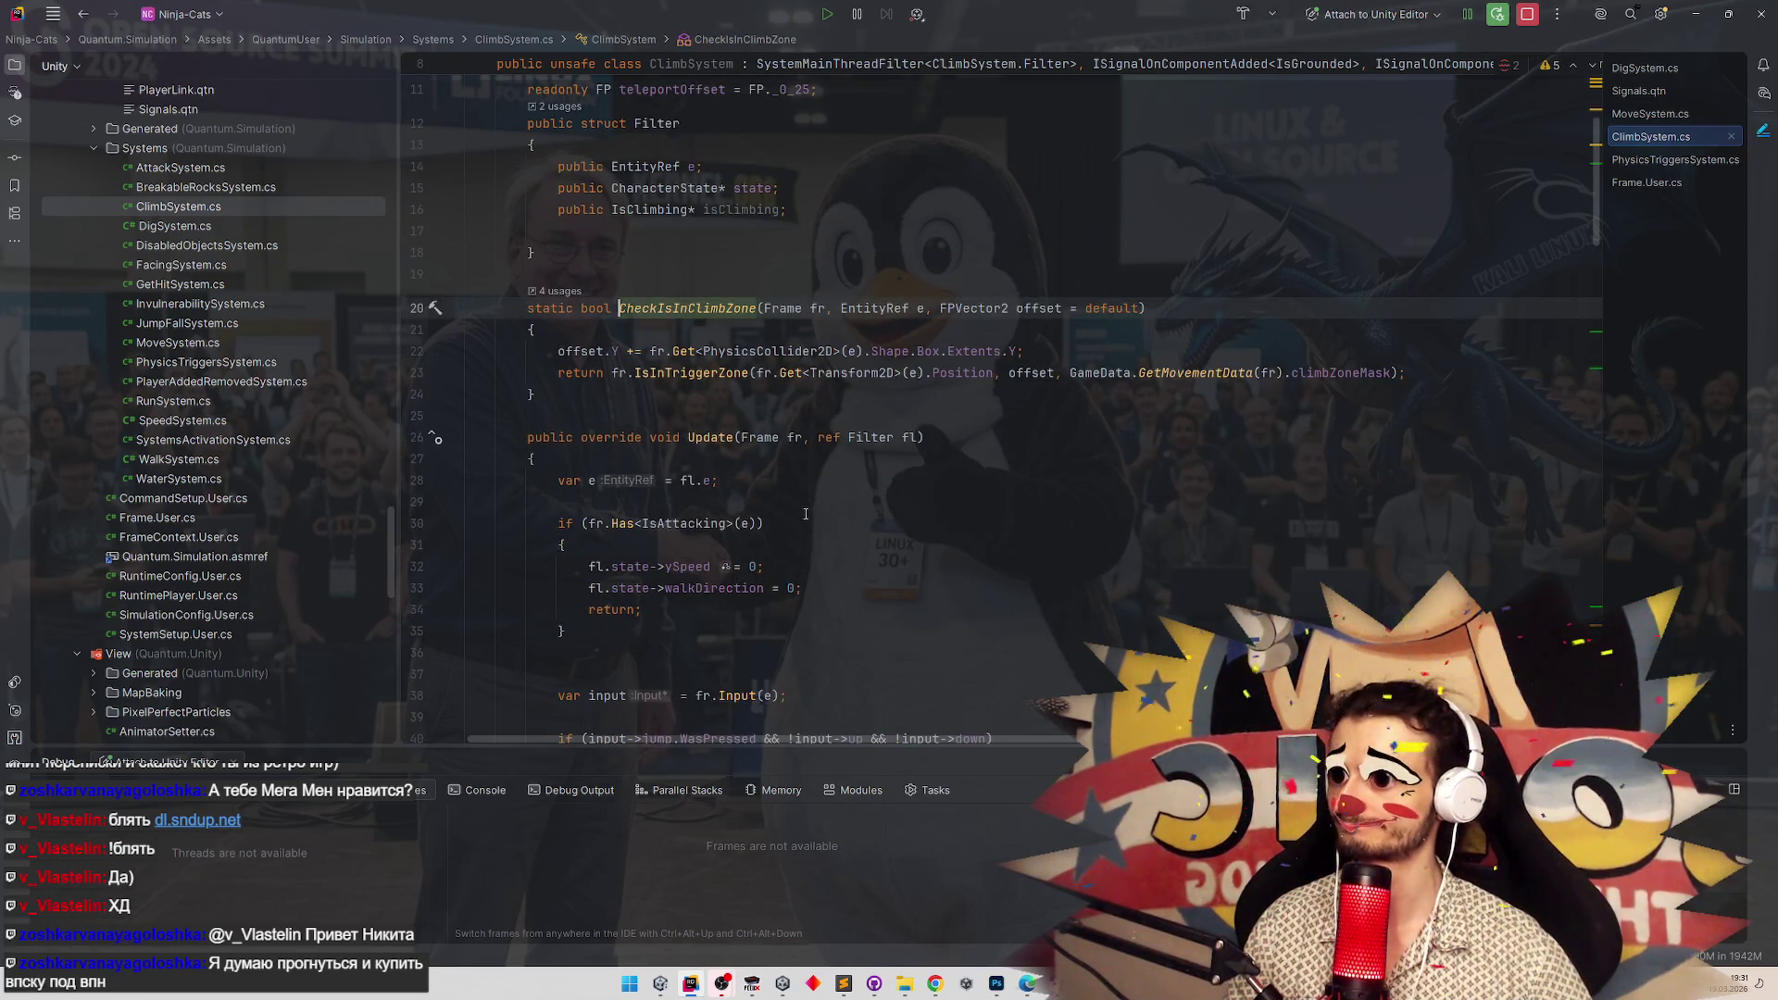
key("ctrl+alt+Left")
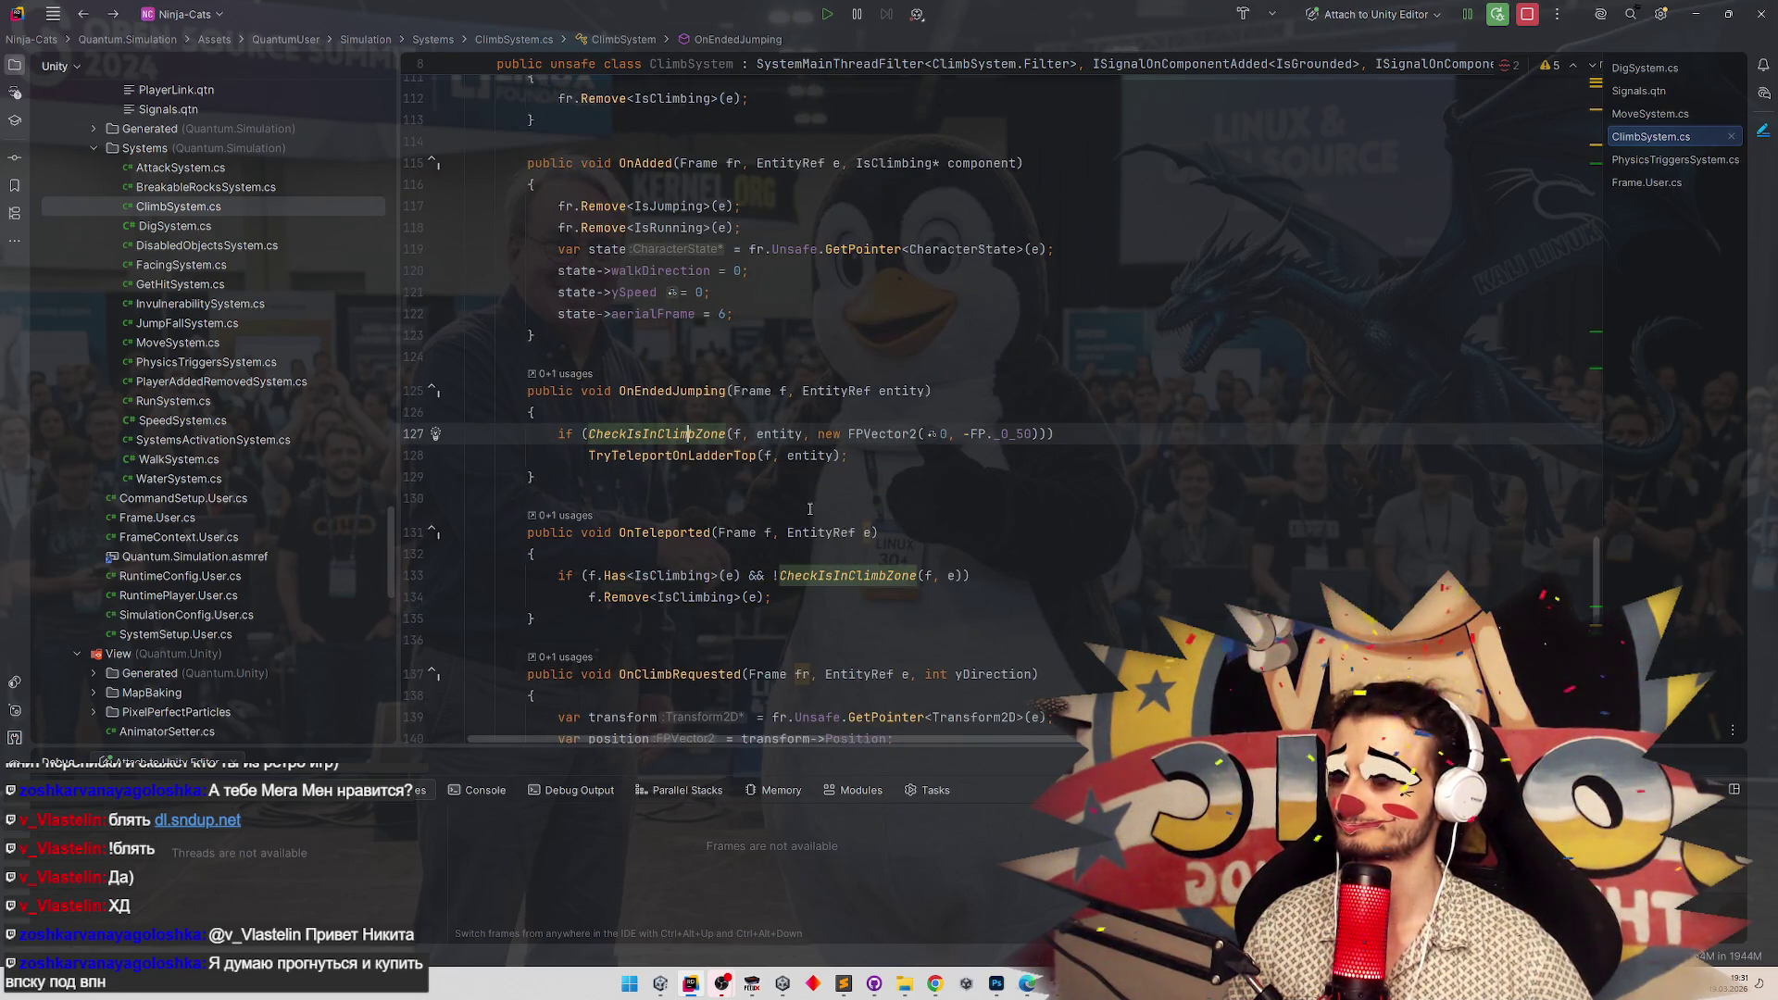
Read through ClimbSystem's Update ySpeed input handling and climb-zone checks, then switch to Unity.
scroll(813, 501, "up", 2)
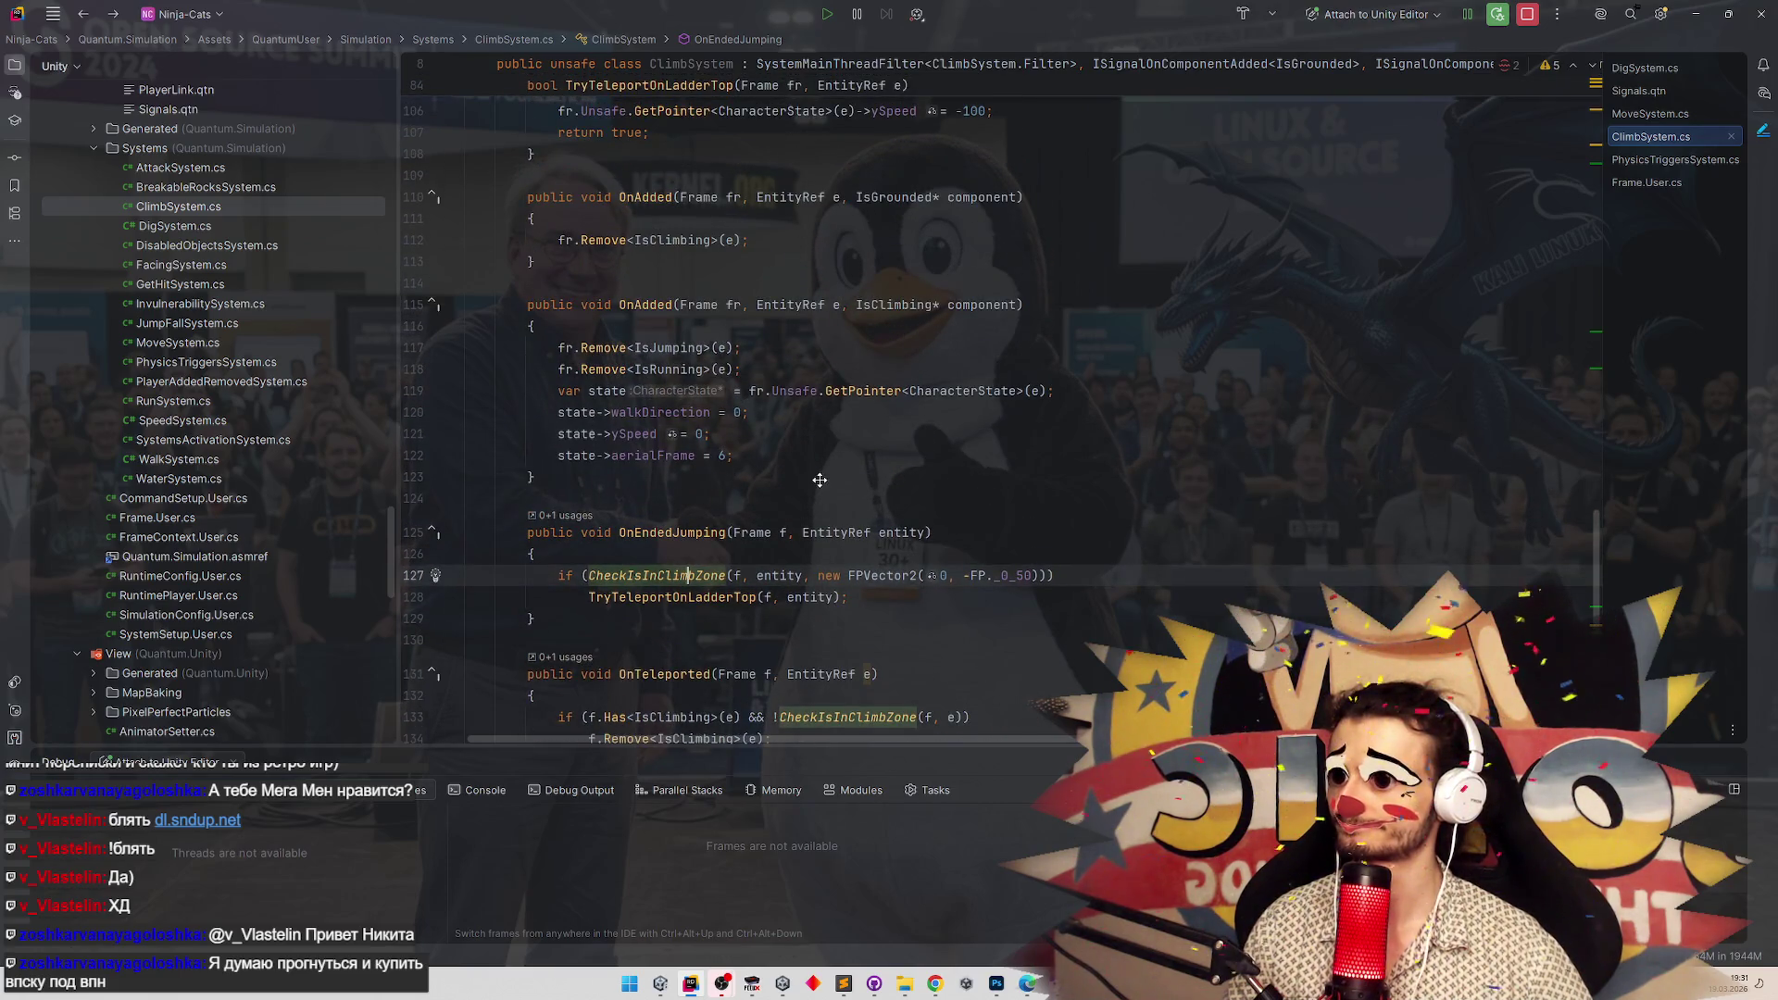
scroll(820, 480, "up", 12)
scroll(855, 445, "up", 8)
scroll(876, 386, "up", 6)
scroll(888, 492, "down", 2)
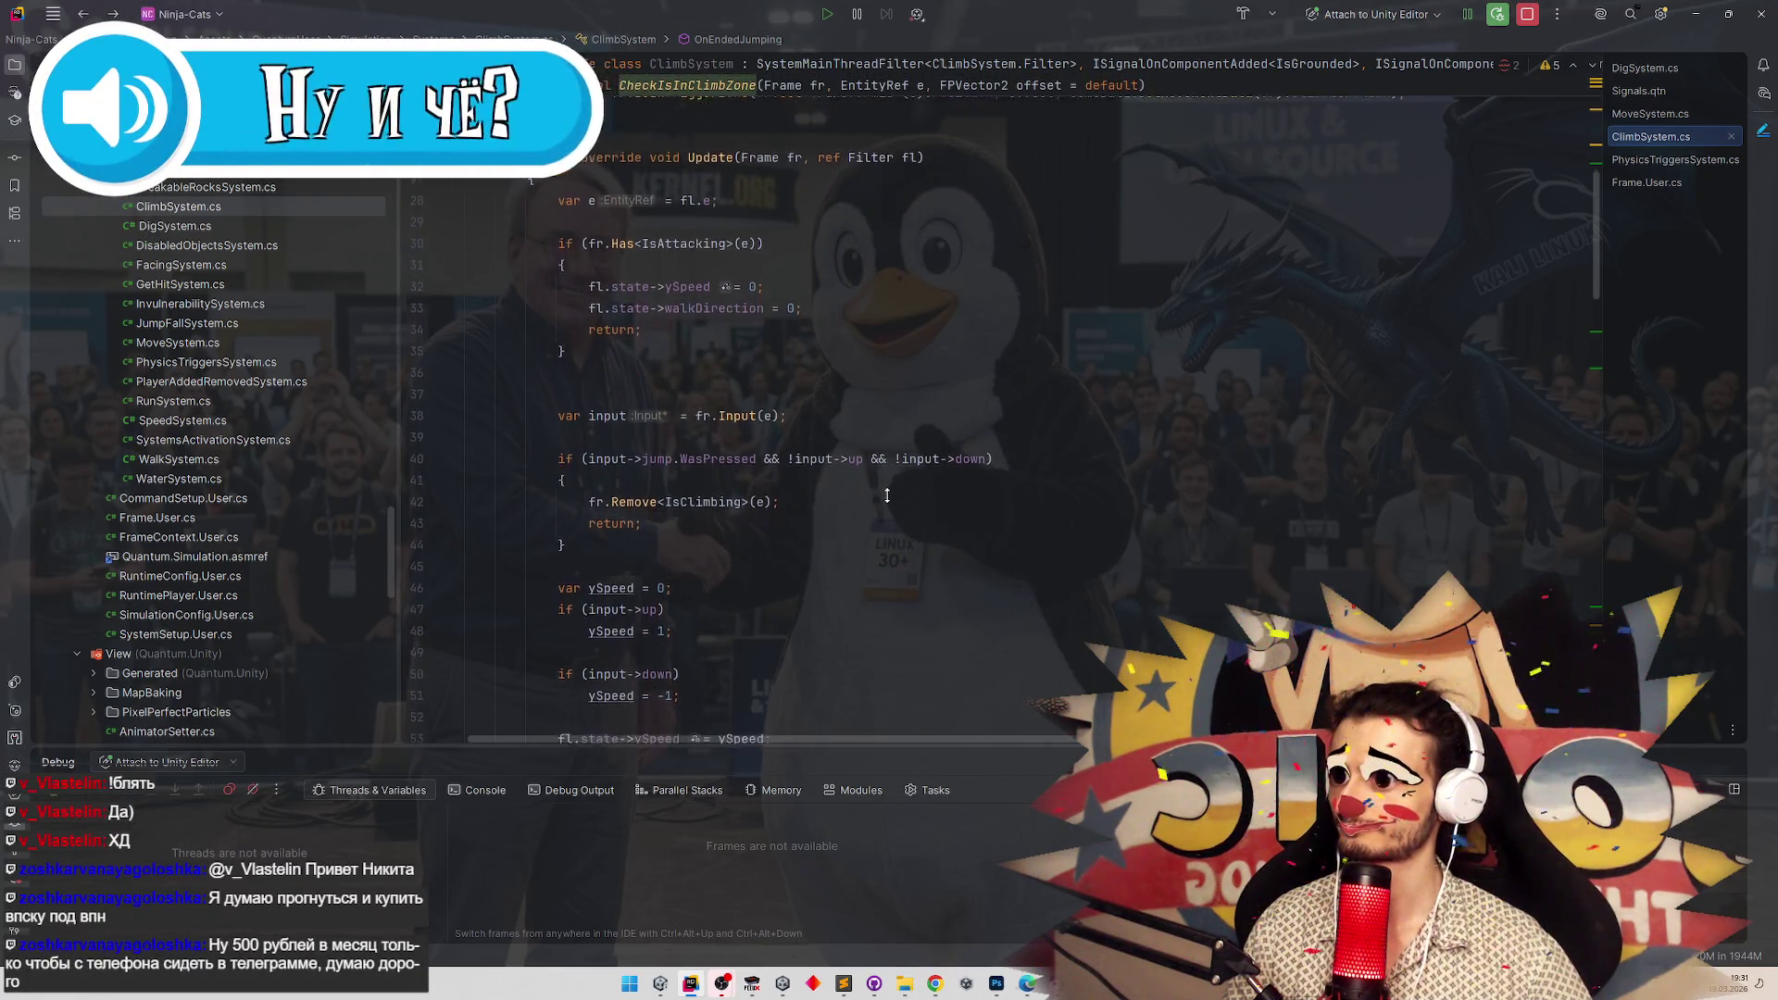
scroll(886, 489, "down", 1)
scroll(887, 489, "down", 2)
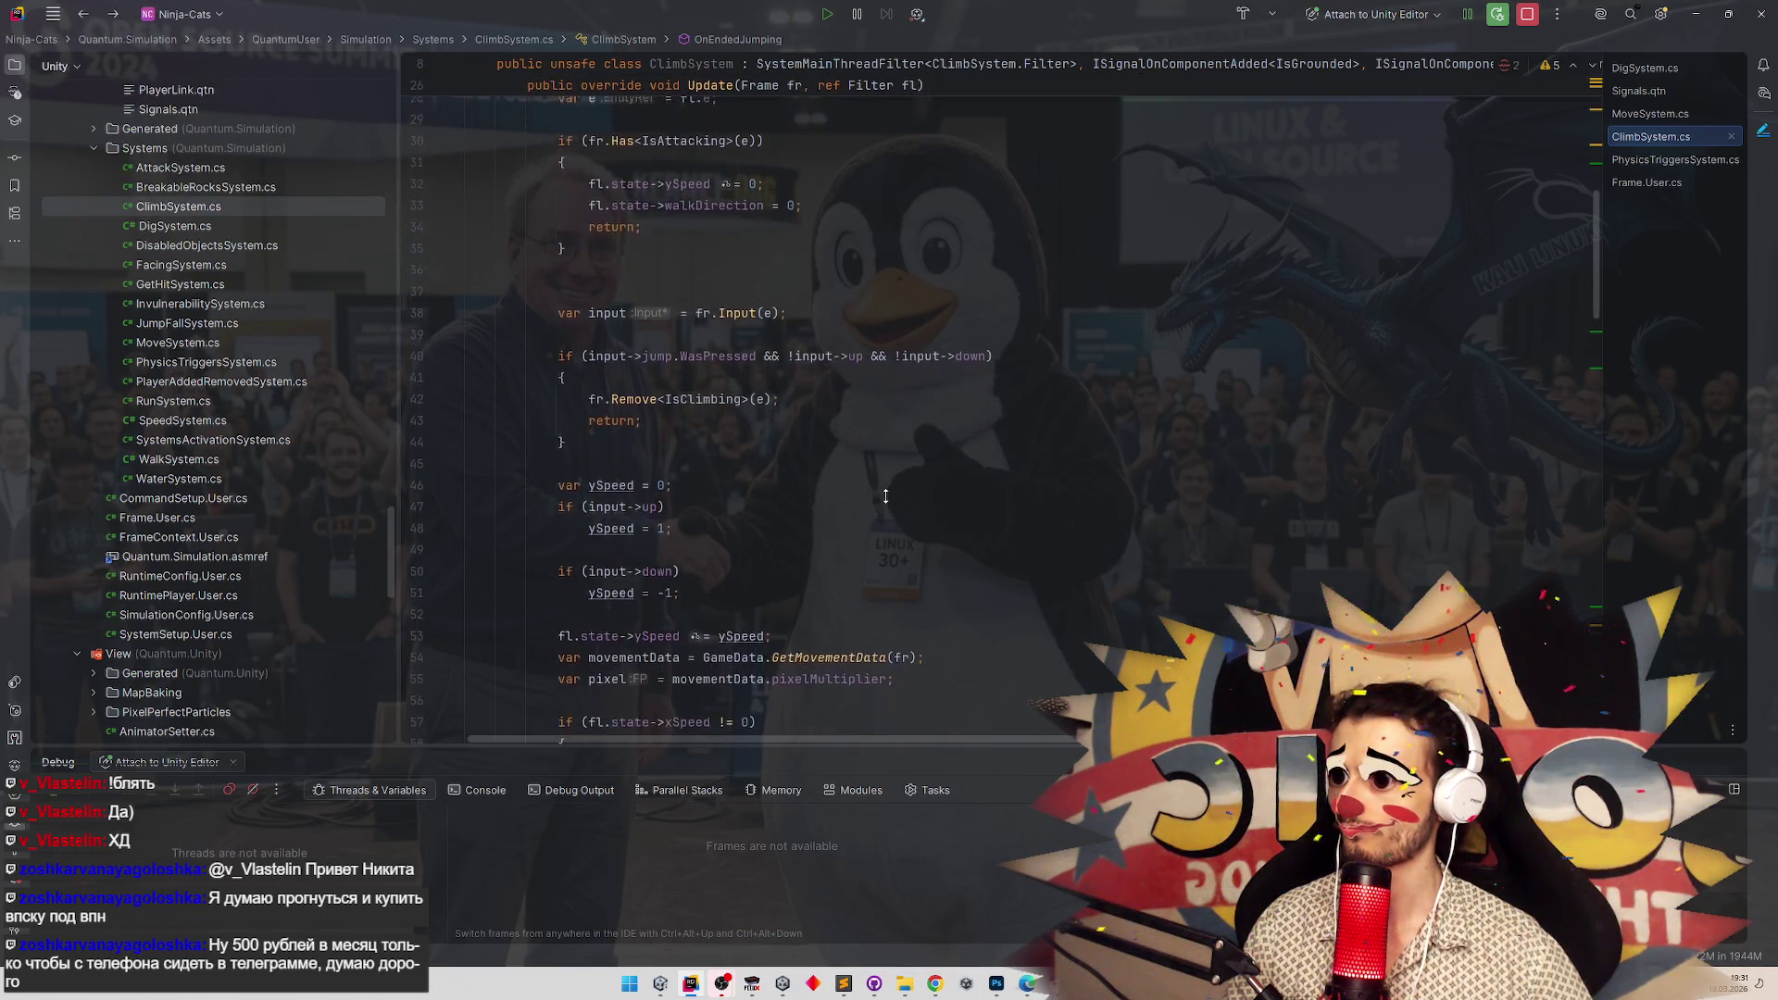
scroll(886, 491, "down", 2)
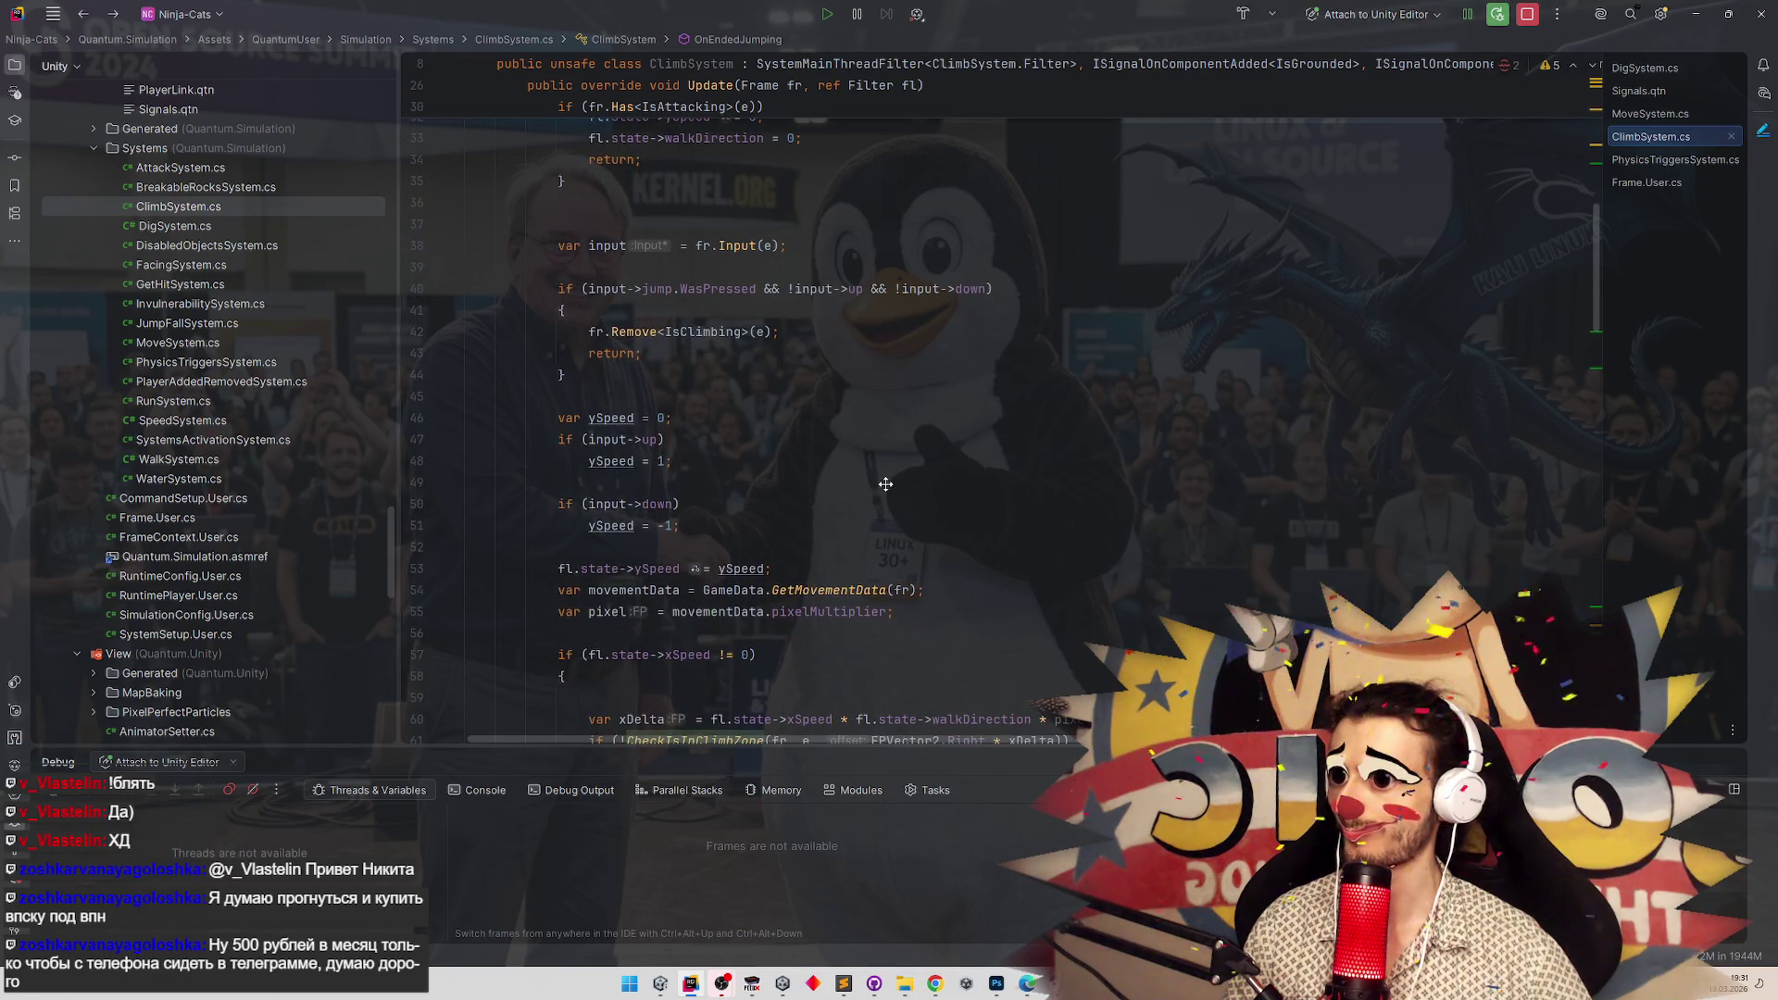
scroll(885, 489, "down", 1)
scroll(885, 491, "down", 2)
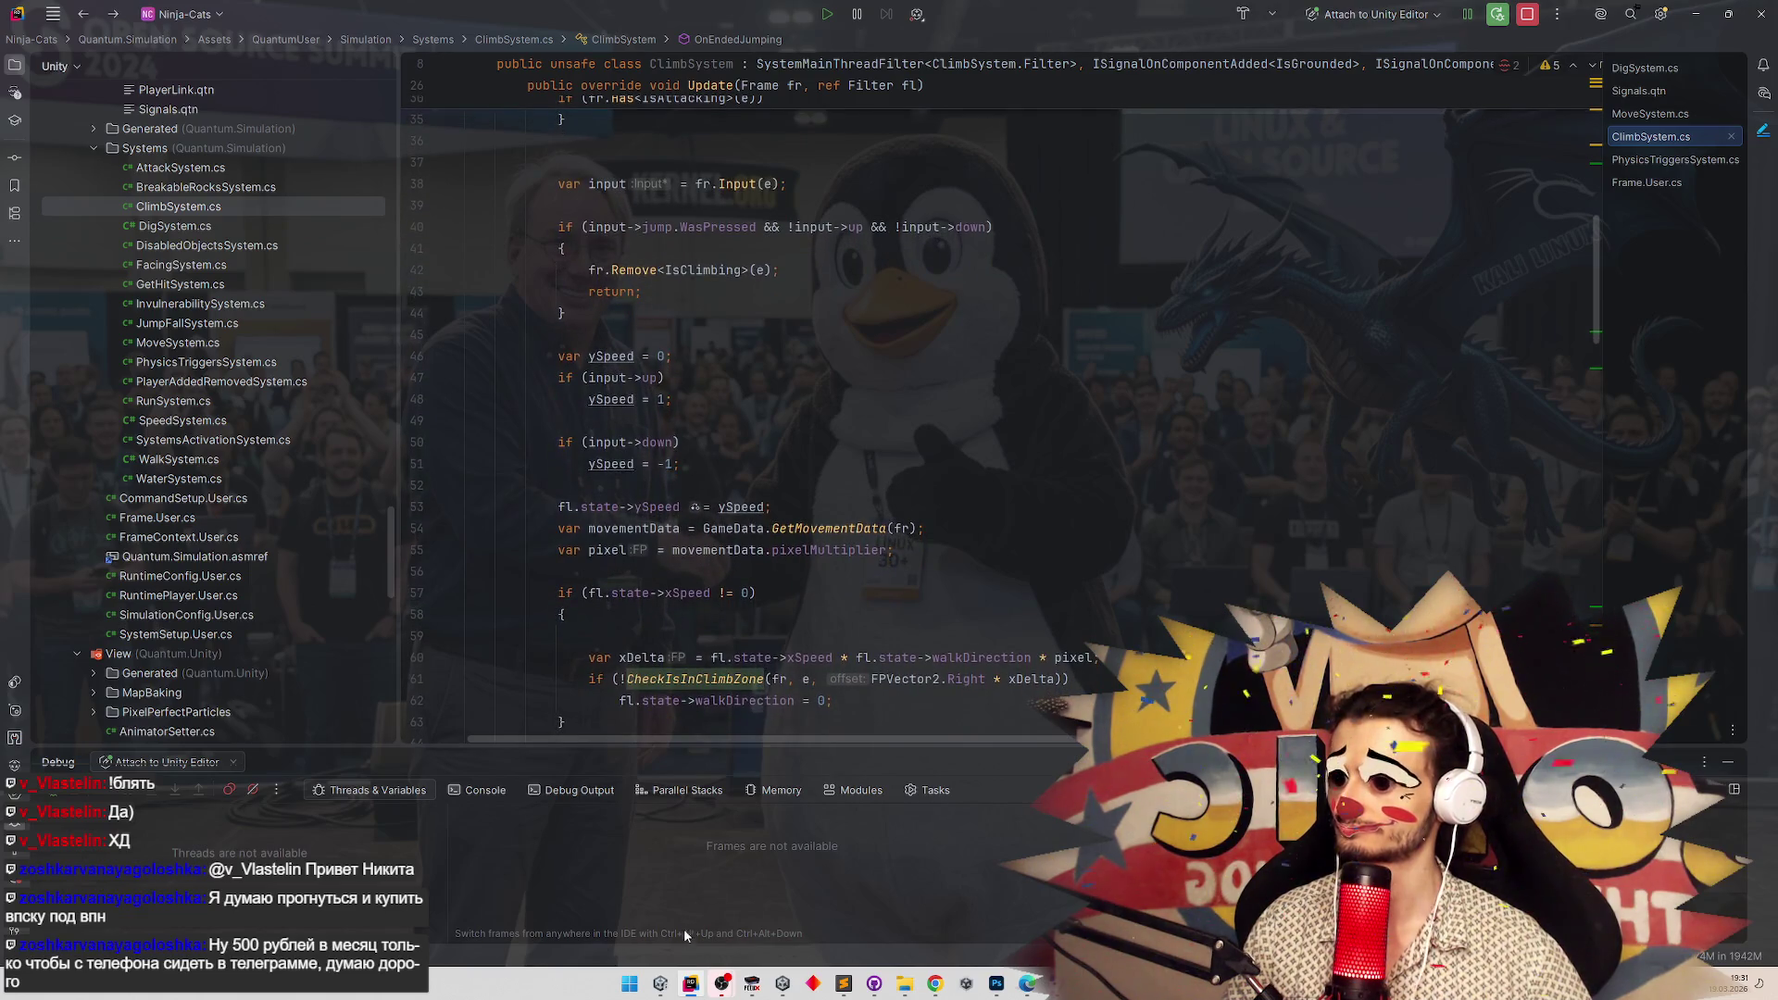
left_click(660, 983)
Enter Play mode, walk the cat to the ladder and climb it up and down repeatedly.
key("ctrl+p")
key("Left")
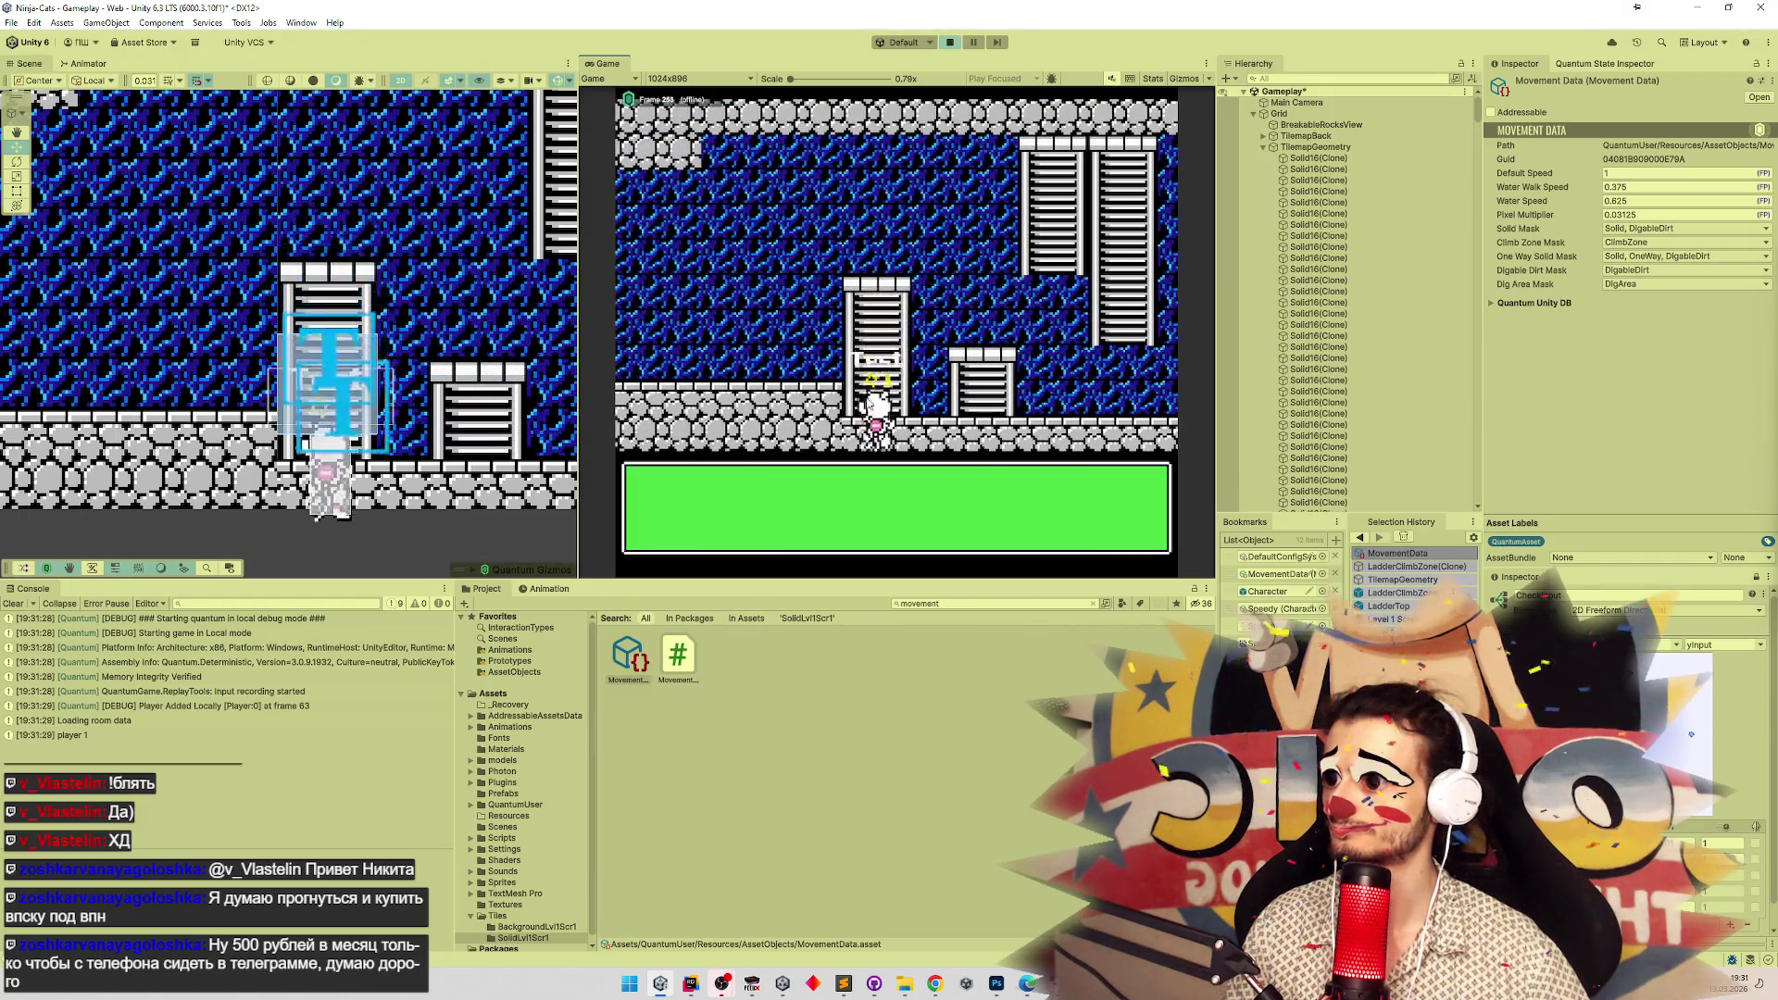
key("Up")
key("Down")
key("Up")
key("Down")
key("Up")
key("Down")
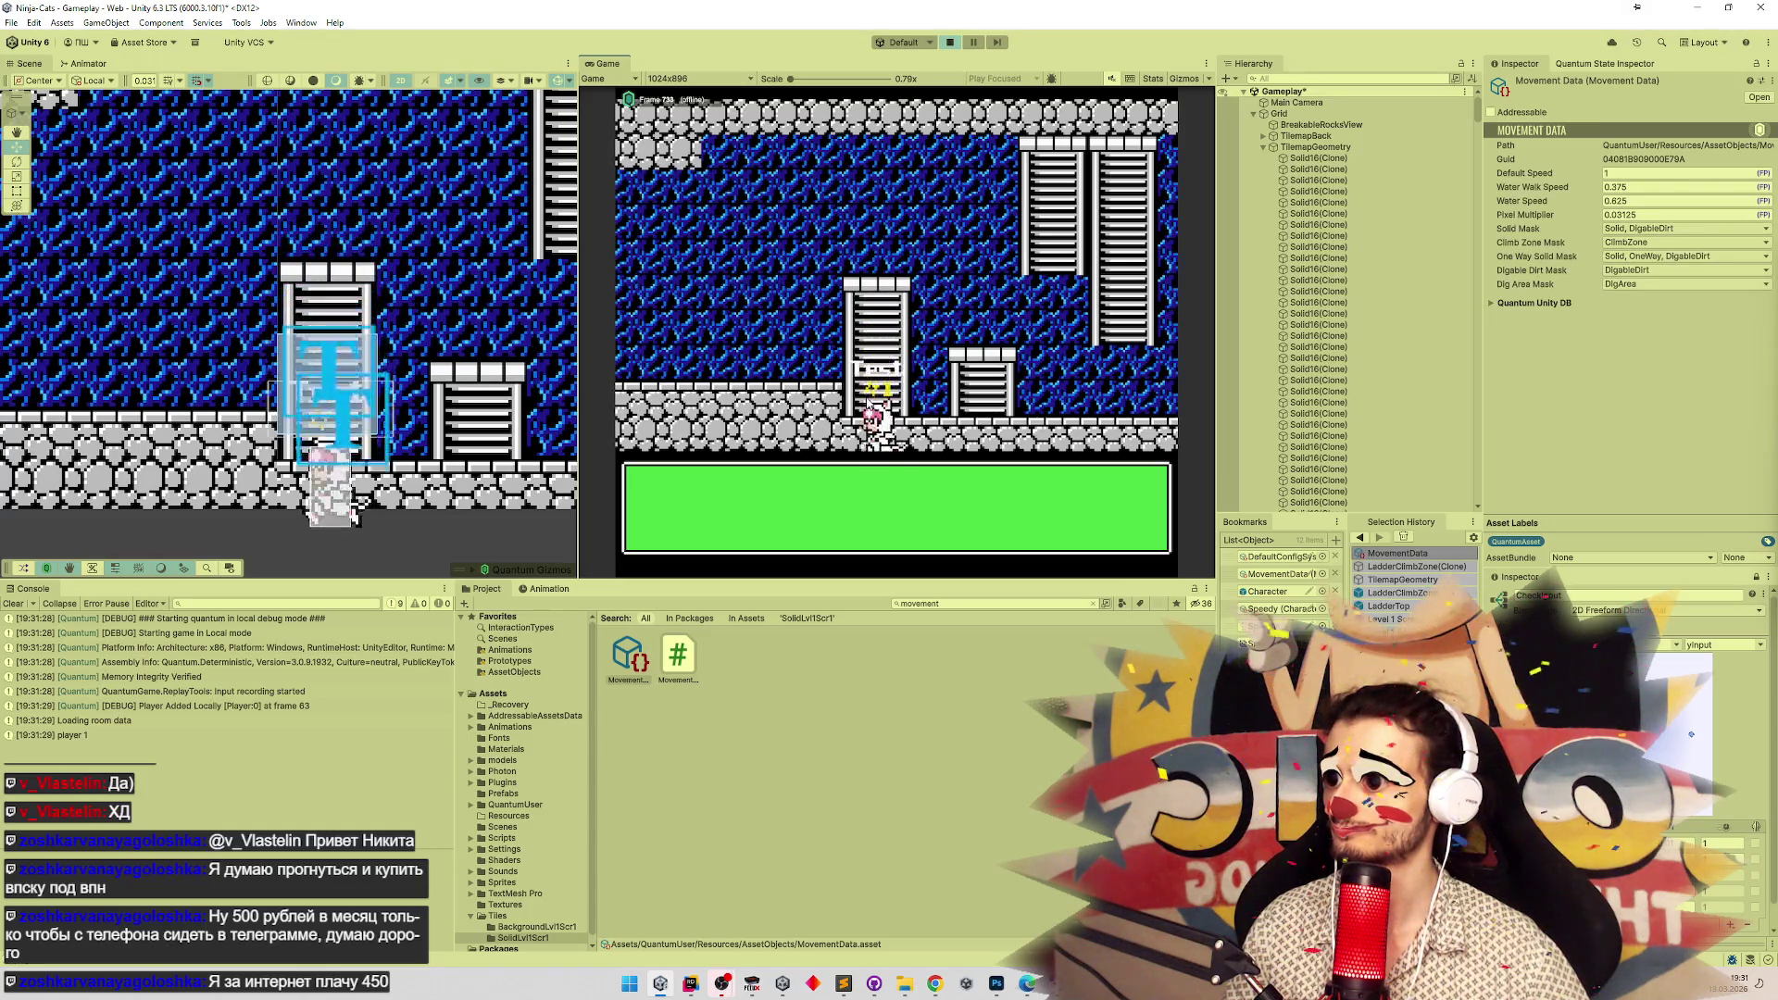
Test reaching the ladder top several more times, then return to Rider.
key("Up")
key("Down")
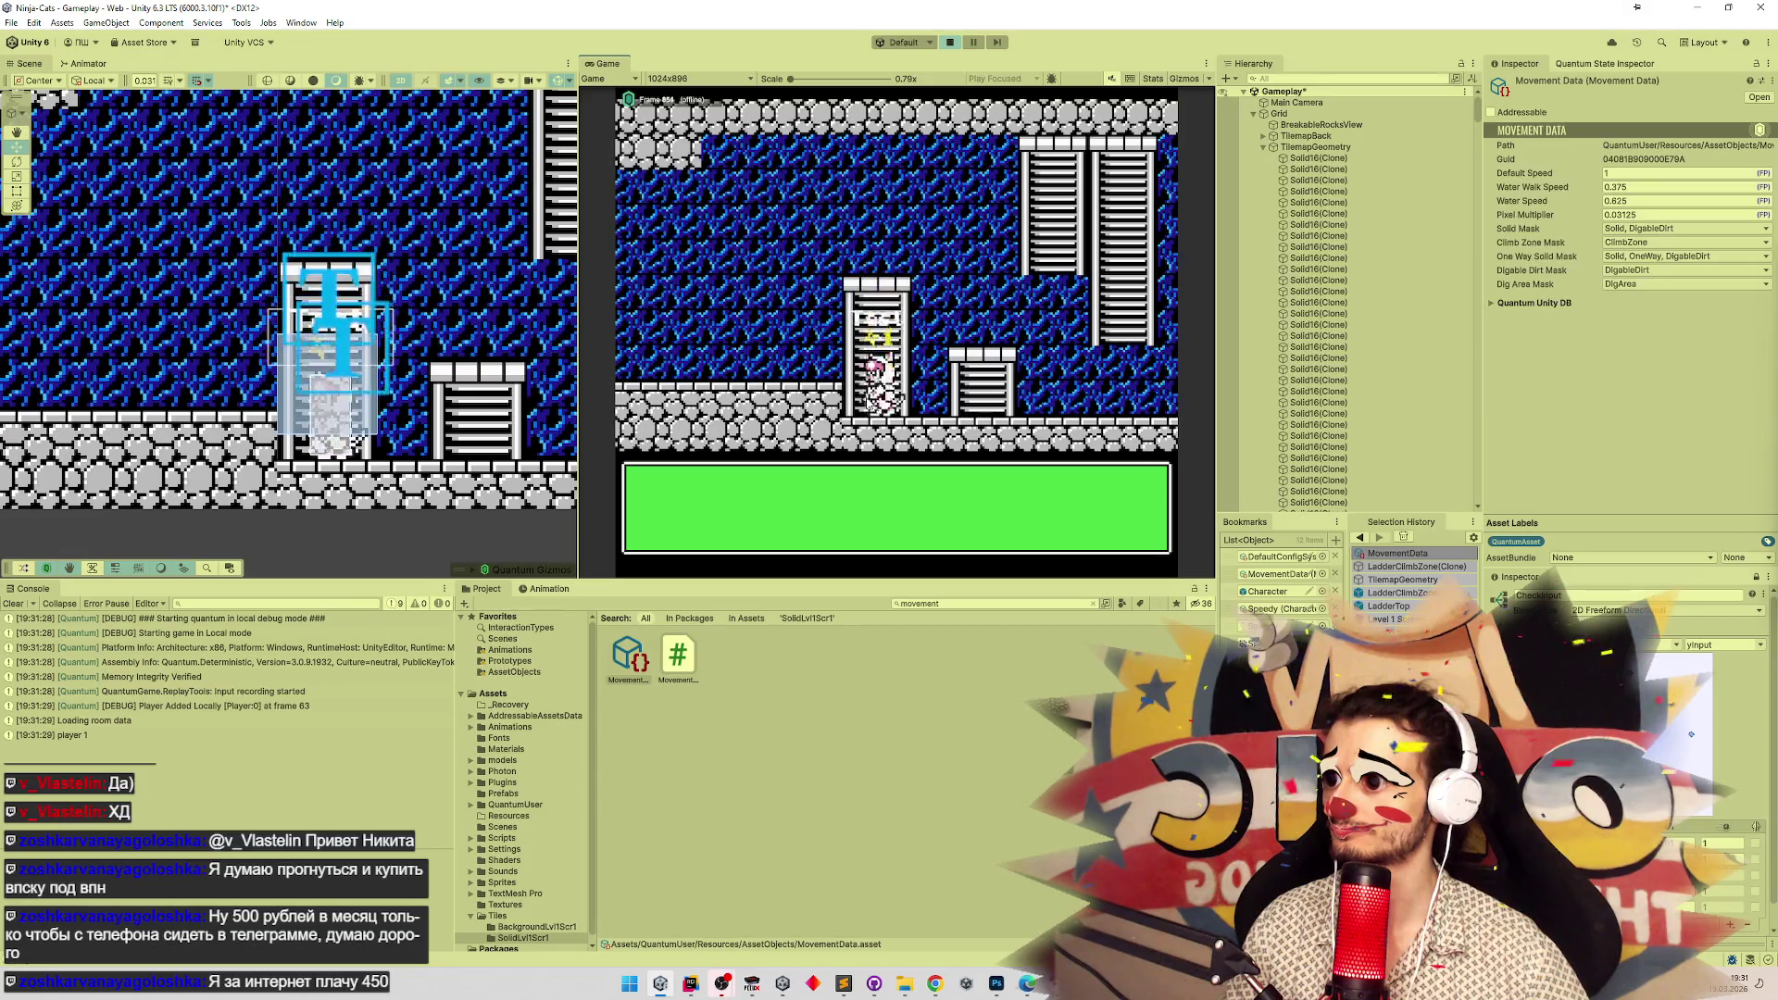
key("Up")
key("Down")
key("Down")
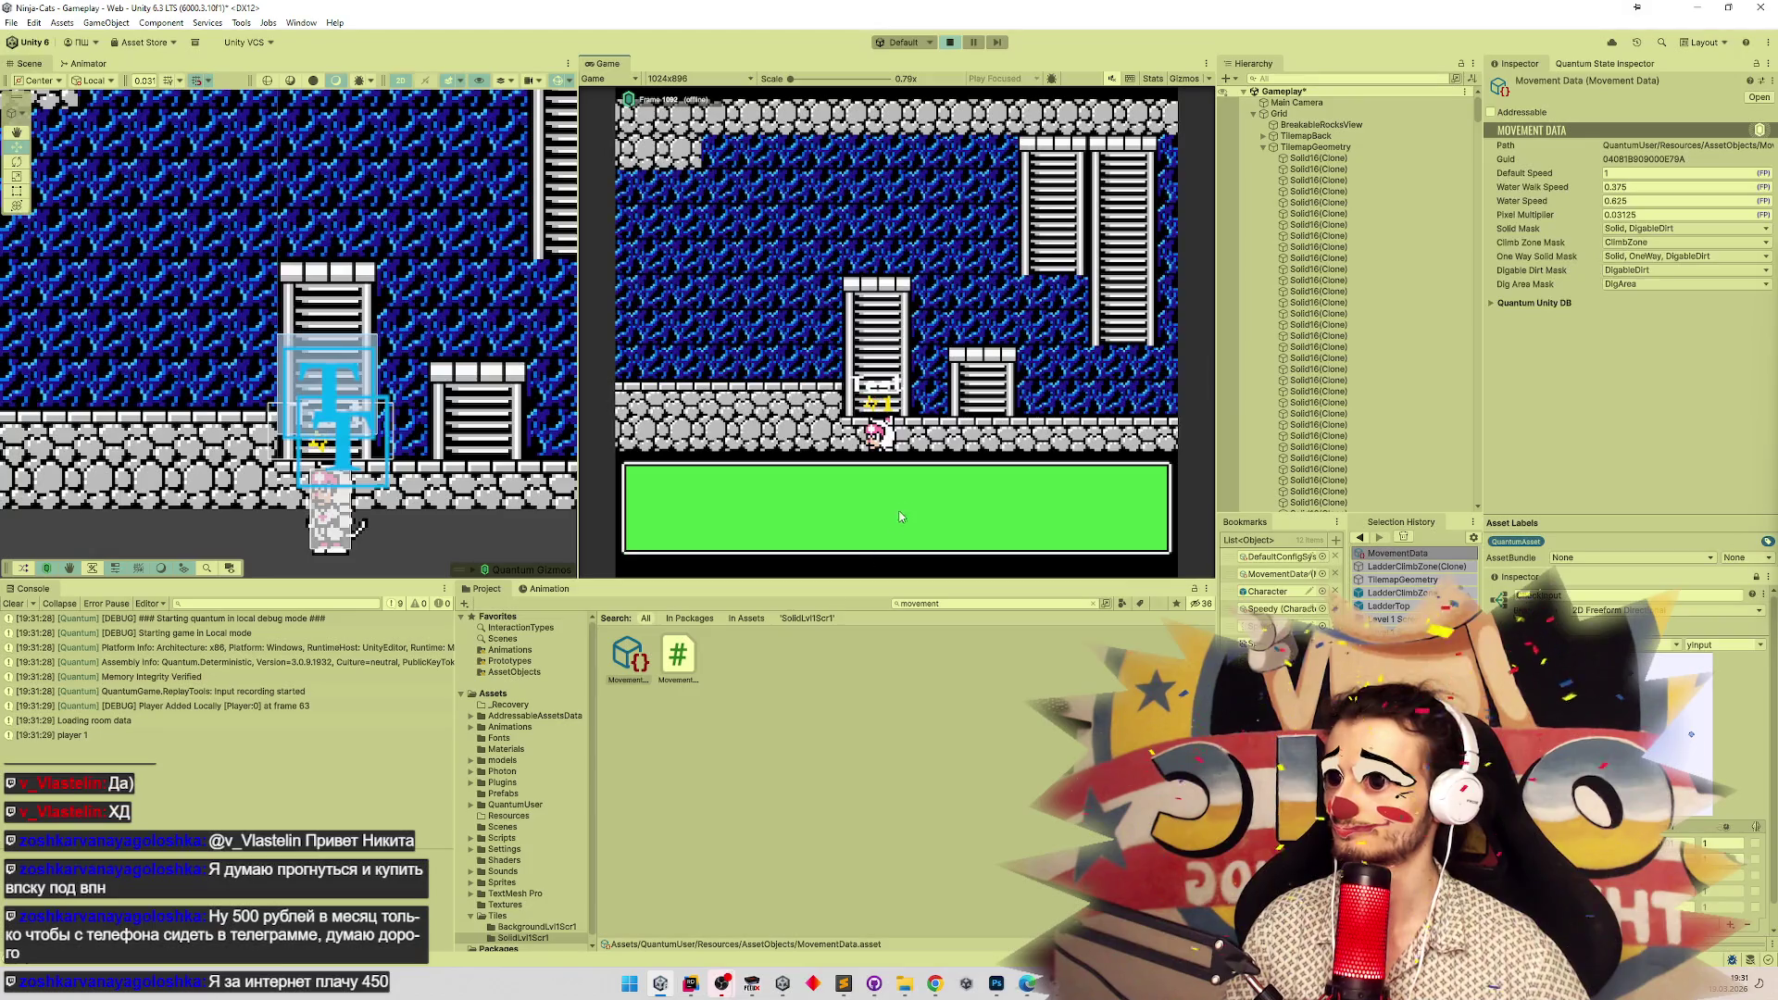
key("Up")
key("alt+Tab")
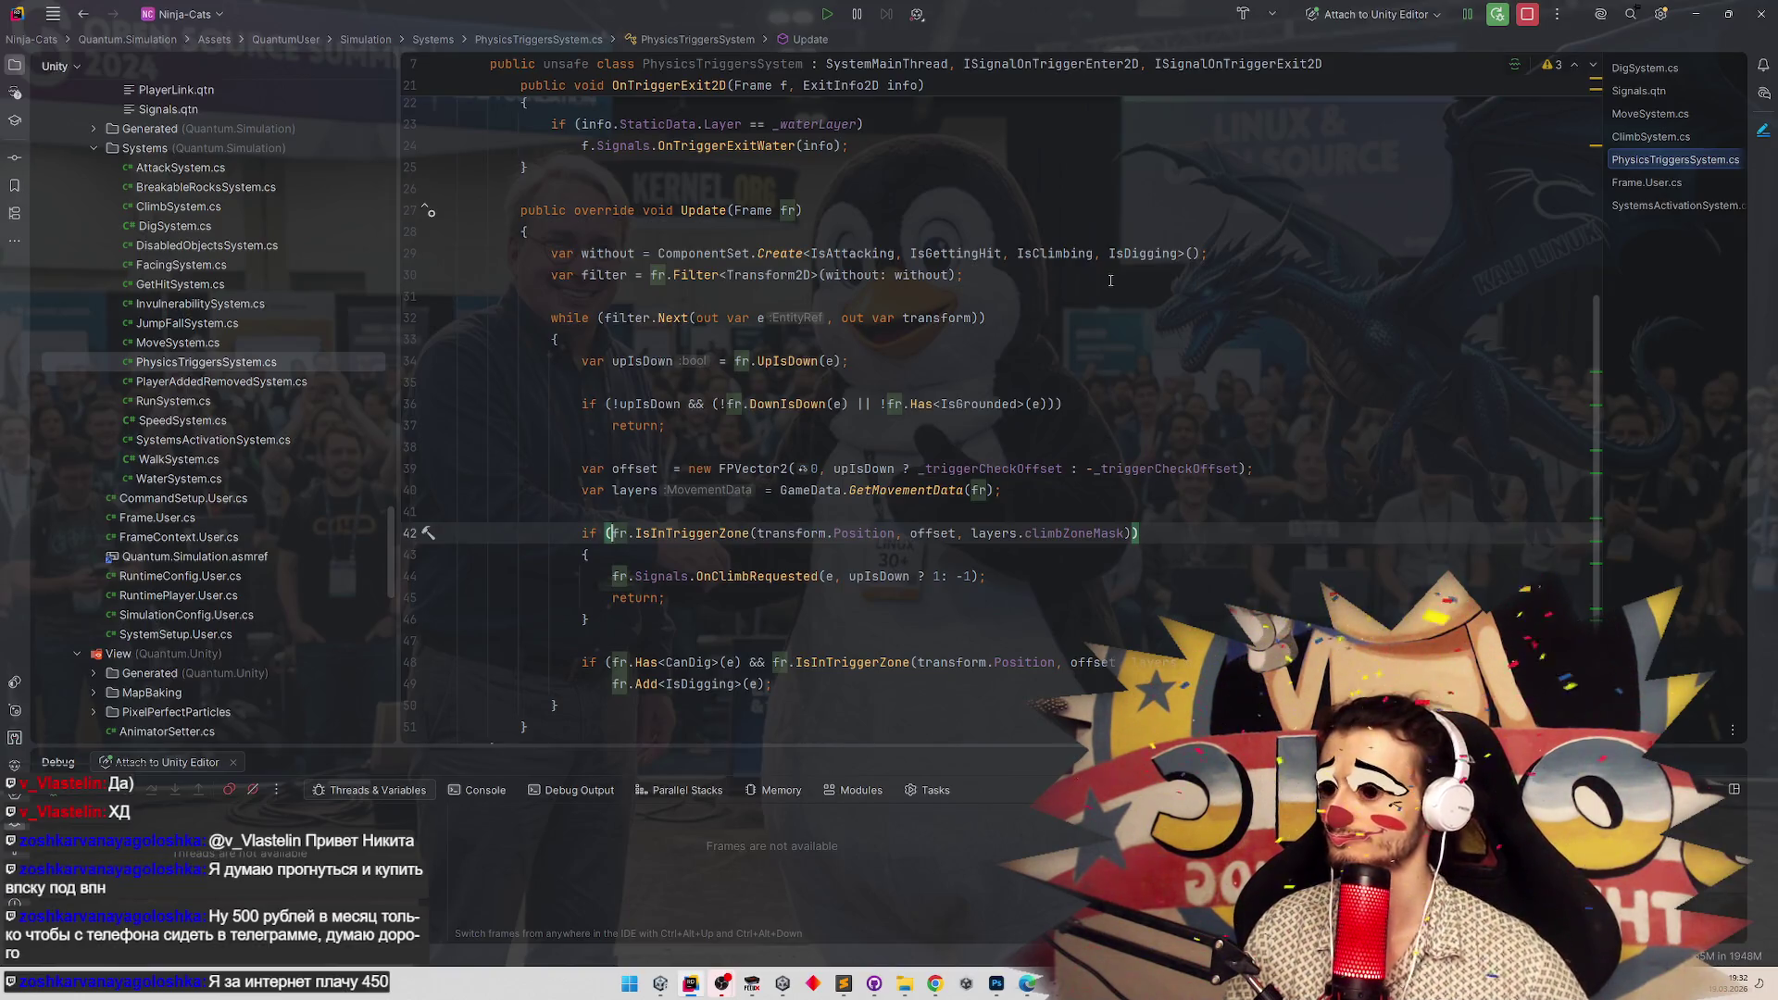
Look up where OnClimbRequested is declared, then open ClimbSystem.cs and scroll through it.
left_click(763, 576, "ctrl")
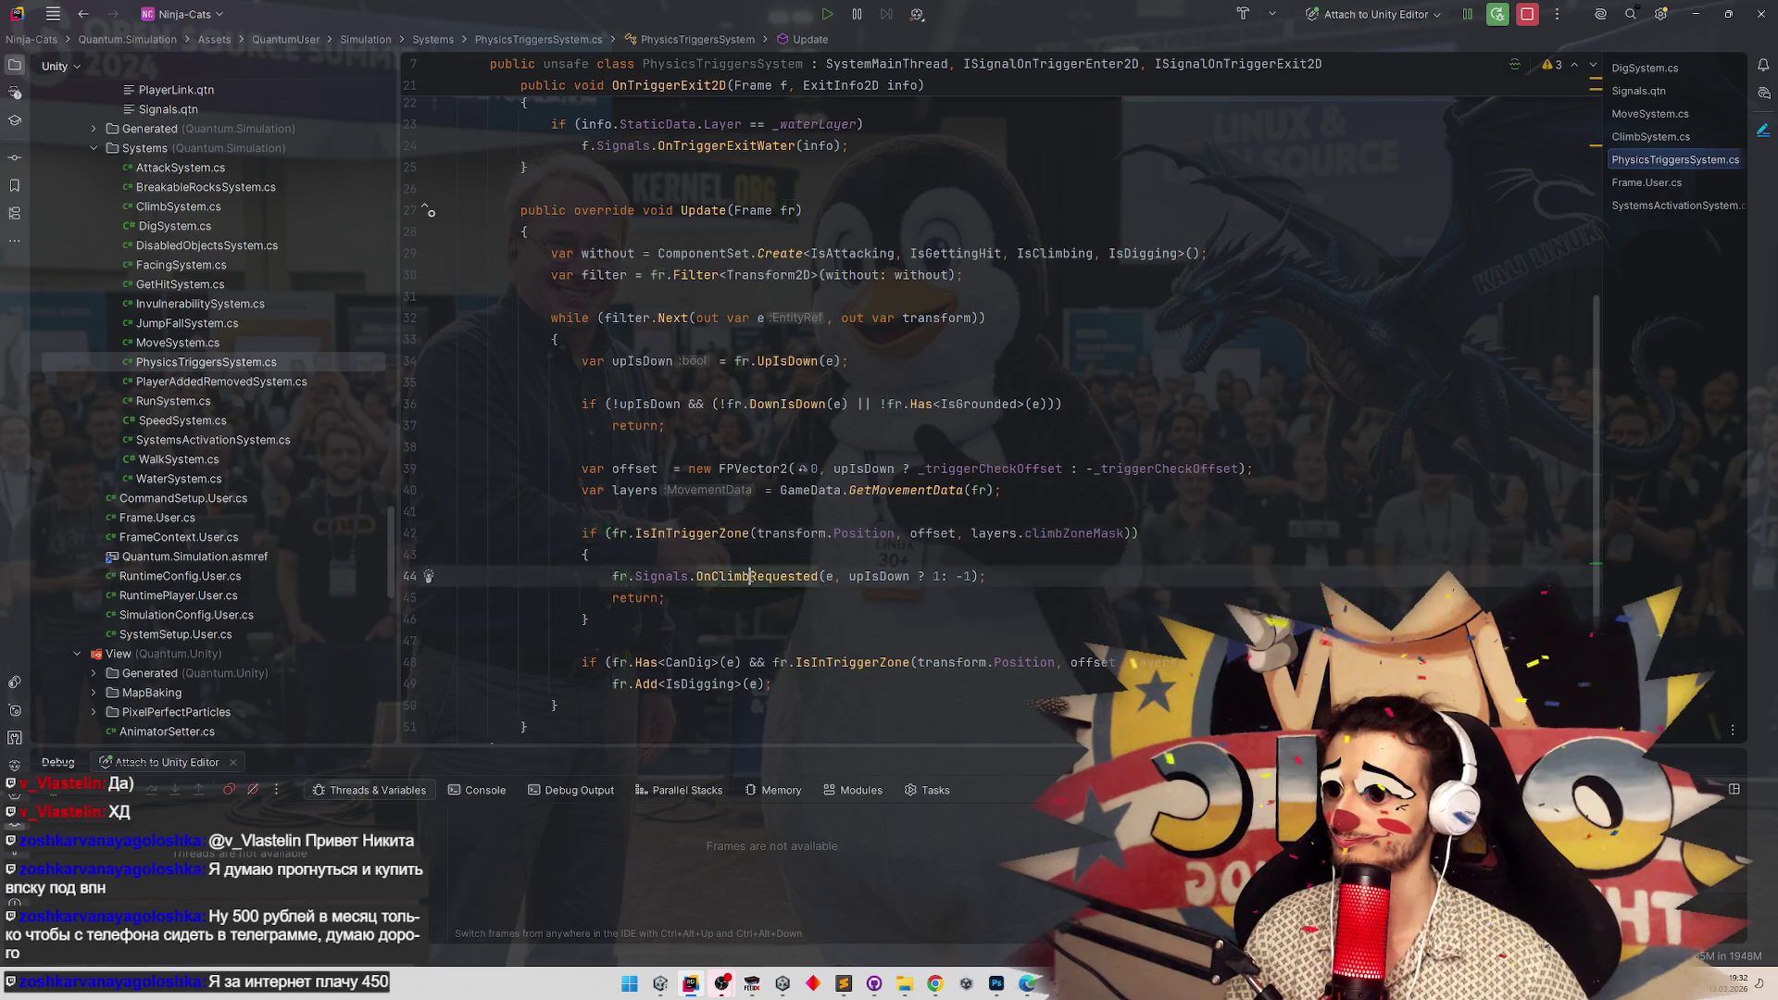
key("ctrl+minus")
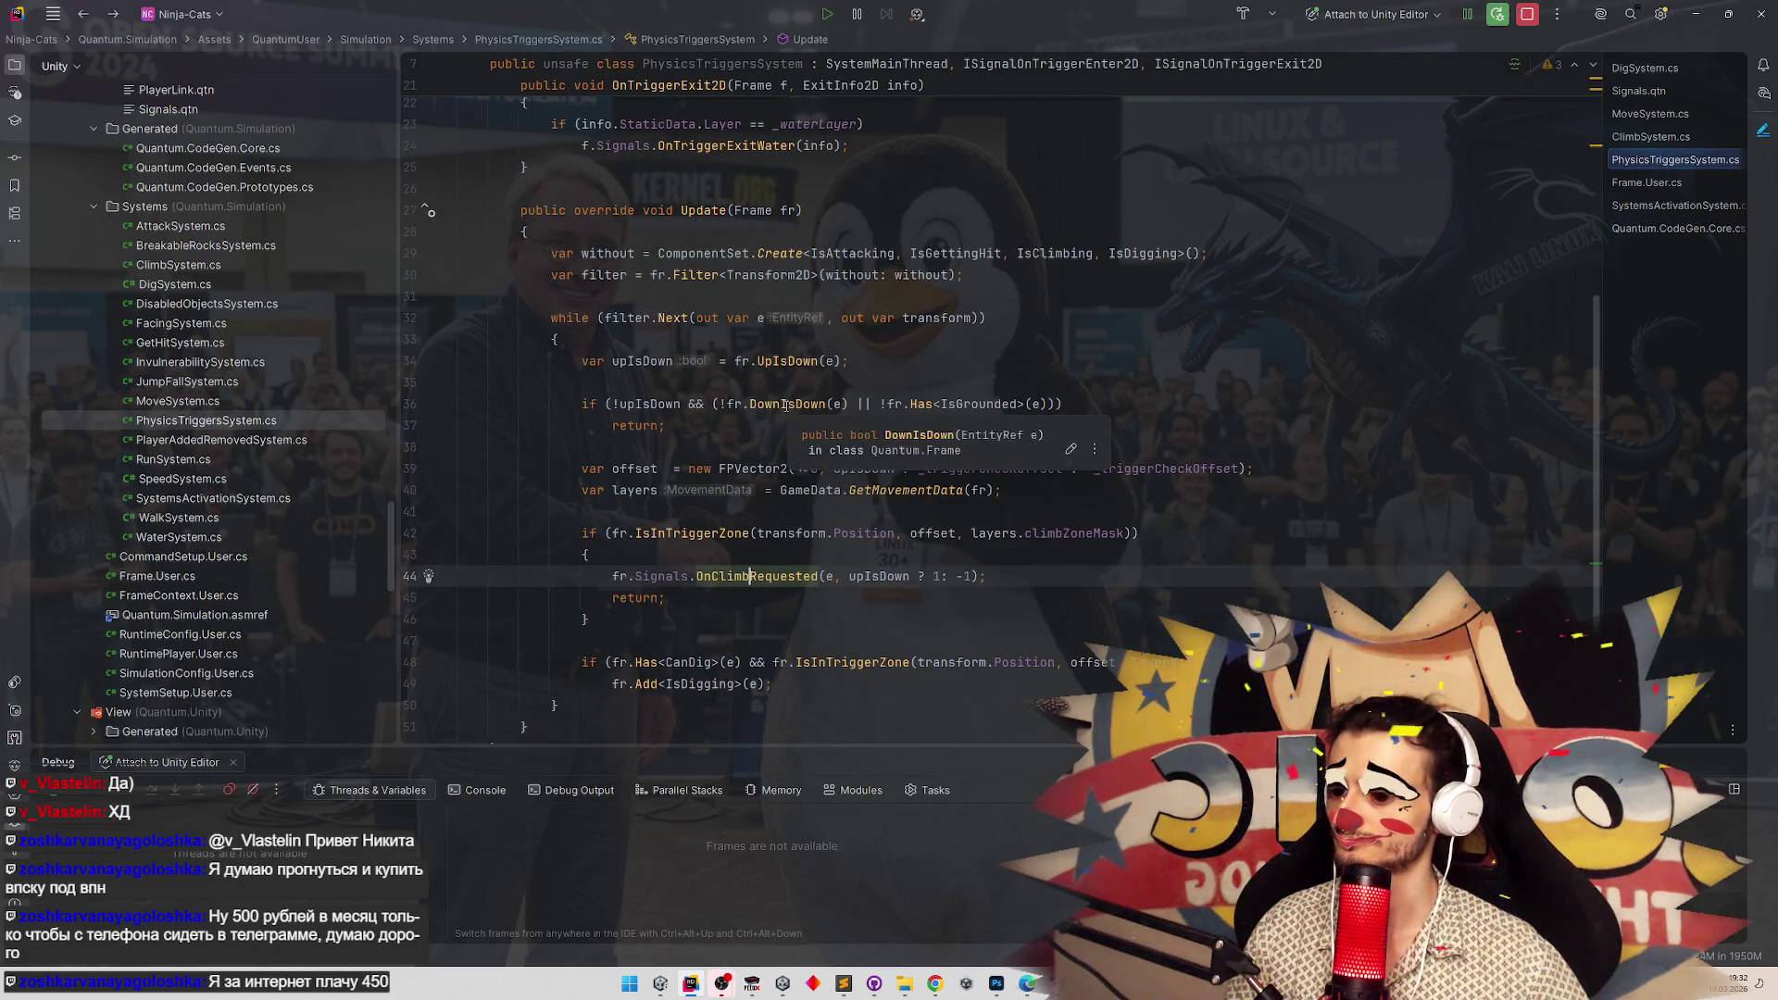
double_click(215, 268)
scroll(659, 377, "down", 4)
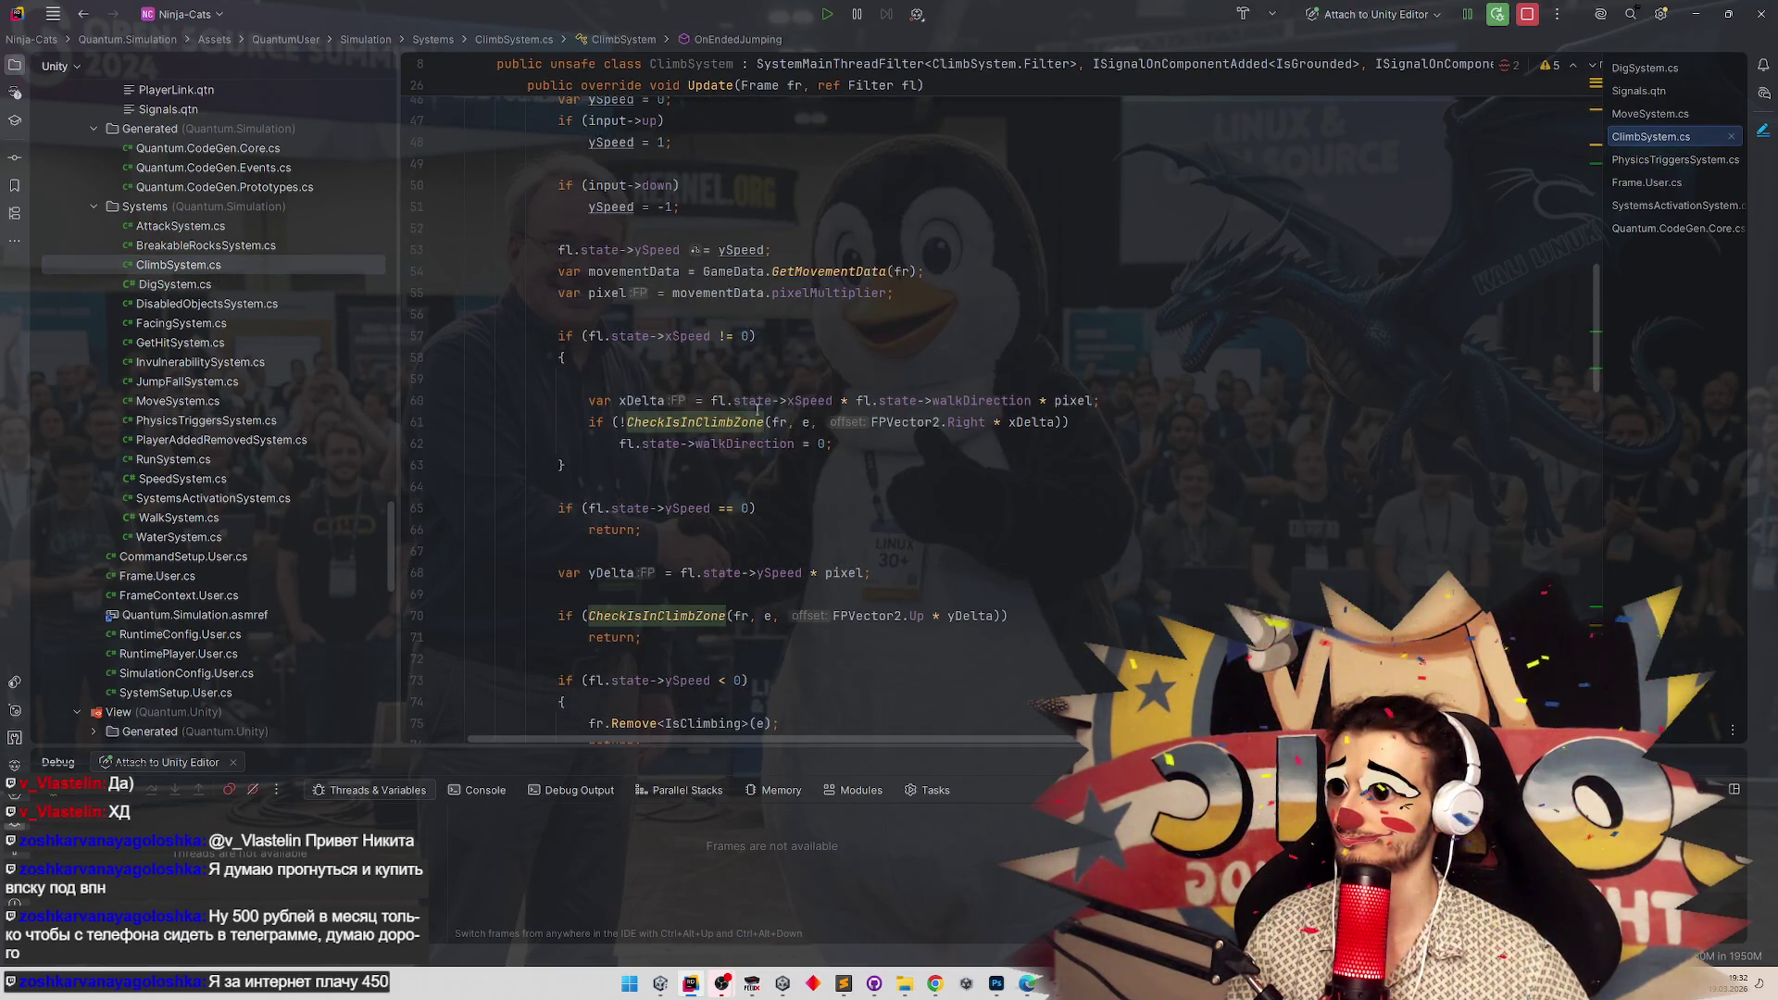
scroll(815, 426, "up", 10)
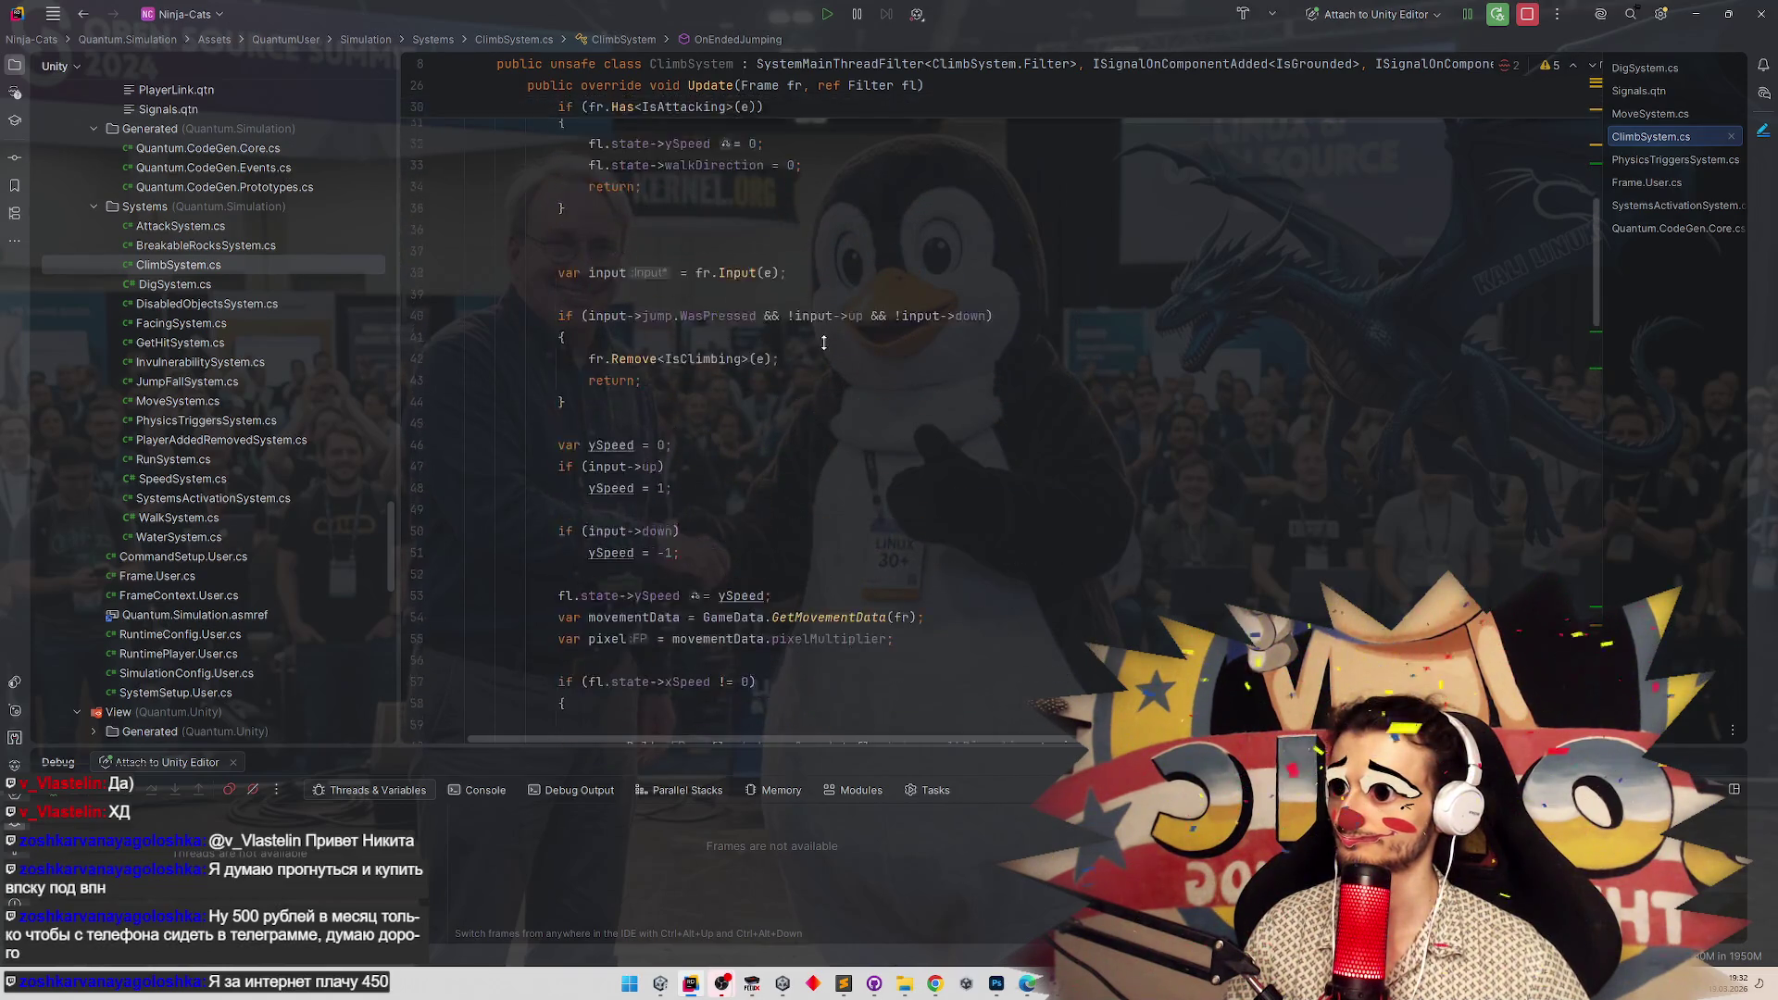
scroll(819, 426, "down", 10)
Review the teleportOffset adjustment in ClimbSystem's OnClimbRequested, then go back to PhysicsTriggersSystem.cs.
key("alt+Right")
key("alt+Right")
left_click(242, 267)
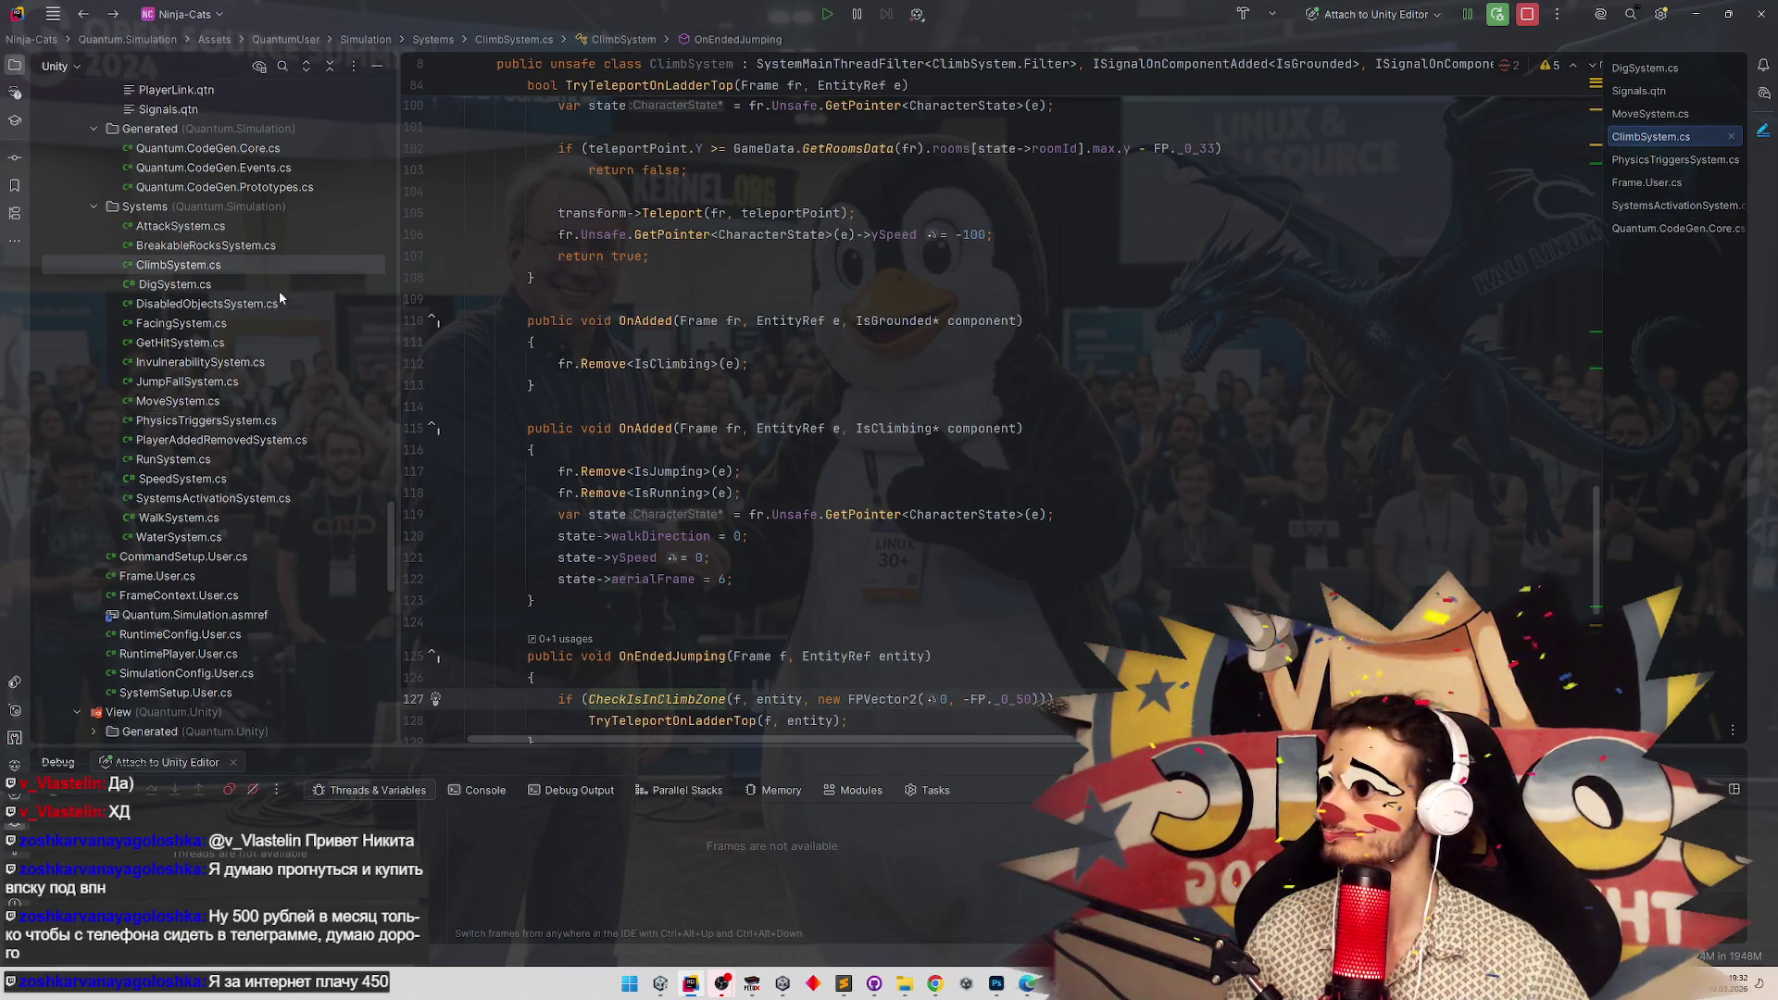
scroll(783, 494, "down", 10)
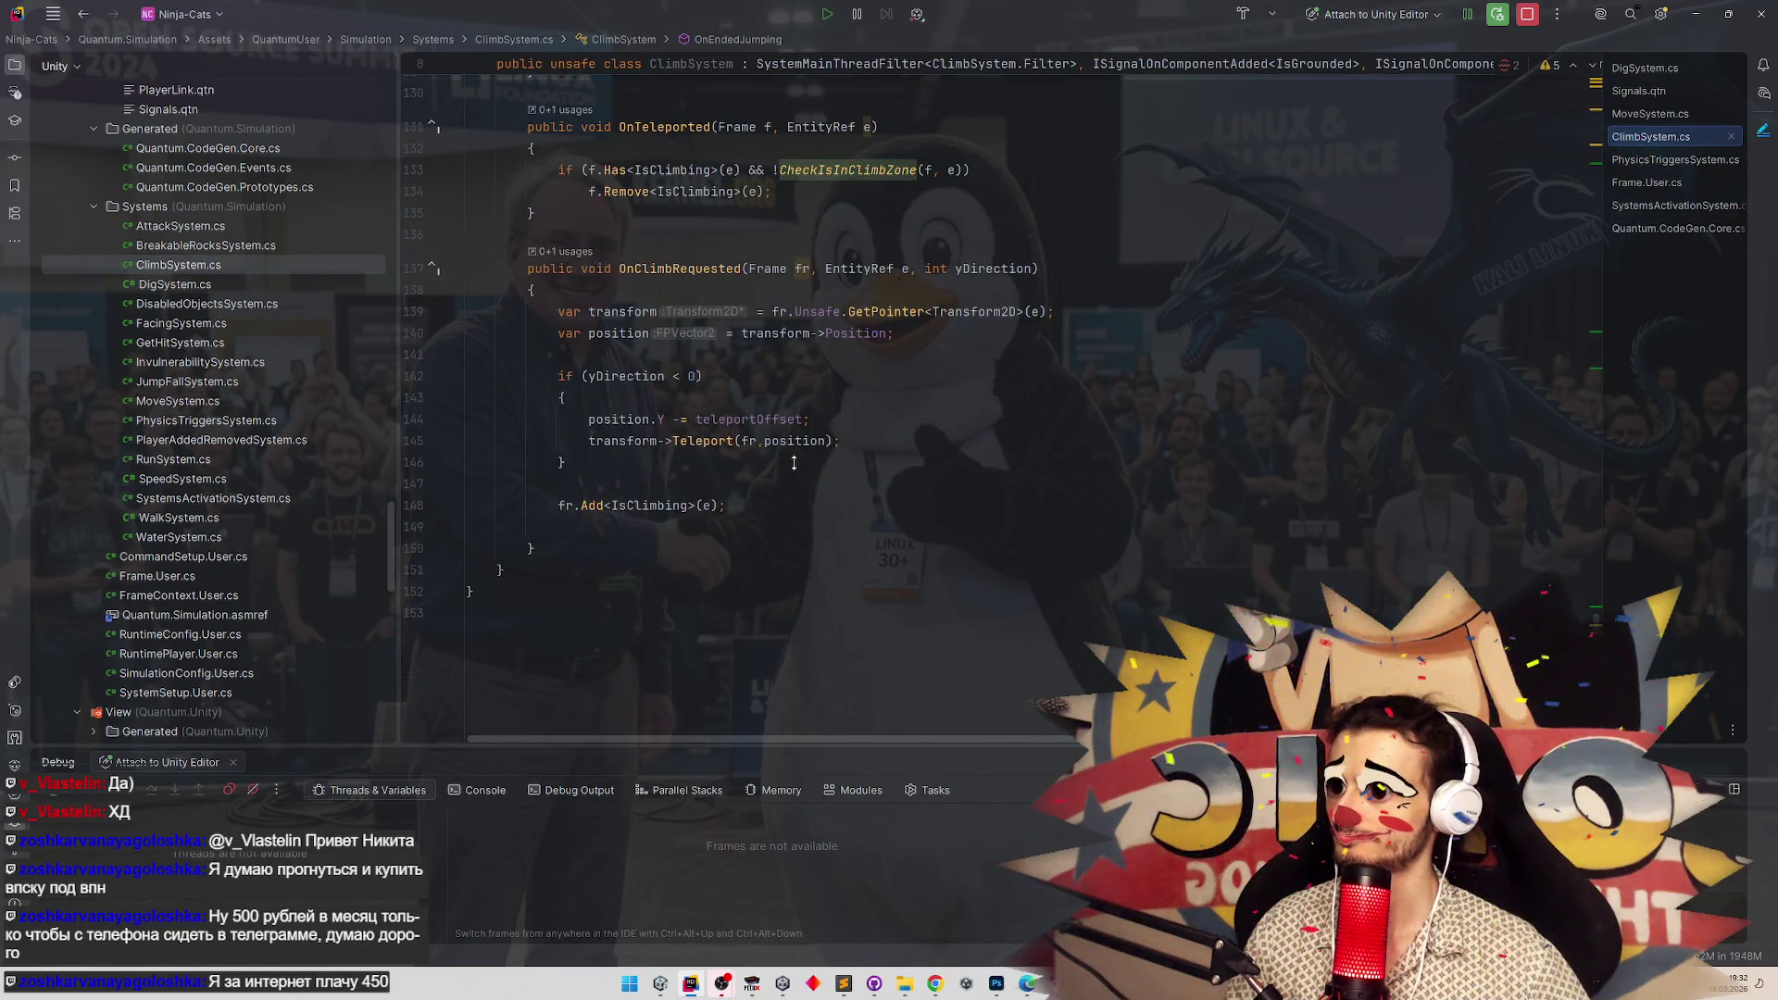
scroll(794, 463, "up", 1)
left_click(878, 445)
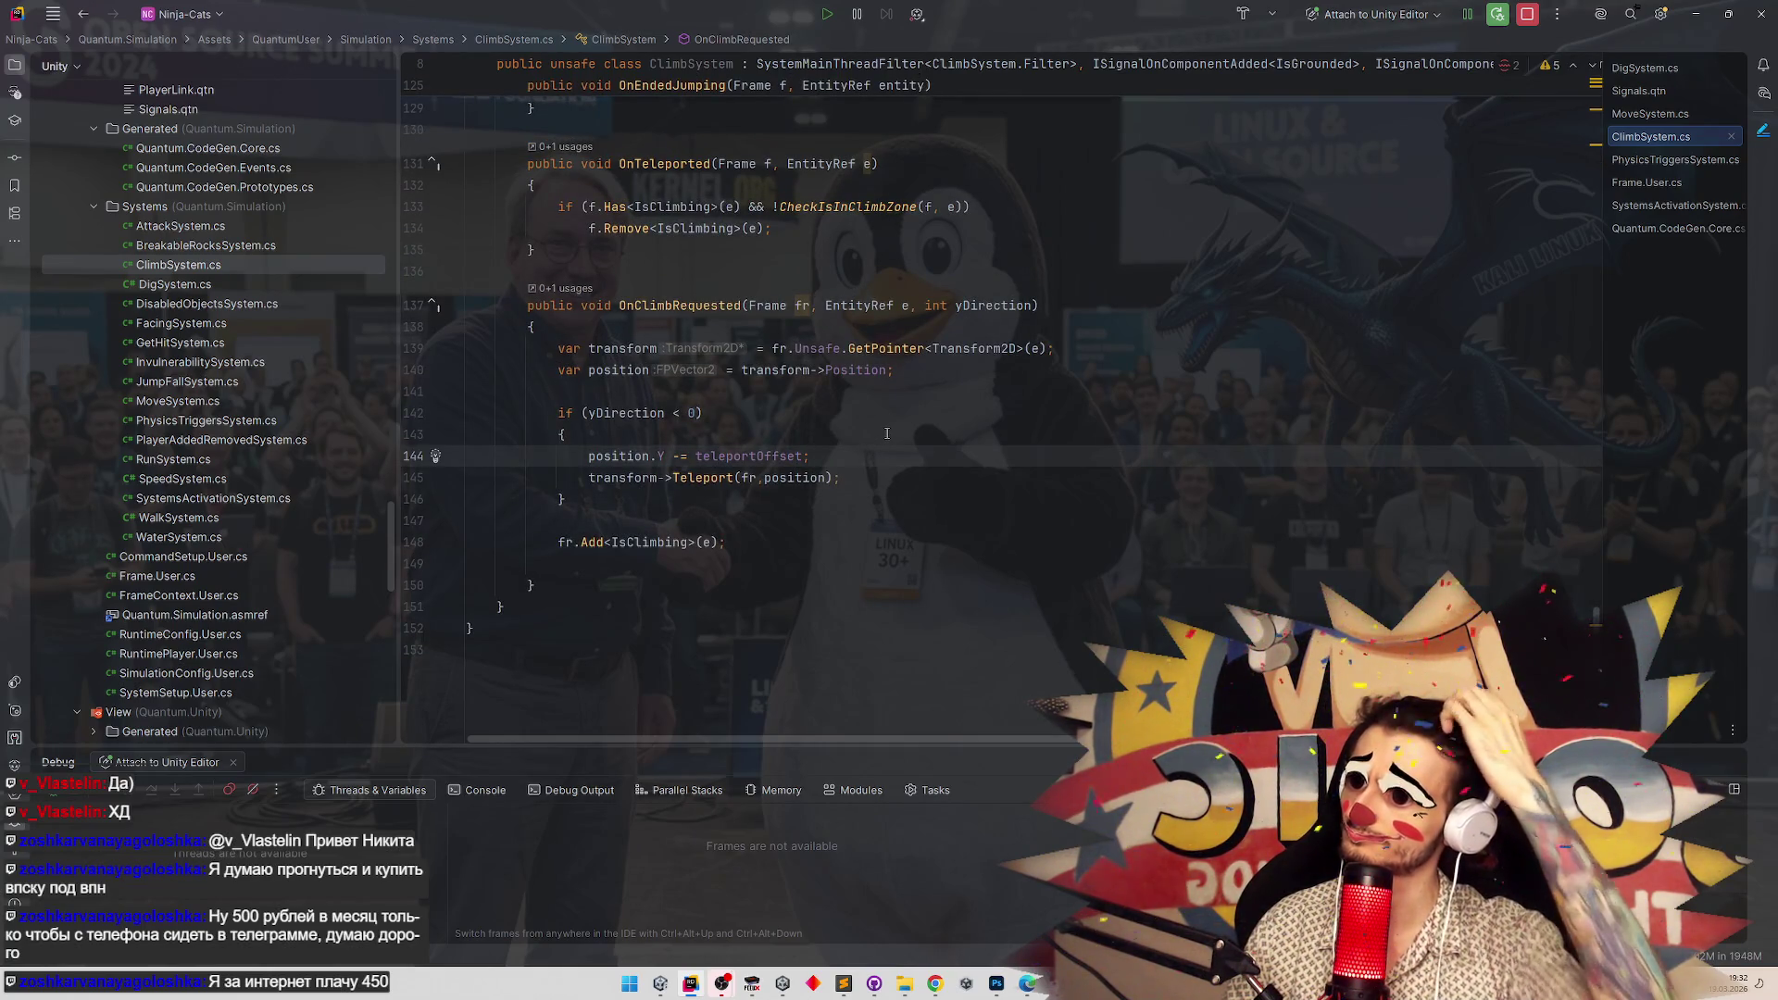
key("ctrl+alt+Left")
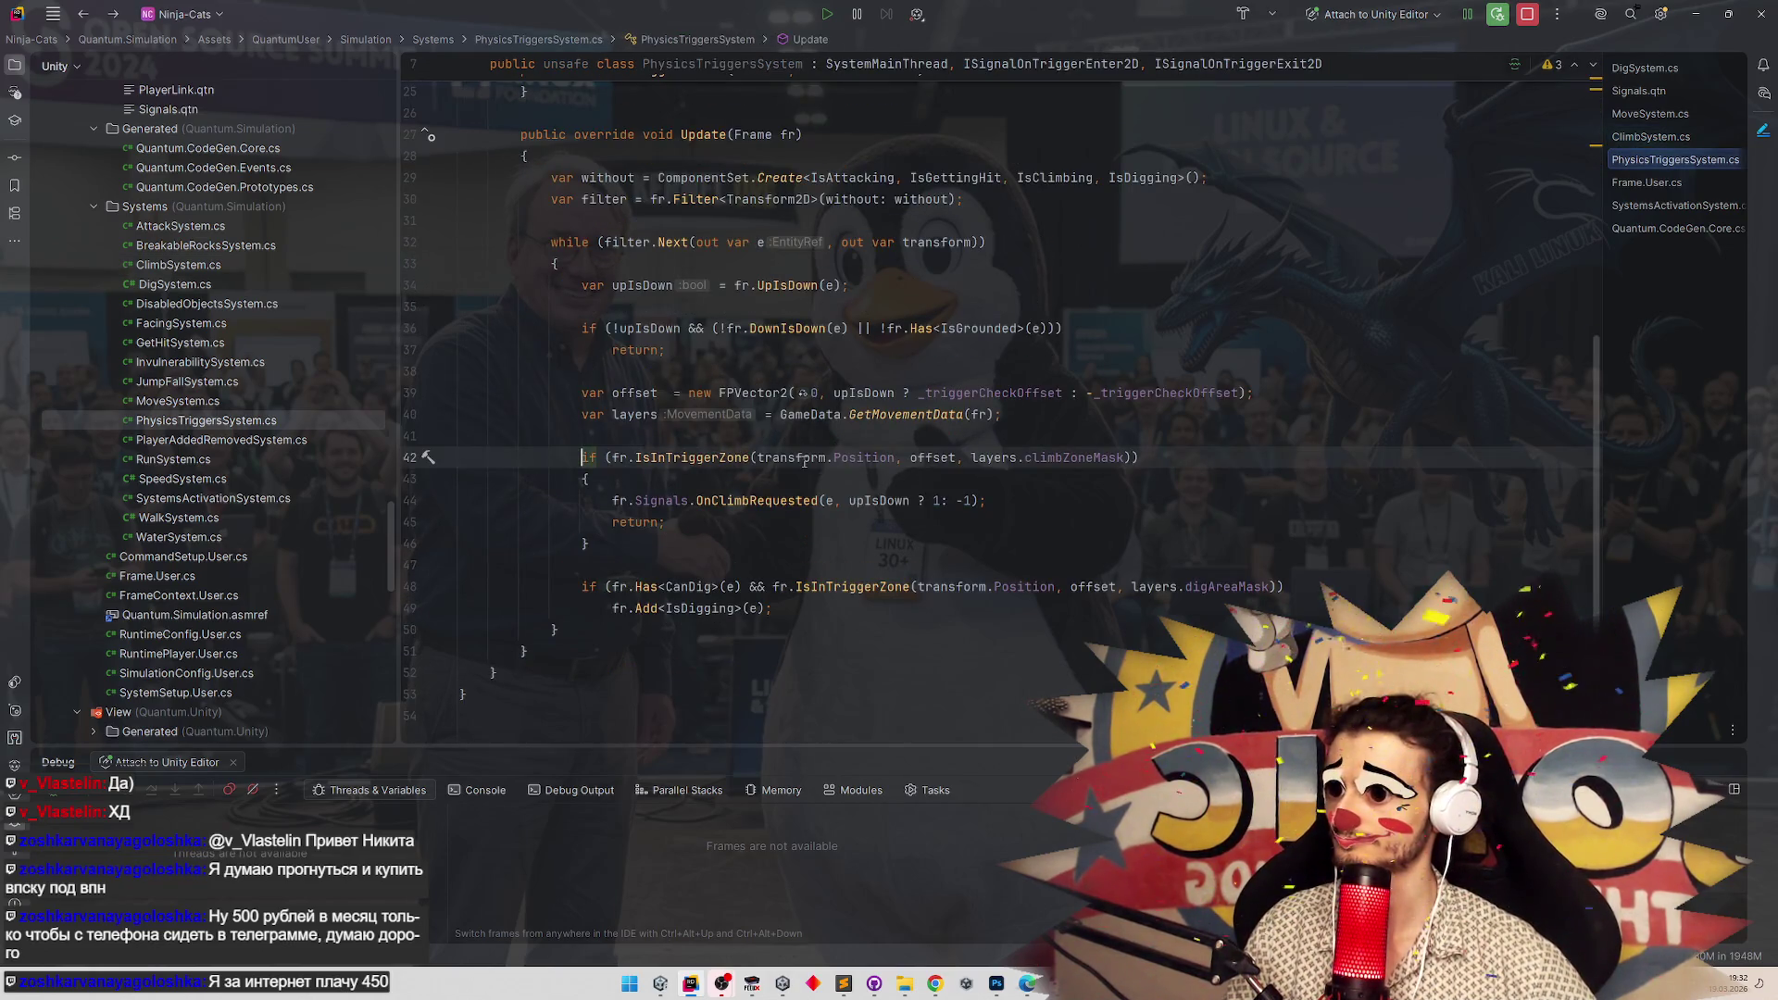
Add a blank line after the layers declaration, above the climb-zone check in PhysicsTriggersSystem.
key("Down")
key("End")
key("Return")
key("Return")
key("Up")
type("if (")
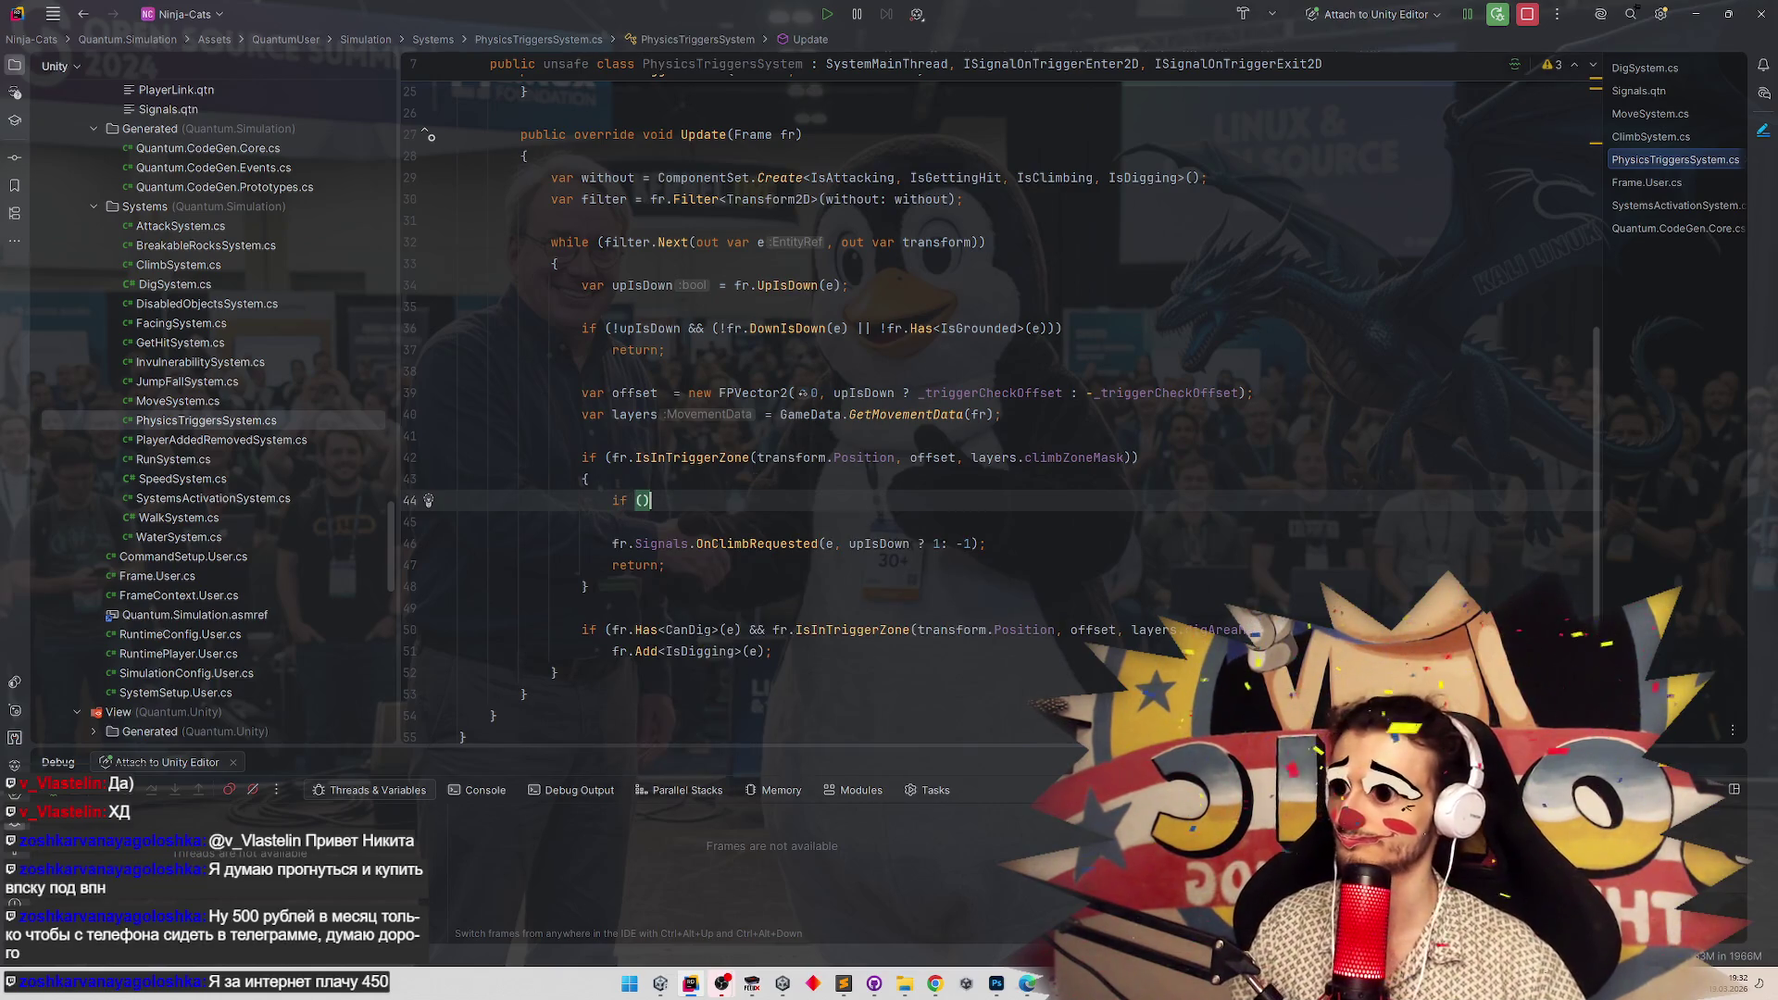
key("BackSpace")
key("BackSpace")
key("BackSpace")
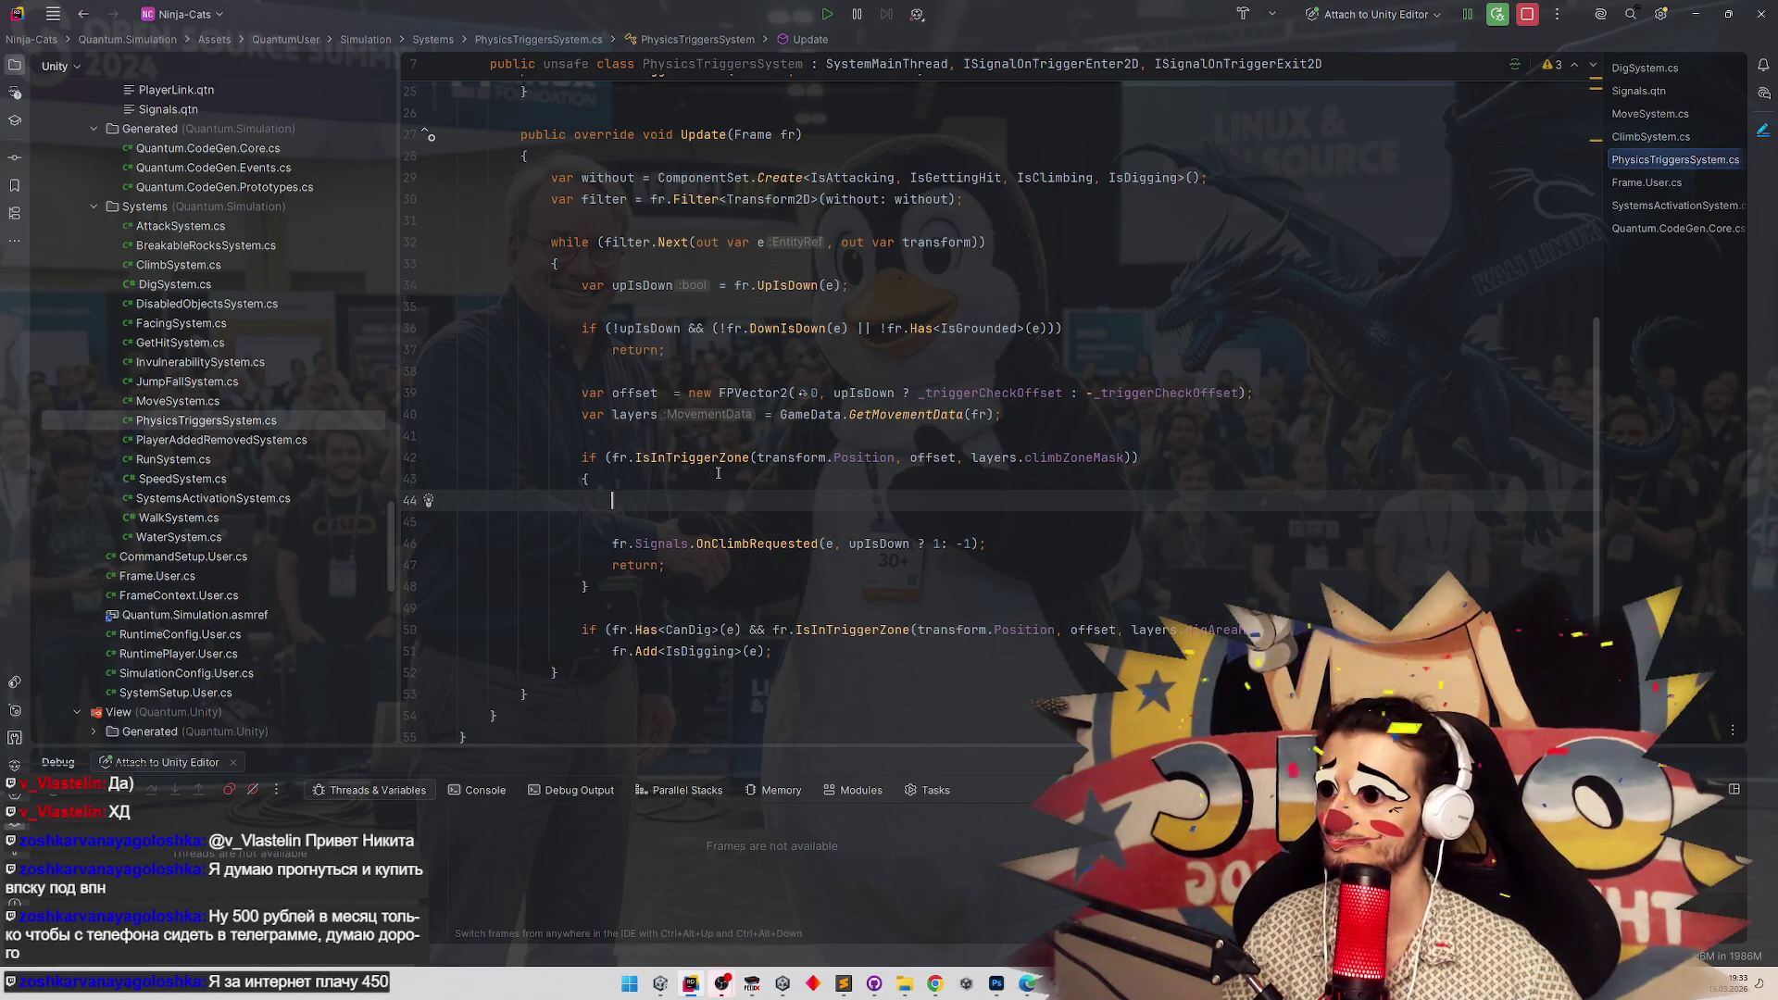
left_click(1028, 414)
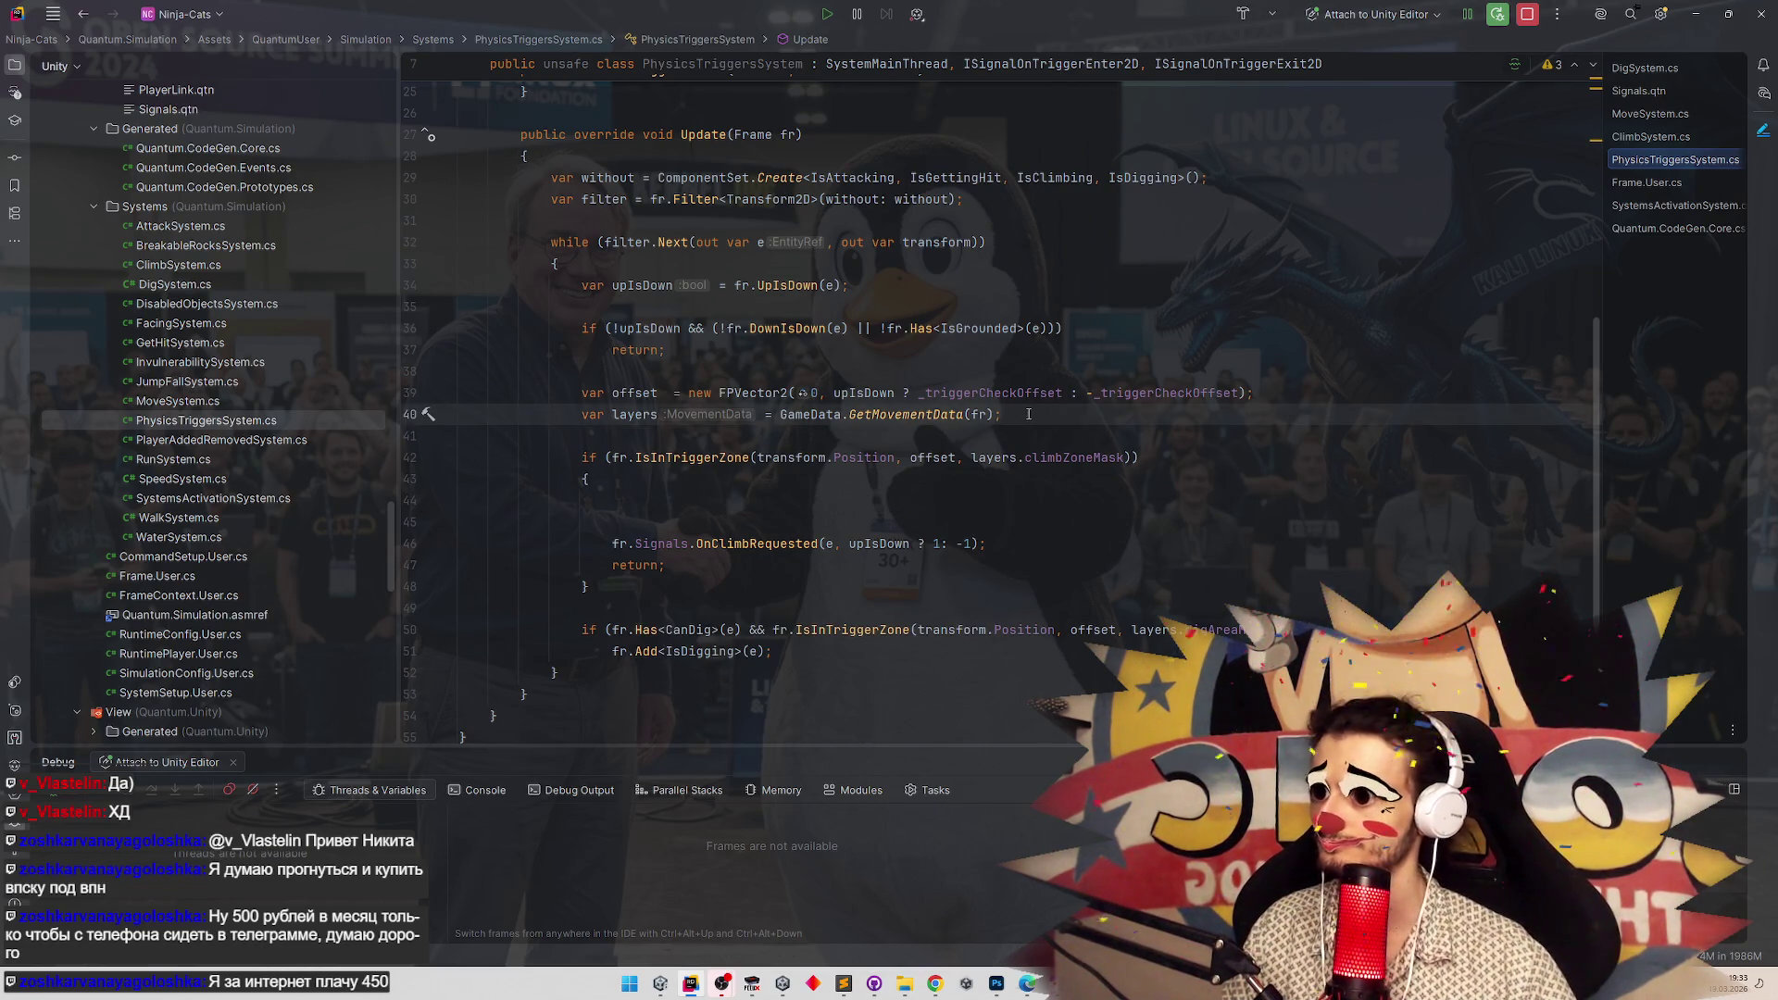
key("Return")
key("Return")
key("BackSpace")
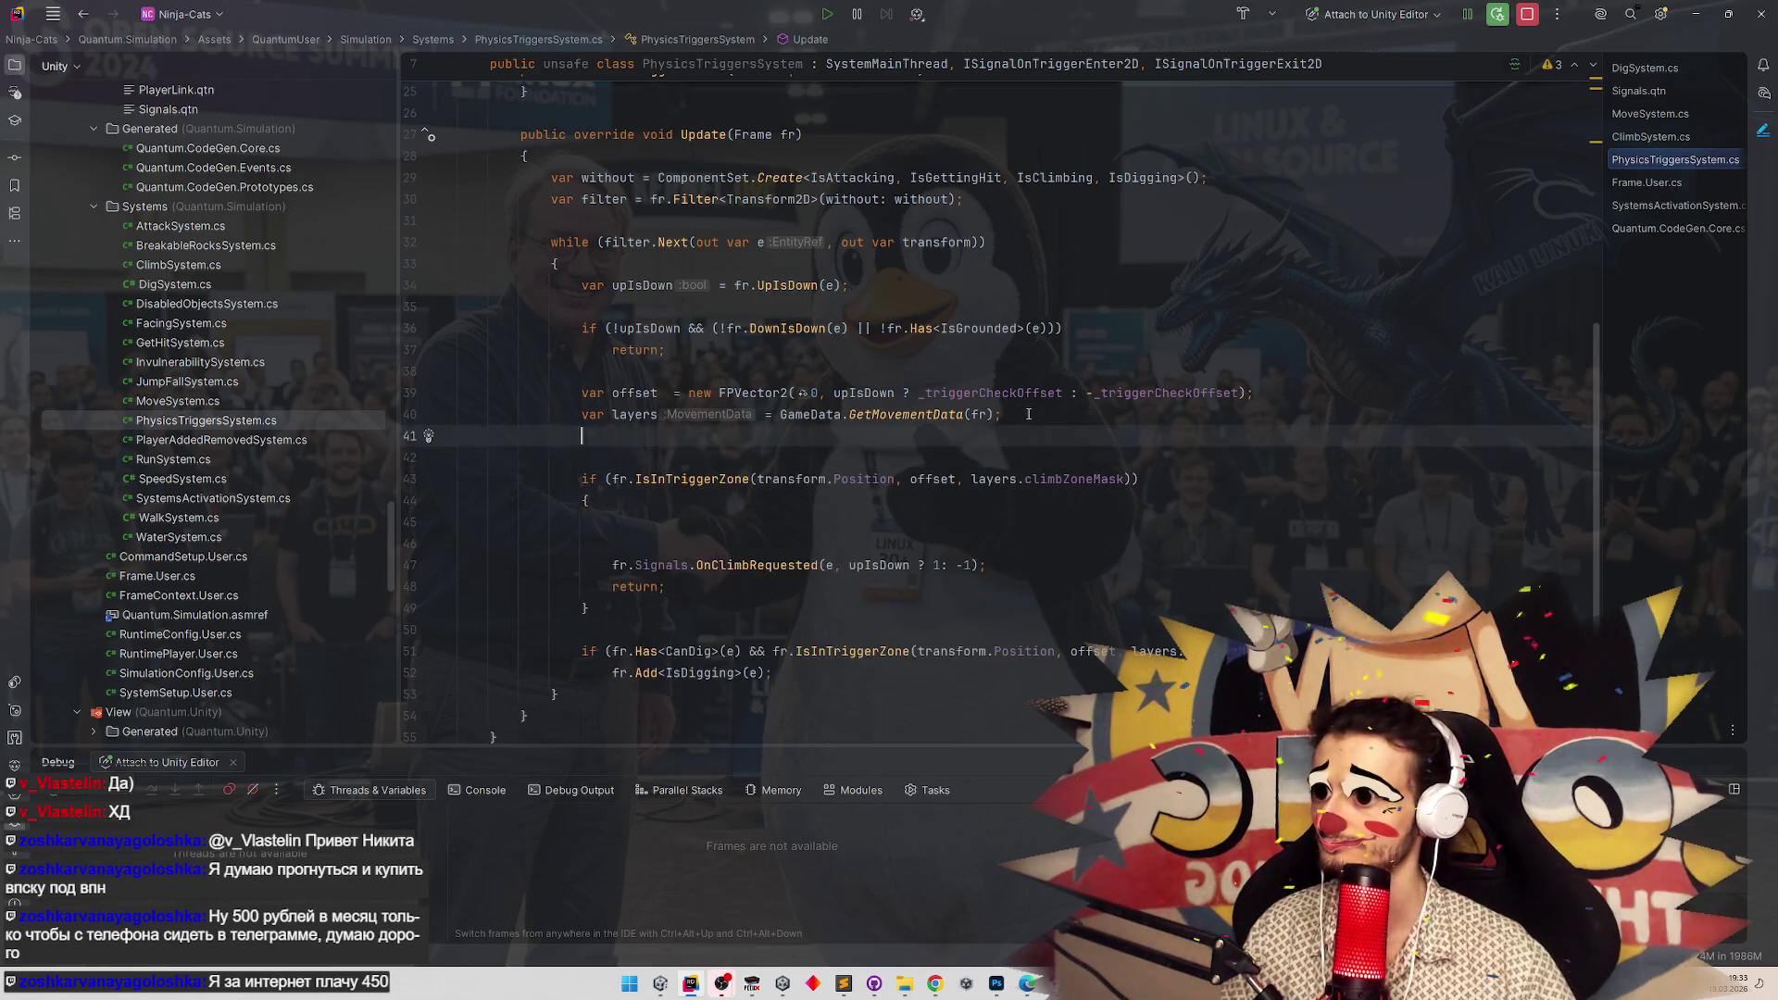
key("Return")
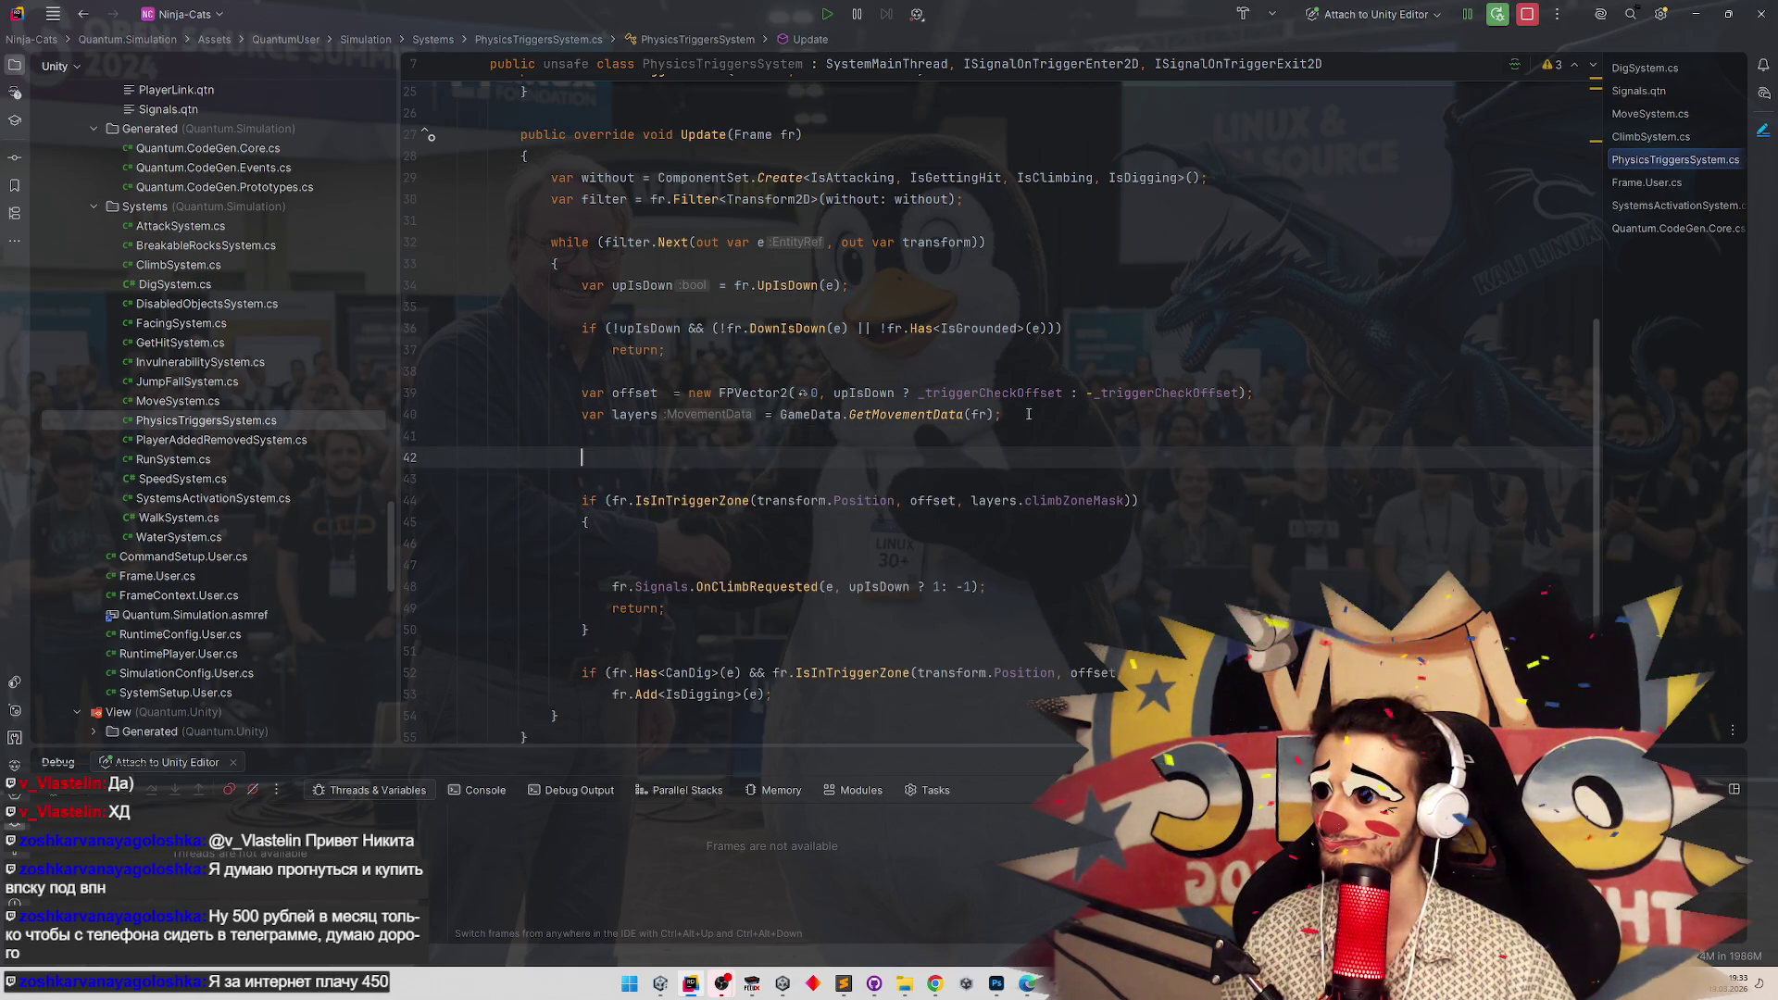
Start a 'var canStartClimb =' declaration on line 42, then open ClimbSystem.cs.
type("if ()")
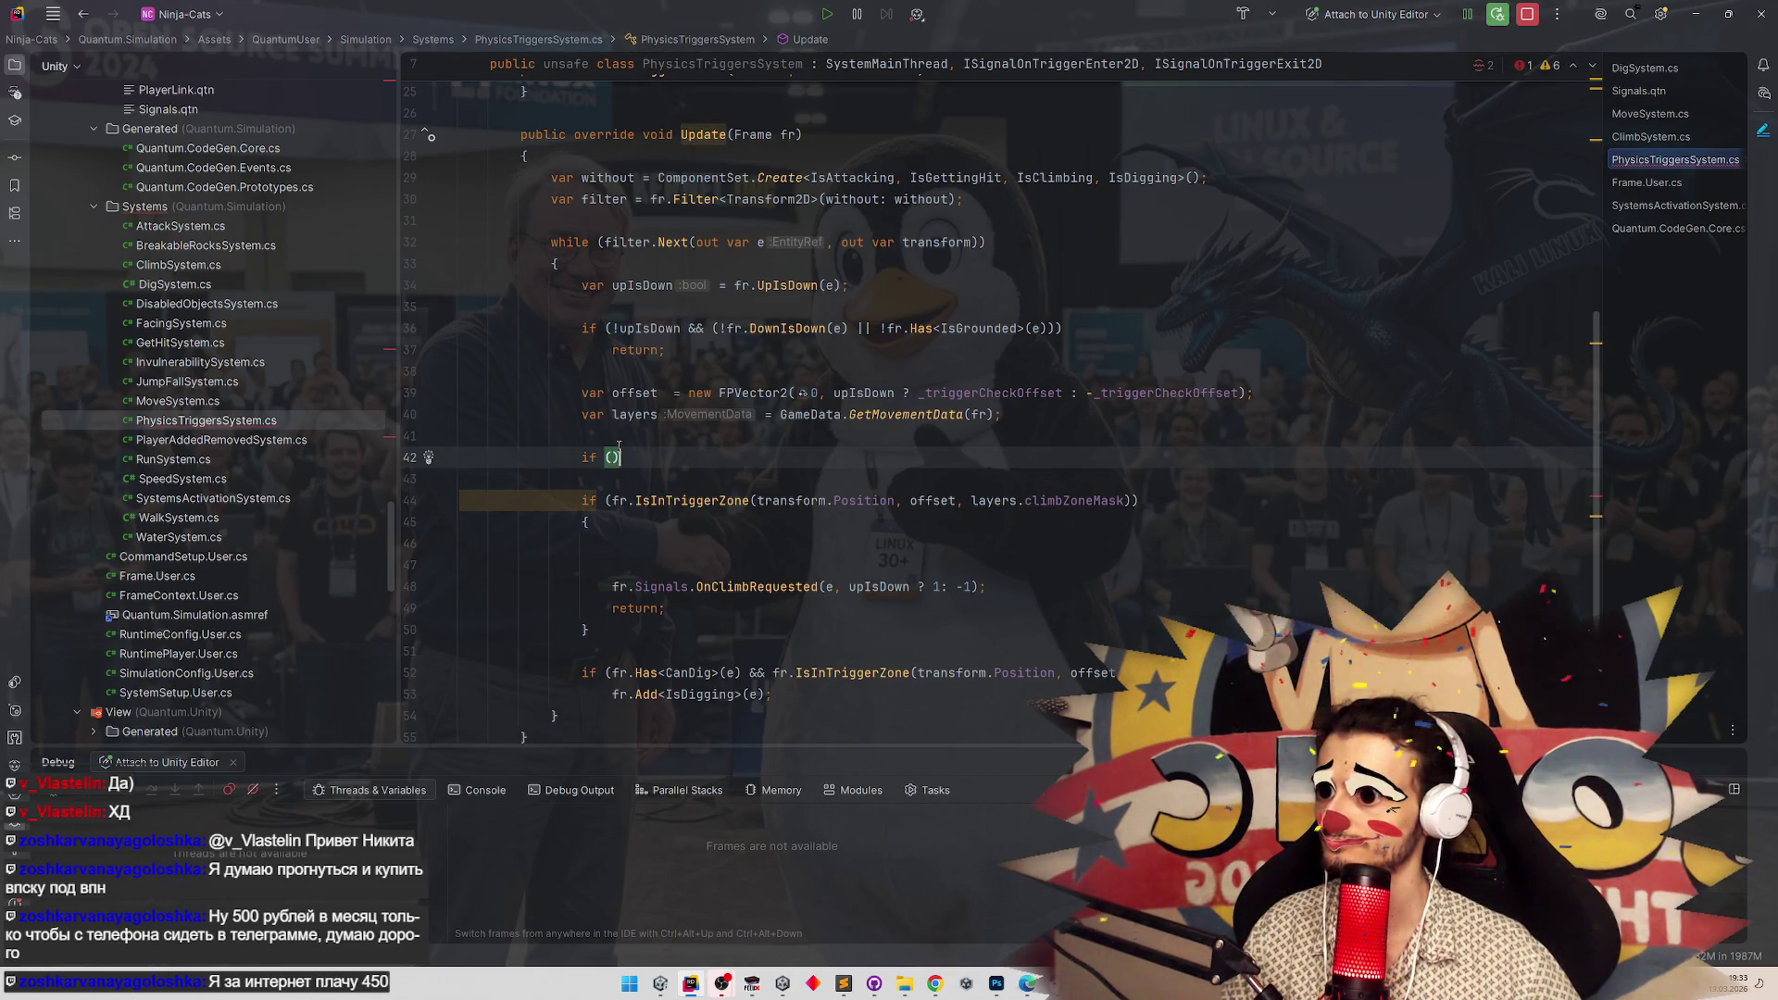
key("BackSpace")
key("BackSpace")
key("BackSpace")
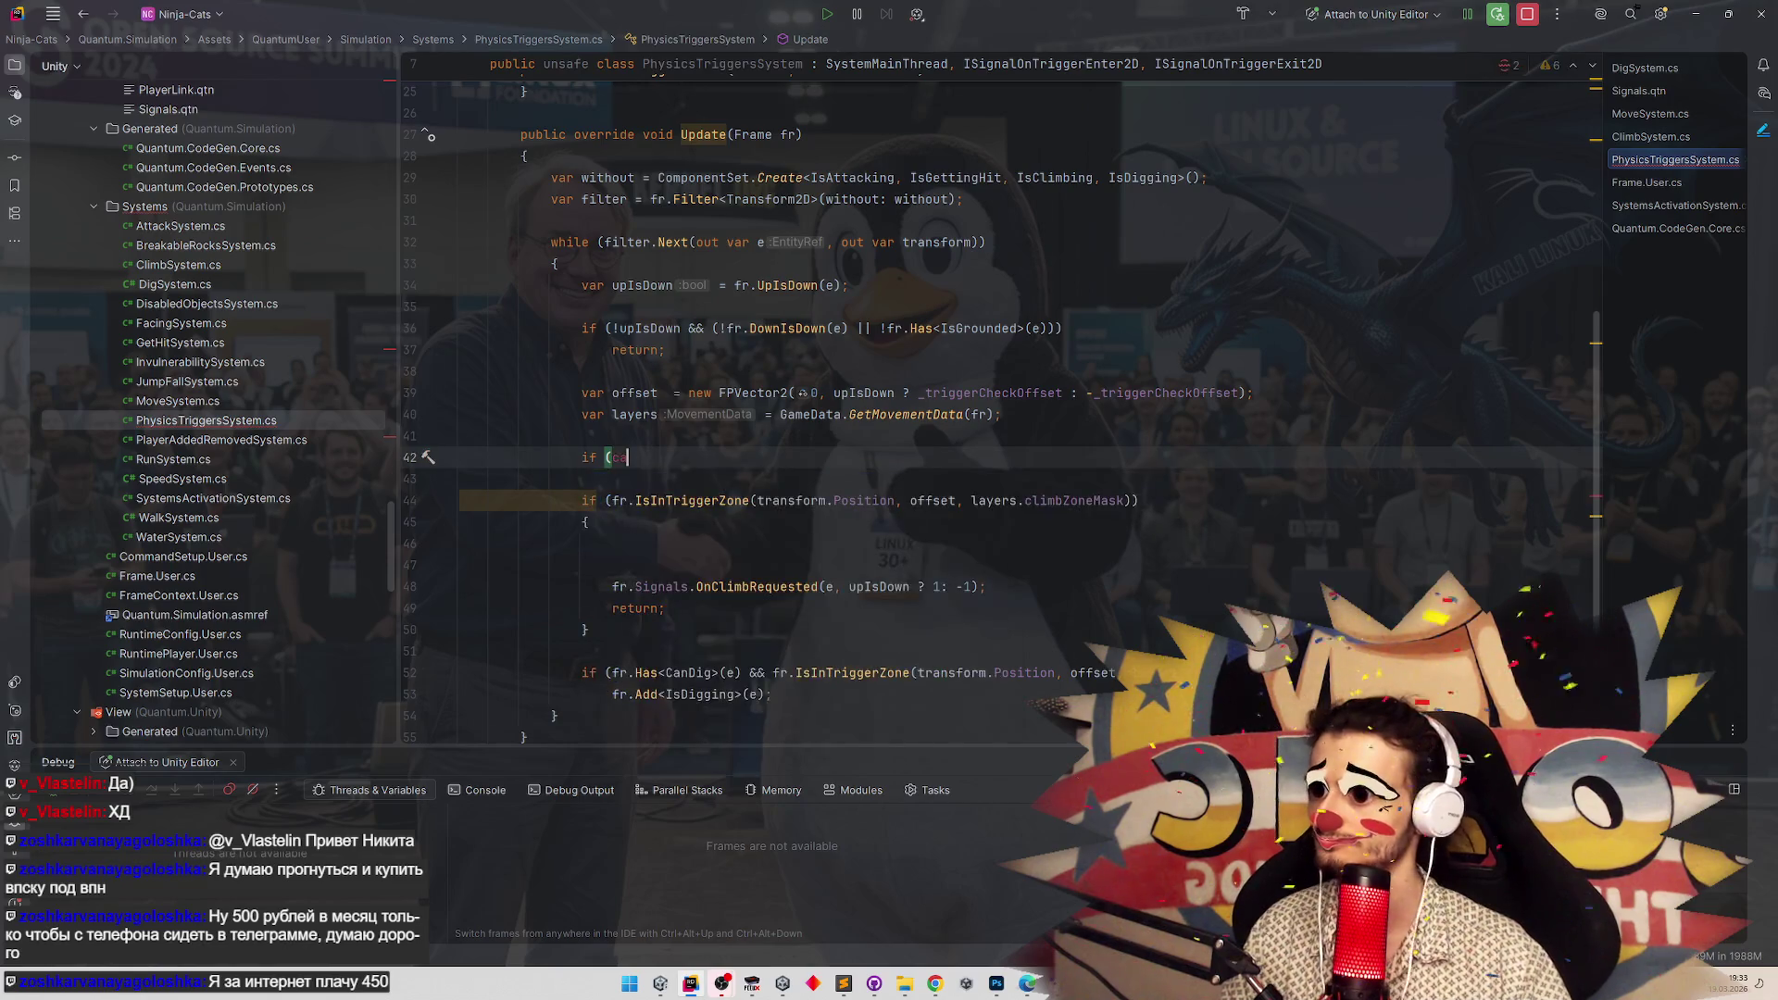
key("BackSpace")
type("var can")
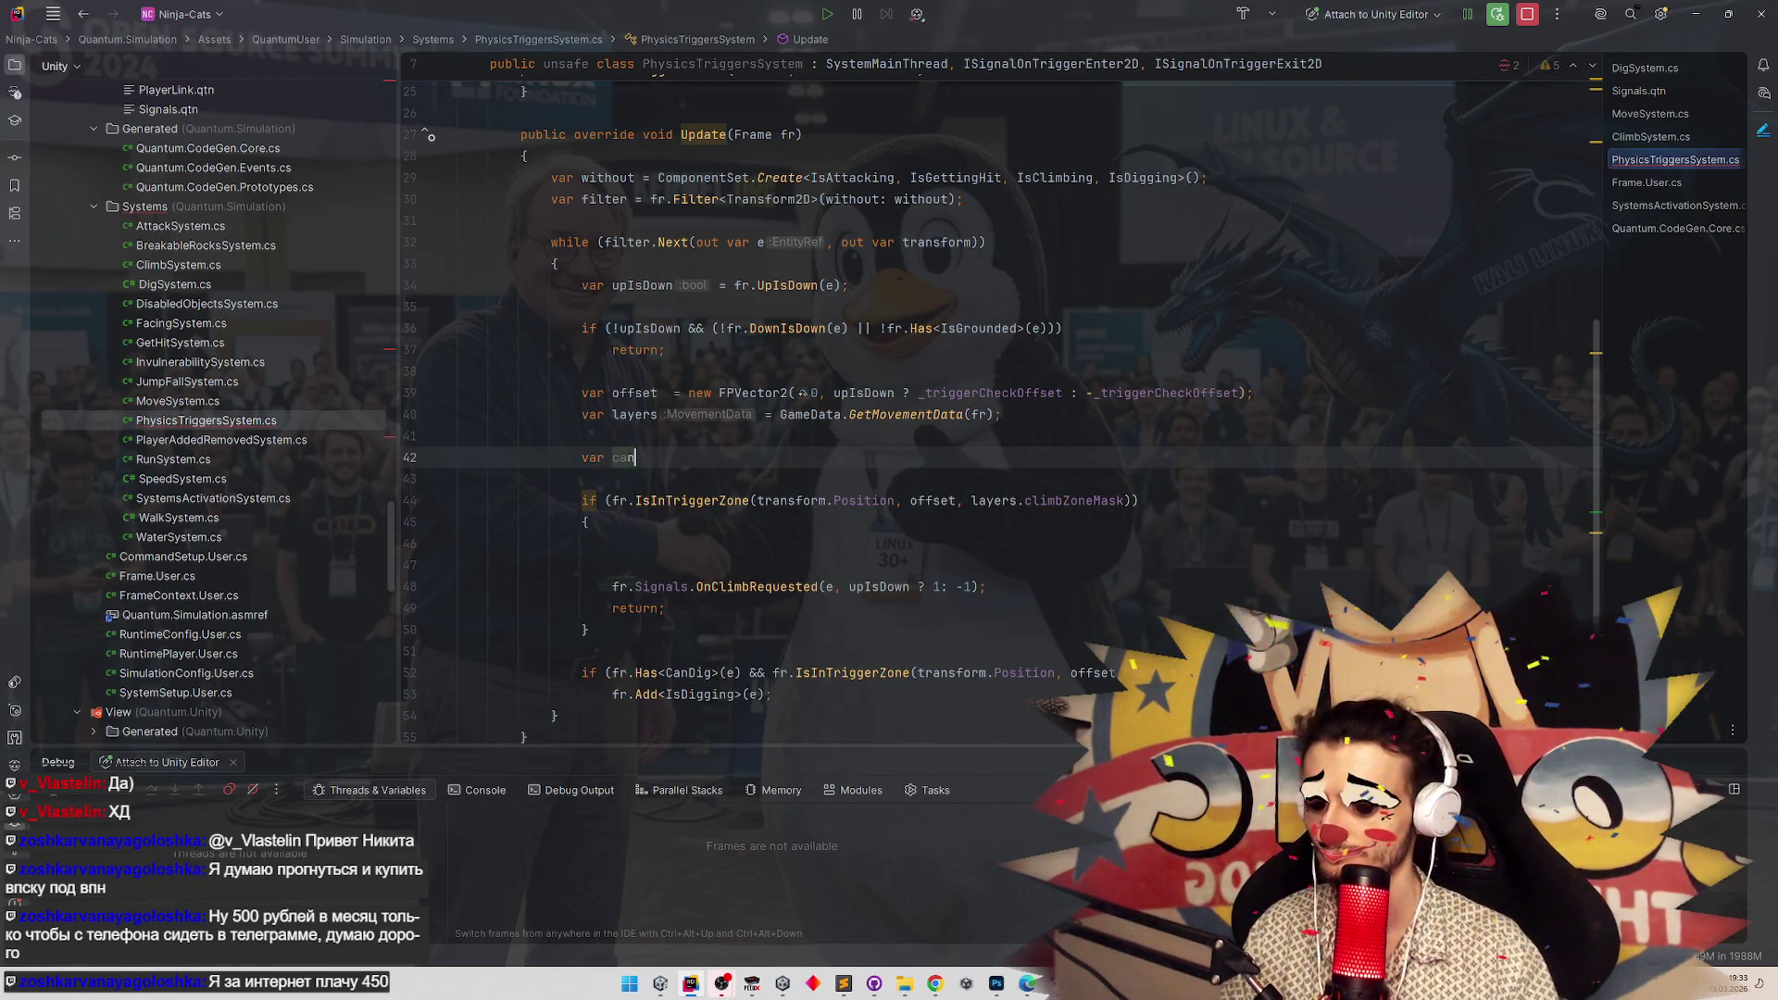
type("StartClim")
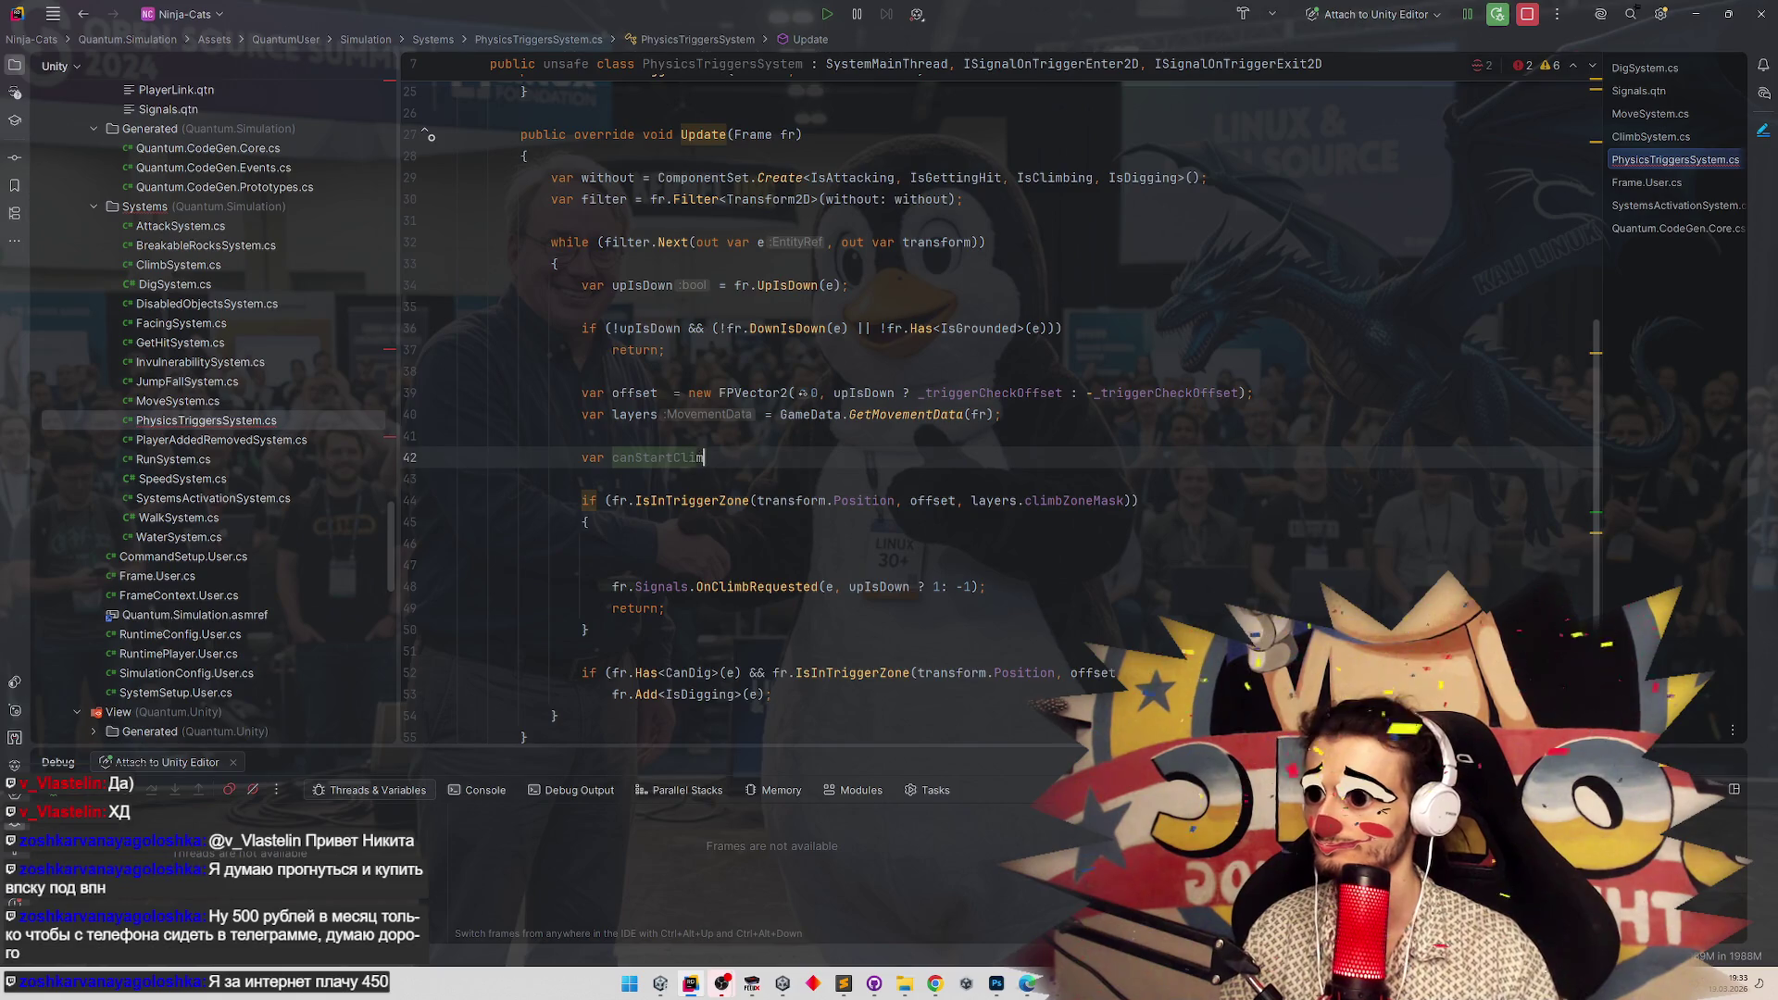
type("b =")
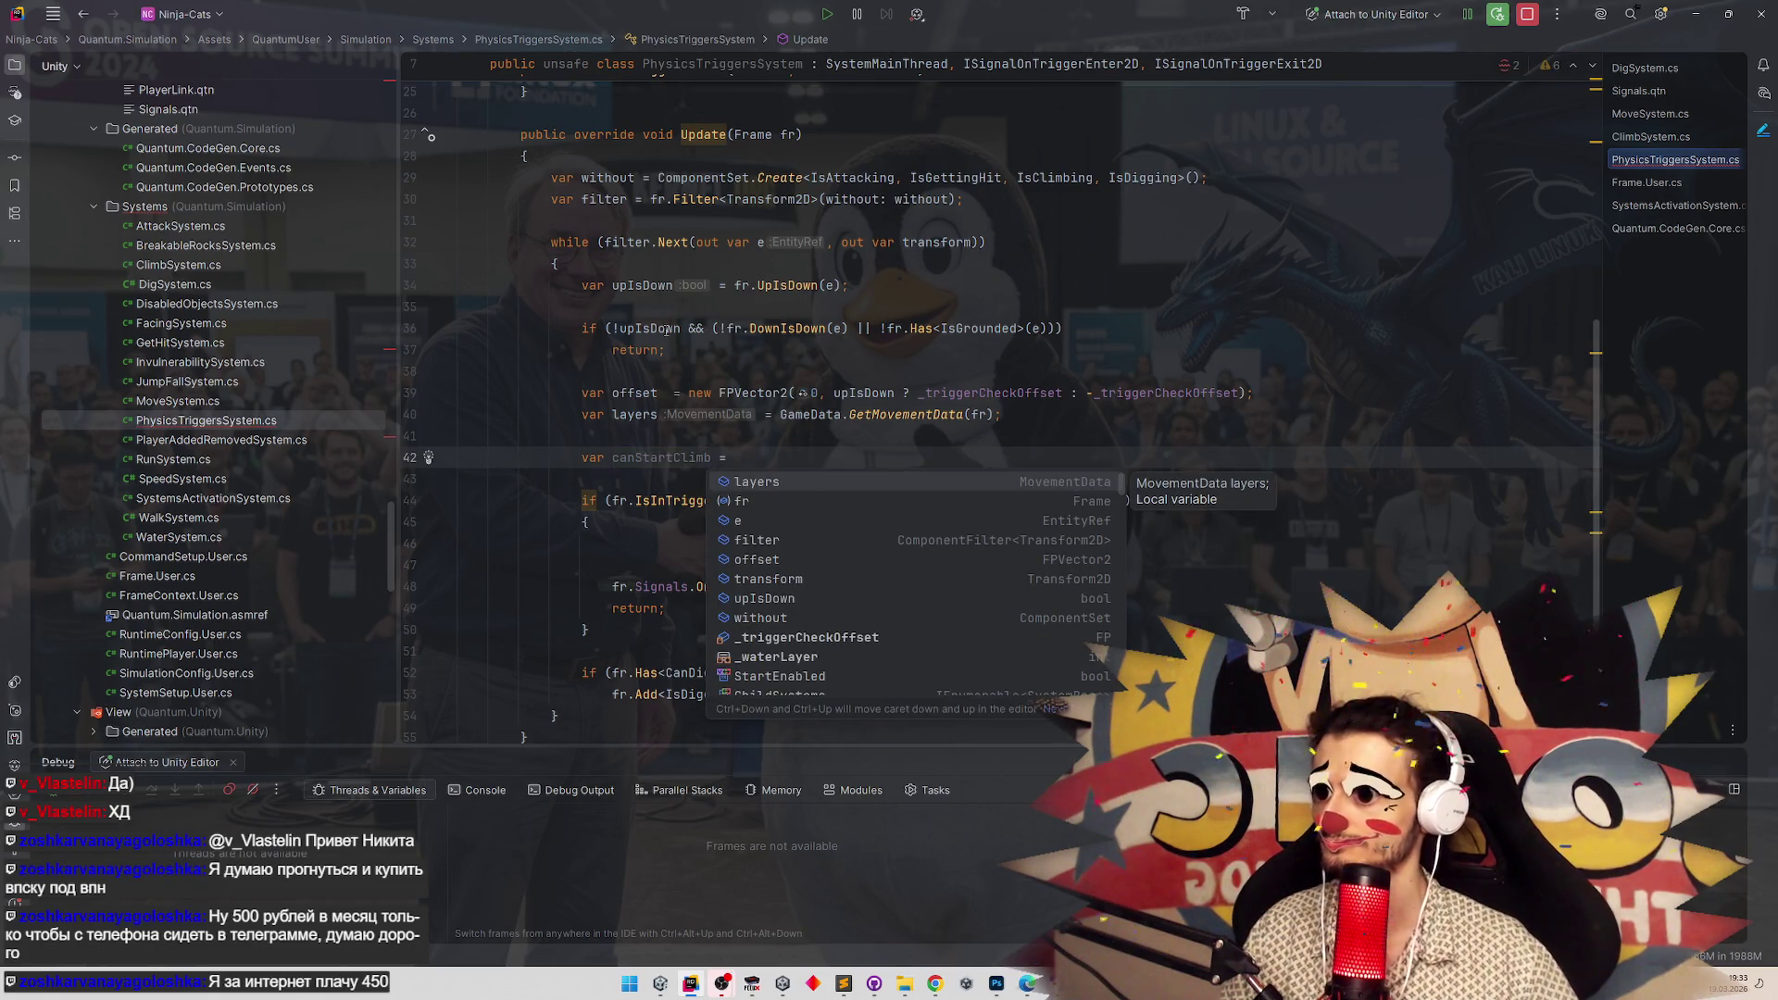
key("Escape")
key("Up")
key("Up")
key("Up")
key("Down")
key("Down")
key("Down")
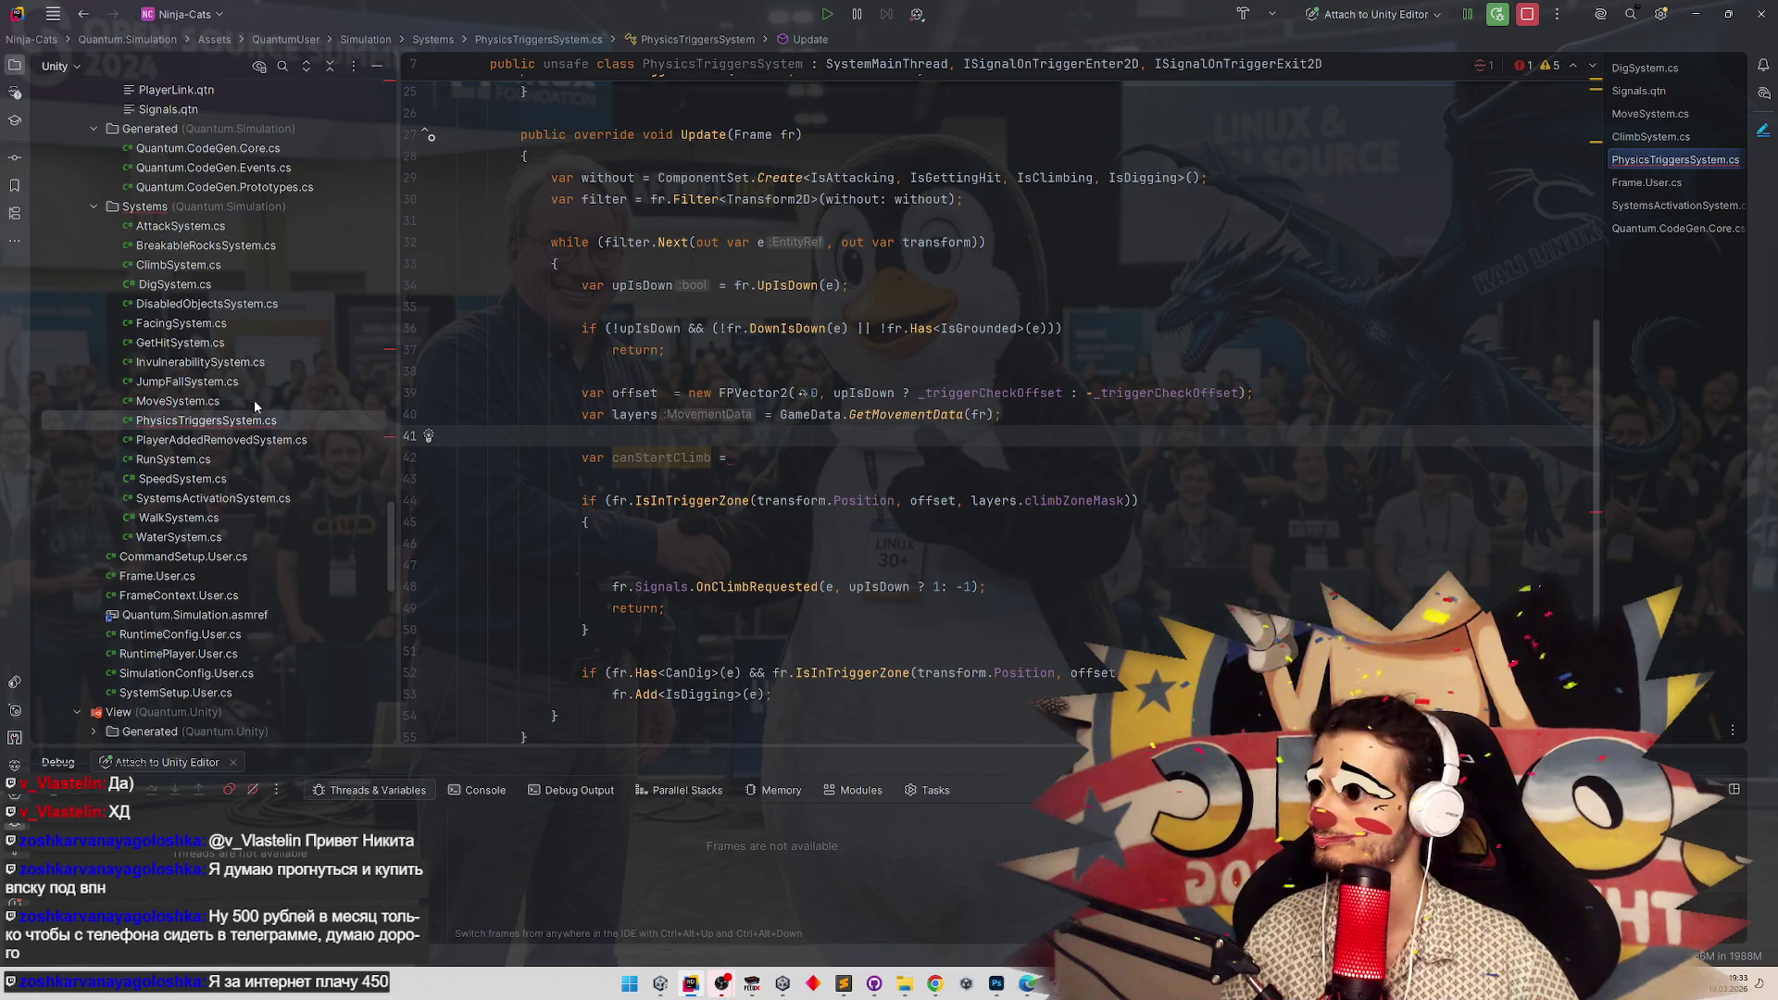
double_click(177, 265)
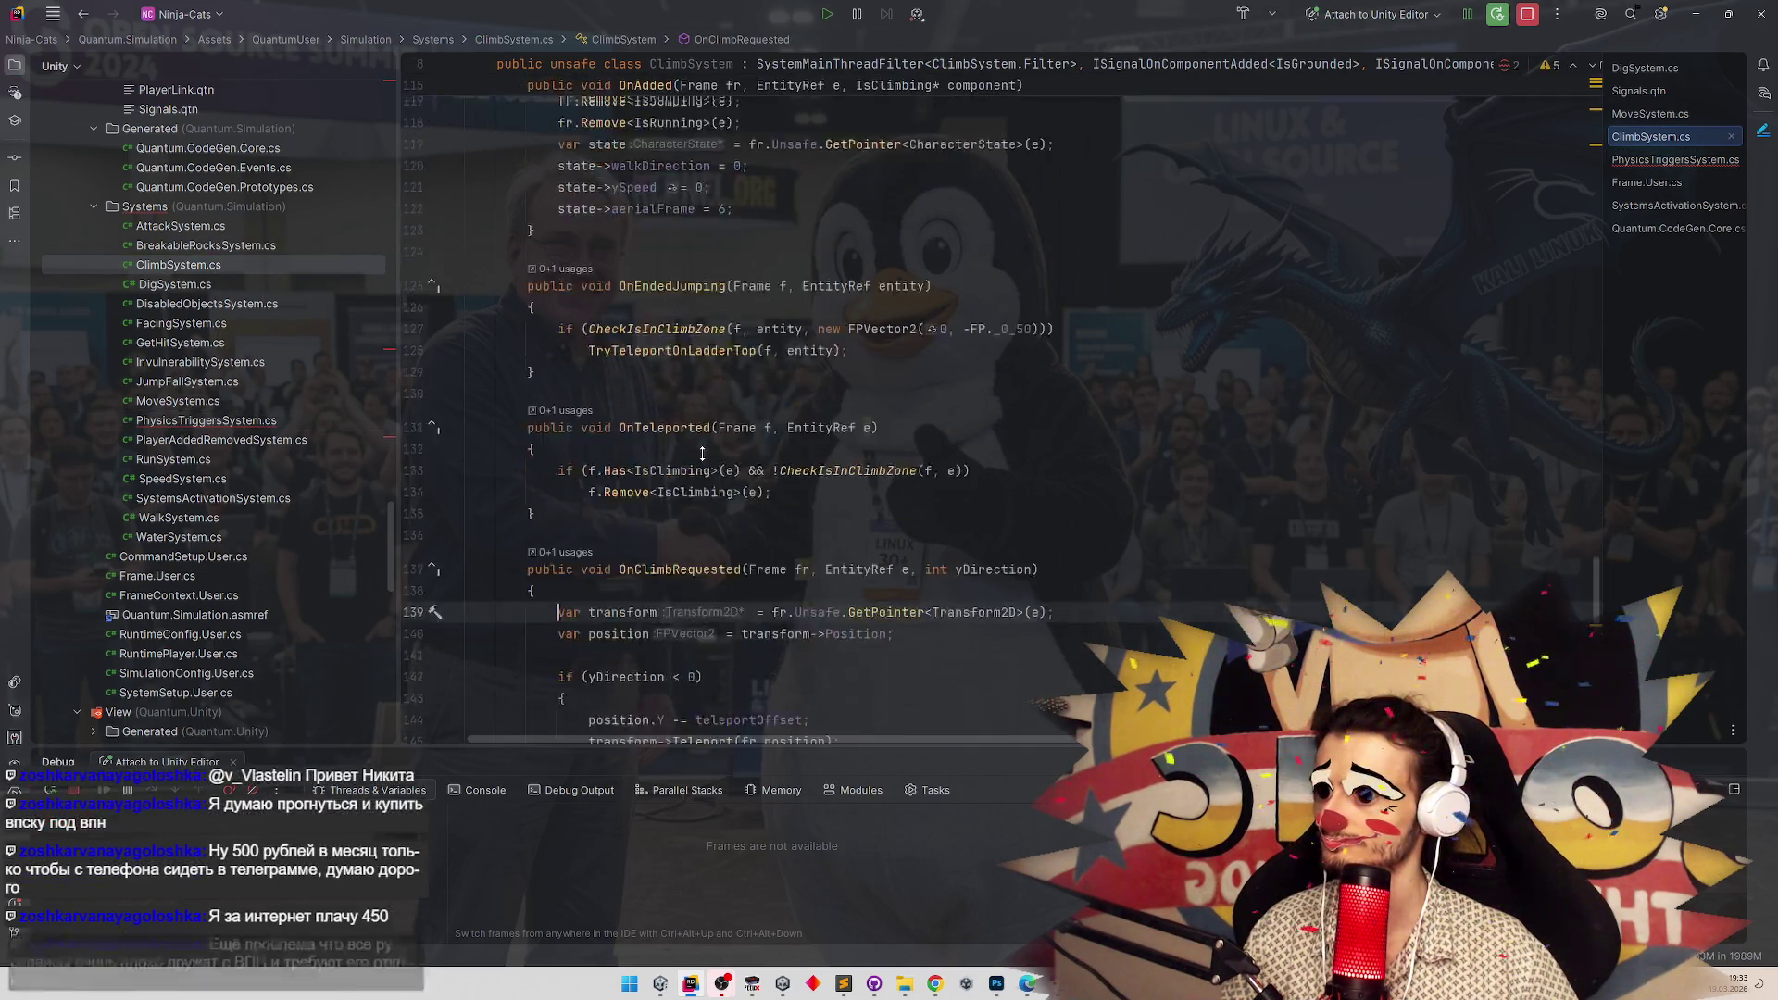
Continue line 42 with 'upIsDown ||' as the start of the canStartClimb expression.
key("ctrl+Tab")
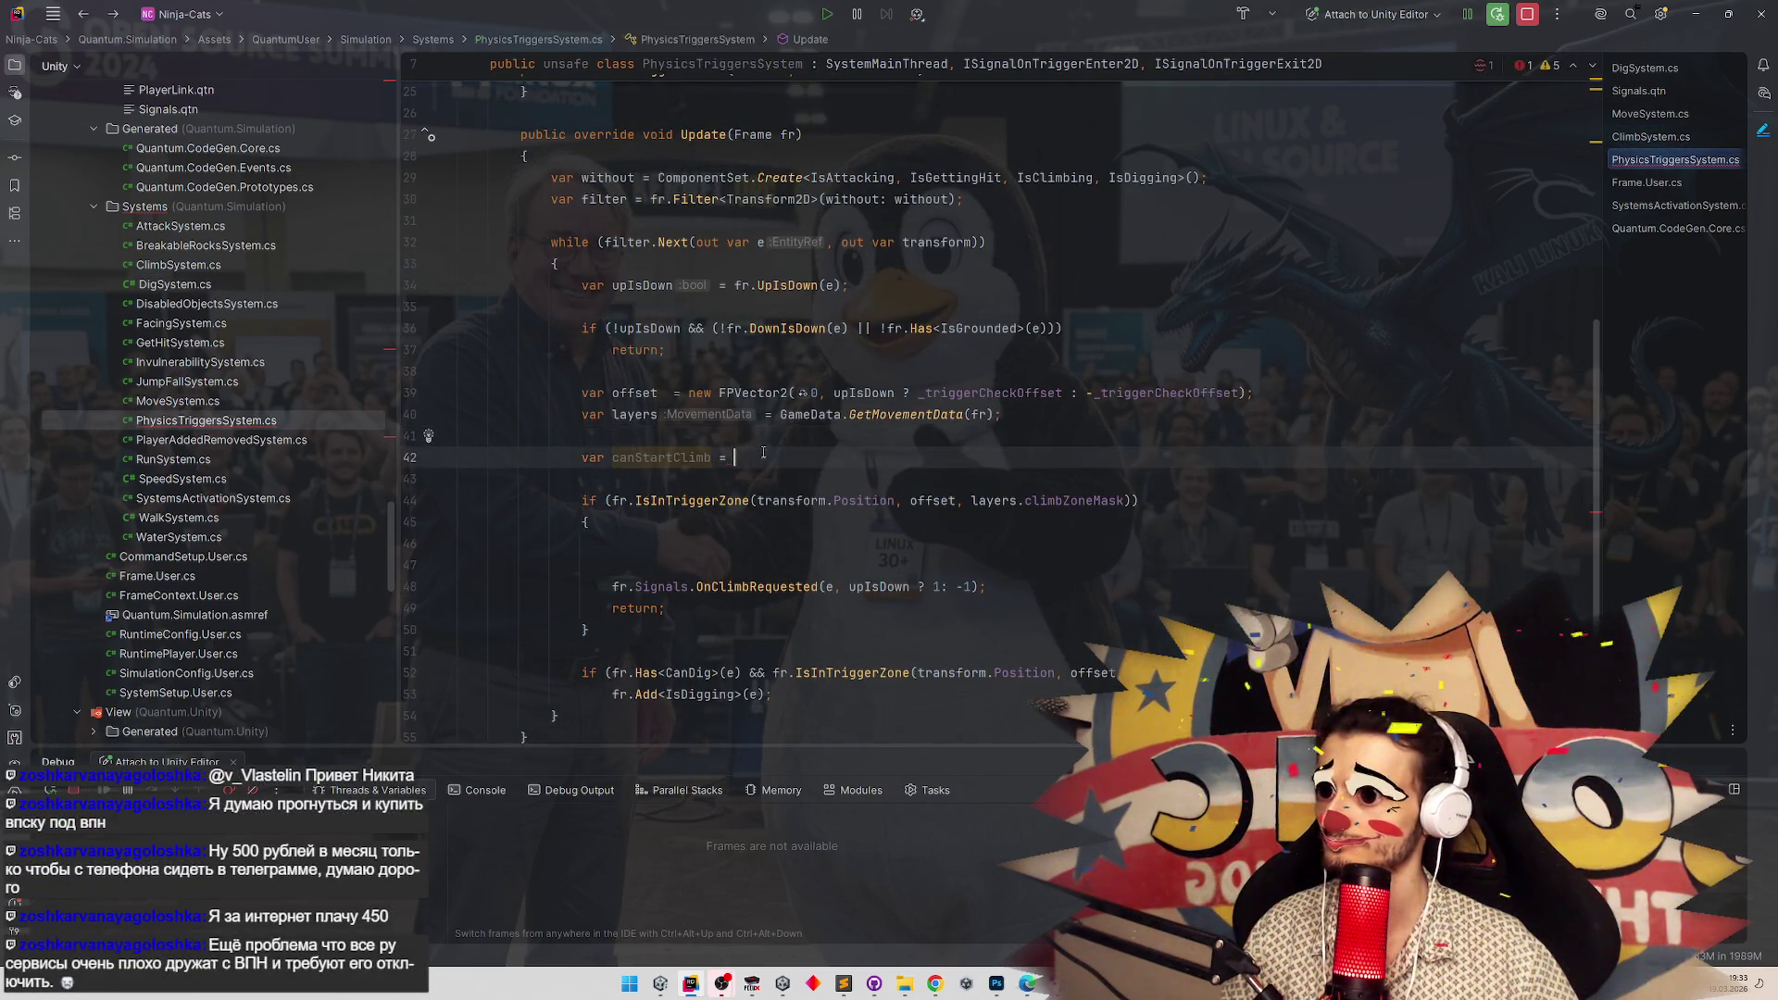
type("upIsDown")
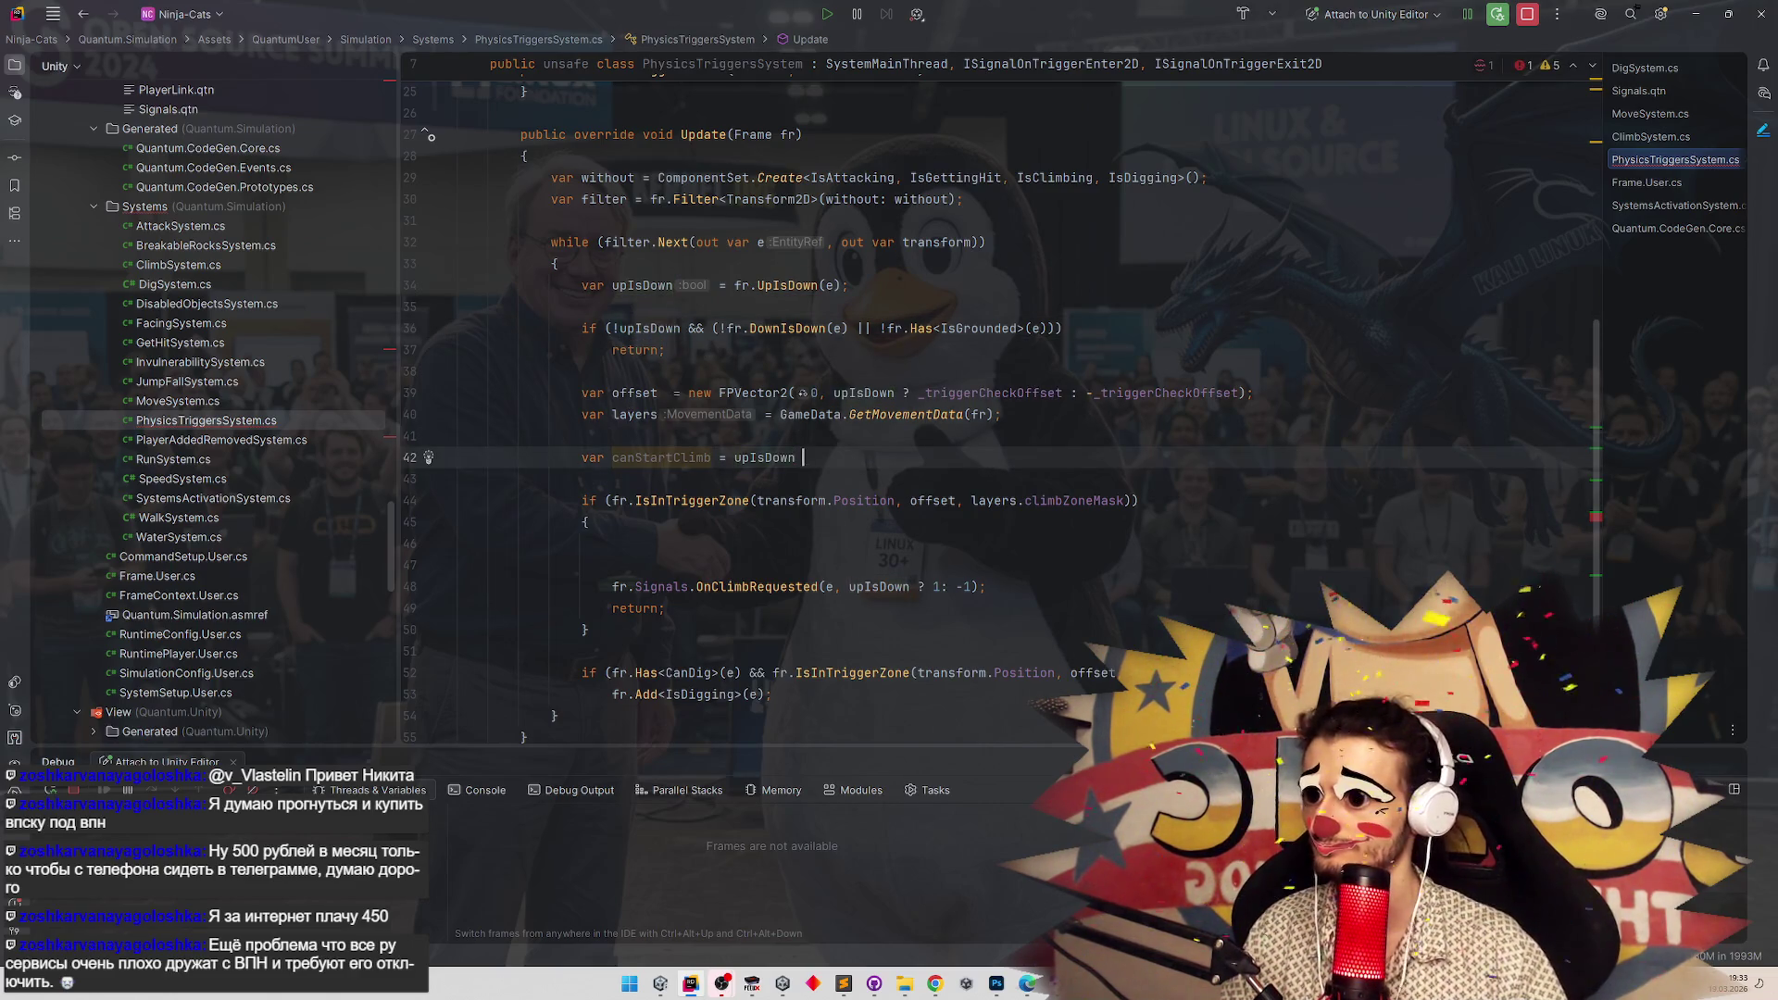
left_click(734, 460)
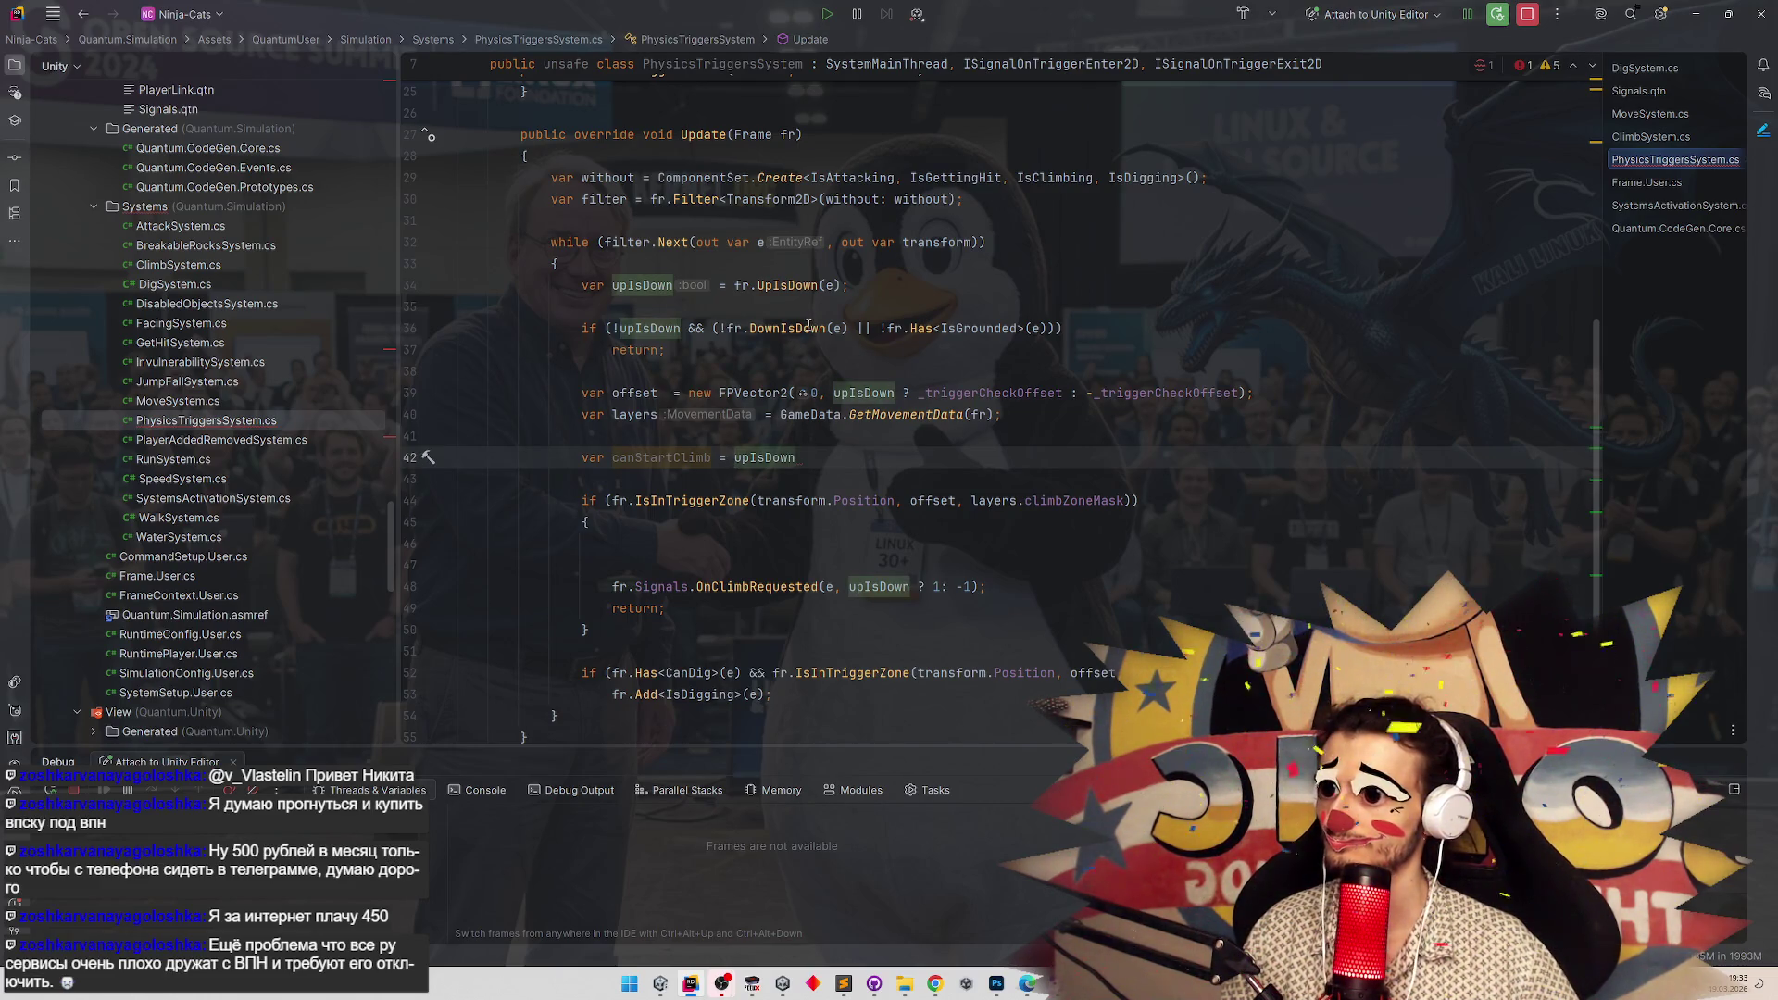
type("!")
left_click(853, 454)
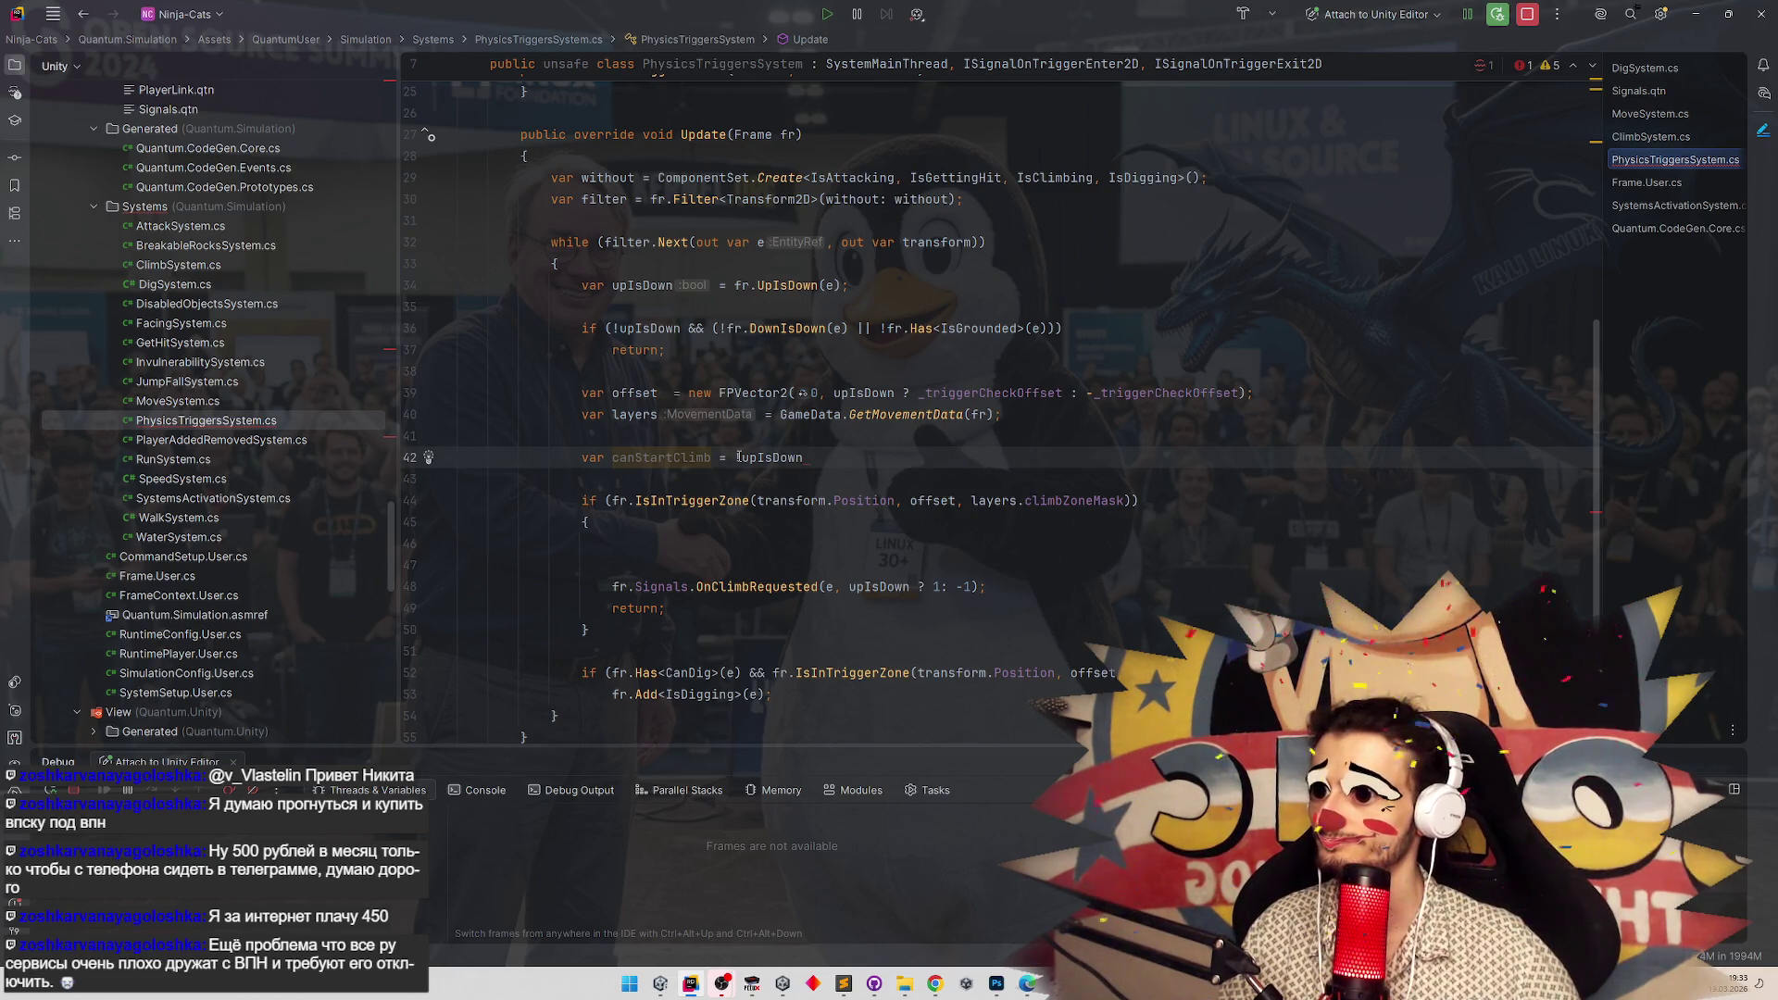
left_click_drag(736, 458, 820, 451)
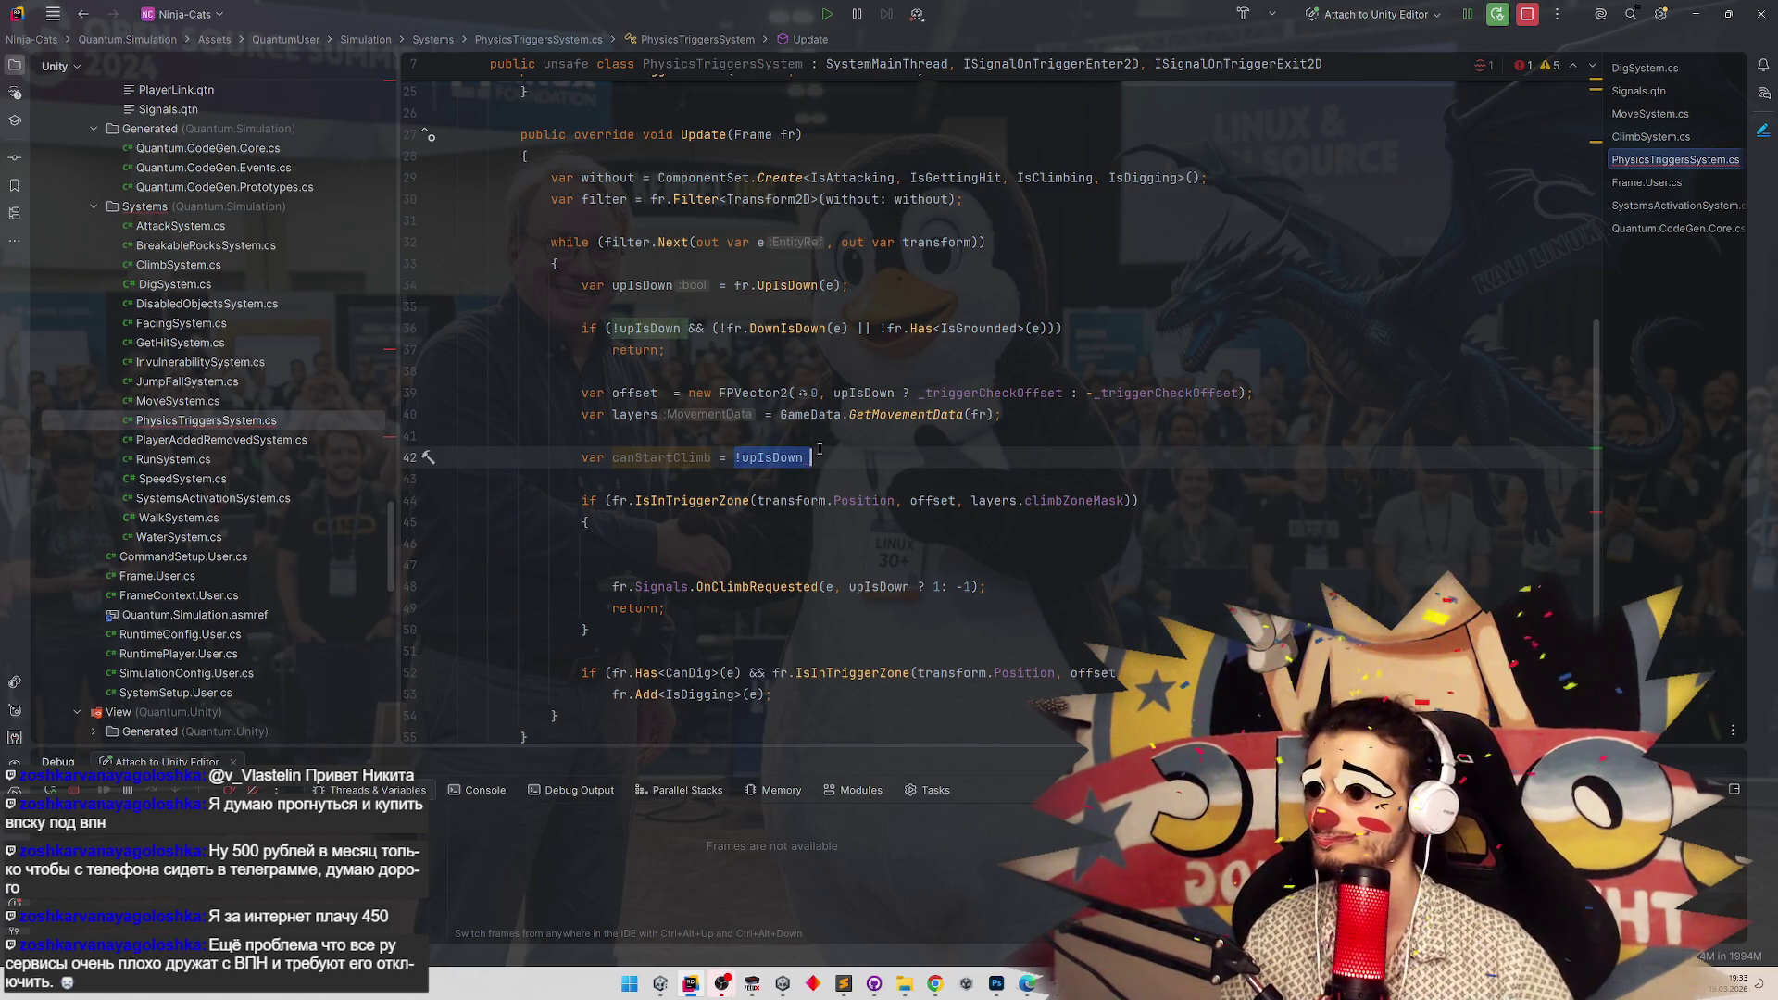
left_click(820, 449)
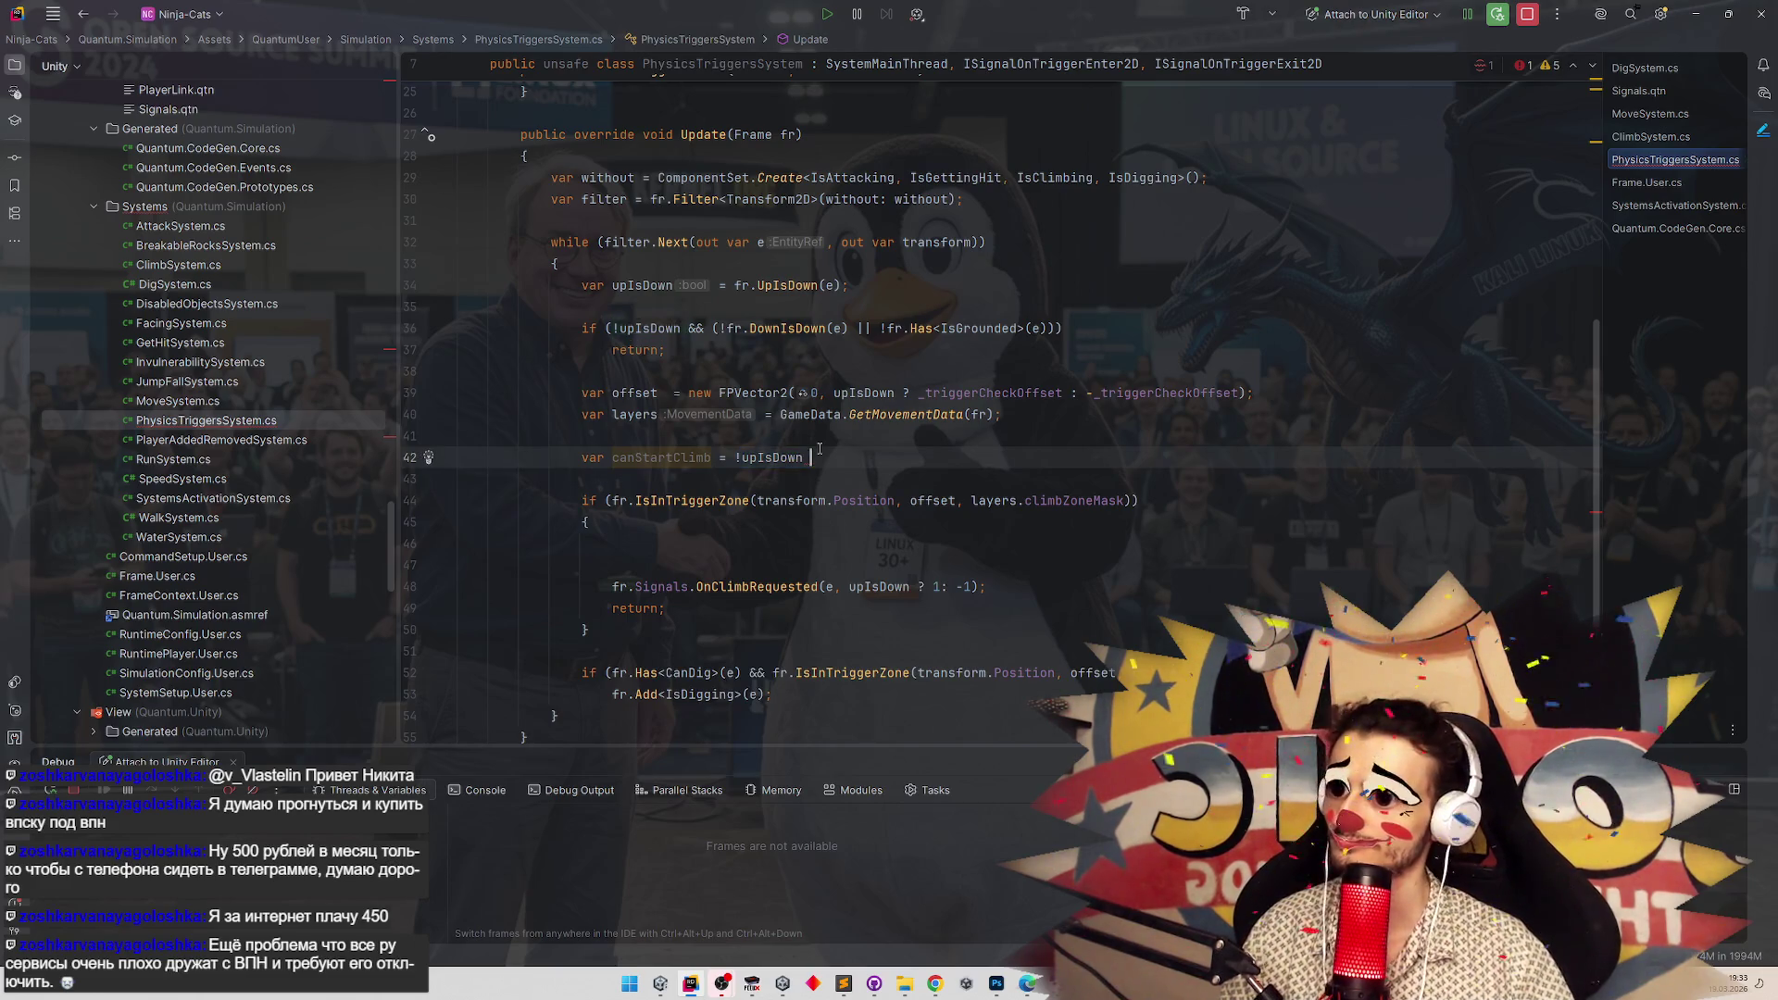
key("BackSpace")
key("ctrl+Left")
key("ctrl+Left")
key("BackSpace")
key("Right")
key("Right")
key("Right")
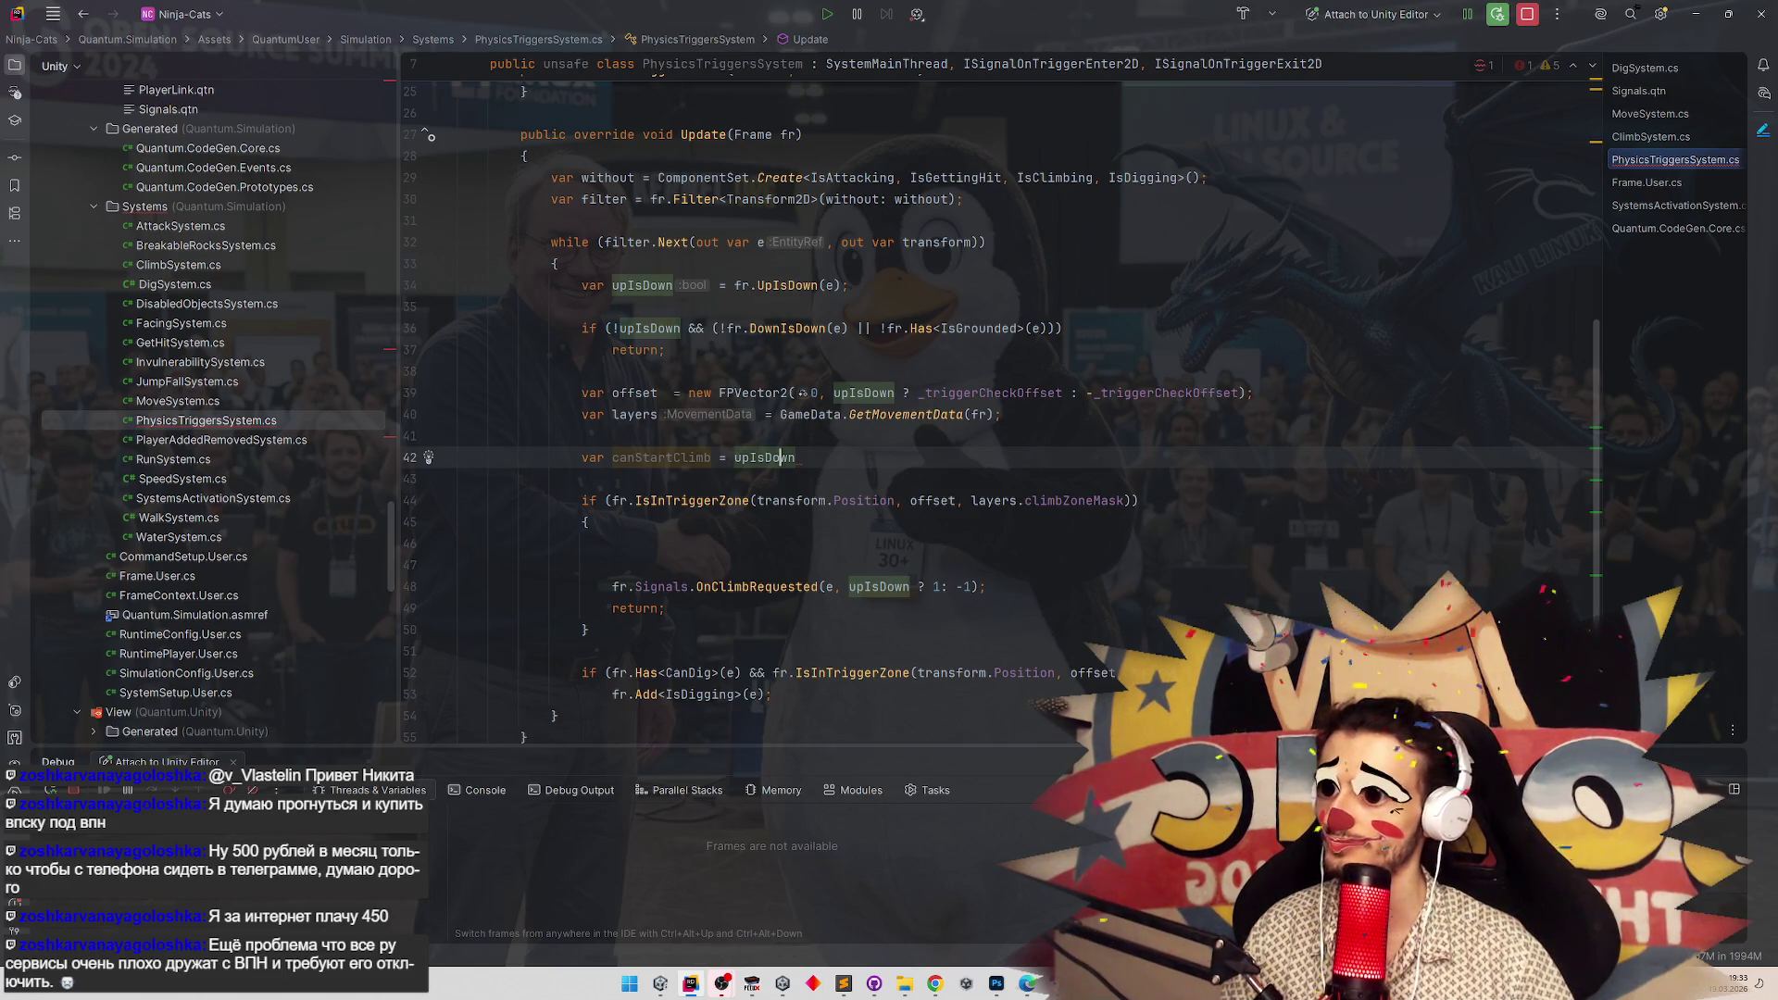
type("||")
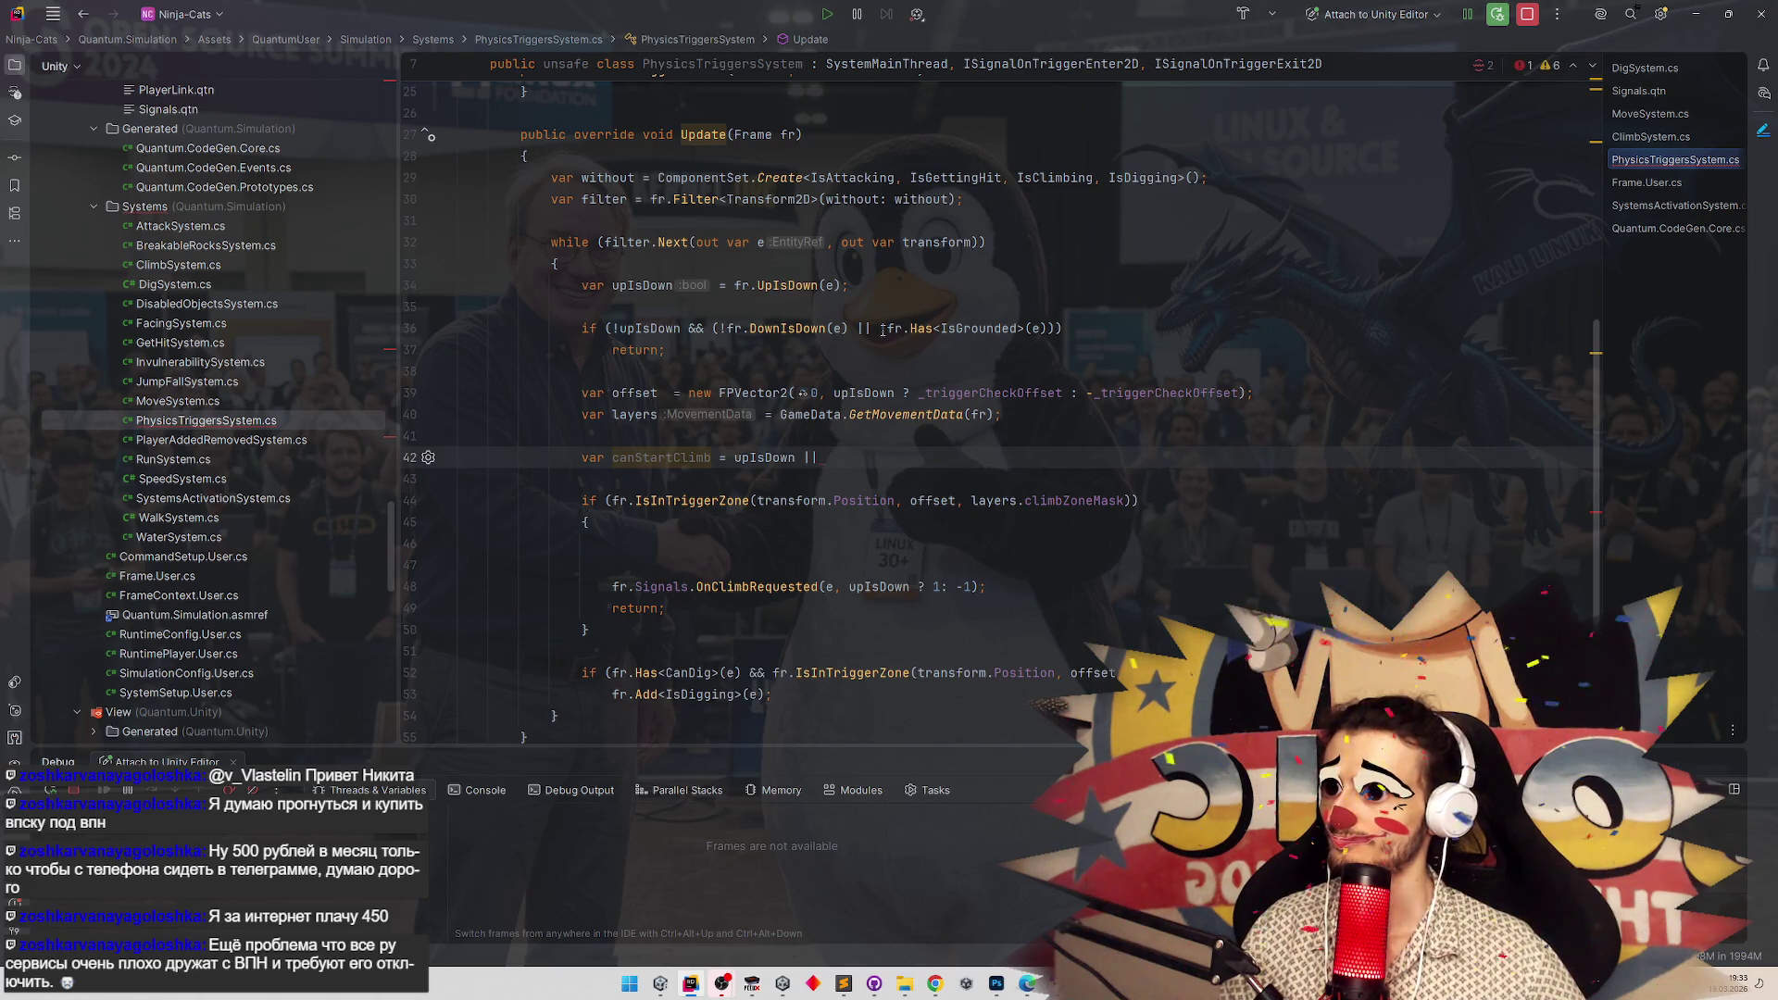
Complete line 42 as 'var canStartClimb = upIsDown || fr.Has<IsGrounded>(e);'.
left_click(607, 329)
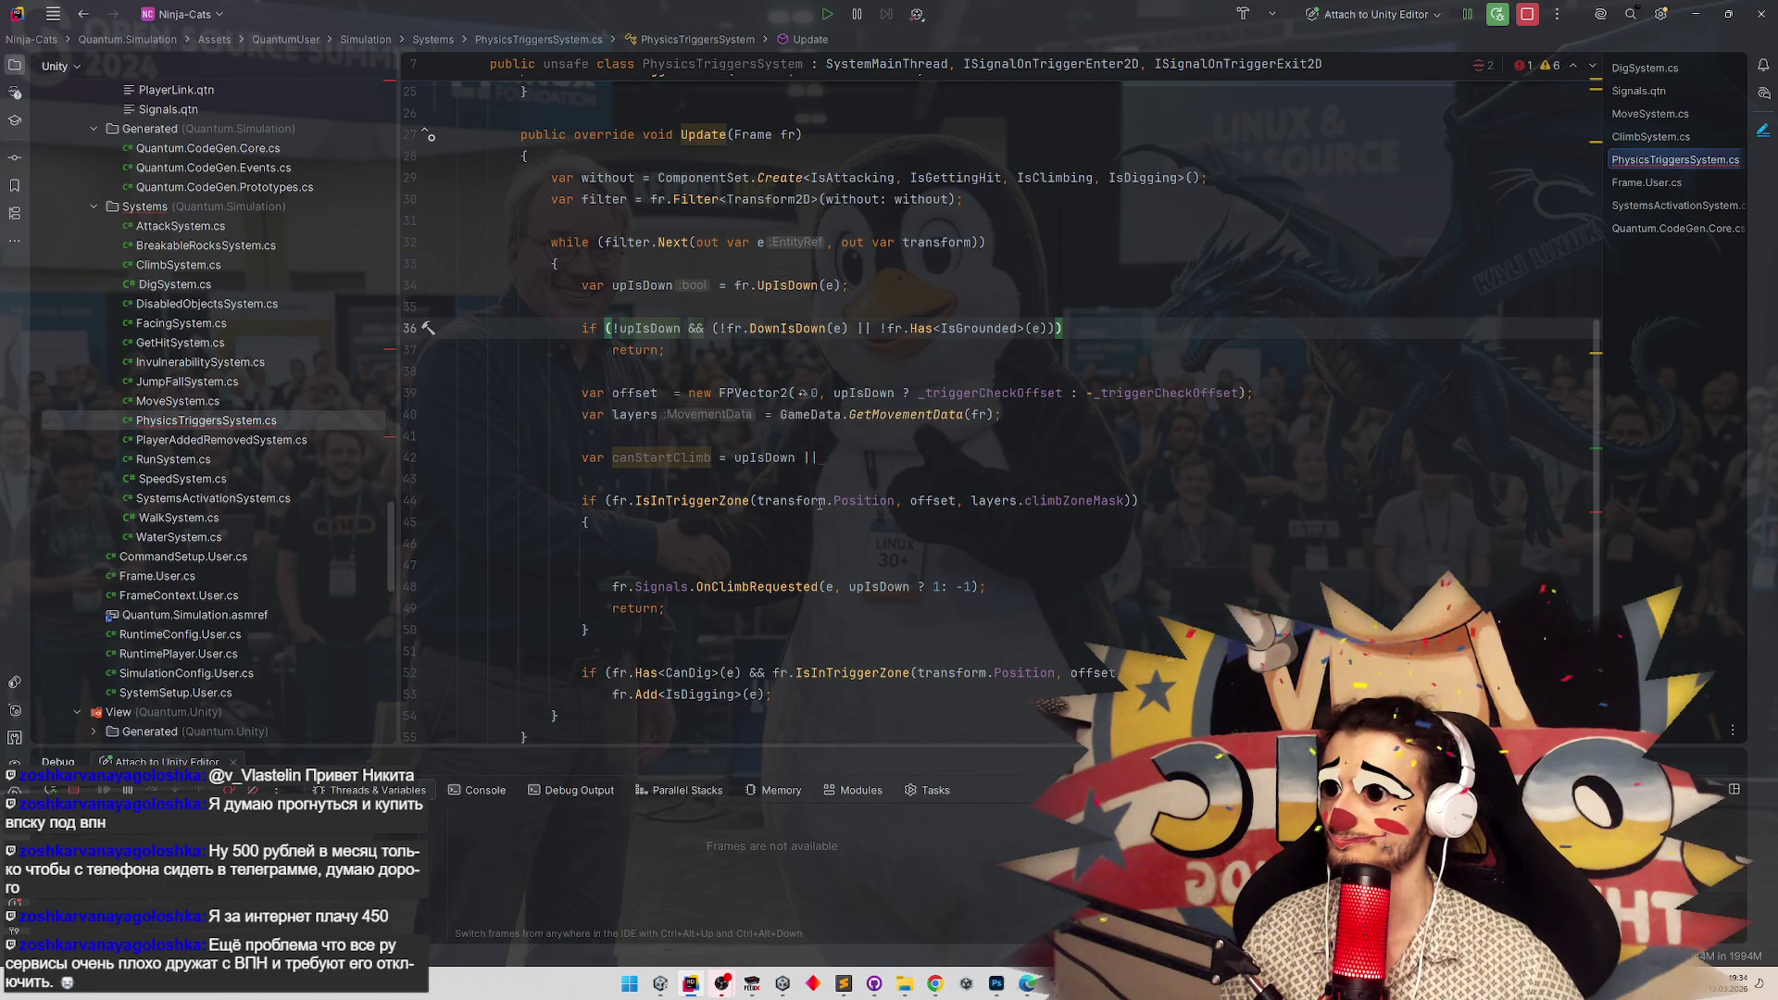
left_click(870, 457)
key("BackSpace")
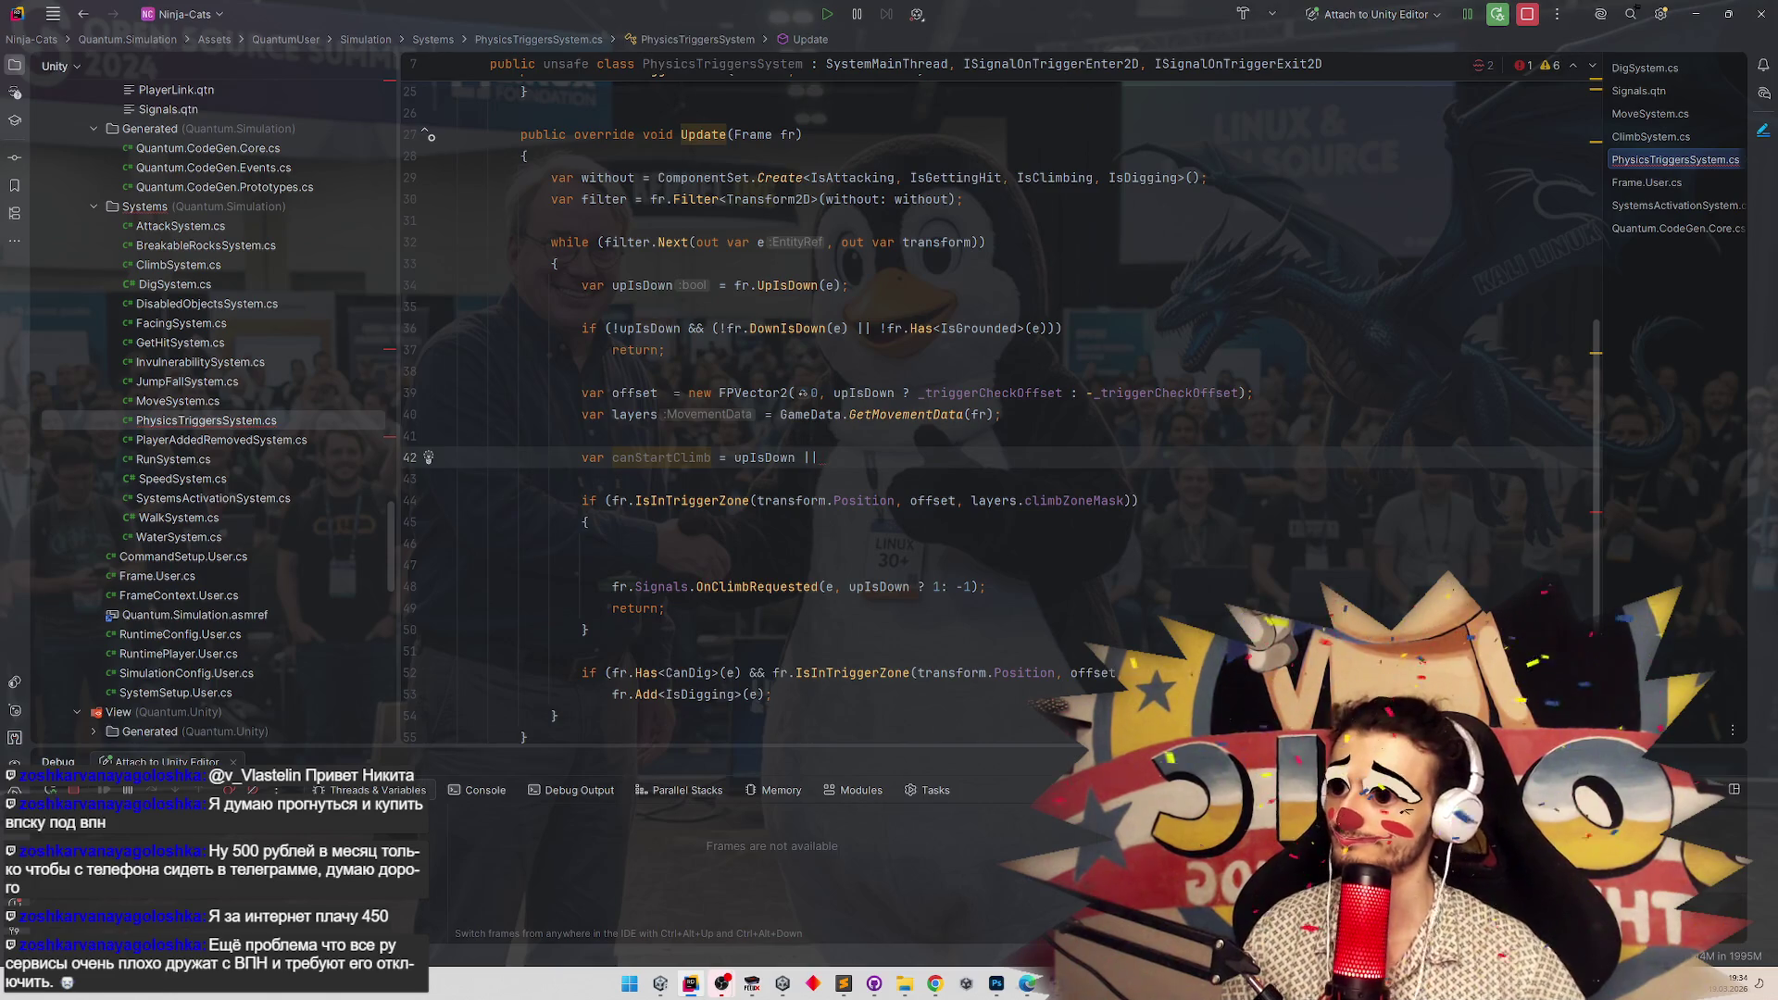
left_click_drag(581, 414, 1006, 416)
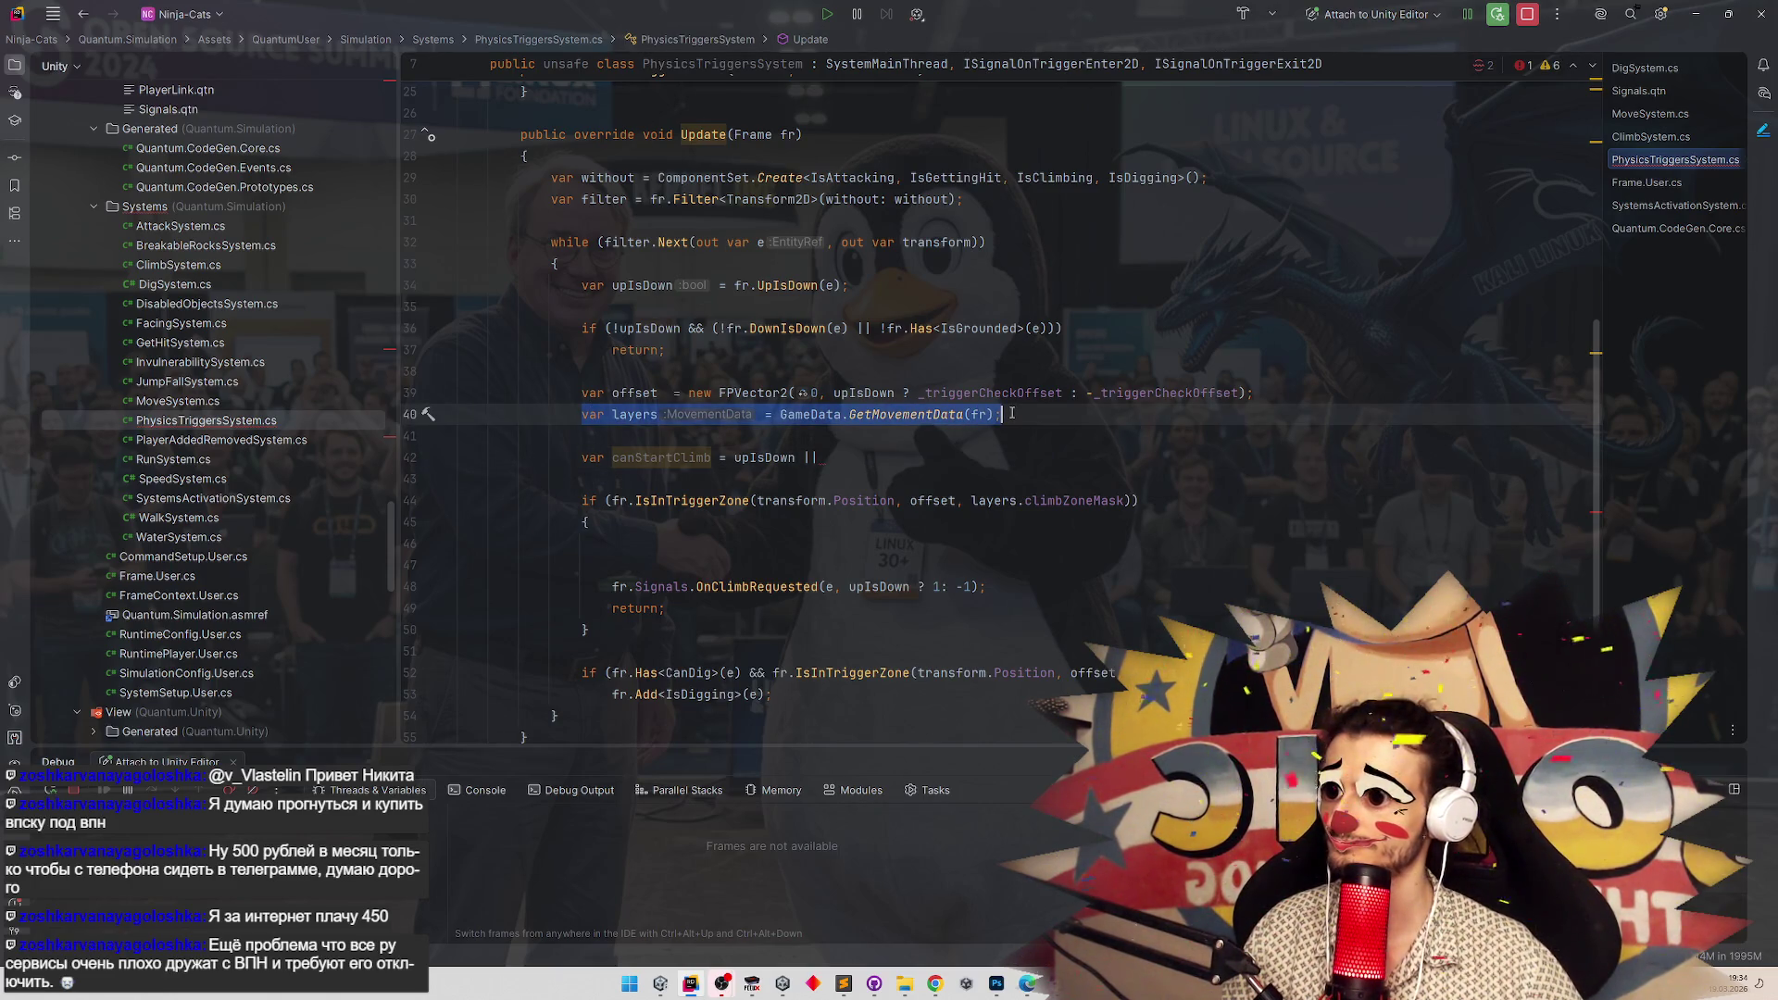
left_click(937, 454)
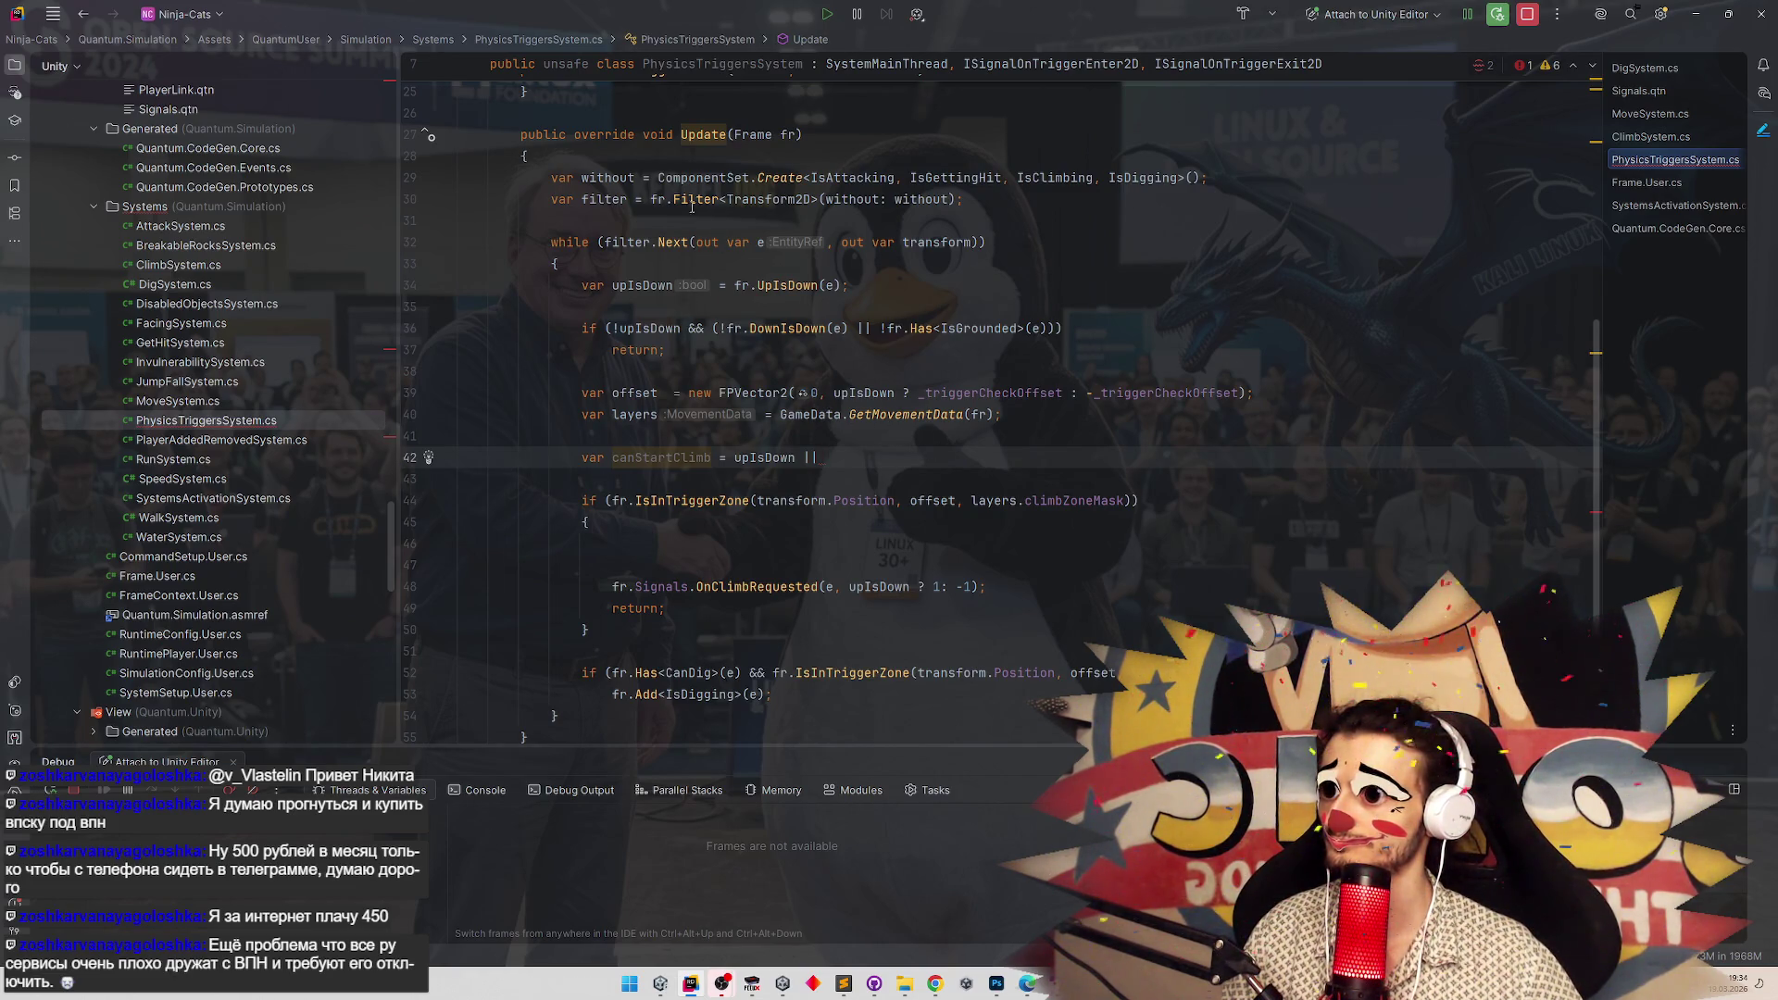
type("fr")
type(".Get")
key("BackSpace")
key("BackSpace")
key("BackSpace")
type("Has")
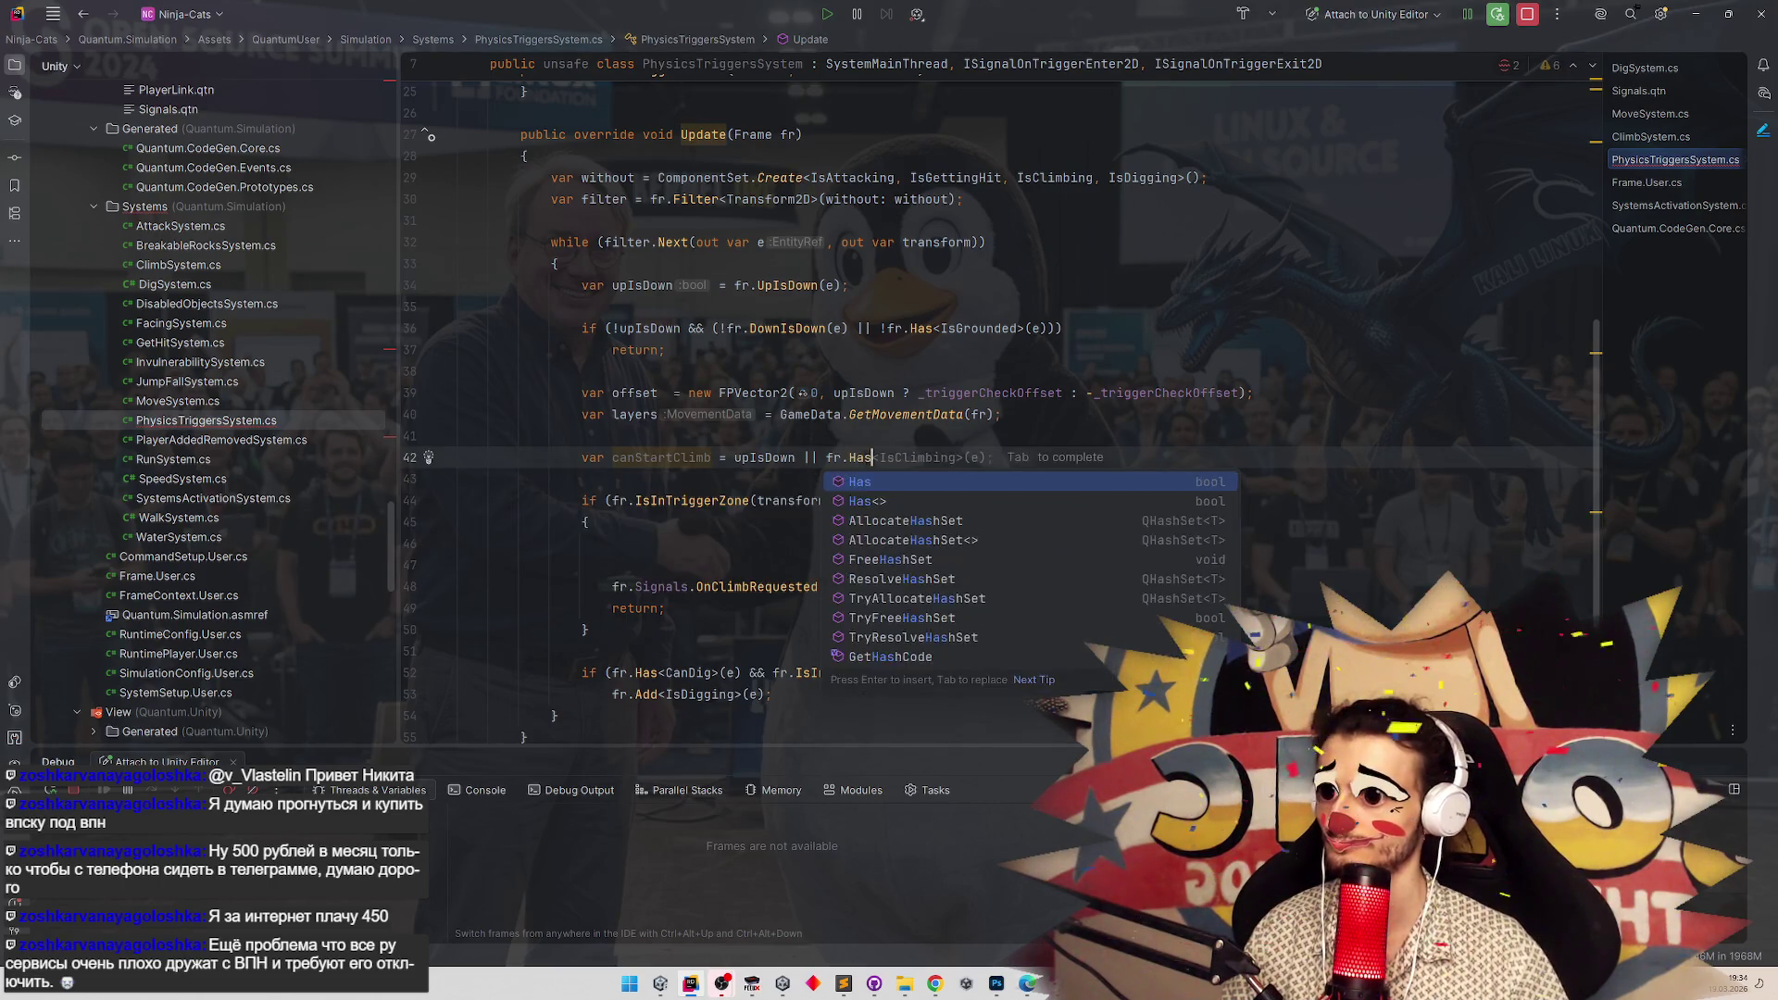
type("<IsGr>(")
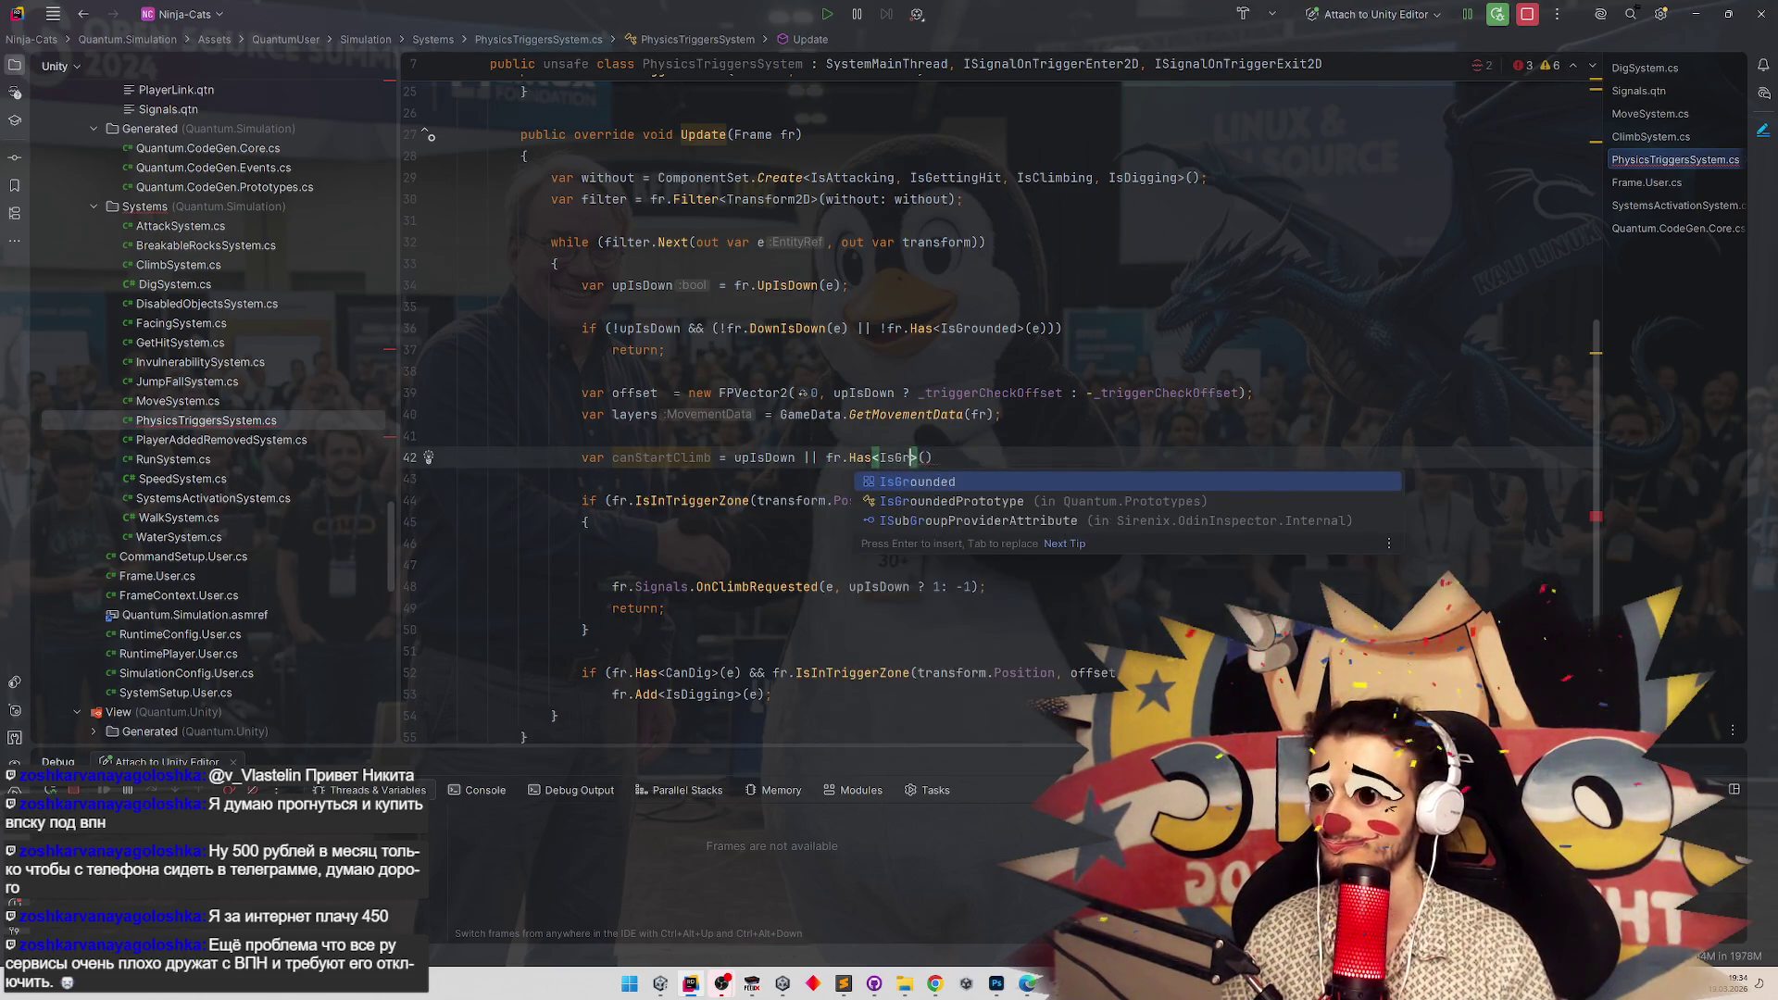
key("Return")
type("e);")
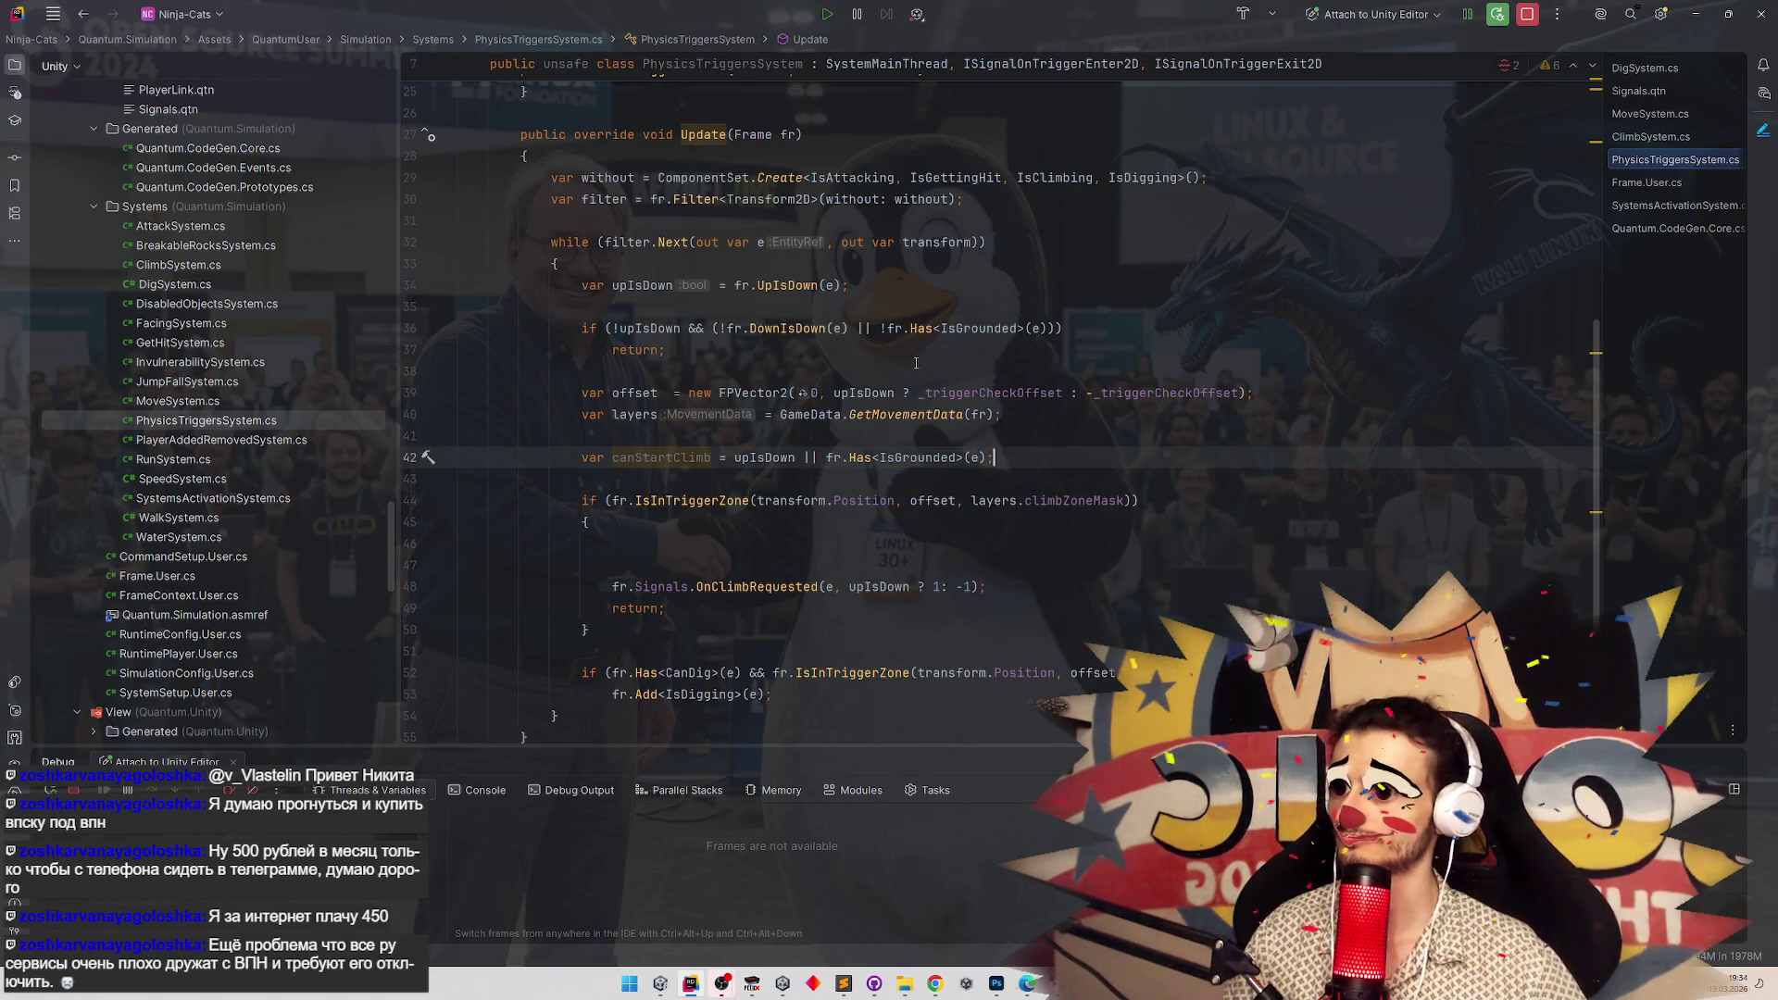
Prefix the climb-zone if condition with 'canStartClimb &&', delete its empty lines, and minimize Rider.
double_click(661, 458)
key("ctrl+c")
left_click(609, 501)
key("ctrl+v")
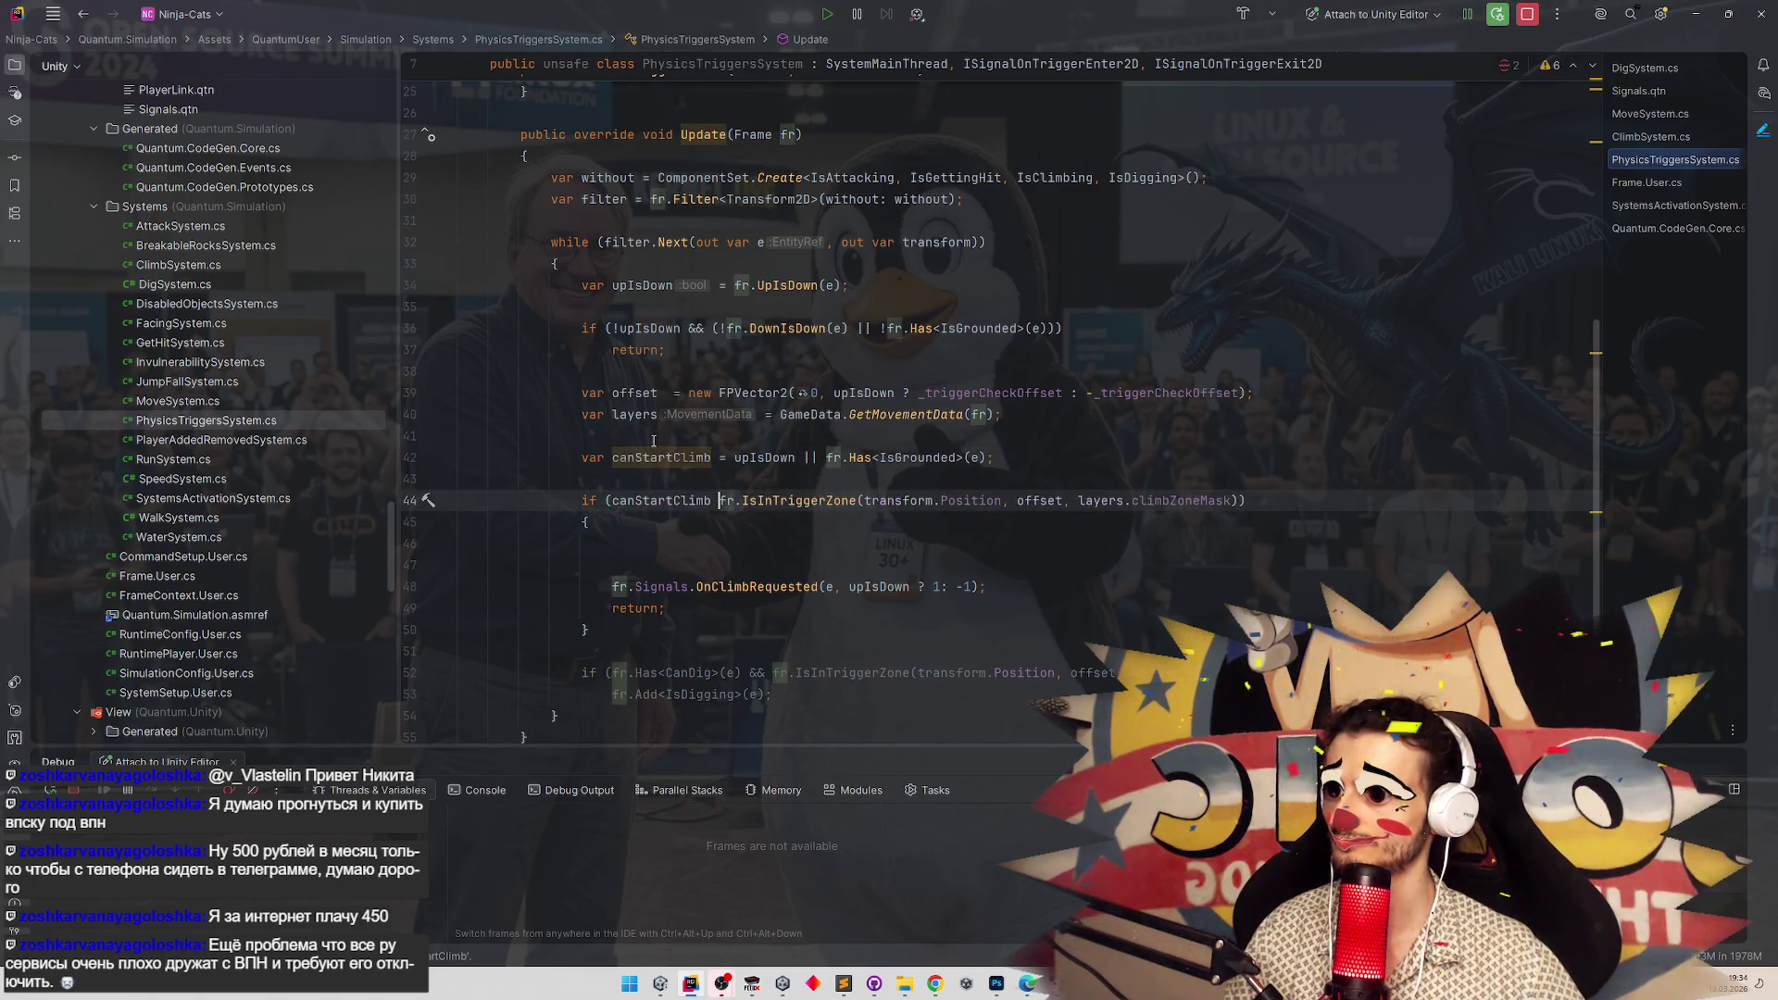
type("&&")
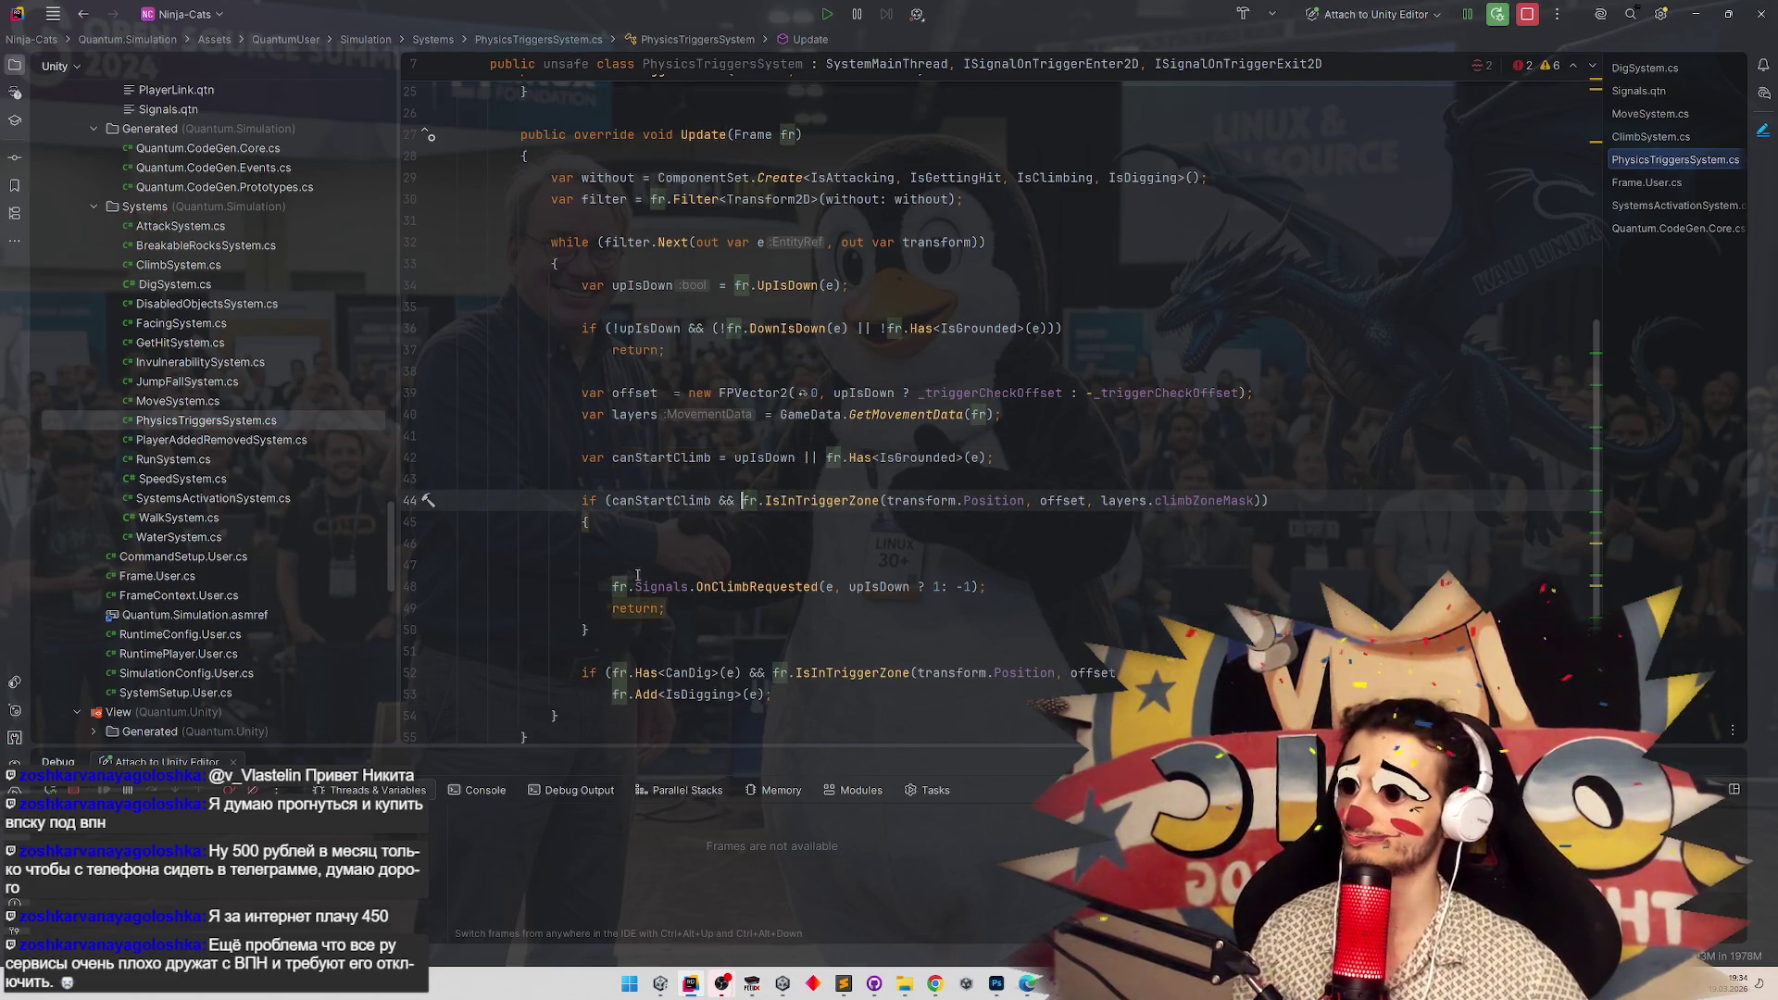
left_click_drag(637, 576, 492, 549)
key("BackSpace")
left_click(894, 582)
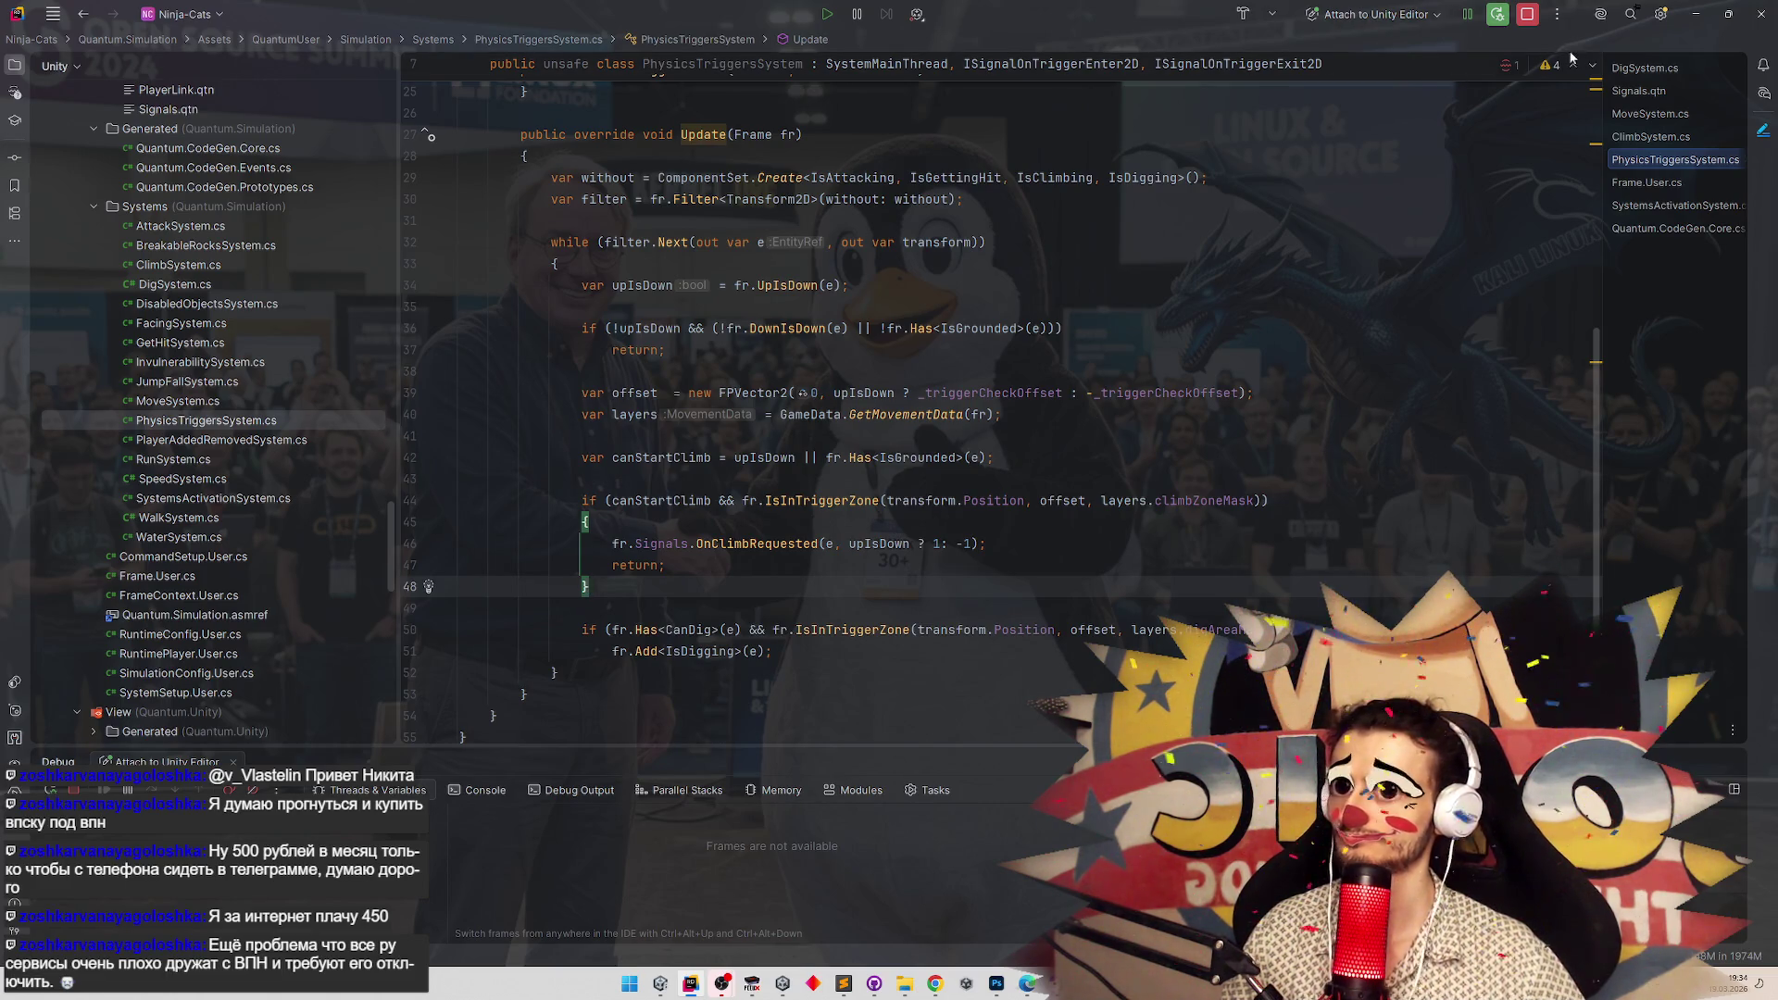
left_click(1696, 13)
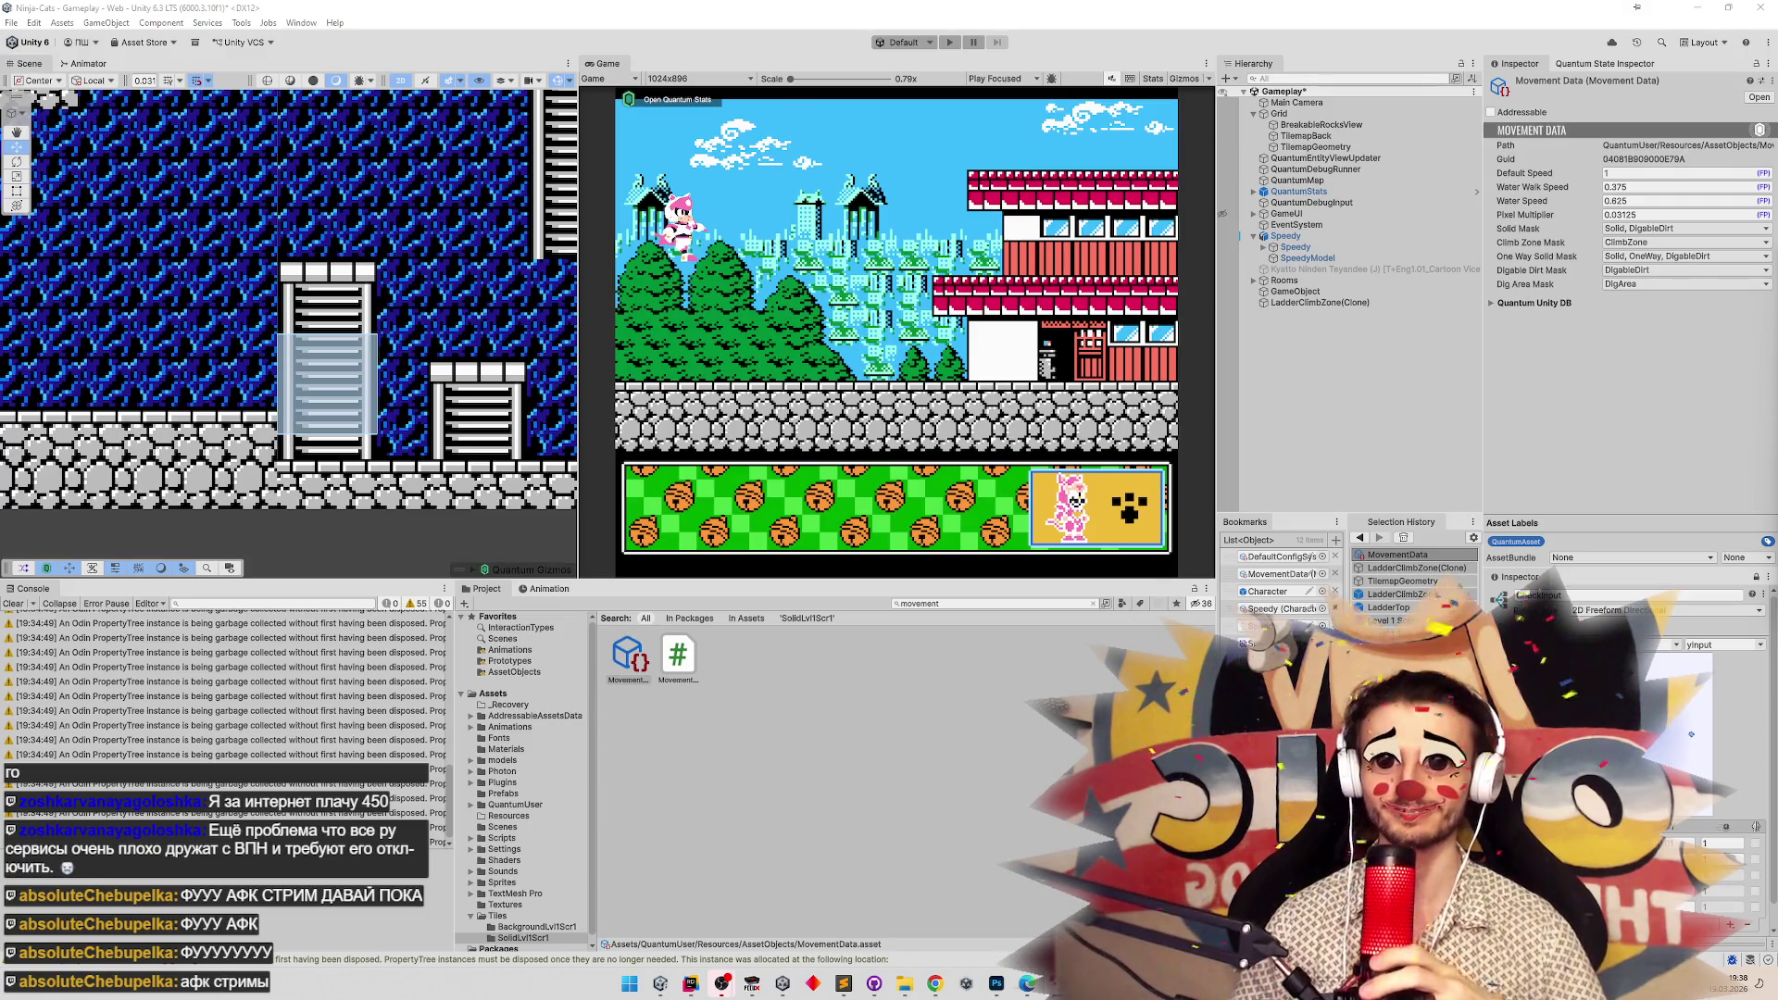
Save the Gameplay scene with Ctrl+S in the Unity Editor.
key("ctrl+s")
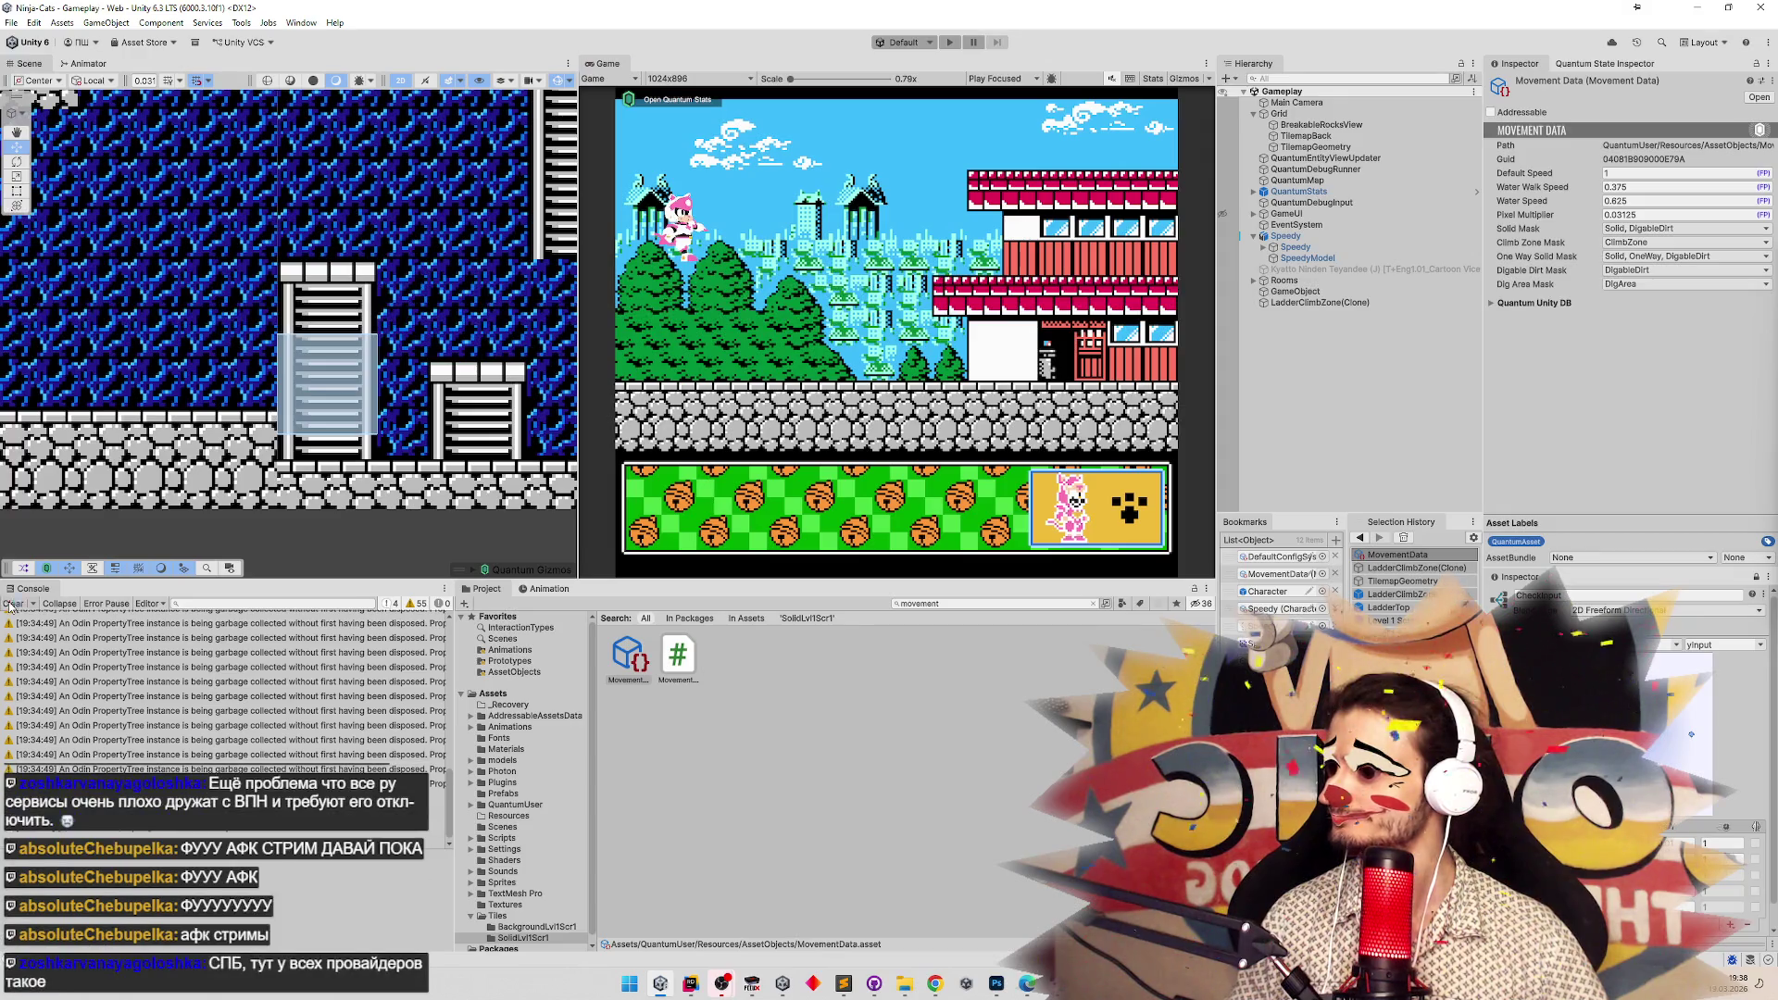
Clear the console, enter Play mode and climb the character up the tall ladder.
left_click(11, 603)
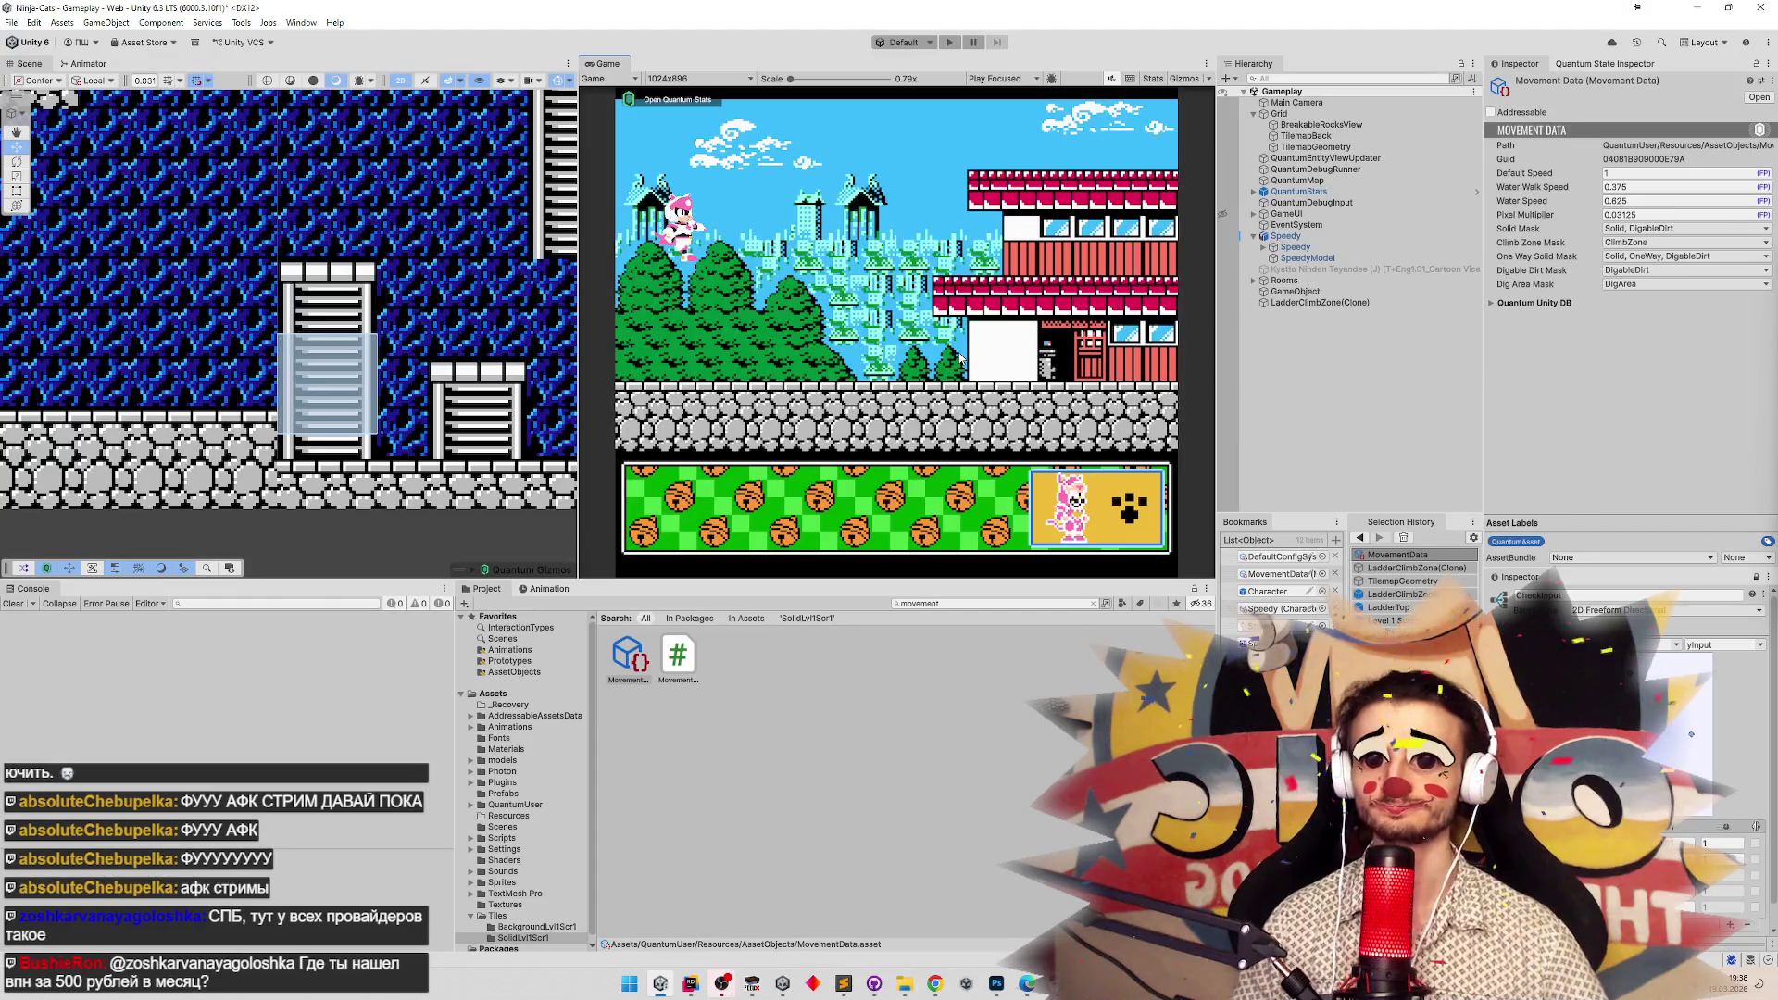
key("ctrl+p")
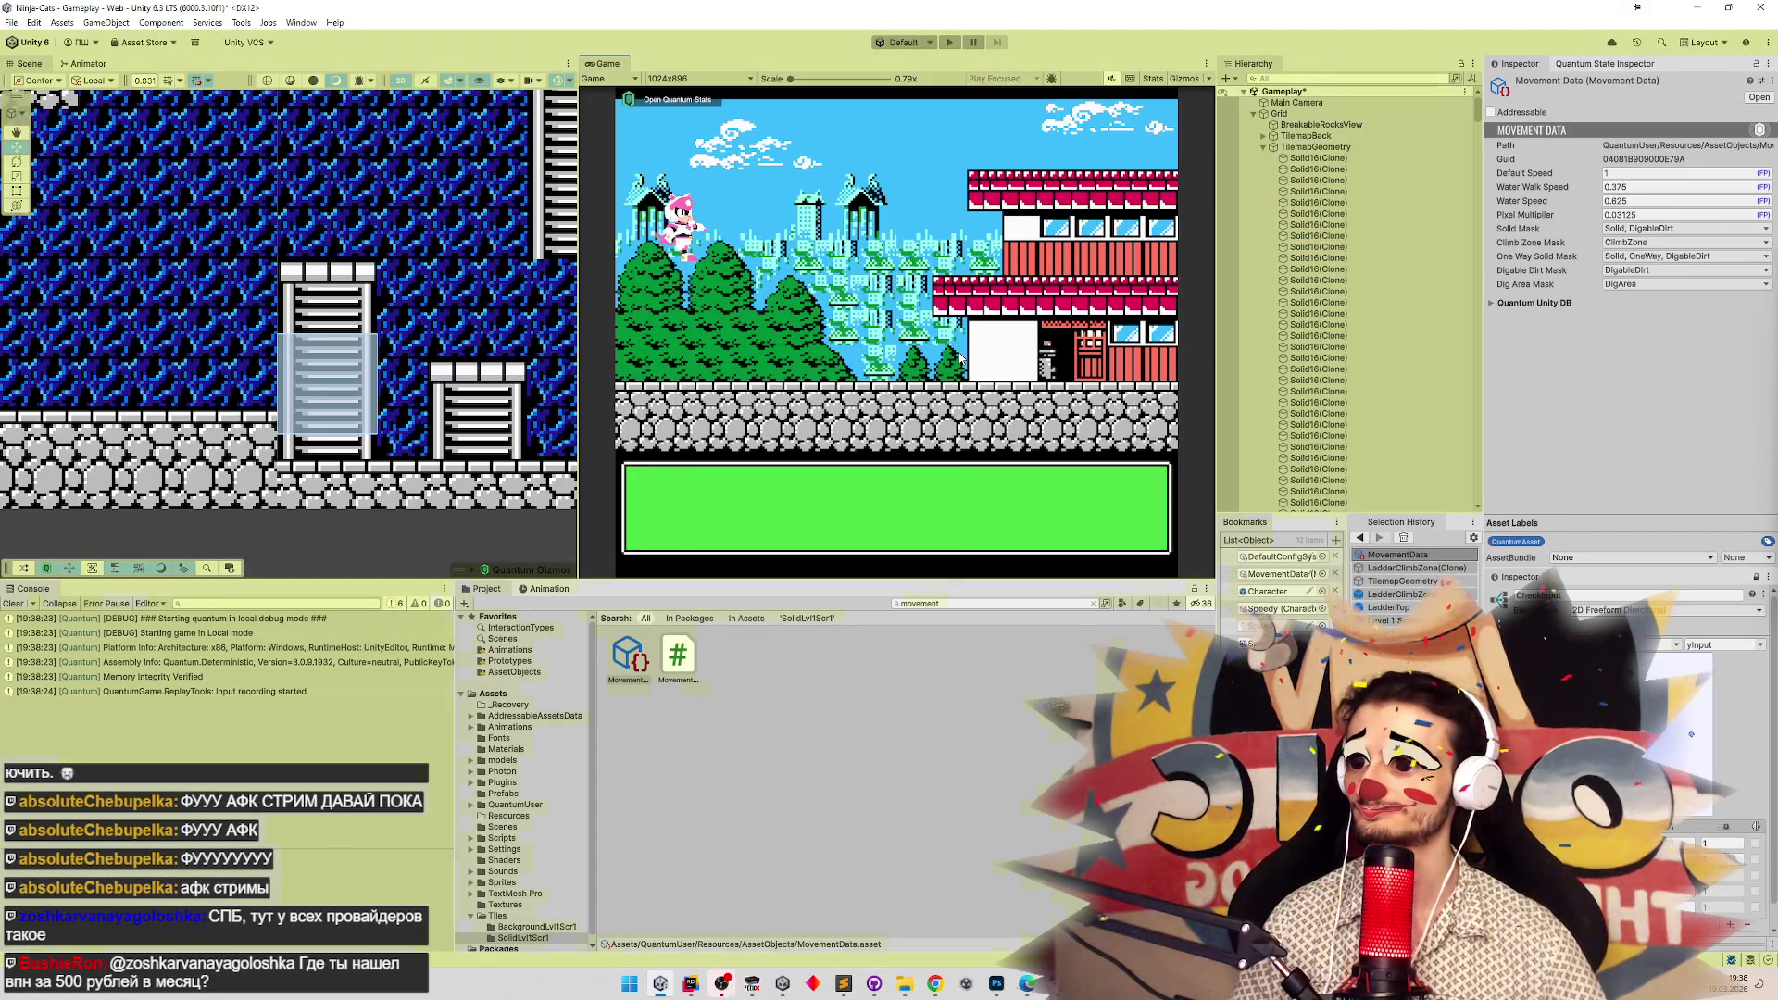
key("Right")
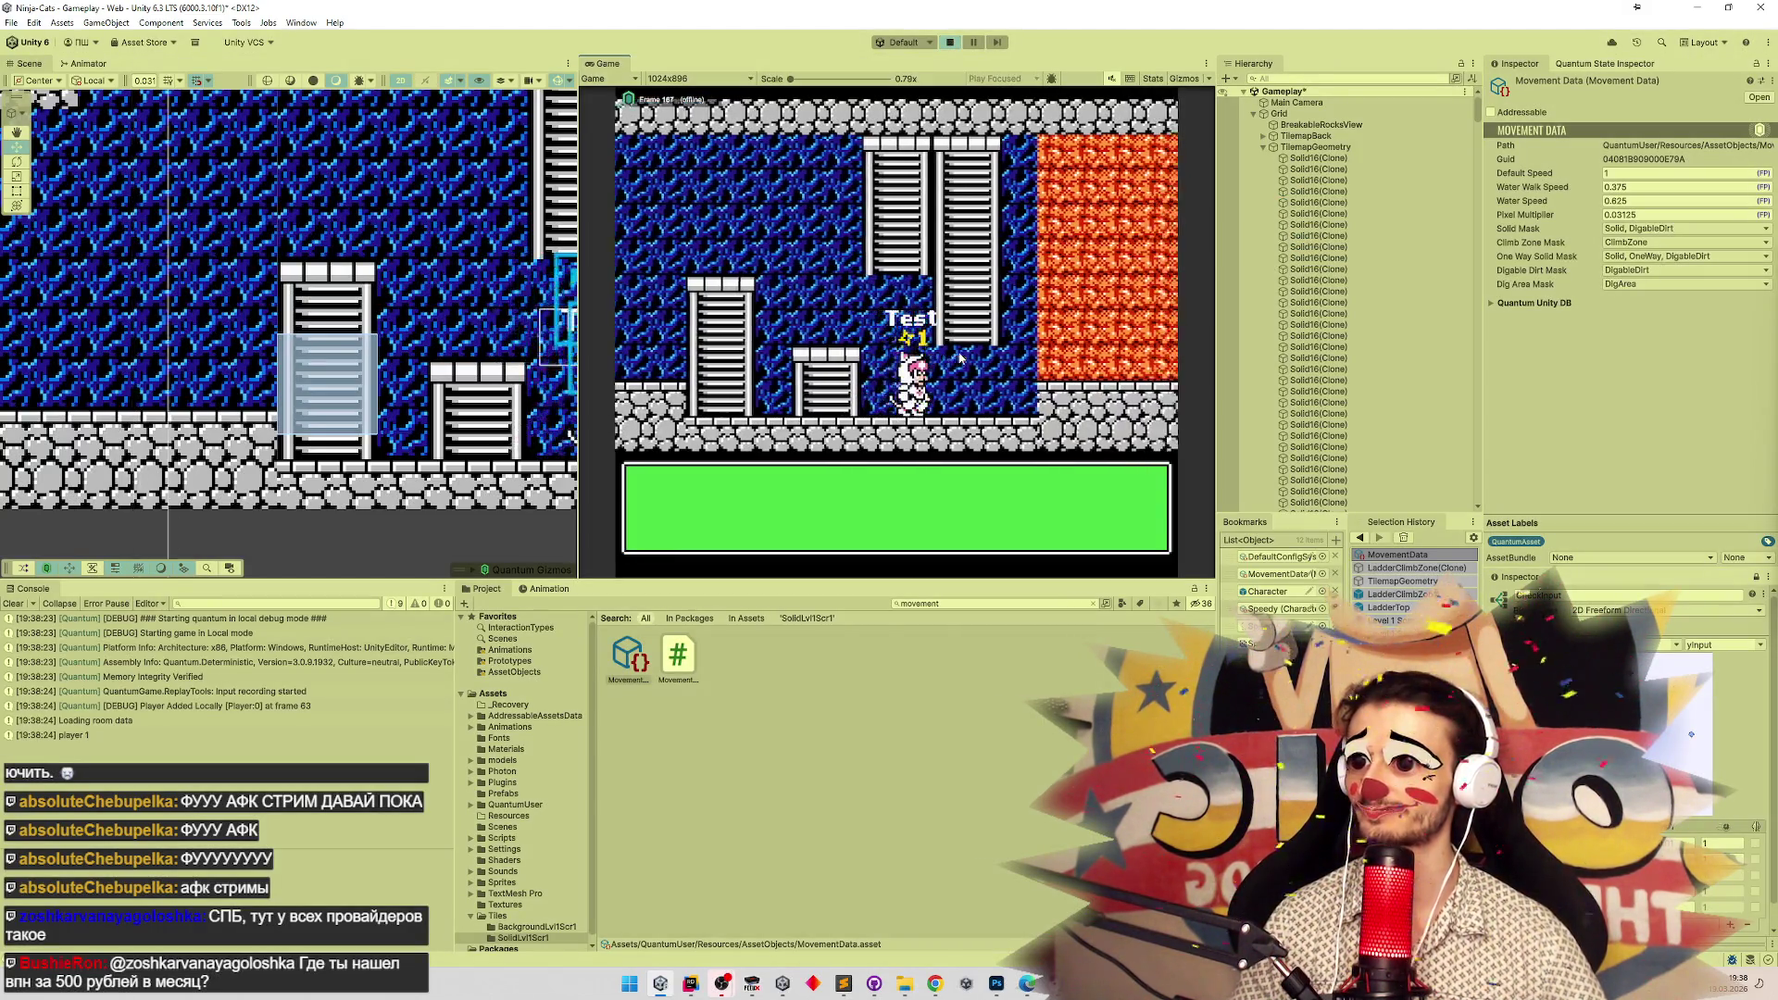
key("Up")
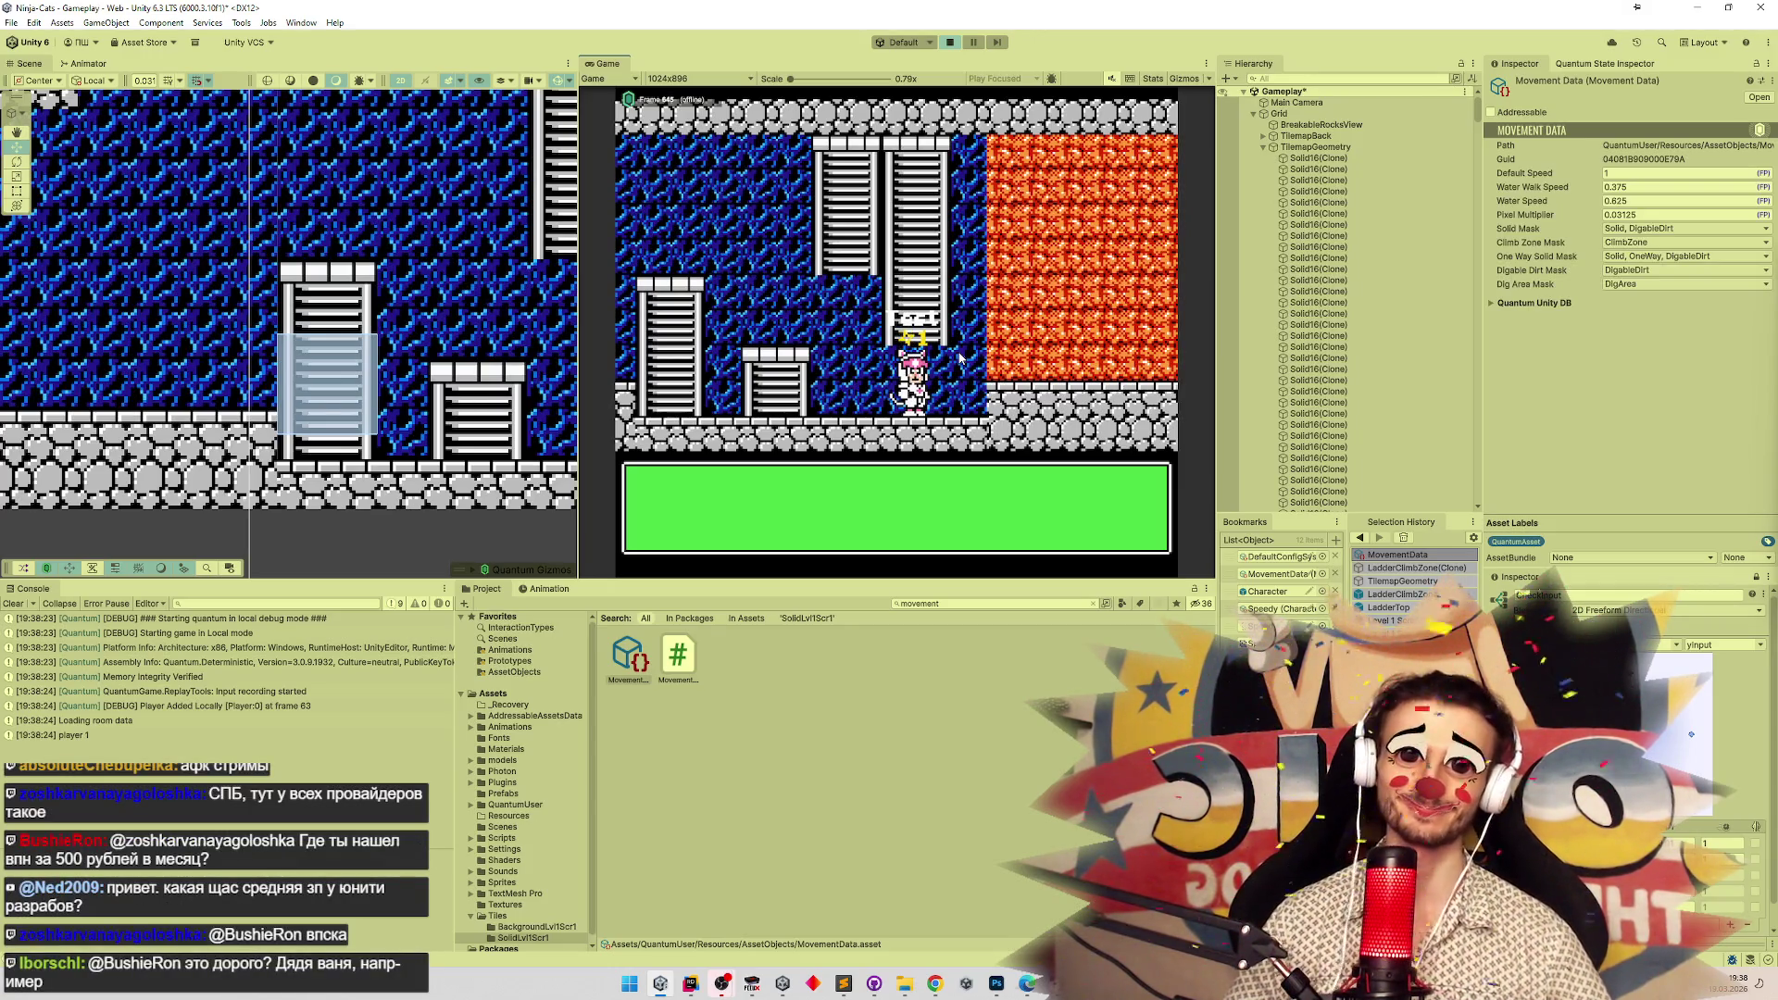
key("Up")
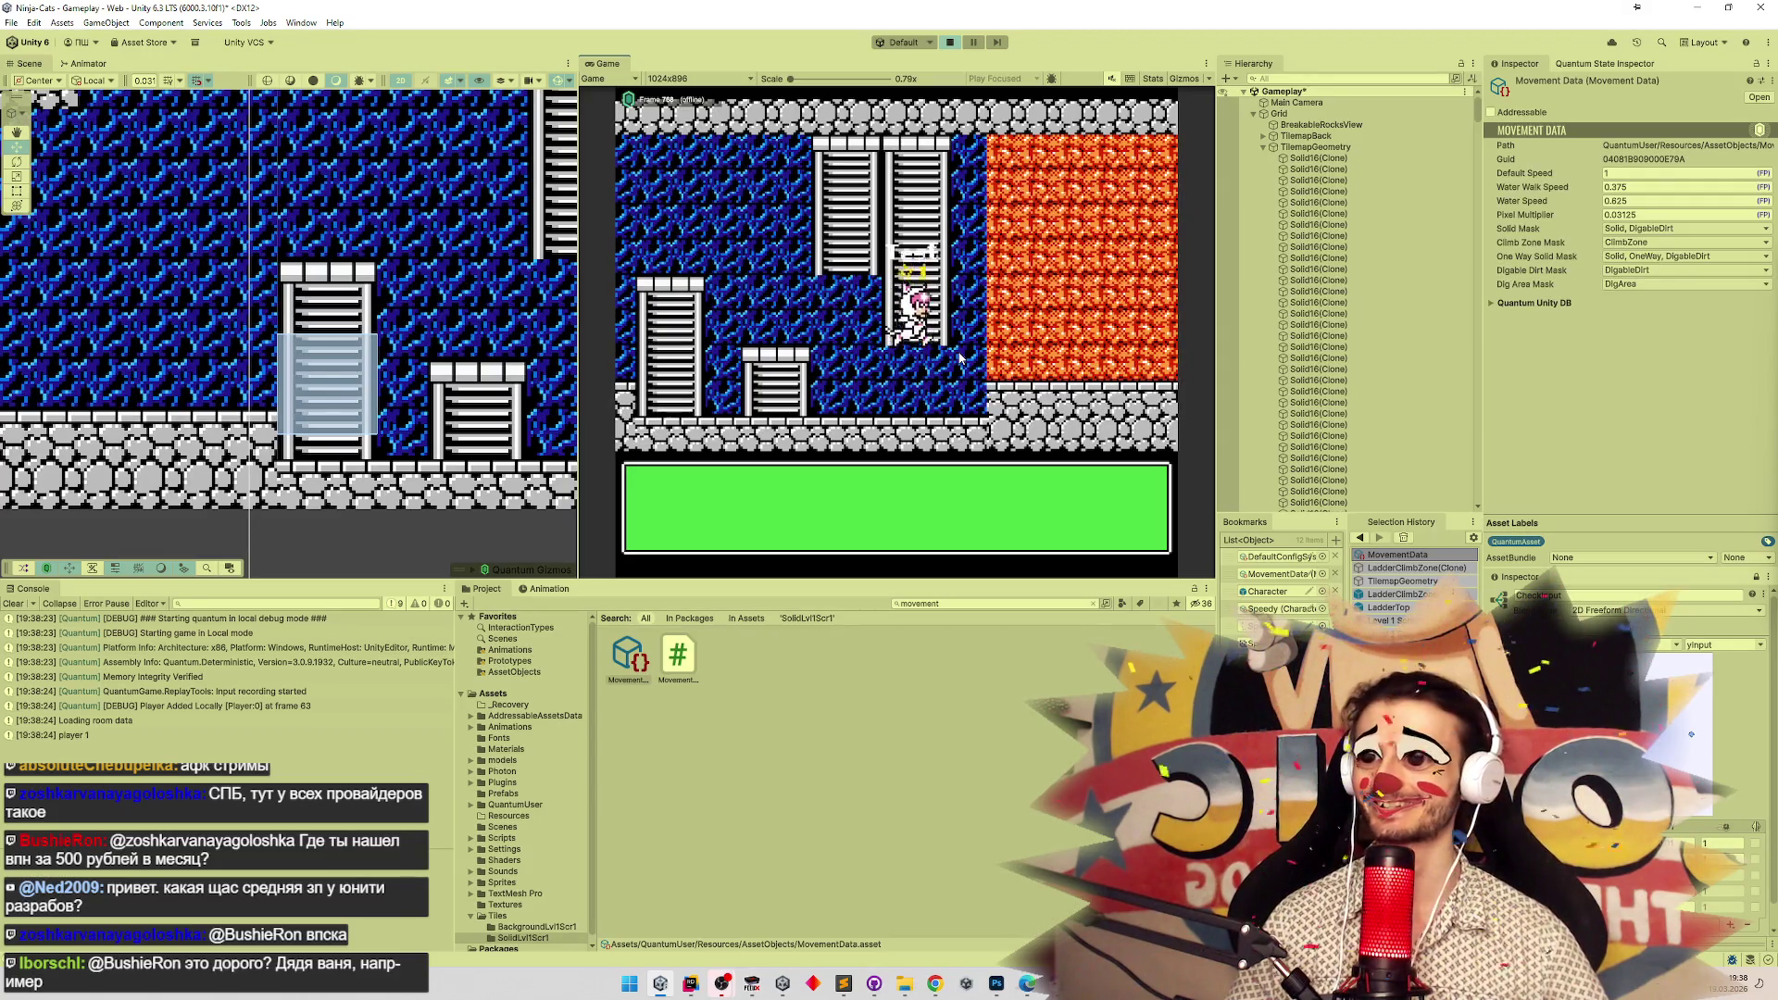
key("Down")
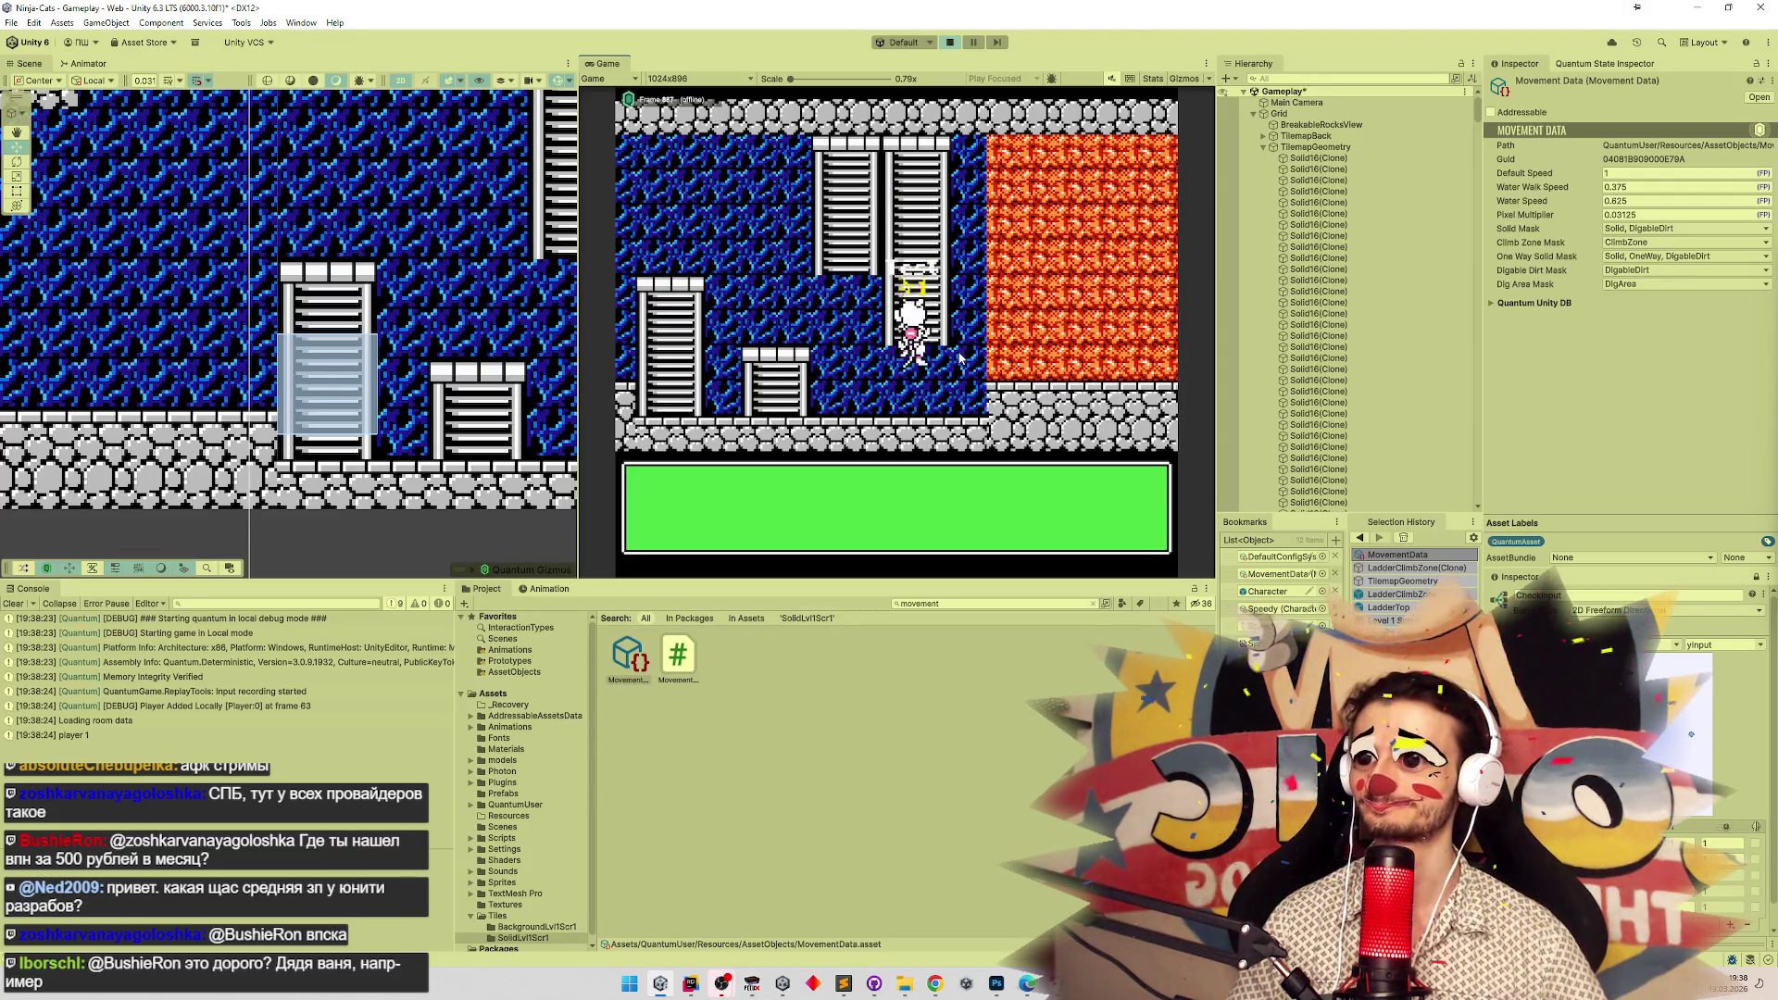
key("Up")
Climb the character up and down the ladder repeatedly, then walk it left.
key("Down")
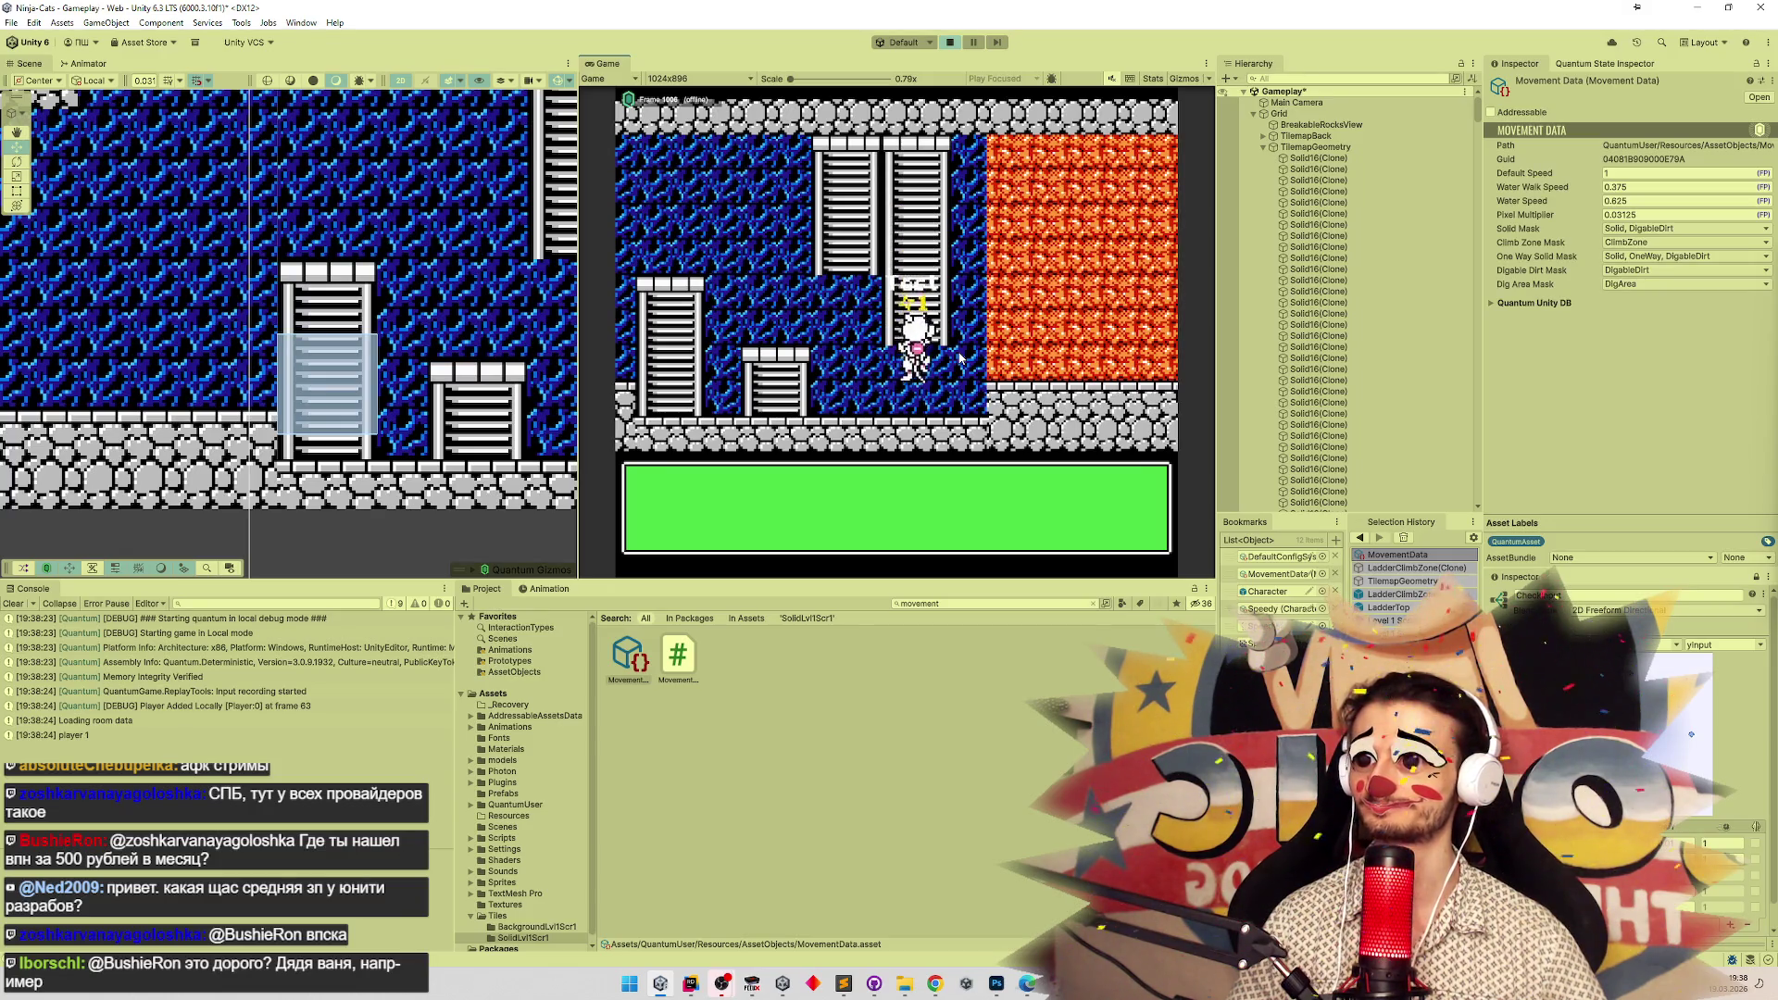
key("Up")
key("Down")
key("Up")
key("Down")
key("Down")
key("Up")
key("Down")
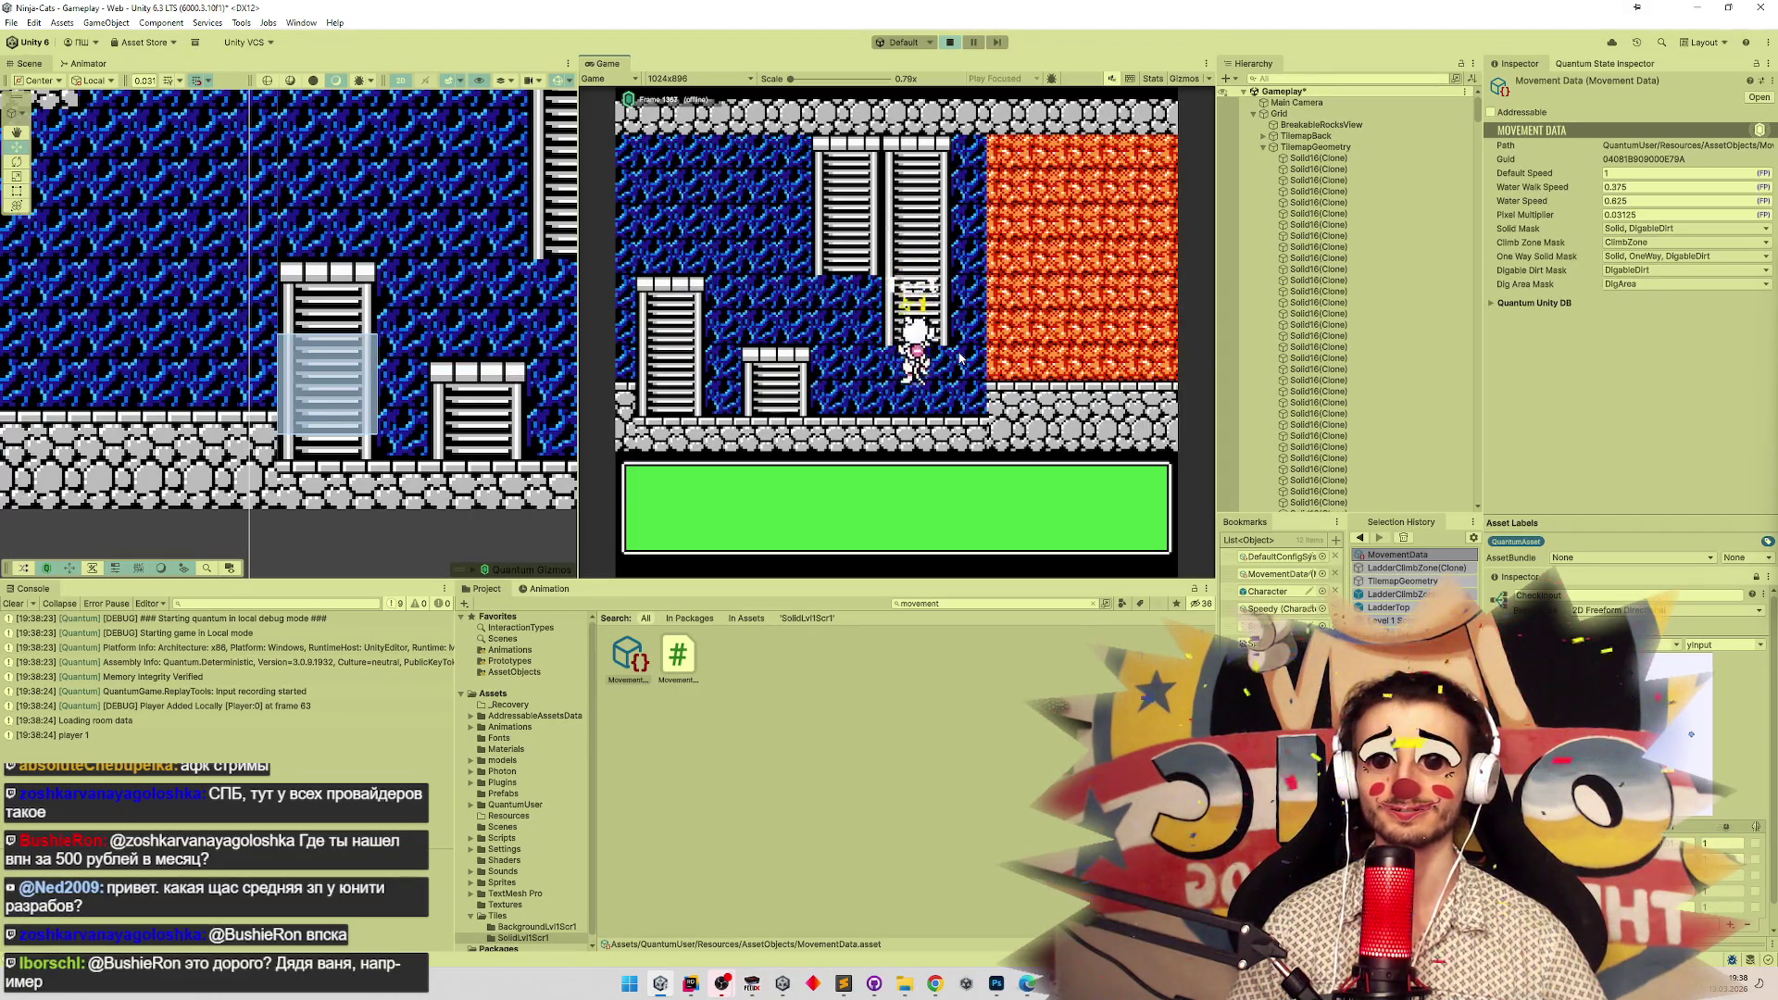
key("Up")
key("Down")
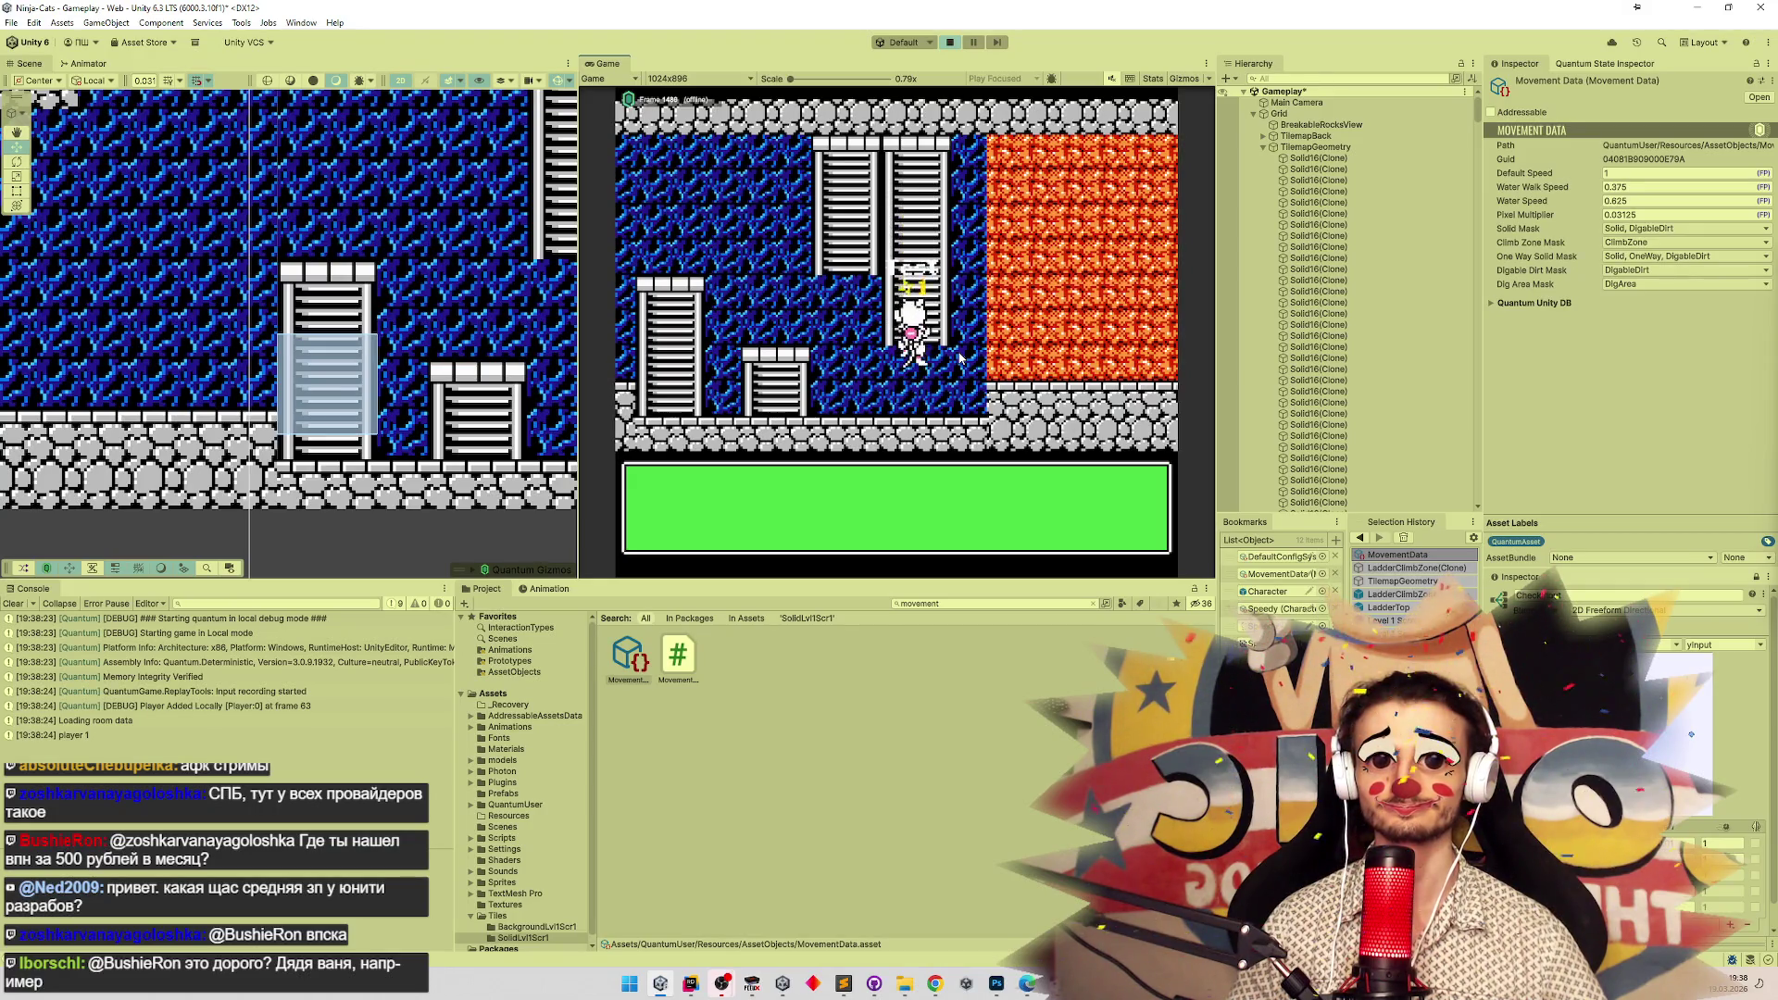
key("Up")
key("Down")
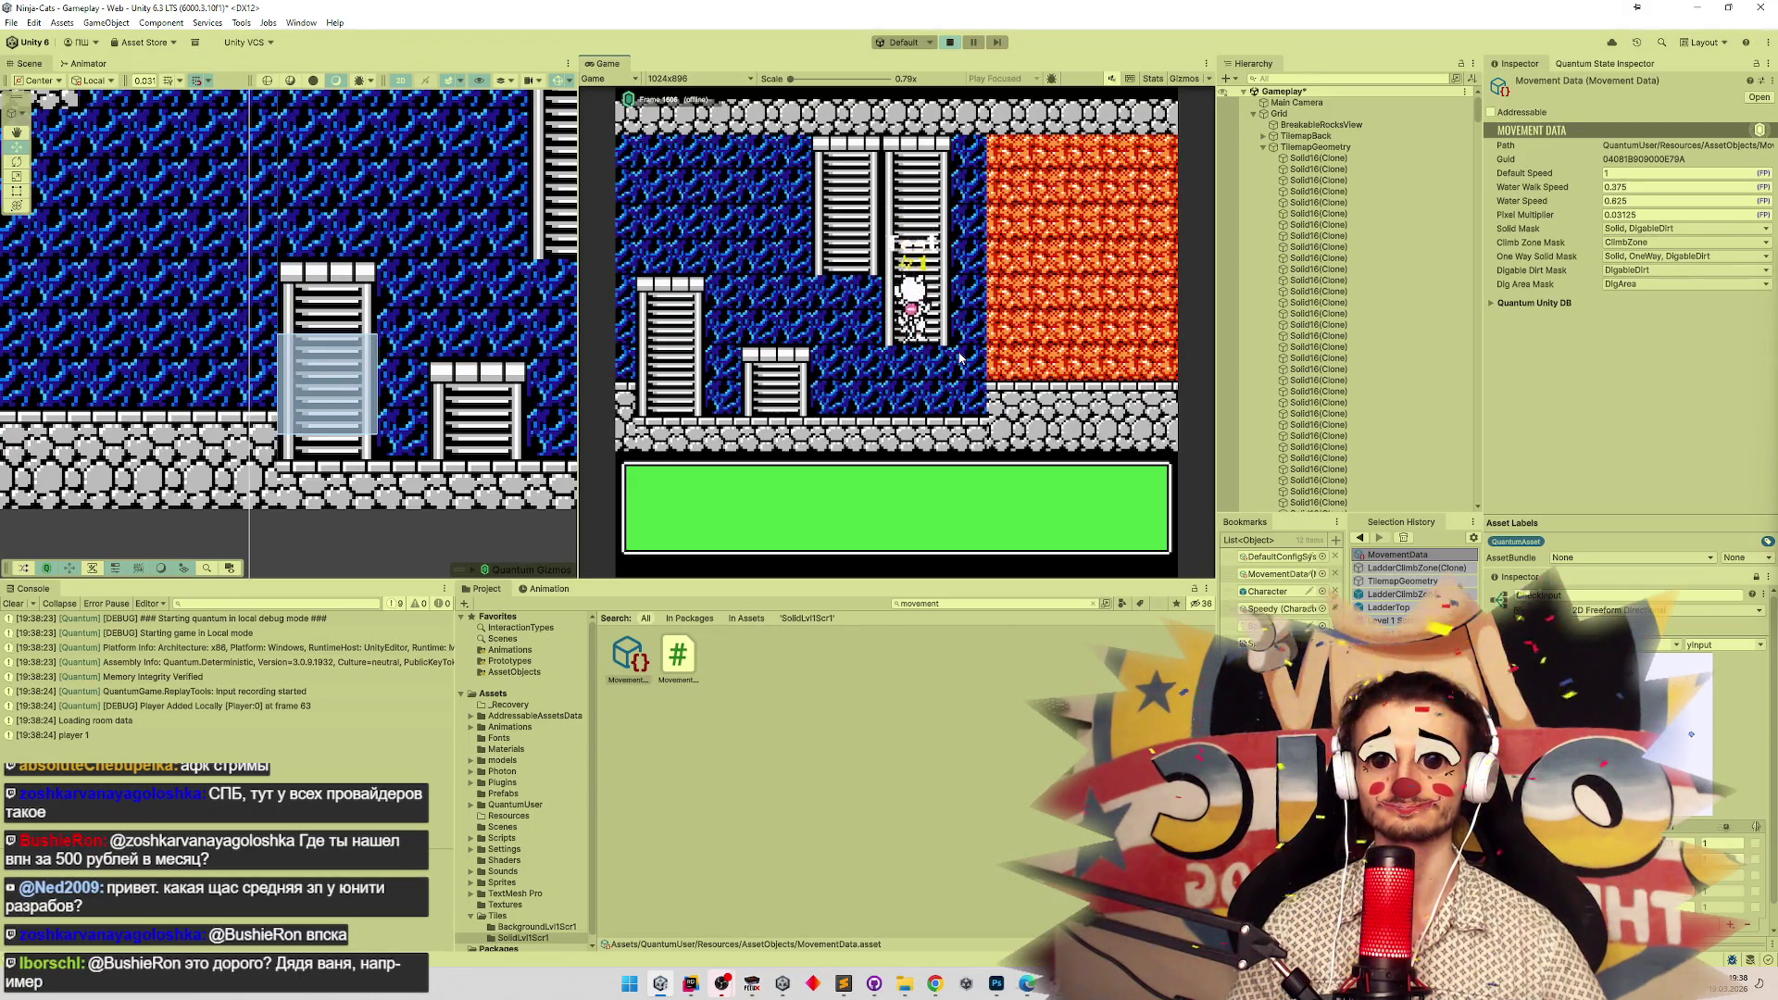
key("Up")
key("Down")
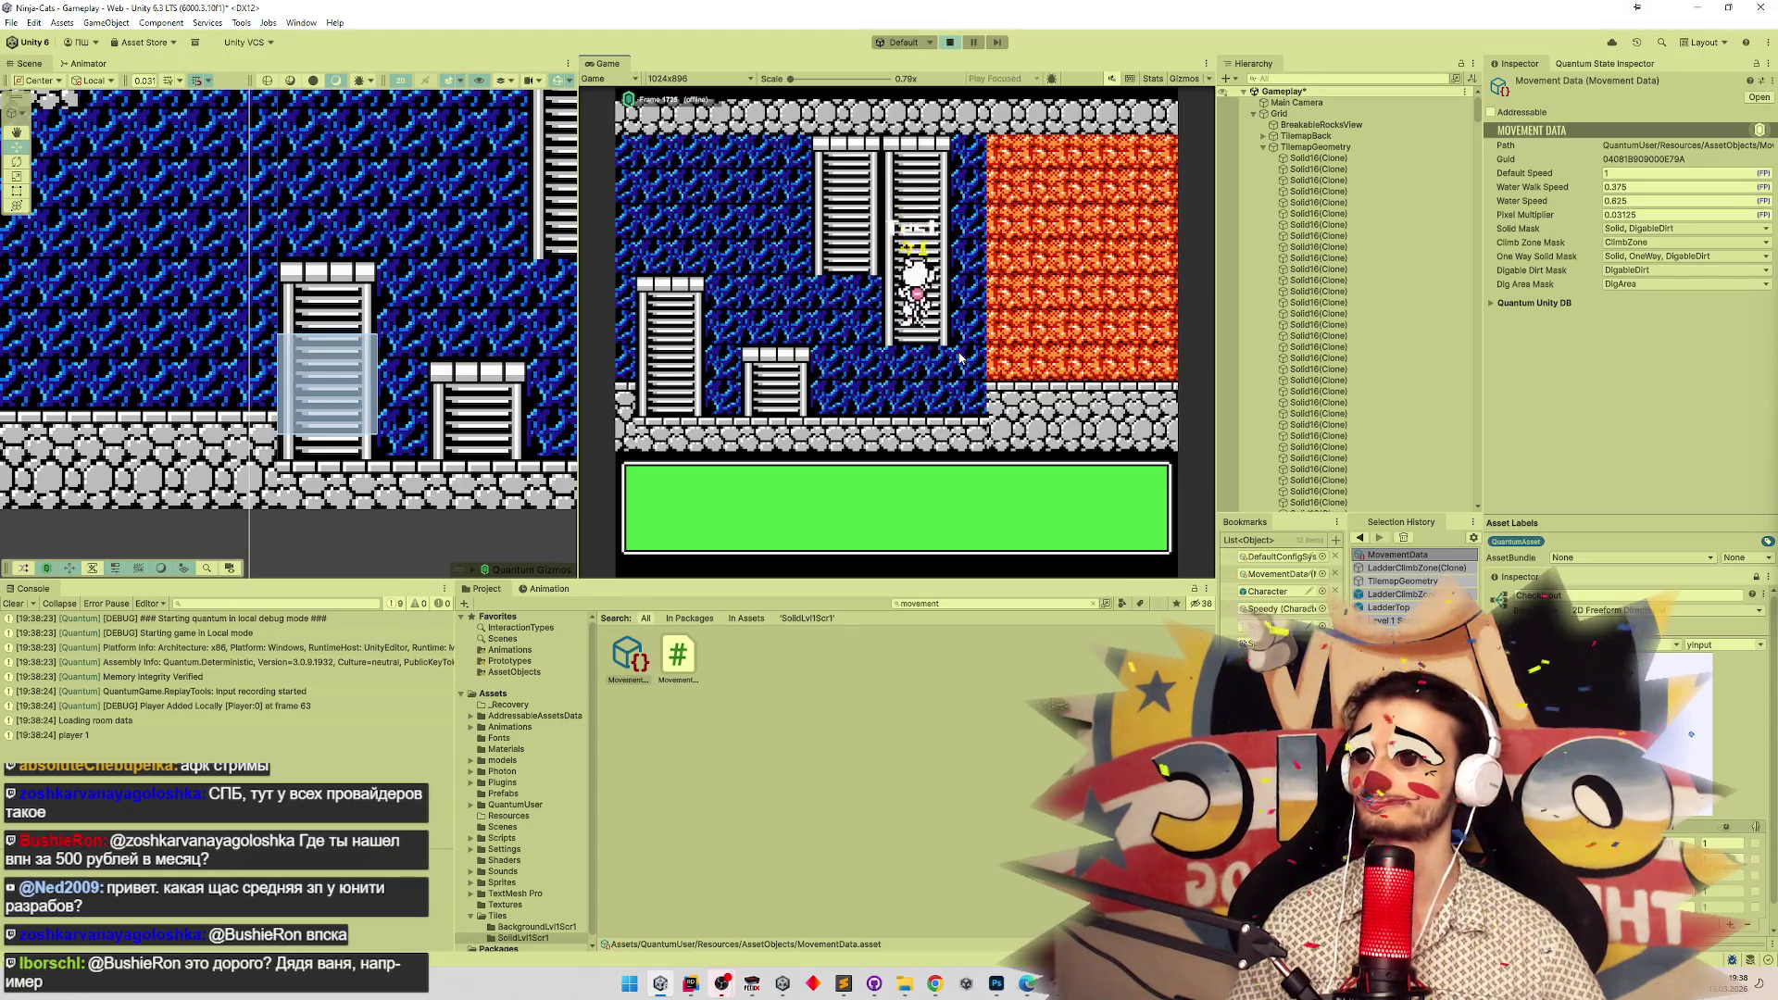
key("Left")
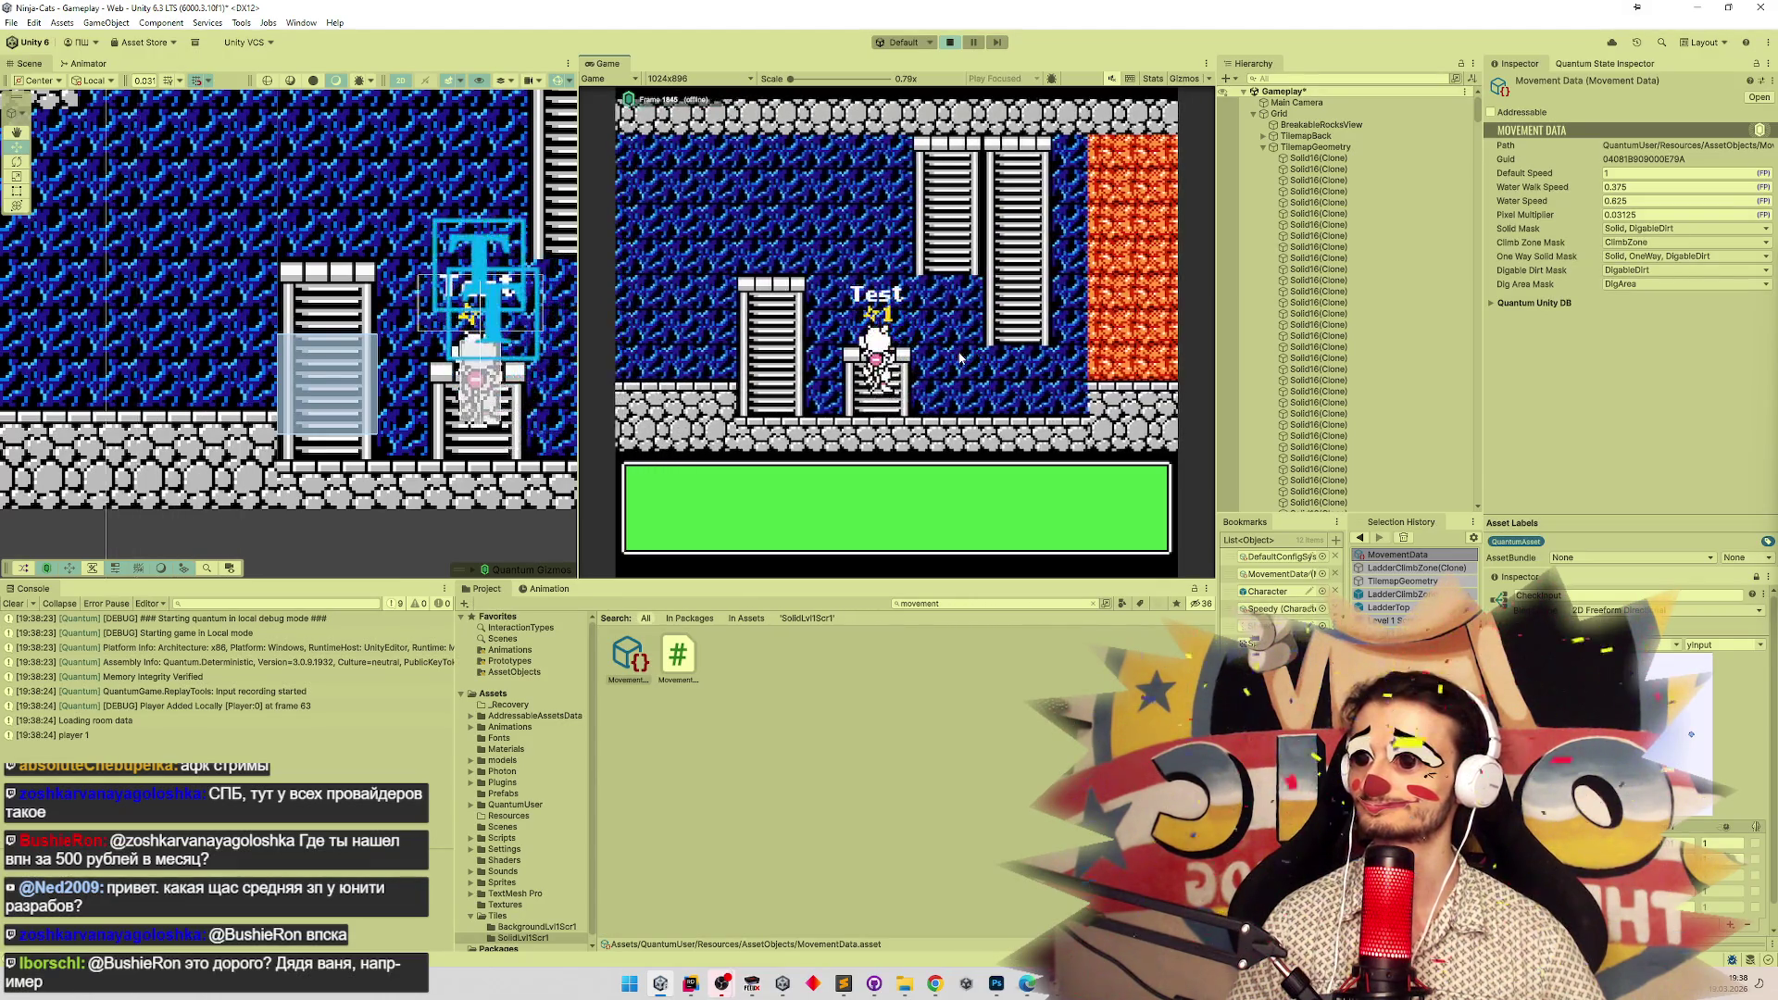
Climb the character up and down the small ladder several times.
key("Up")
key("Down")
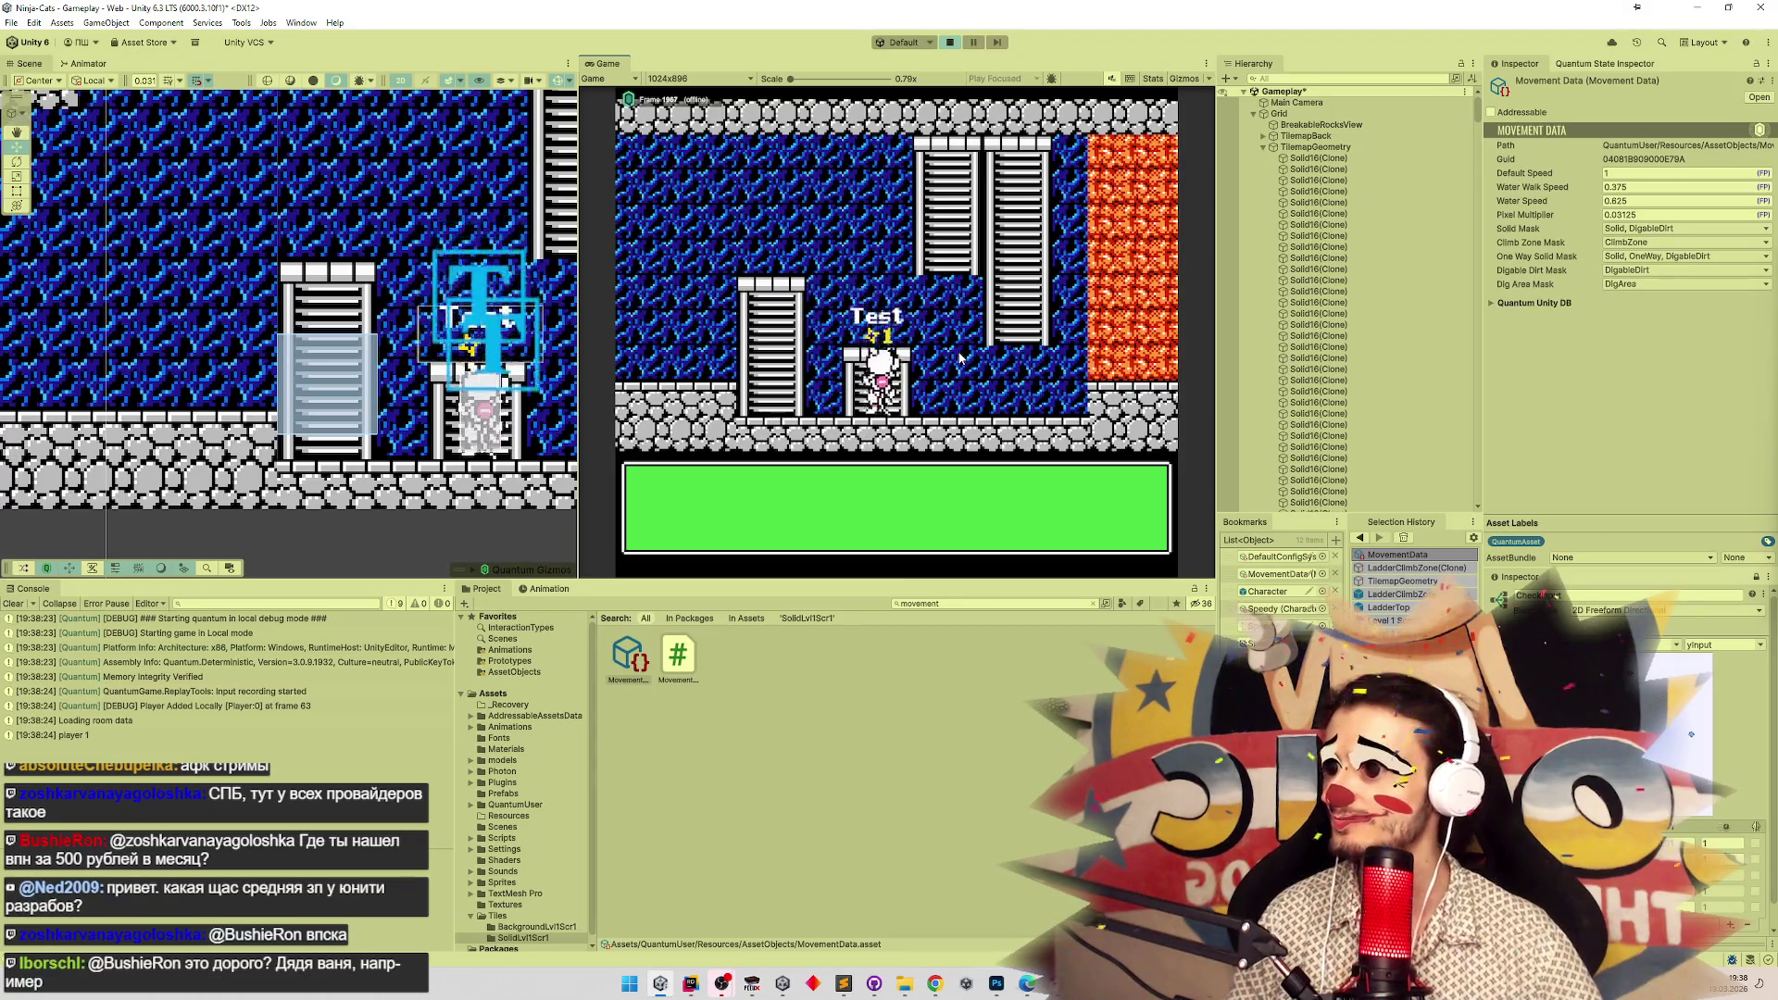
key("Up")
key("Down")
key("Up")
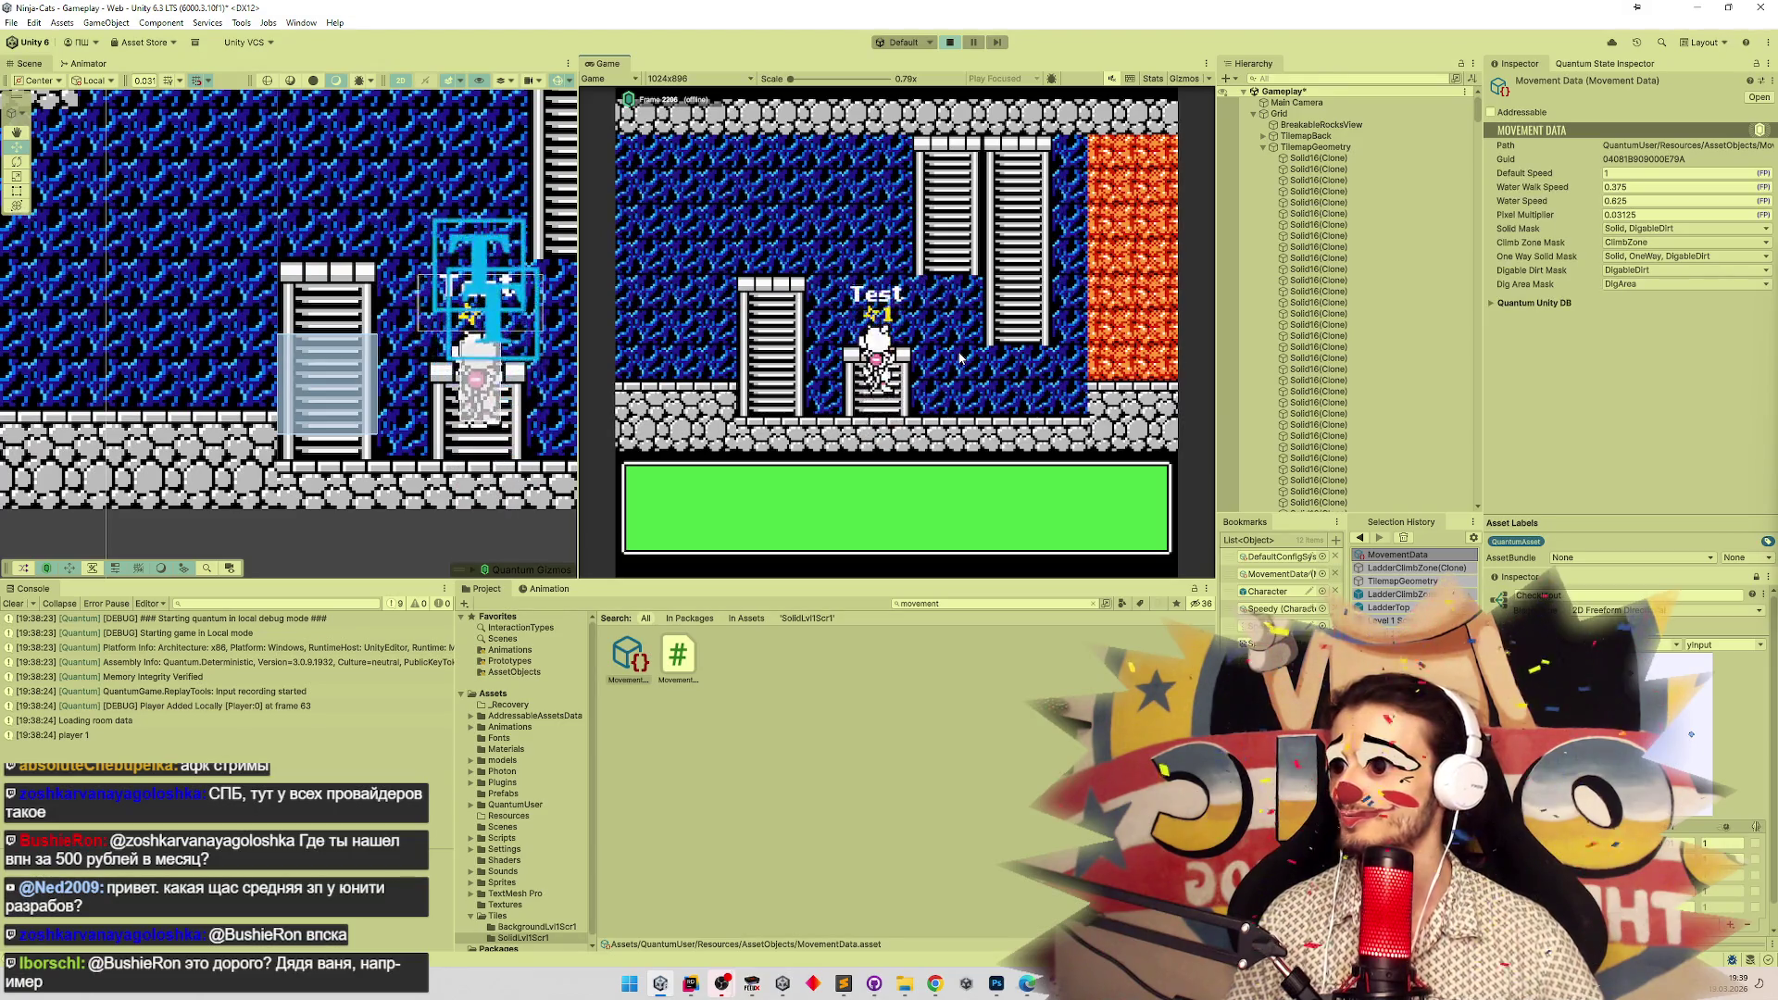
key("Down")
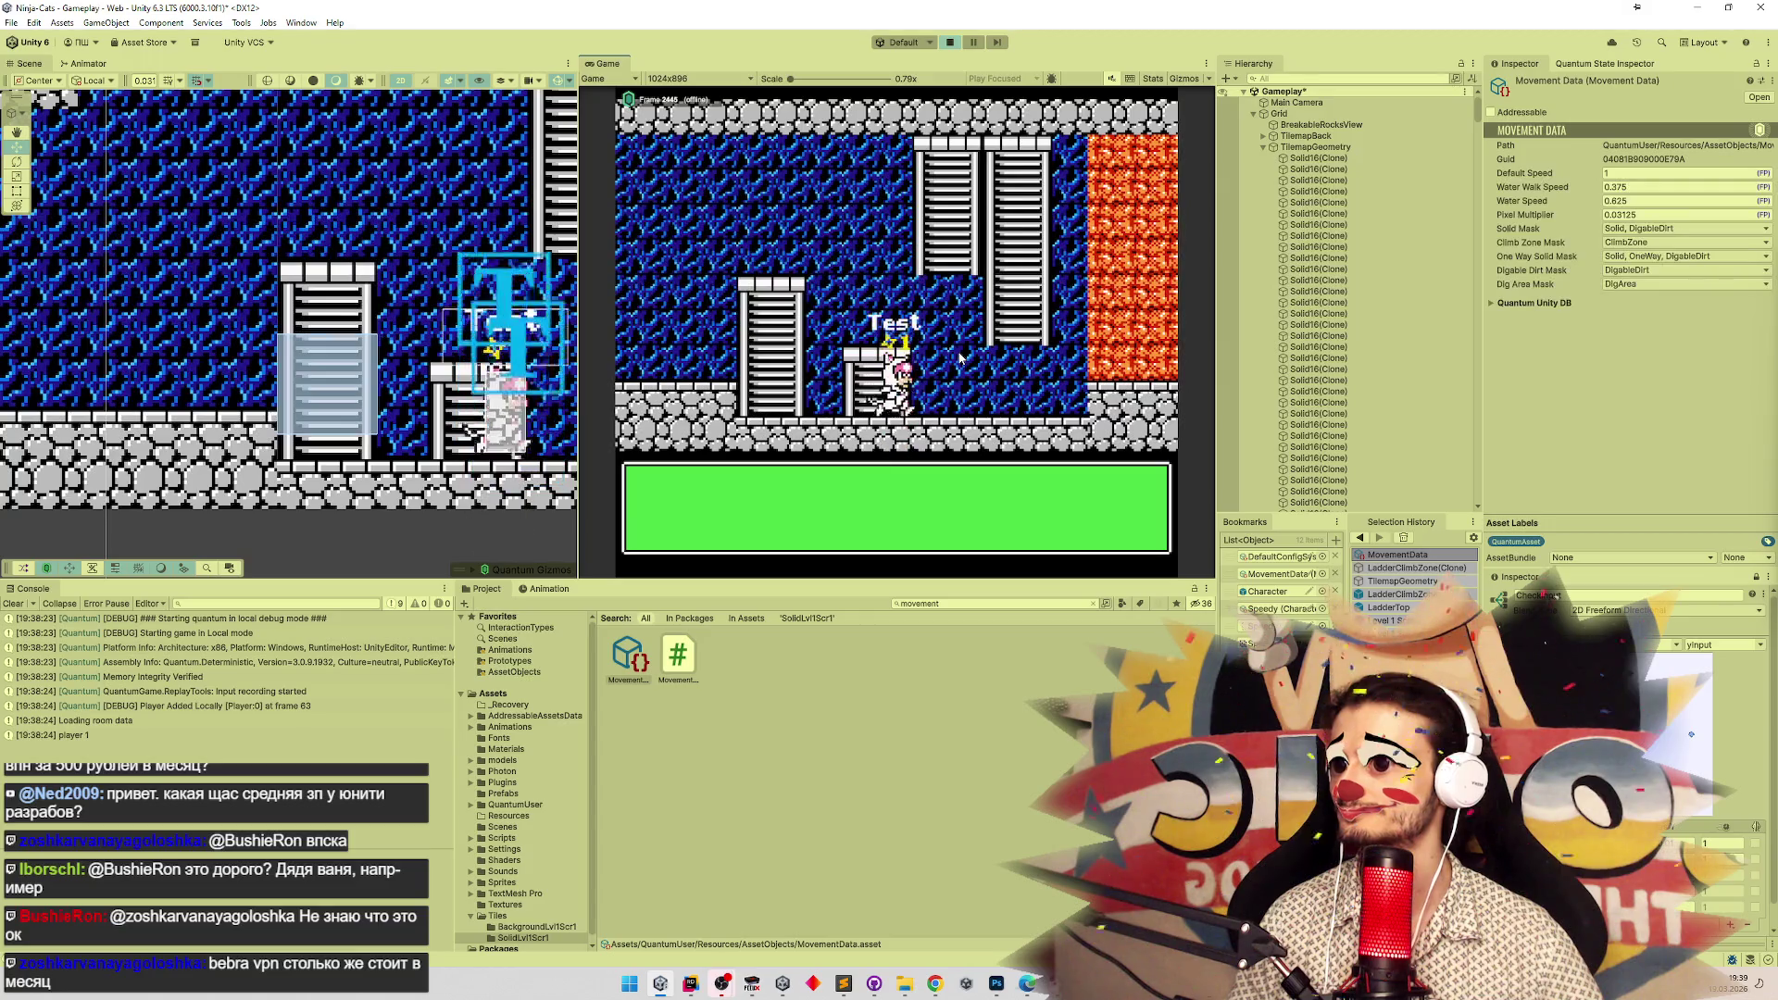
Jump the character between the upper ladder, the short ladder top and the platform.
key("Right")
key("space")
key("Right")
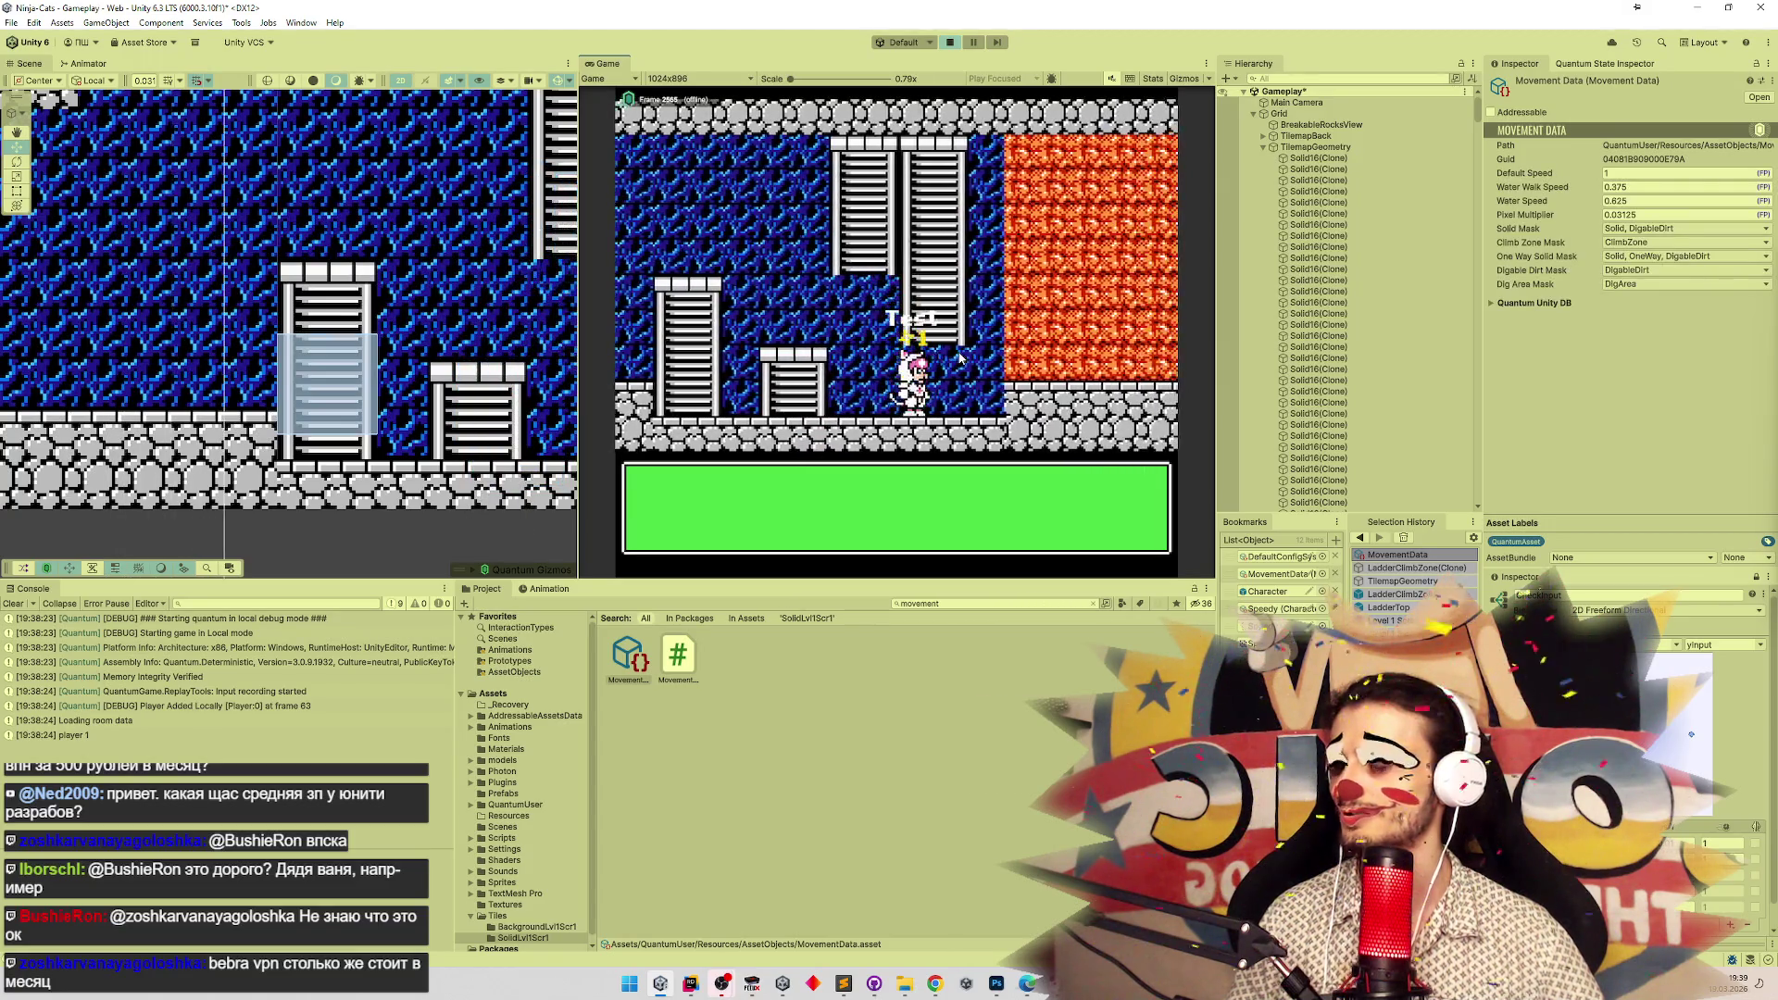
key("Down")
key("Left")
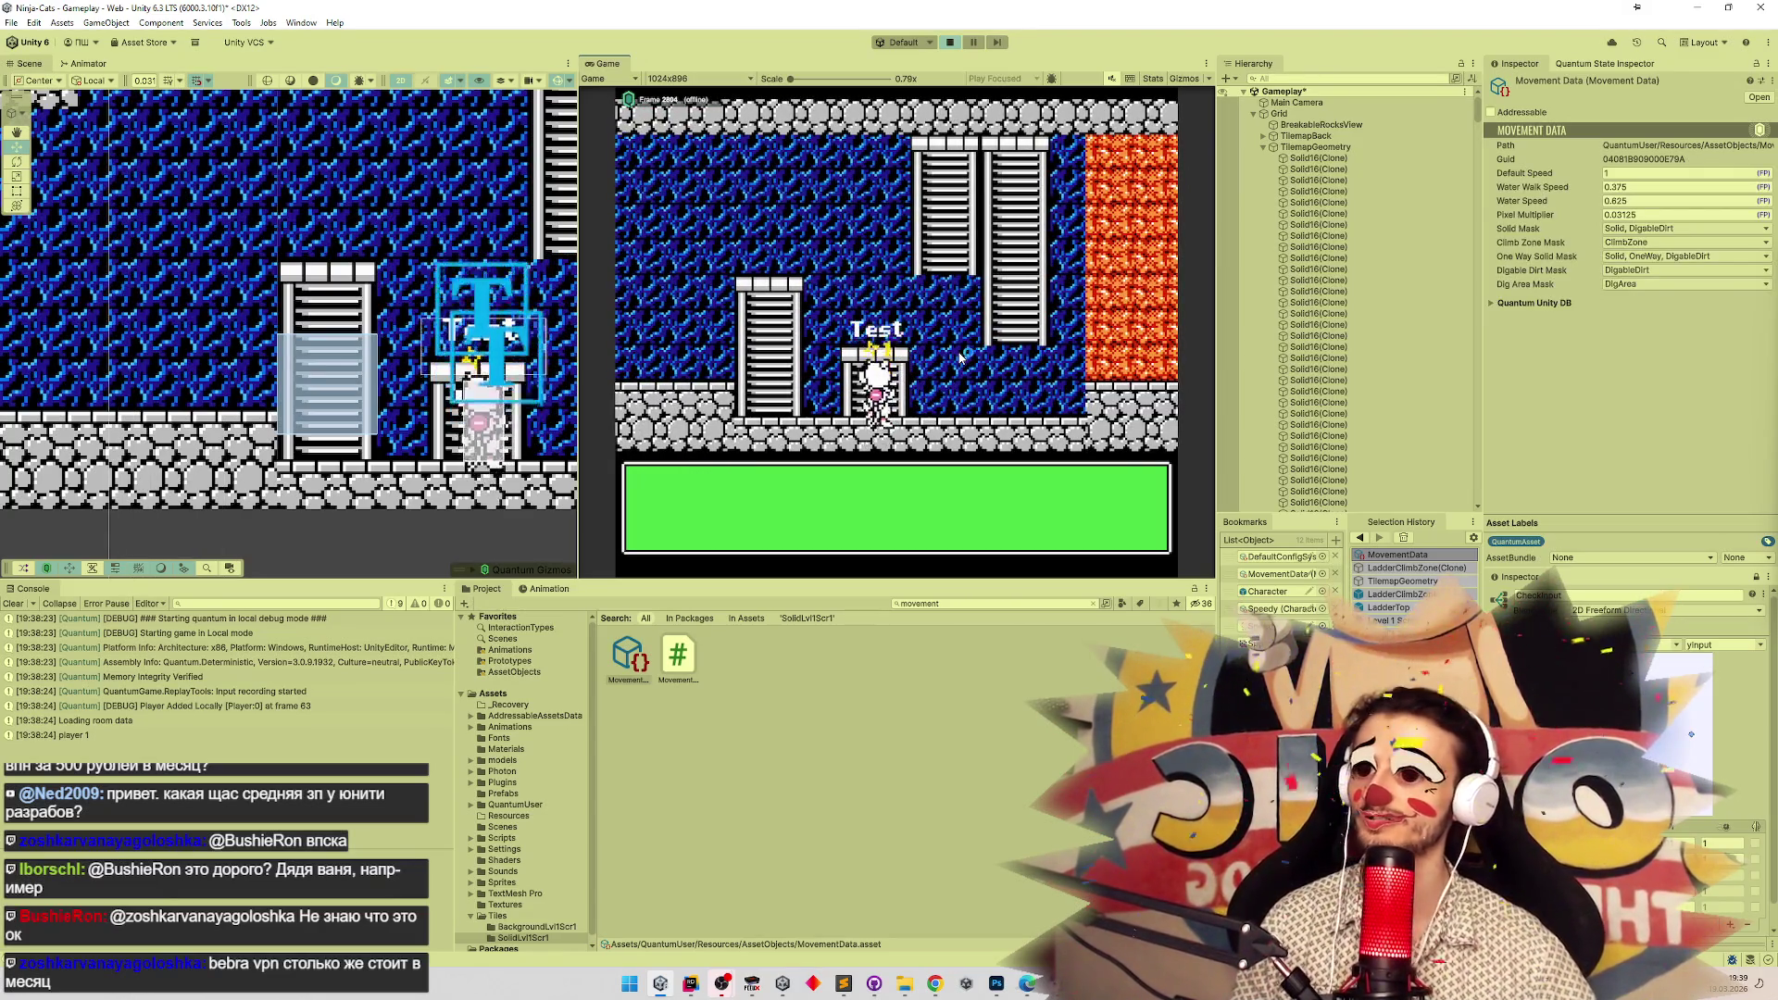
key("space")
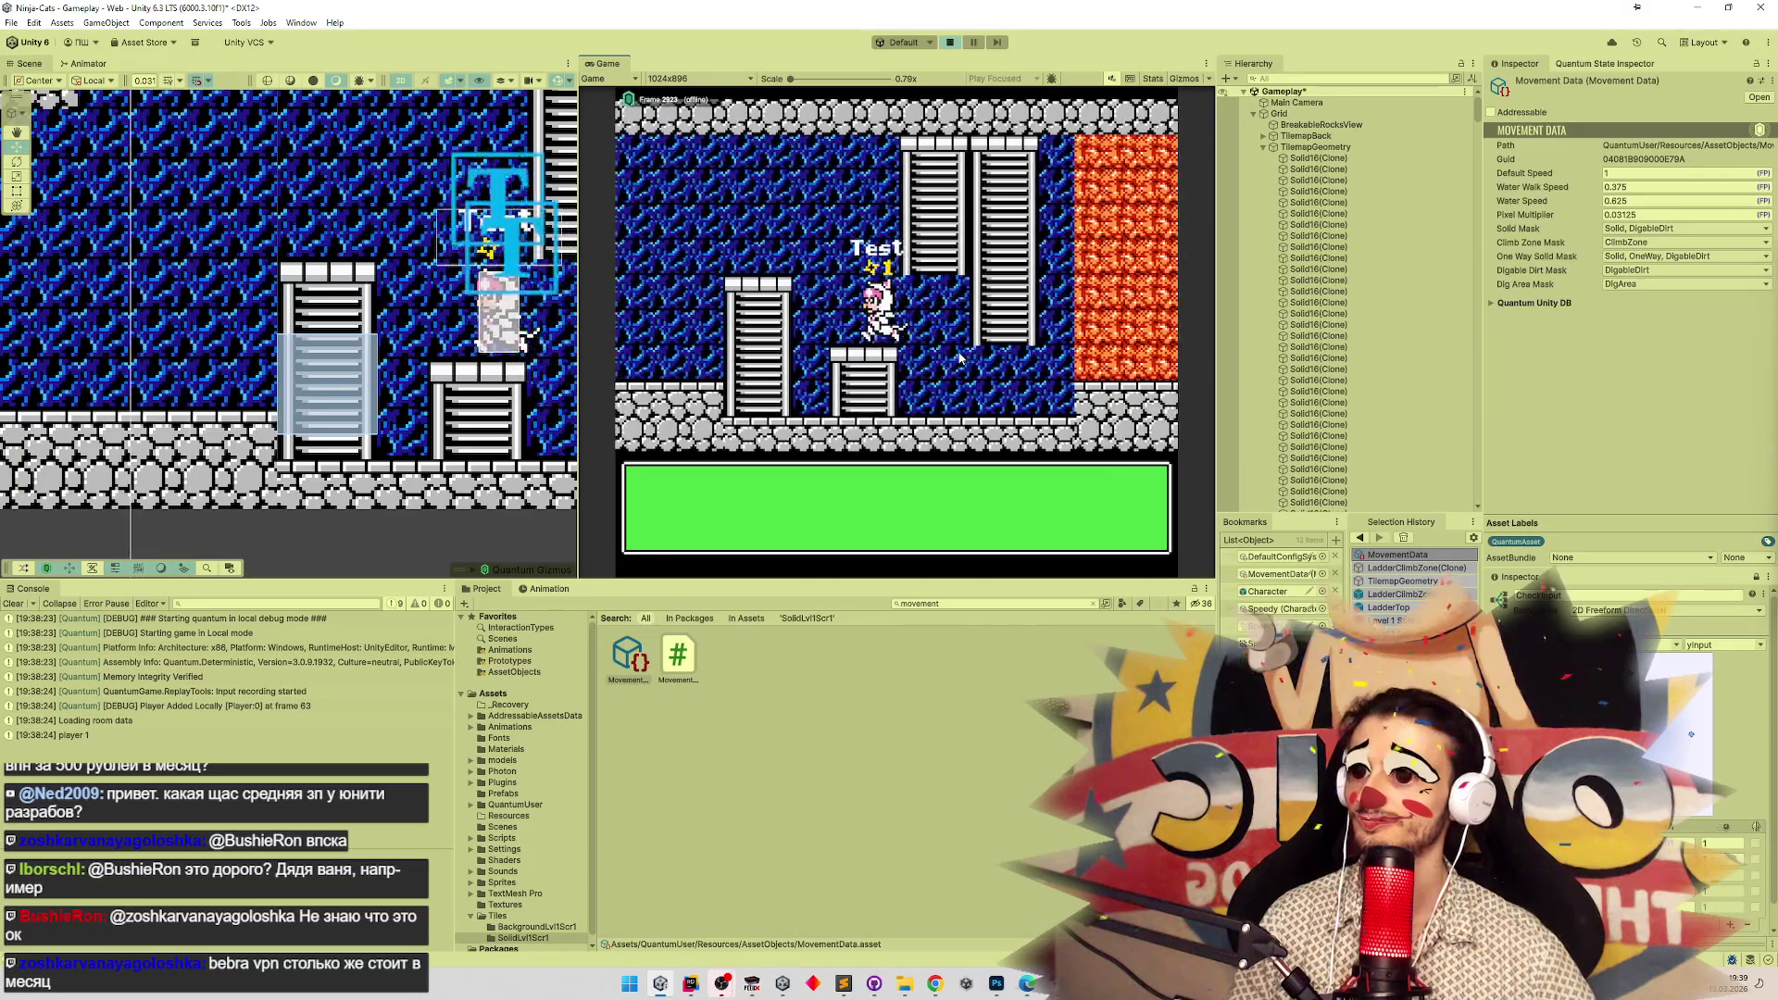
key("Left")
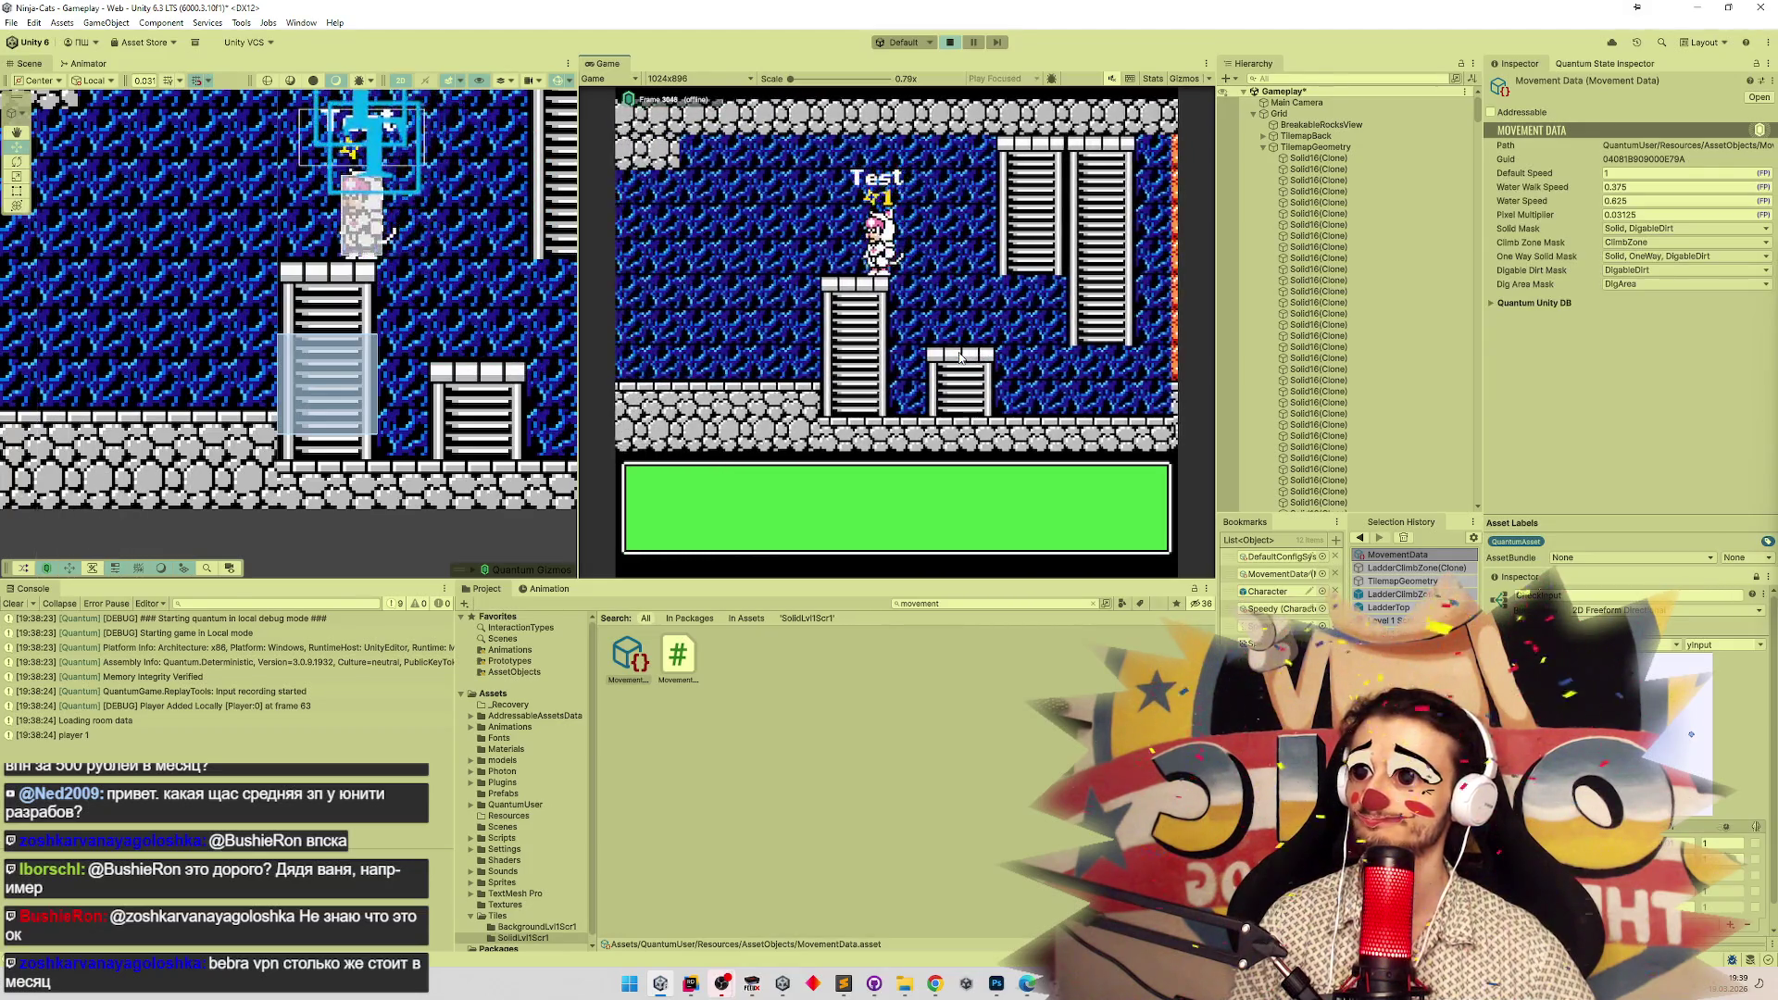
key("Left")
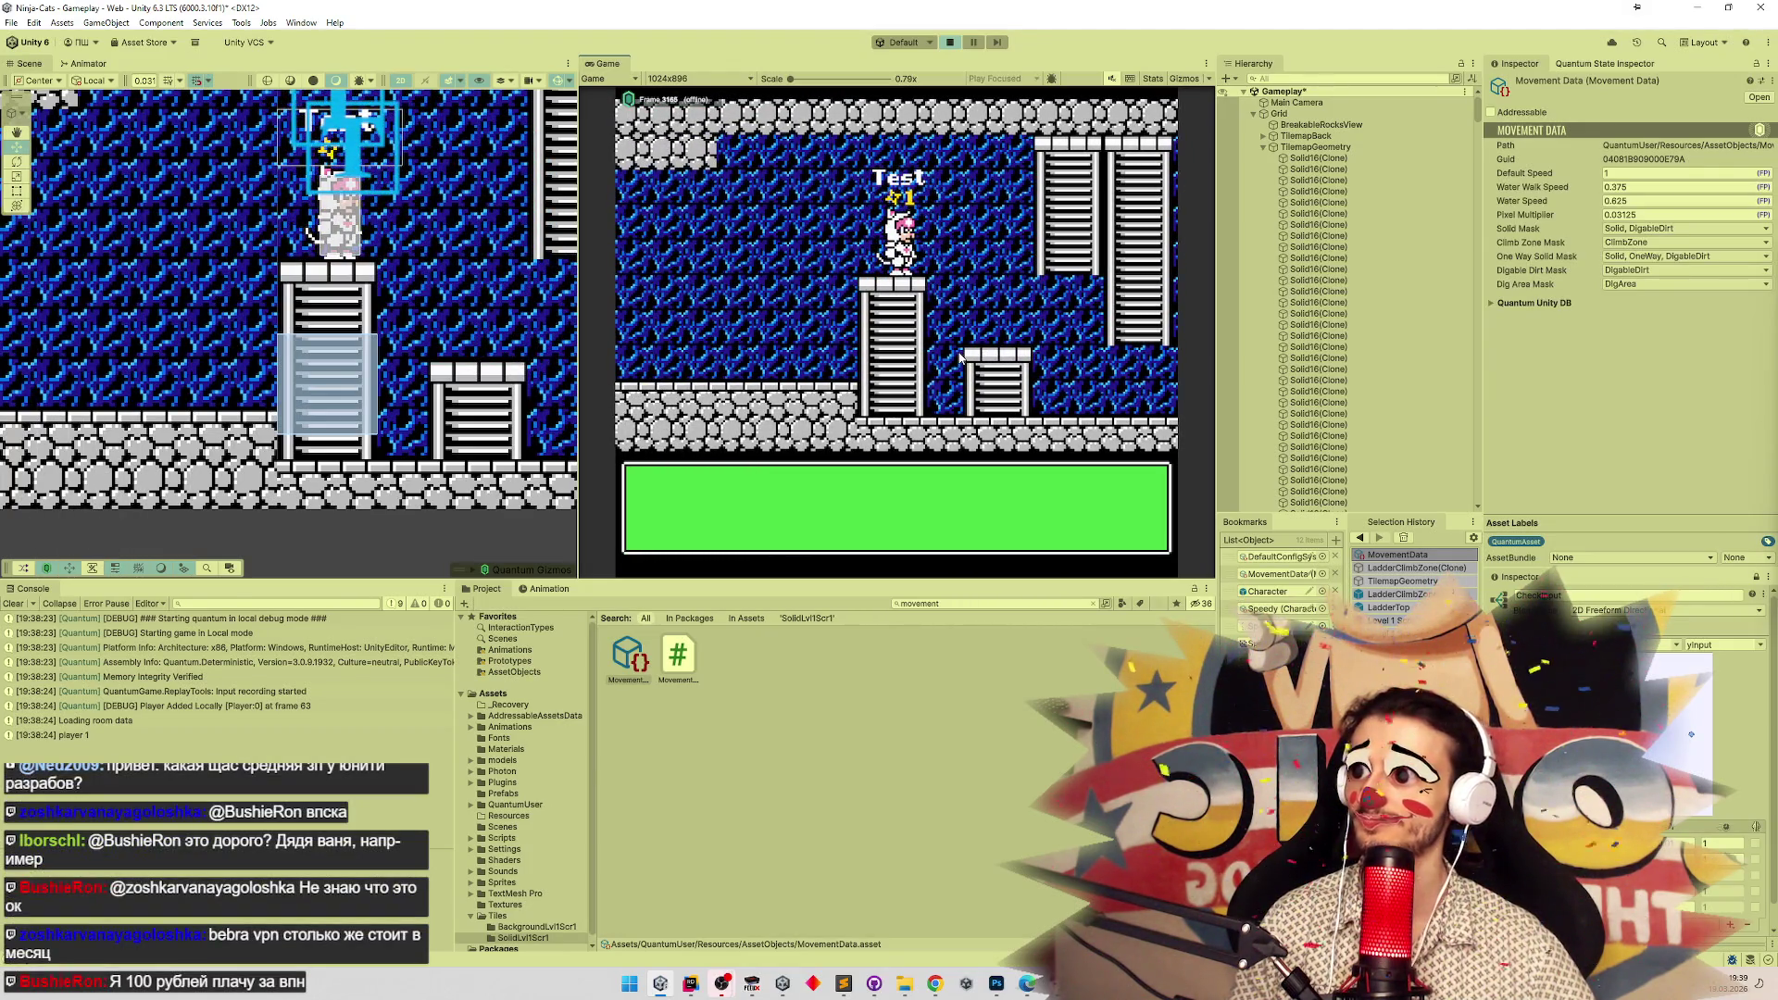
key("Right")
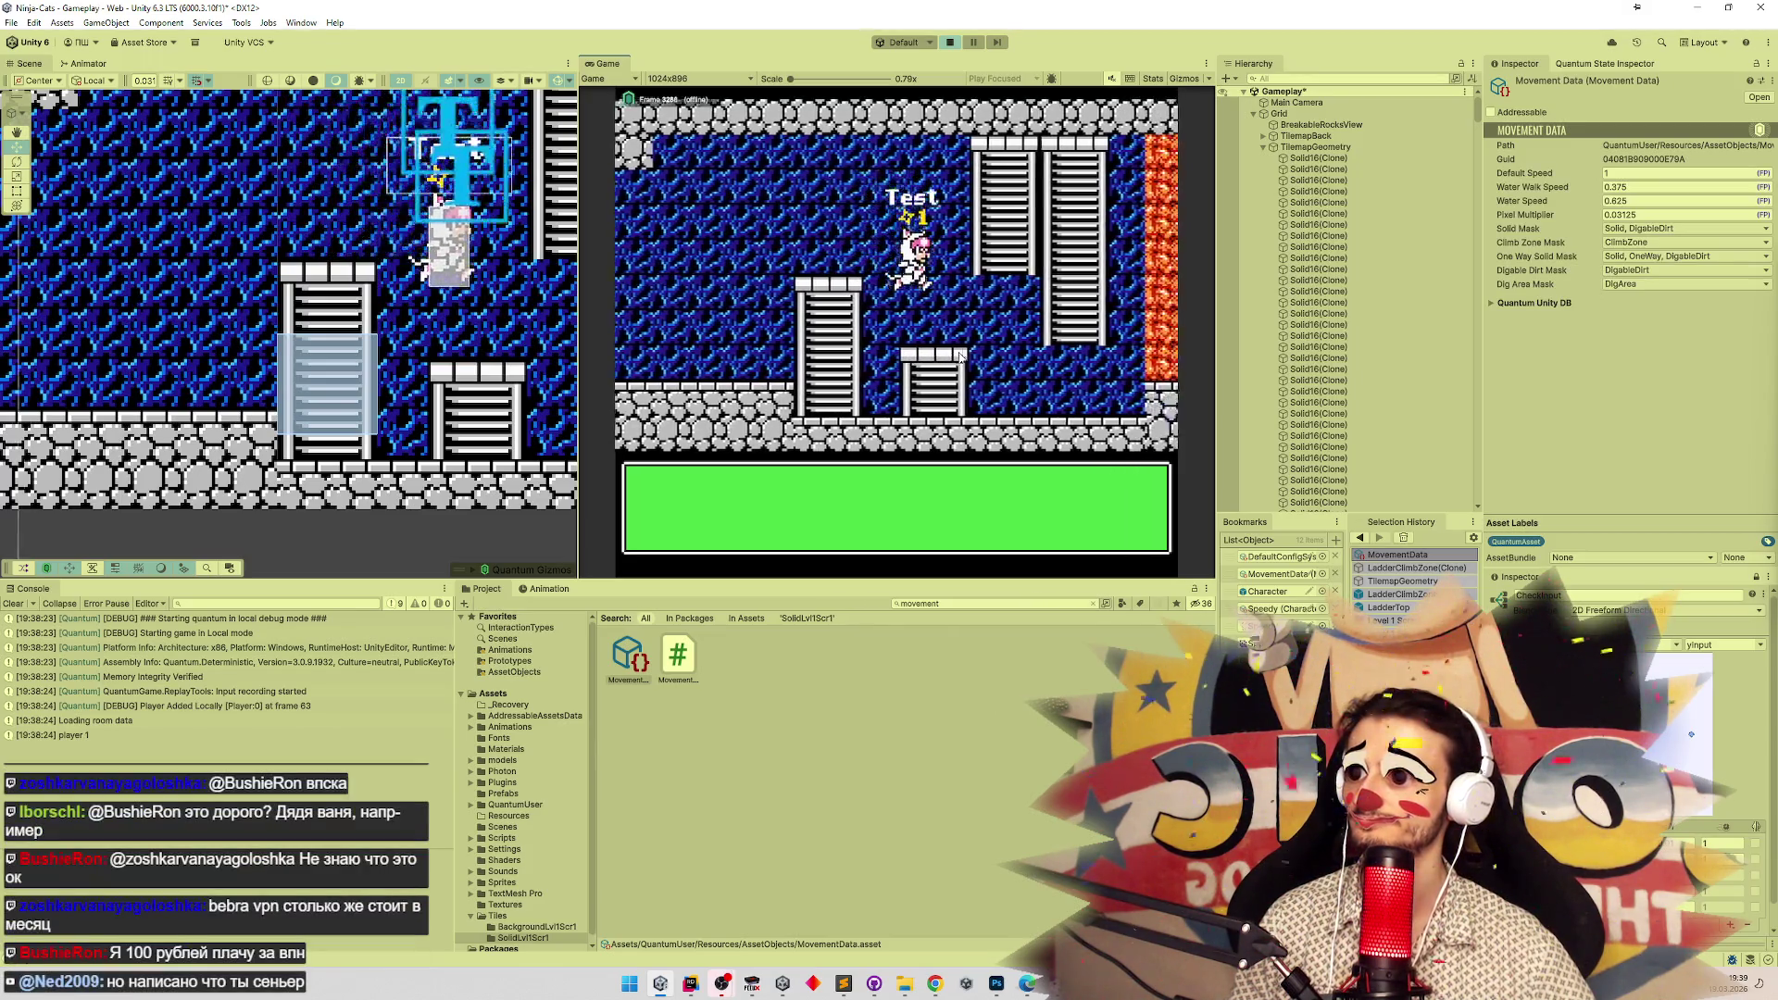
key("Right")
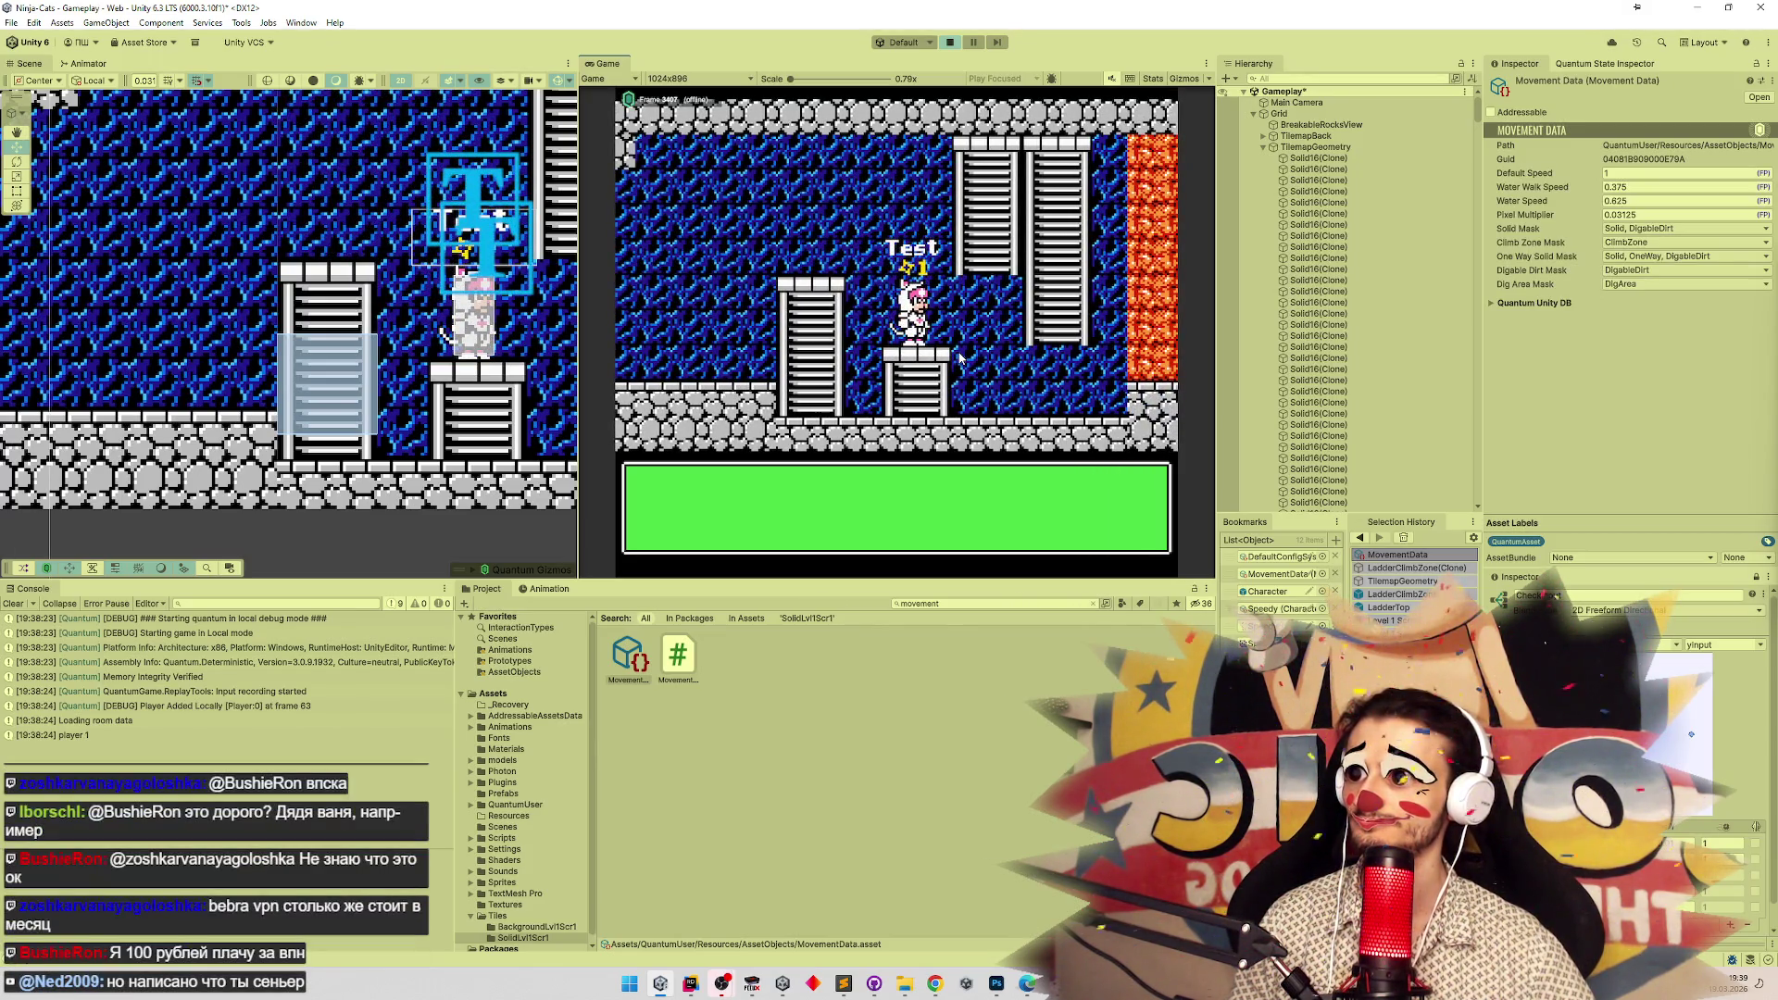
key("Right")
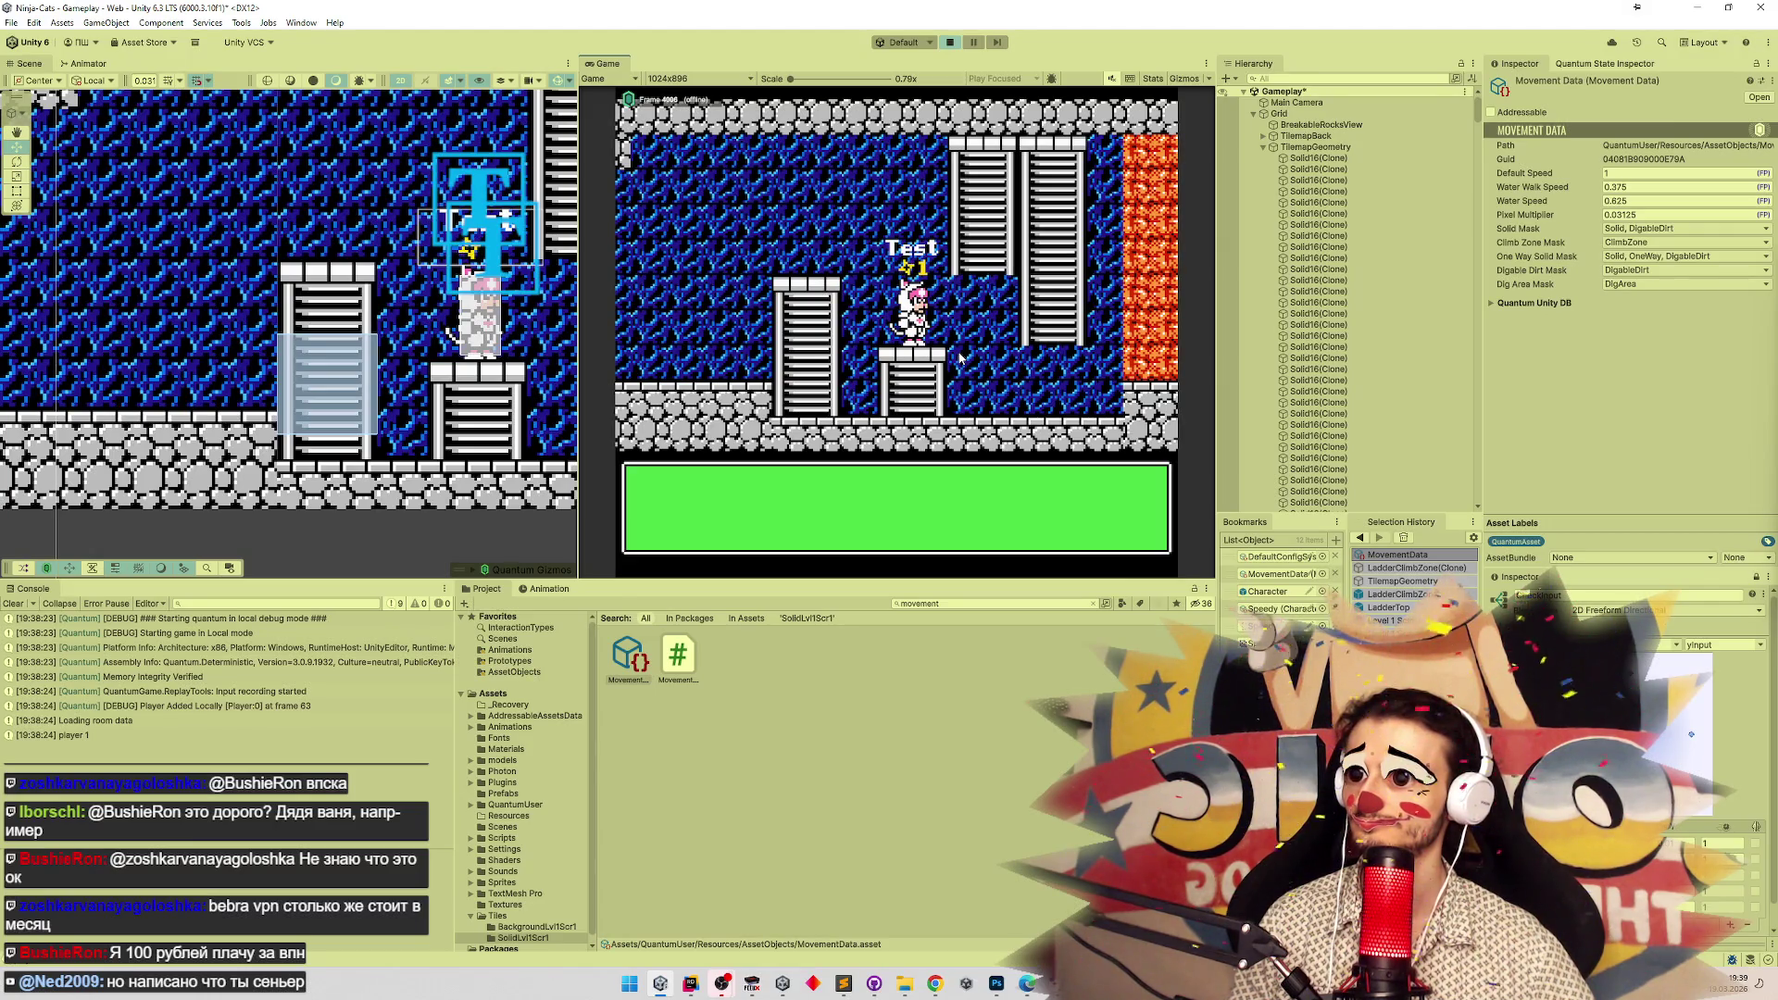
Climb the left ladder and the small ladder up and down, then exit Play mode.
key("Left")
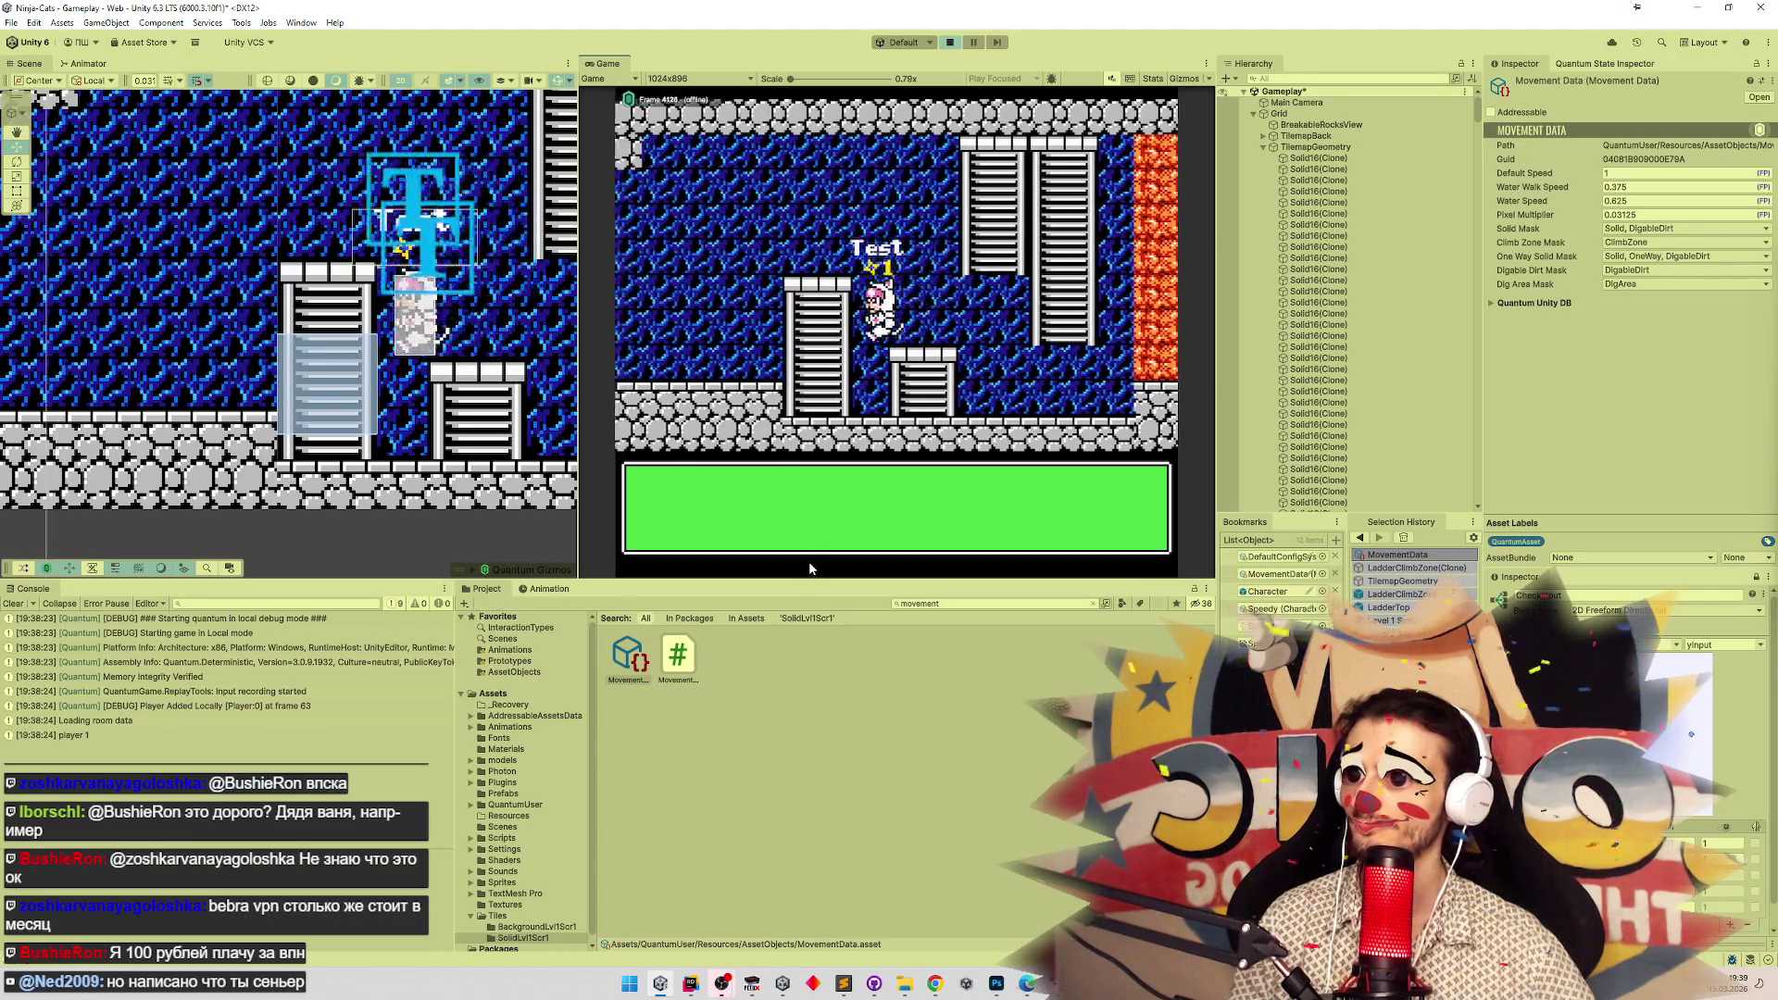
key("Up")
key("Down")
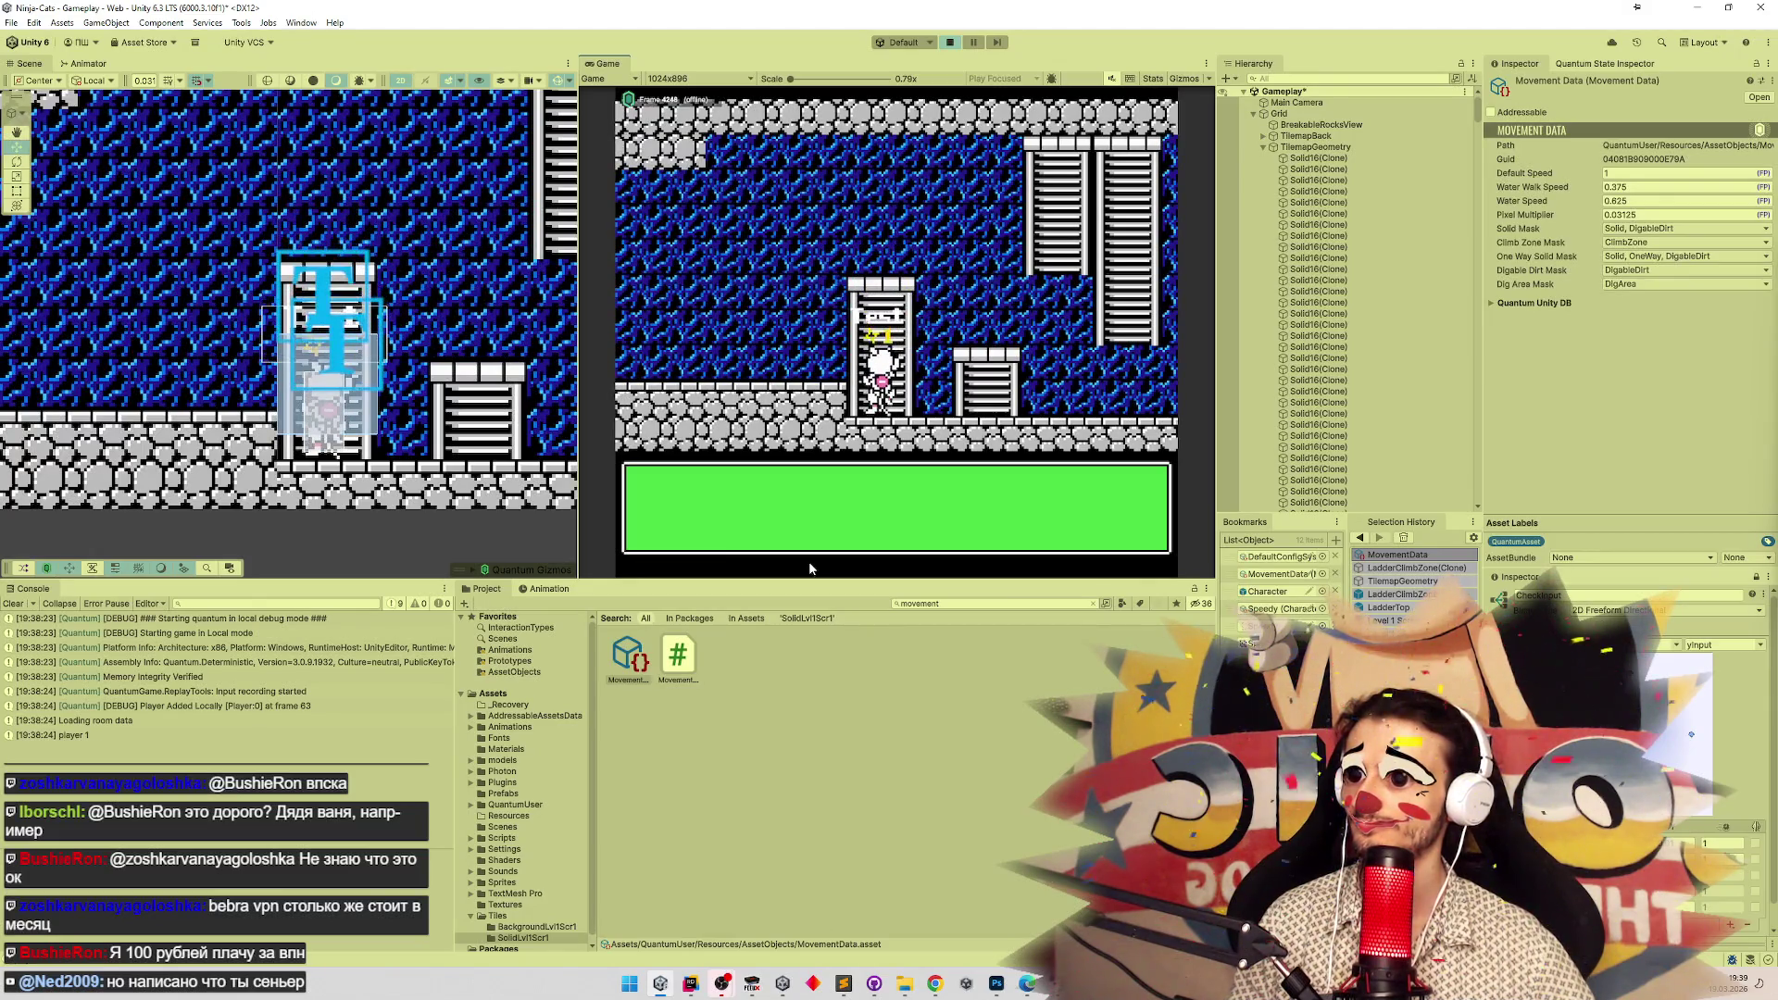
key("Up")
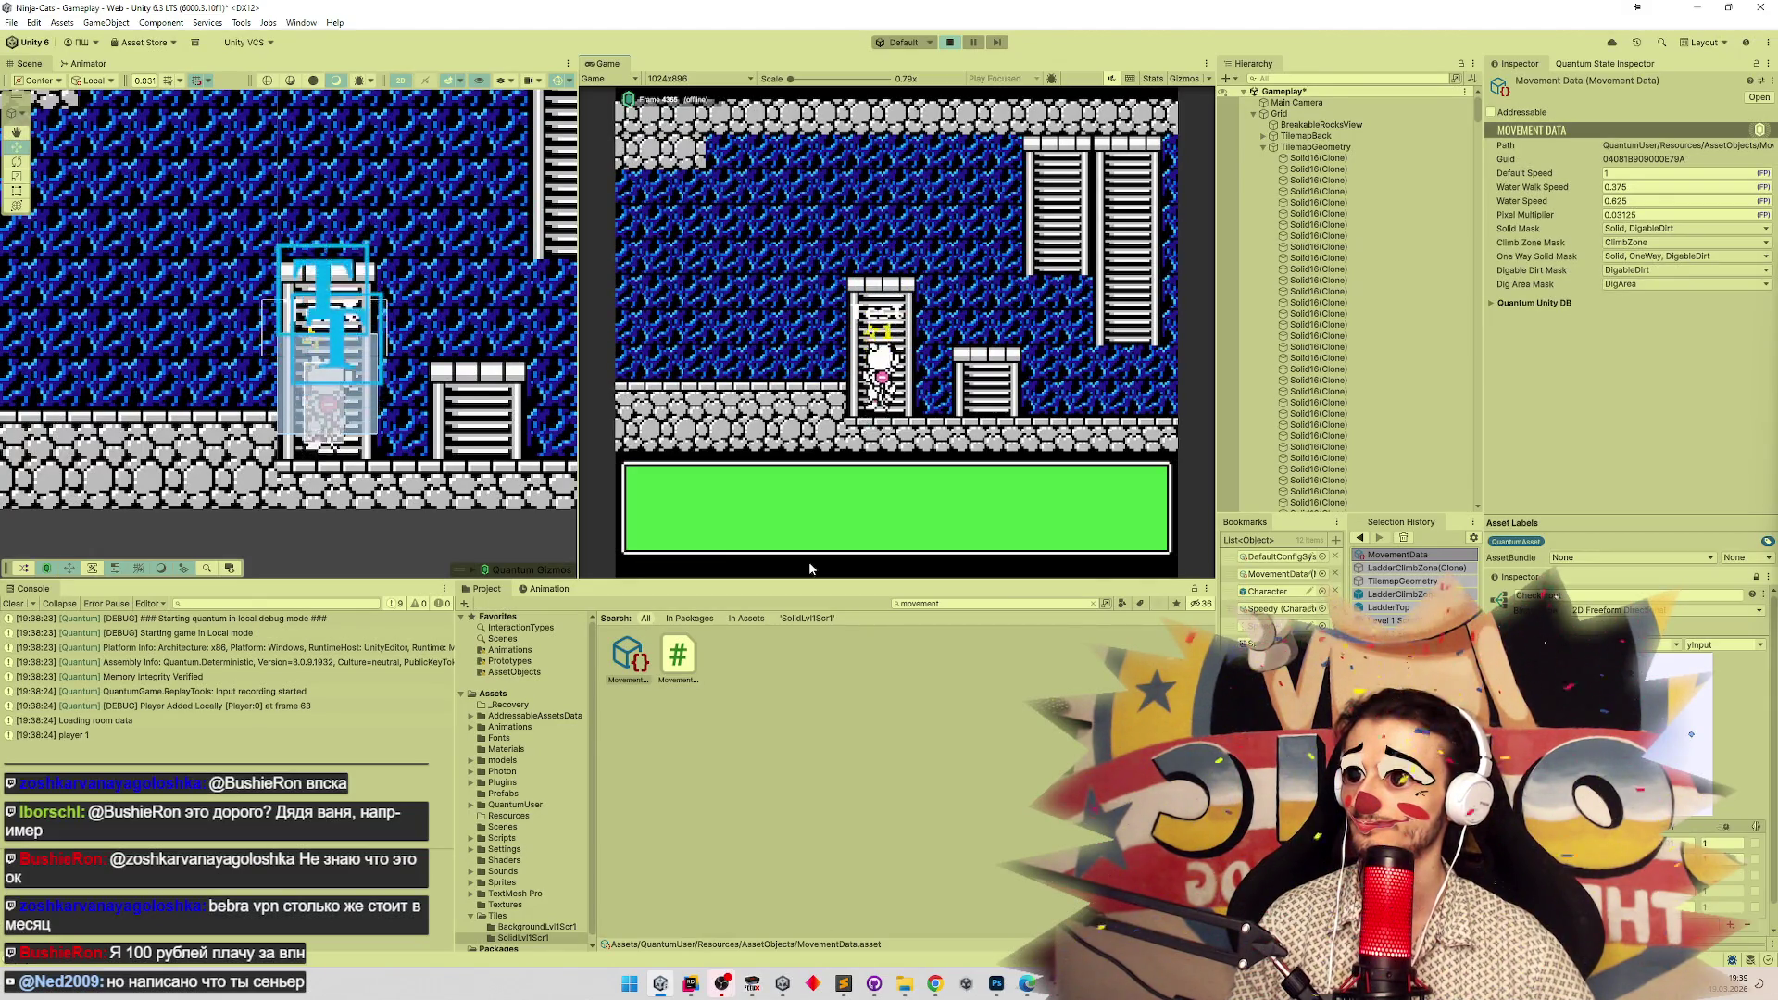
key("Down")
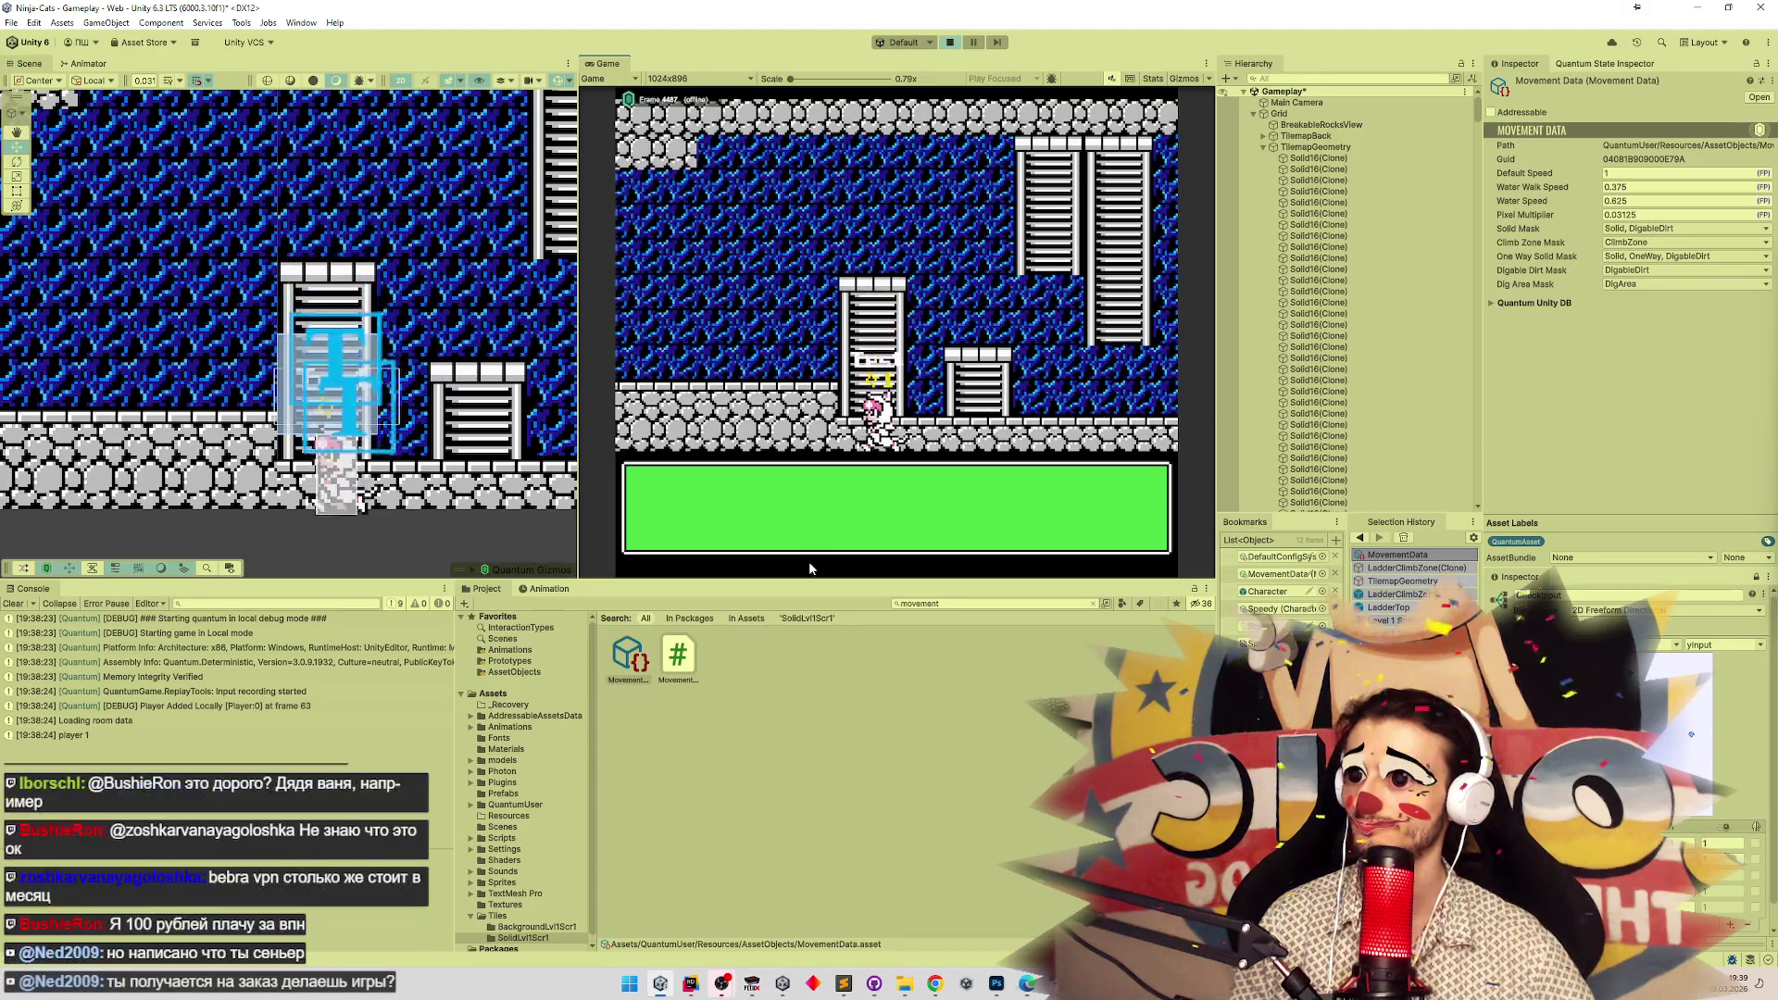
key("Up")
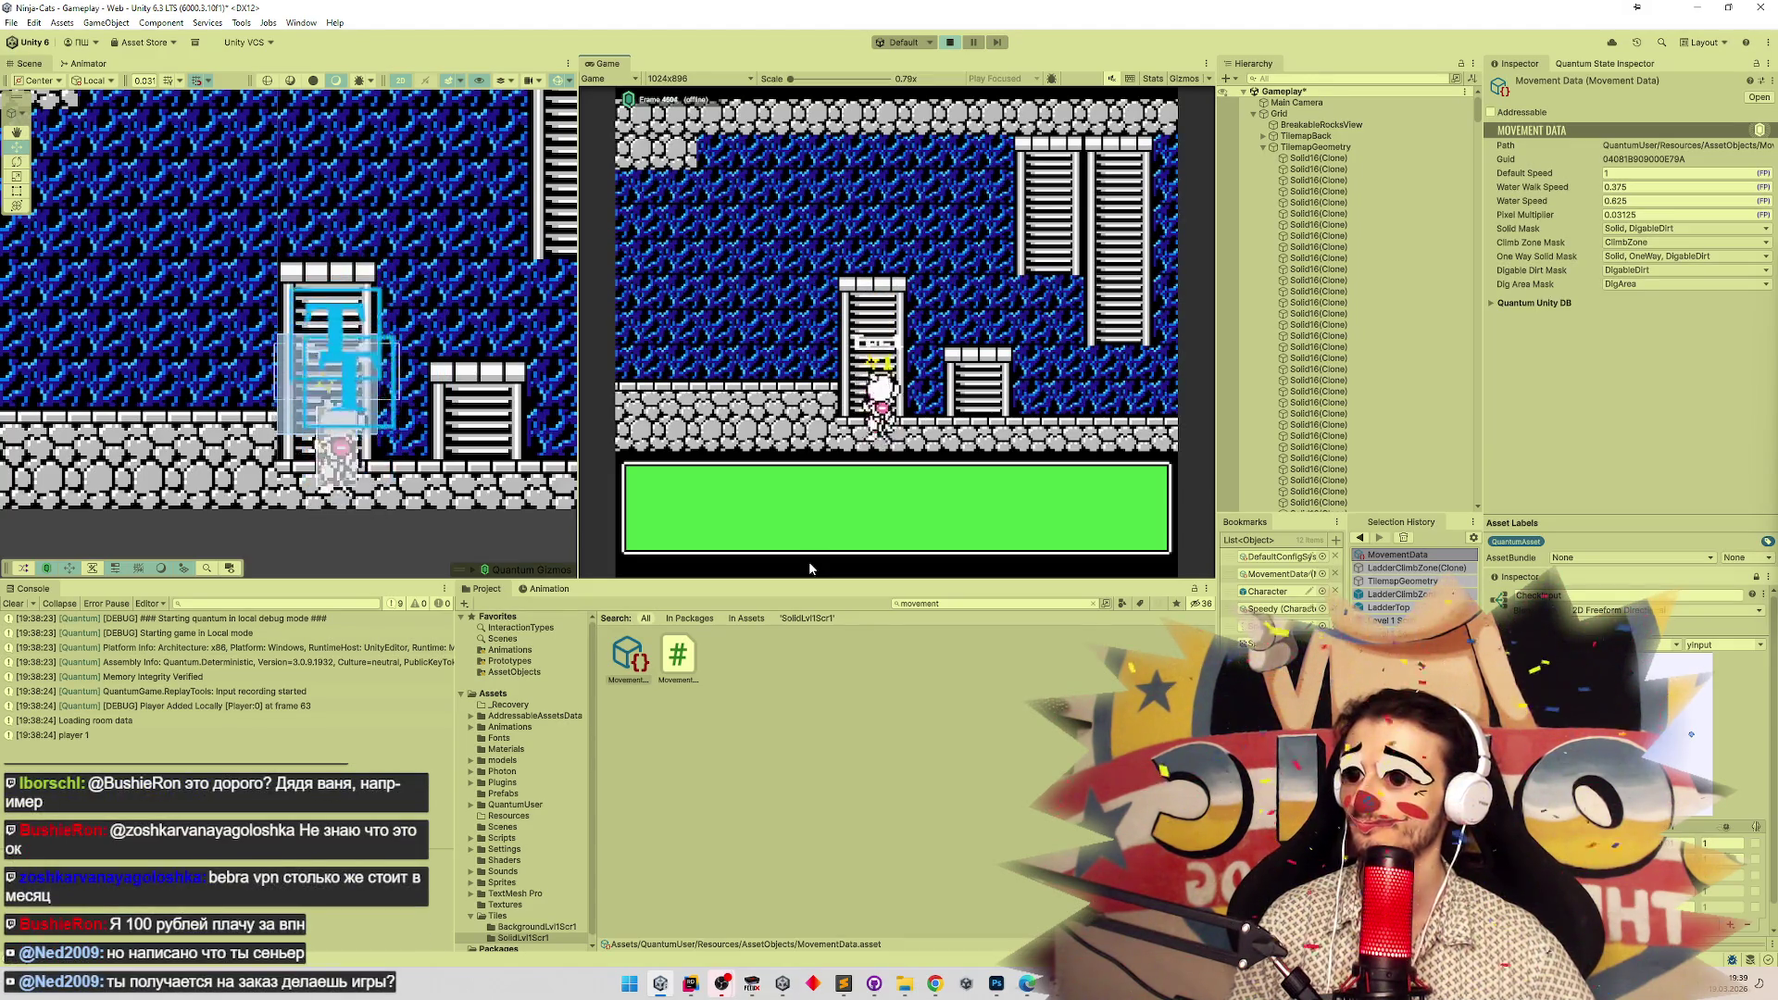
key("Right")
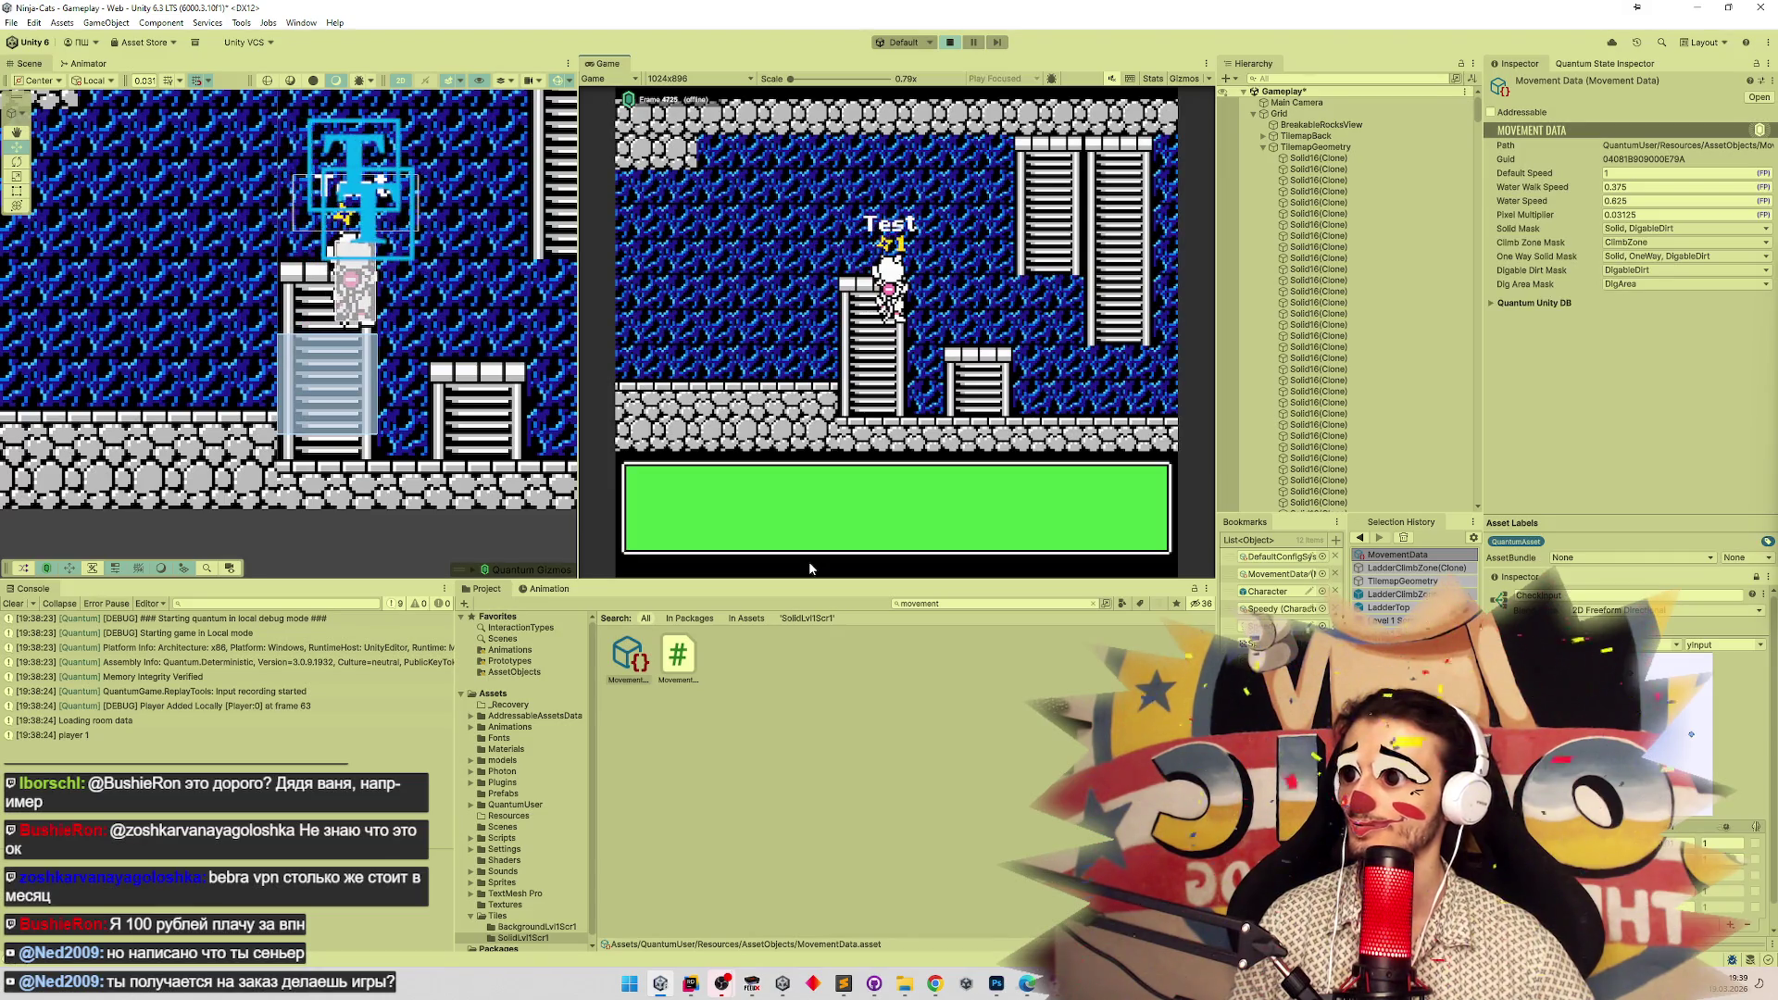
key("Right")
key("Down")
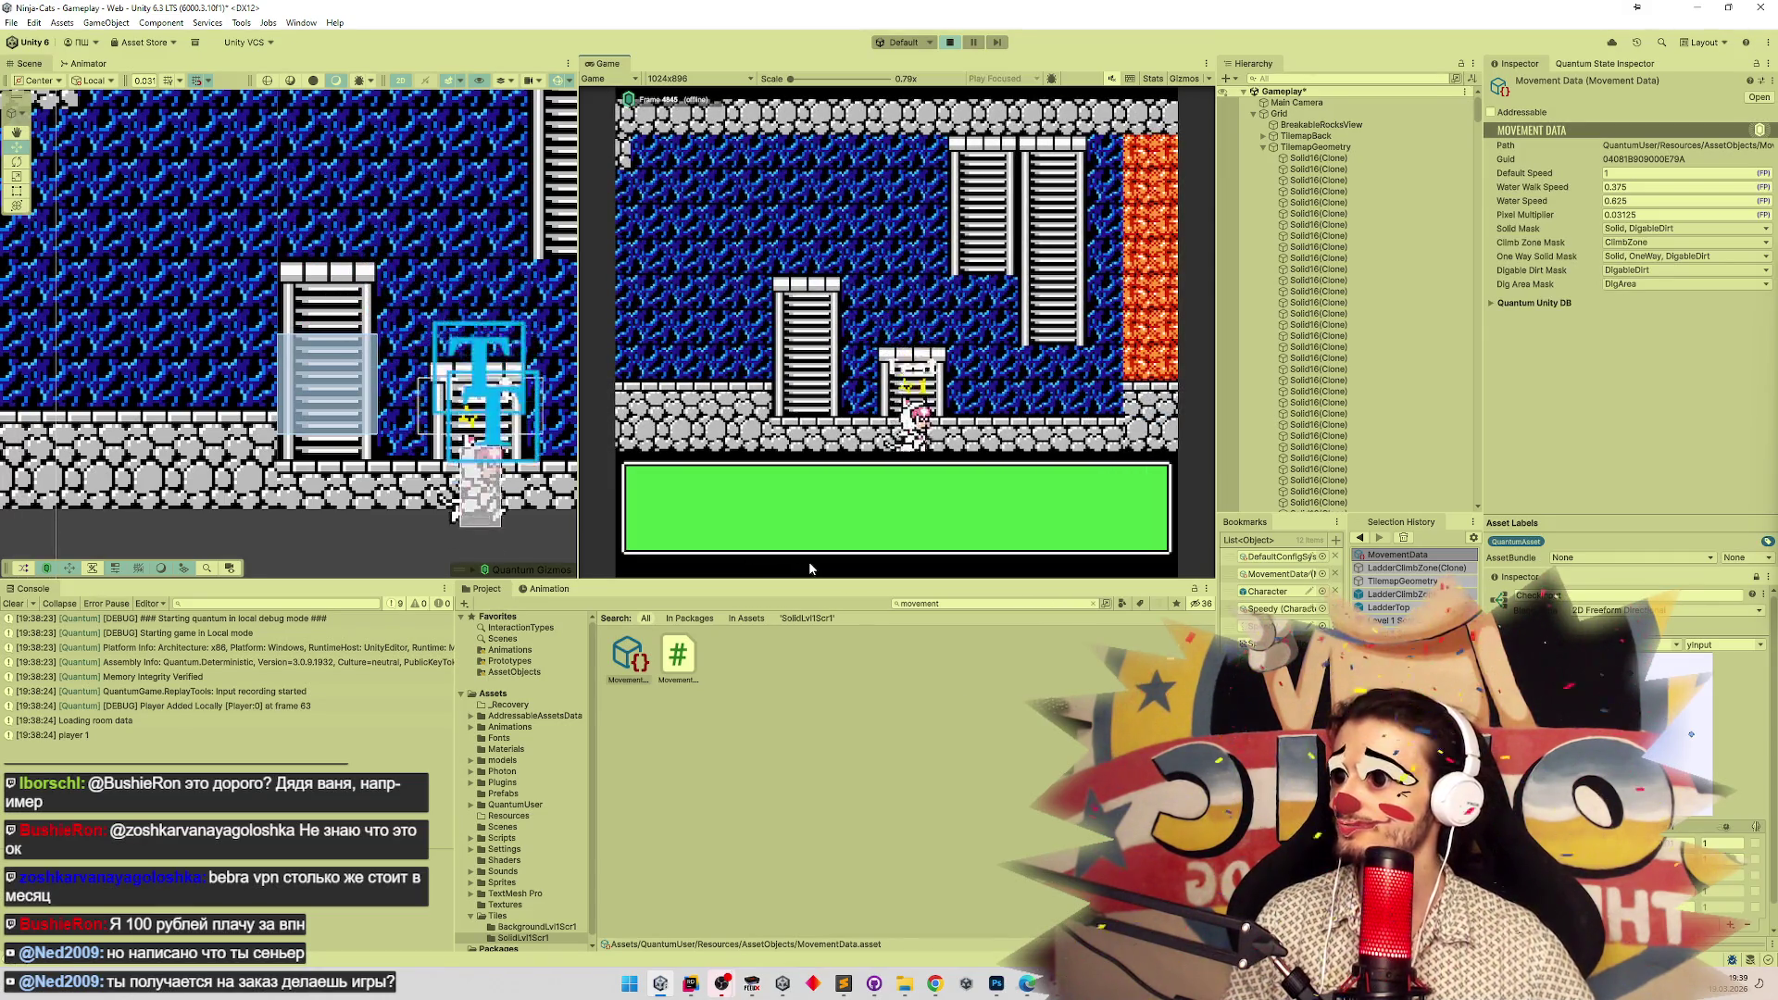
key("Up")
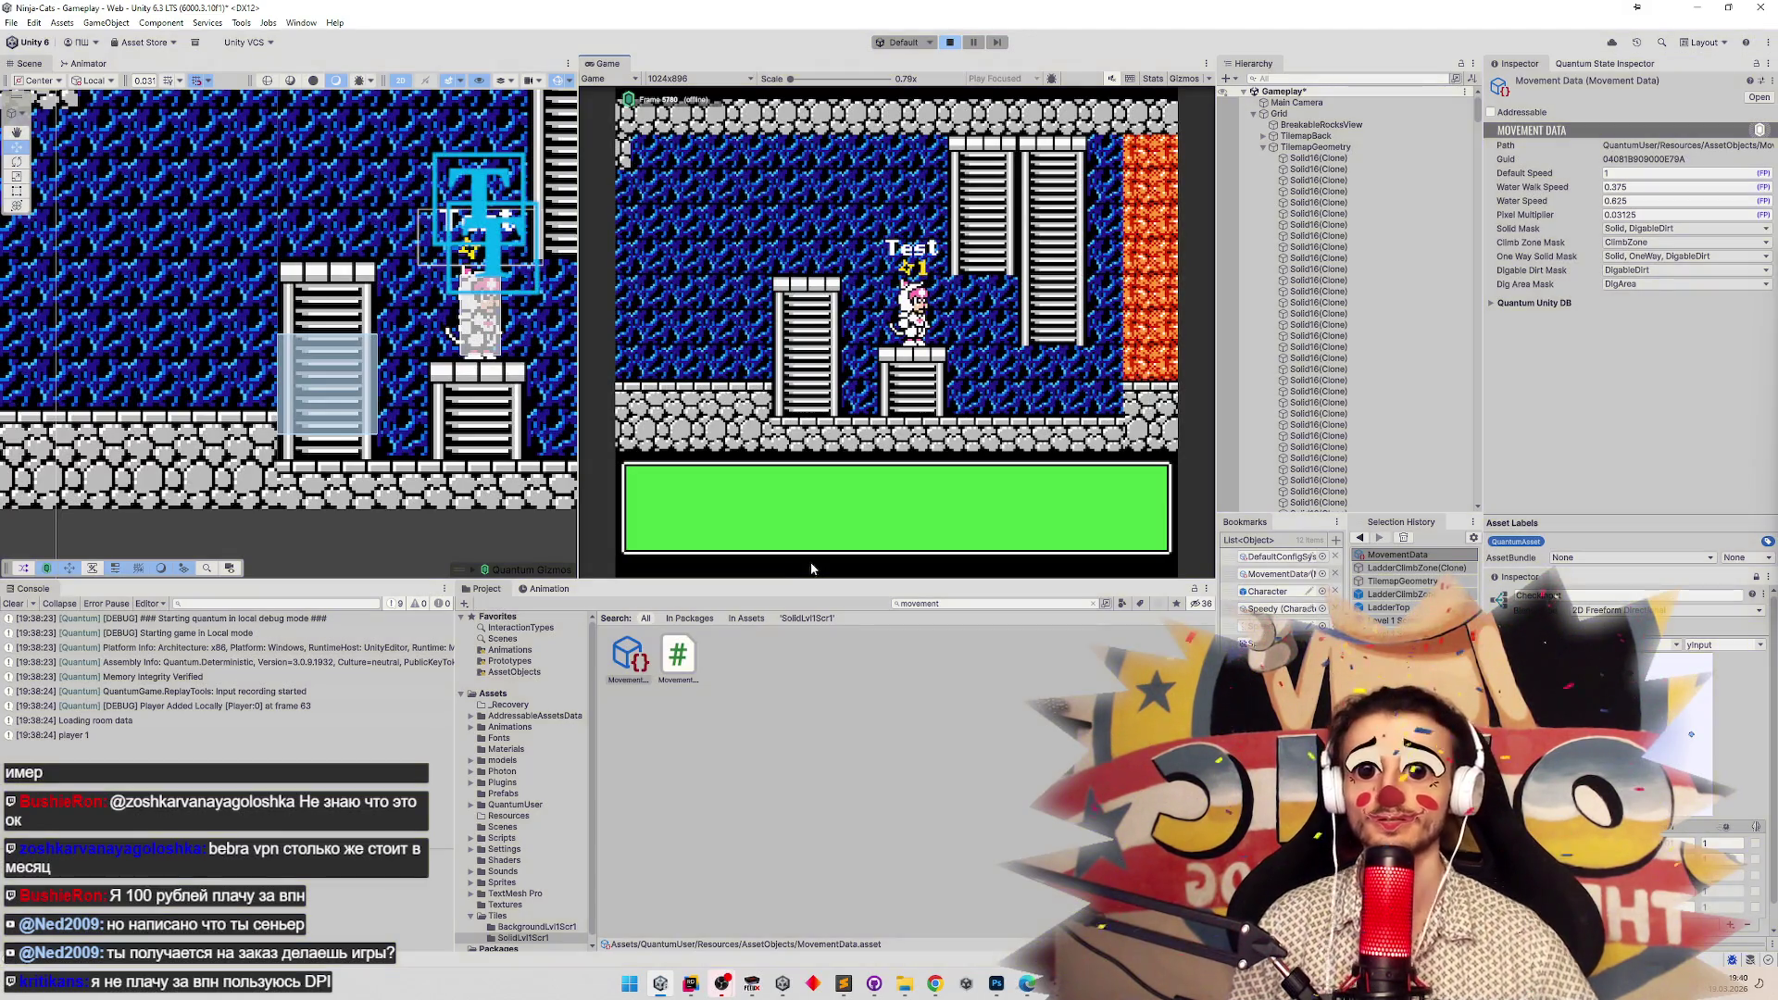
key("ctrl+p")
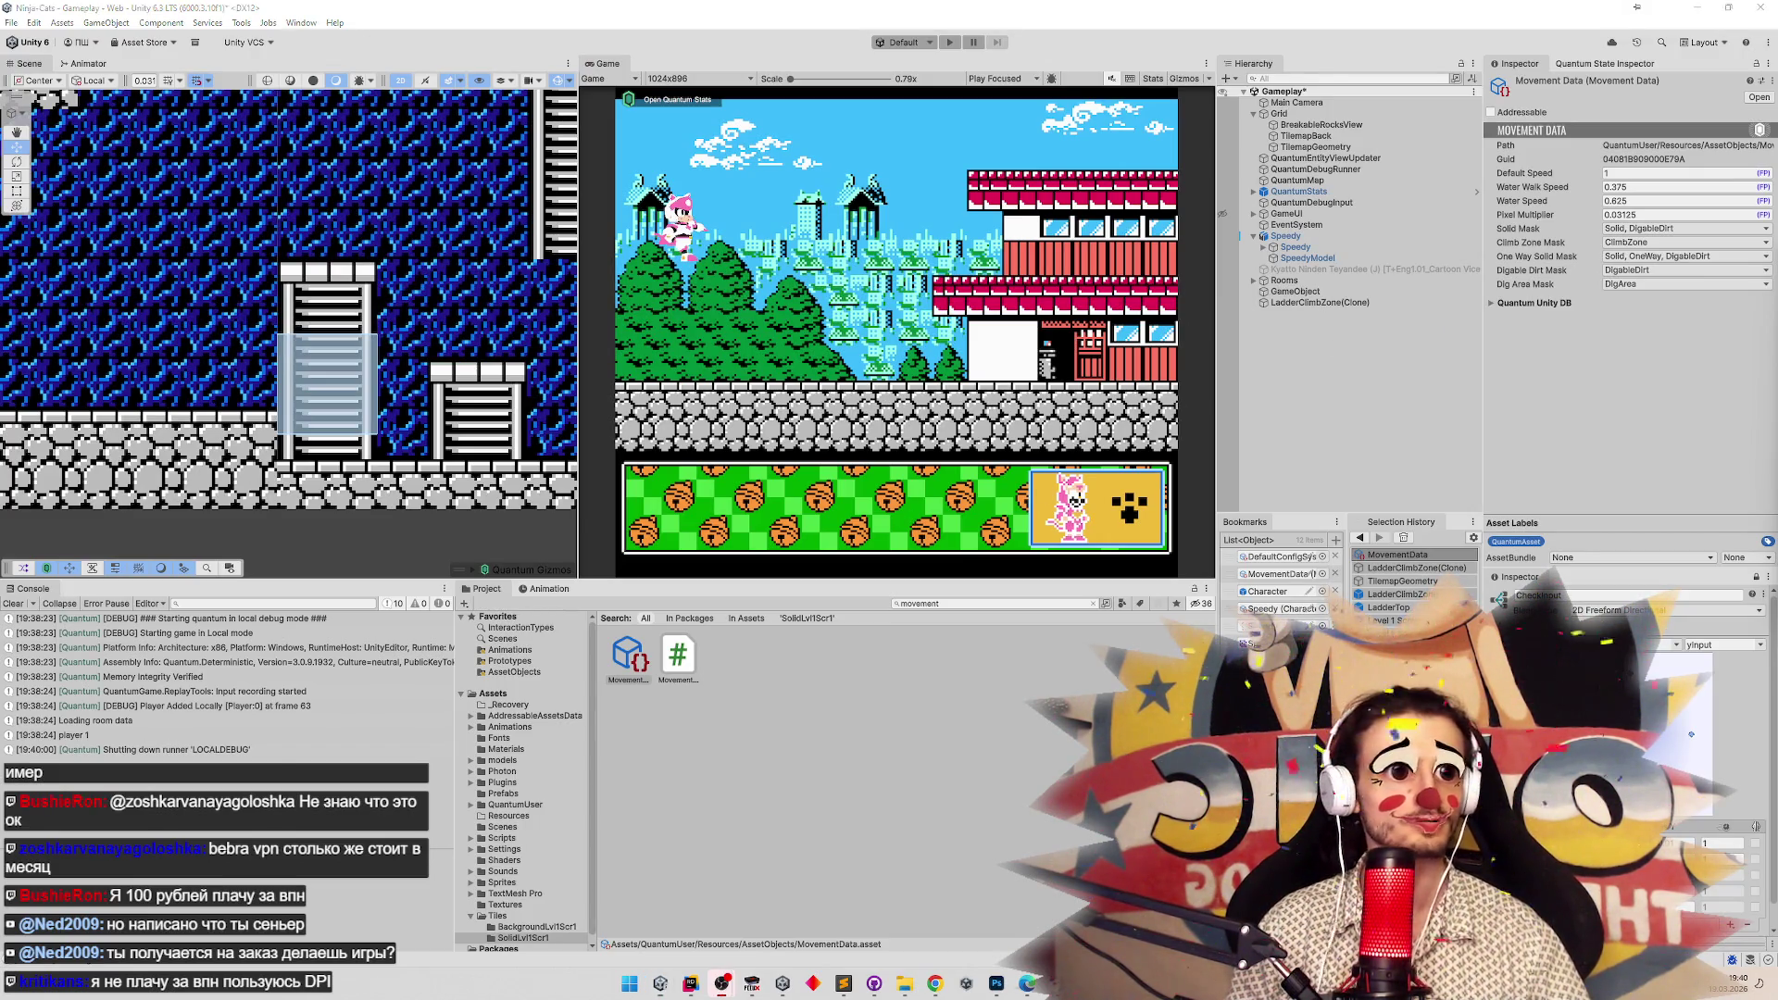
Go to the livestreaming page of YouTube Studio in Chrome.
left_click(936, 983)
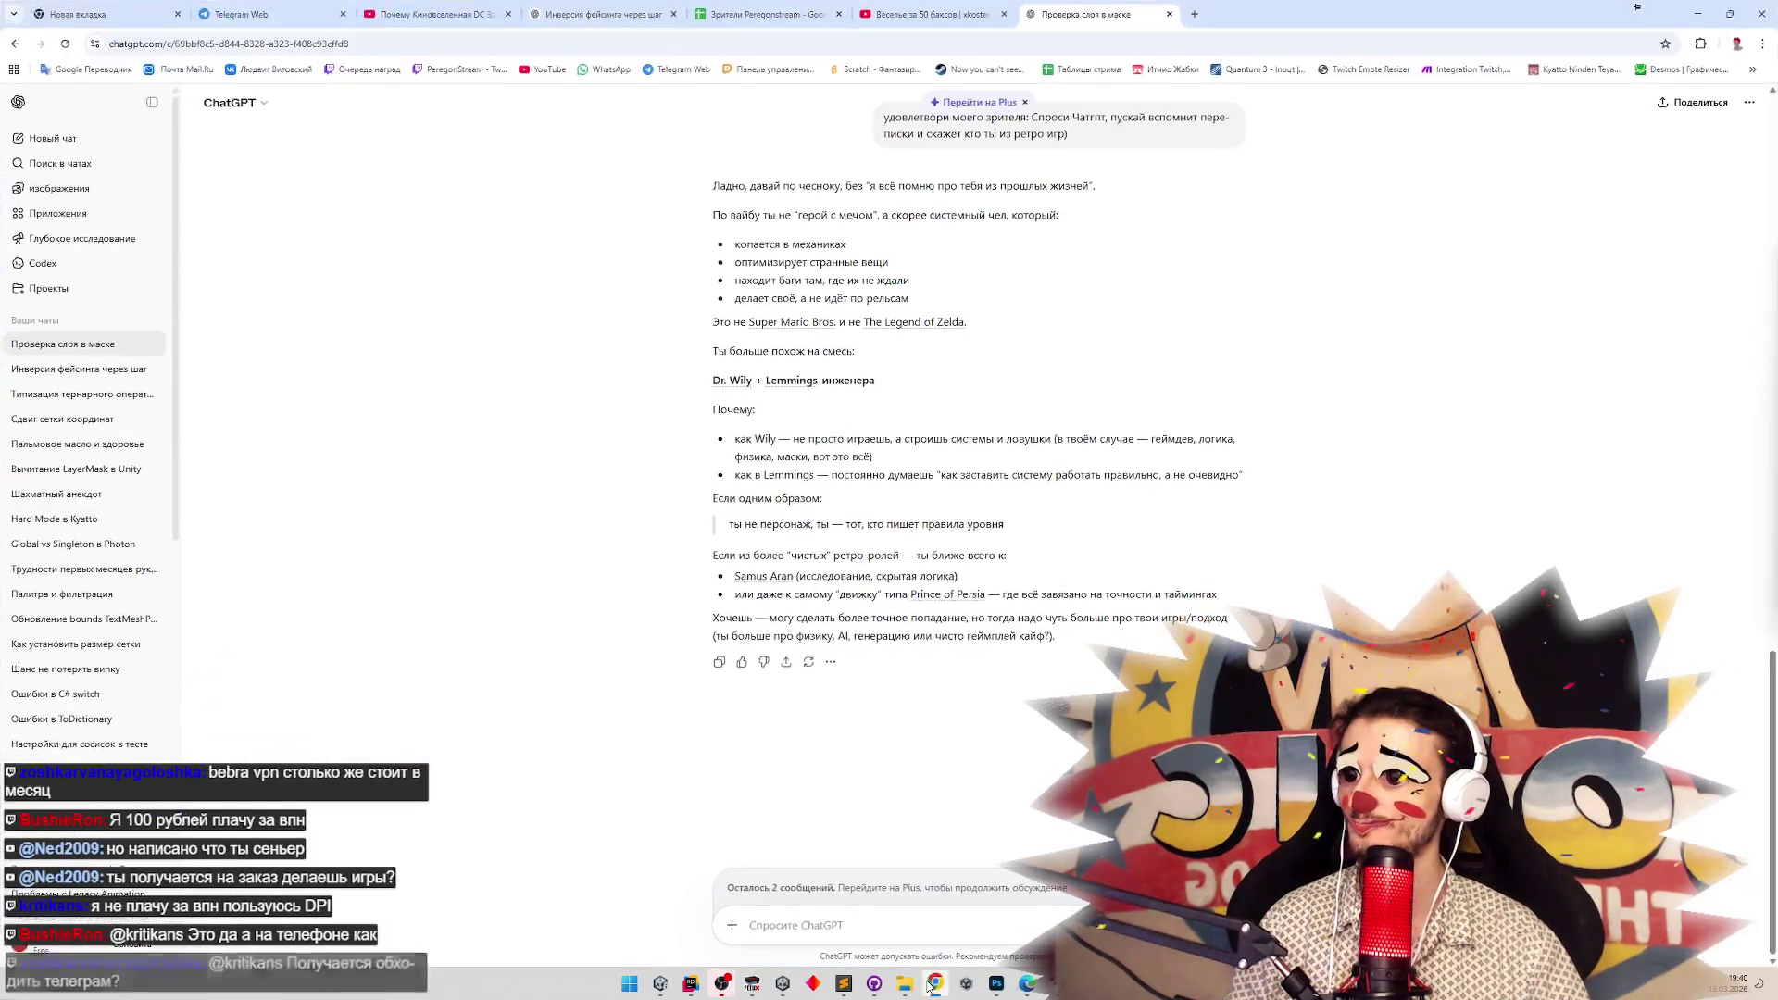
left_click(896, 19)
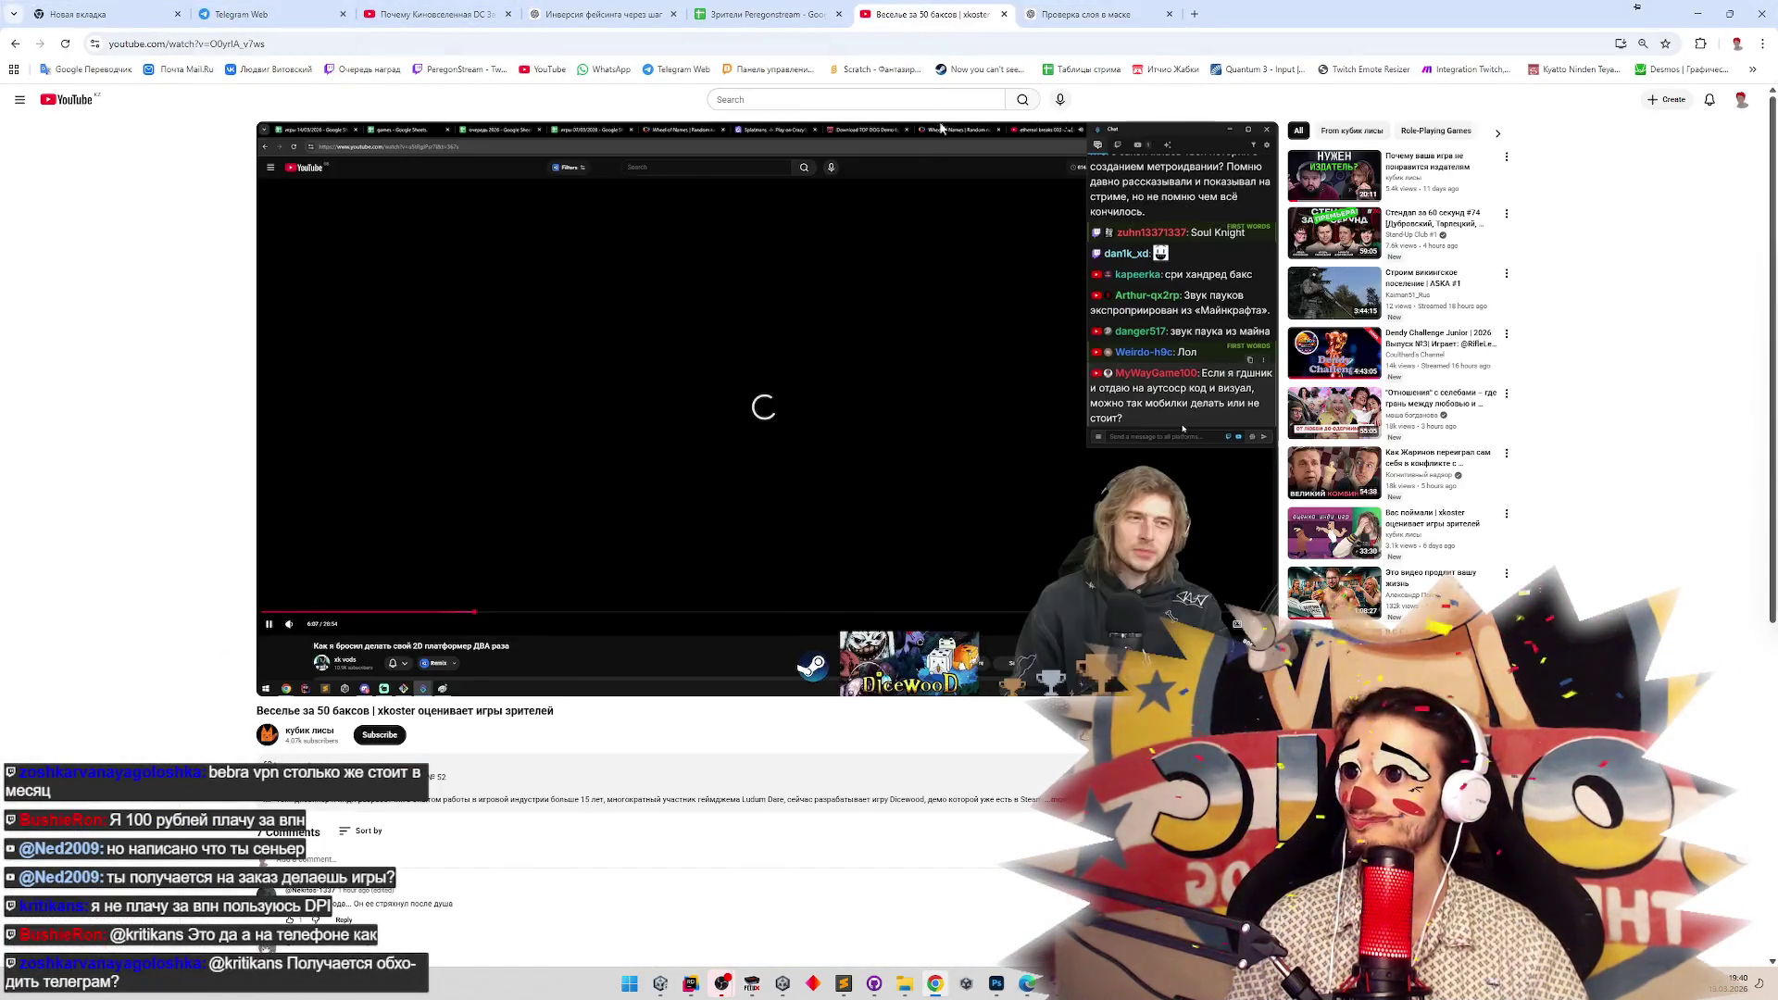
left_click(1681, 106)
left_click(1676, 146)
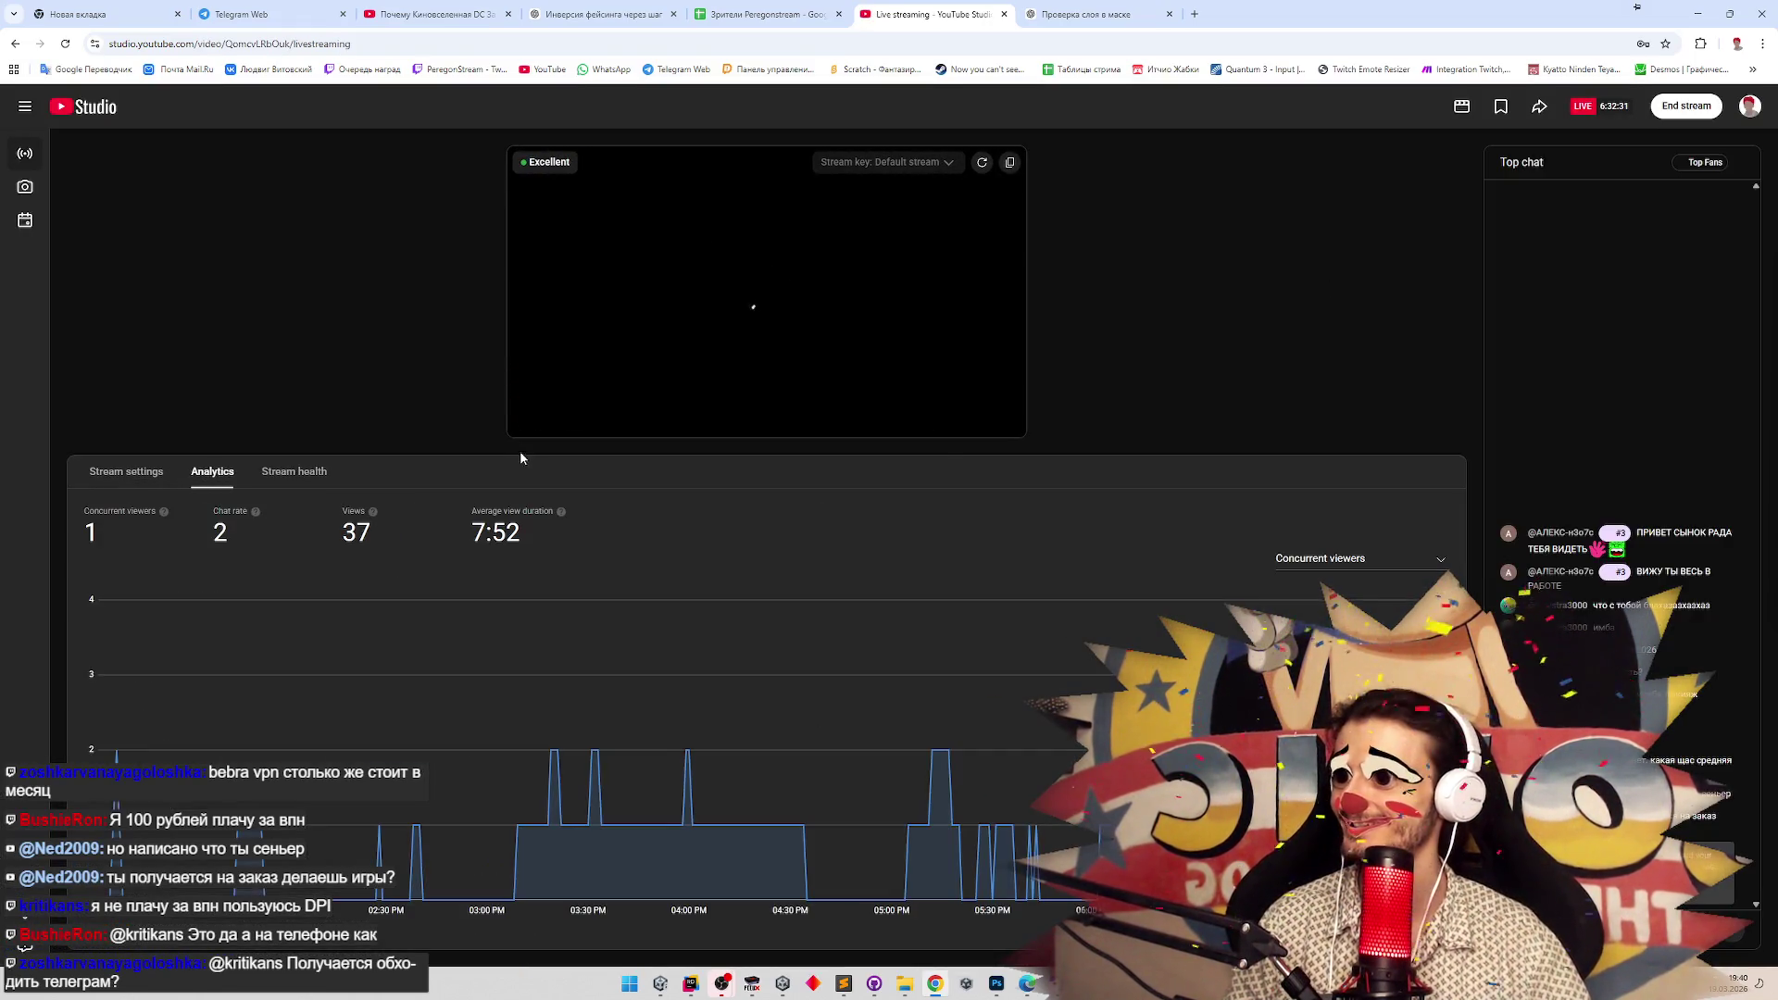
Pause the stream preview, review the Stream settings tab, and minimize Chrome.
left_click(530, 417)
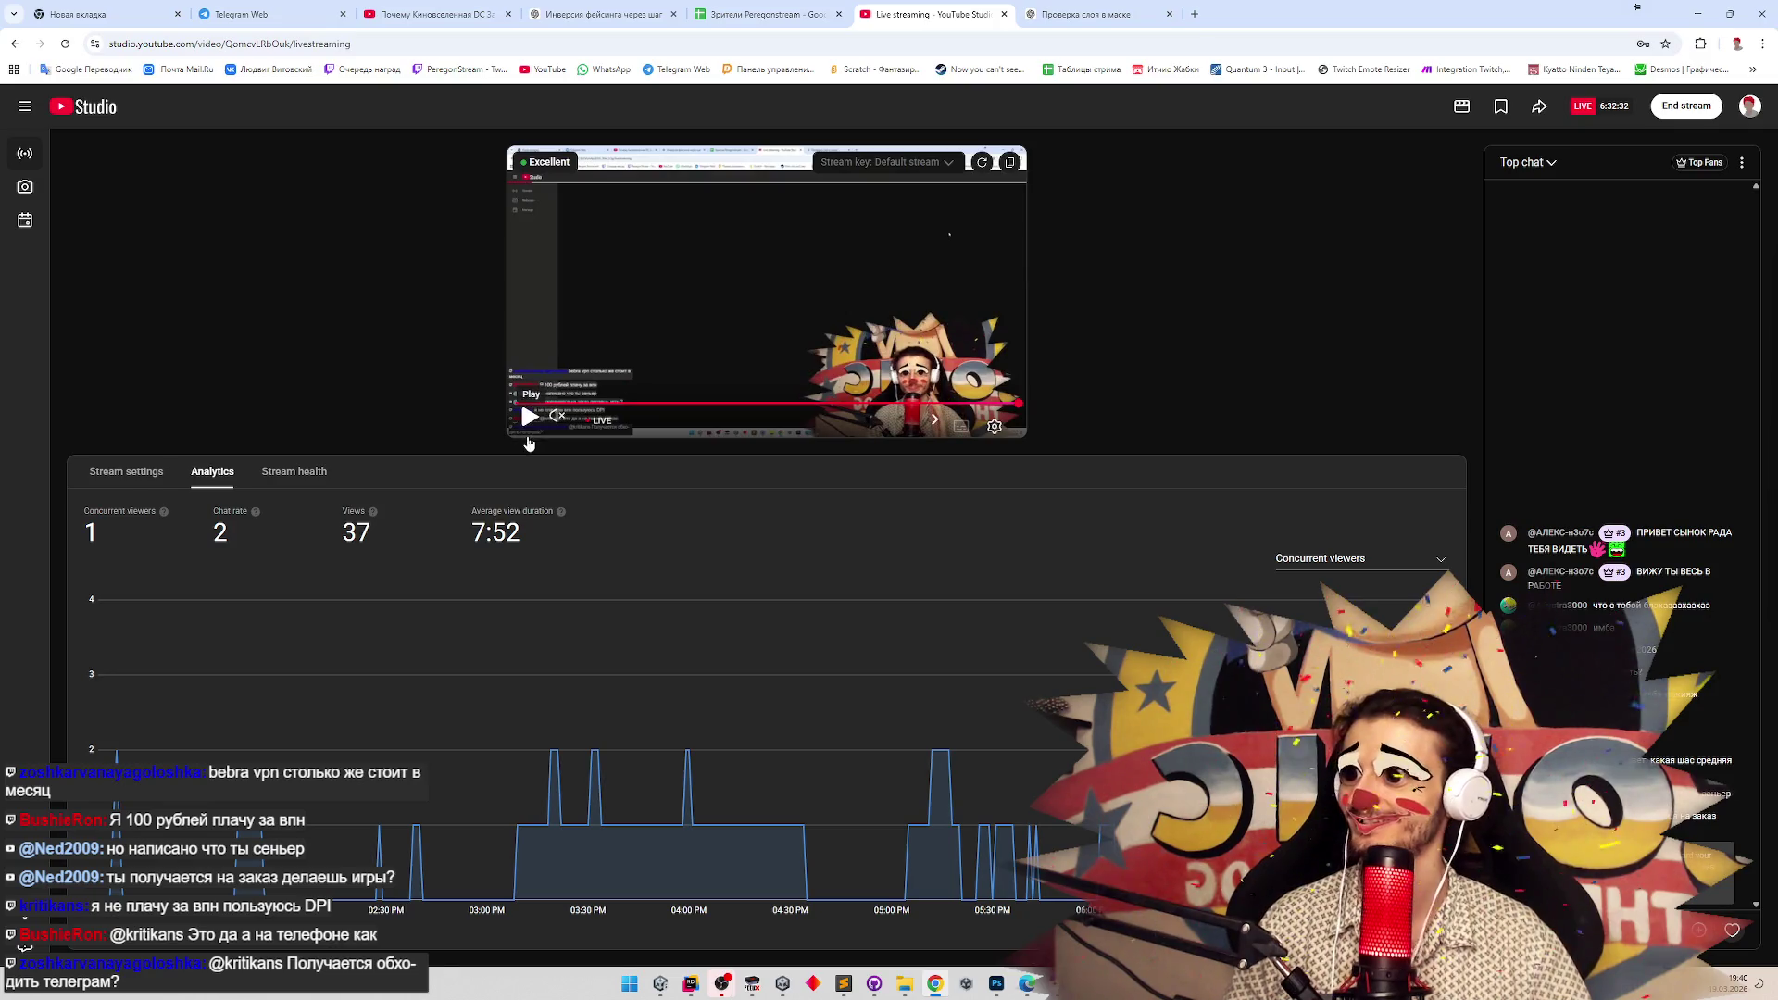
left_click(163, 475)
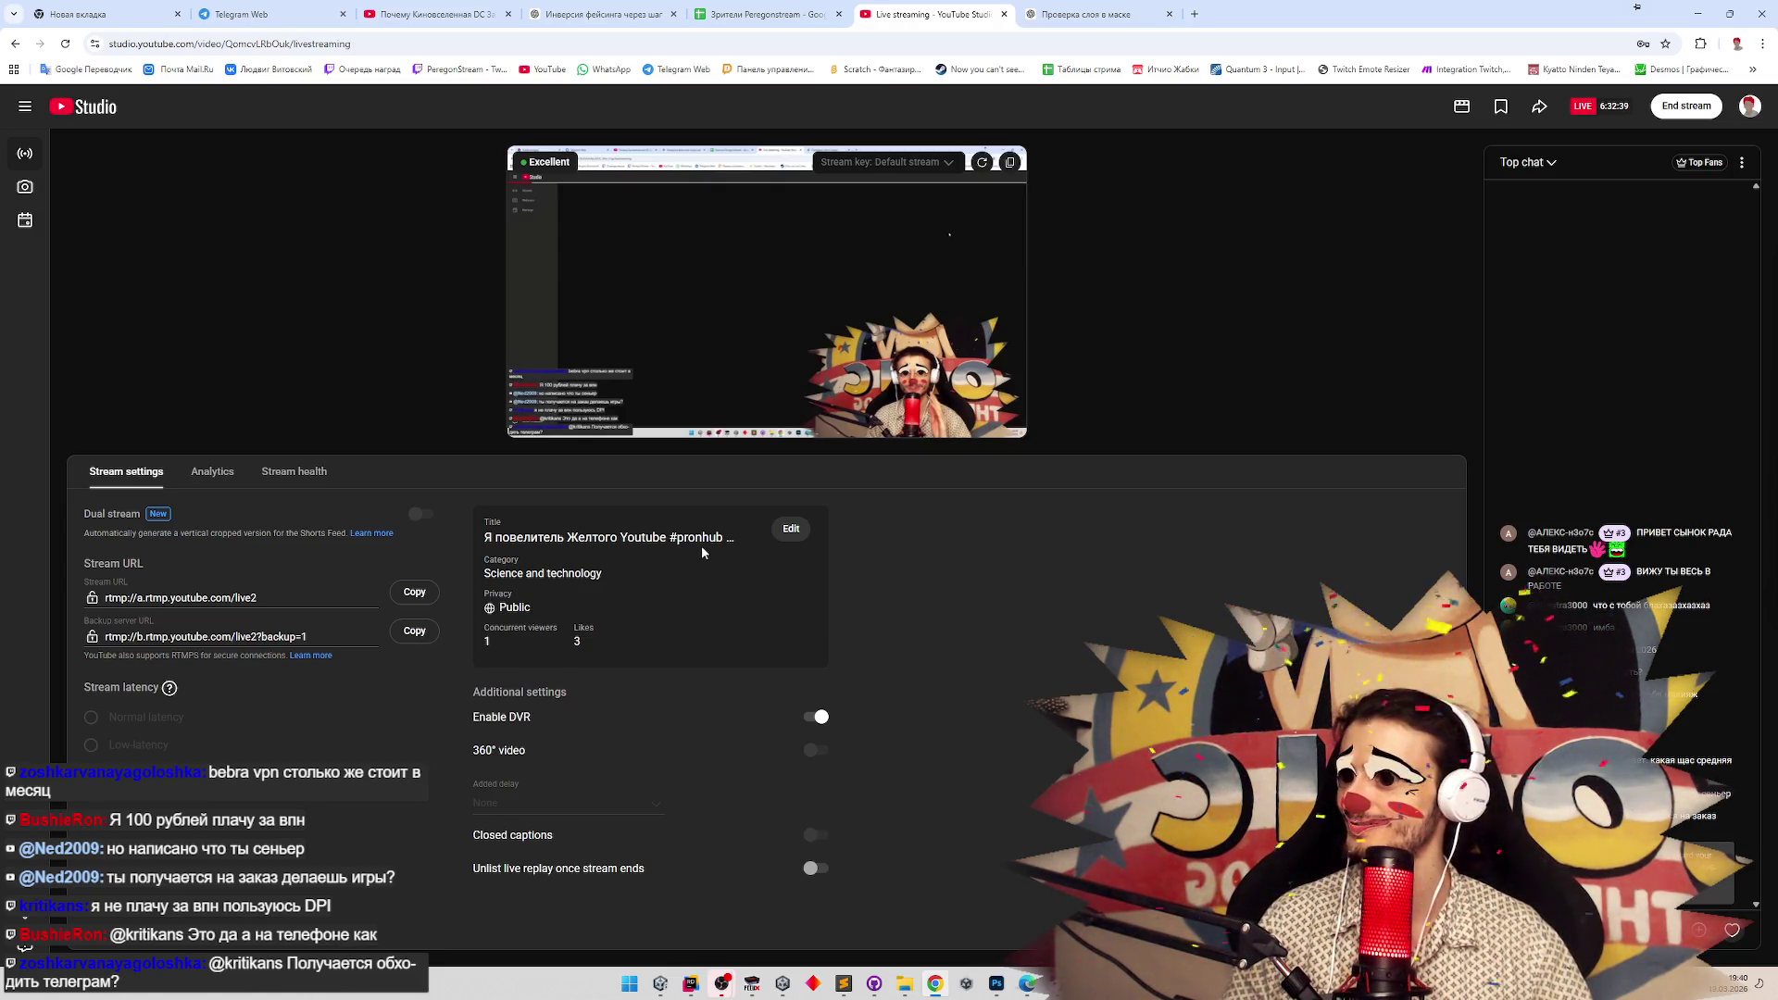
left_click(1698, 14)
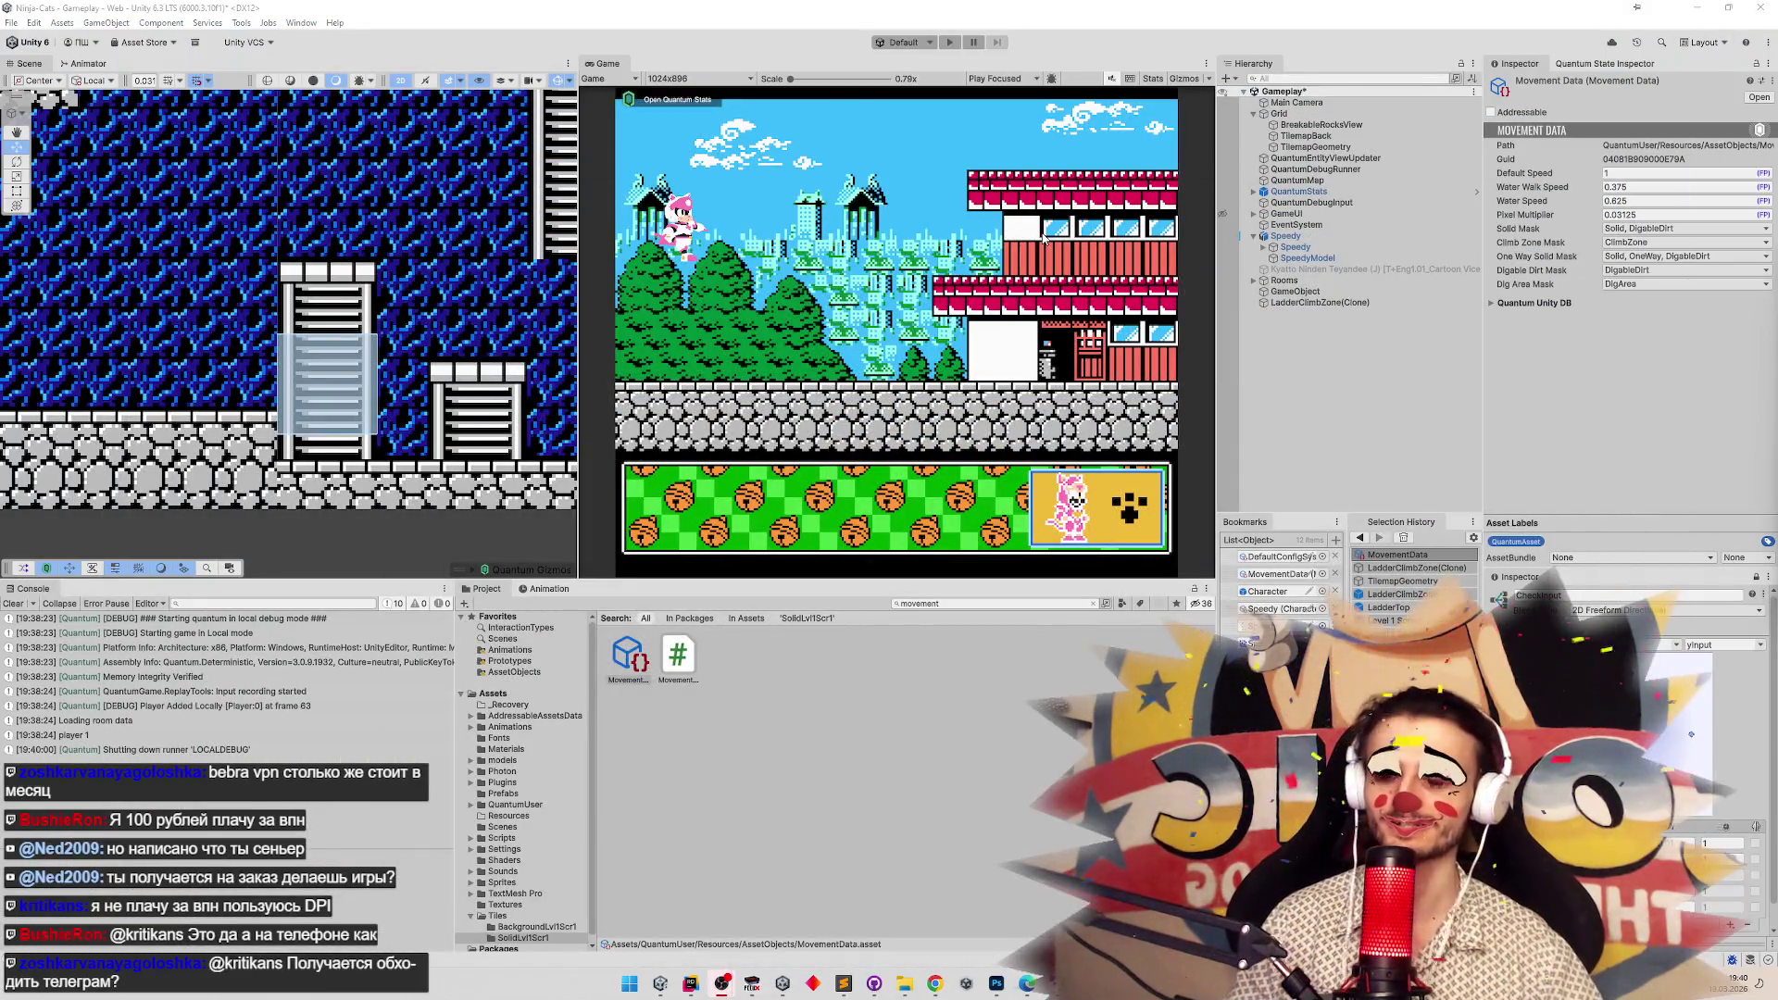
Clear the Console, save the Gameplay scene, clear the Project search, and switch to Rider.
left_click(14, 604)
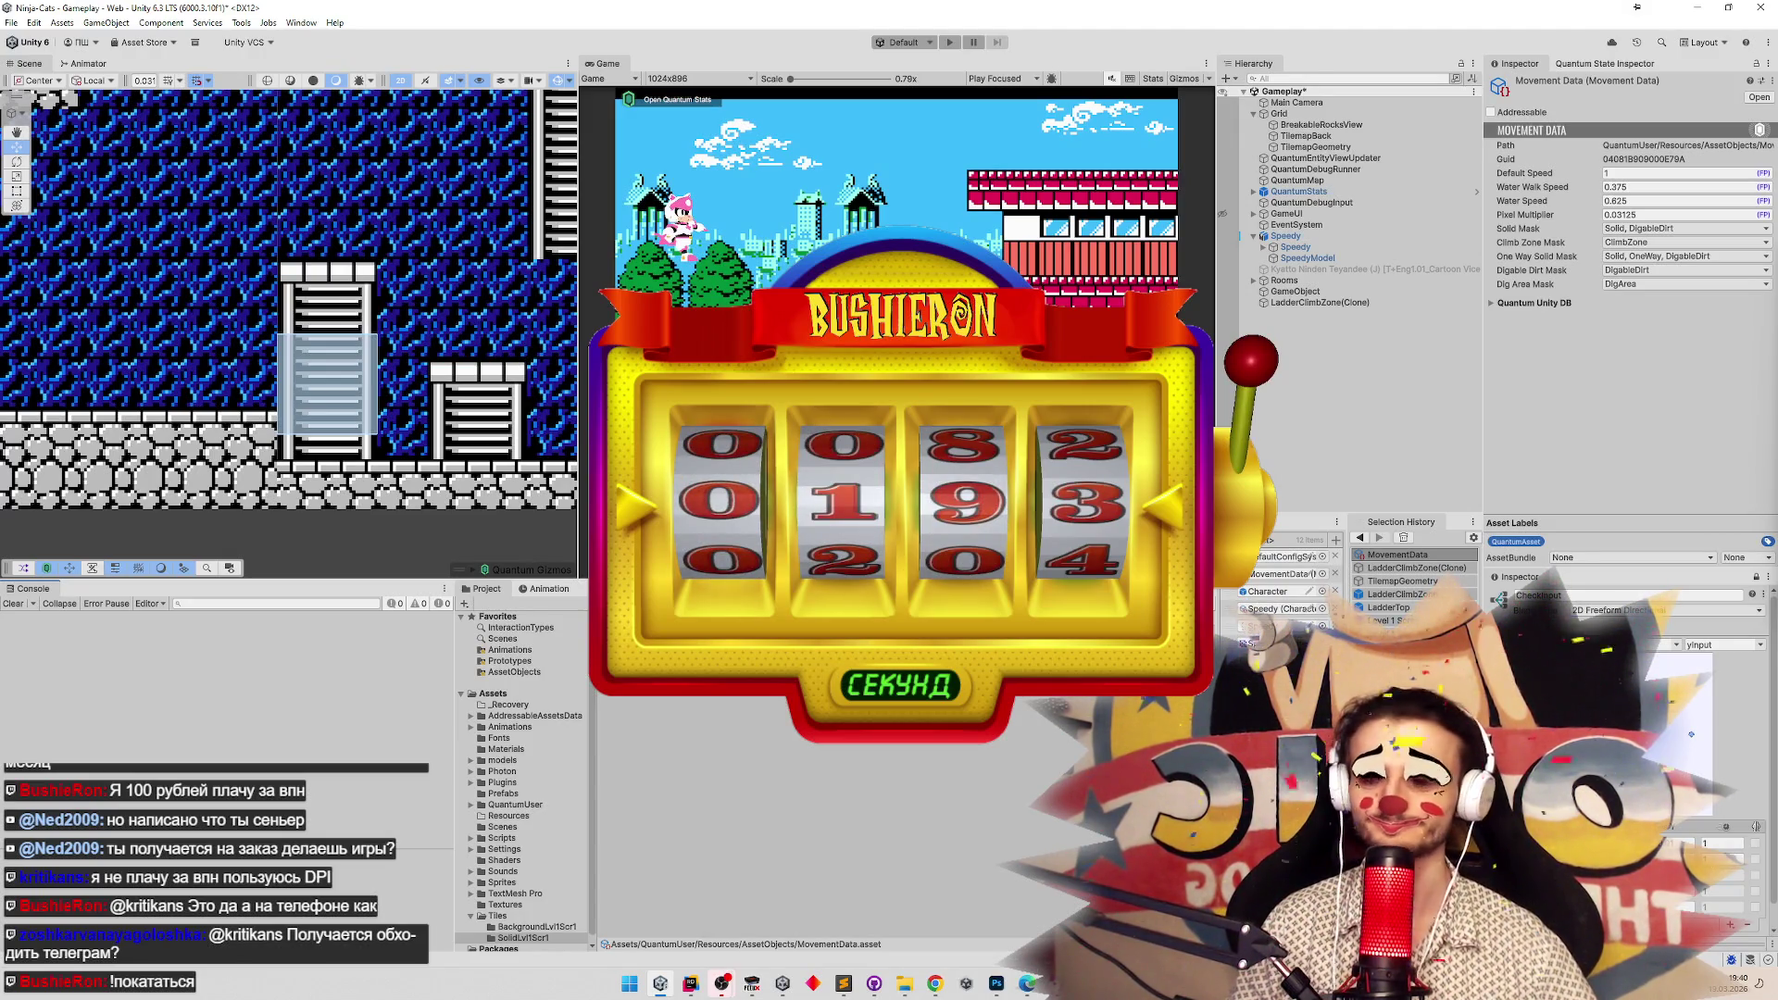
key("ctrl+s")
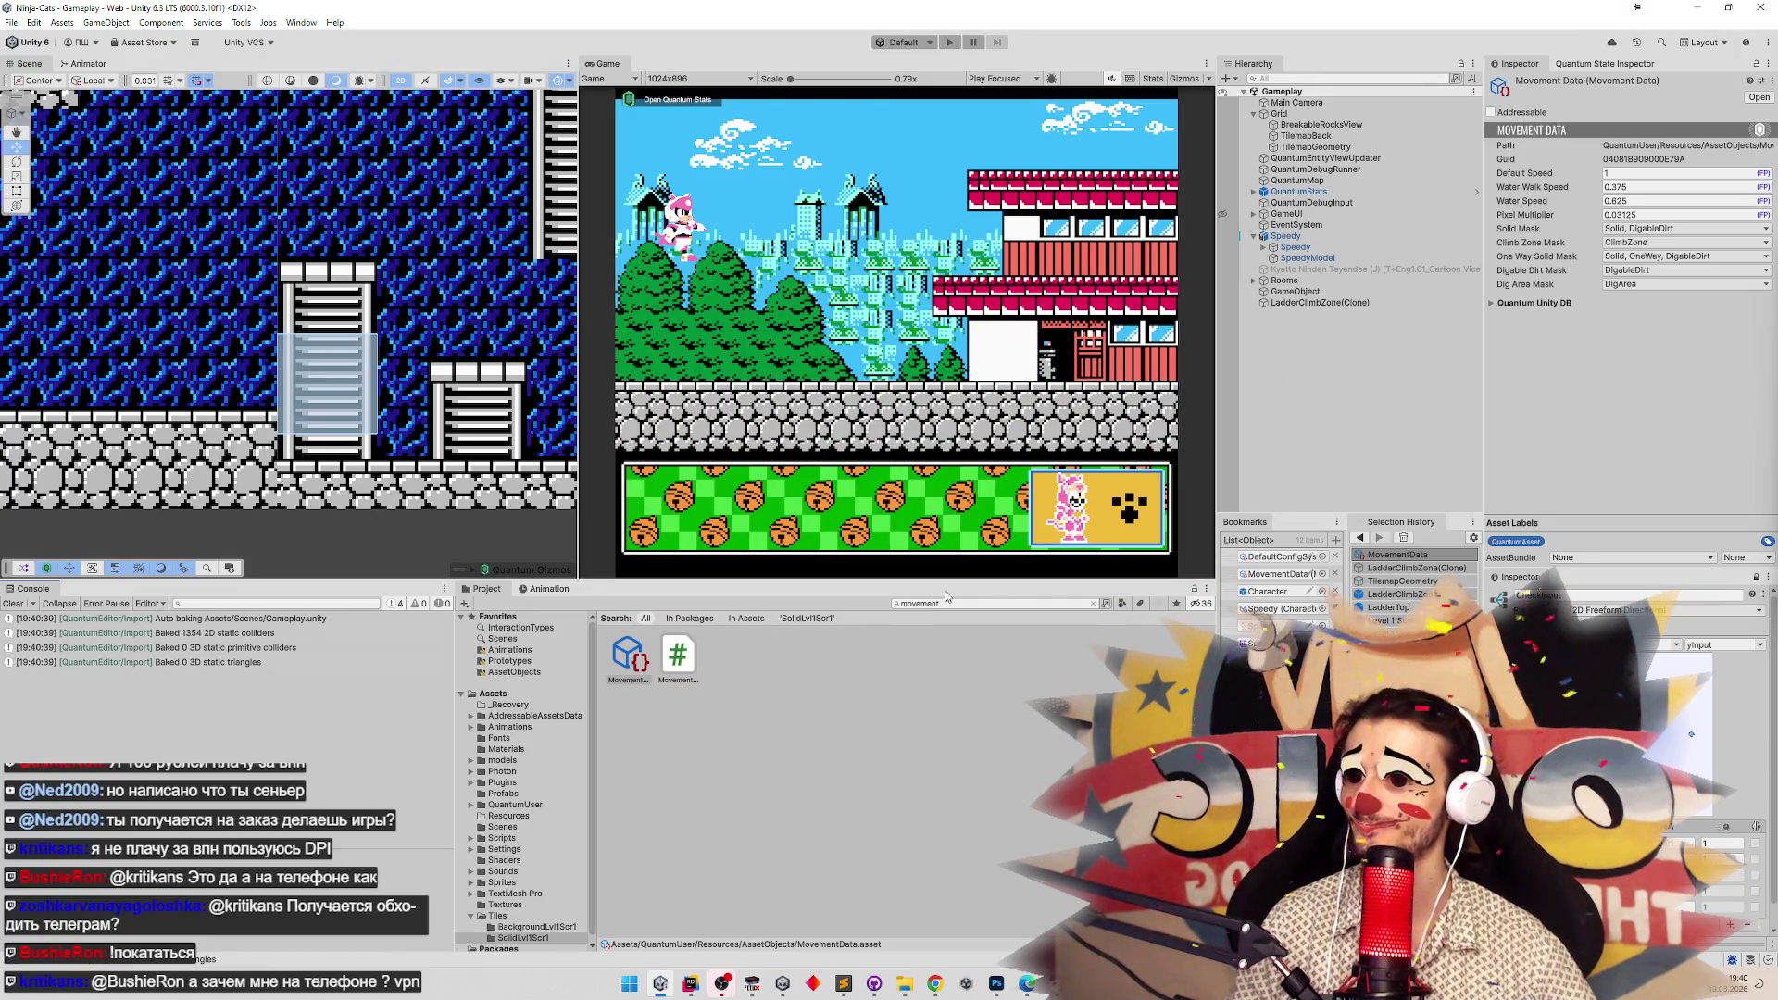
left_click(1093, 602)
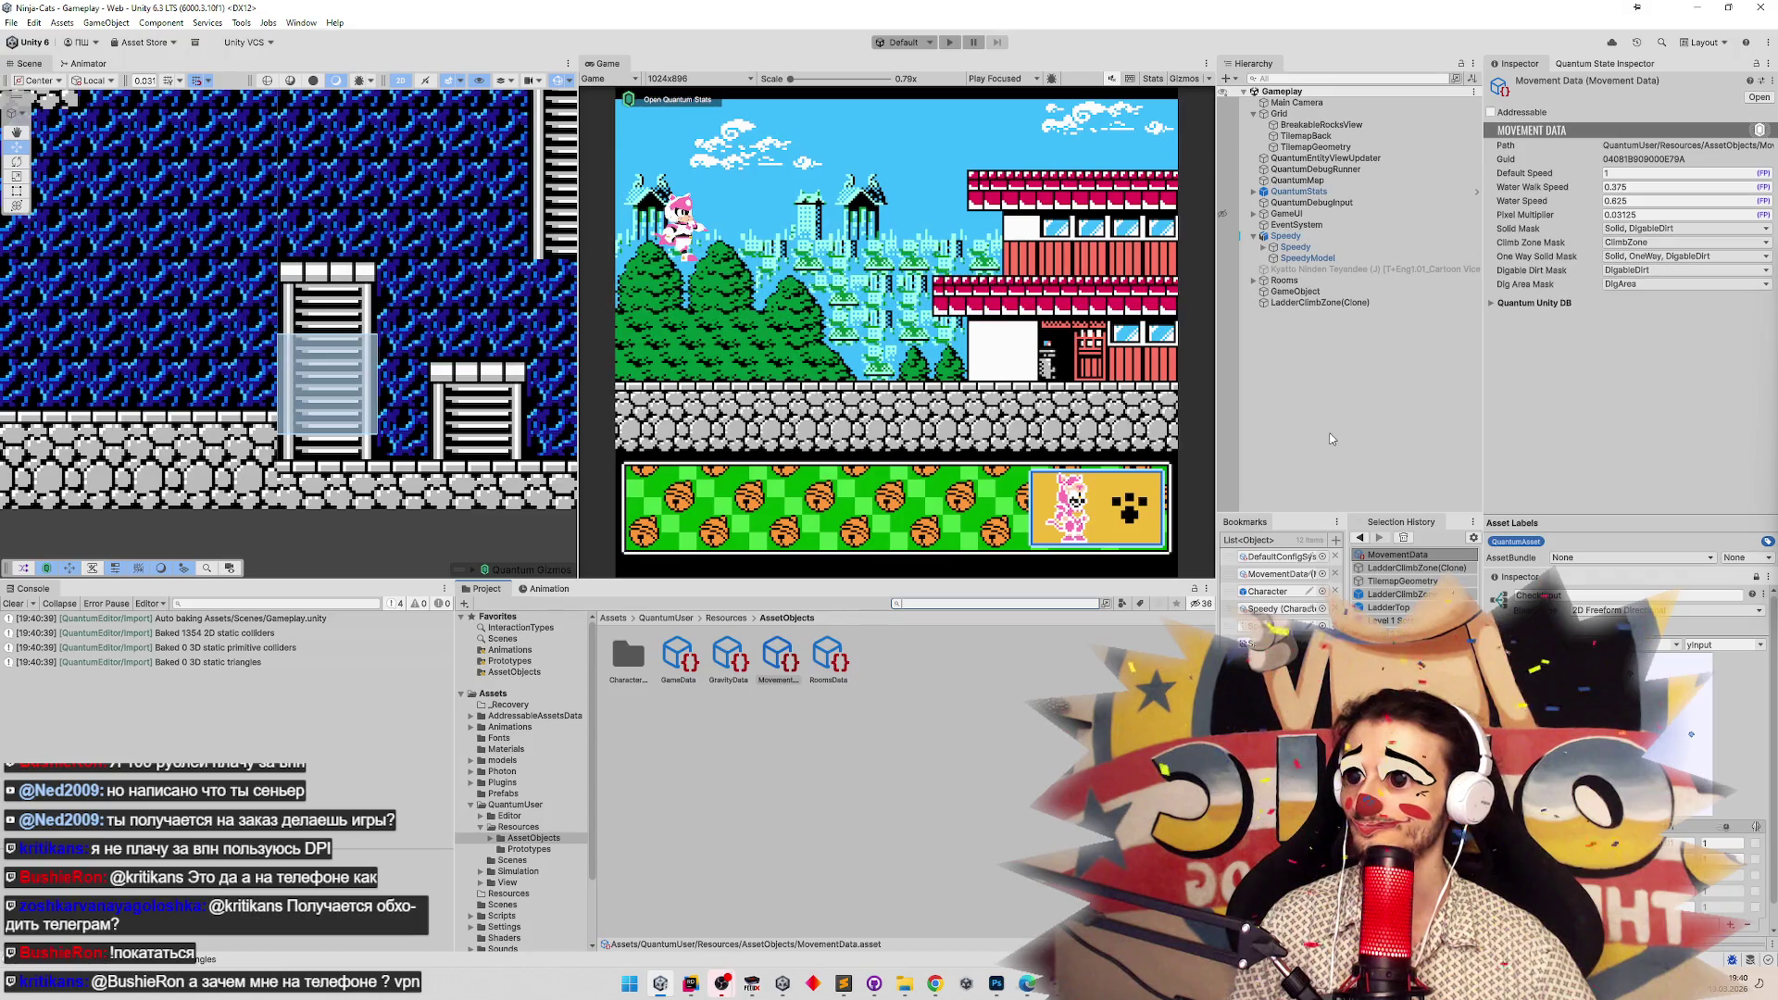
left_click(682, 982)
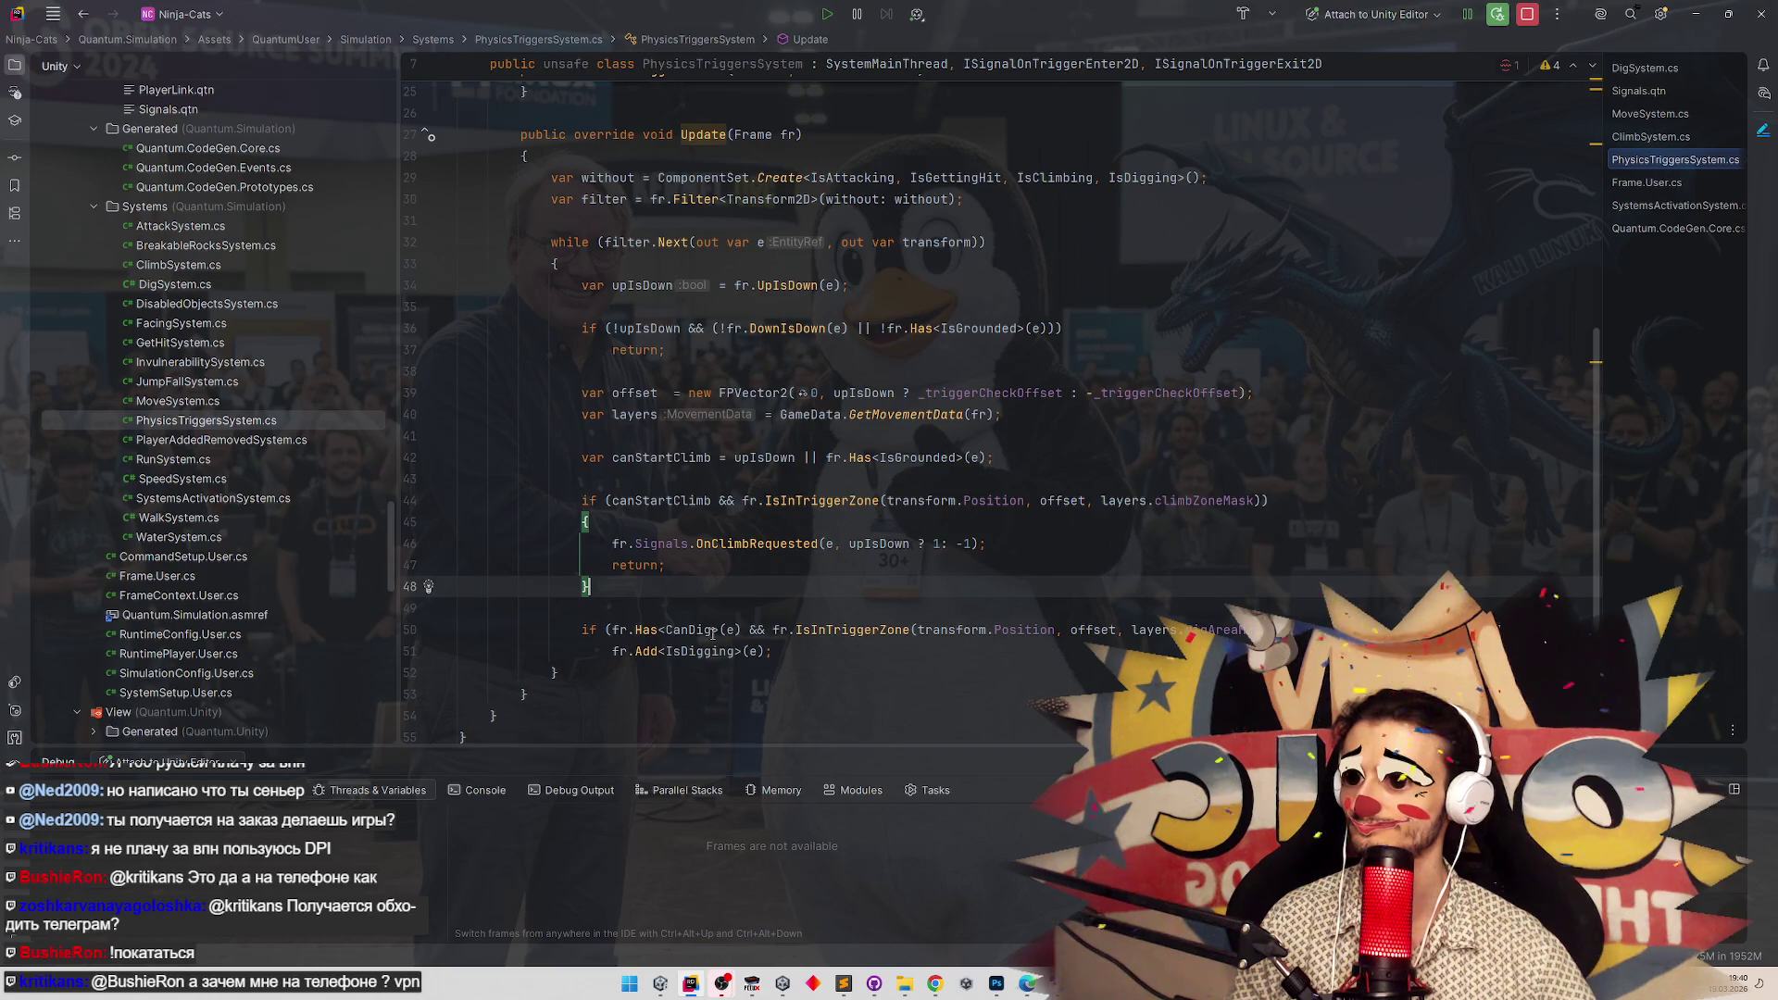
Jump to the _triggerCheckOffset declaration, navigate back to its usage, and return to Unity.
mouse_move(712, 633)
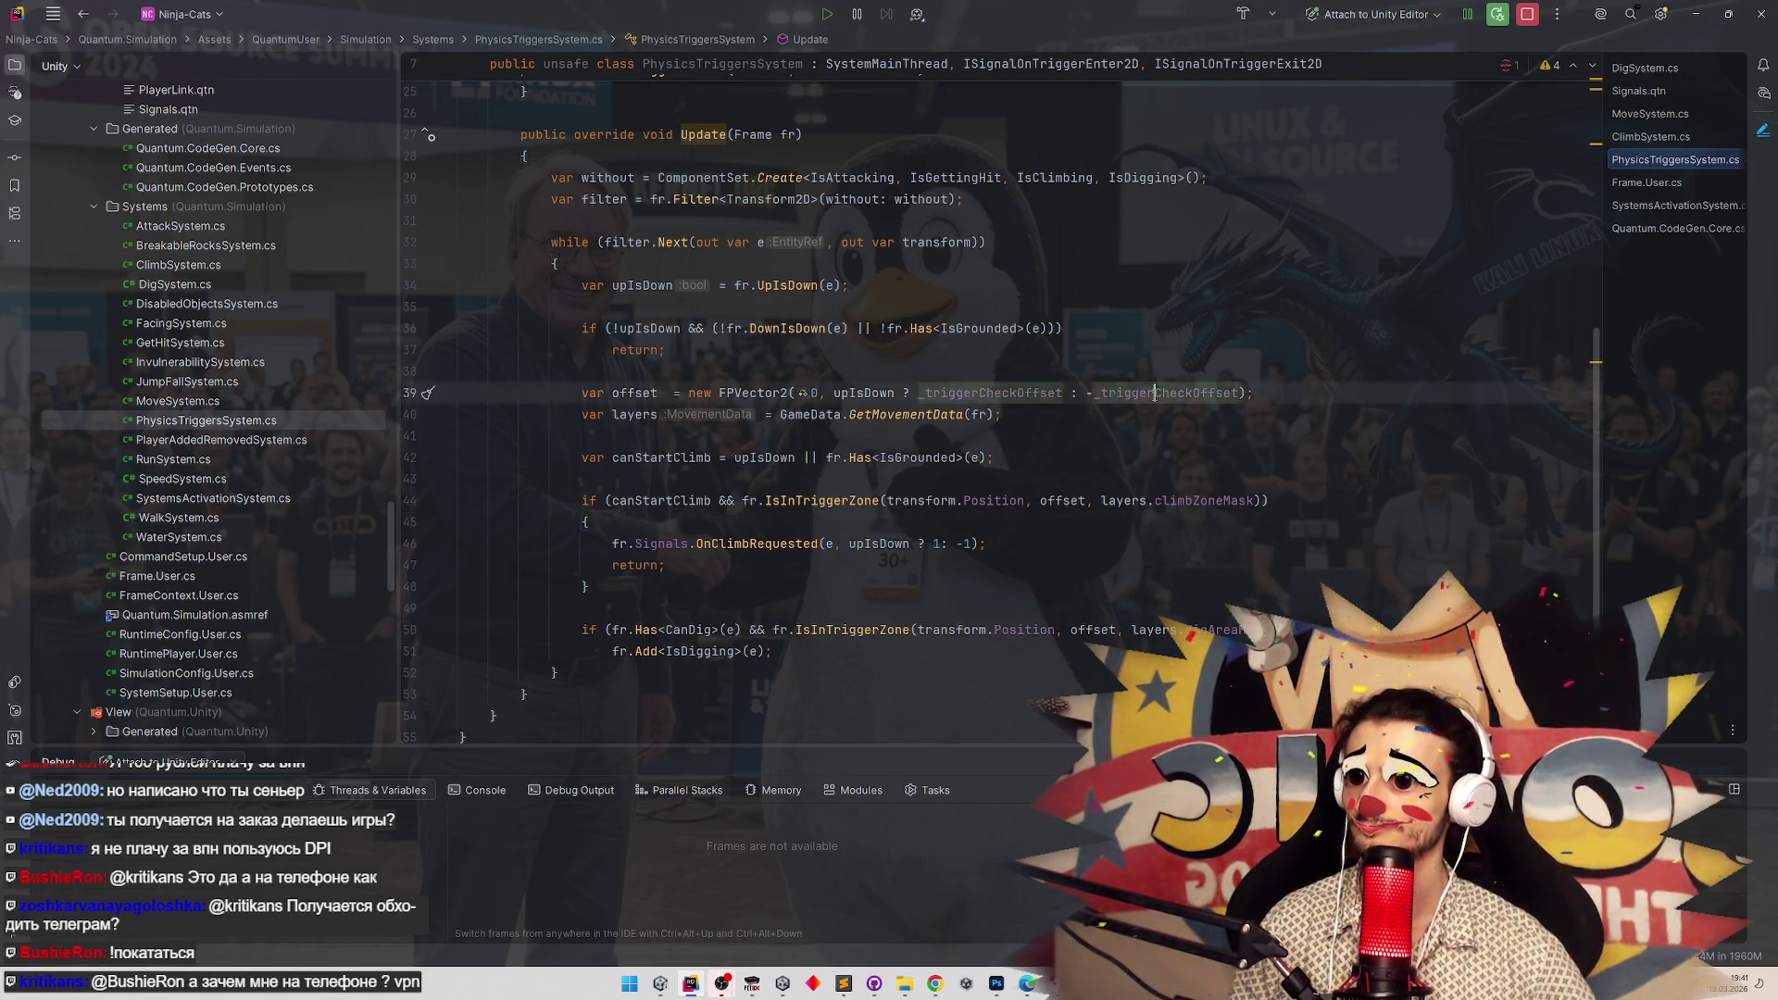
left_click(1125, 398, "ctrl")
key("ctrl+minus")
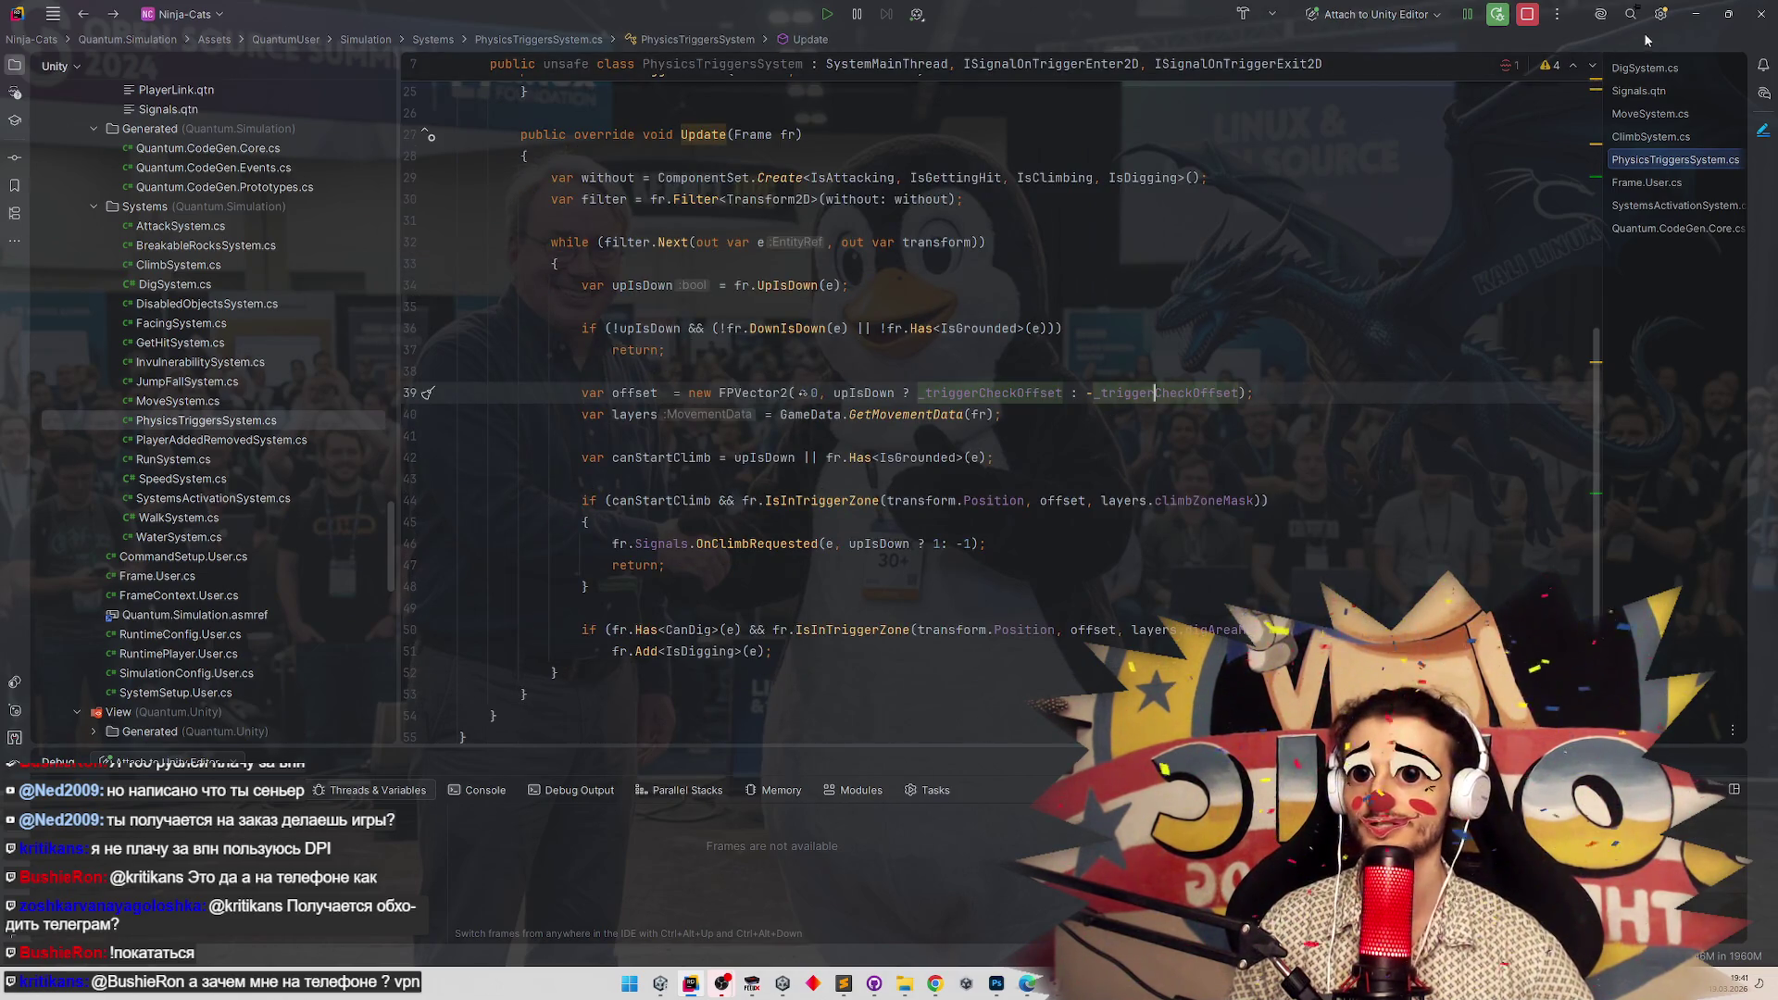
key("alt+Tab")
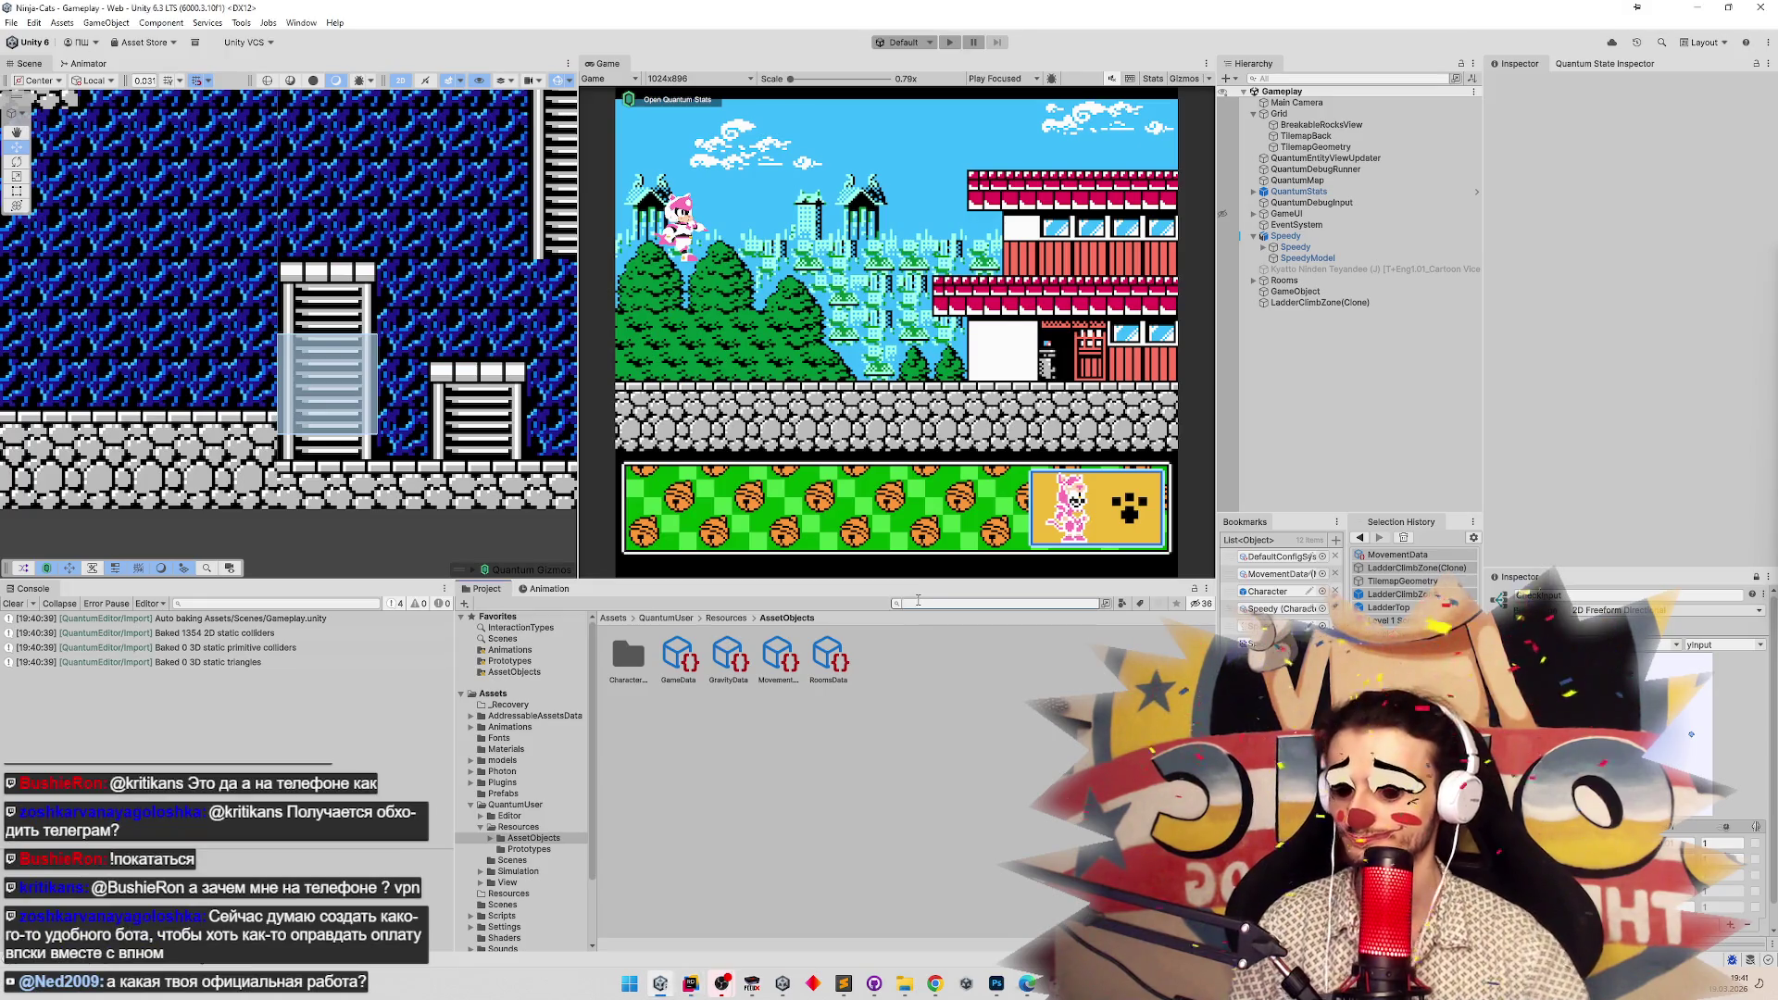
Search for the ladder prefabs, inspect LadderTop, open LadderClimbZone, then enter play mode.
type("ladder")
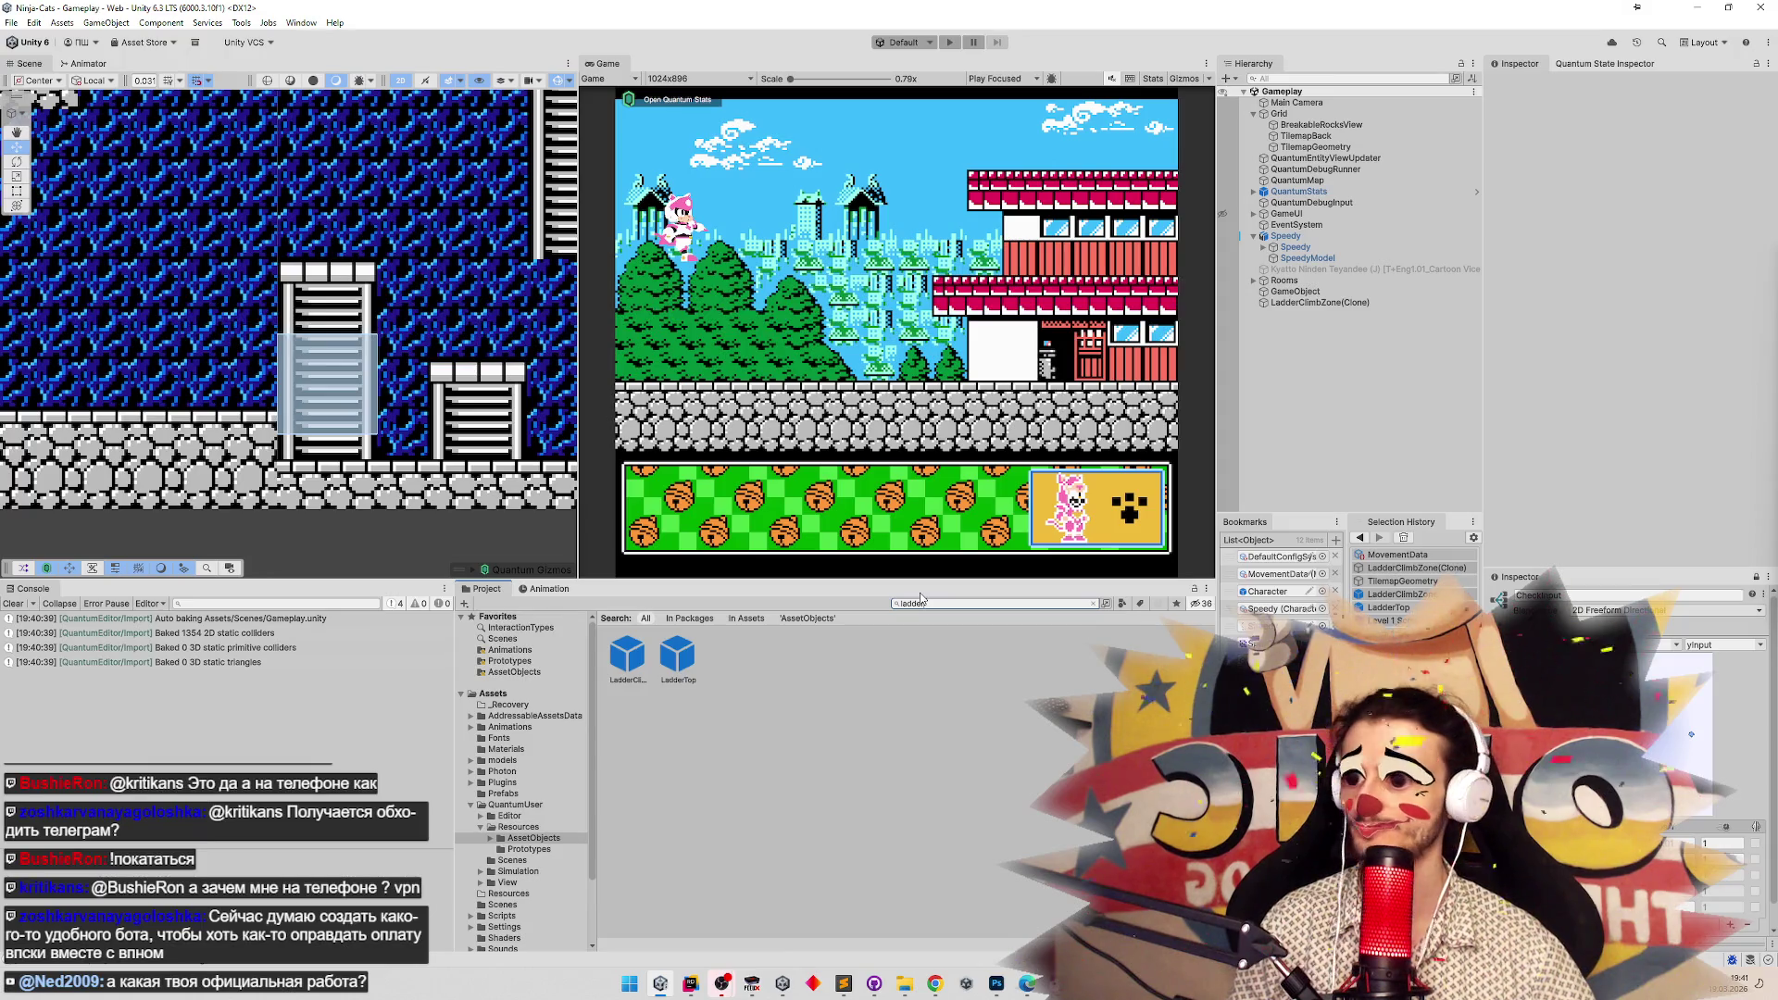
left_click(683, 667)
double_click(683, 660)
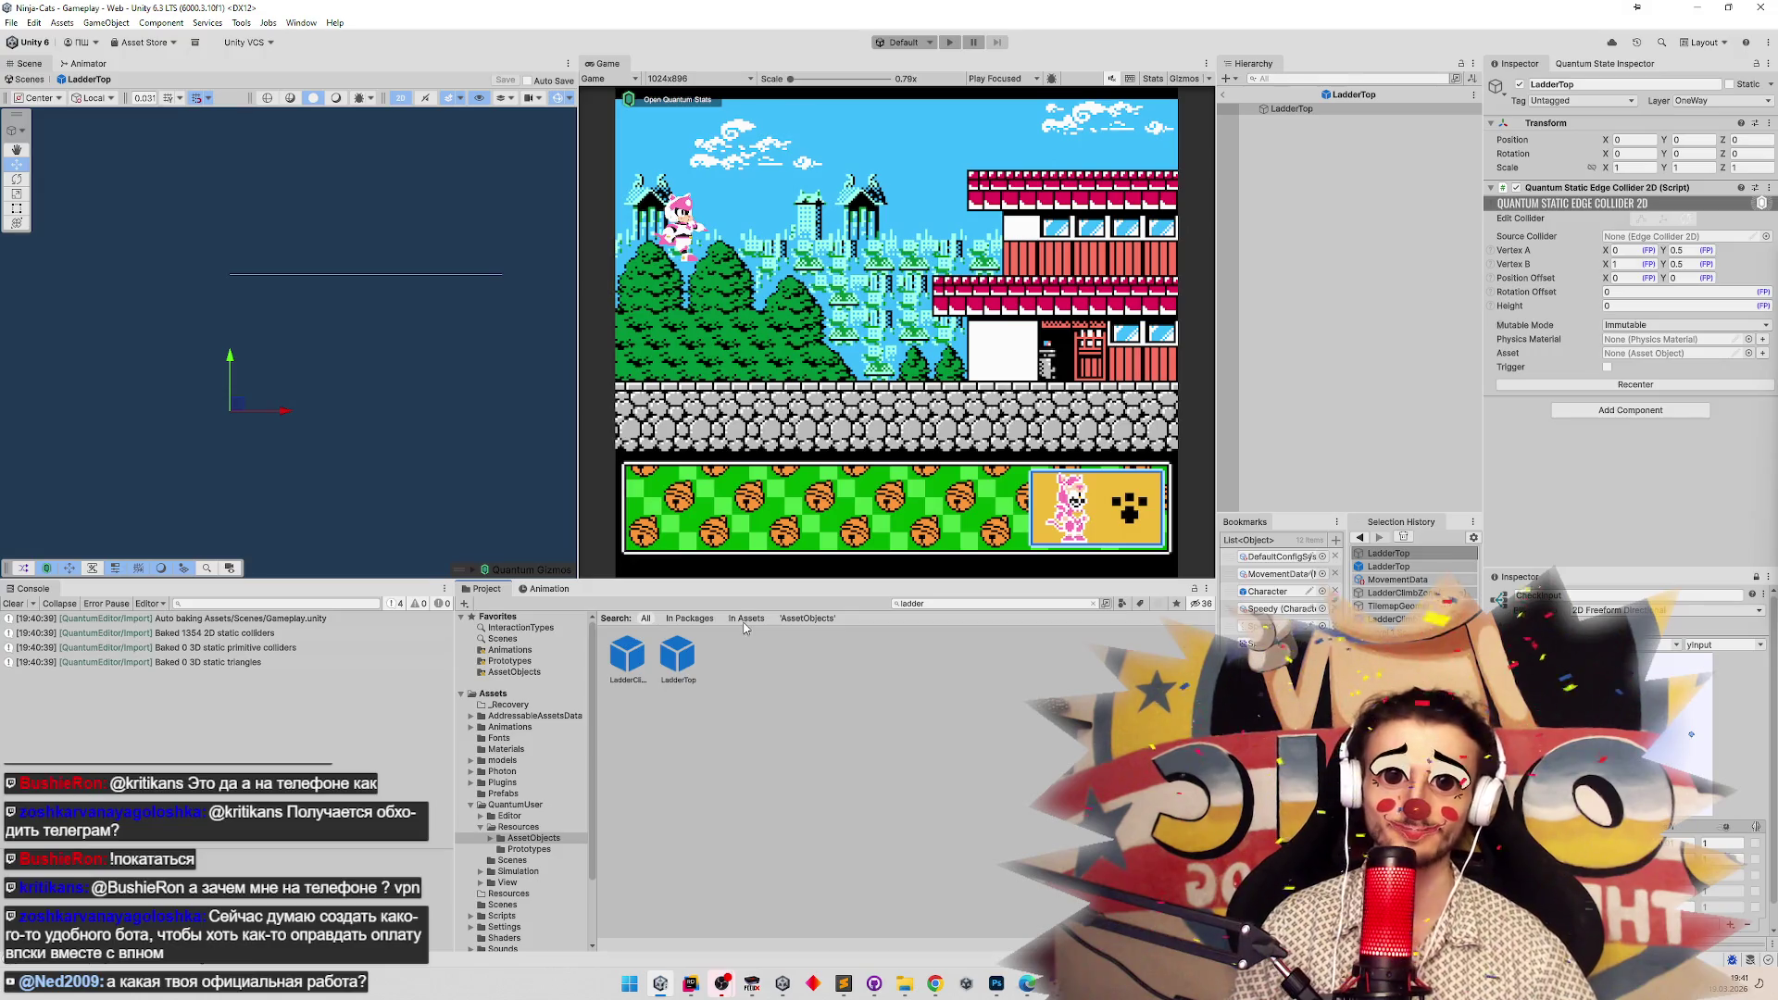
left_click(1317, 112)
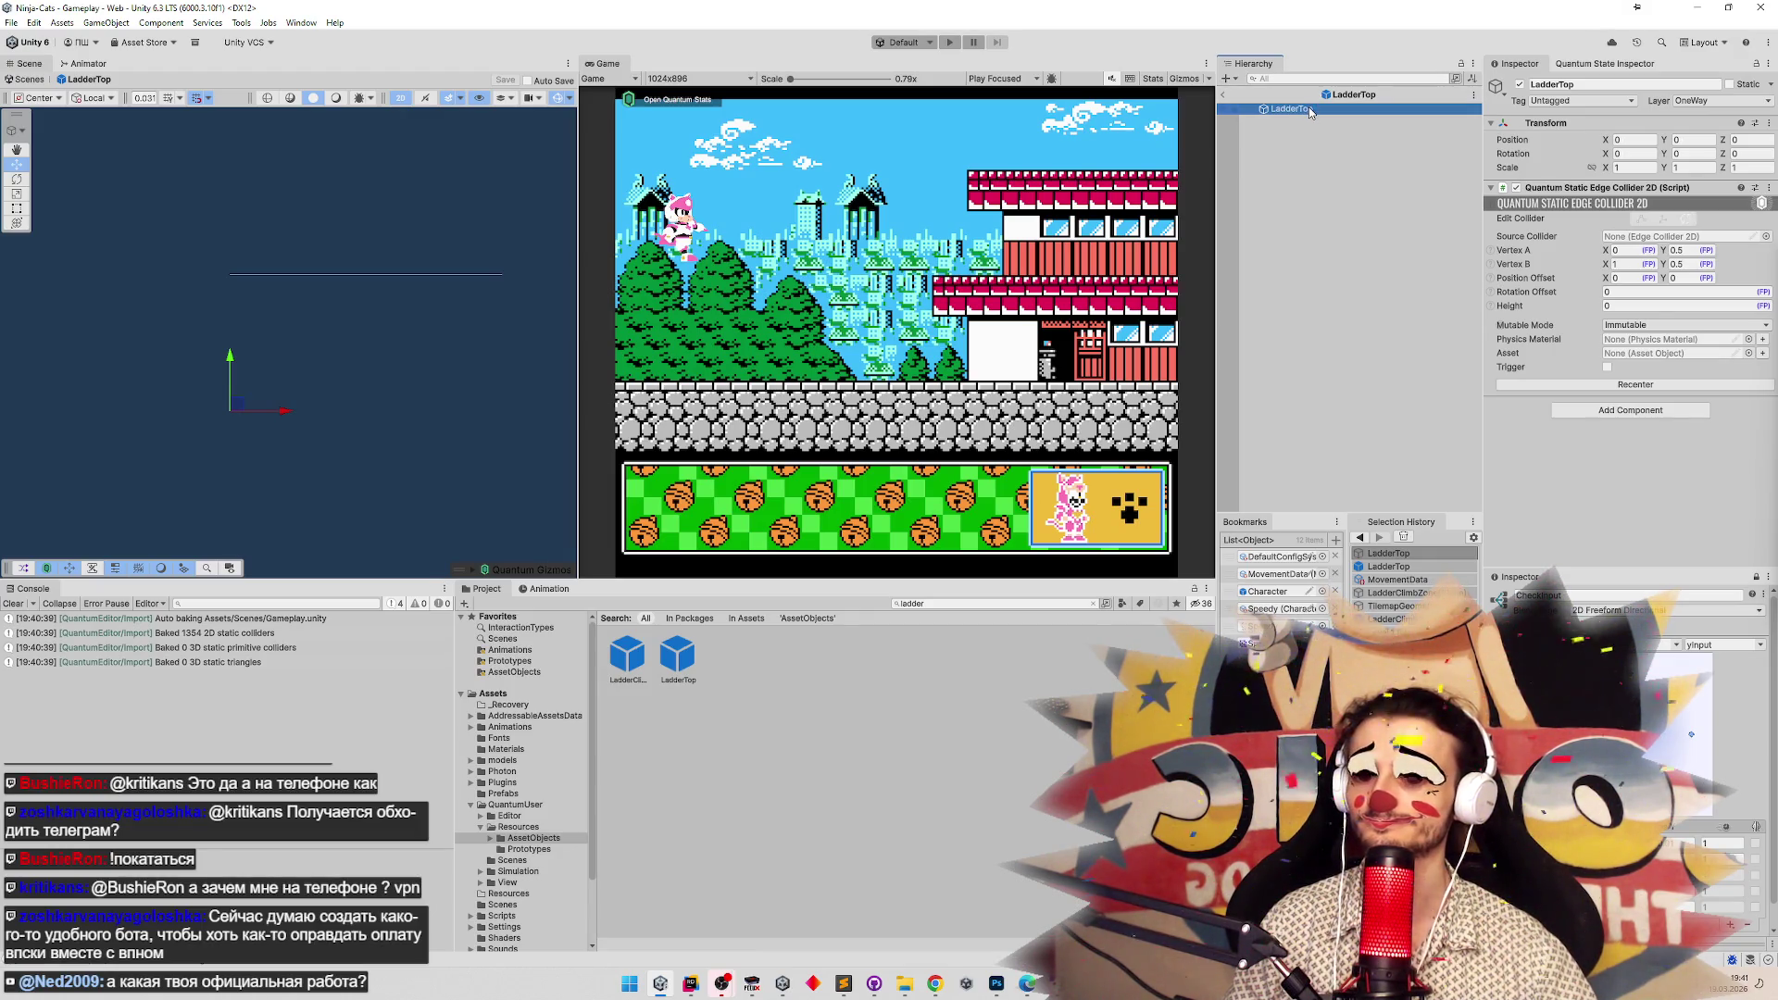
double_click(629, 659)
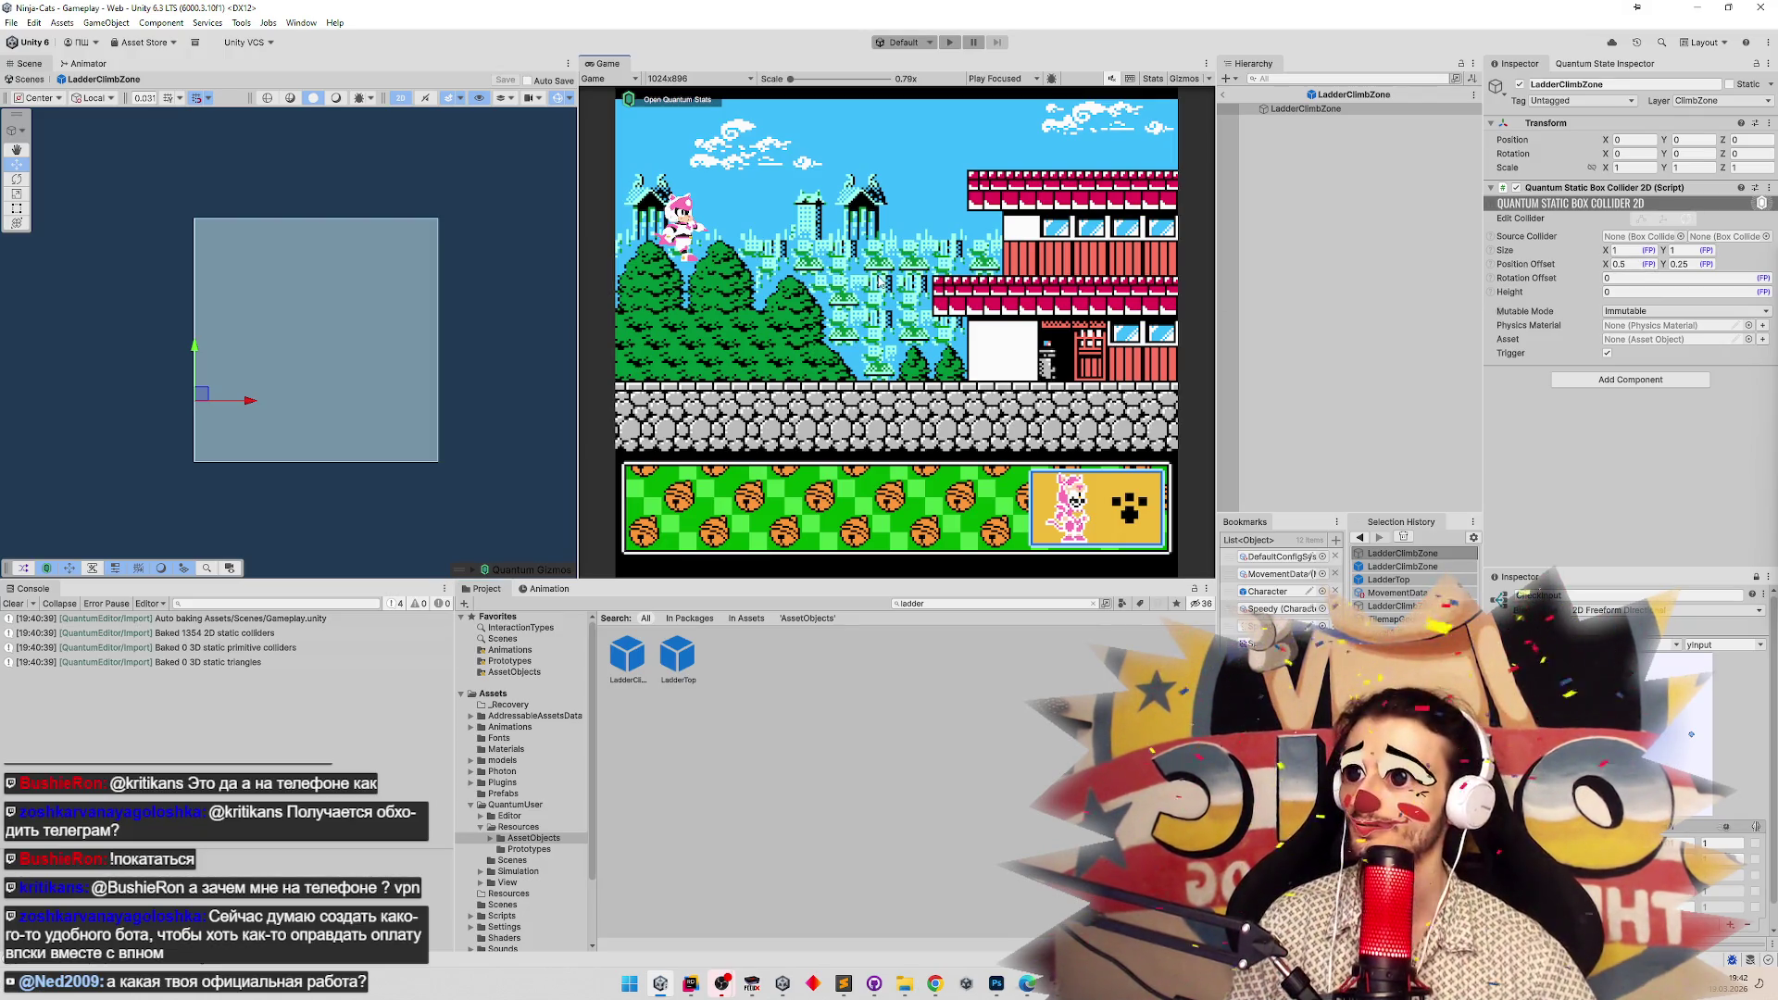
key("ctrl+p")
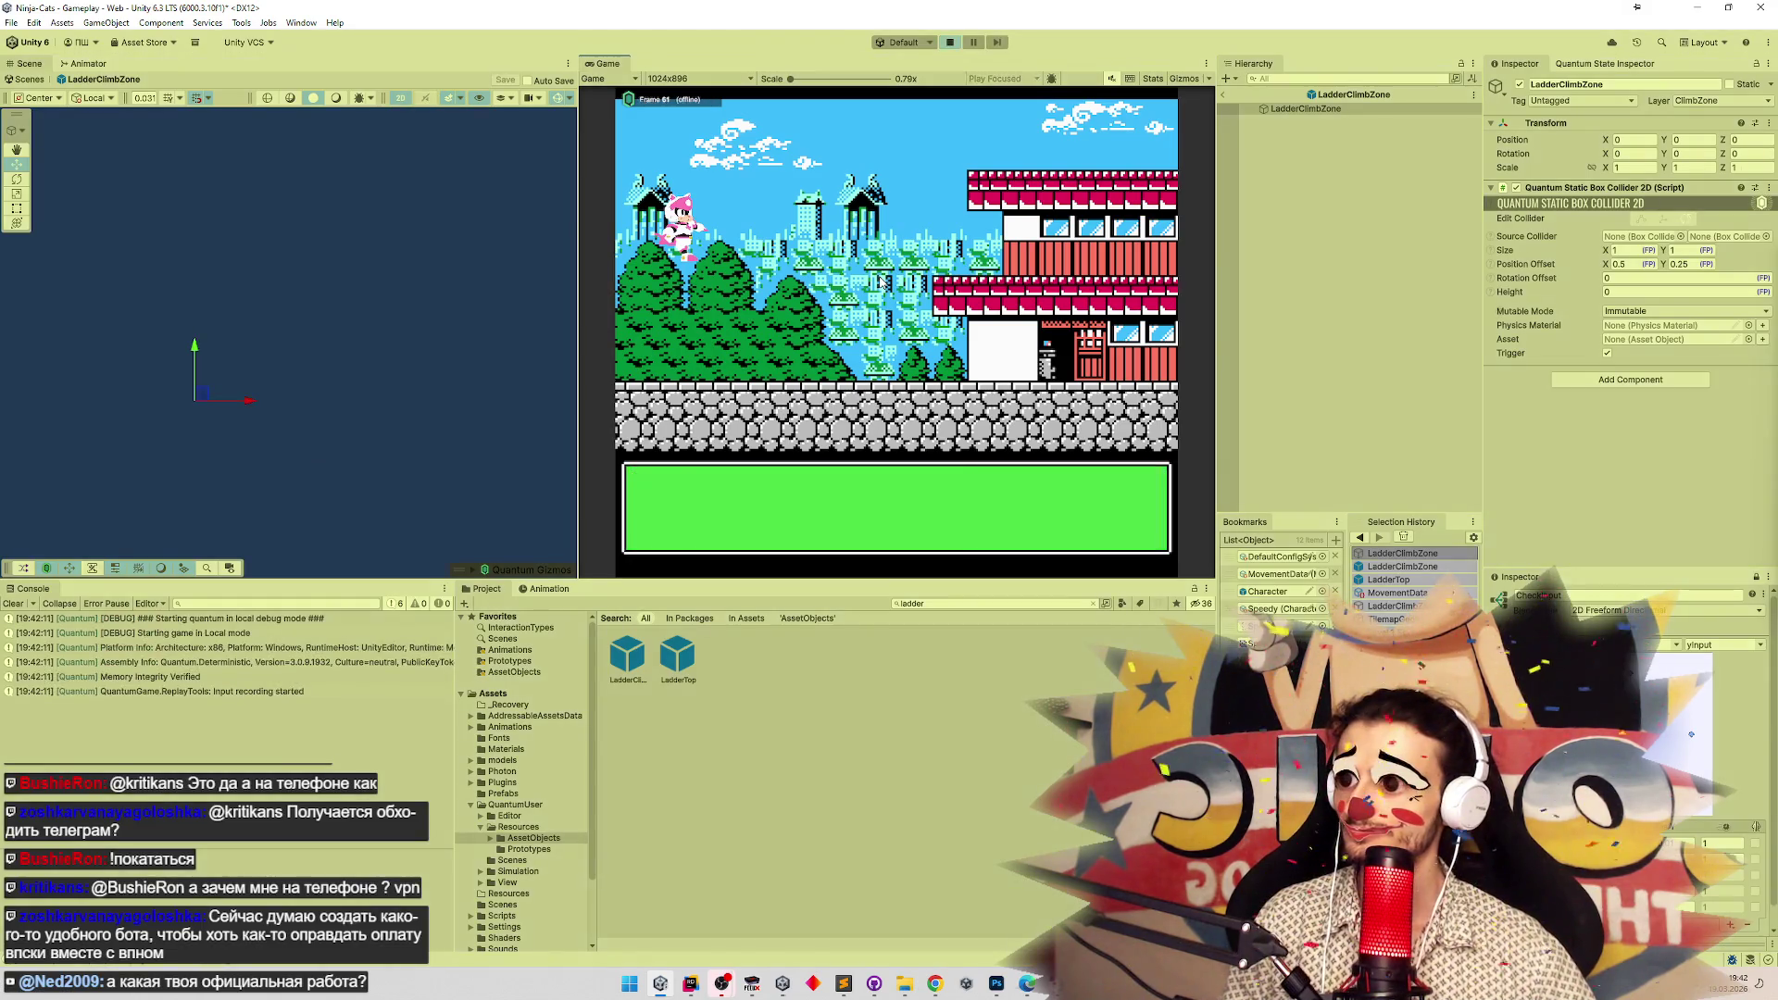
Climb the ladder, run an instant replay, pause and step one frame, then bring up FCEUX.
key("Up")
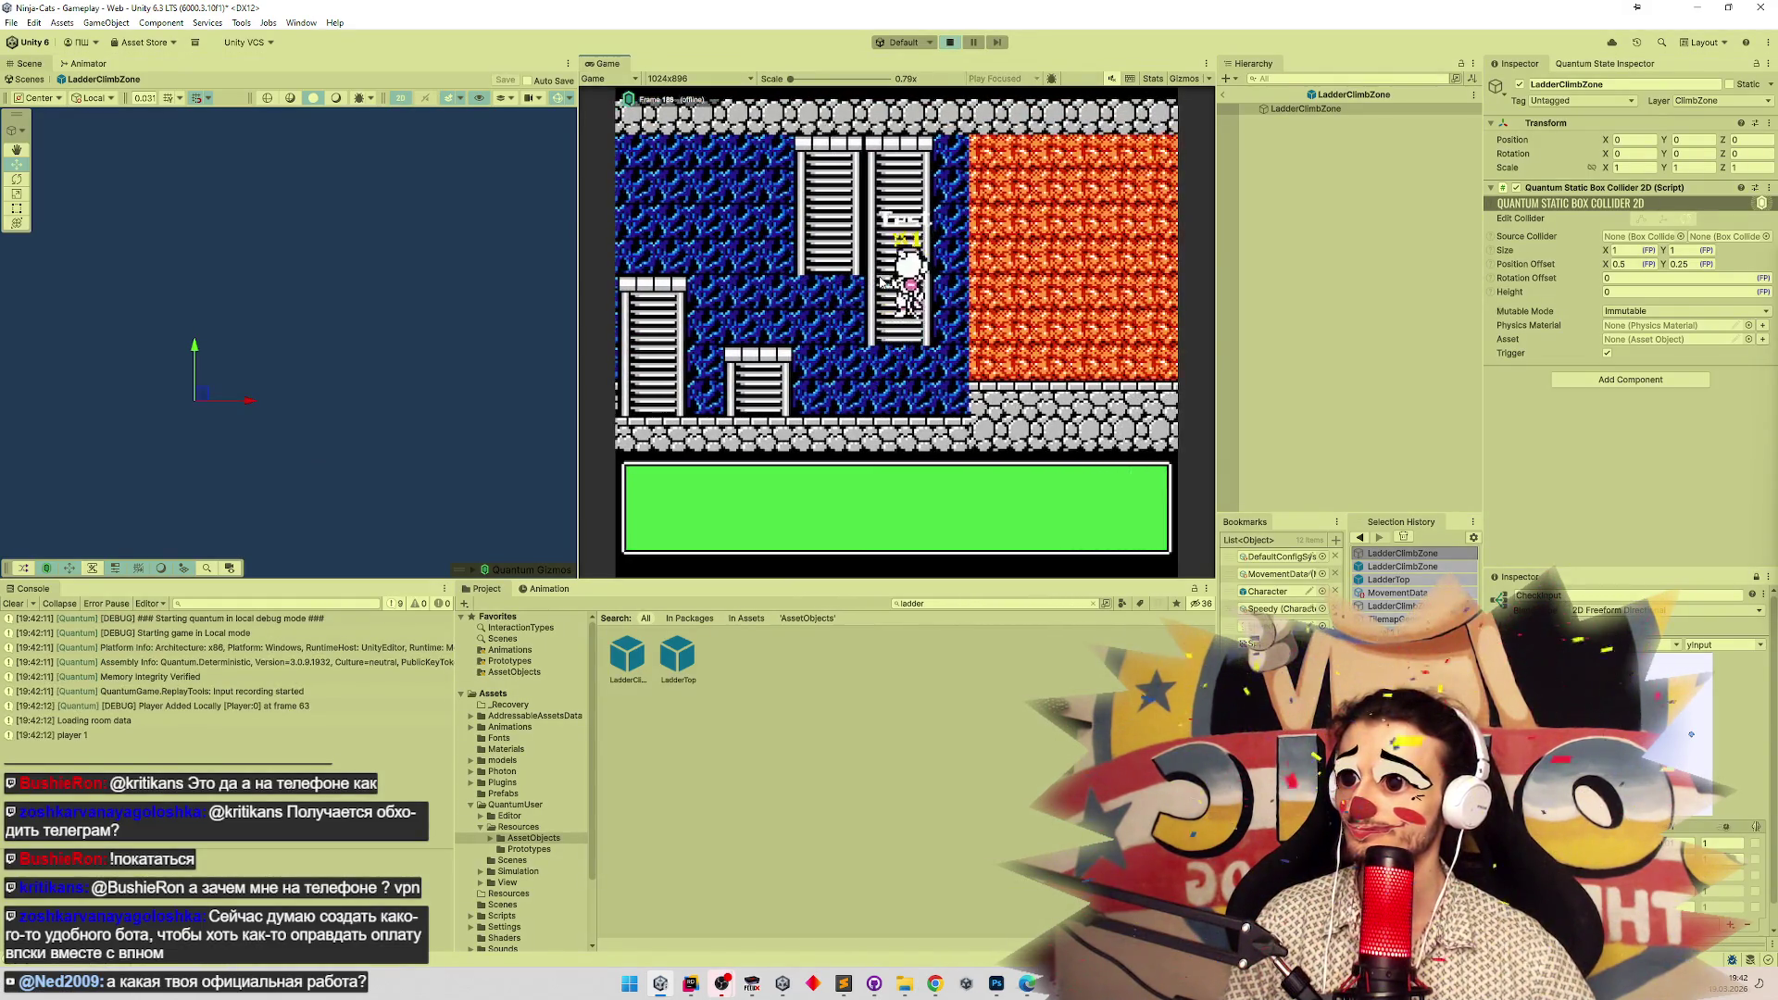
key("z")
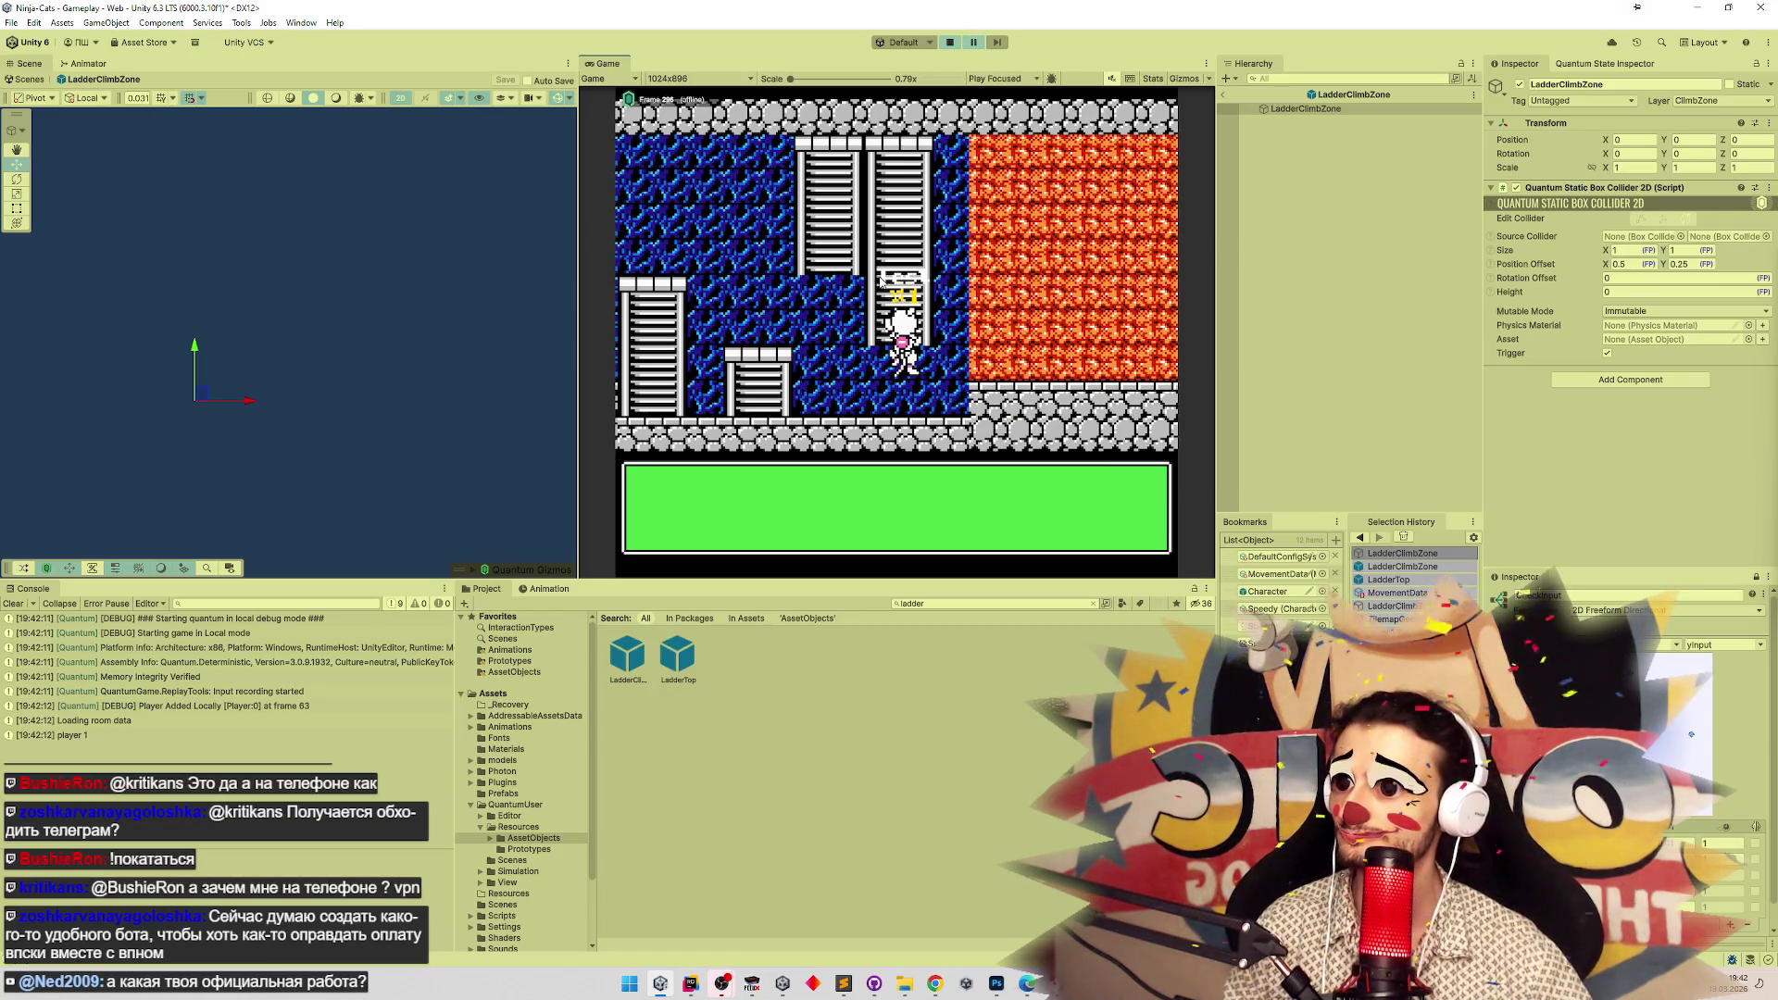
key("r")
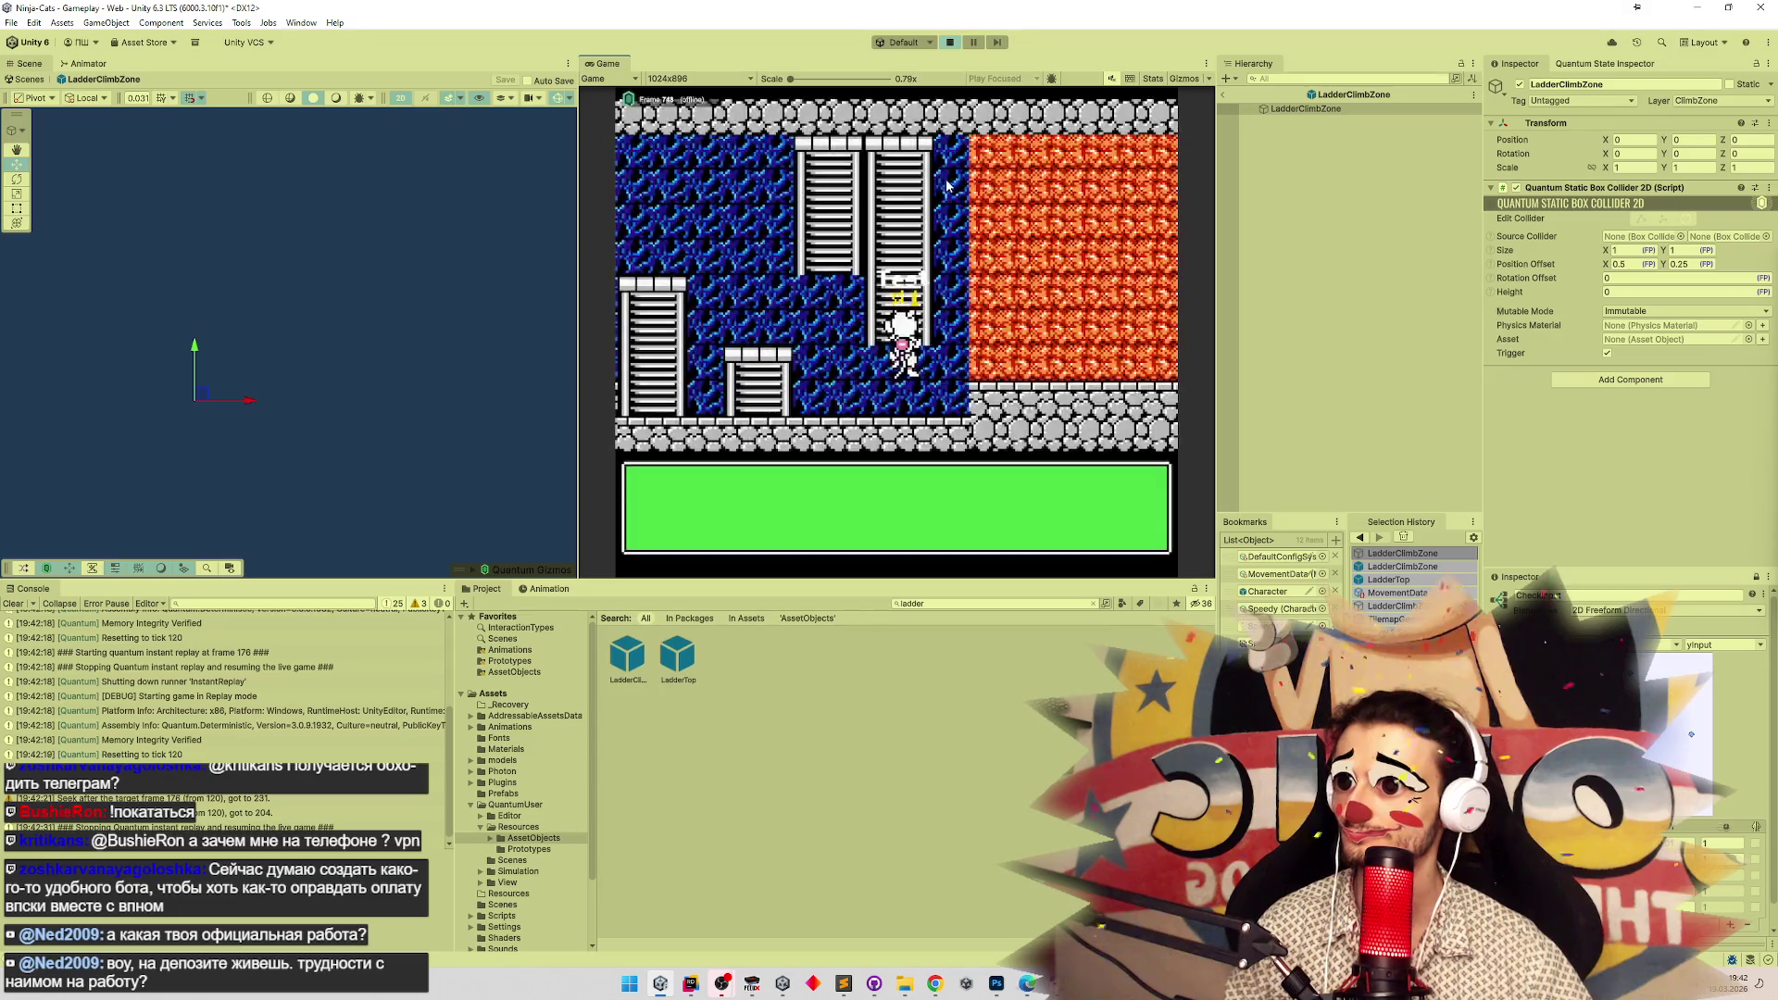
key("ctrl+shift+p")
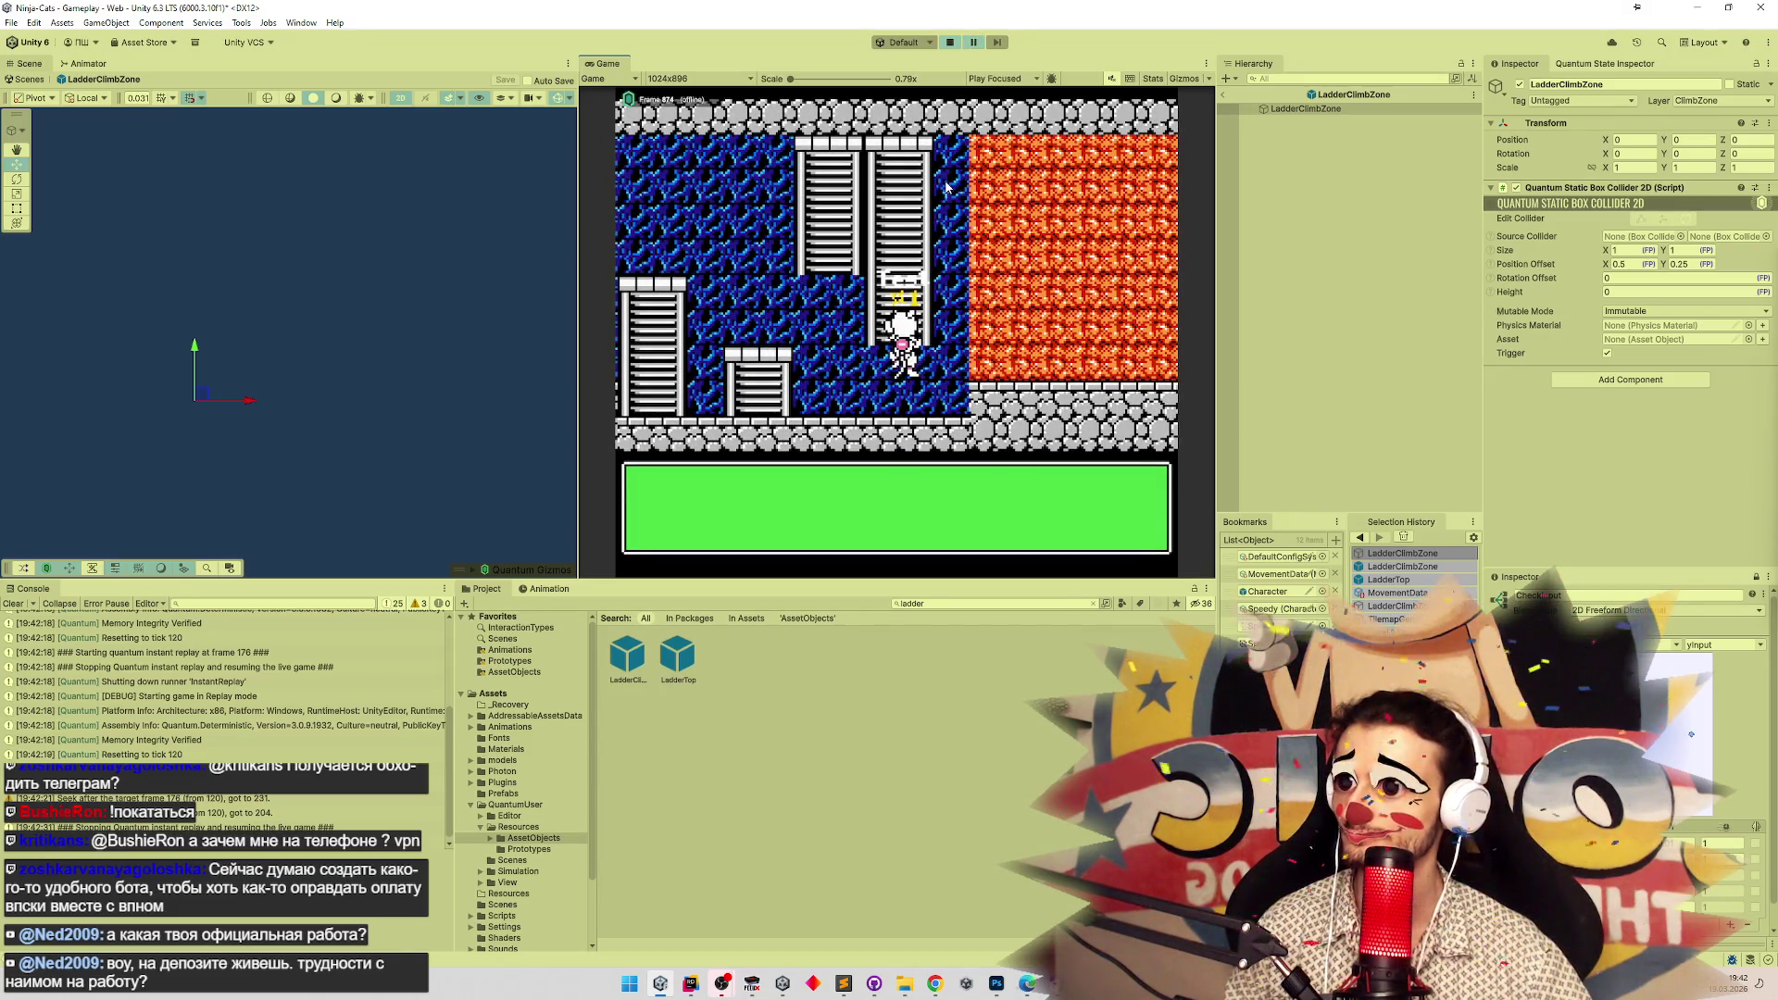
key("ctrl+alt+p")
key("ctrl+alt+p")
key("ctrl+alt+p")
key("ctrl+alt+p")
key("ctrl+alt+p")
key("ctrl+alt+p")
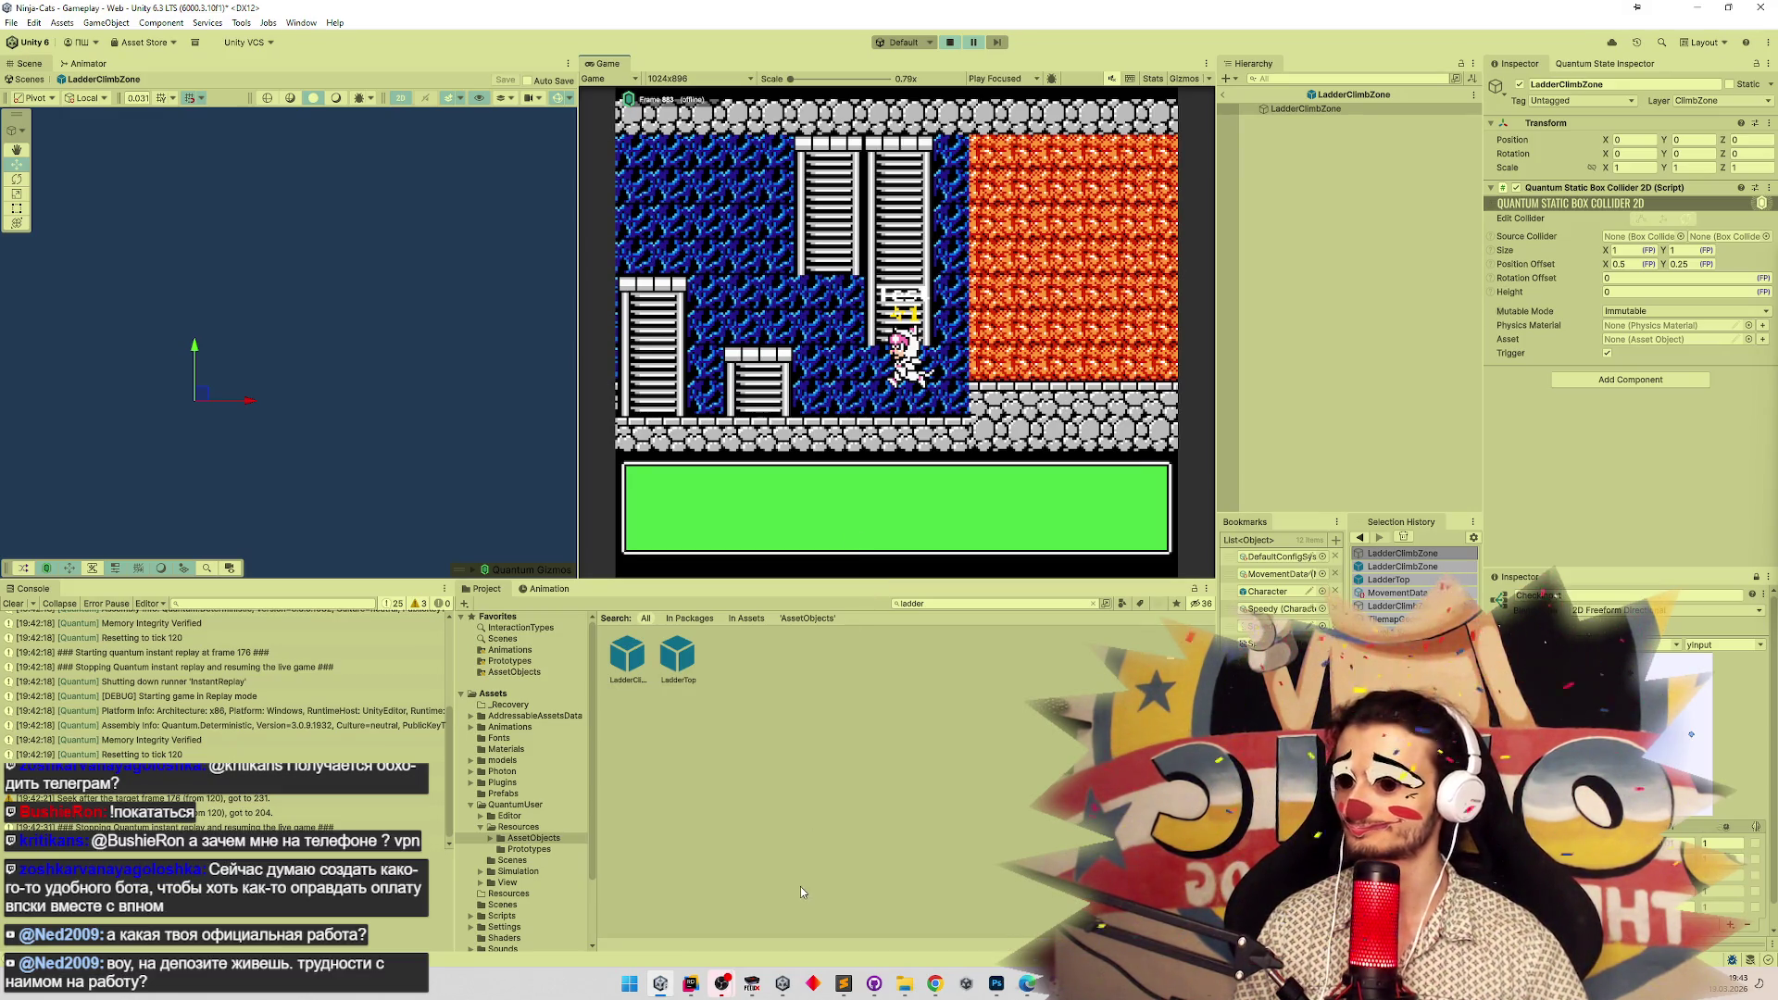
left_click(751, 984)
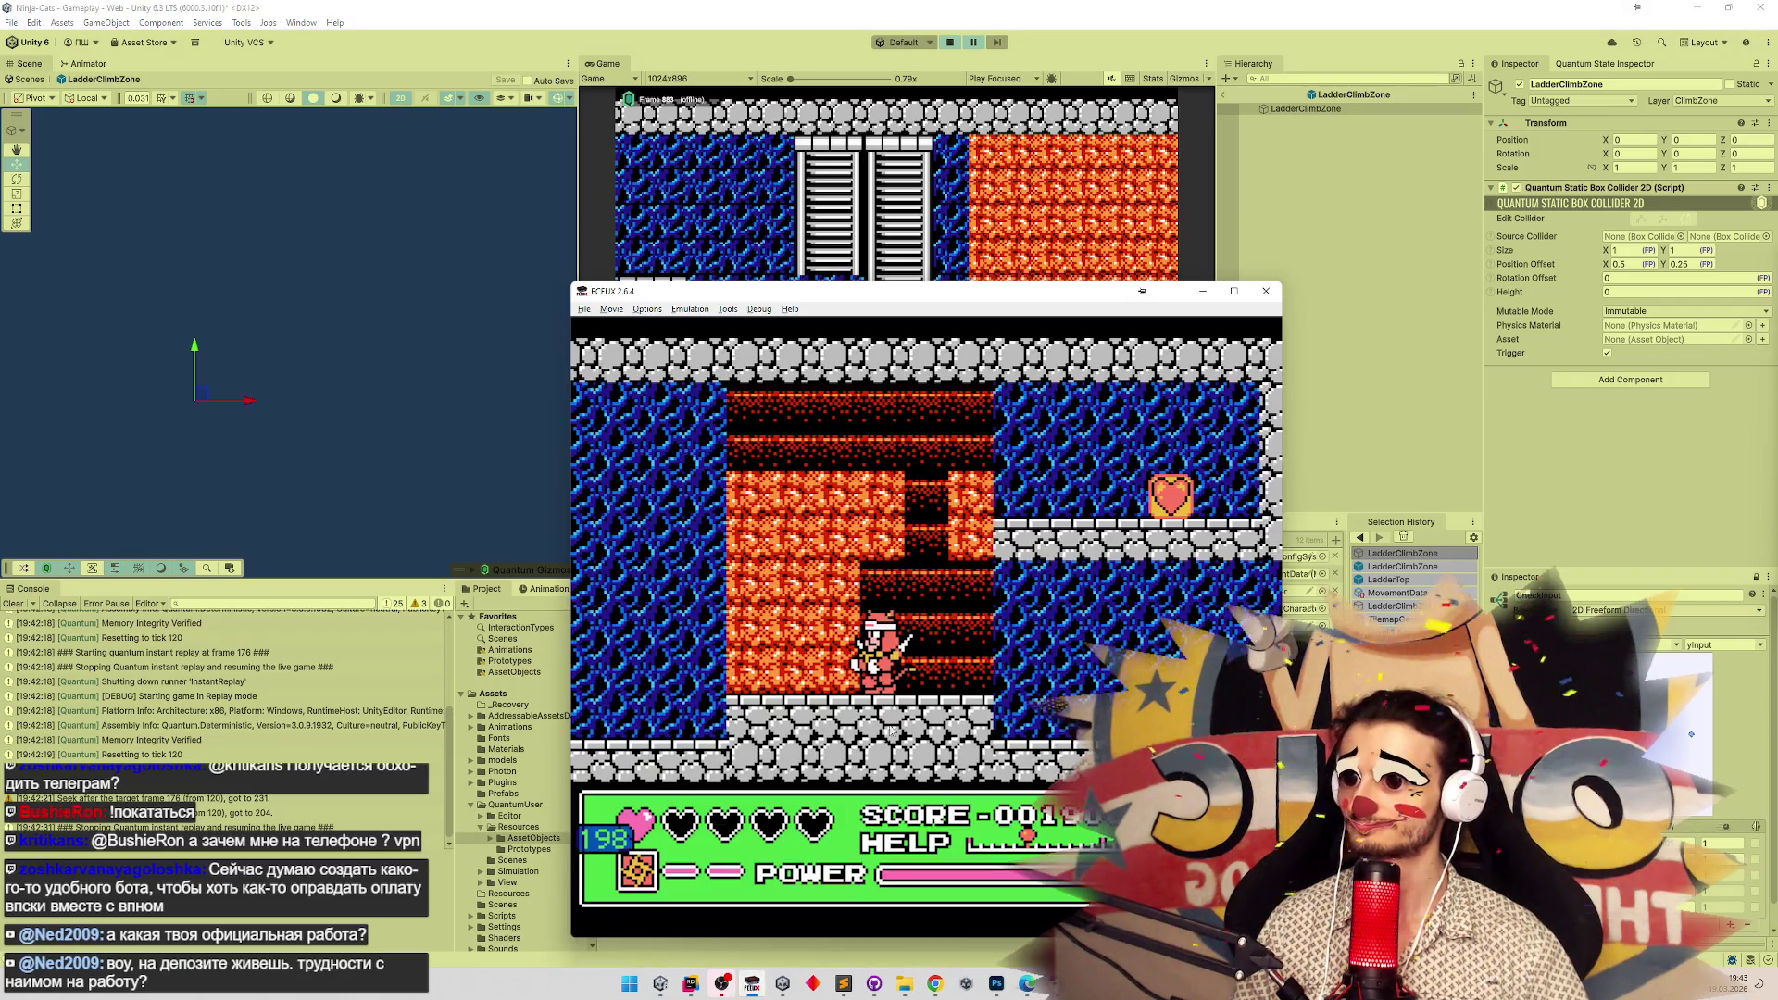
Walk the ninja right, climb the first ladder, then head left past the enemy up another ladder.
key("Right")
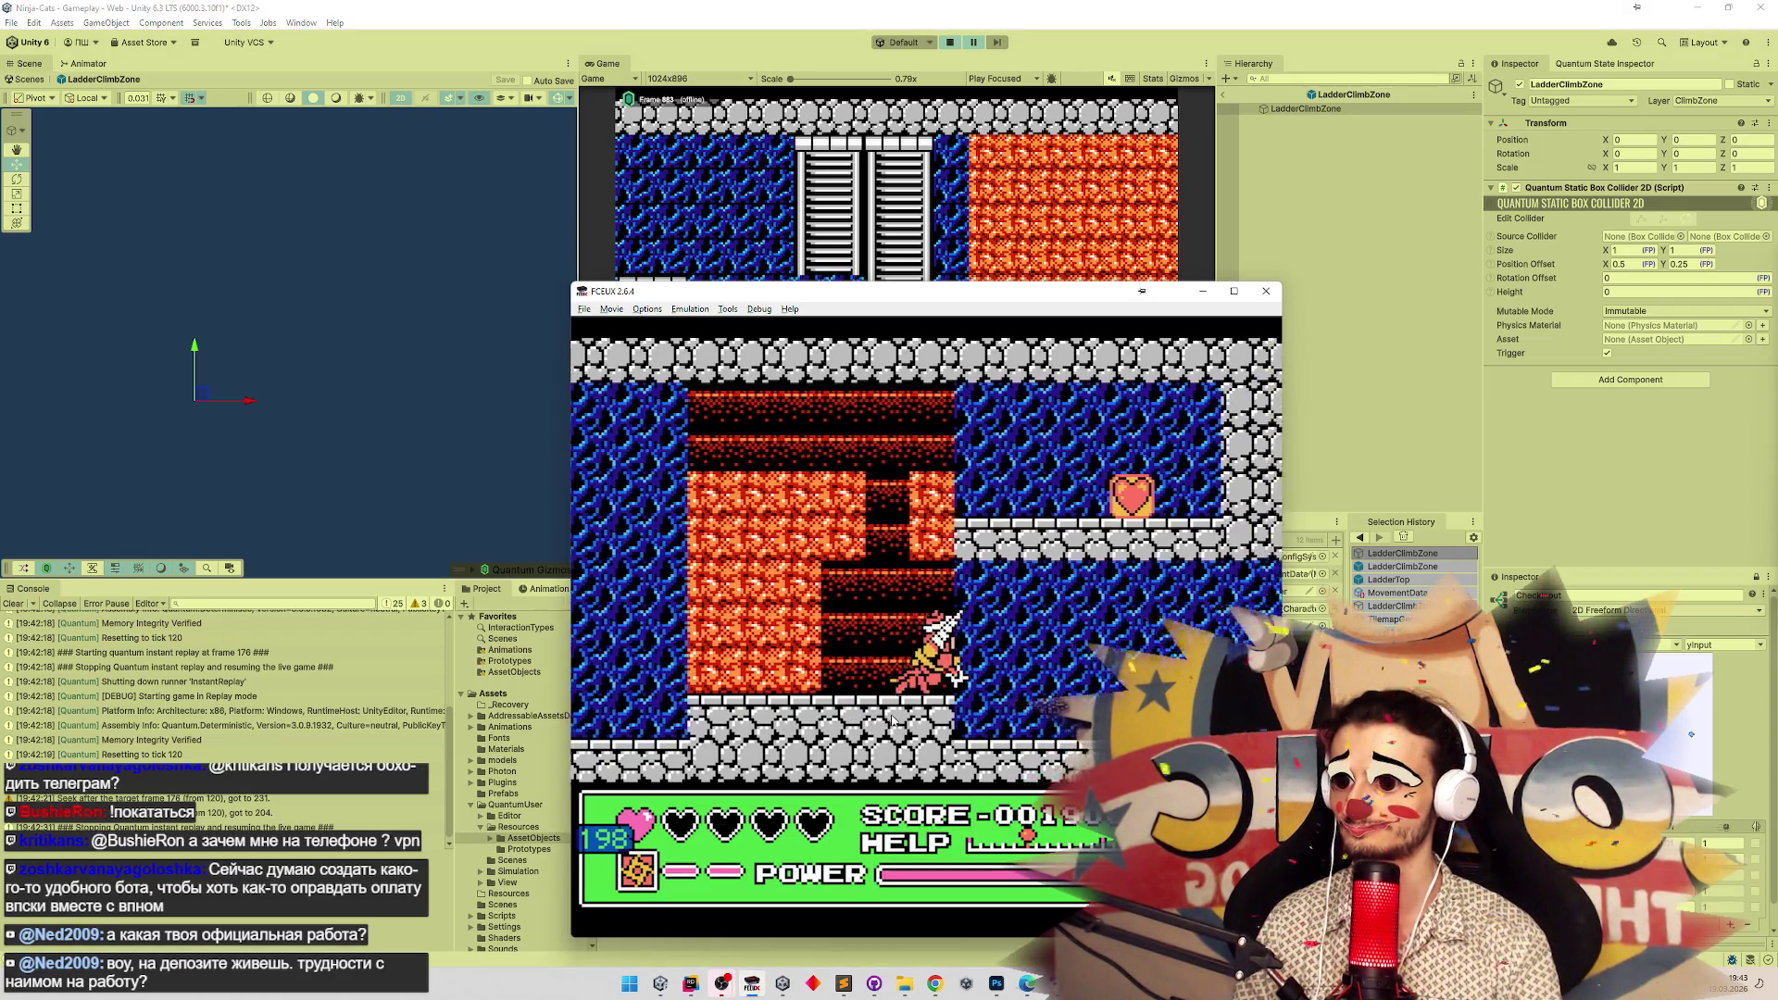
key("Right")
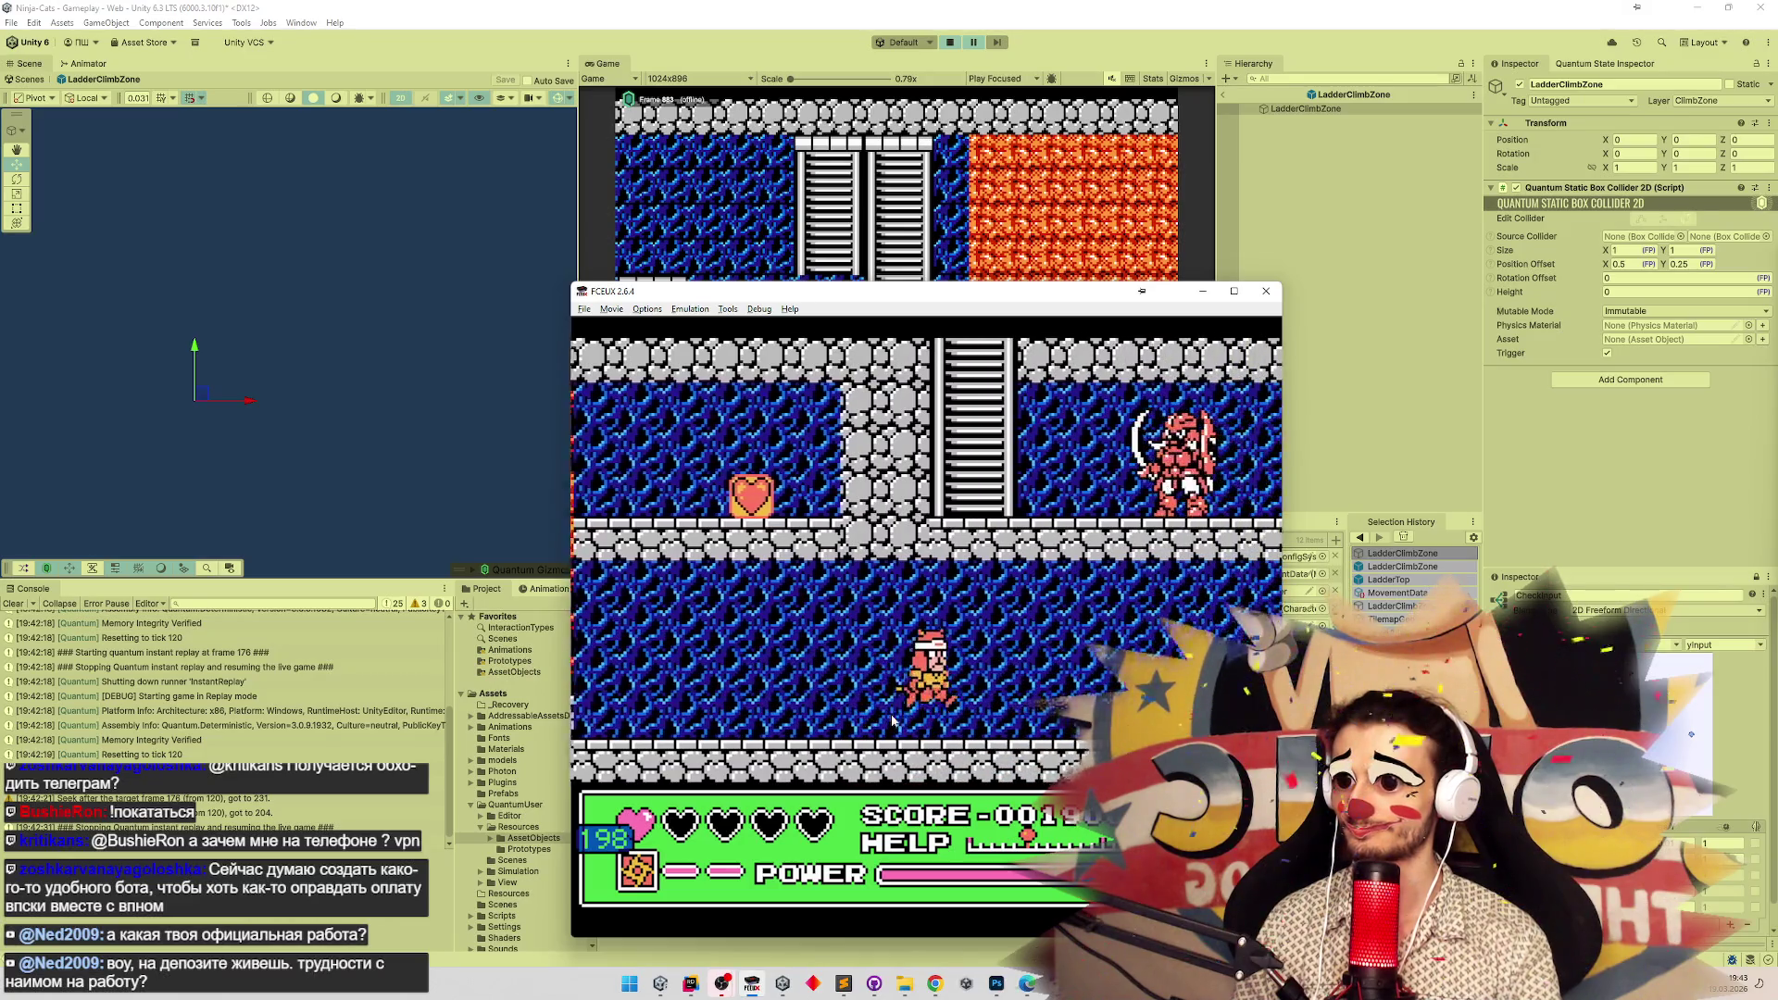
key("Right")
key("Up")
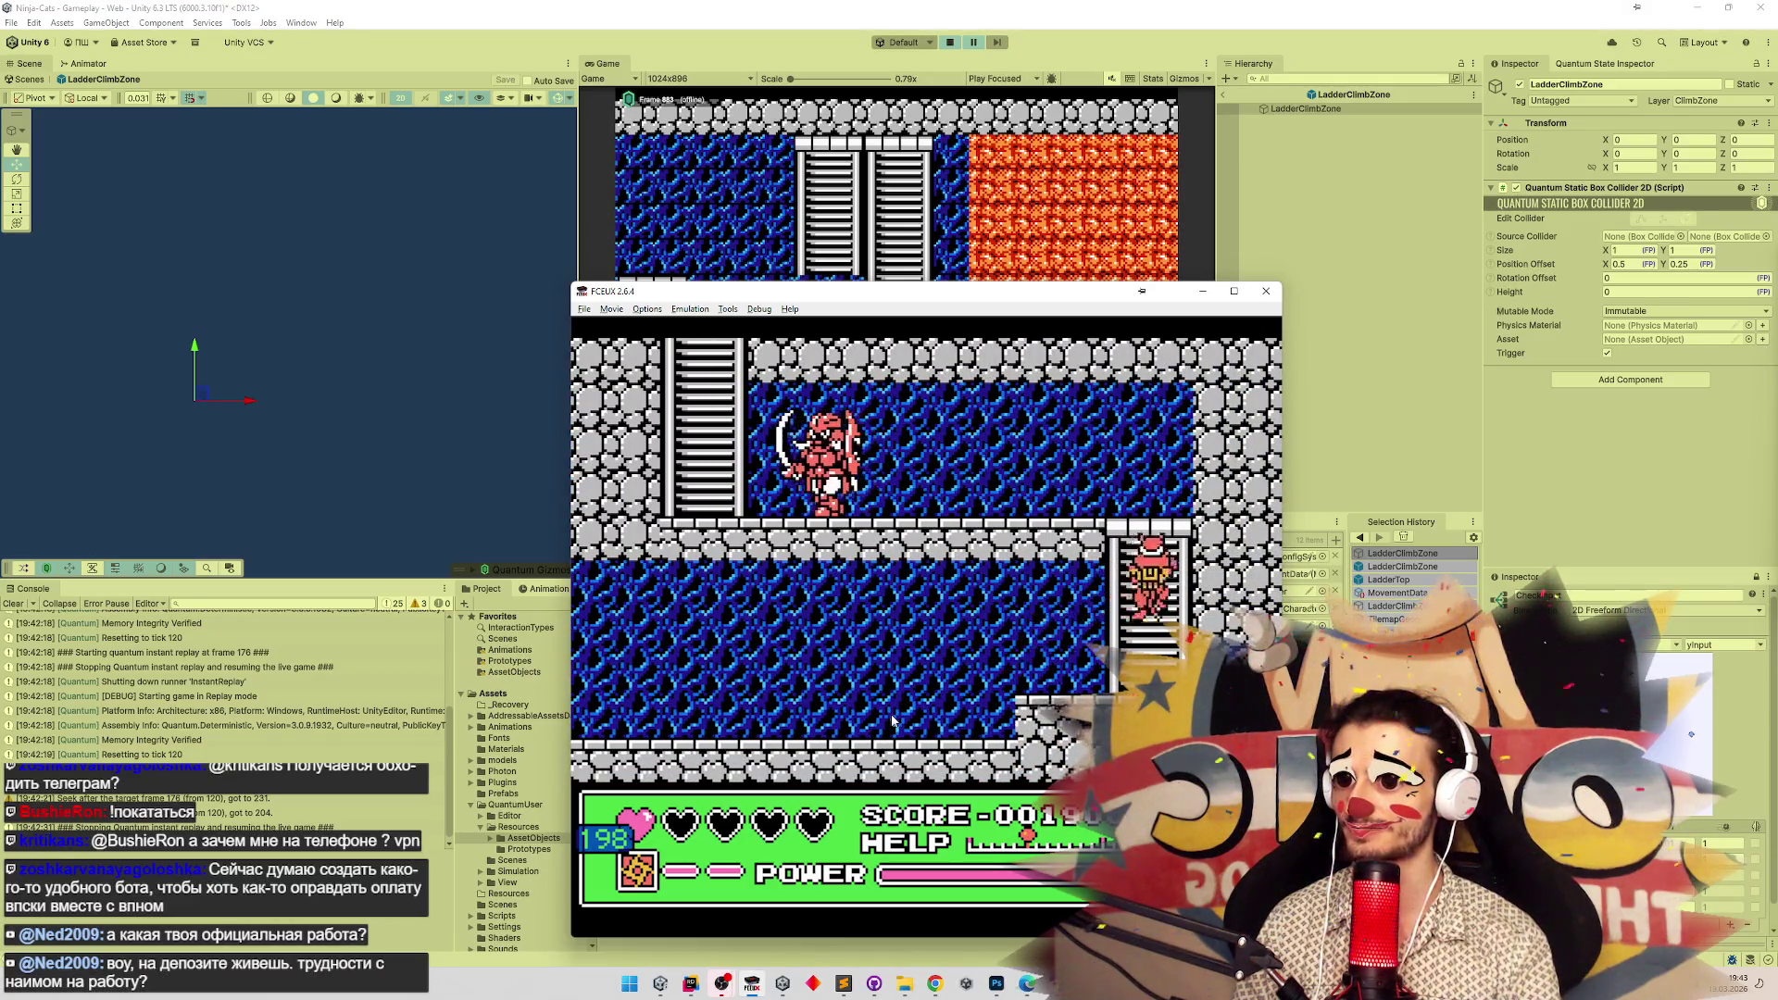
key("Left")
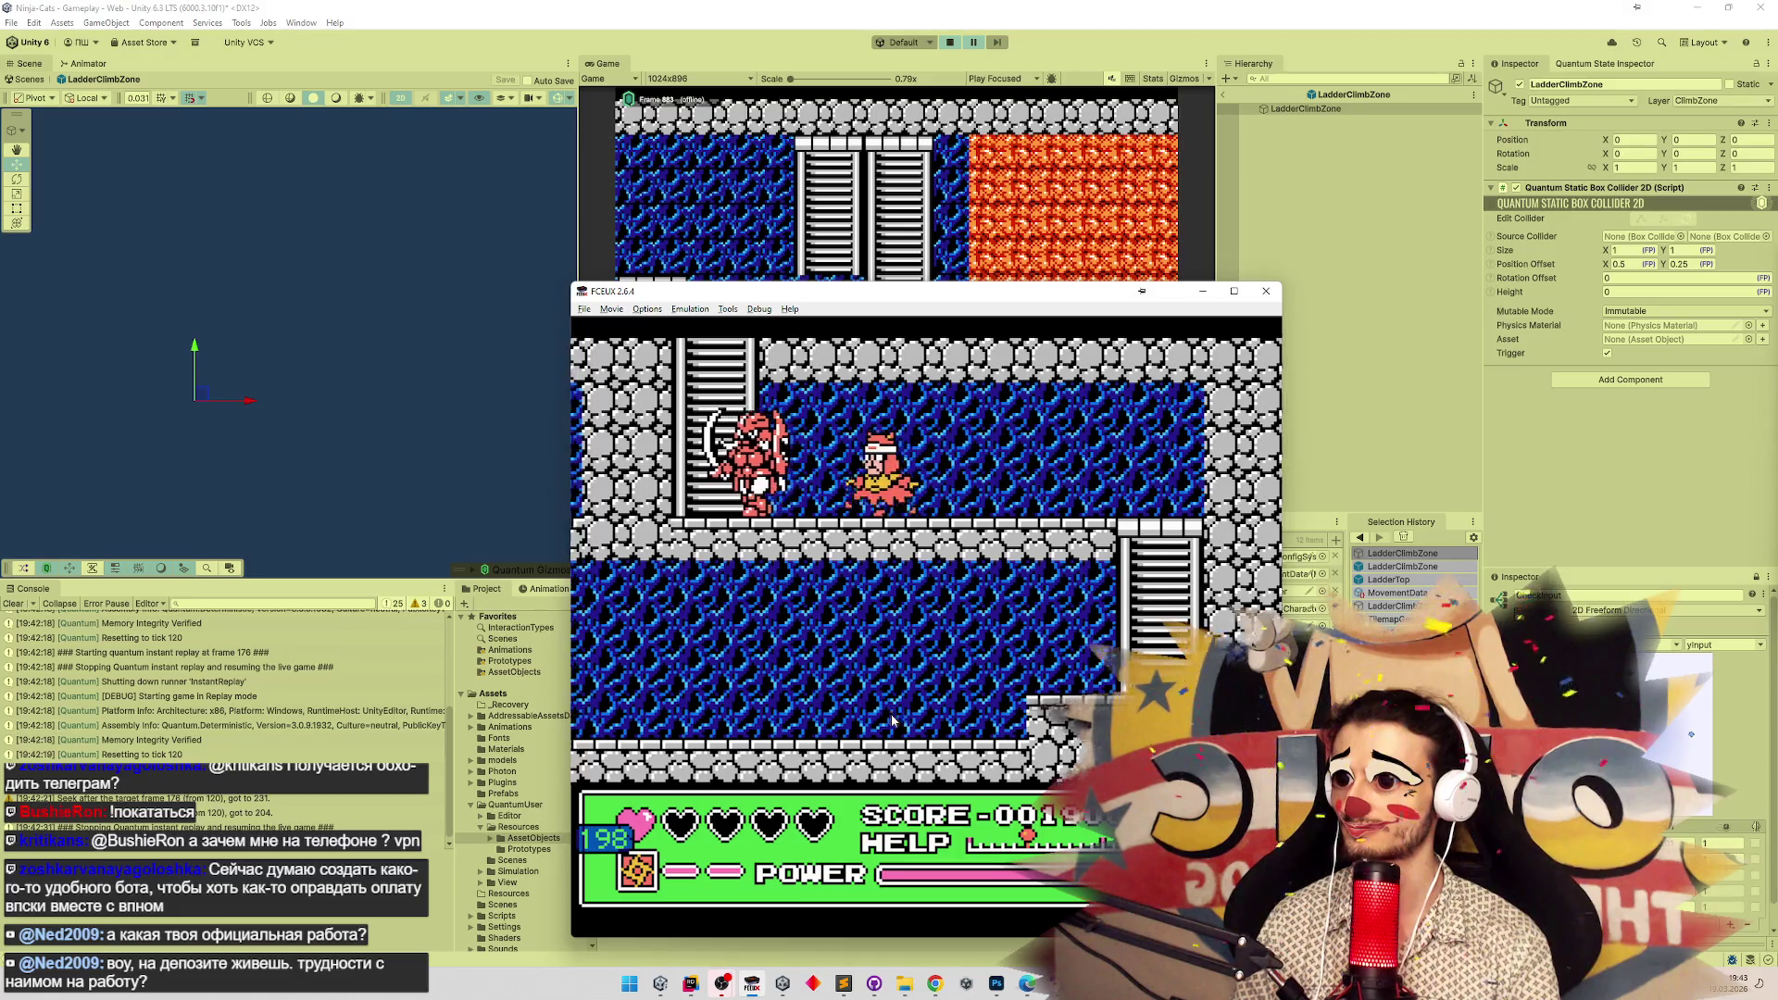
key("Left")
key("Up")
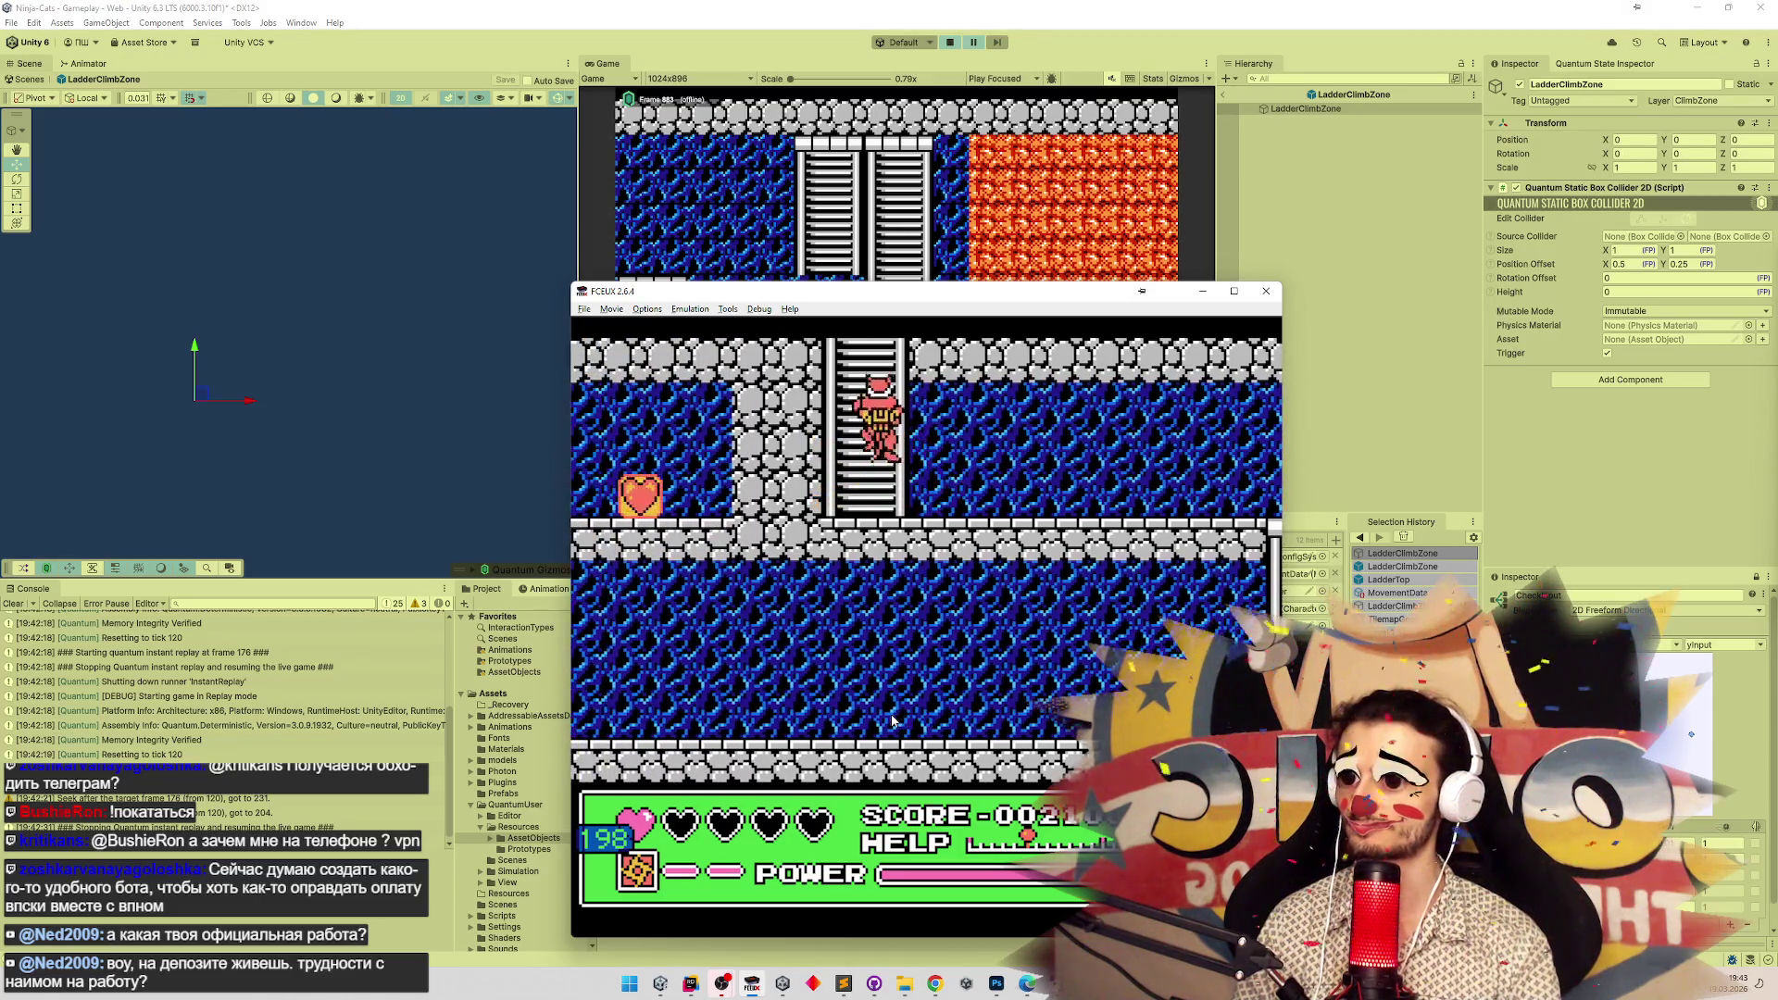
key("Left")
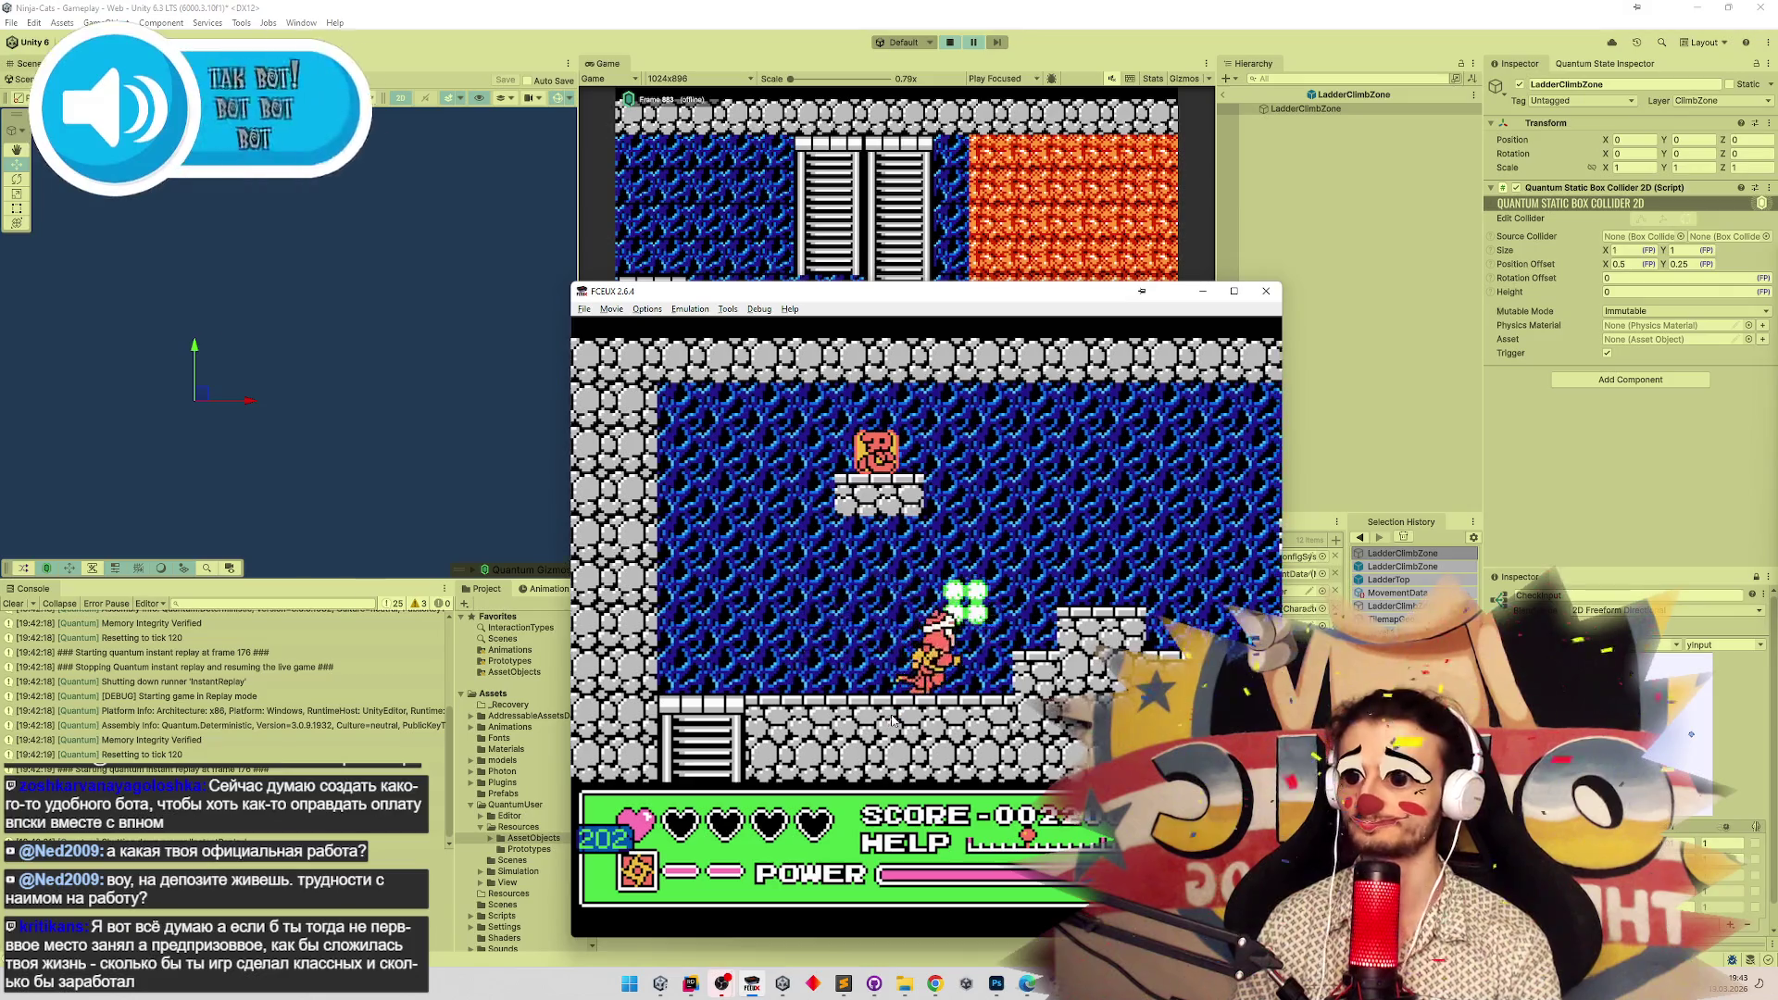
Jump across the raised platforms to the right and slash the samurai enemy.
key("Right")
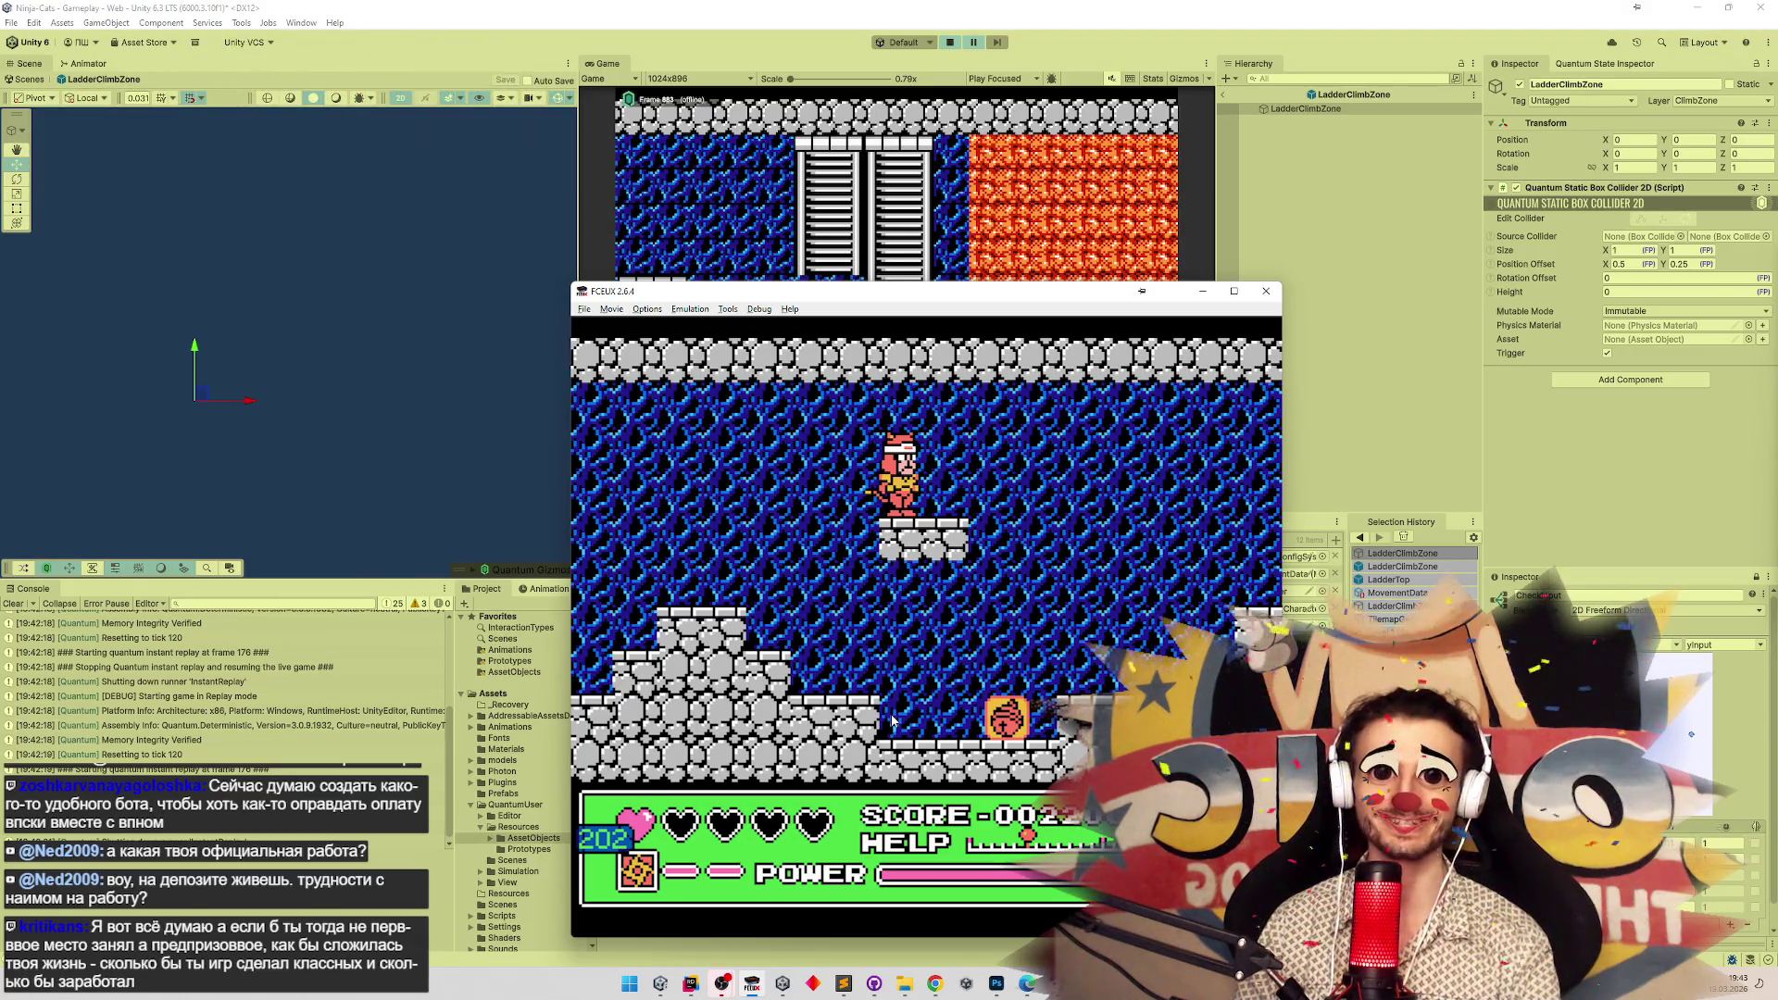
key("Right")
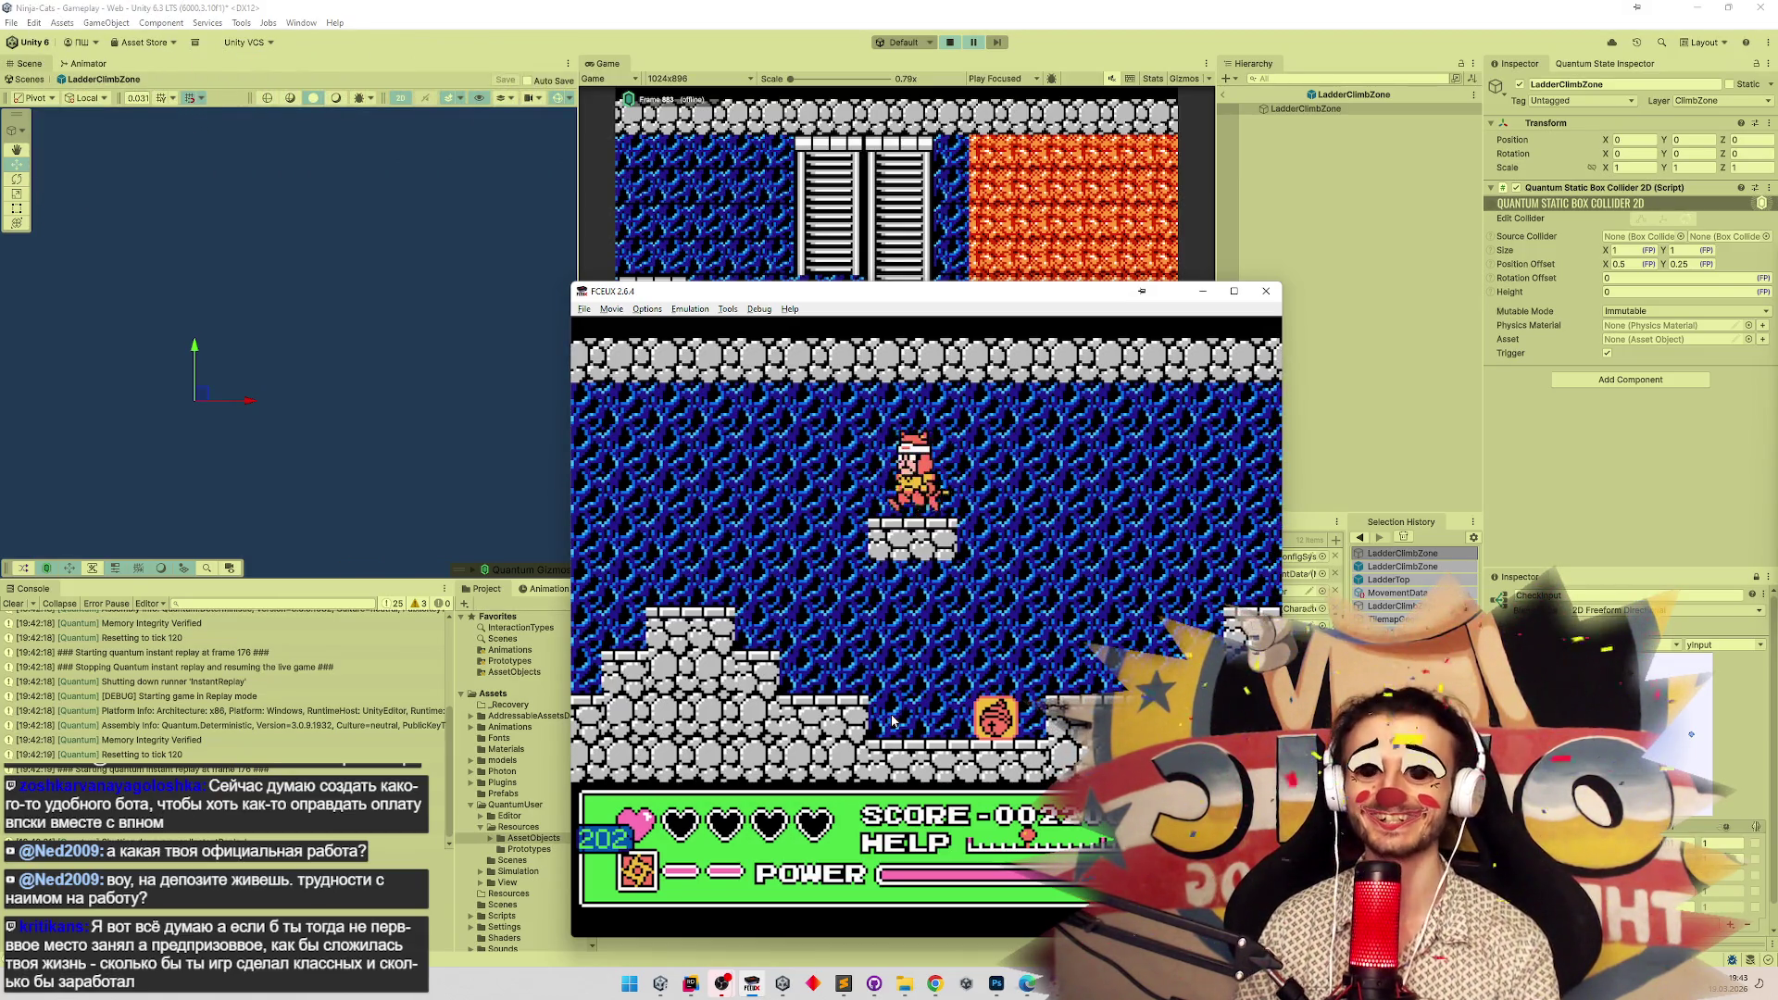
key("Right")
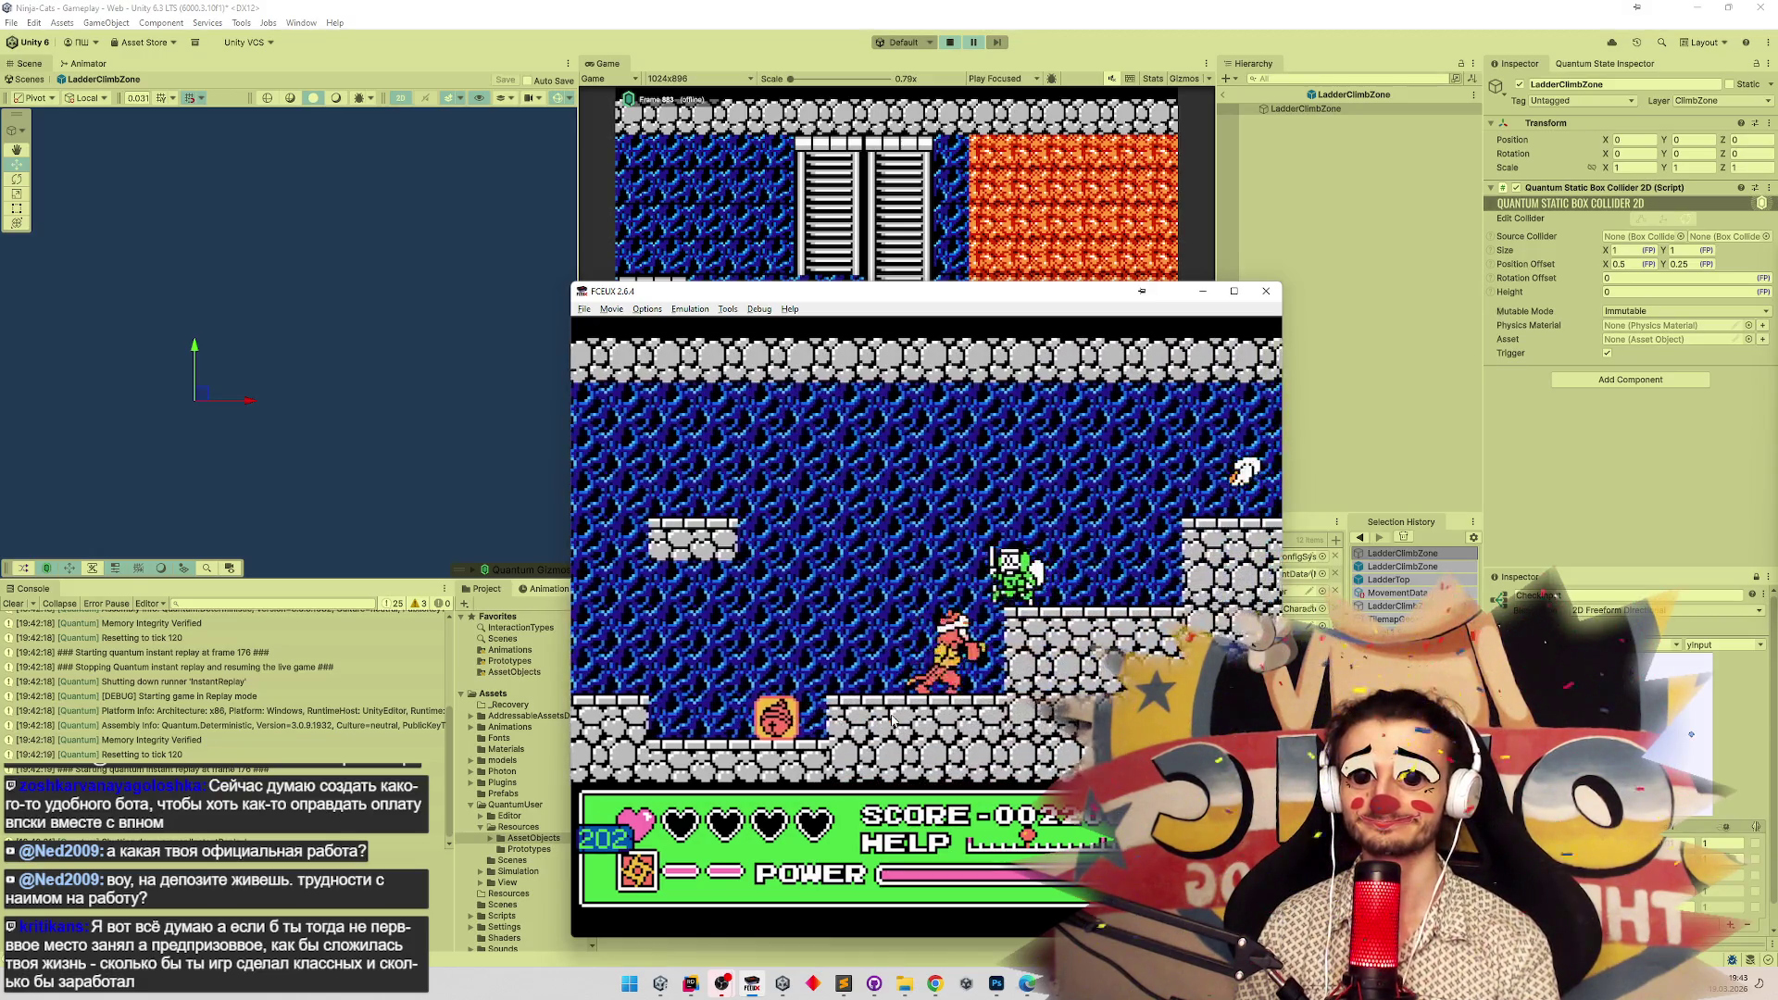
key("Right")
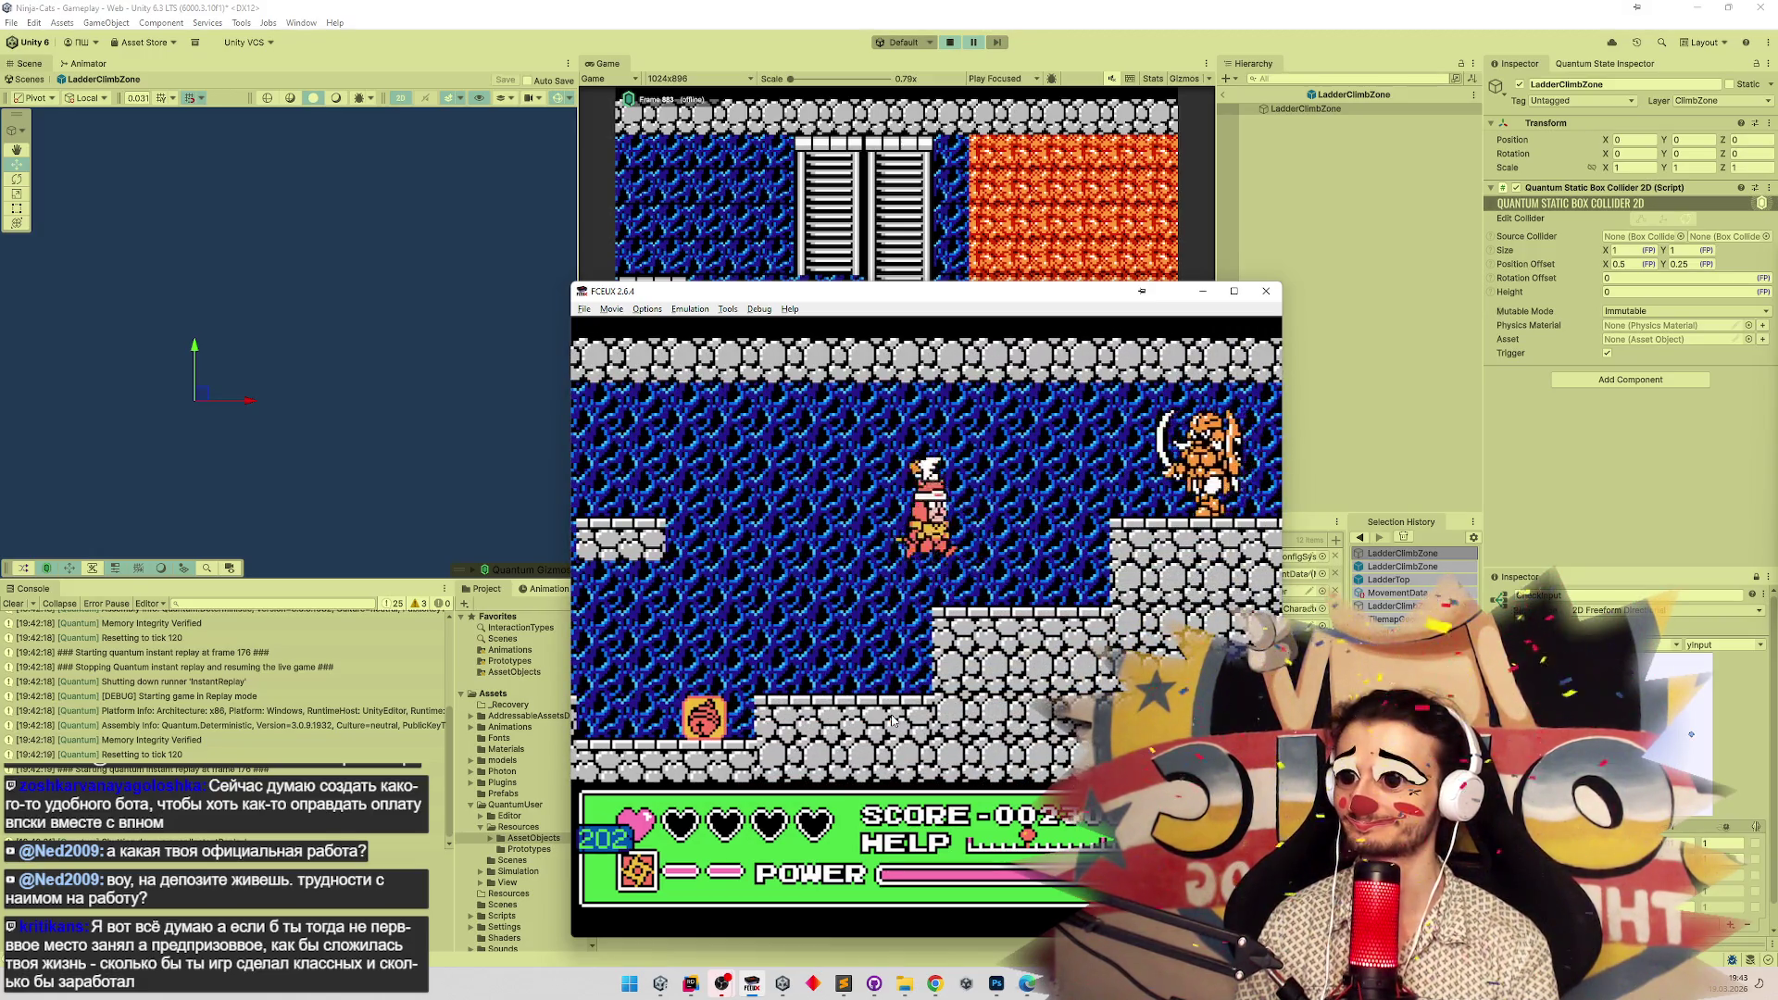
key("Right")
key("d")
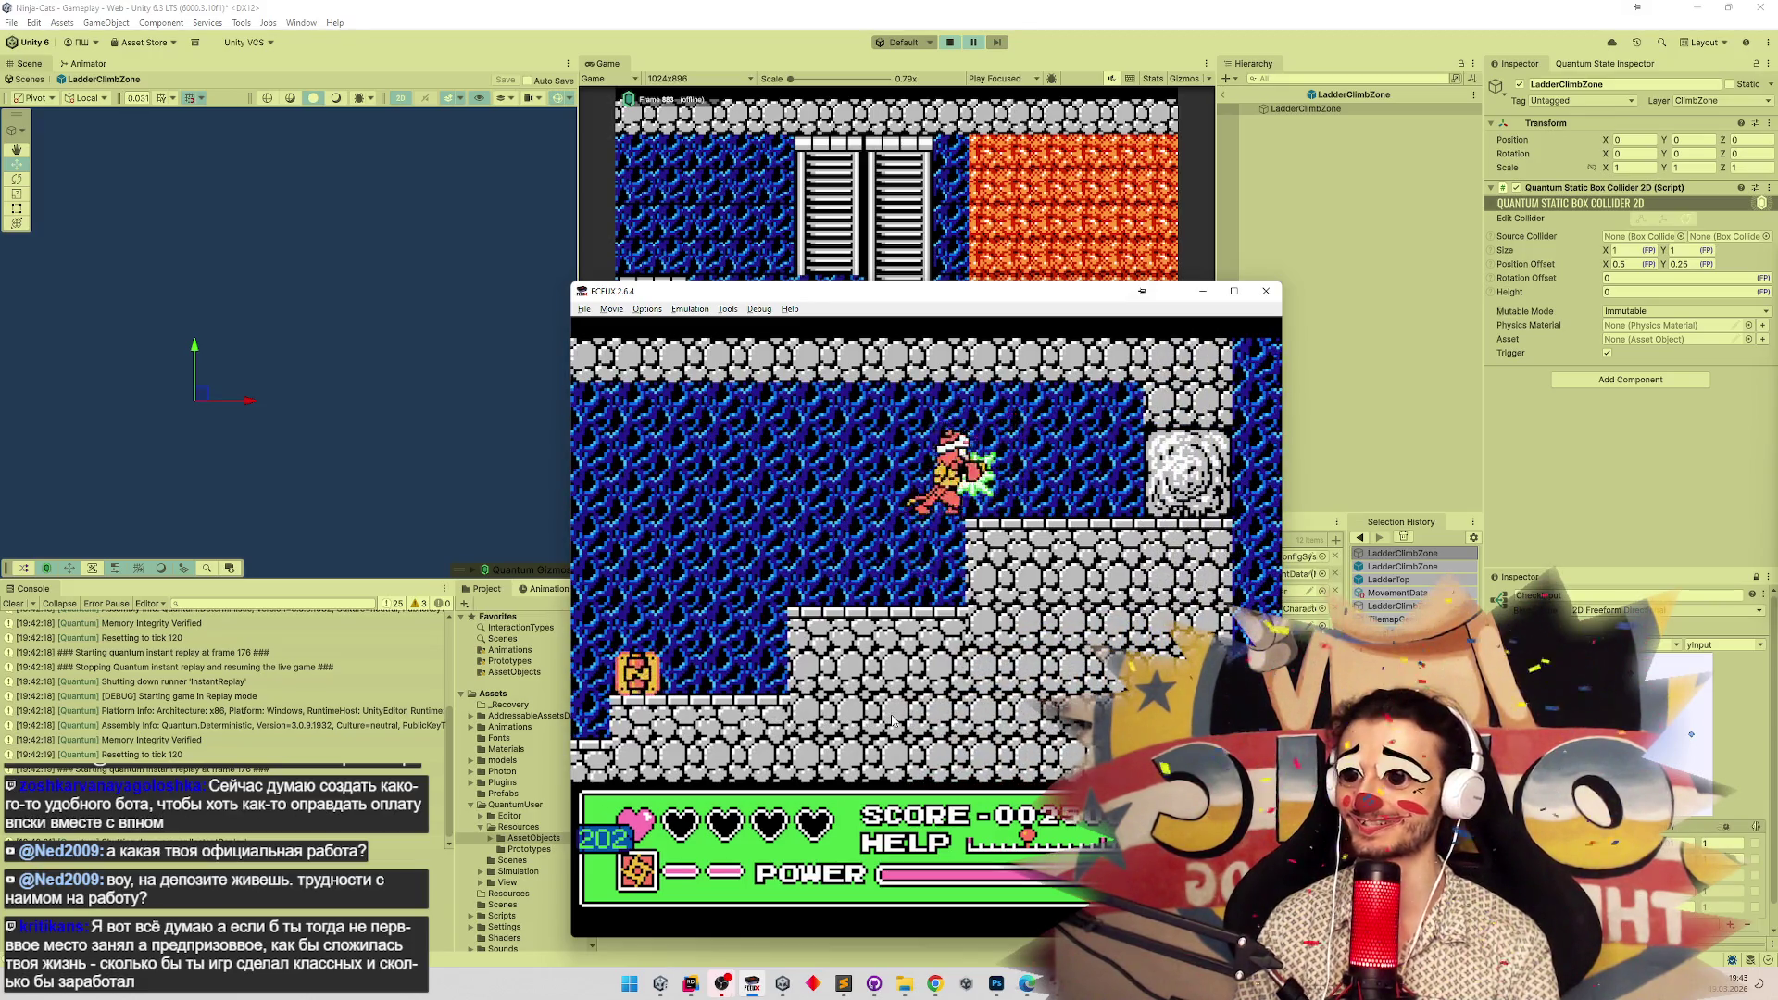
Pause to choose a character, run right past the cave to the ladder, and switch to the blue cat.
key("Right")
key("Return")
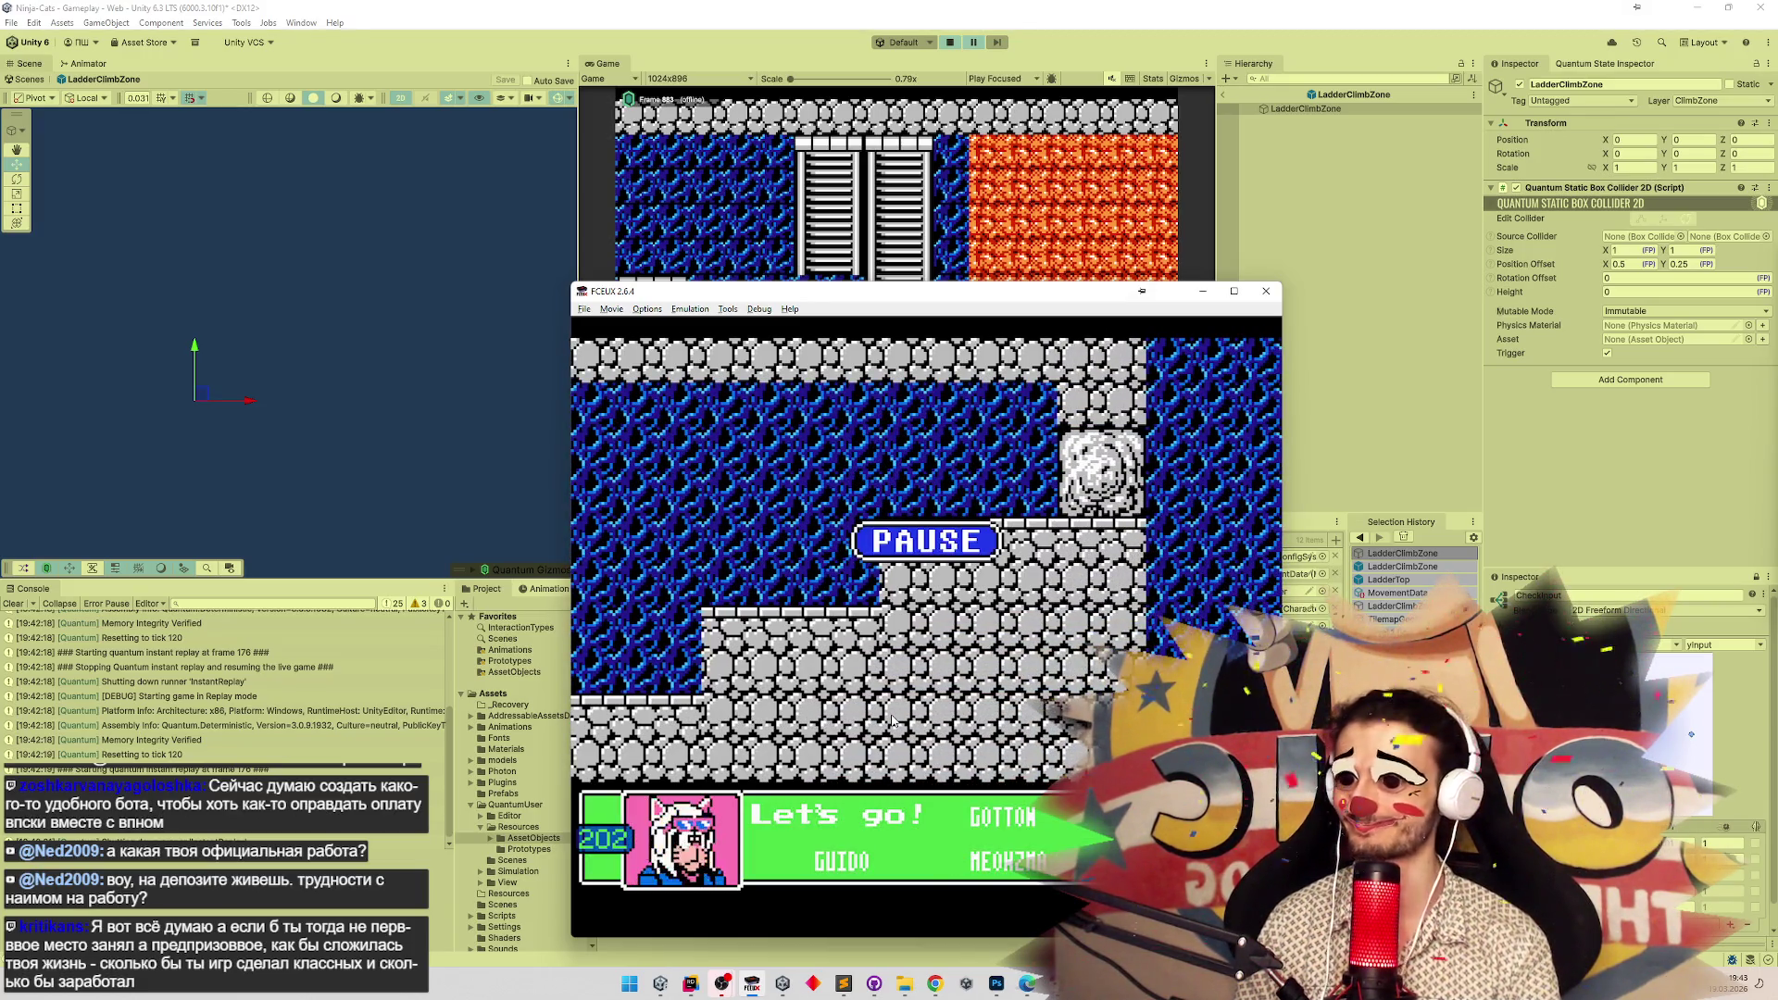
key("Return")
key("Right")
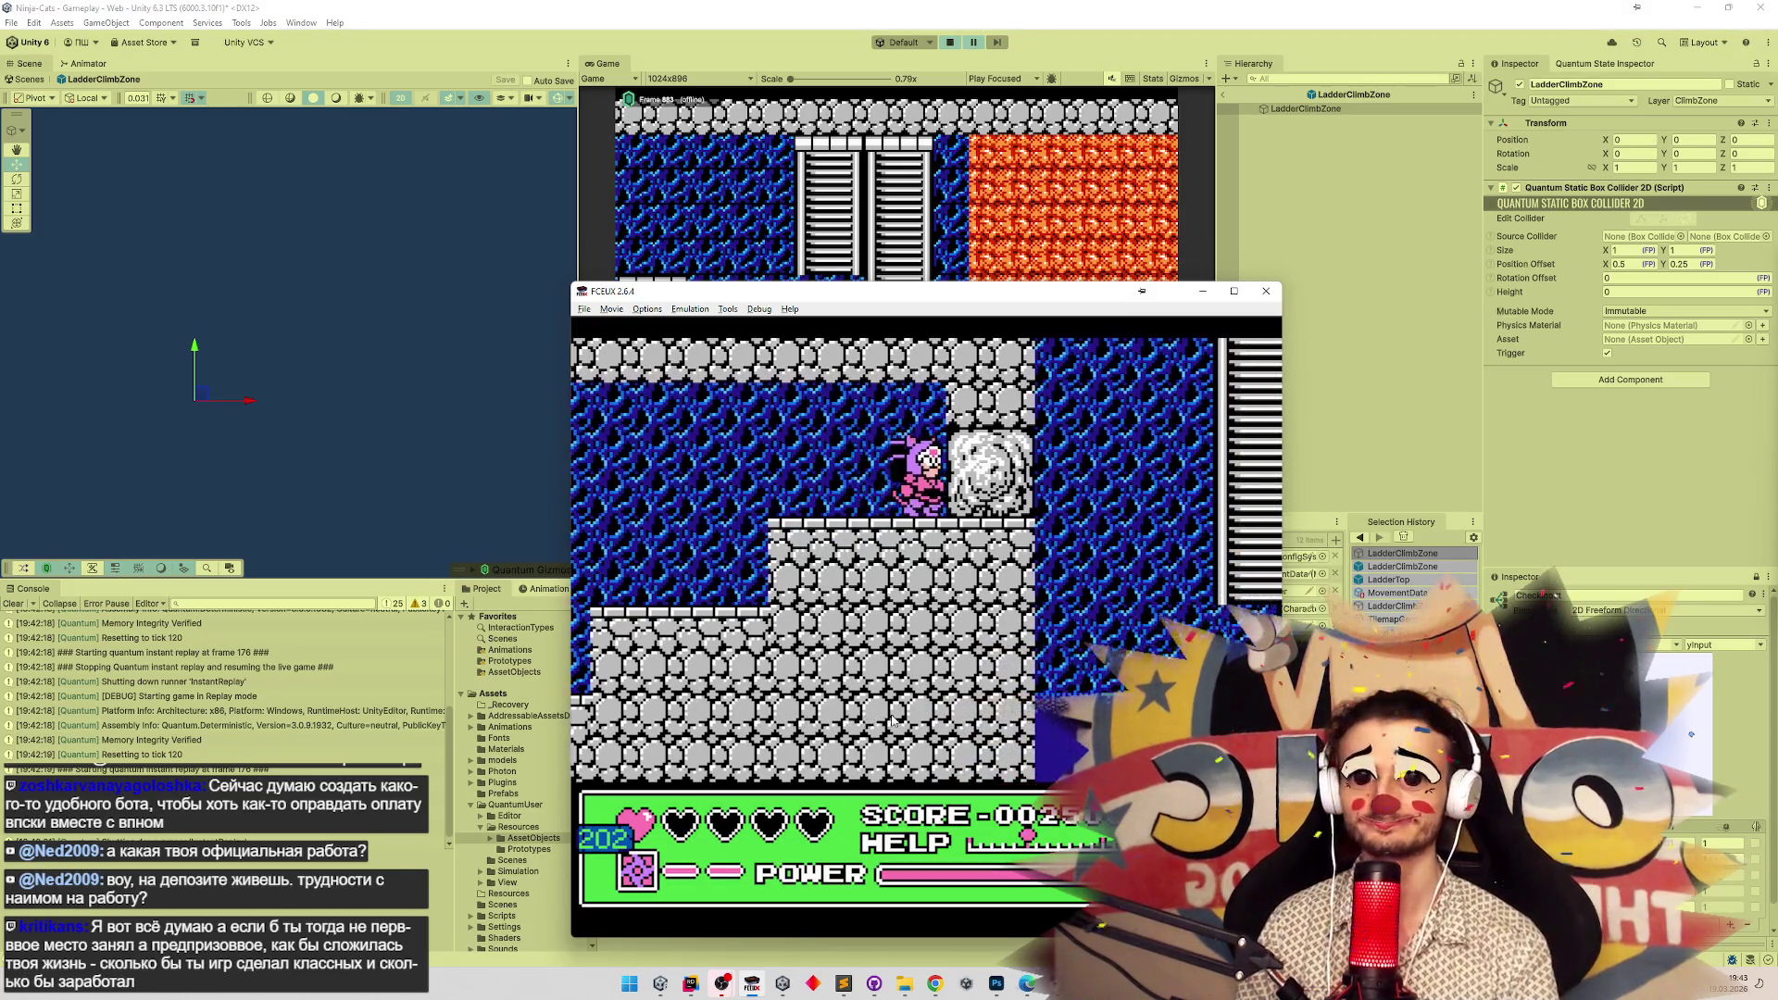
key("Right")
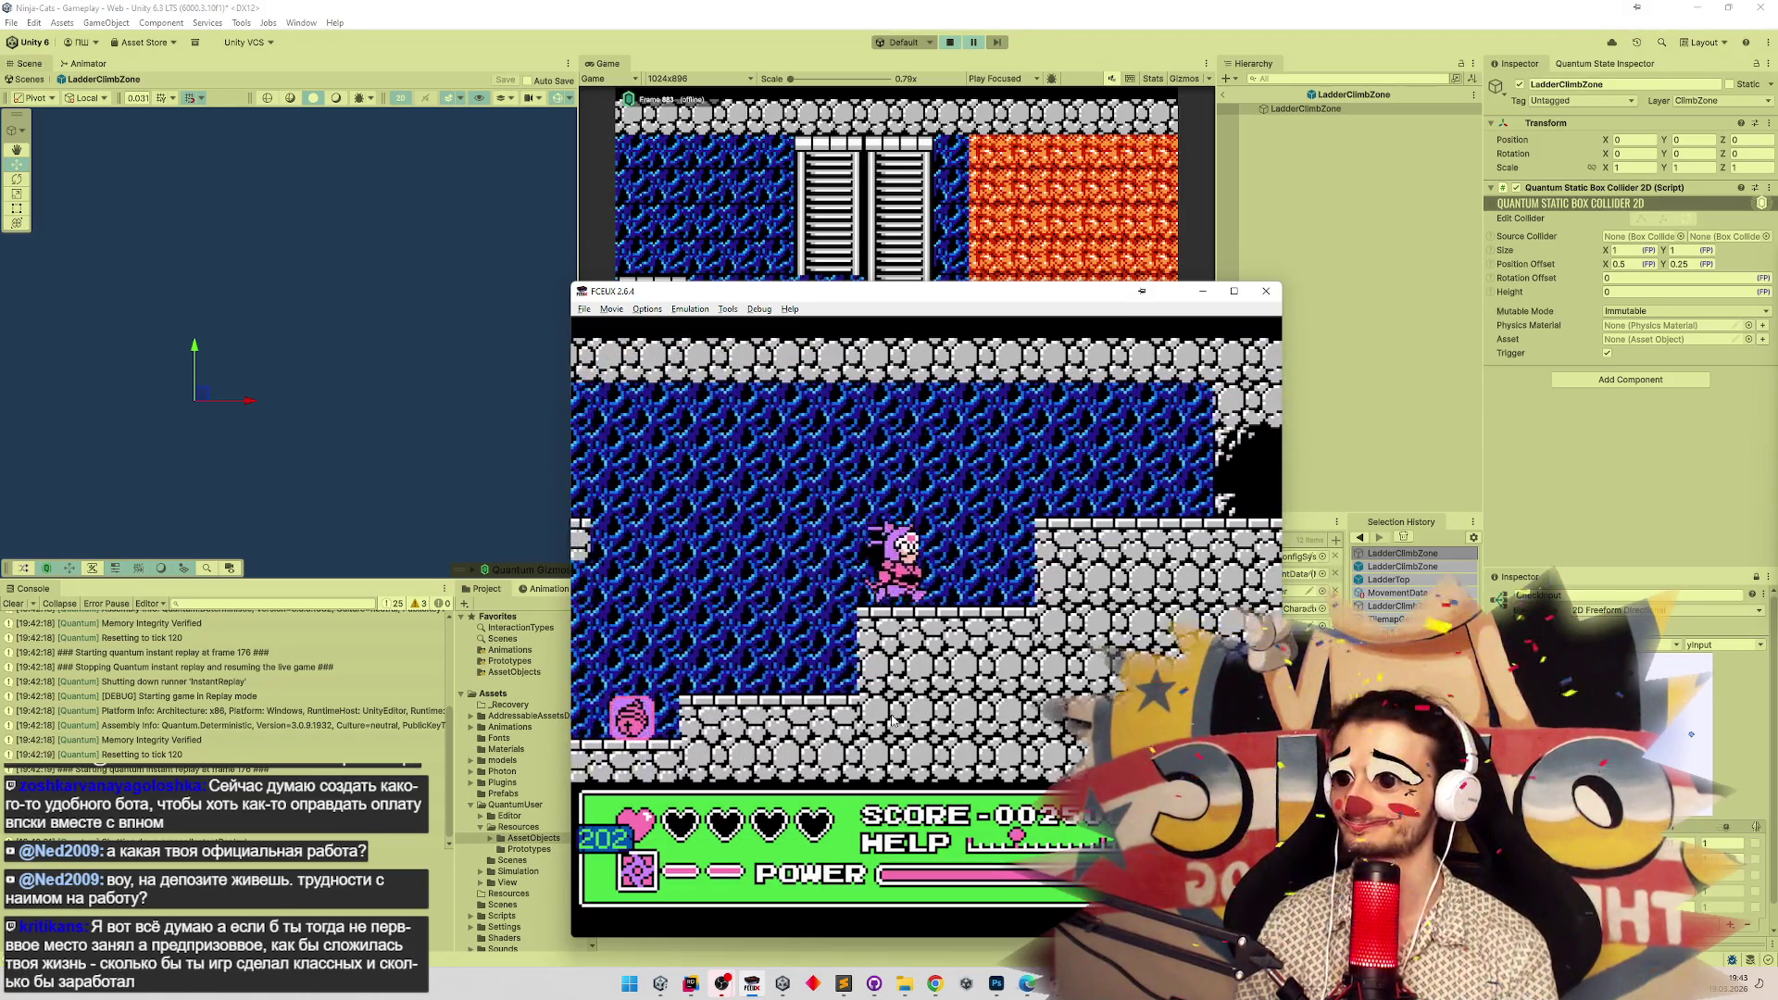
key("Right")
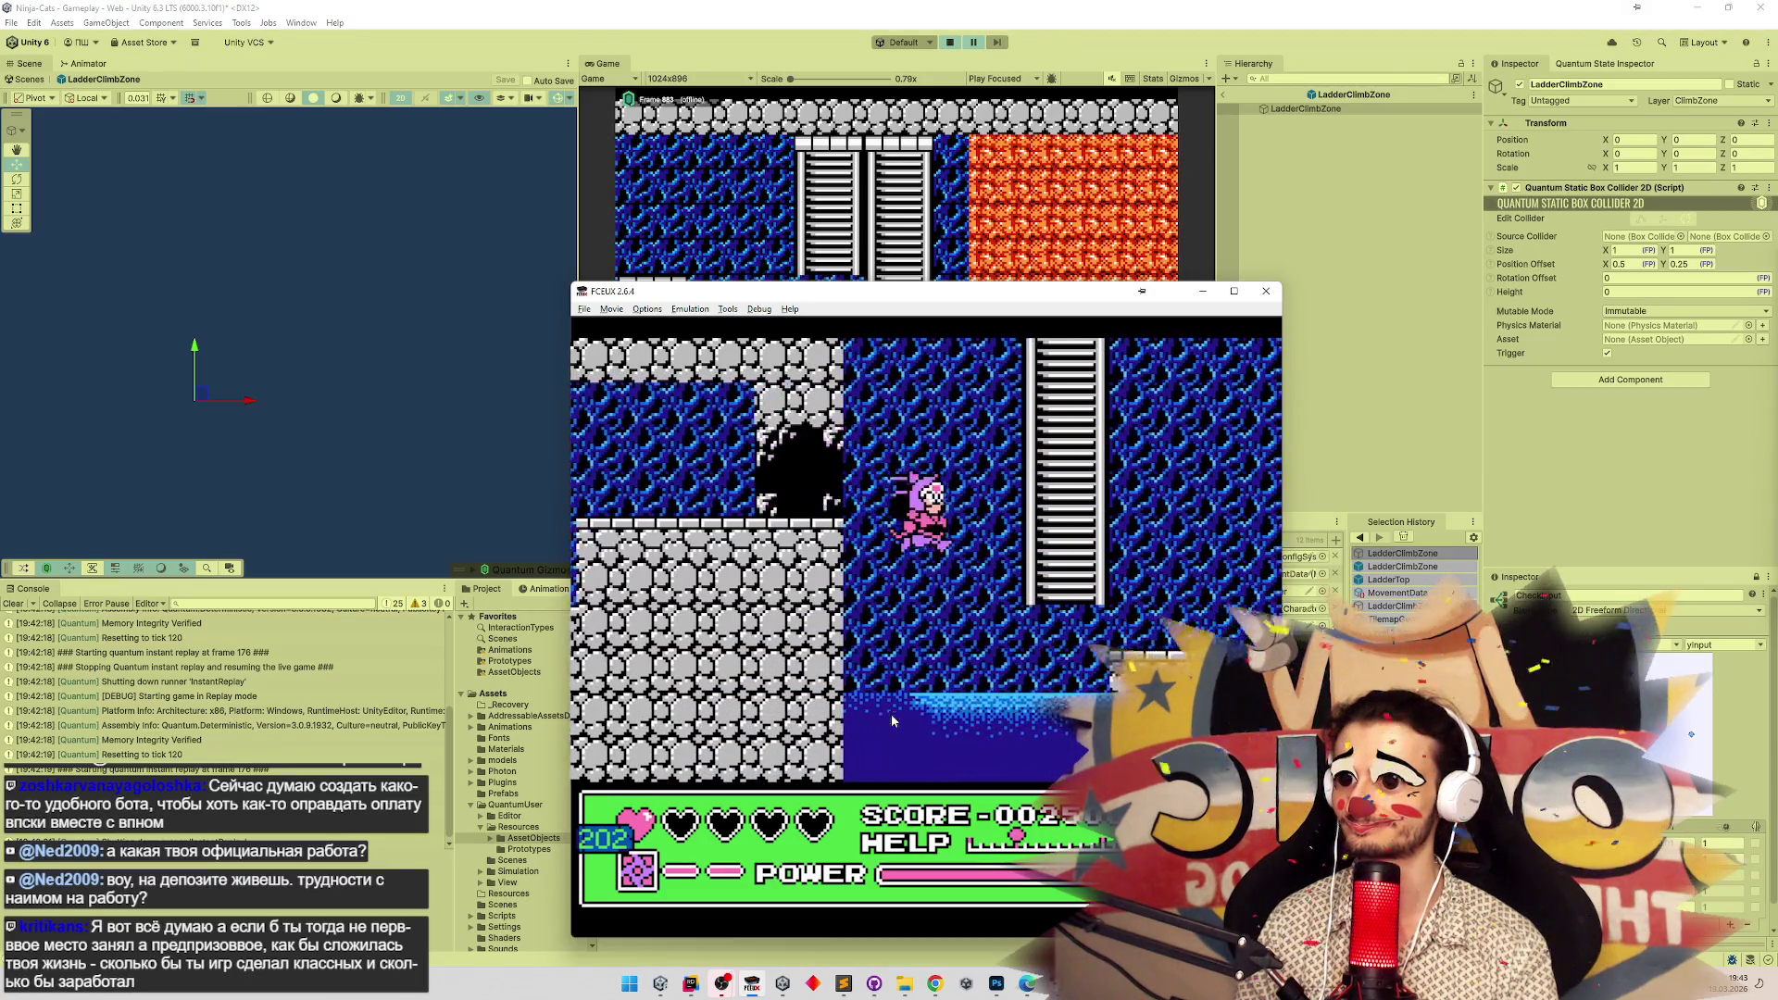
key("Right")
key("Up")
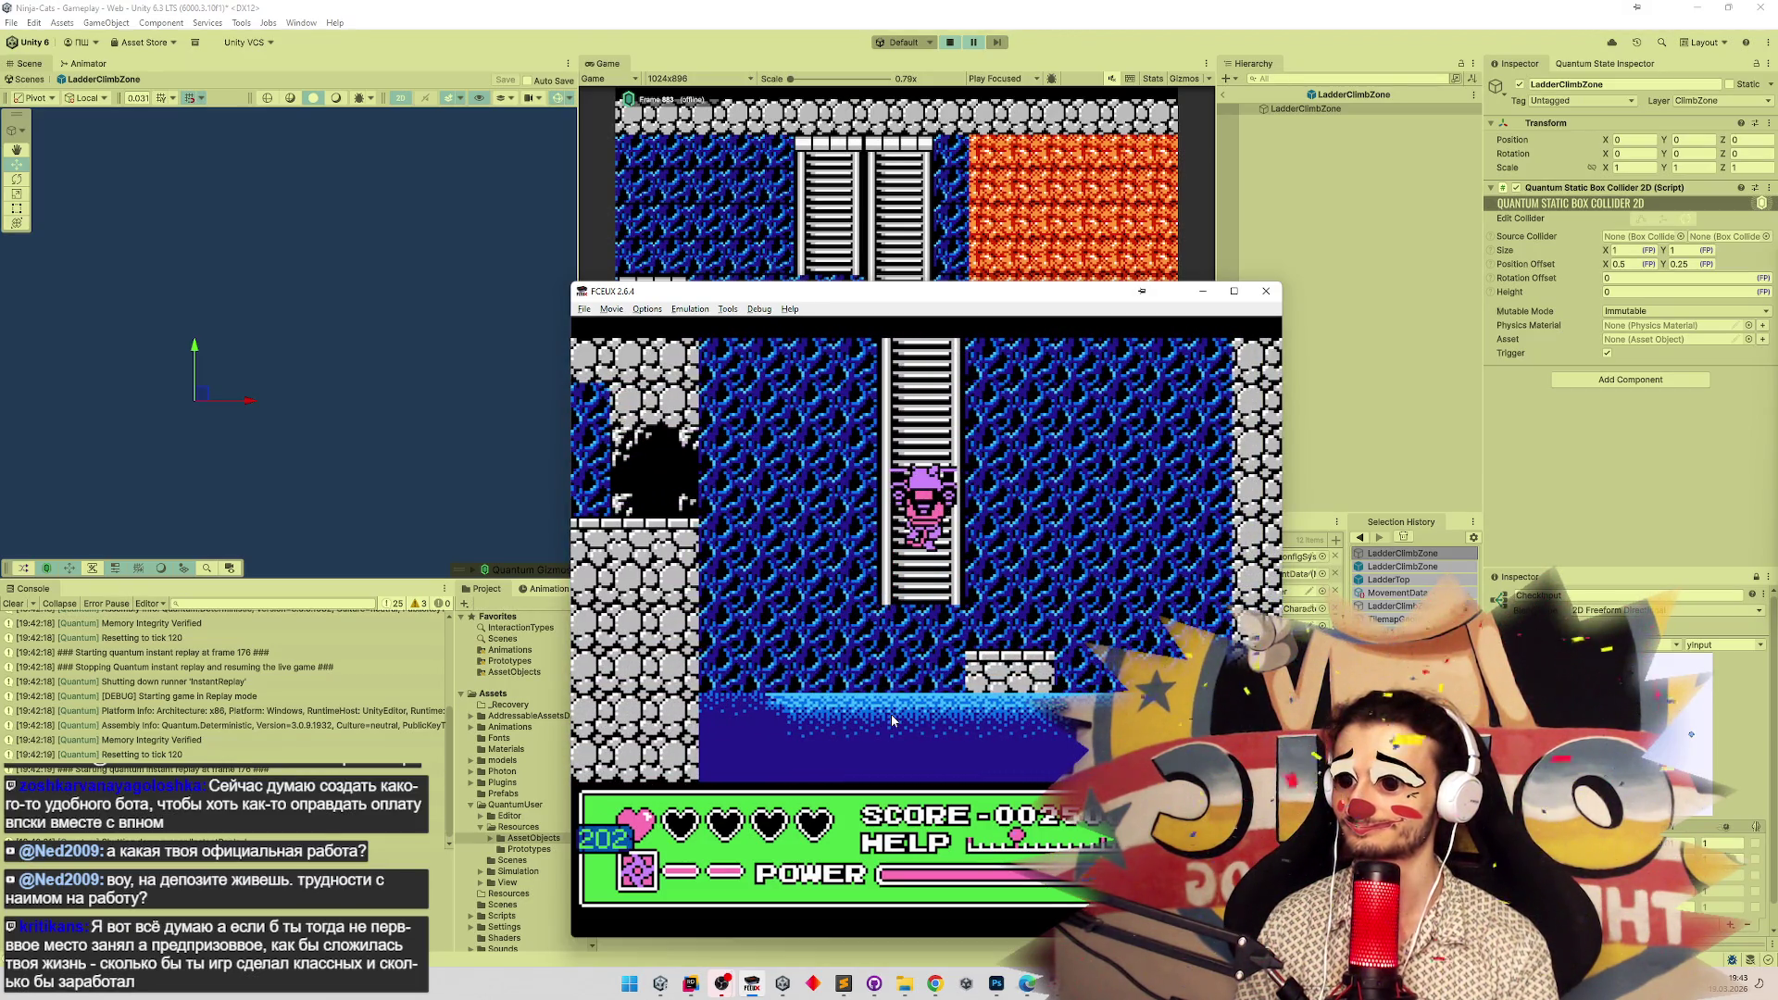
key("Return")
key("Return")
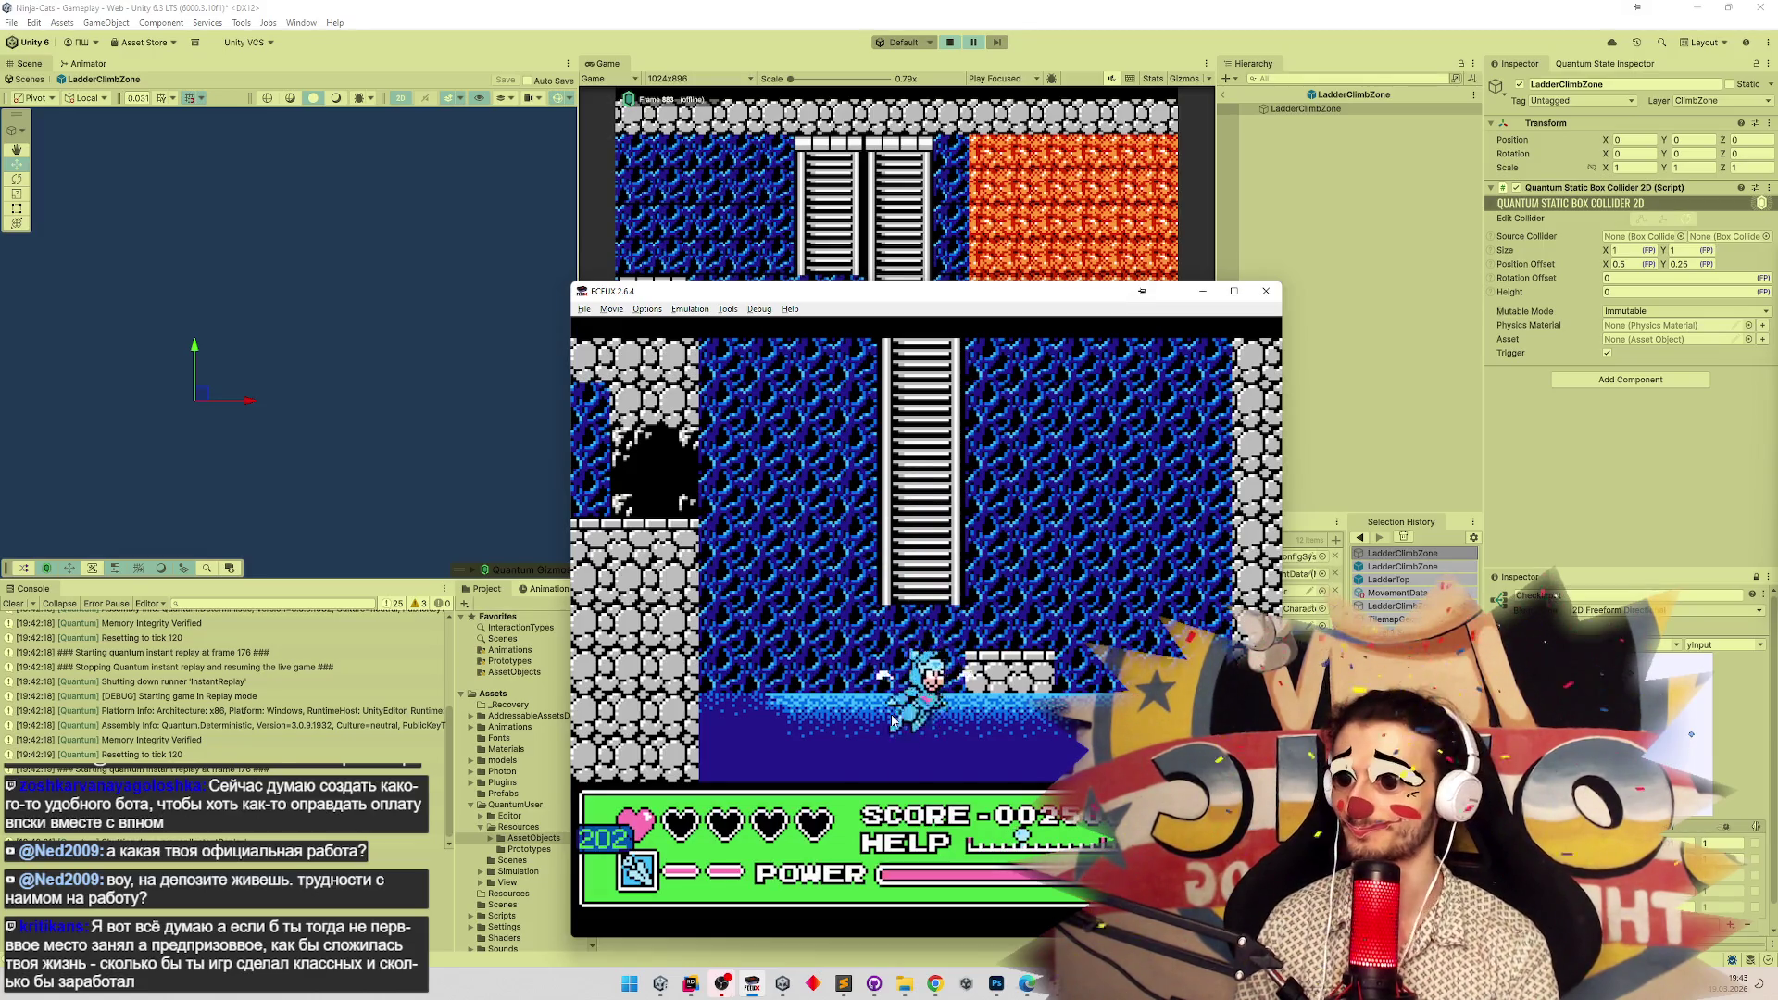
Climb the blue cat up the ladder and back down to the floor, then minimize FCEUX.
key("Right")
key("Up")
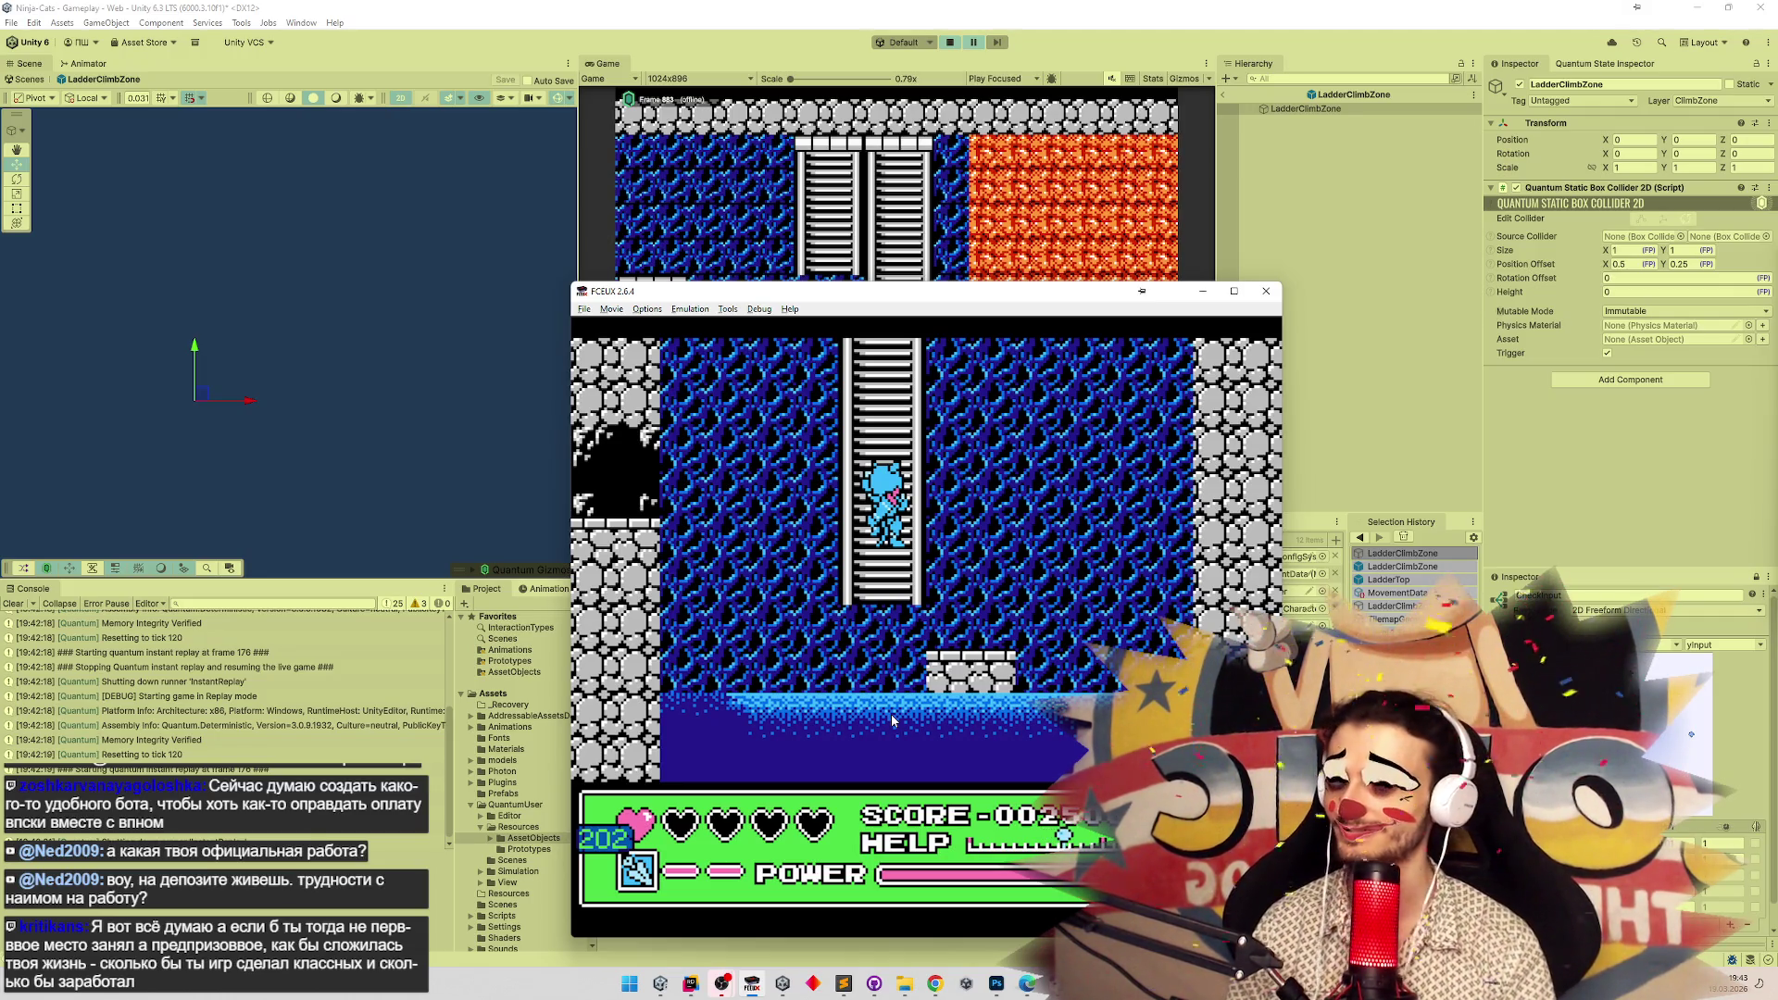
key("Down")
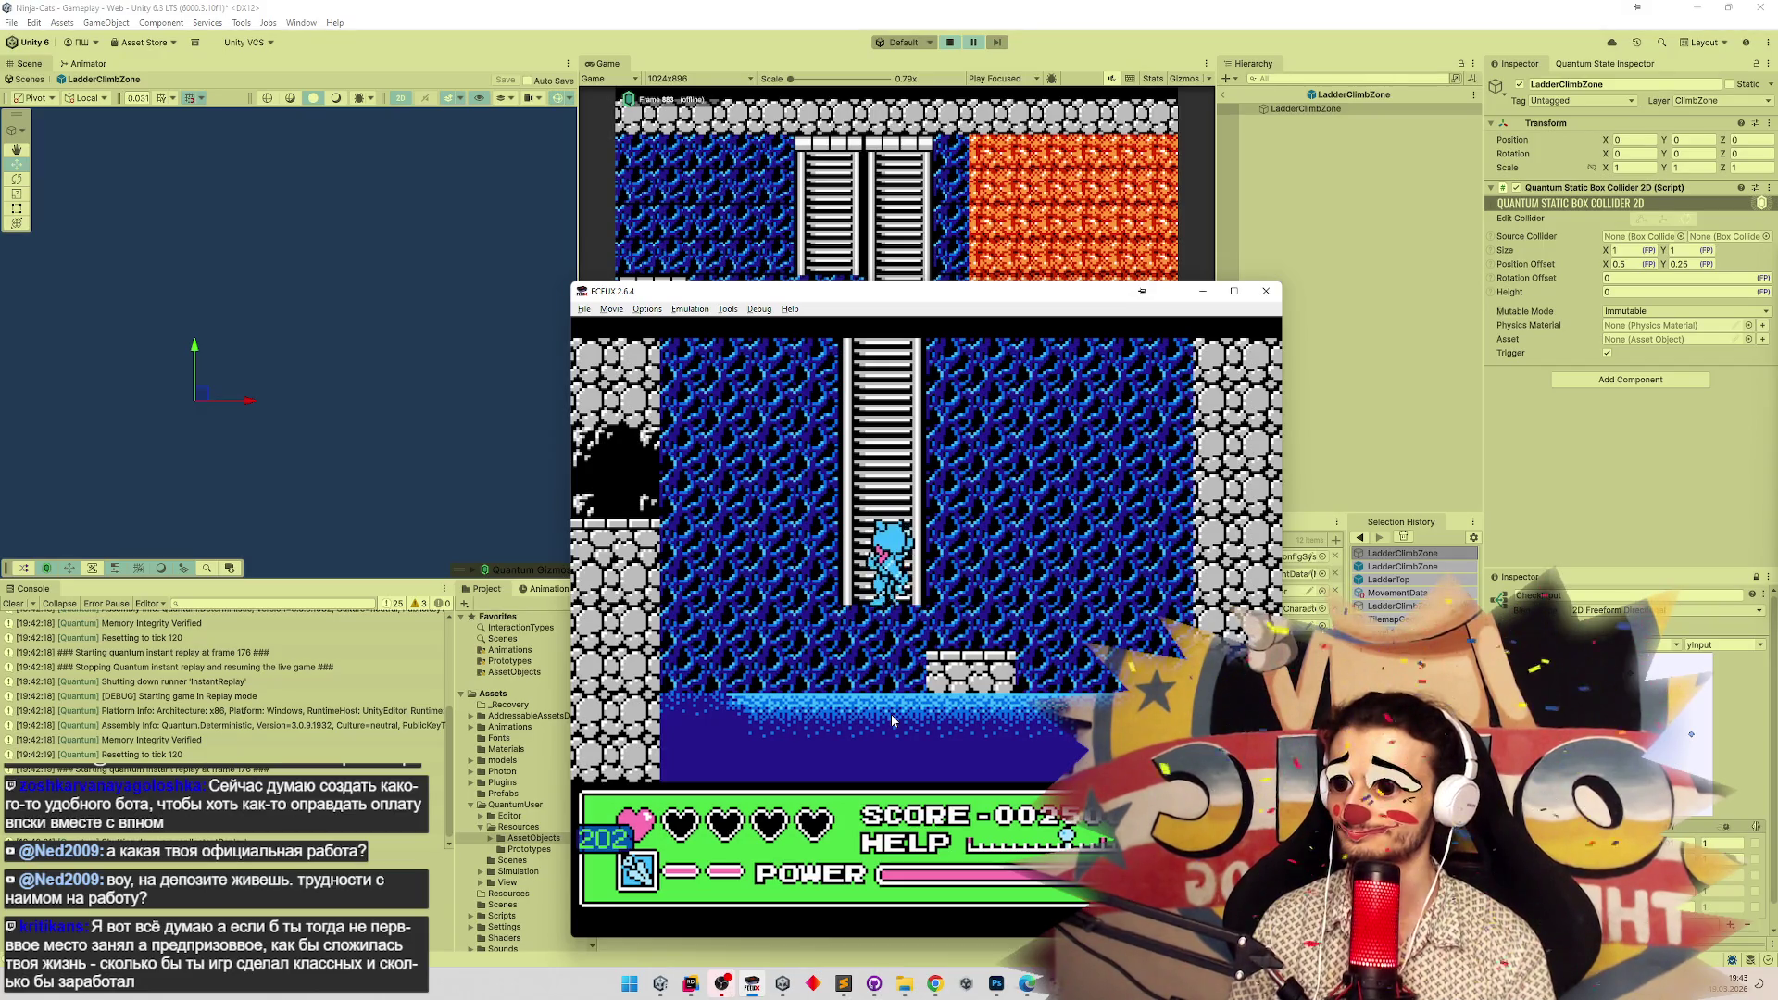
key("Down")
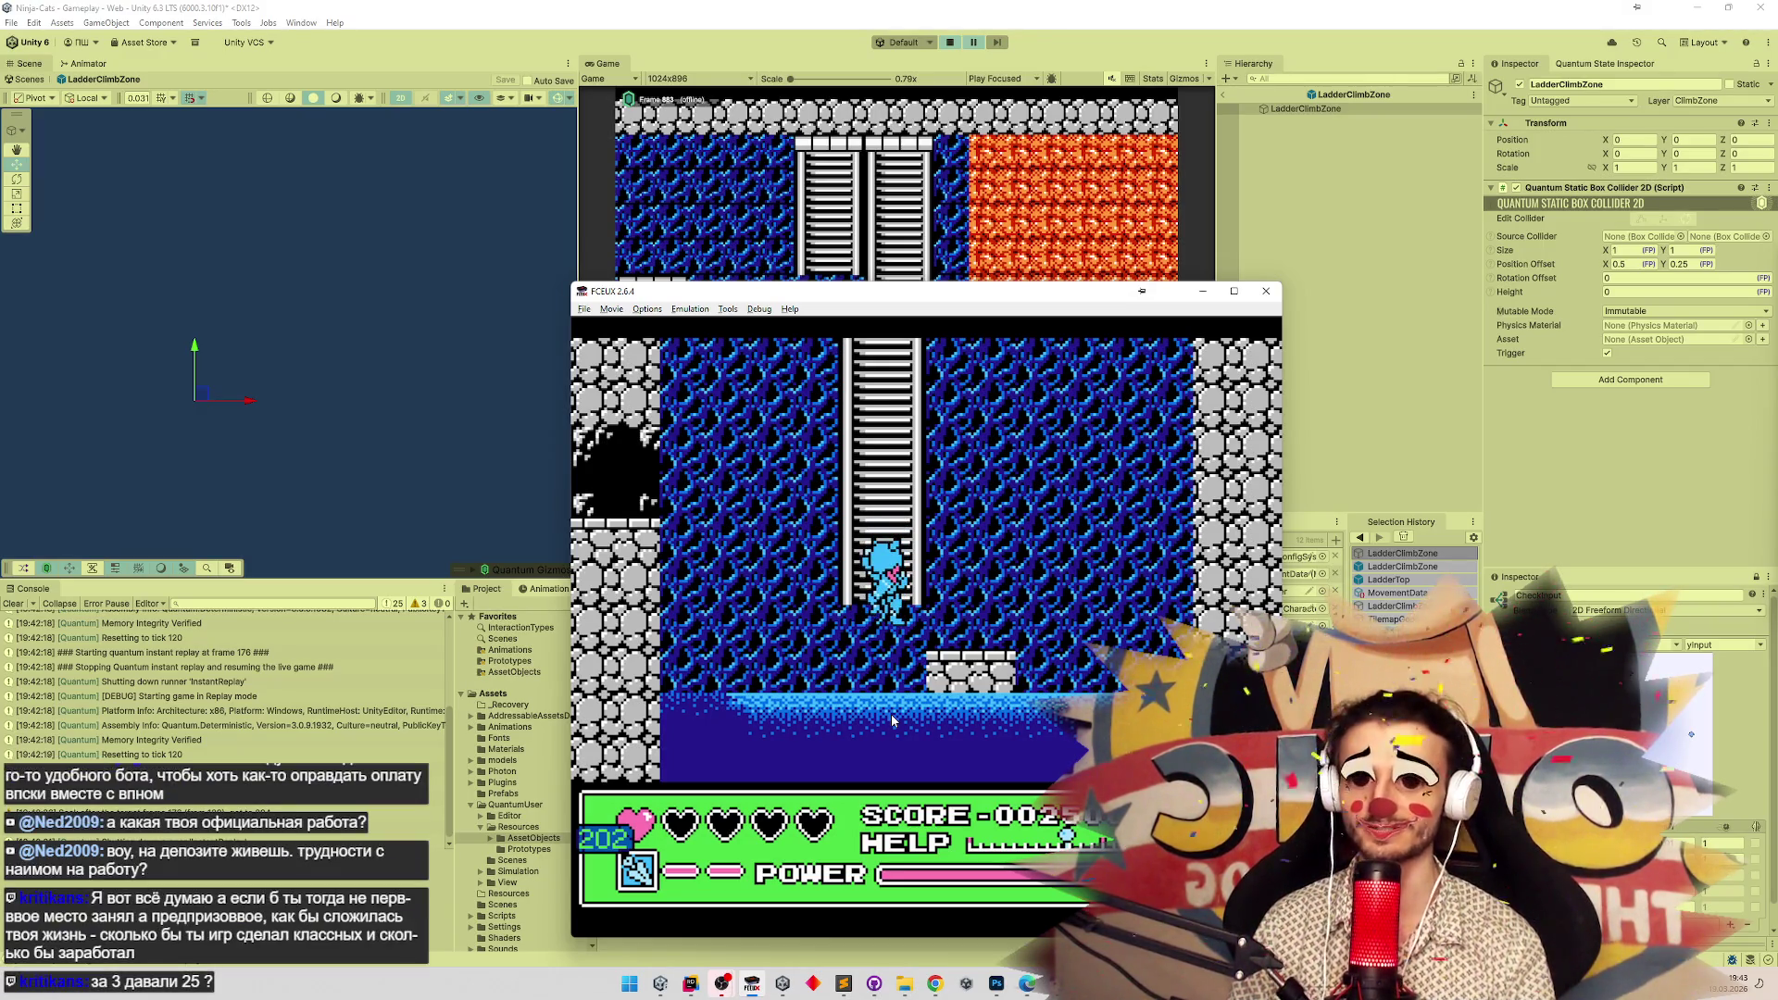
key("Down")
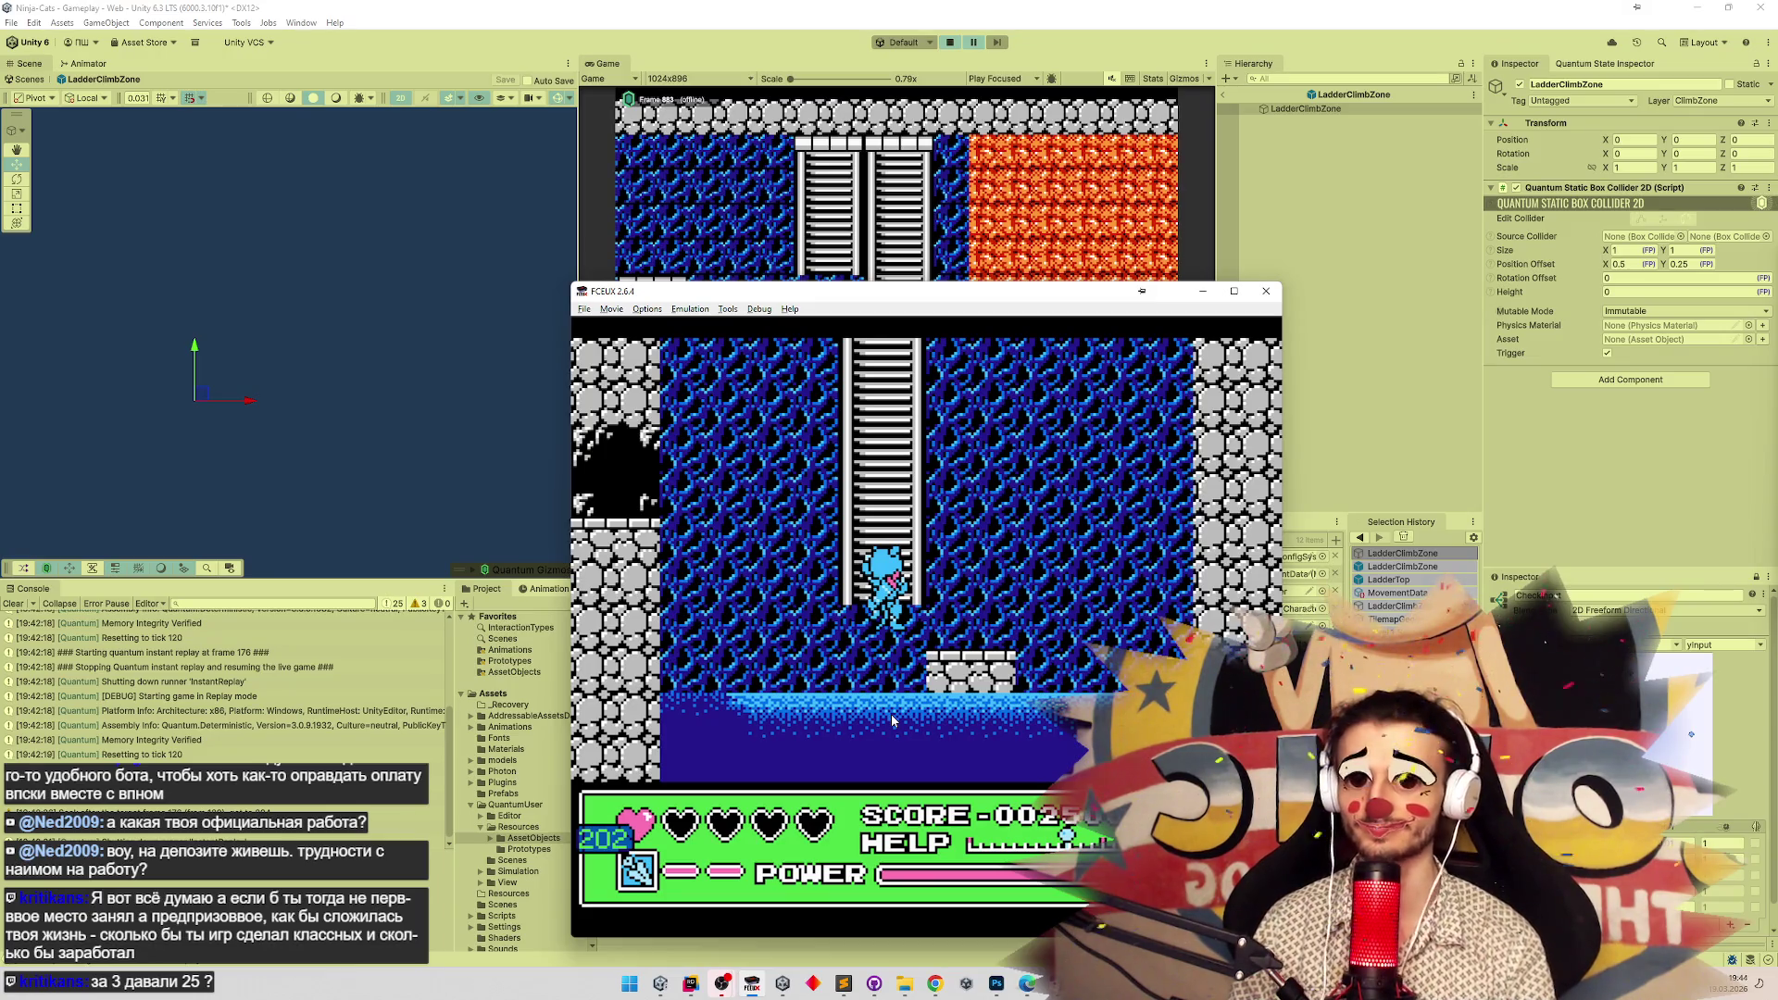
key("Down")
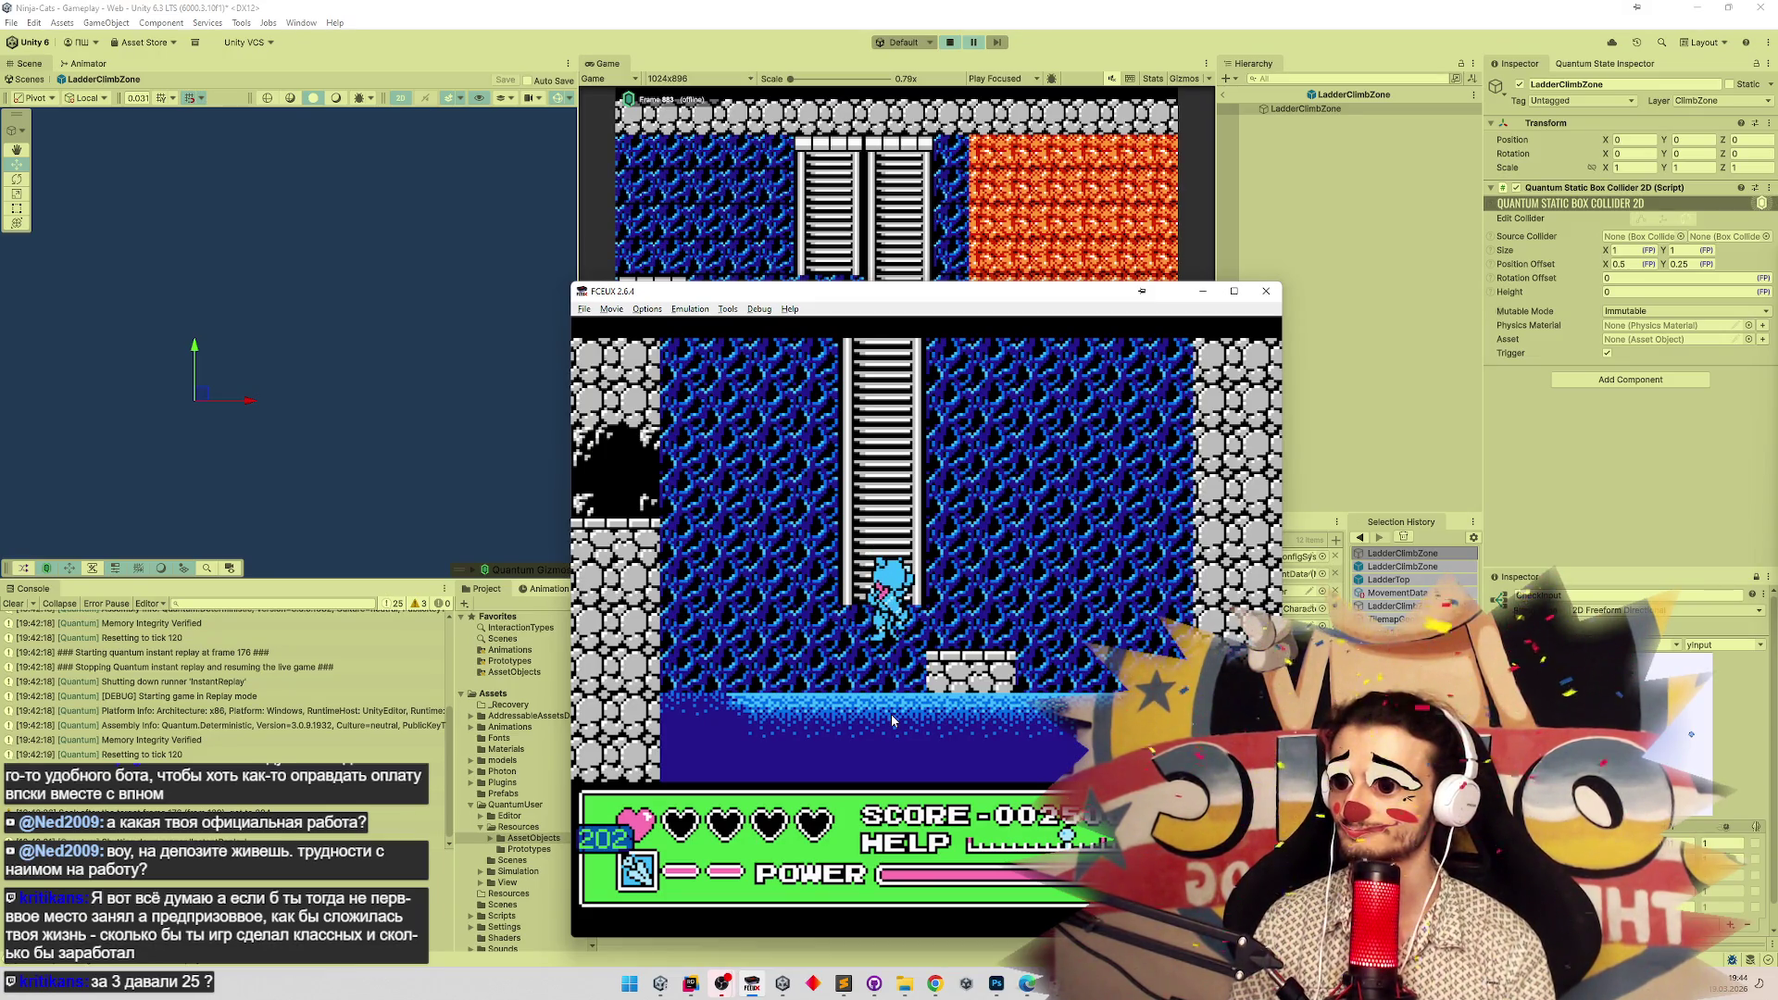
key("Down")
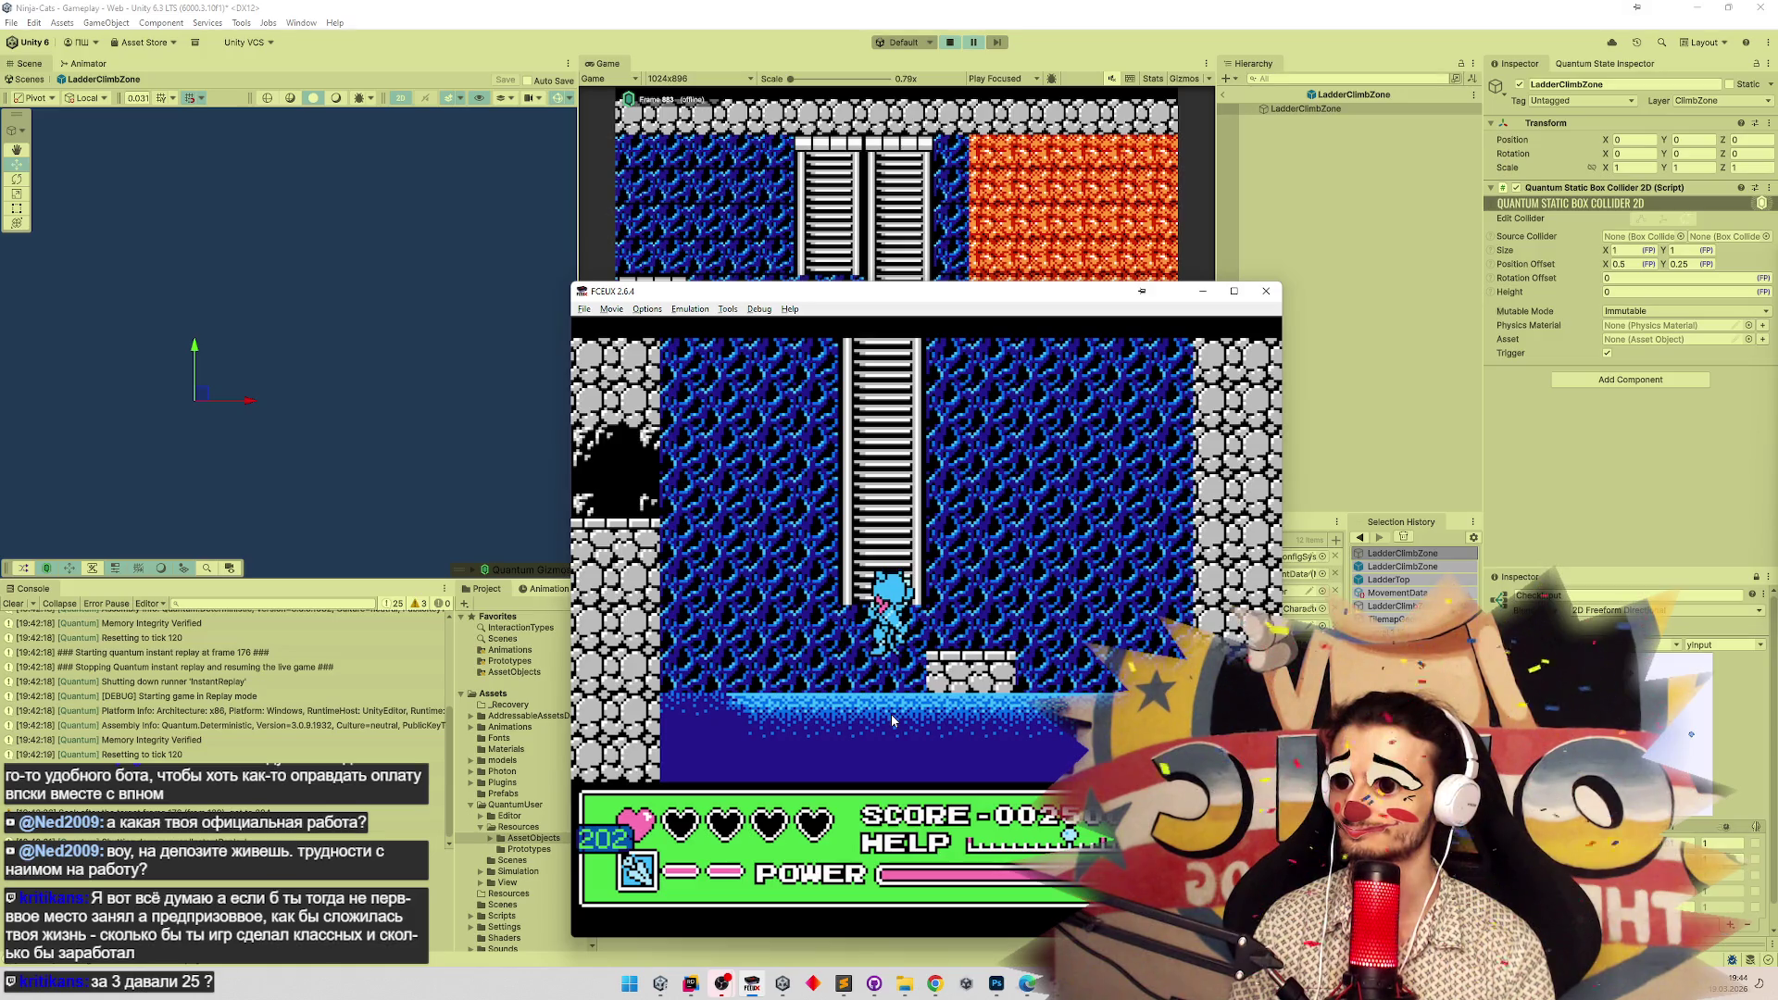
key("Down")
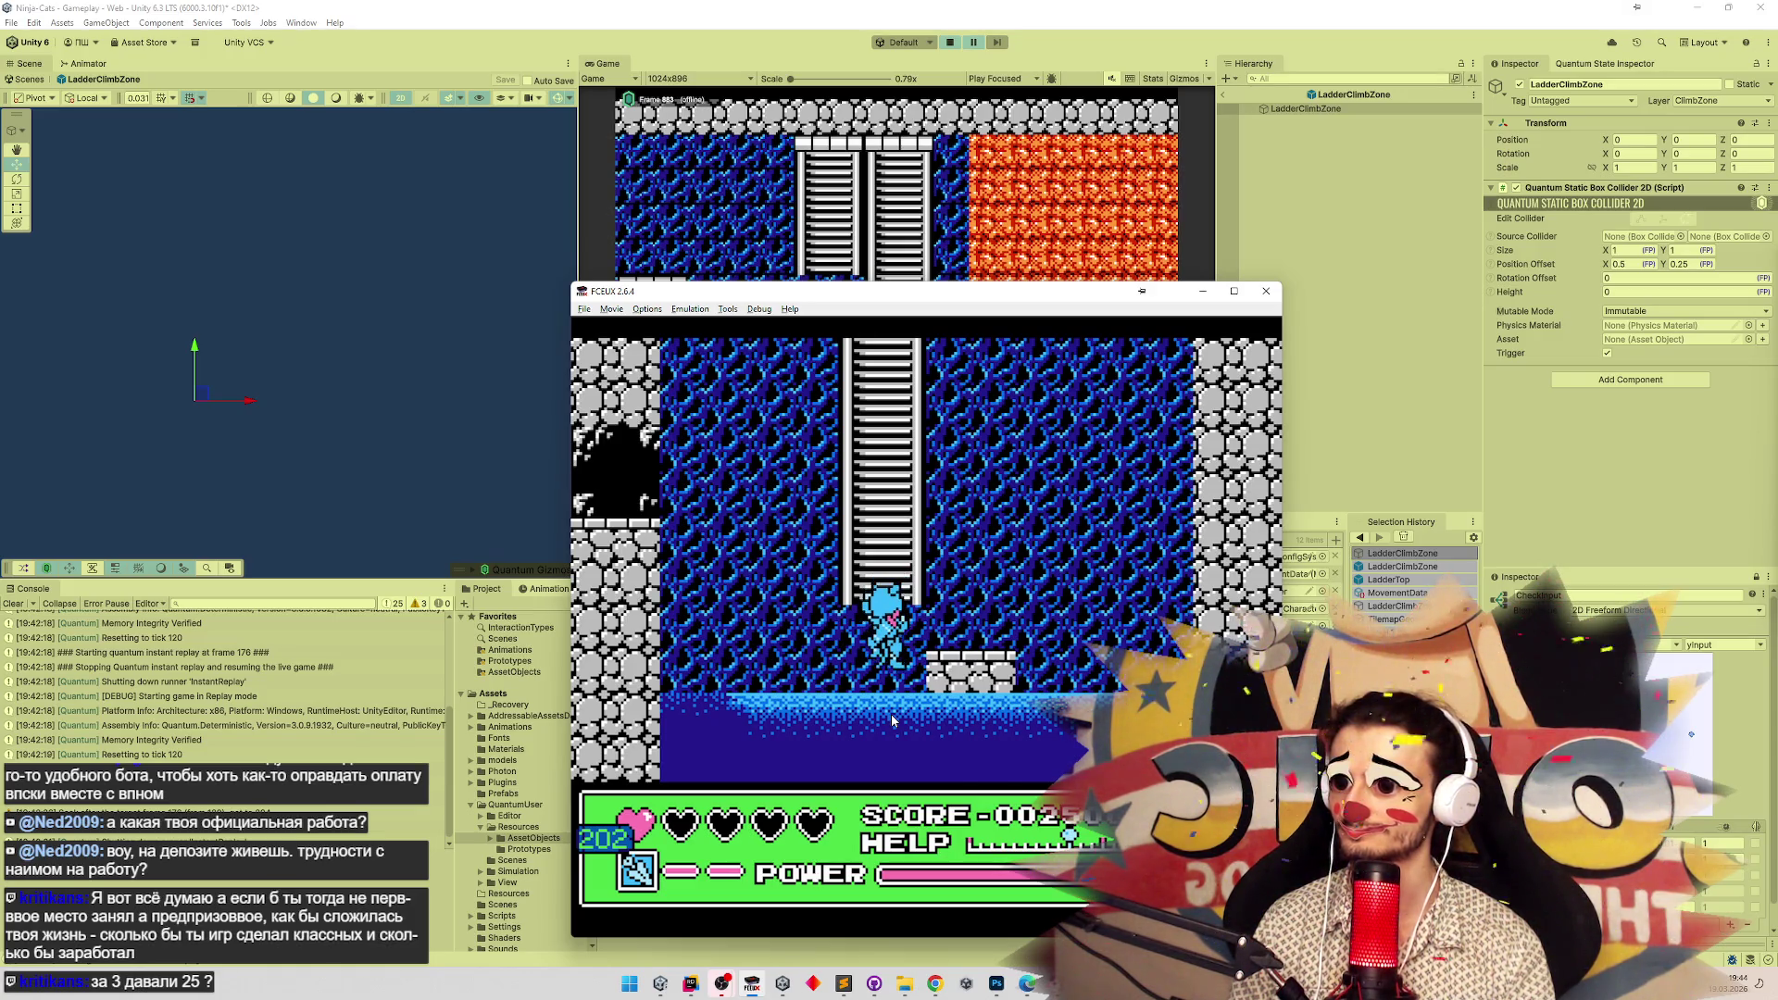
key("Down")
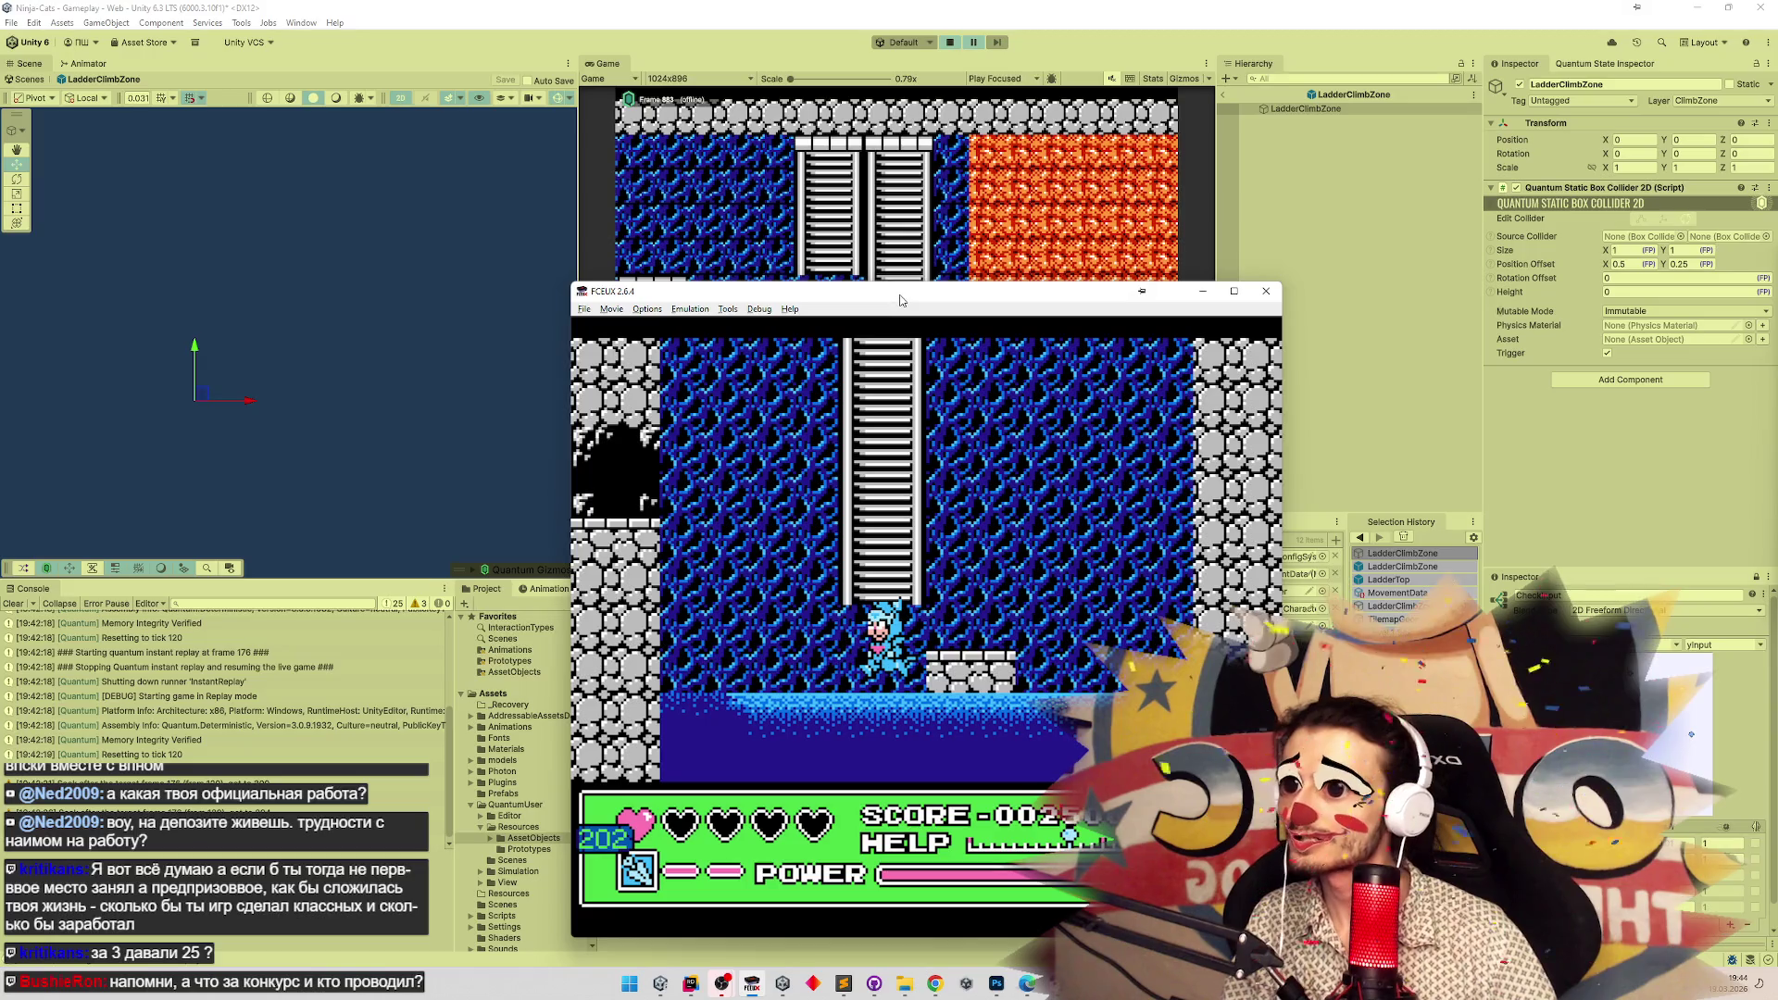
mouse_move(899, 300)
left_mouse_down()
mouse_move(953, 681)
mouse_move(886, 358)
left_mouse_up()
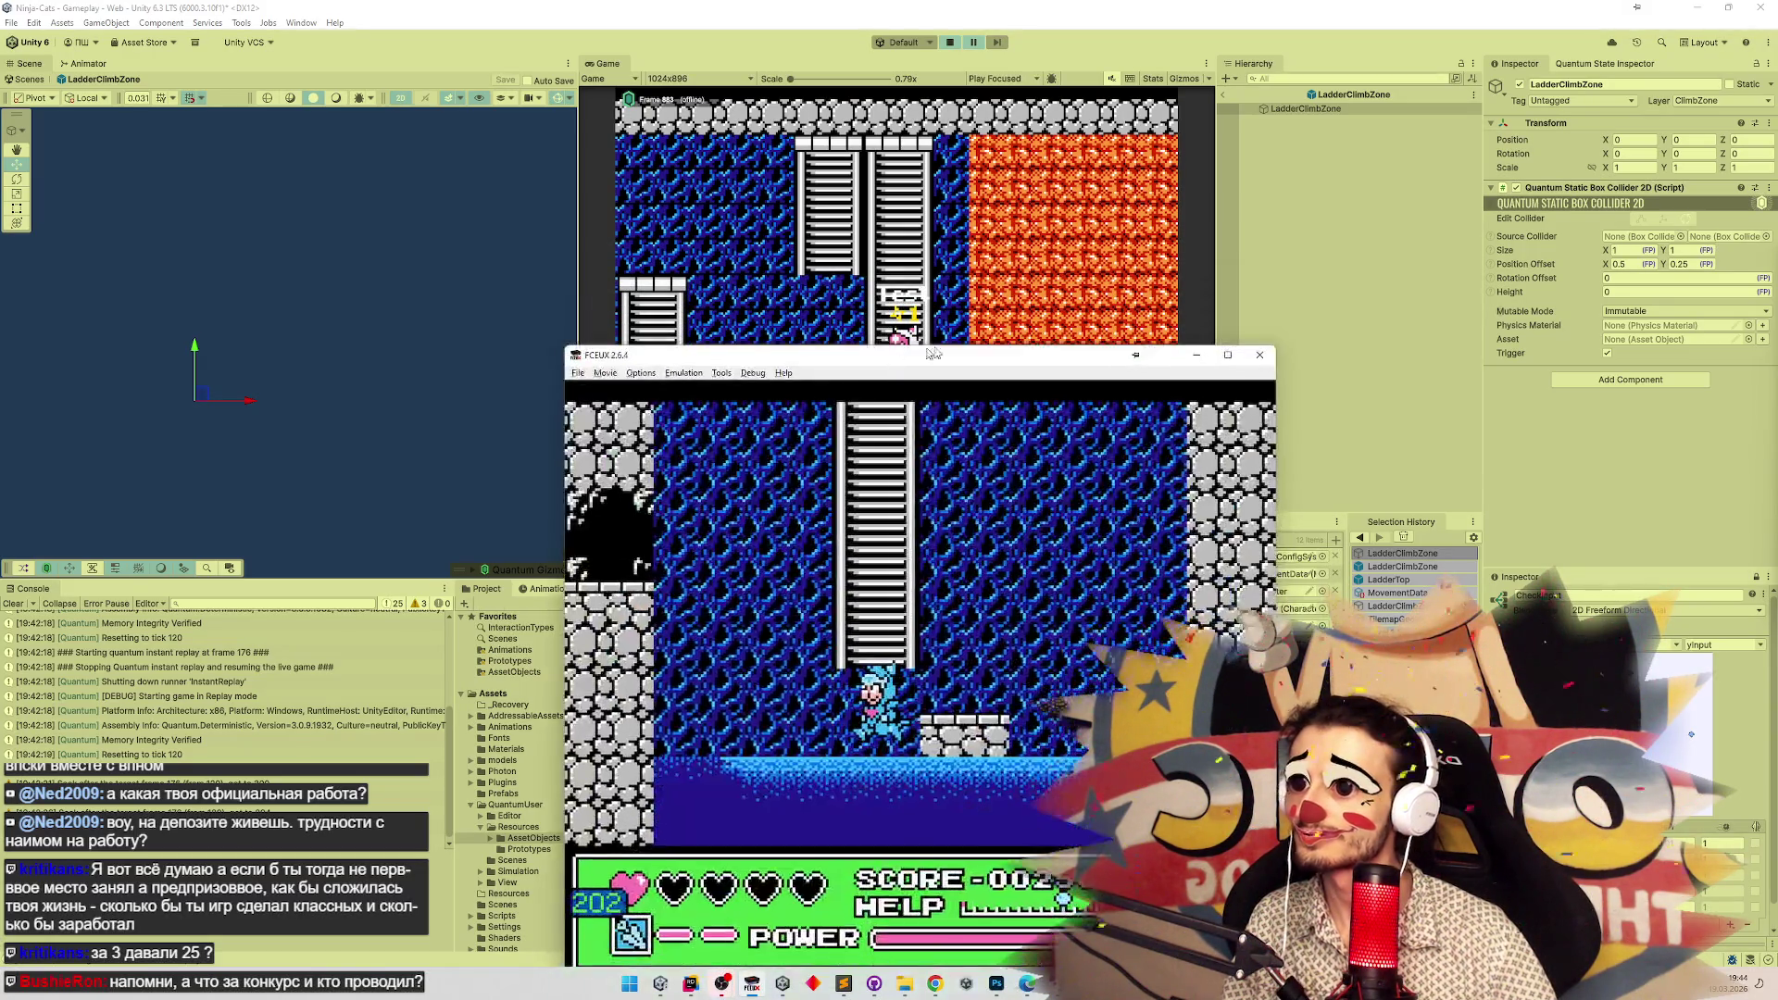
left_click(1201, 353)
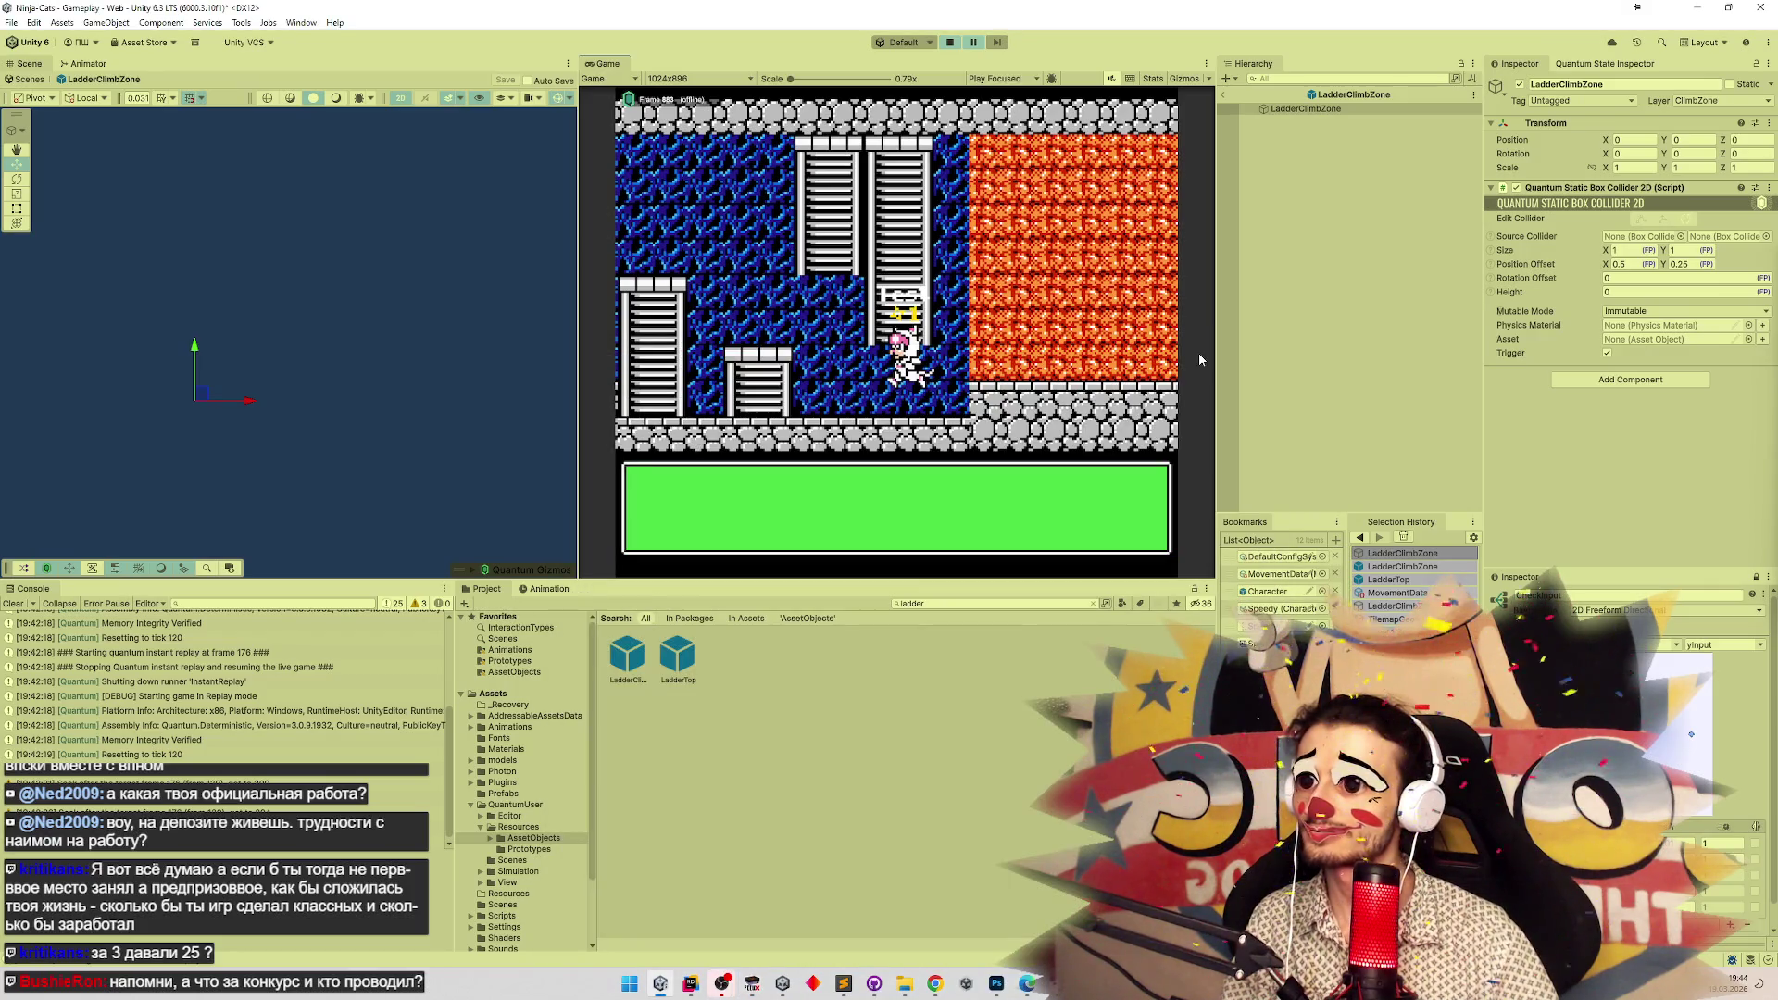
Exit play mode, clear the Hierarchy selection, and open LadderClimbZone to view its 1×1 trigger collider.
left_click(973, 42)
left_click(950, 42)
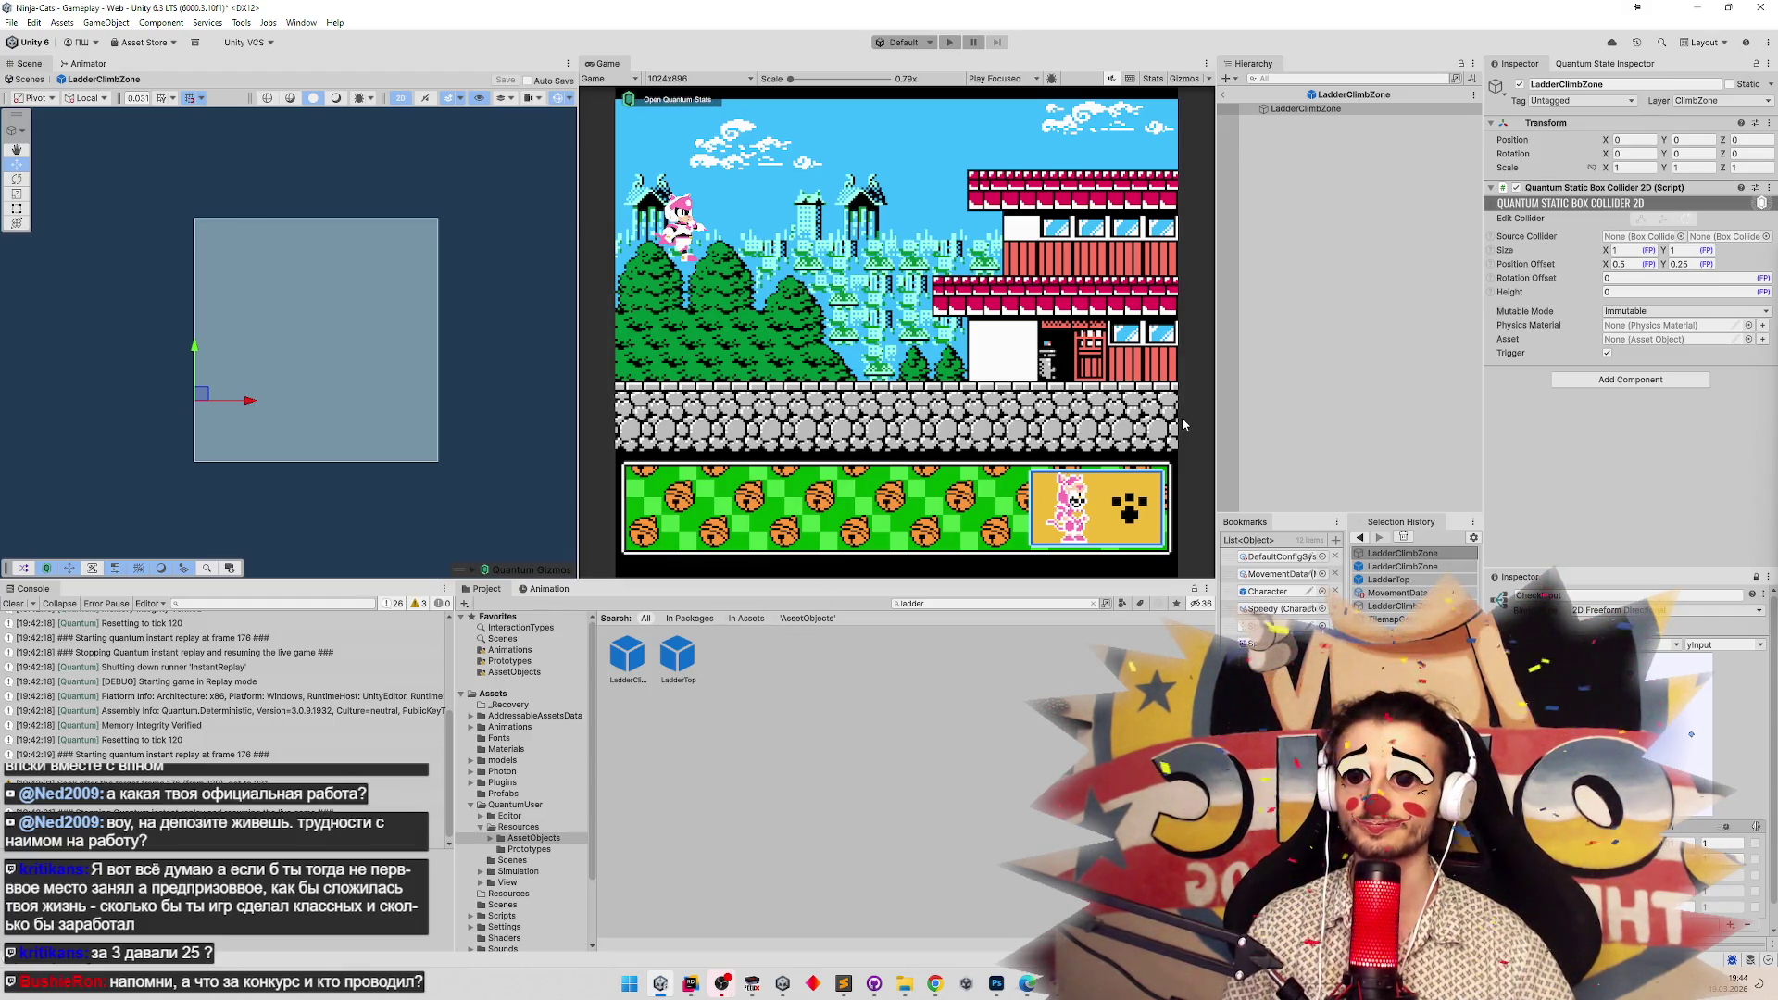
left_click(1324, 396)
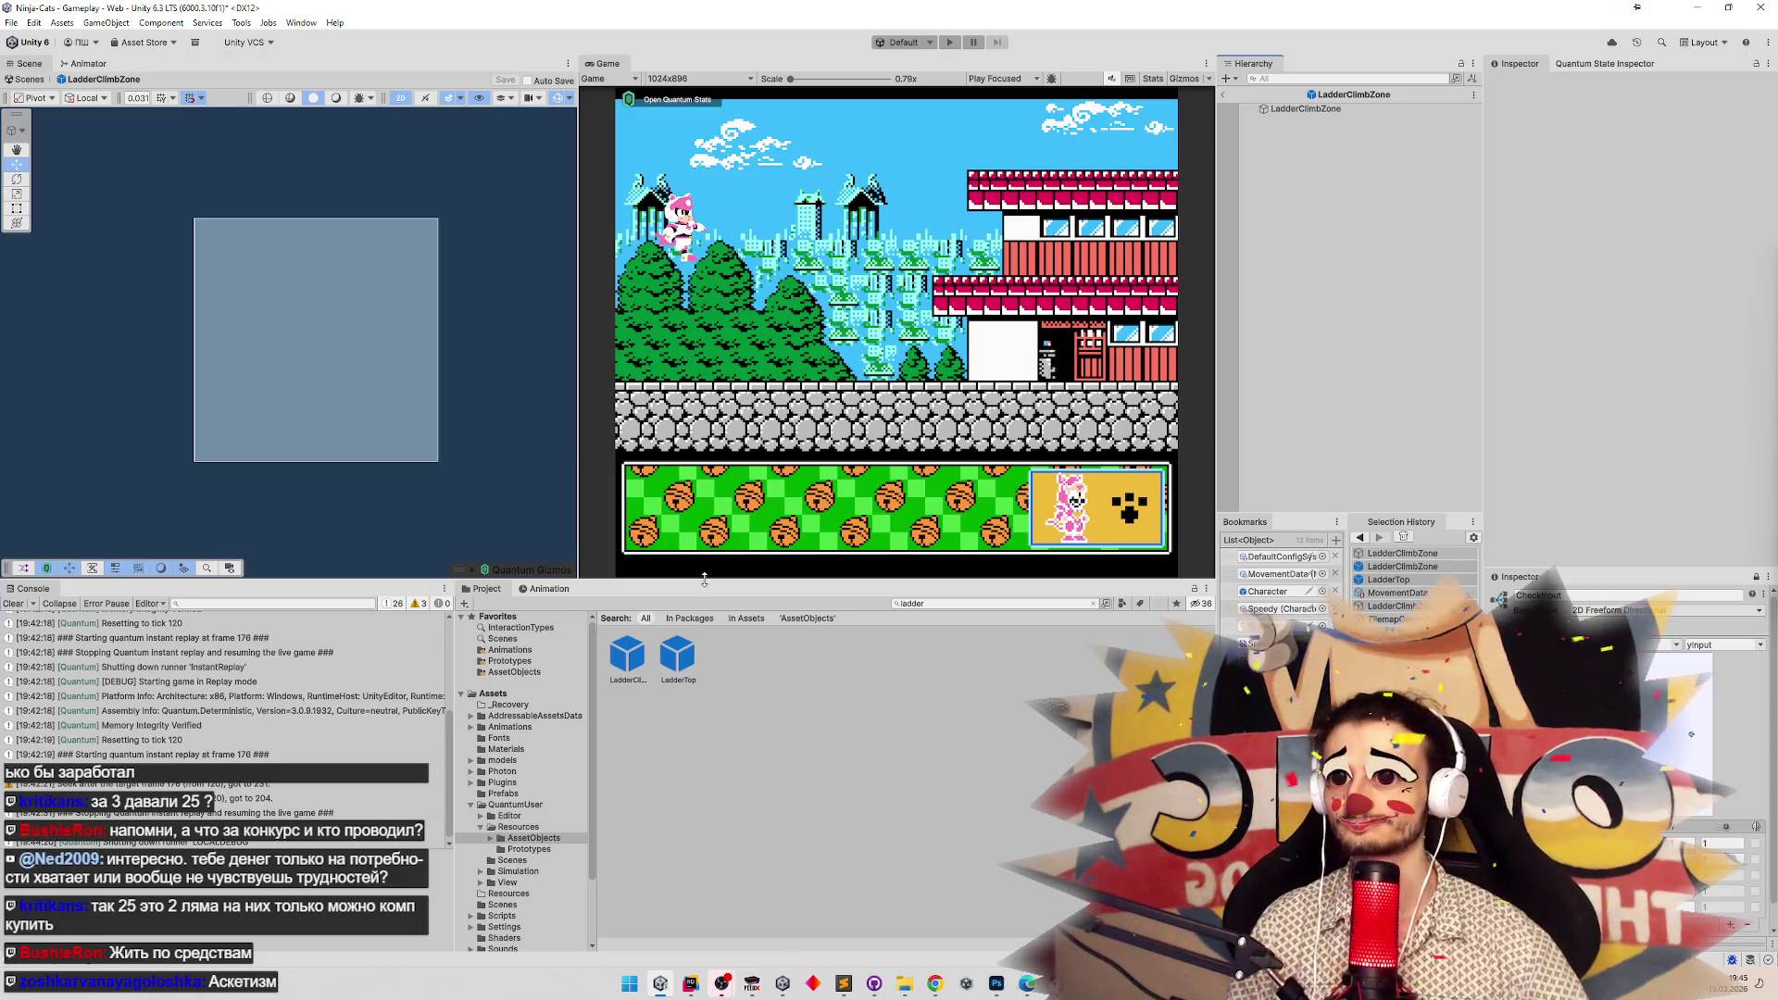
double_click(1314, 110)
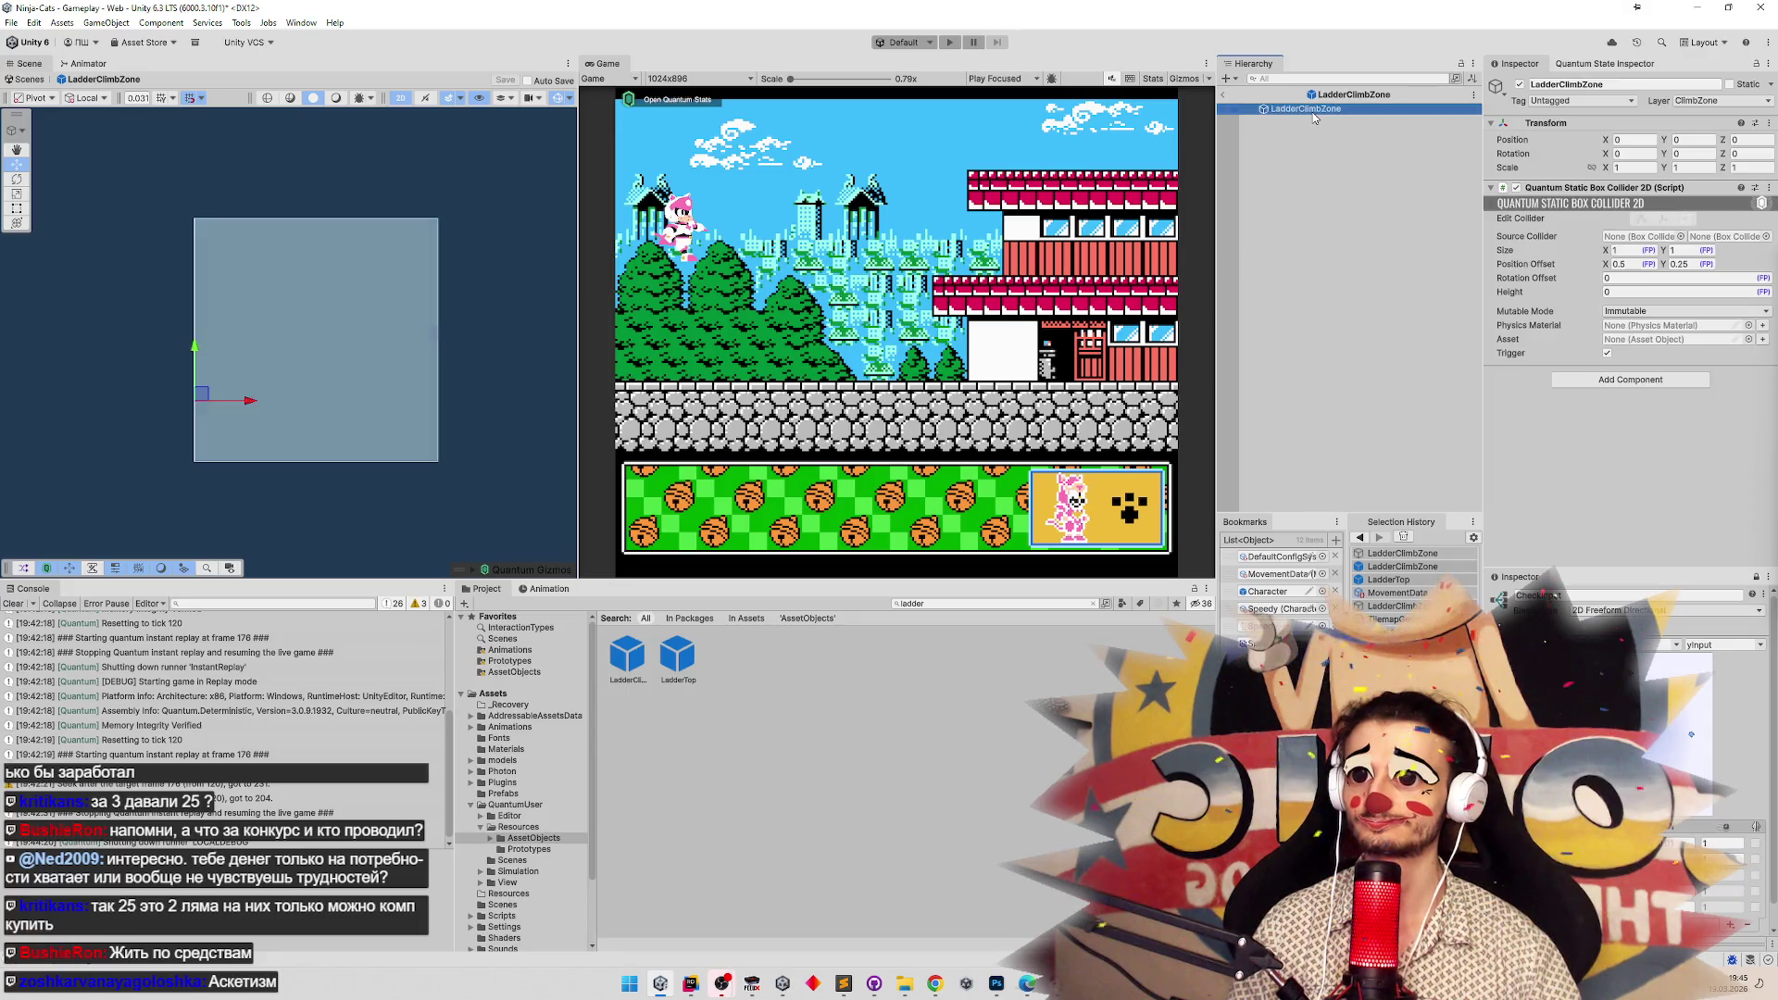
Frame LadderClimbZone in the Scene view and set its collider height to 1.5.
key("f")
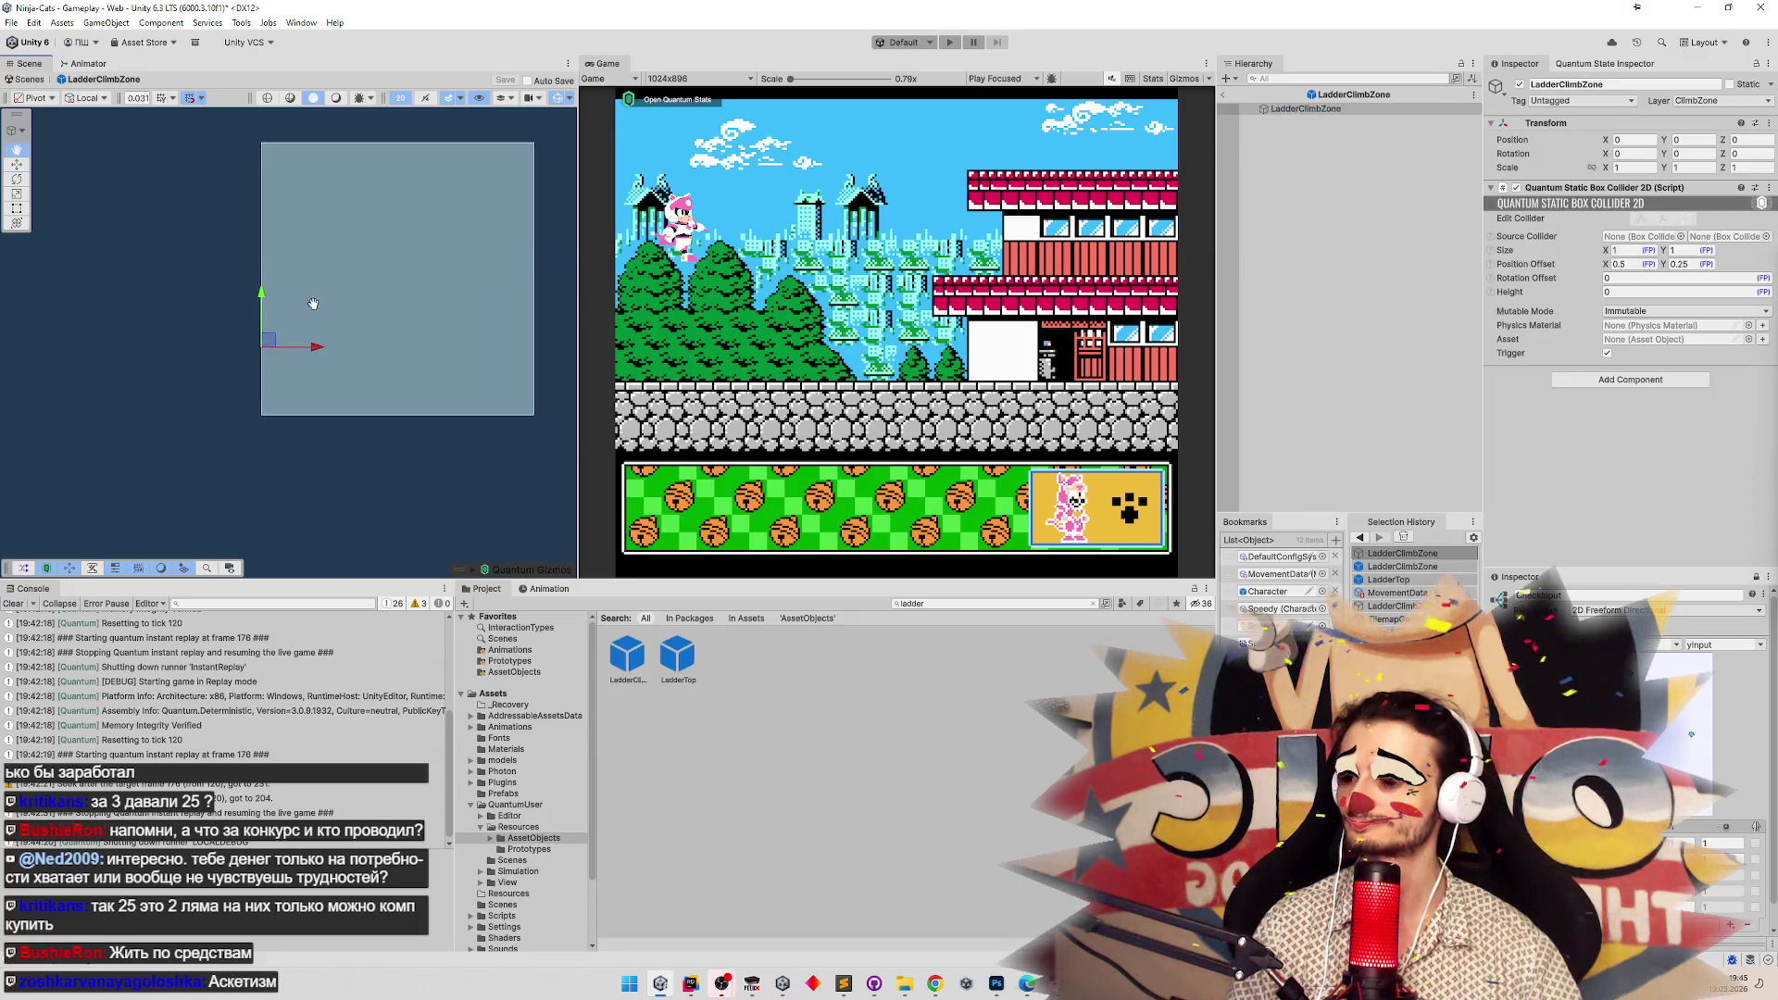
left_click(1675, 250)
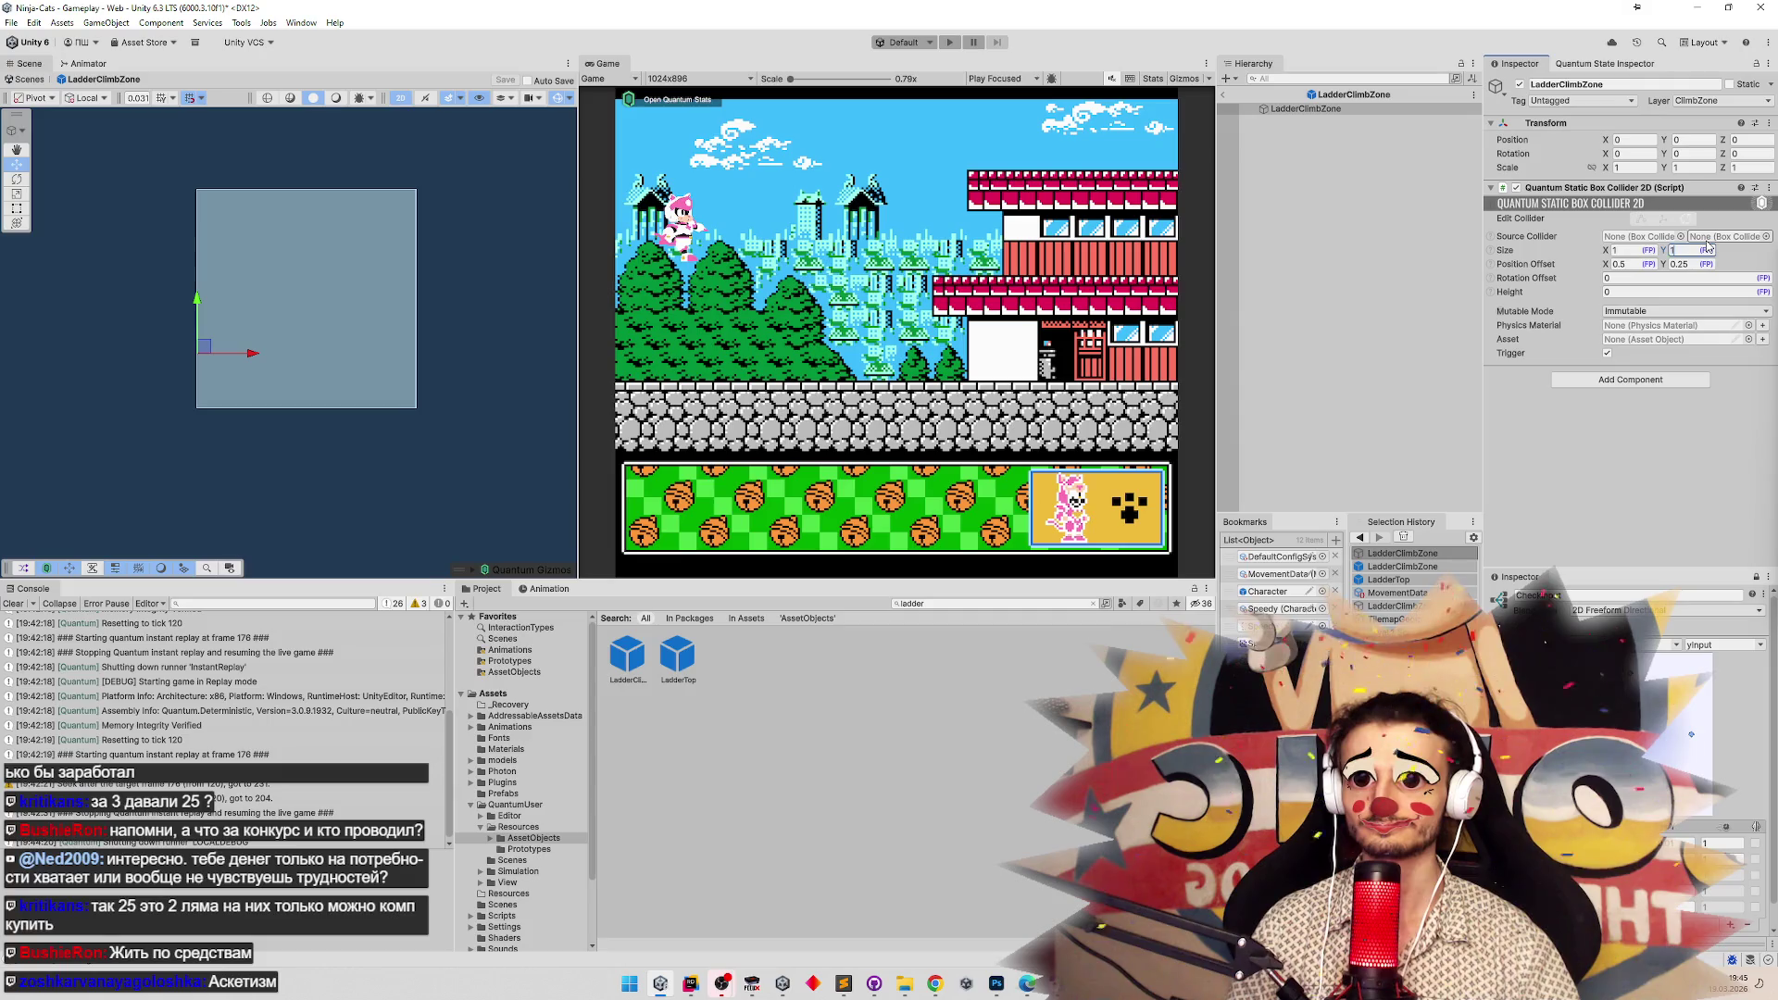
type(".5")
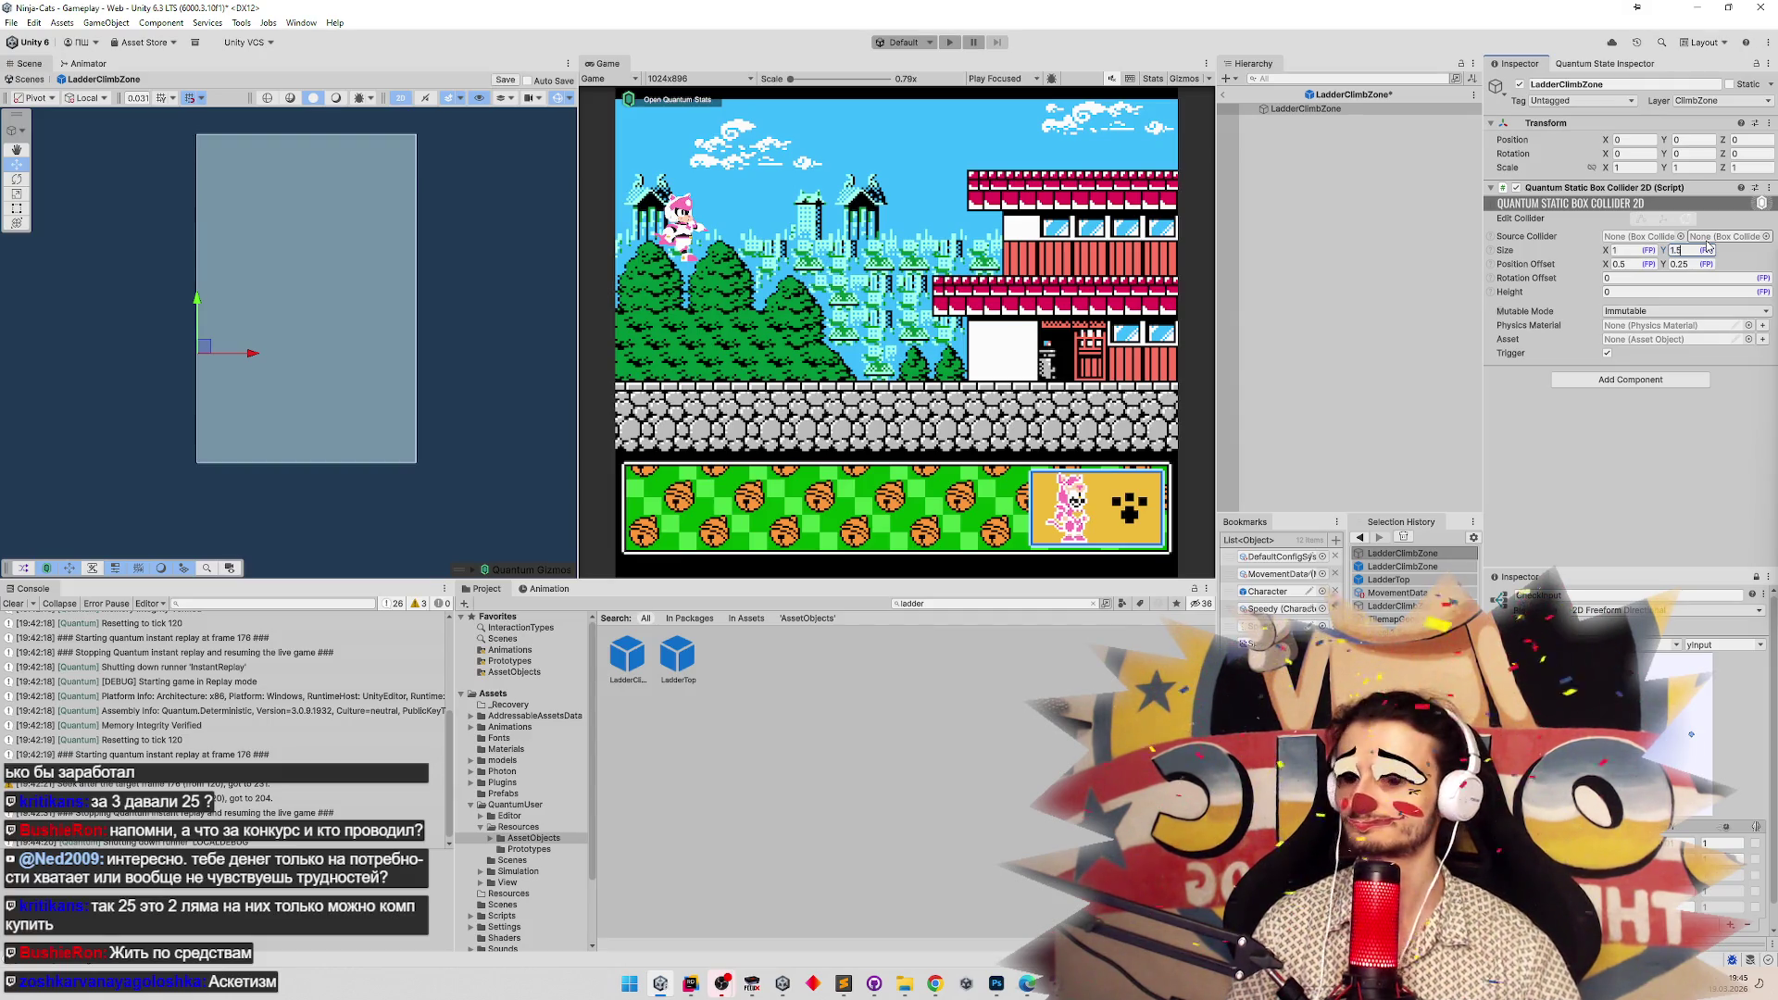
Set the collider's Position Offset Y to 0 and save the prefab.
left_click(1696, 267)
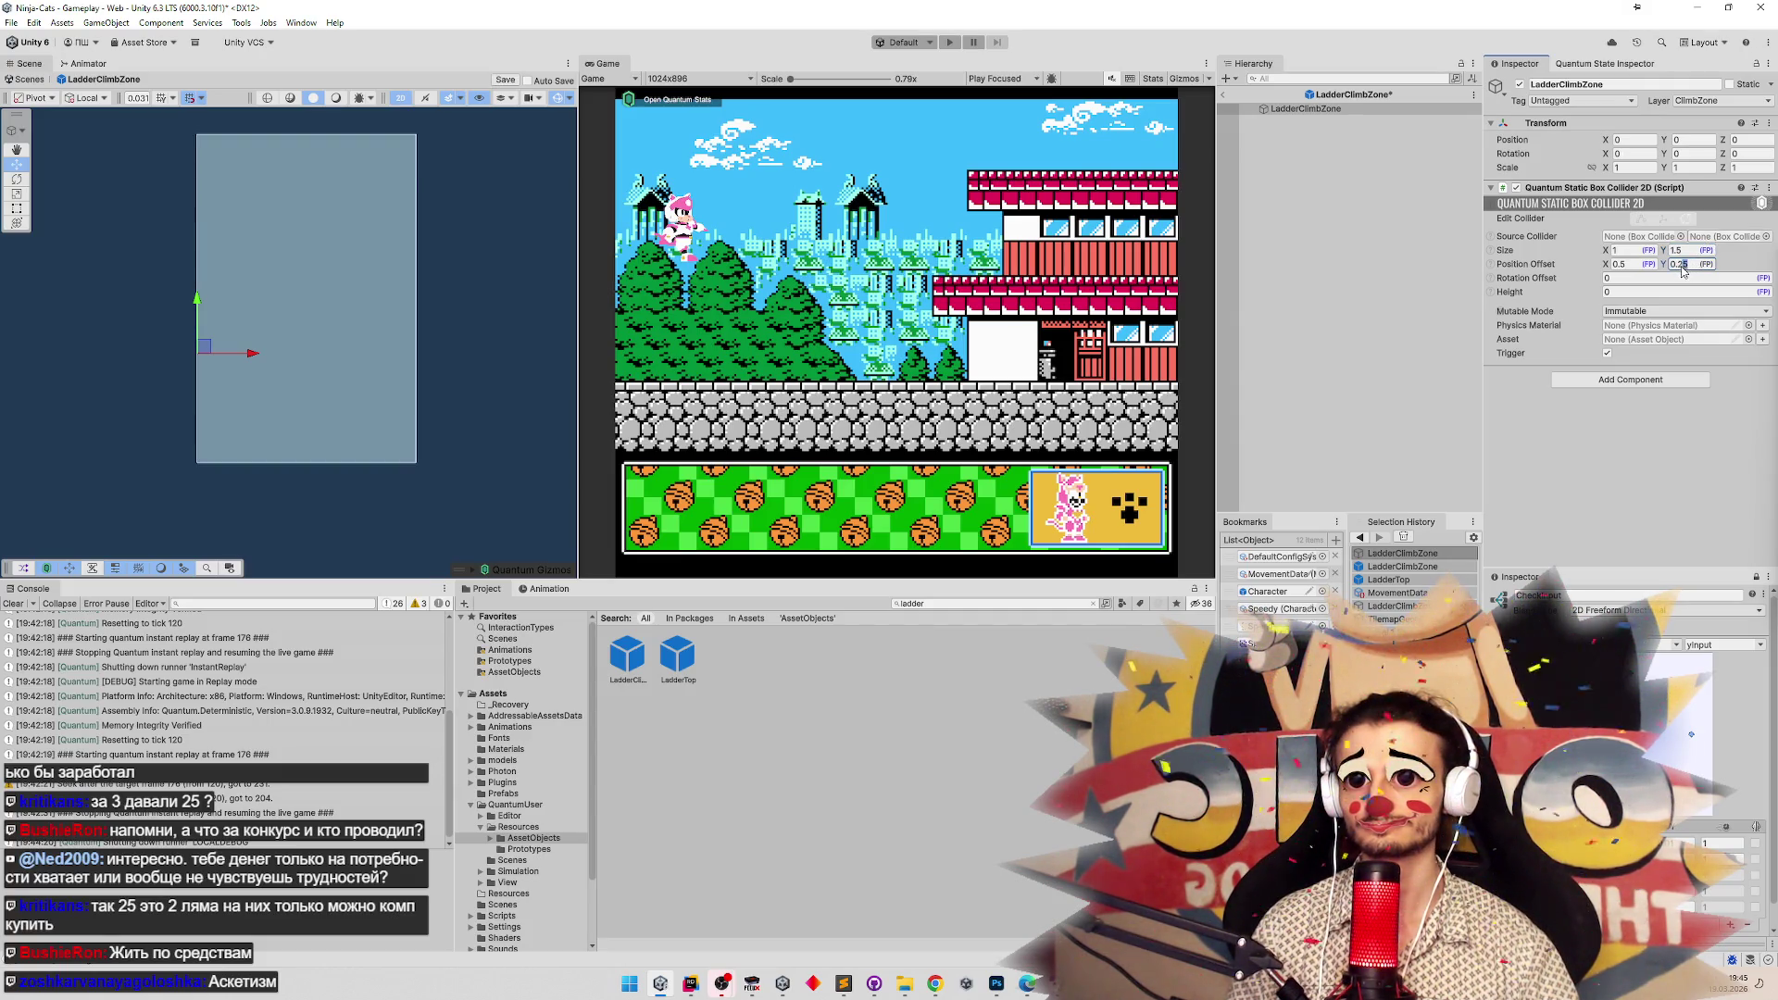
type("0.5")
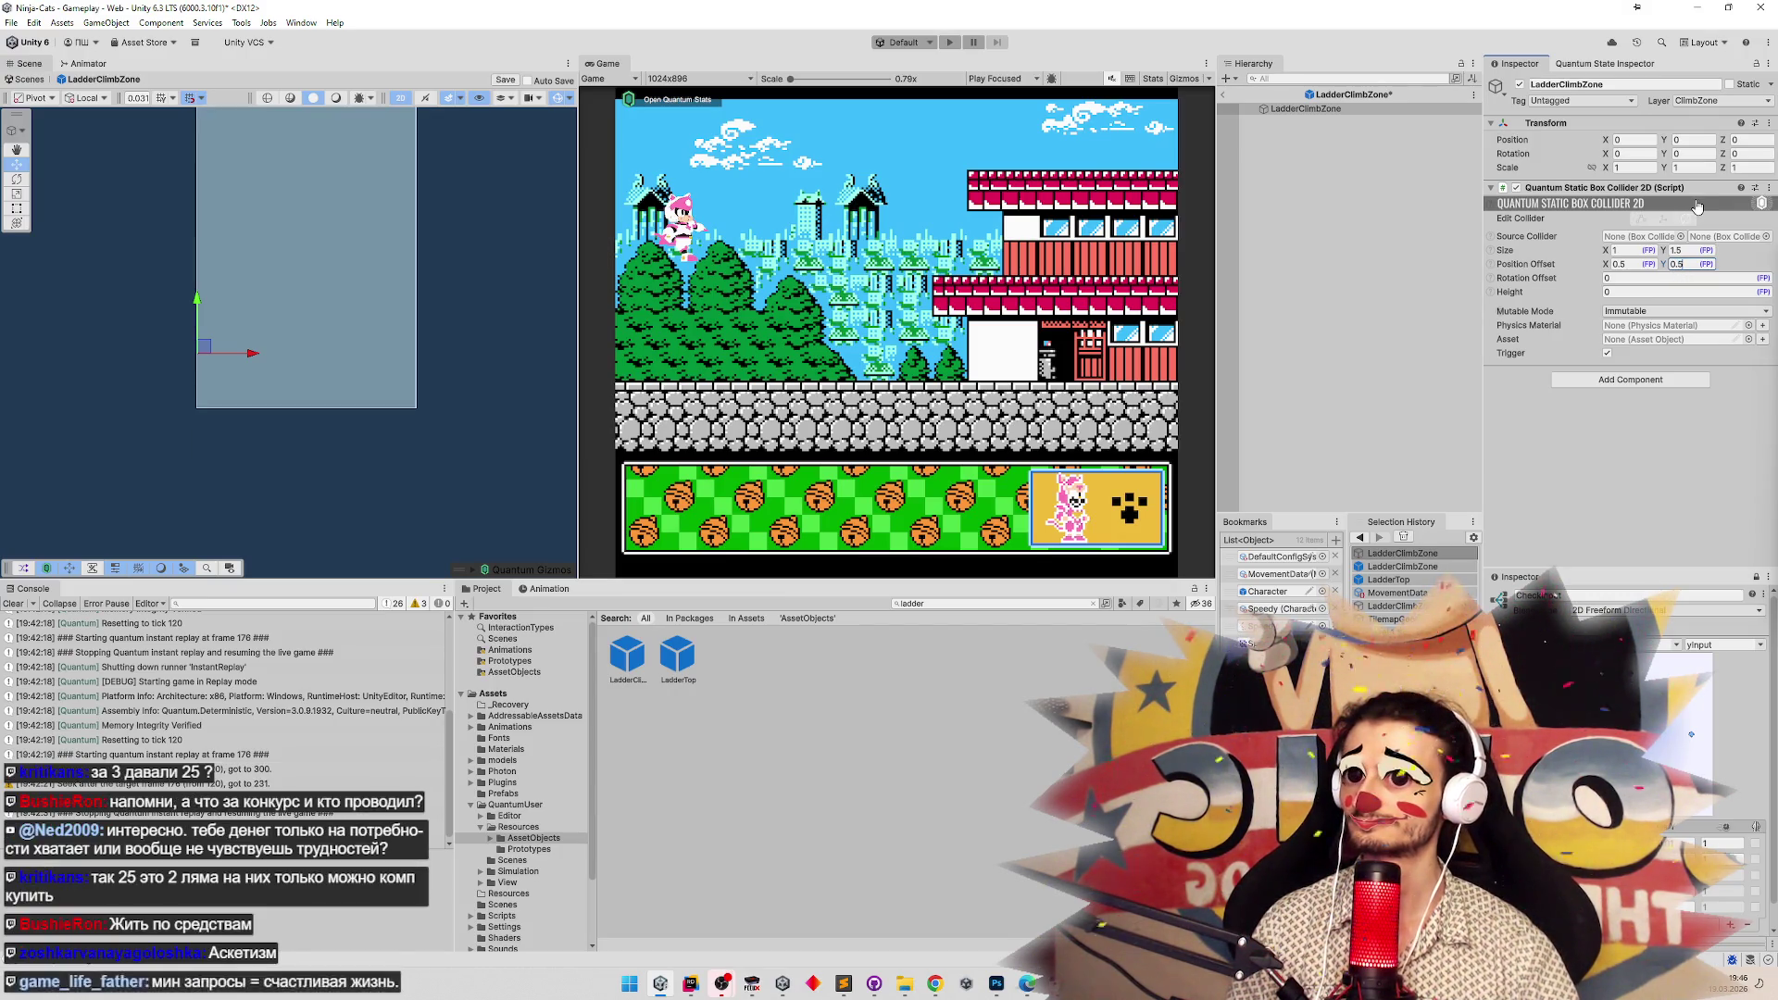
key("Escape")
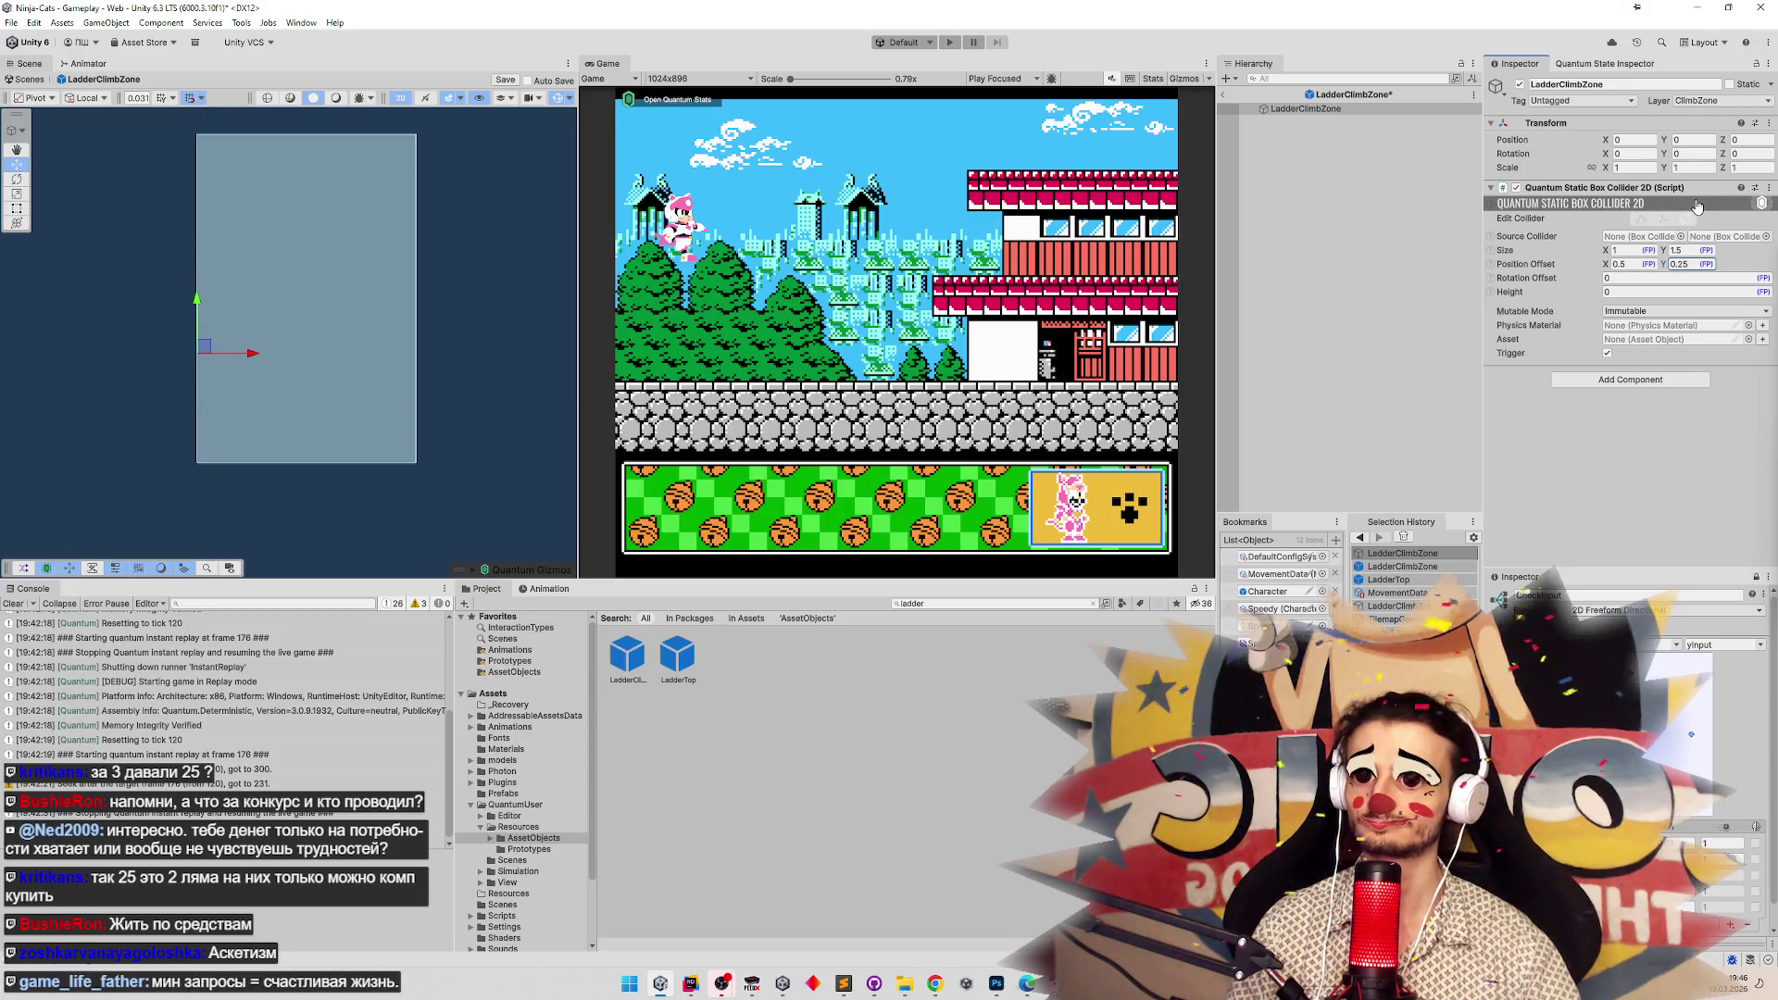
left_click(1682, 264)
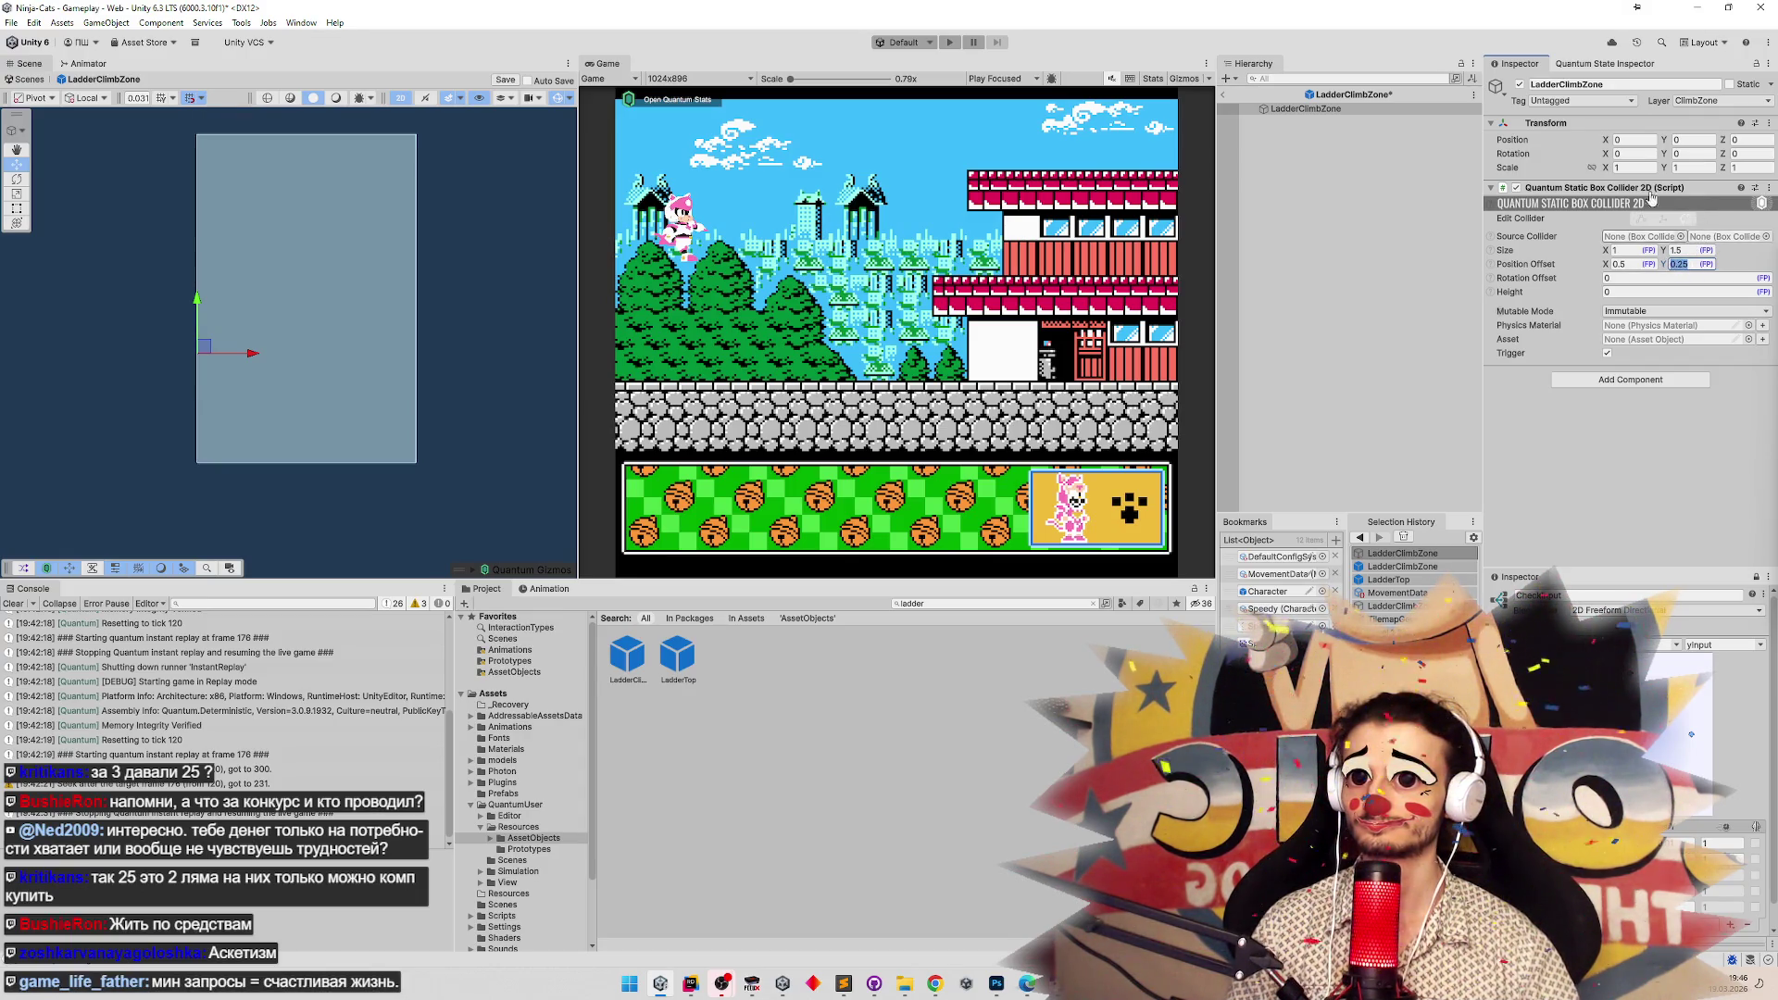
type("0")
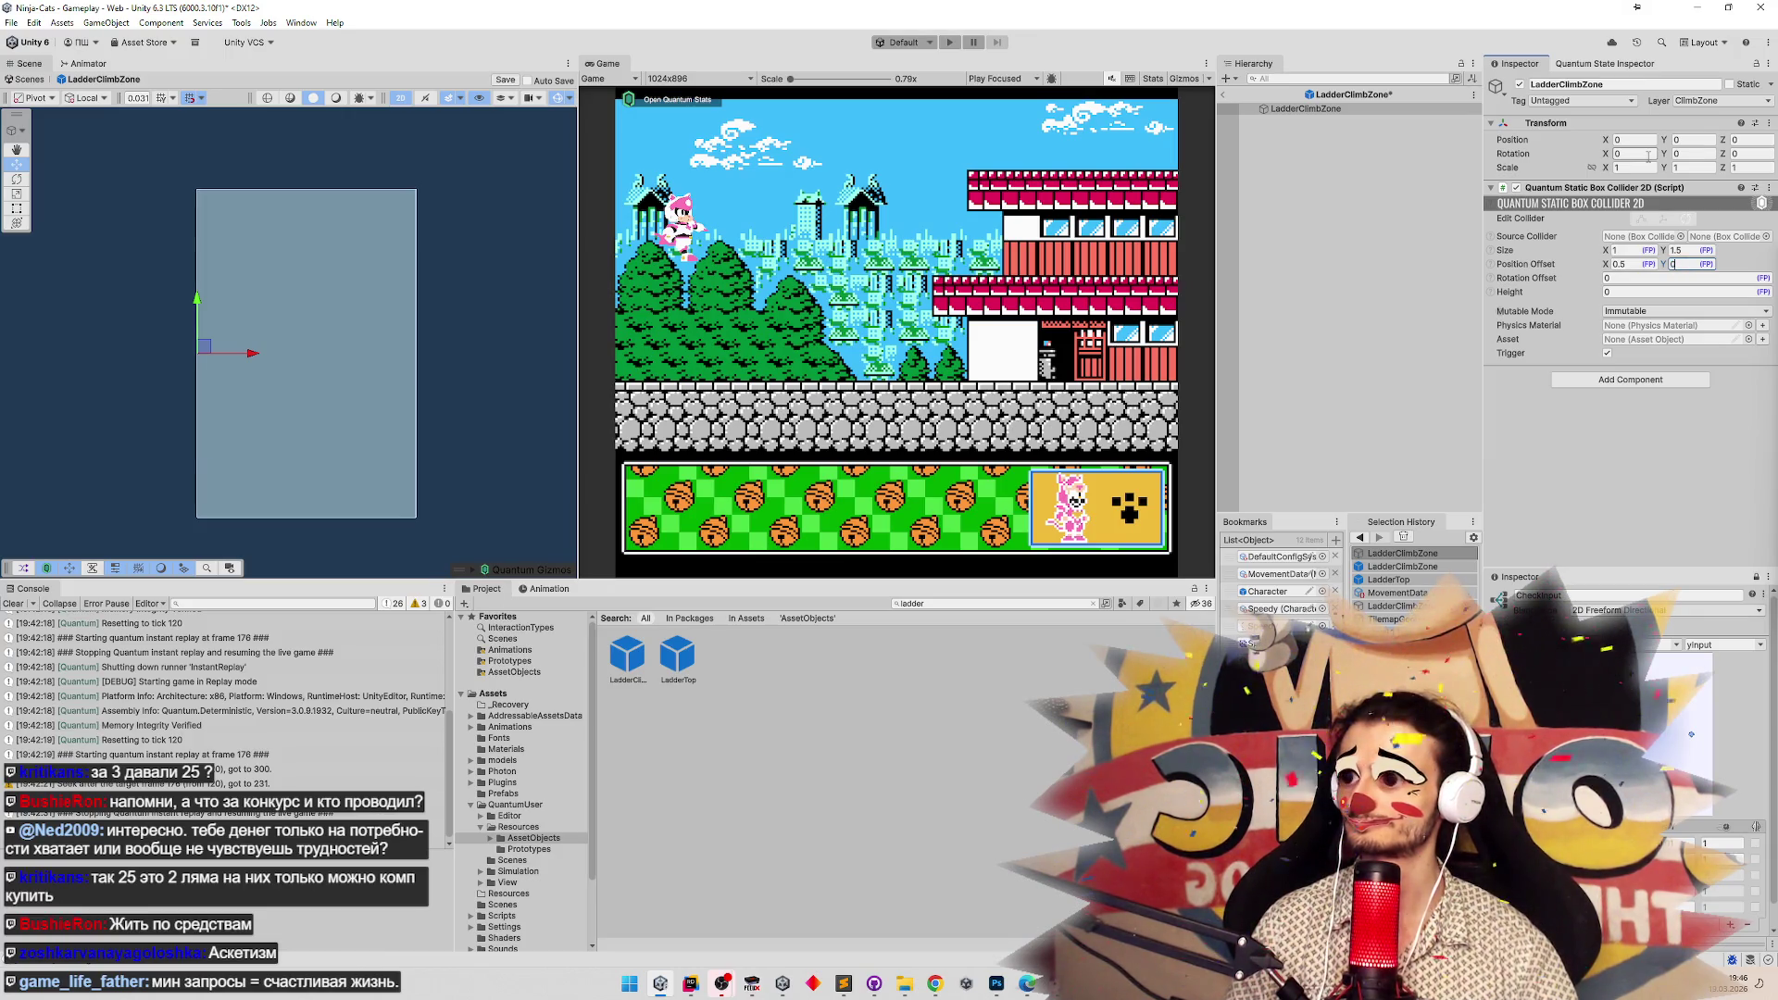
key("ctrl+s")
left_click(1086, 262)
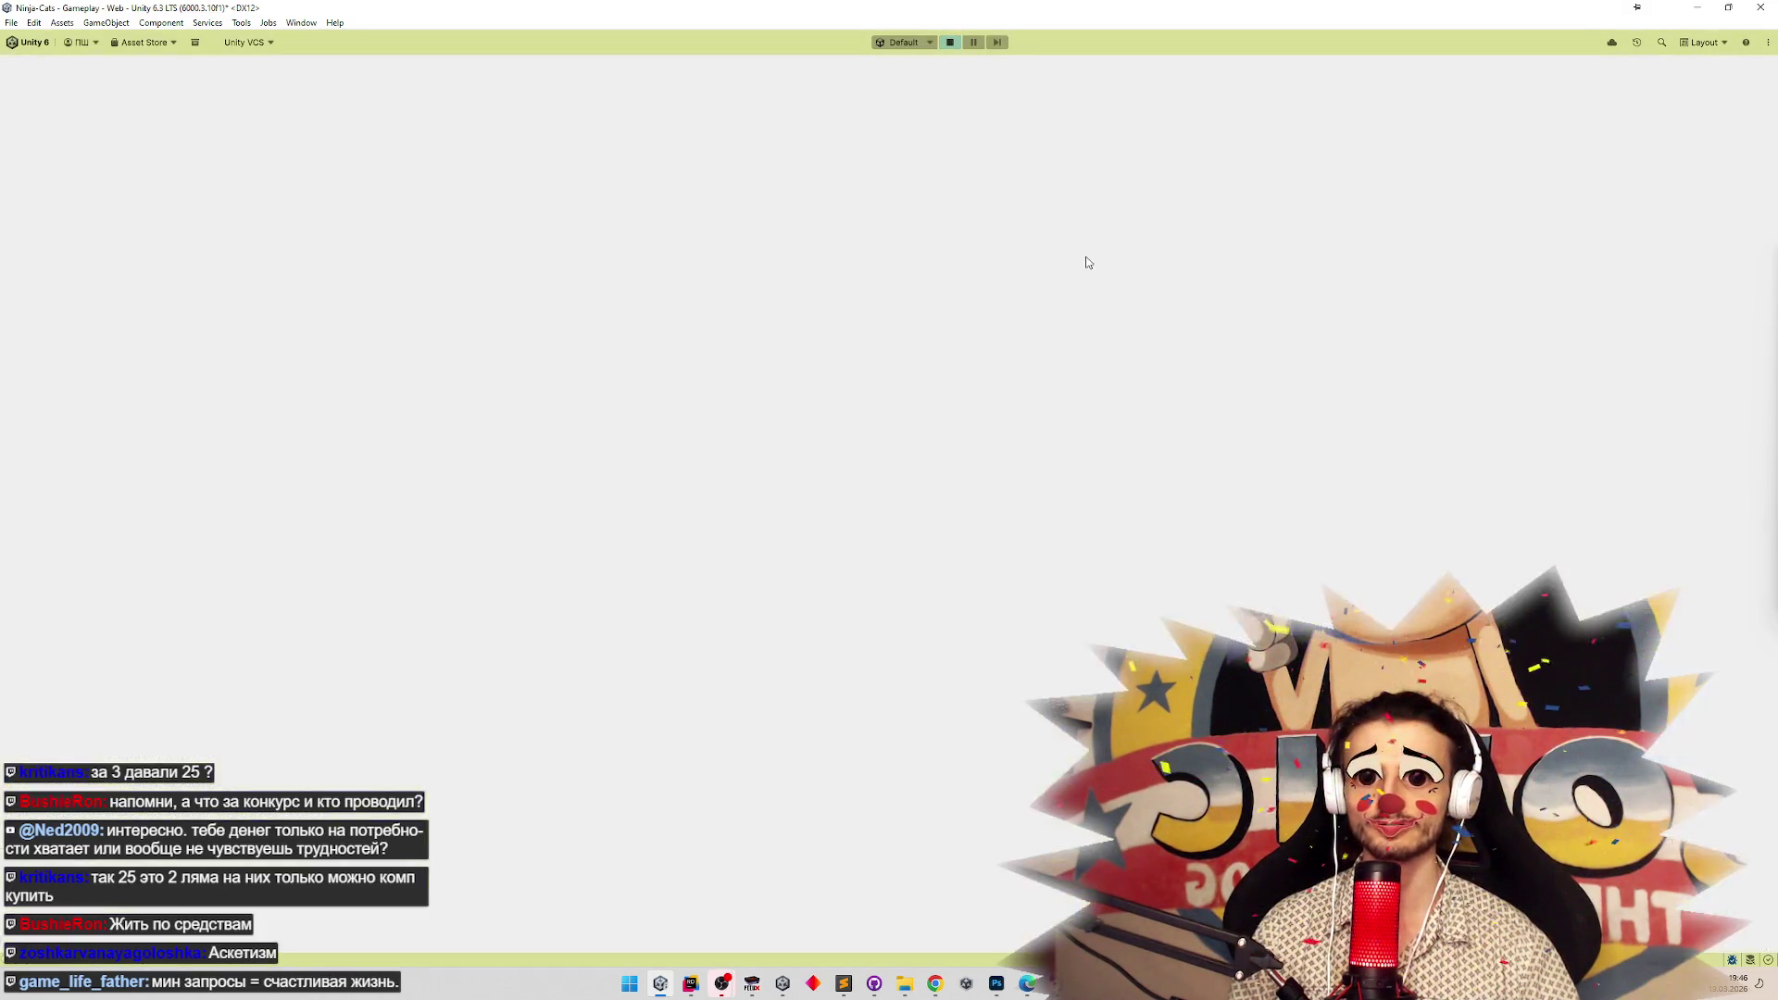
Walk the cat to the ladder, climb it, and jump off to test the taller climb zone.
key("Right")
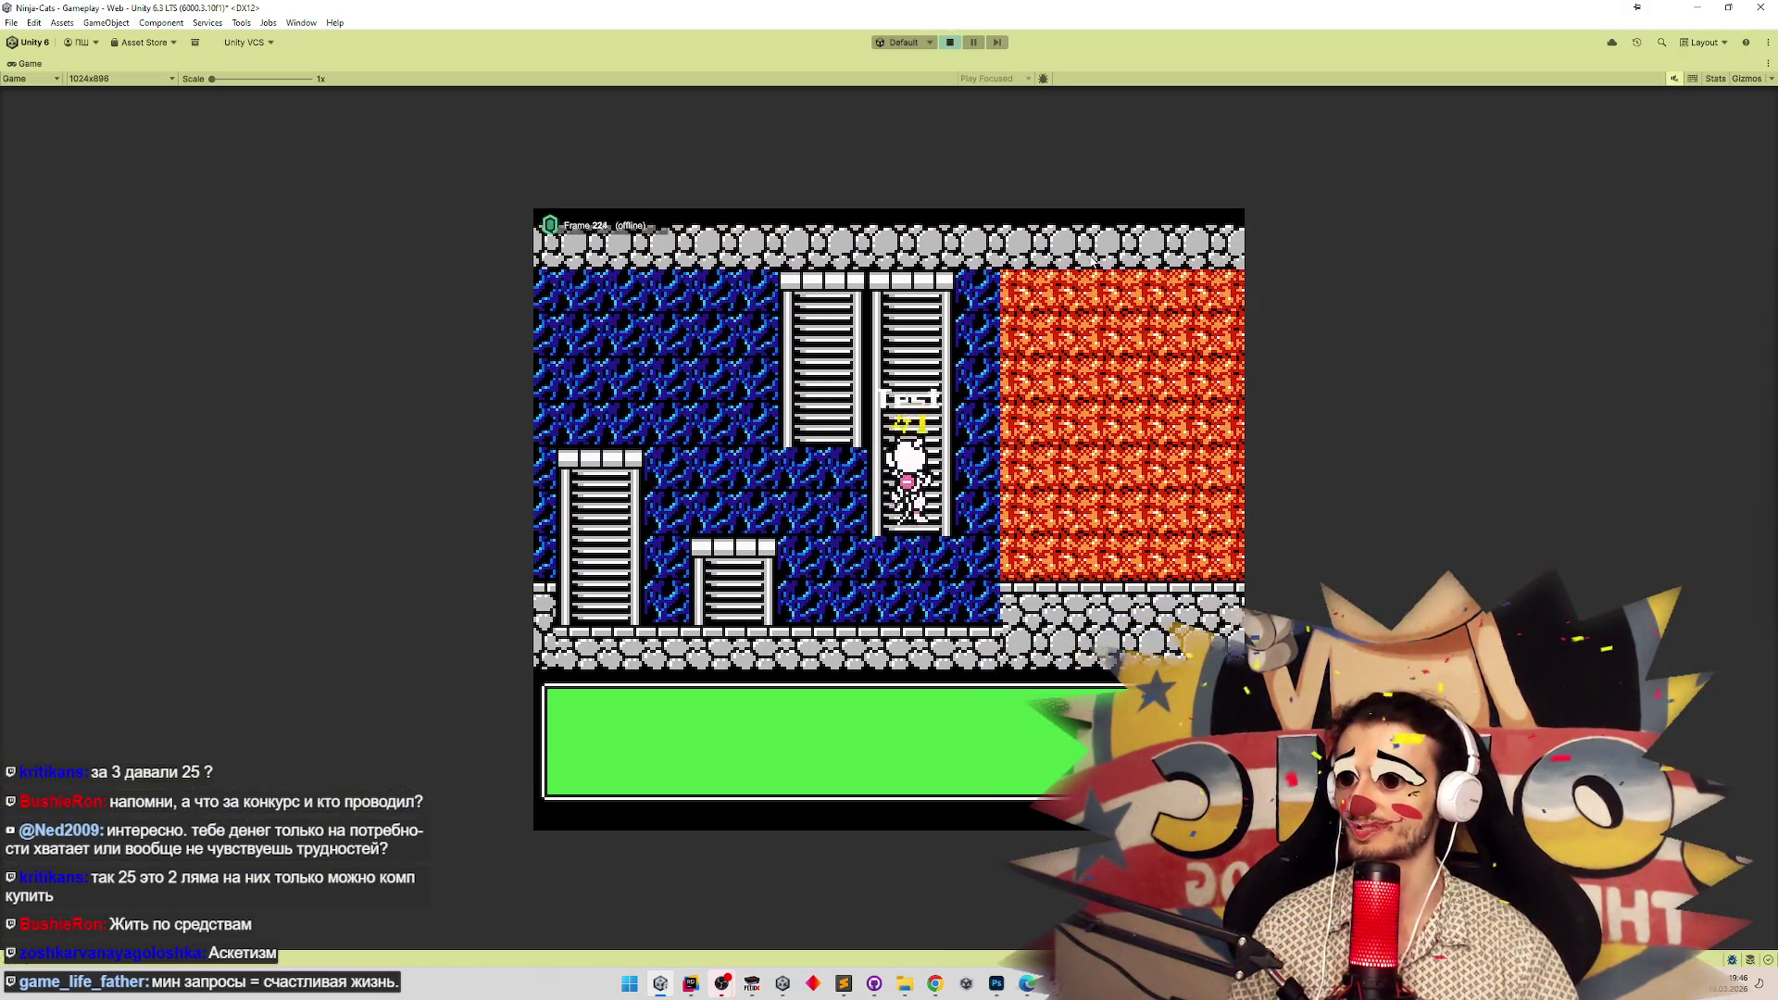
key("Up")
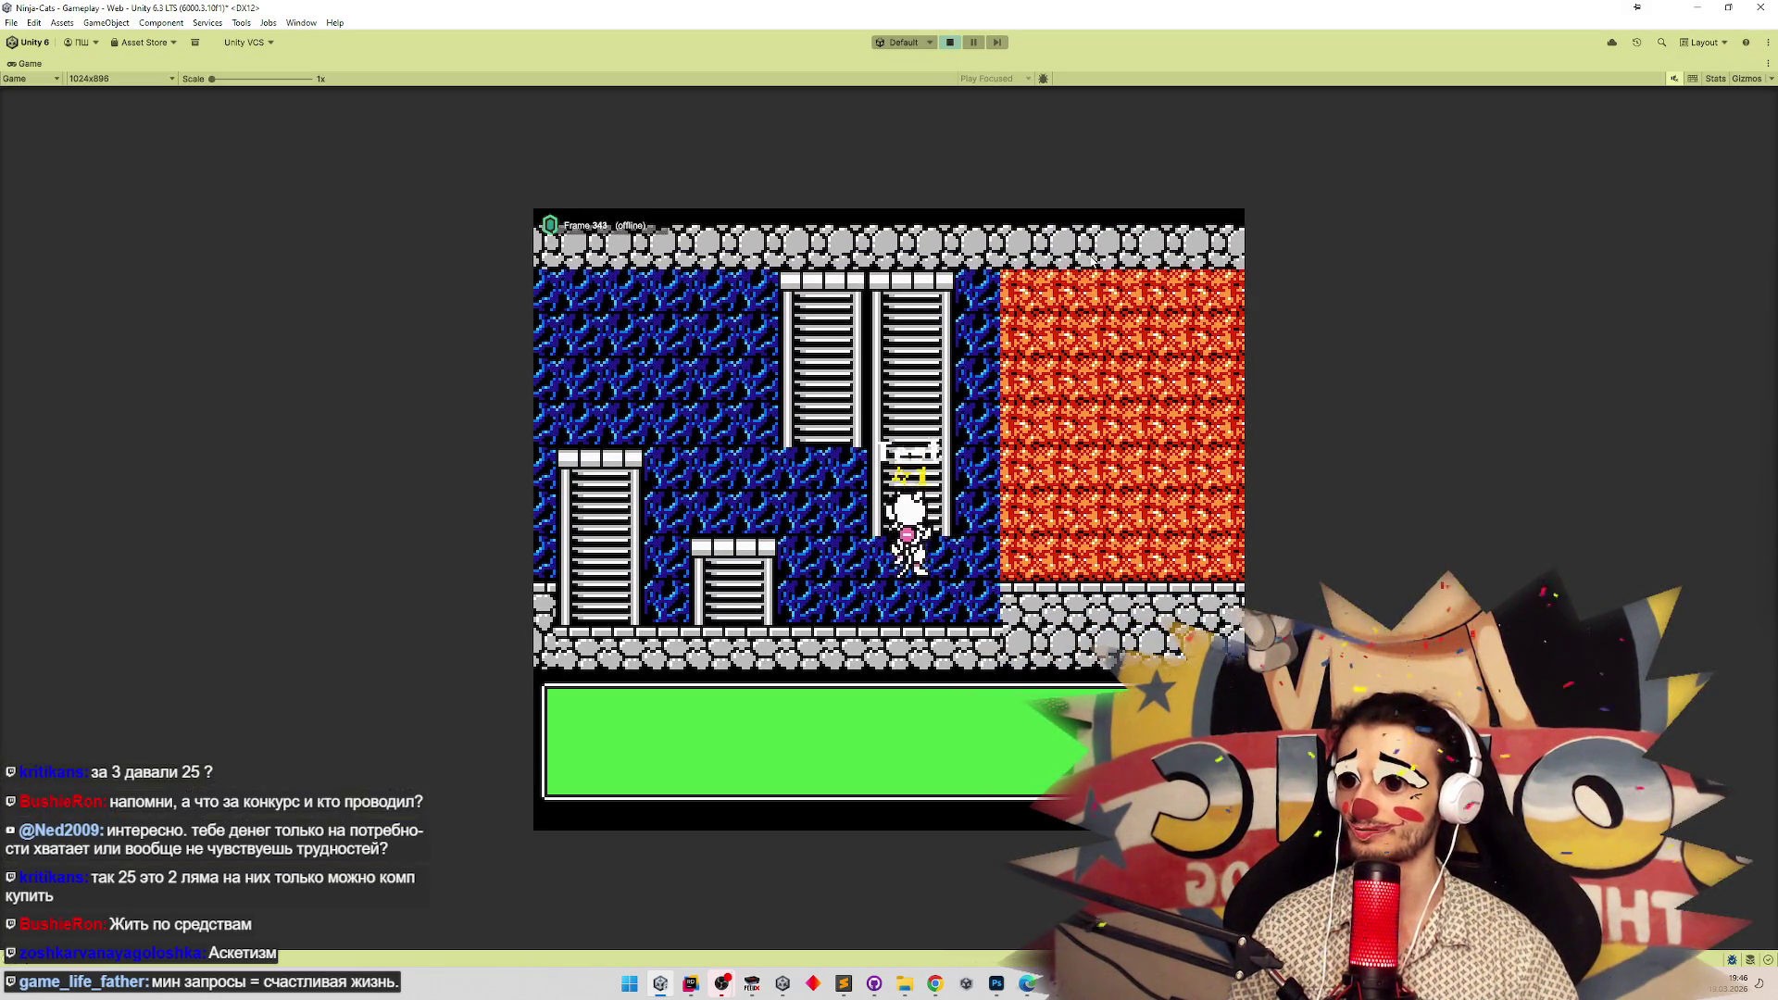
key("Up")
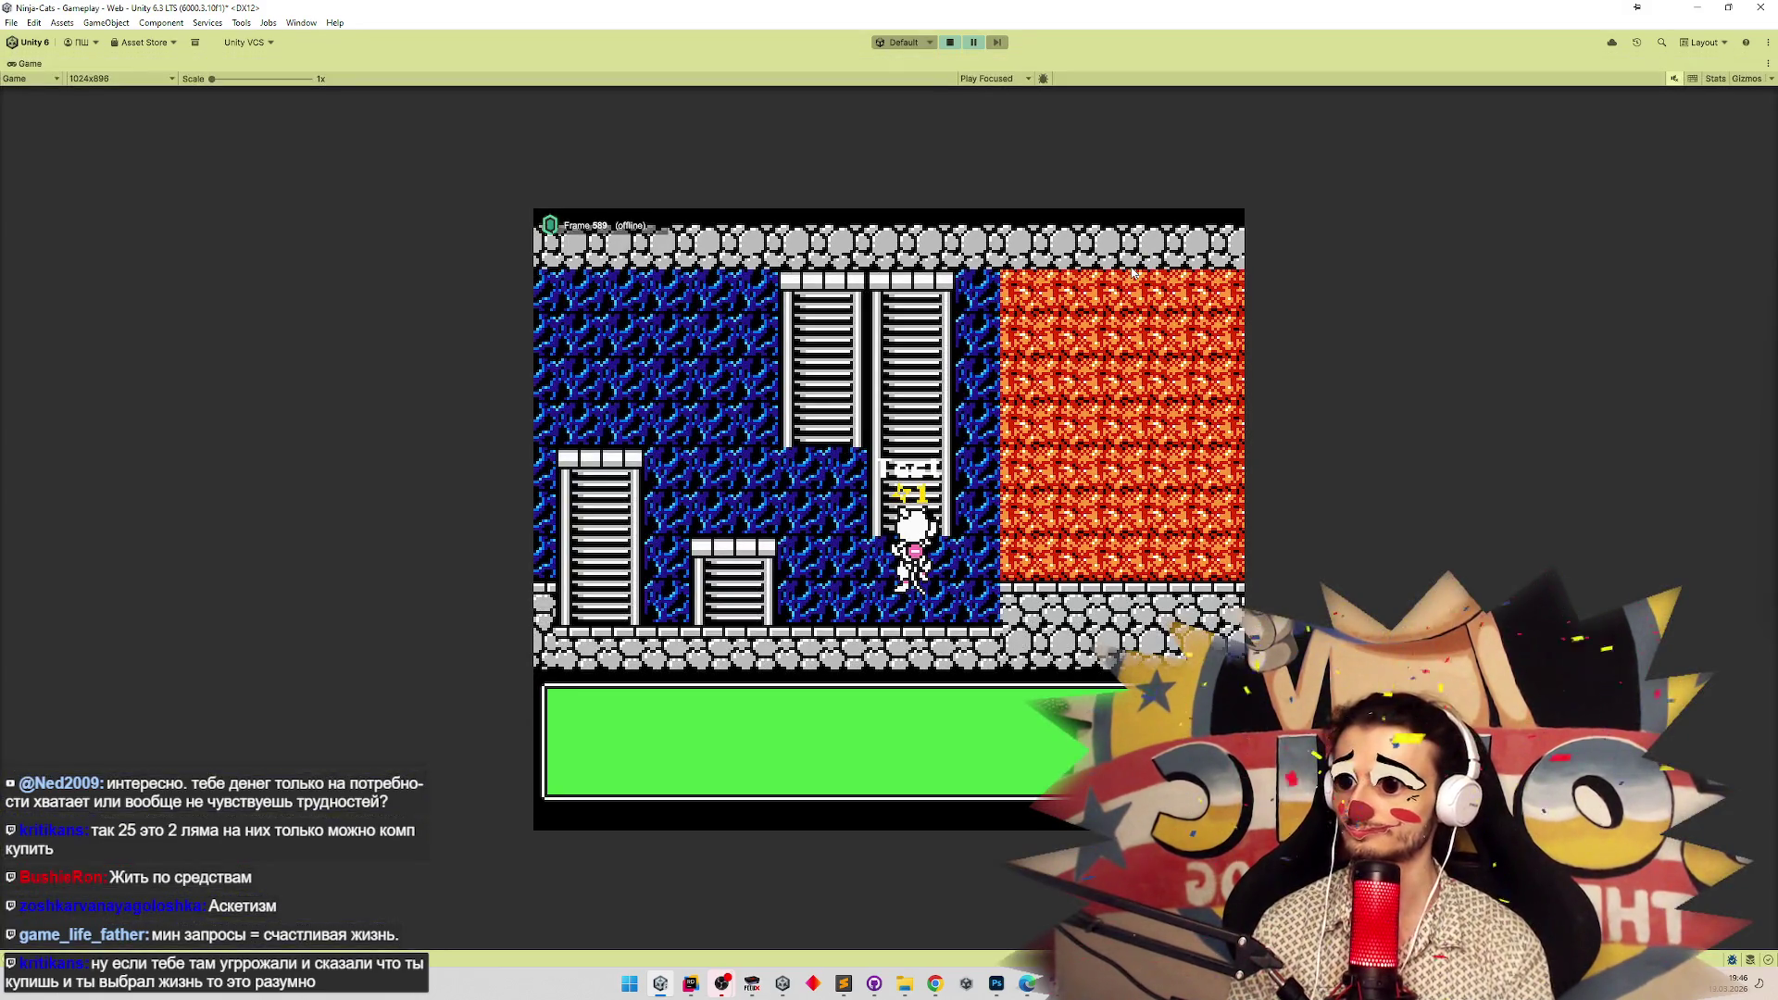
key("space")
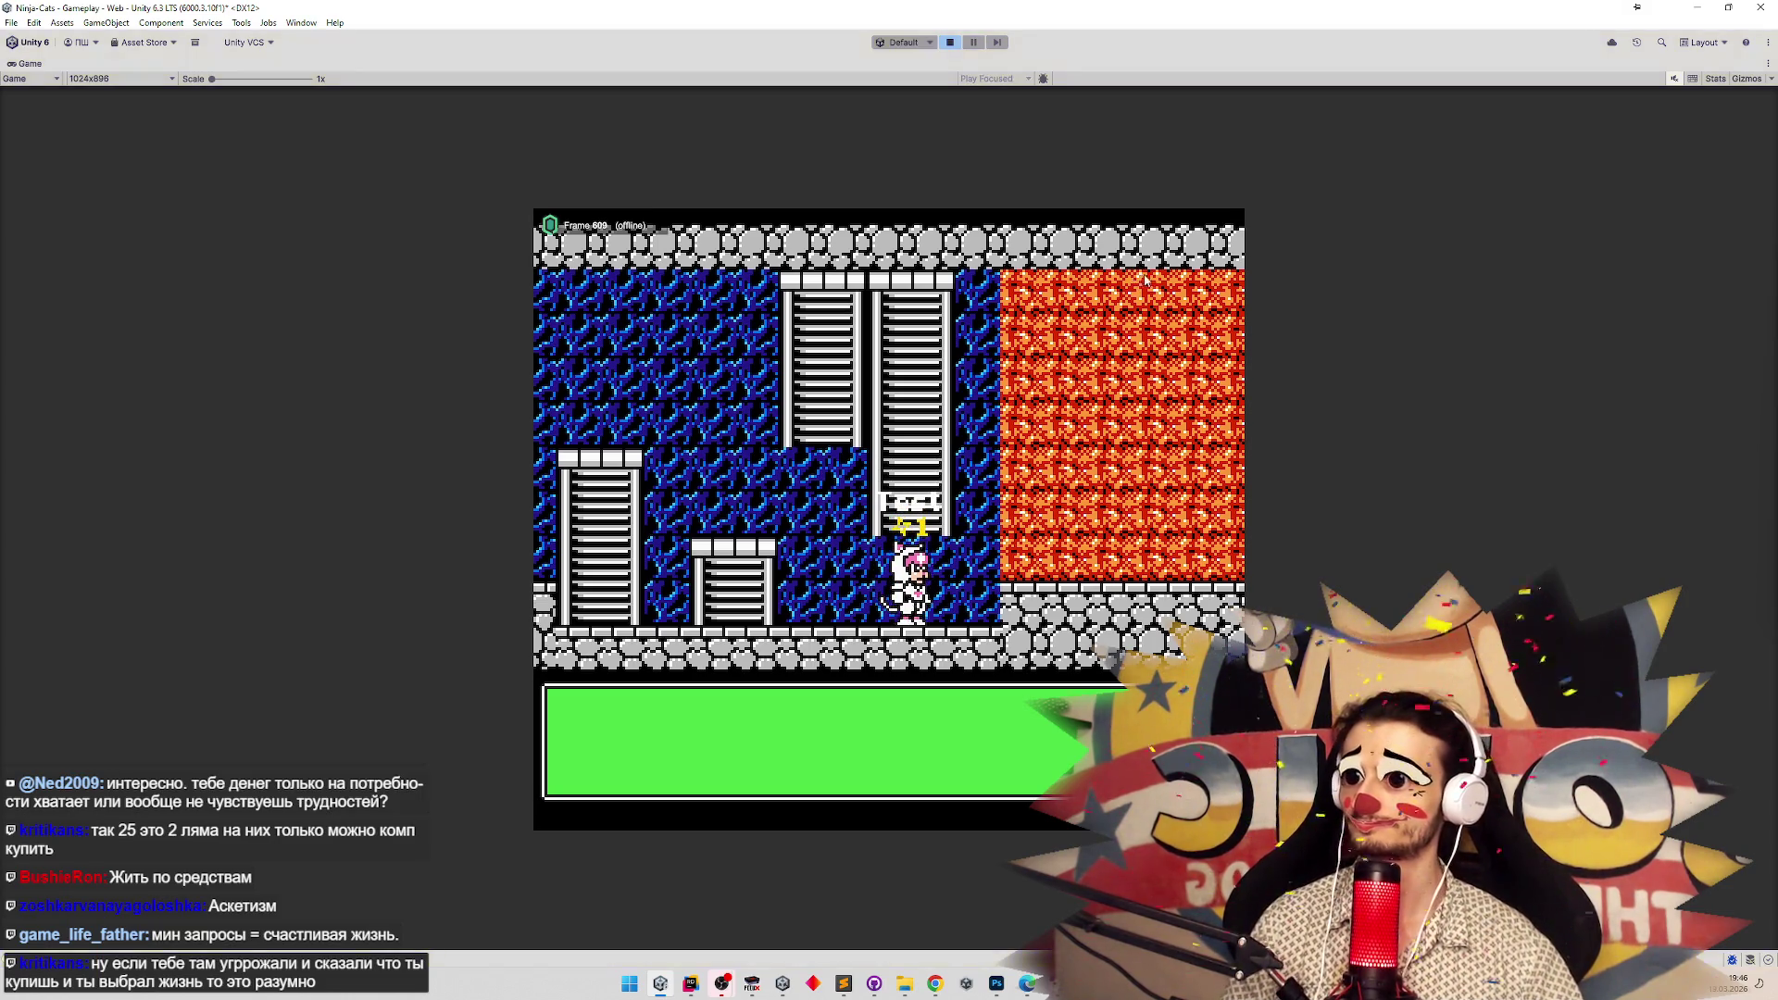
Stop the playtest, restore the editor layout, and go back to the Gameplay scene.
key("ctrl+p")
key("shift+space")
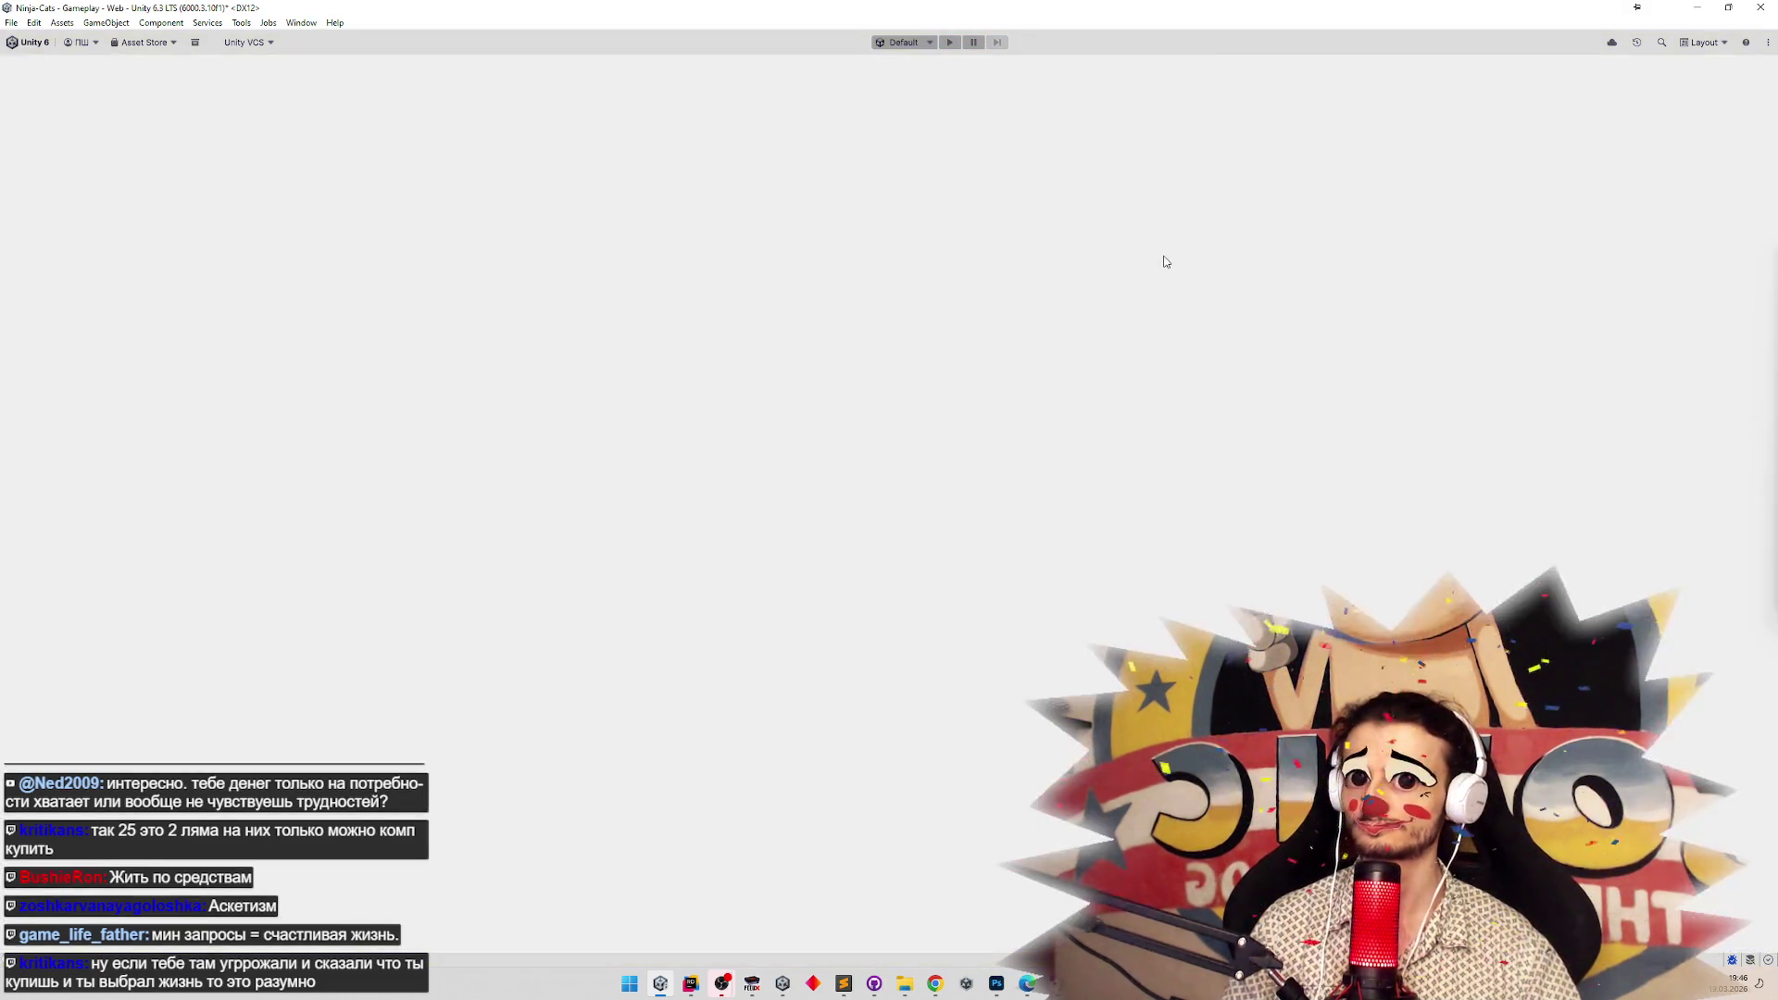
left_click(1225, 96)
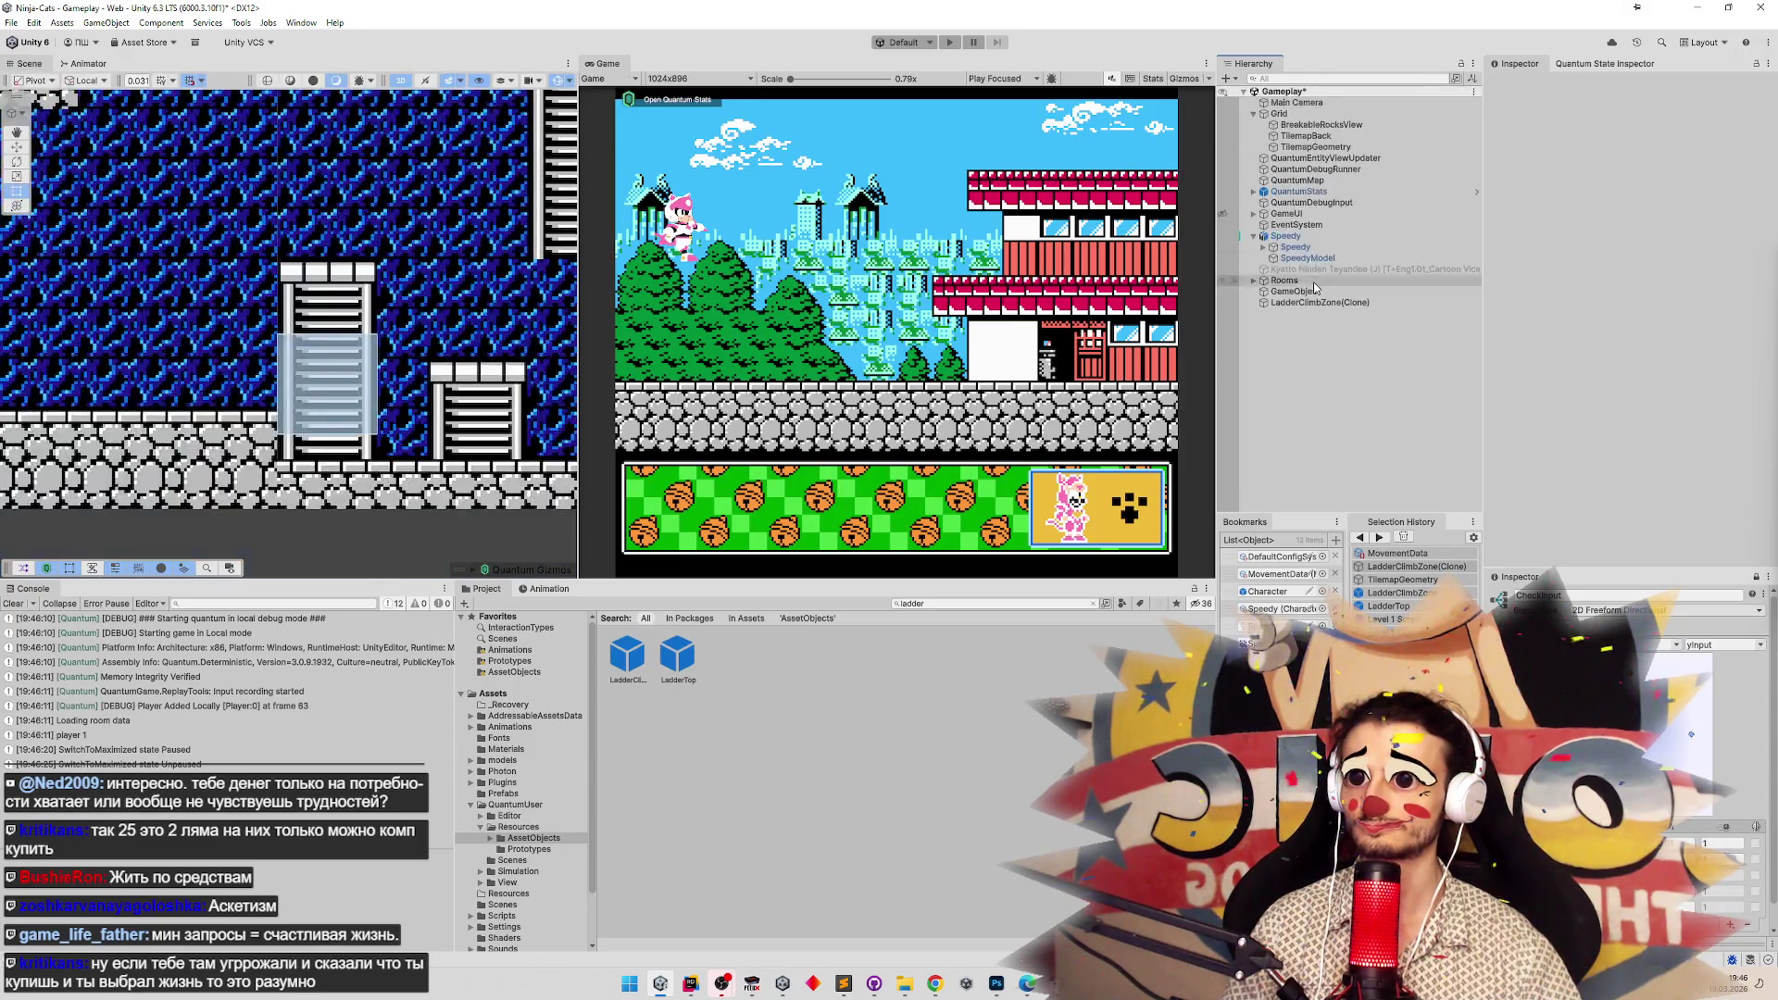
left_click(1313, 281)
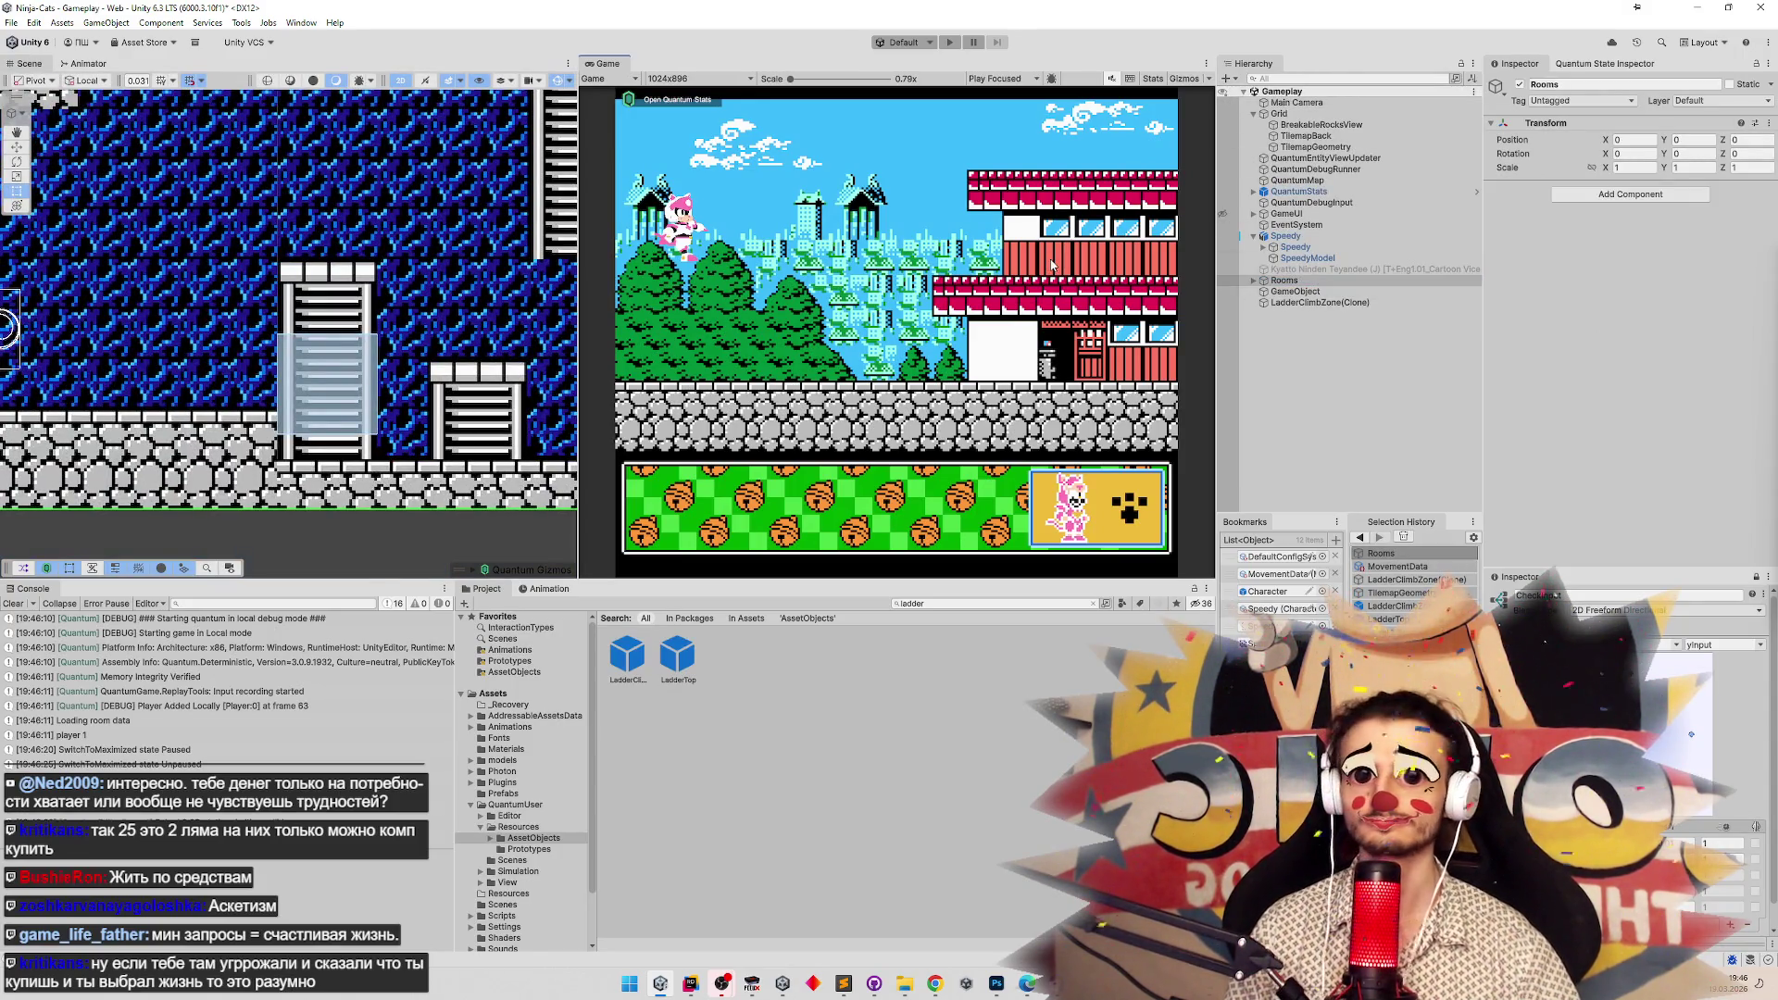
key("ctrl+p")
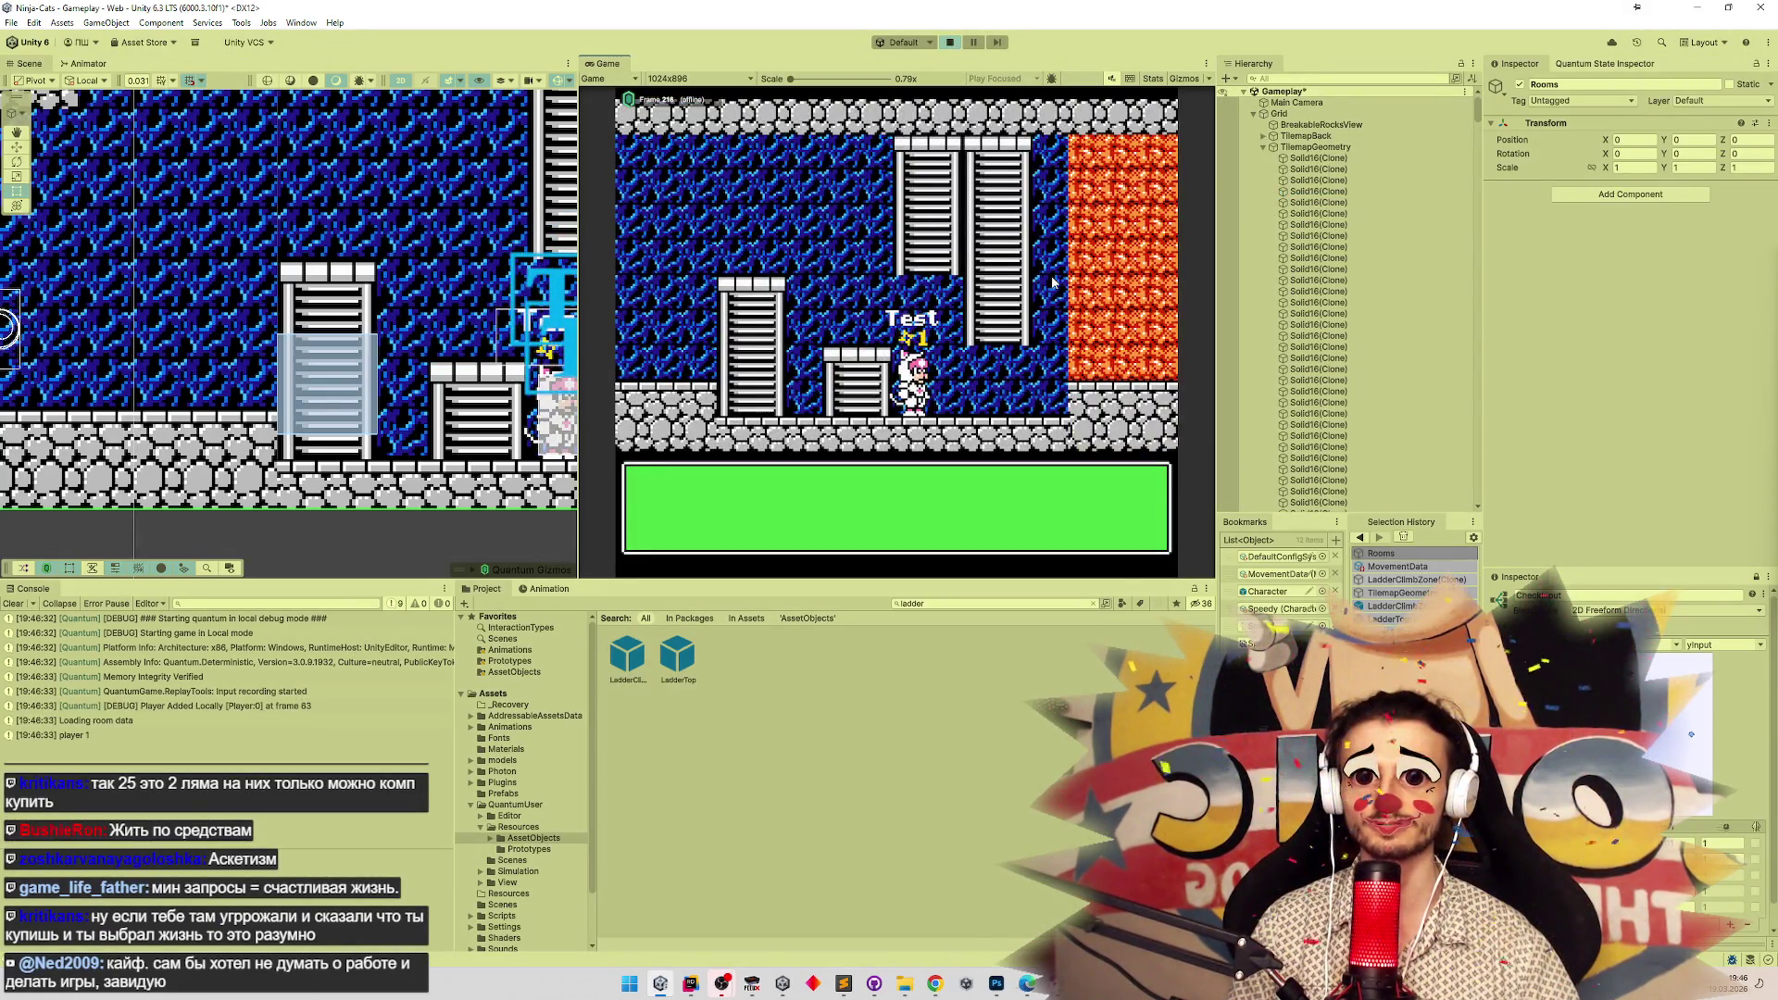
key("shift+space")
key("Right")
key("Up")
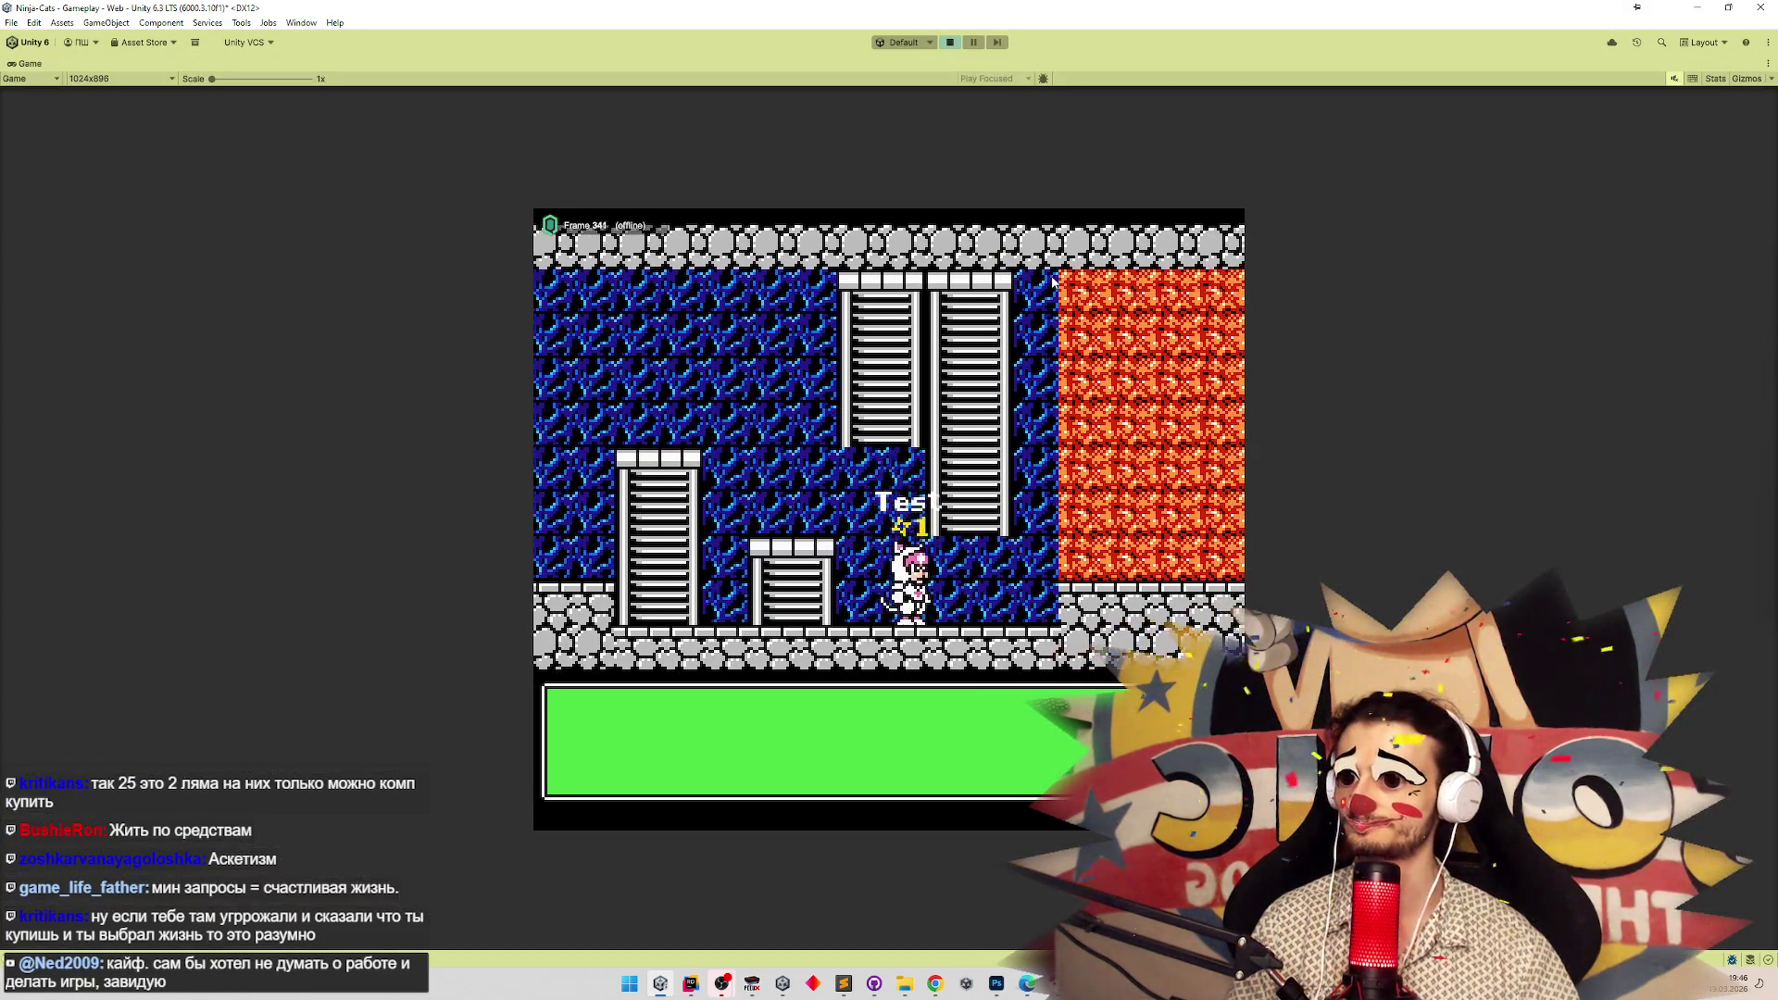
key("Right")
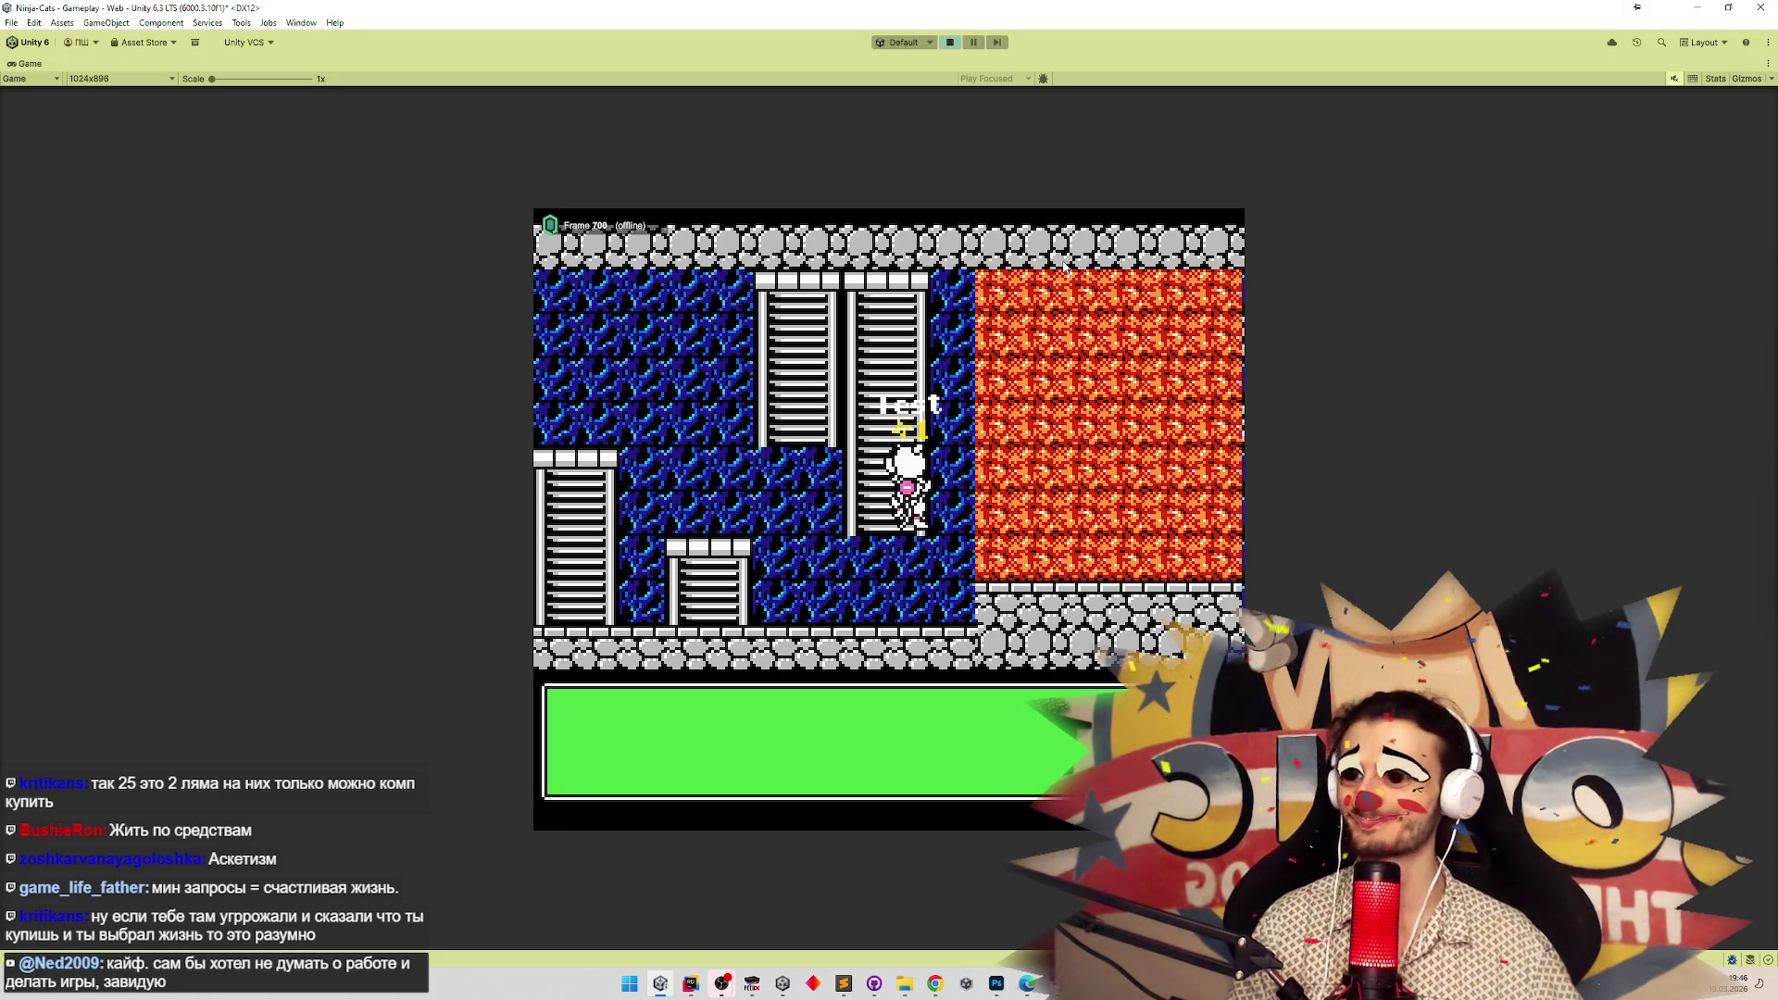
key("Left")
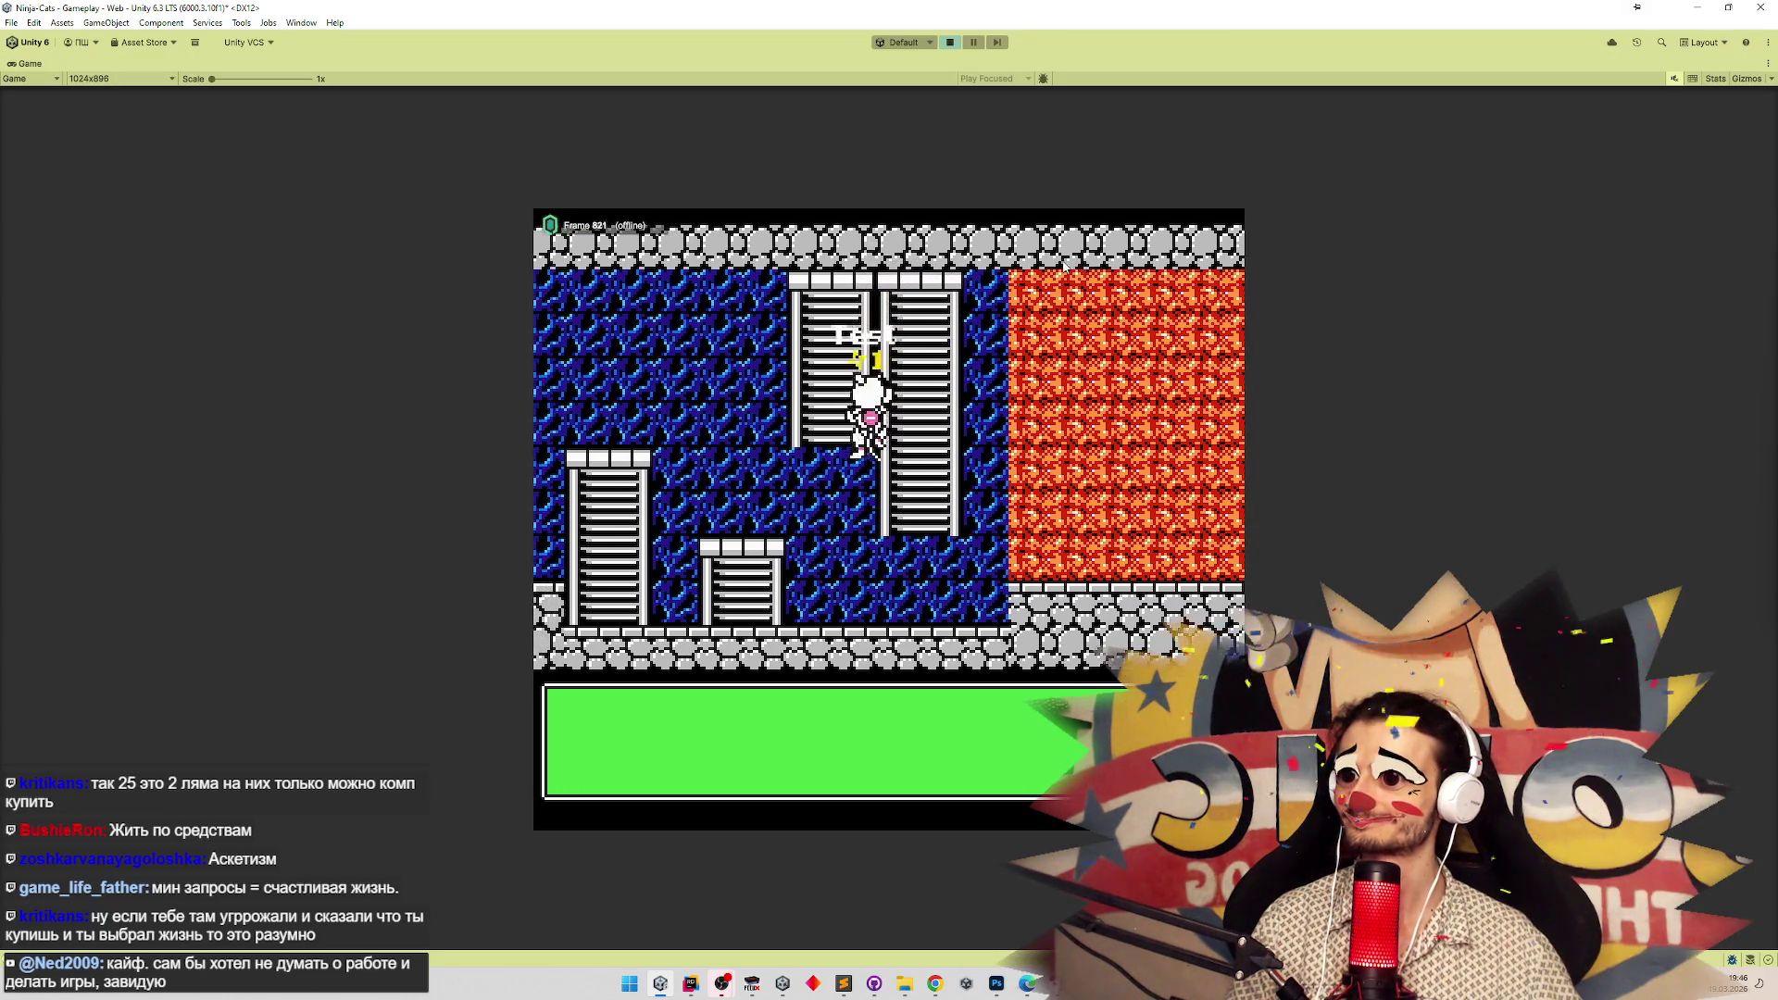
key("Up")
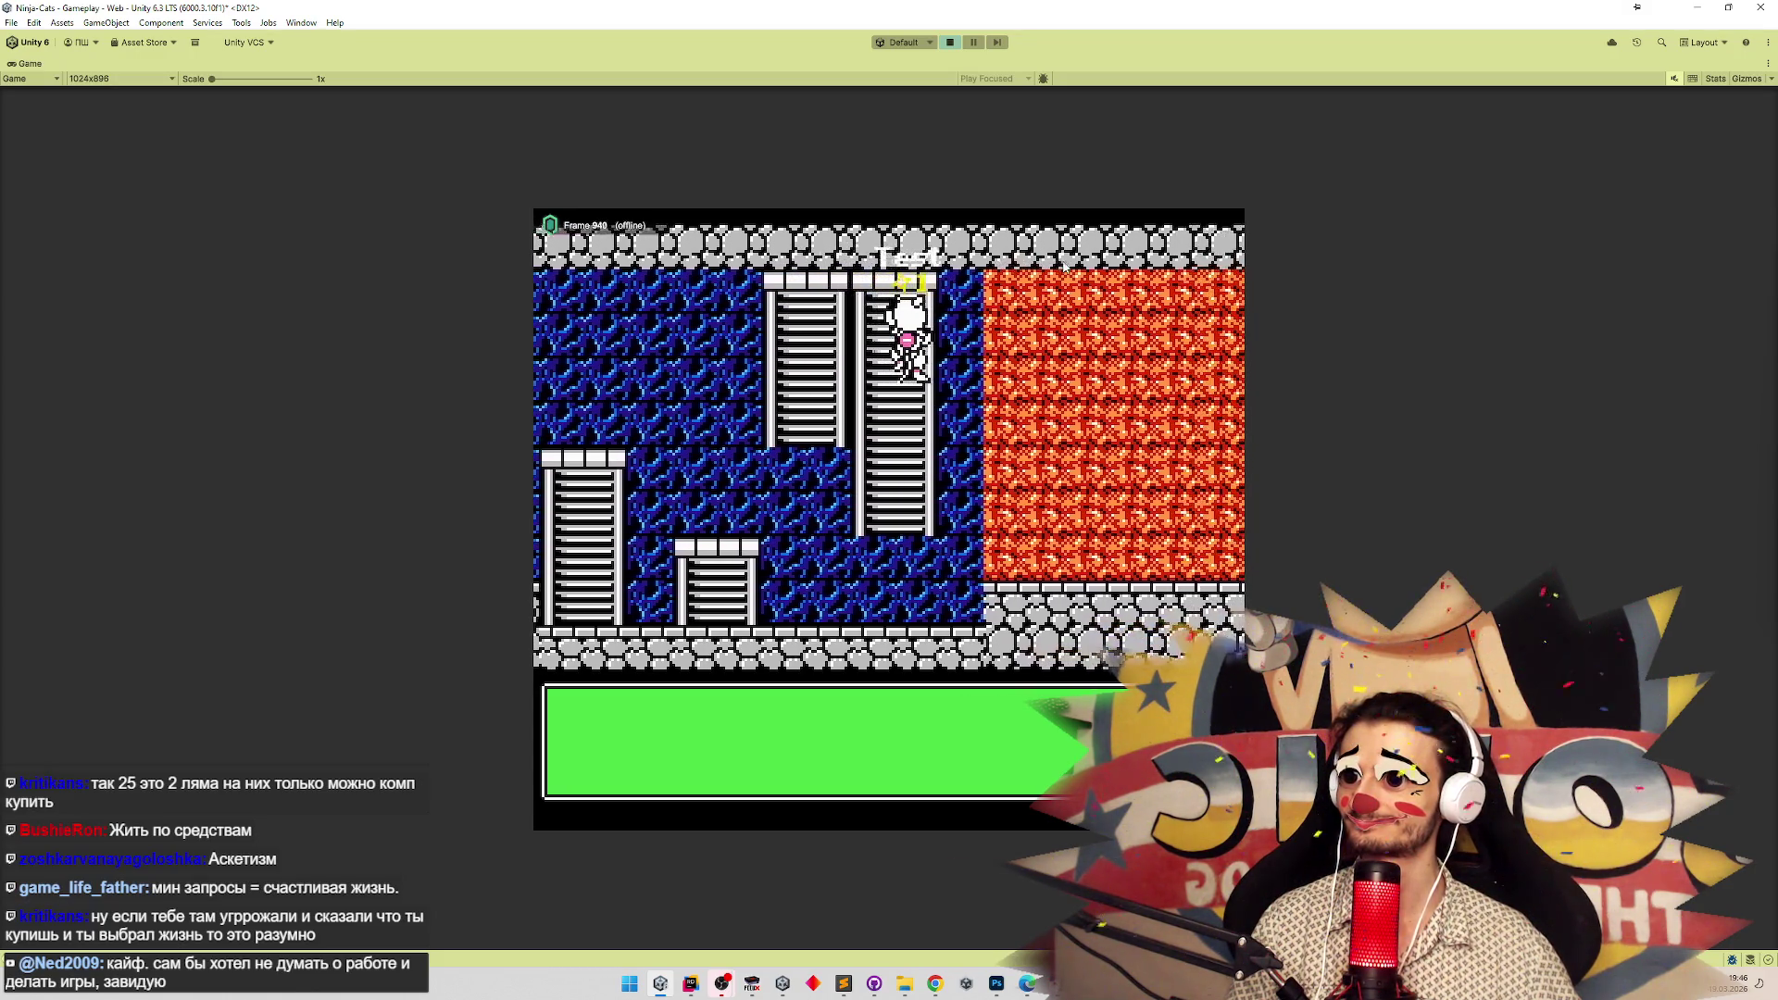
key("Right")
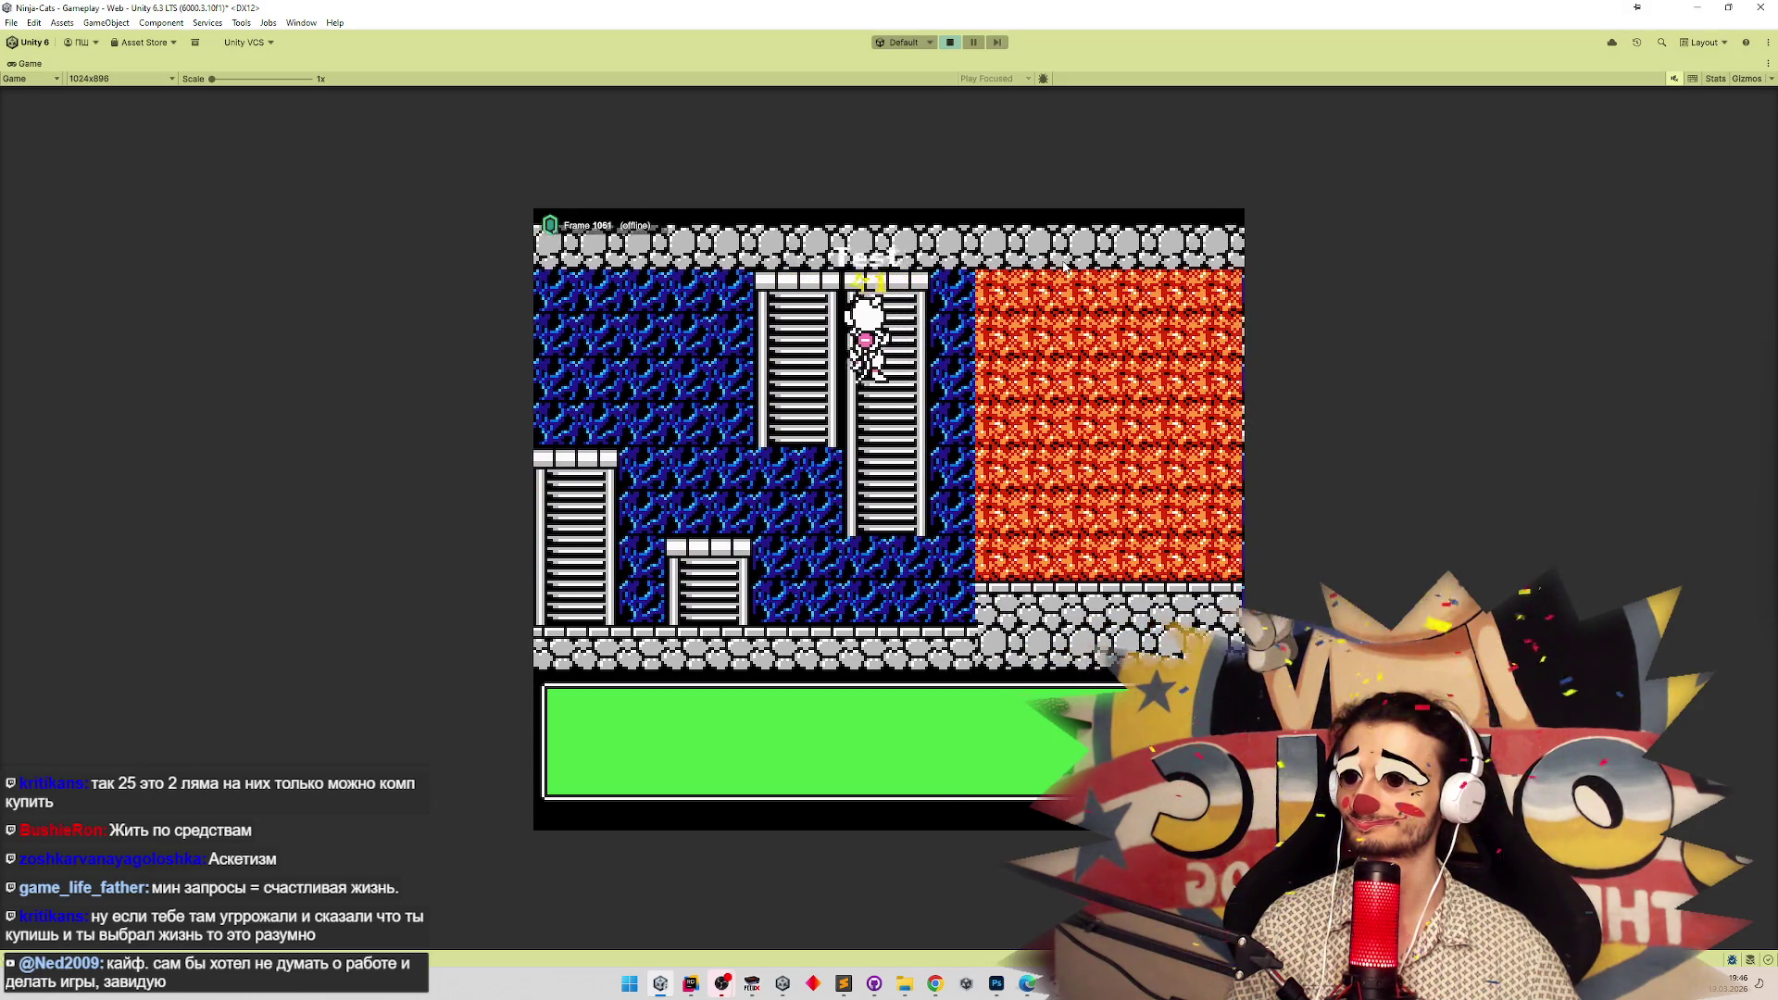
key("Left")
key("Down")
key("Up")
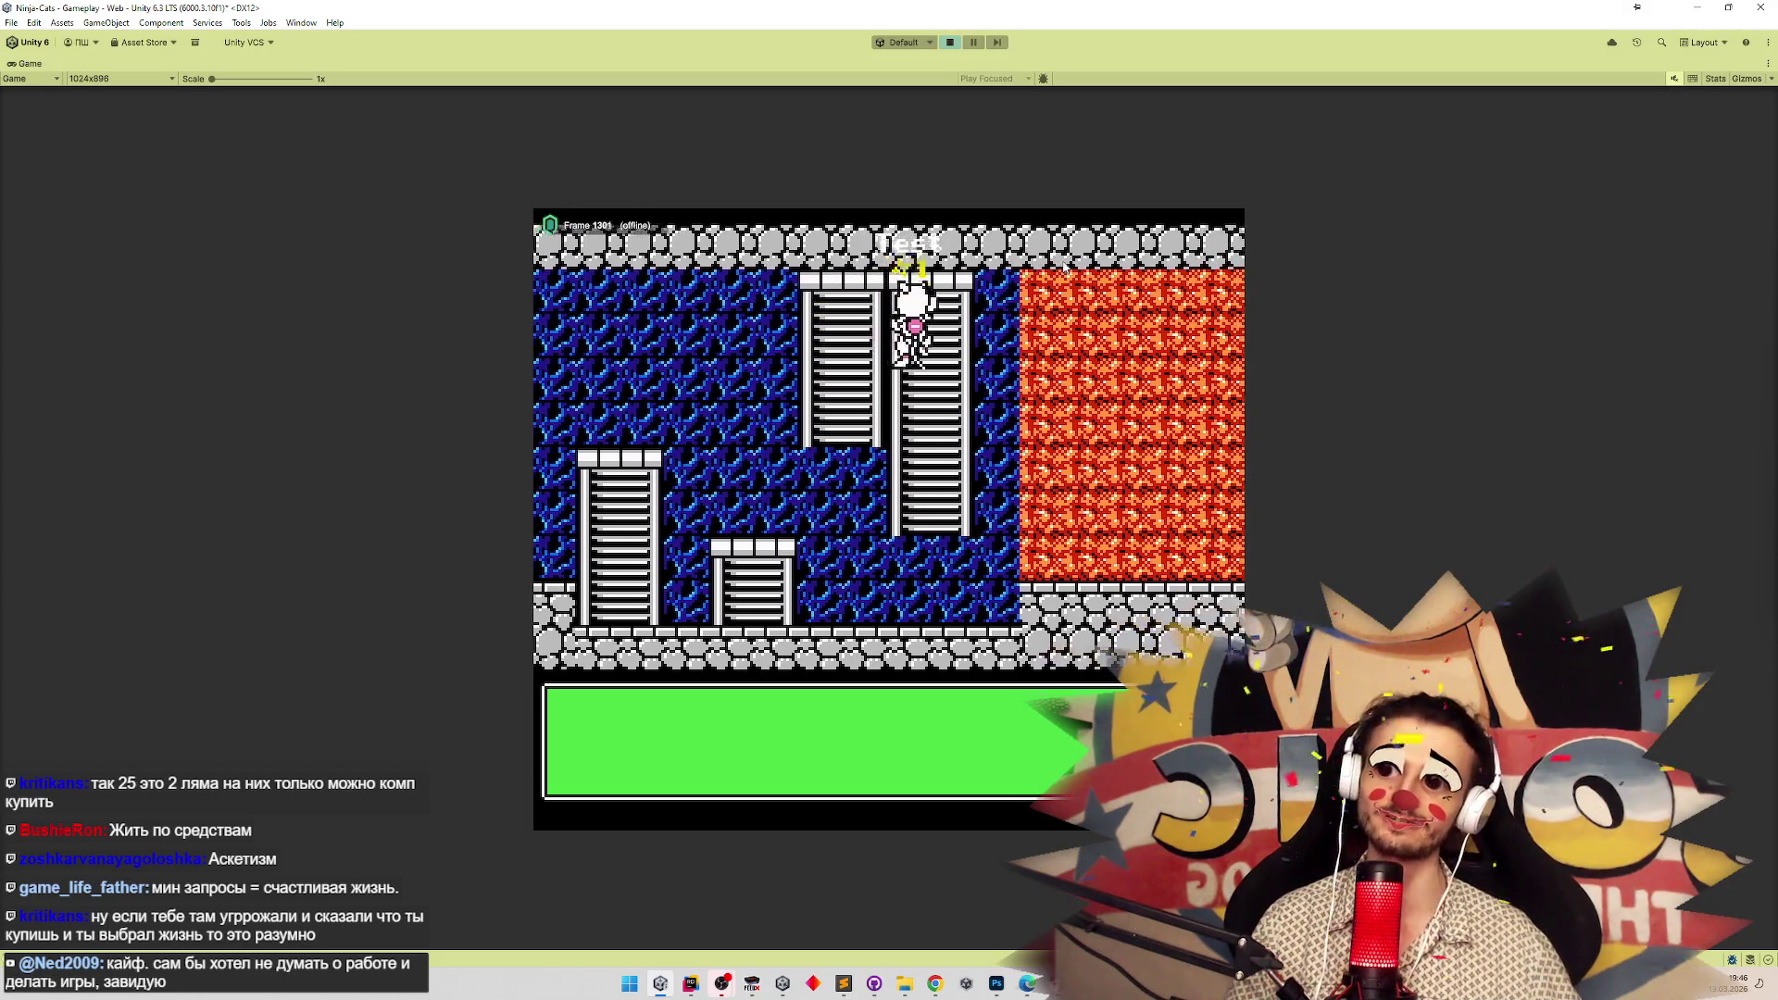
key("Right")
key("Down")
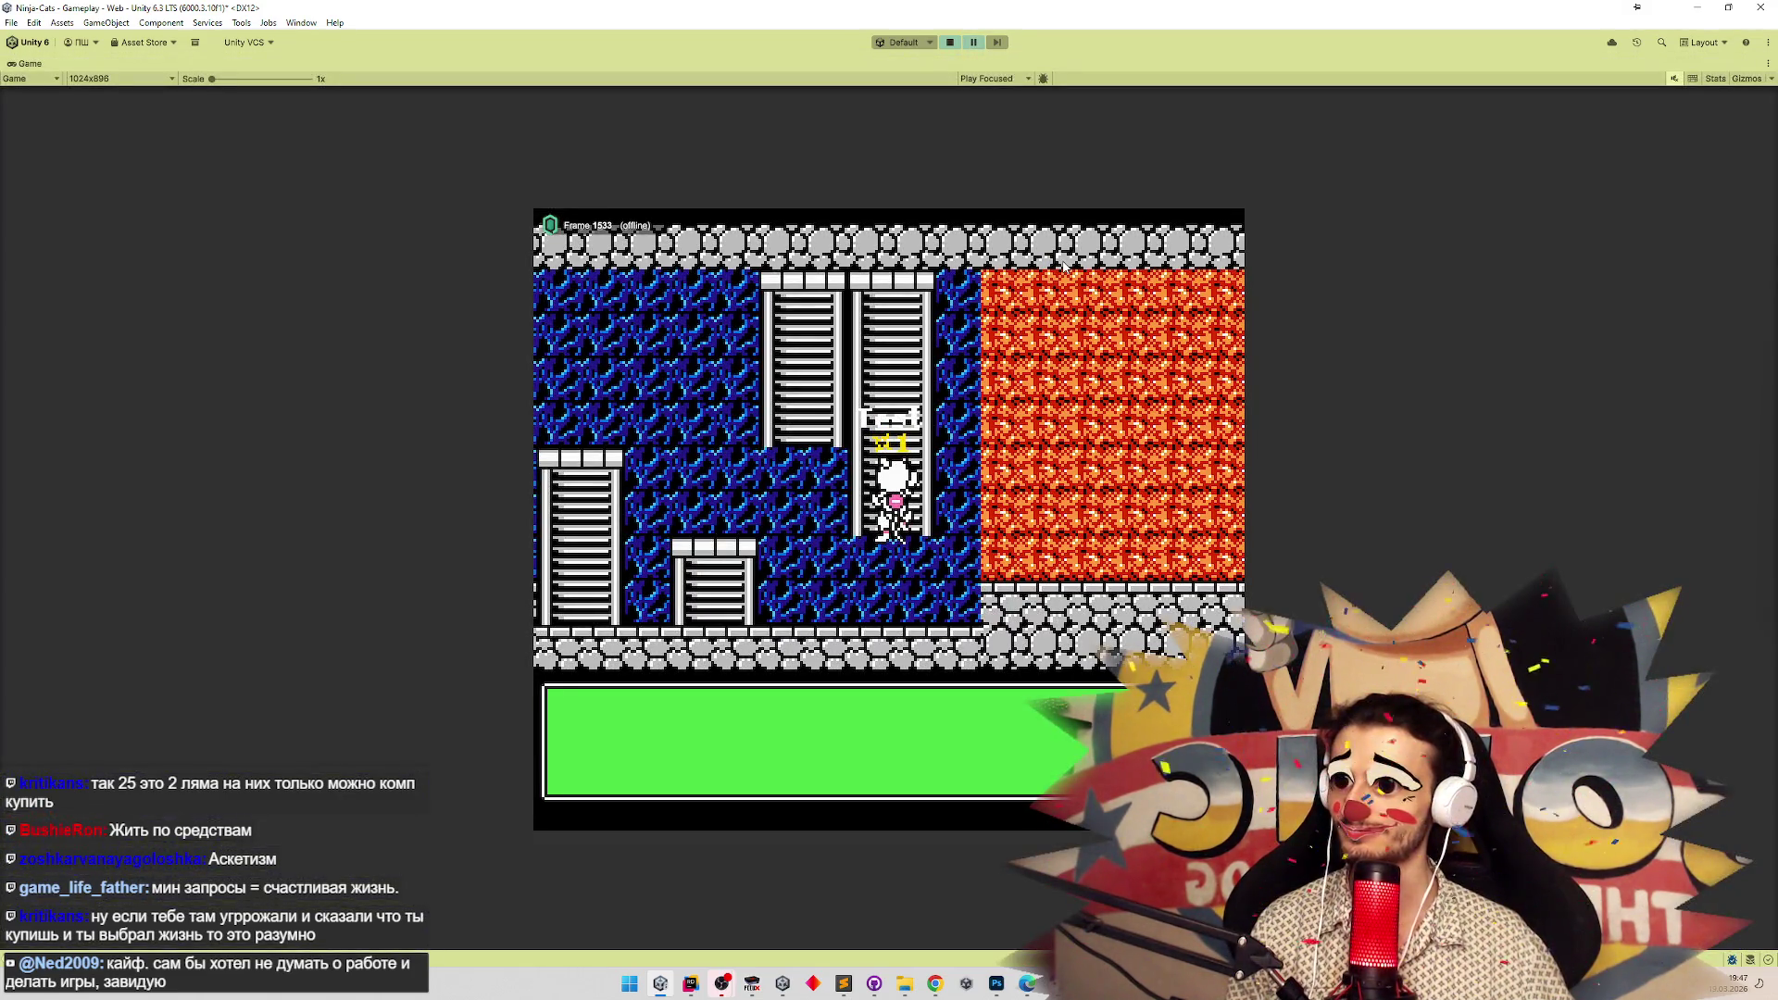
key("Down")
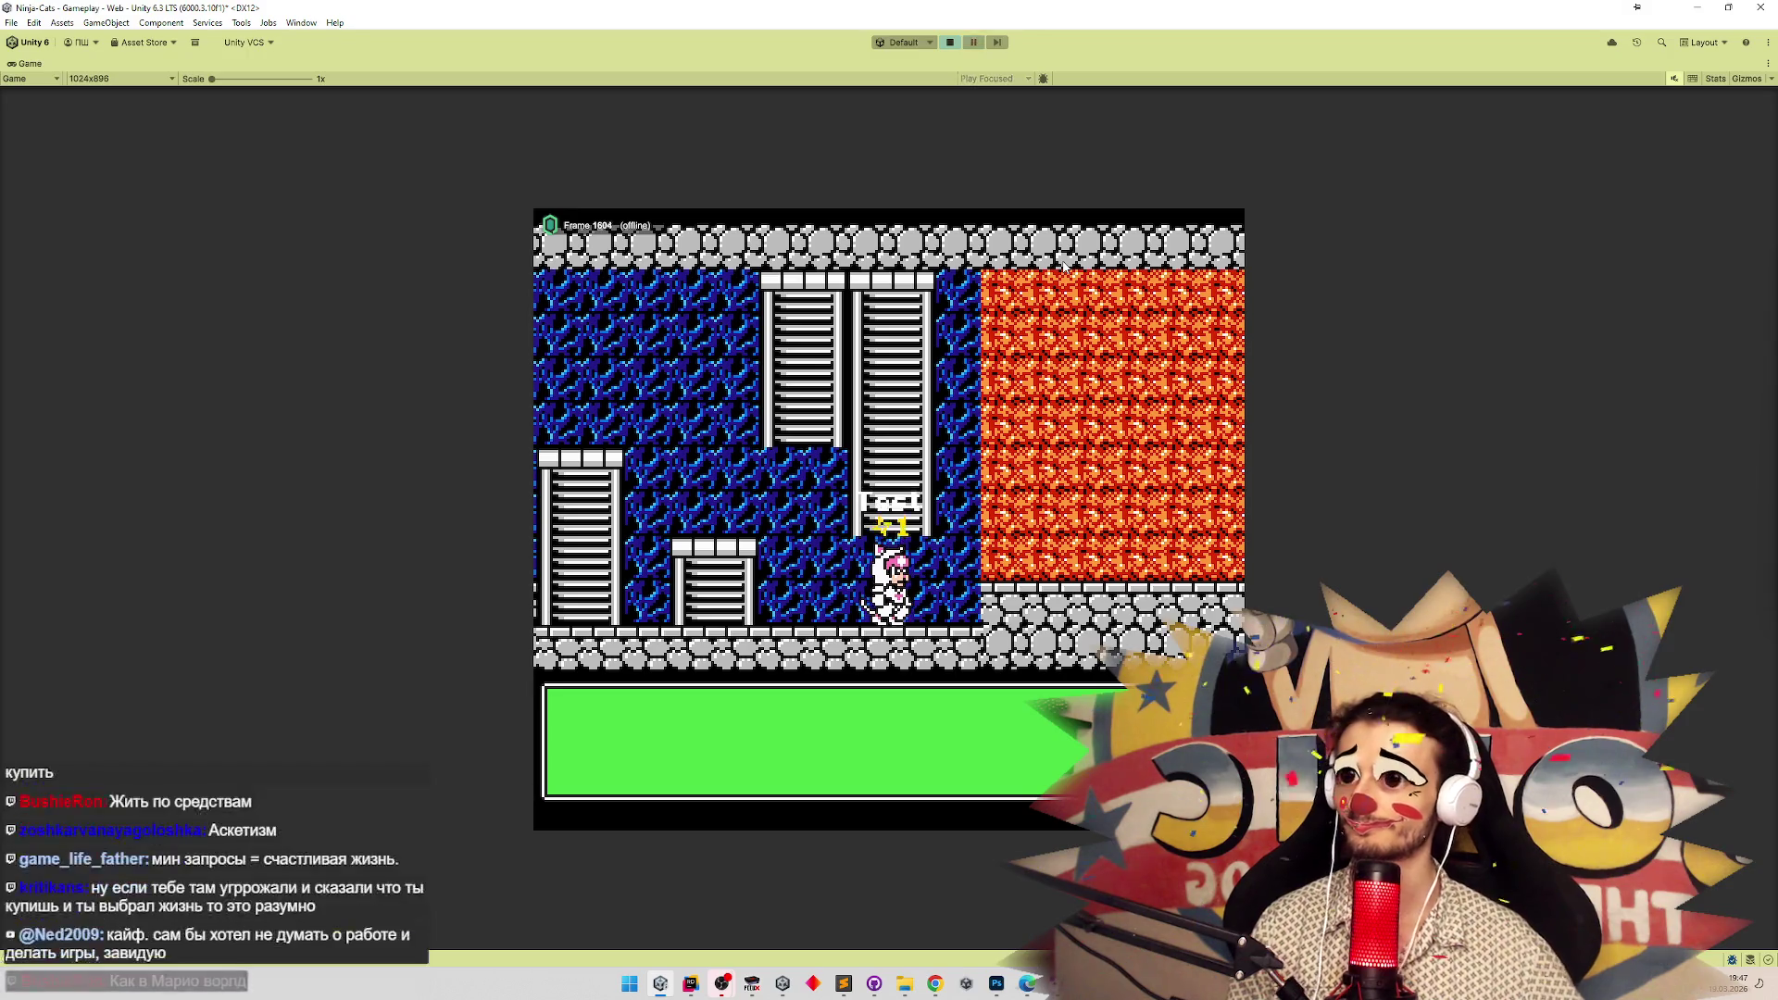
key("ctrl+p")
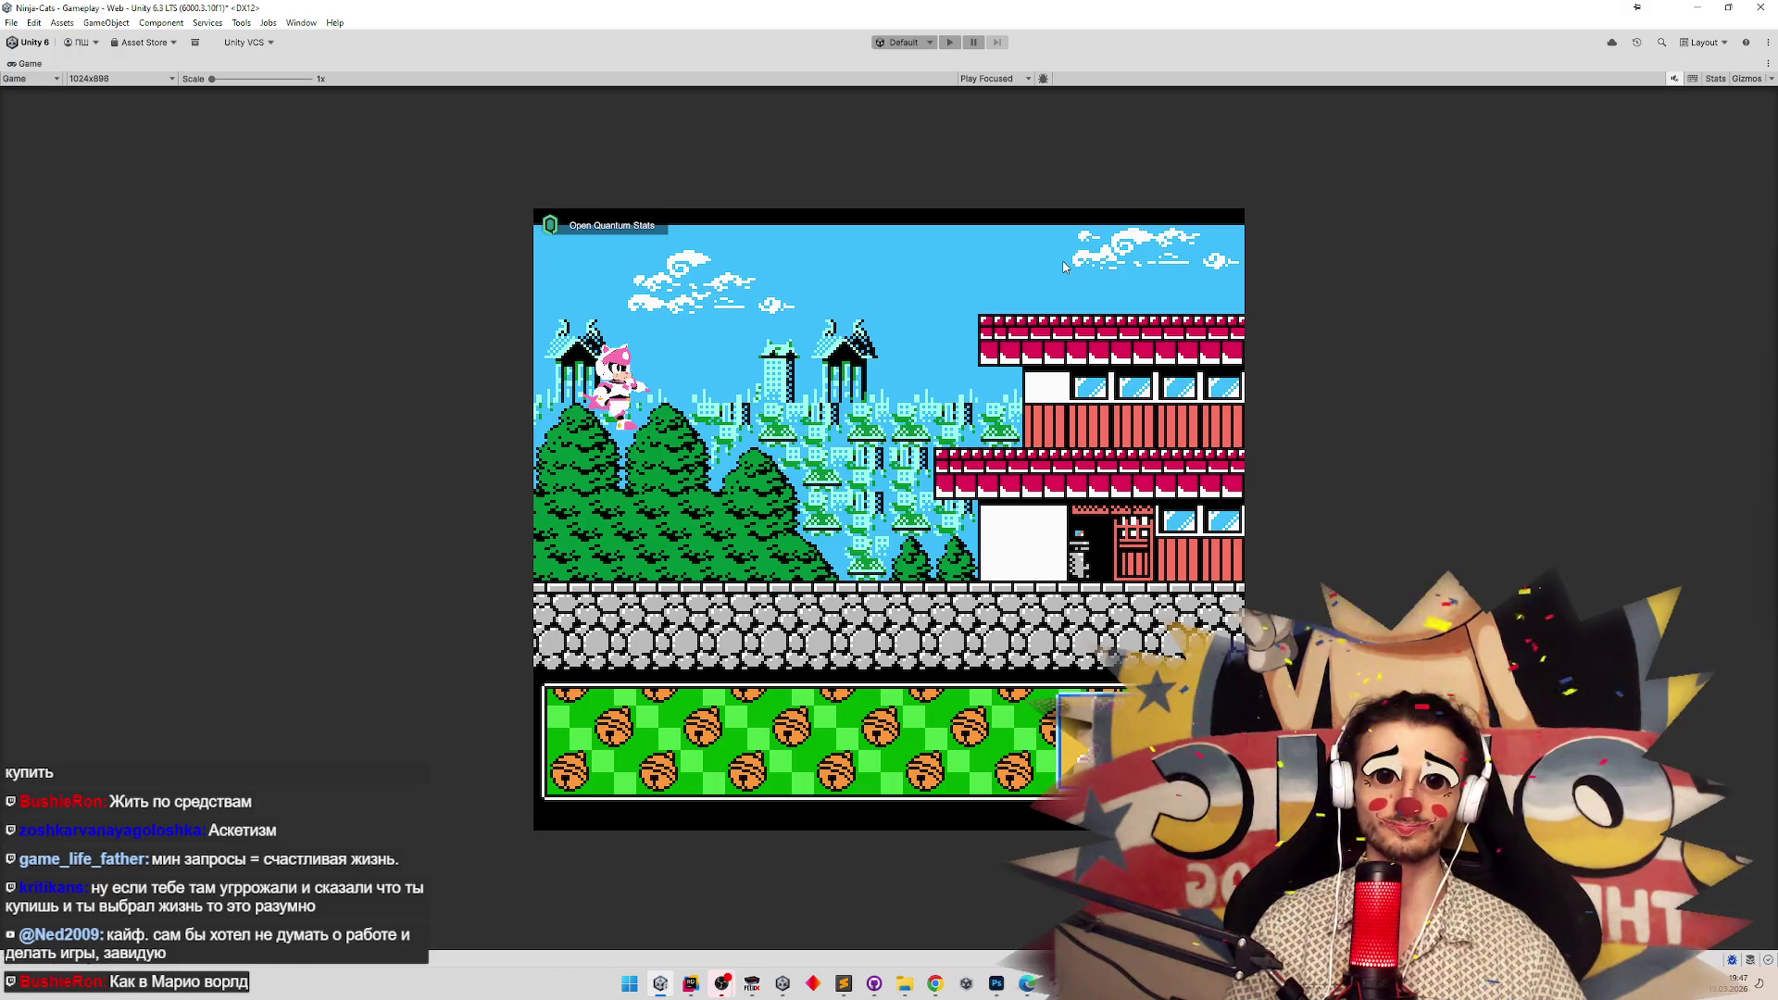
key("shift+space")
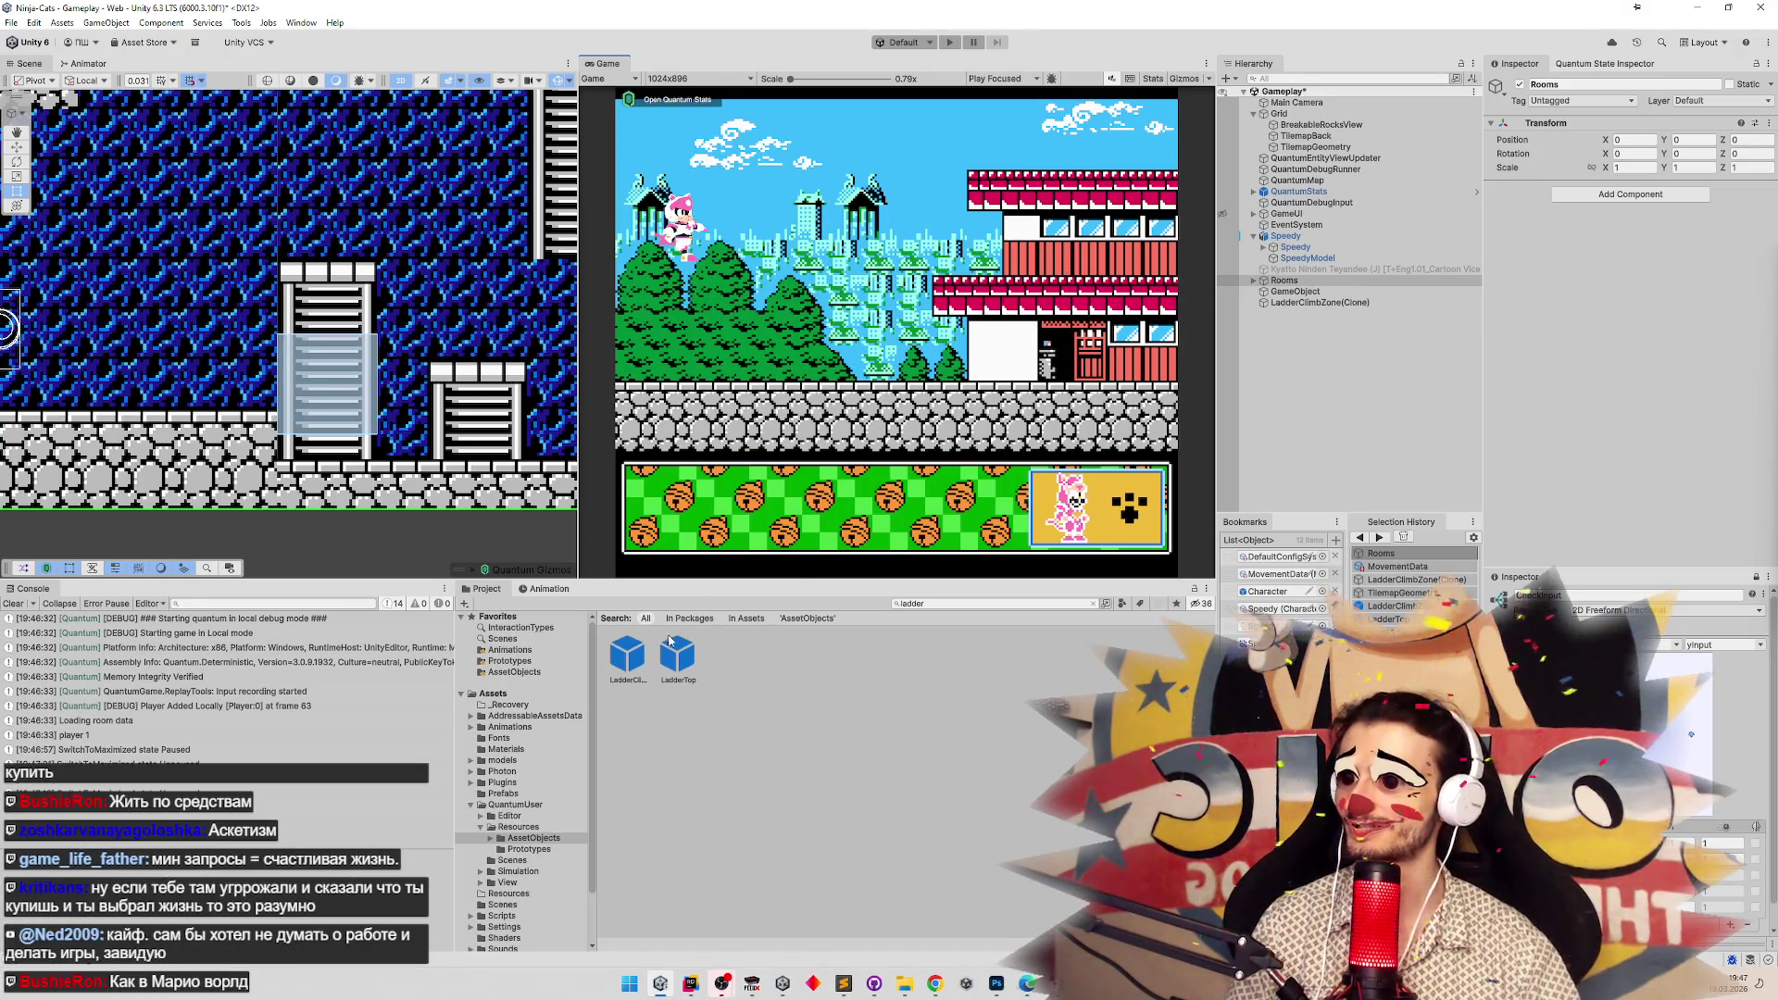
Reopen LadderClimbZone, set its collider Position Offset Y back to 0.25, and start a playtest.
double_click(628, 655)
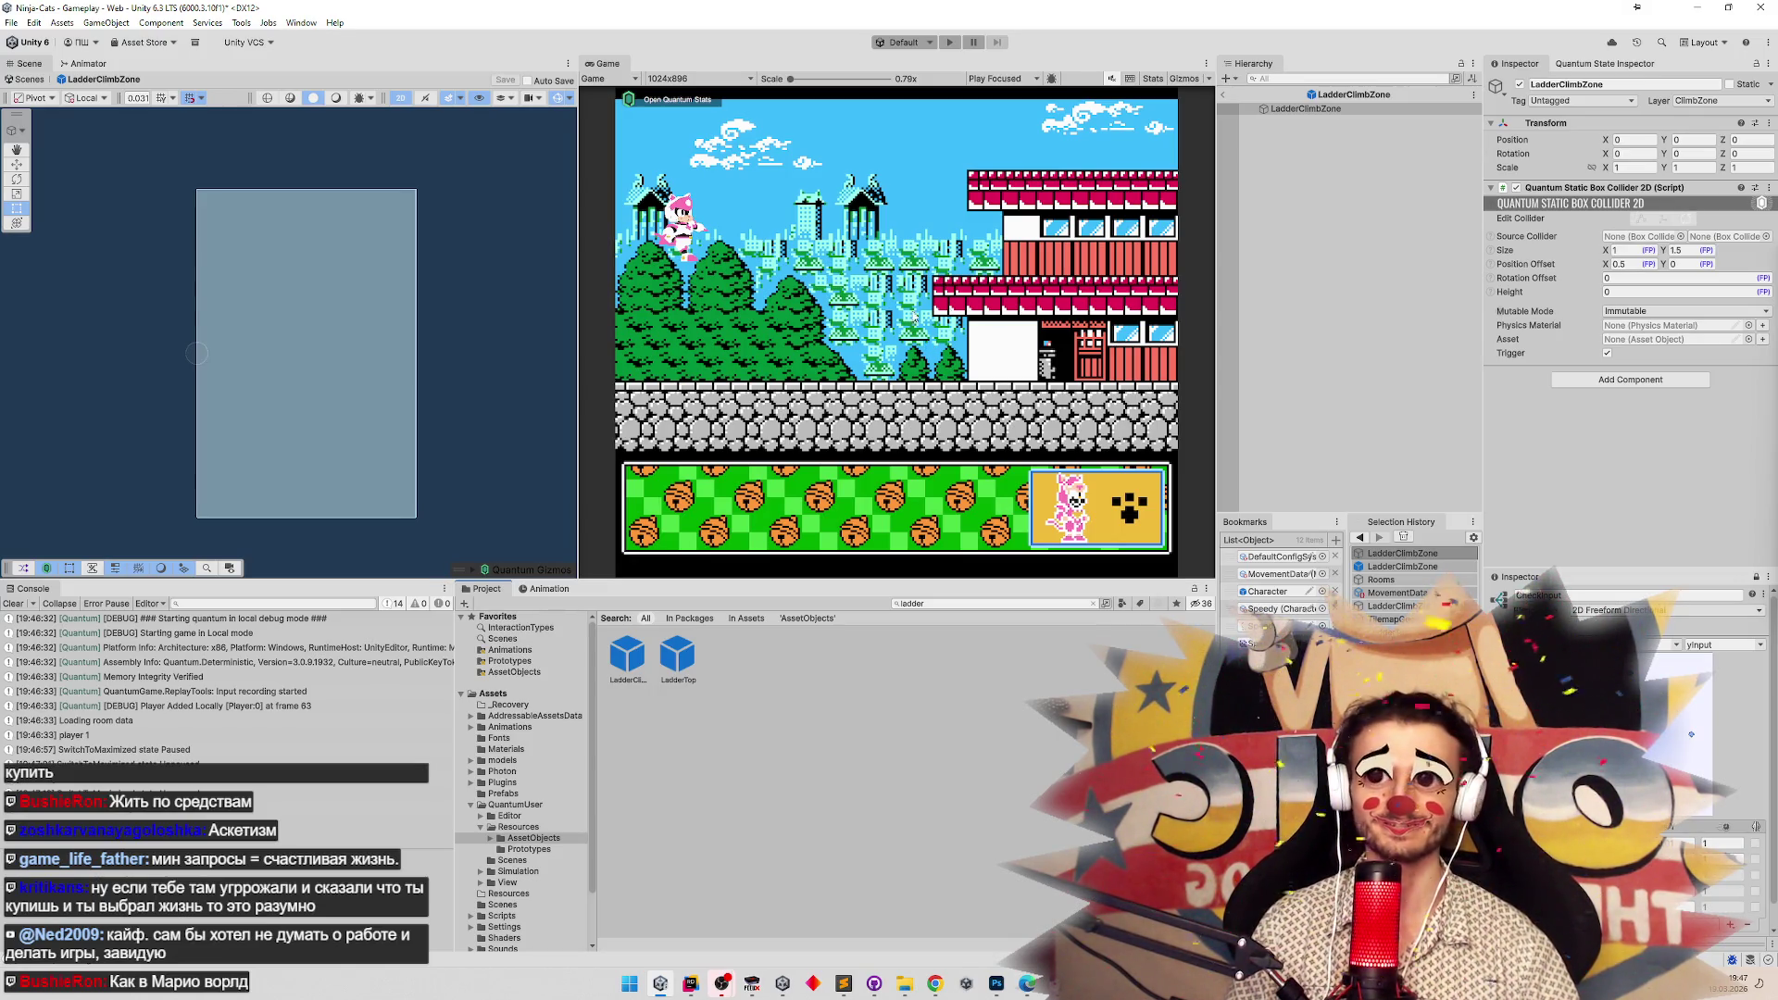
left_click(1345, 110)
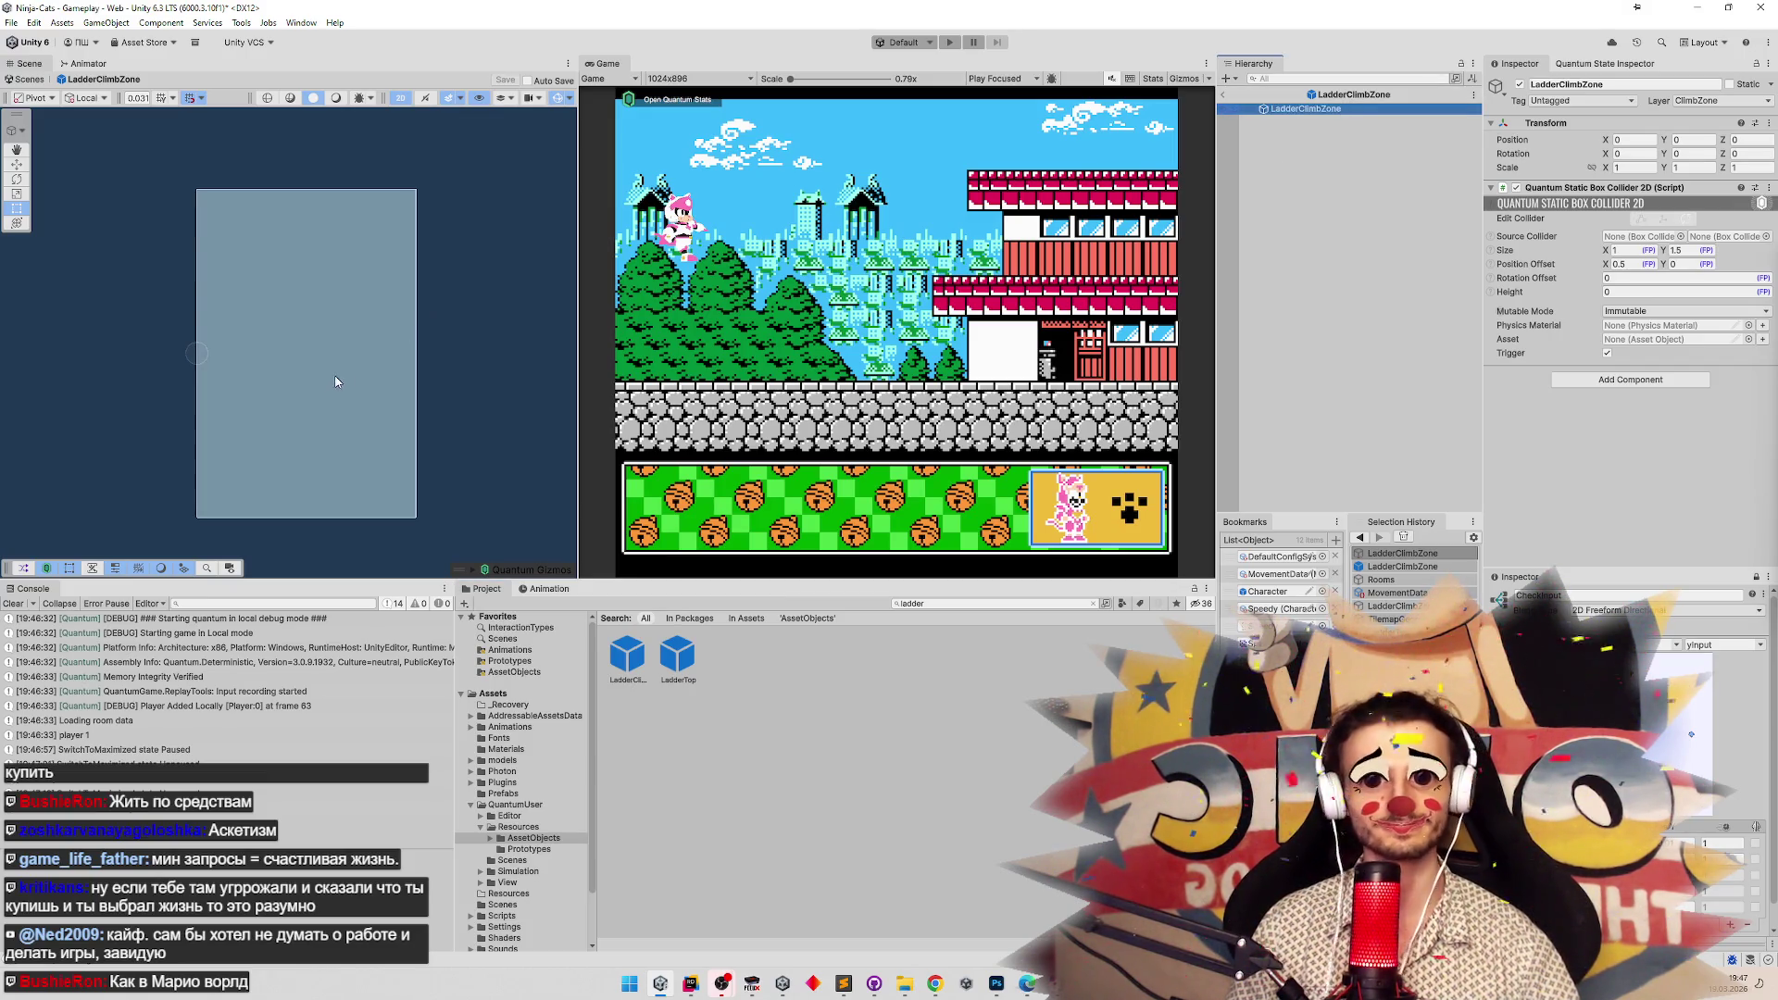
scroll(408, 385, "up", 2)
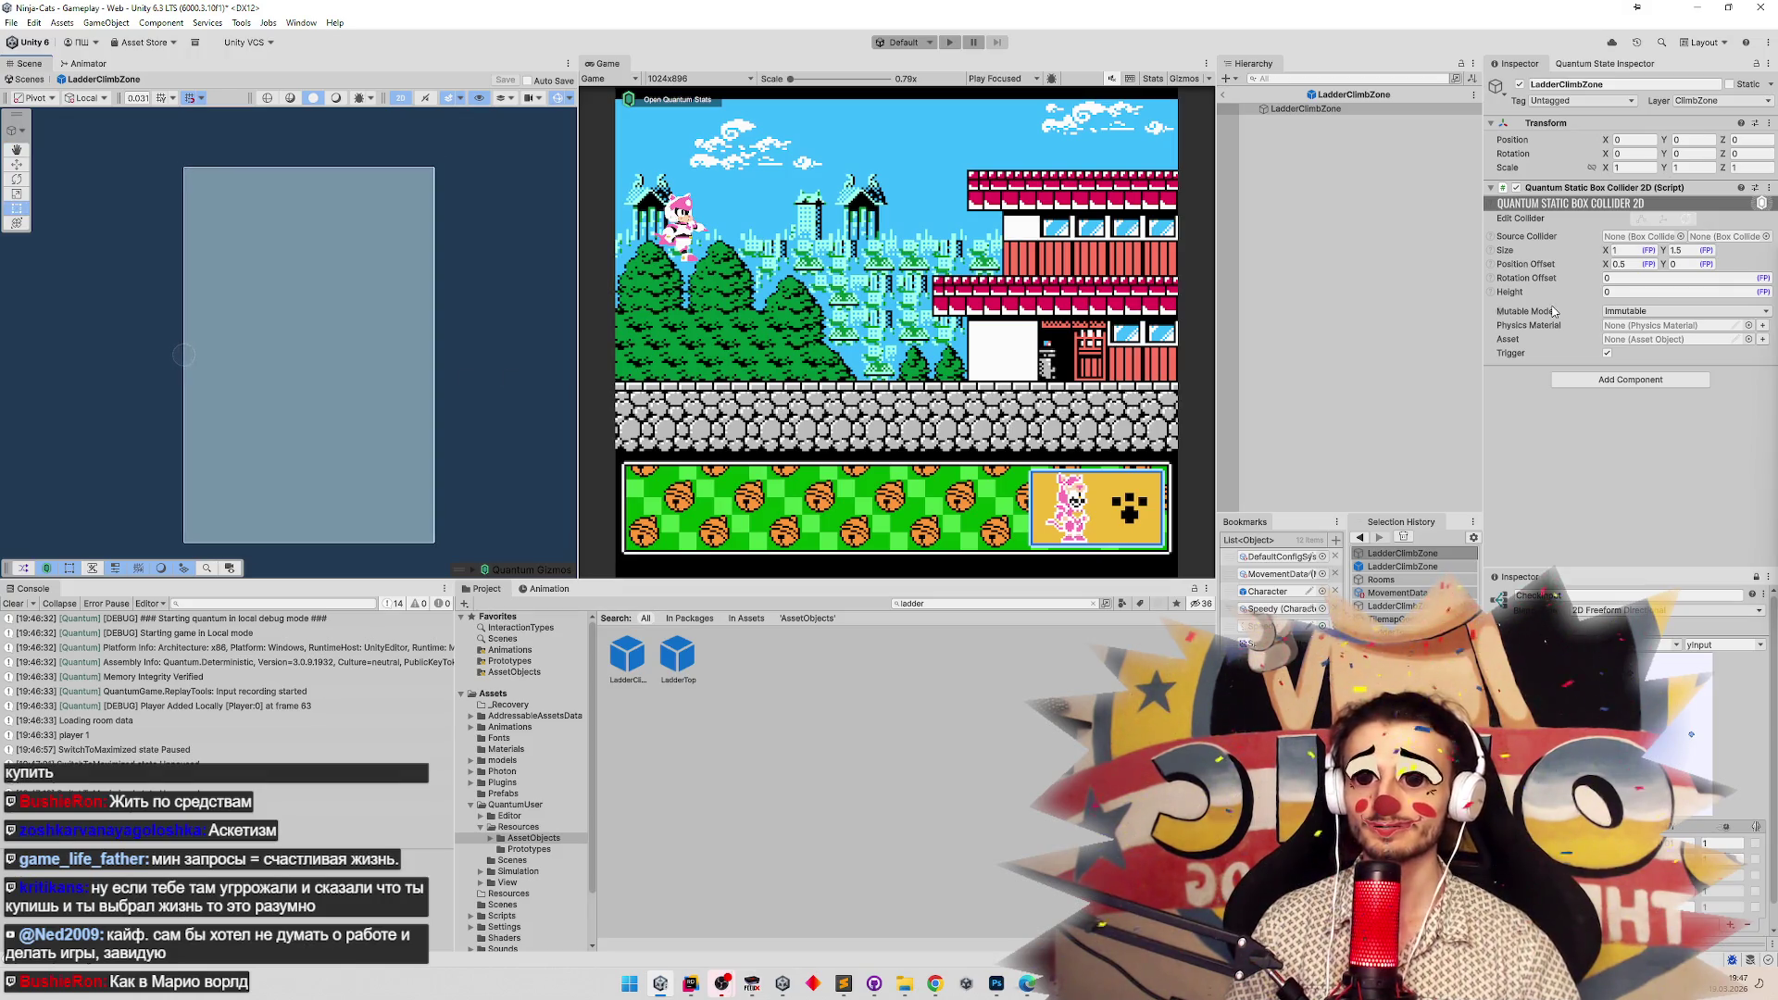
left_click(1679, 266)
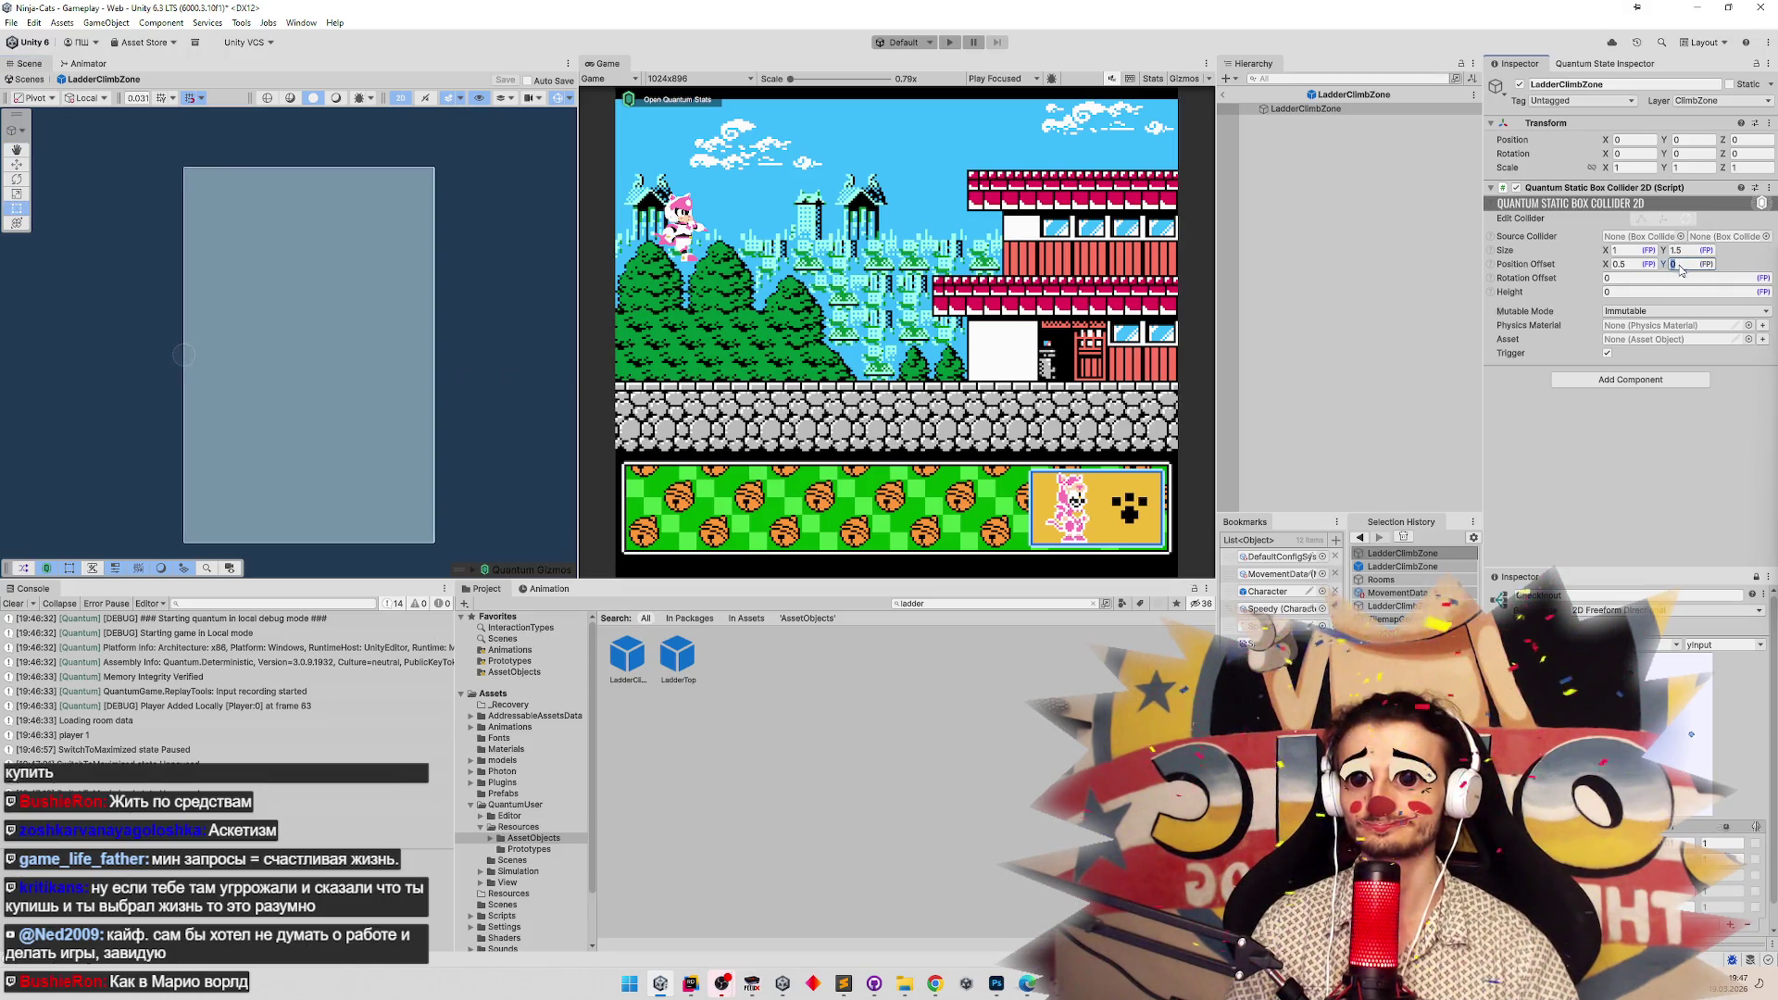
type("0.25")
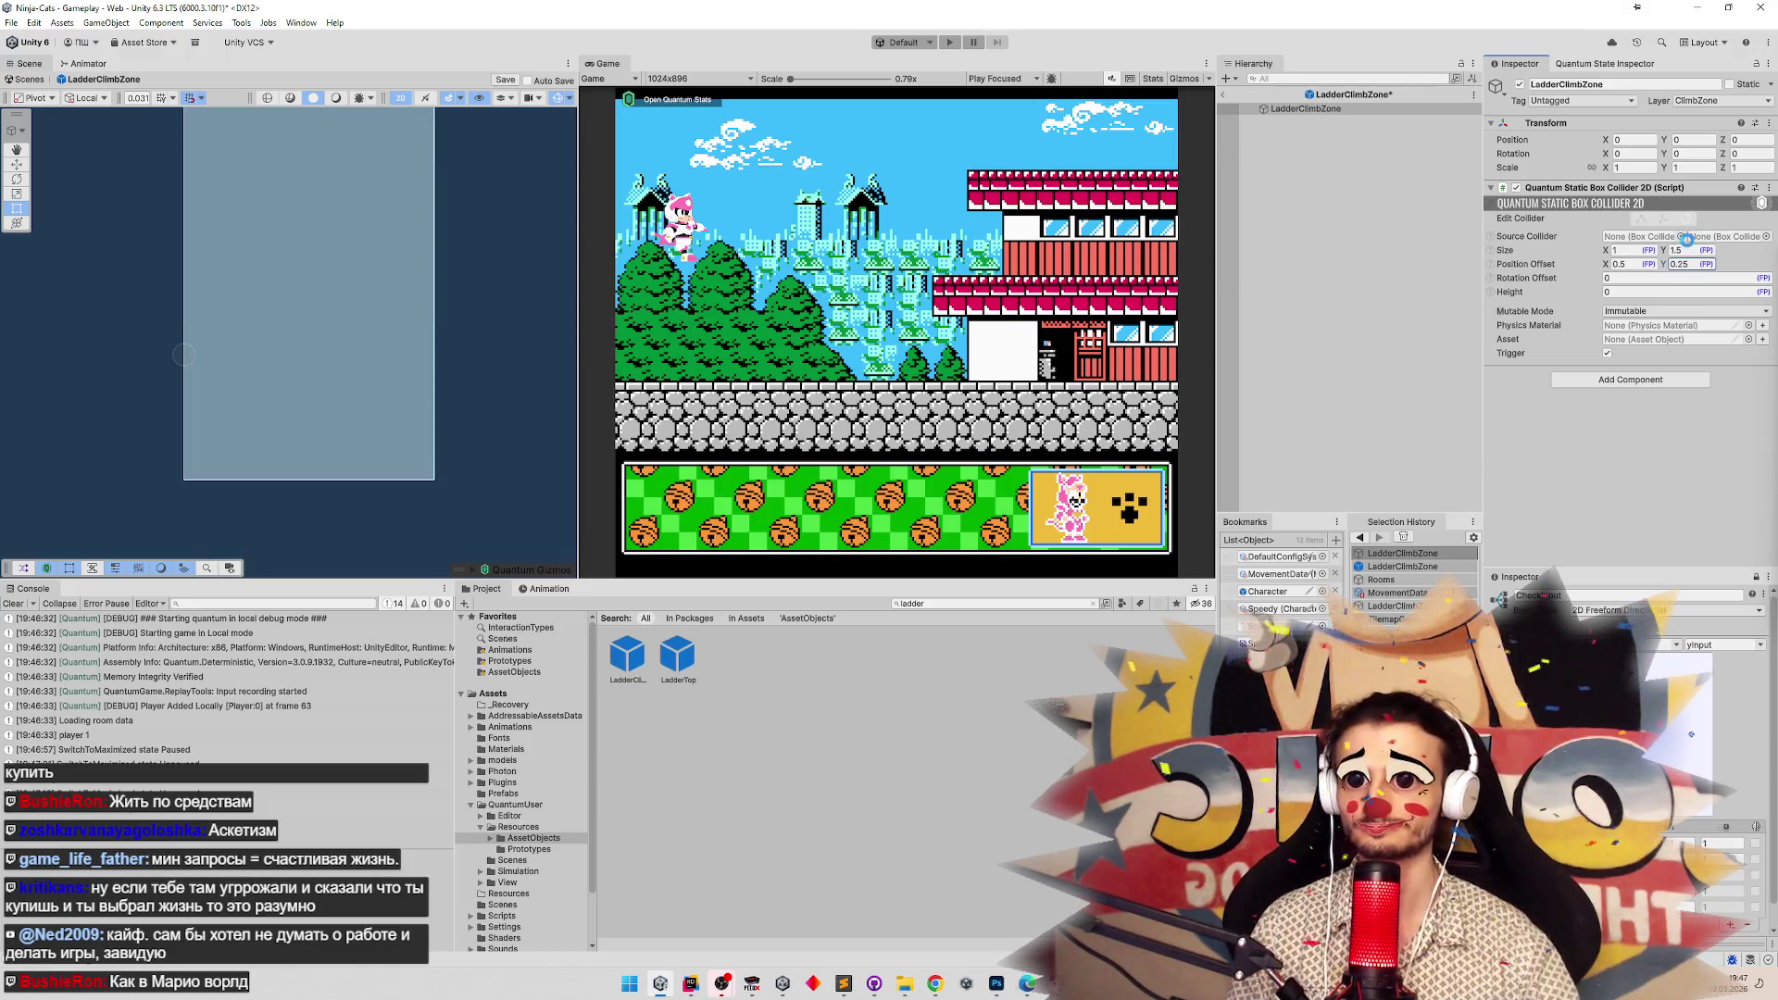
key("ctrl+p")
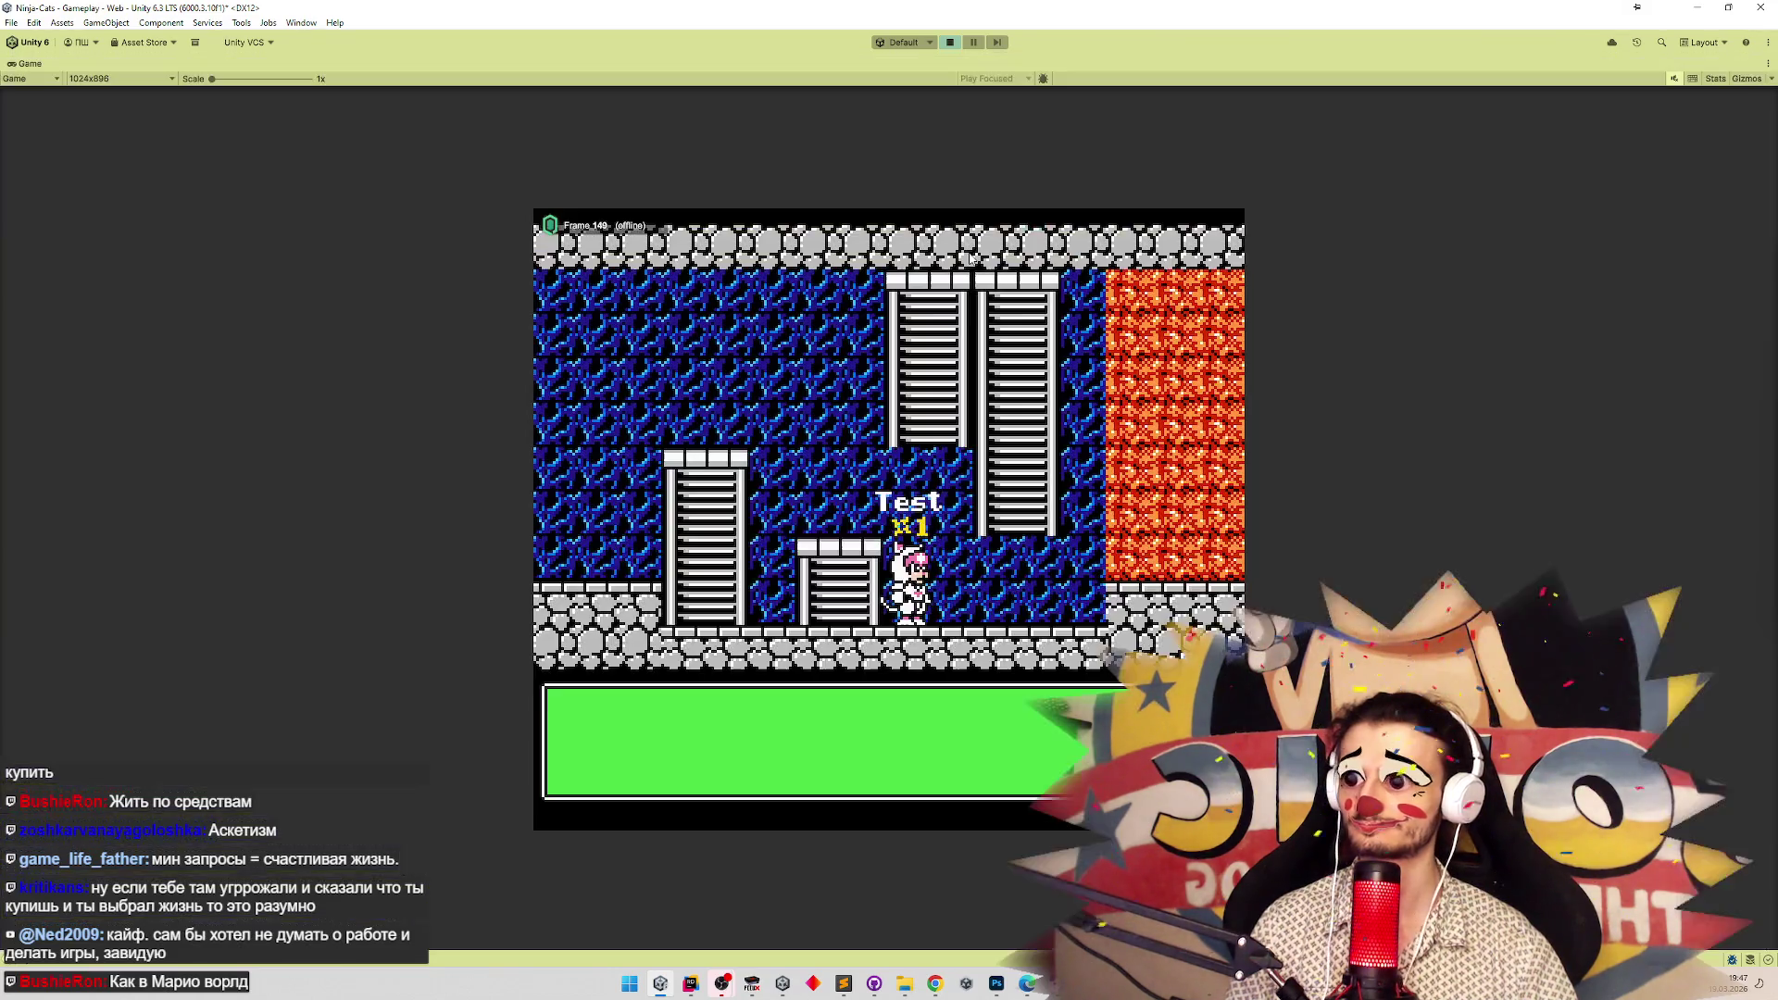
Restart the playtest with the Game view maximized and pause it during the ladder climb.
key("shift+space")
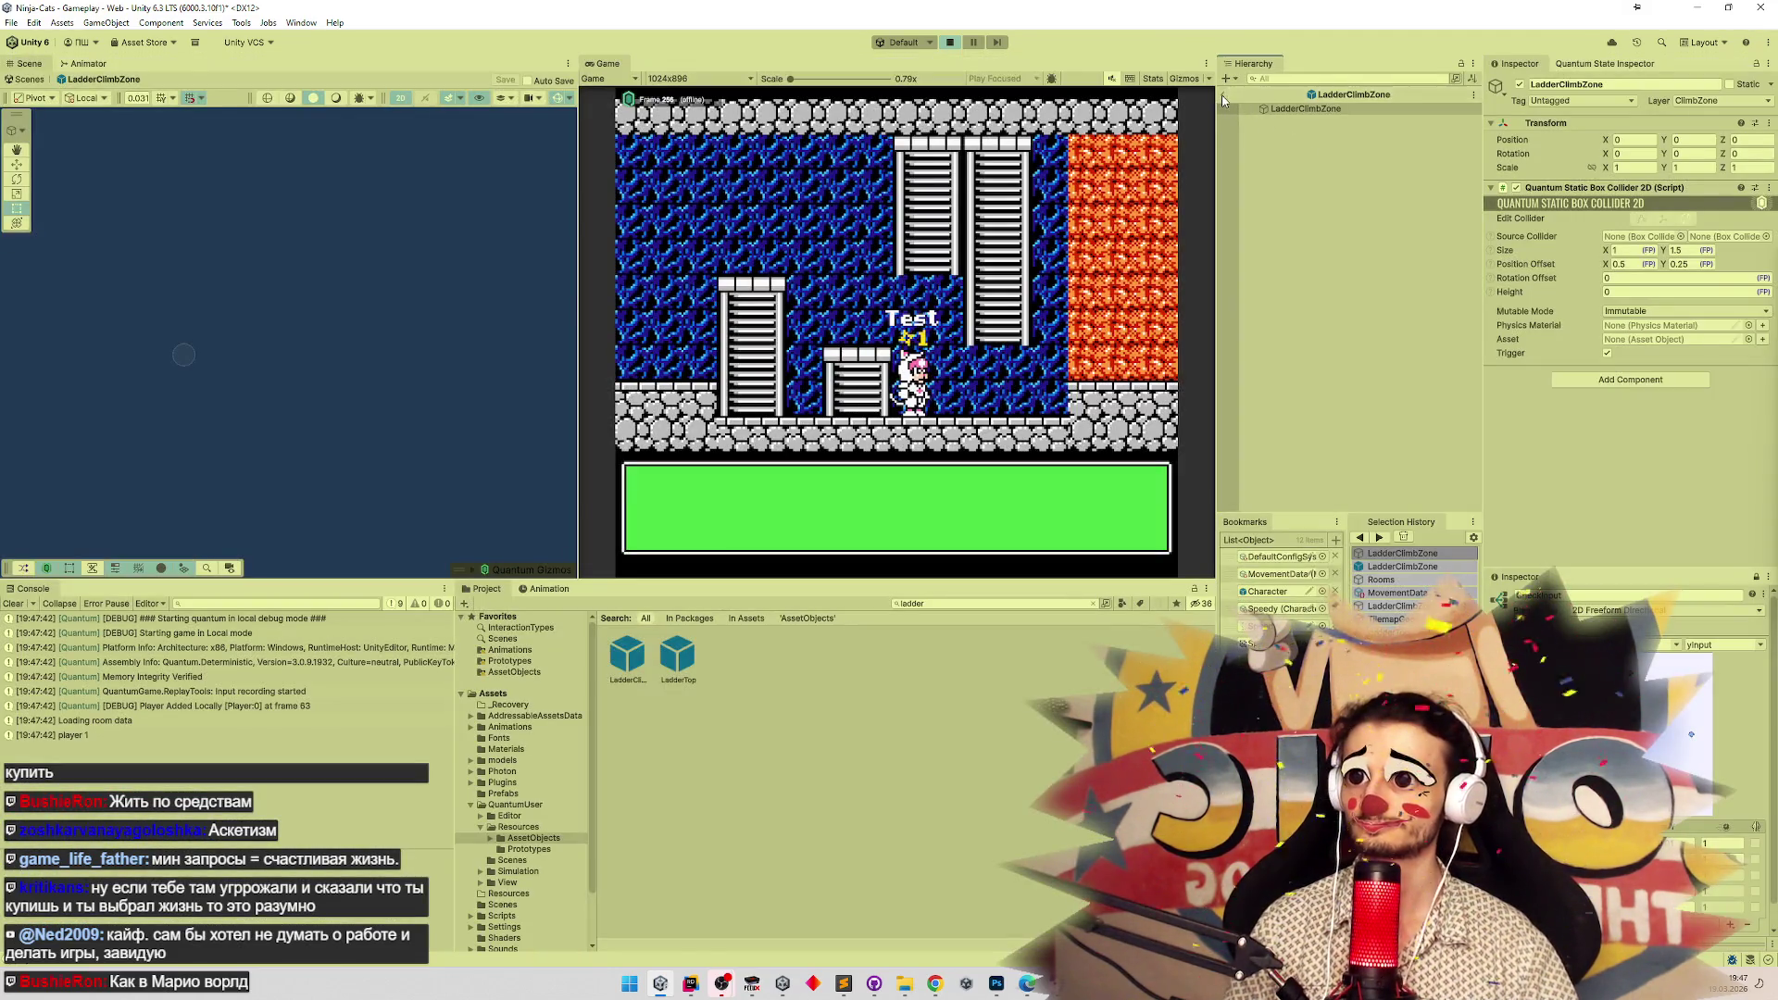
key("ctrl+p")
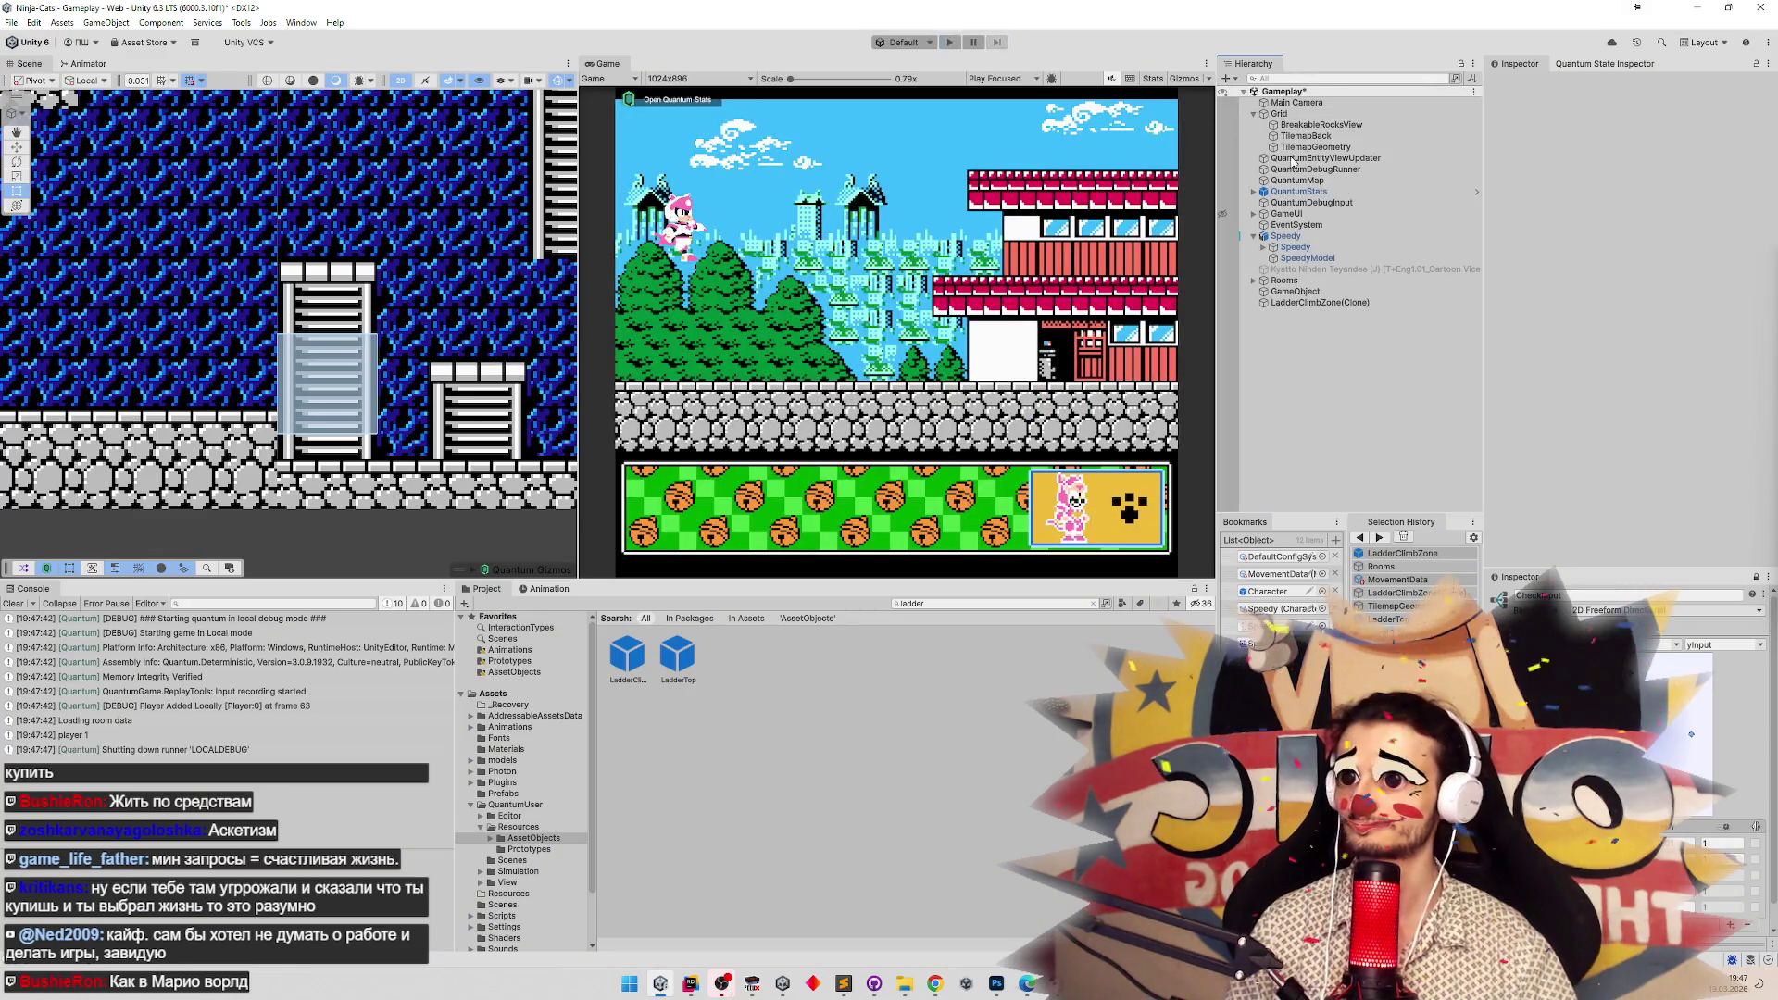
key("ctrl+p")
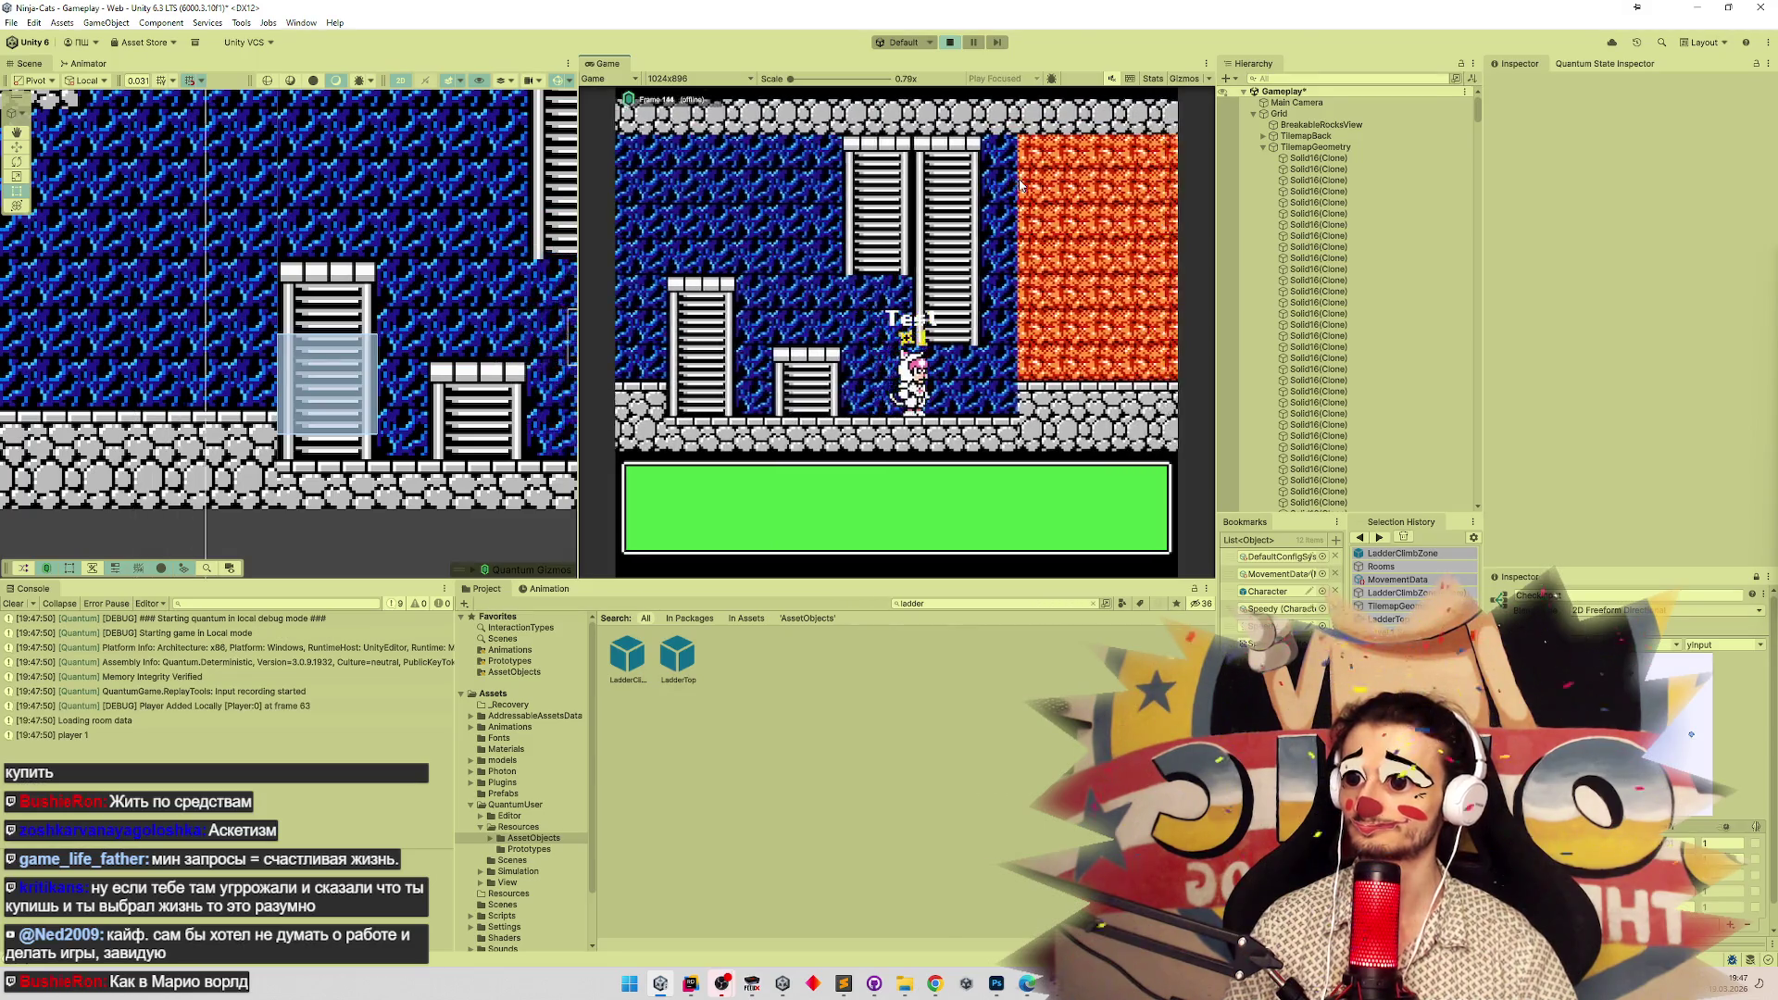
key("shift+space")
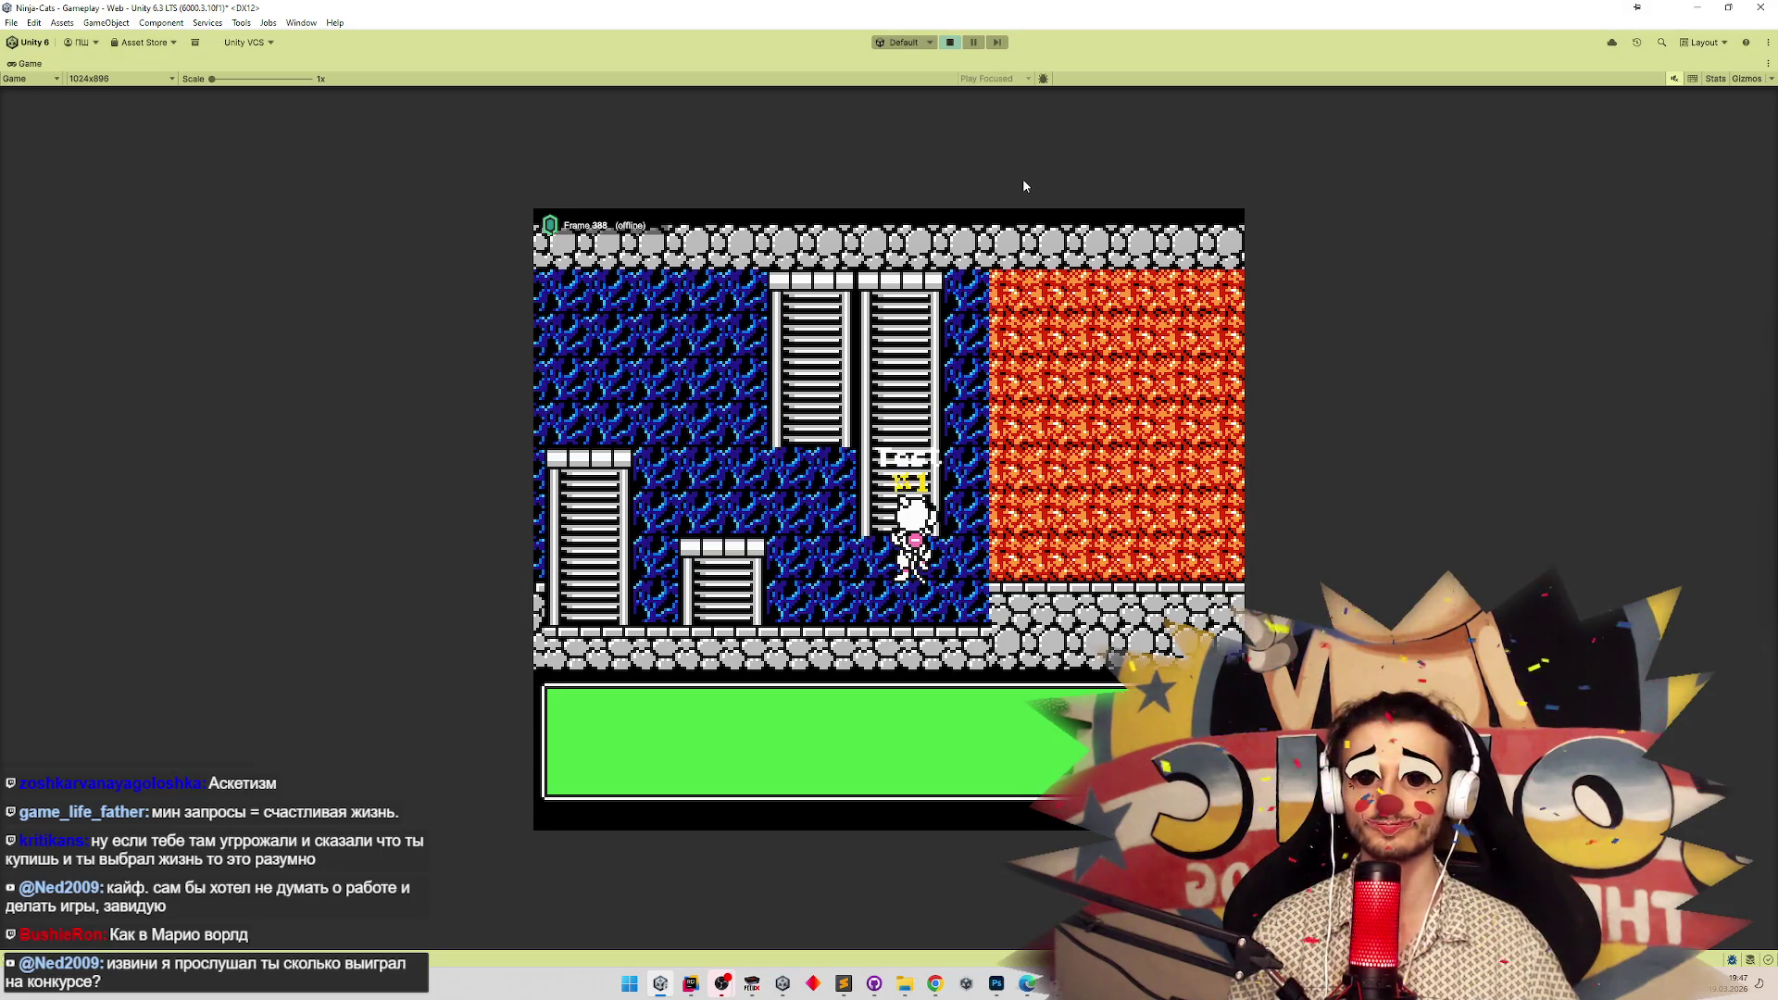
key("ctrl+shift+p")
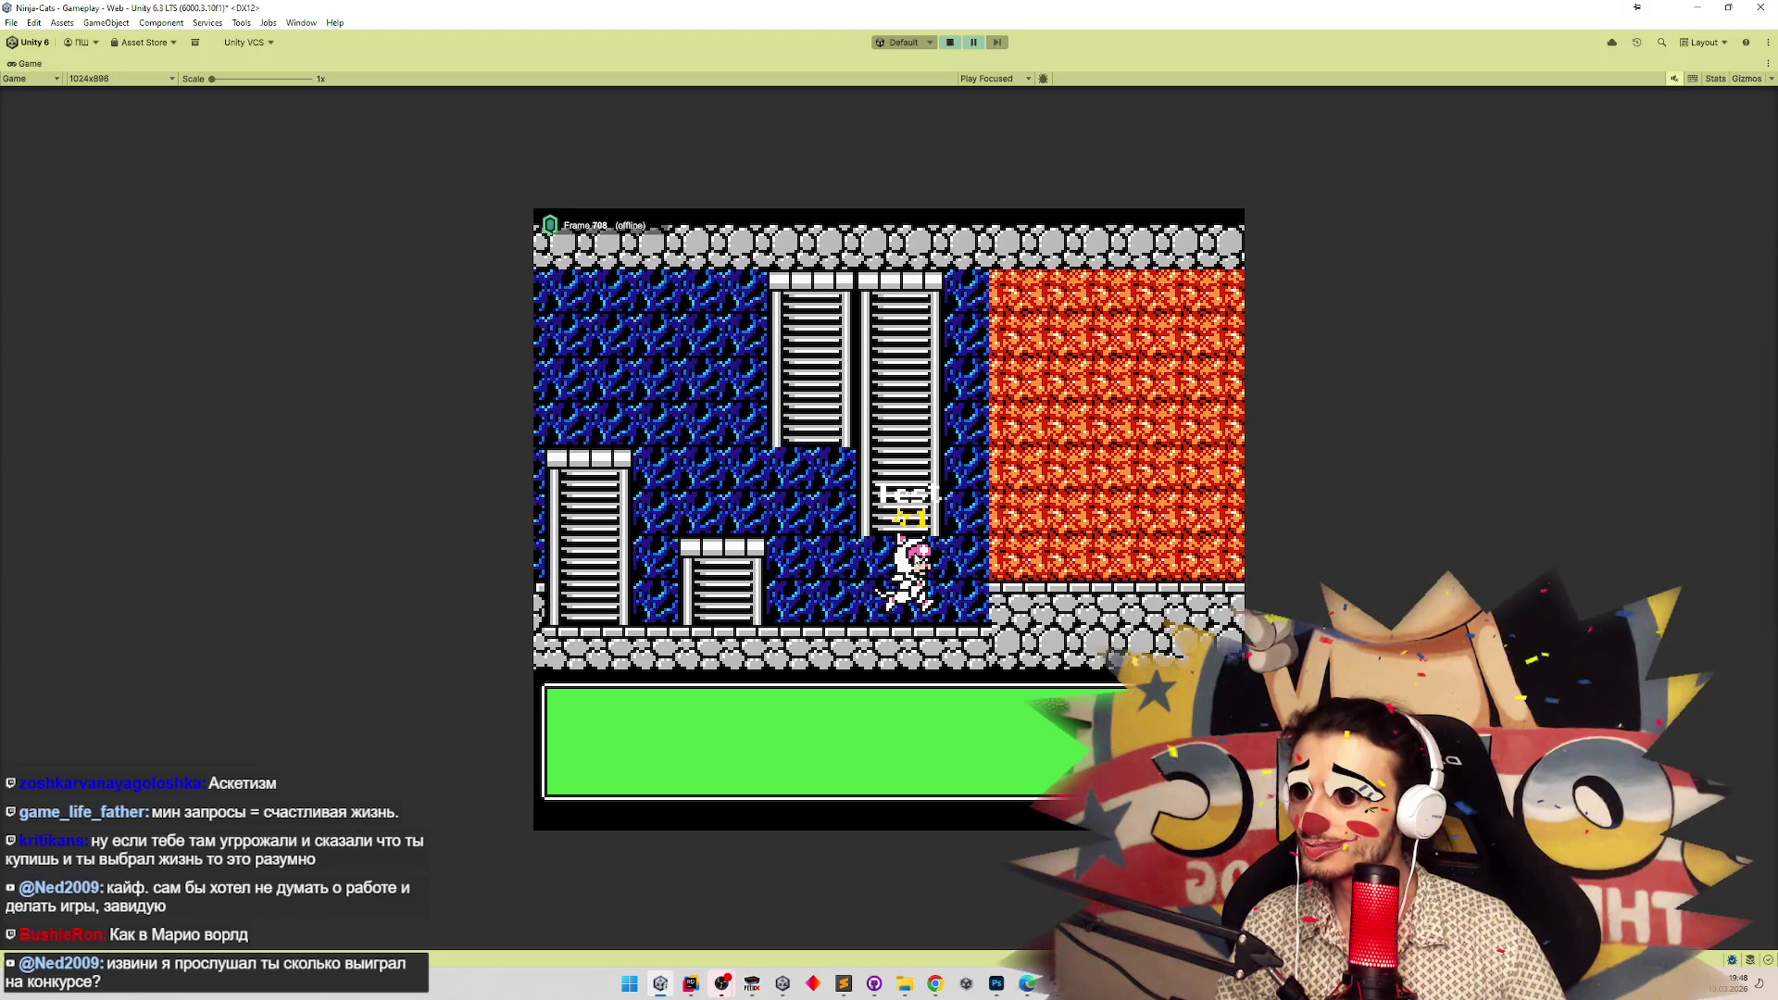
Compare the paused climb with the original game in FCEUX, then exit Play mode.
left_click(758, 988)
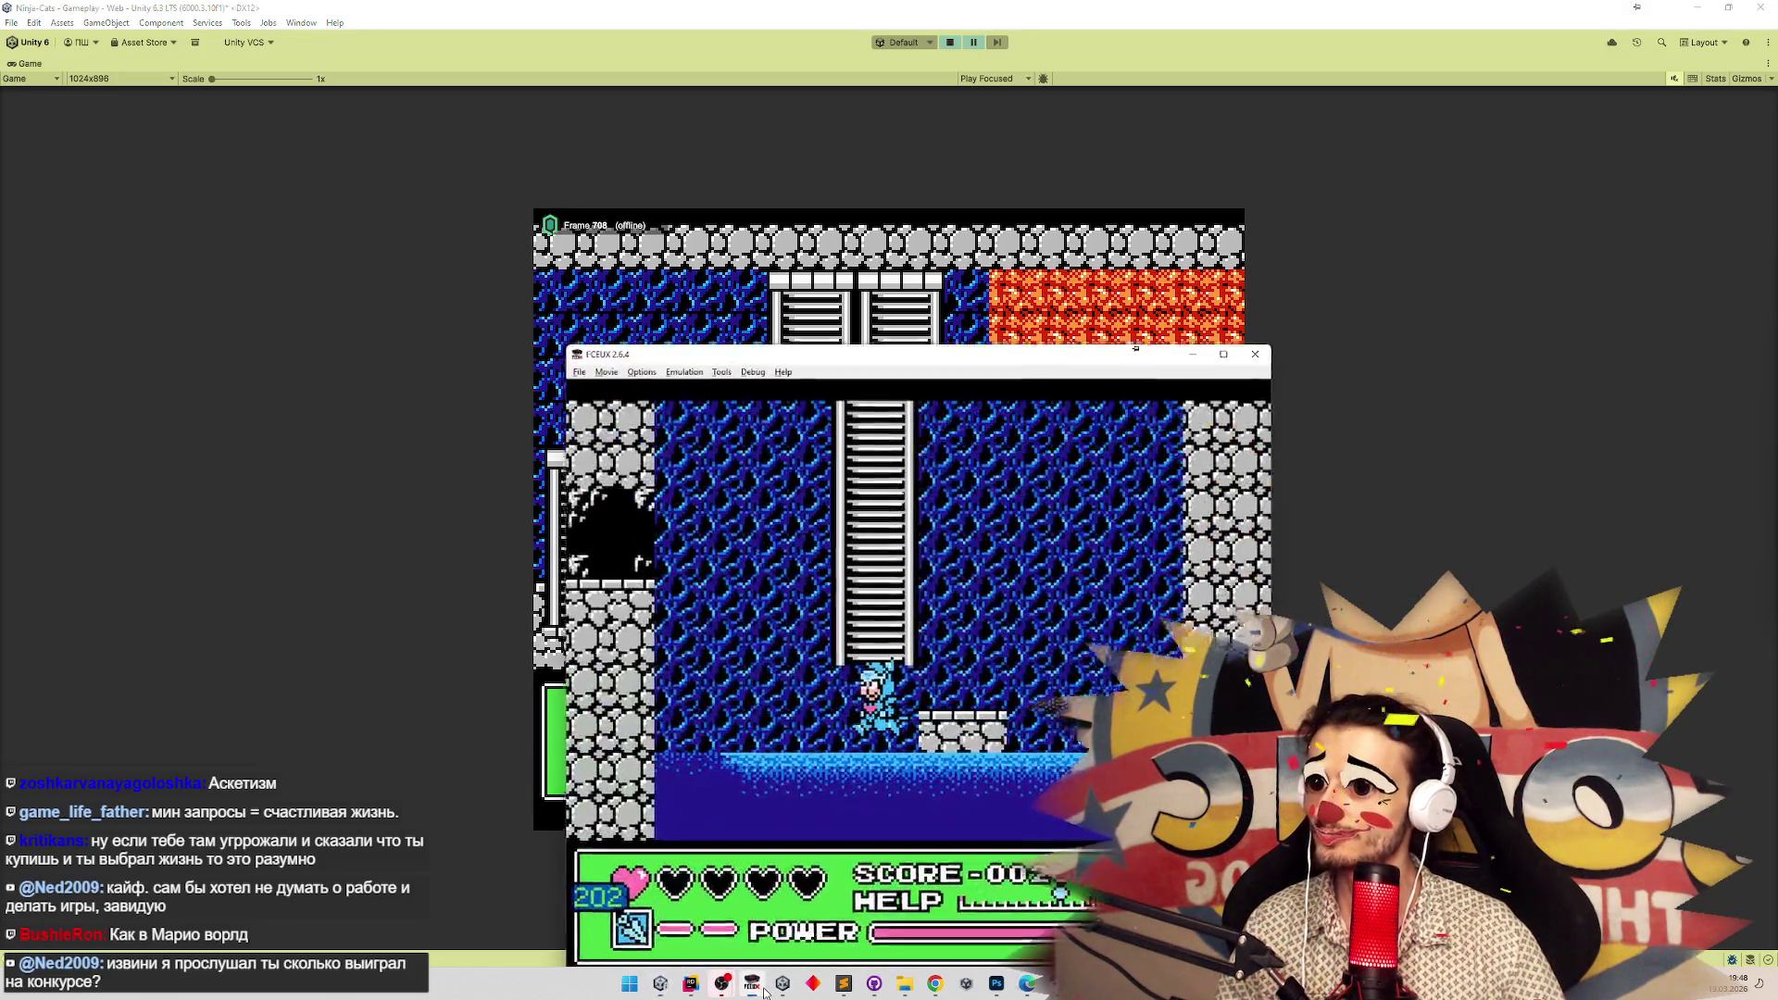
left_click(758, 987)
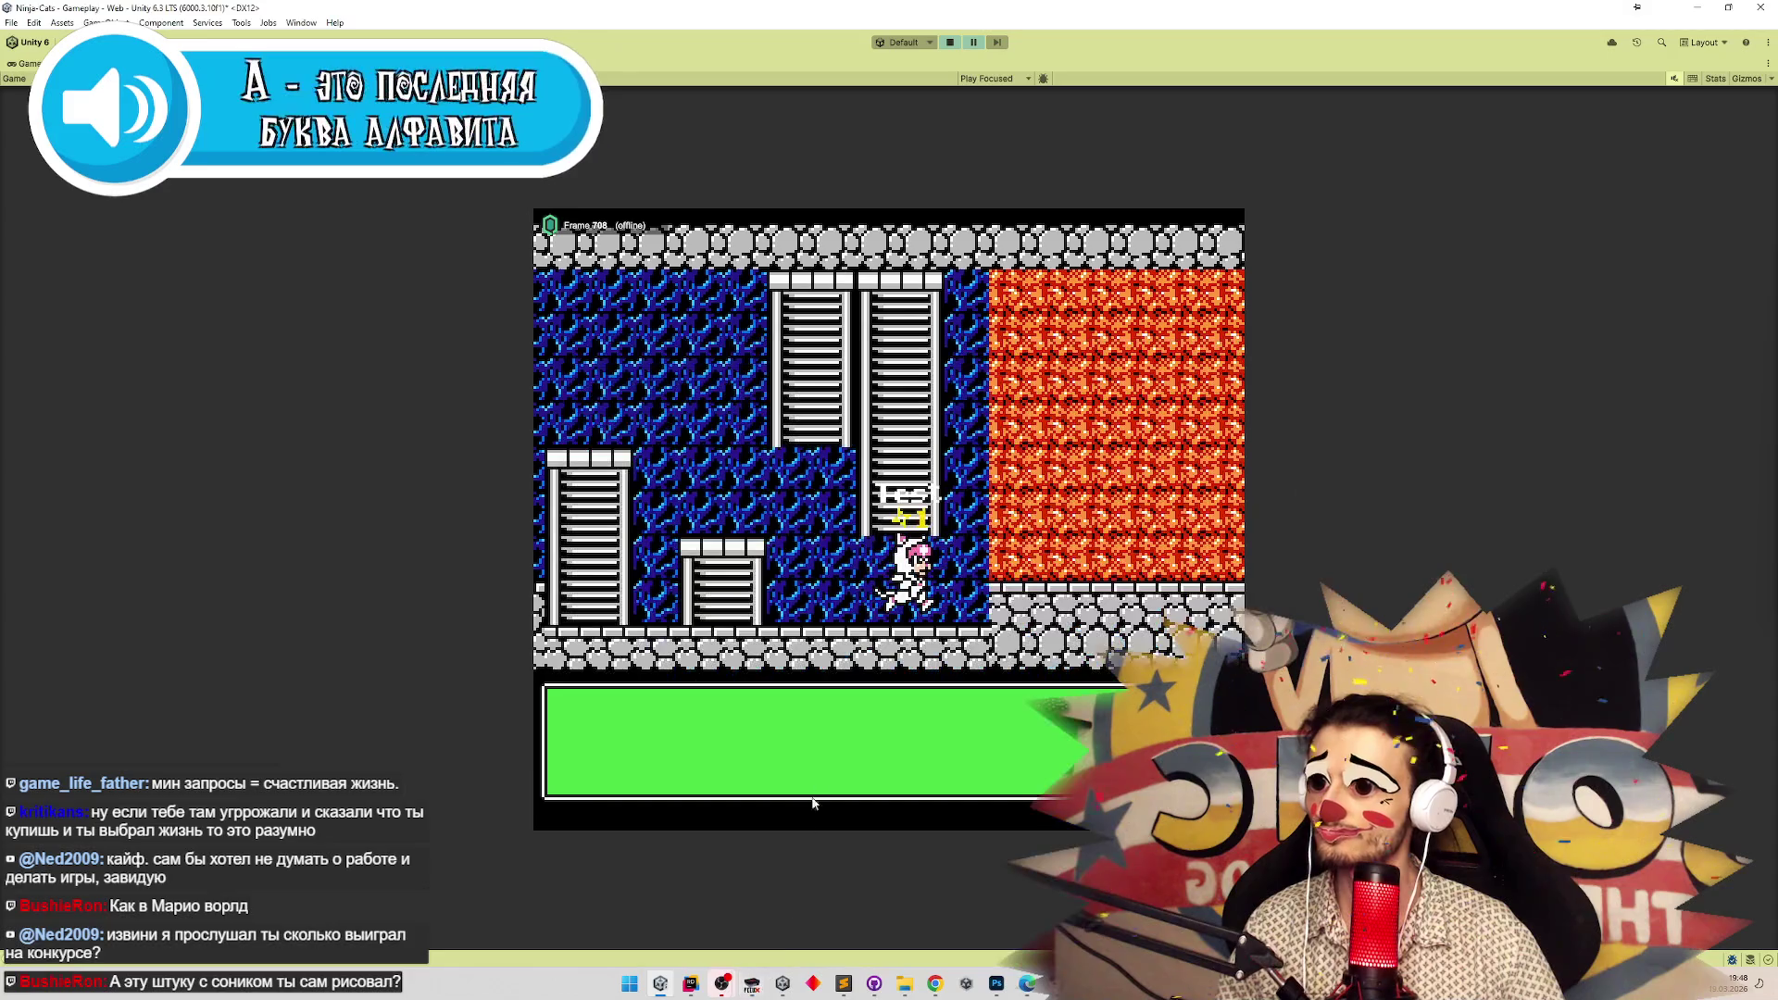
left_click(690, 983)
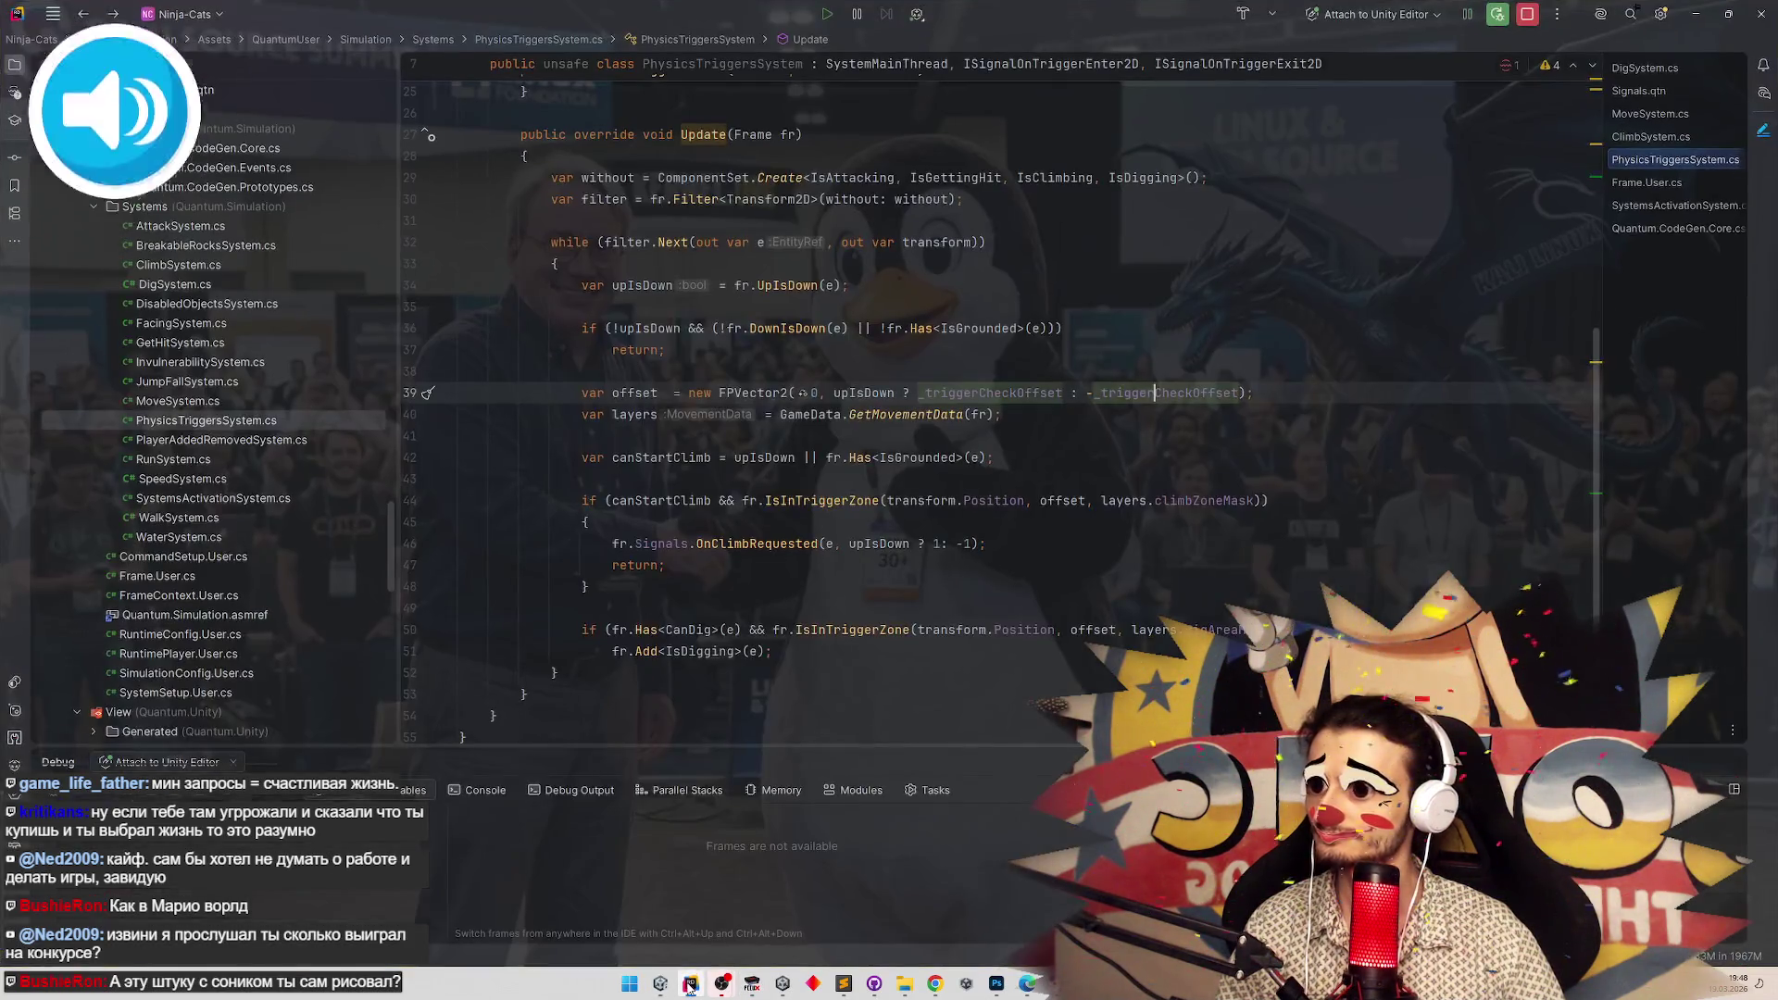
left_click(690, 984)
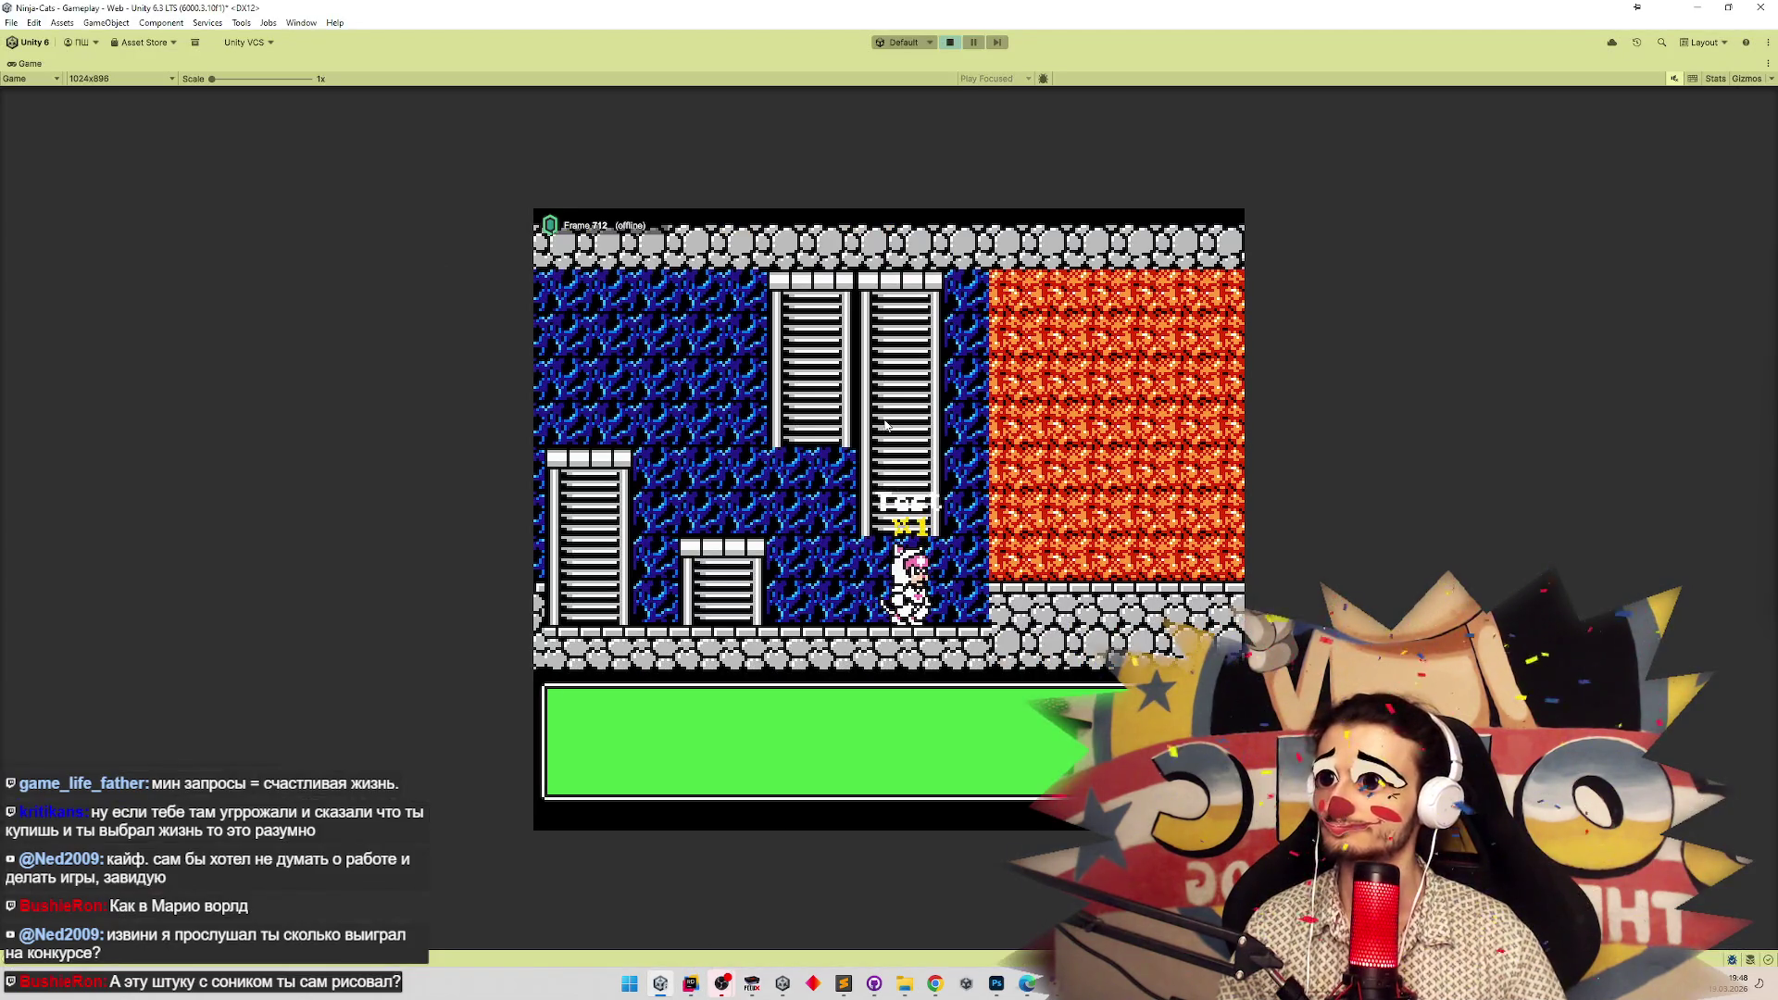
key("ctrl+p")
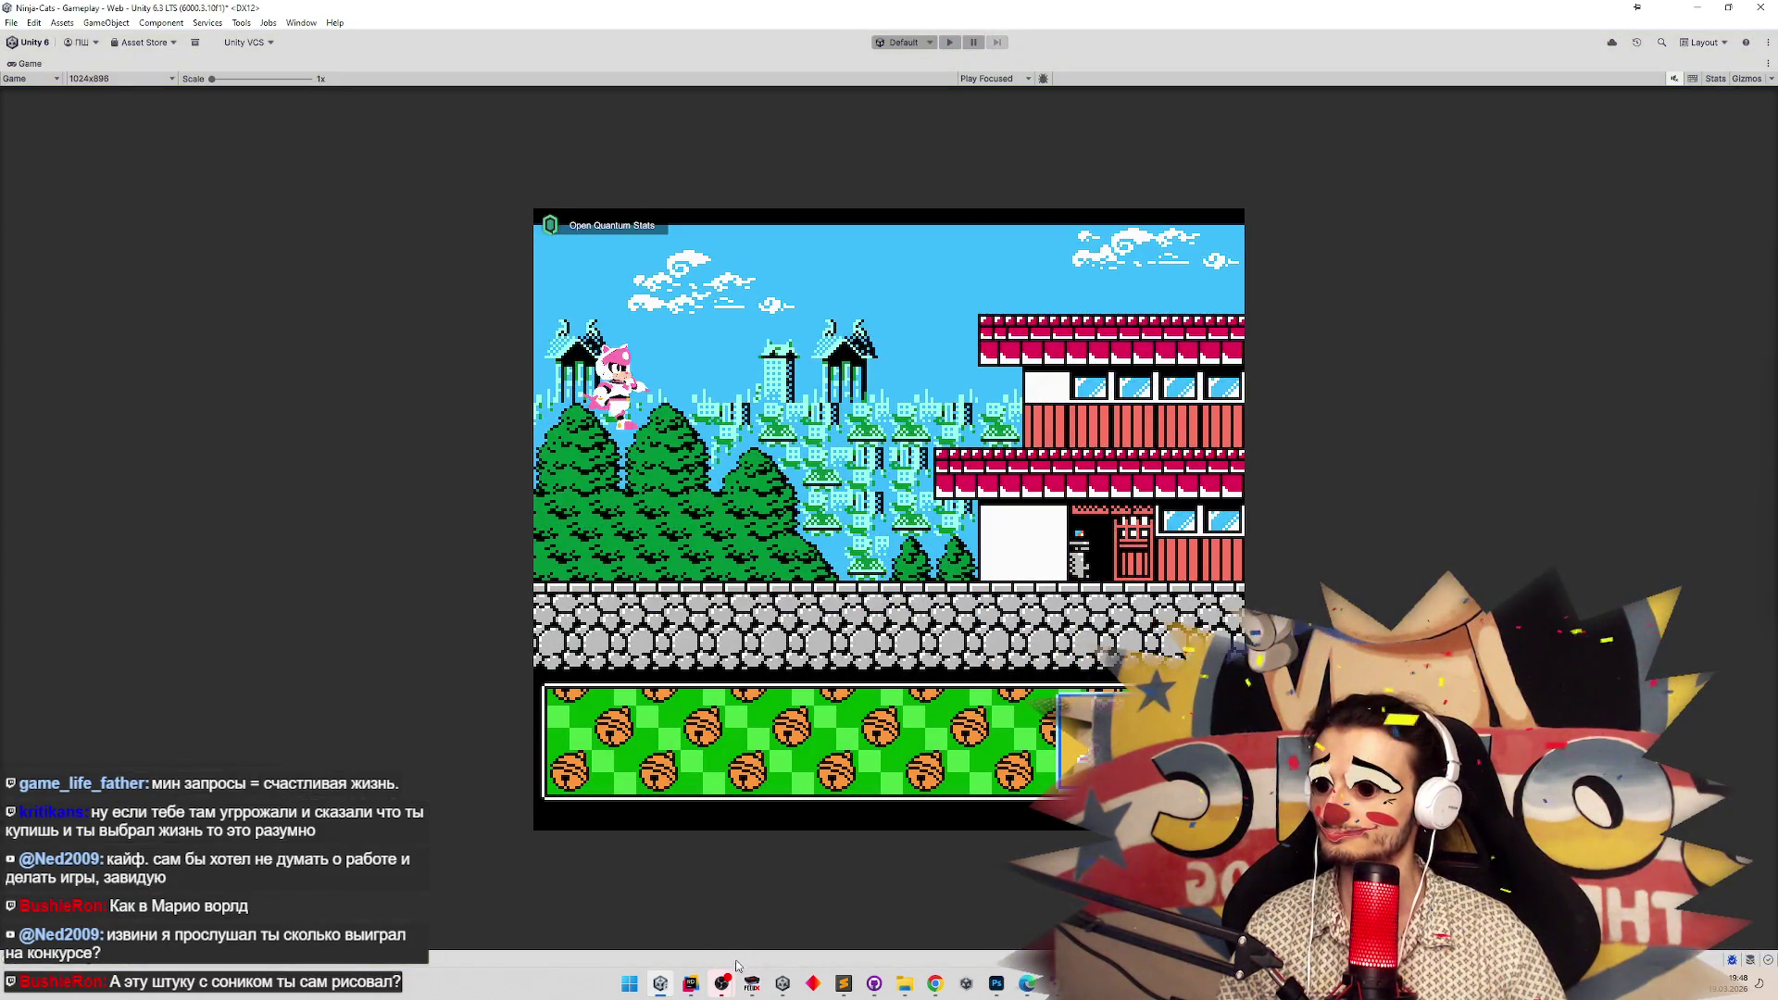
left_click(690, 983)
Skim the climb-trigger check in PhysicsTriggersSystem.Update, then open MoveSystem.cs from the Explorer tree.
scroll(829, 622, "down", 3)
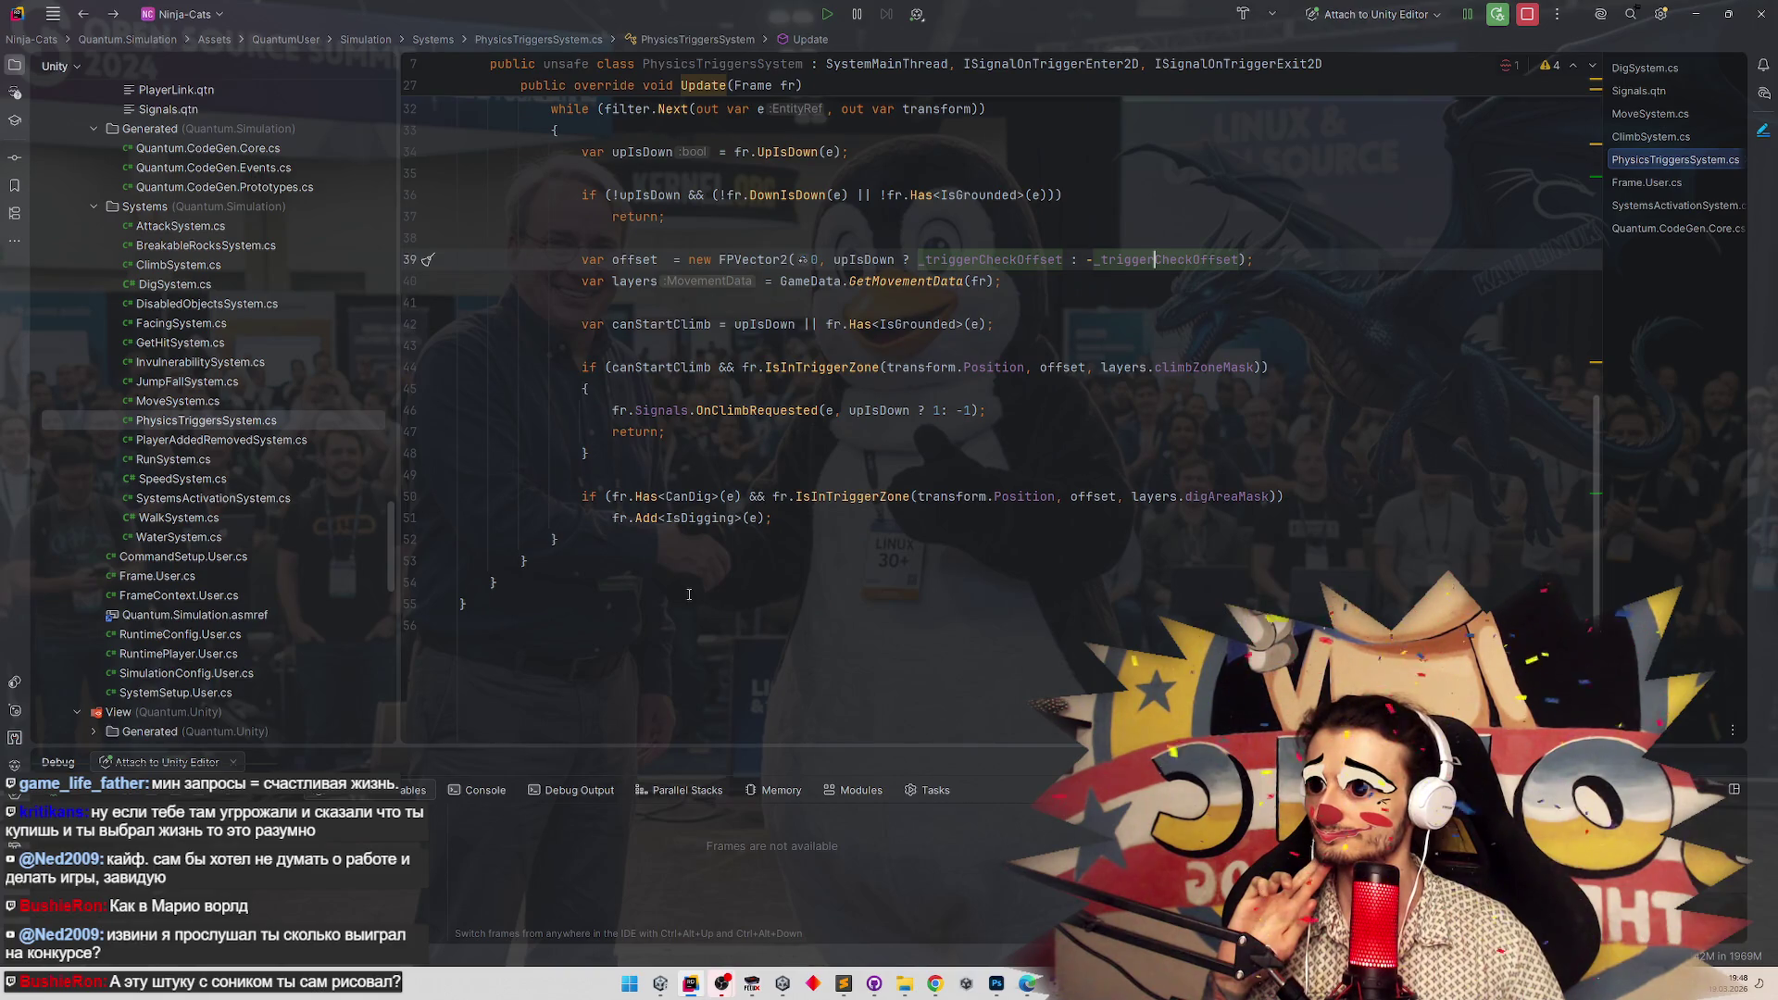
scroll(689, 595, "up", 3)
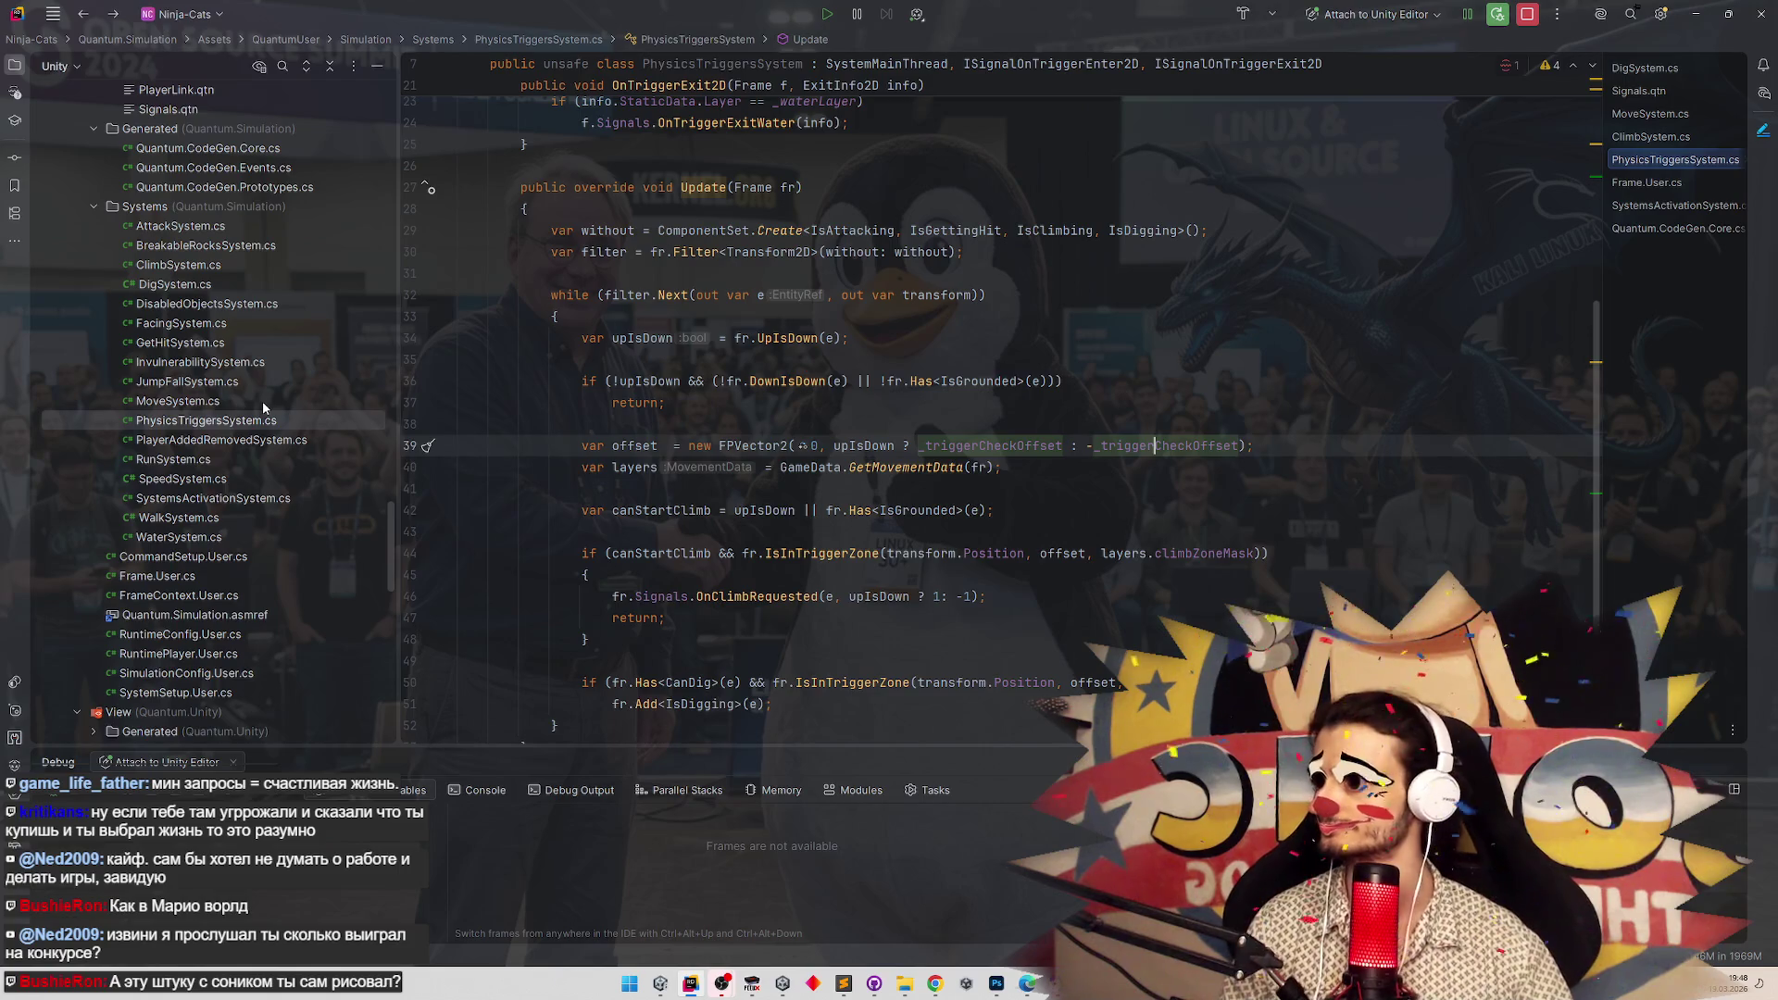
double_click(258, 406)
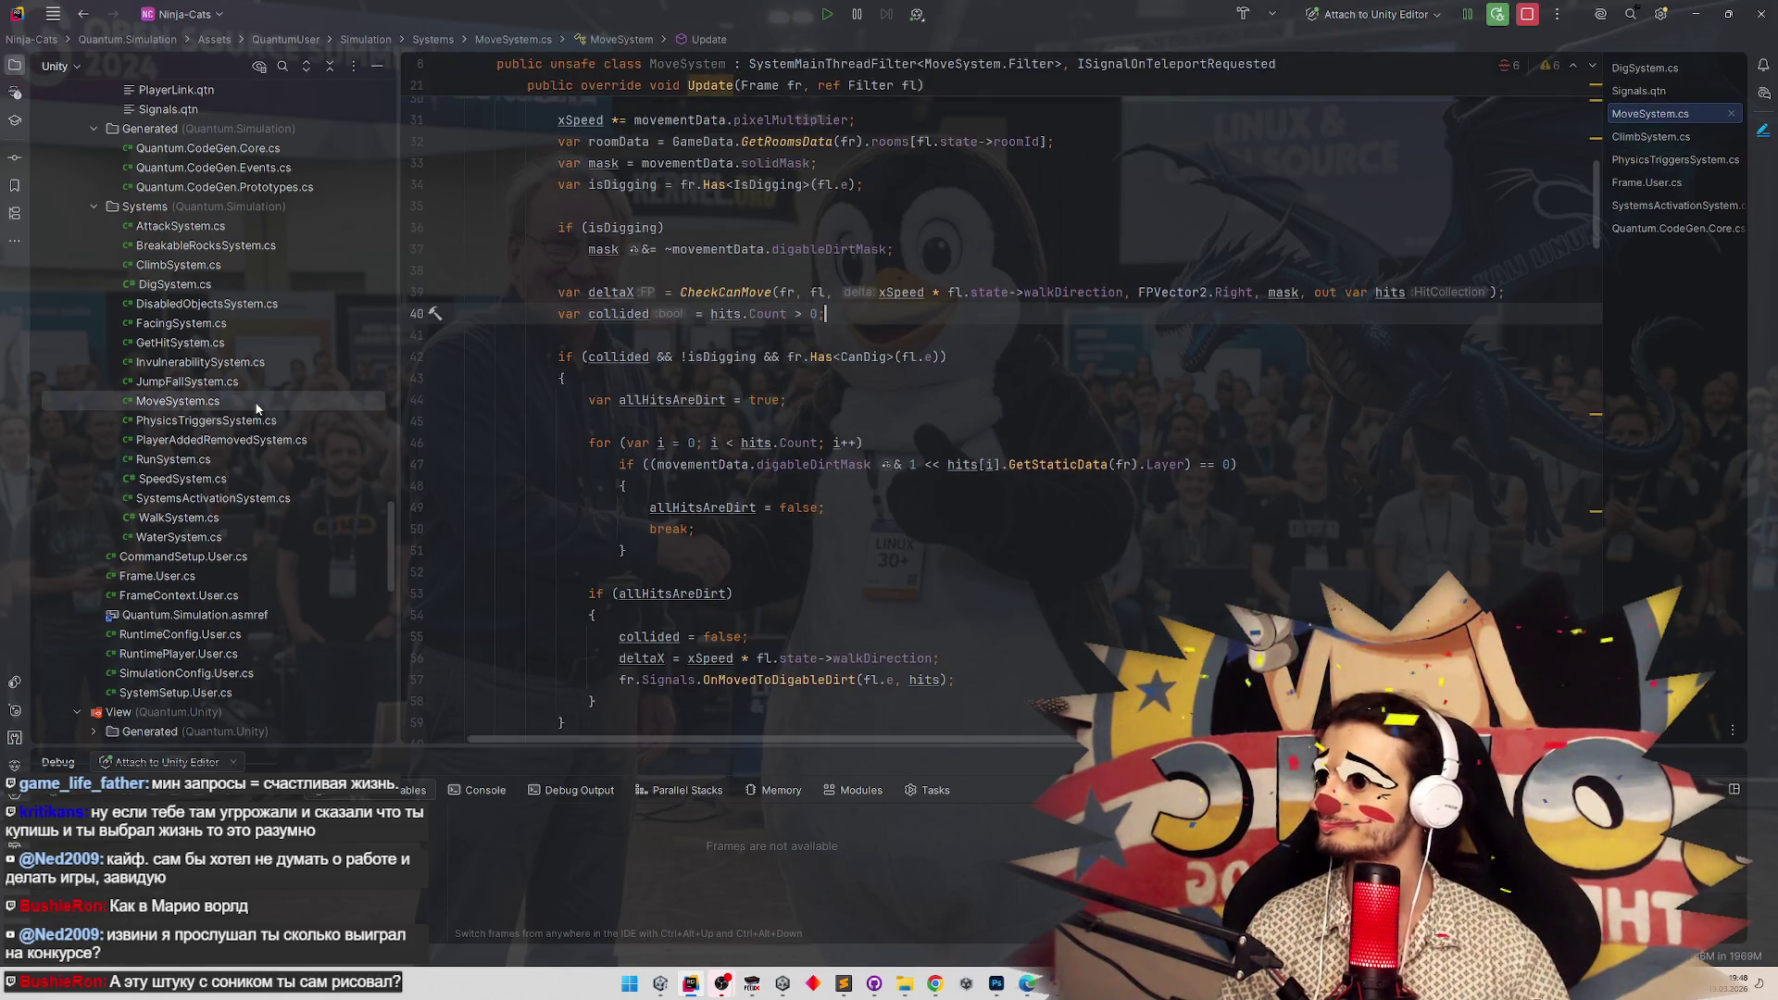
scroll(553, 247, "up", 10)
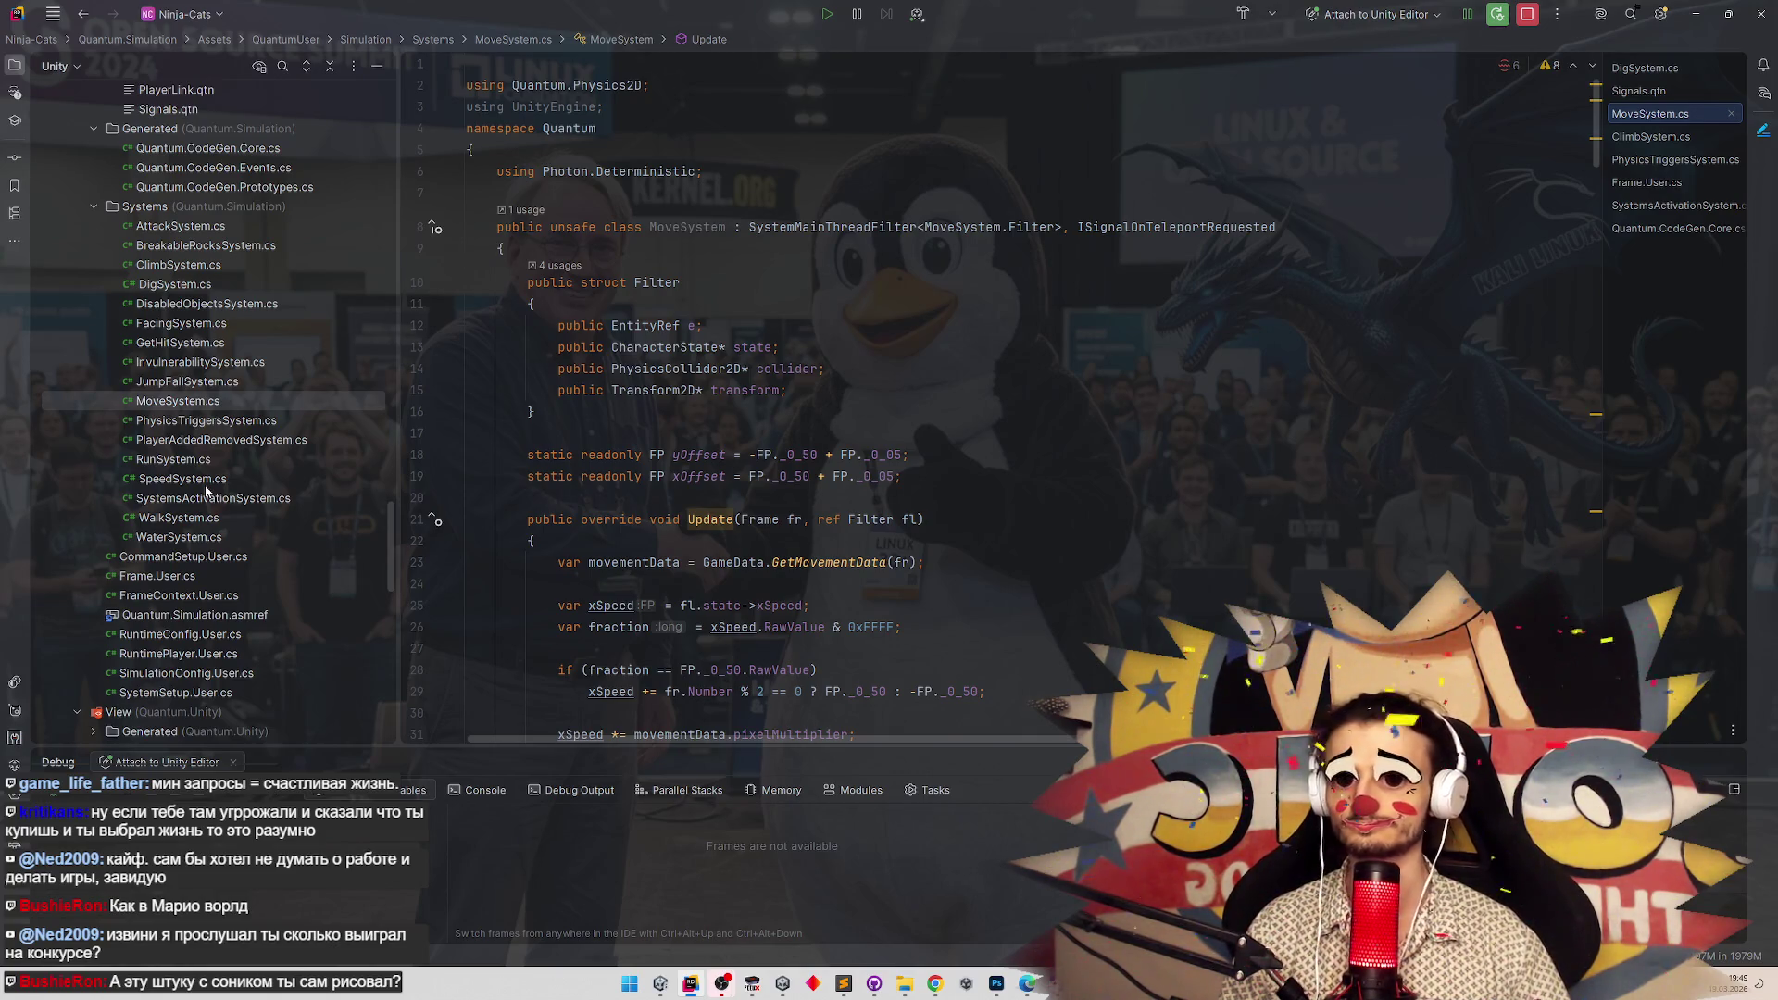
scroll(479, 498, "down", 20)
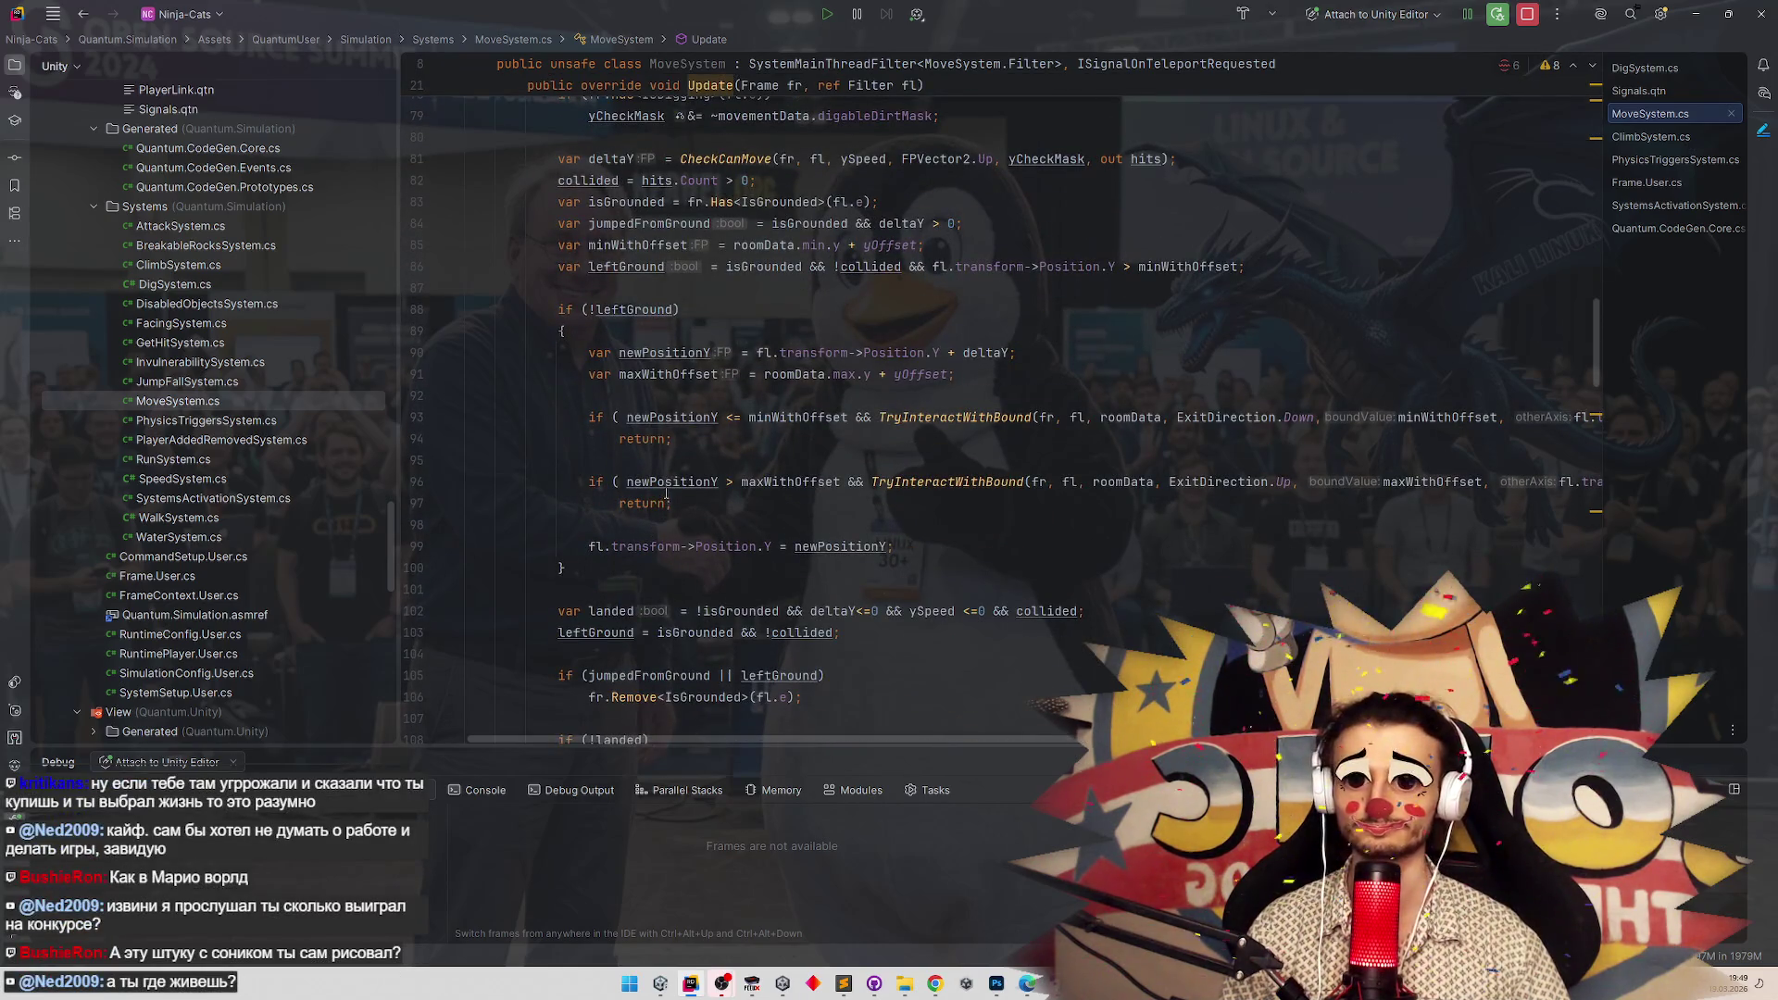
mouse_move(667, 485)
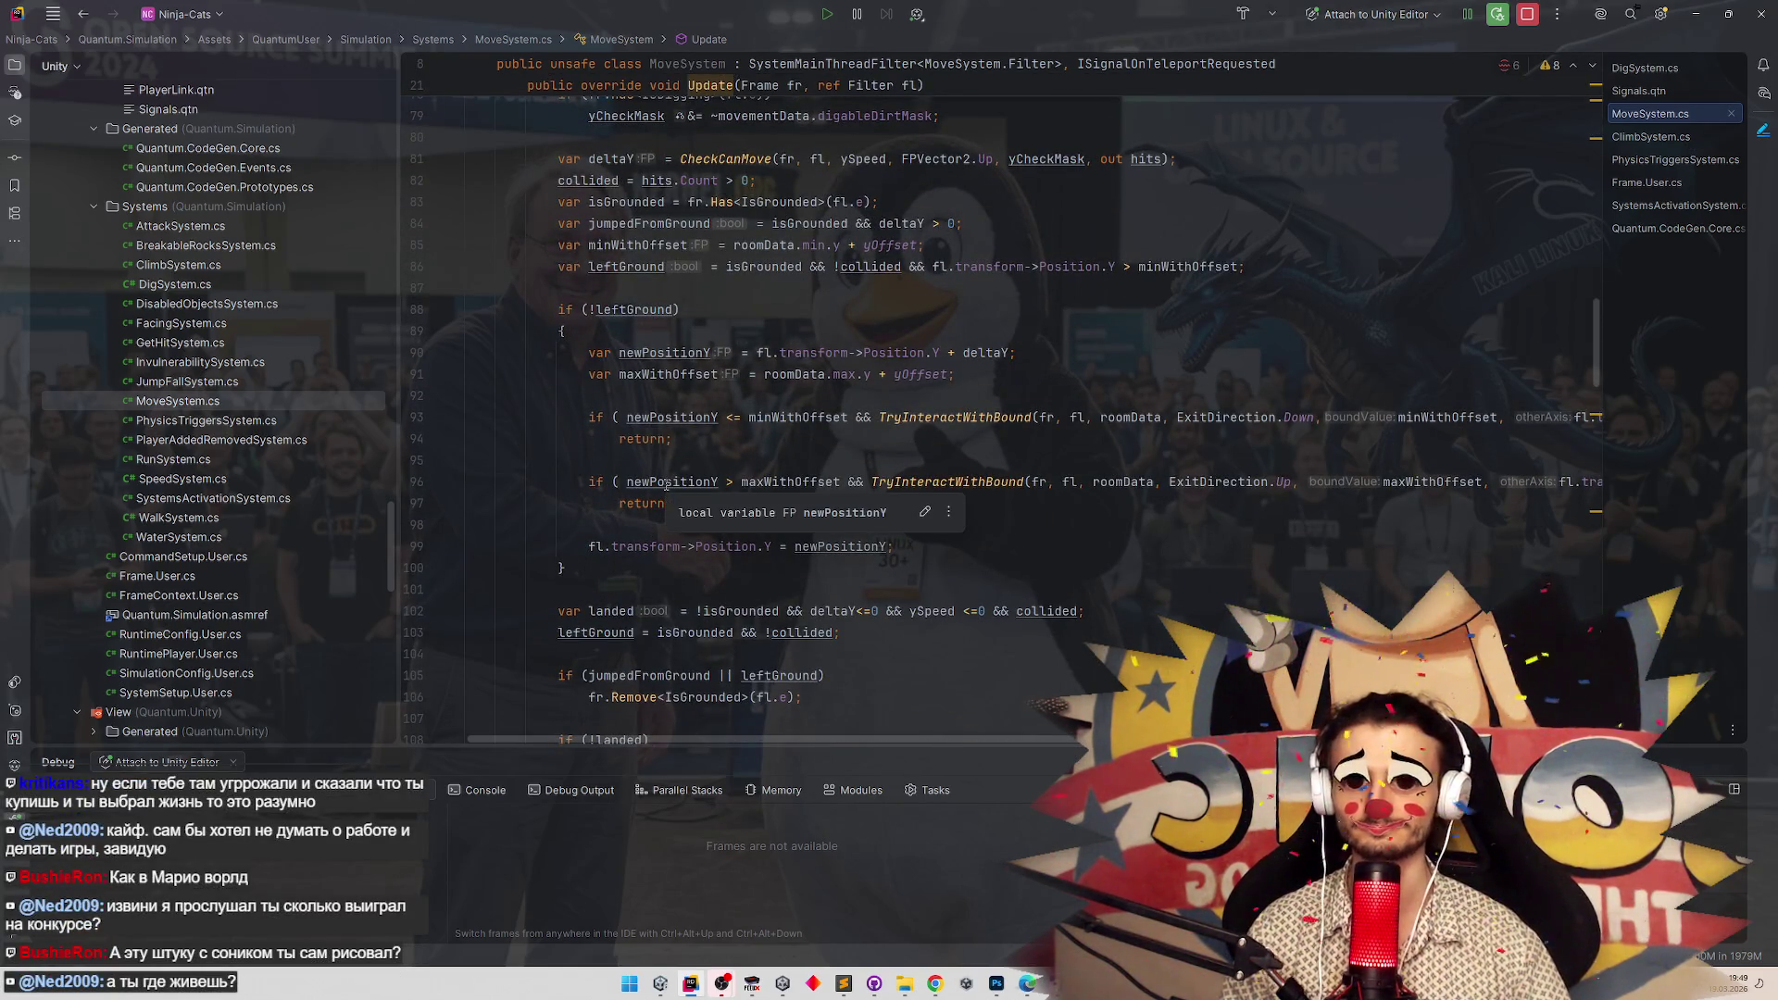
scroll(797, 557, "down", 5)
scroll(796, 556, "down", 3)
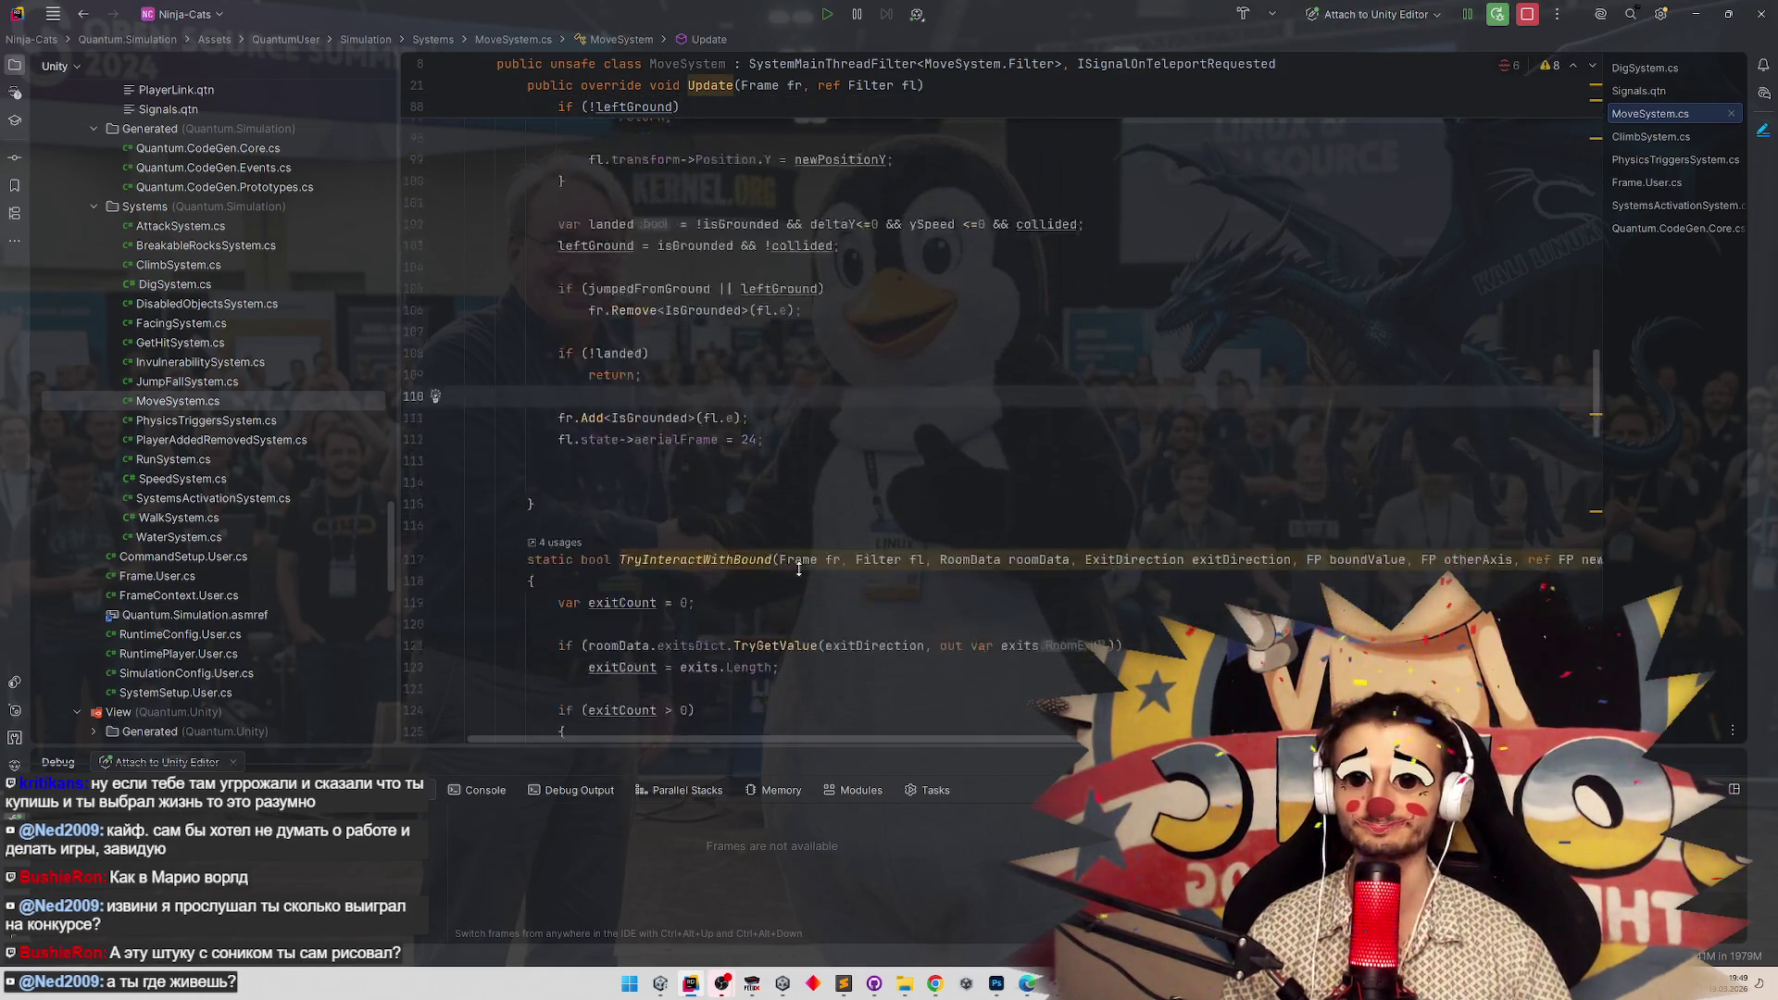
left_click(835, 559)
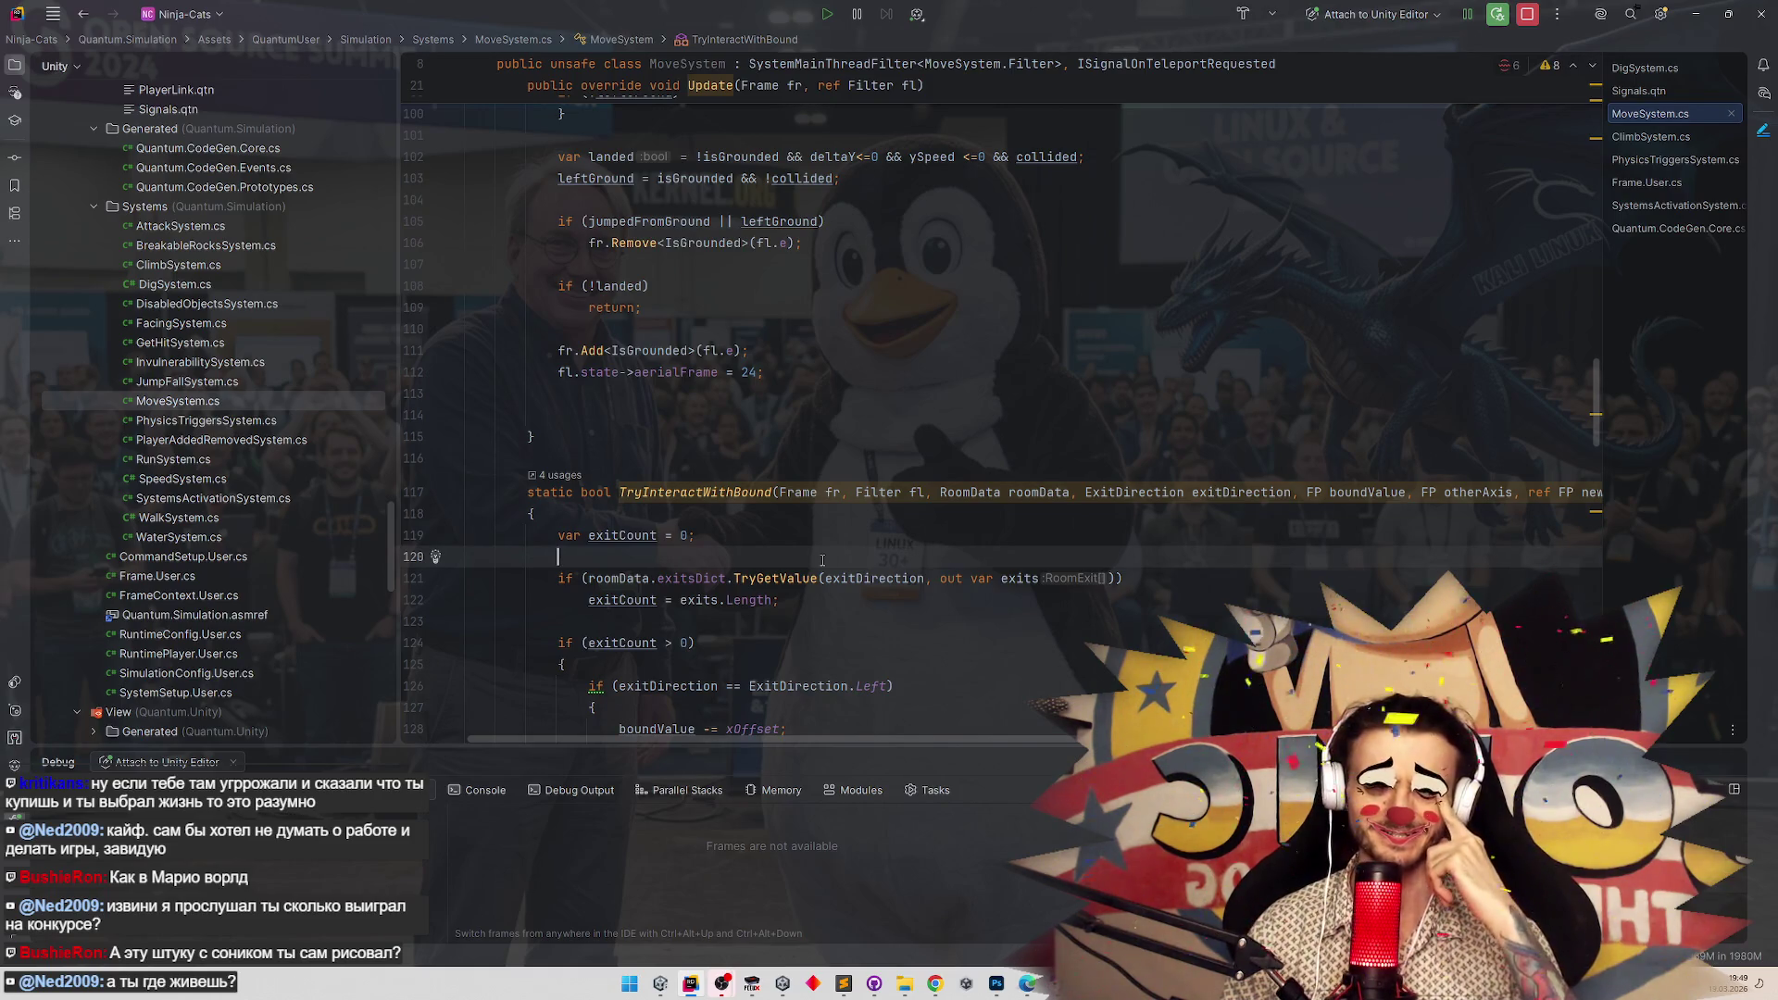
scroll(843, 560, "down", 6)
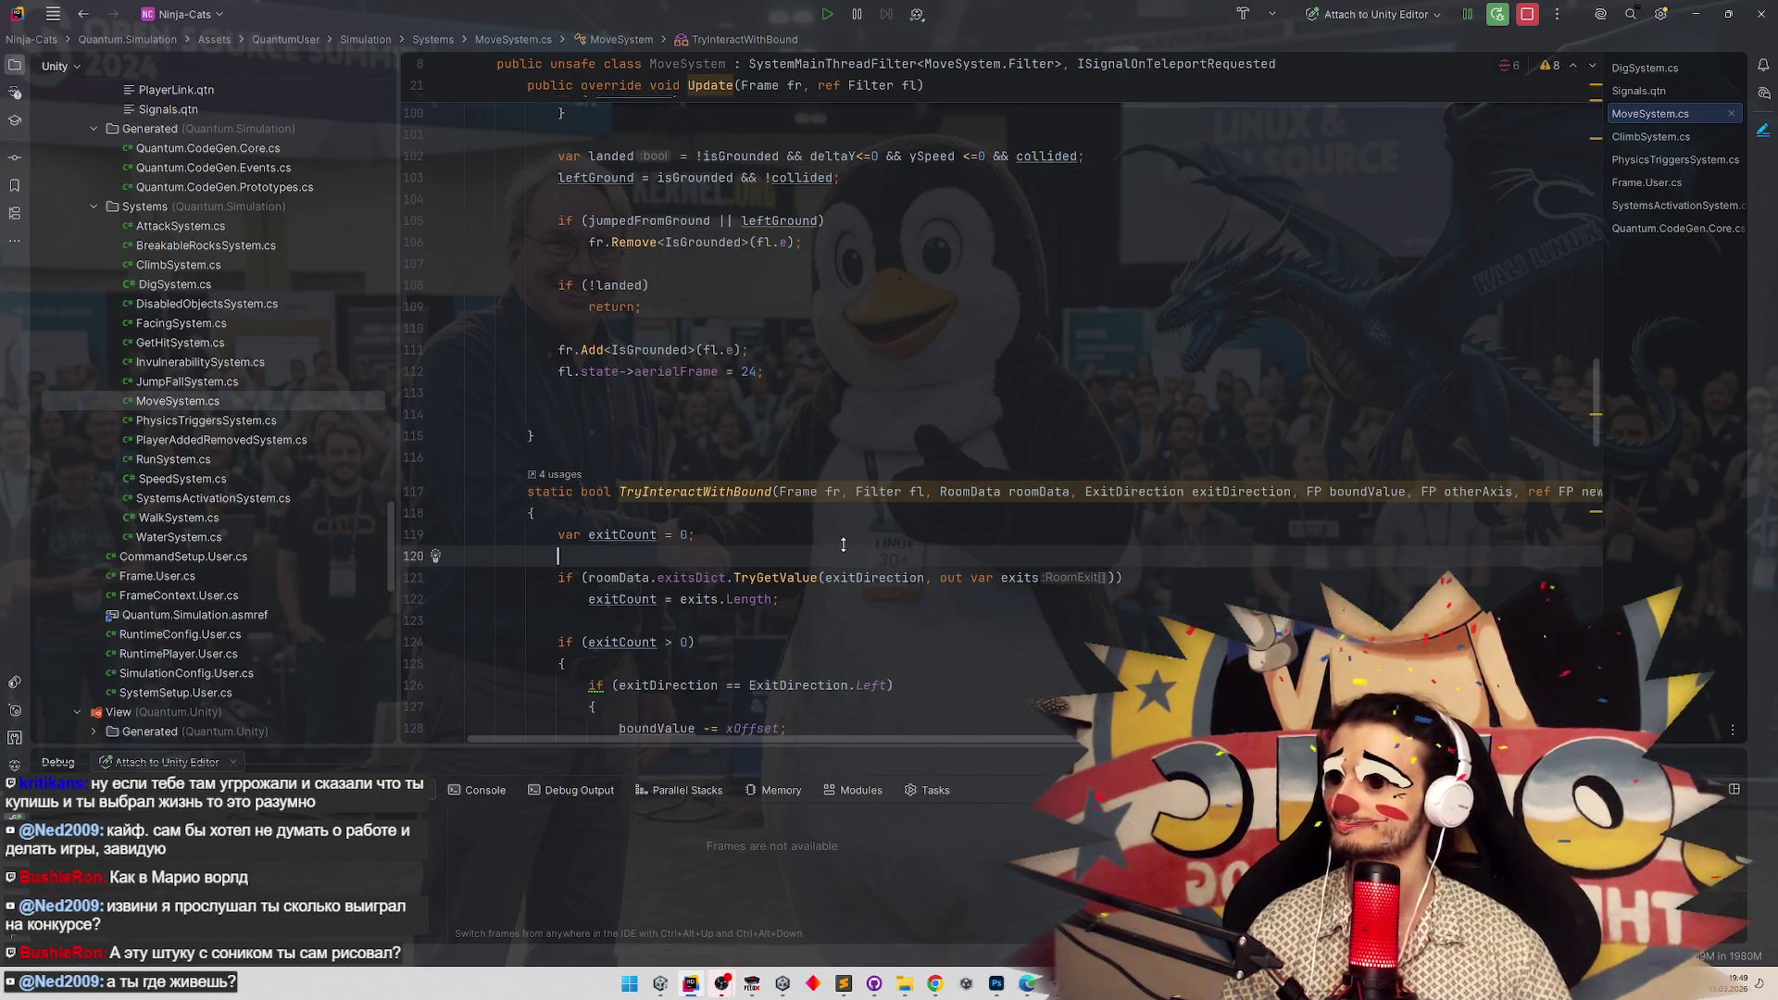
scroll(878, 549, "down", 2)
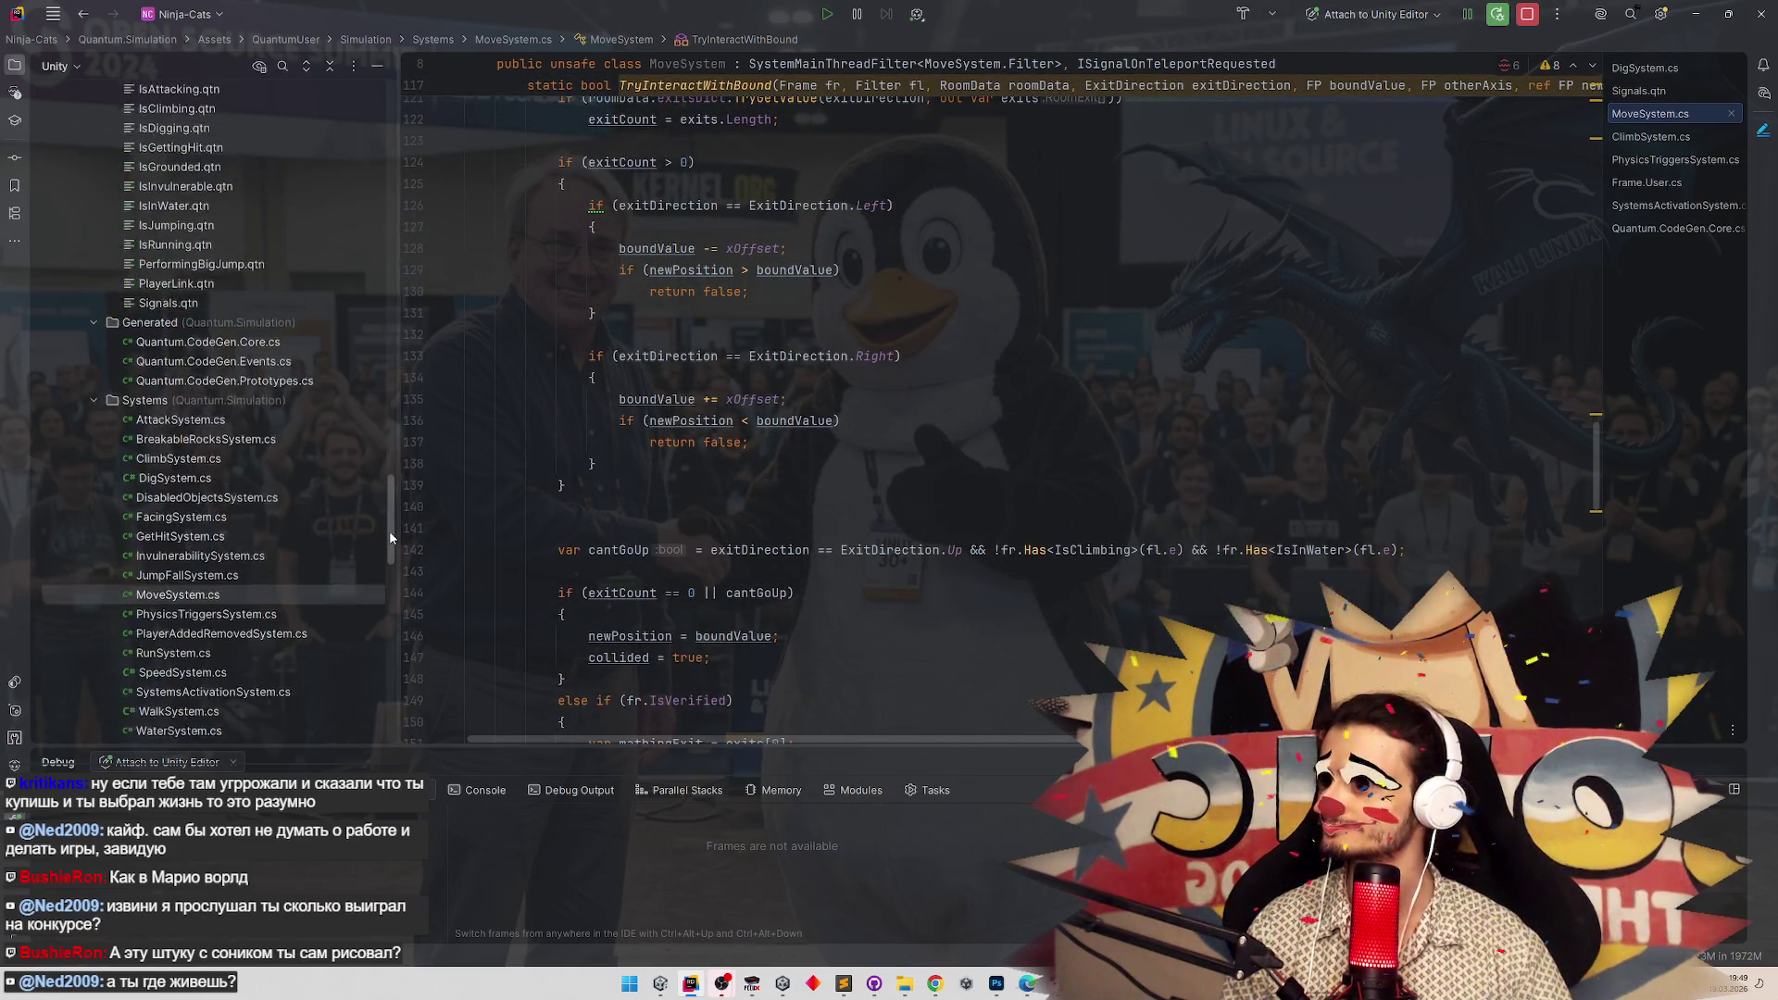
left_click_drag(387, 566, 391, 537)
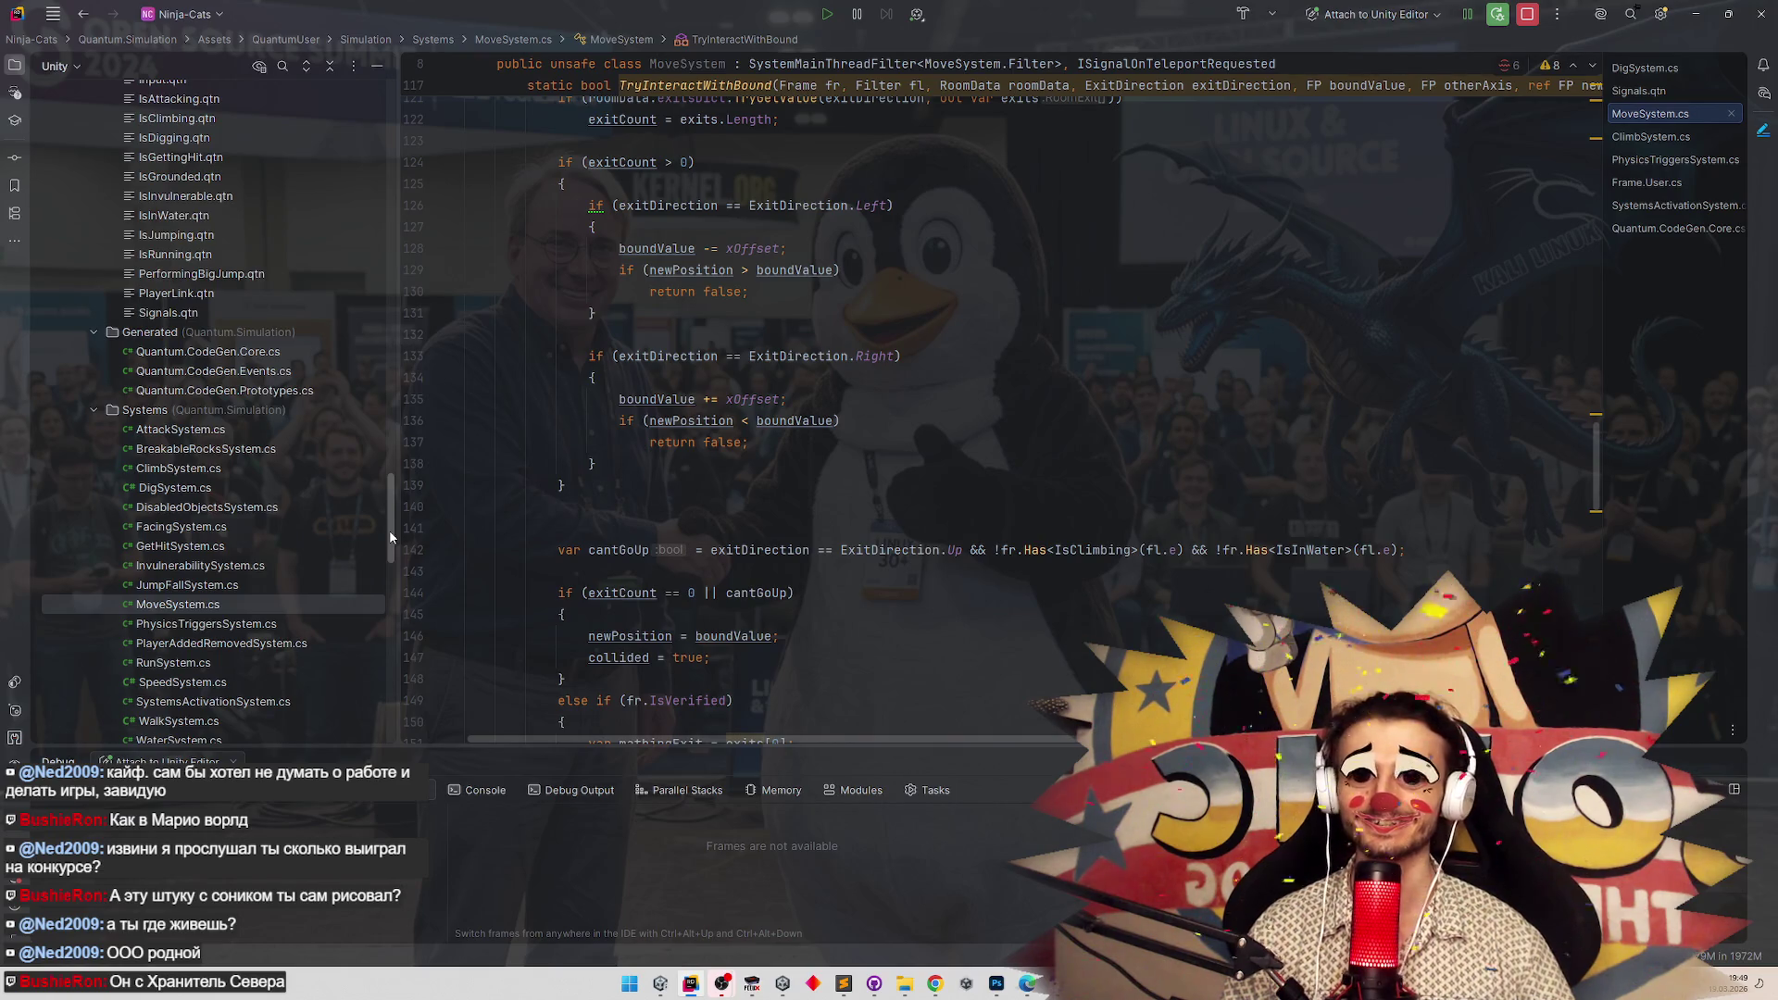
left_click_drag(390, 537, 390, 541)
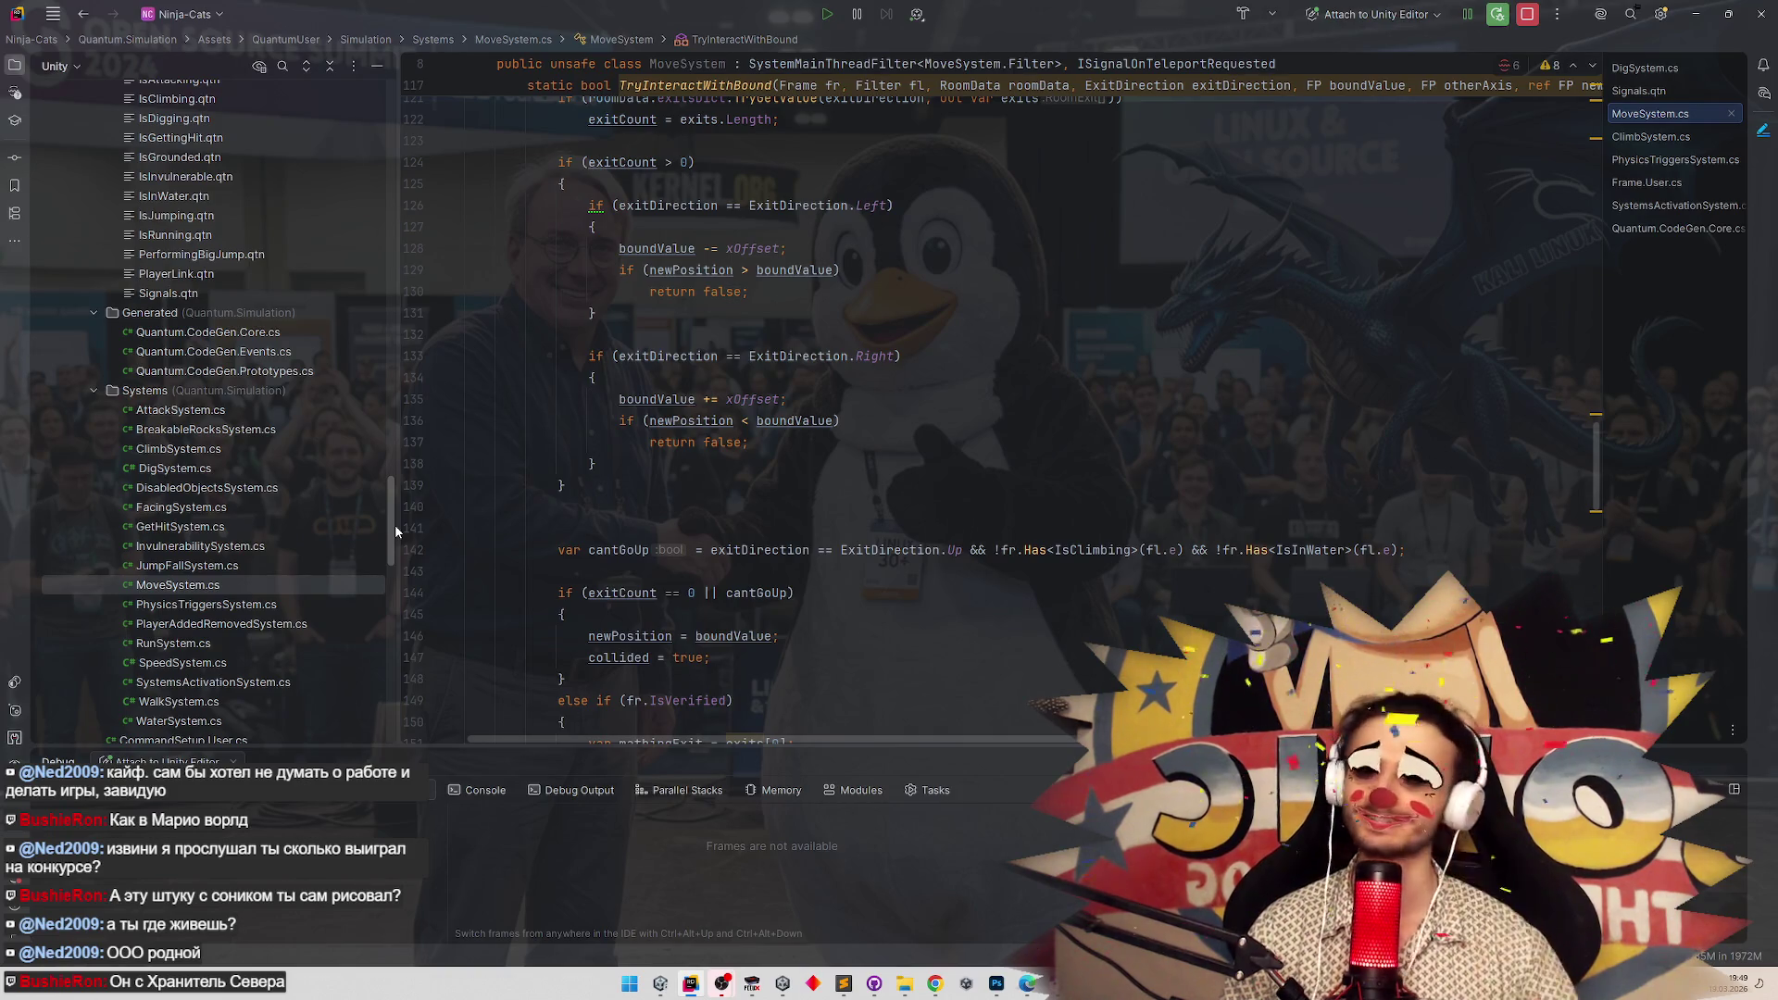
left_click_drag(396, 531, 394, 488)
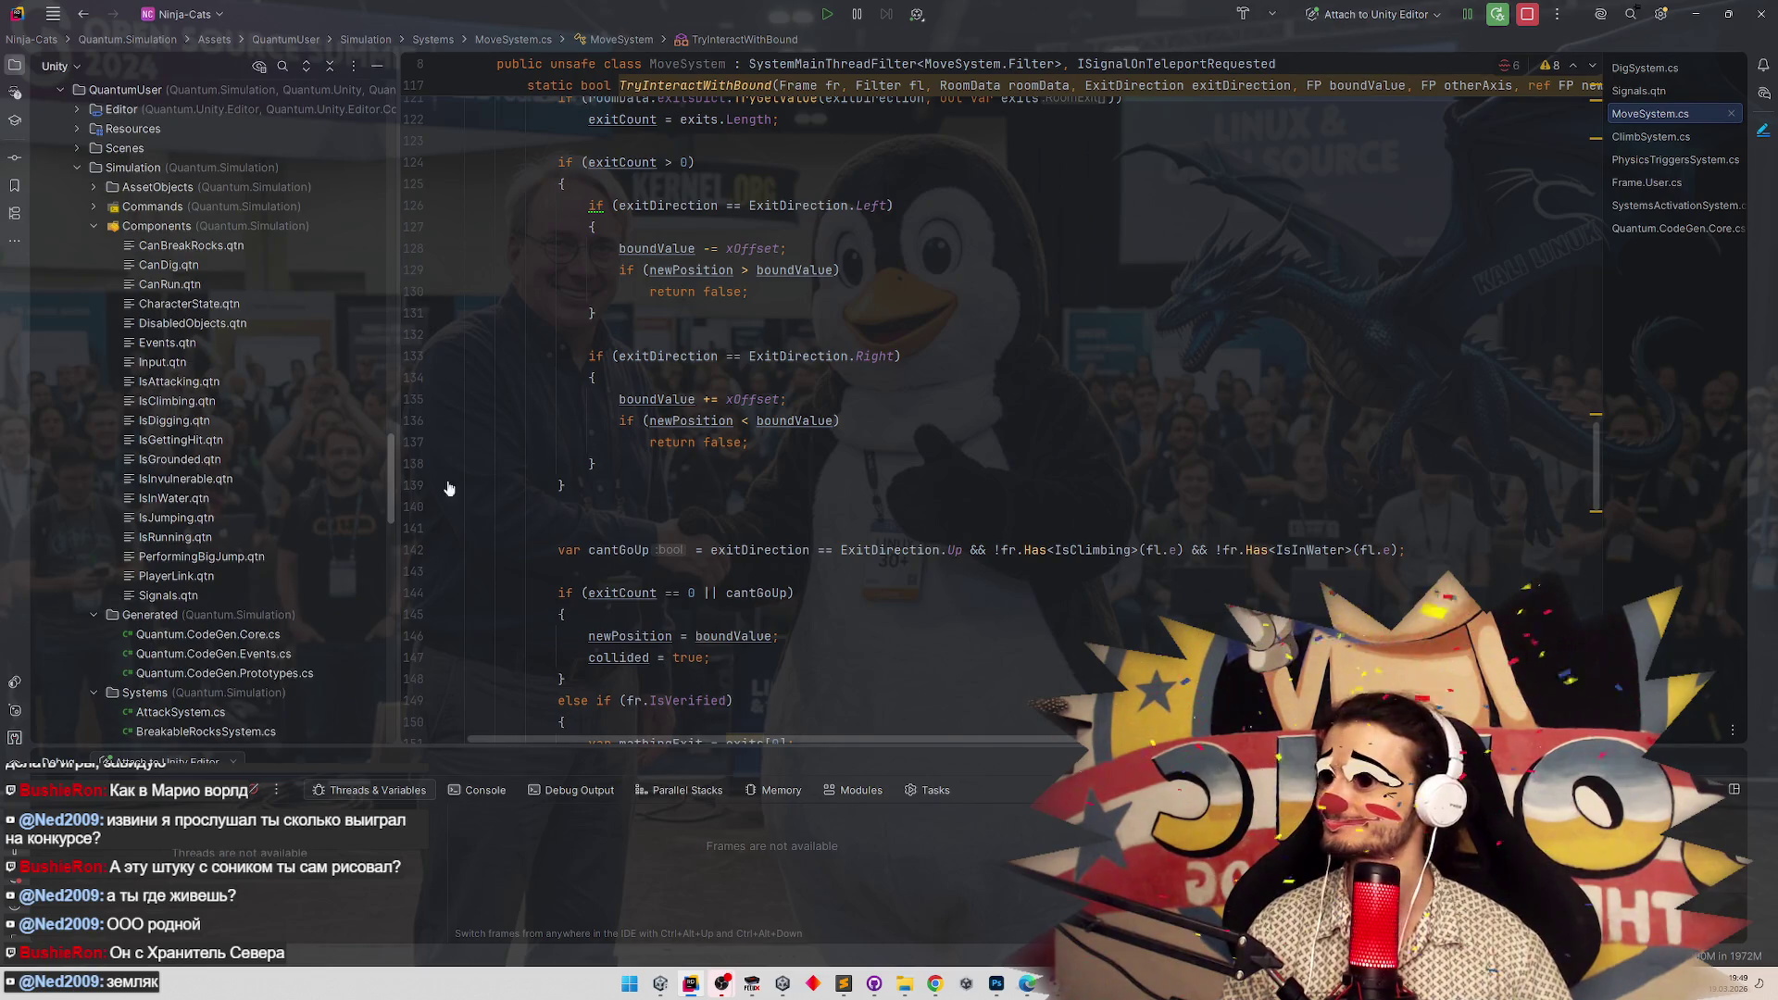
scroll(743, 401, "up", 20)
scroll(743, 401, "up", 3)
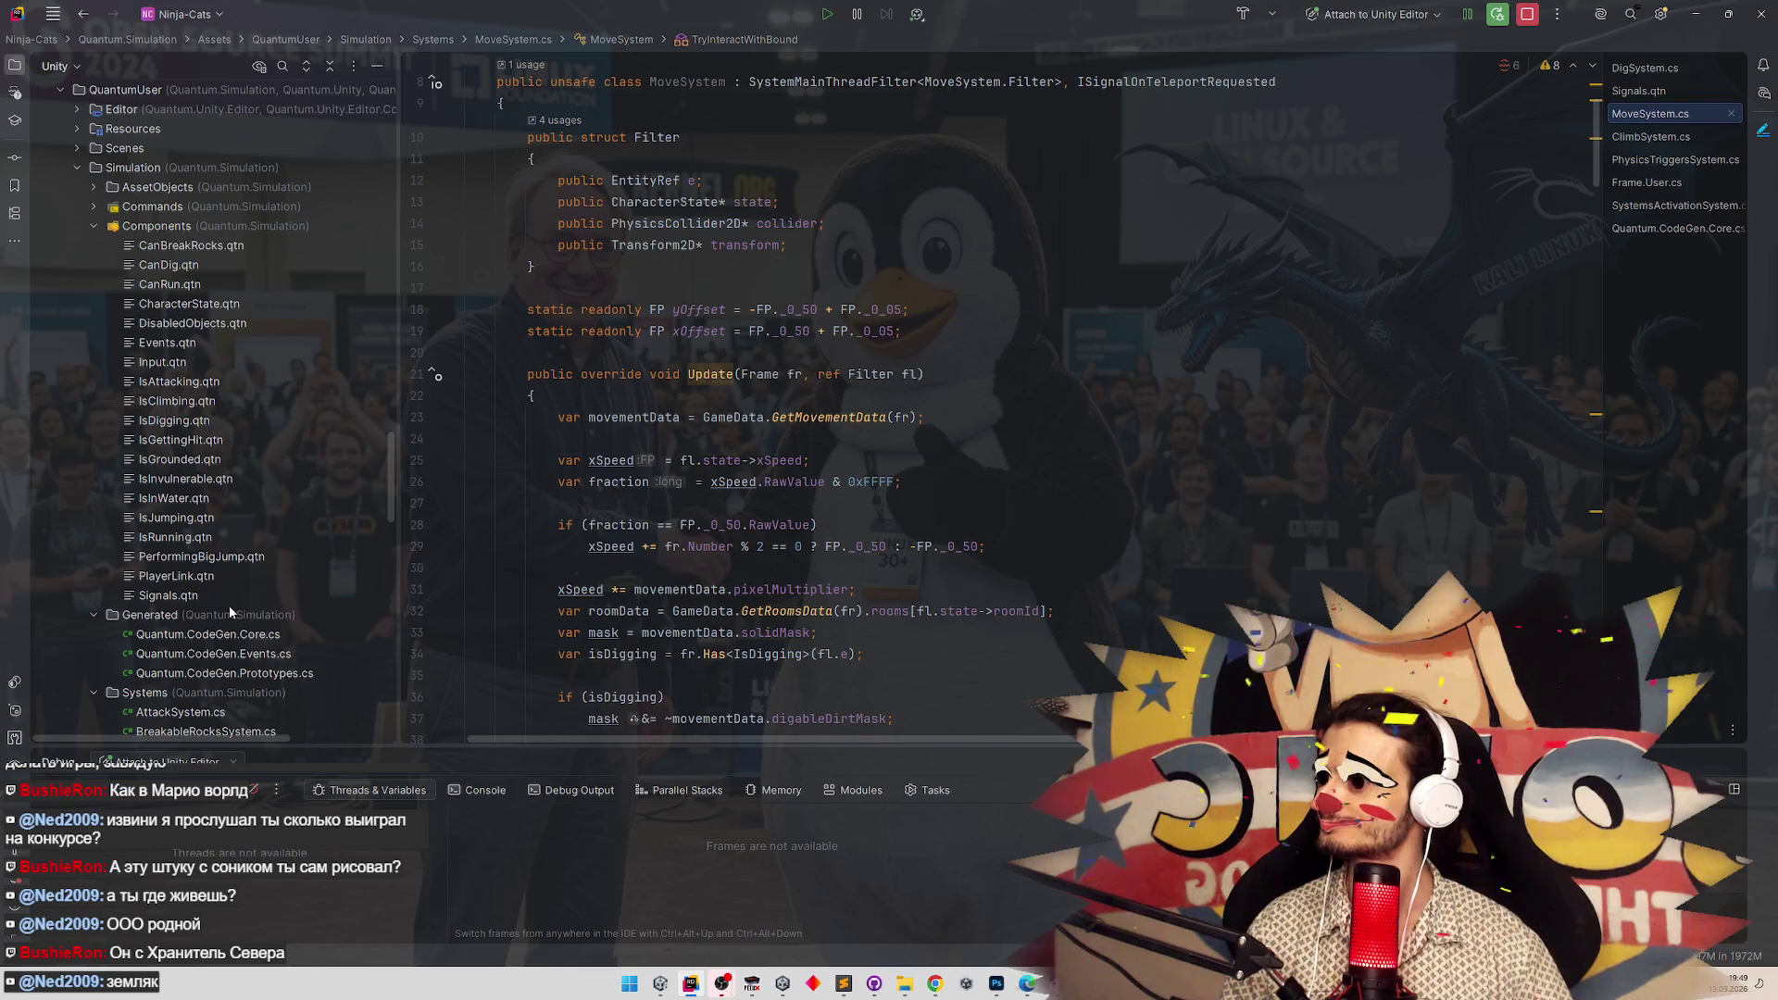
scroll(271, 552, "down", 4)
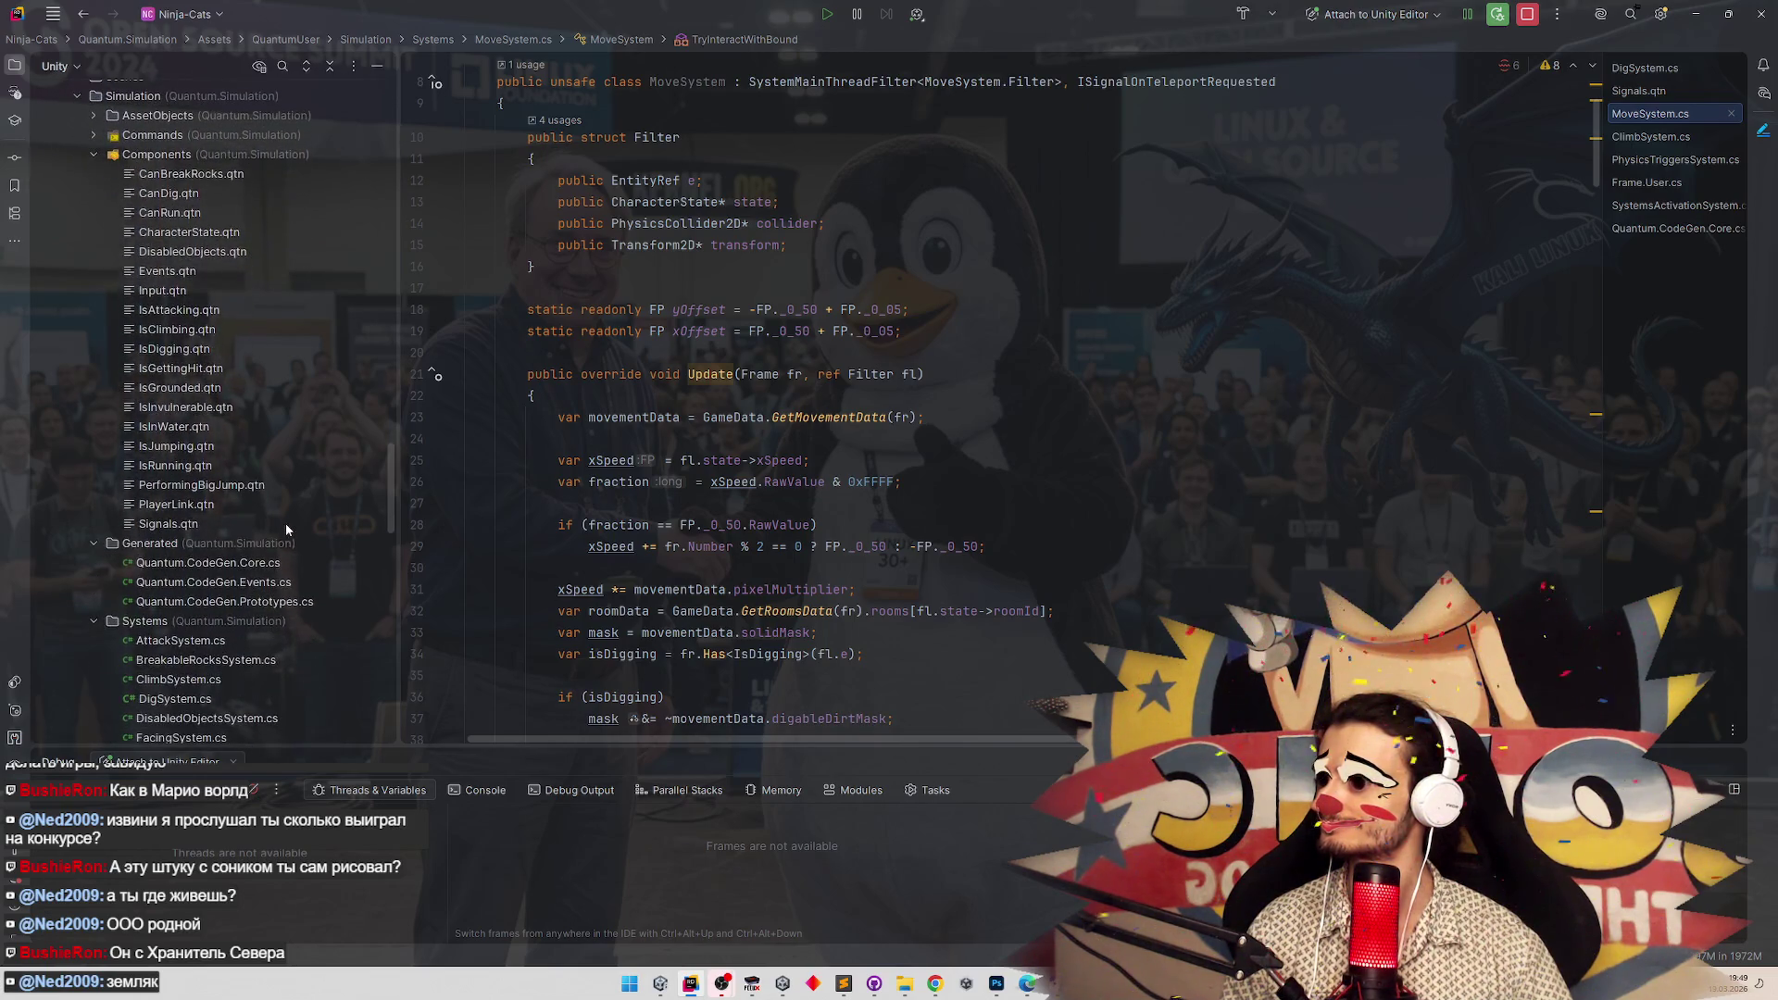
double_click(179, 679)
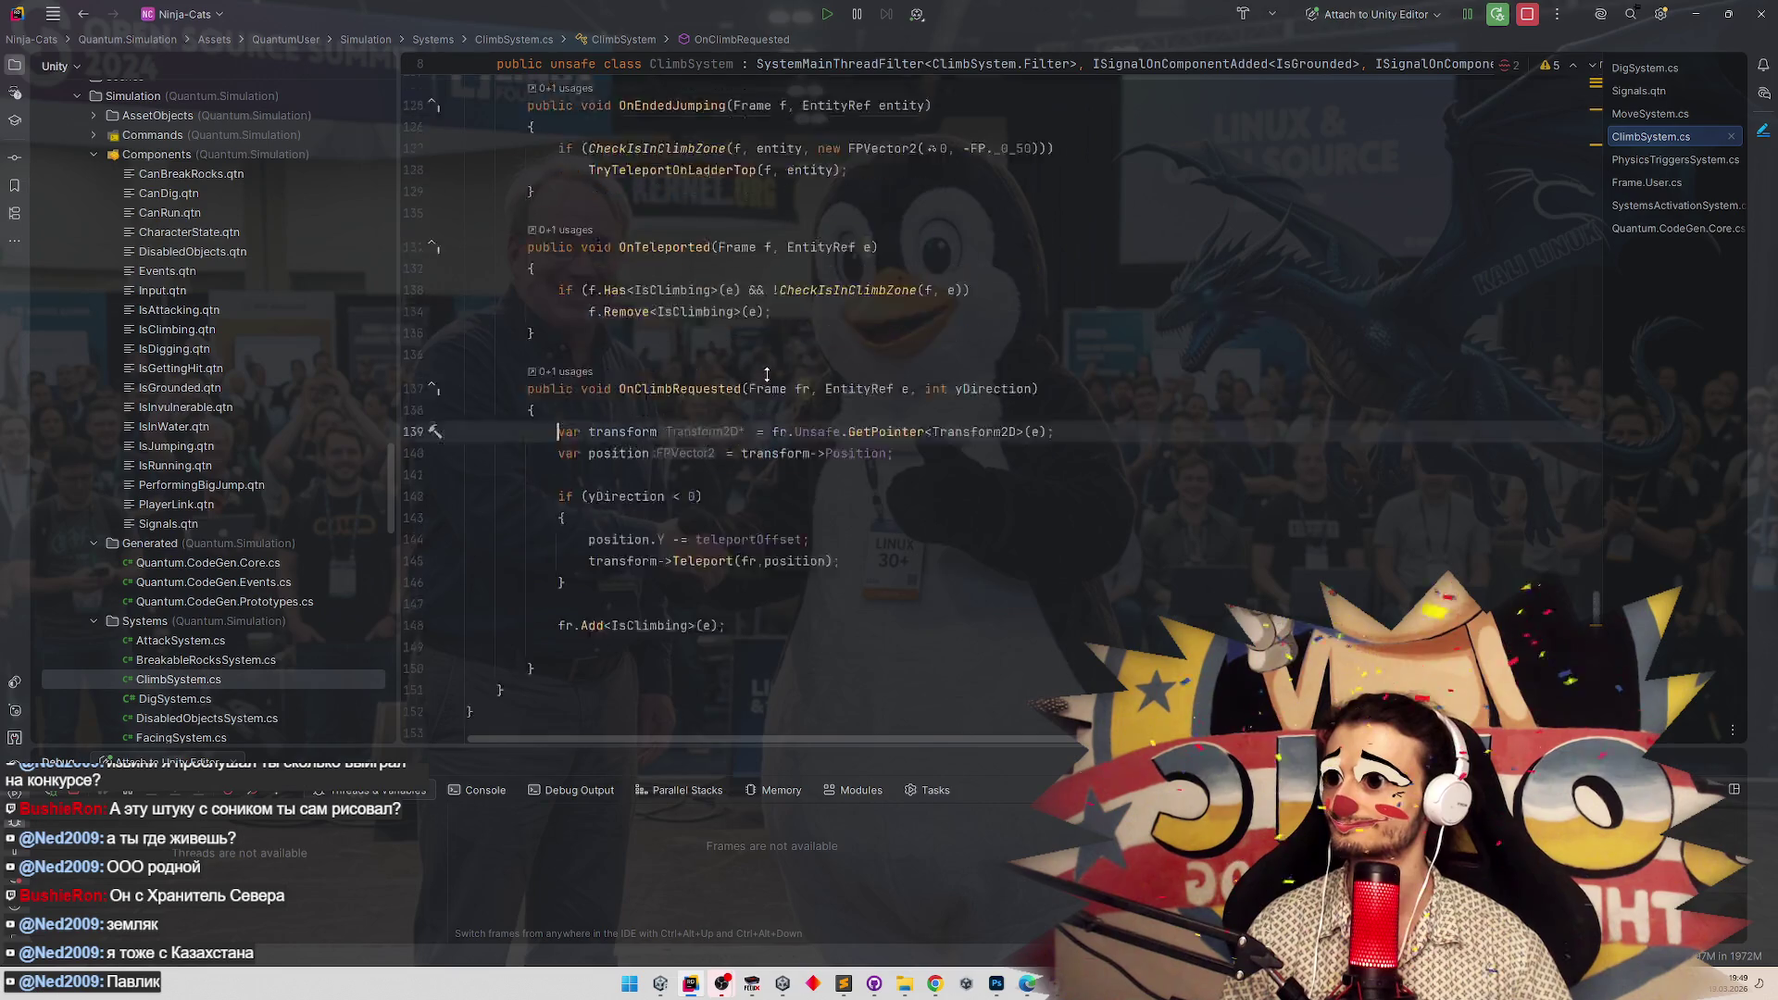
scroll(767, 374, "up", 10)
scroll(812, 473, "up", 15)
scroll(827, 434, "up", 6)
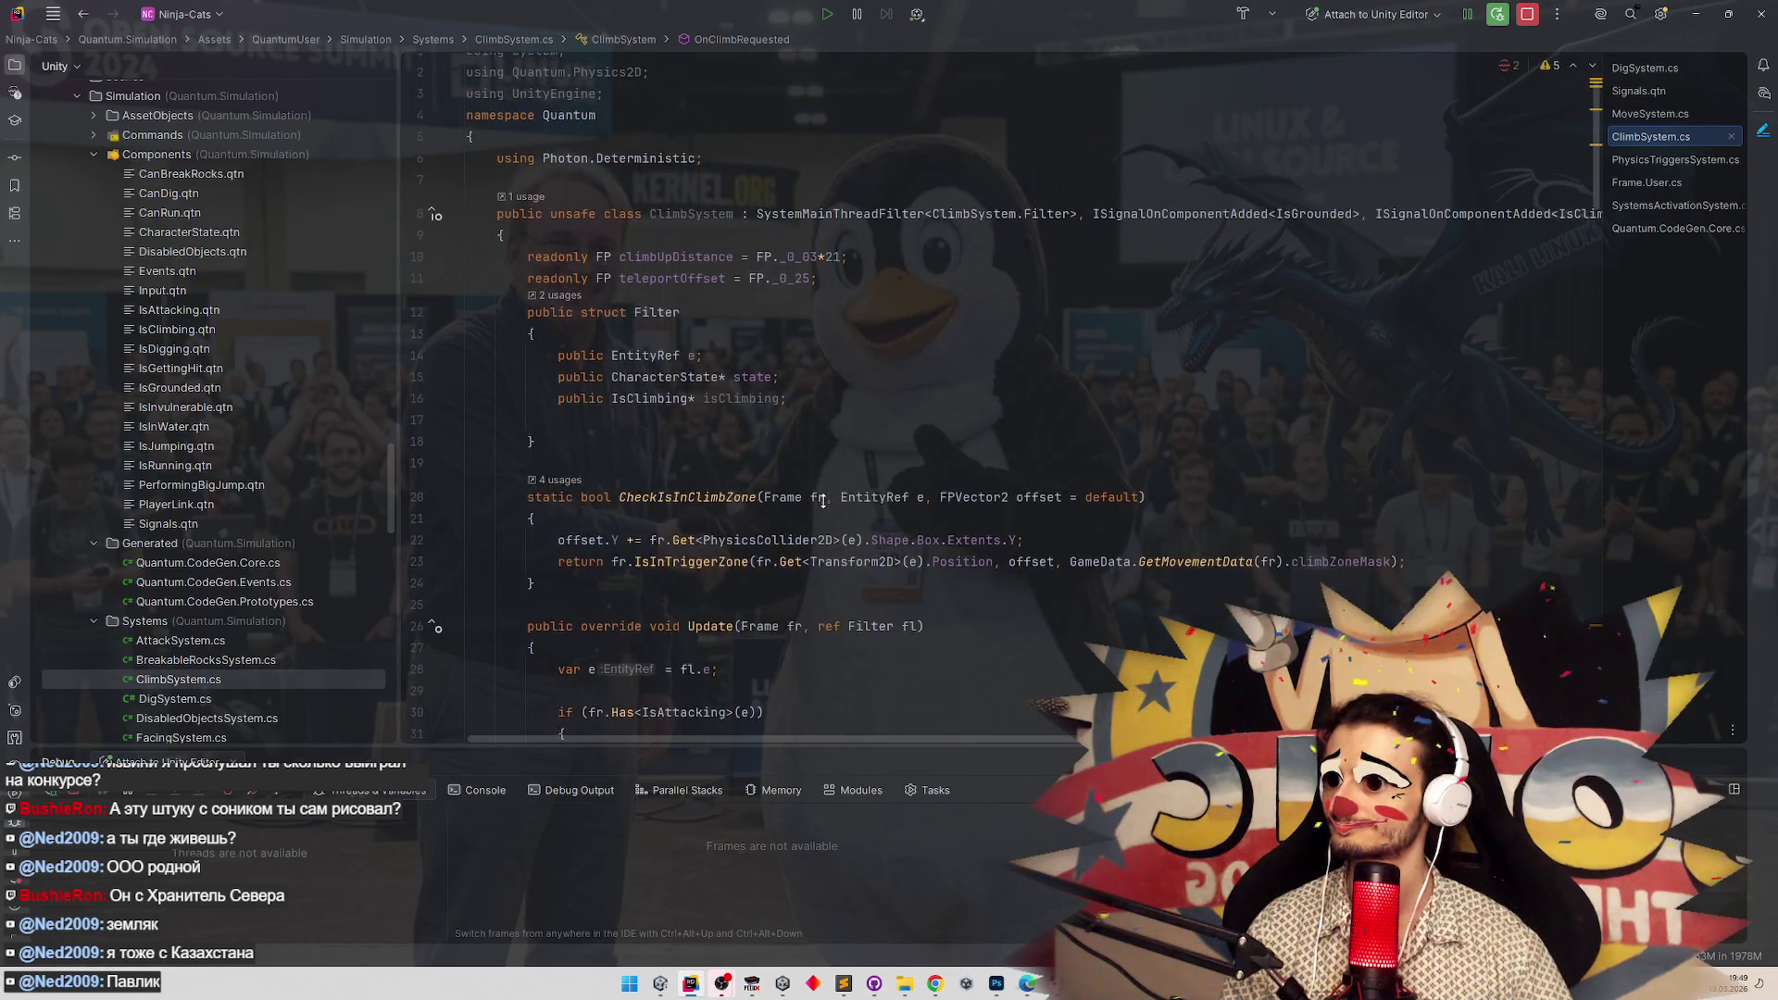
scroll(820, 477, "down", 7)
scroll(816, 451, "up", 1)
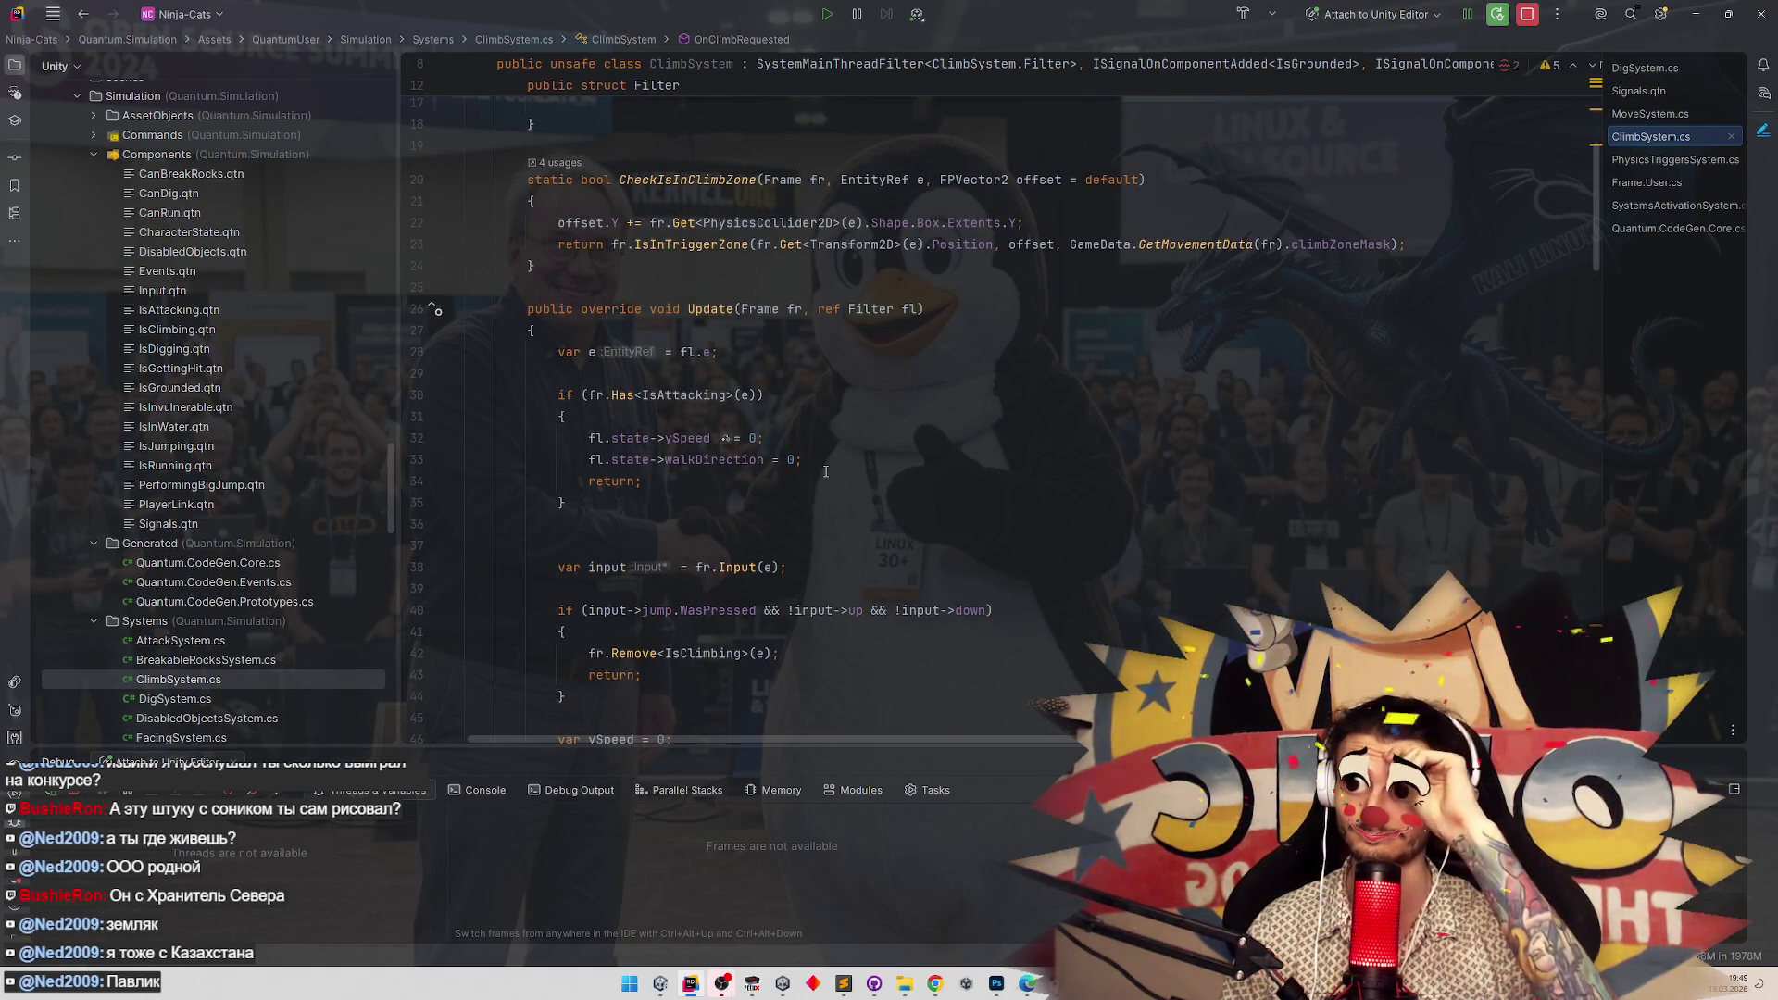
scroll(864, 477, "down", 6)
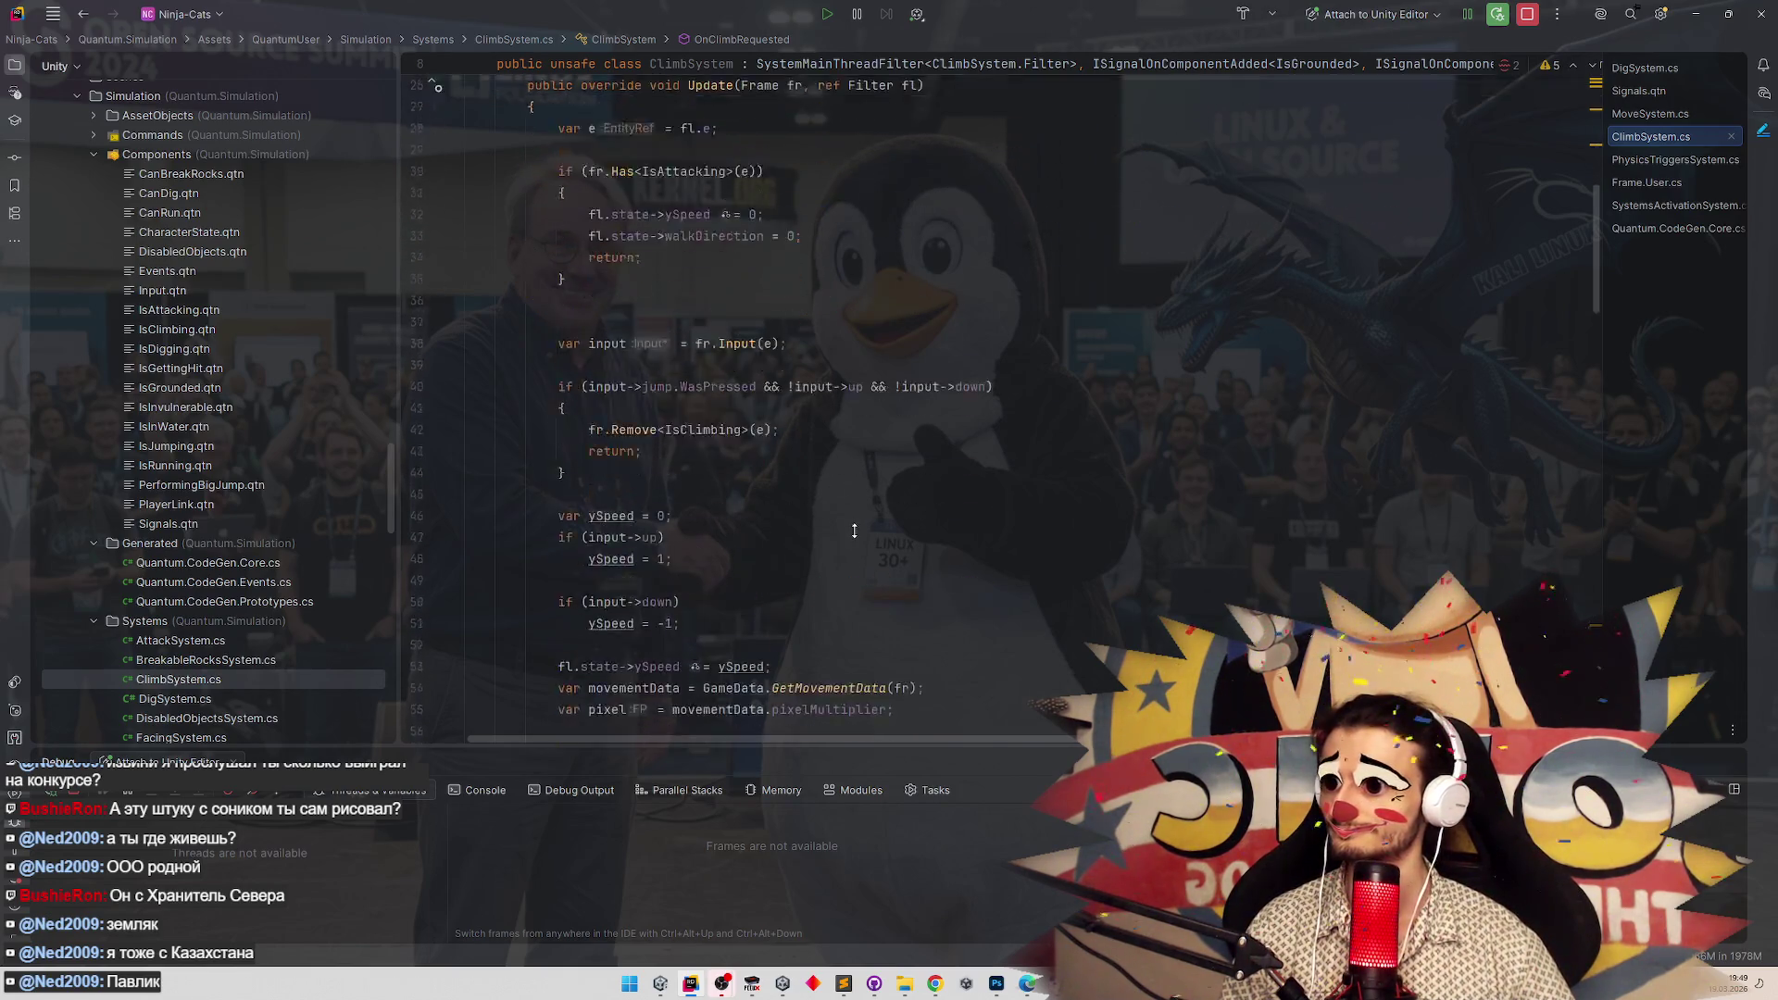
scroll(858, 502, "down", 4)
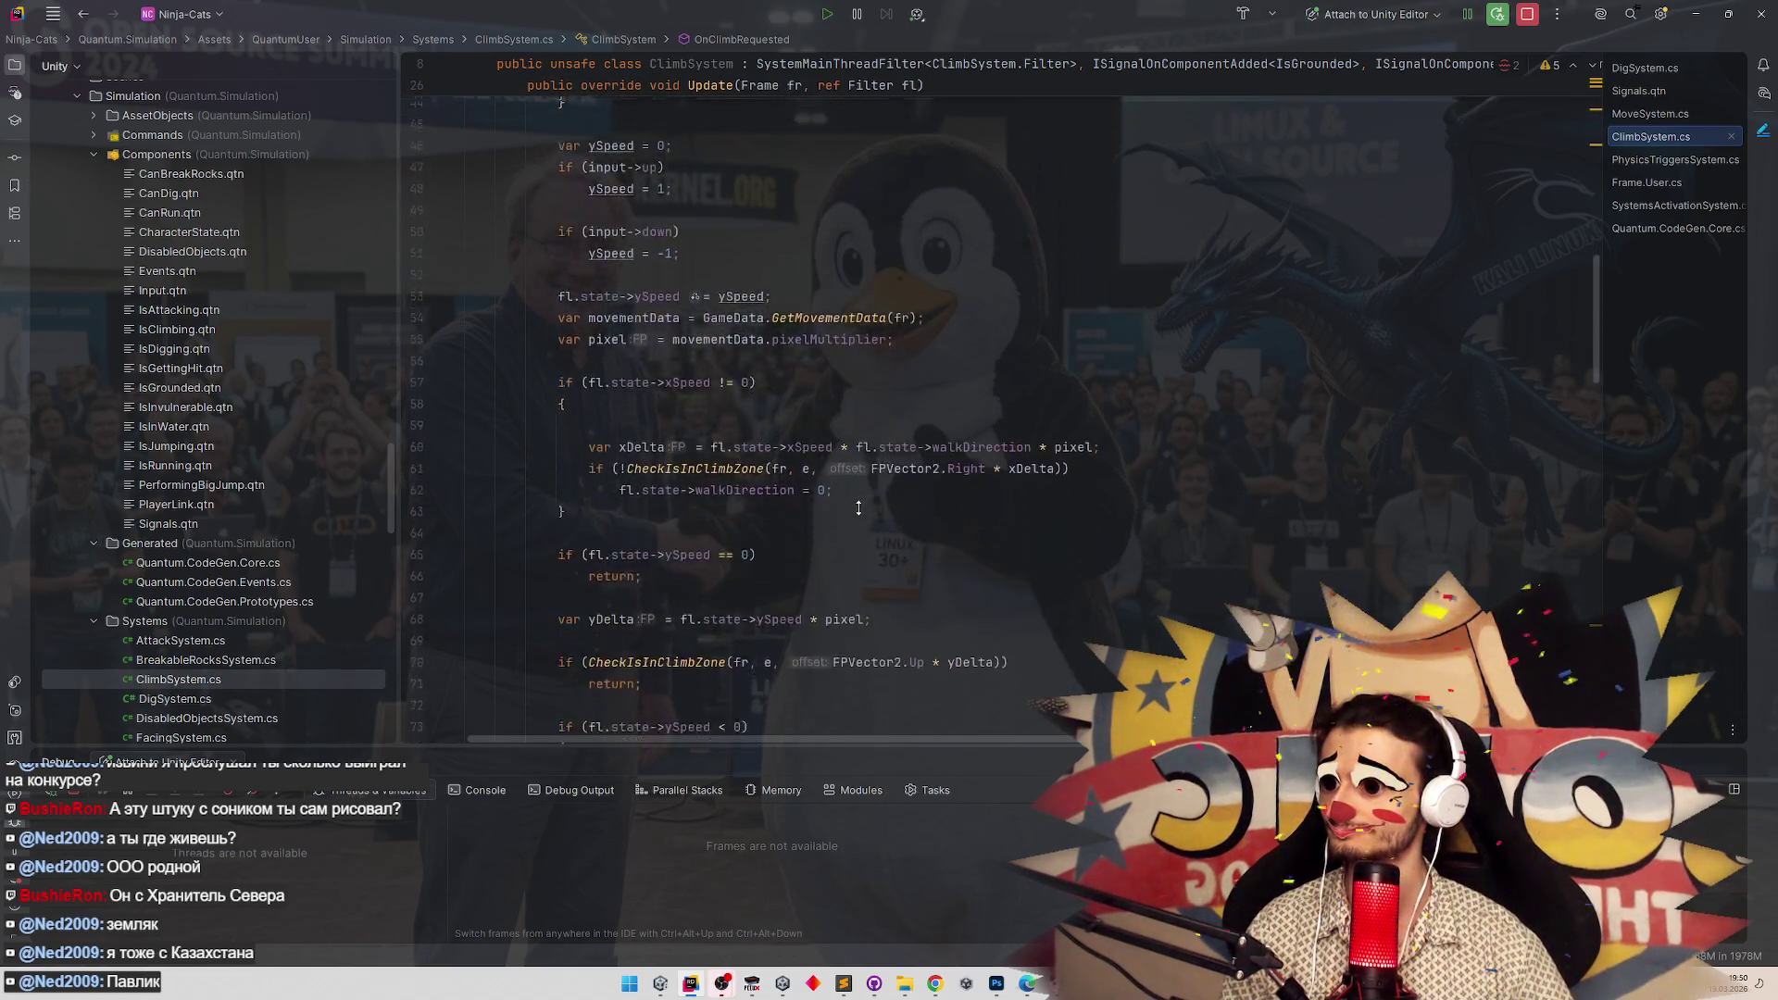
scroll(858, 490, "down", 3)
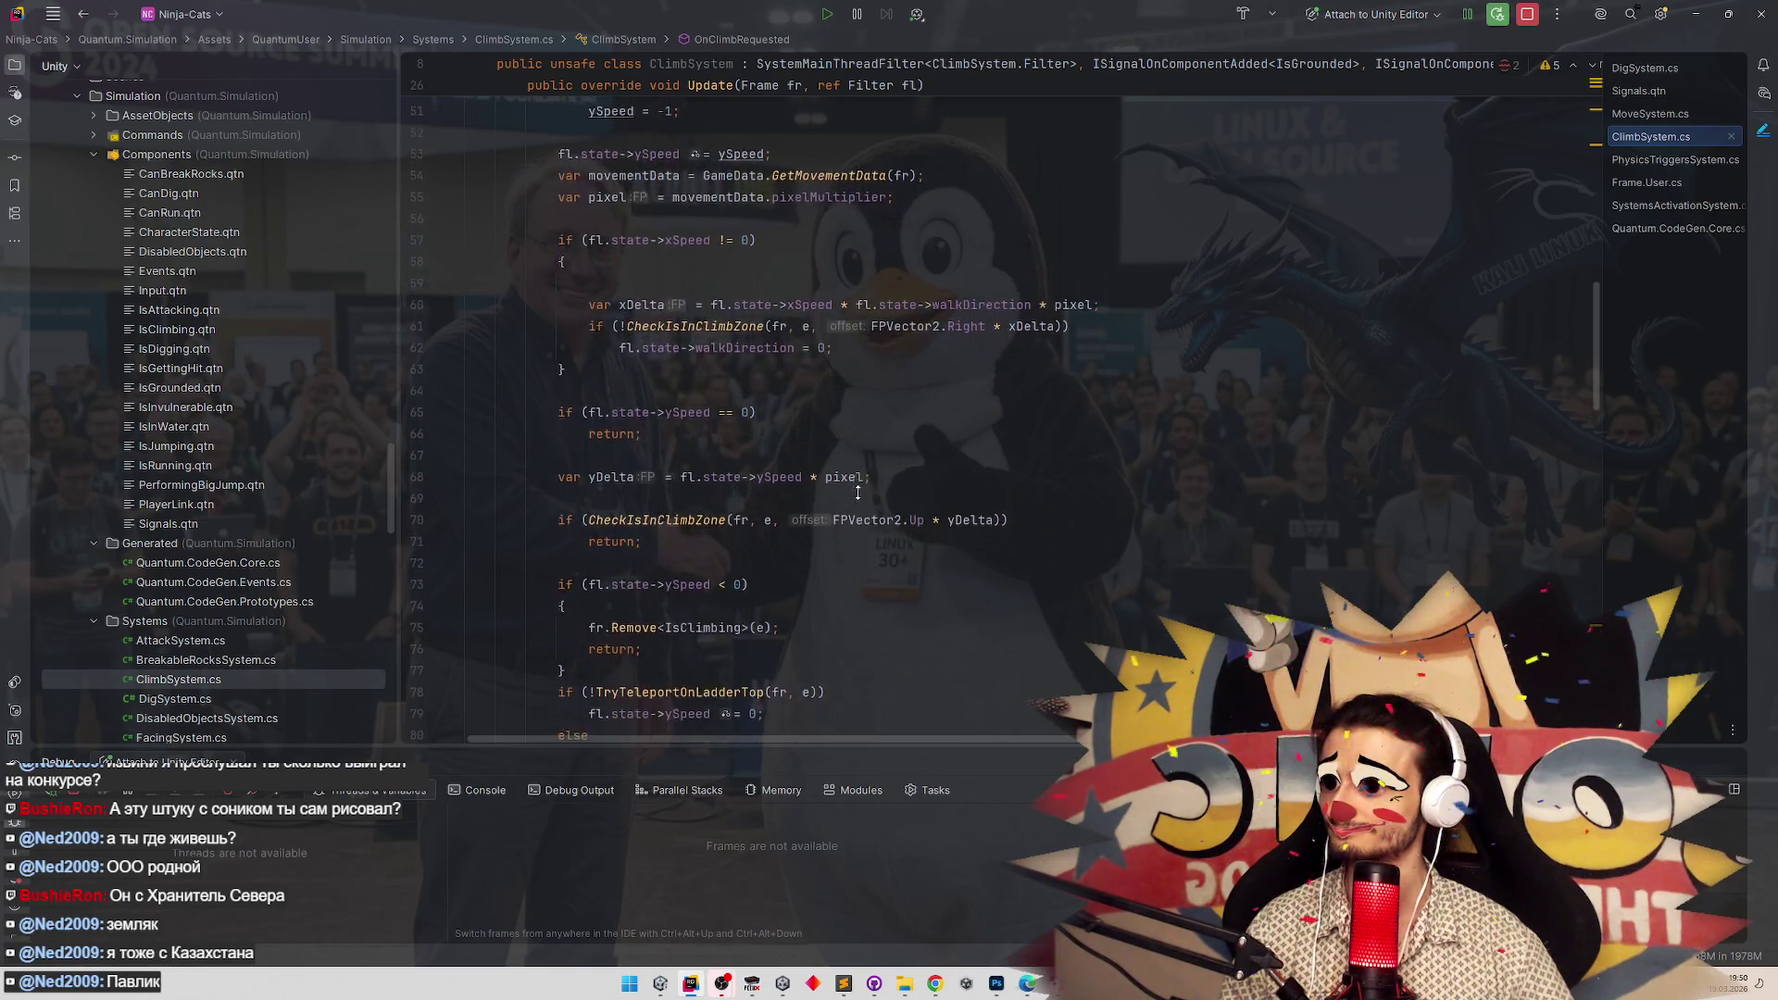
scroll(859, 497, "down", 3)
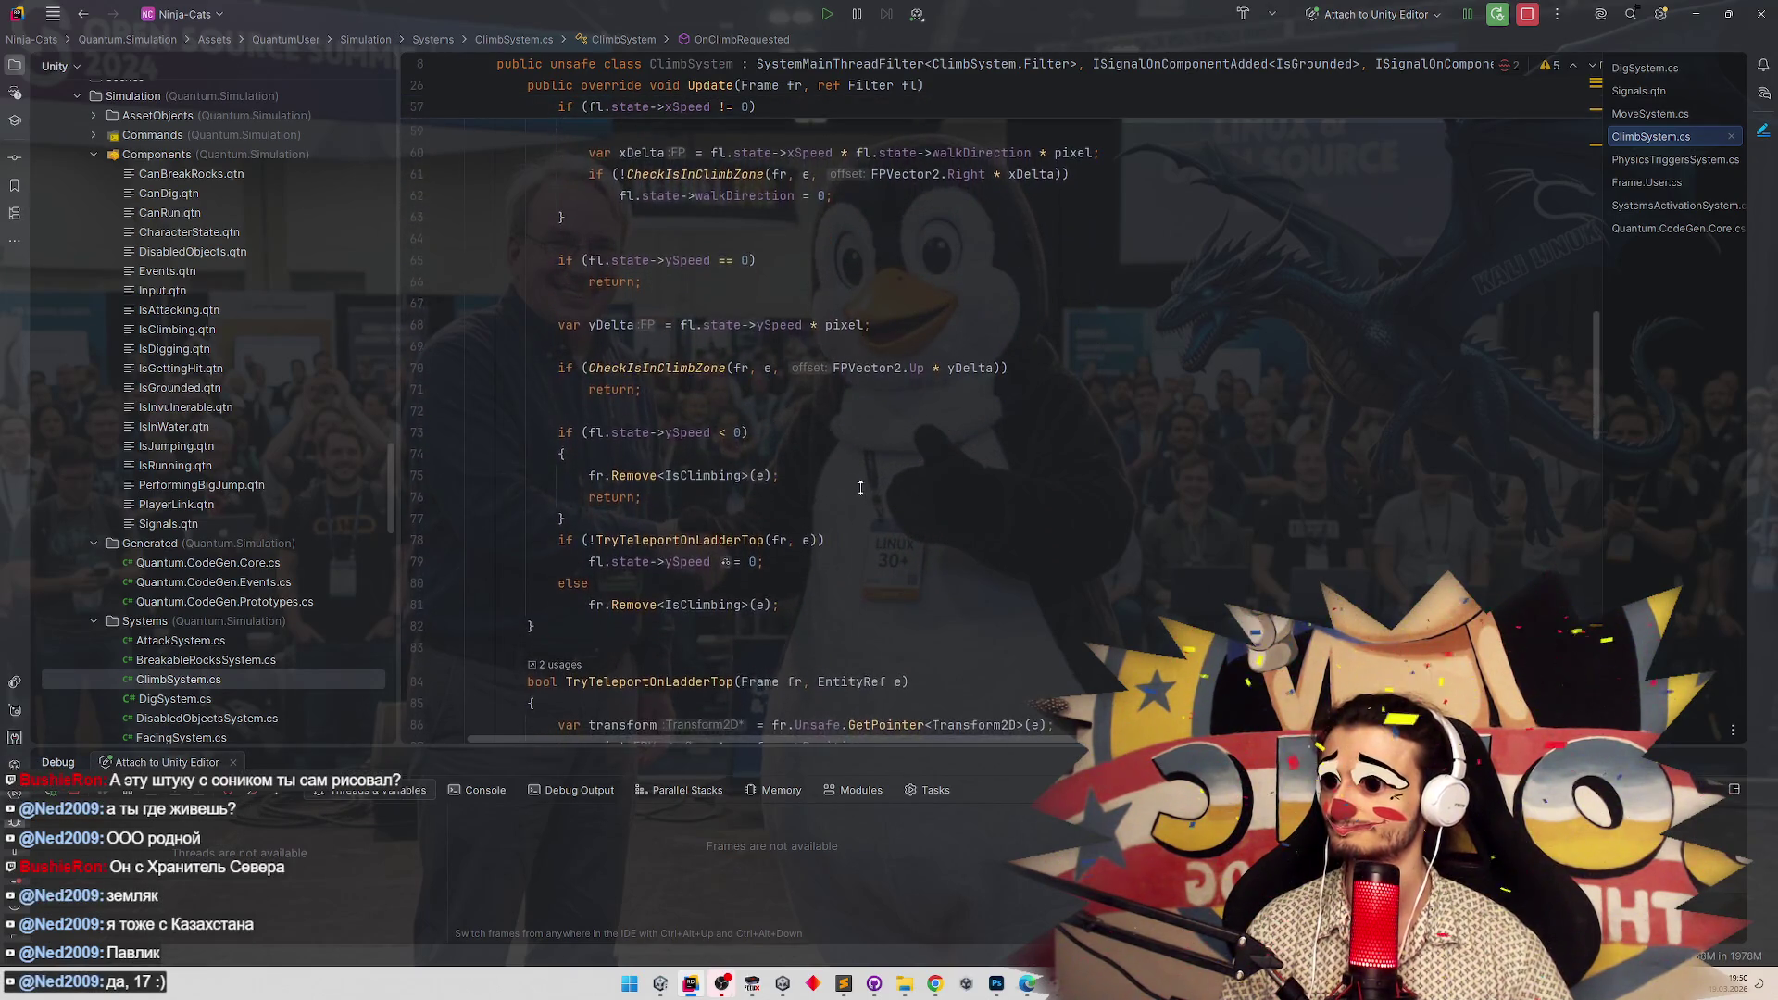
scroll(861, 492, "down", 3)
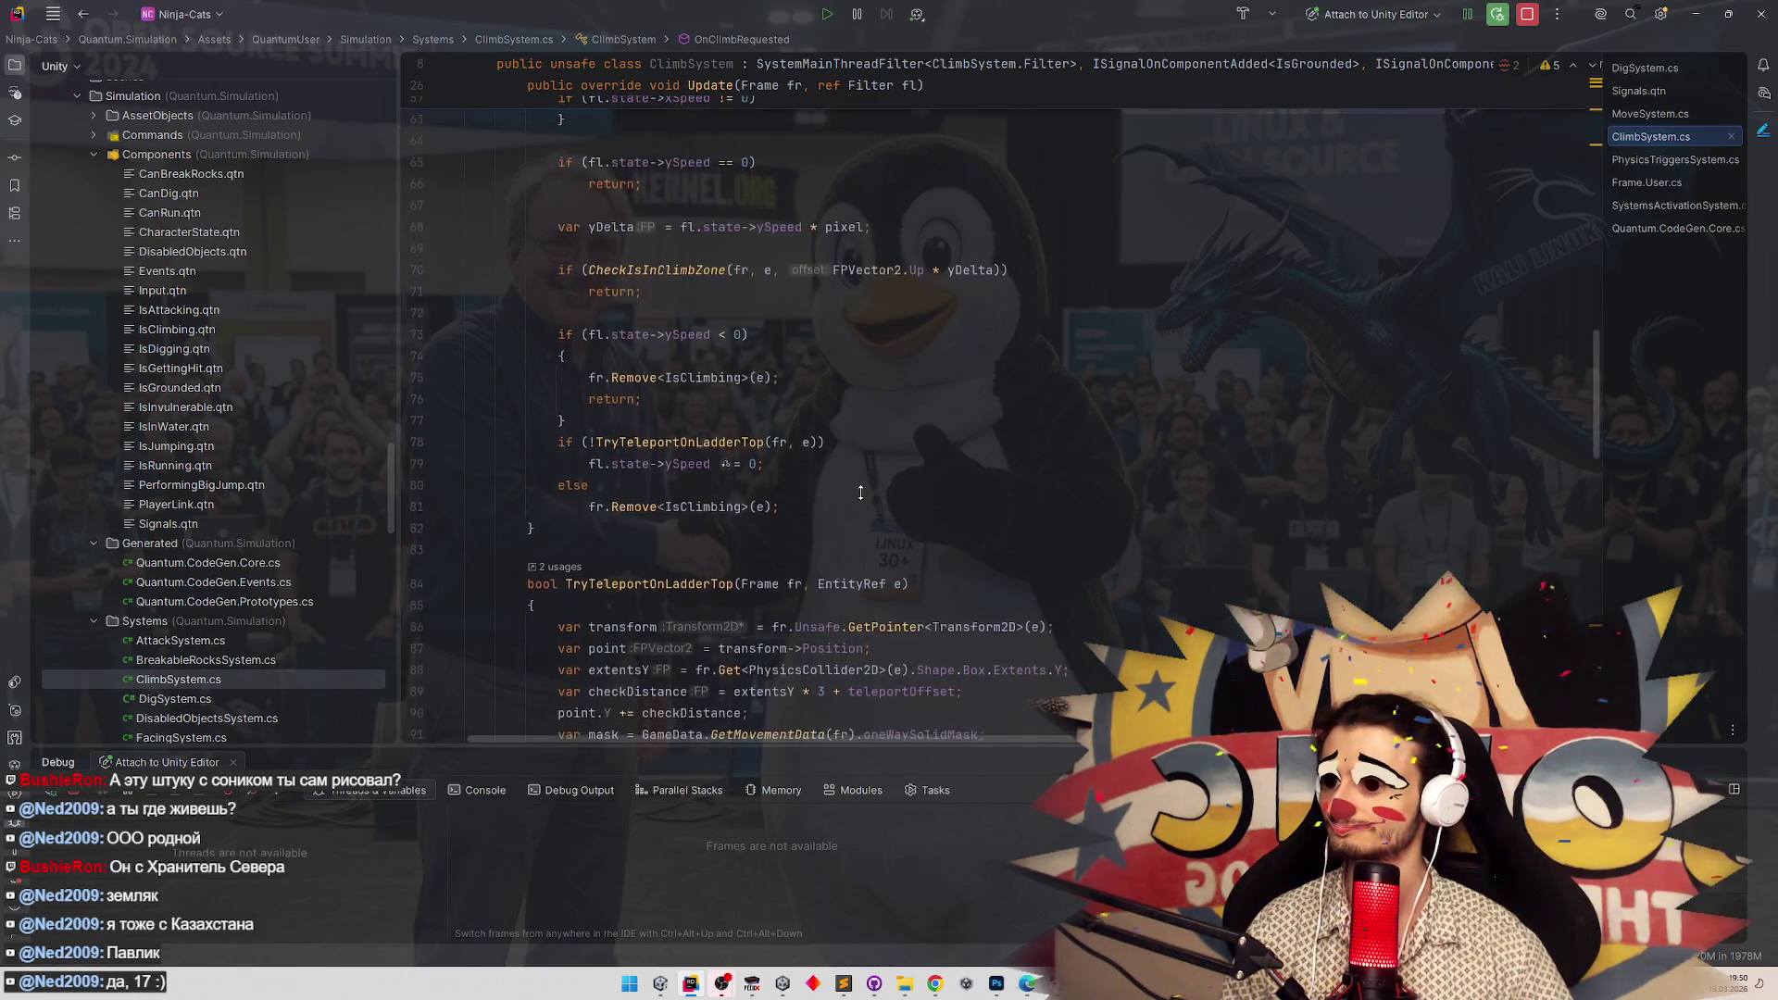
scroll(866, 473, "up", 10)
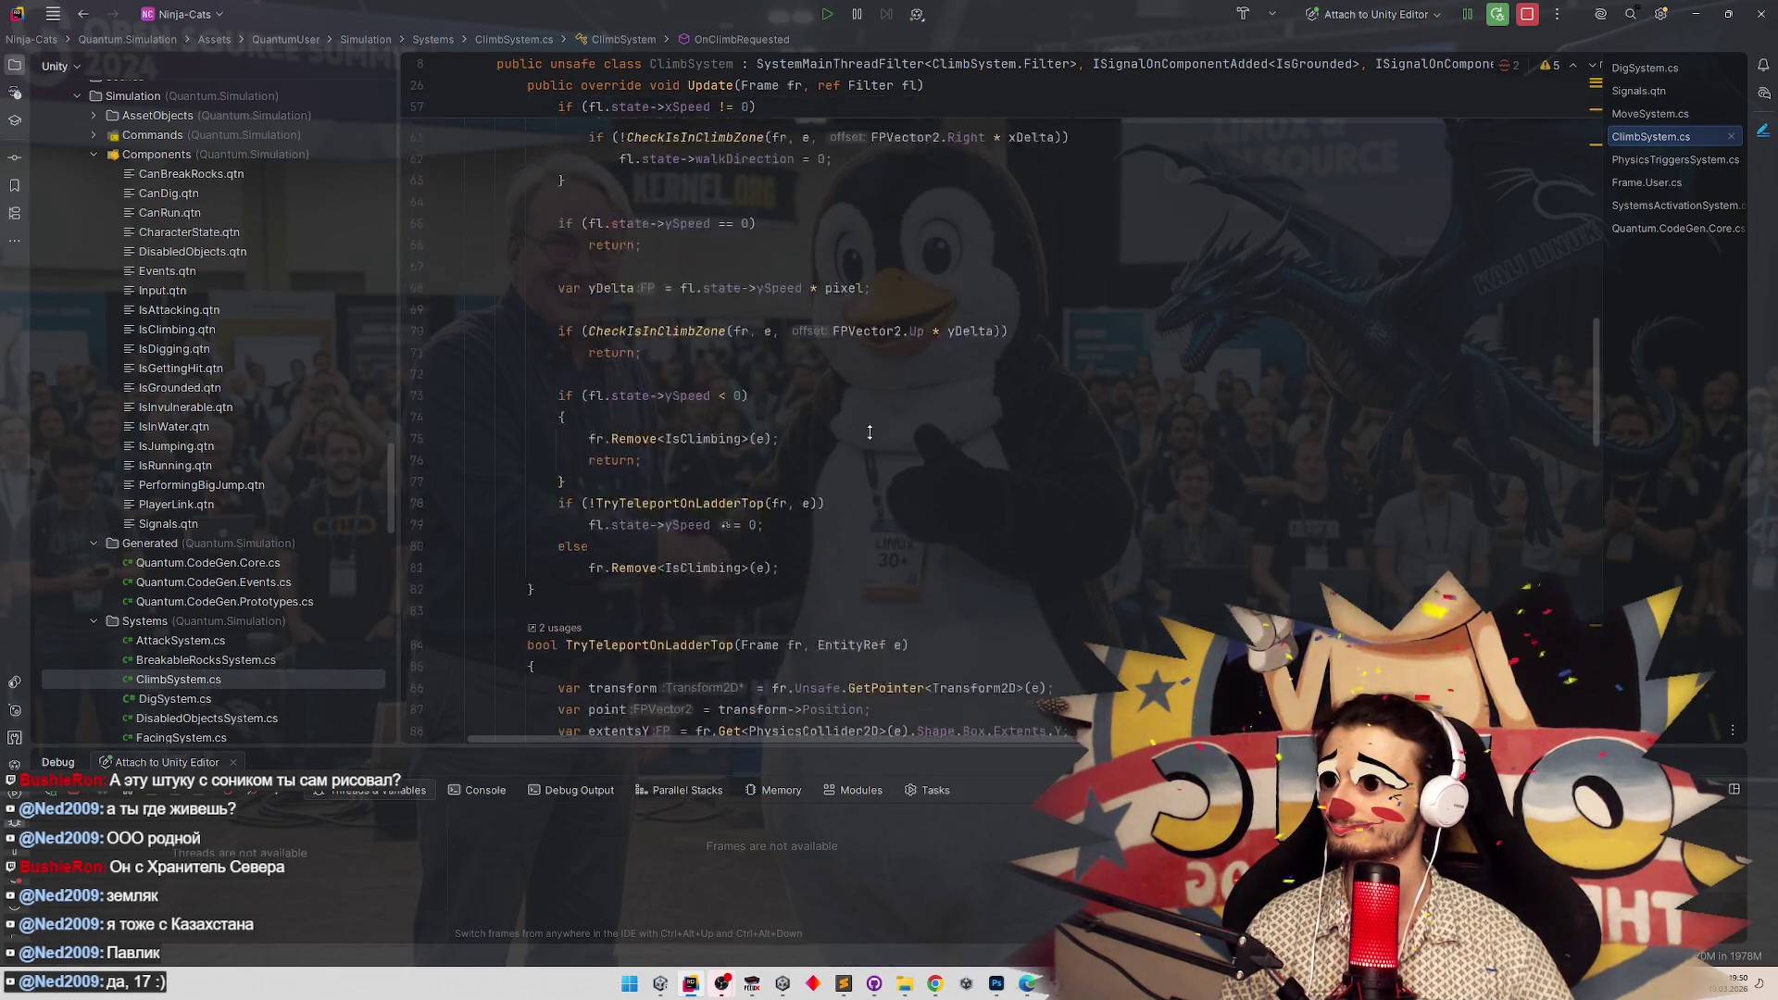
scroll(874, 454, "up", 5)
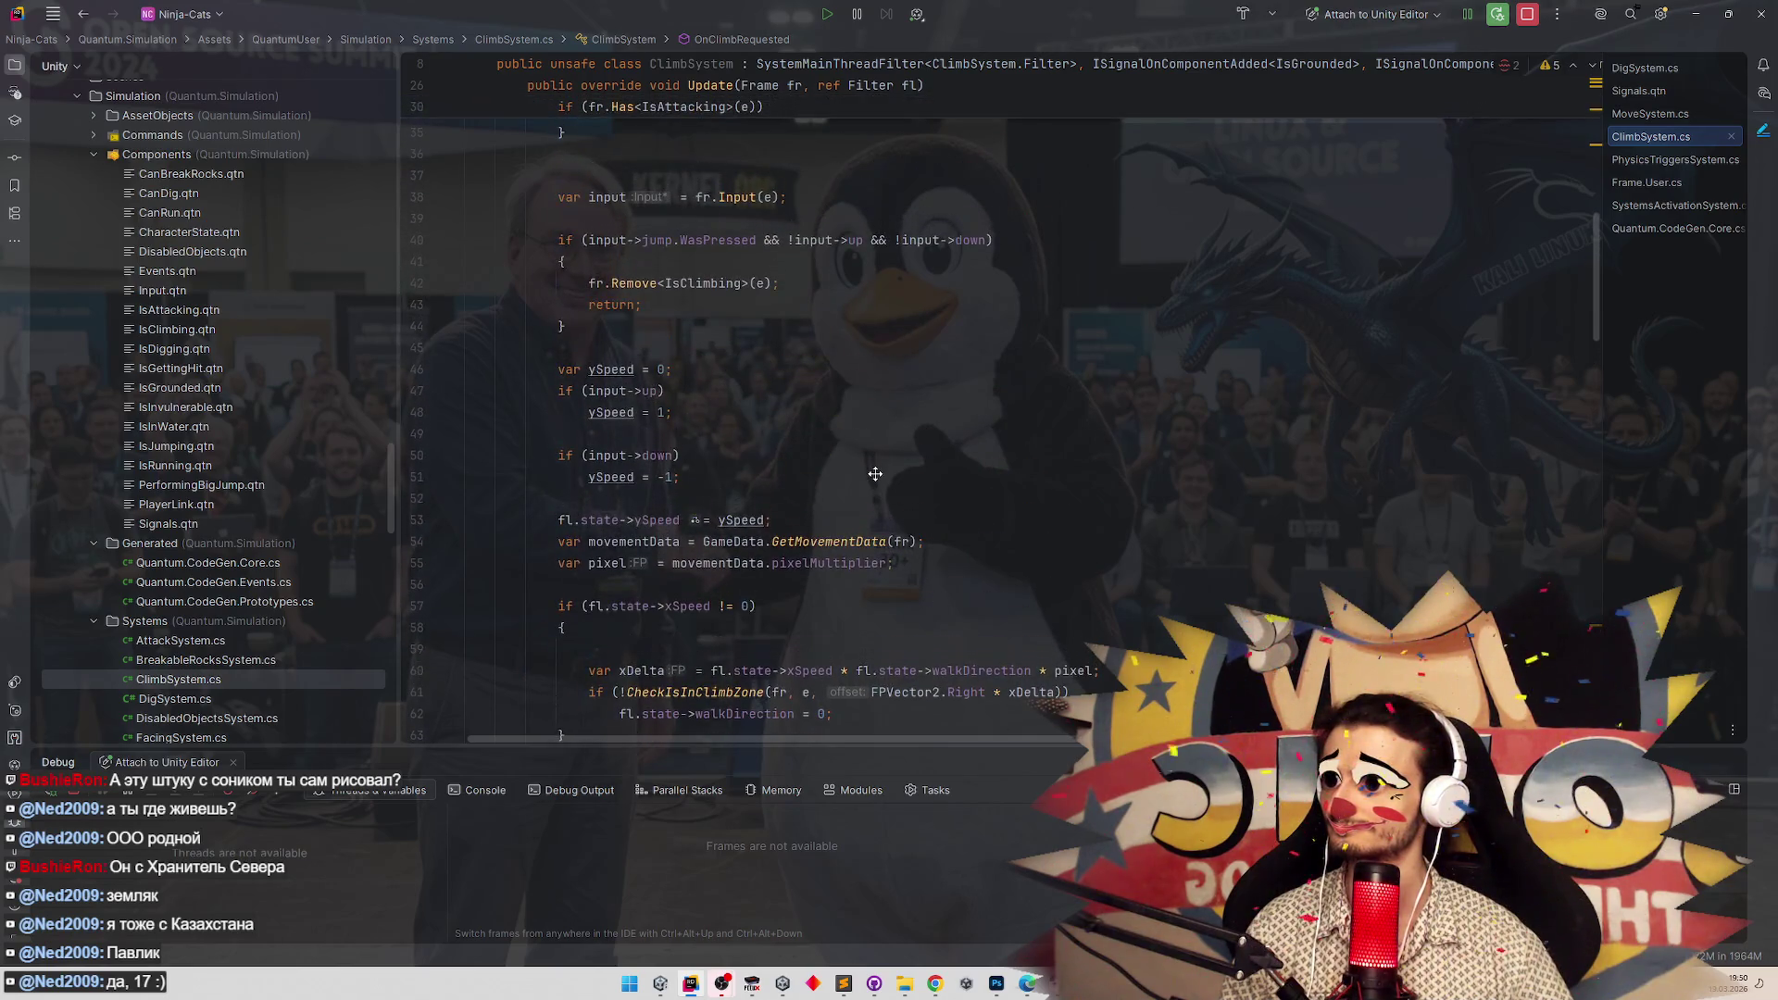
scroll(875, 474, "up", 3)
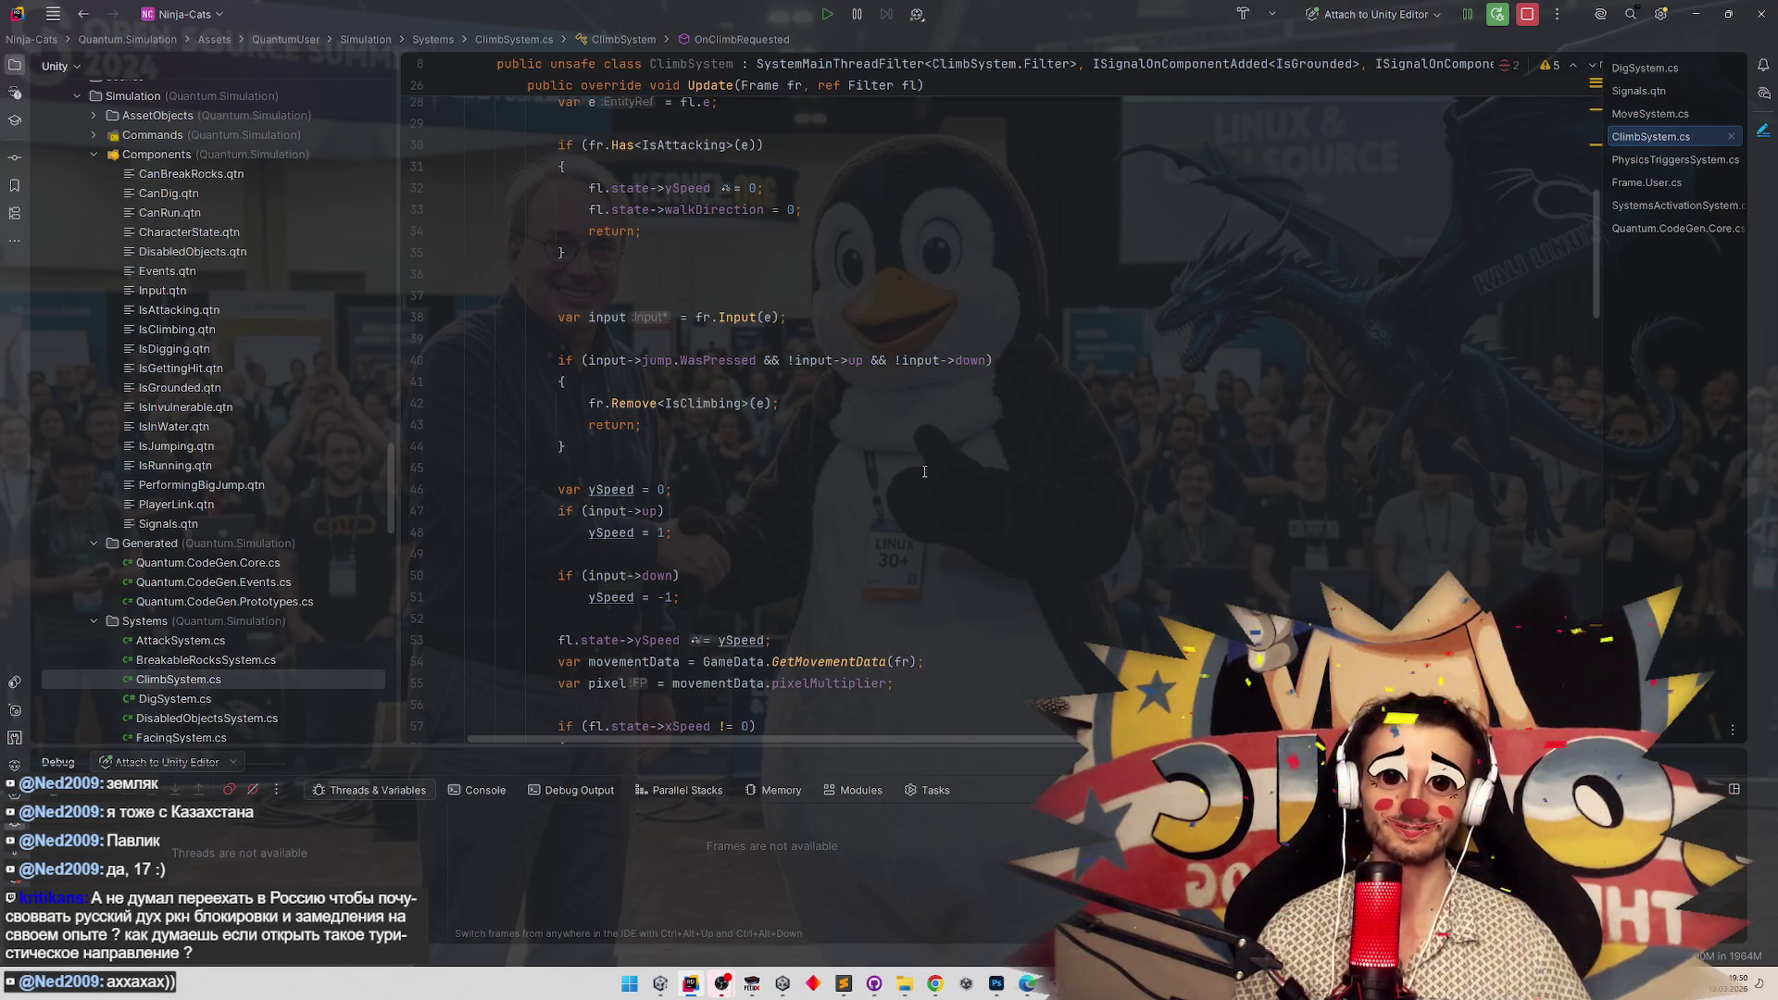
scroll(812, 445, "up", 7)
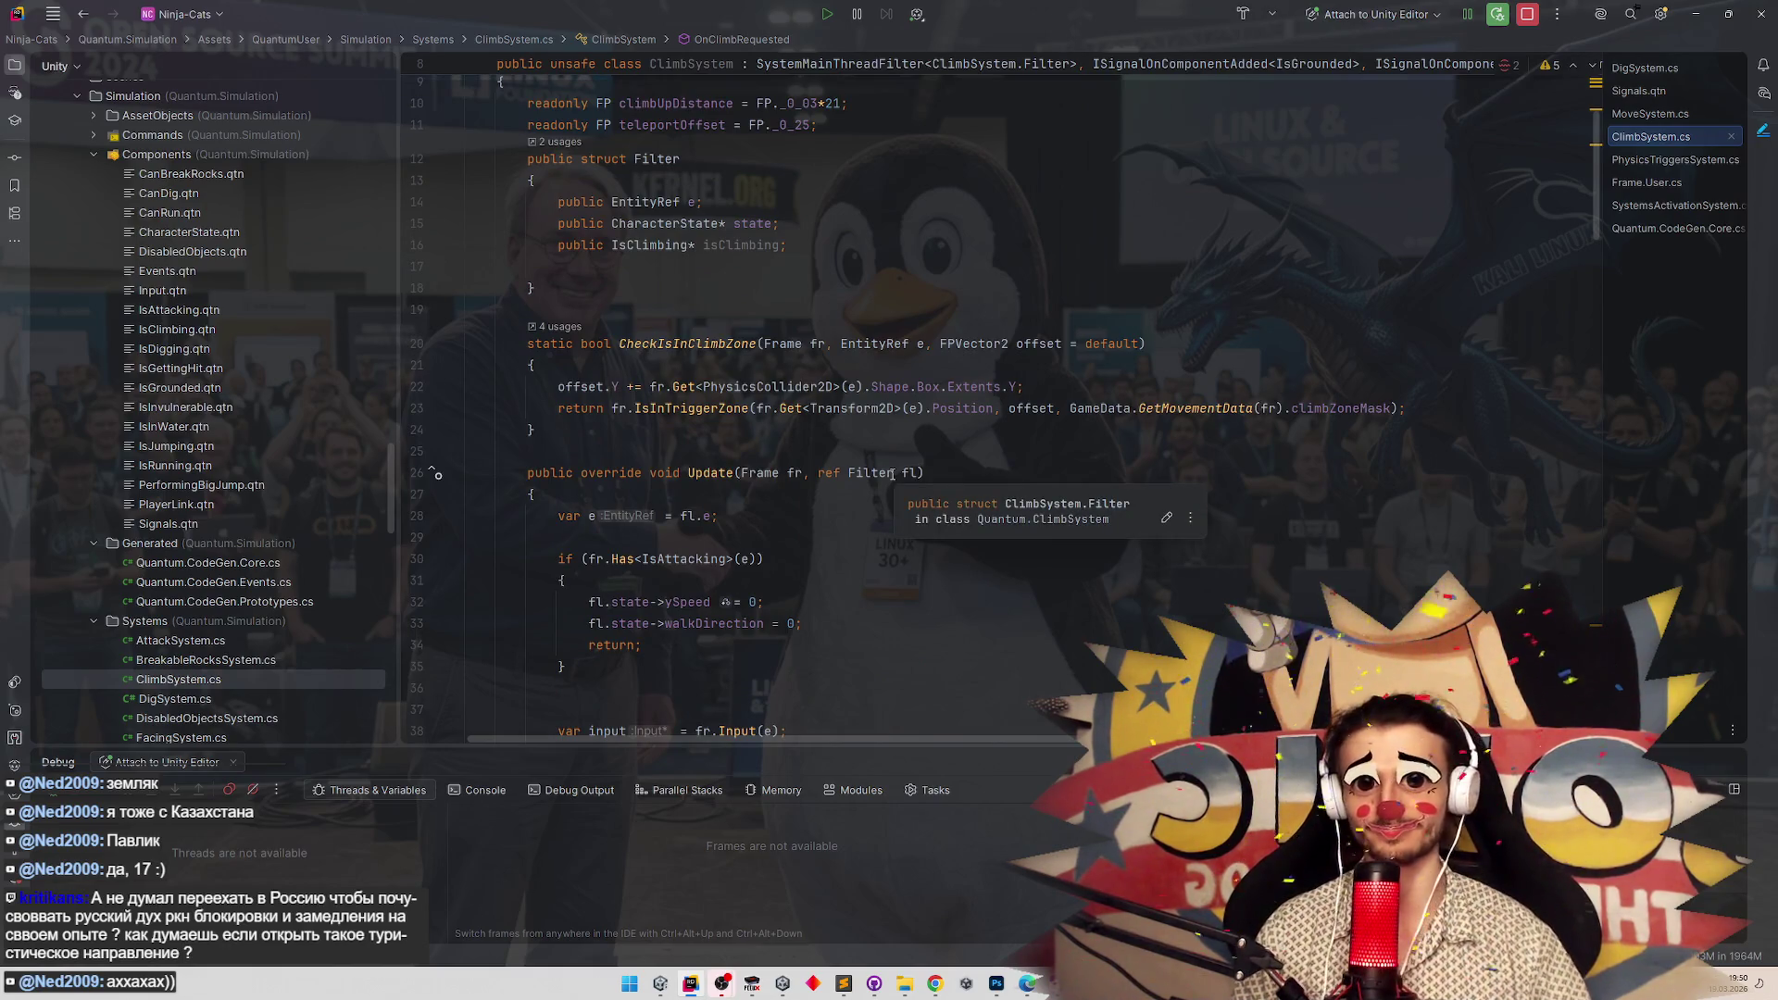
scroll(815, 417, "up", 2)
scroll(815, 417, "down", 4)
scroll(838, 519, "down", 2)
scroll(848, 454, "down", 7)
scroll(833, 473, "down", 6)
scroll(838, 449, "up", 8)
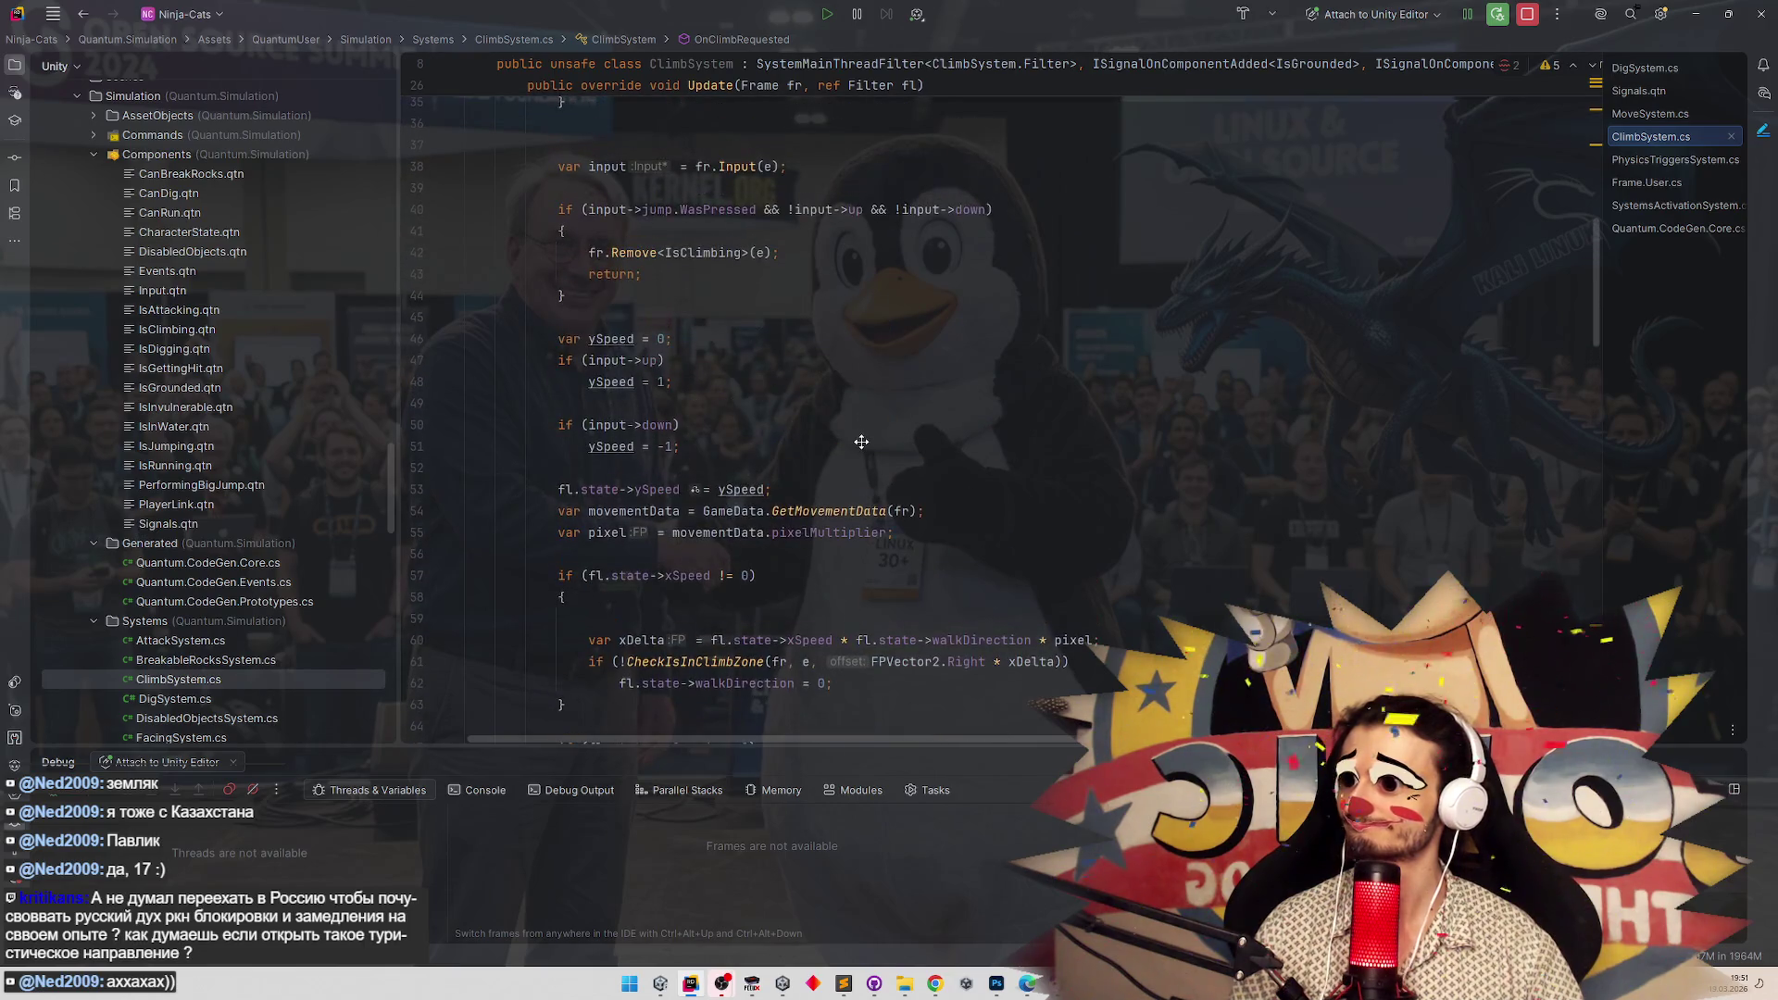
left_click(633, 446)
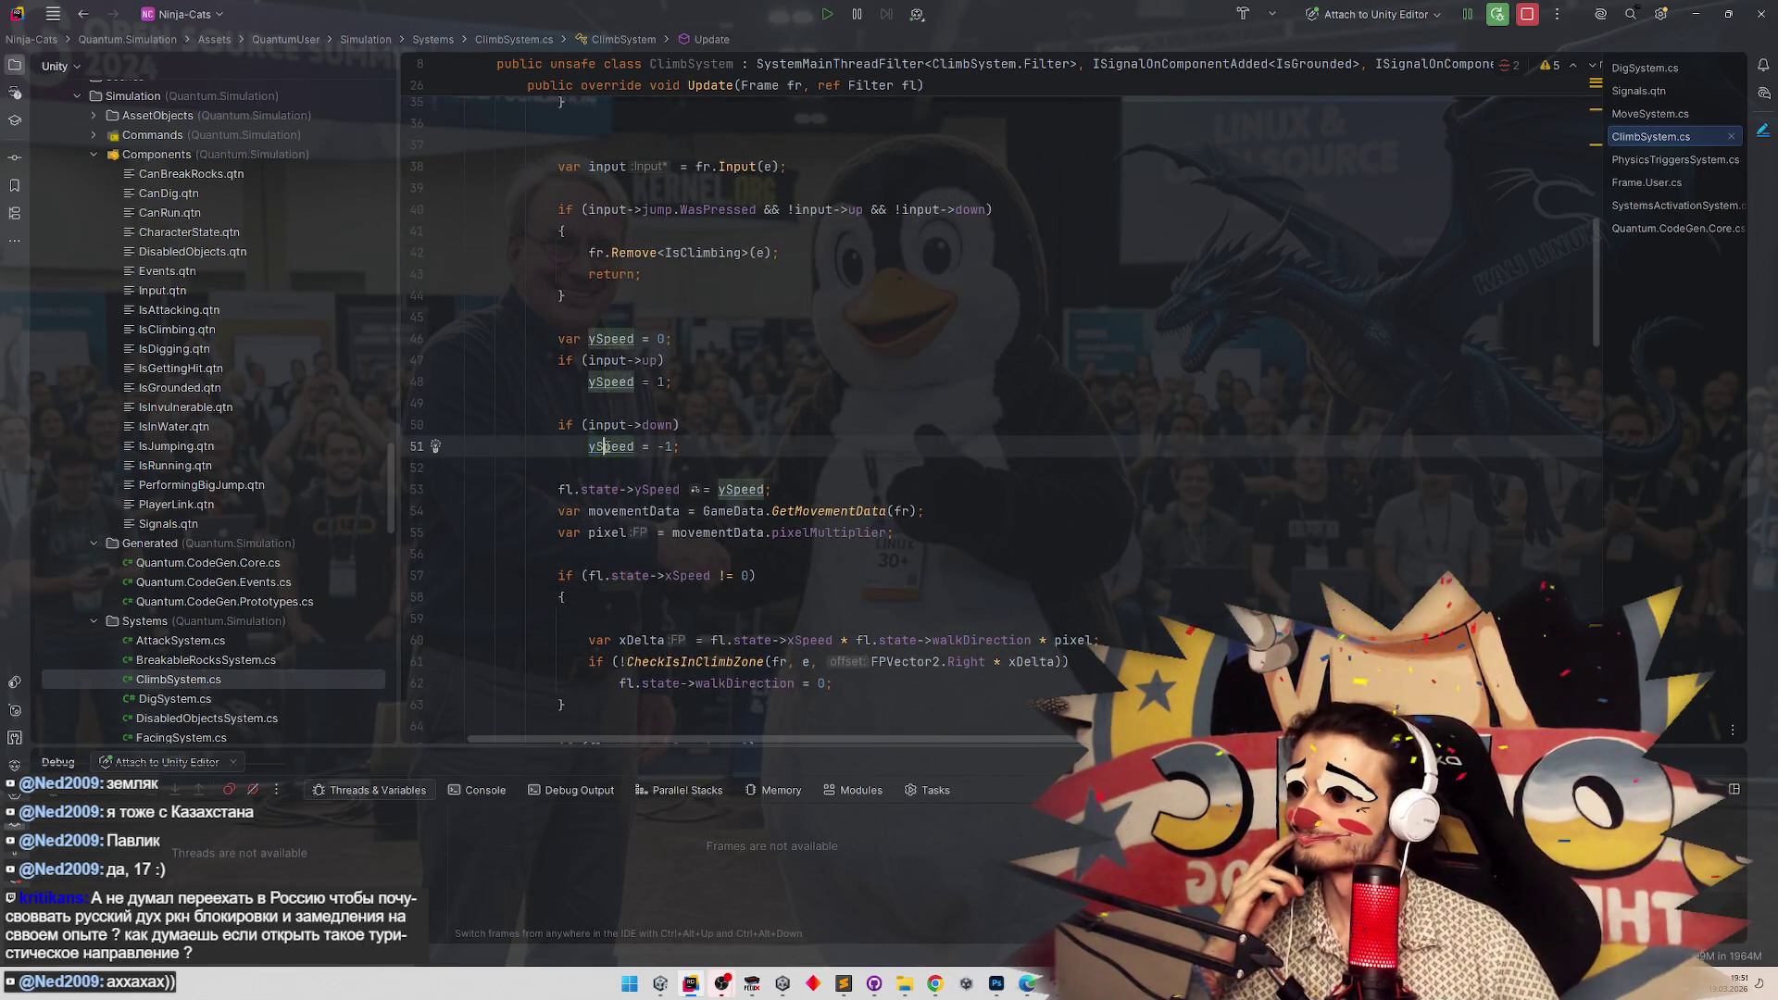
scroll(848, 476, "down", 2)
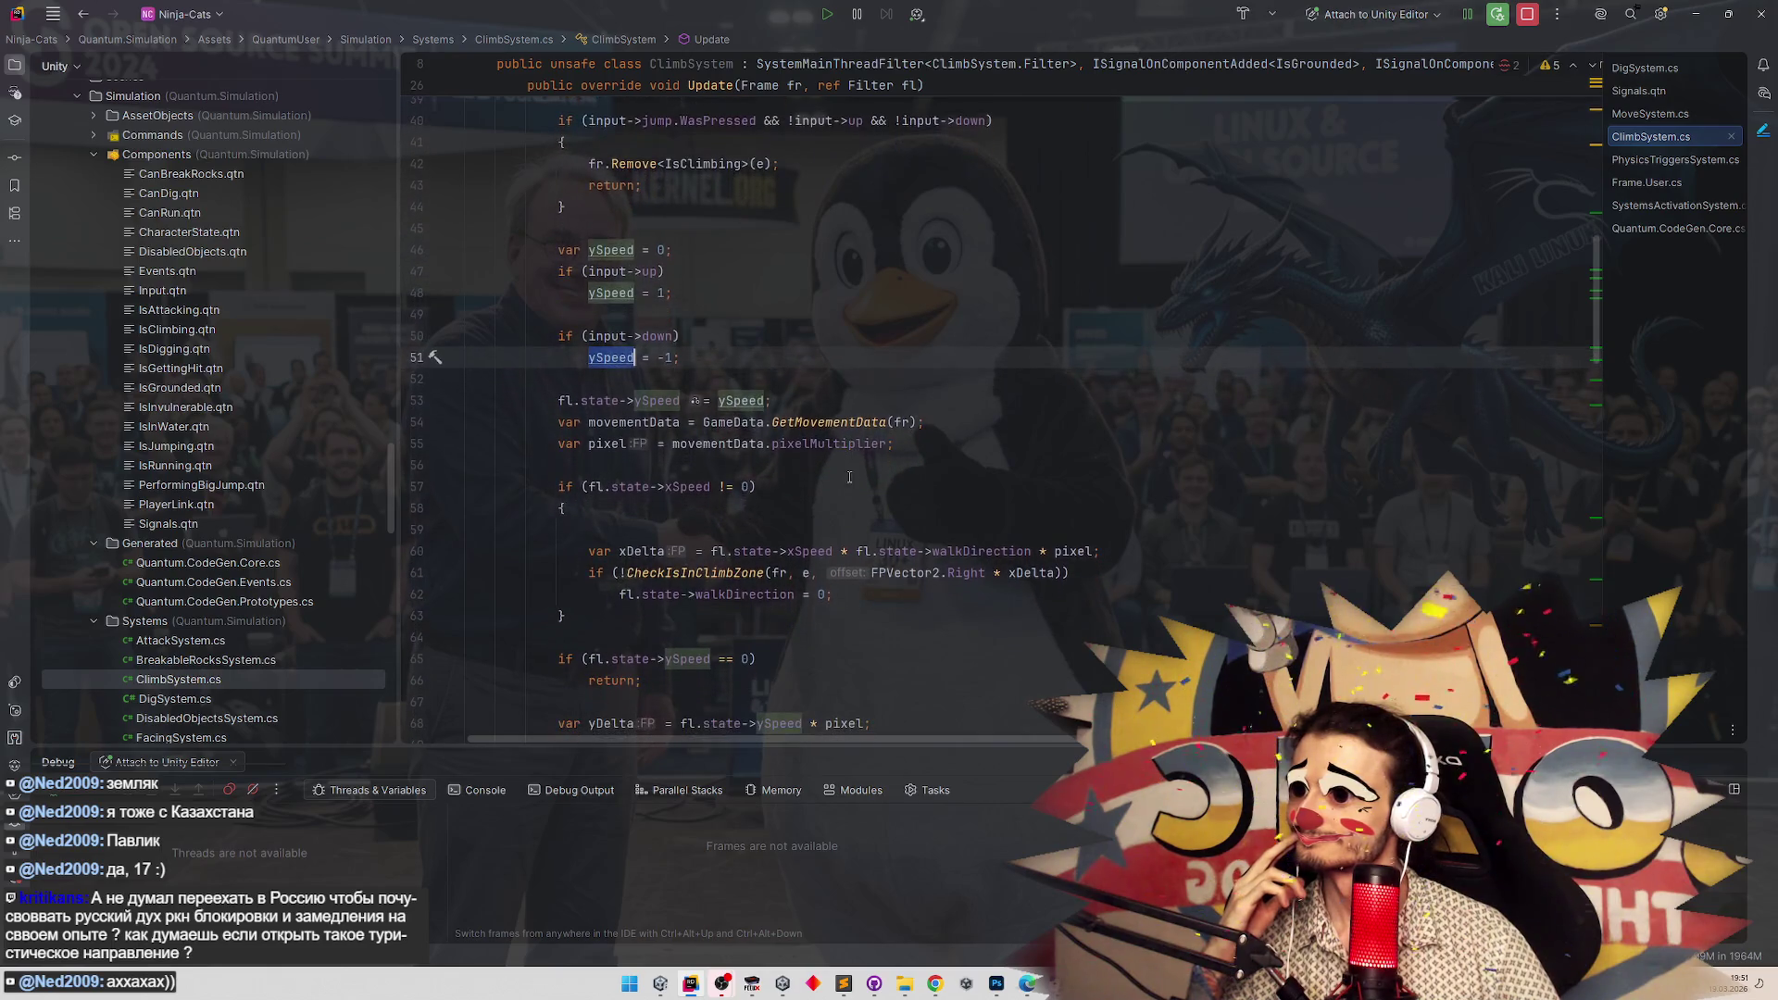
scroll(848, 485, "down", 2)
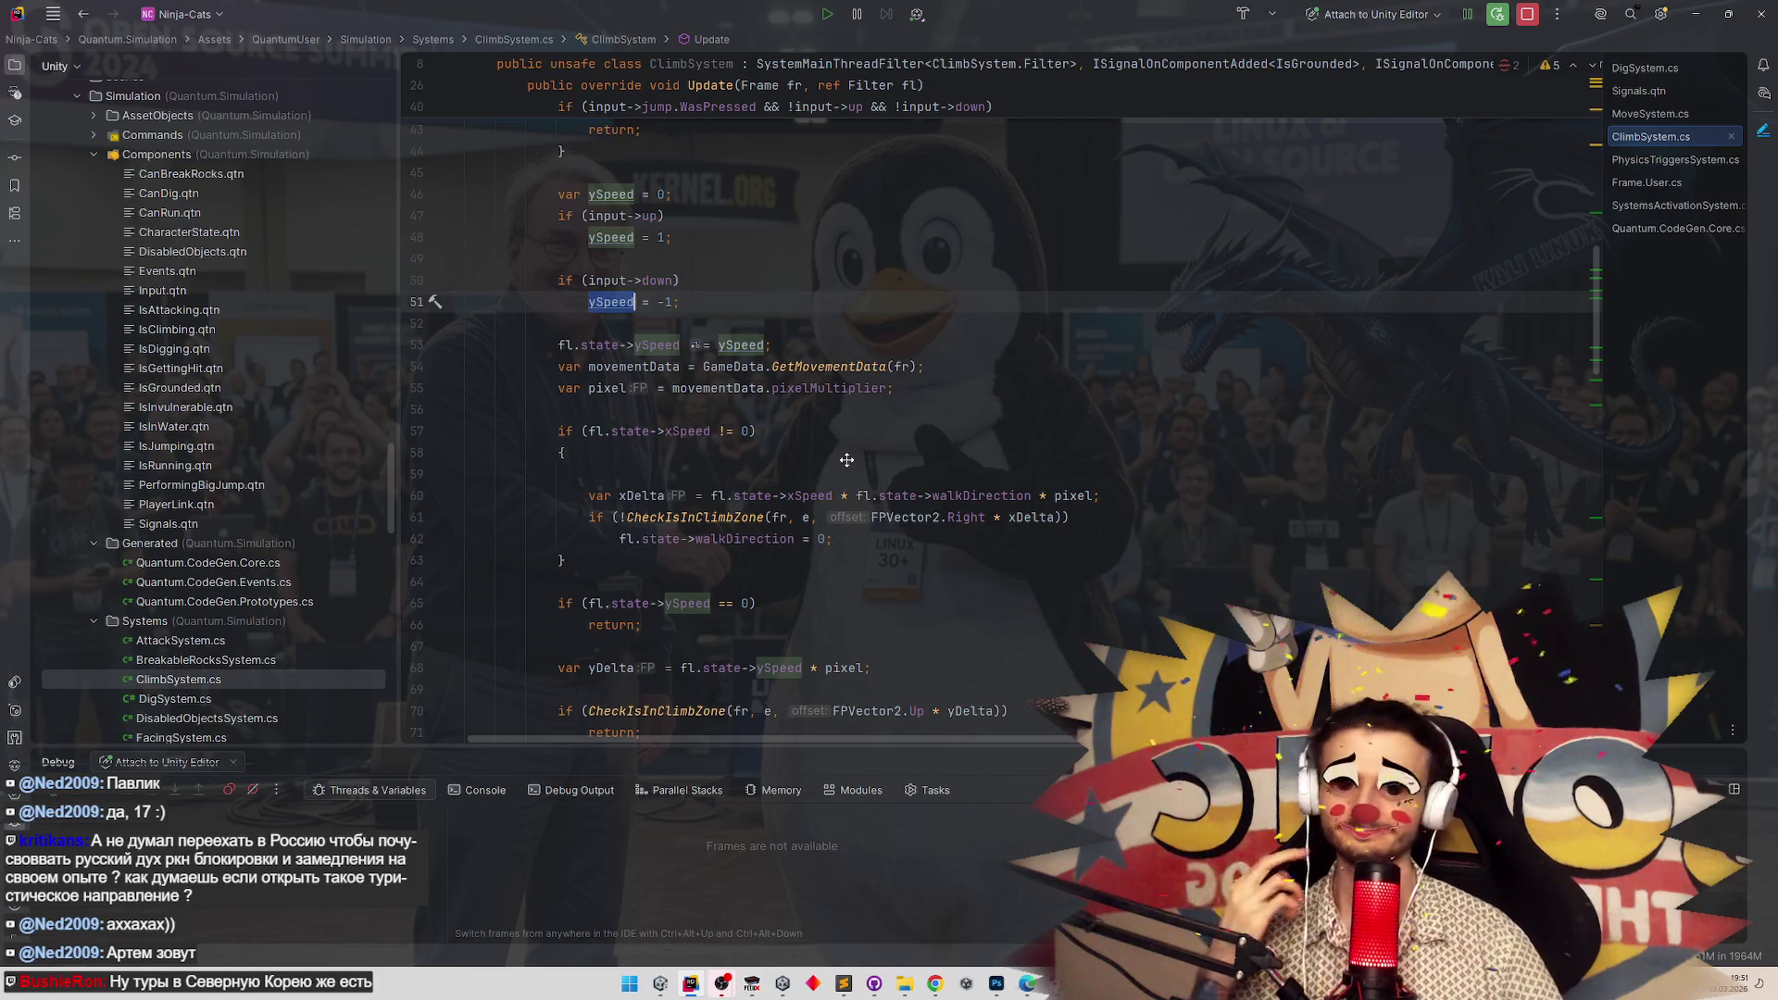
scroll(846, 461, "down", 2)
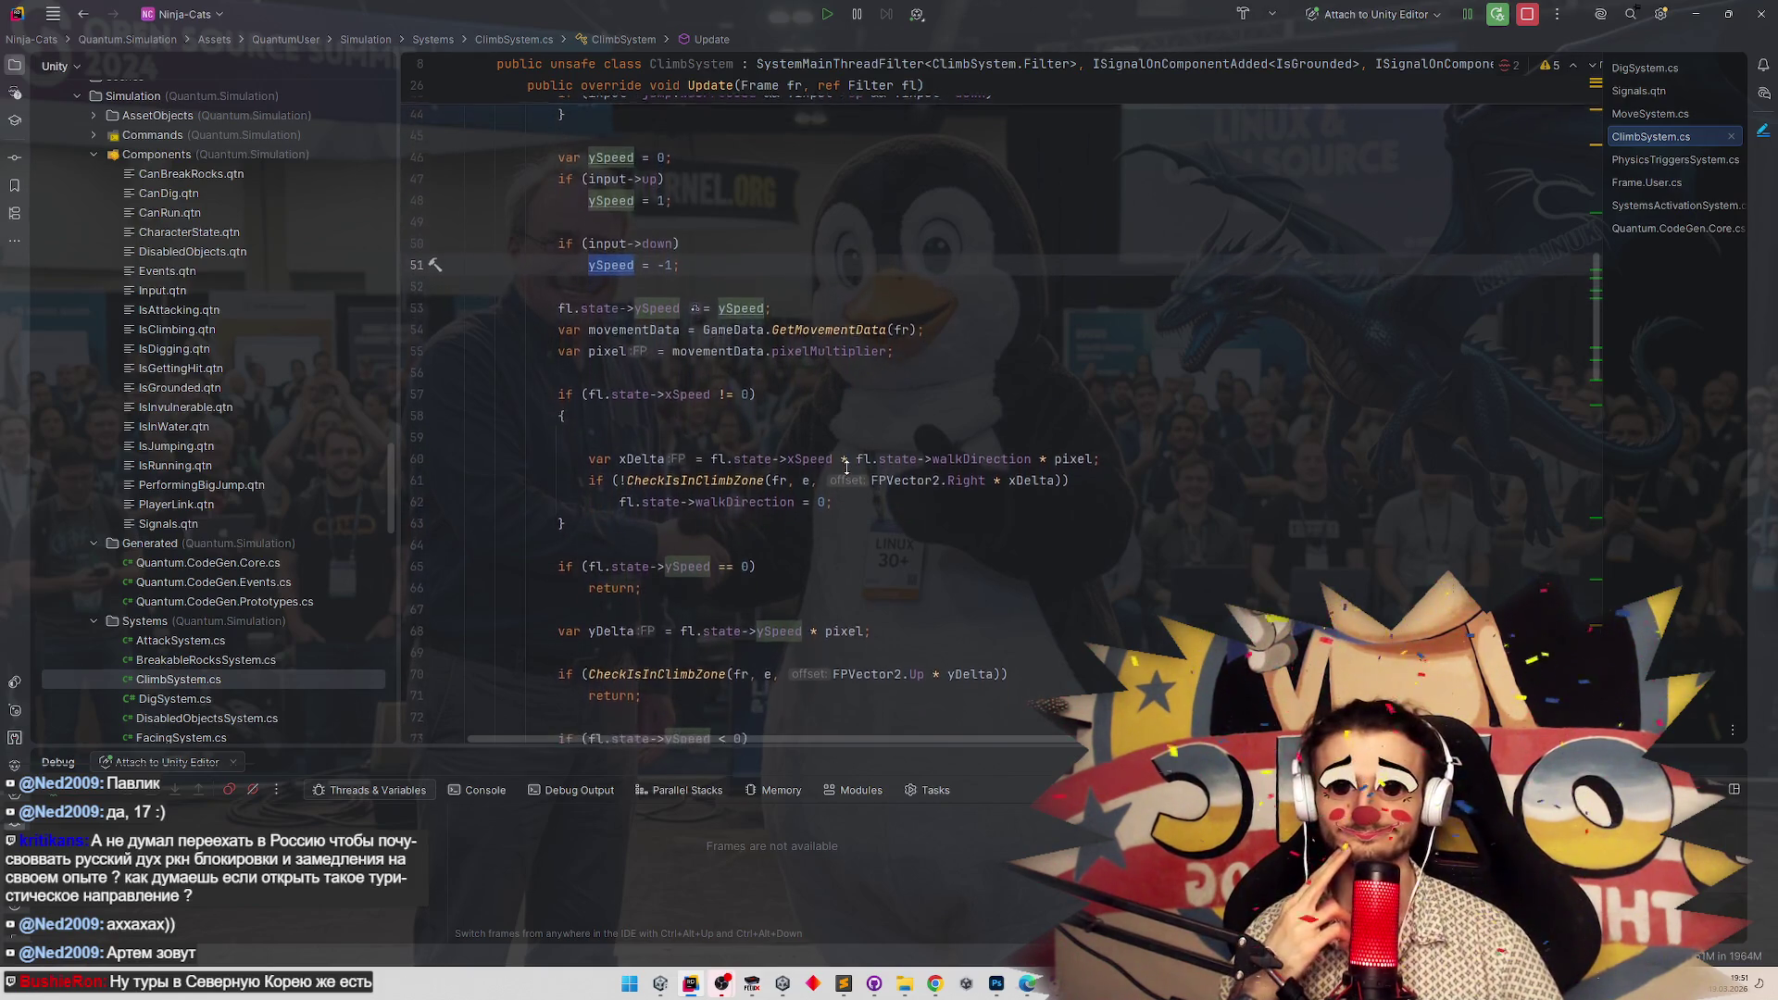
scroll(846, 467, "down", 1)
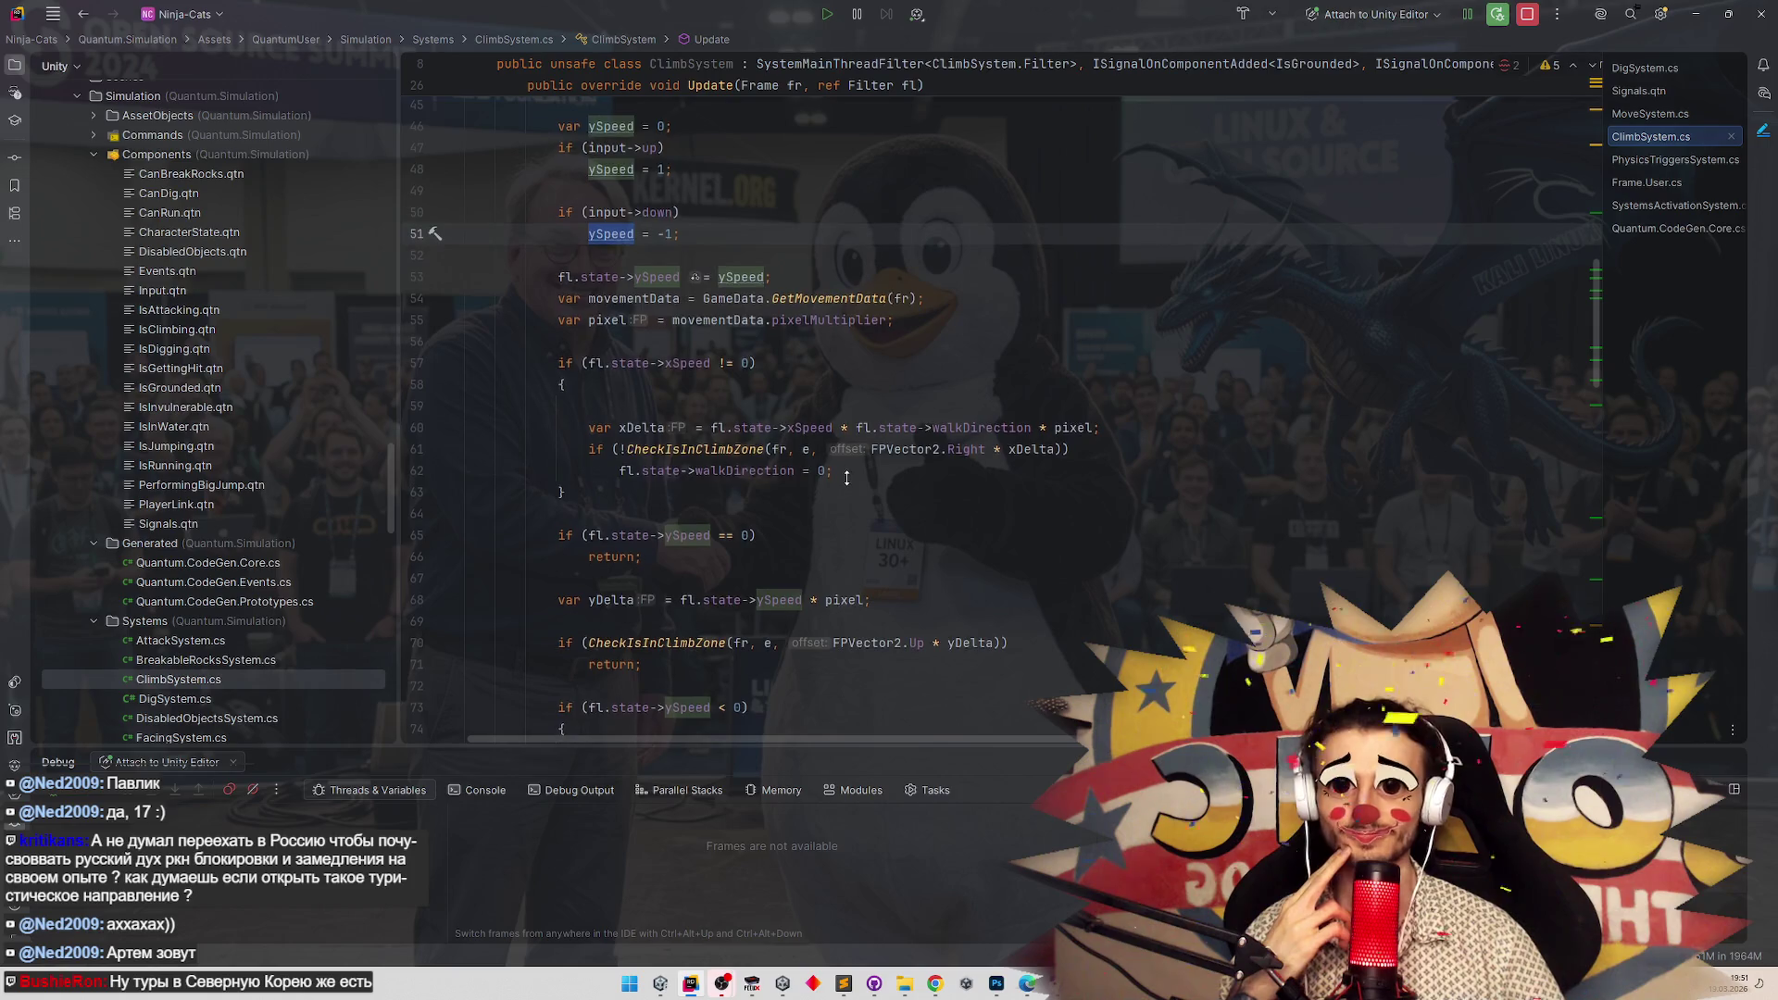
scroll(847, 477, "down", 1)
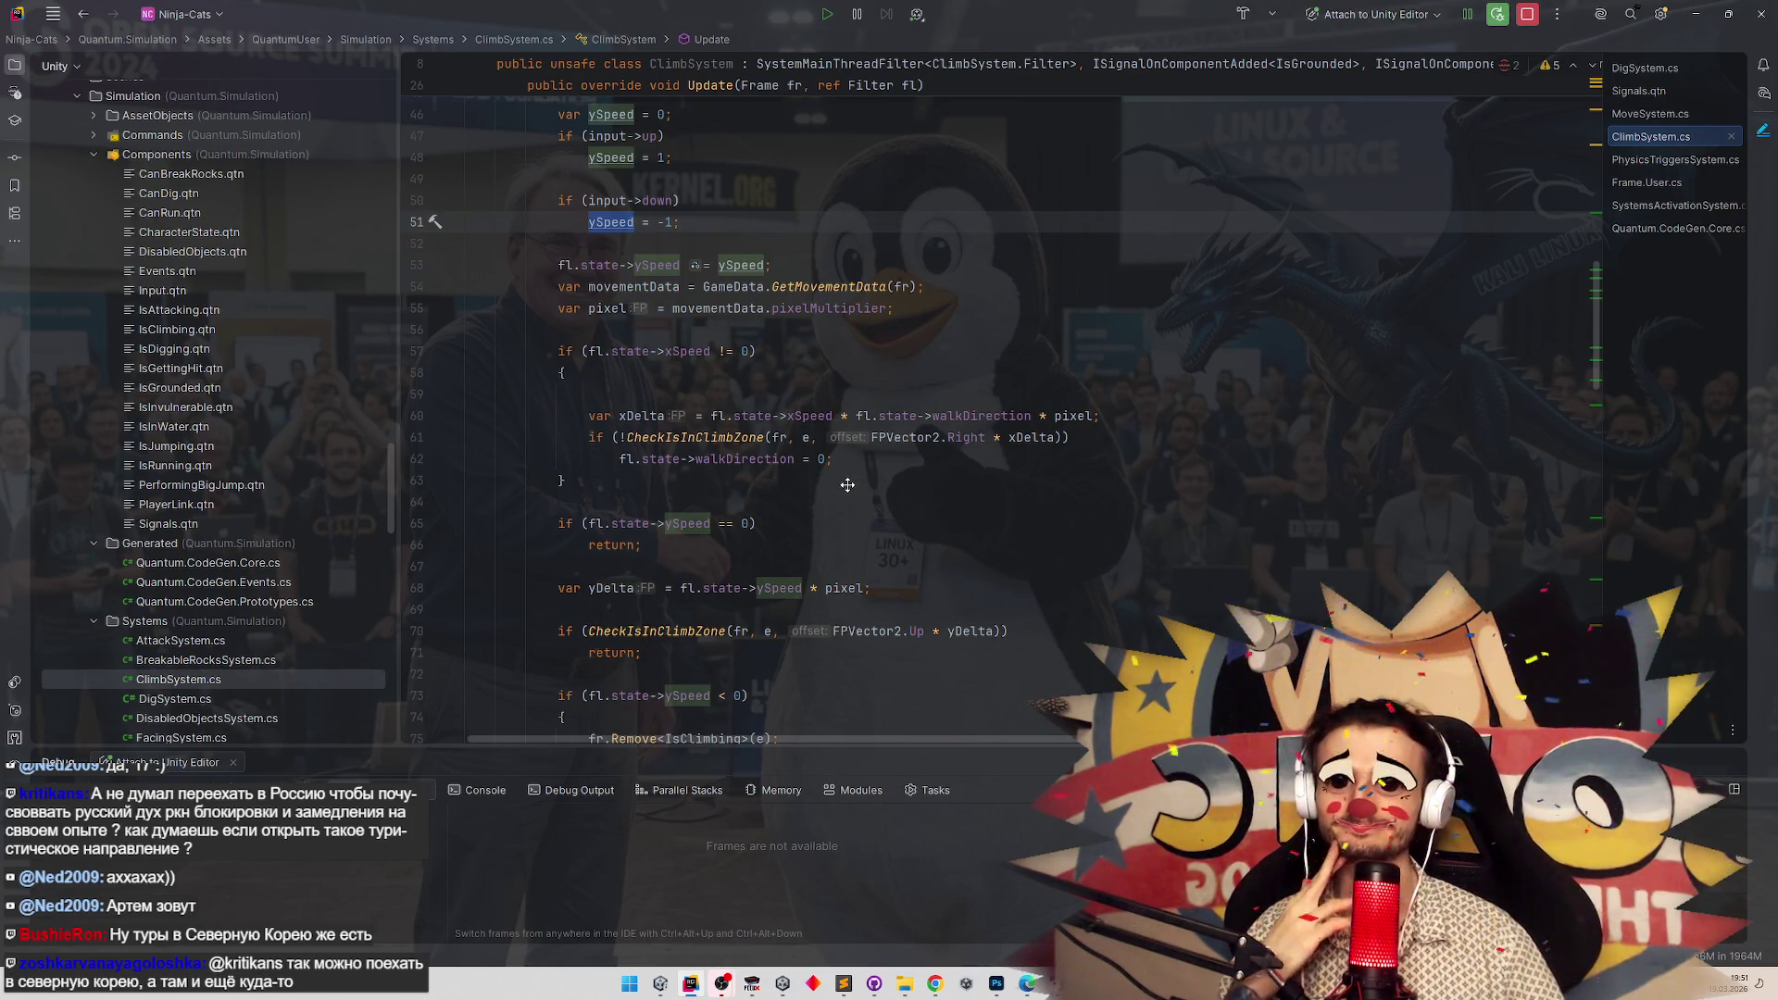
scroll(848, 488, "down", 1)
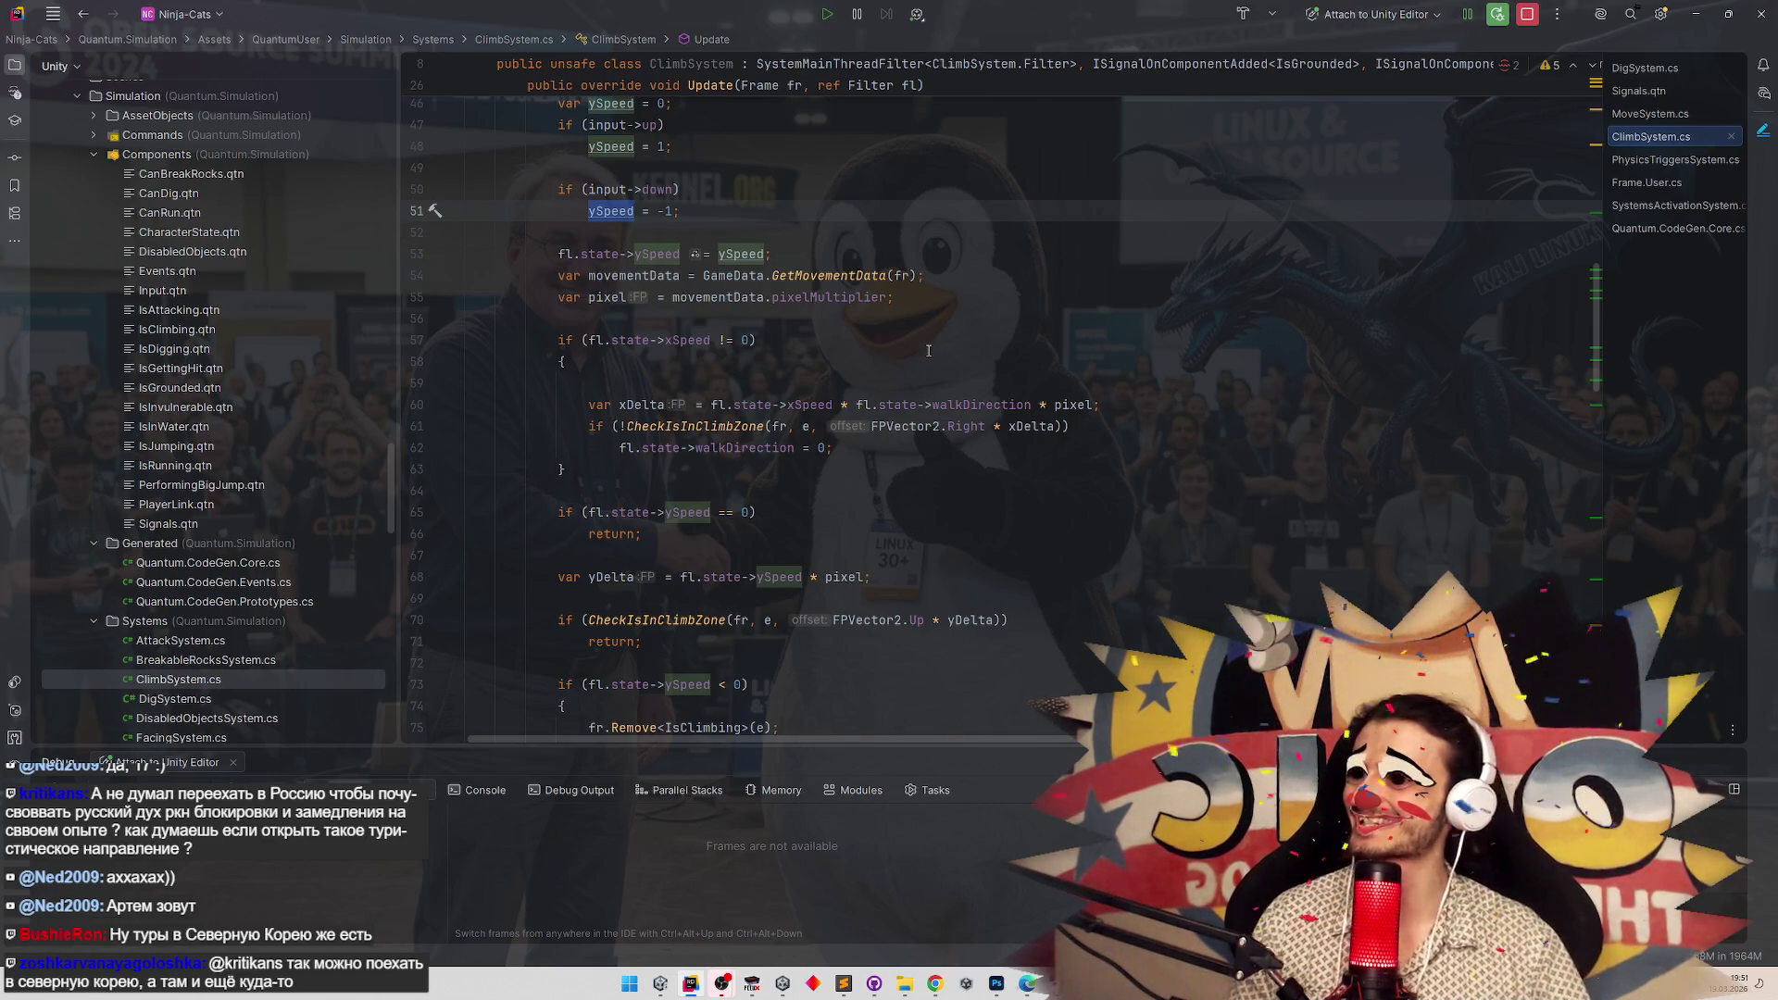
scroll(934, 356, "down", 2)
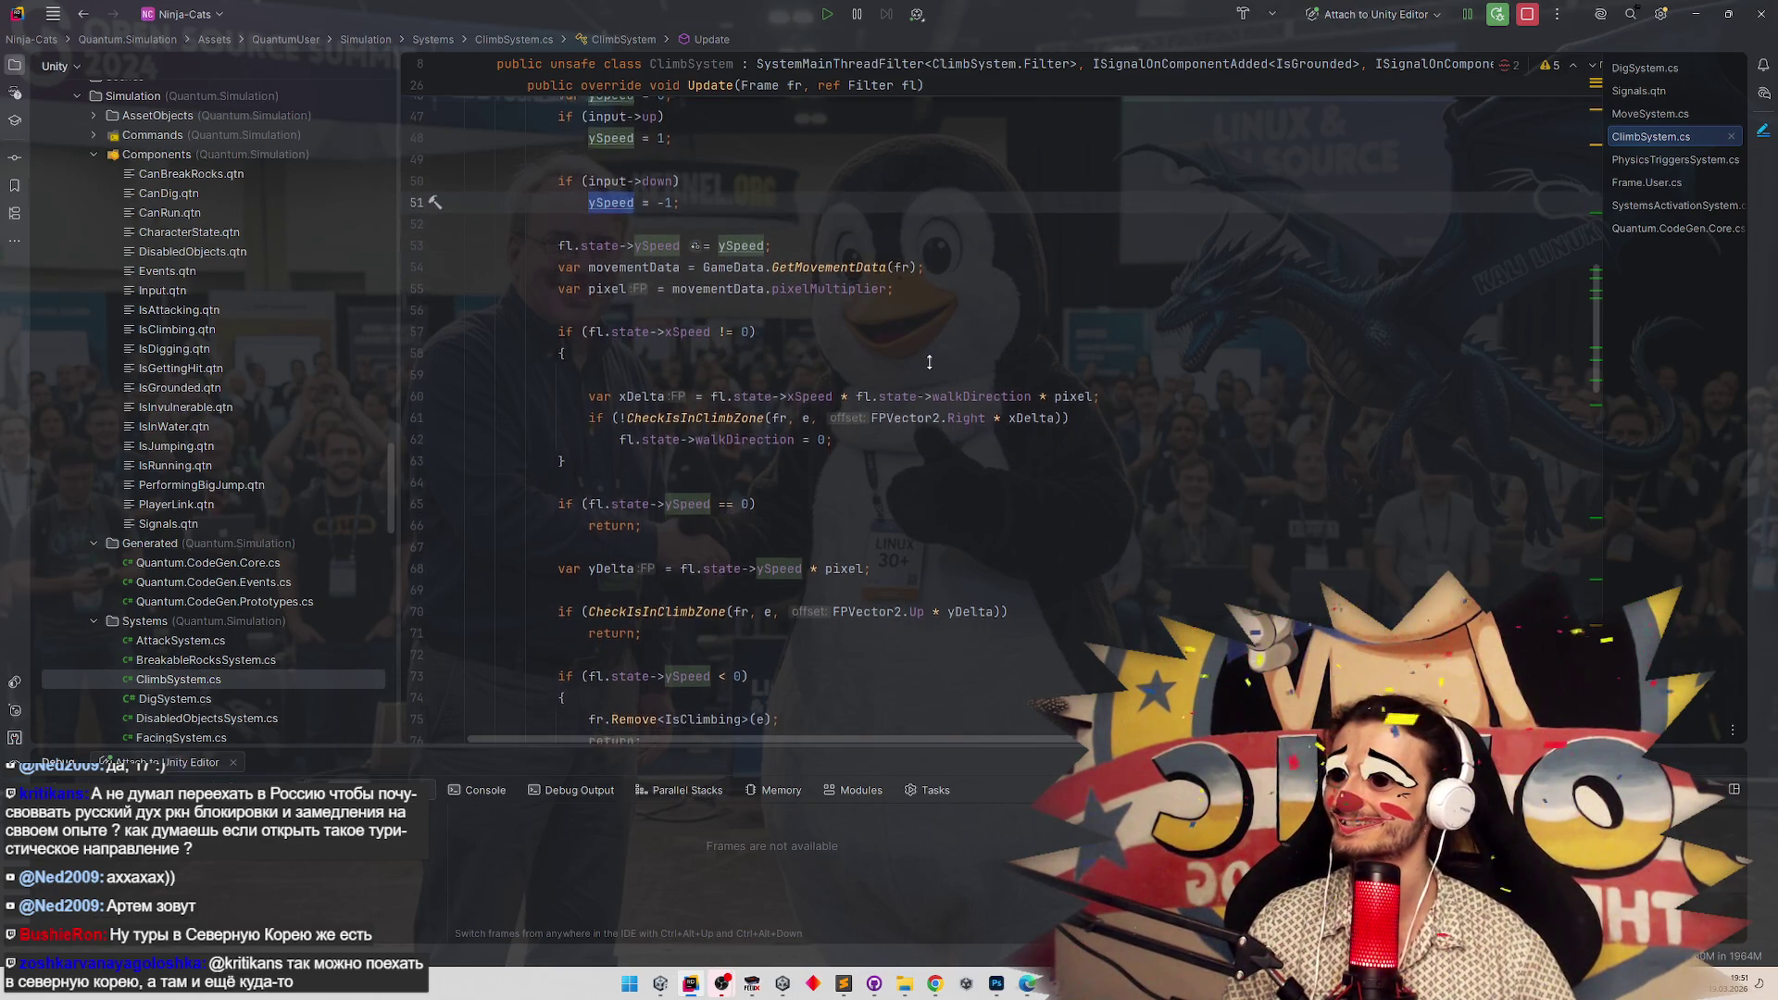
scroll(929, 361, "down", 2)
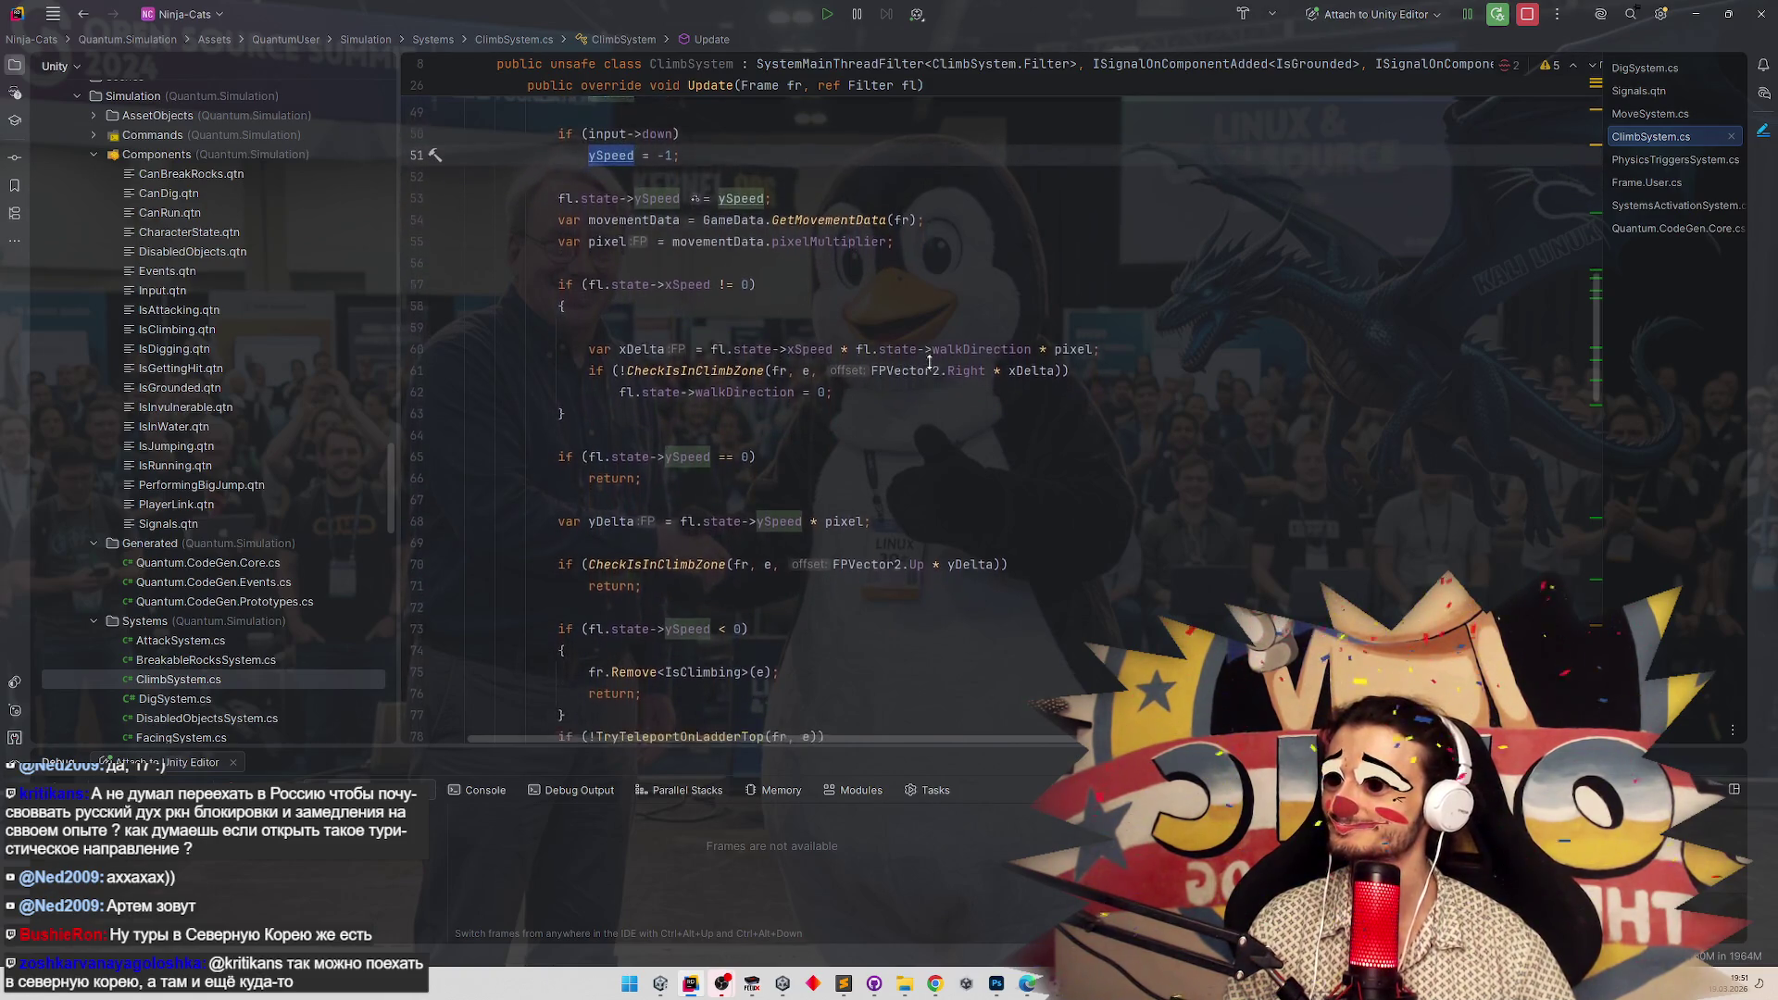
scroll(929, 361, "up", 4)
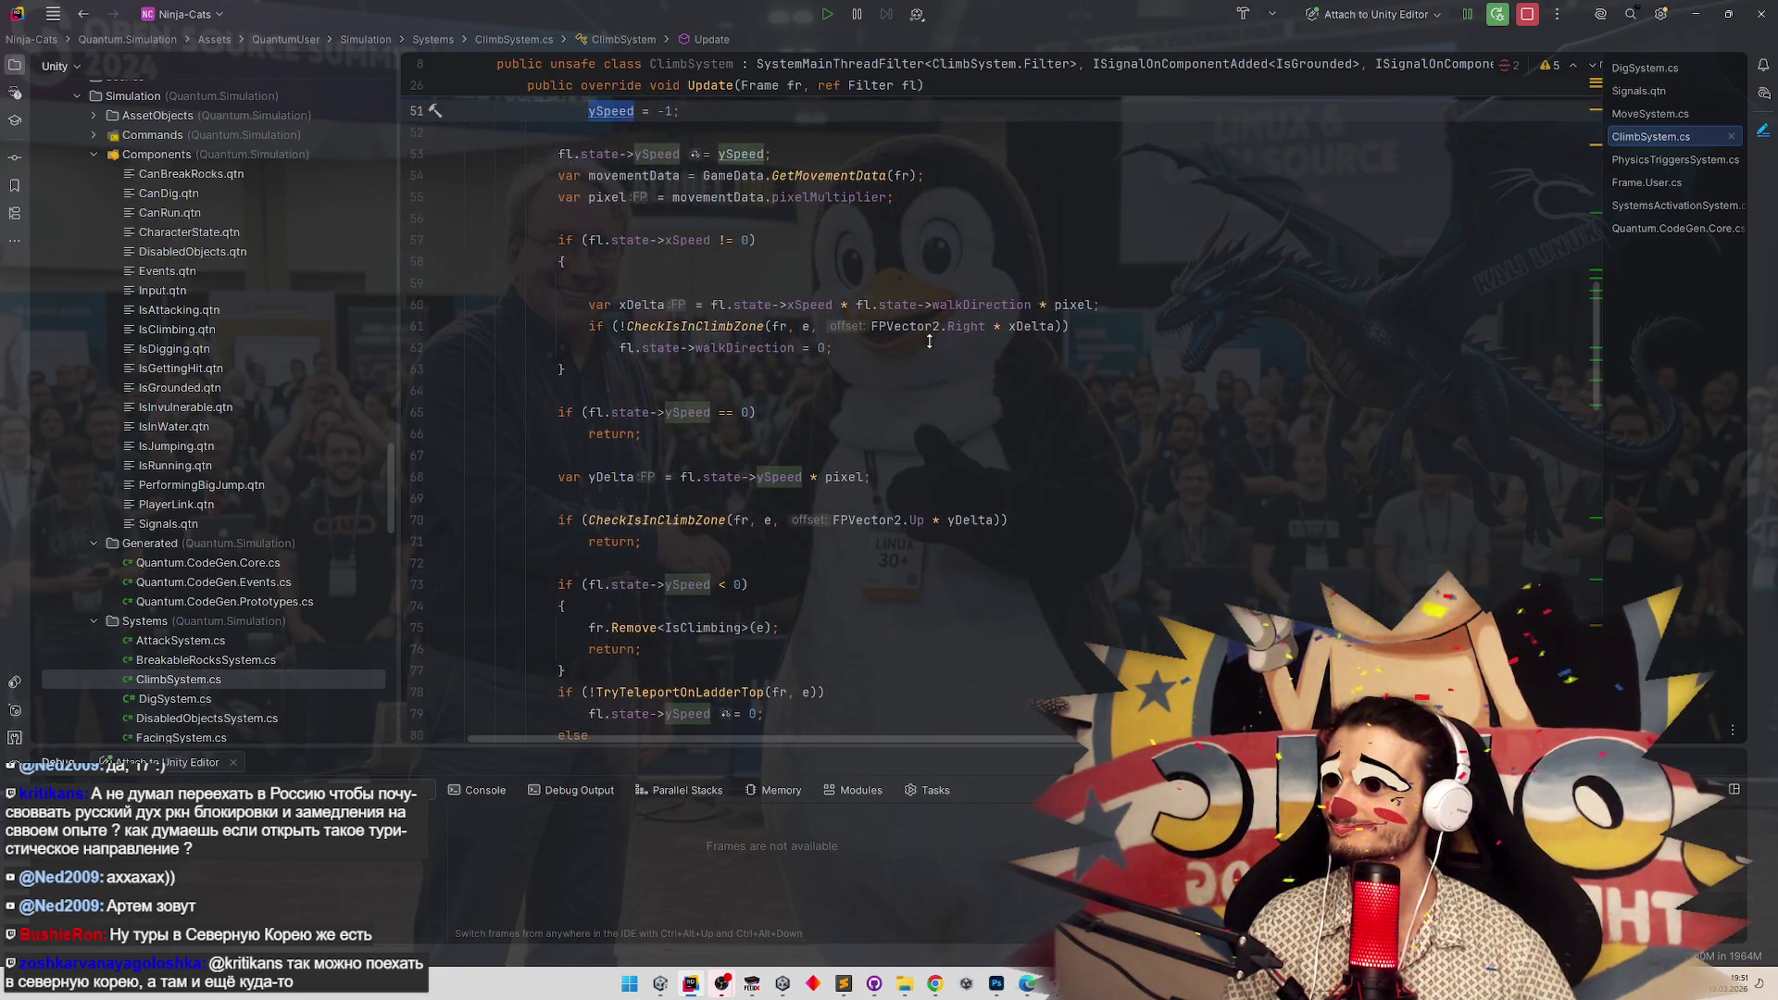
scroll(929, 342, "up", 1)
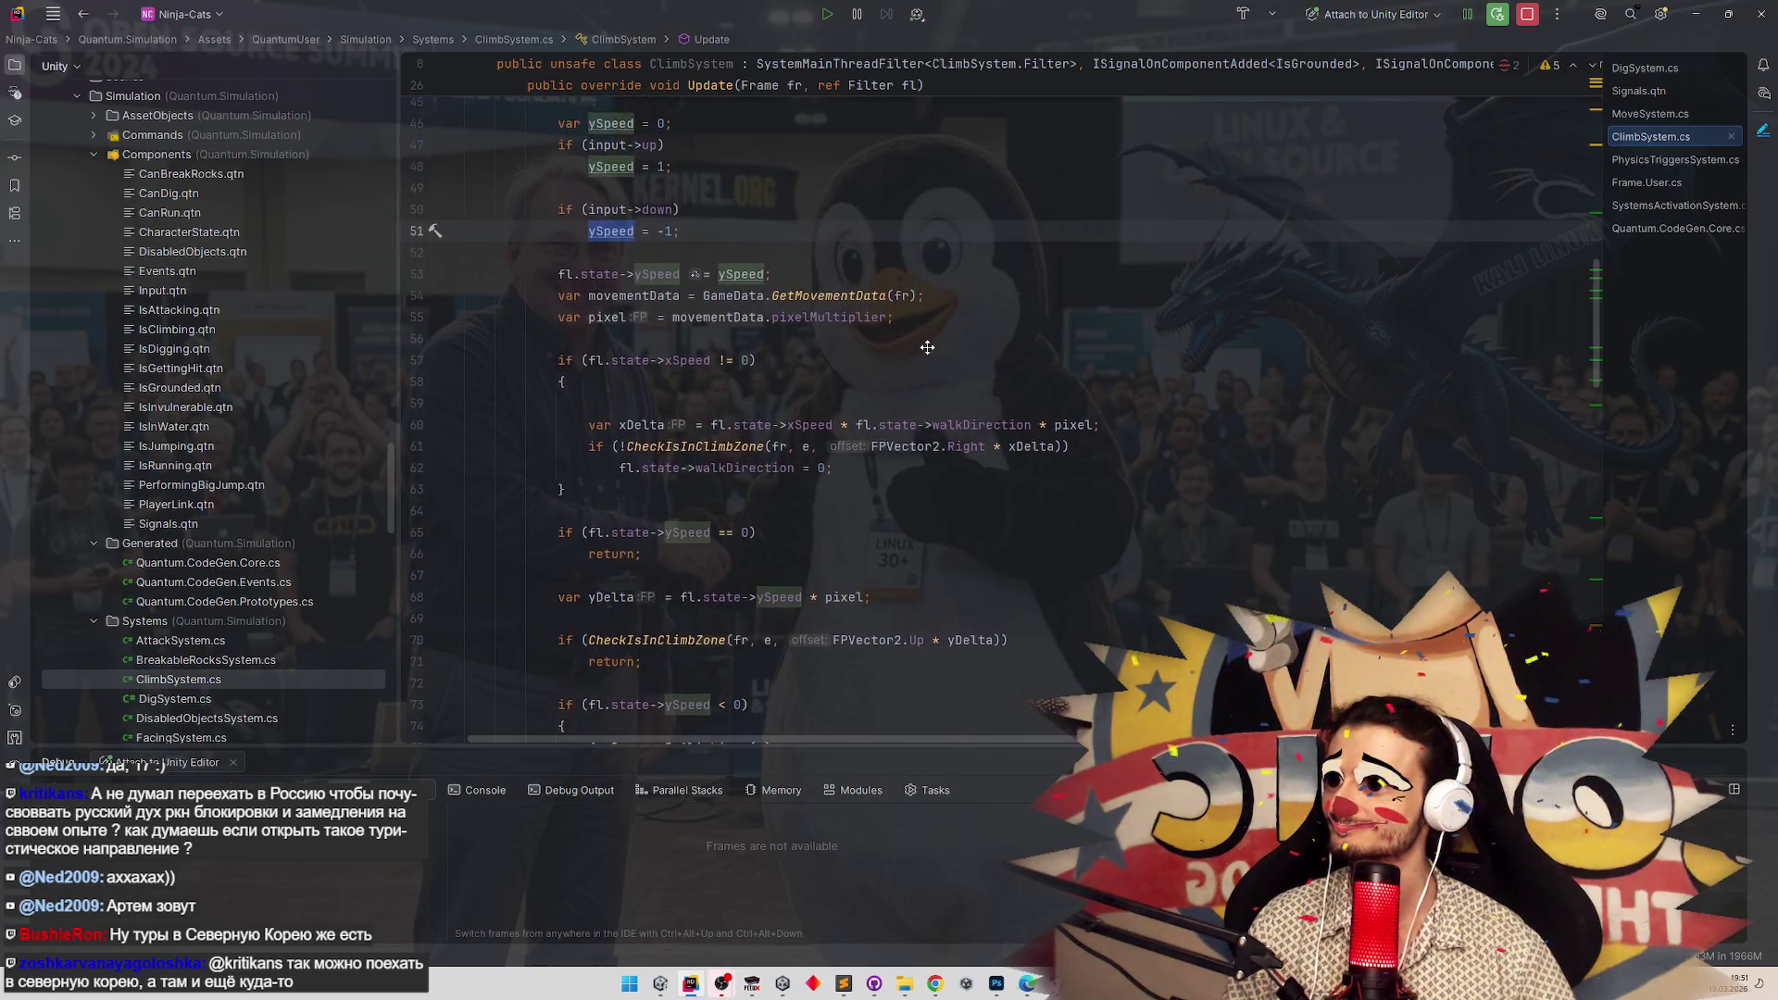
left_click(809, 335)
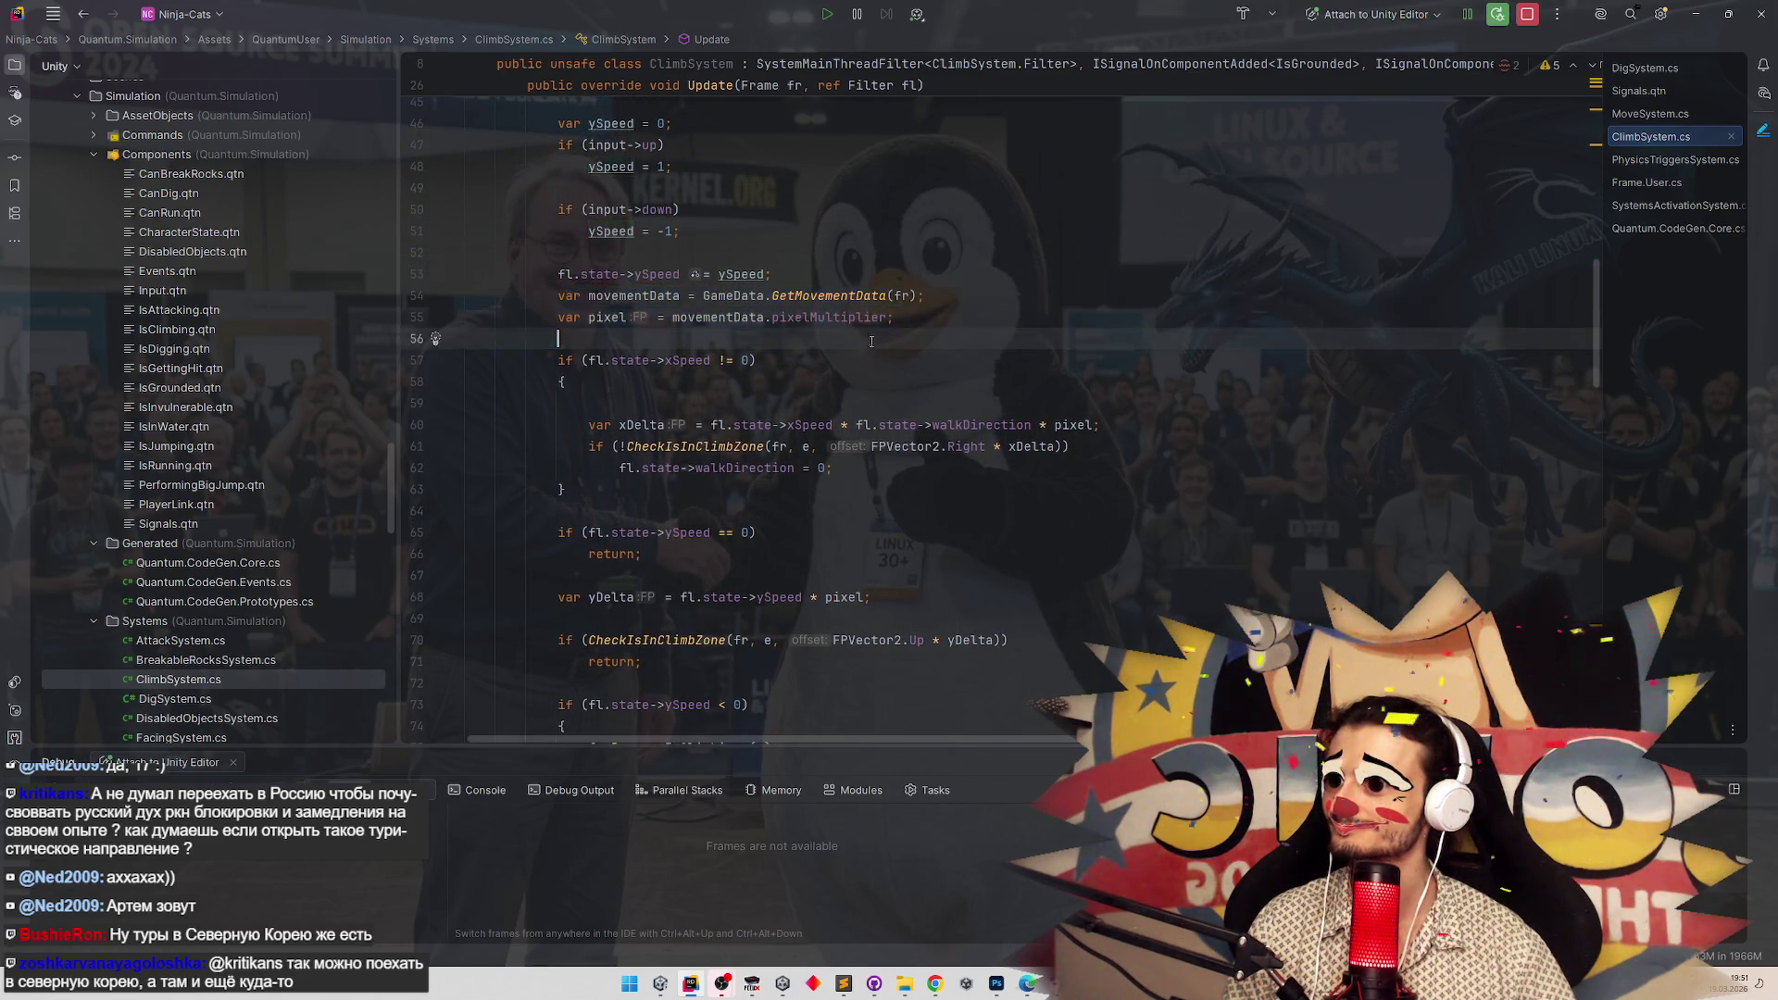
mouse_move(544, 346)
left_mouse_down()
mouse_move(663, 366)
mouse_move(645, 500)
mouse_move(558, 361)
left_mouse_up()
left_click(645, 500)
left_click(559, 361)
scroll(623, 407, "down", 1)
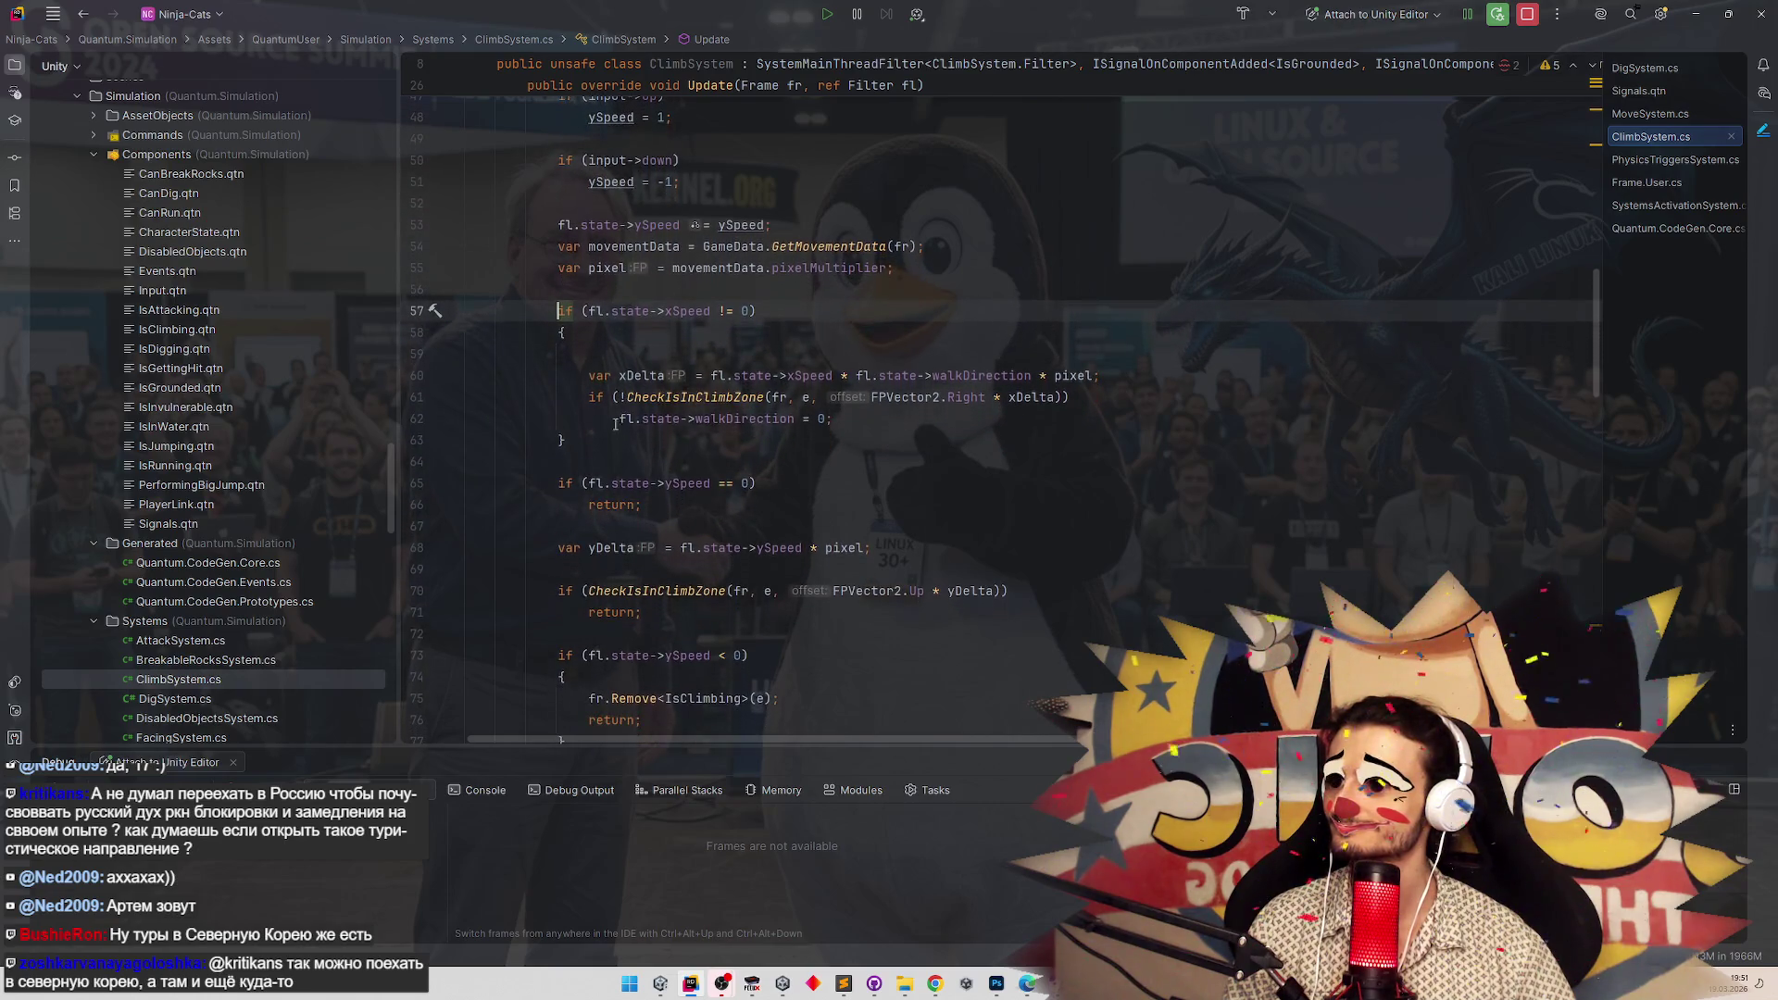
left_click_drag(612, 439, 559, 300)
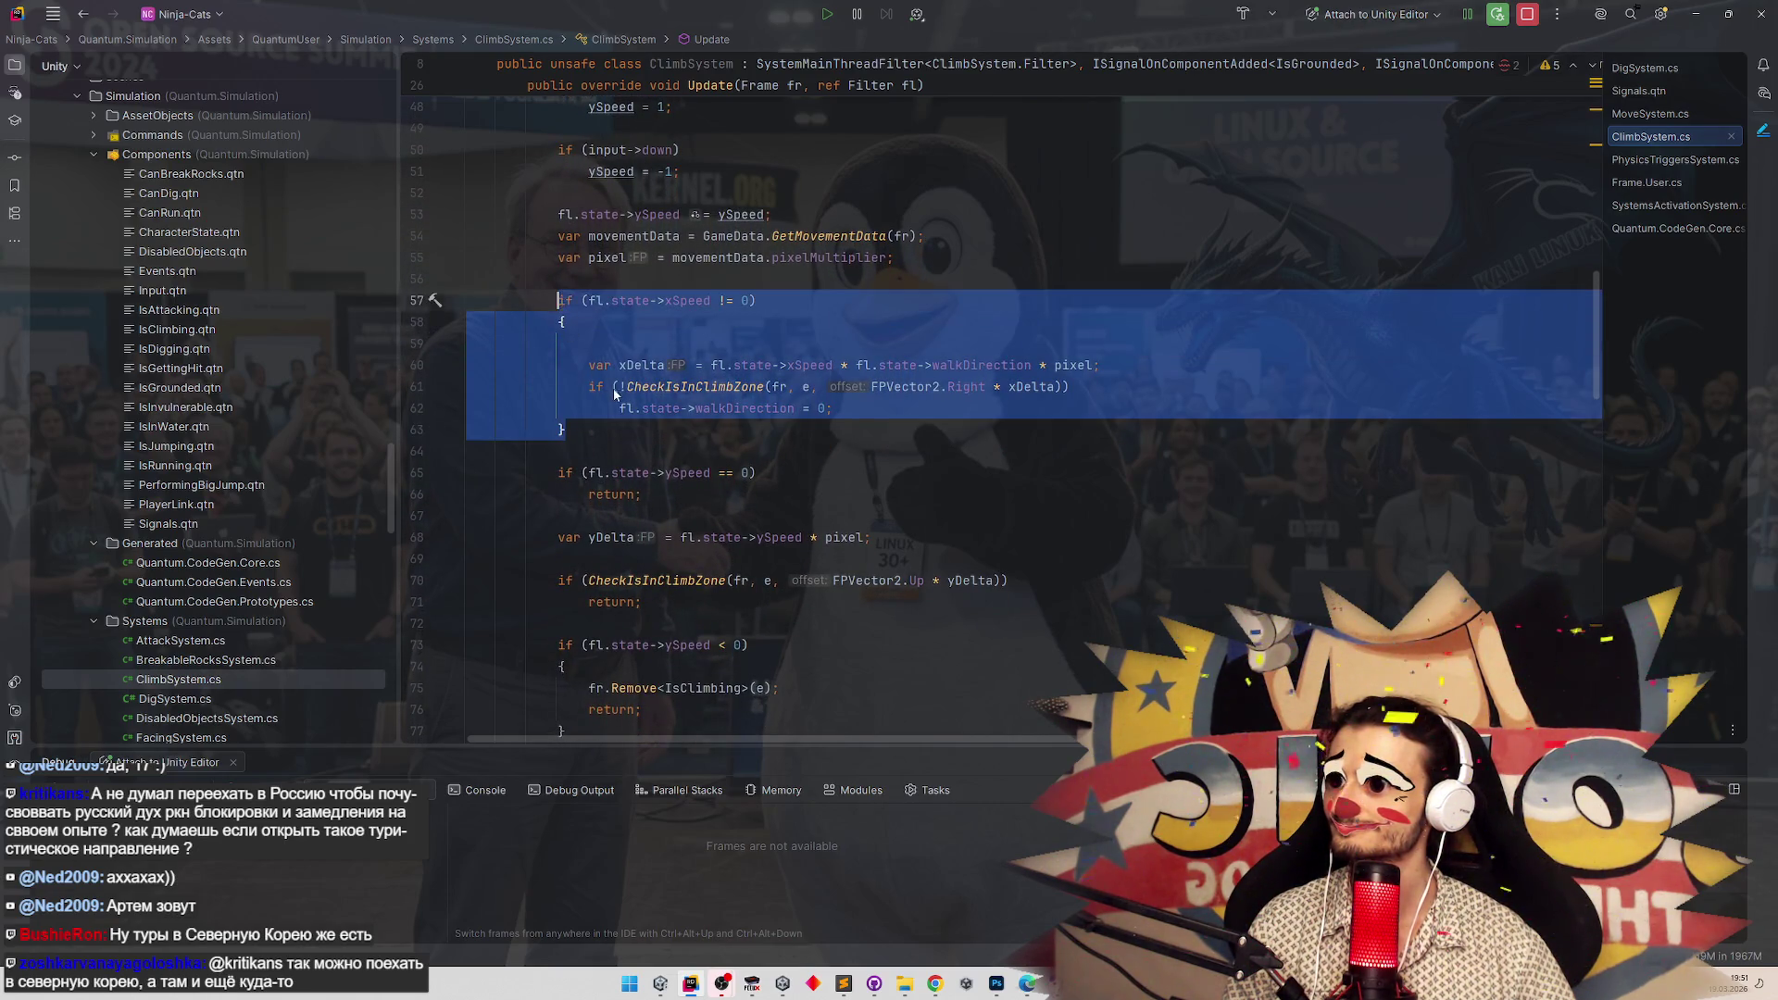
left_click(612, 387)
scroll(608, 442, "down", 1)
scroll(609, 442, "down", 2)
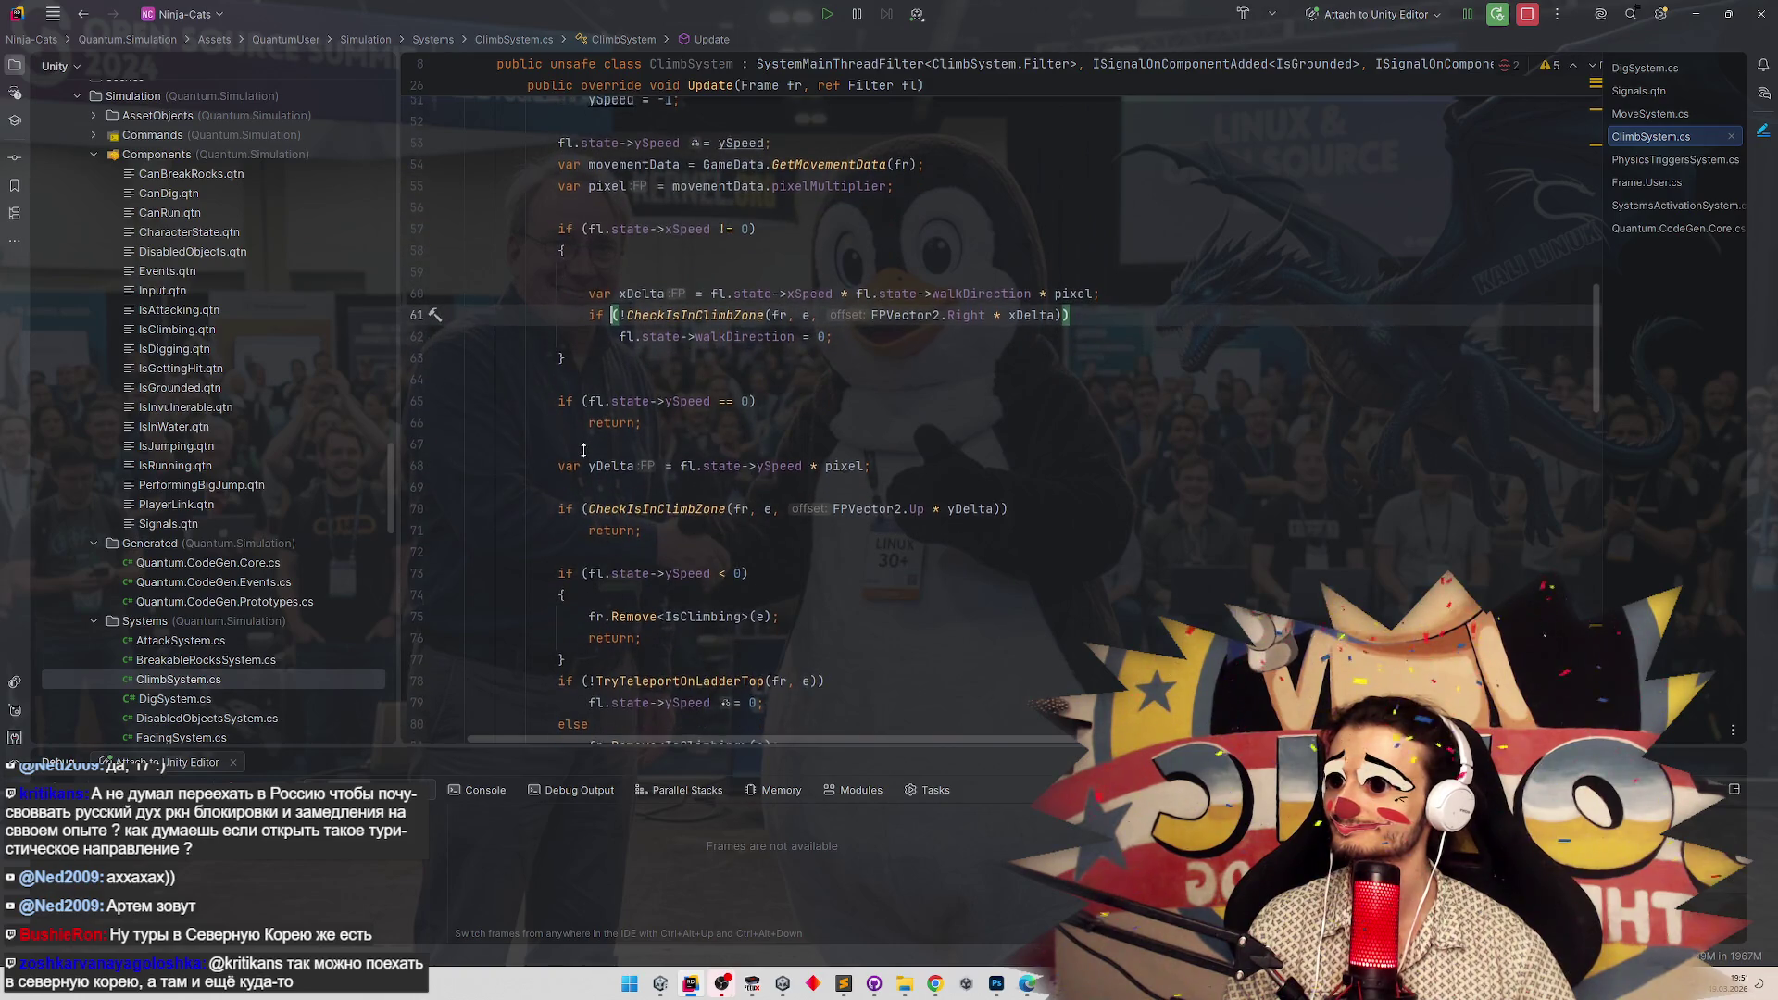
scroll(583, 450, "down", 1)
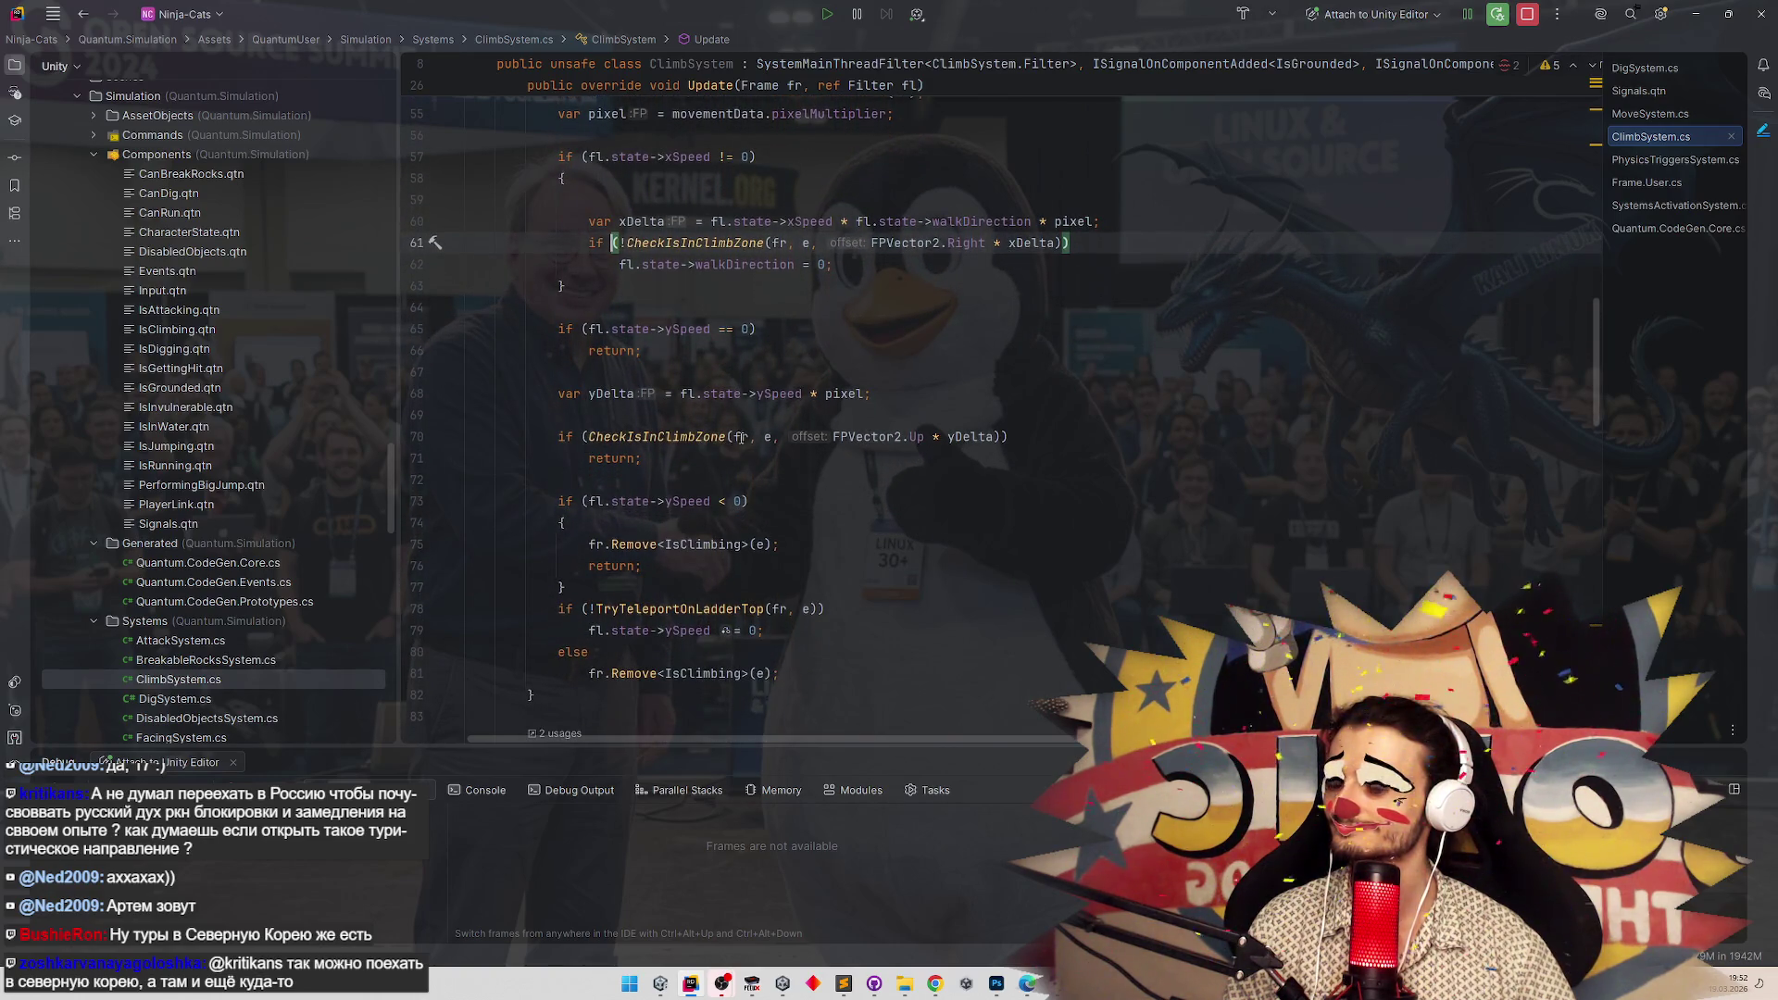
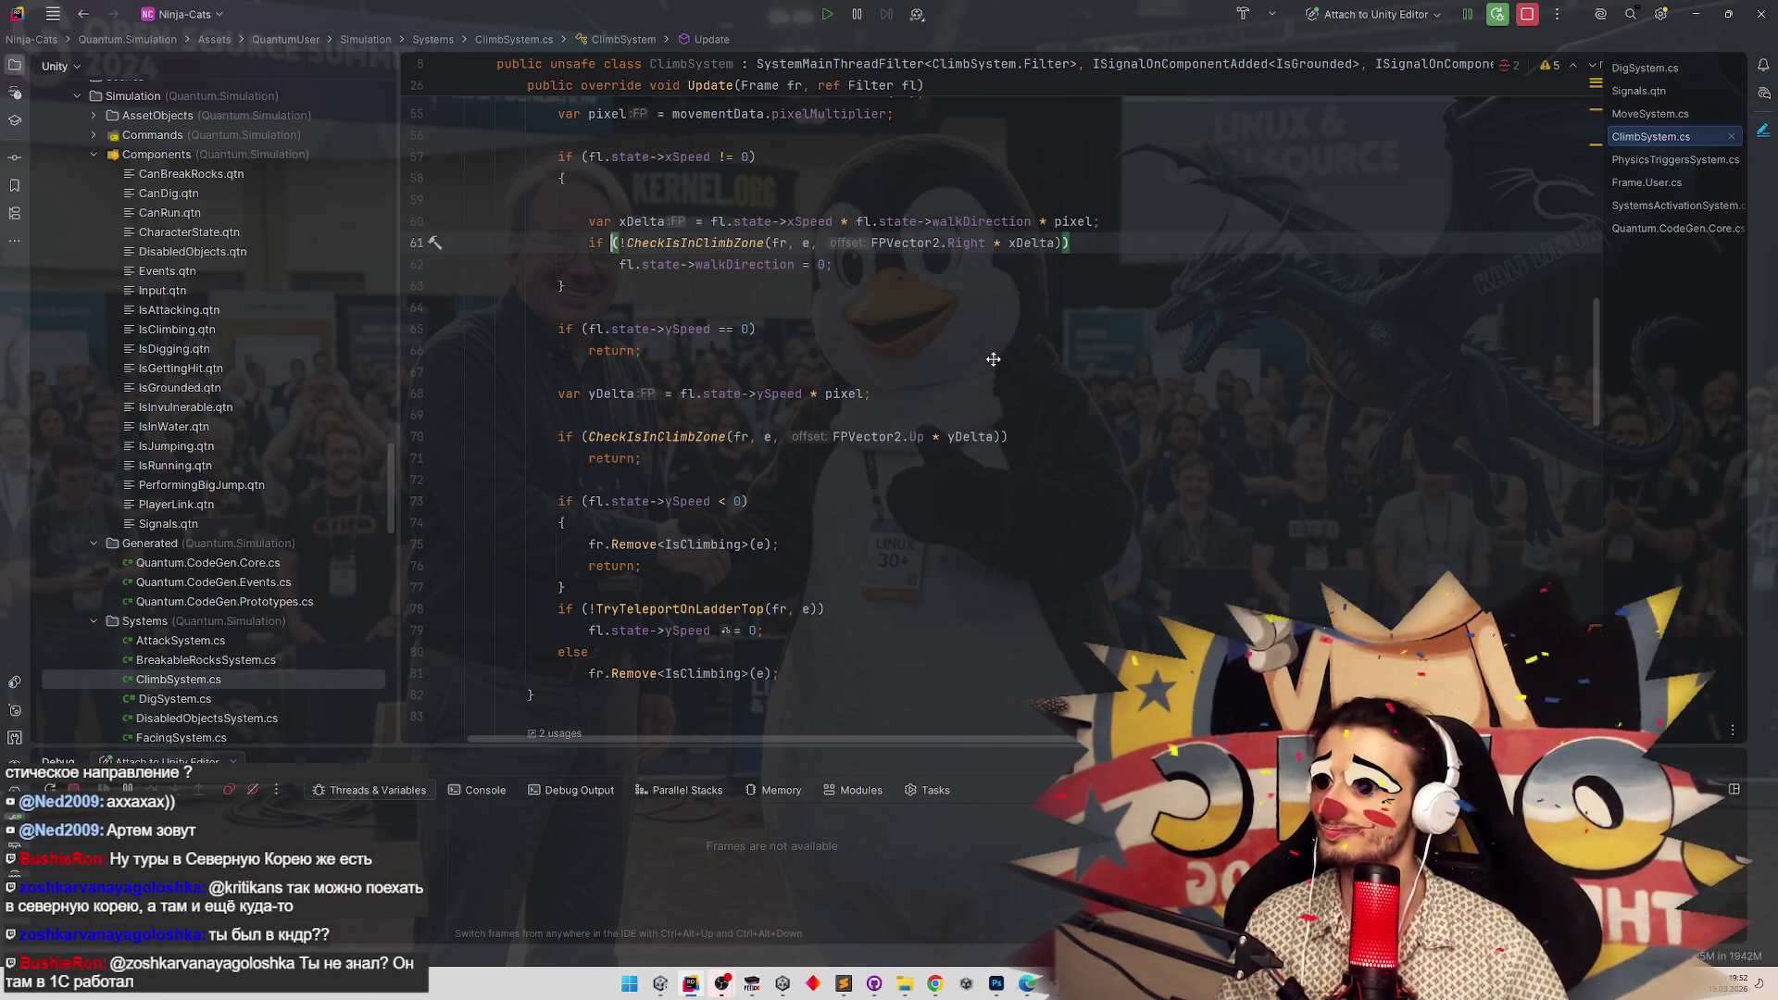
Read the rest of ClimbSystem's update code, then minimise Rider to show the running game.
scroll(995, 365, "down", 1)
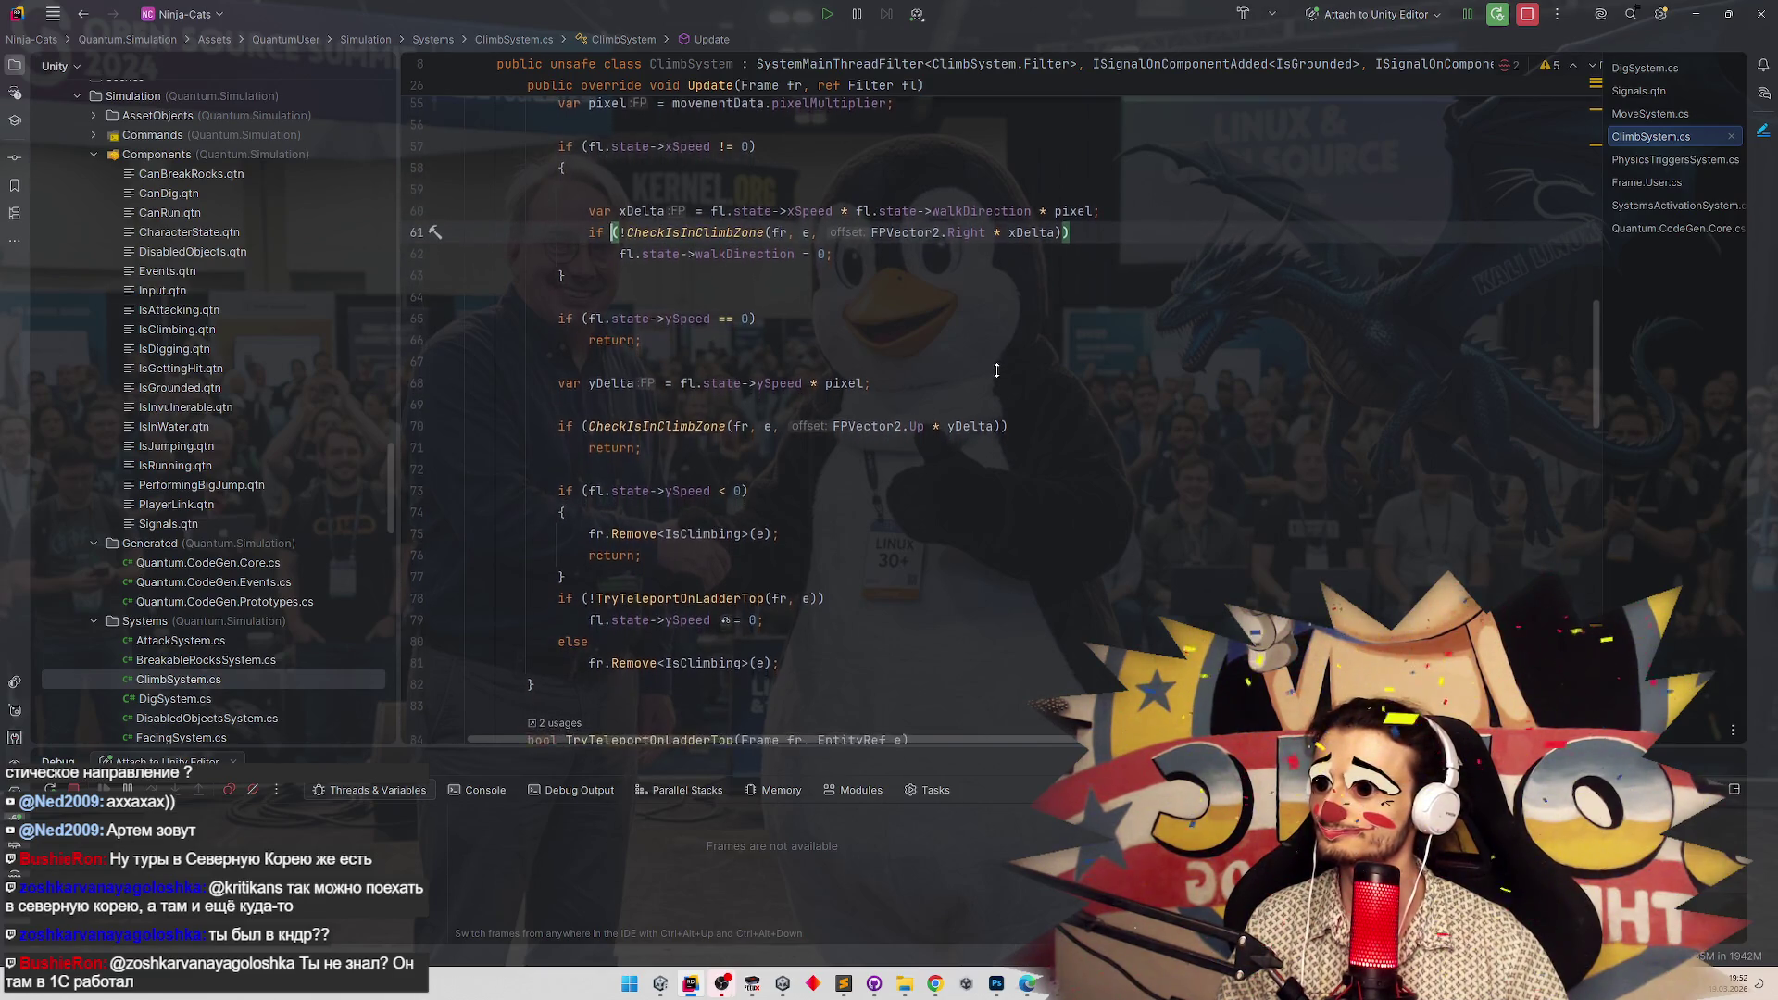
scroll(997, 370, "down", 3)
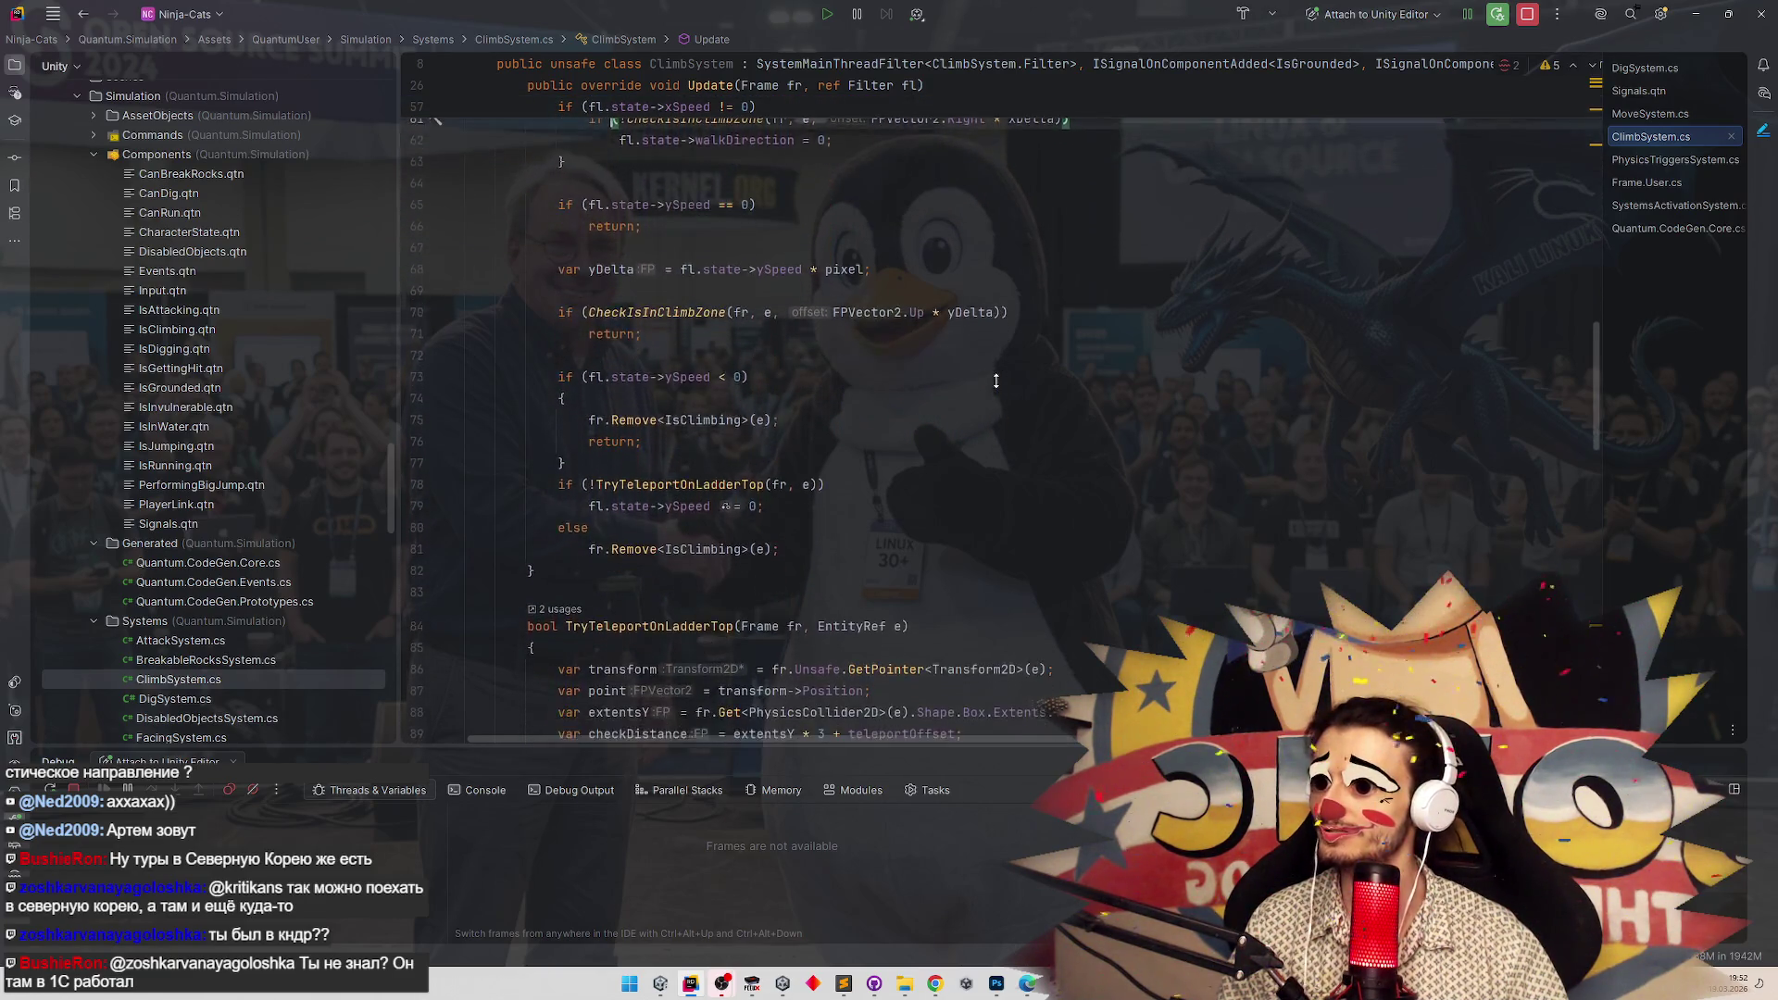
left_click(1696, 14)
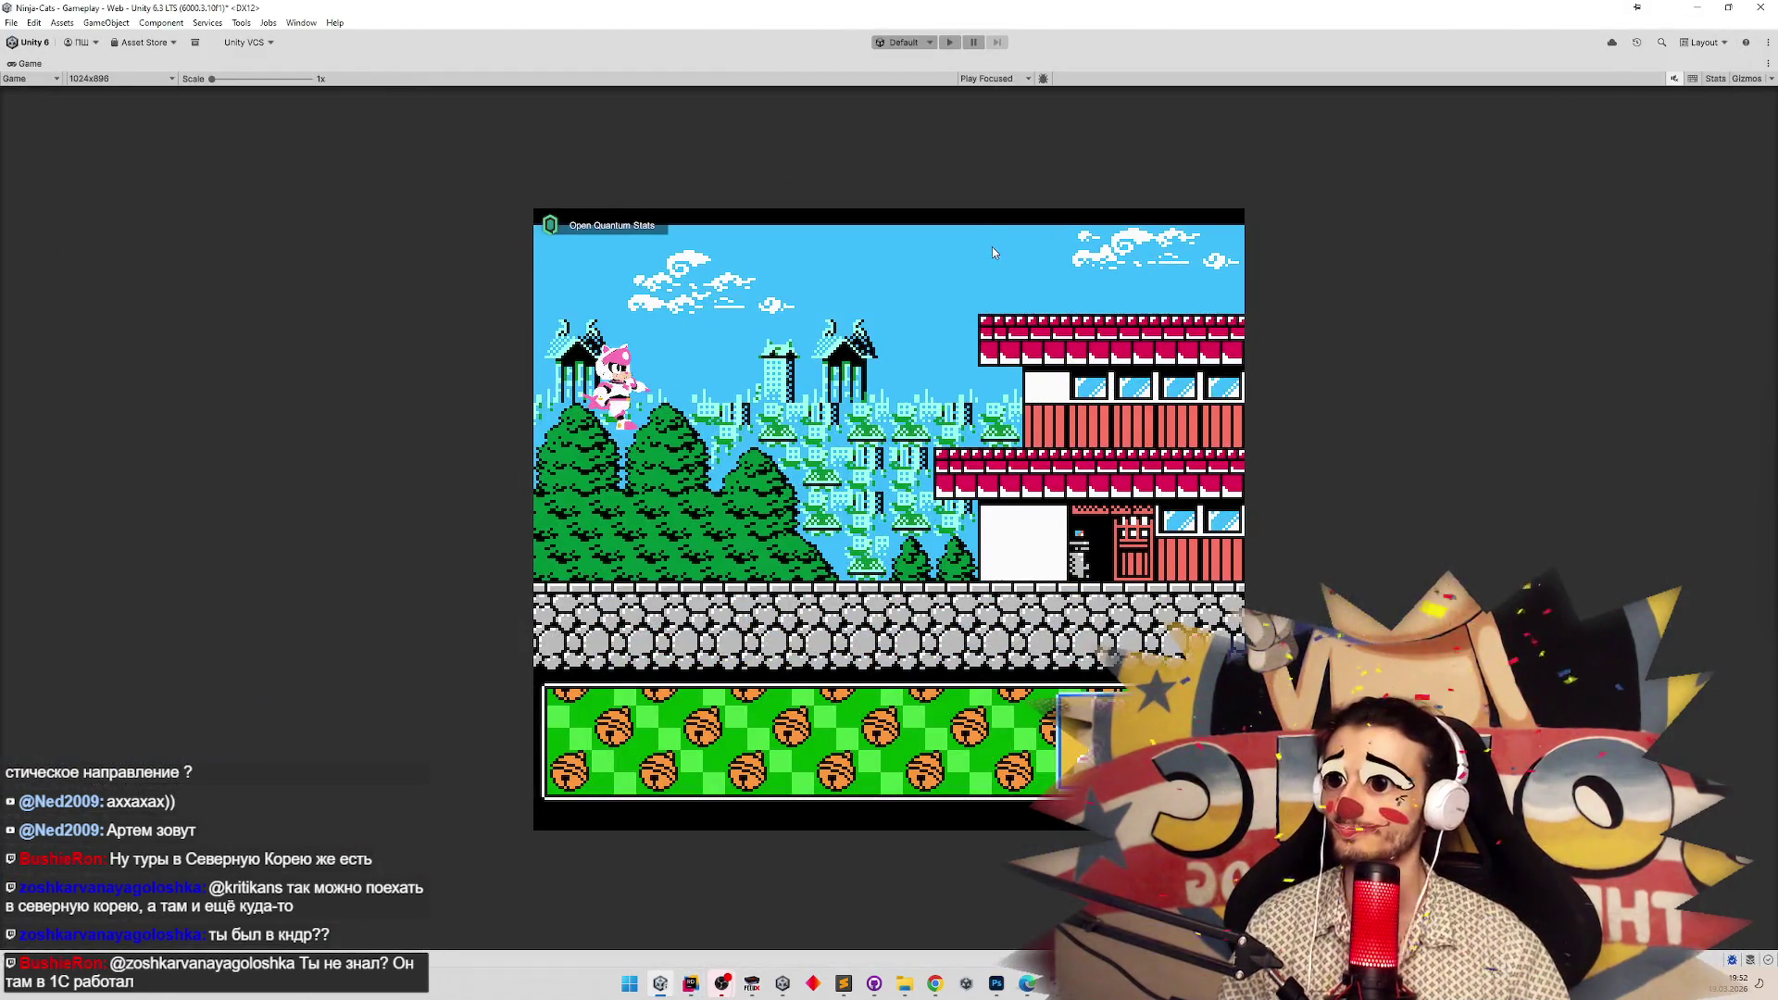
In the LadderClimbZone prefab, set collider Size Y to 1.25 and Offset Y to 0, and save.
key("shift+space")
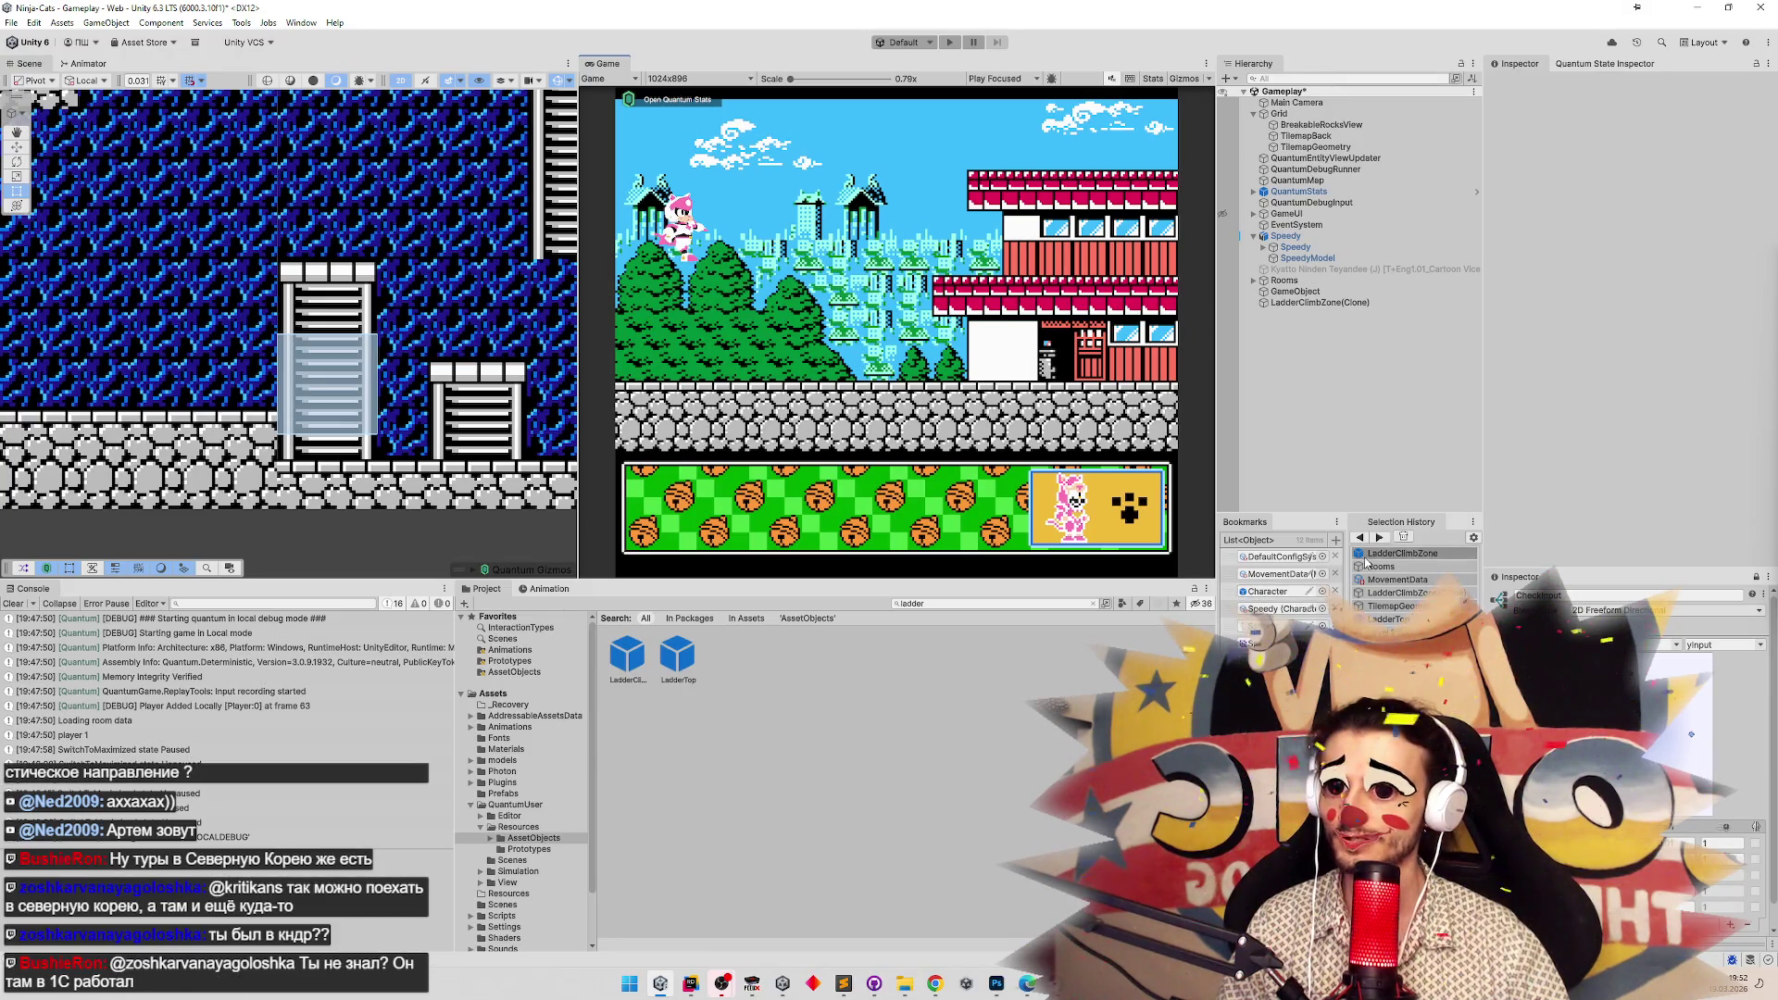
double_click(639, 663)
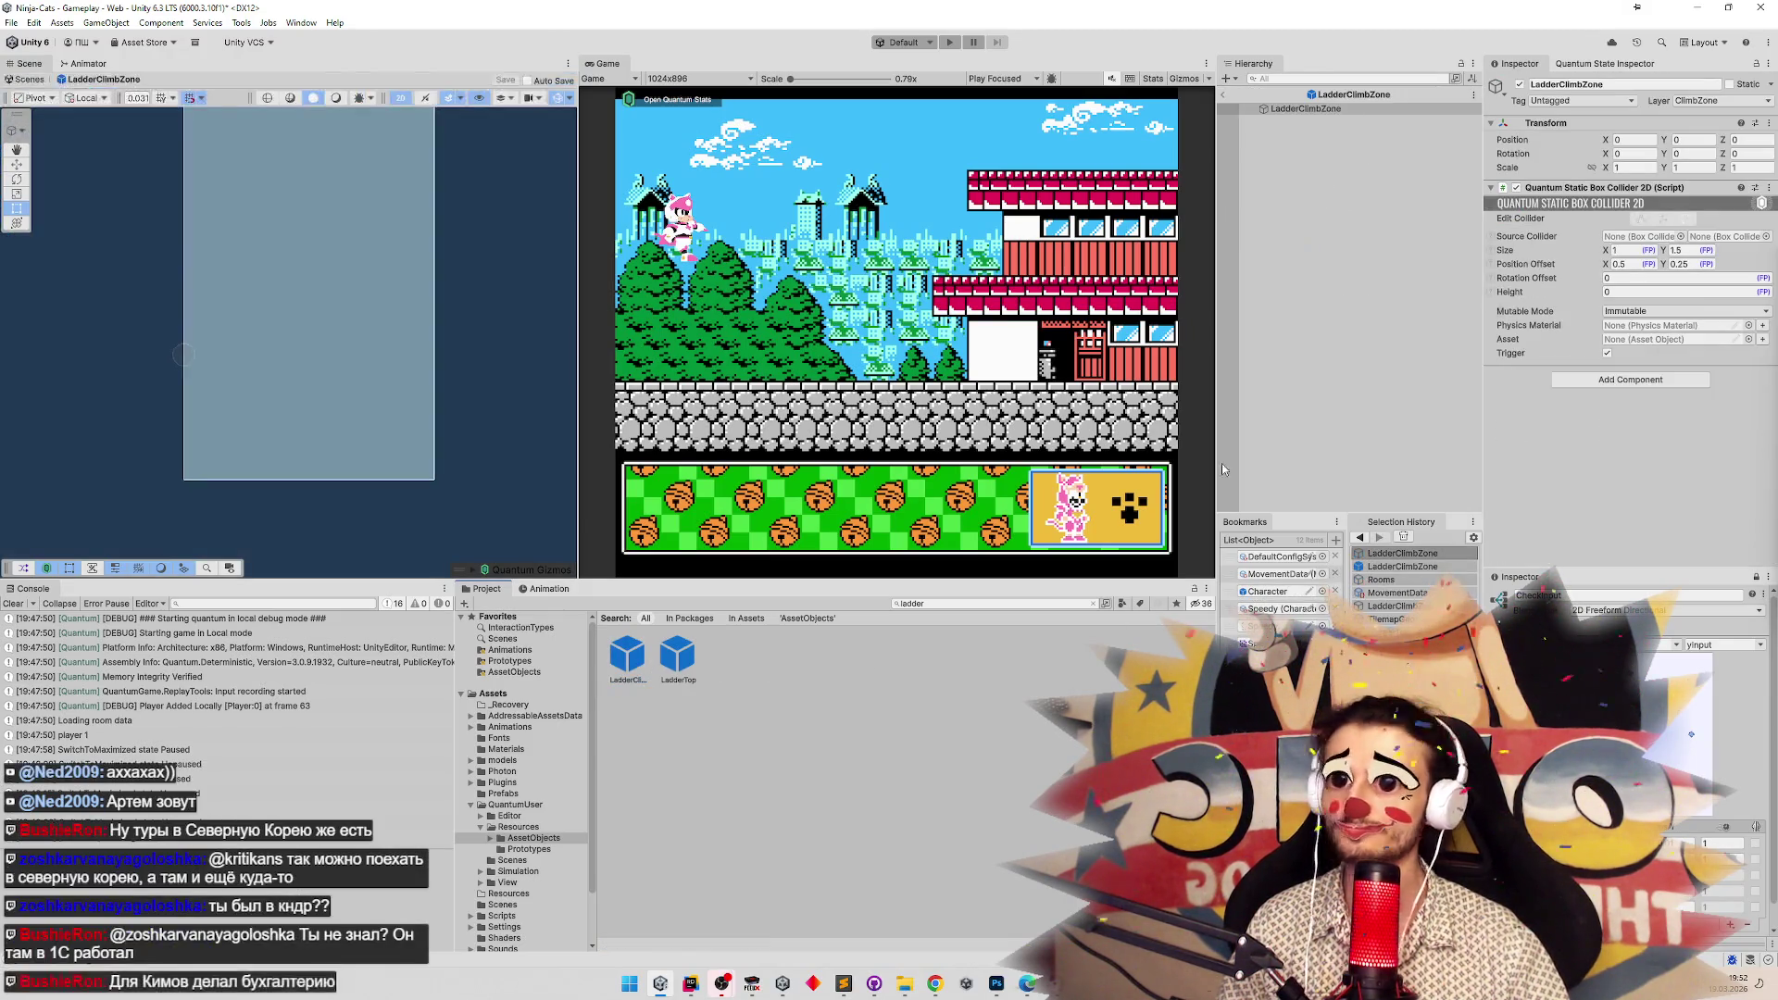
left_click(1607, 279)
left_click(1686, 265)
double_click(1689, 266)
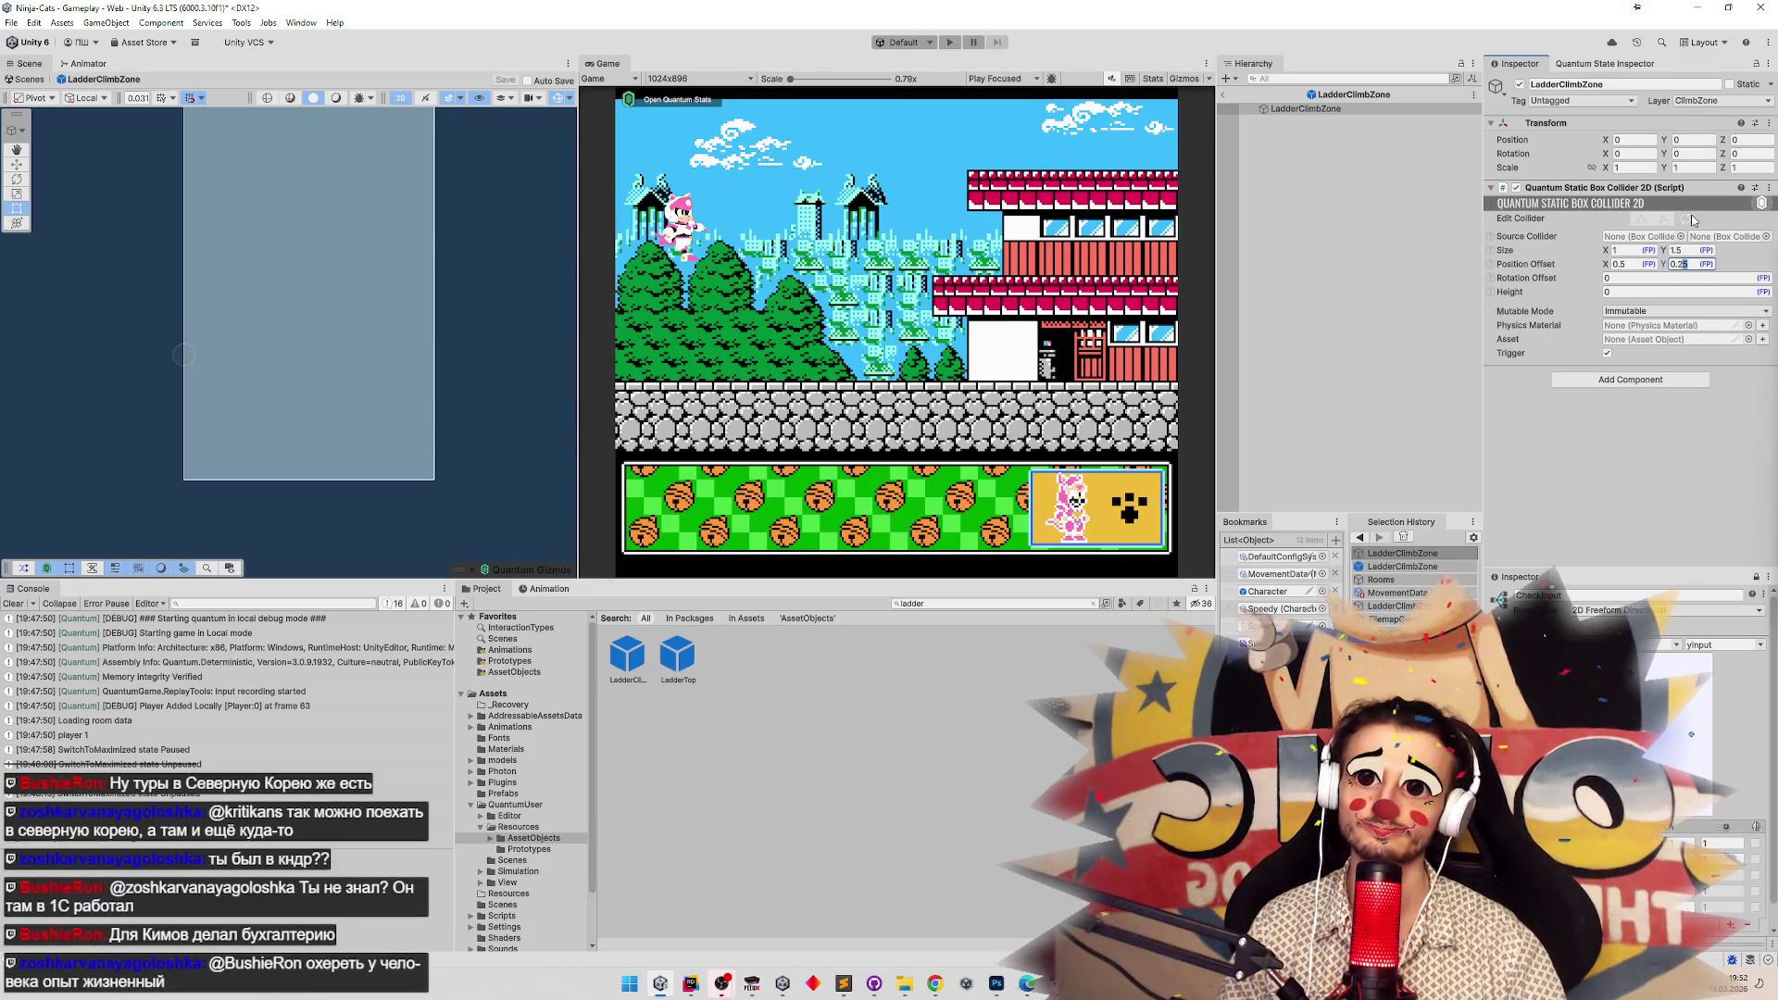
left_click(1690, 251)
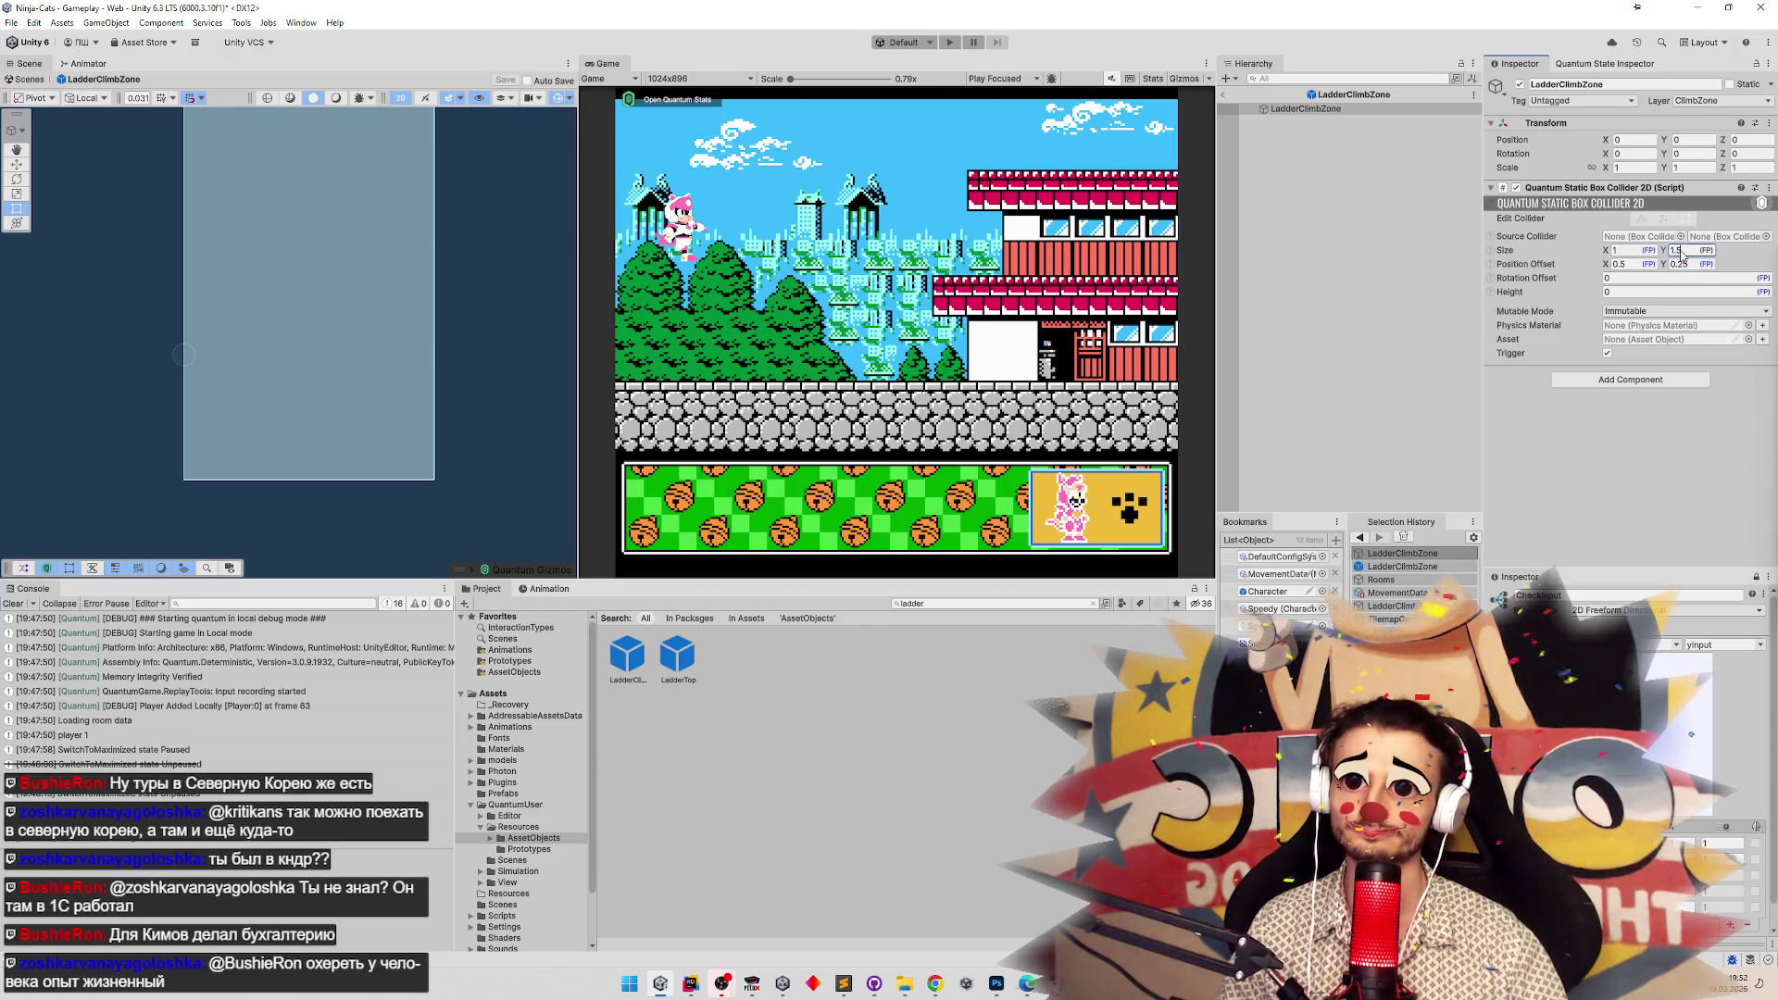
type("1.25")
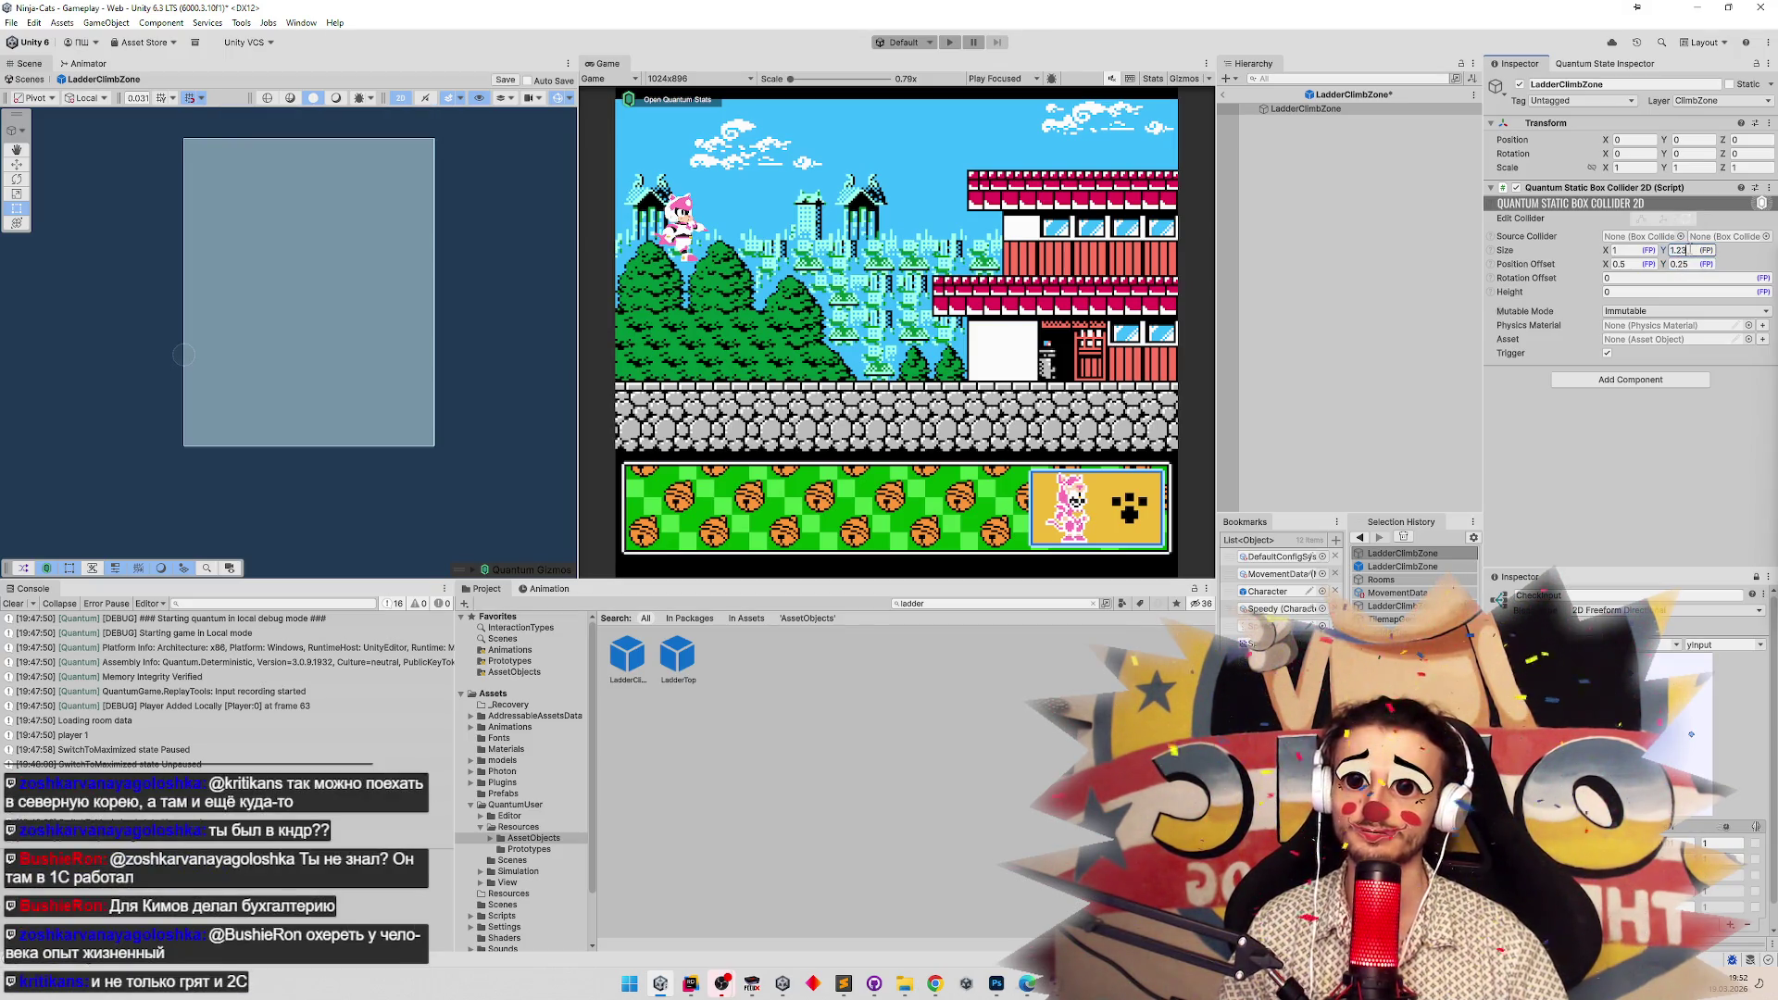
left_click(1681, 264)
key("BackSpace")
key("ctrl+s")
key("Return")
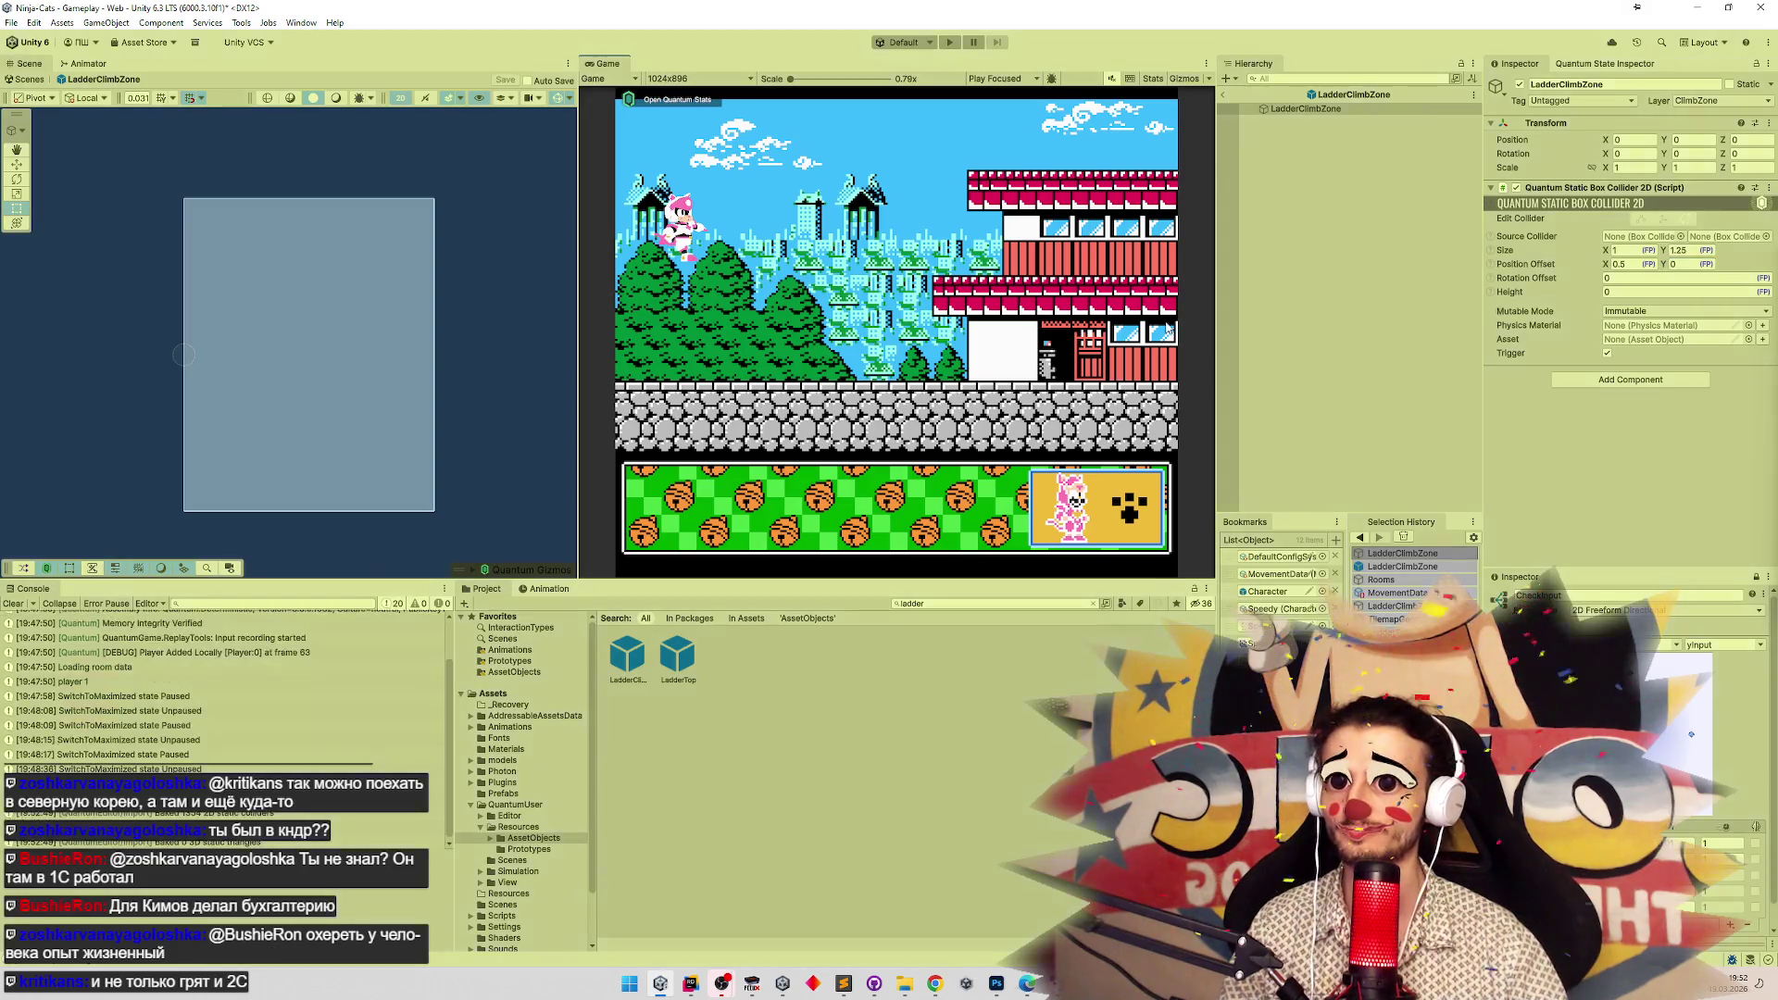
Briefly run the game, return from the prefab to the Gameplay scene, and play maximized.
key("ctrl+p")
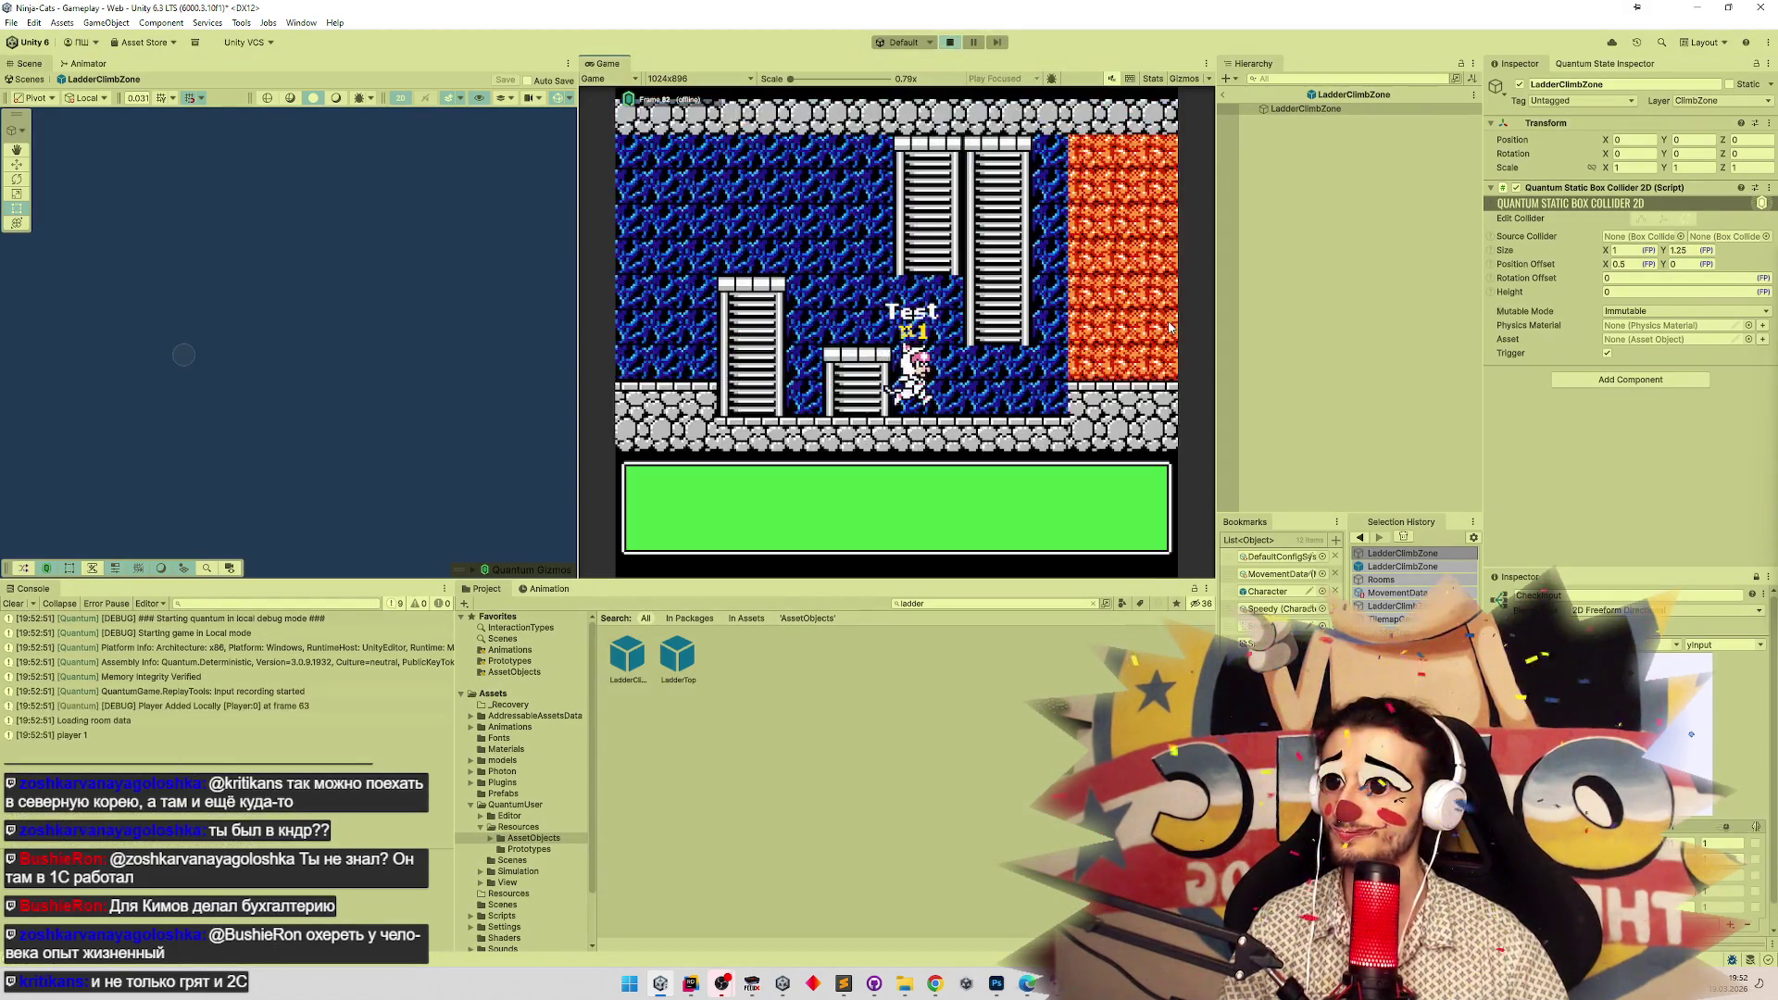
key("ctrl+p")
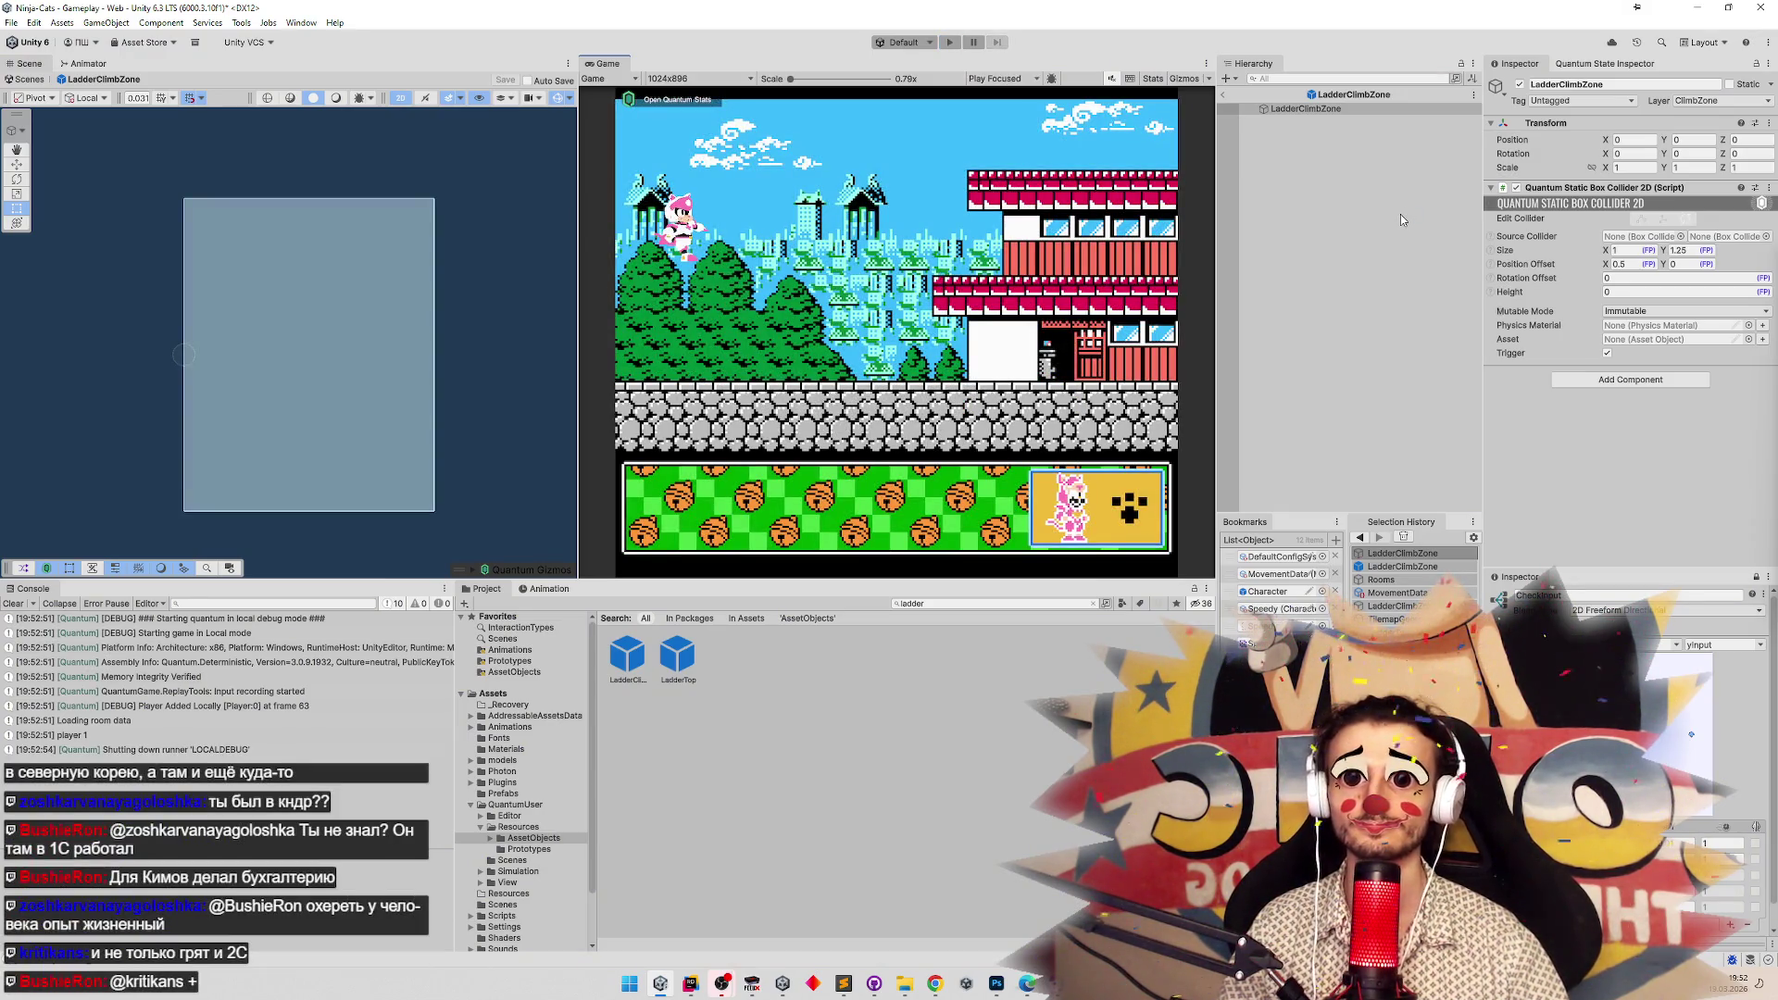
left_click(1226, 96)
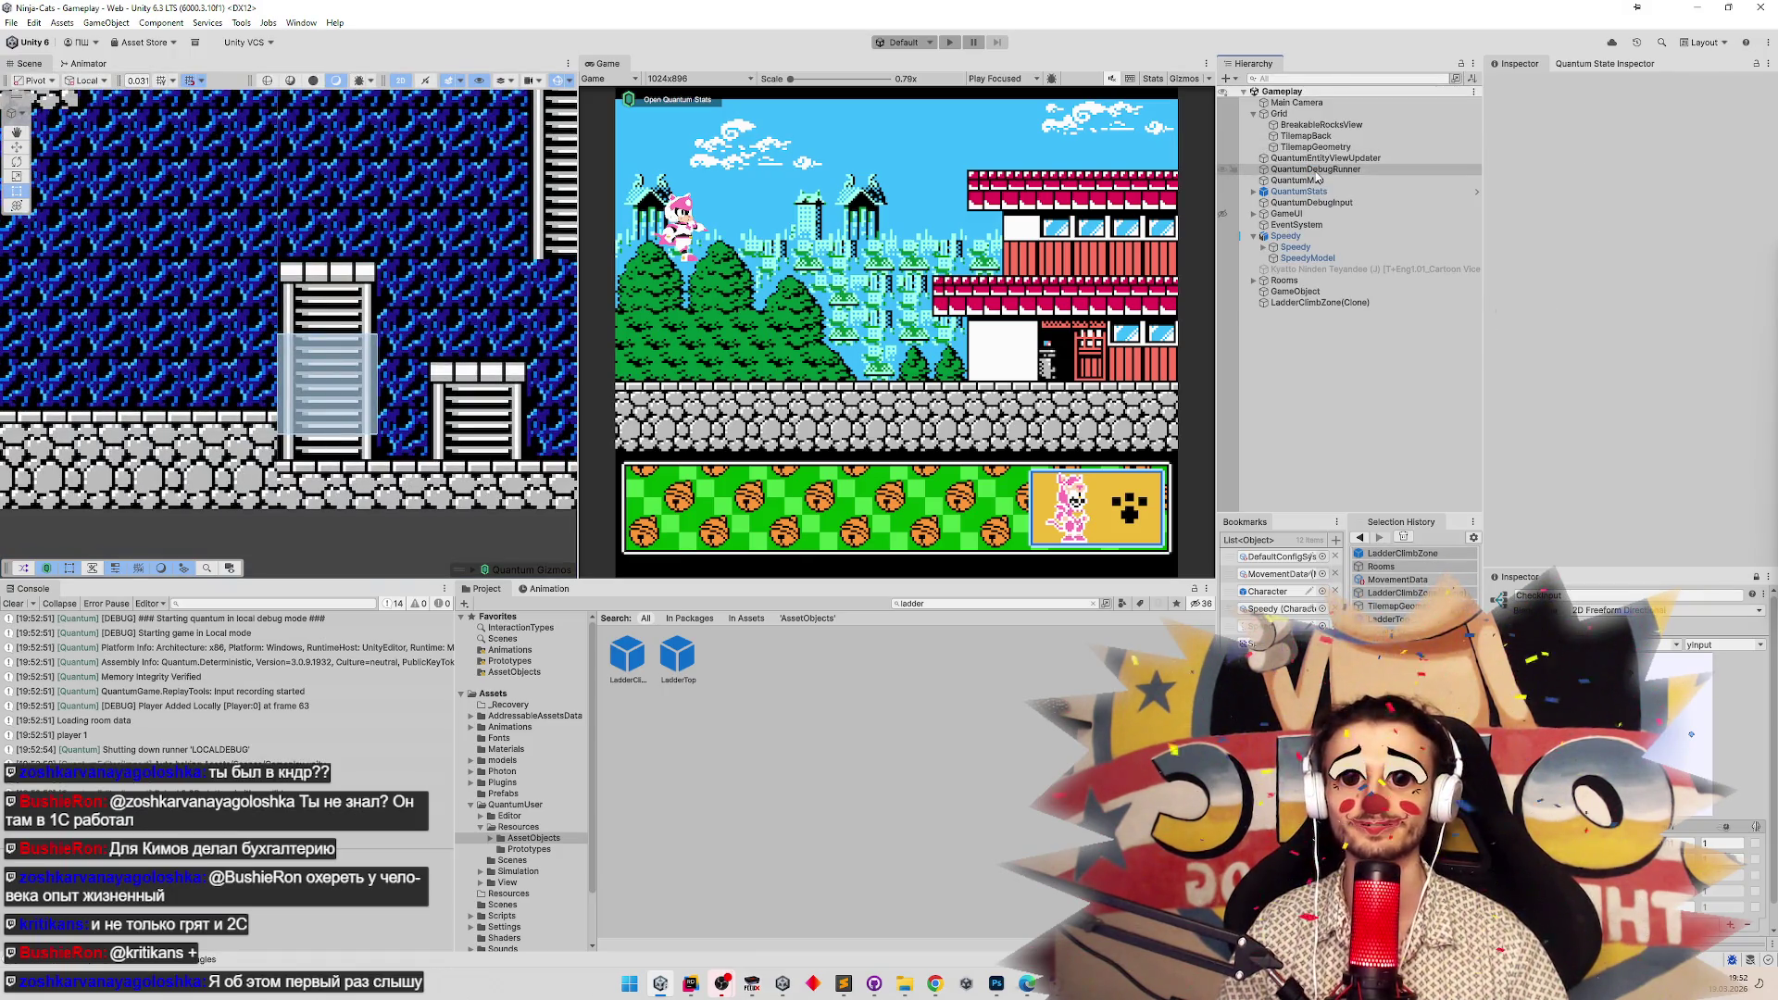
left_click(1028, 257)
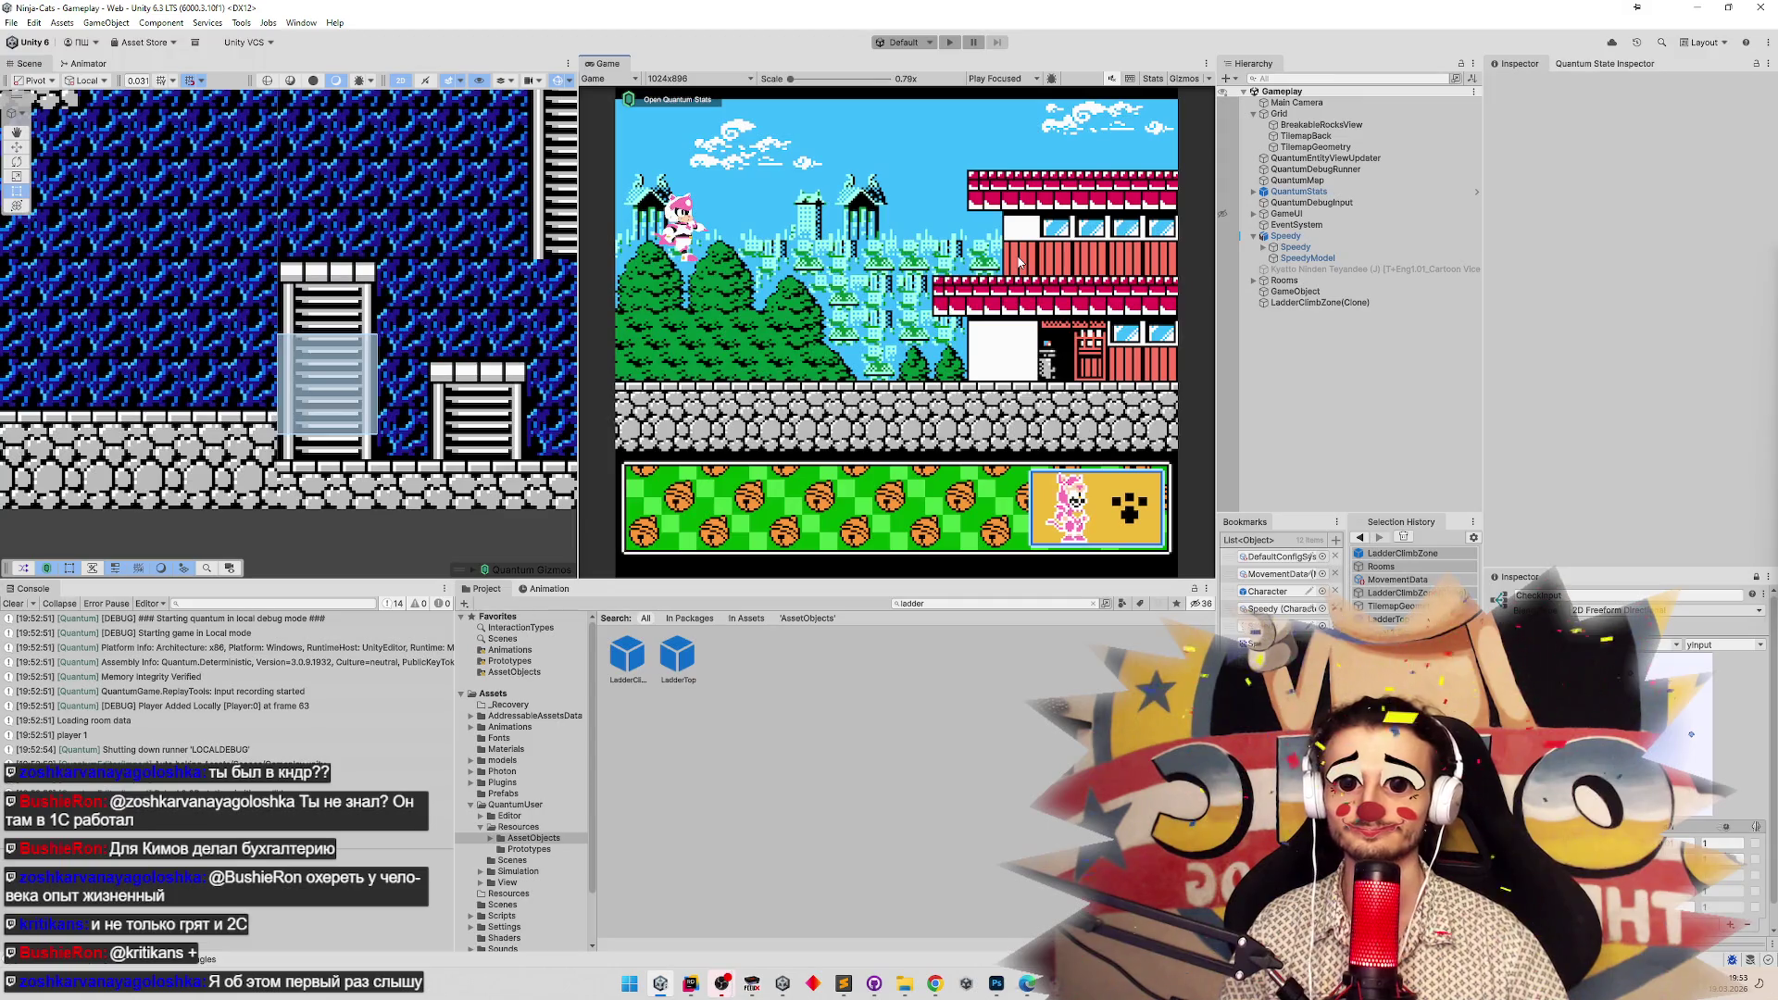
key("ctrl+p")
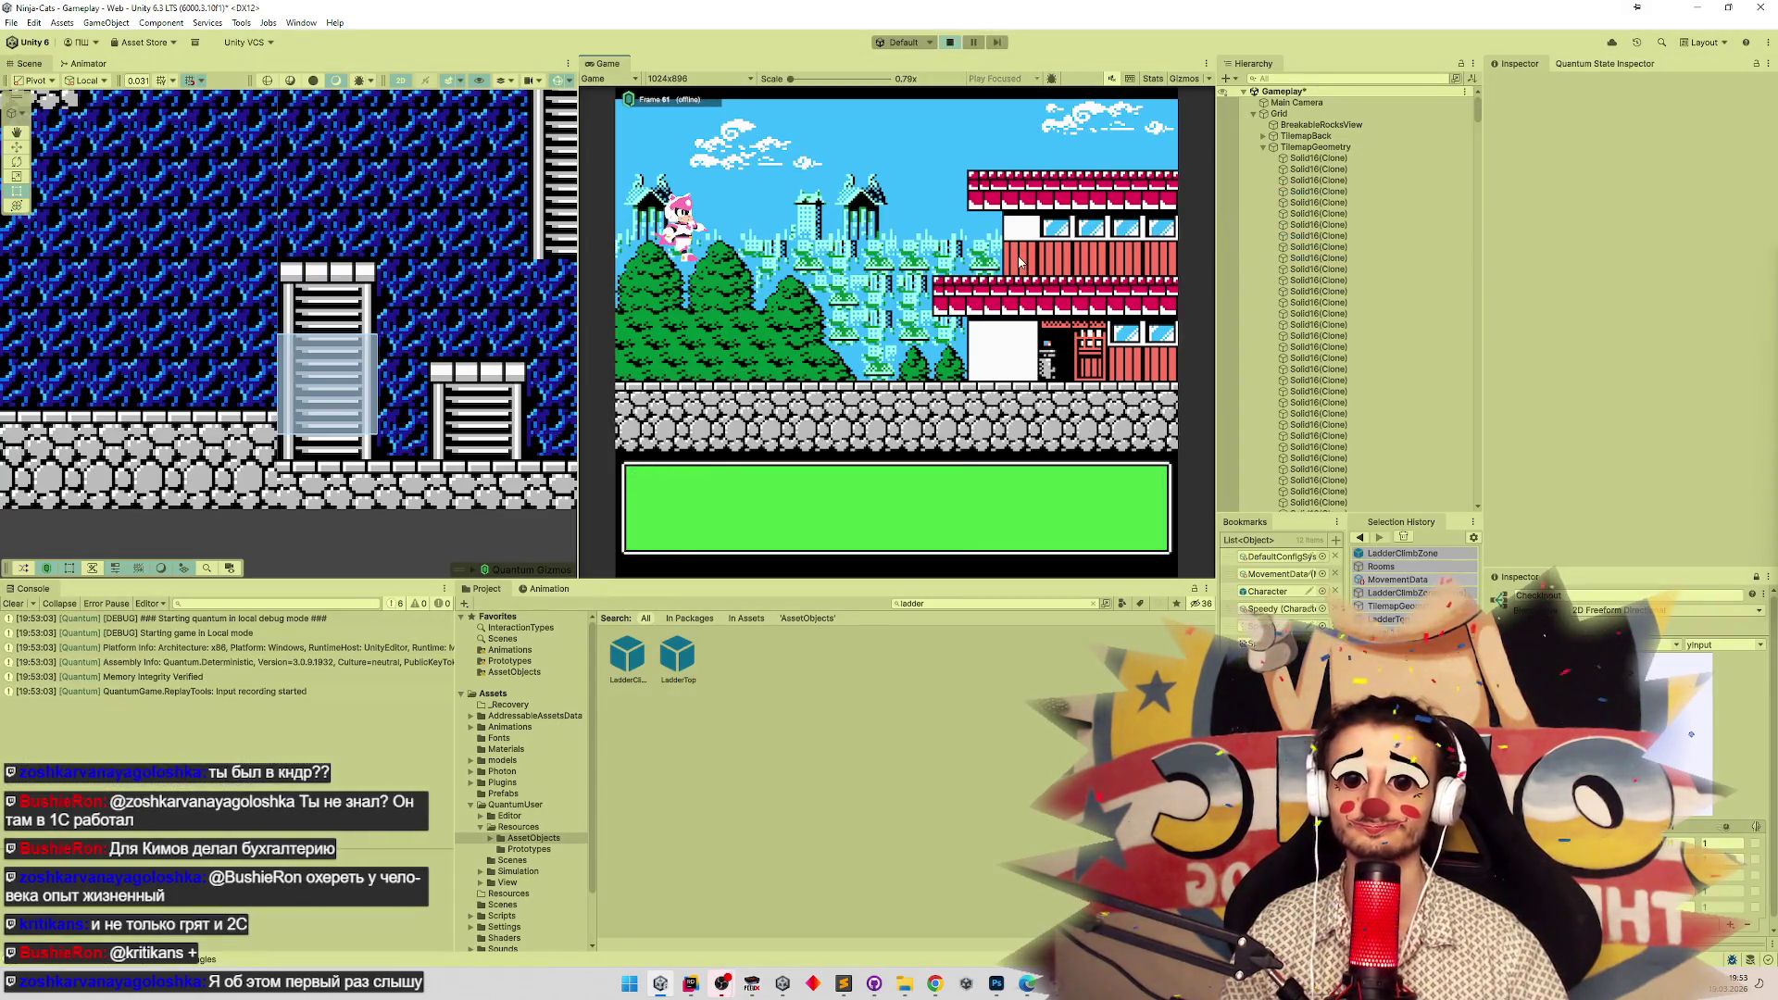
key("shift+space")
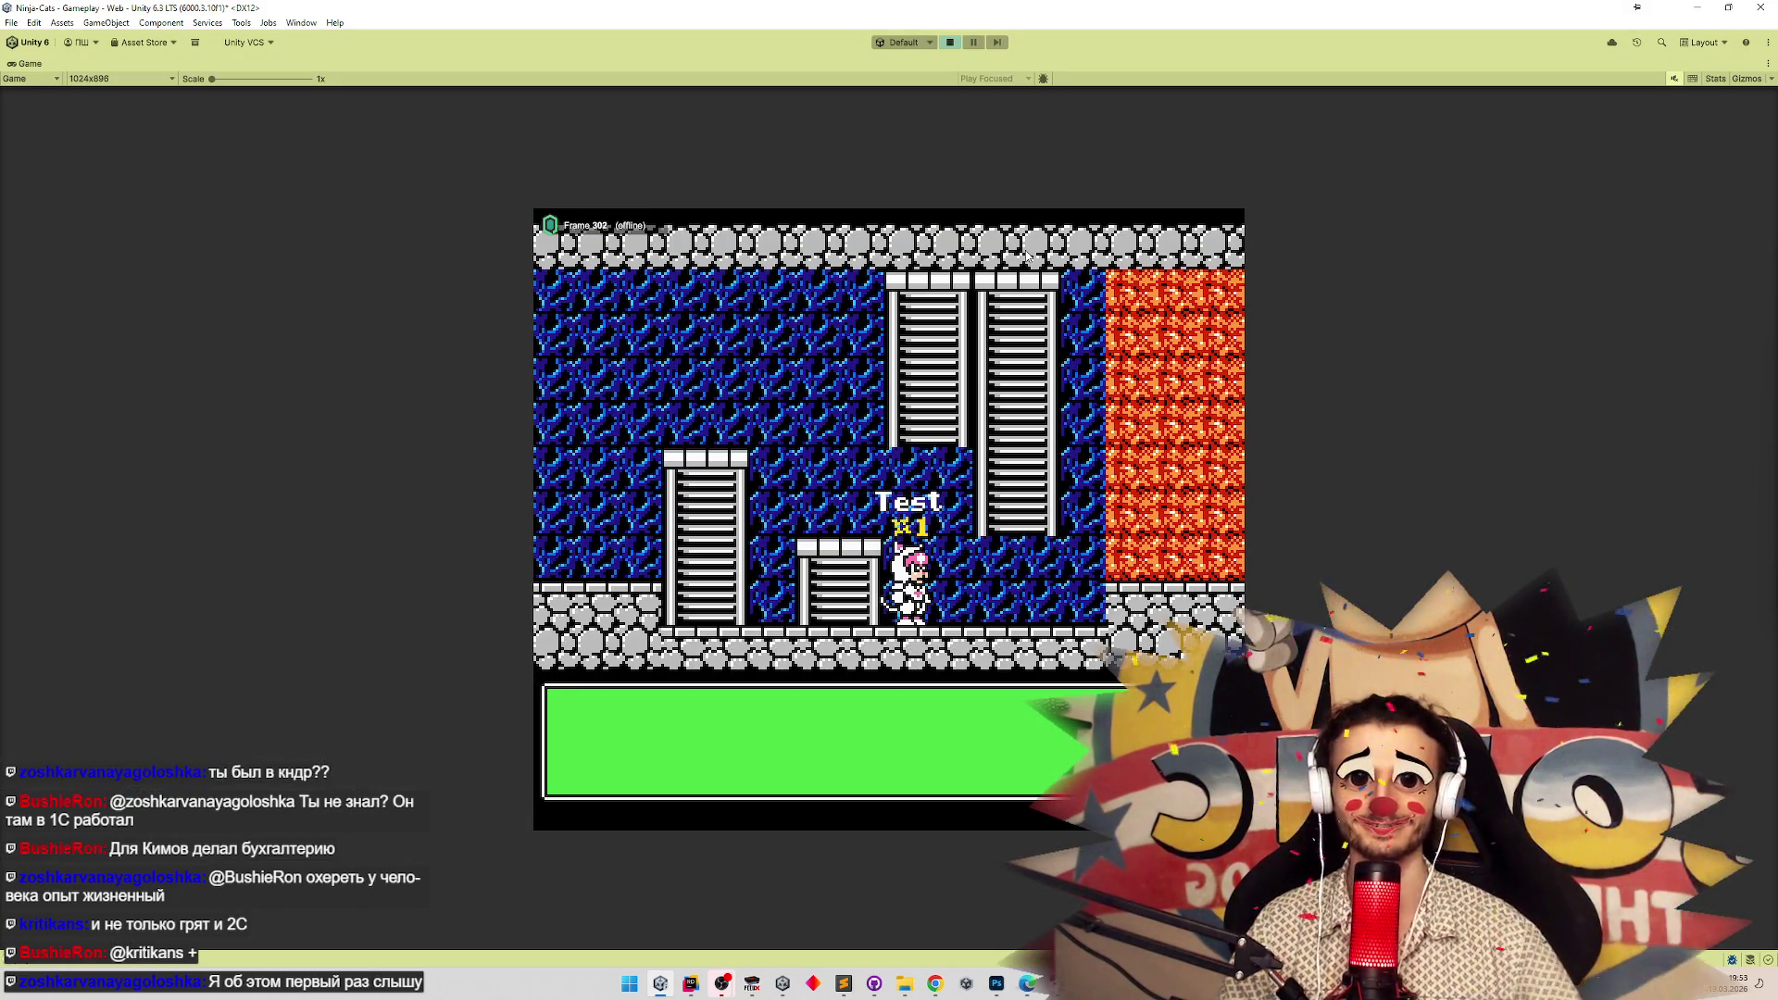
Climb the cat up the tall ladder and back down to the floor, then stop.
key("Right")
key("Up")
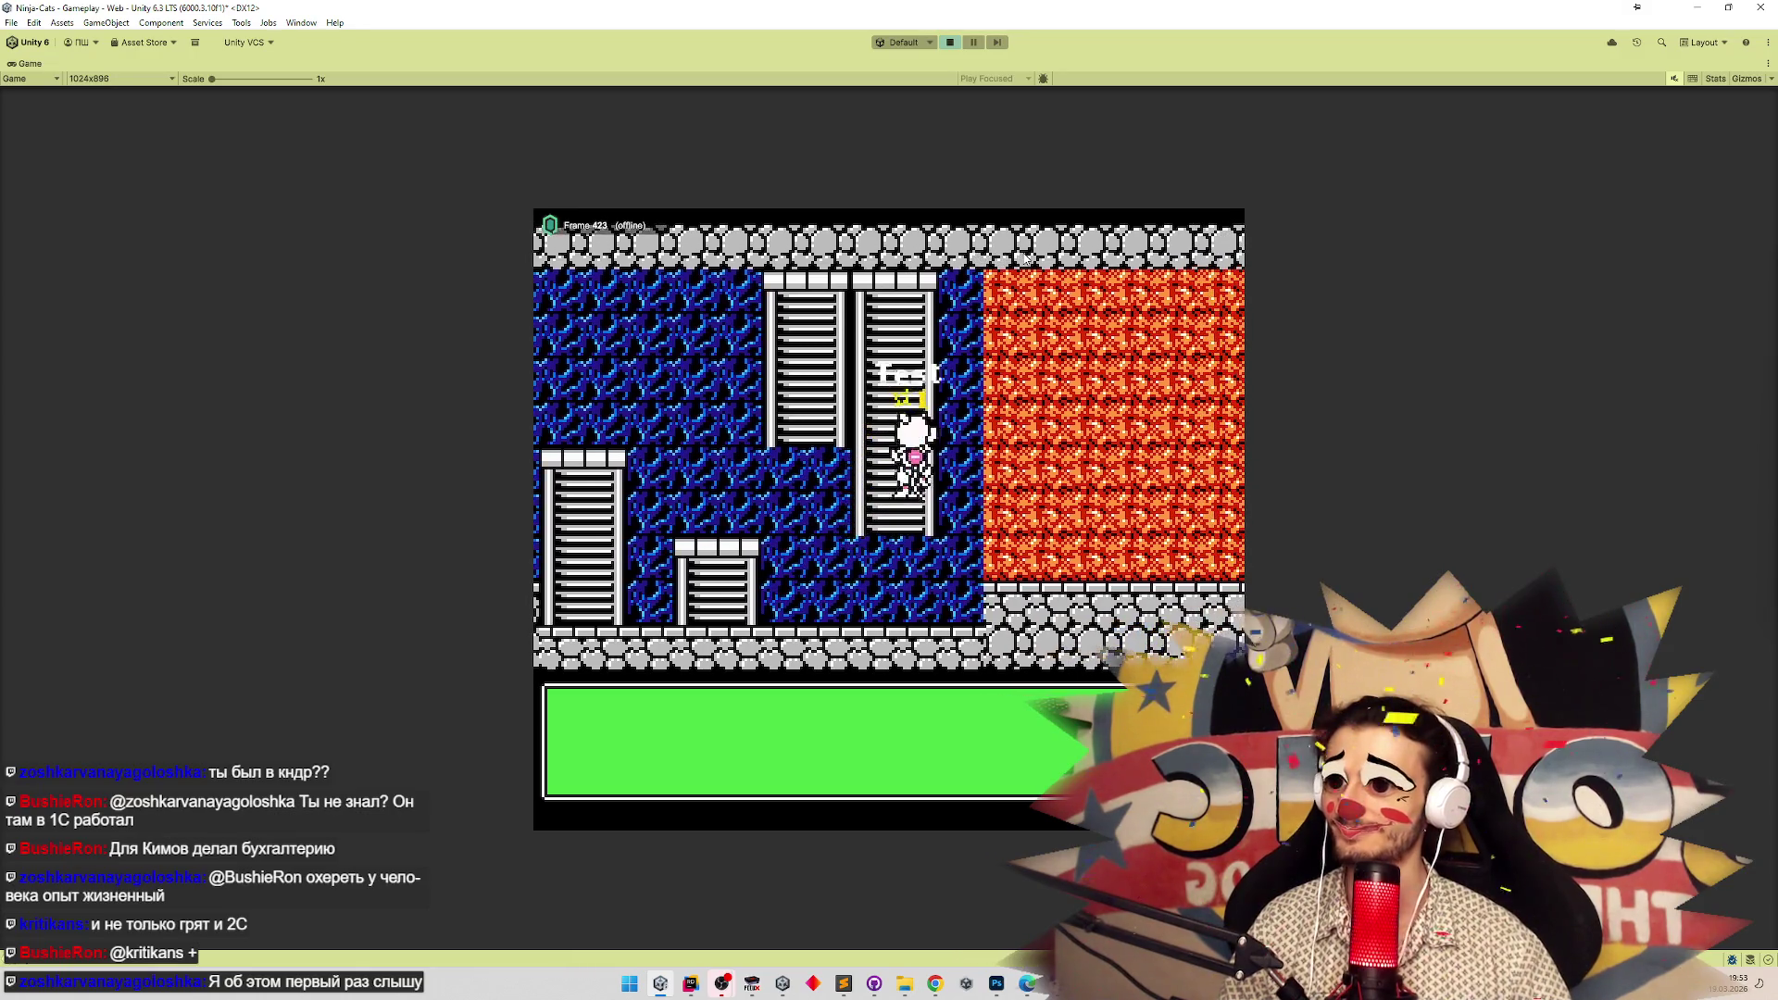
key("Down")
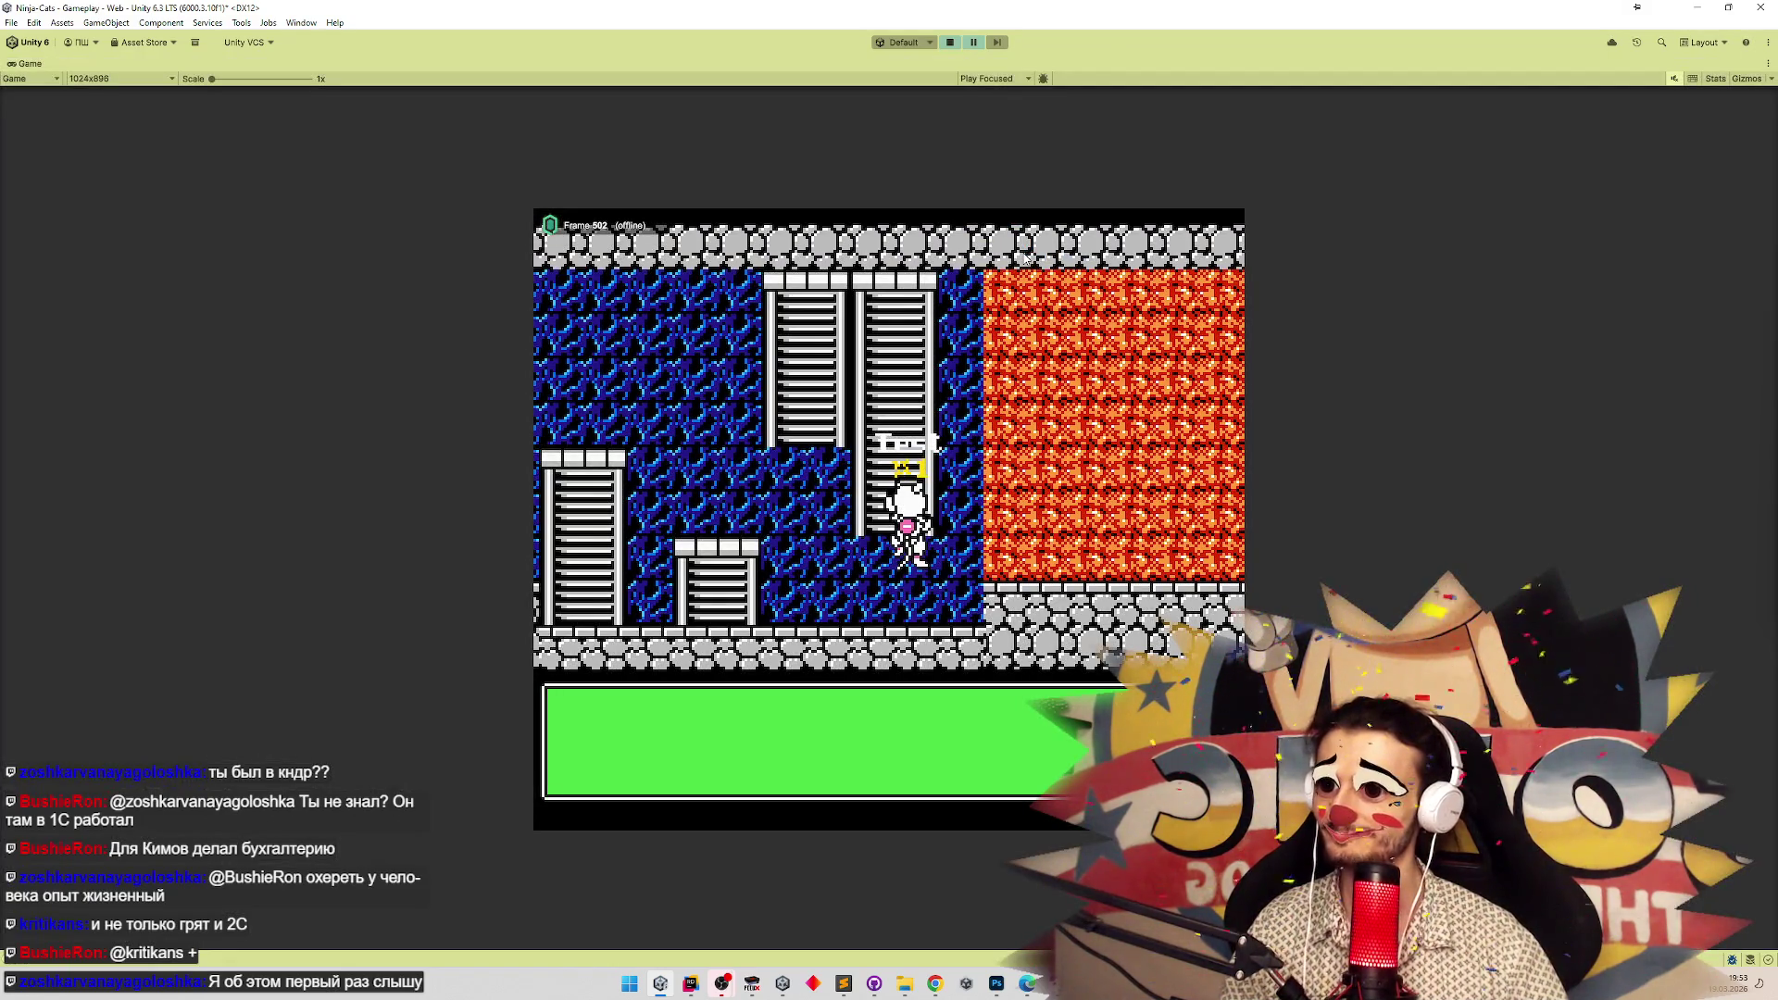
key("Down")
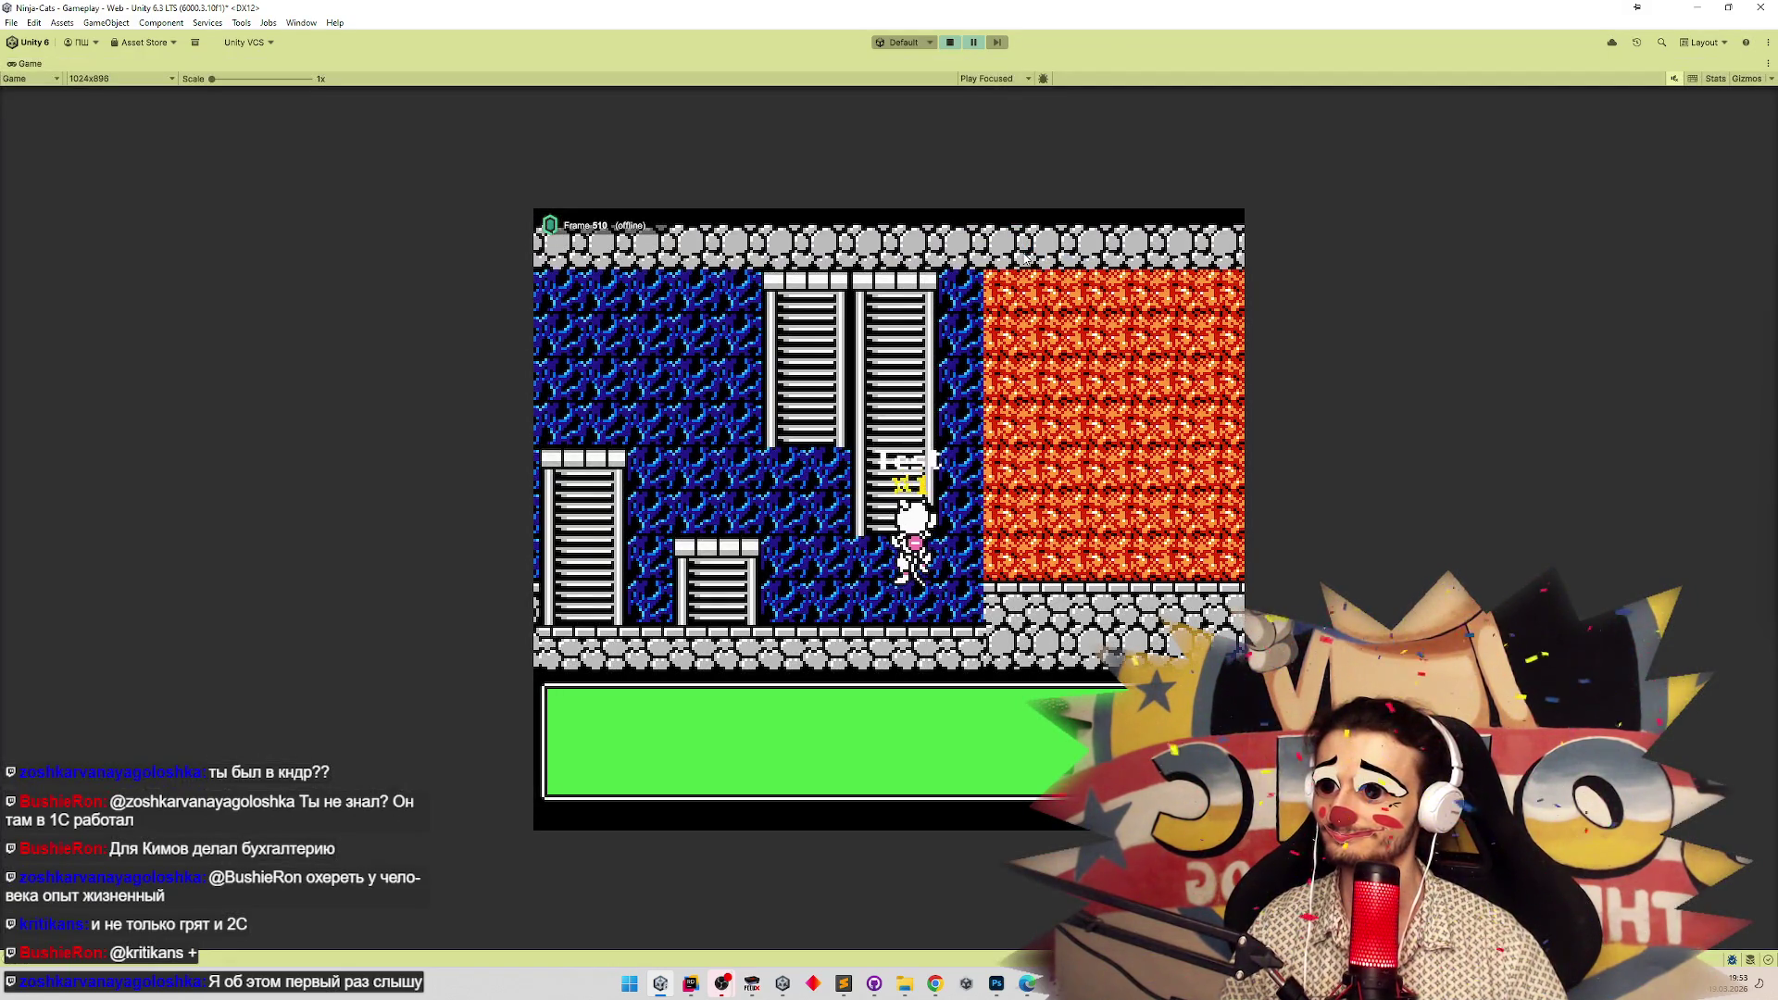
key("Down")
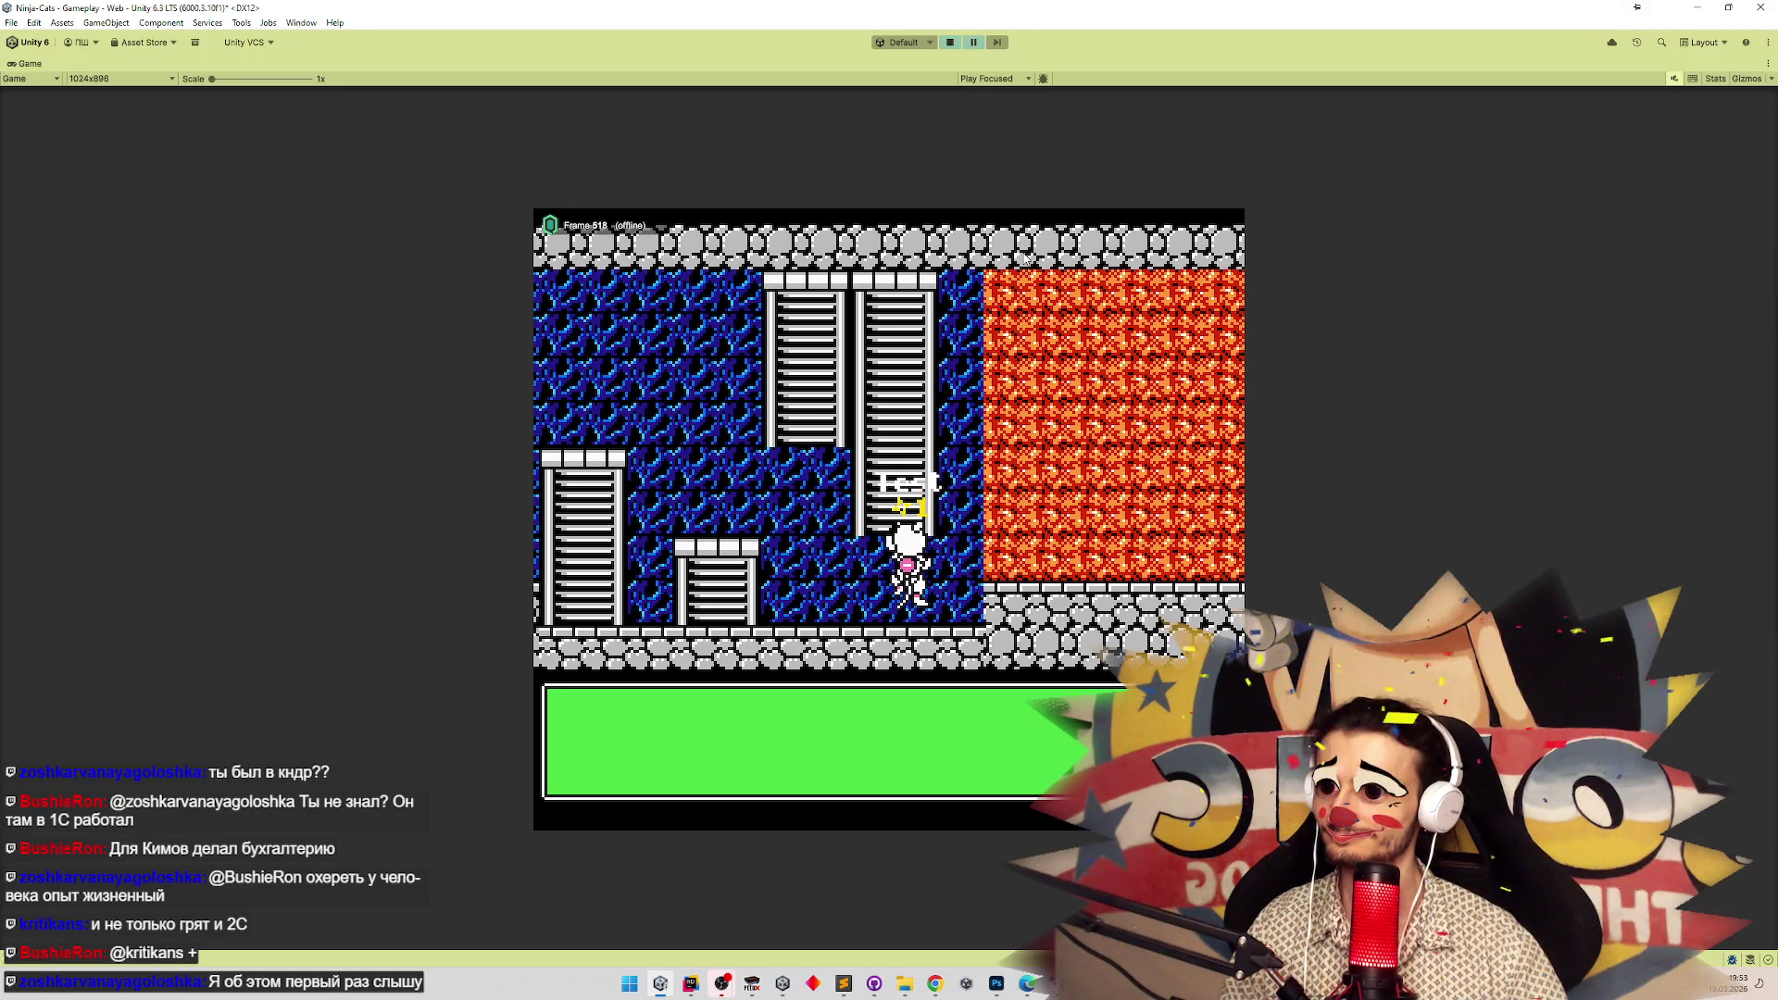
key("Down")
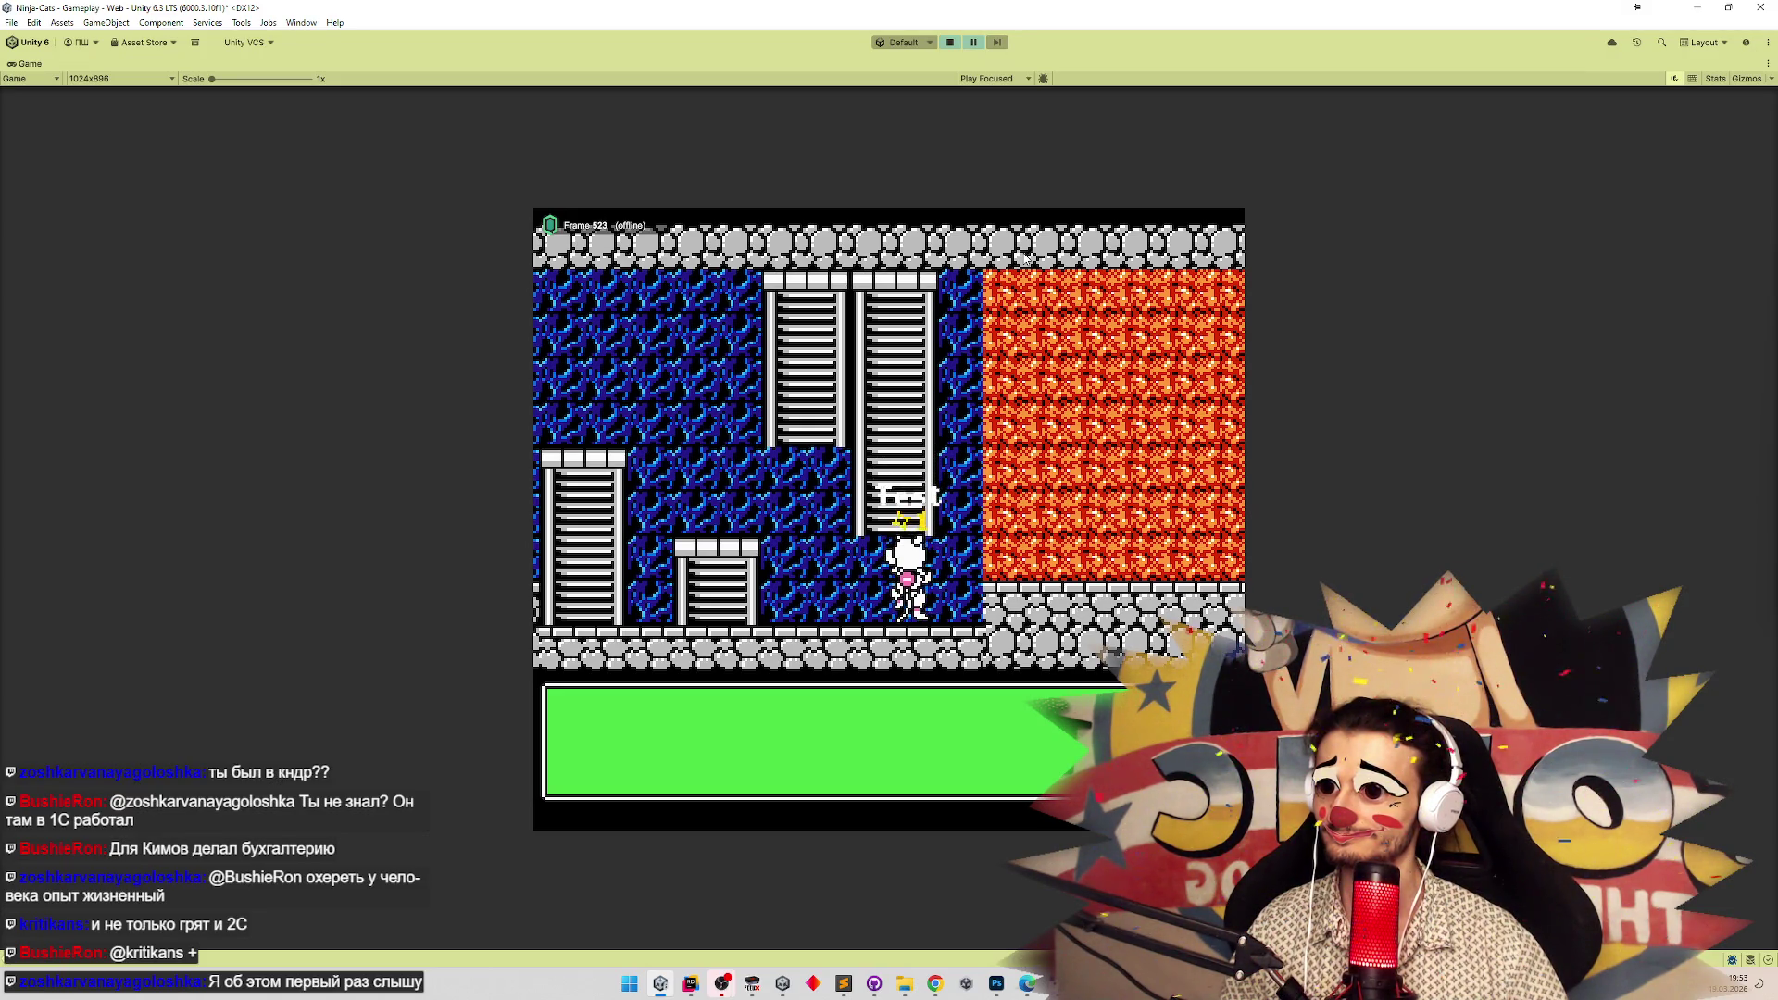
key("Down")
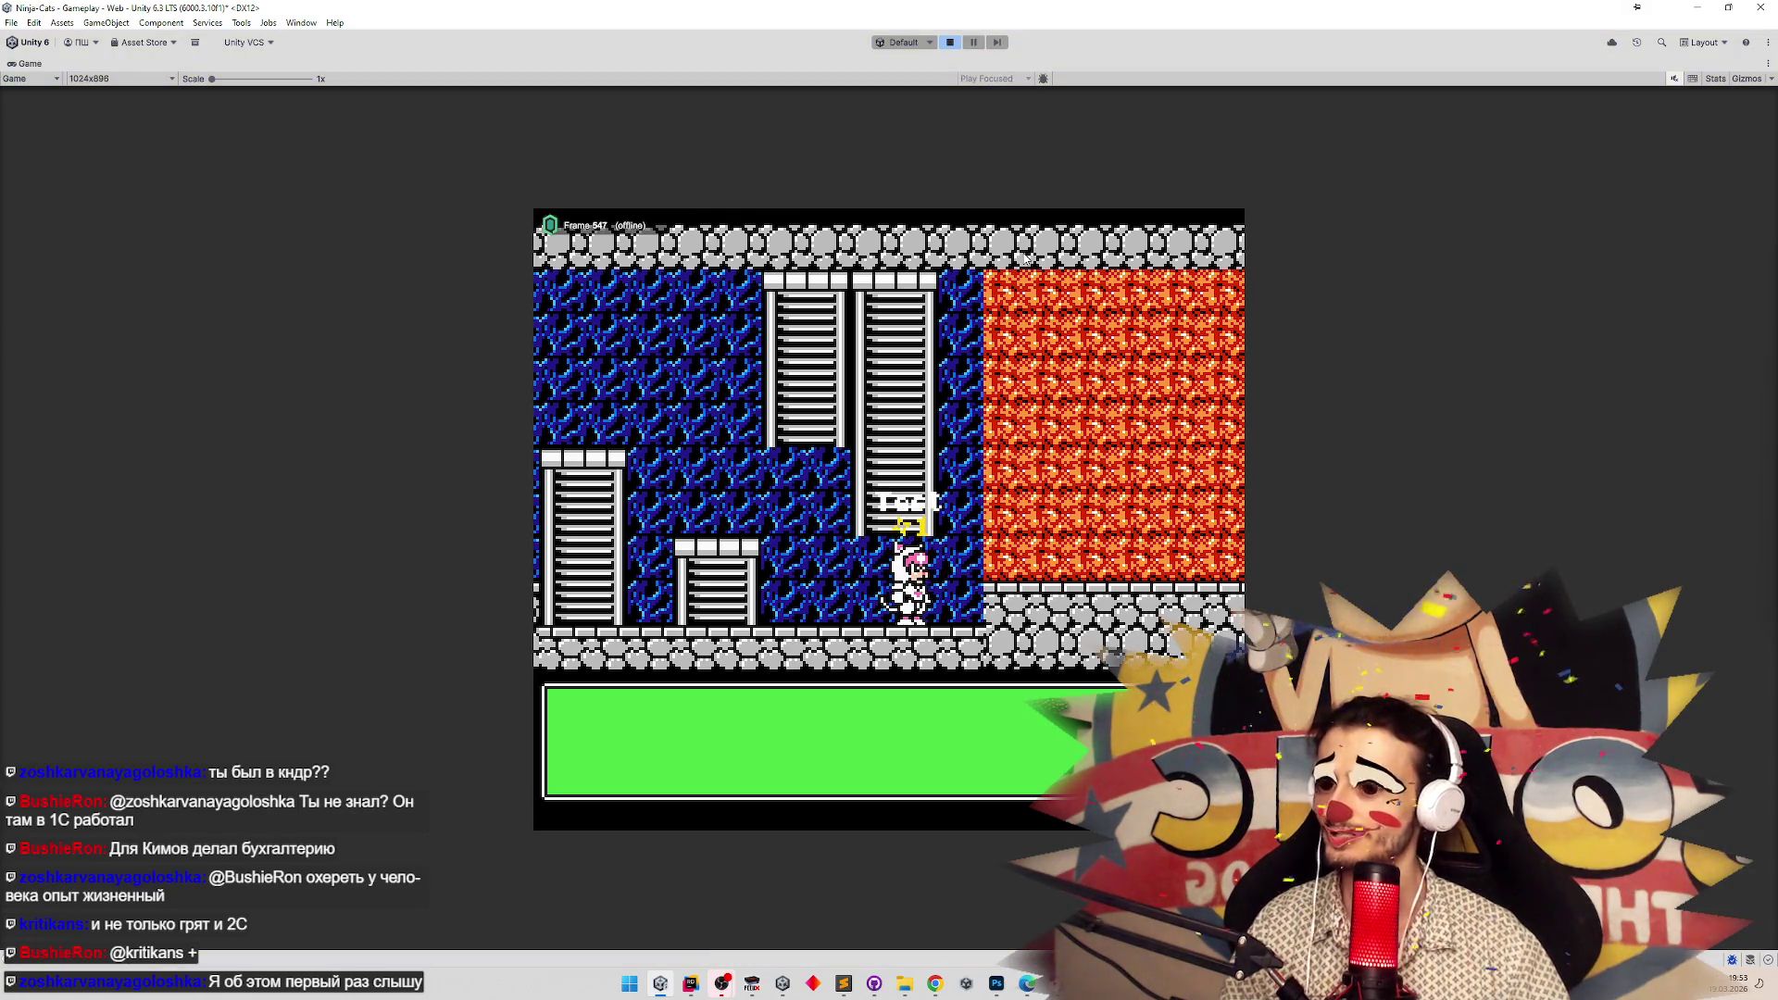
key("ctrl+p")
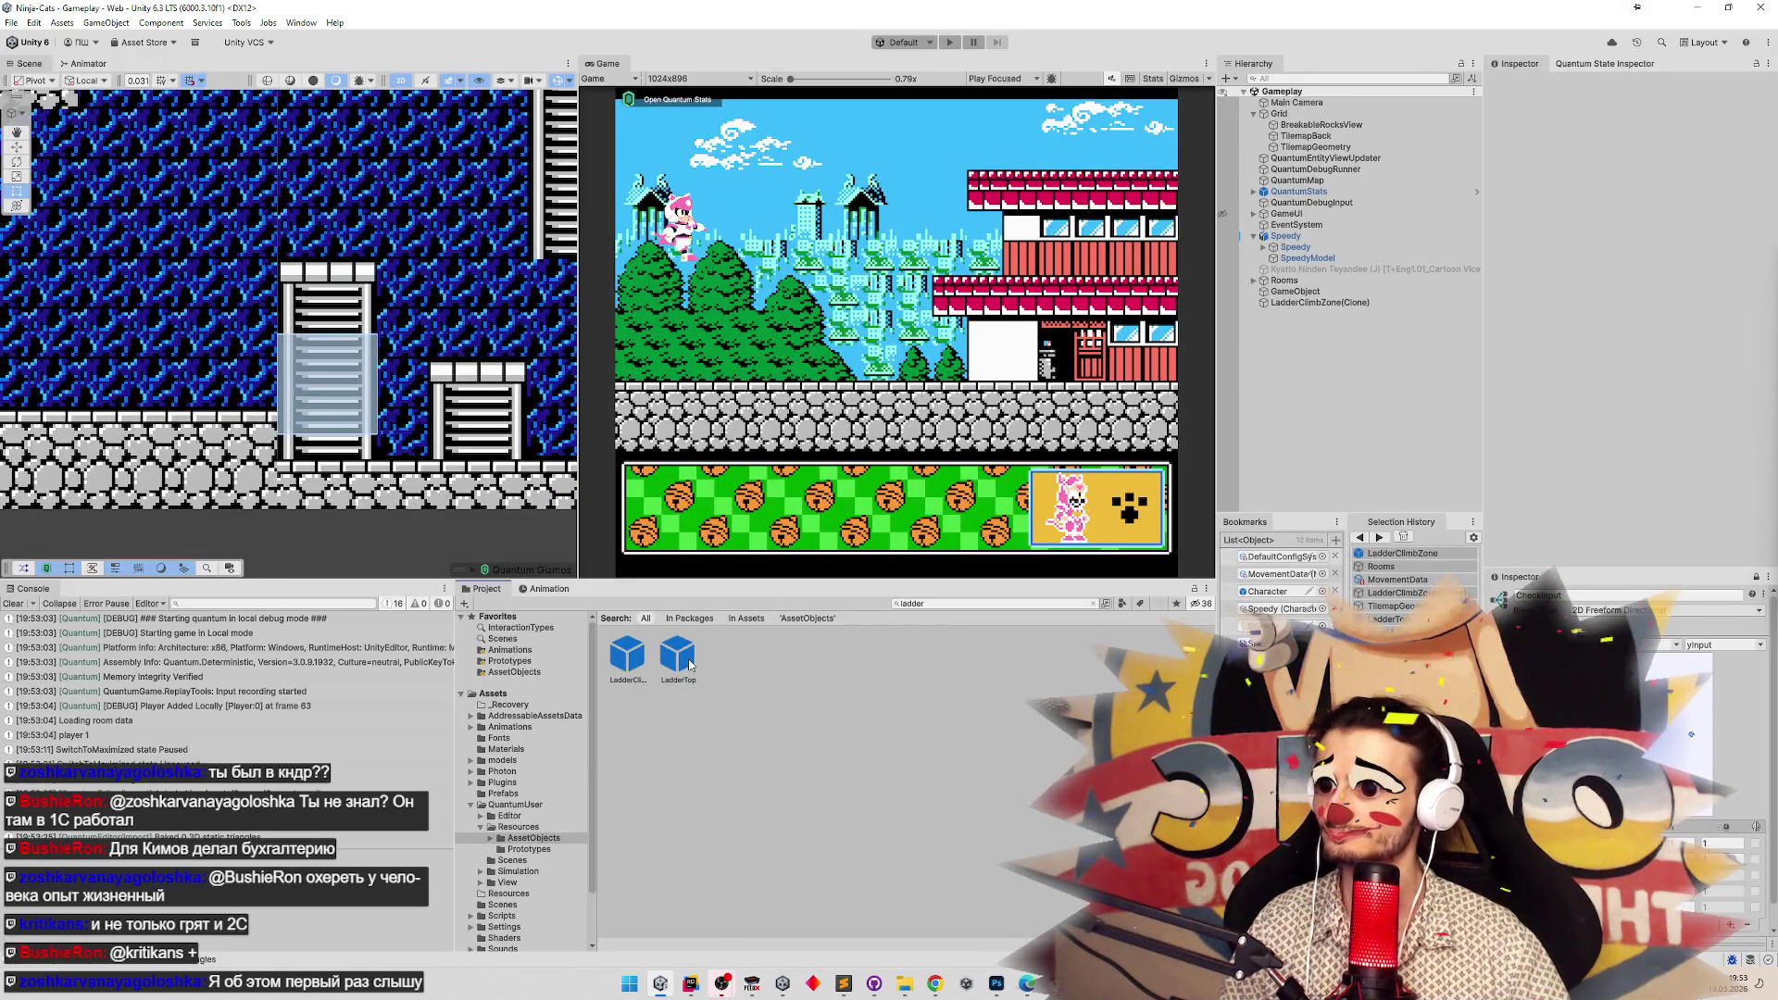
In the LadderClimbZone prefab, set the collider's vertical offset back to 0.25.
double_click(681, 658)
double_click(627, 654)
left_click(1676, 264)
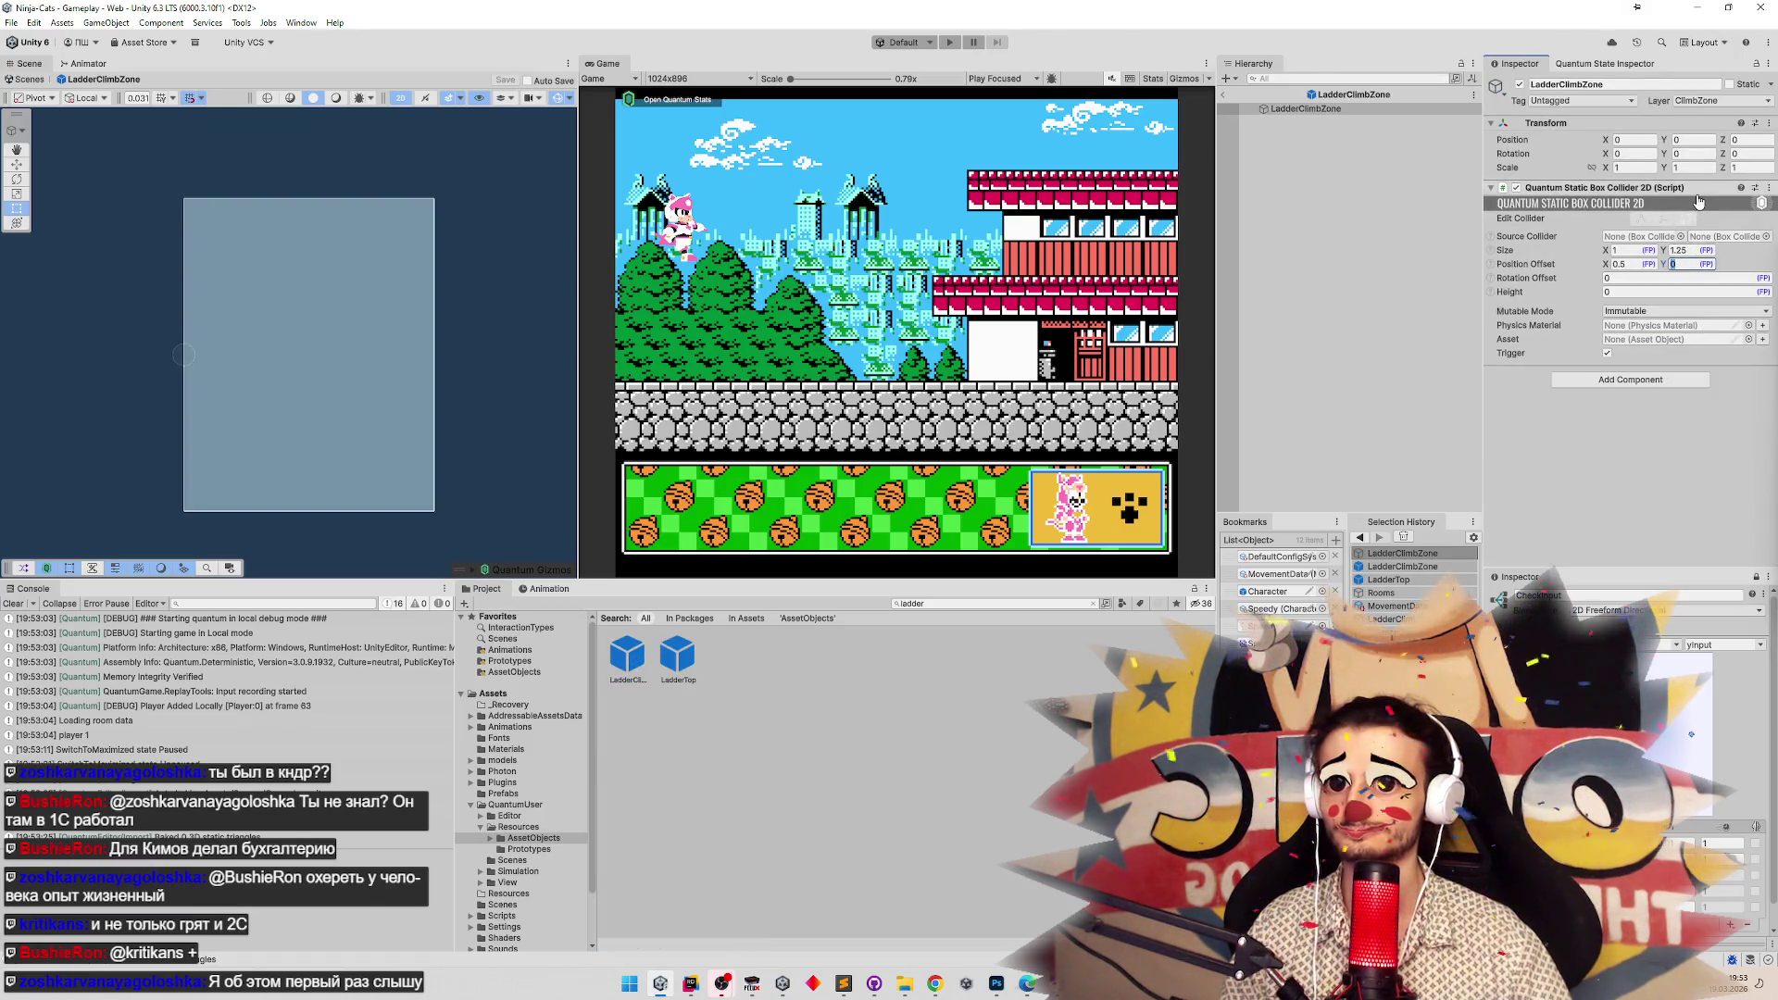
type("25")
left_click(1085, 298)
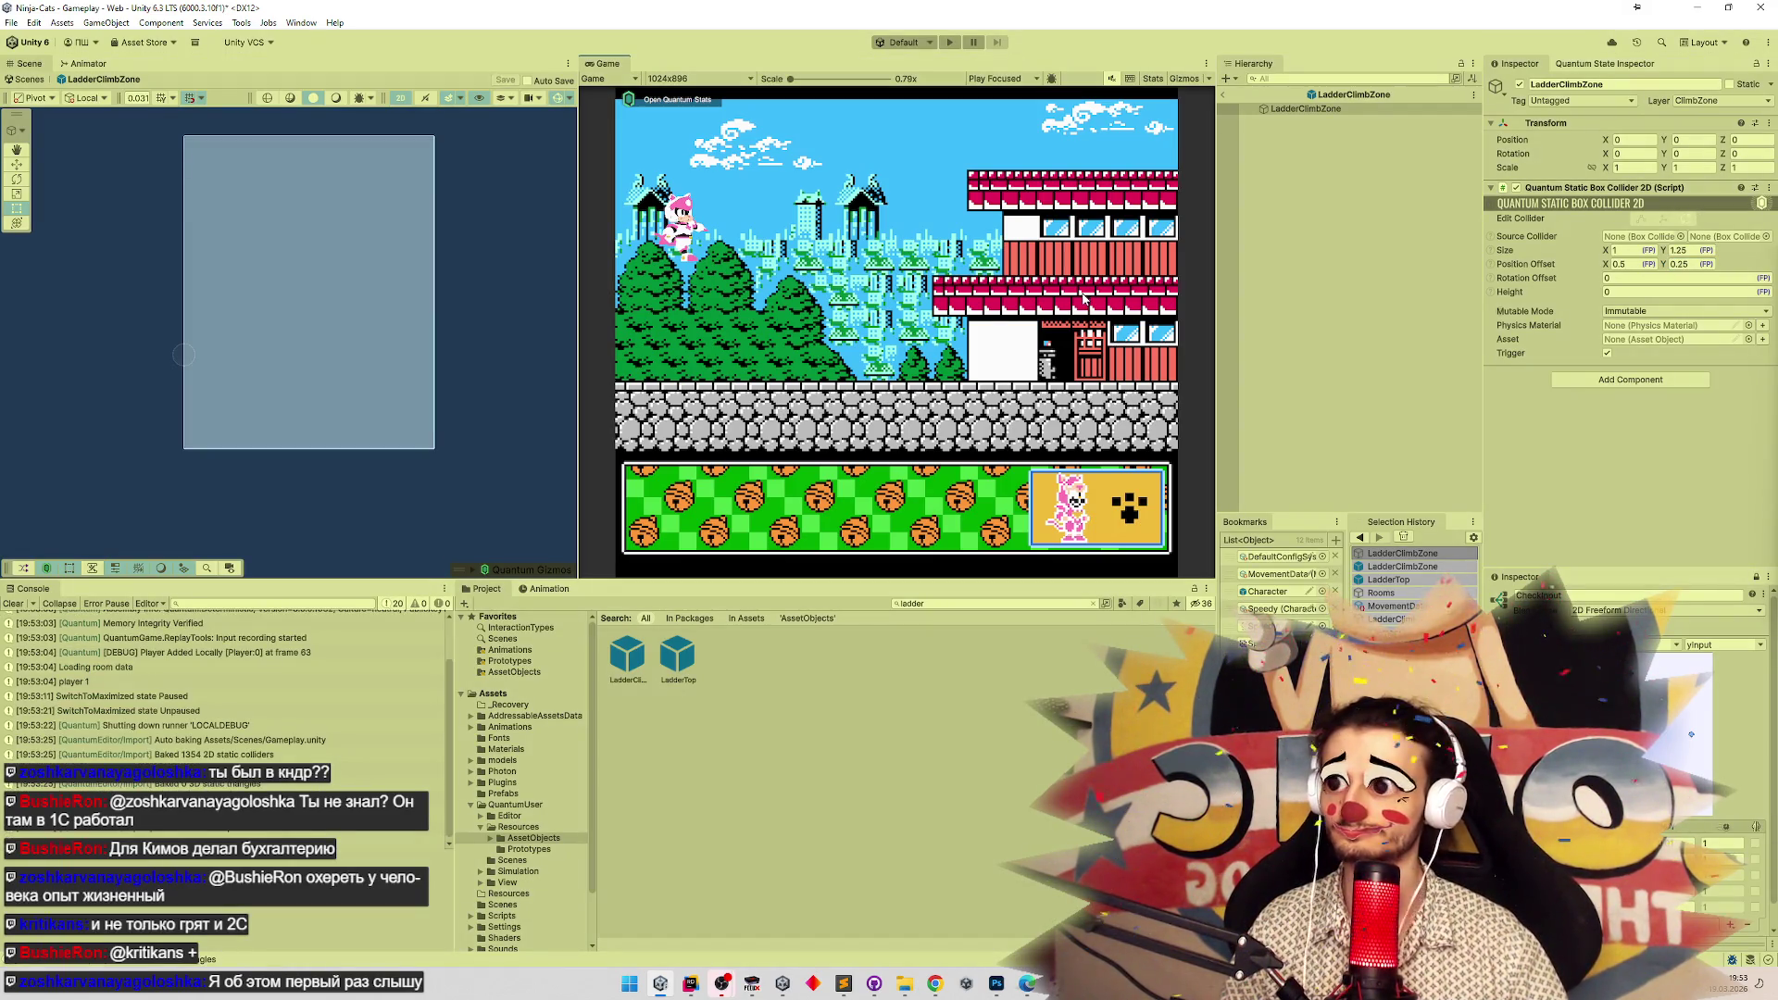
Return to the Gameplay scene and play maximized, climbing the ladder up and down before stopping.
key("ctrl+p")
key("ctrl+p")
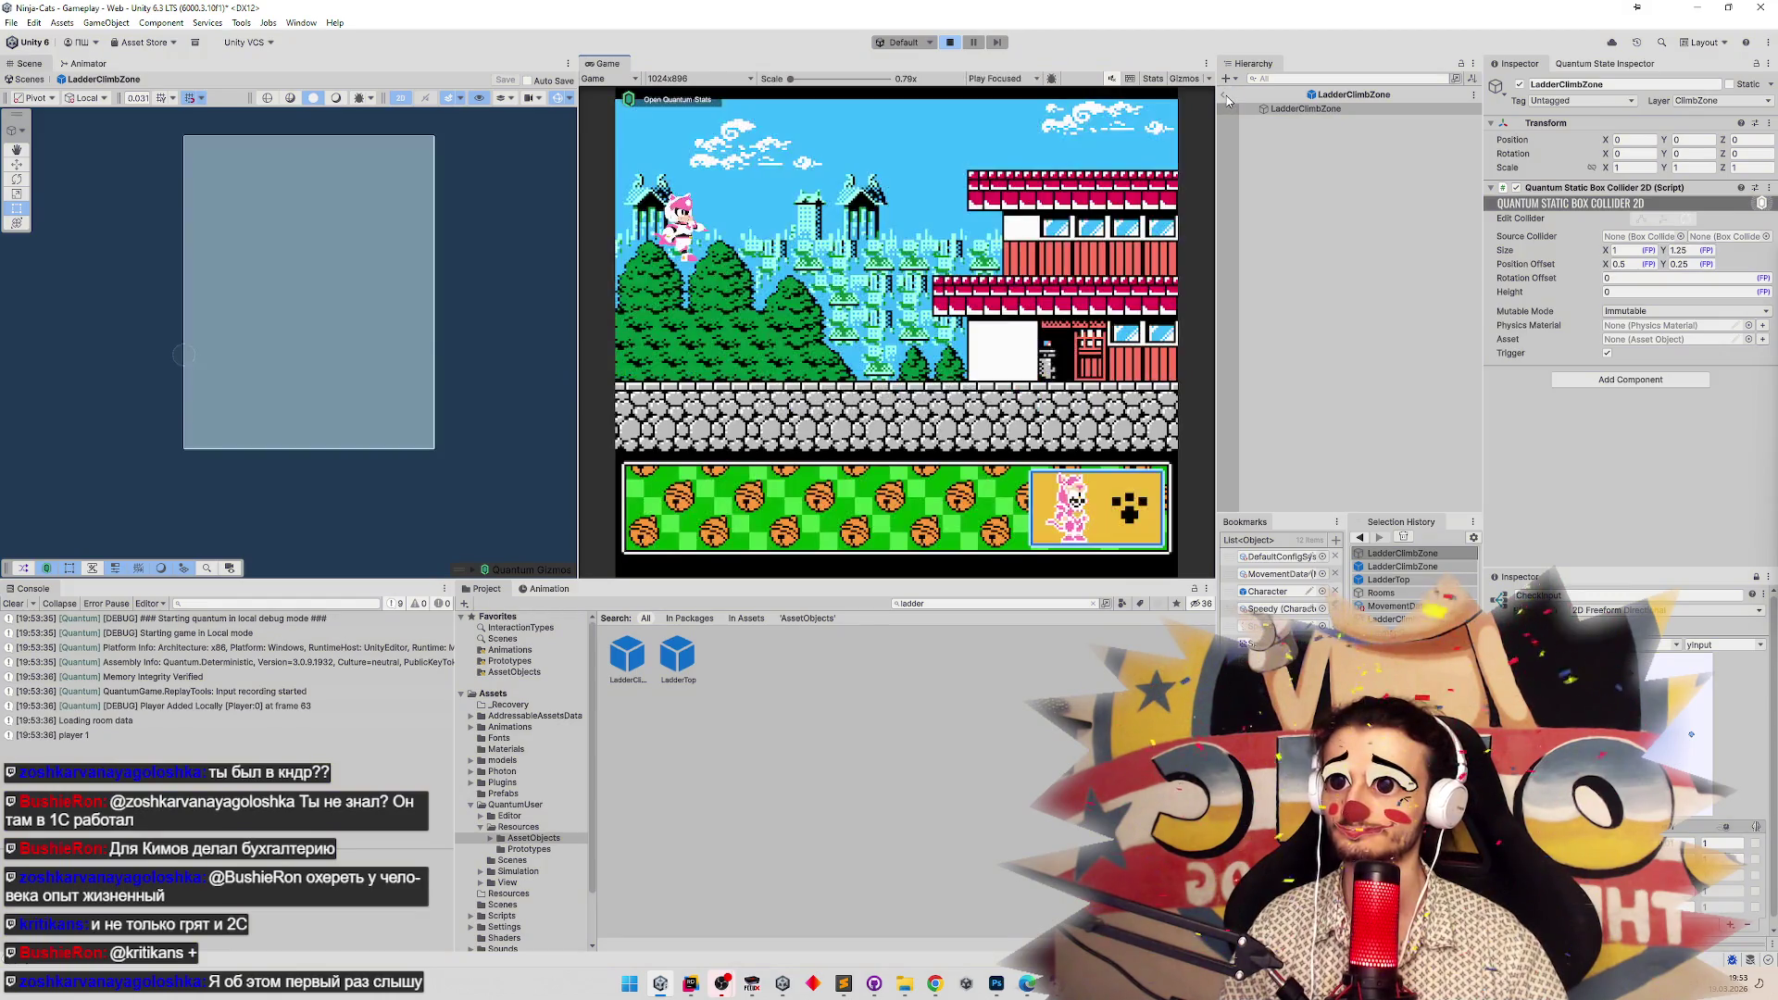
left_click(1226, 96)
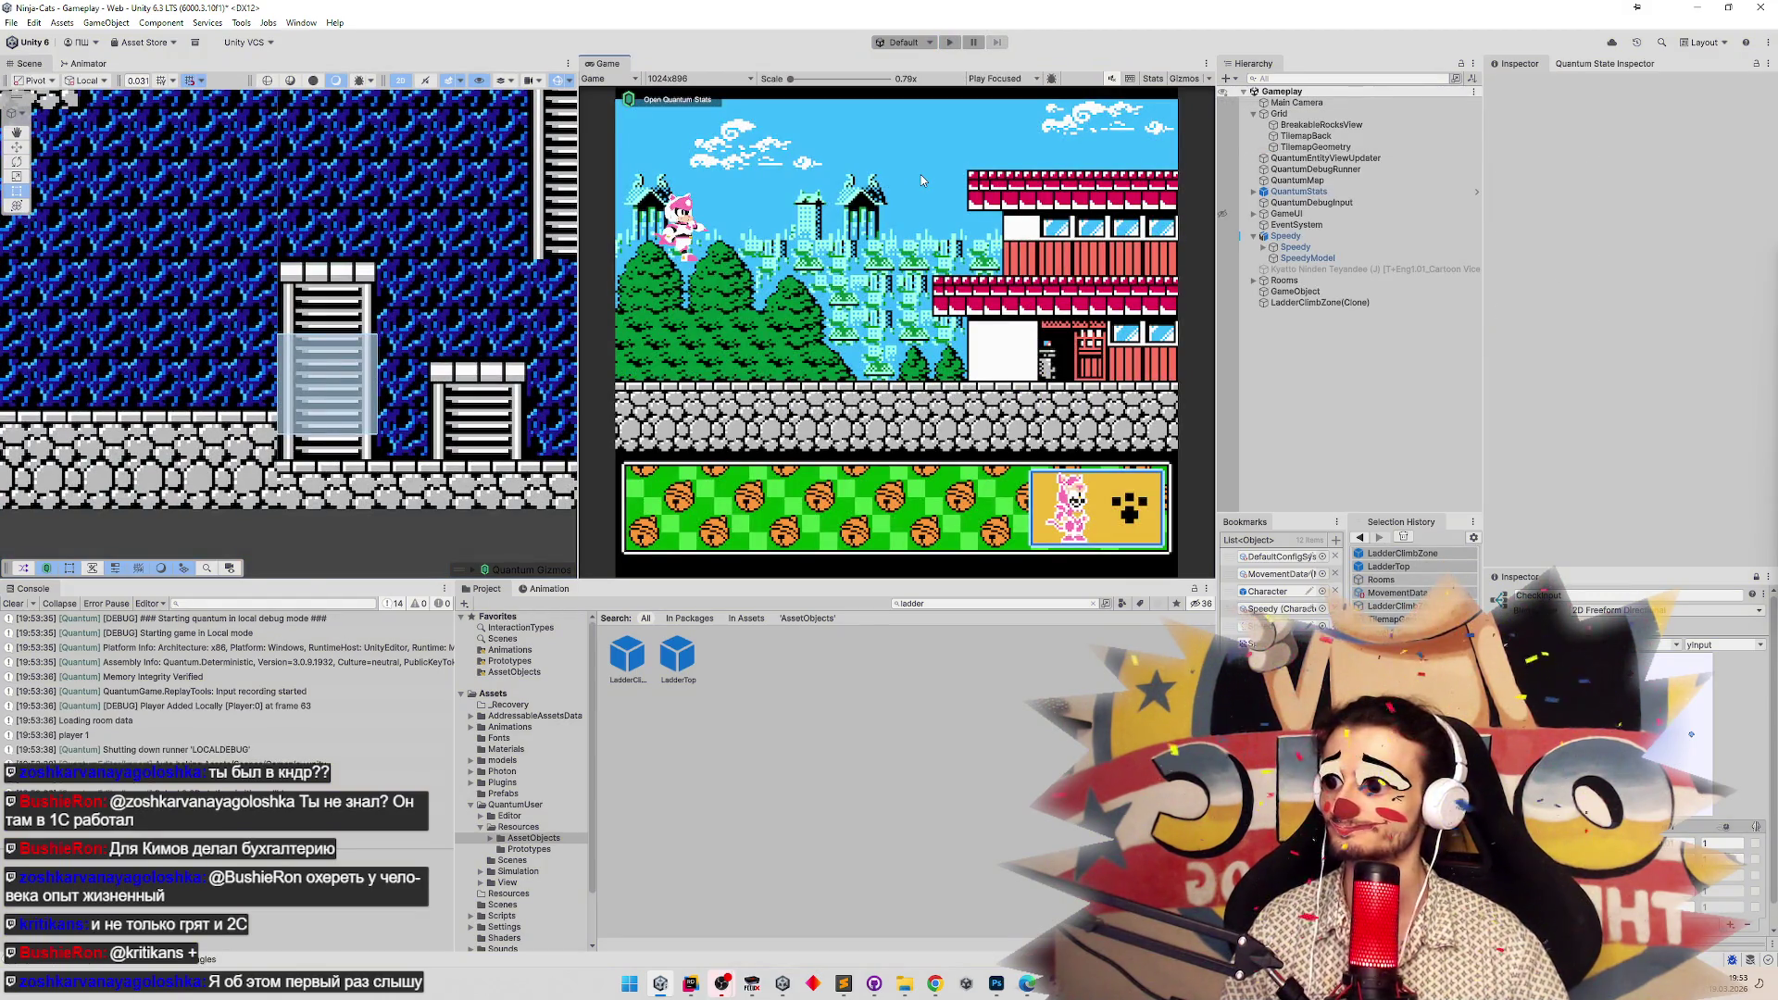
key("ctrl+p")
key("shift+space")
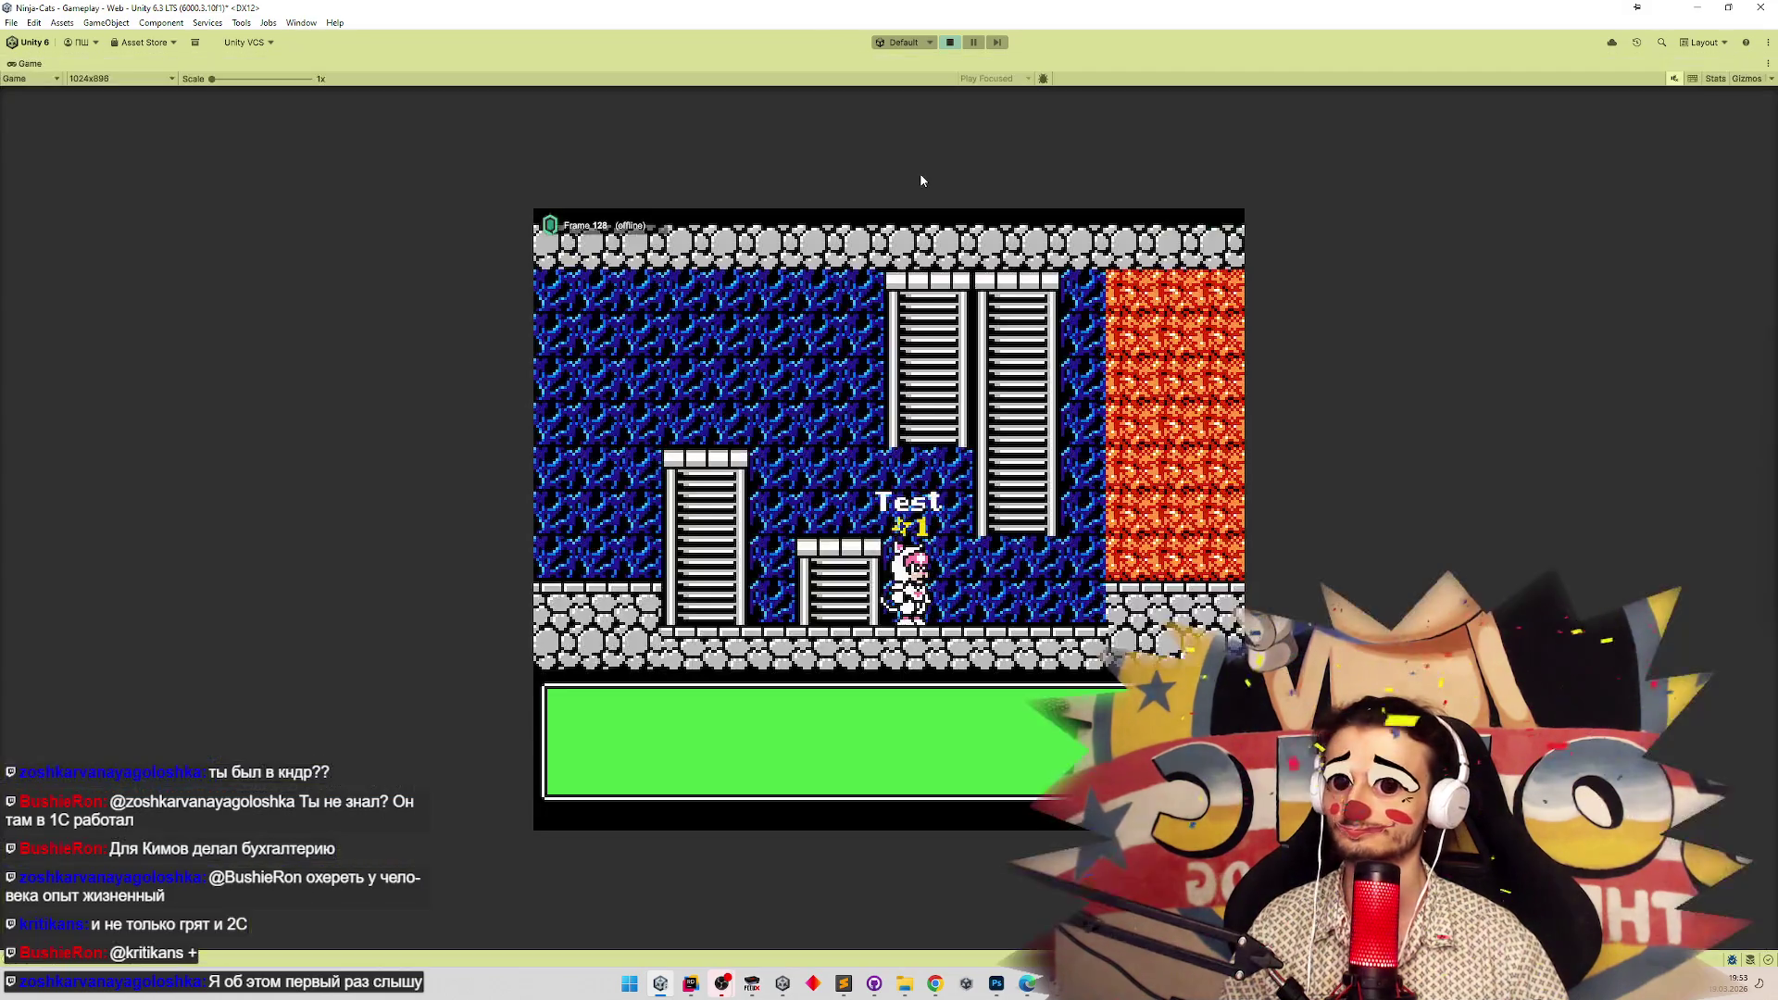
key("Up")
key("Down")
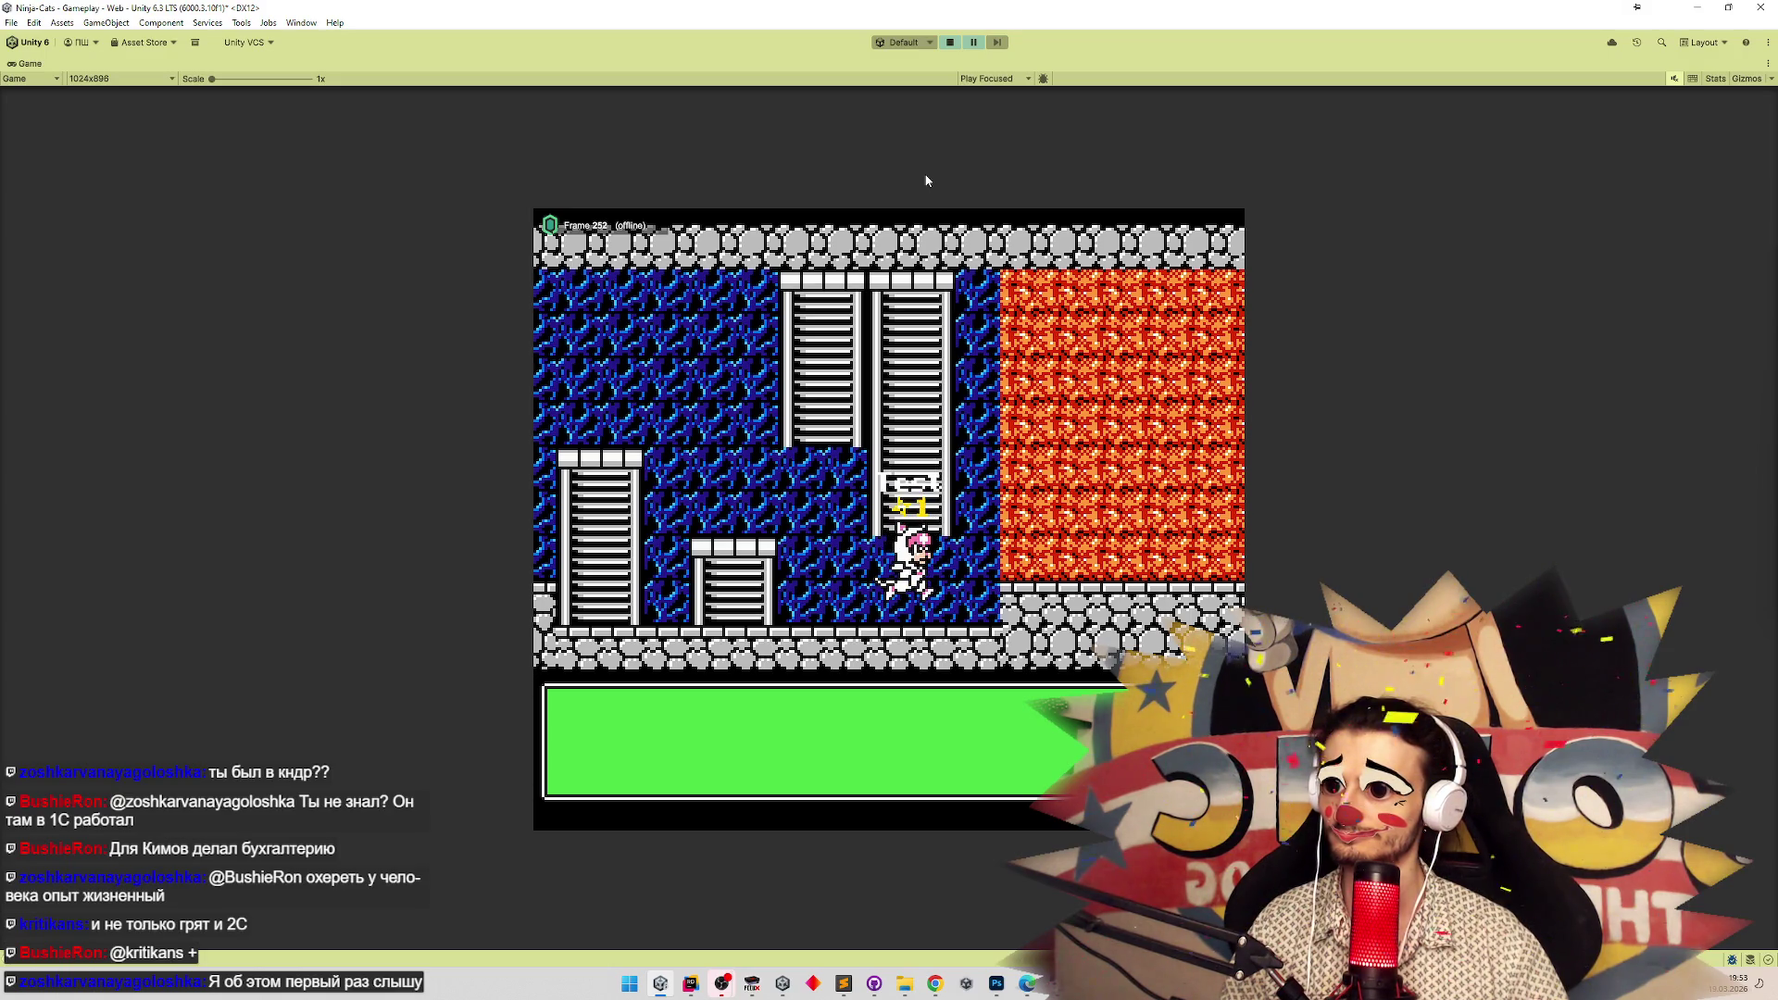
key("ctrl+p")
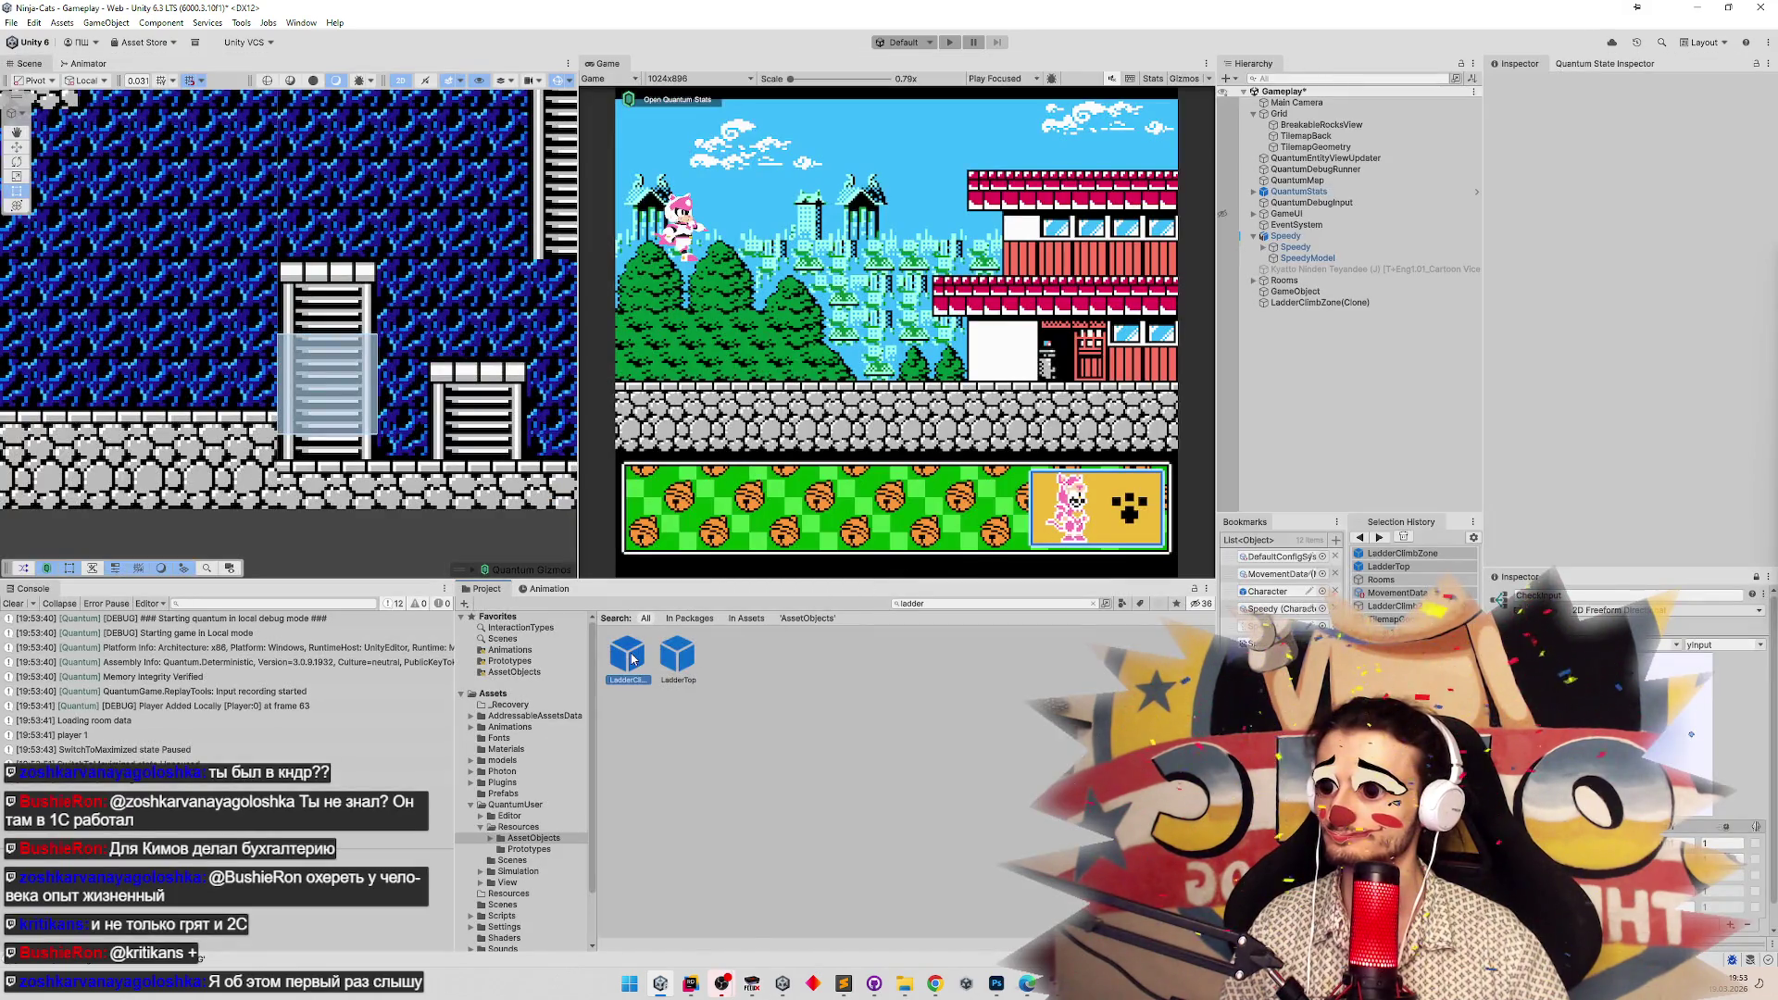
Set the collider height to 1.5 and vertical offset to 0.3, save the prefab, and play.
left_click(1690, 250)
type("1.5")
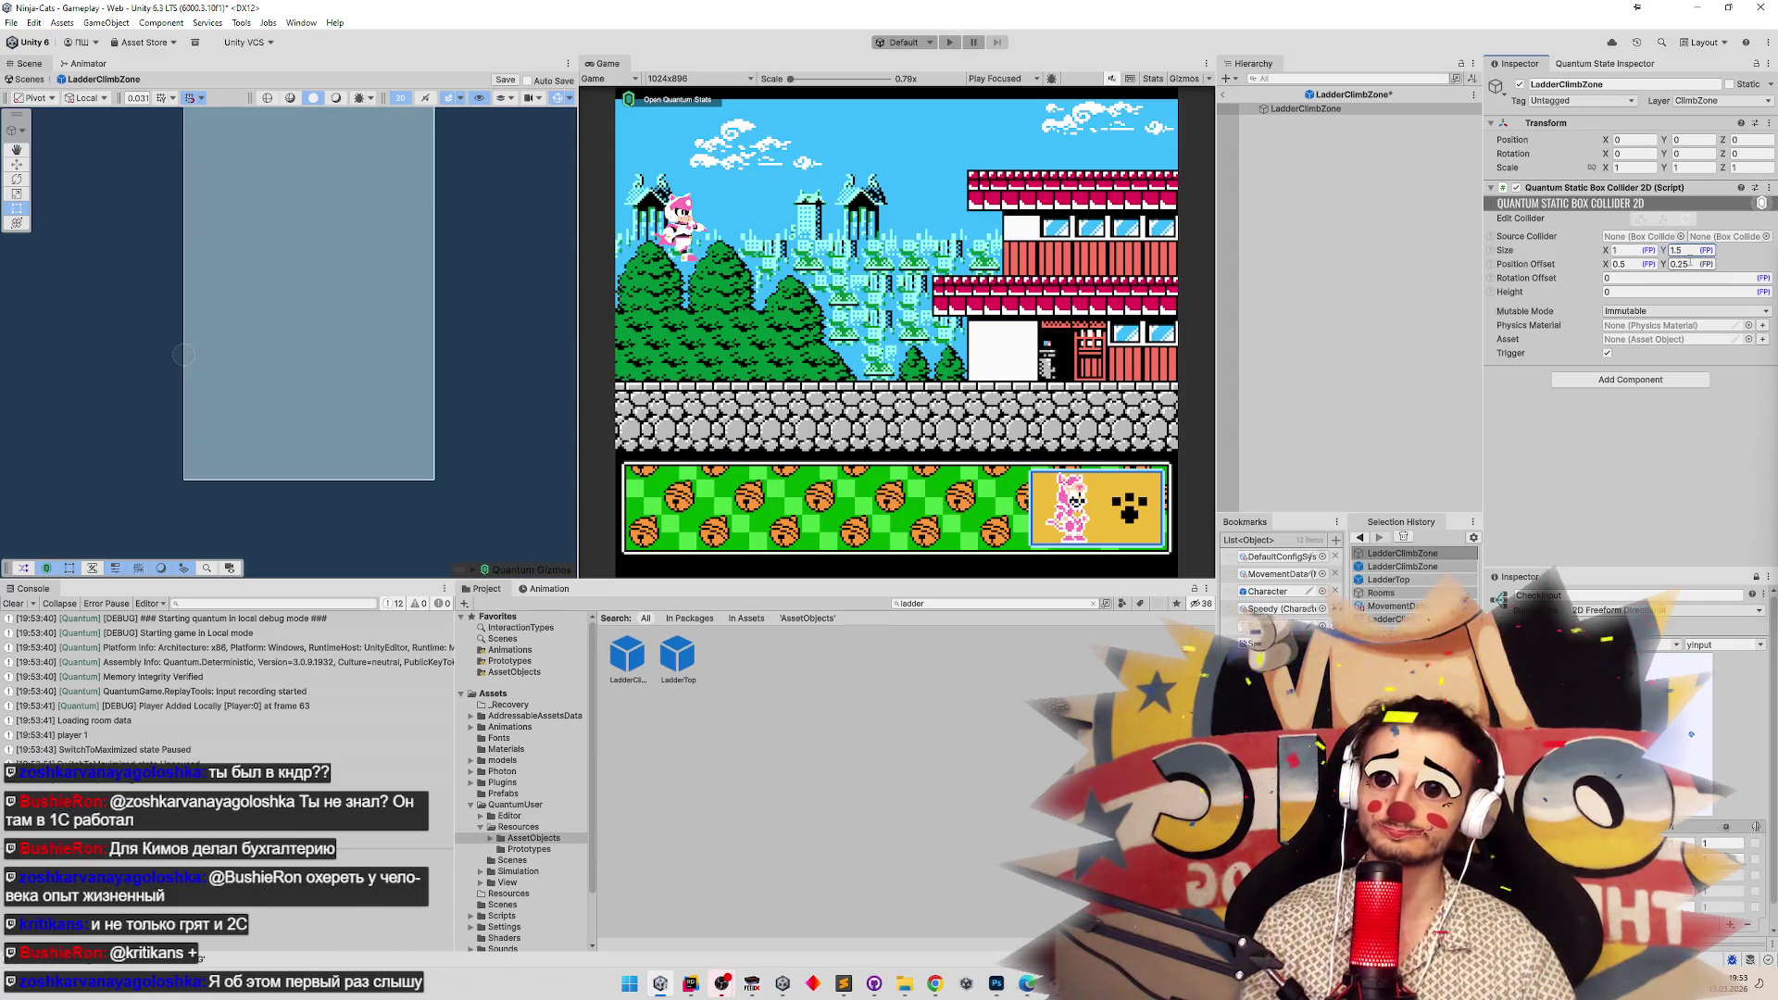
key("Return")
left_click(1681, 263)
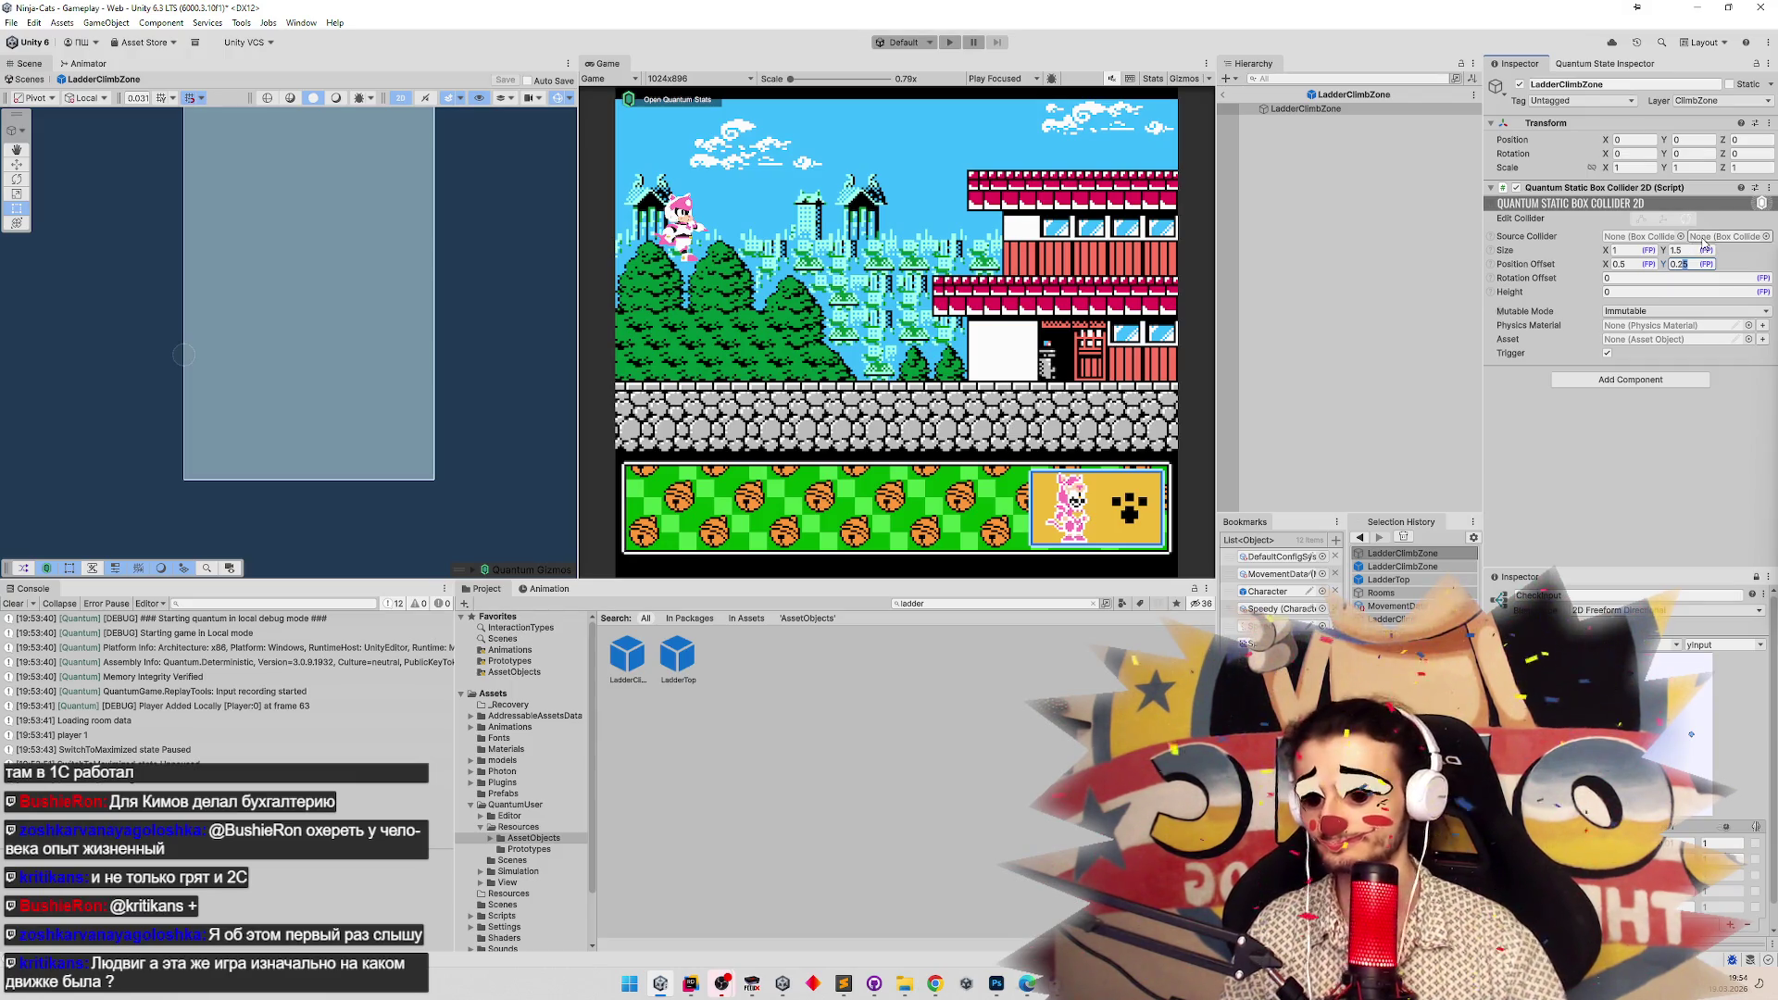
type("0.3")
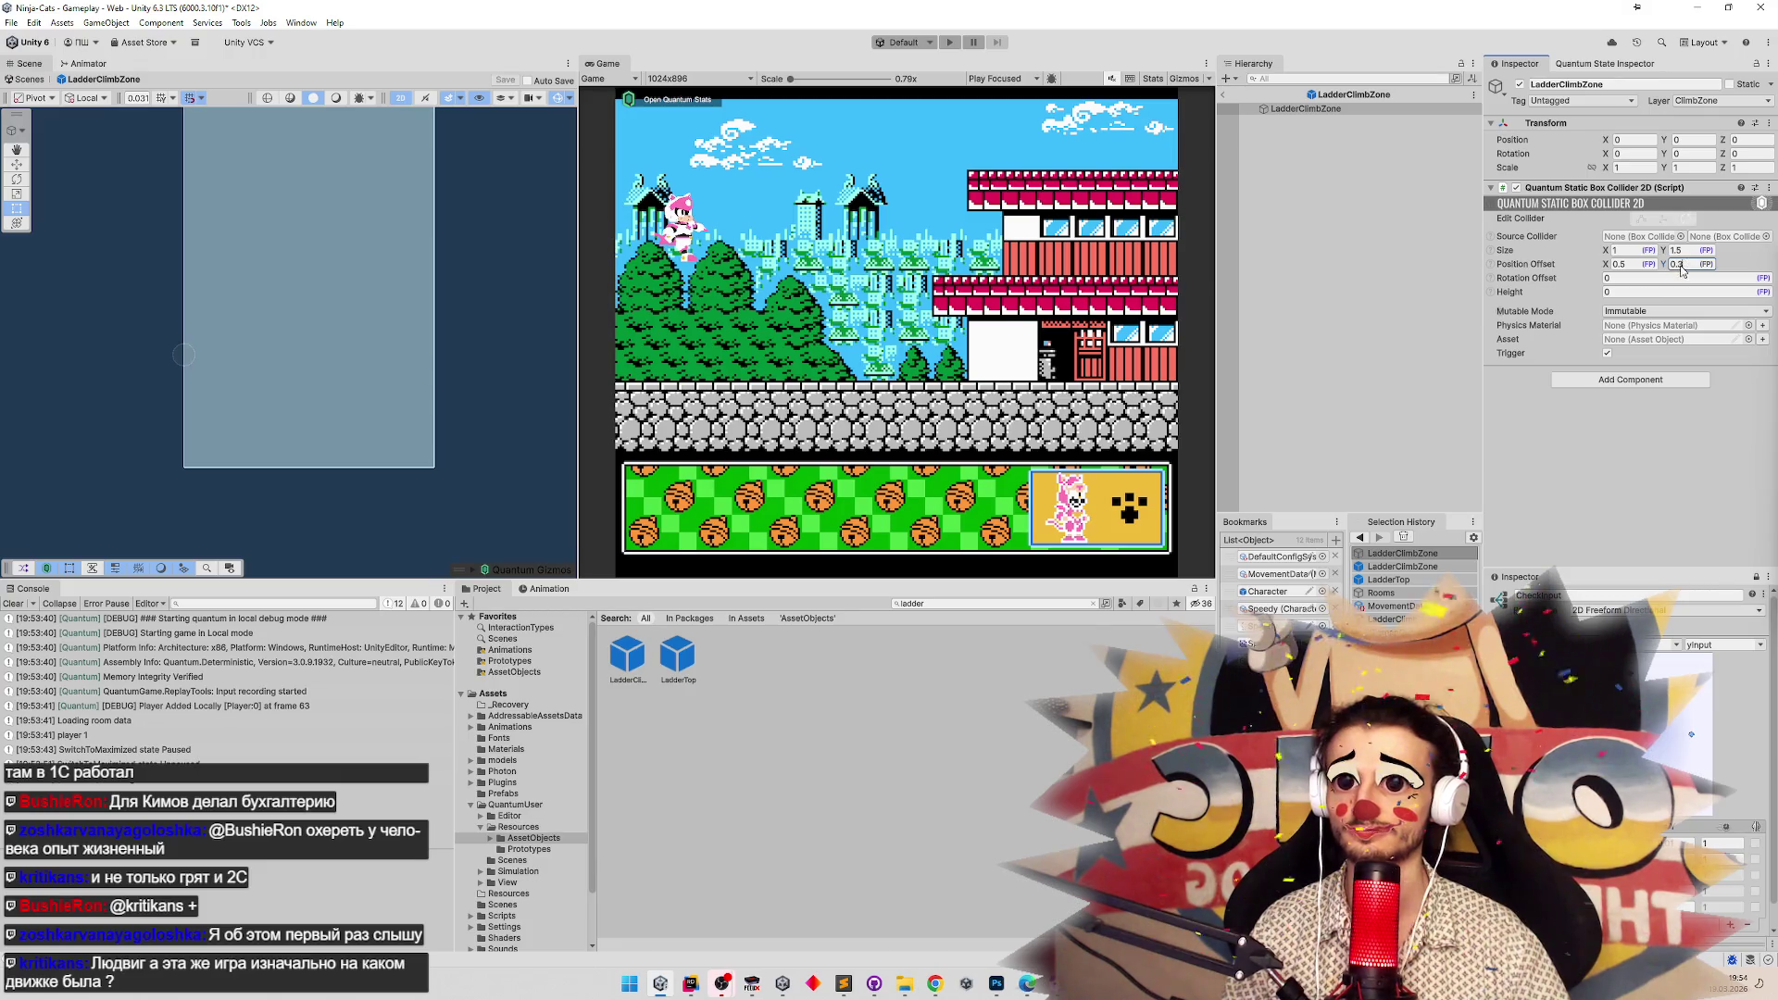
type("28")
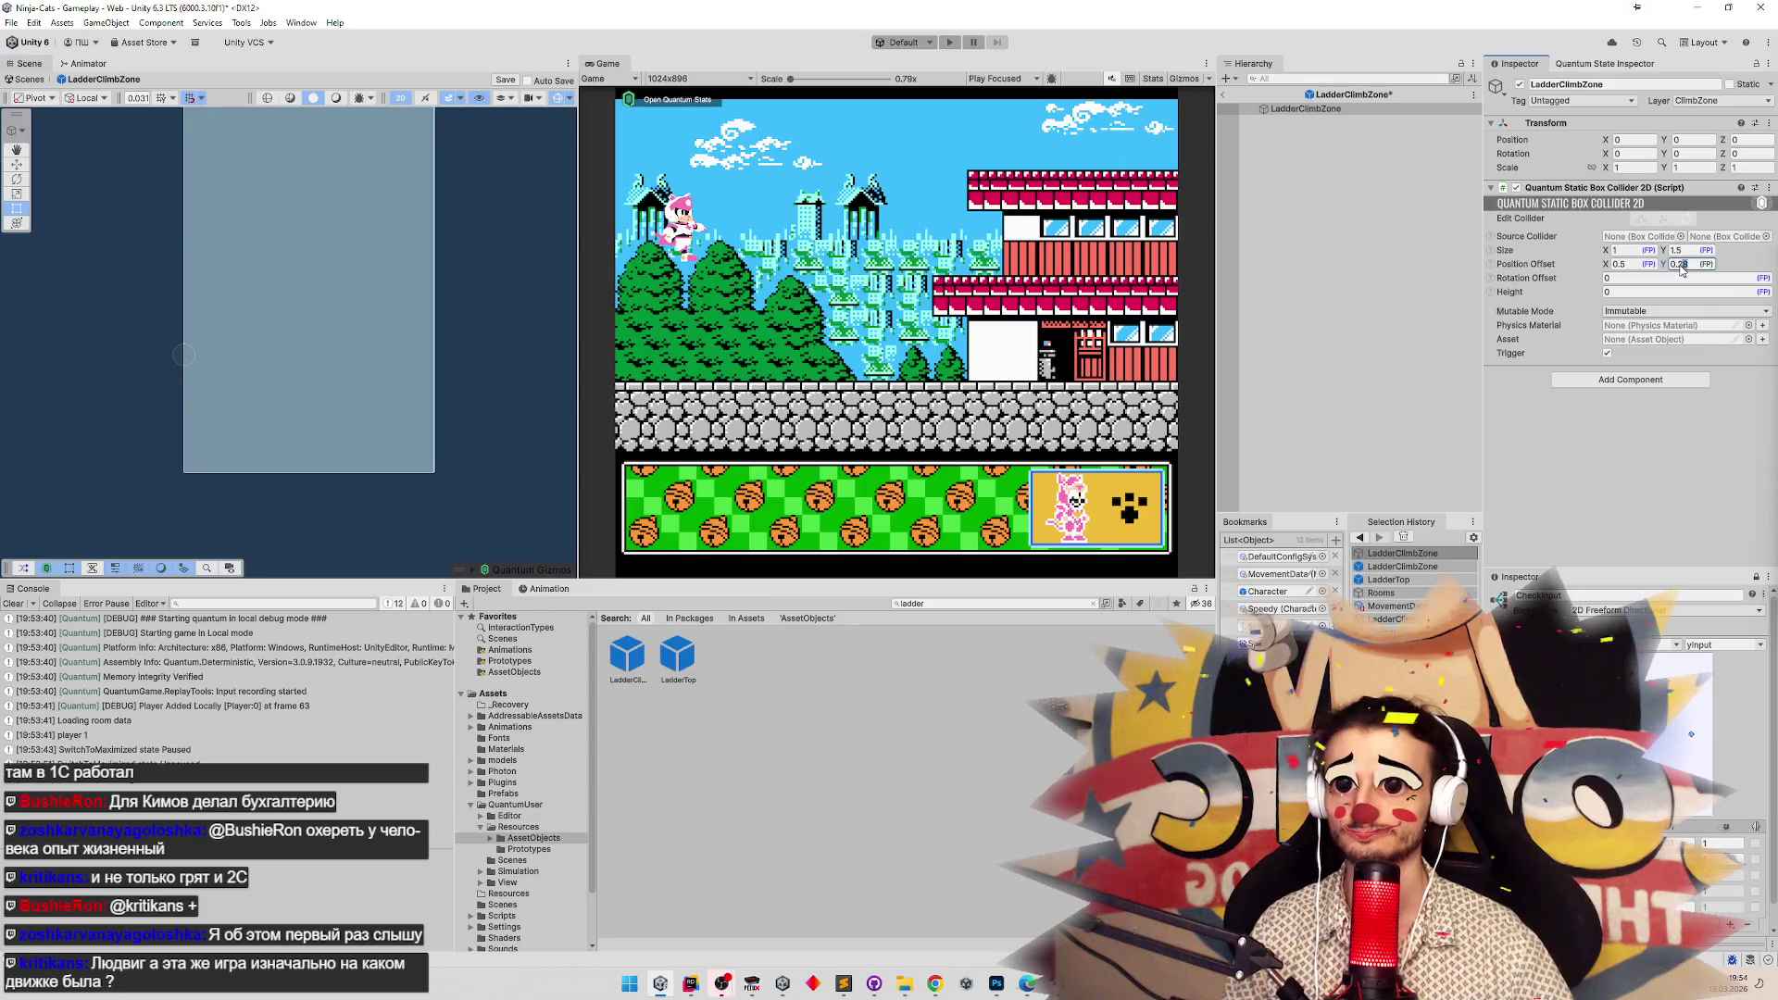
key("BackSpace")
key("ctrl+s")
double_click(1688, 266)
type("0.3")
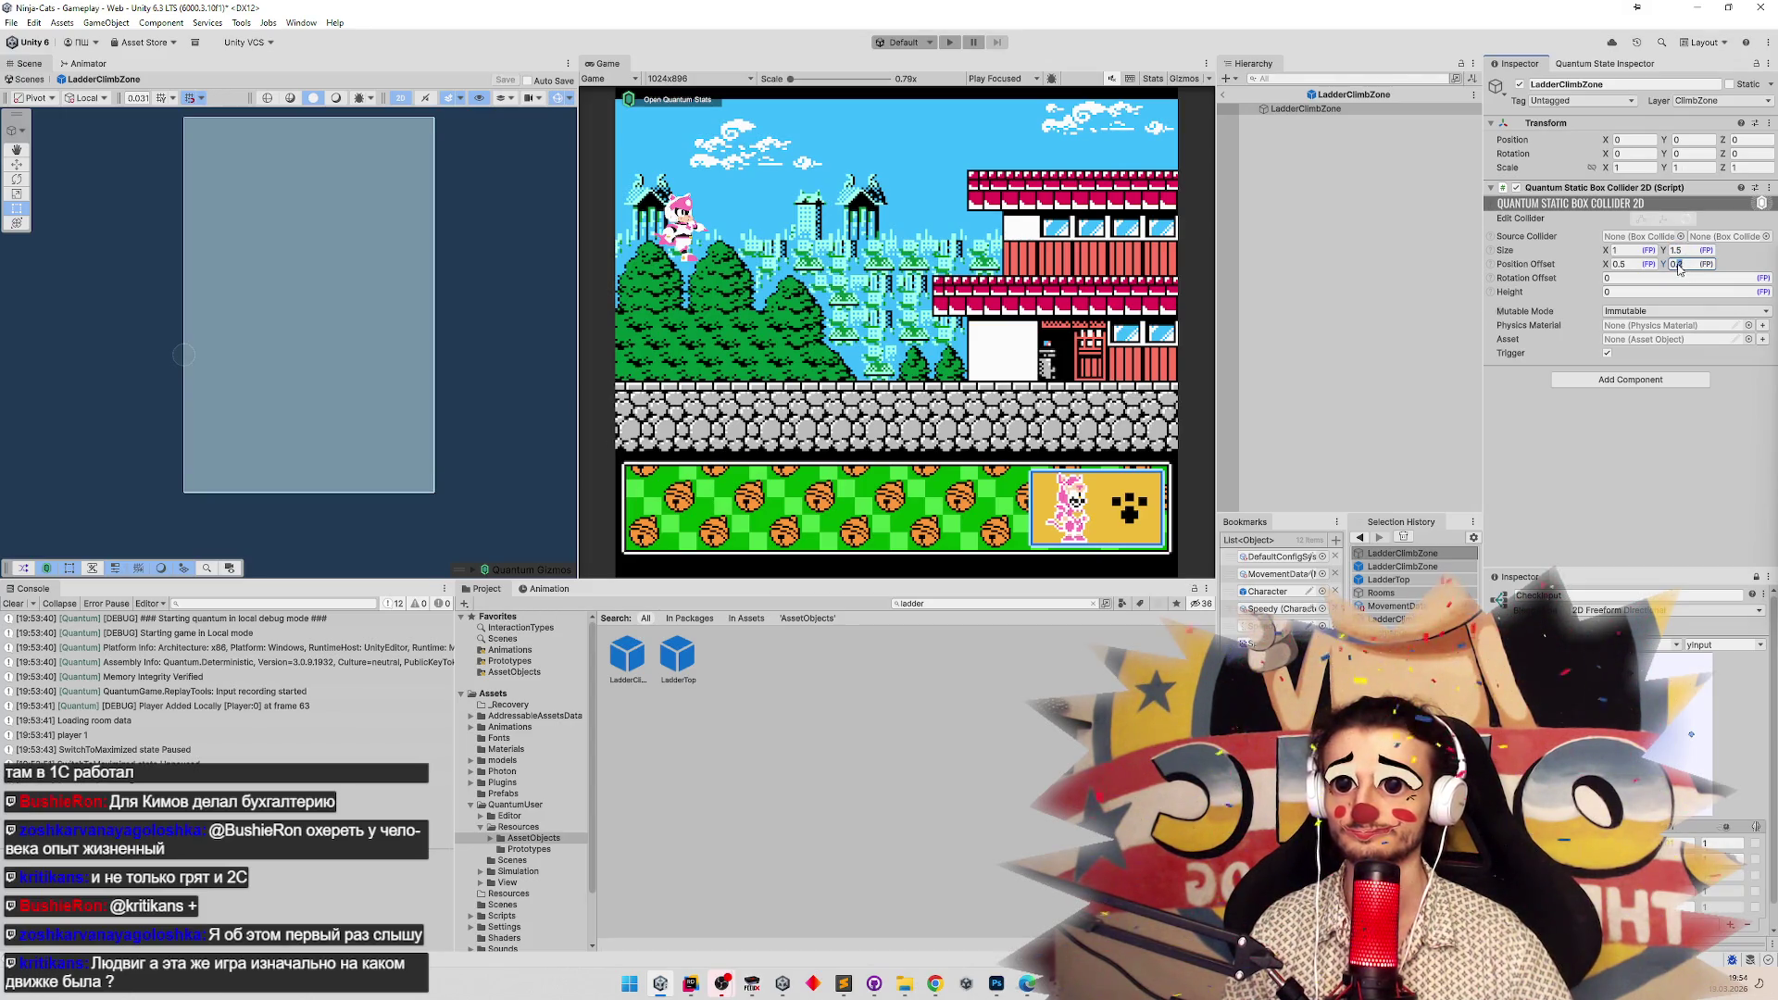
key("Return")
key("ctrl+s")
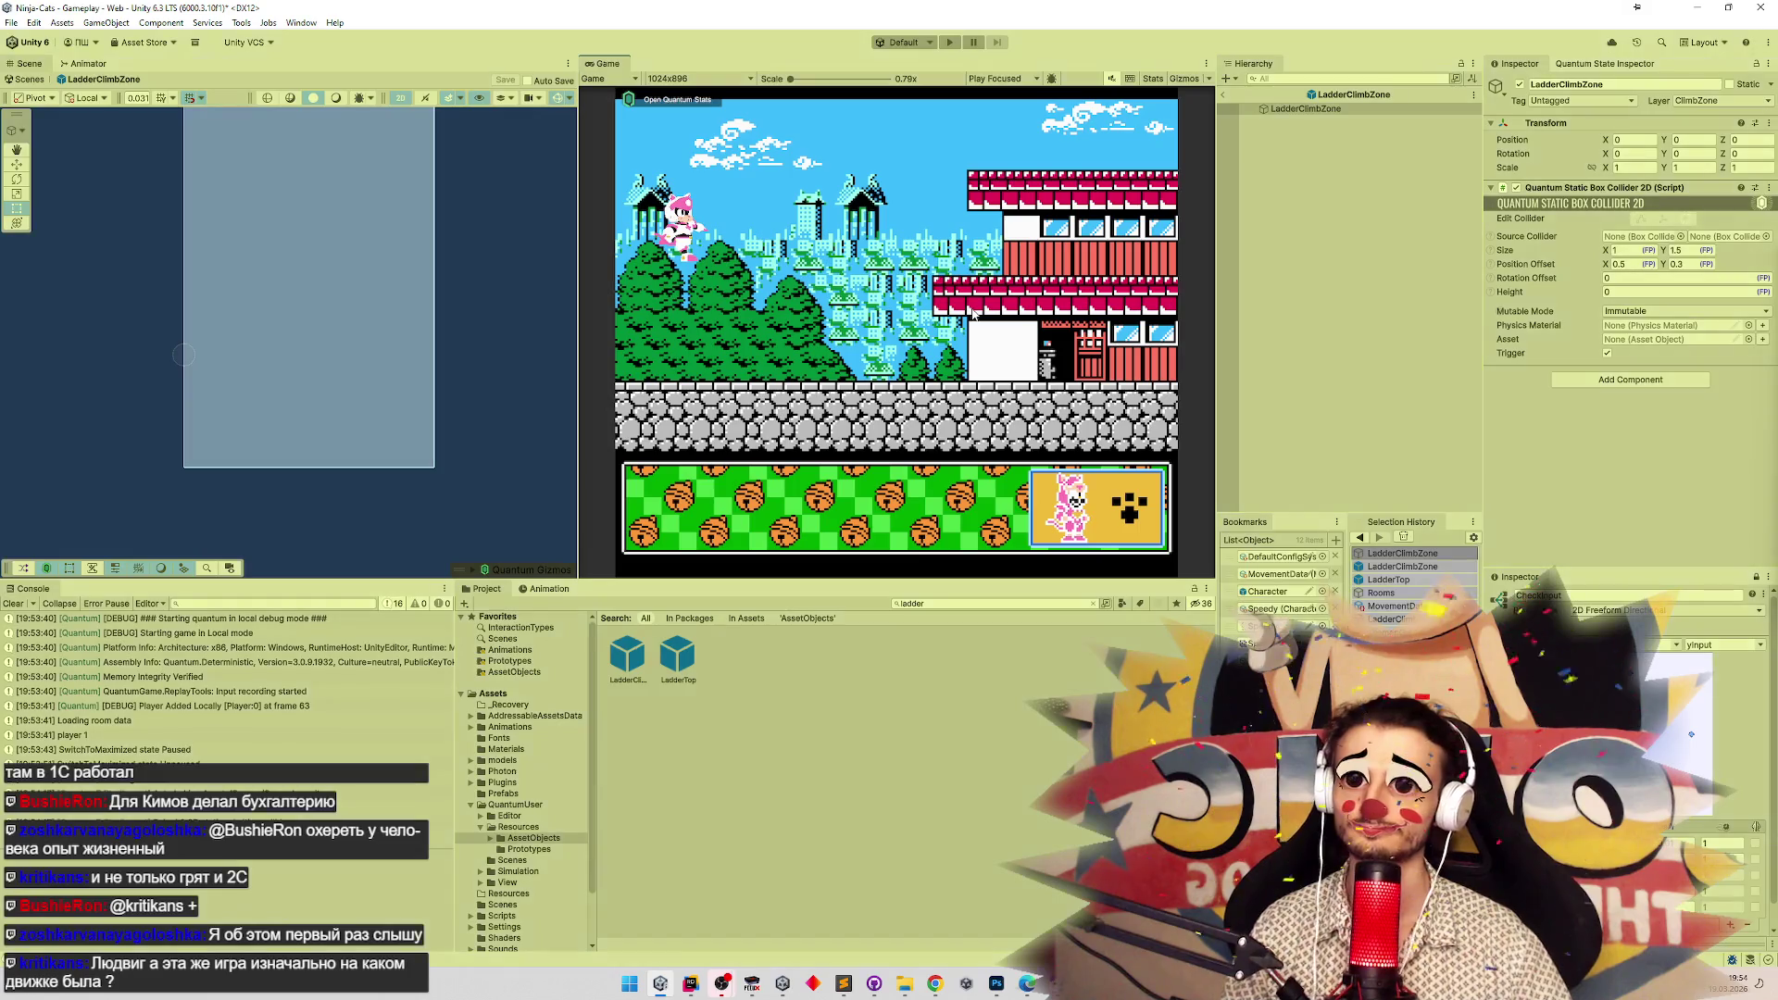
key("ctrl+p")
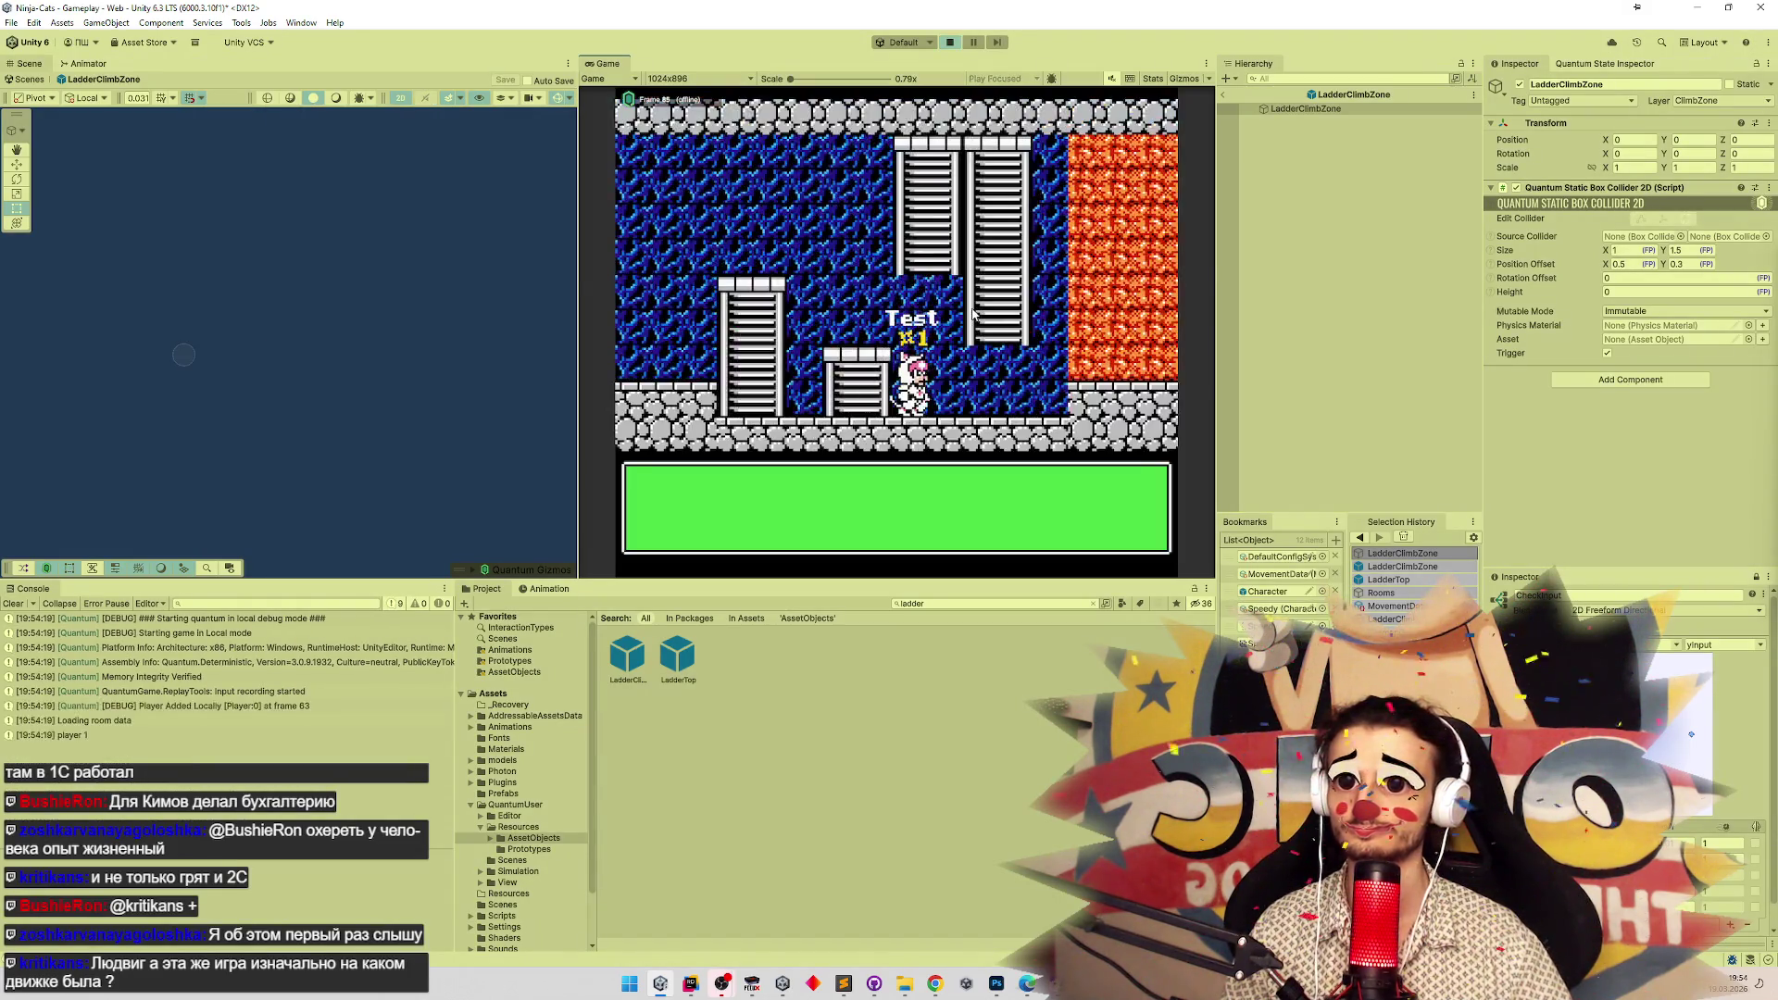
Playtest climbing maximized, then exit to the Gameplay scene and playtest again before stopping.
key("shift+space")
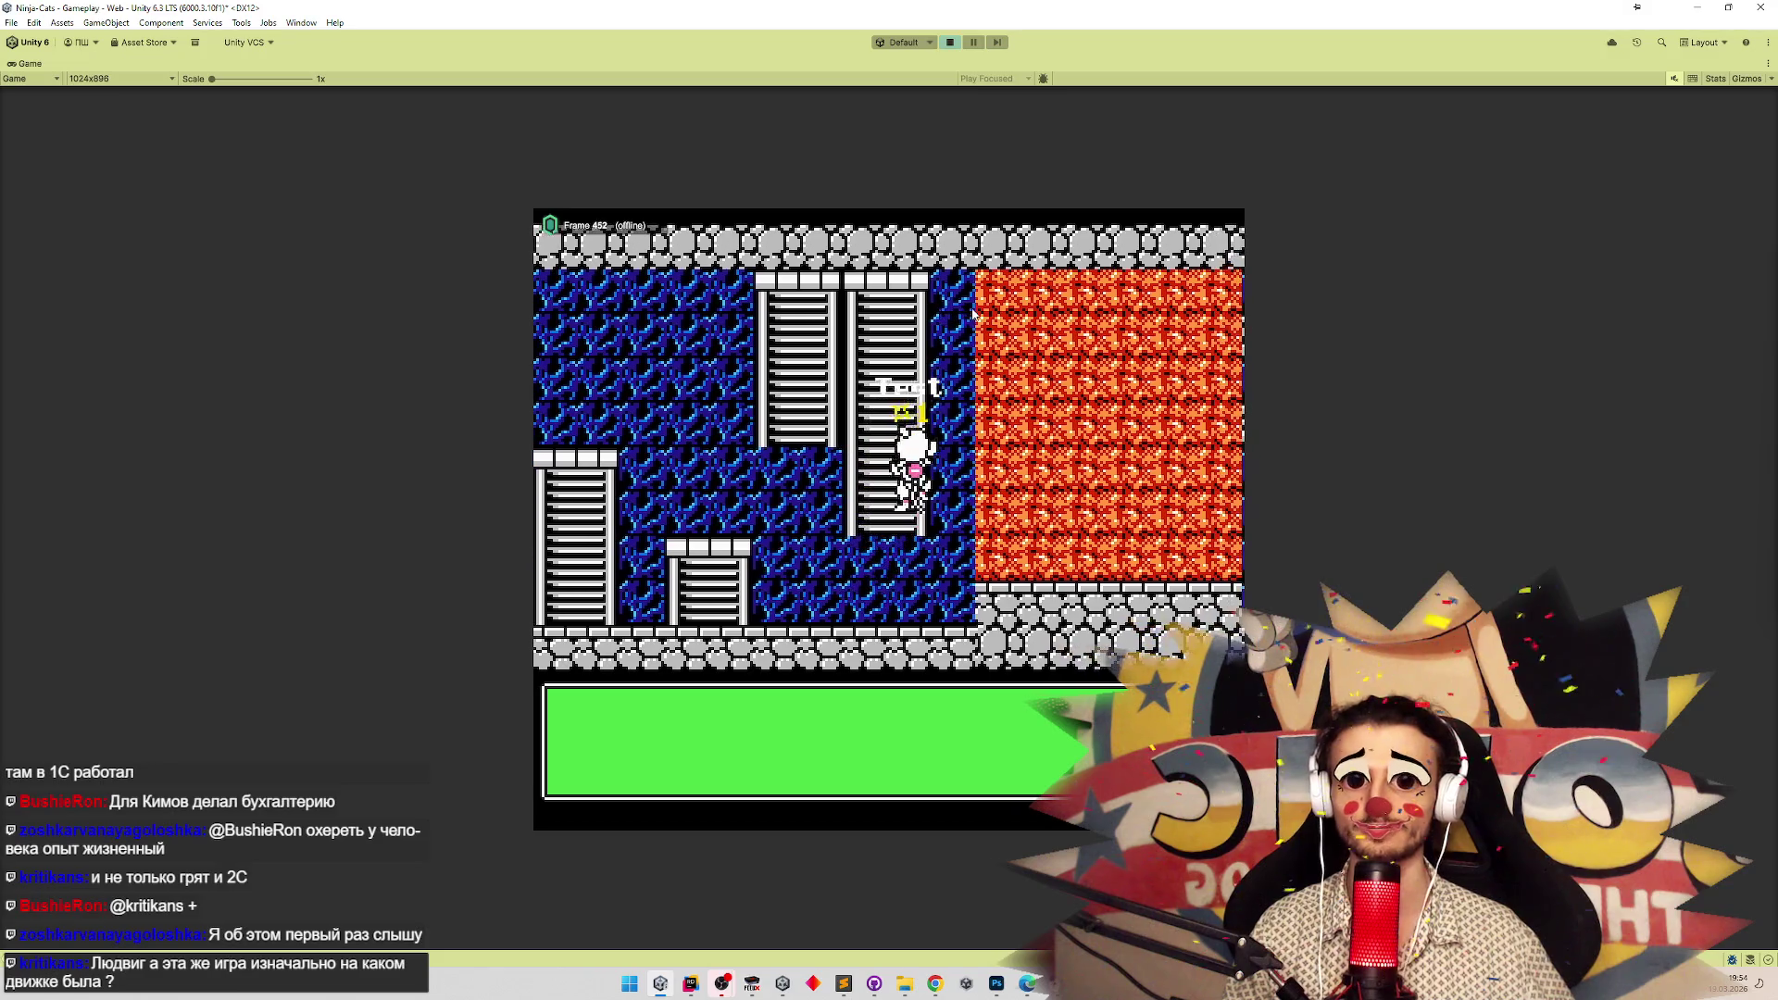
key("ctrl+p")
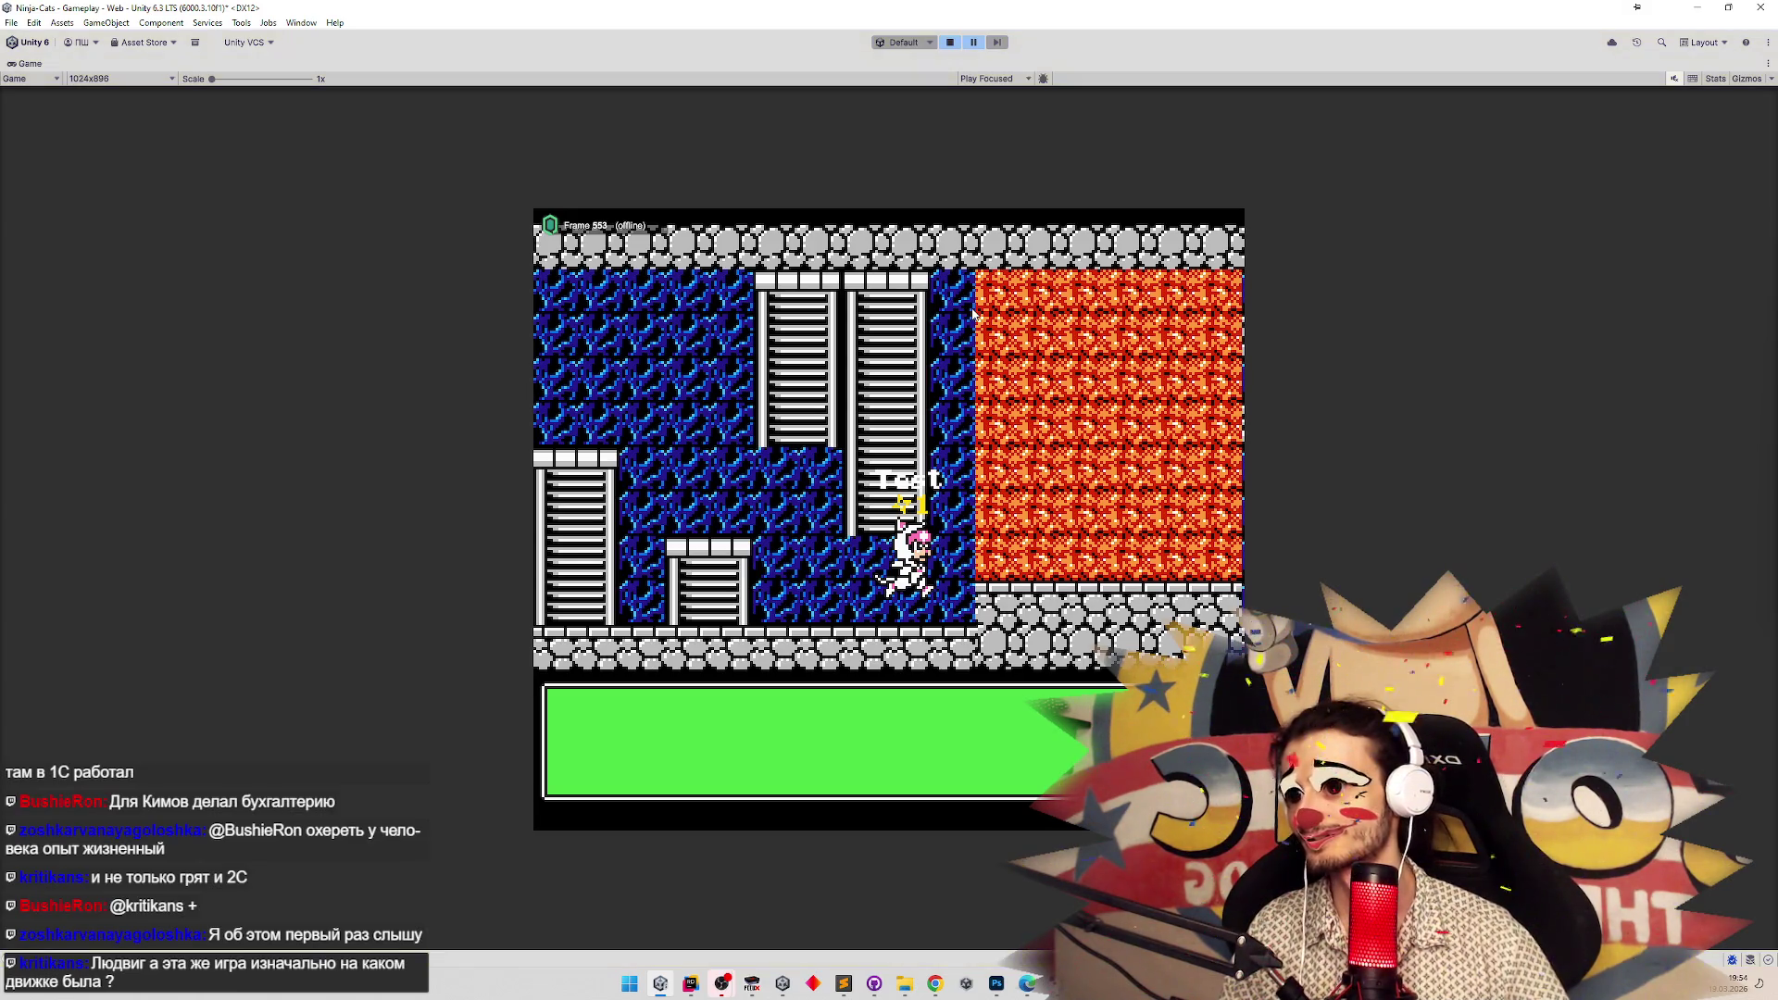
key("ctrl+p")
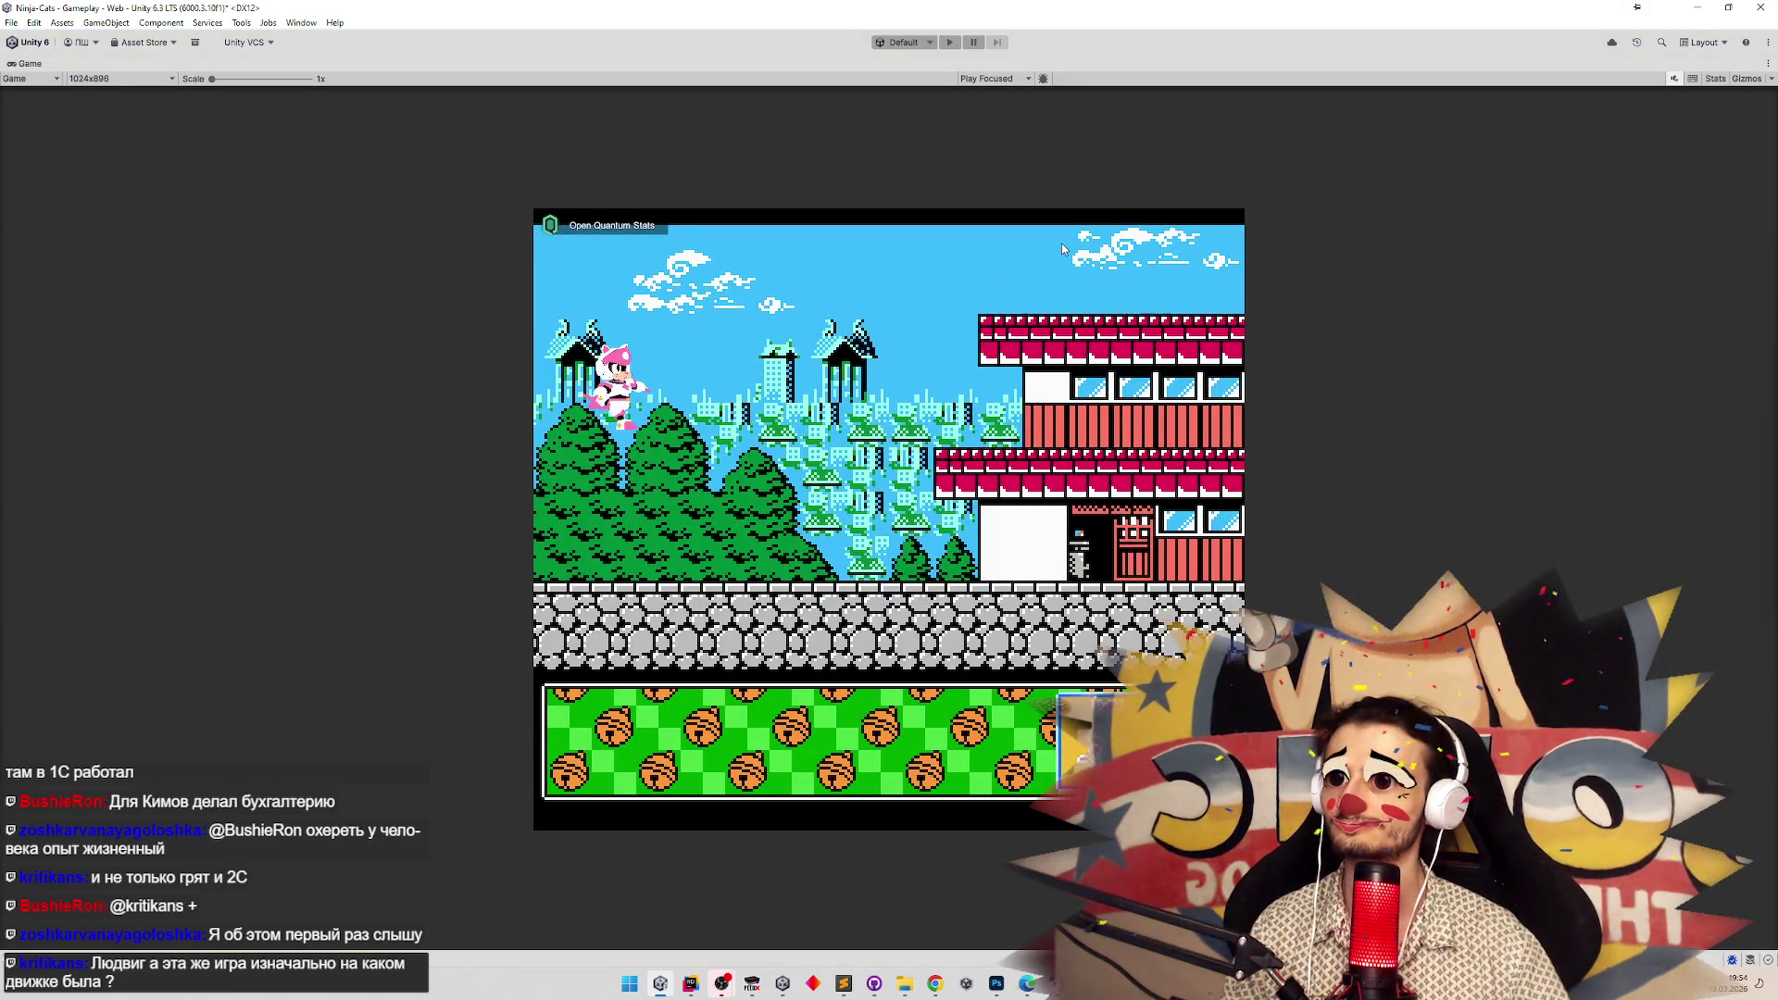
key("shift+space")
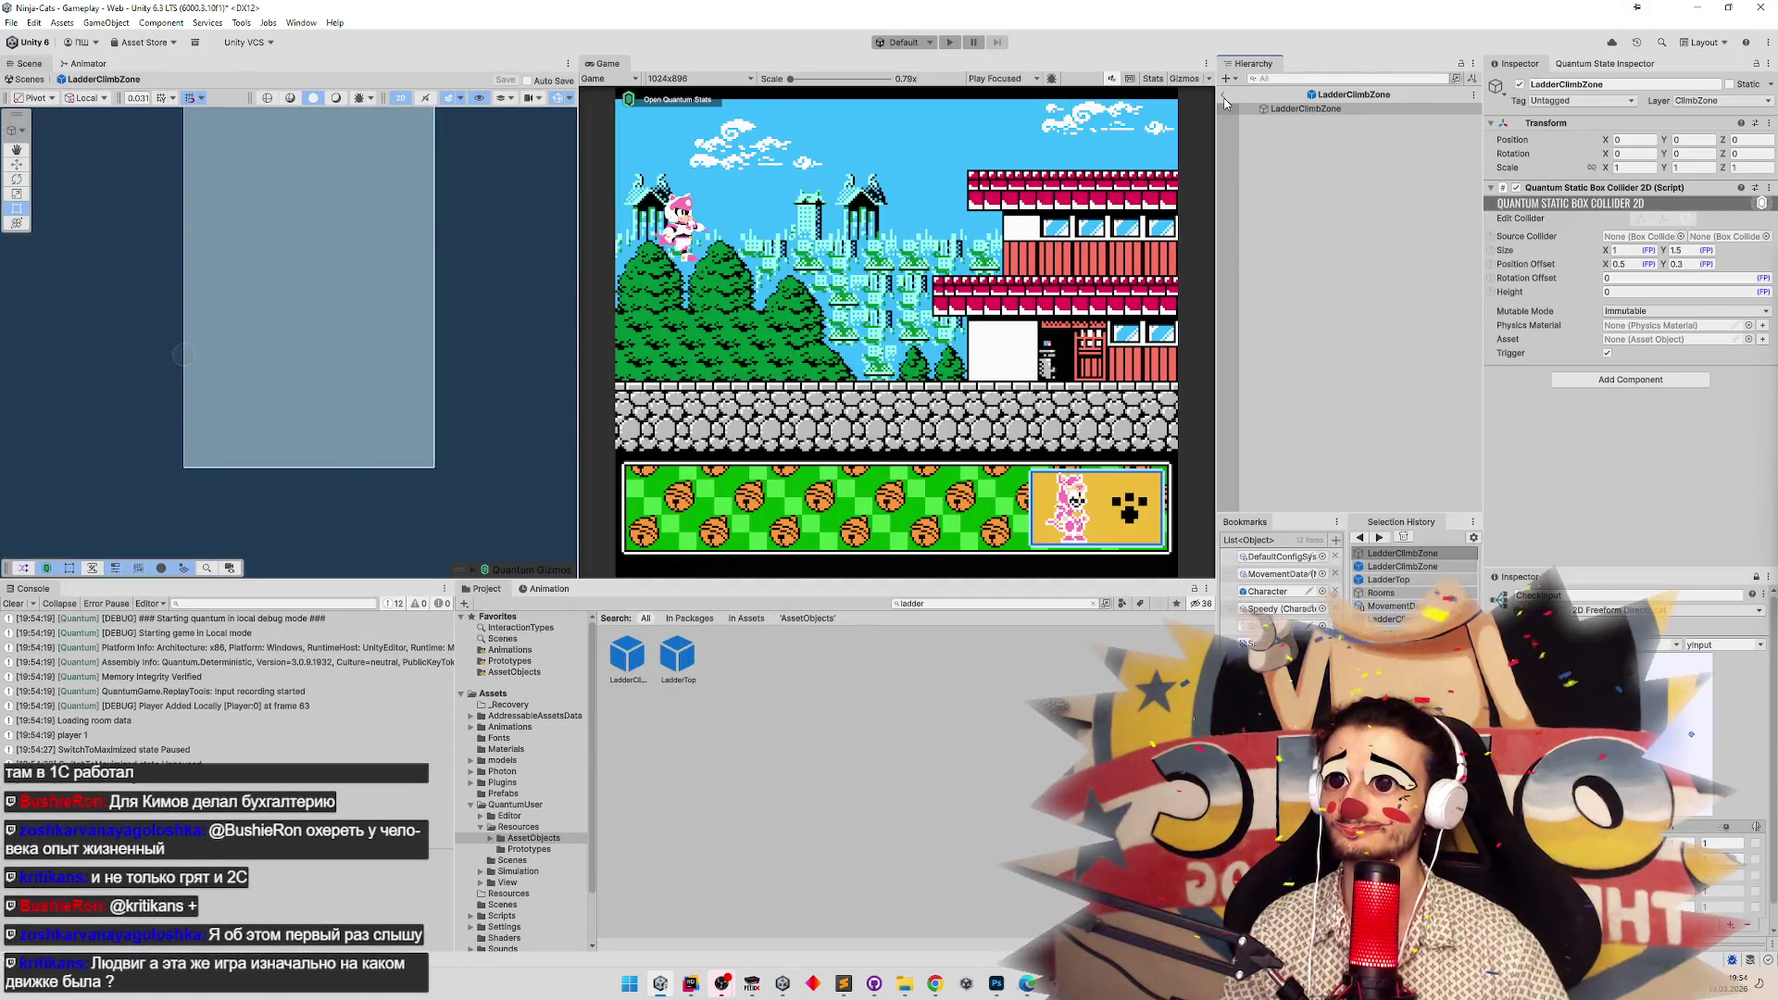
left_click(1224, 97)
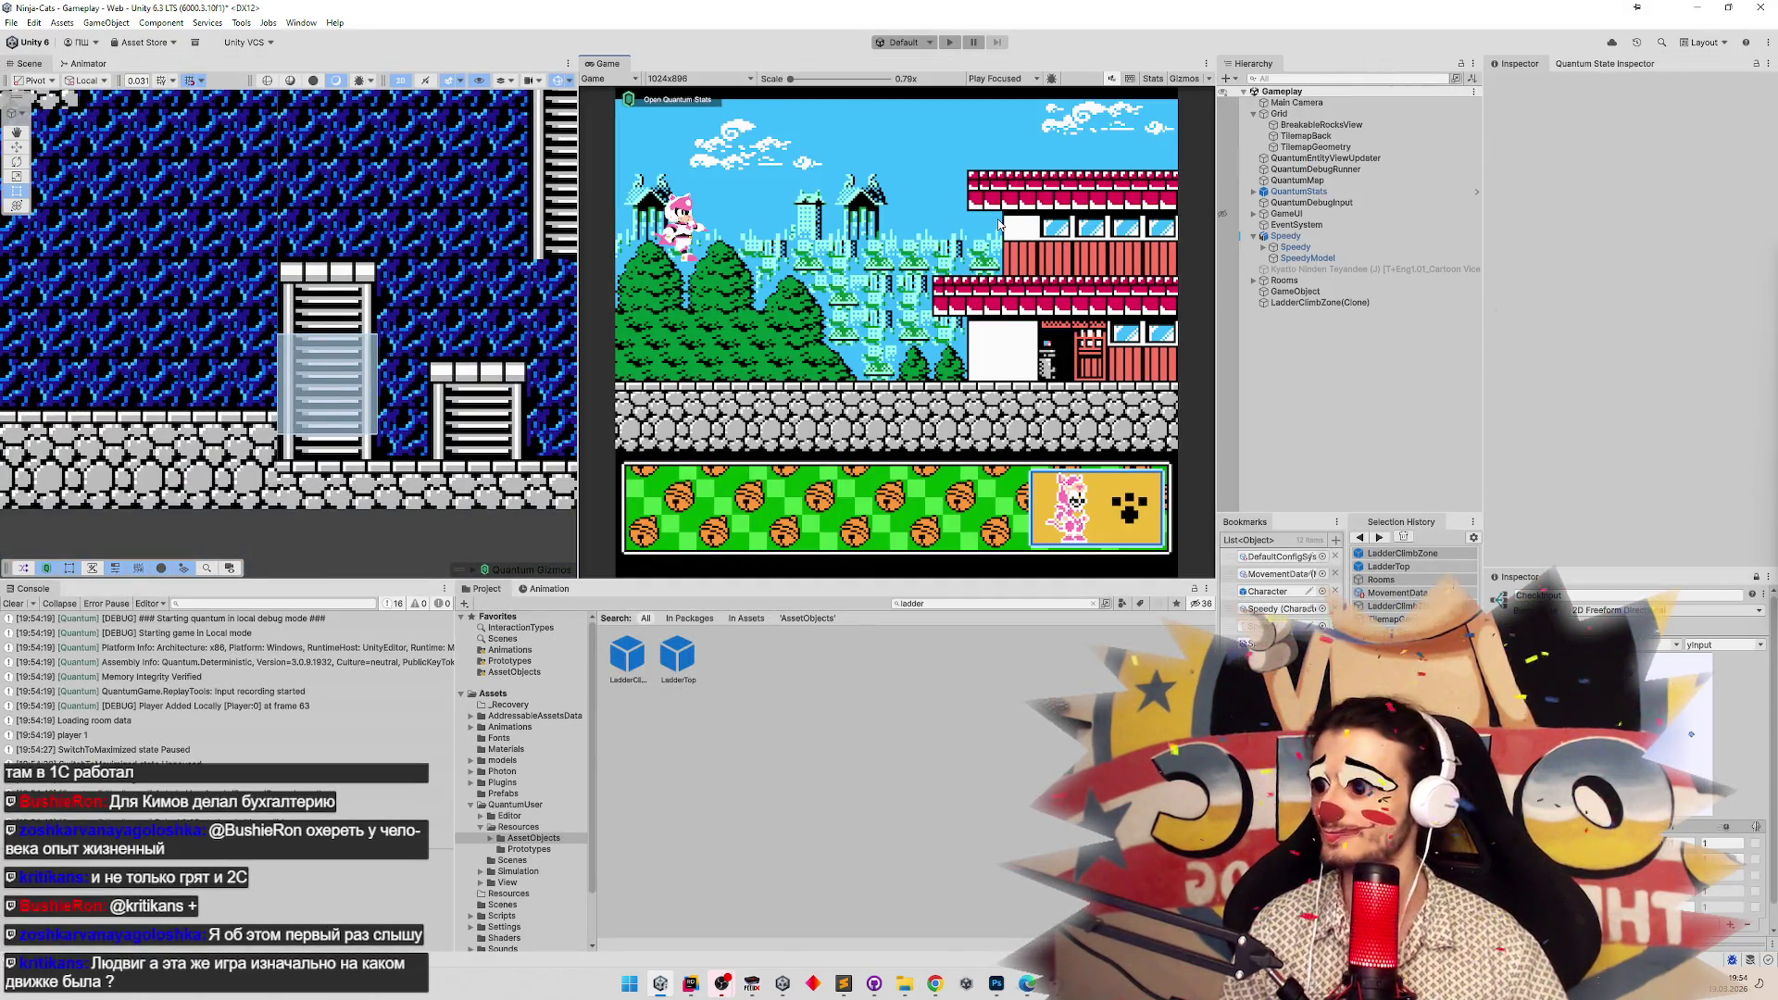
key("ctrl+p")
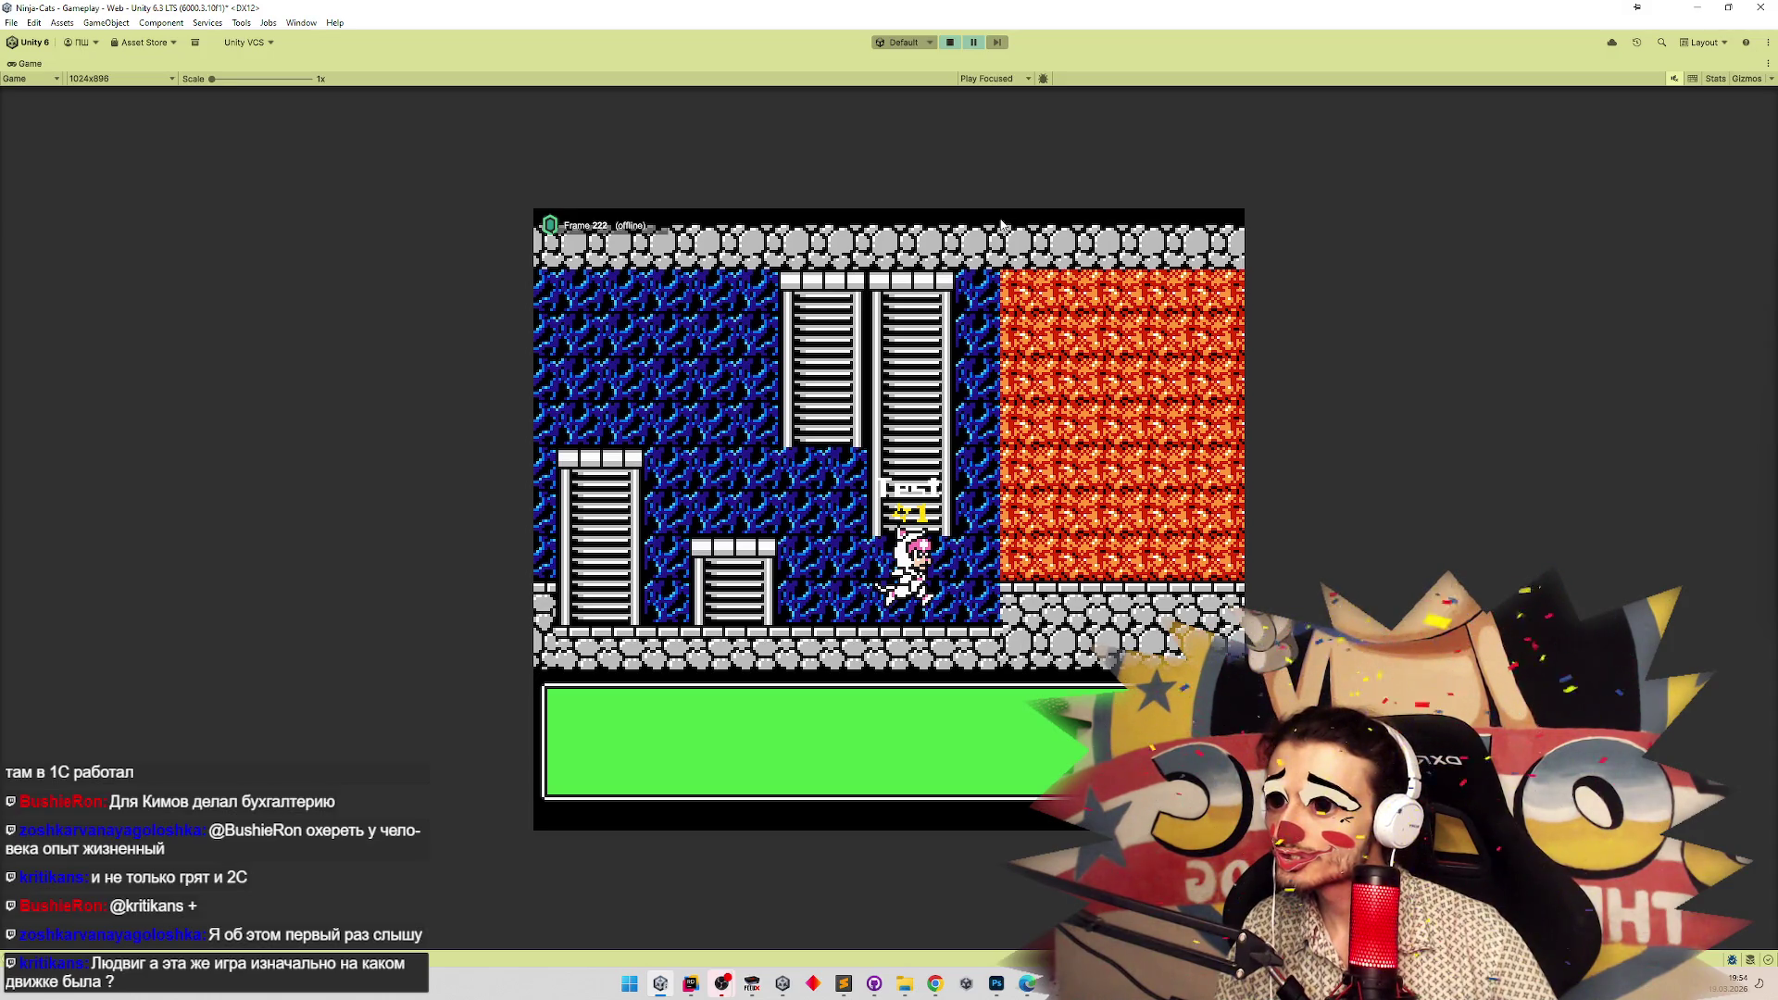
key("ctrl+p")
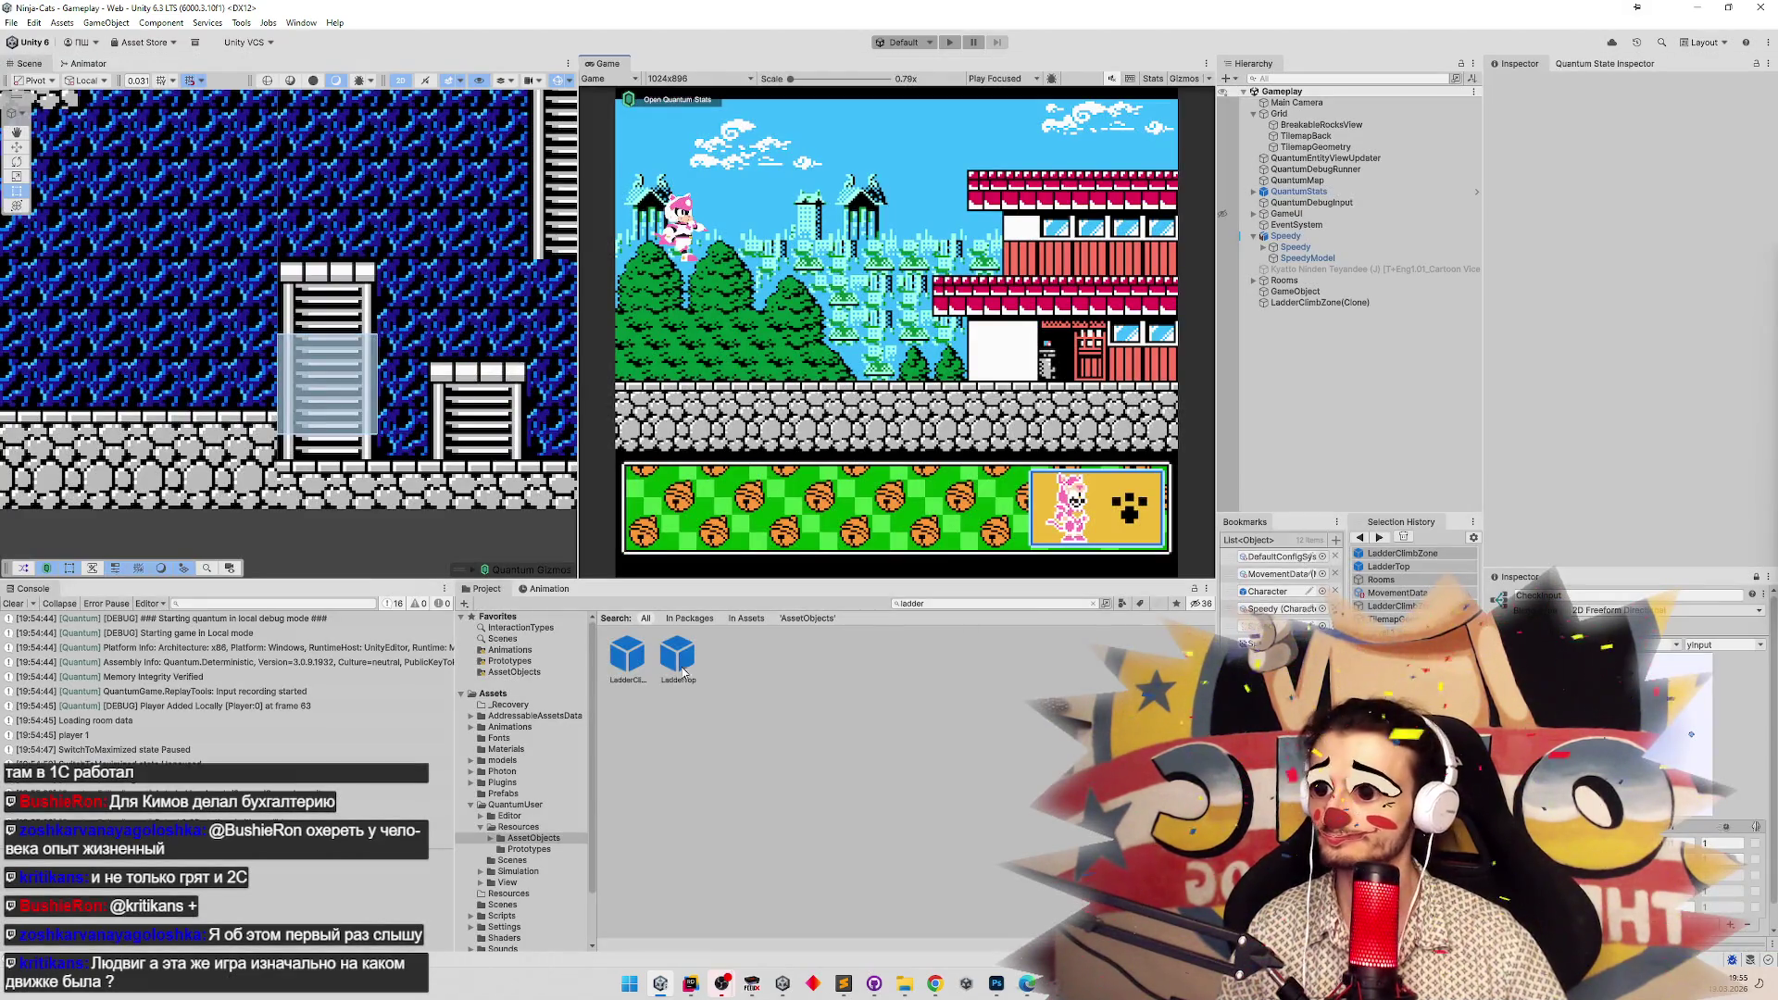
Set the LadderClimbZone collider's vertical offset to 0.27, save, and exit to Gameplay.
double_click(628, 660)
double_click(1686, 265)
type("0.3")
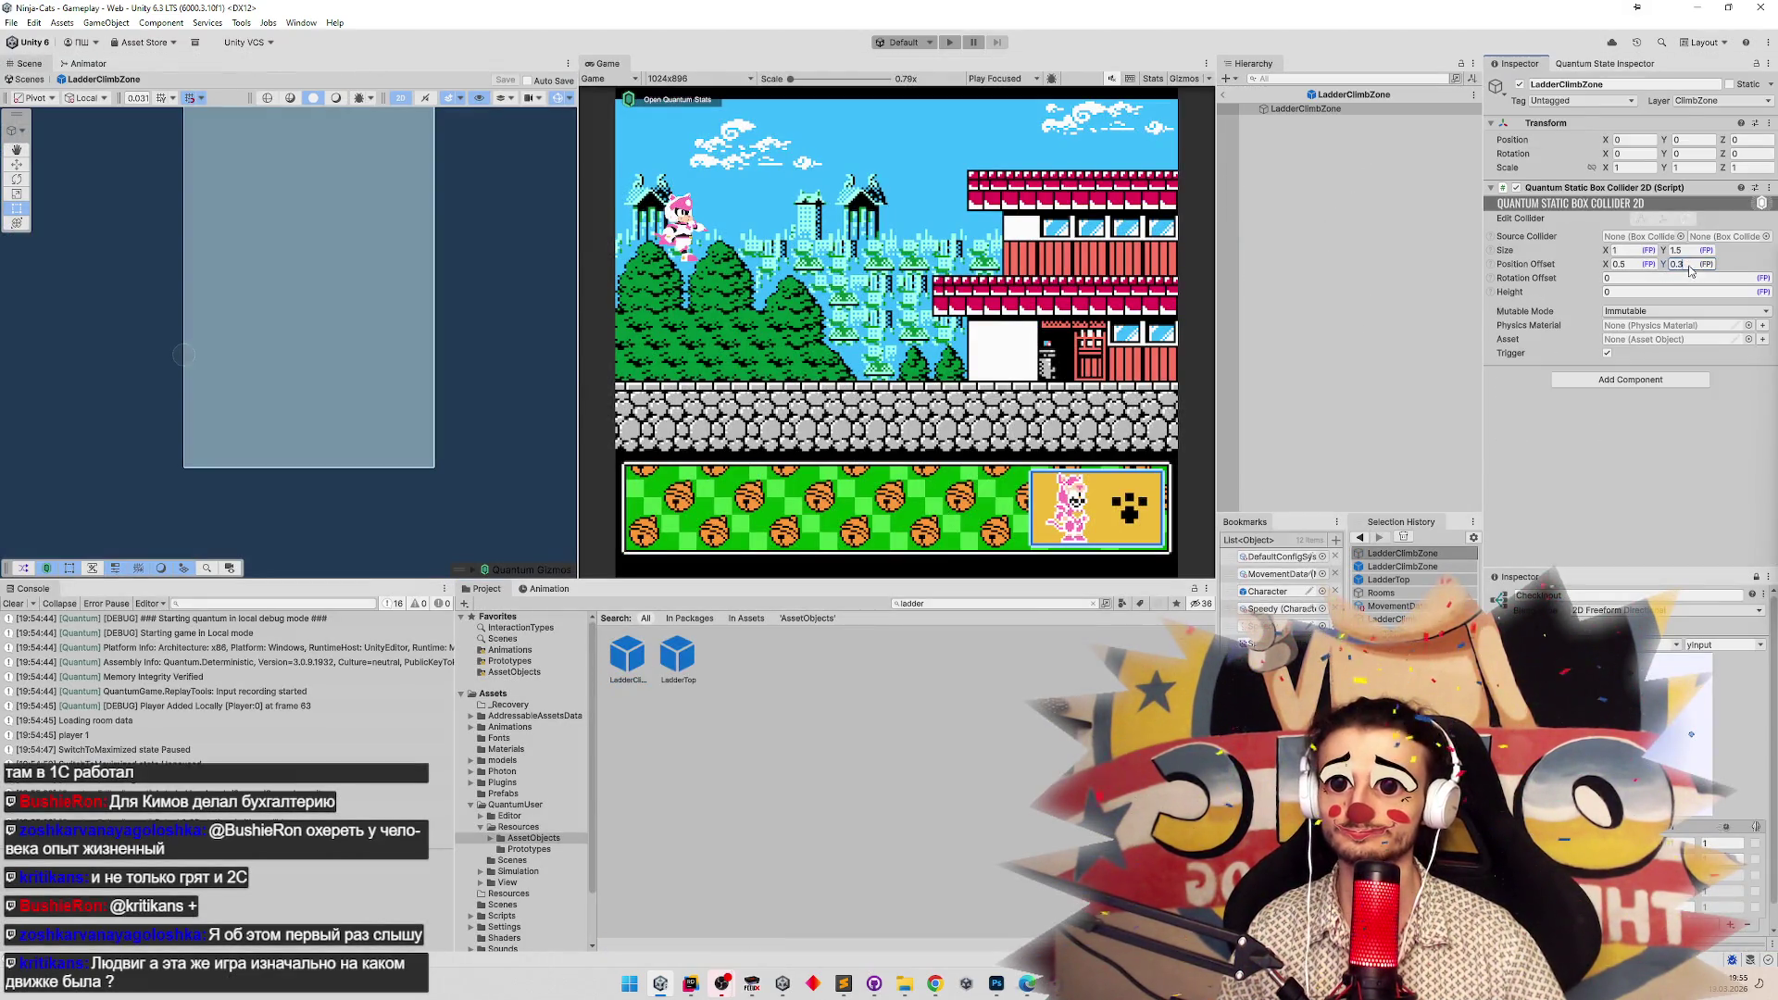
key("BackSpace")
type("2")
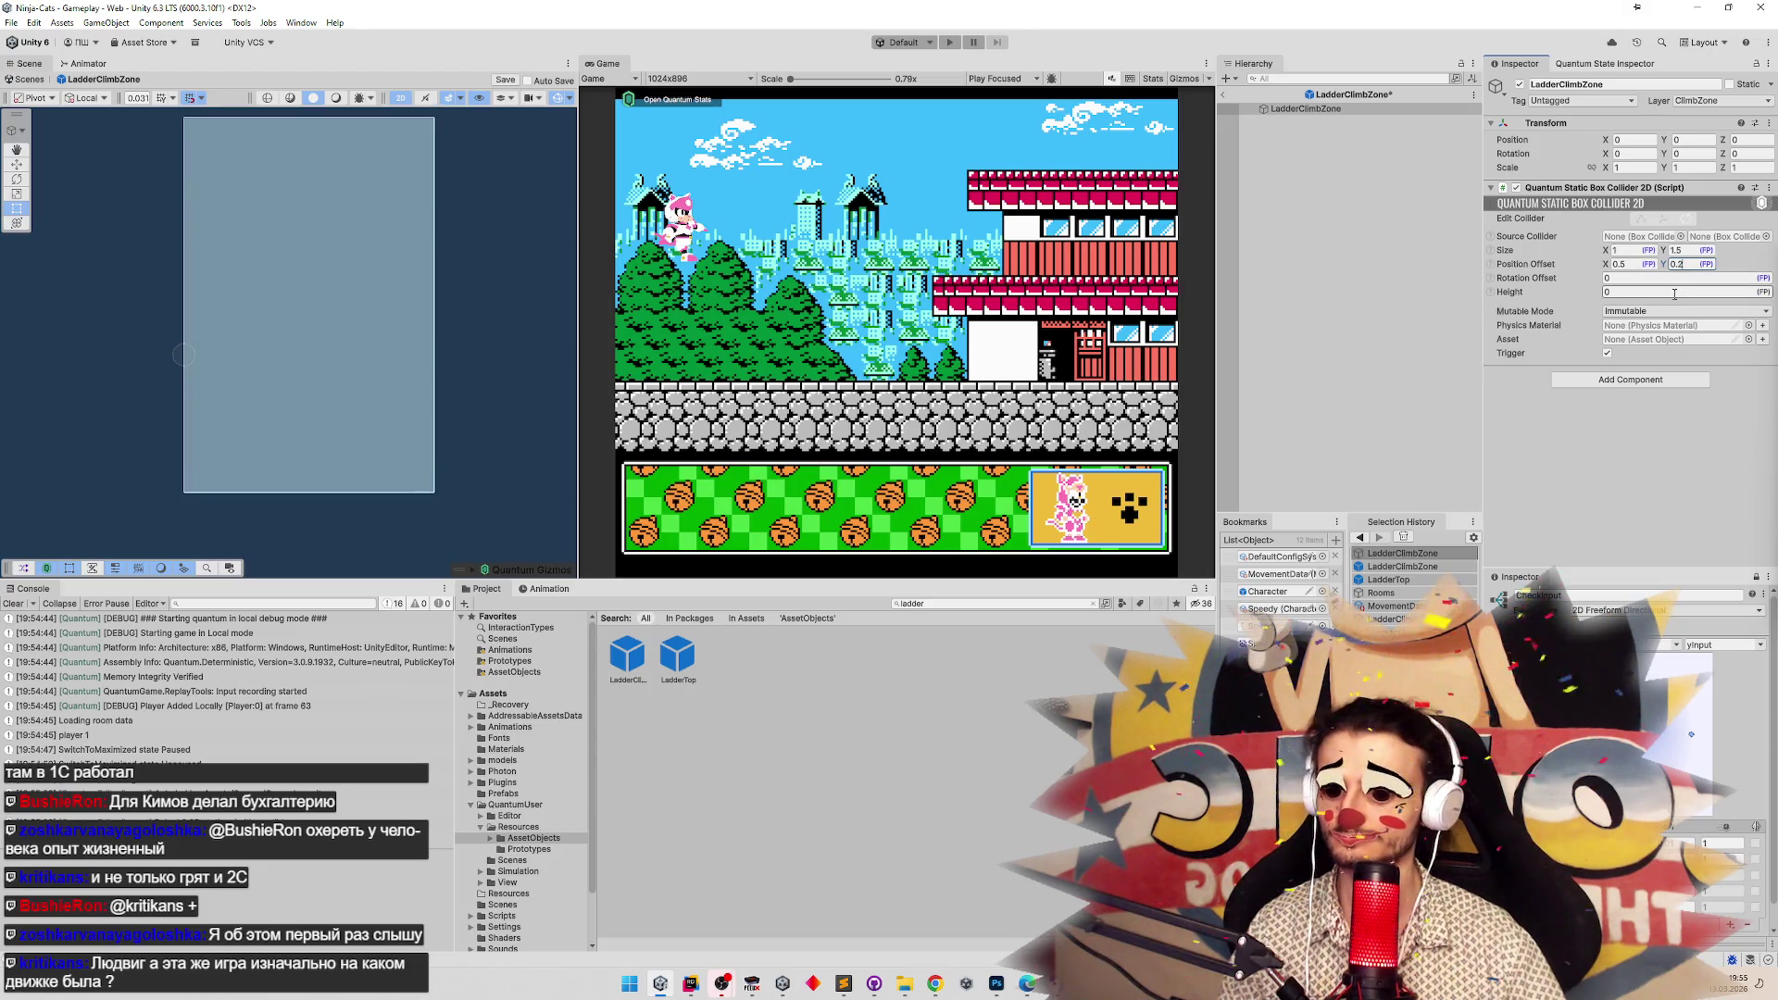
type("7")
key("ctrl+s")
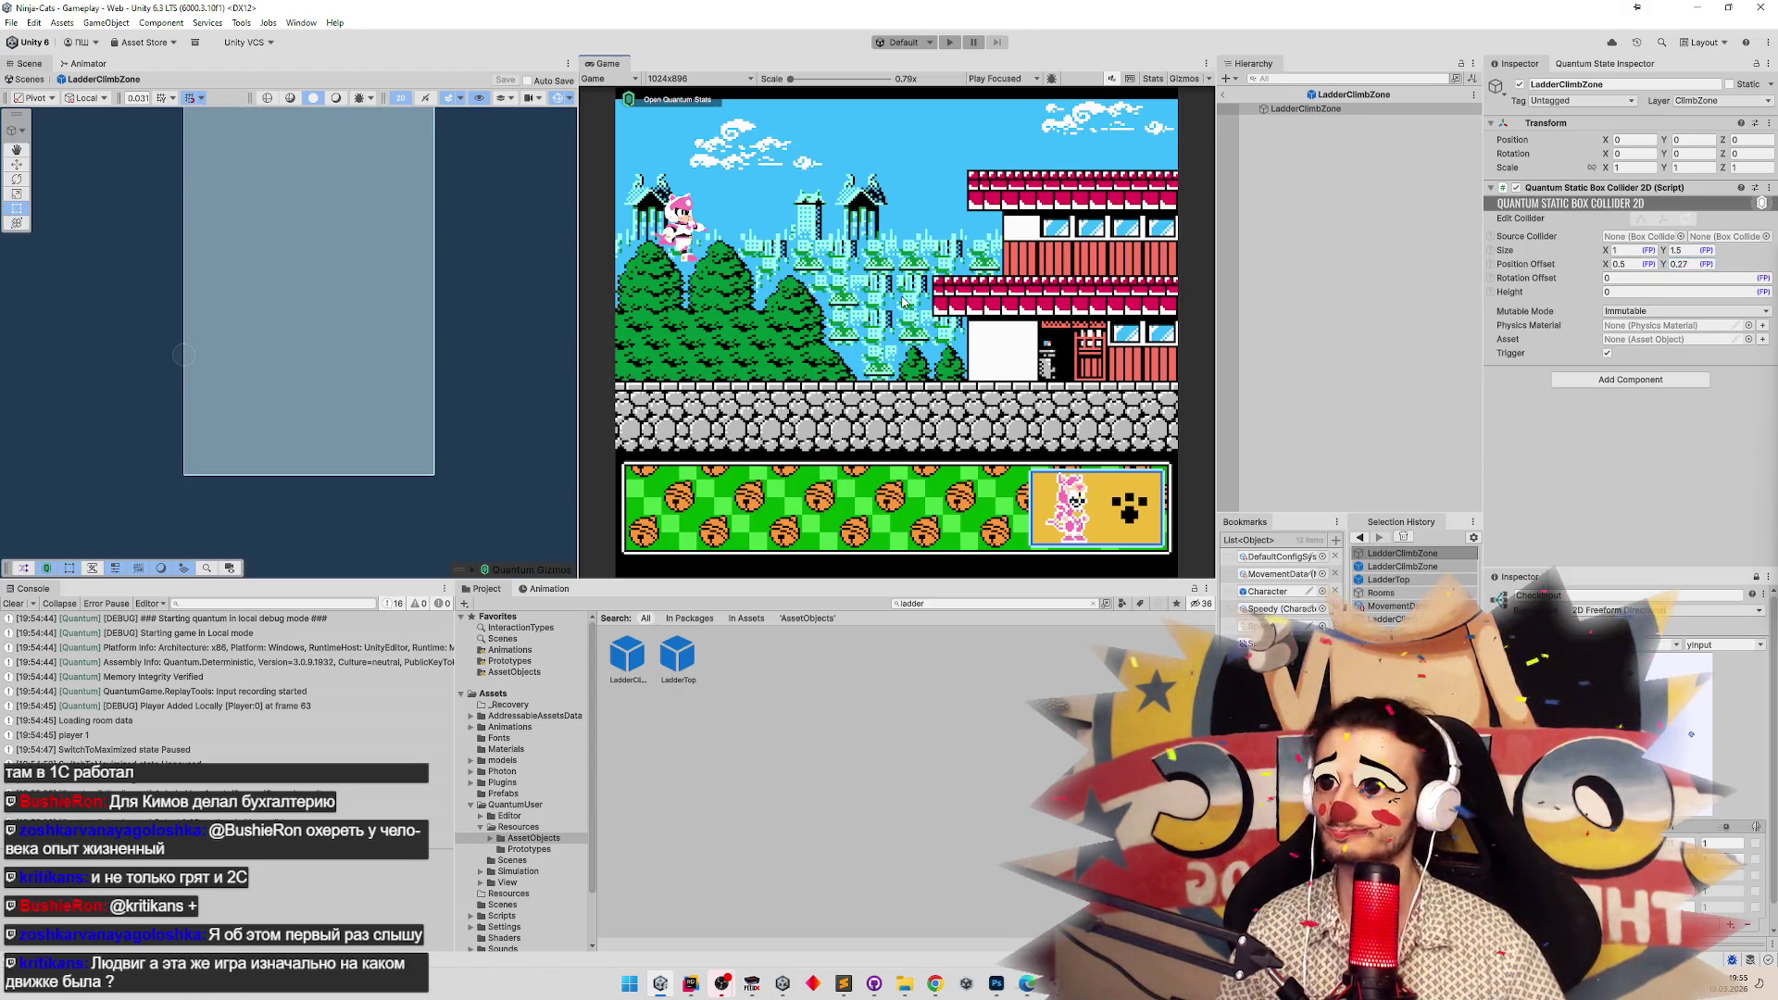
left_click(1223, 96)
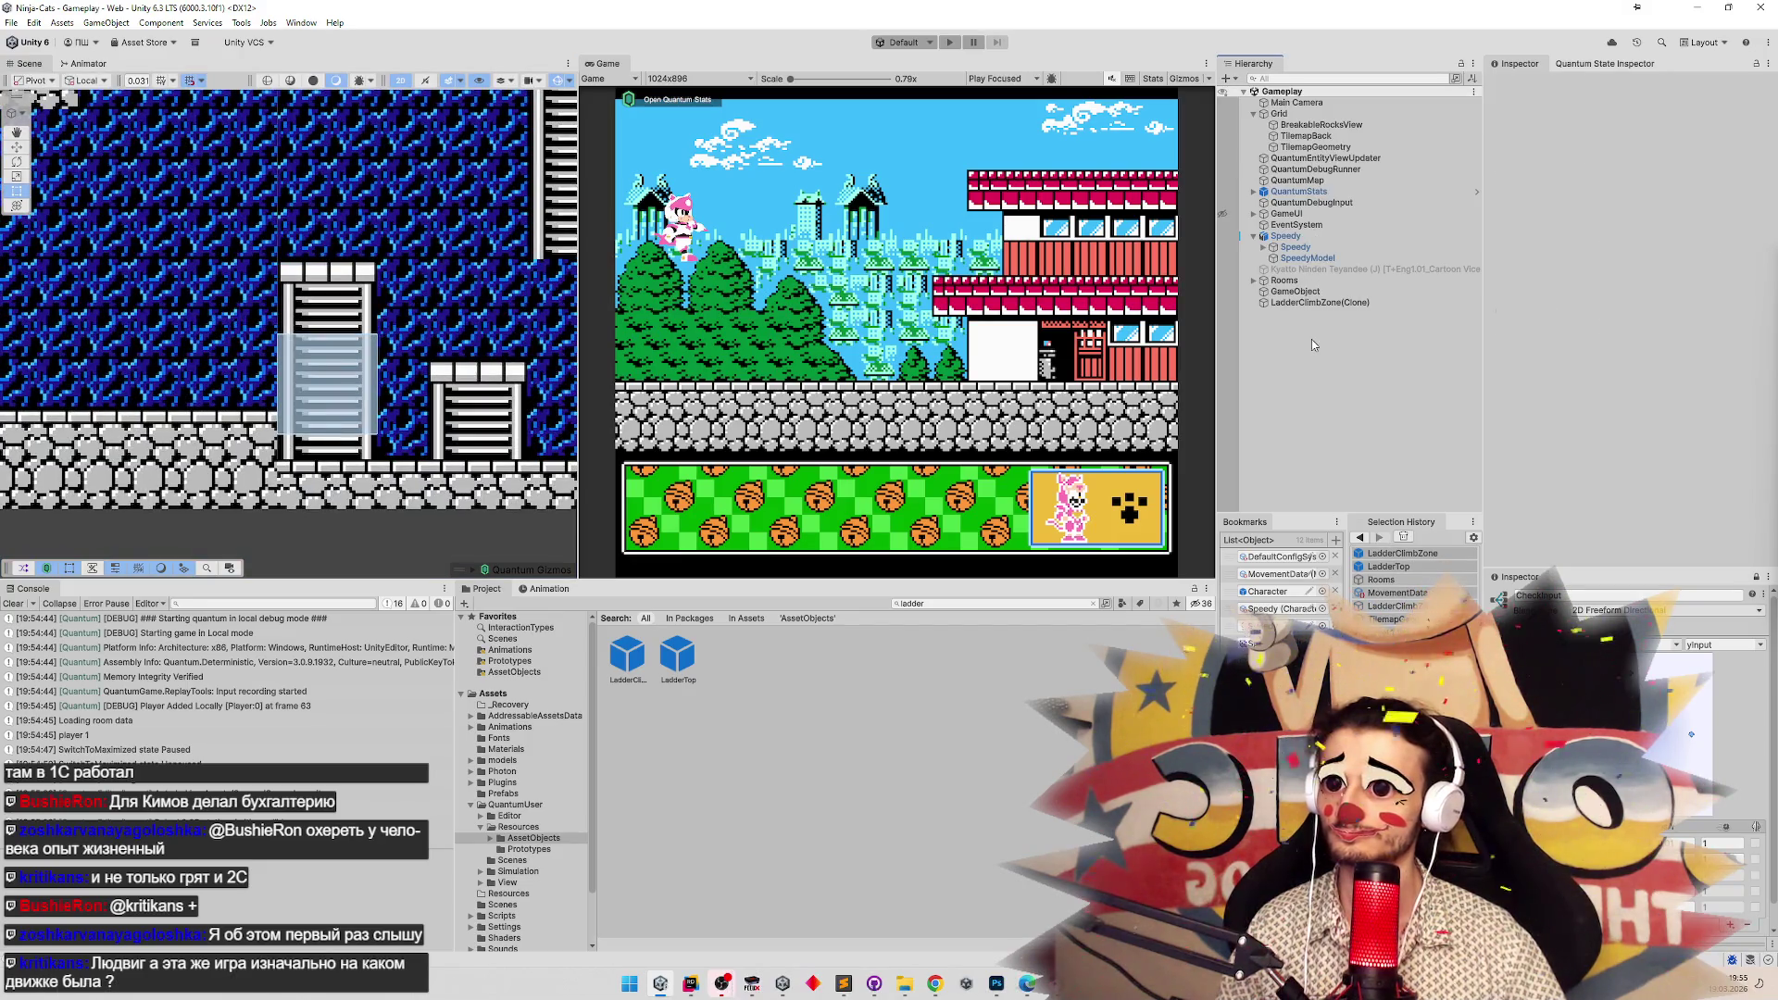
Clear the Console, delete the leftover LadderClimbZone(Clone), and save the Gameplay scene.
left_click(13, 603)
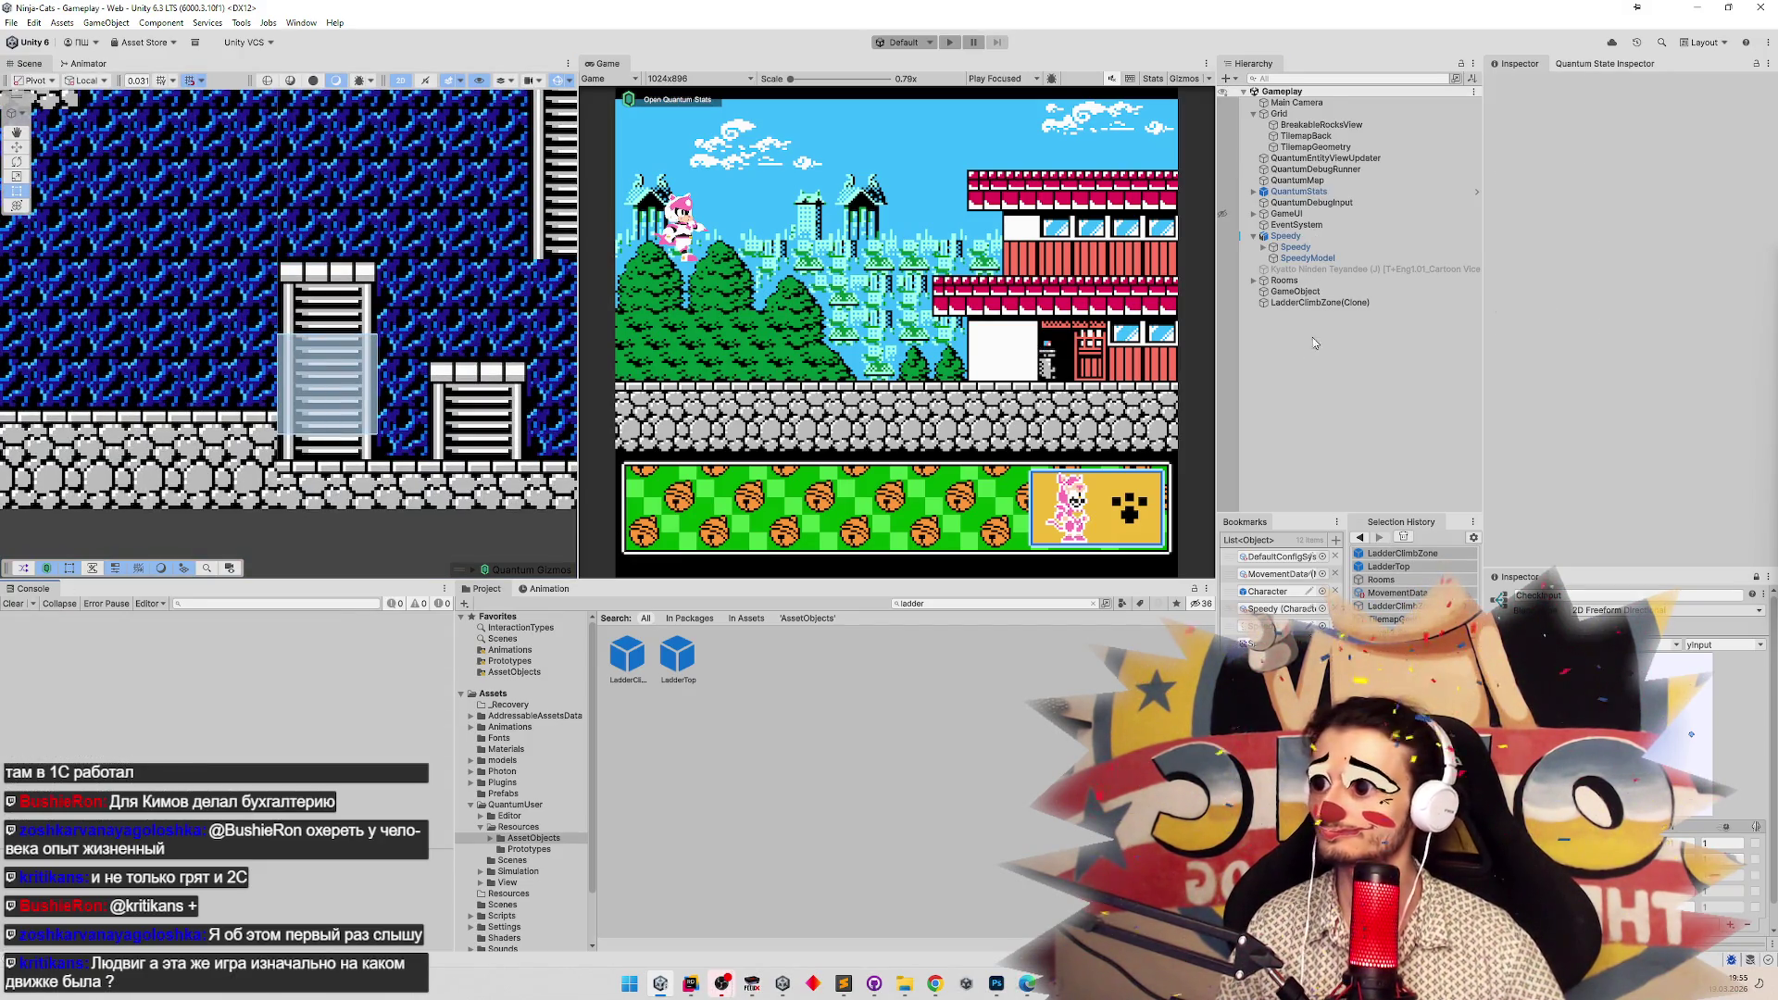
left_click(1315, 303)
key("Delete")
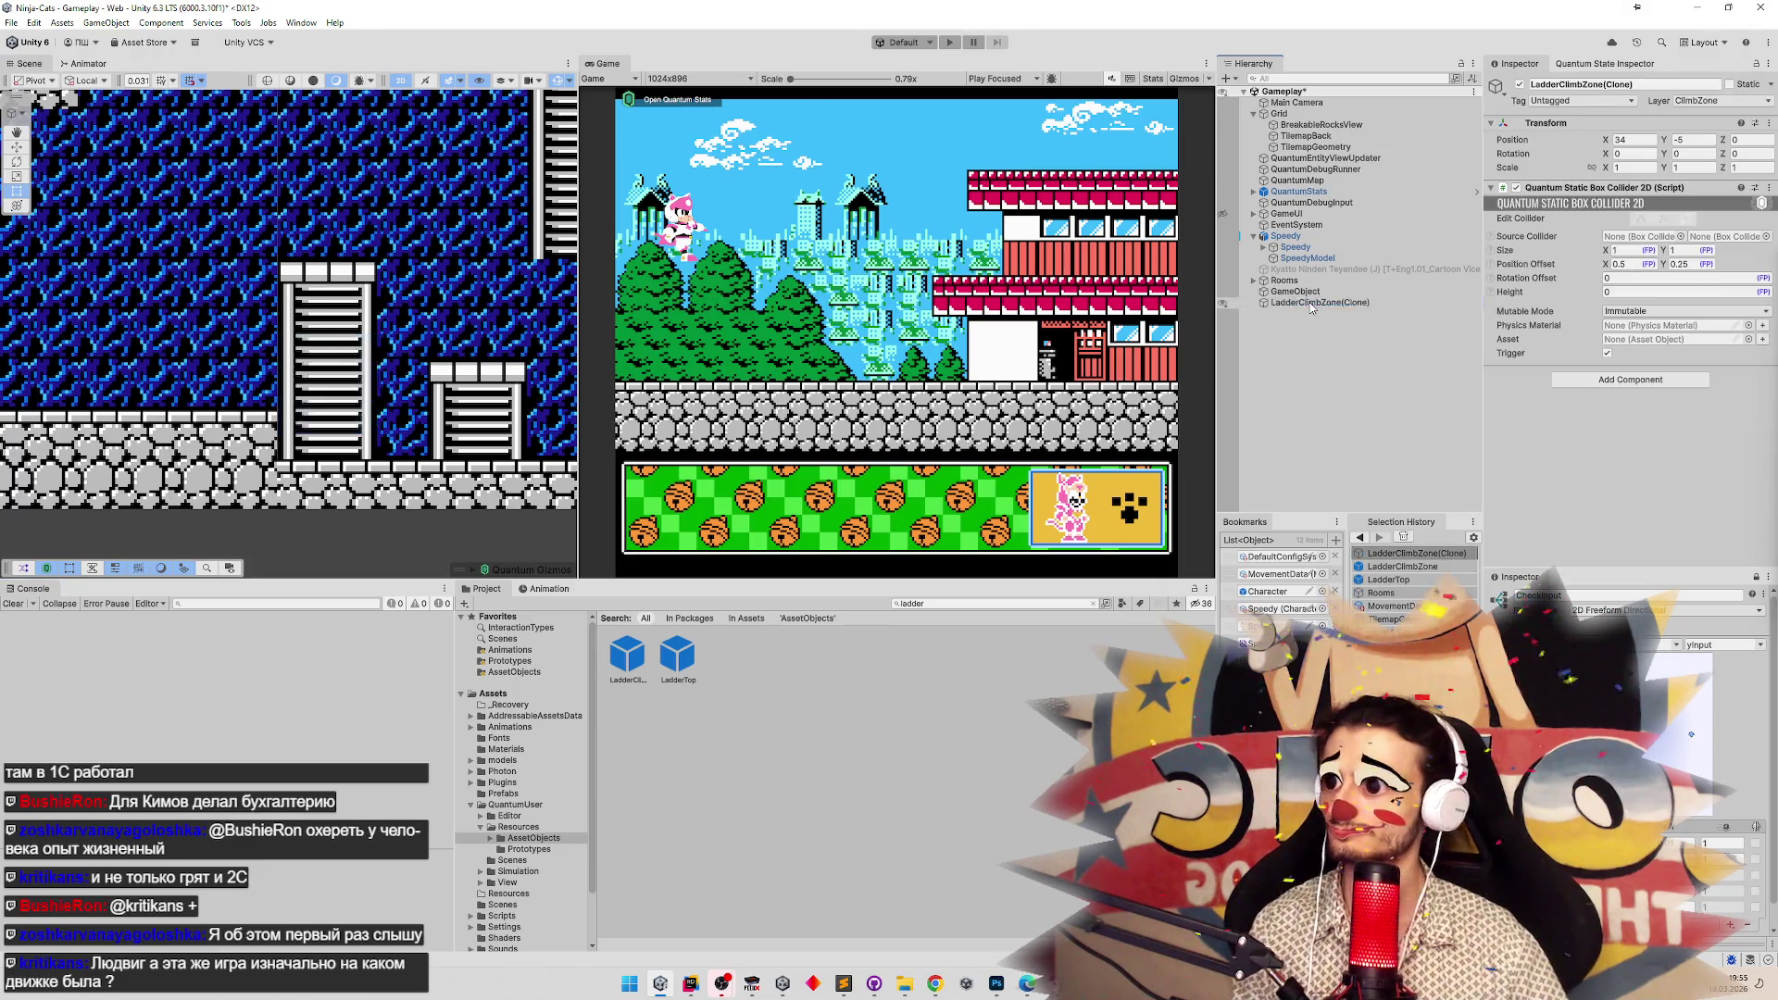
key("ctrl+s")
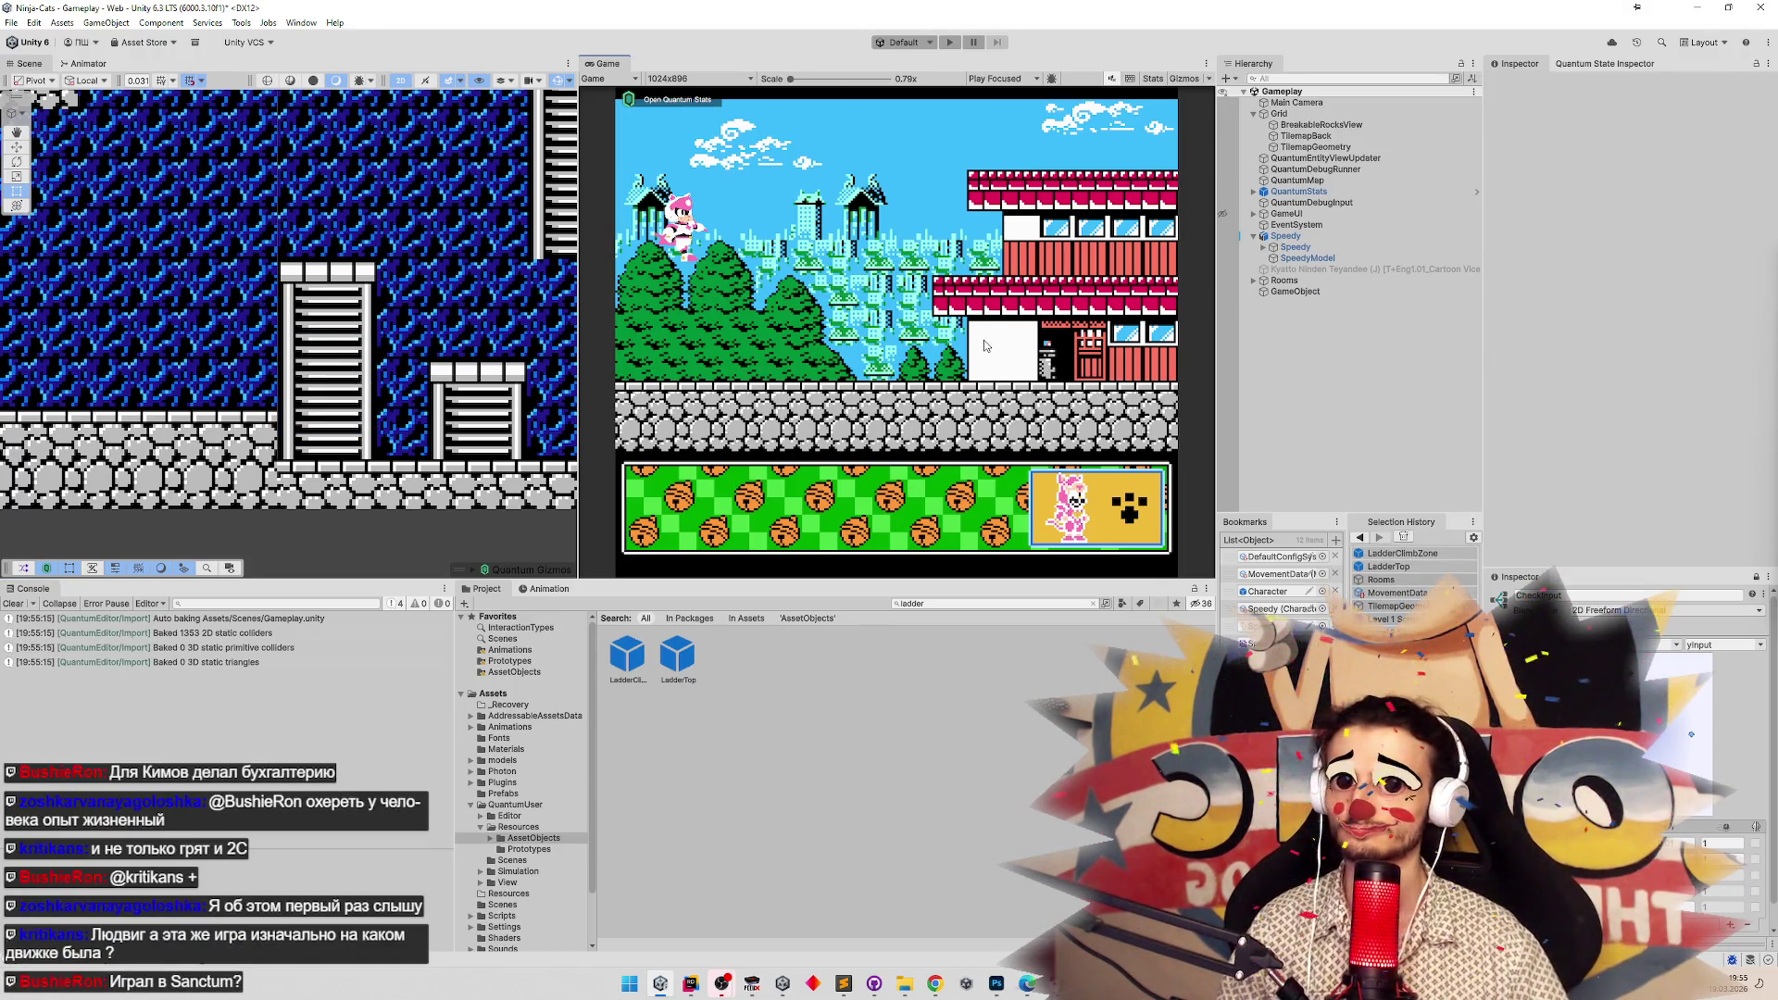
Playtest the 0.27 offset by moving the cat down the cave ladder, then stop.
key("ctrl+p")
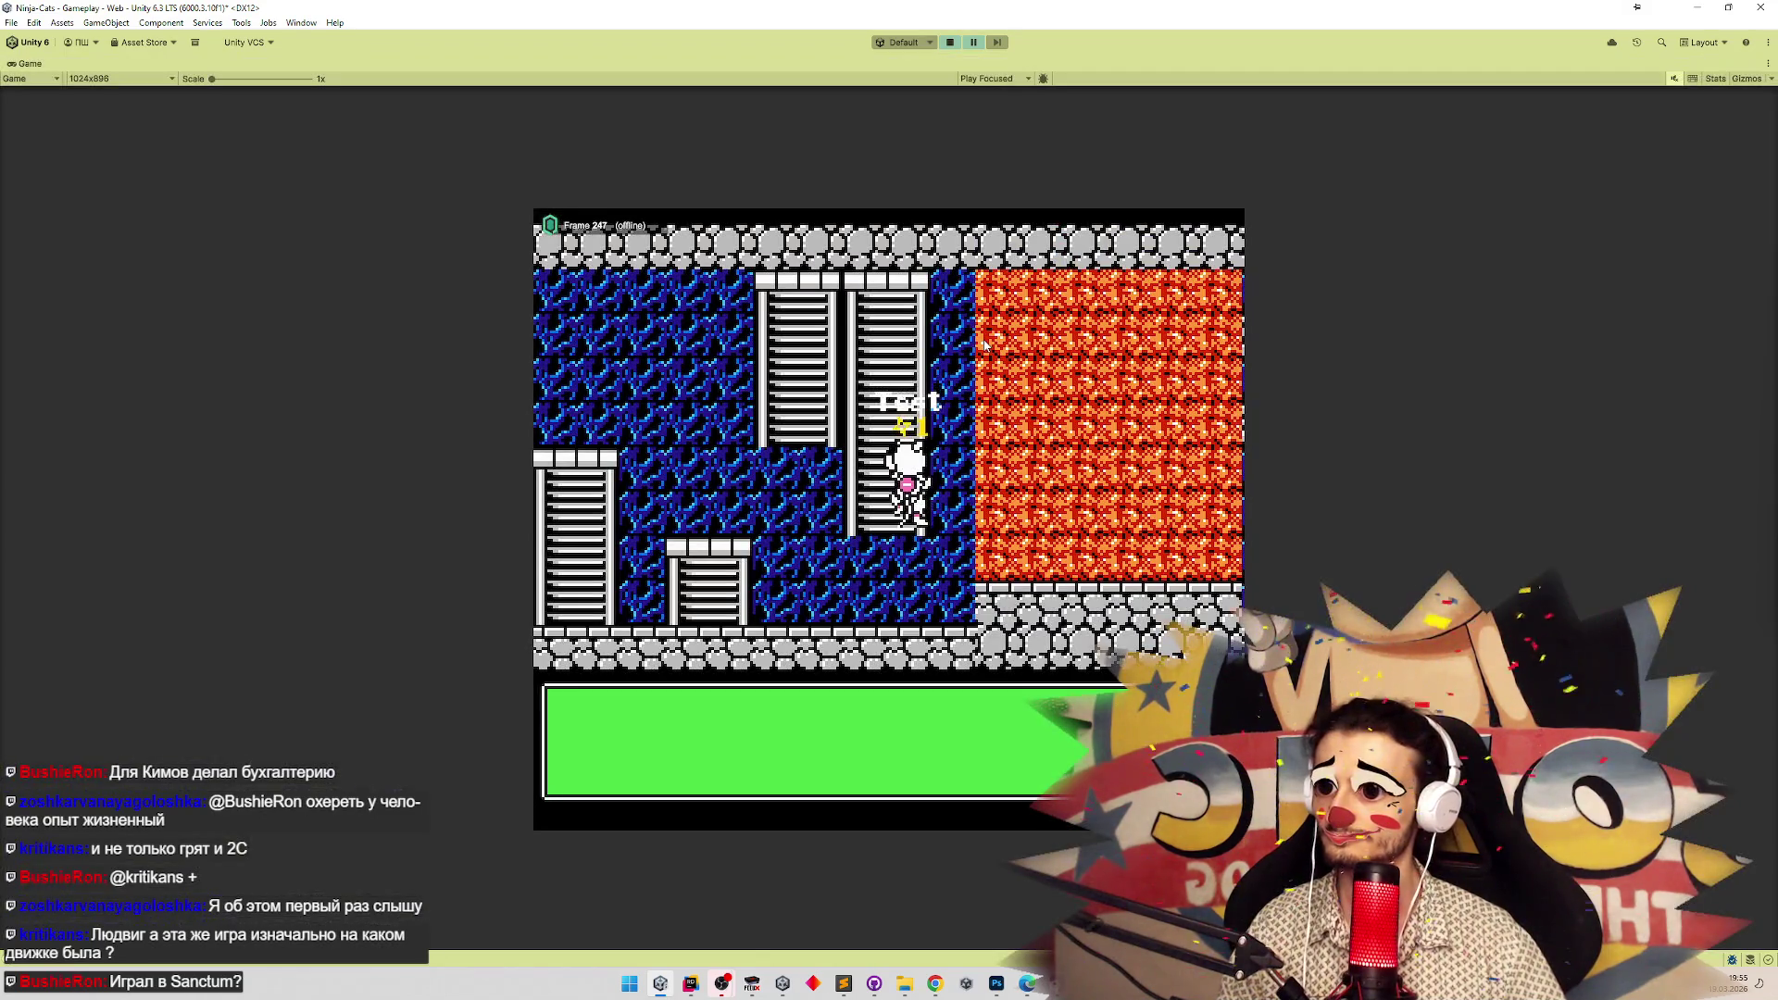
key("Down")
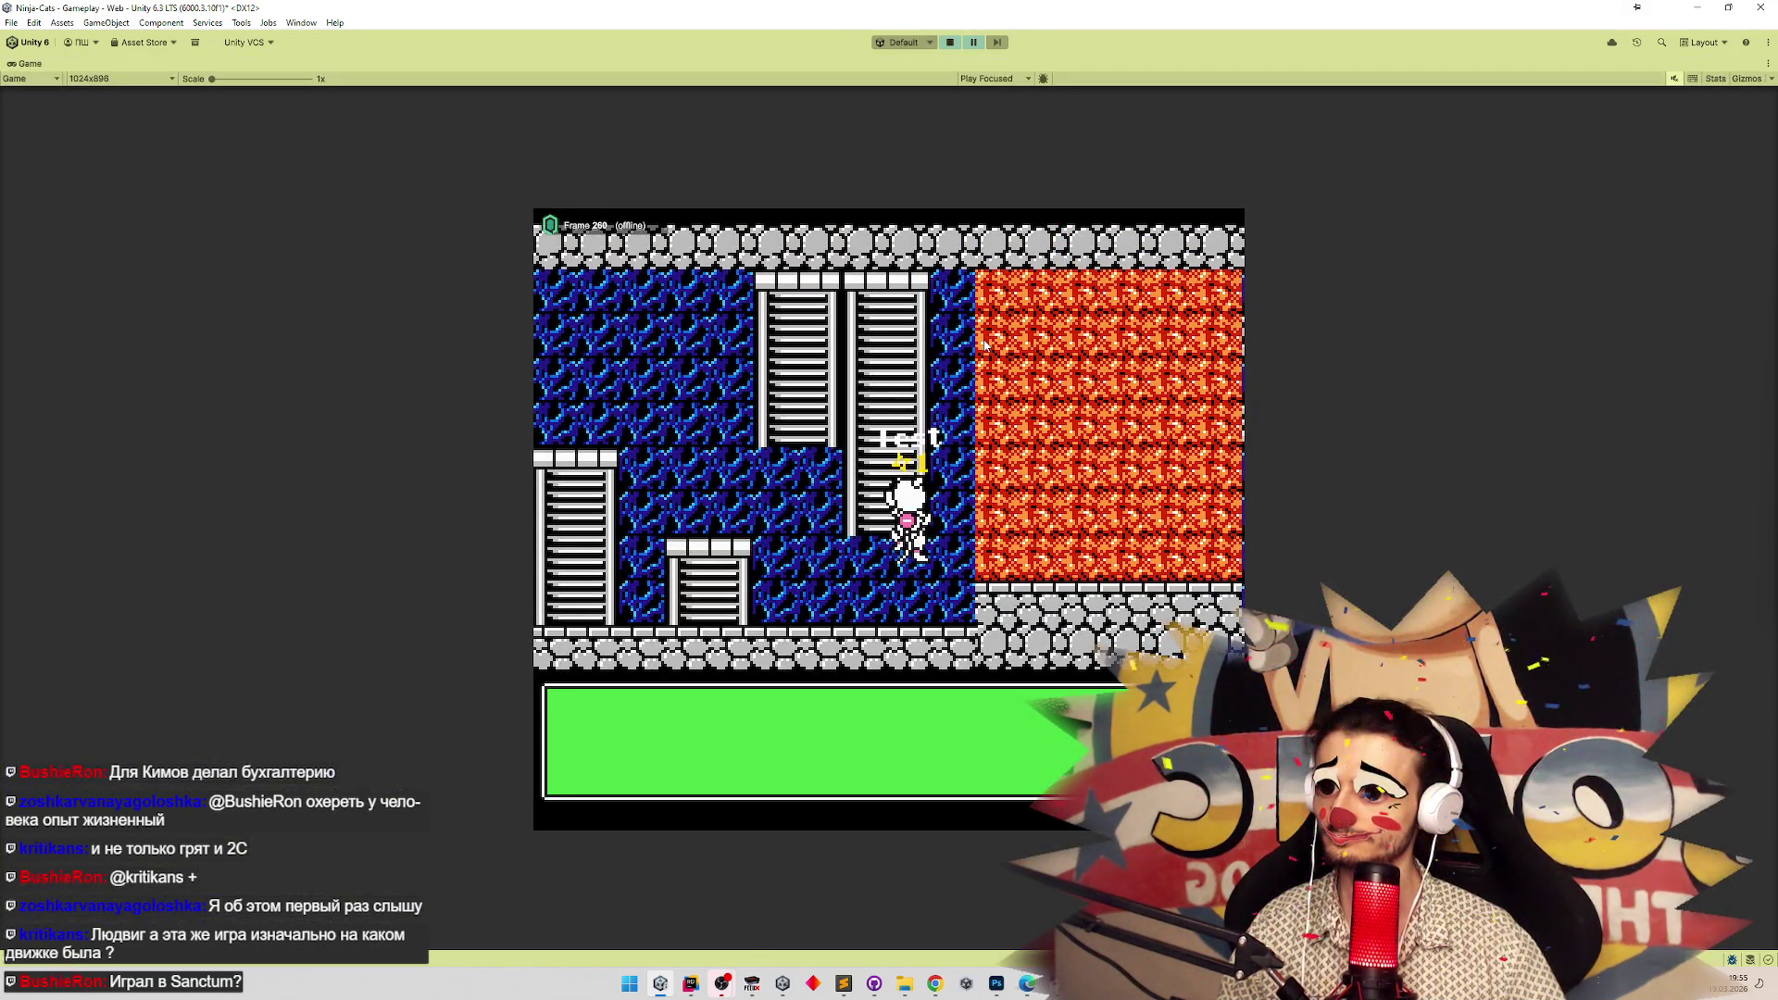
key("Down")
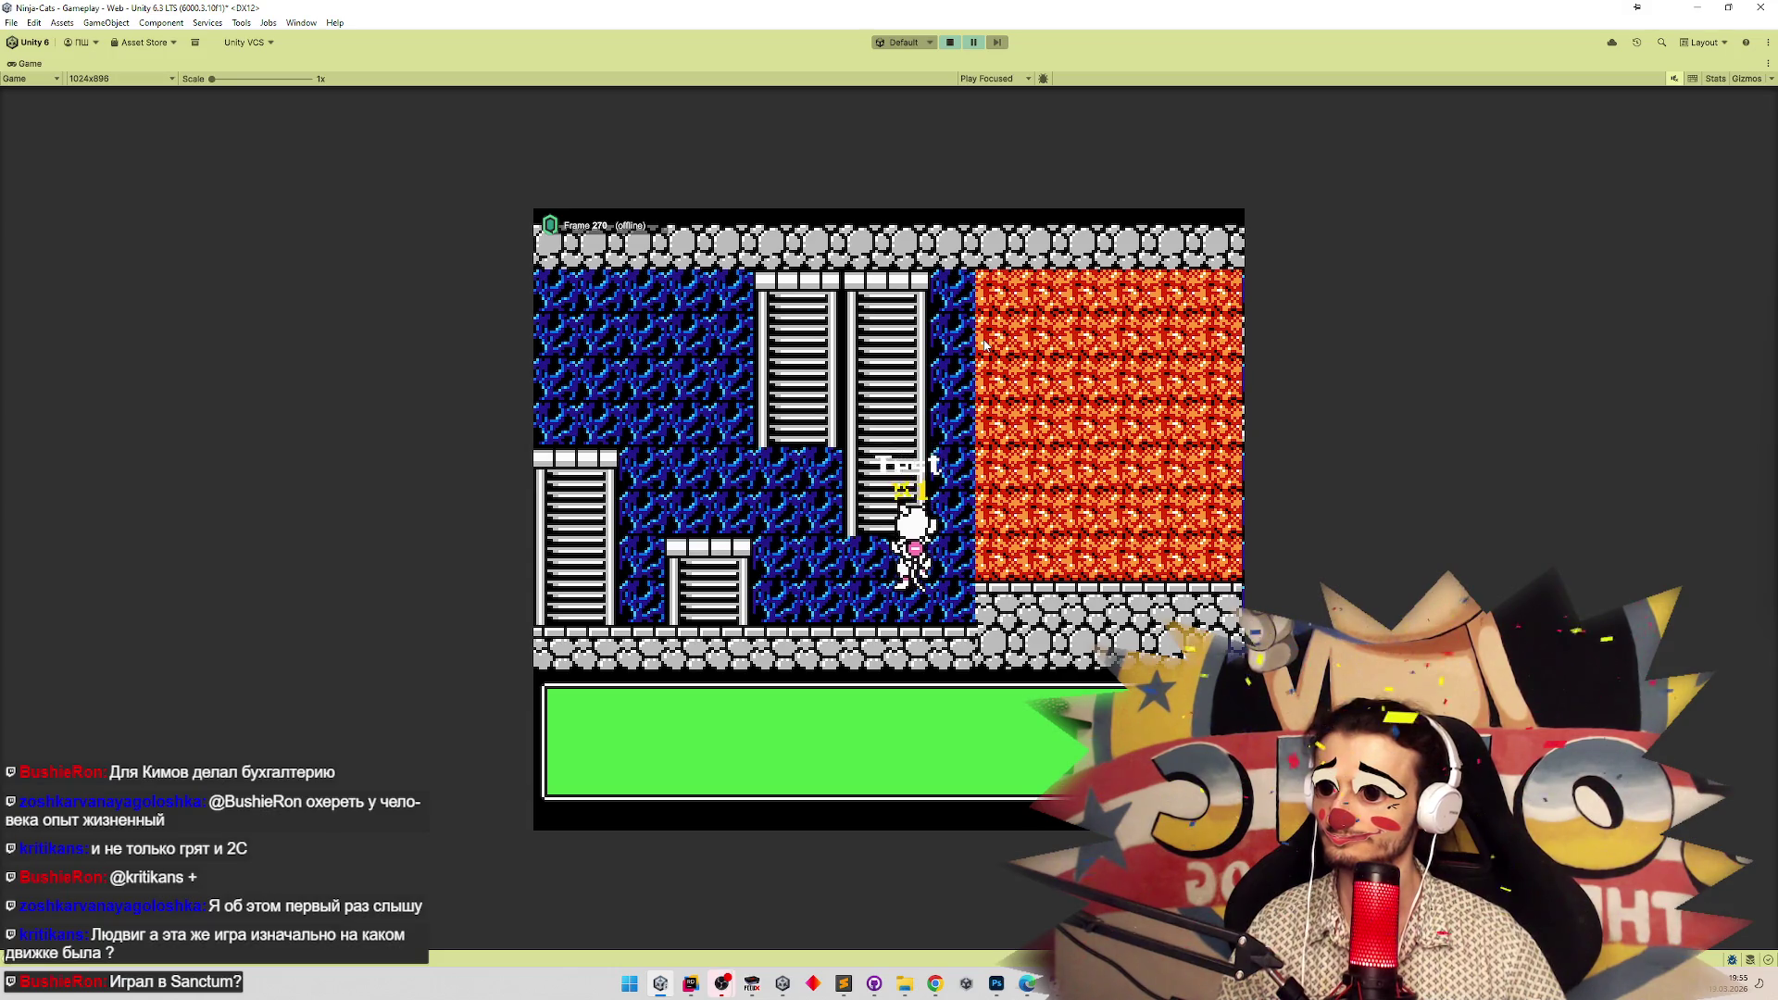
key("Down")
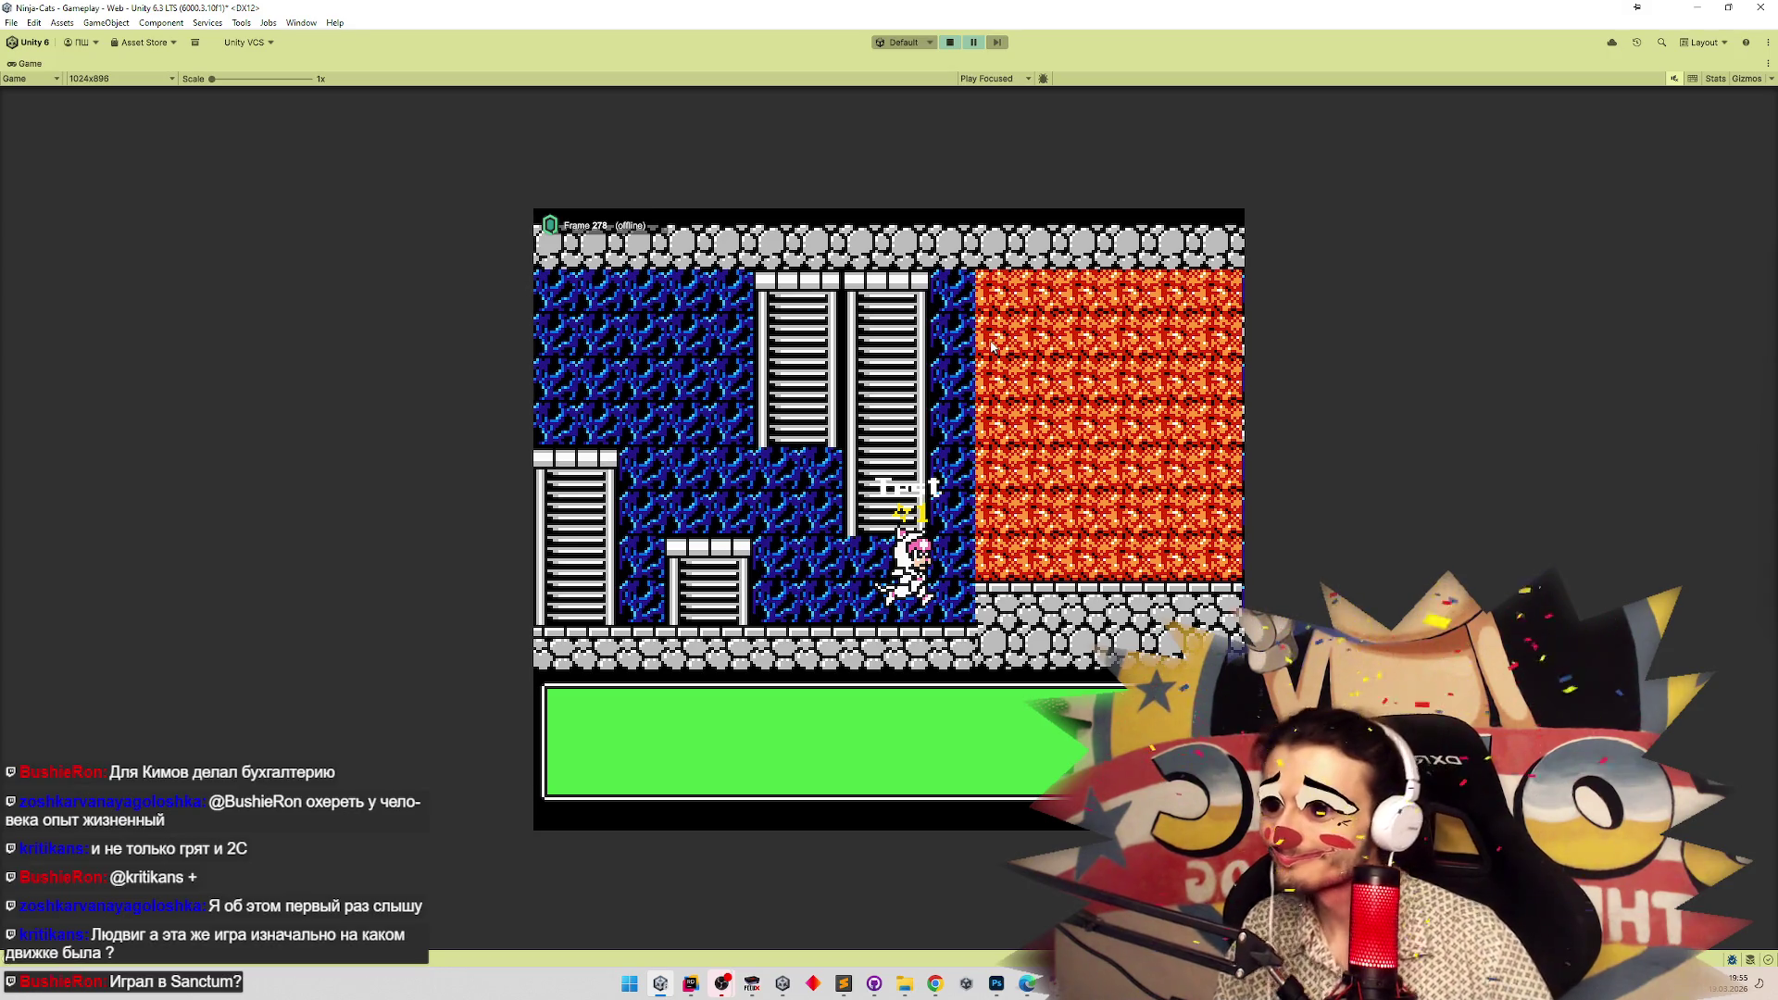
key("ctrl+p")
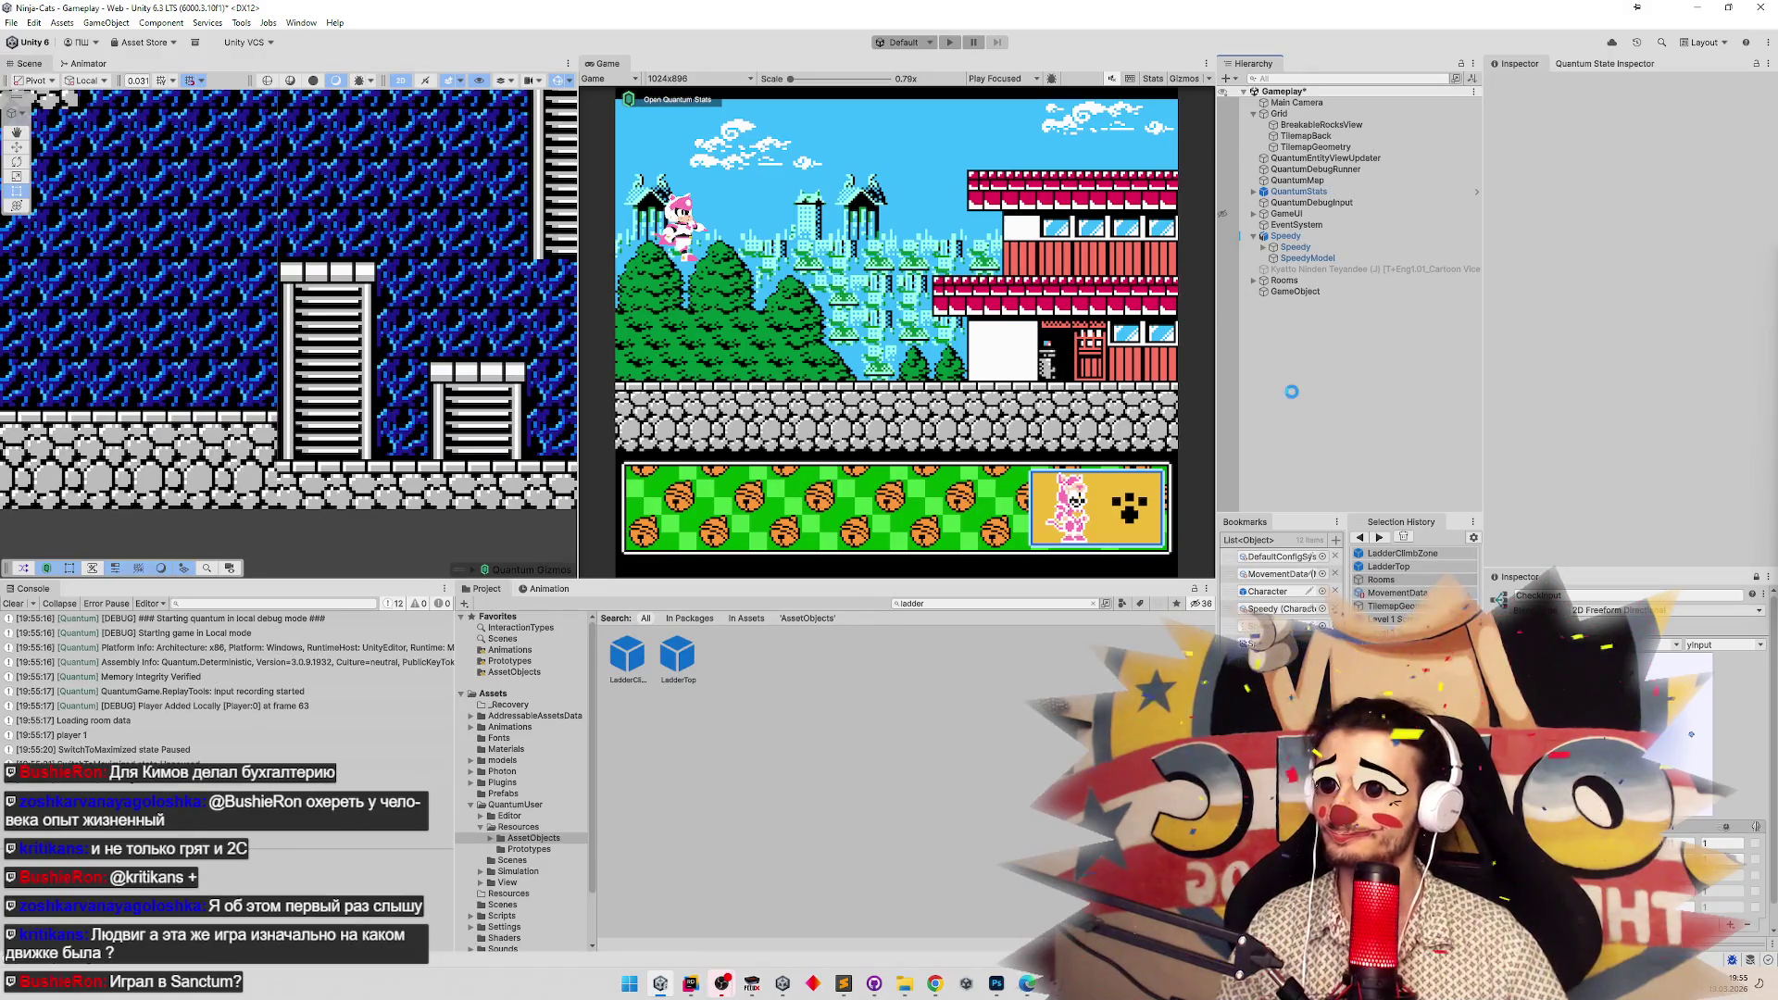
Restart the game, pause and frame-advance it, then stop, replay, and stop again.
left_click(1090, 388)
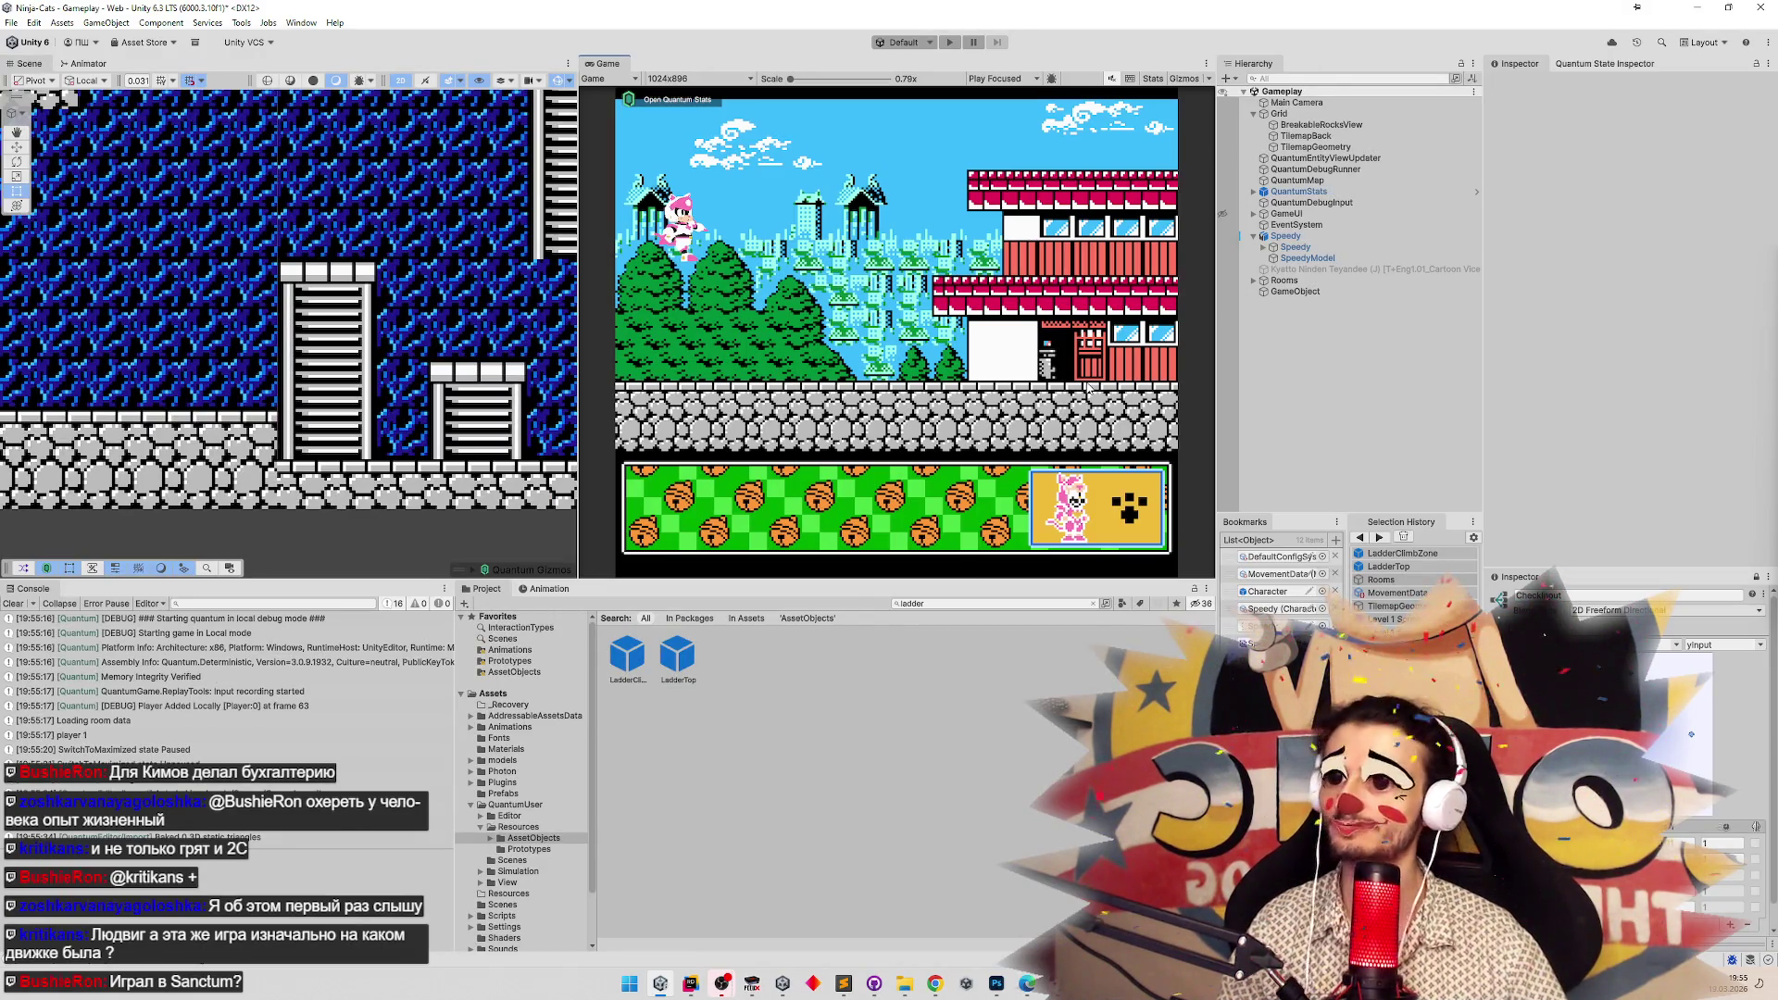
key("ctrl+p")
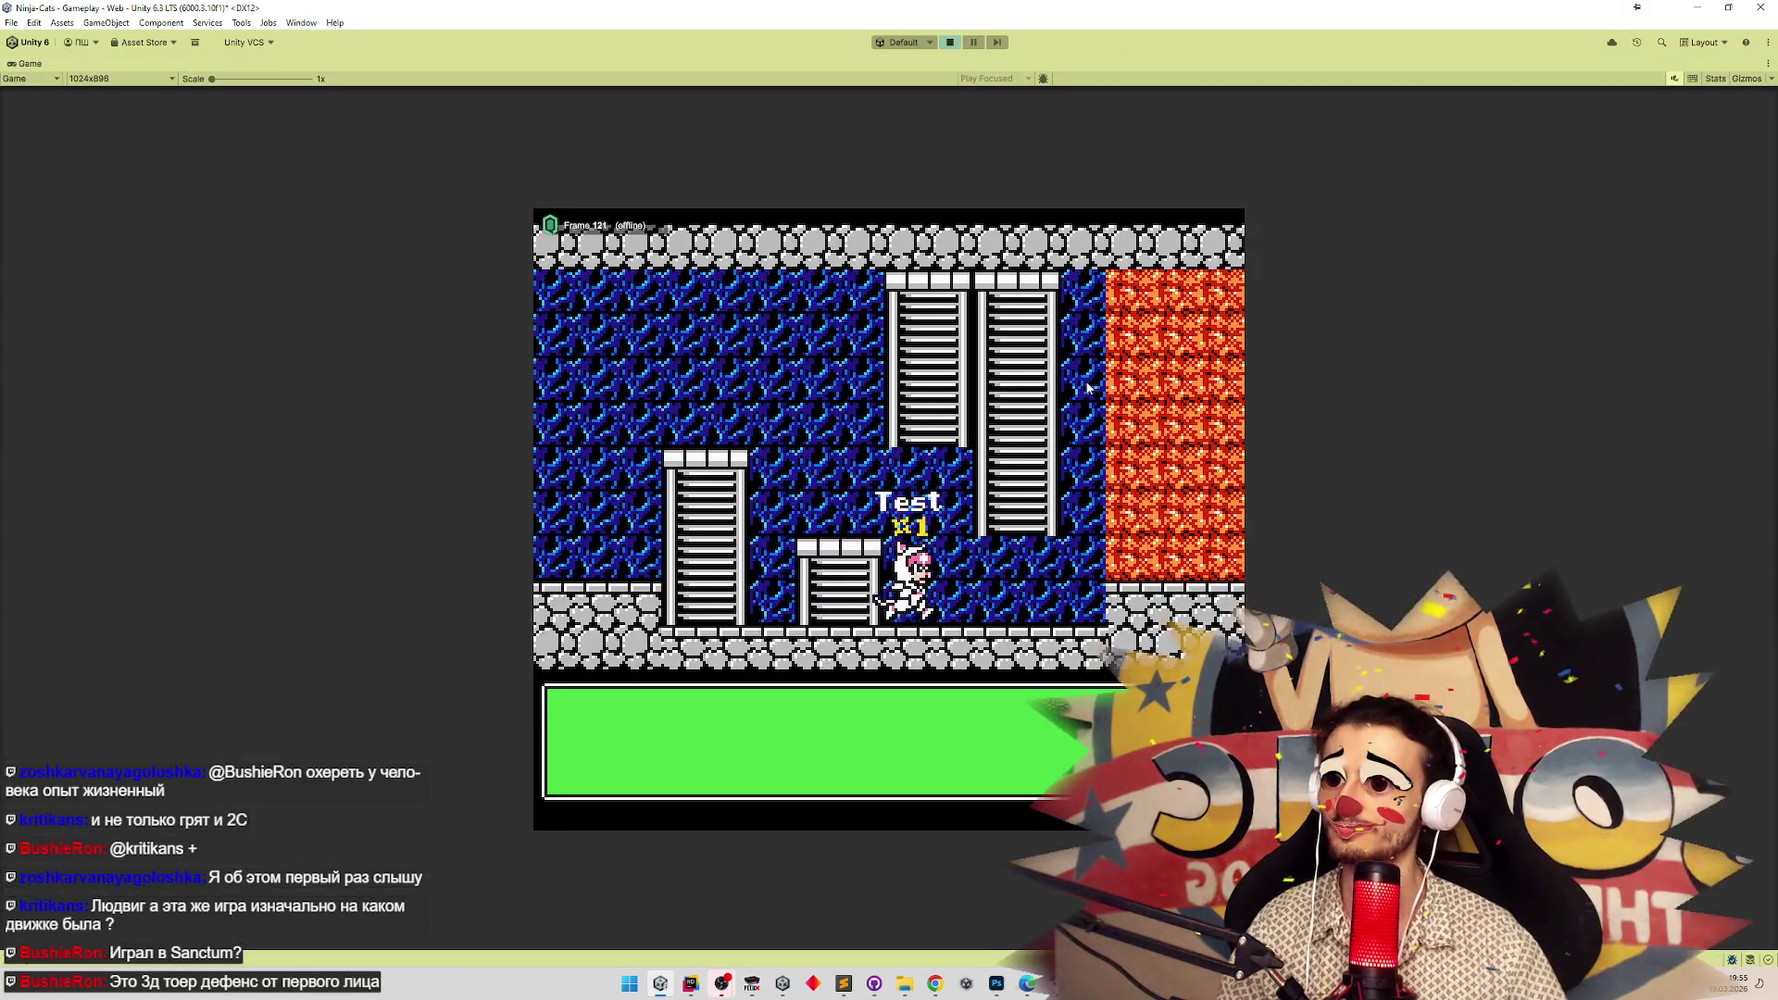
key("ctrl+shift+p")
key("ctrl+shift+p")
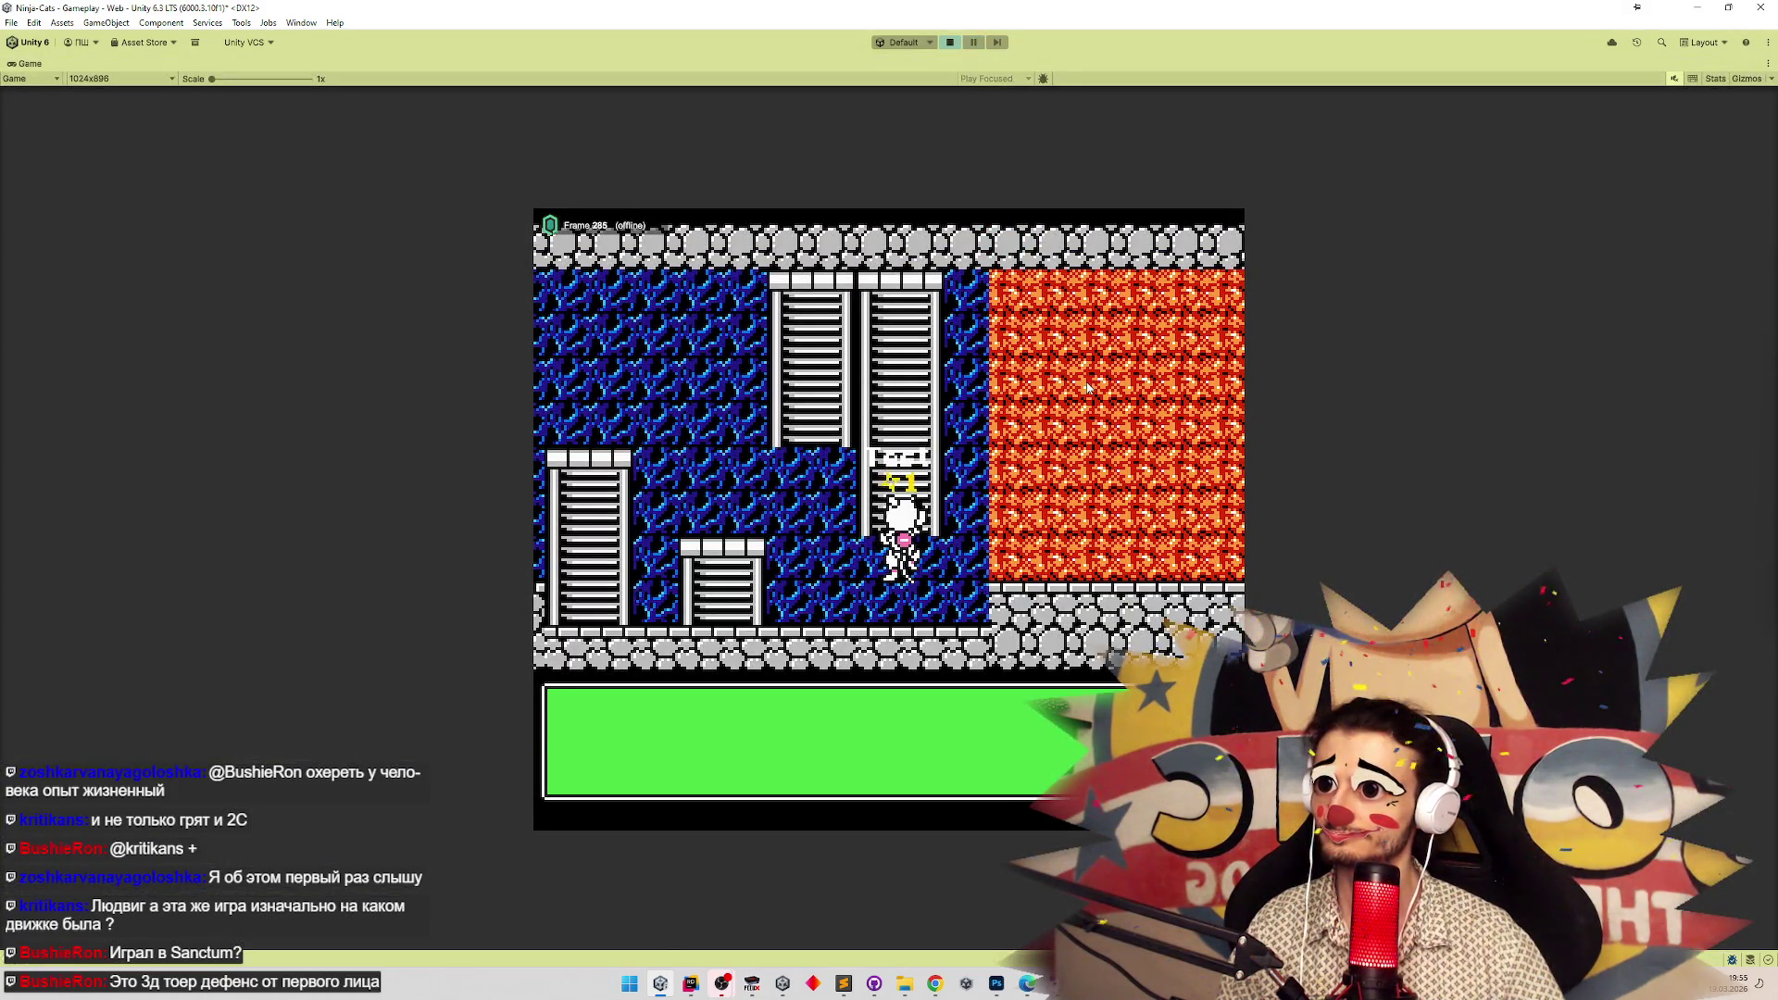
key("ctrl+shift+p")
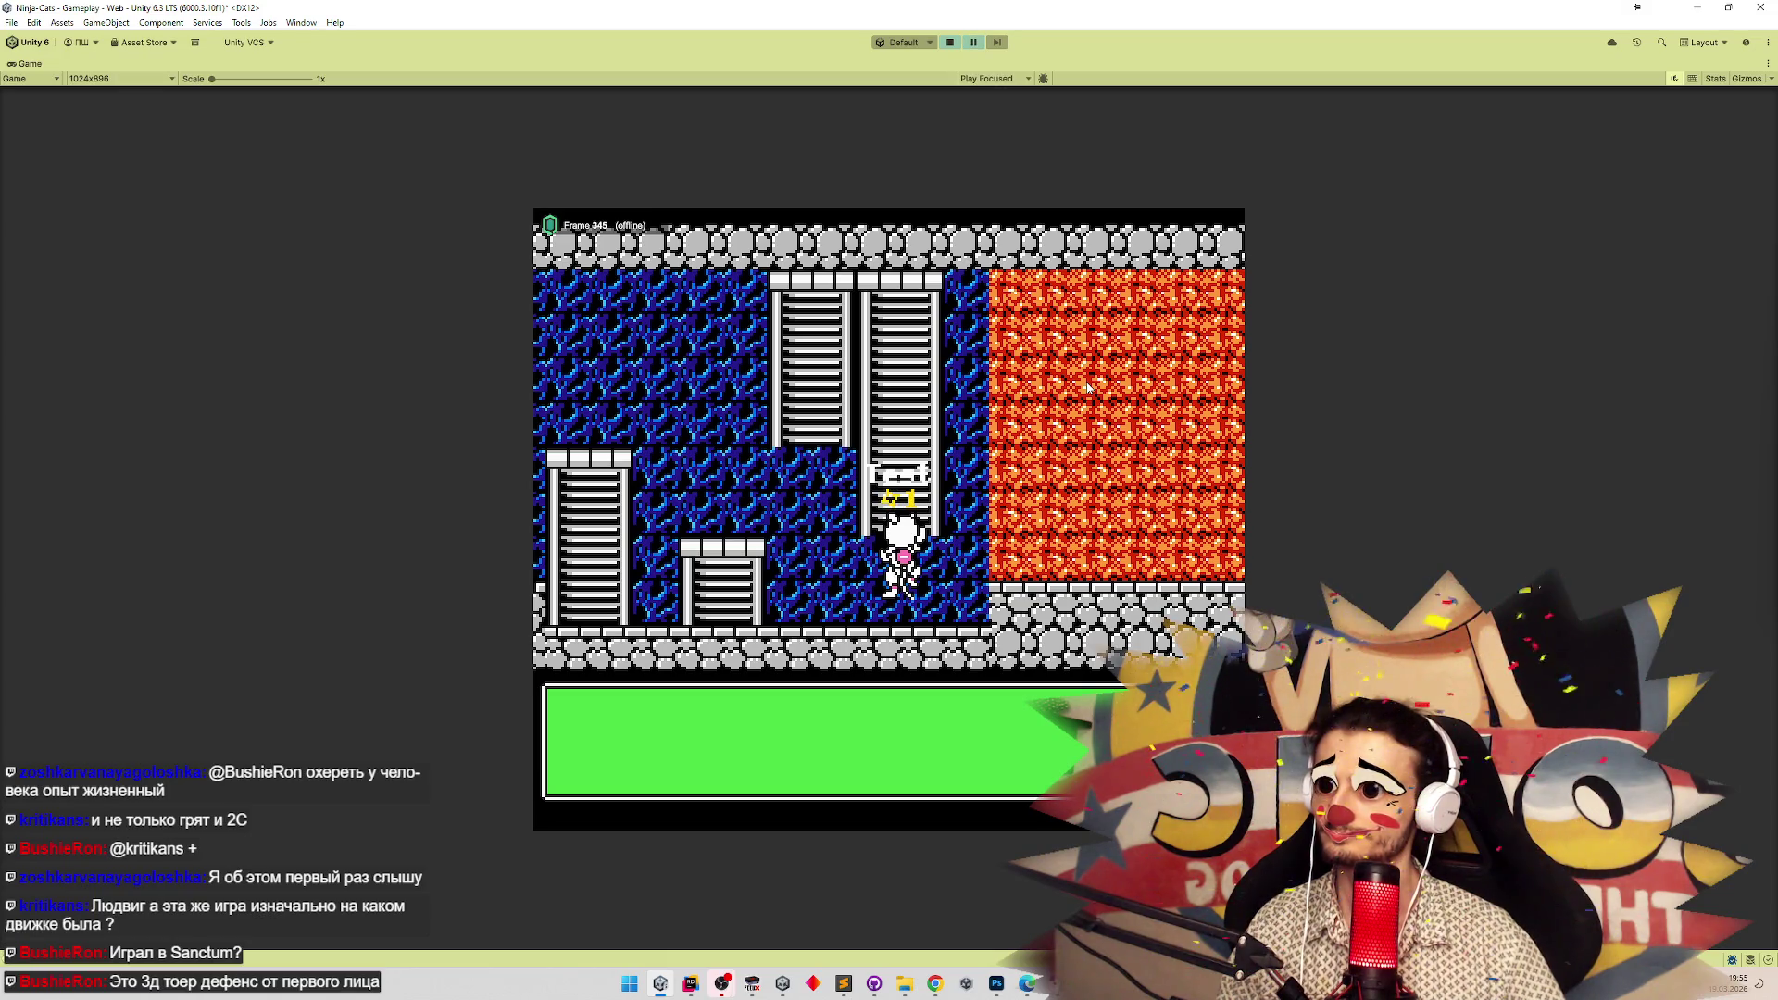
key("ctrl+alt+p")
key("ctrl+alt+p")
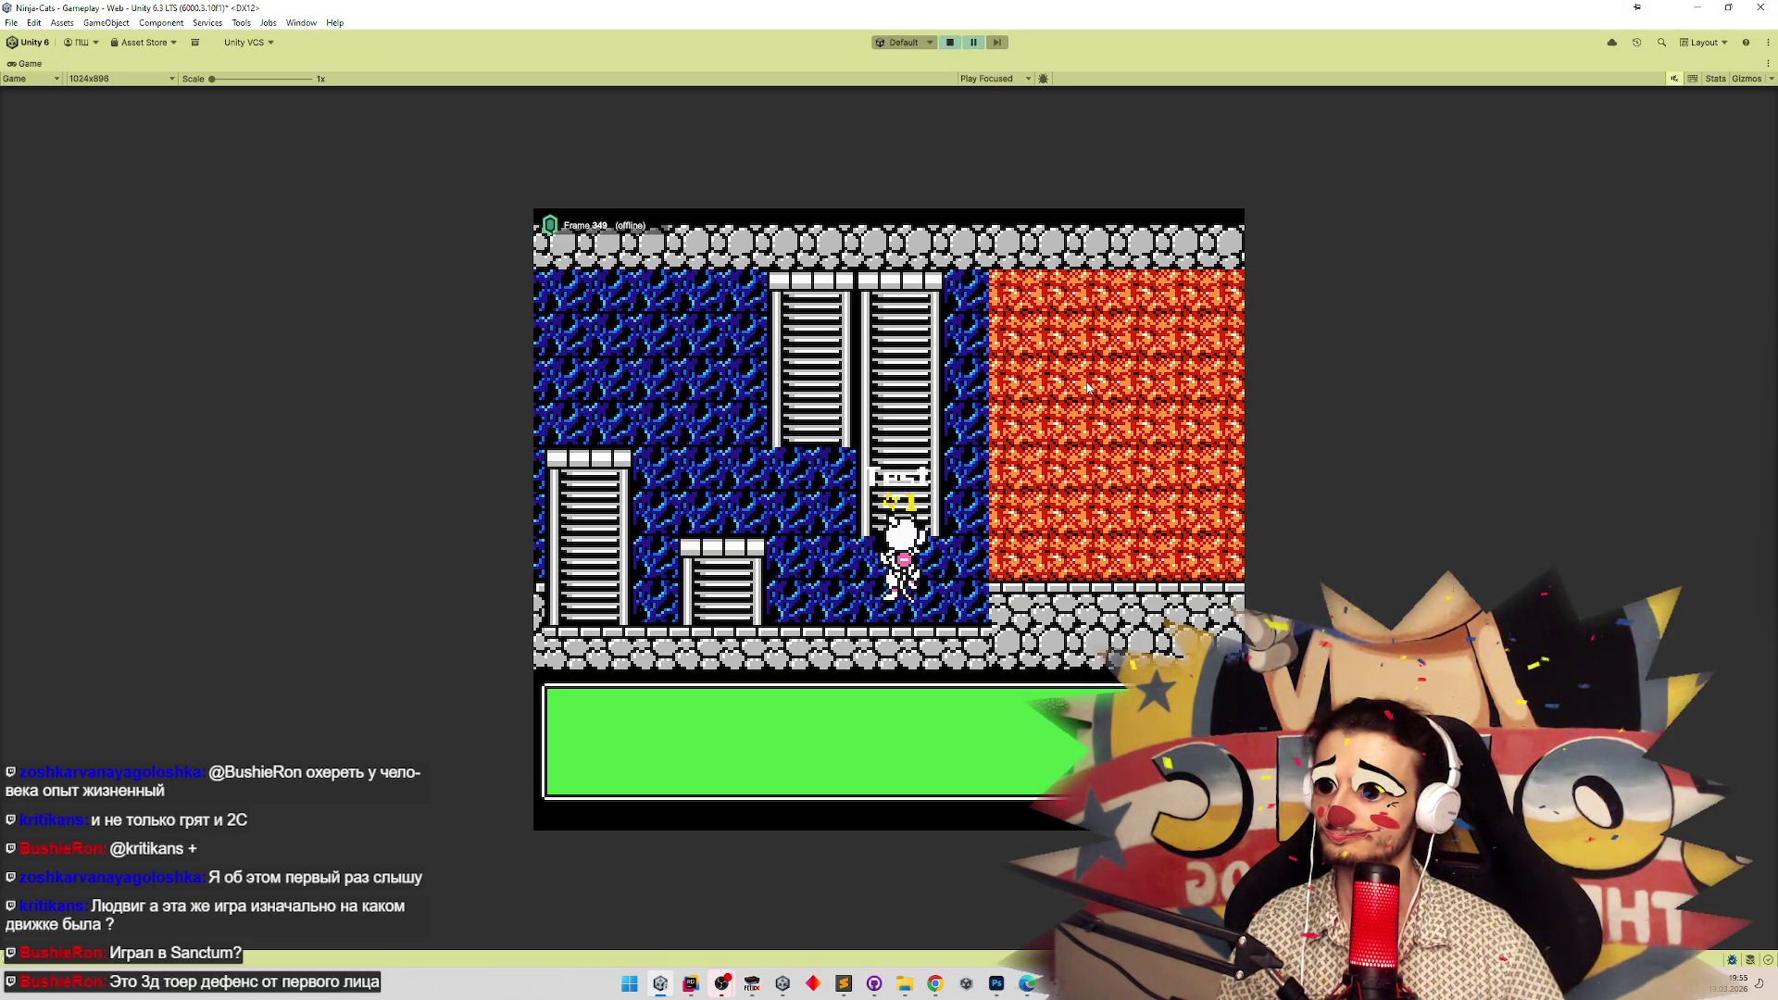
key("ctrl+alt+p")
key("ctrl+alt+p")
key("ctrl+alt+p")
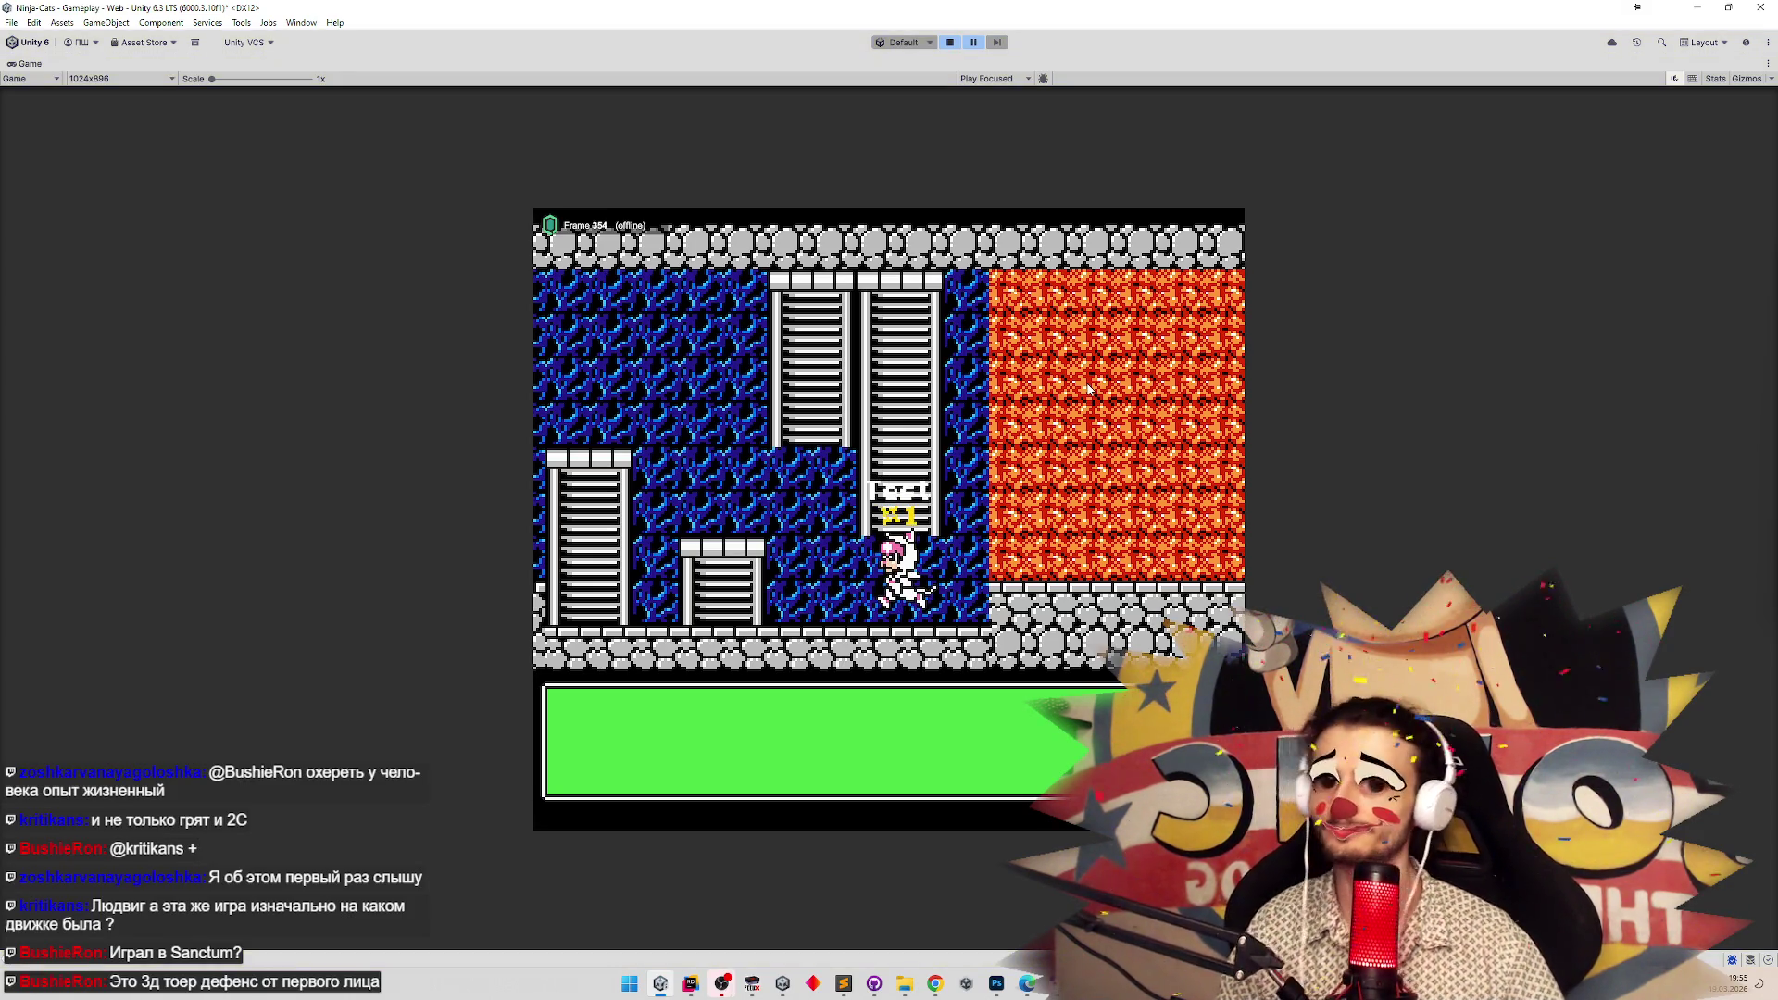
key("ctrl+p")
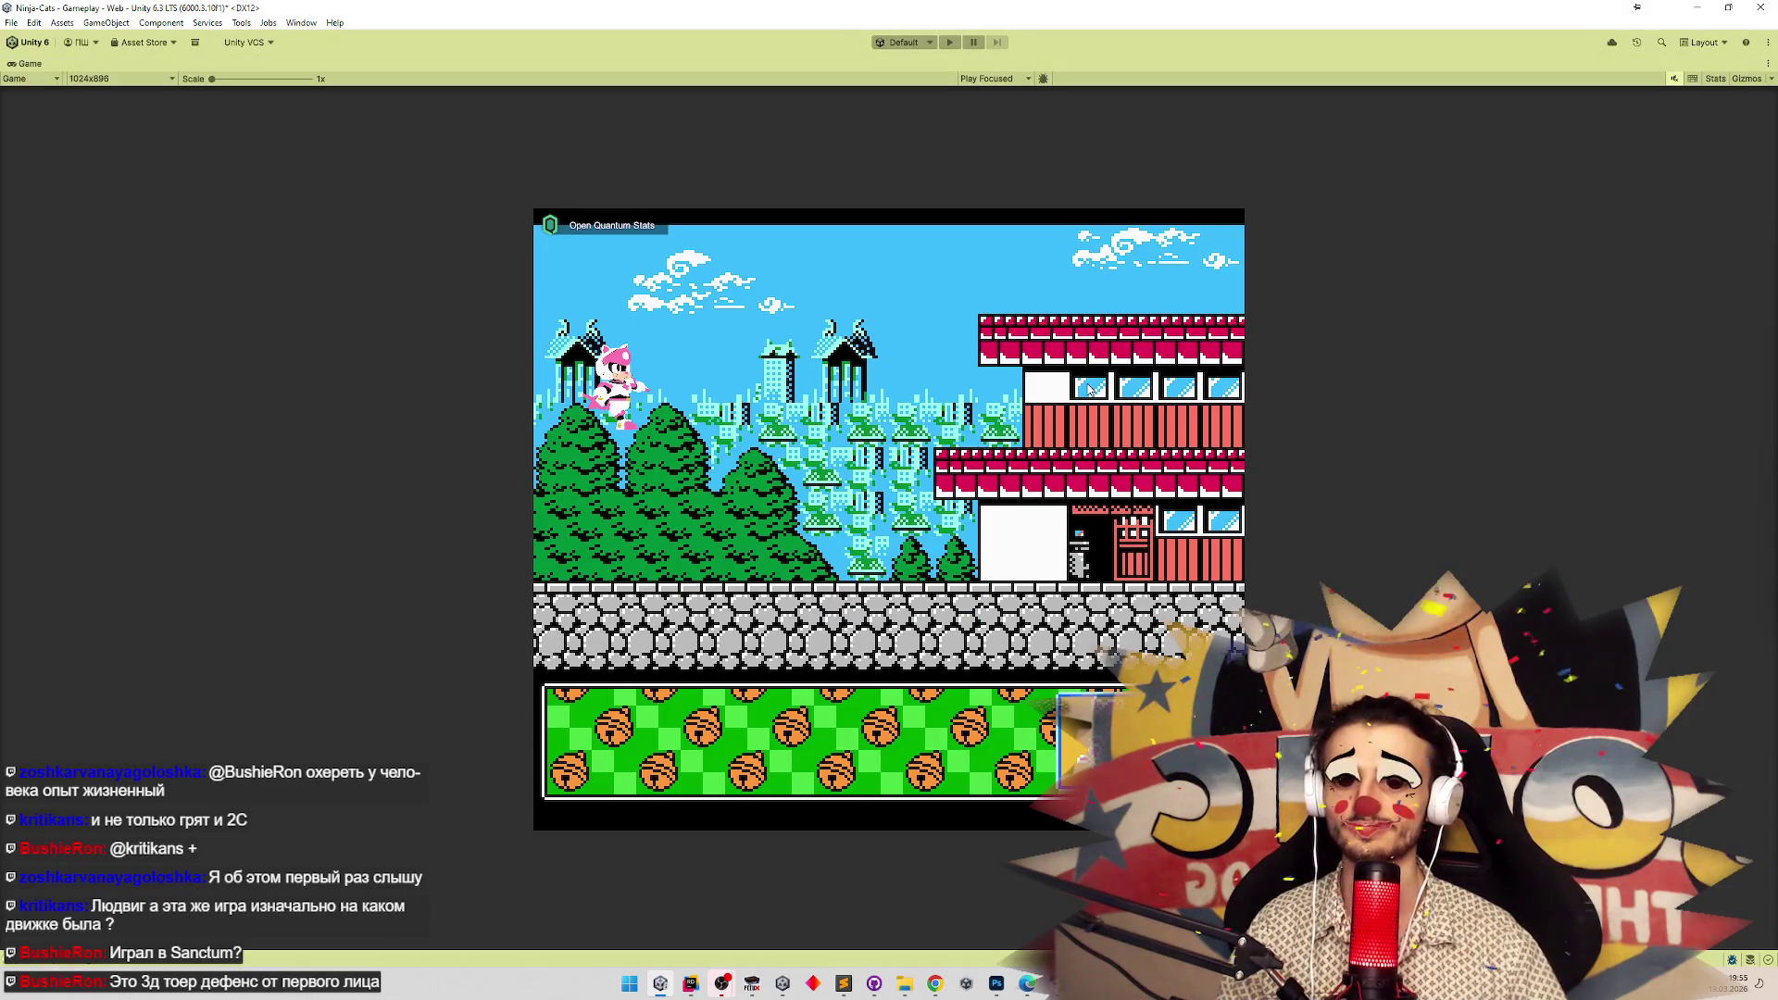
key("ctrl+p")
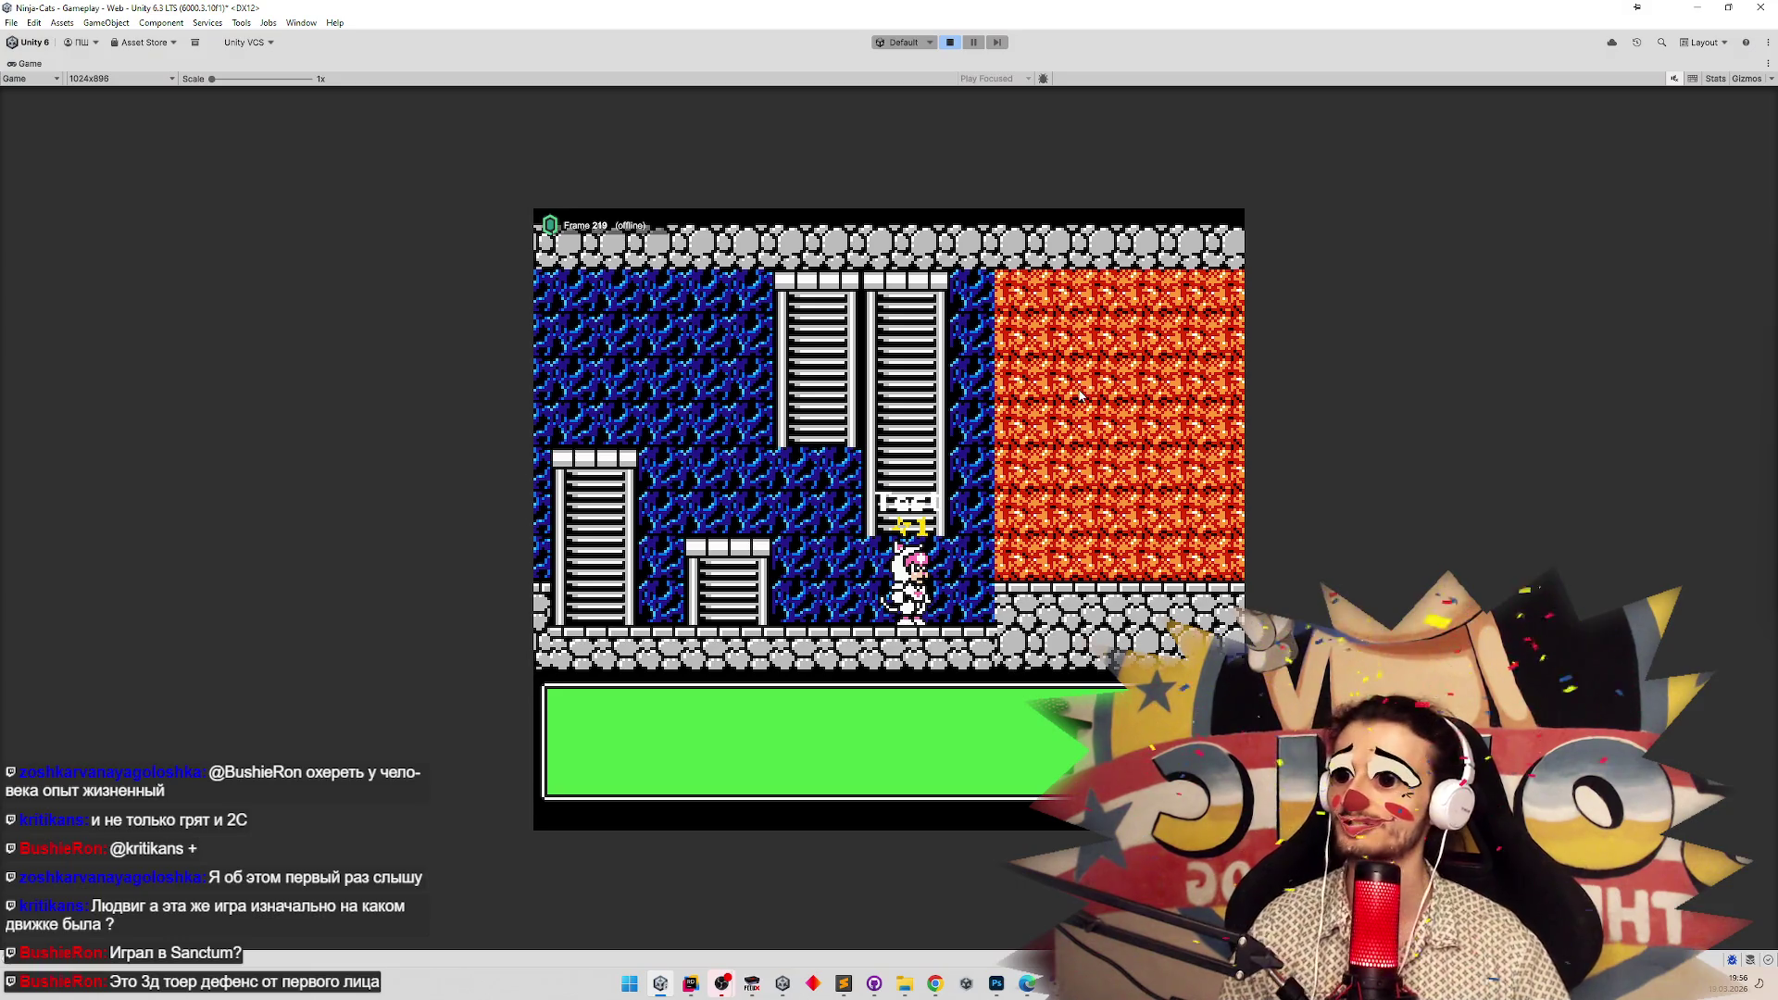
key("ctrl+p")
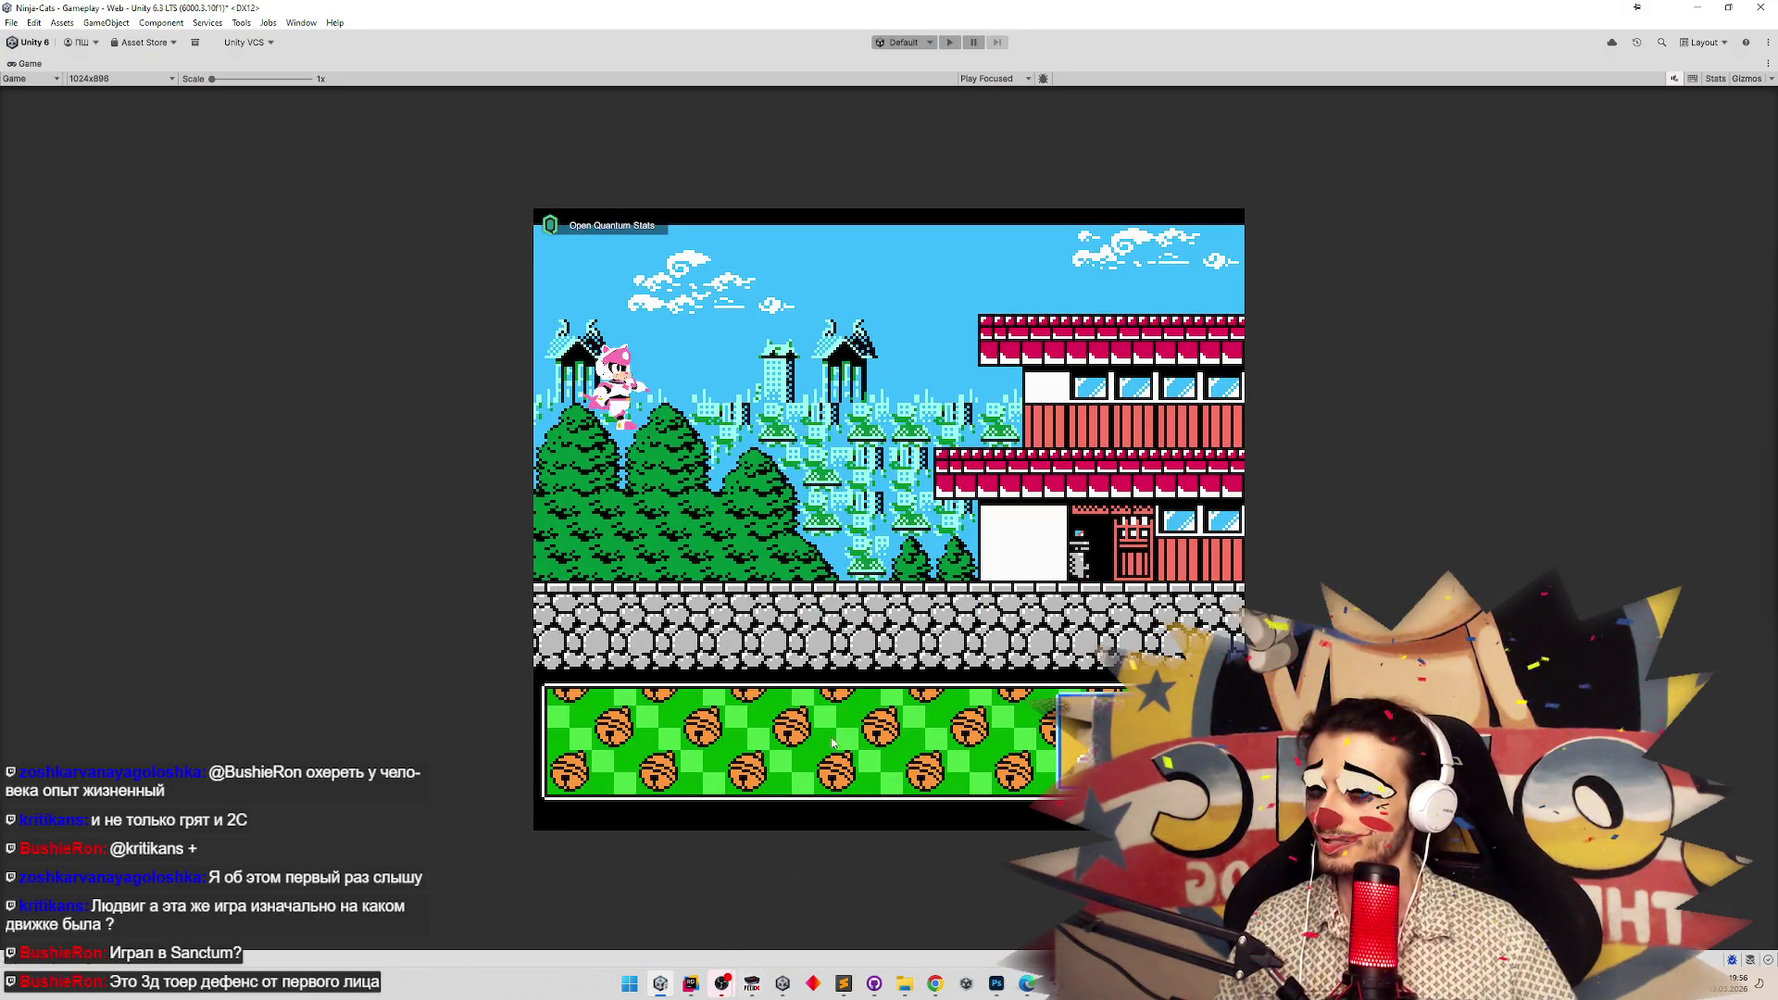
Start the game and repeatedly walk the cat on and off the small ladder, climbing it.
key("ctrl+p")
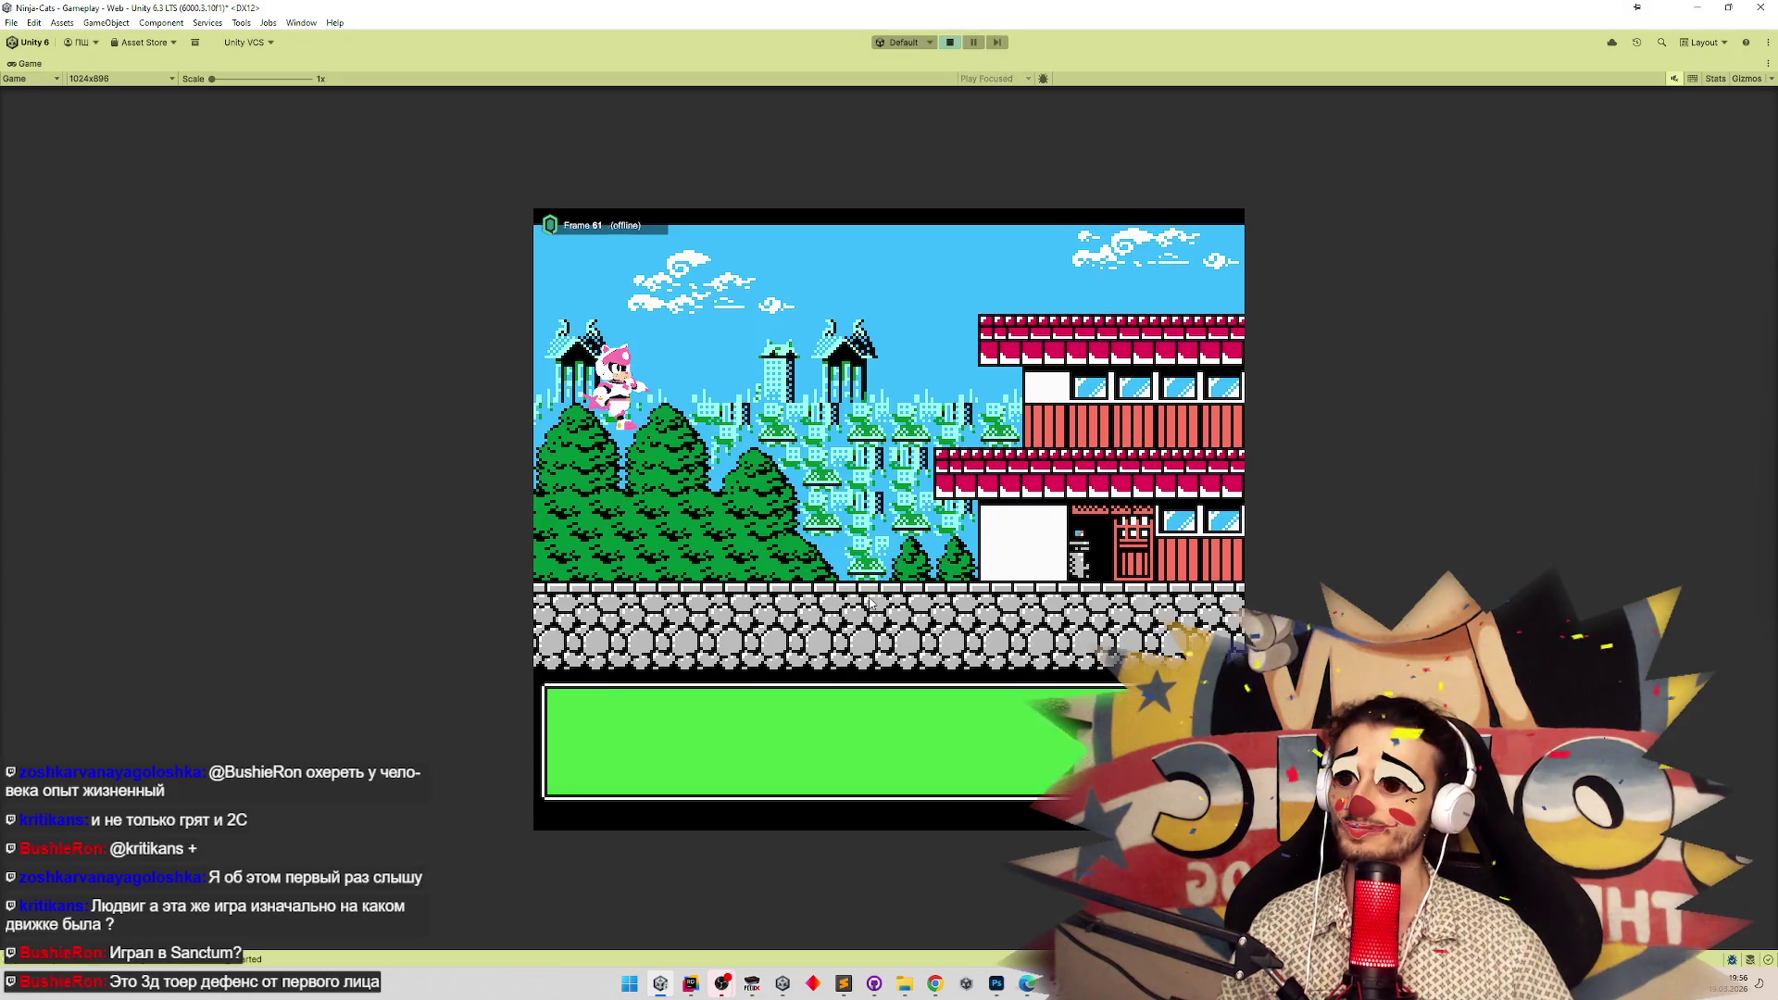
key("Left")
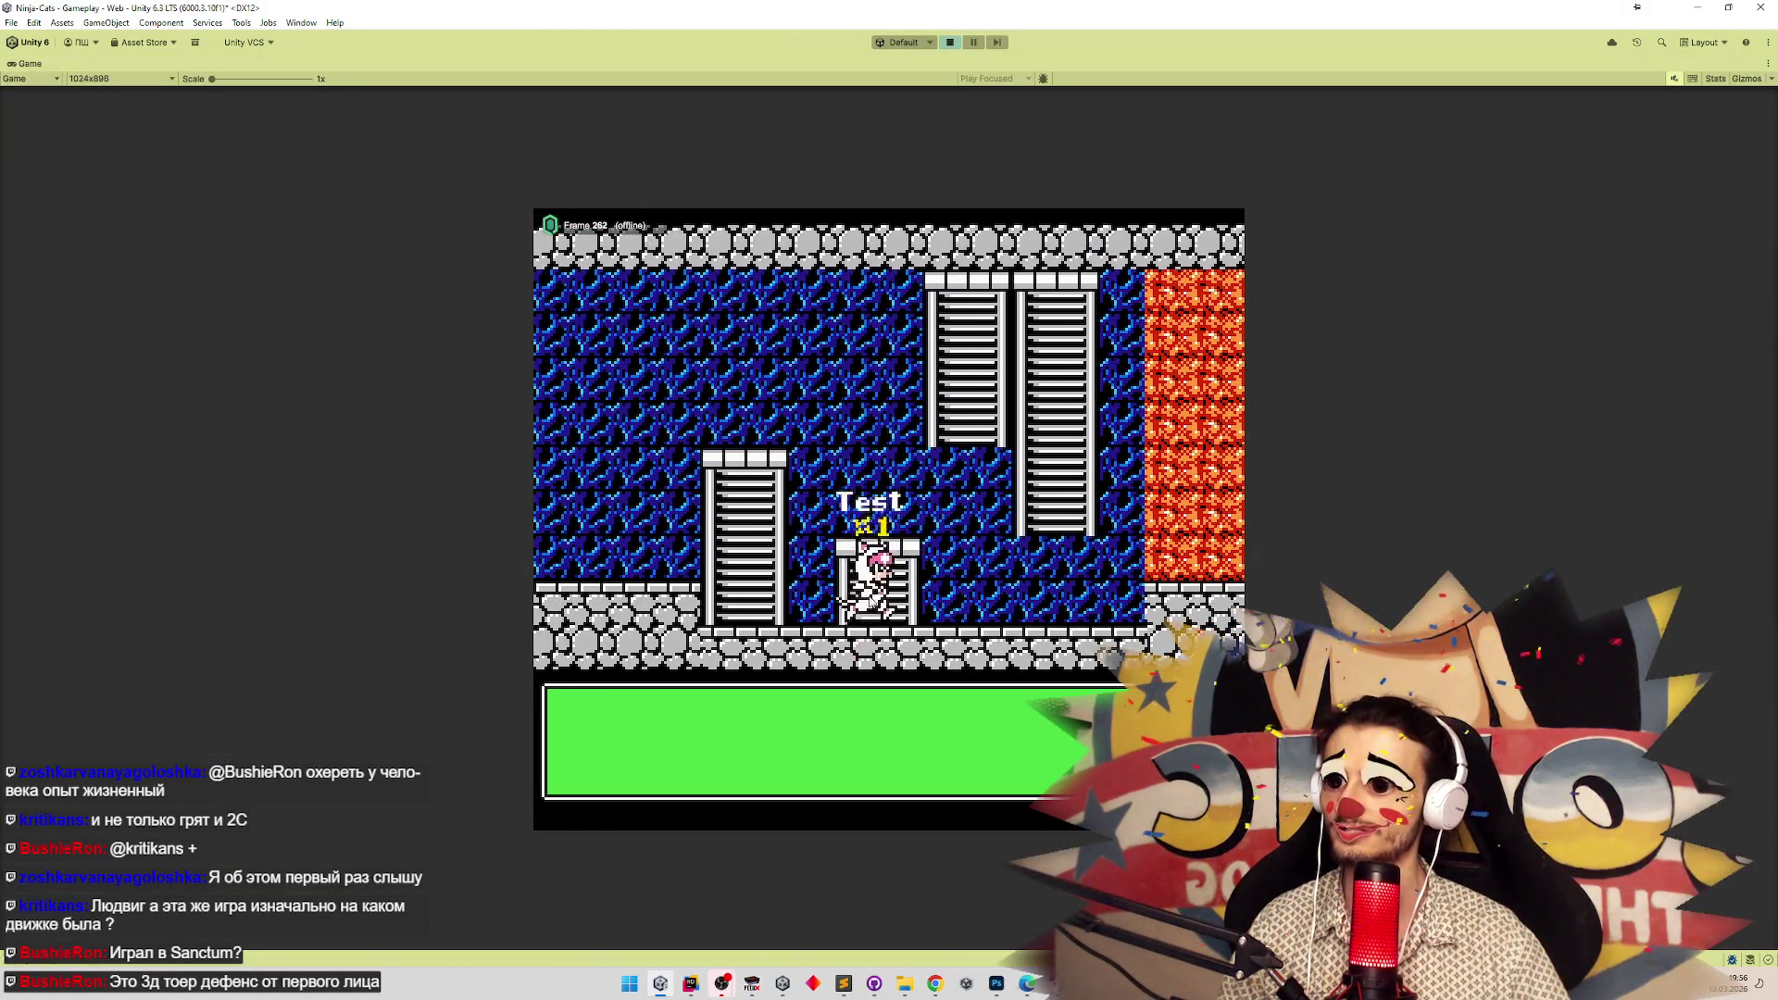
key("Right")
key("Left")
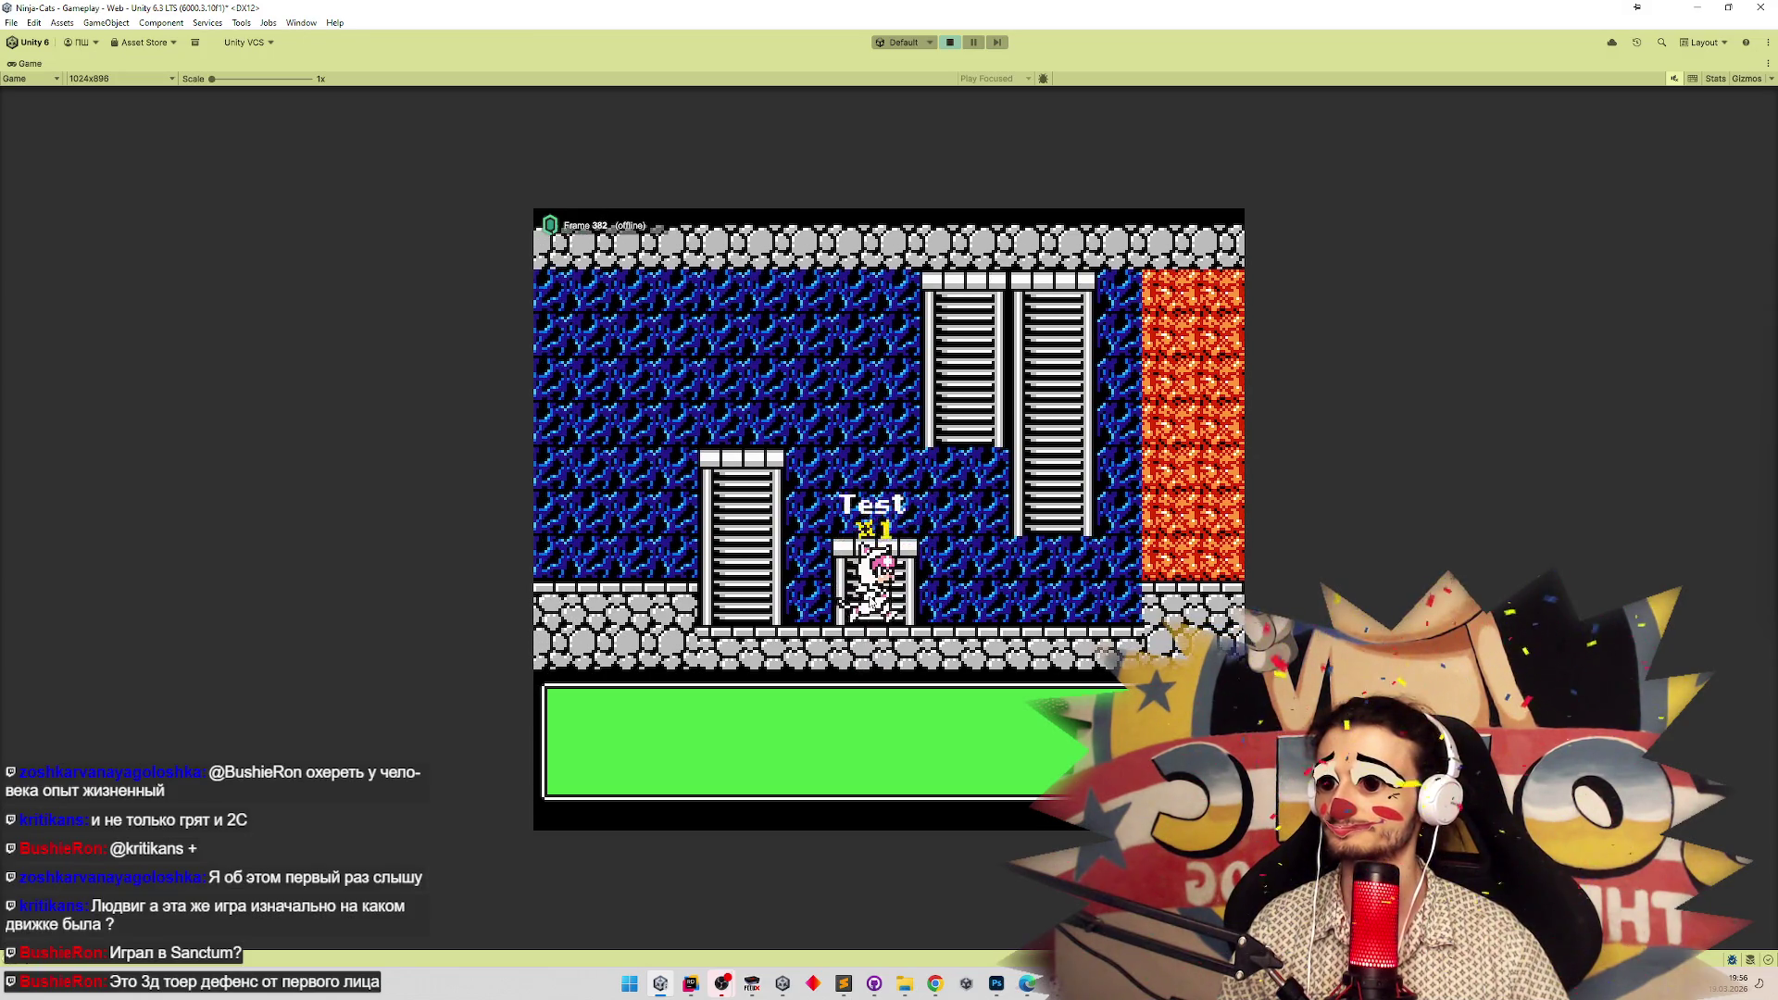
key("Right")
key("Left")
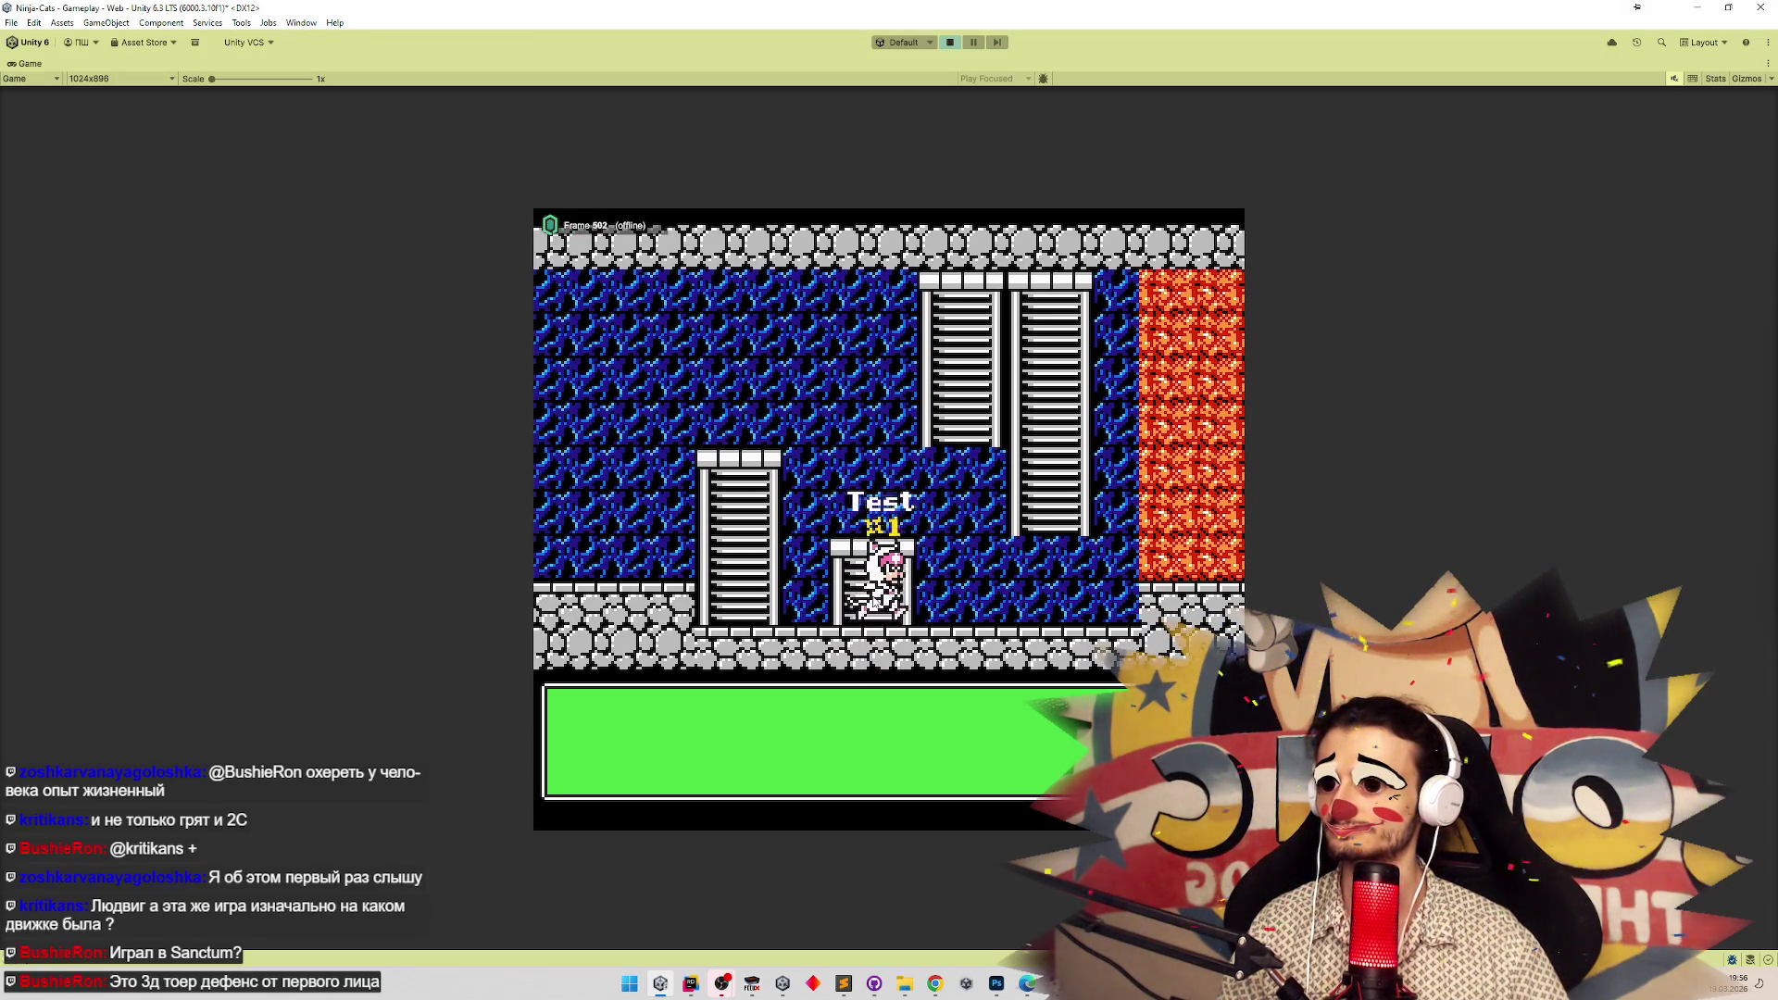
key("Right")
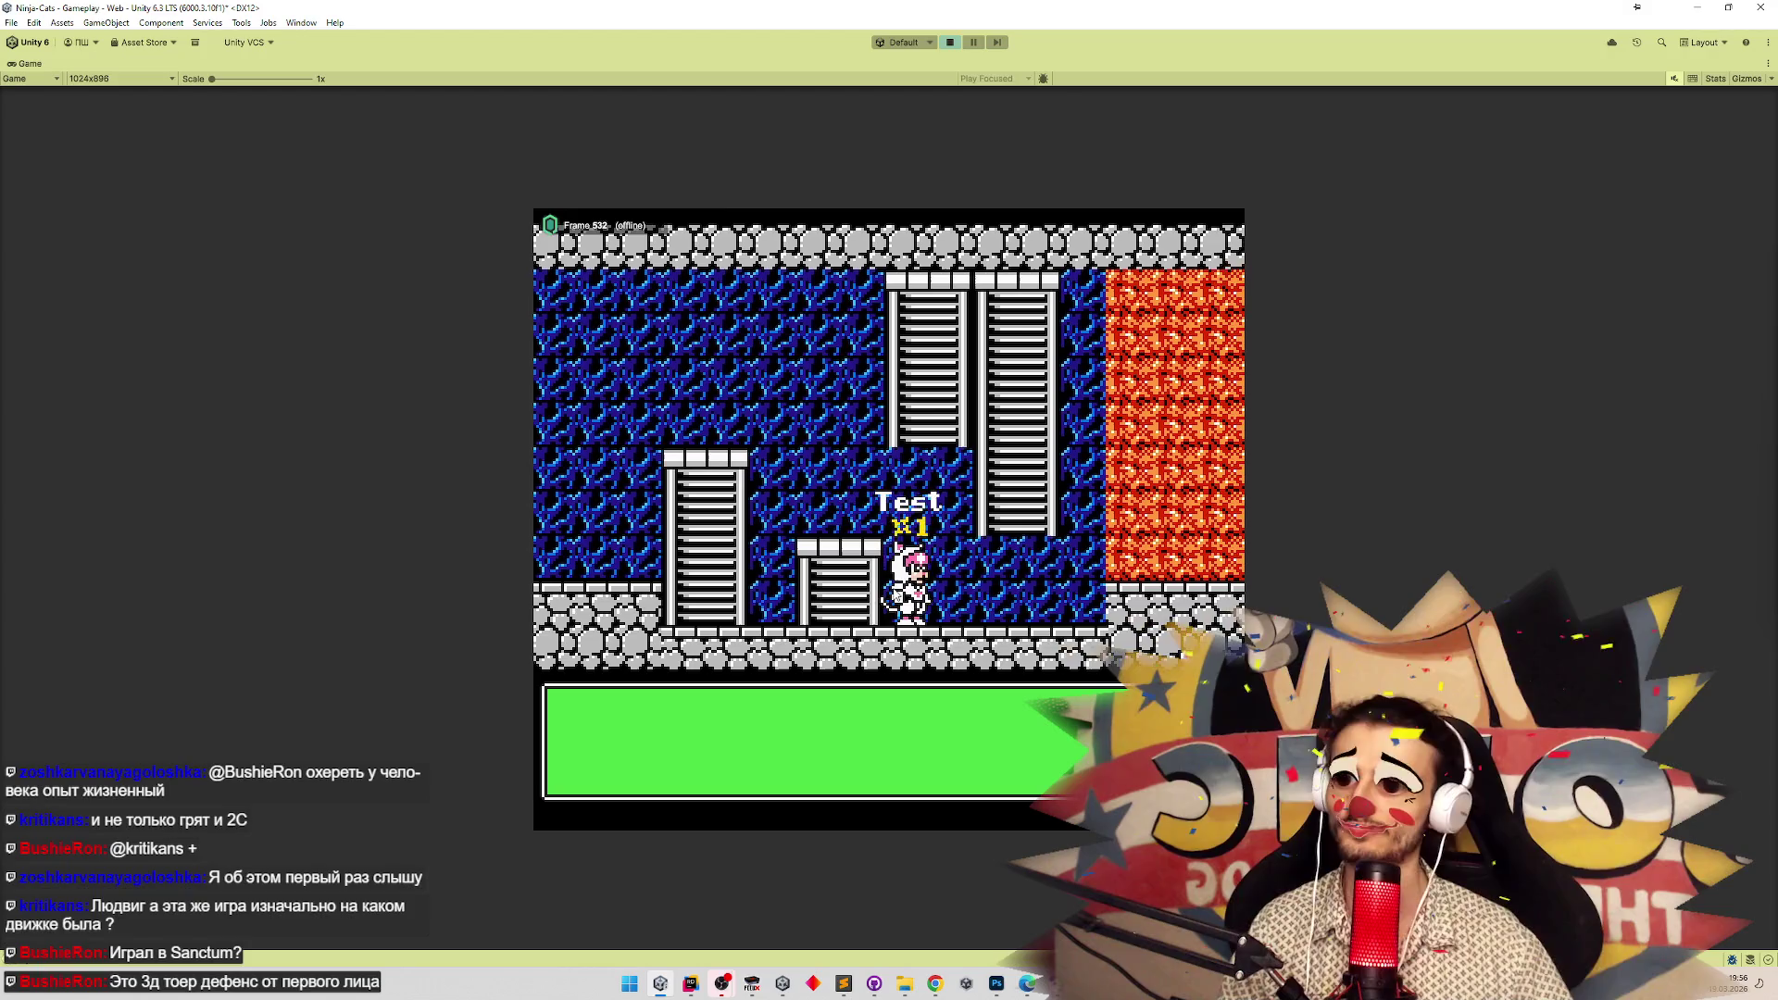
key("Left")
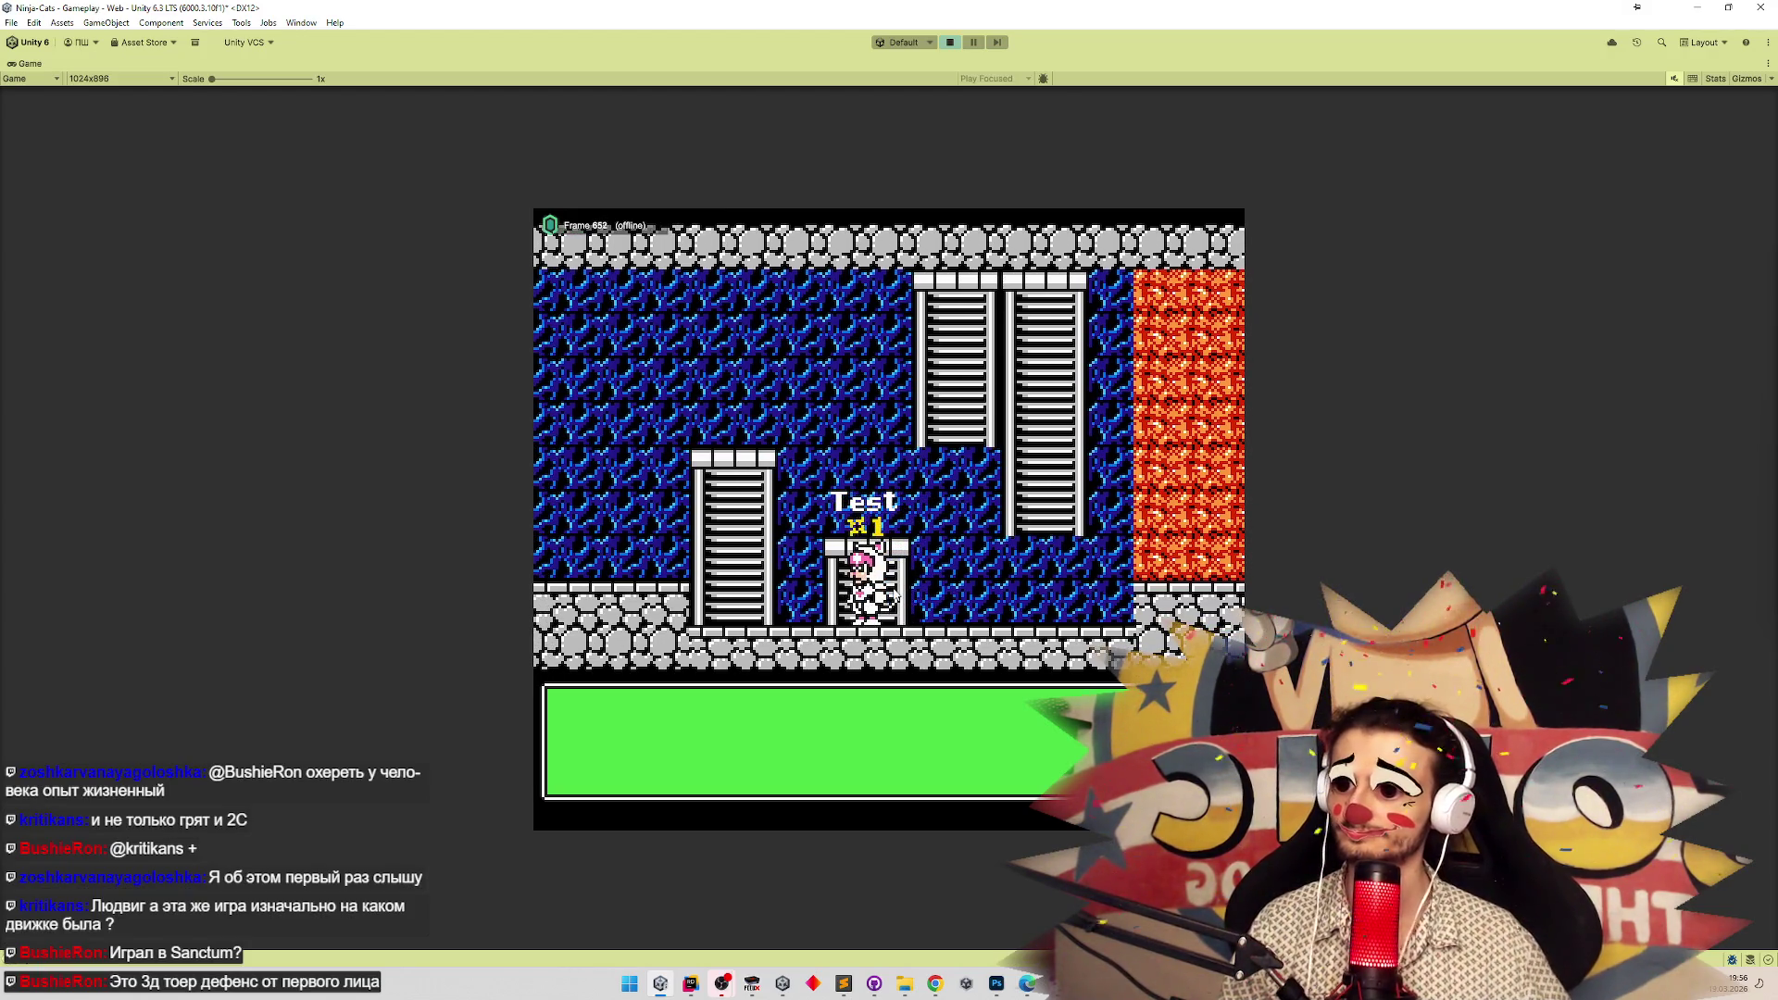
key("Down")
key("Up")
key("Right")
key("Left")
key("Down")
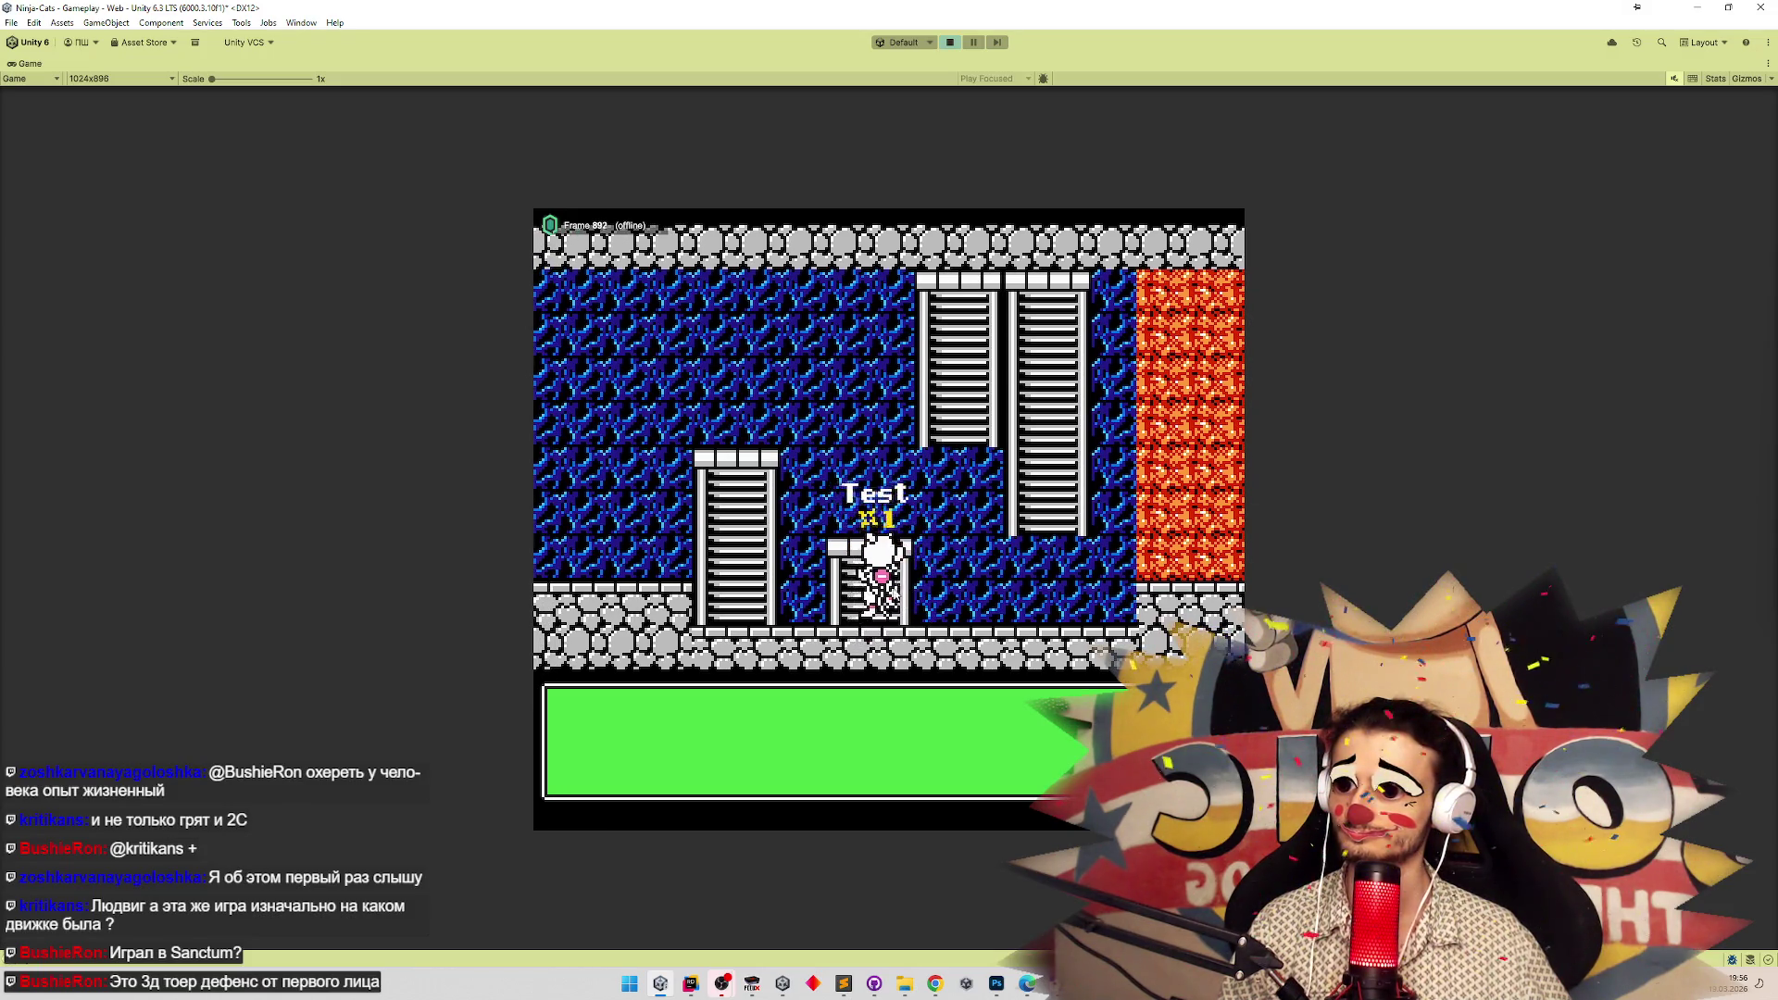
key("Right")
key("Left")
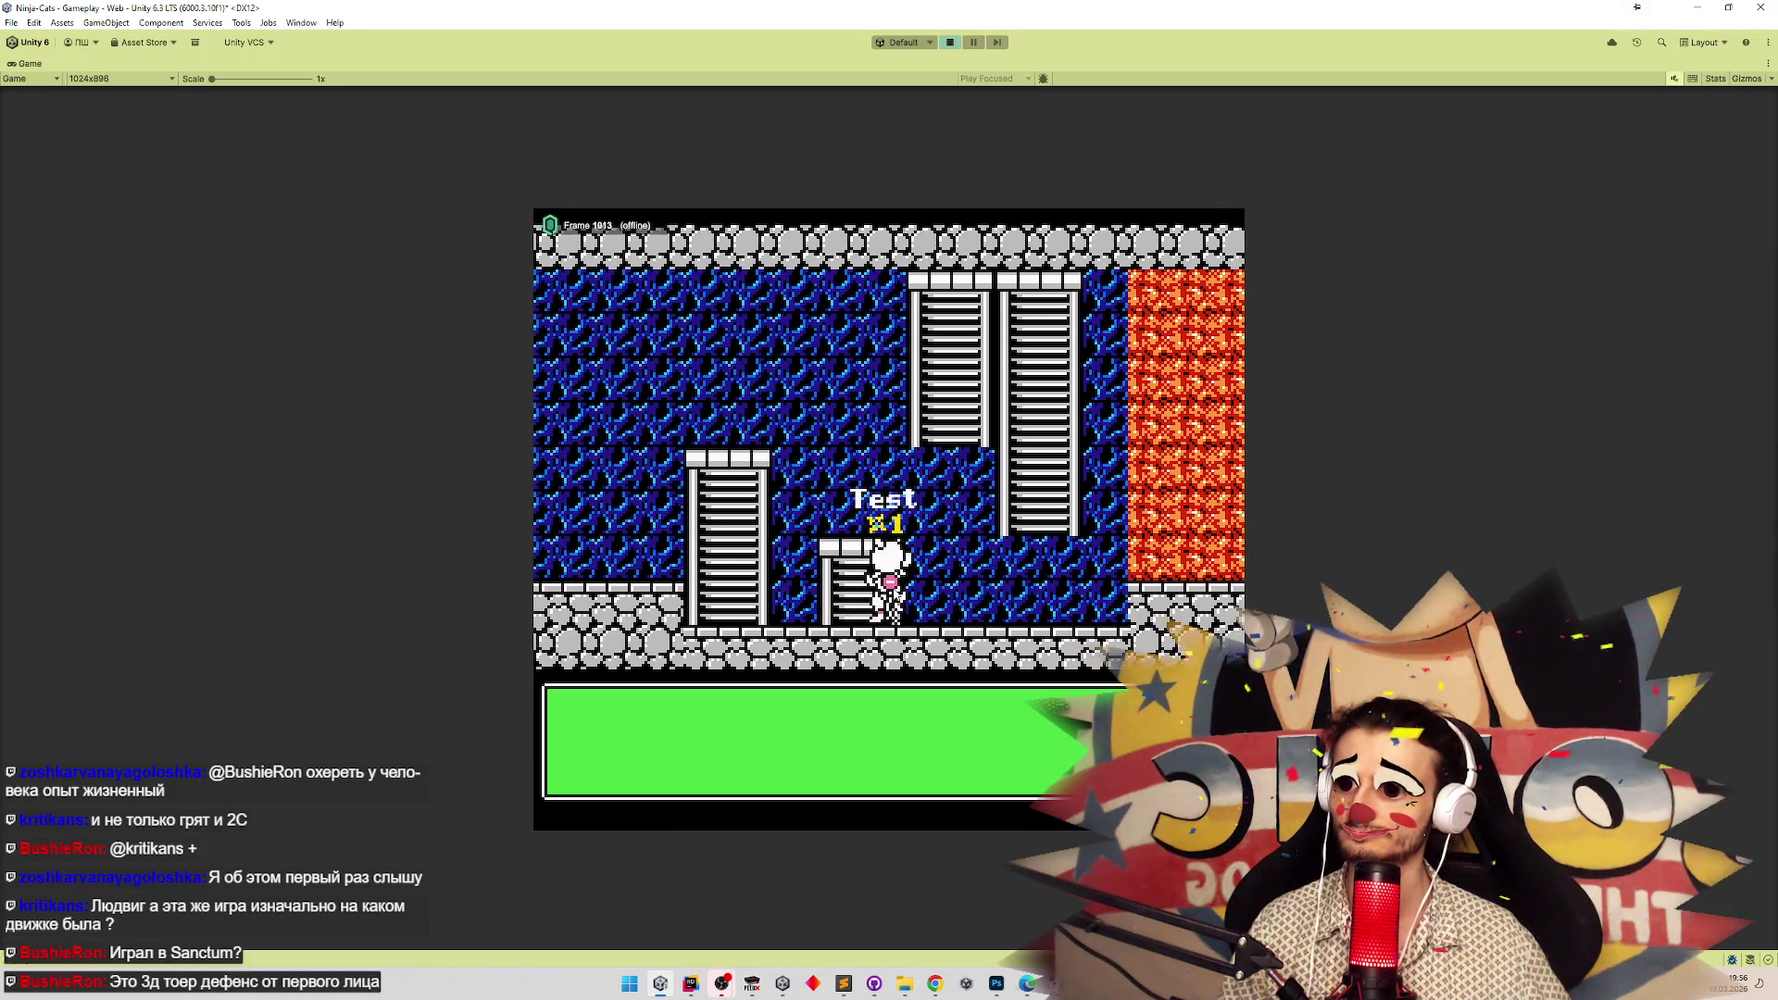
key("Right")
key("Left")
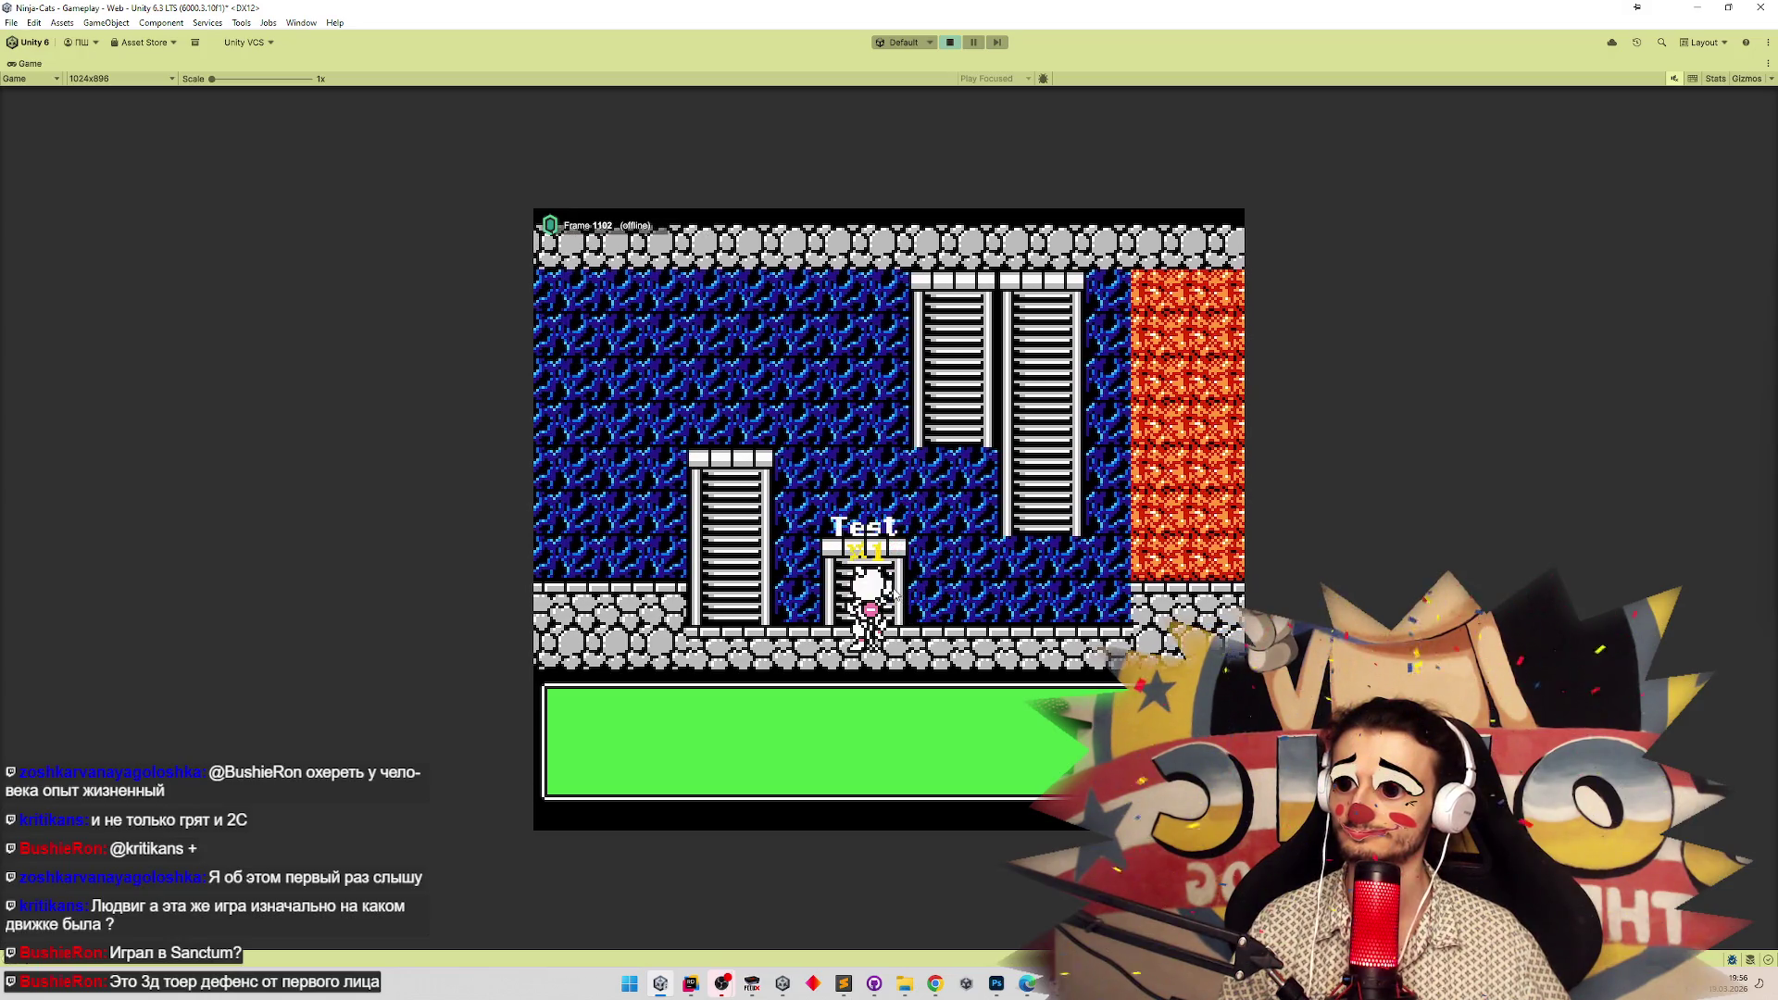
key("Up")
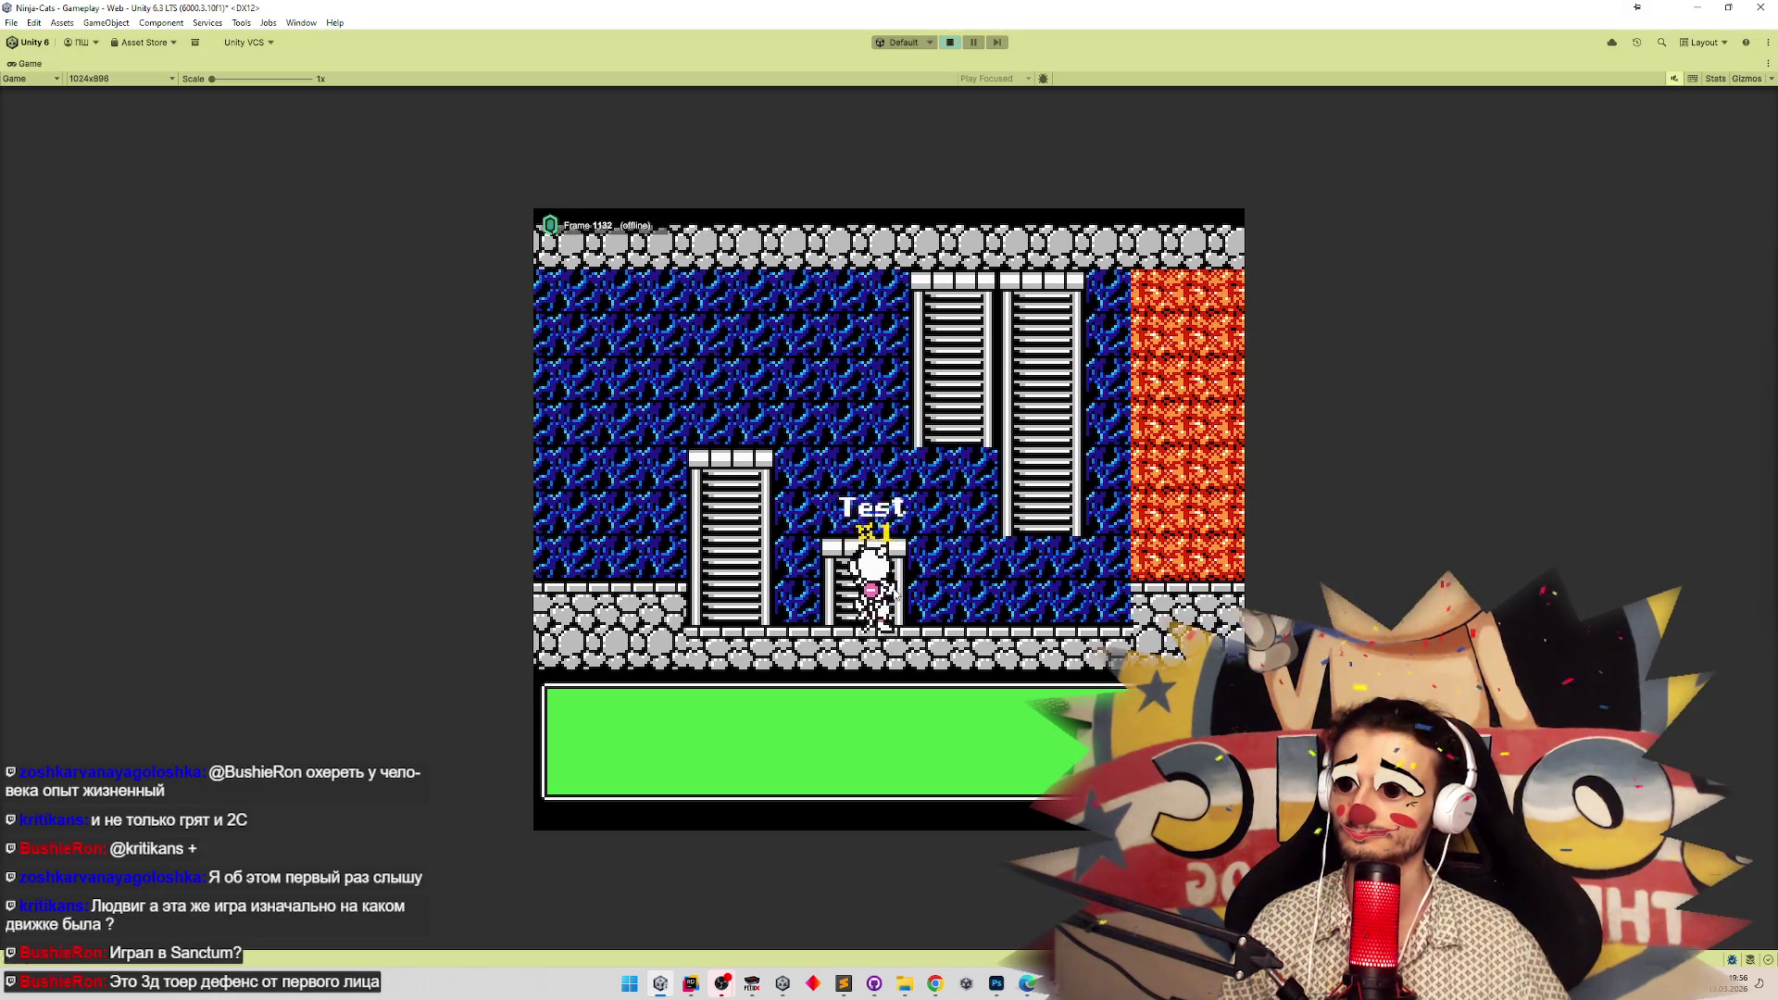
key("Right")
key("Left")
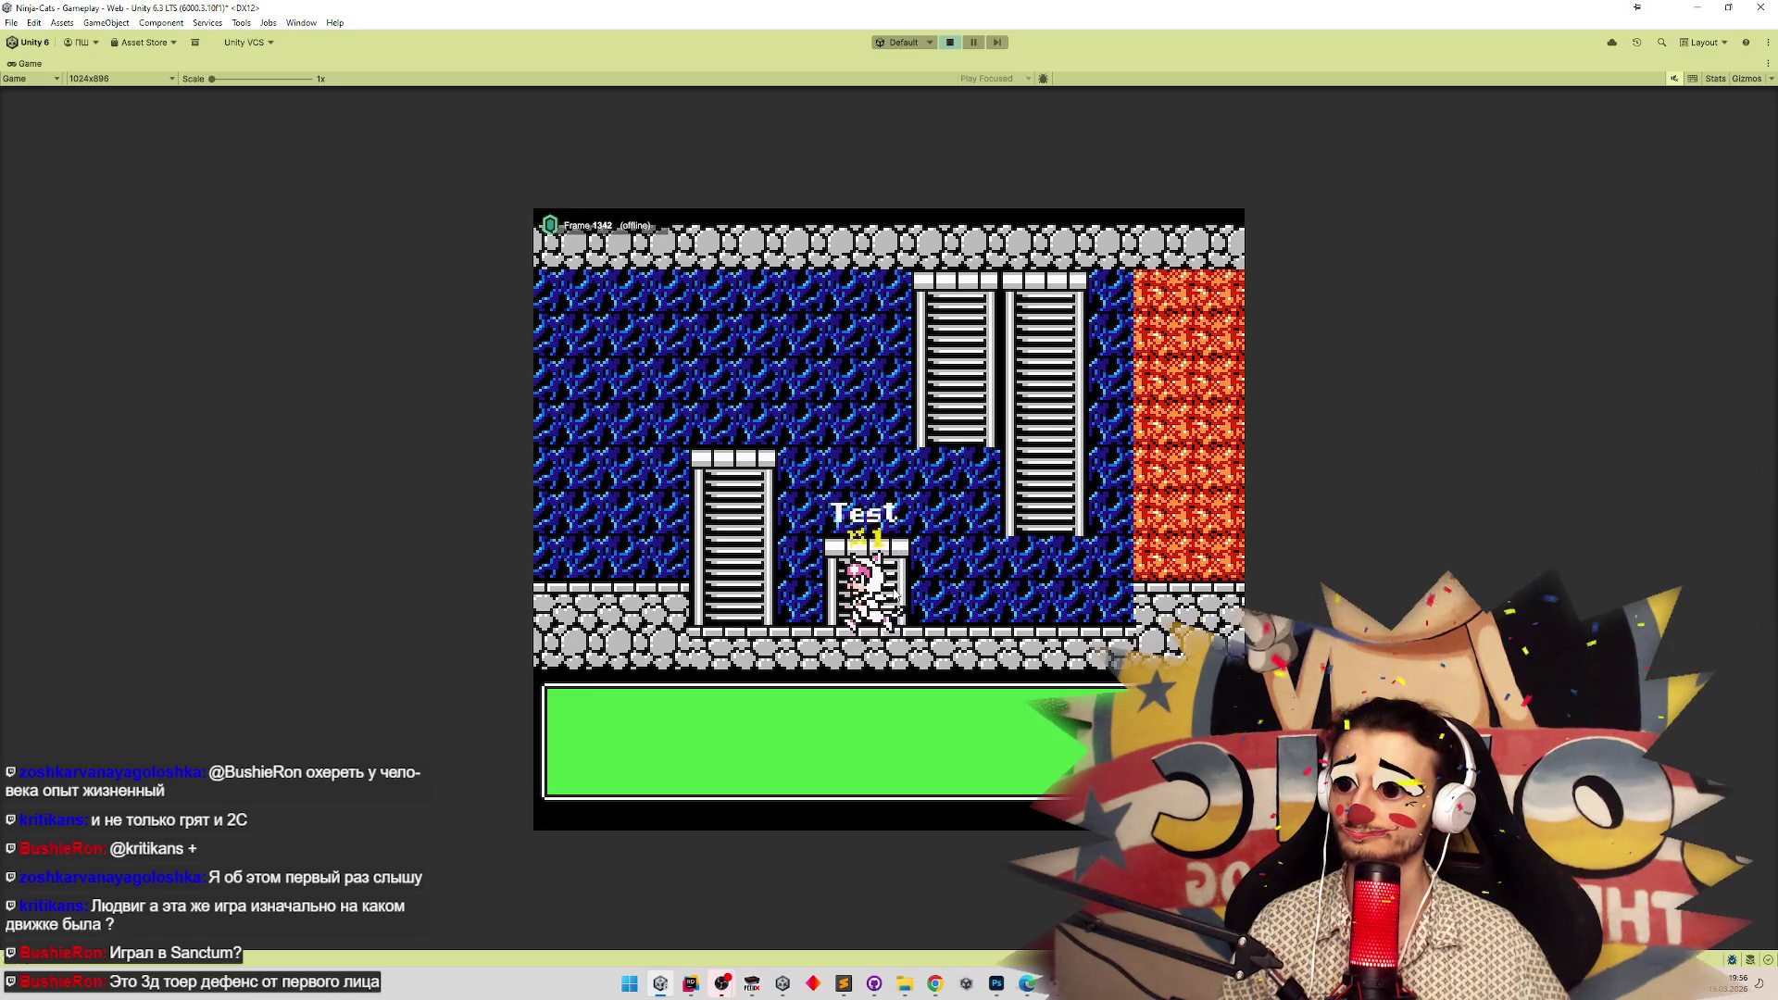
key("Down")
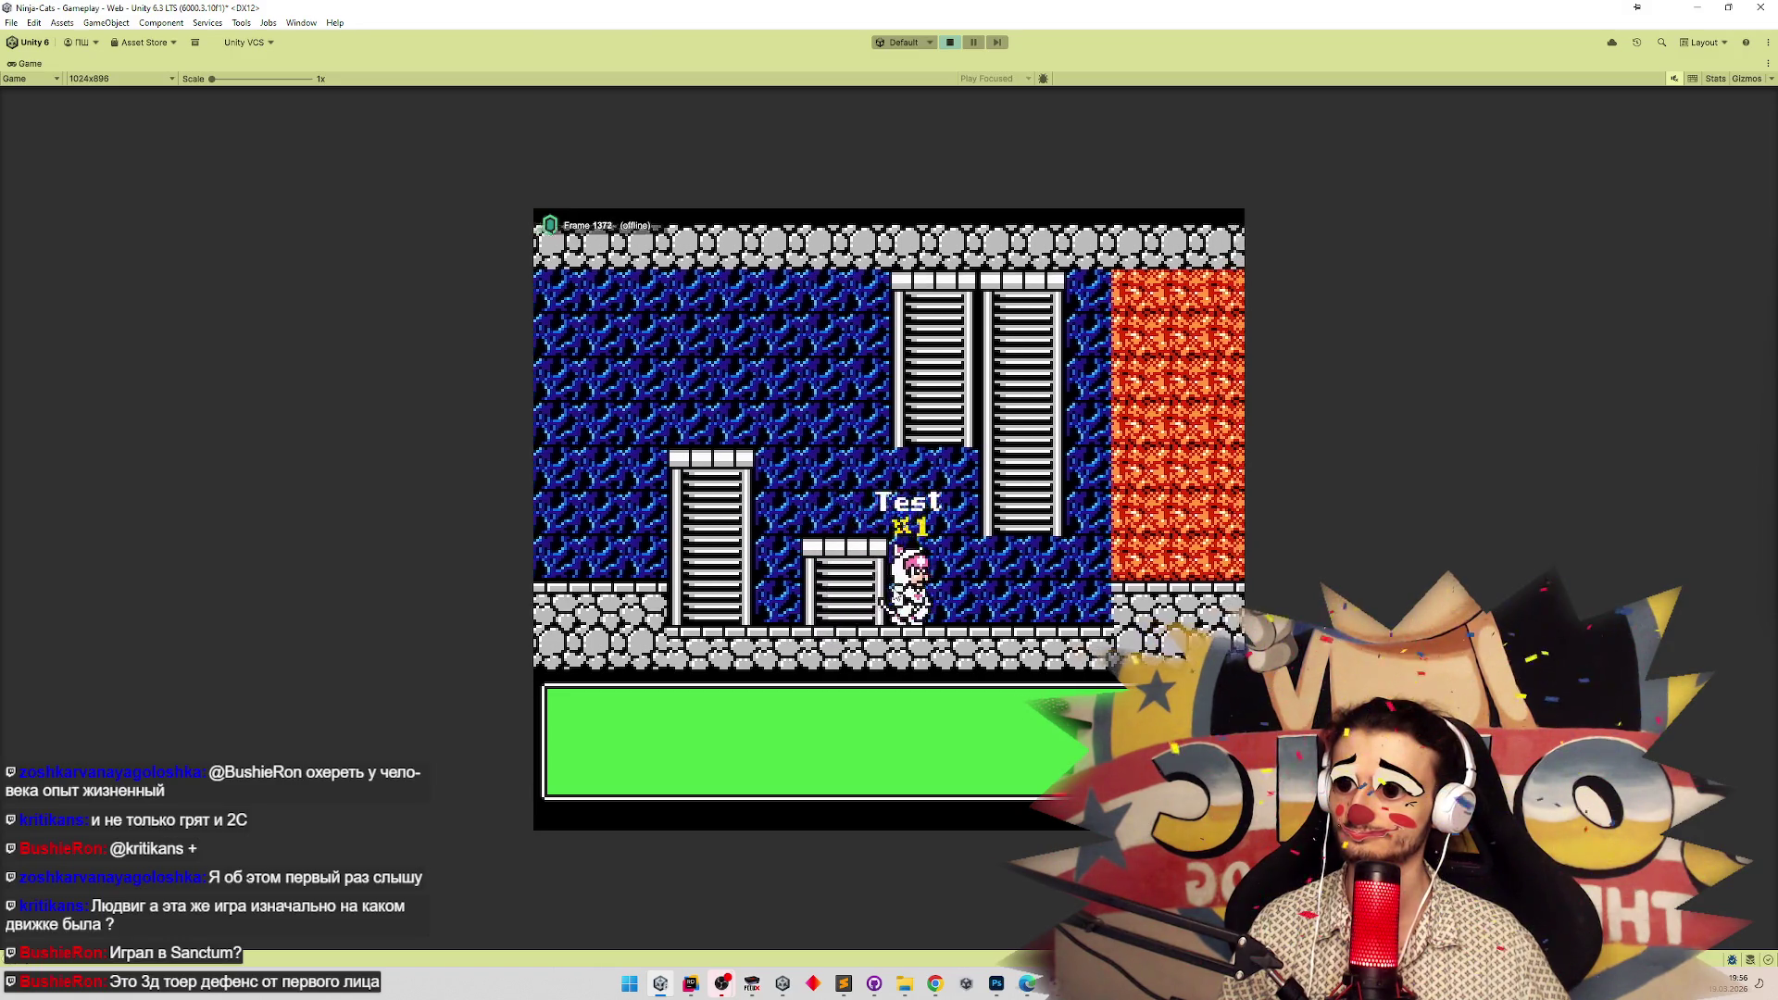
Climb the short ladder, move to the taller ladder, and climb from the top onto the platform.
key("Up")
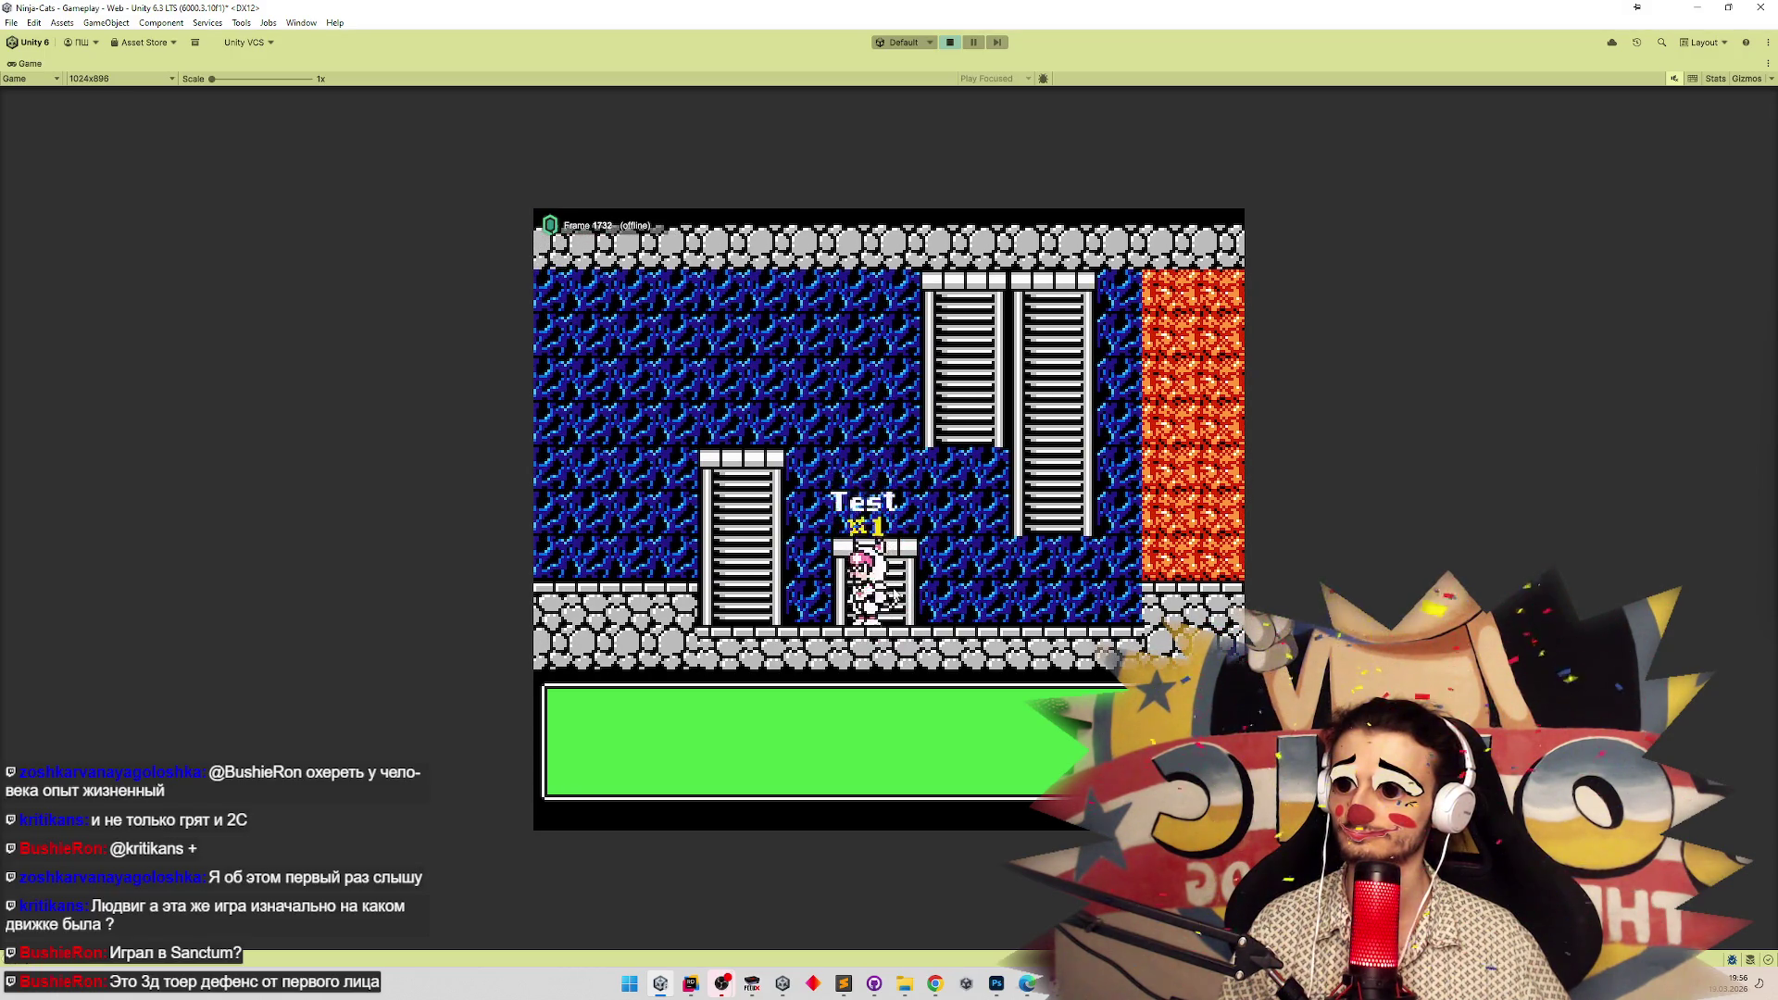
key("Down")
key("Left")
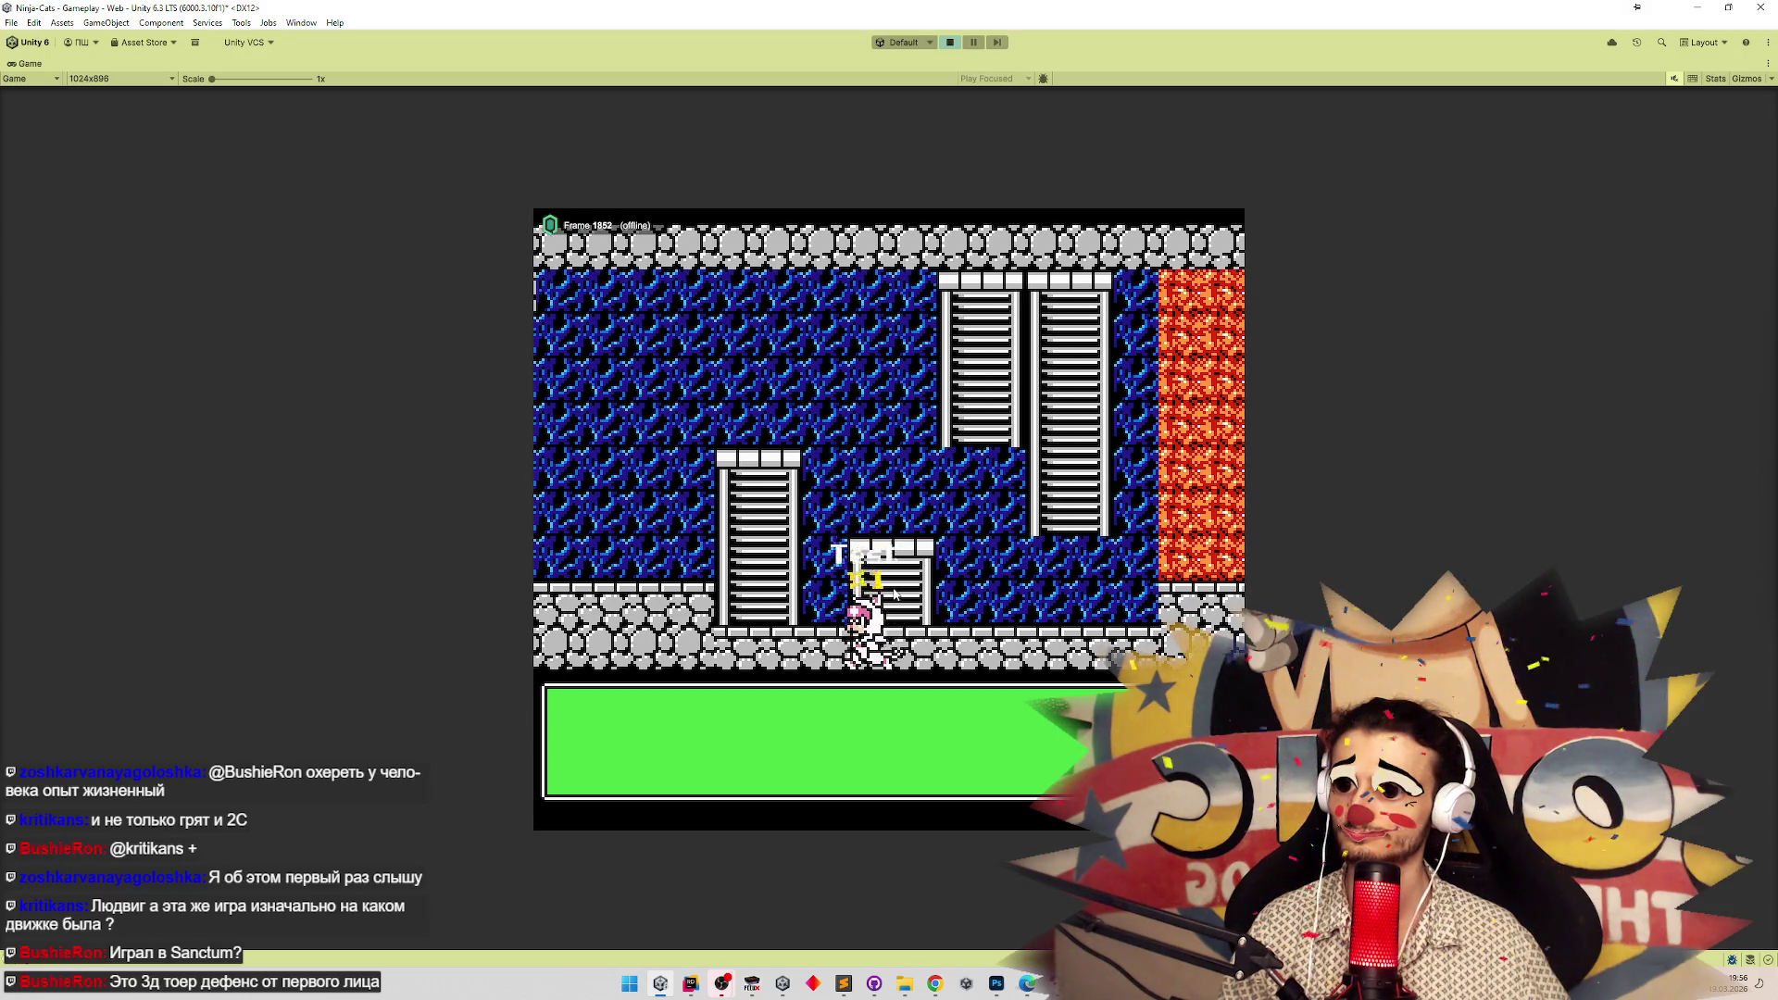
key("Left")
key("Up")
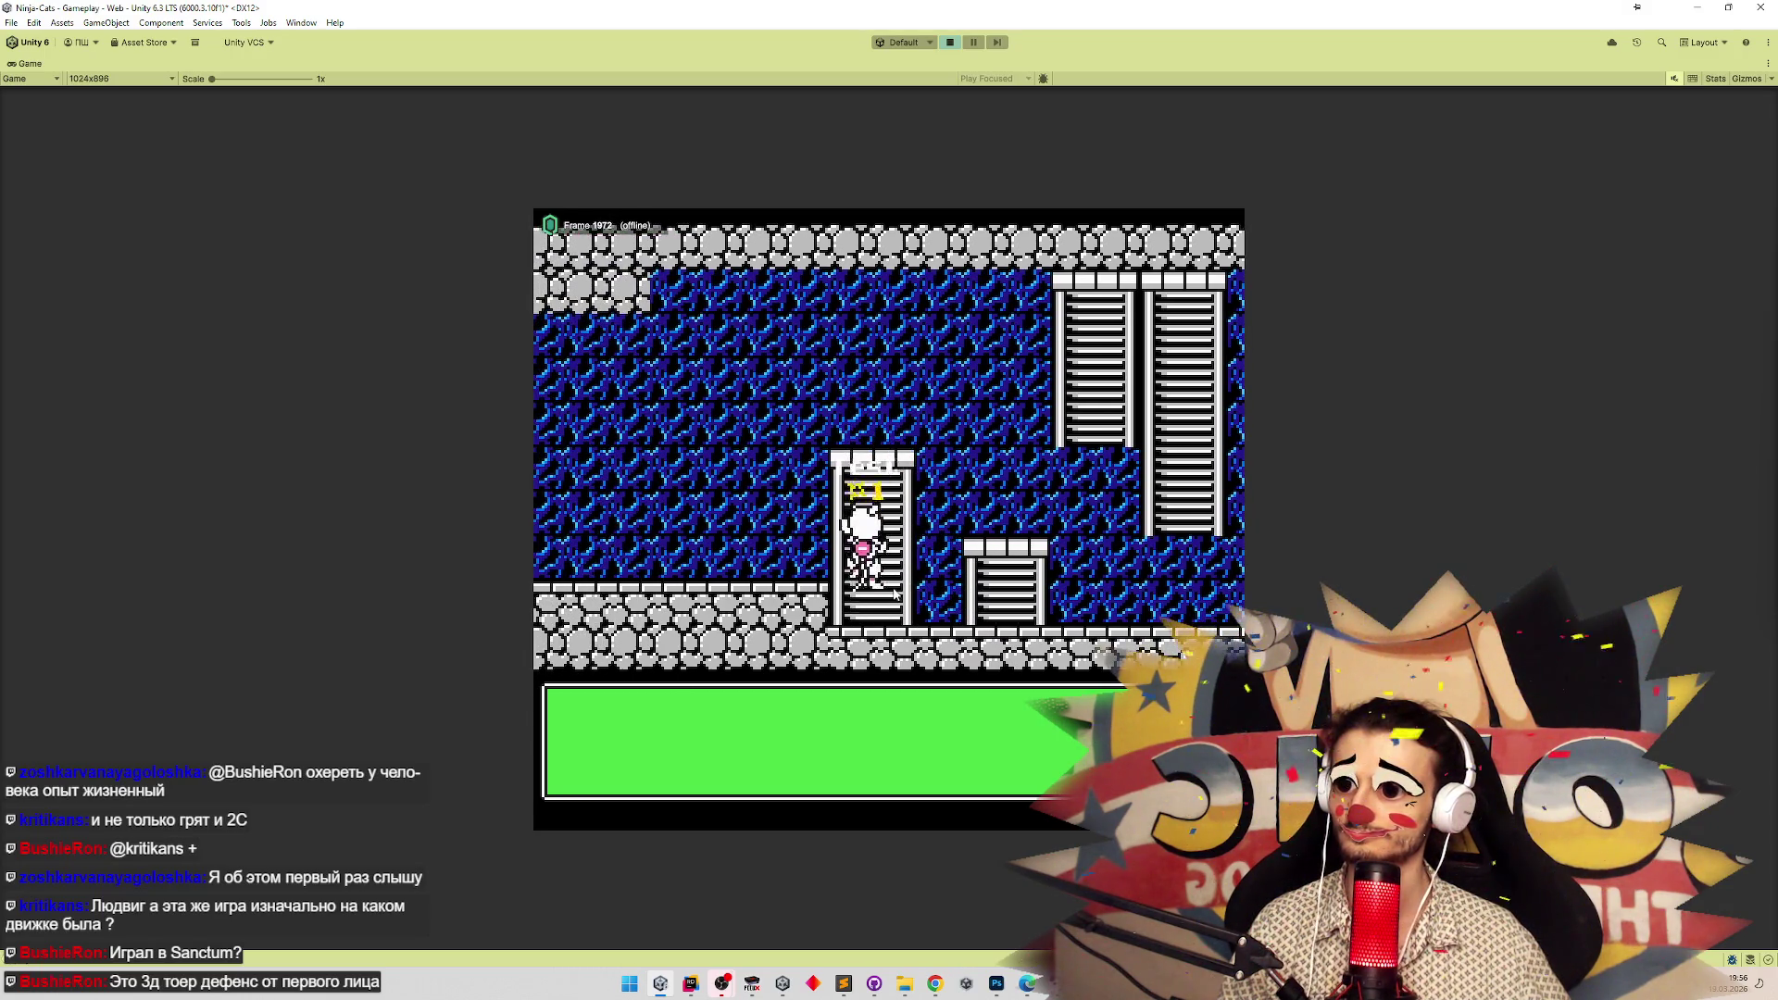
key("Right")
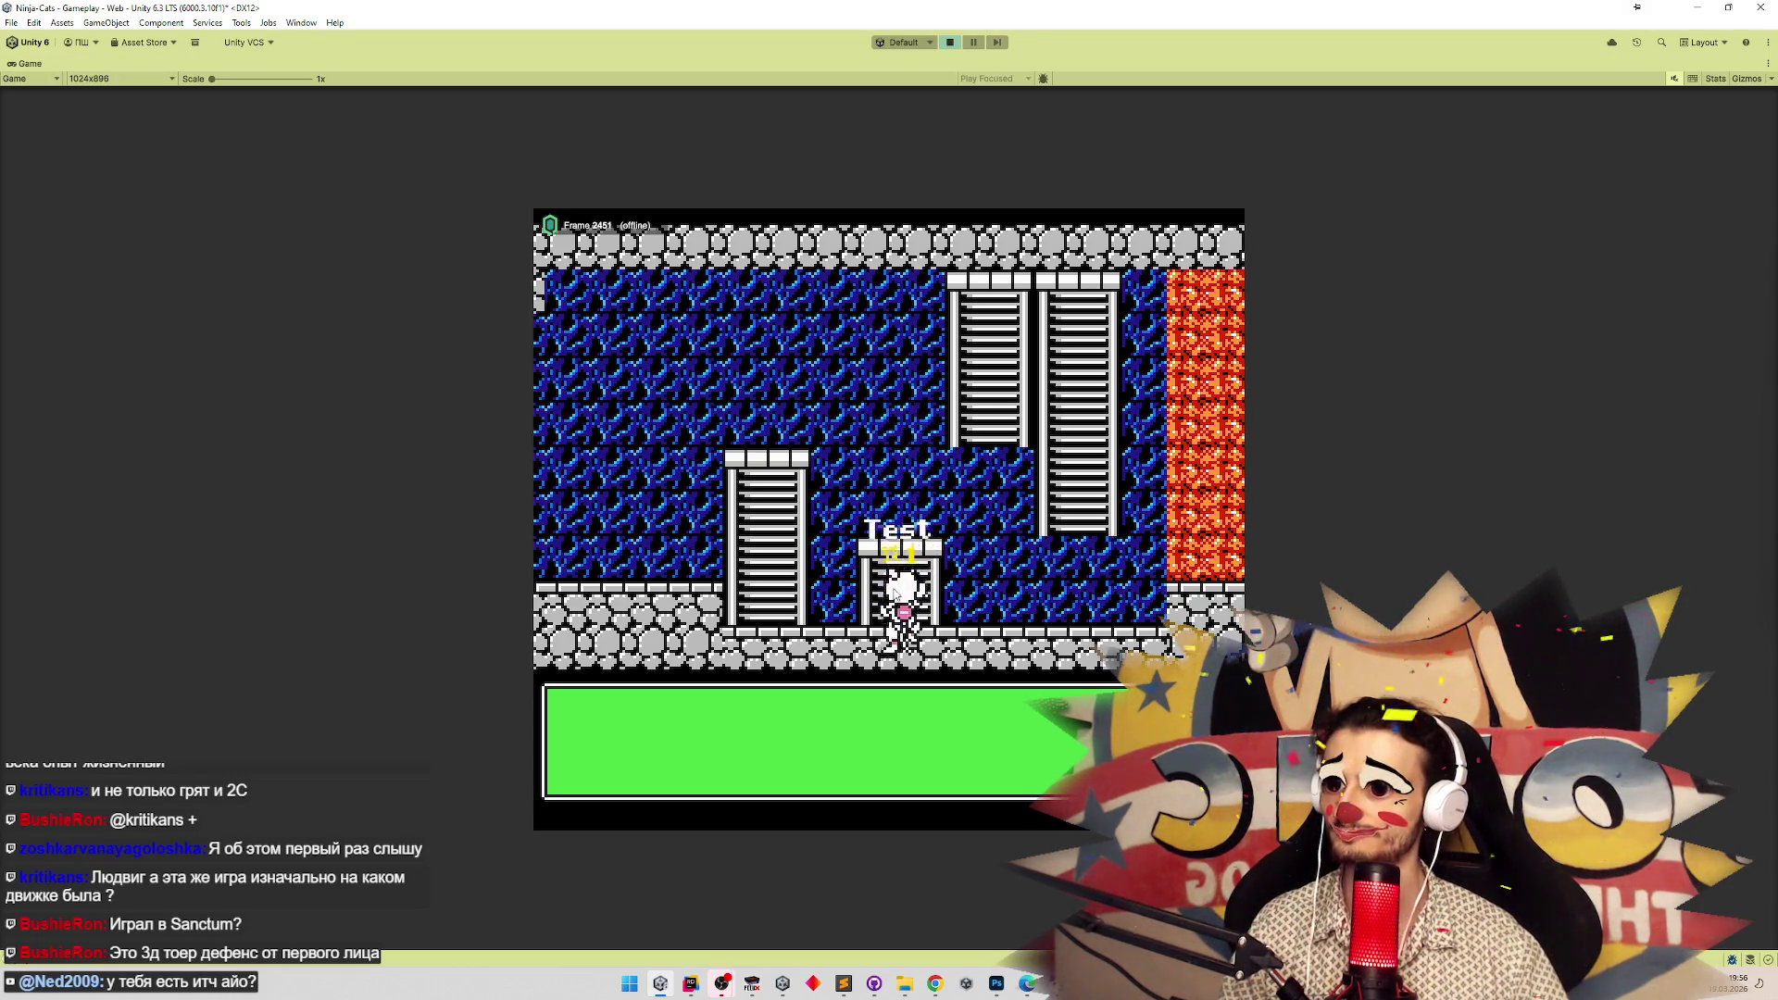
key("Up")
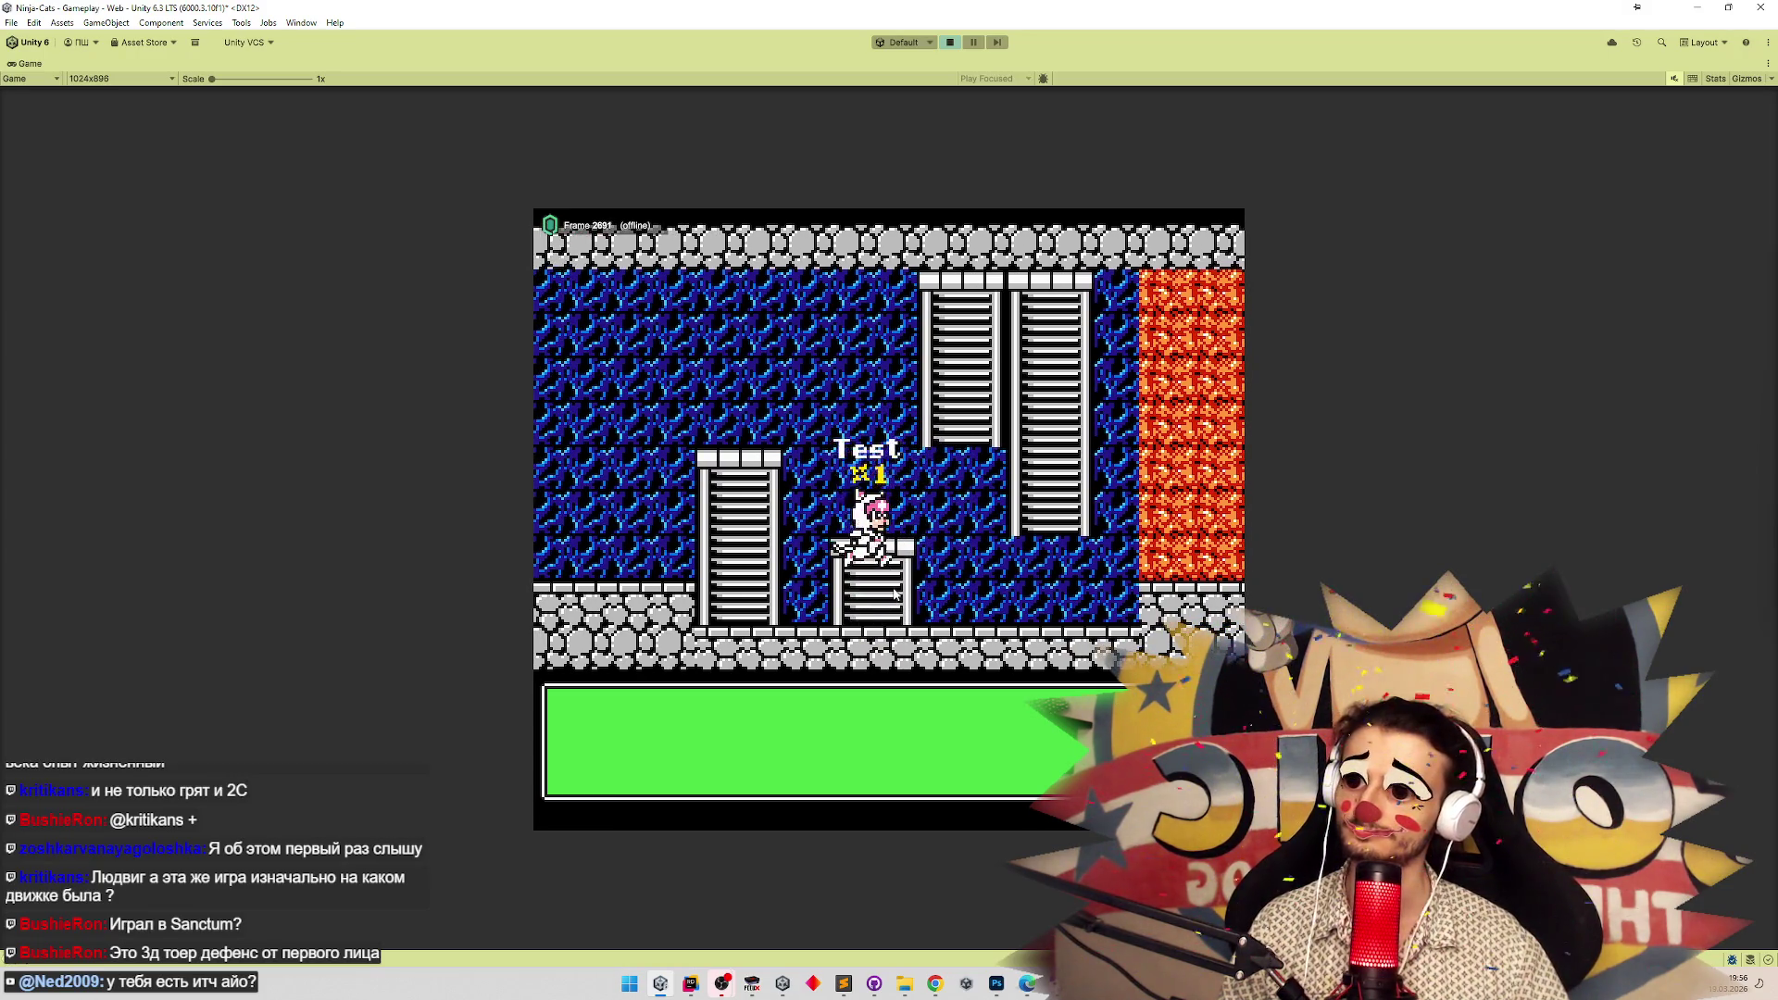
Jump the cat onto the short platform, climb partway down, and jump off repeatedly.
key("space")
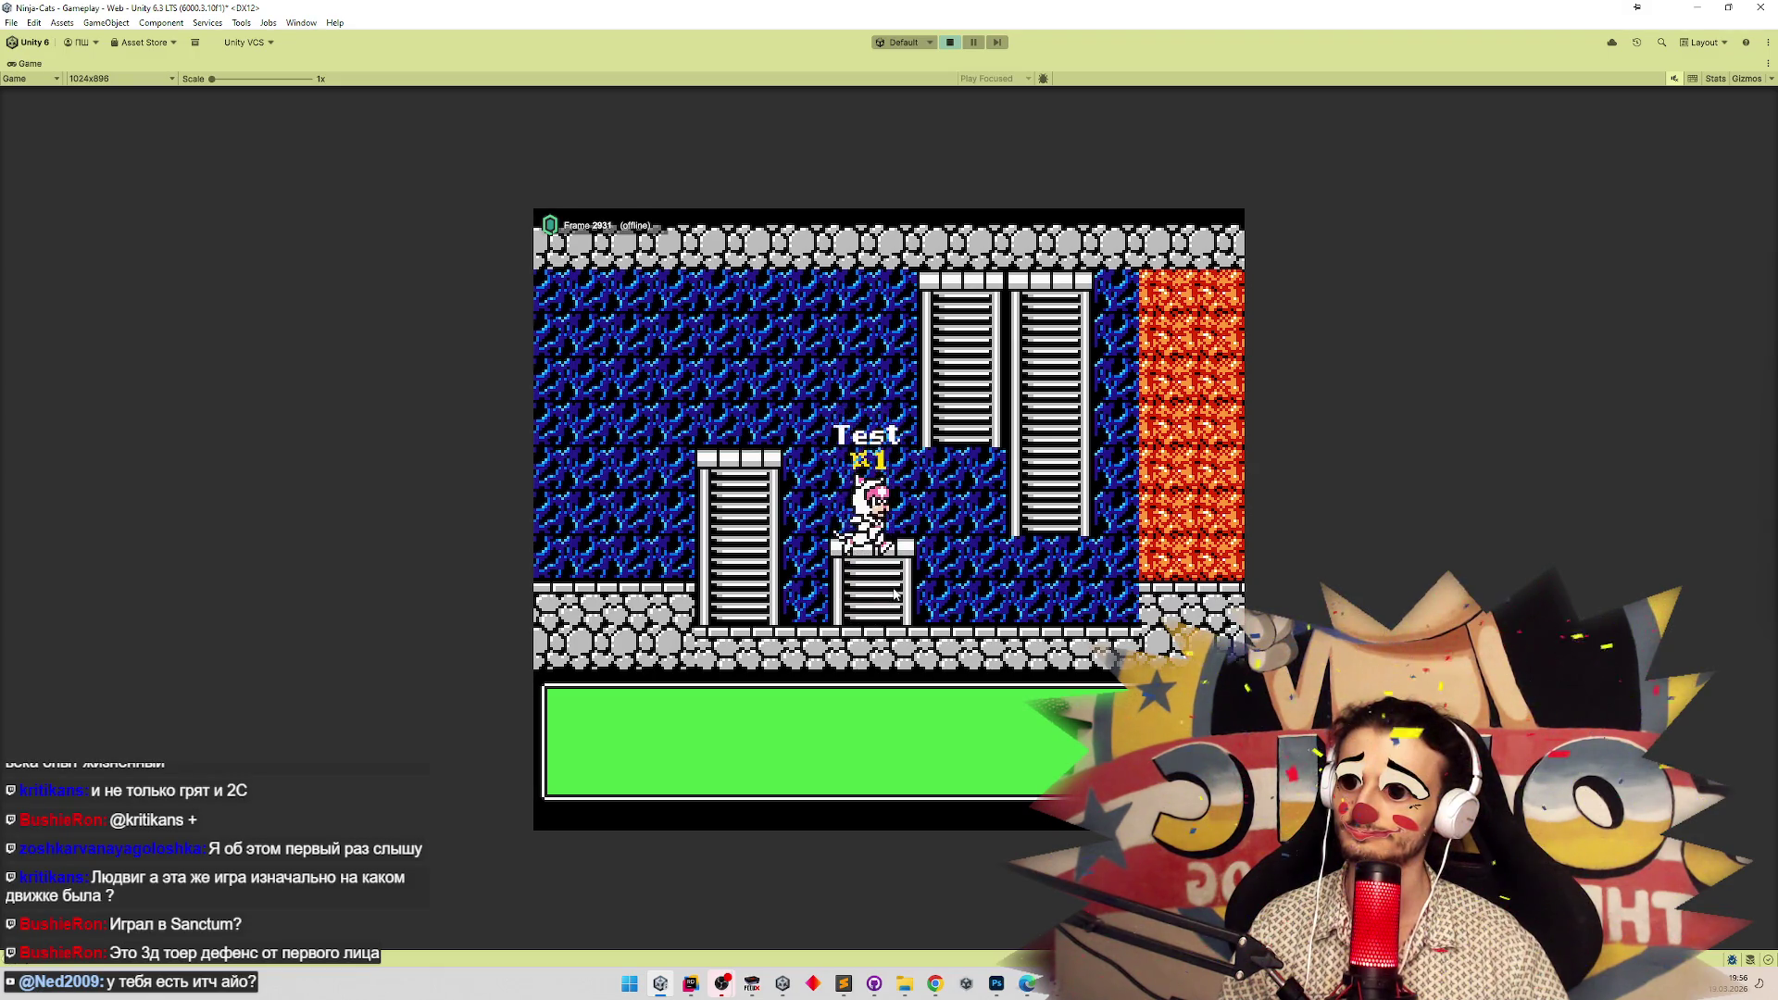
key("Down")
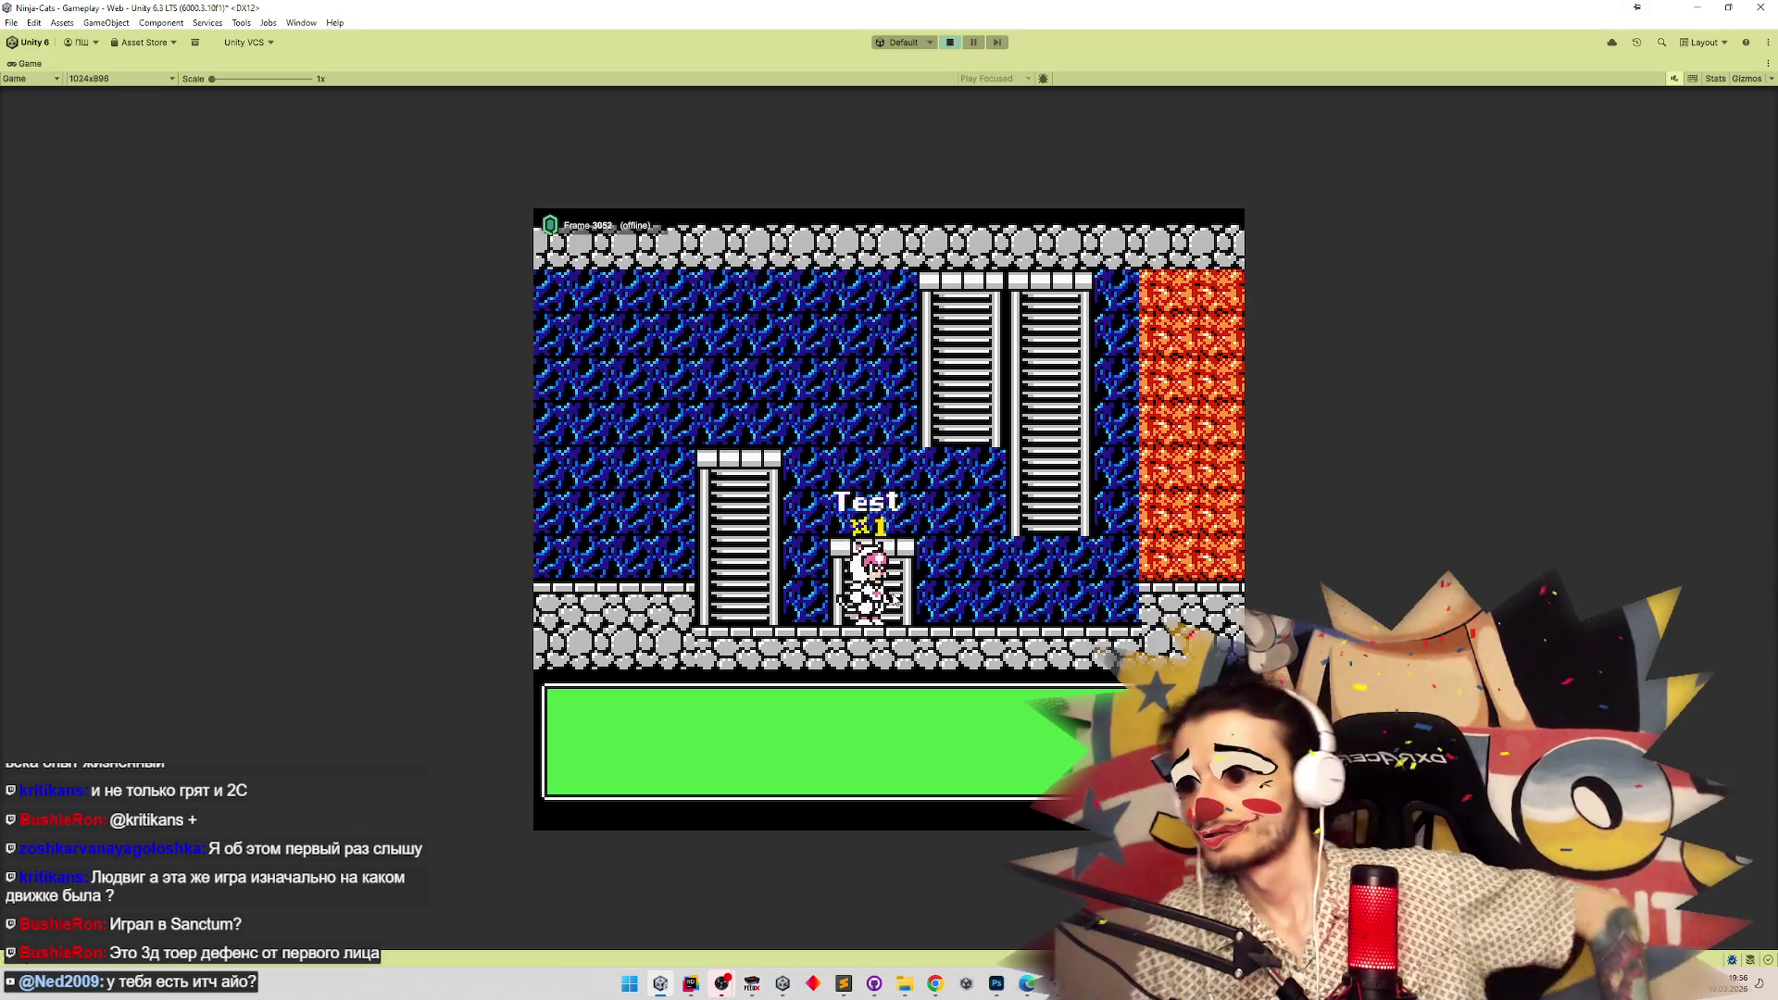
key("space")
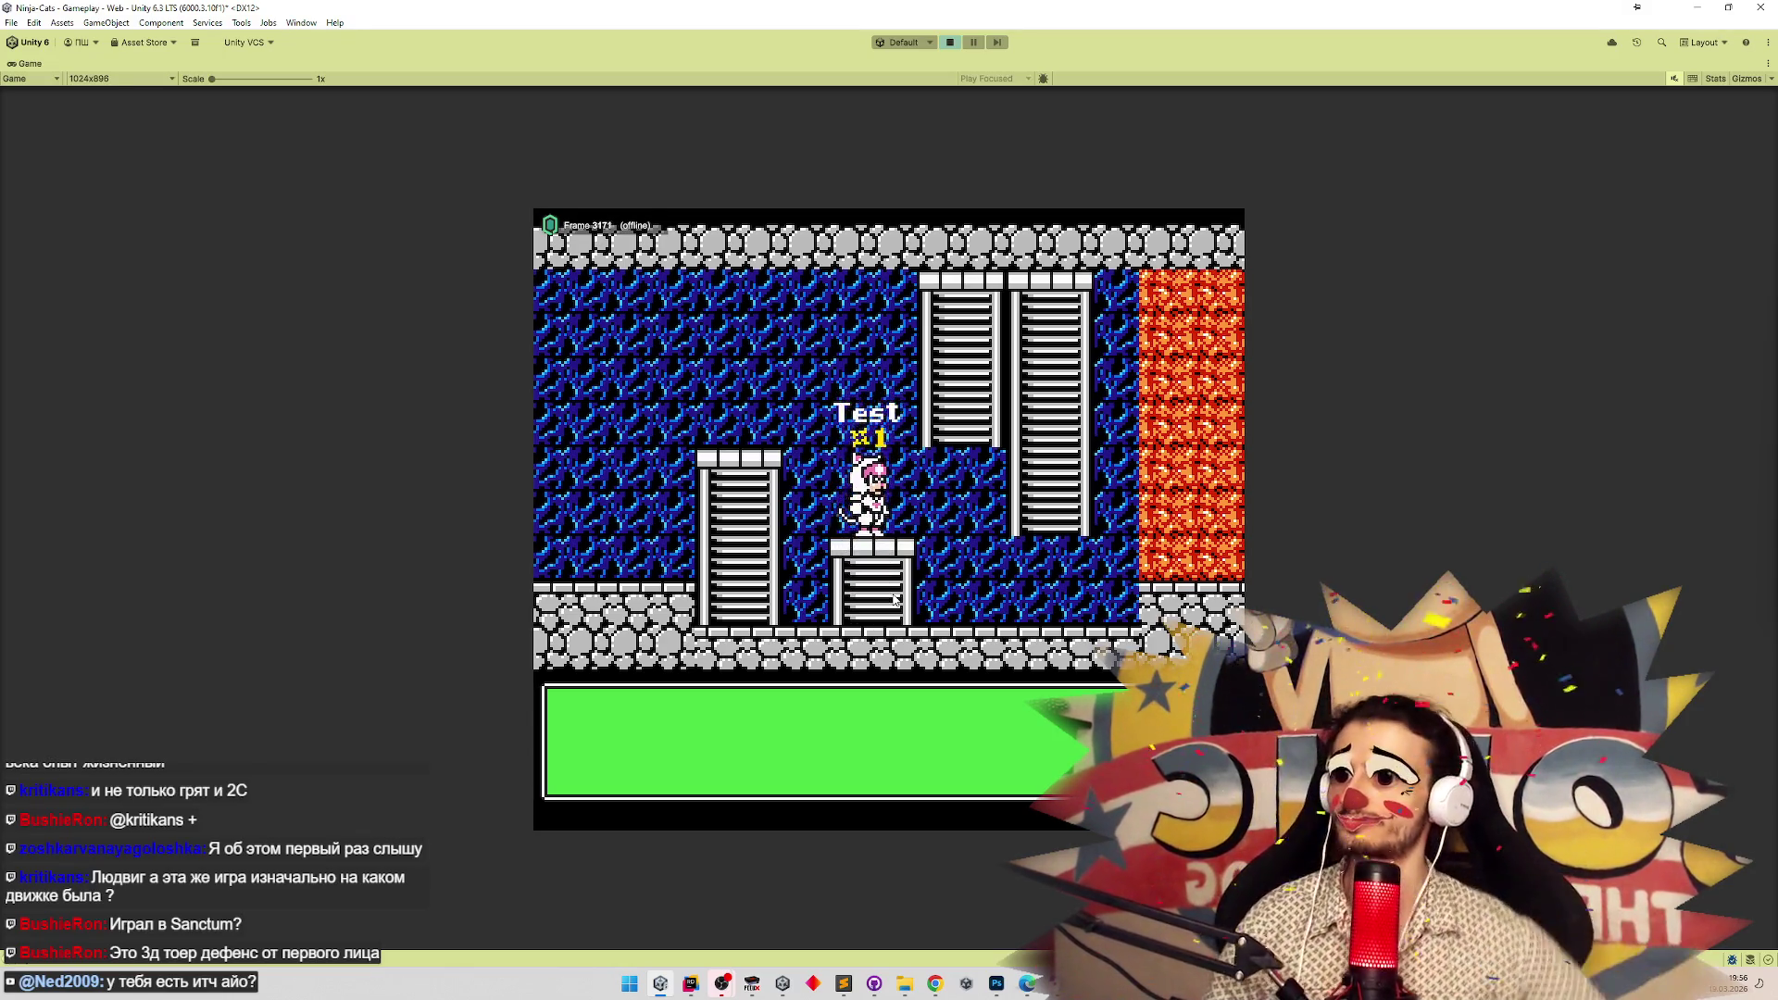
key("space")
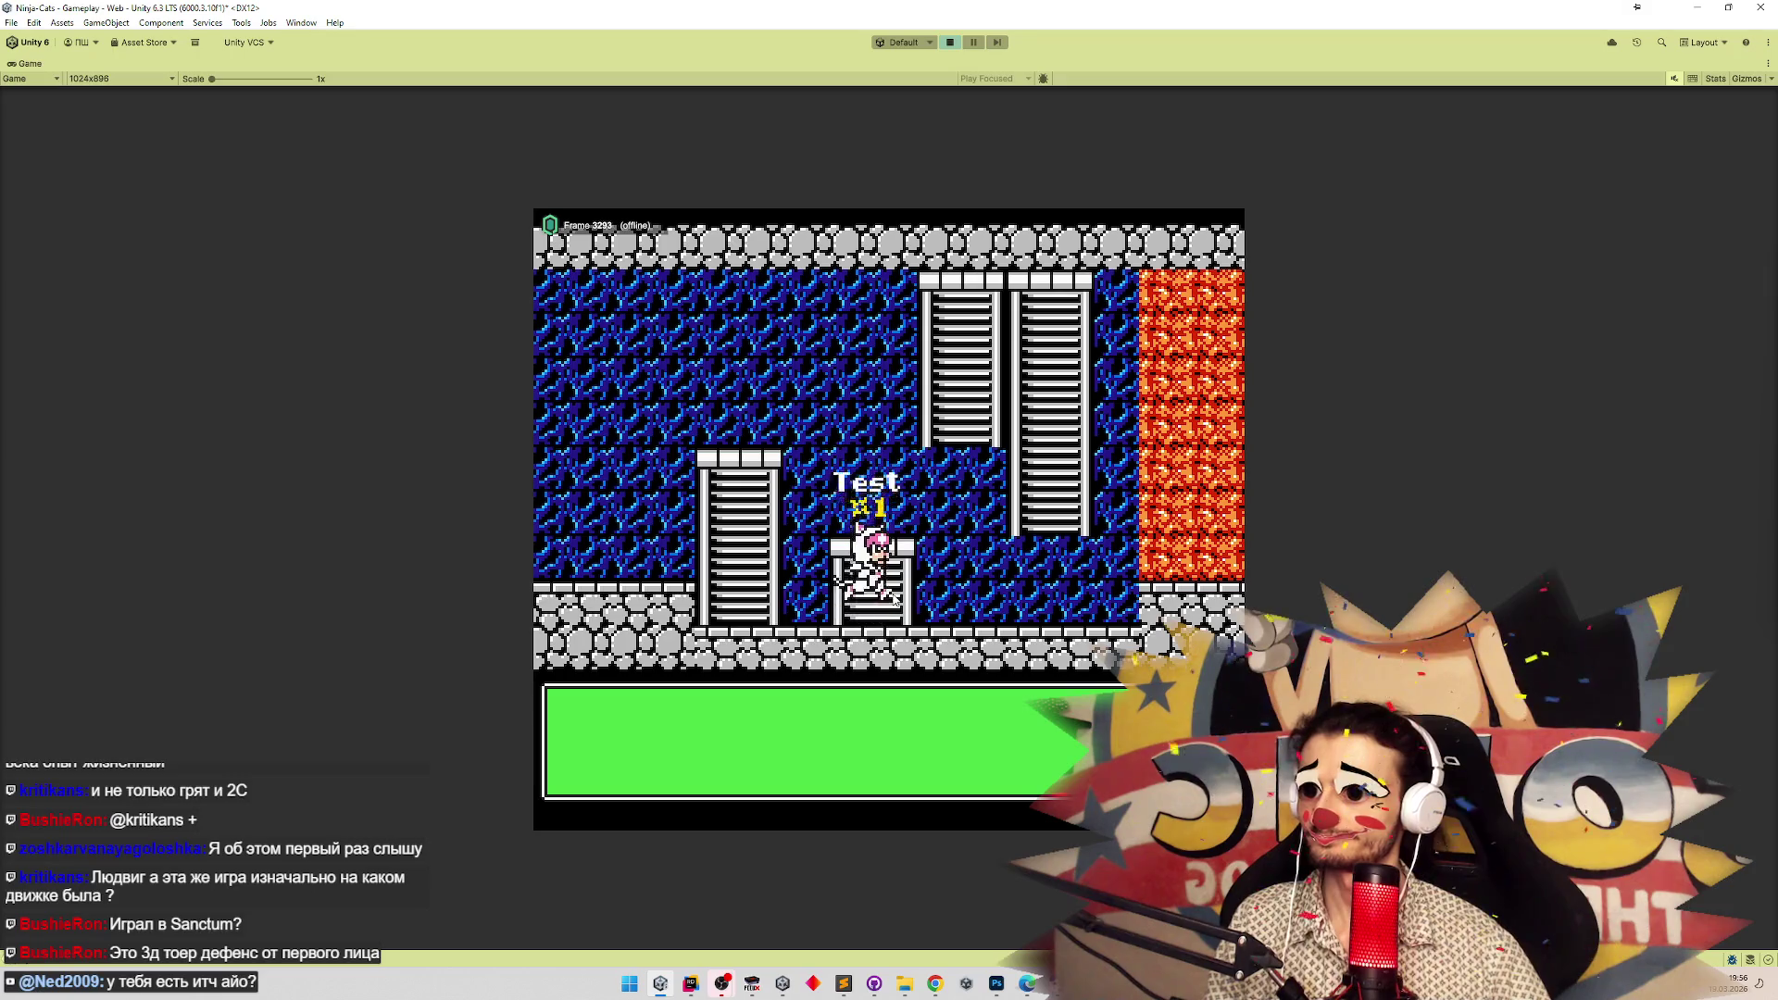
key("space")
key("space")
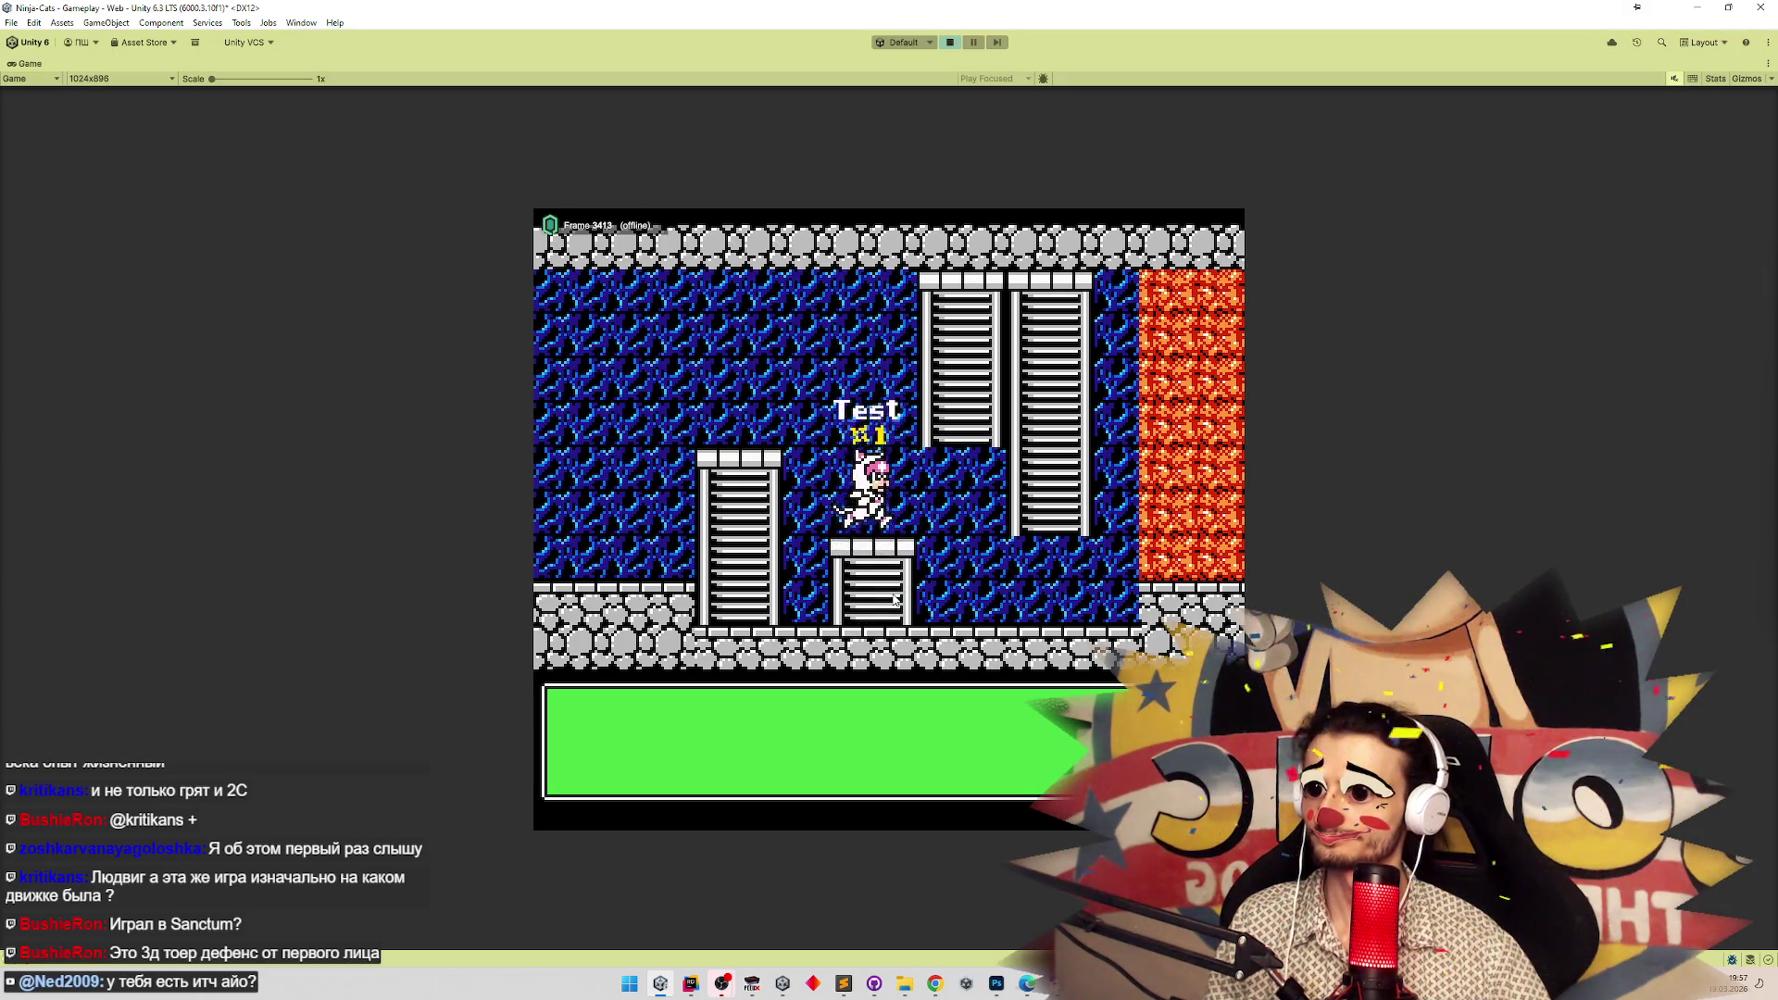
key("space")
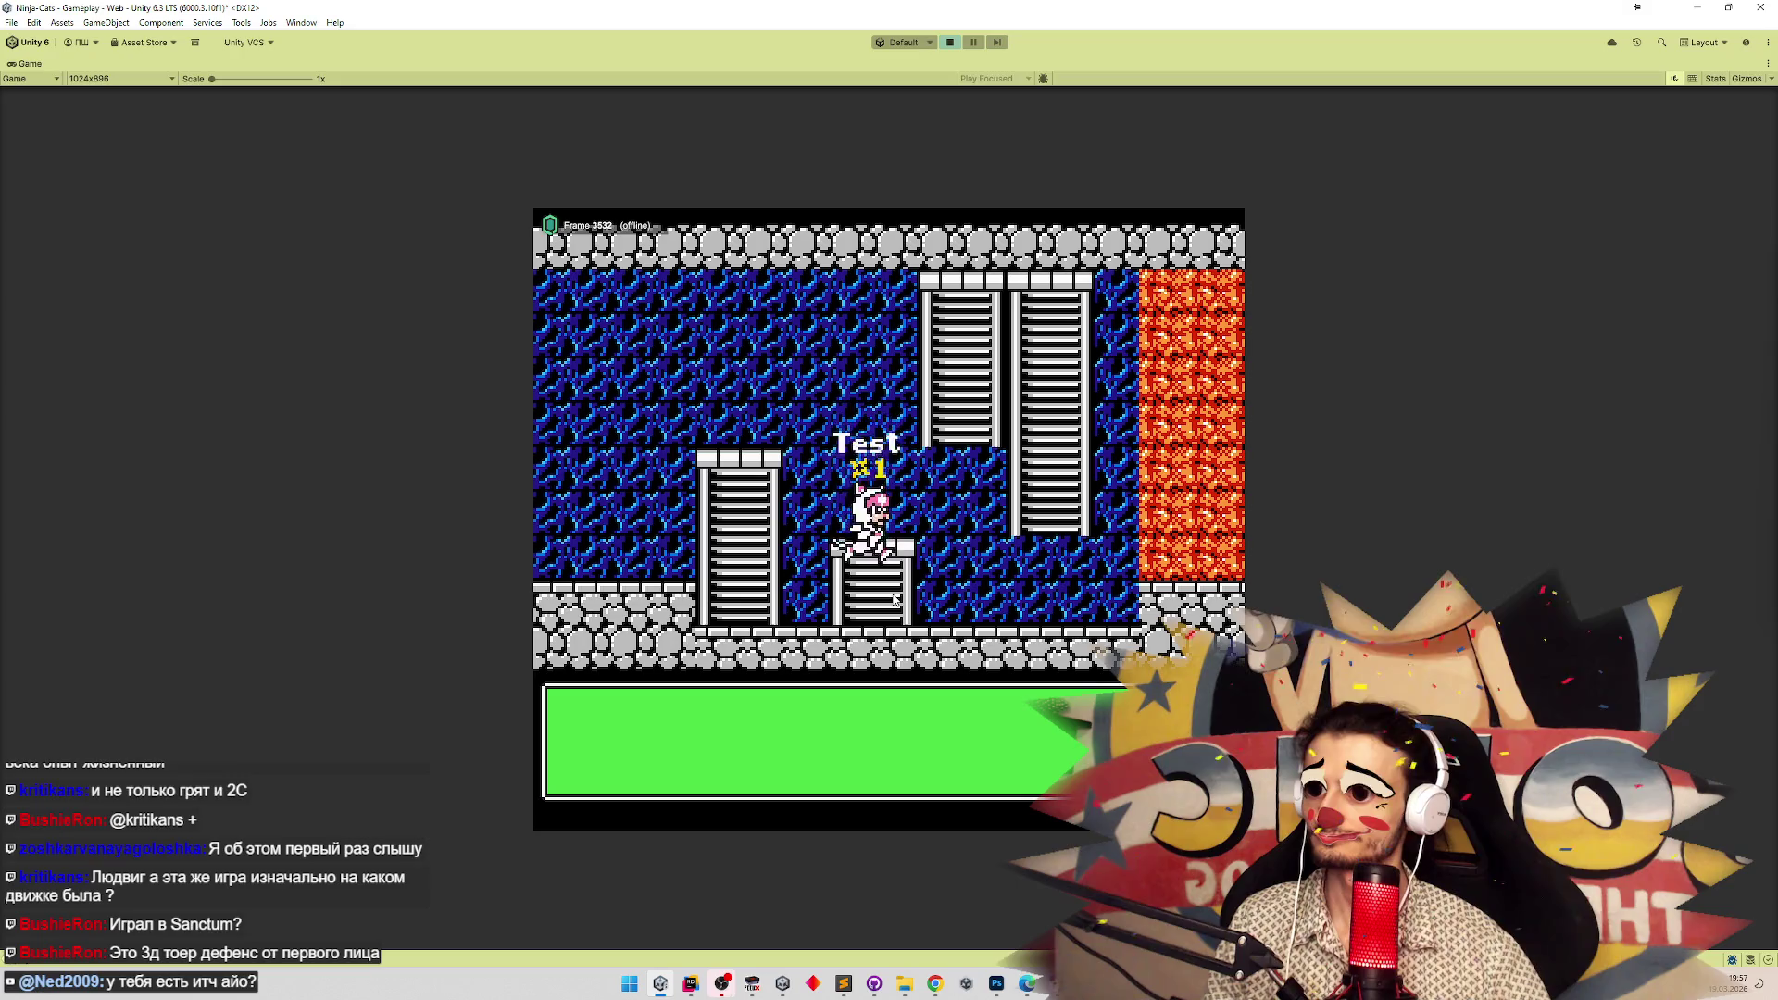
Check teleportOffset's declaration, then breakpoint line 144 (position.Y -= teleportOffset) in OnClimbRequested.
left_click(690, 983)
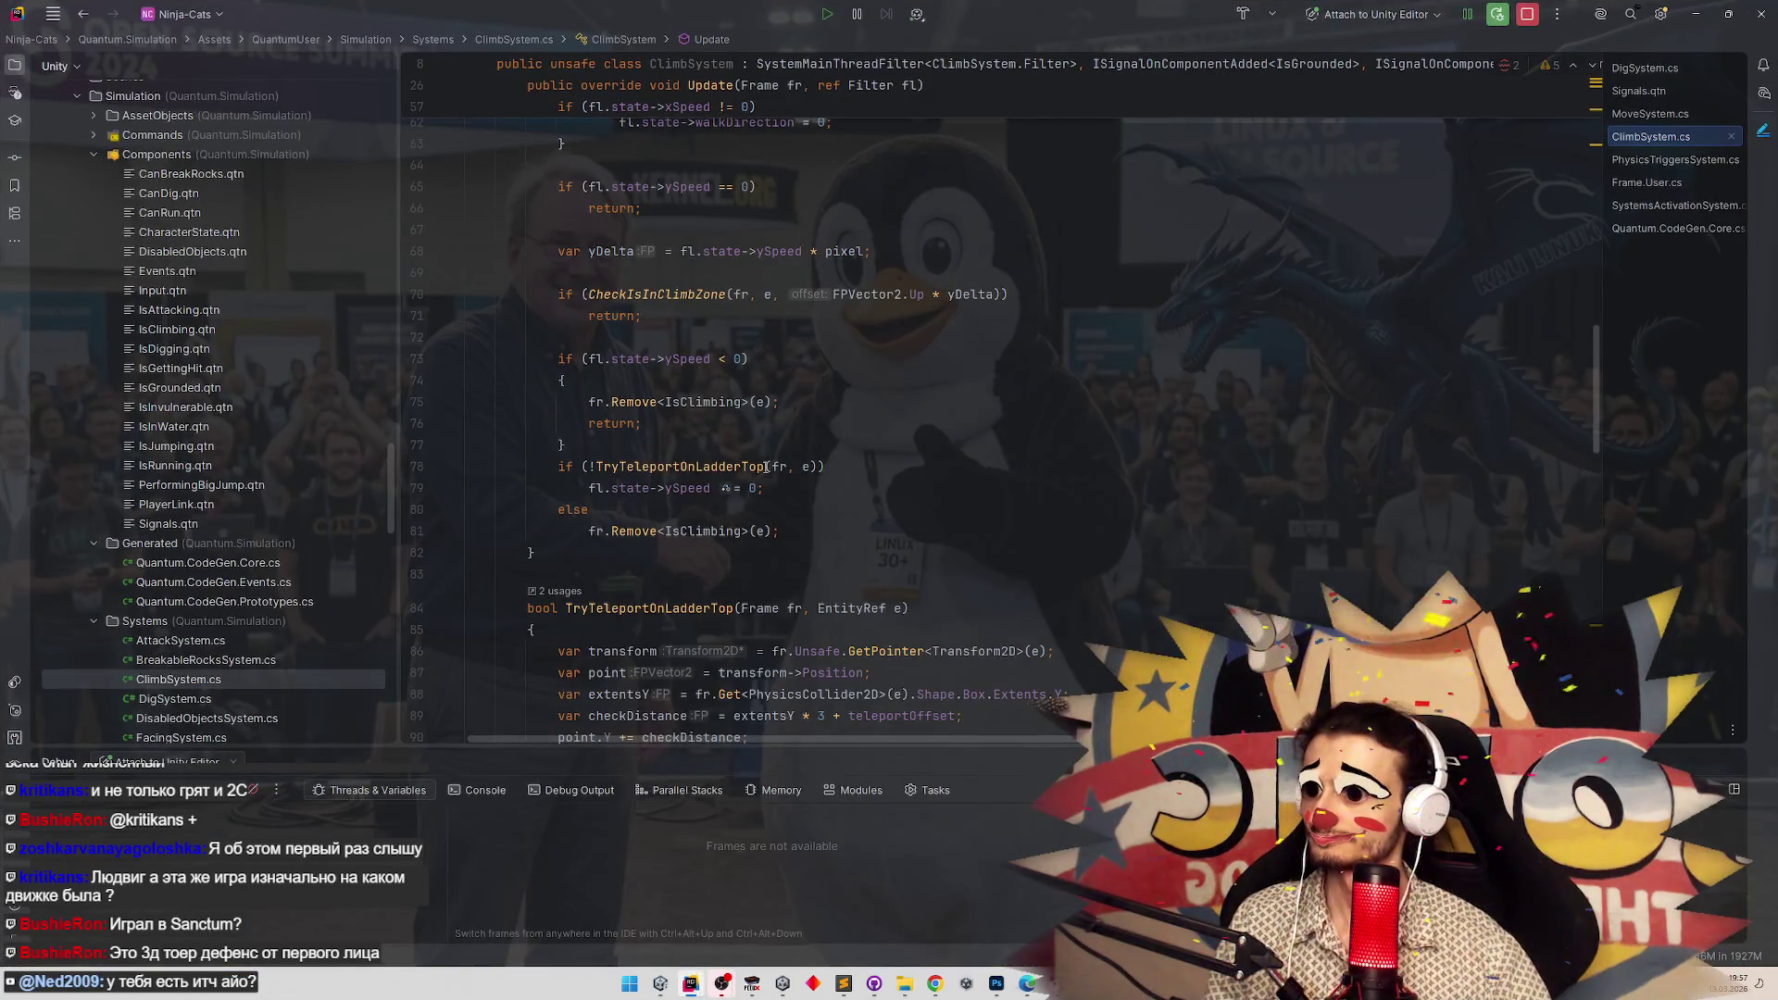
scroll(766, 466, "down", 15)
scroll(808, 553, "up", 1)
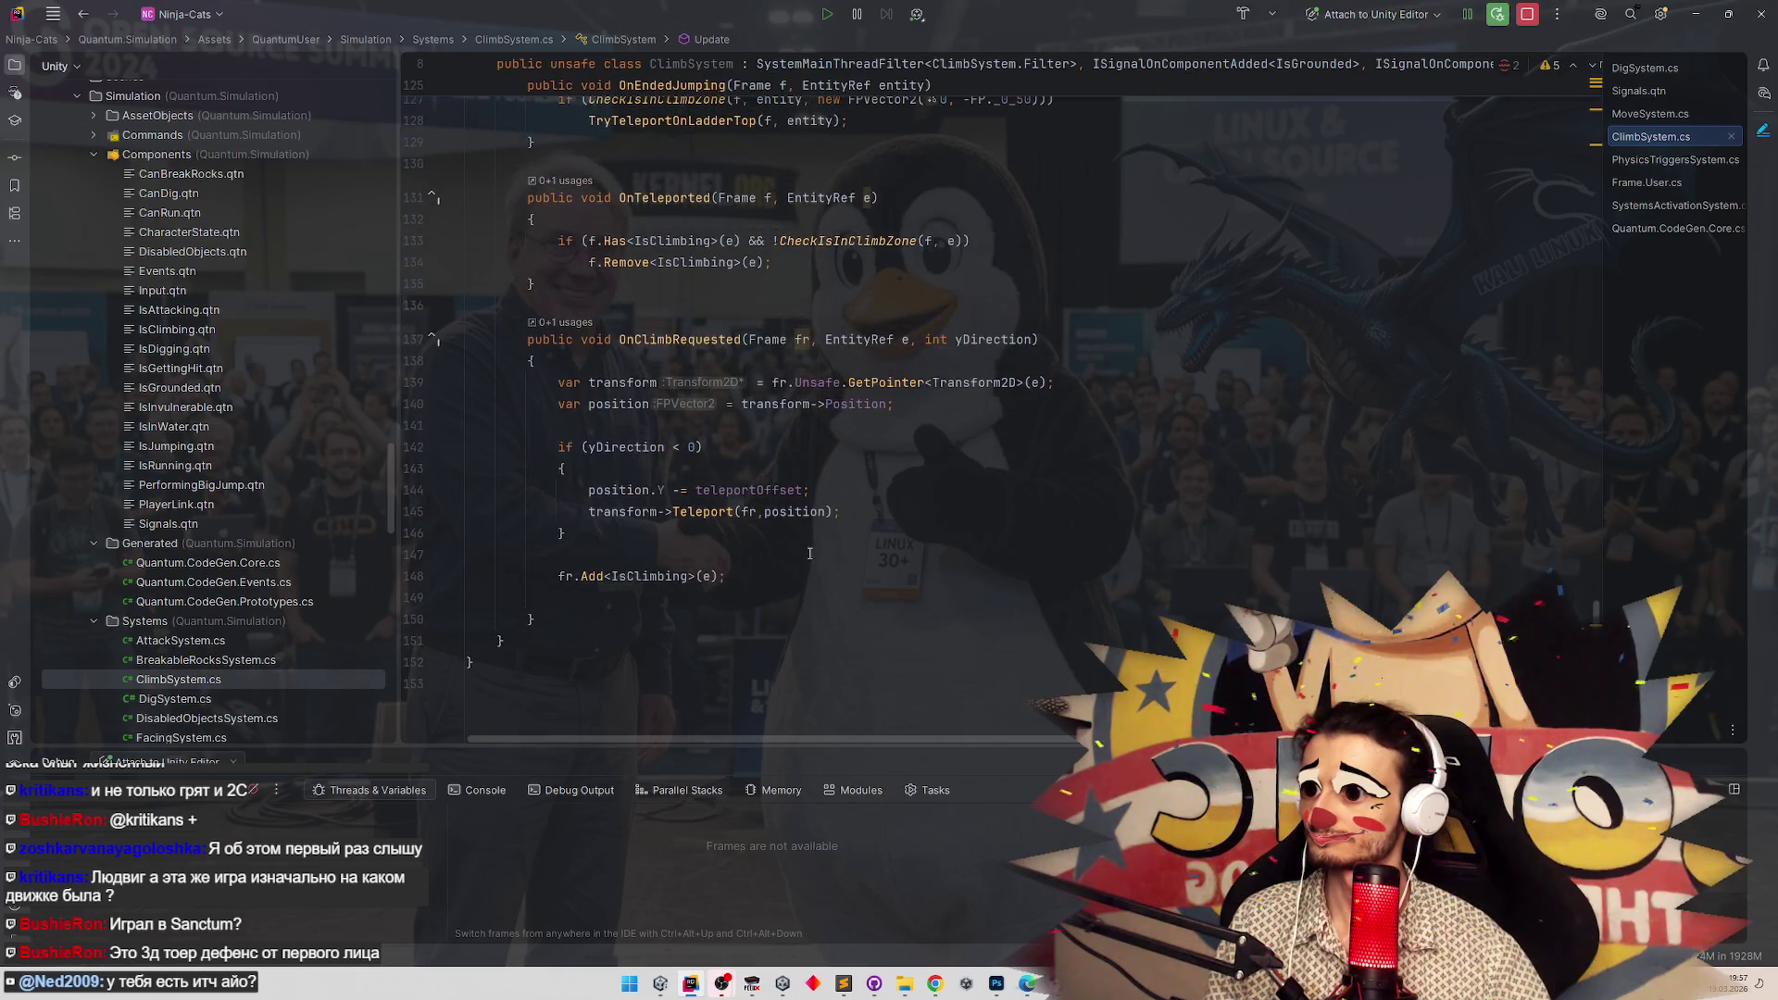
left_click(772, 490, "ctrl")
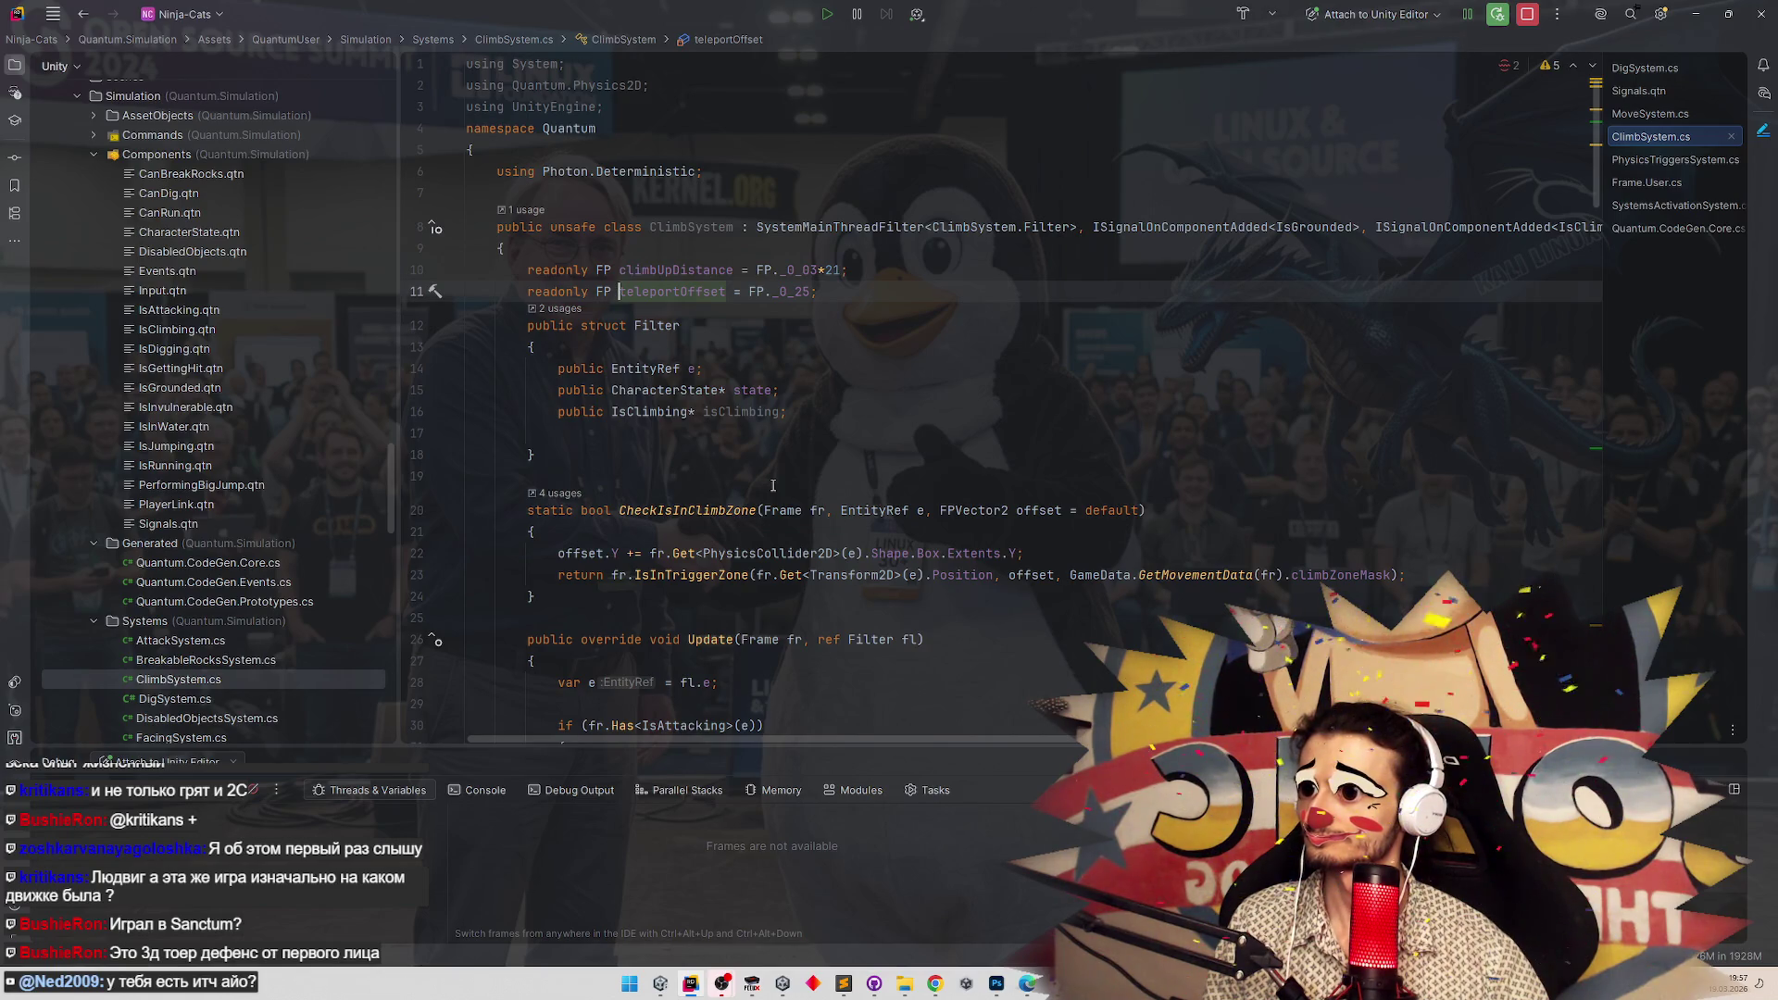
scroll(774, 481, "down", 20)
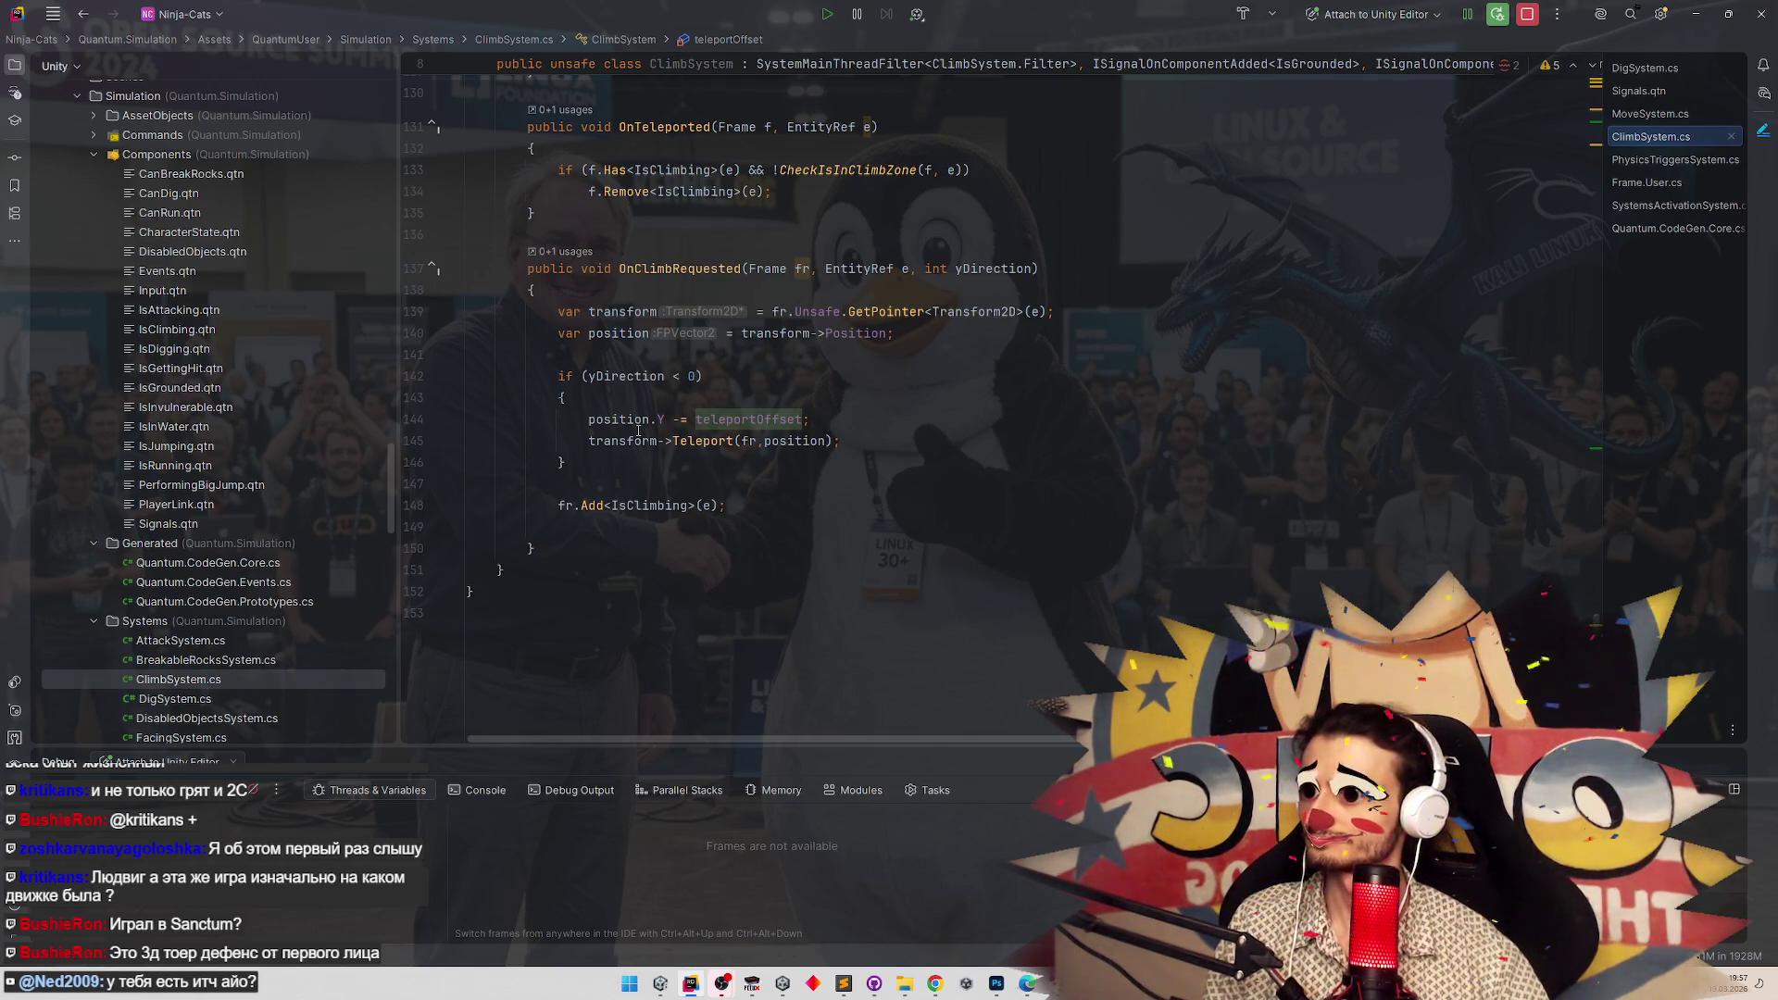
left_click(416, 419)
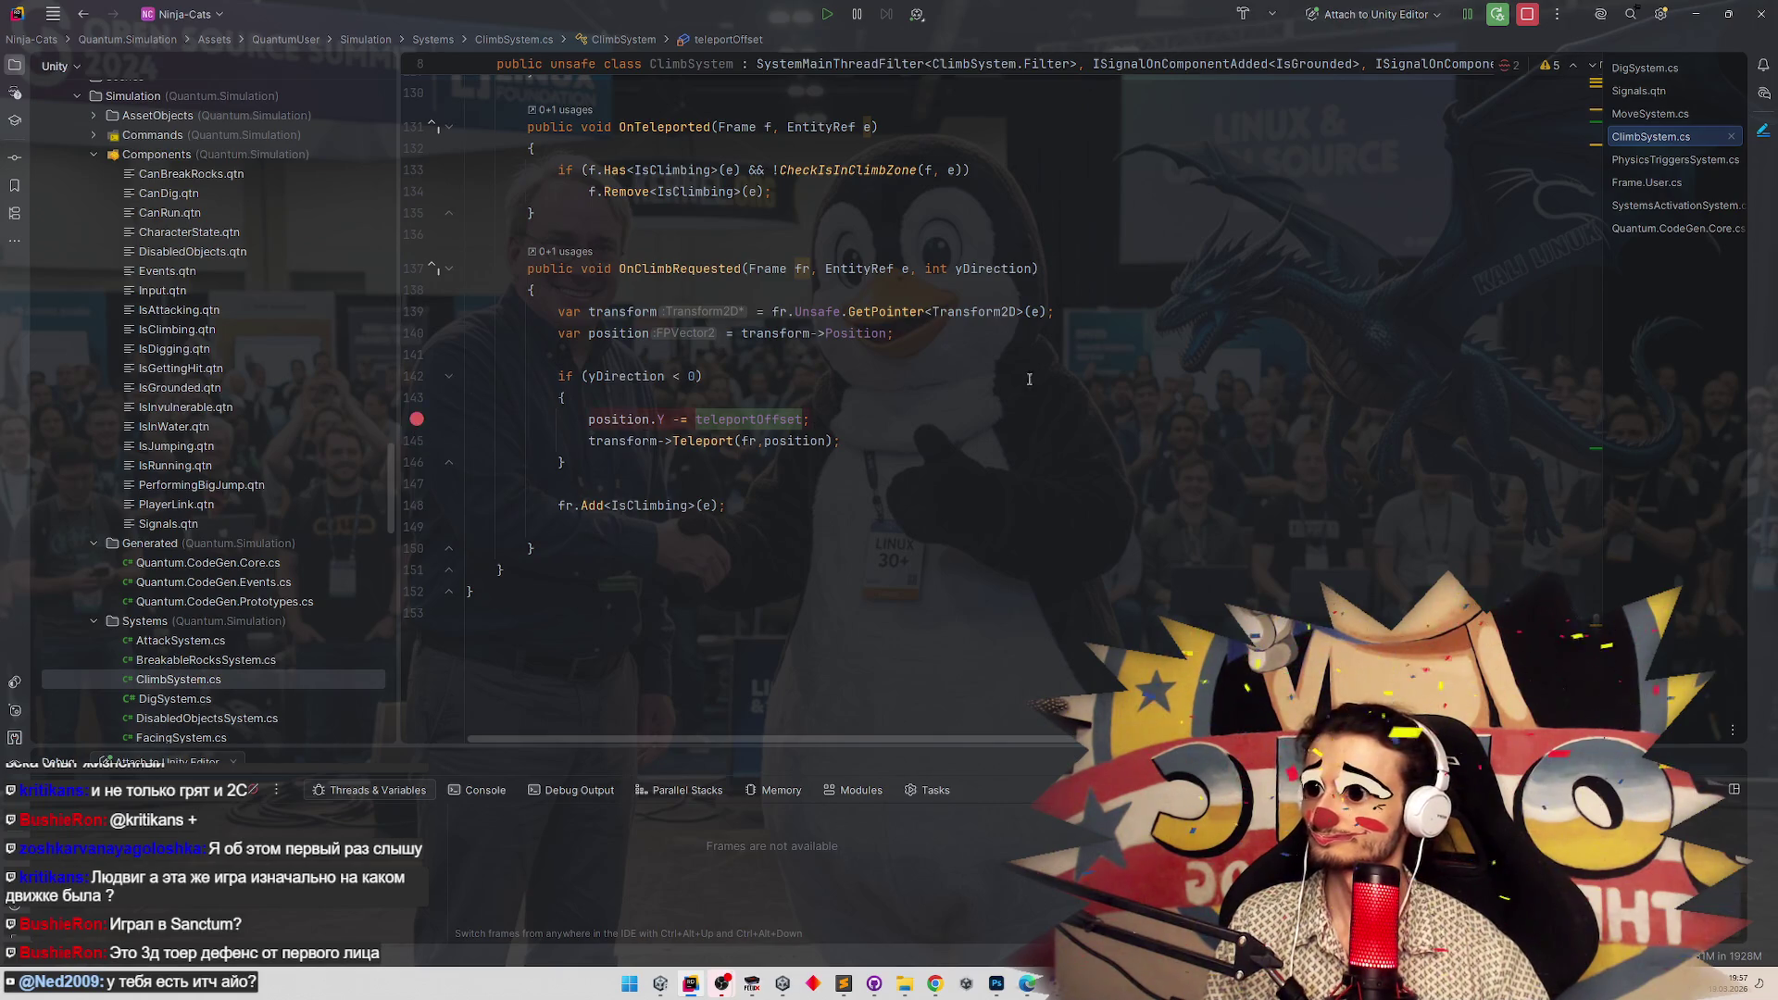
Run the level and walk the cat left to climb down the short ladder.
left_click(1697, 16)
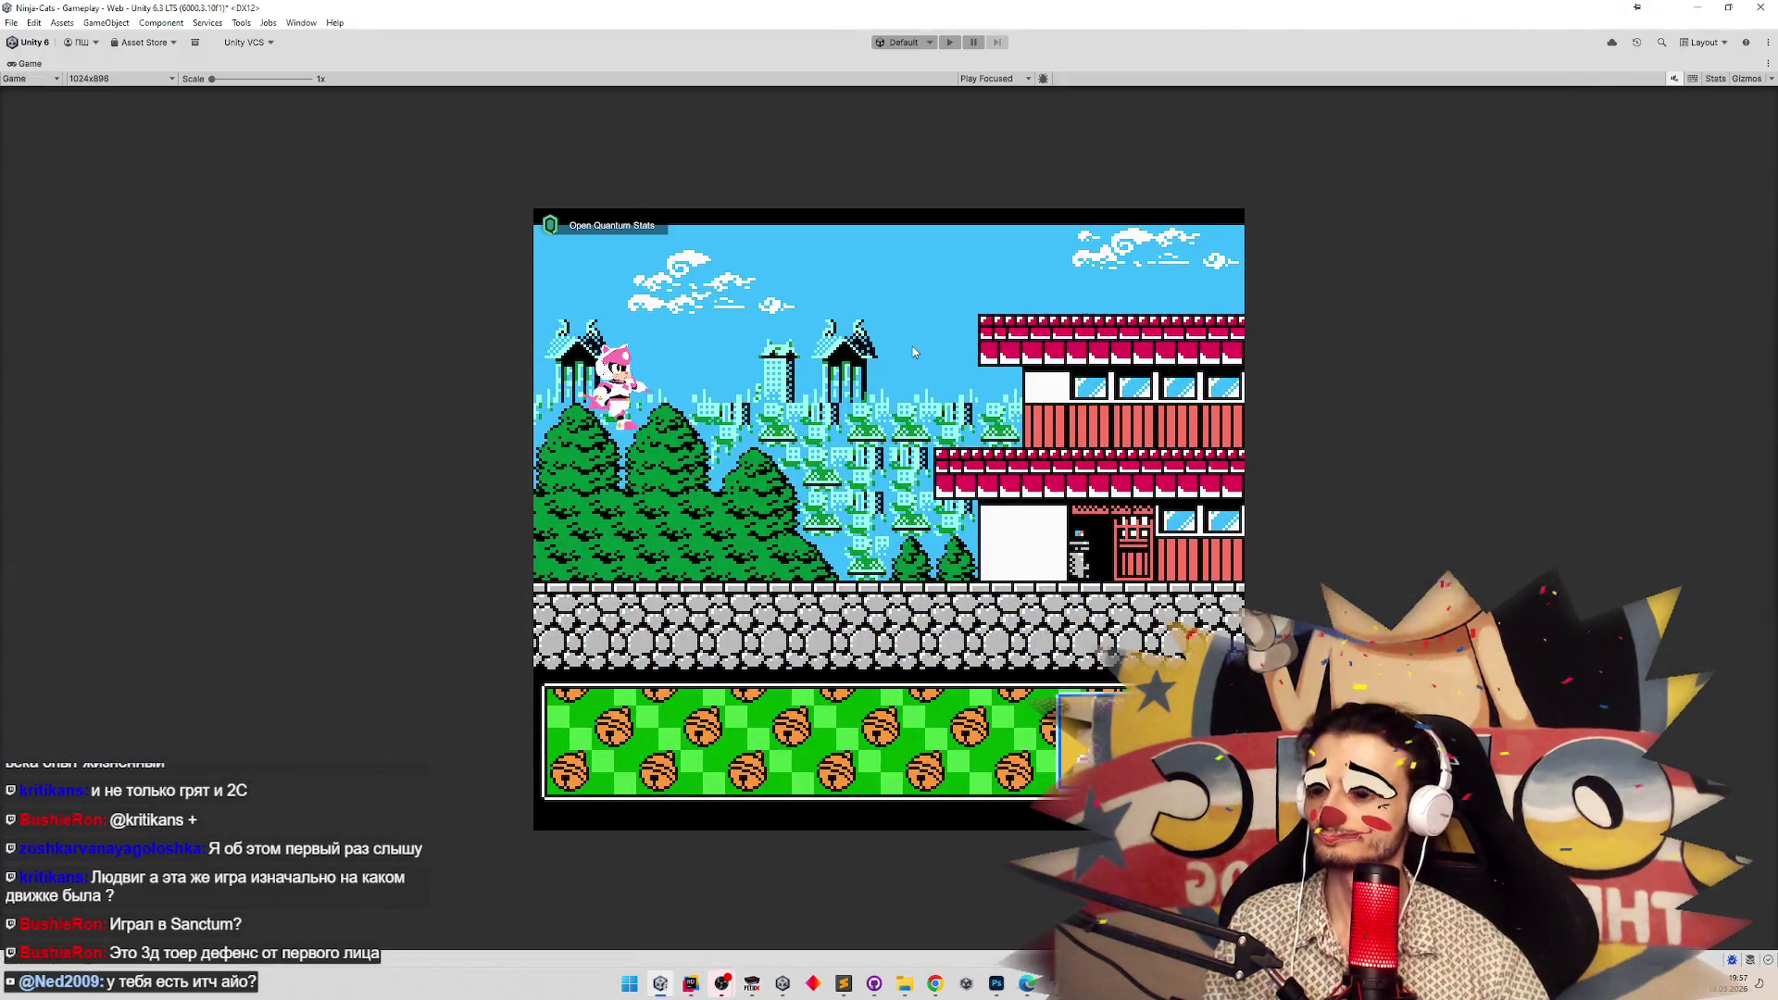
key("ctrl+p")
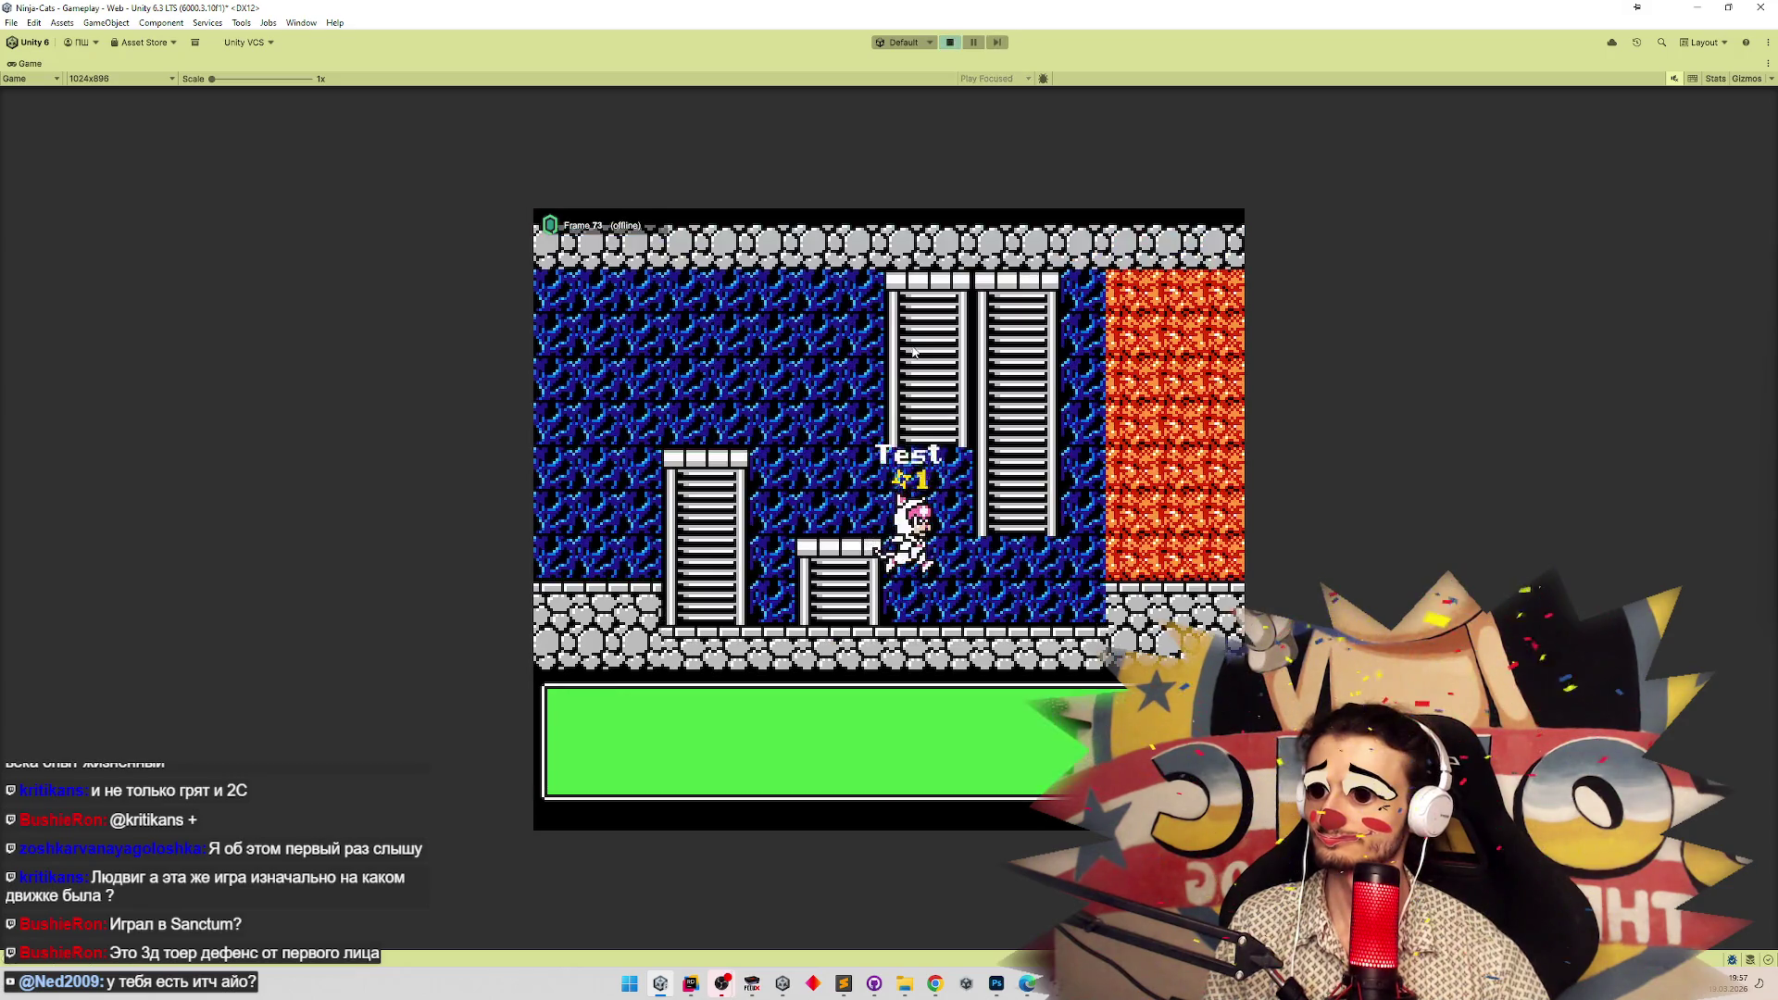
key("Left")
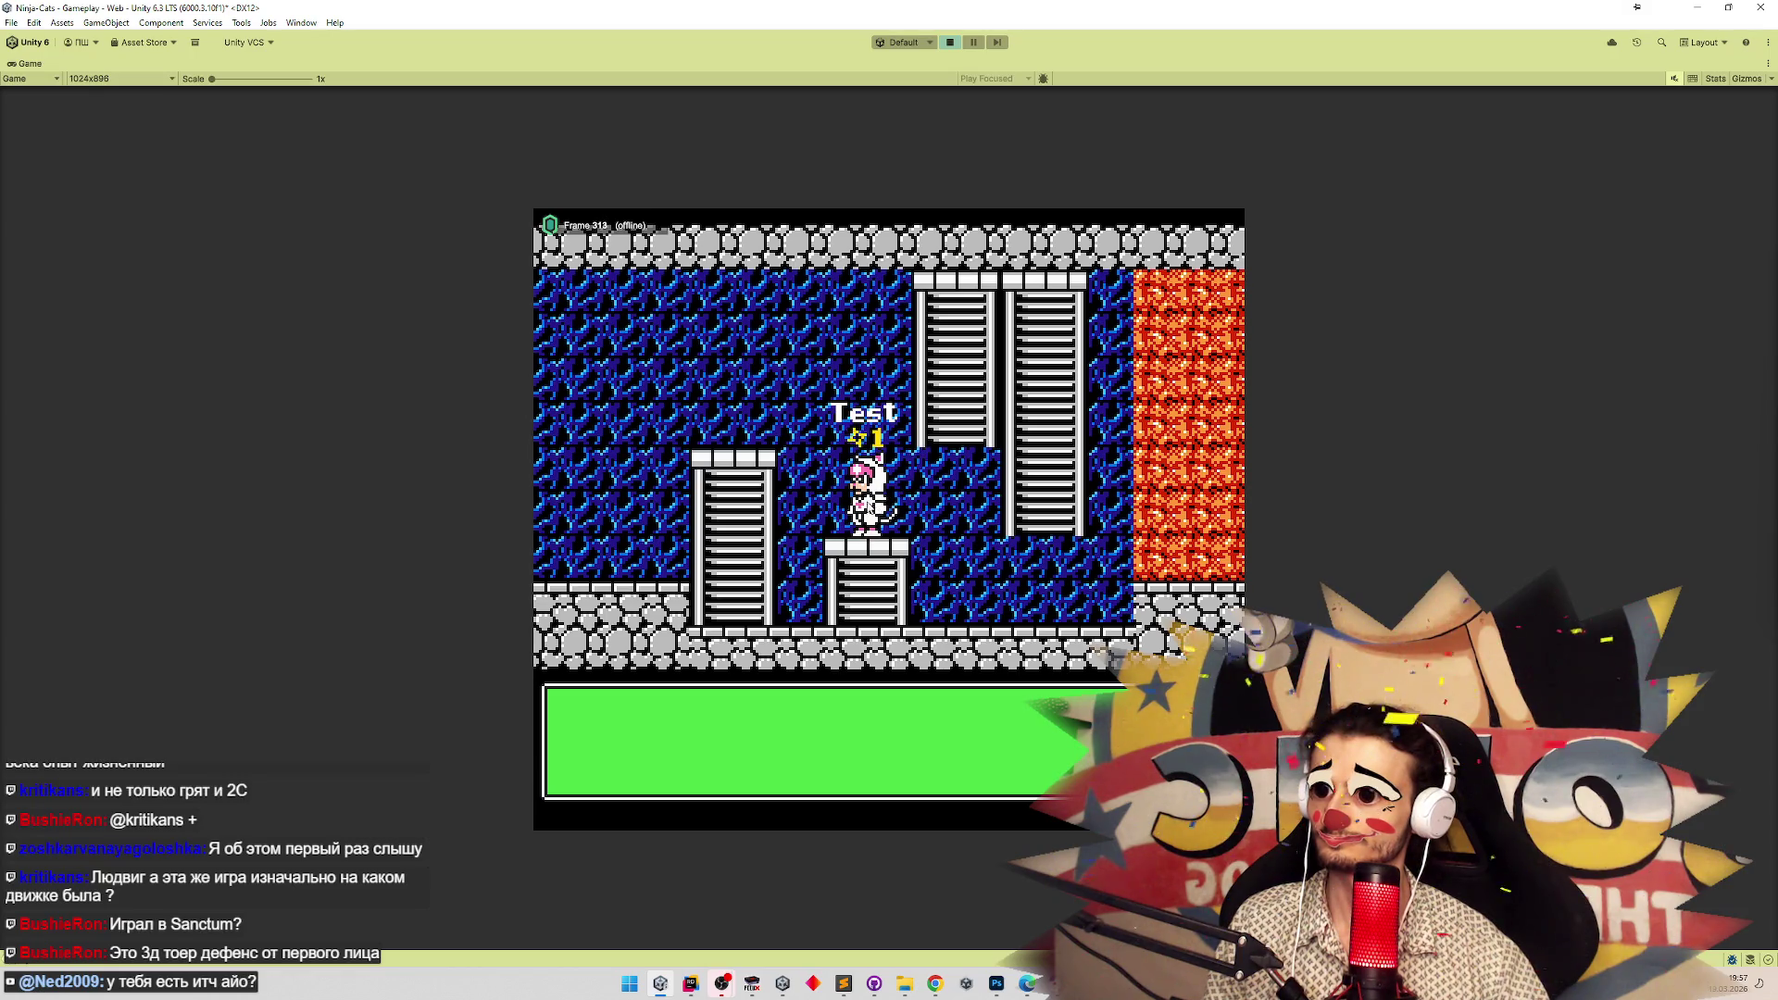
key("Down")
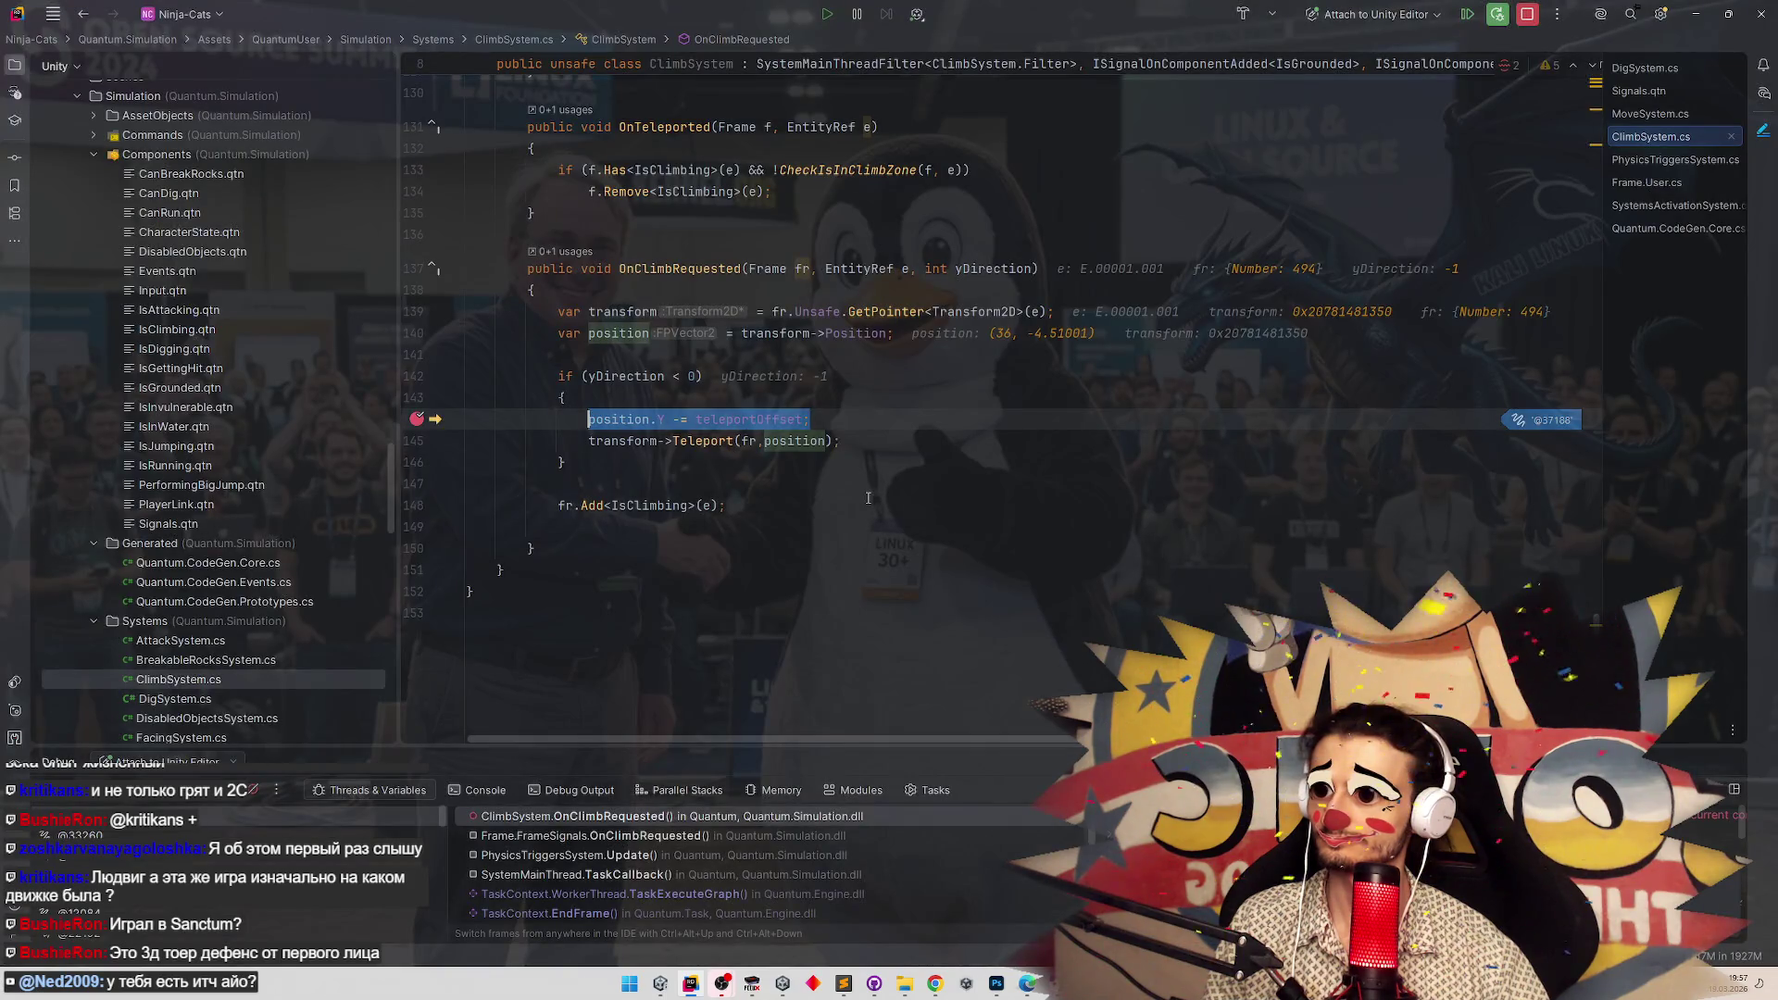
Step over the teleport line at the Rider breakpoint, resume the game, and bring up FCEUX.
key("F10")
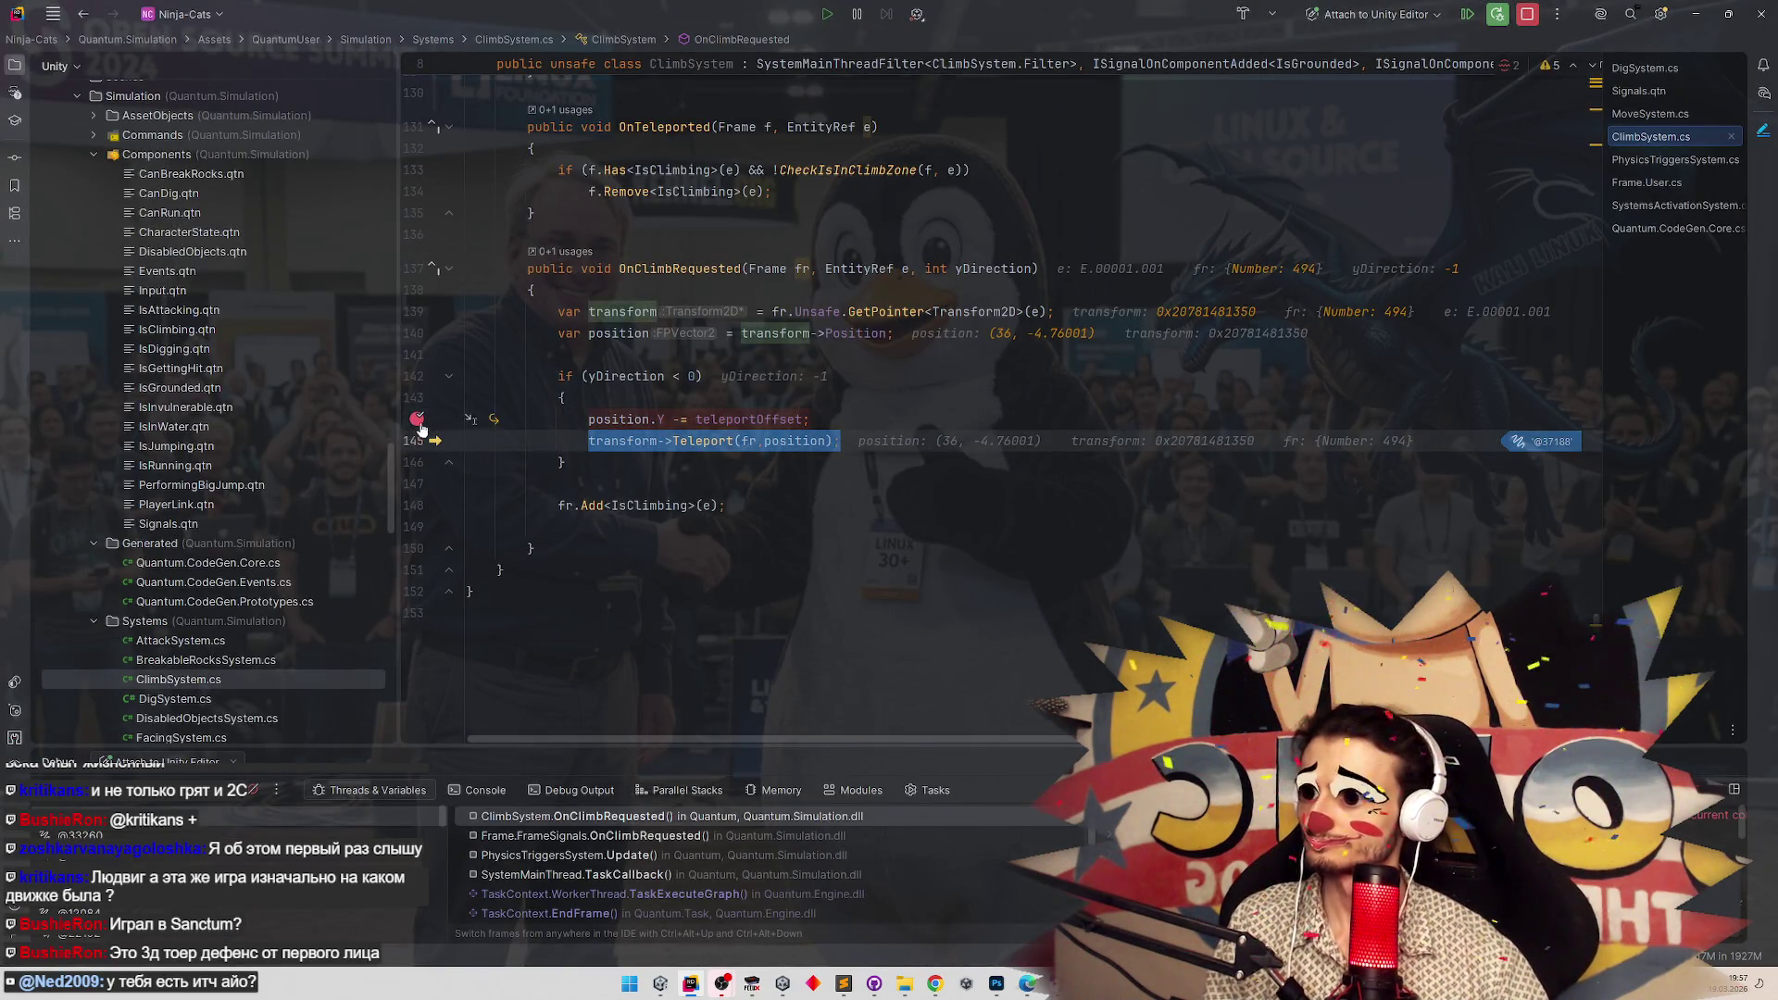
mouse_move(818, 443)
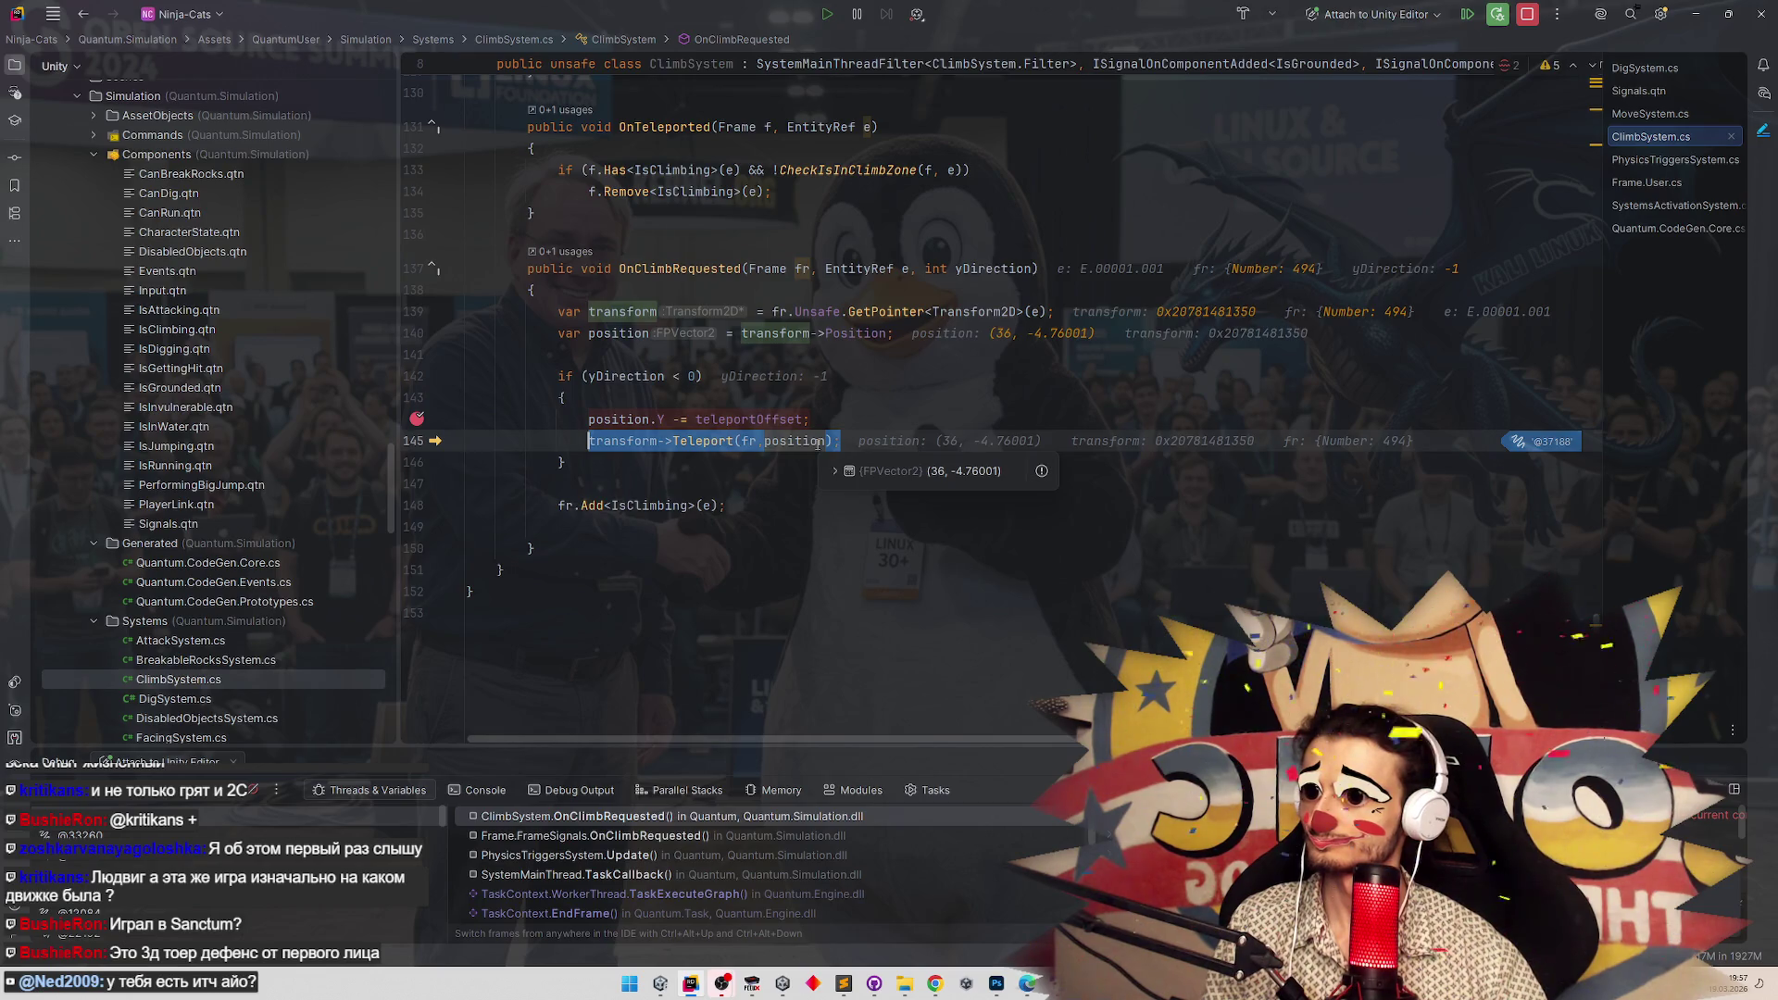
key("F5")
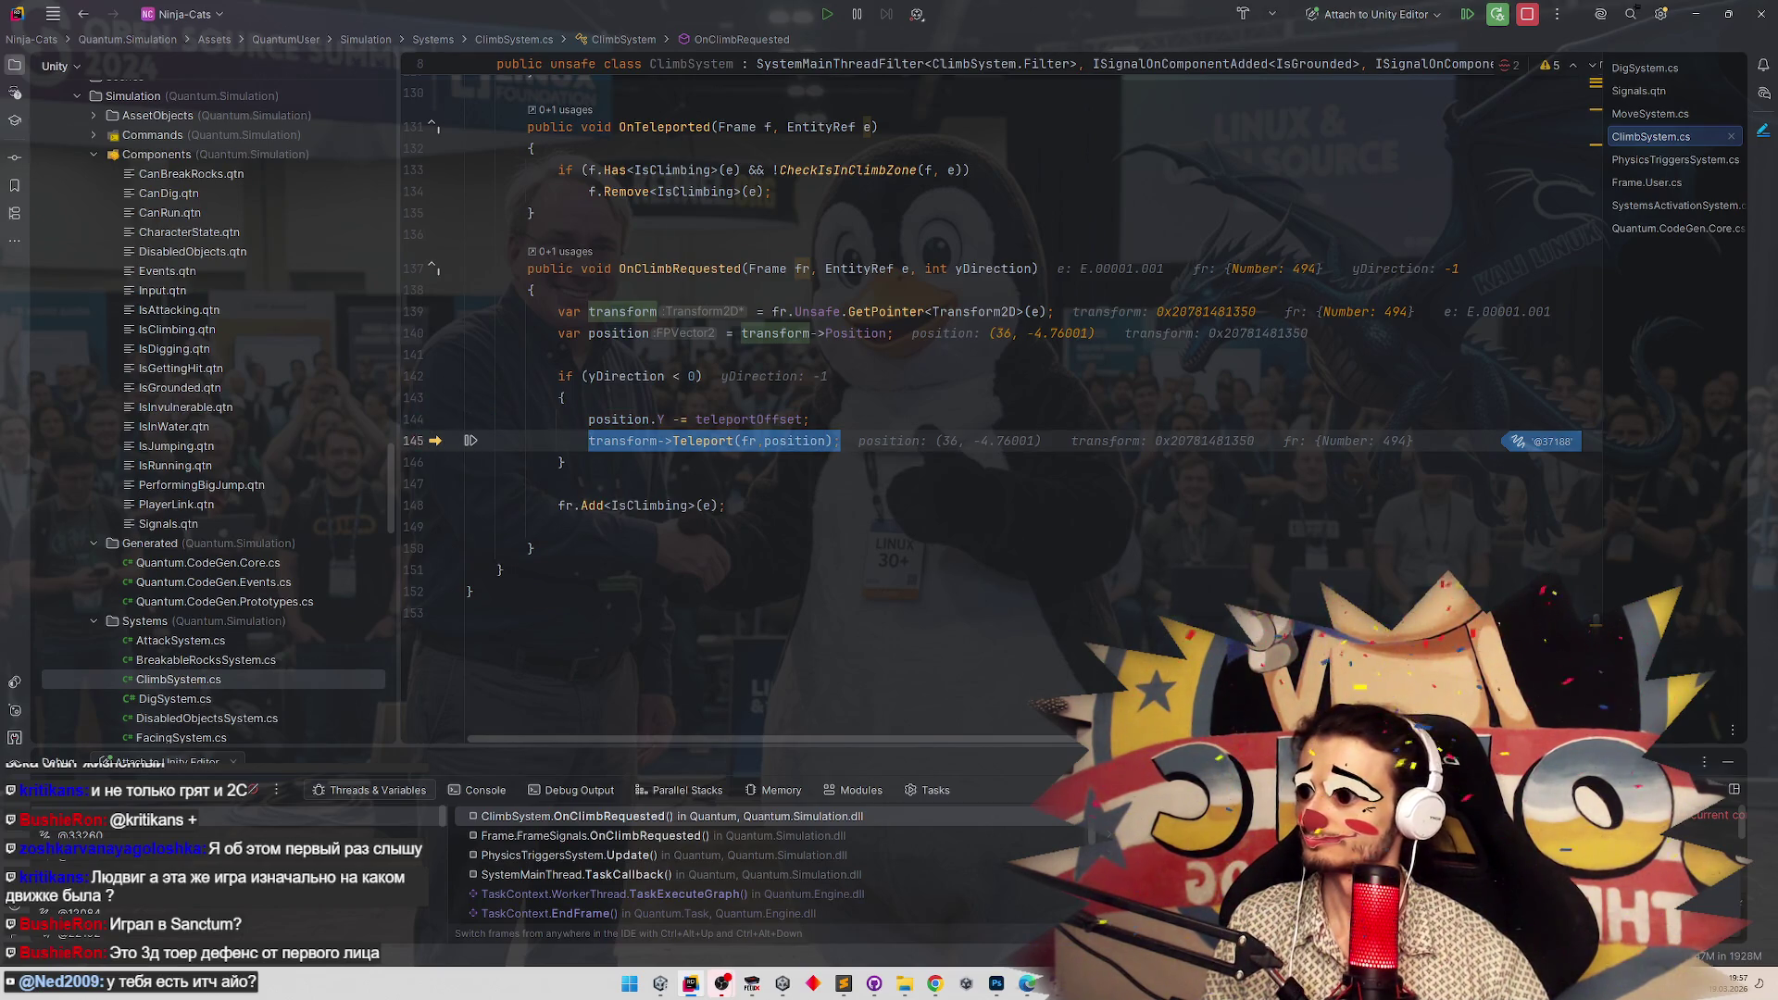
key("alt+Tab")
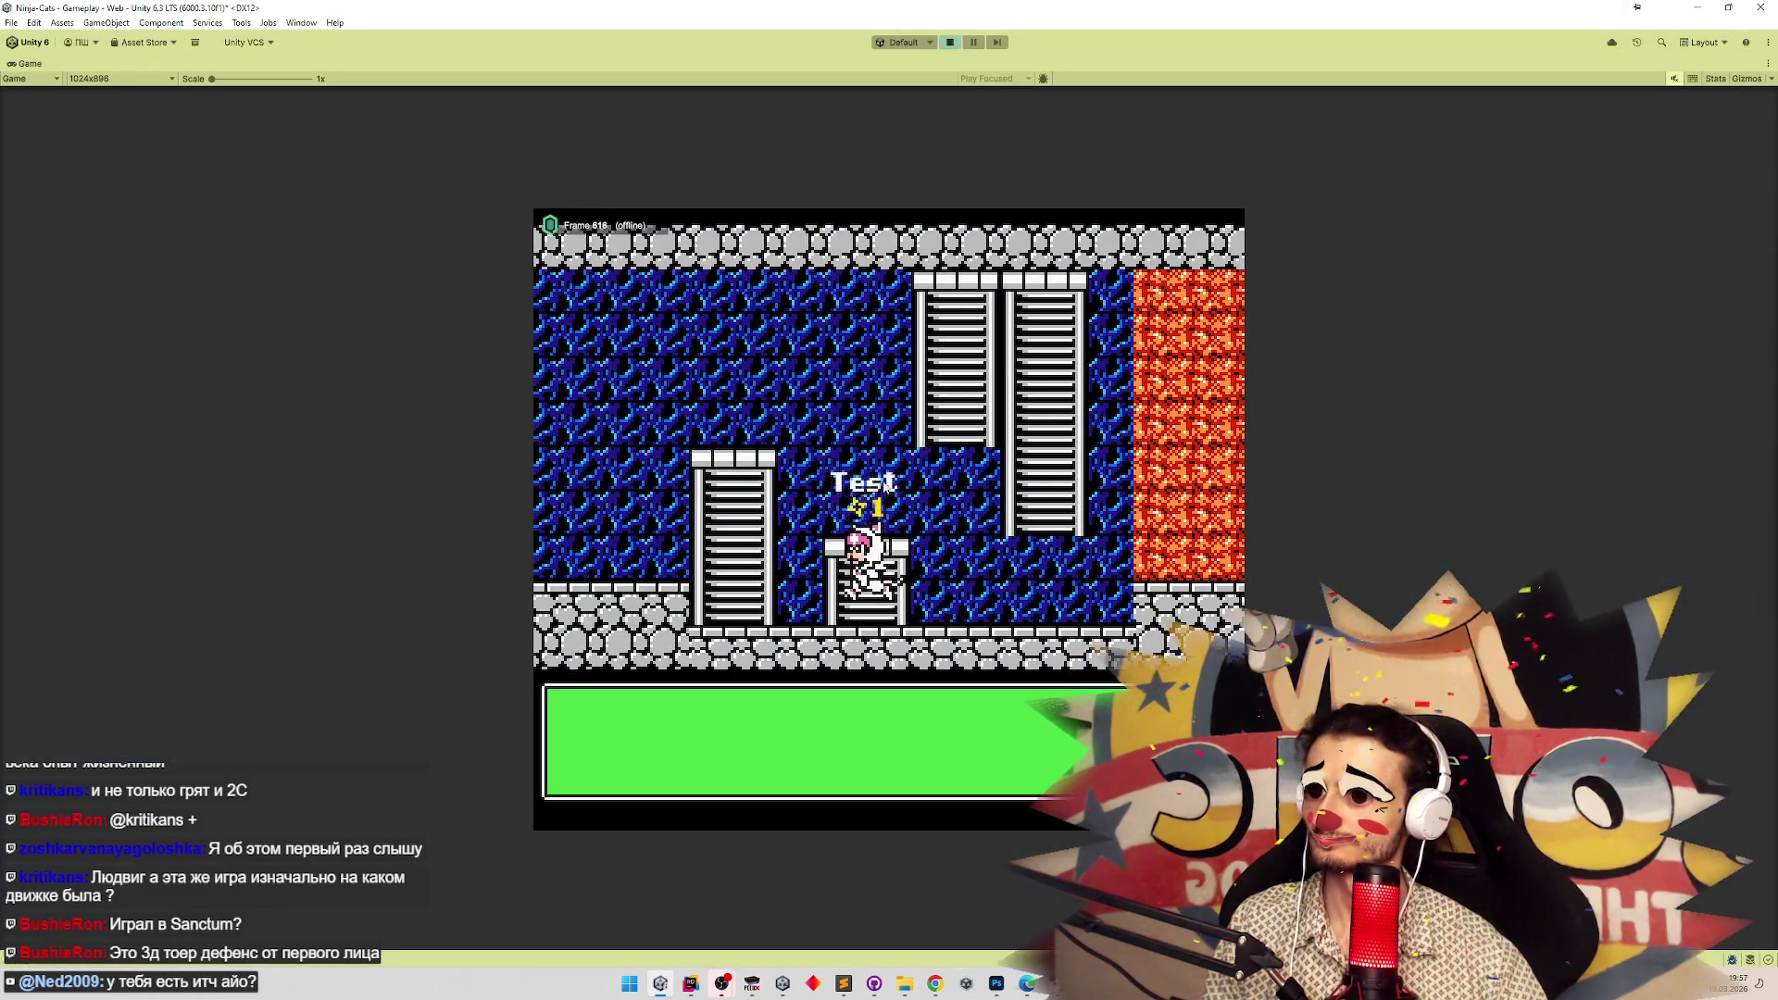
left_click(751, 983)
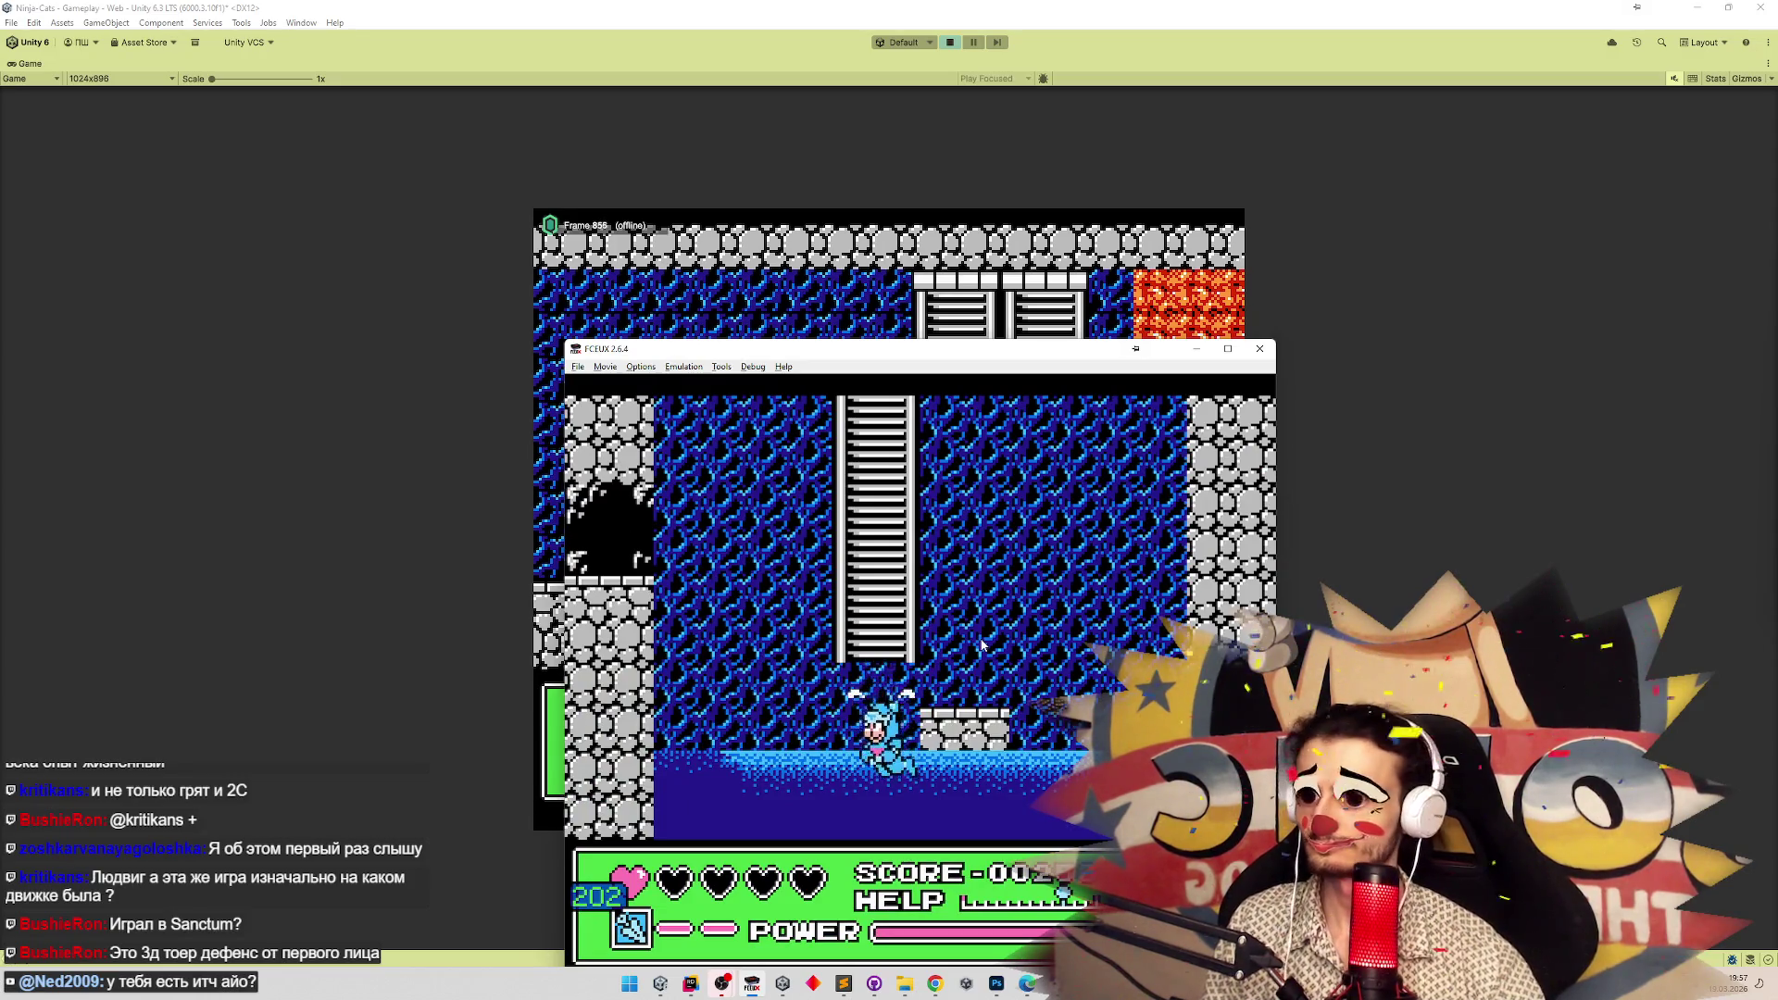
Climb the NES cat up the ladder onto the ledge, reload State 1, and return to ClimbSystem.cs.
key("Up")
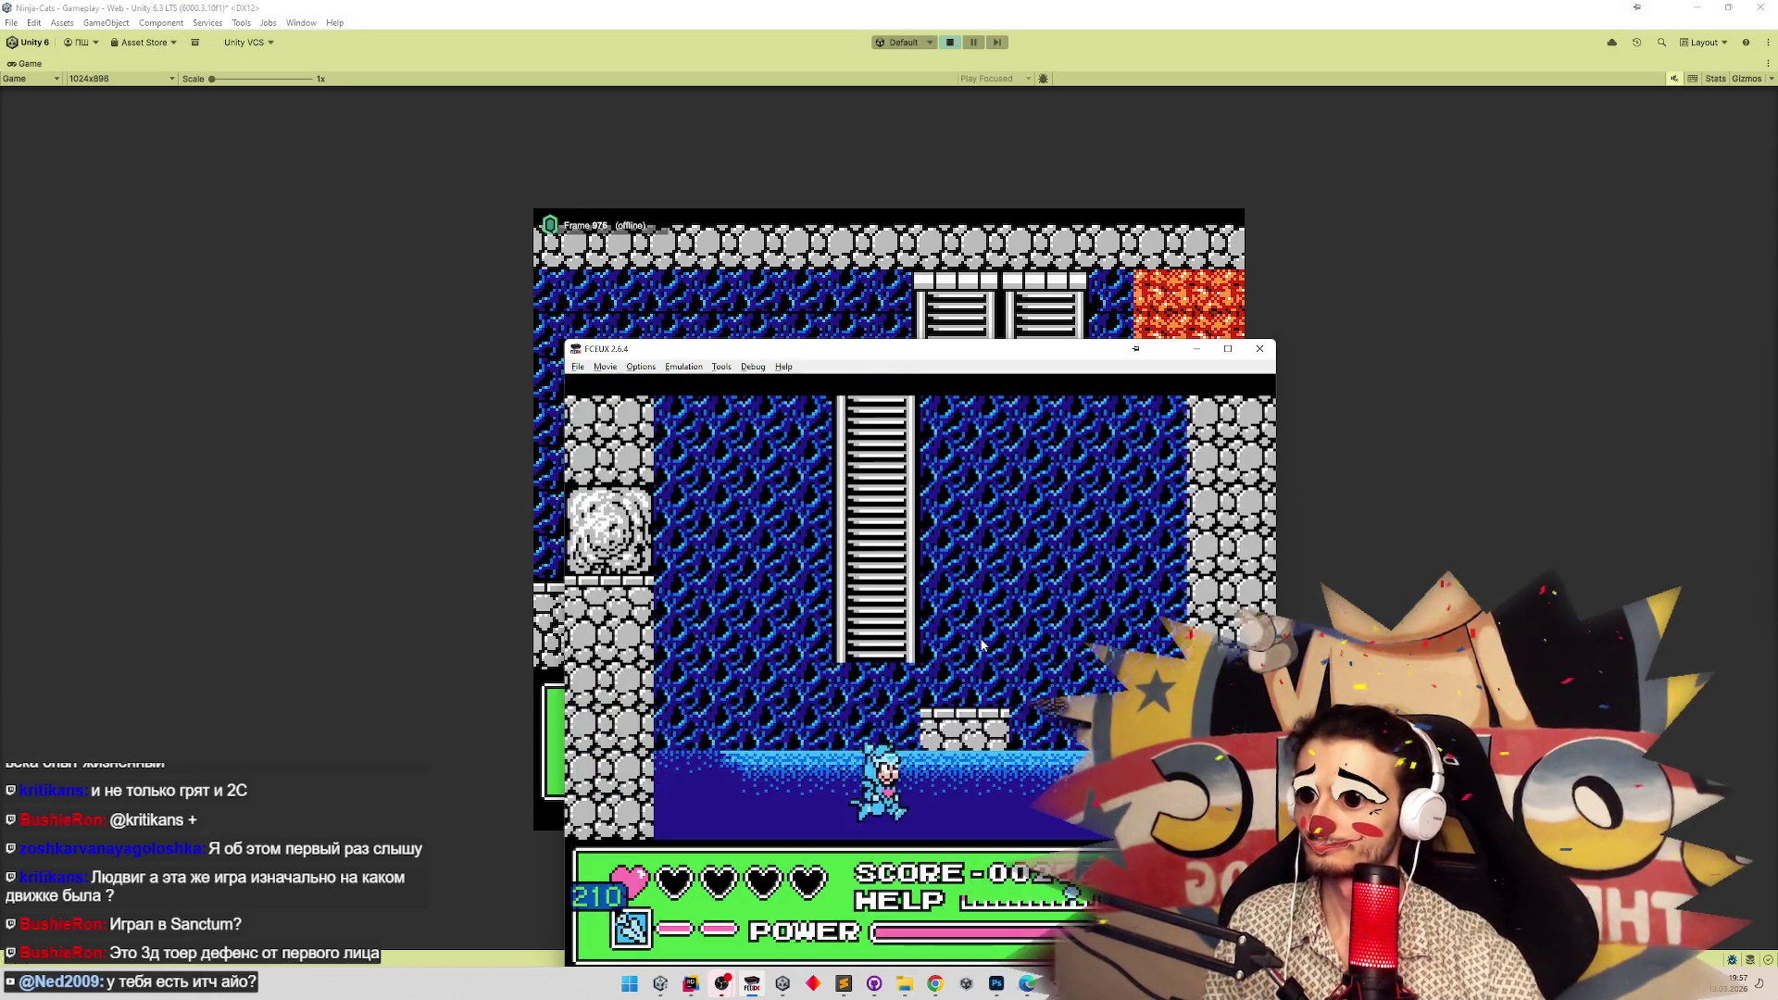
key("Up")
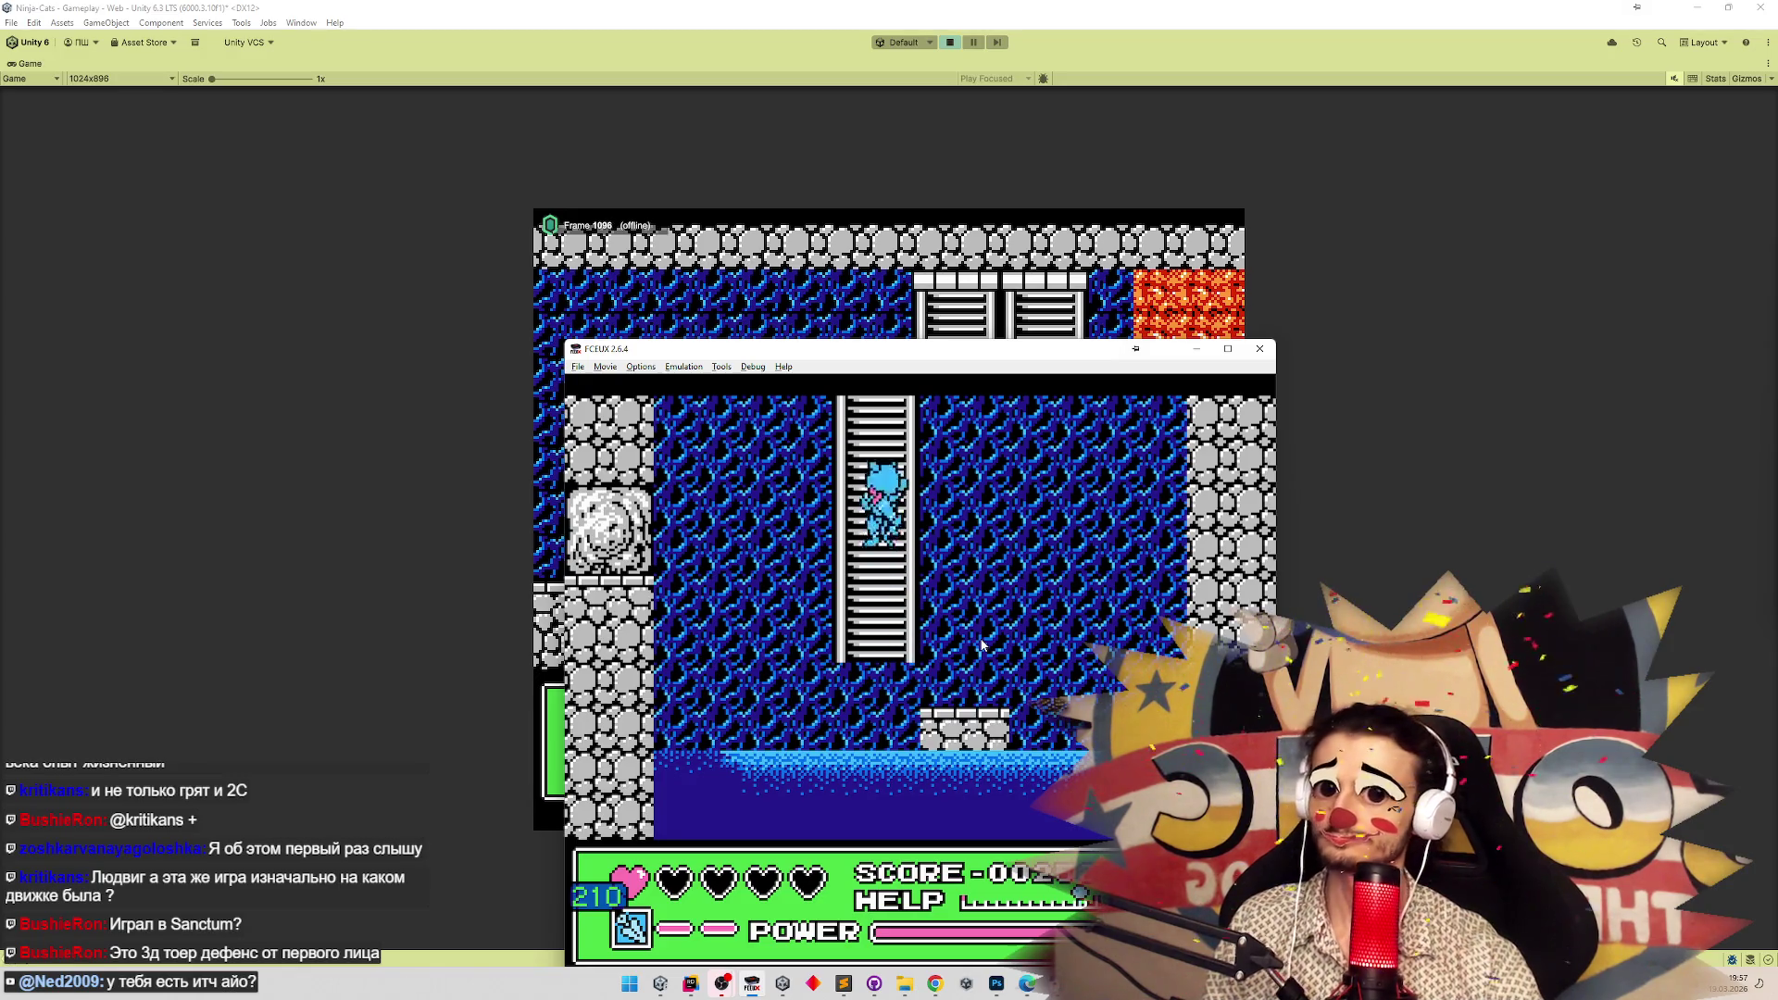
key("Up")
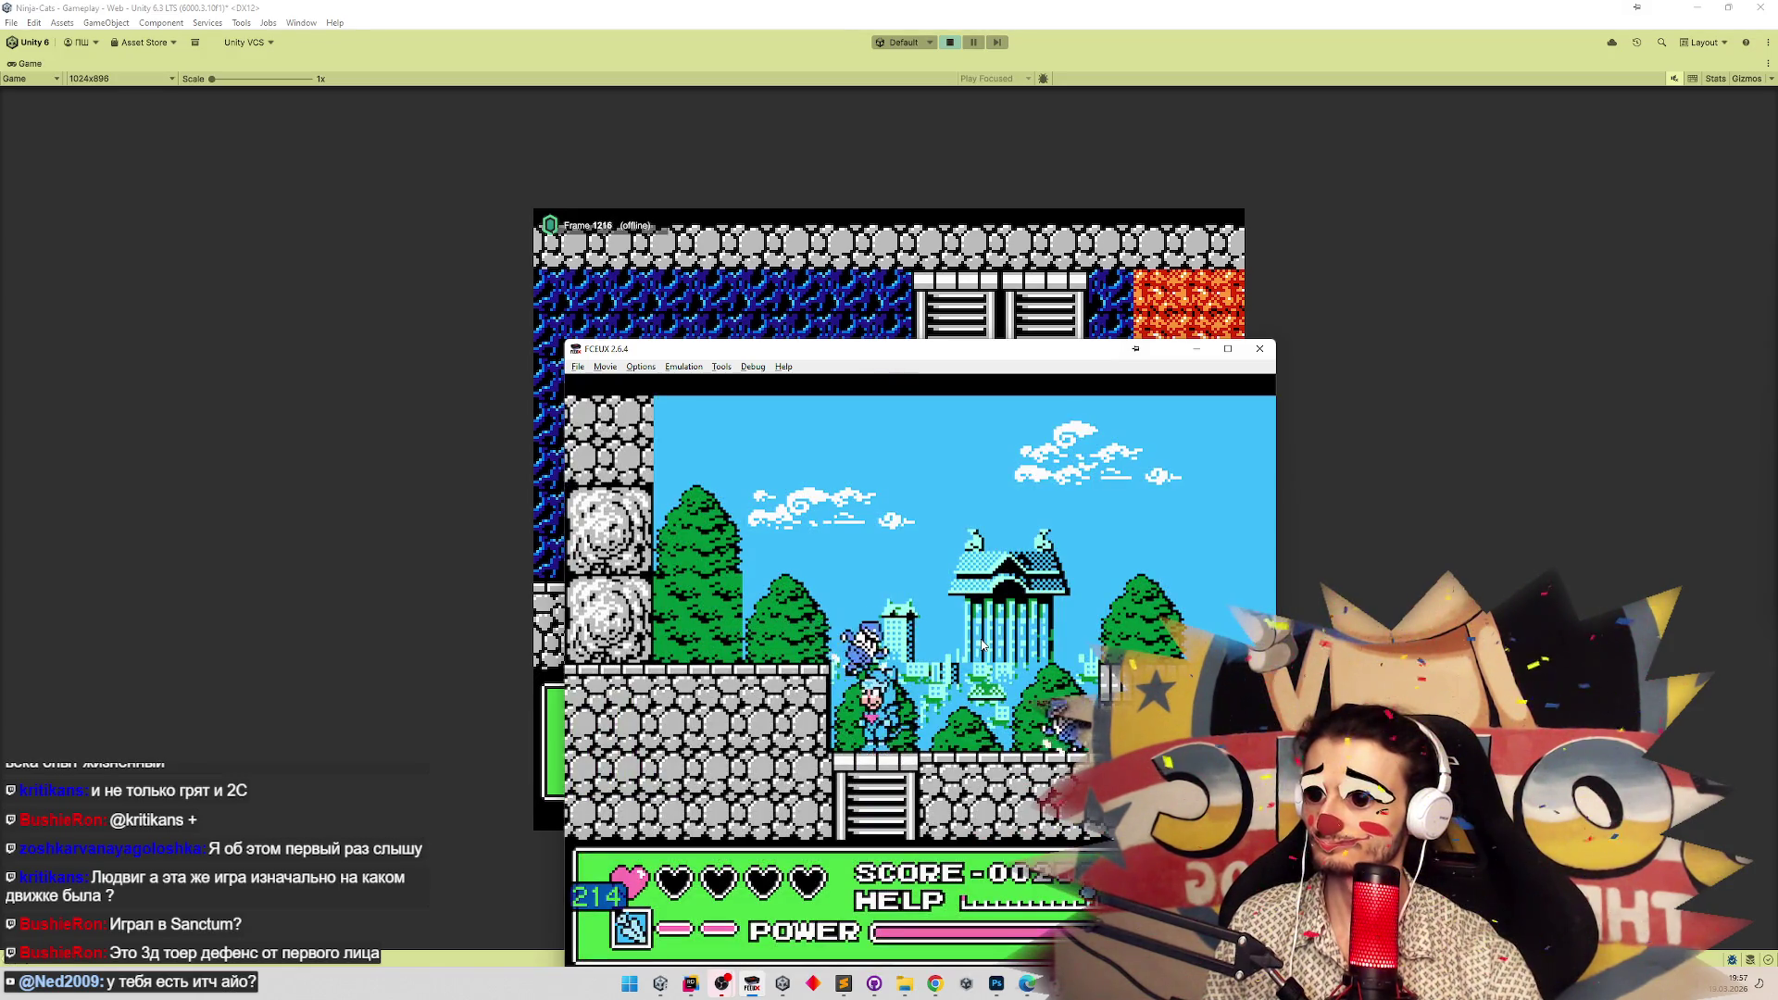
key("Down")
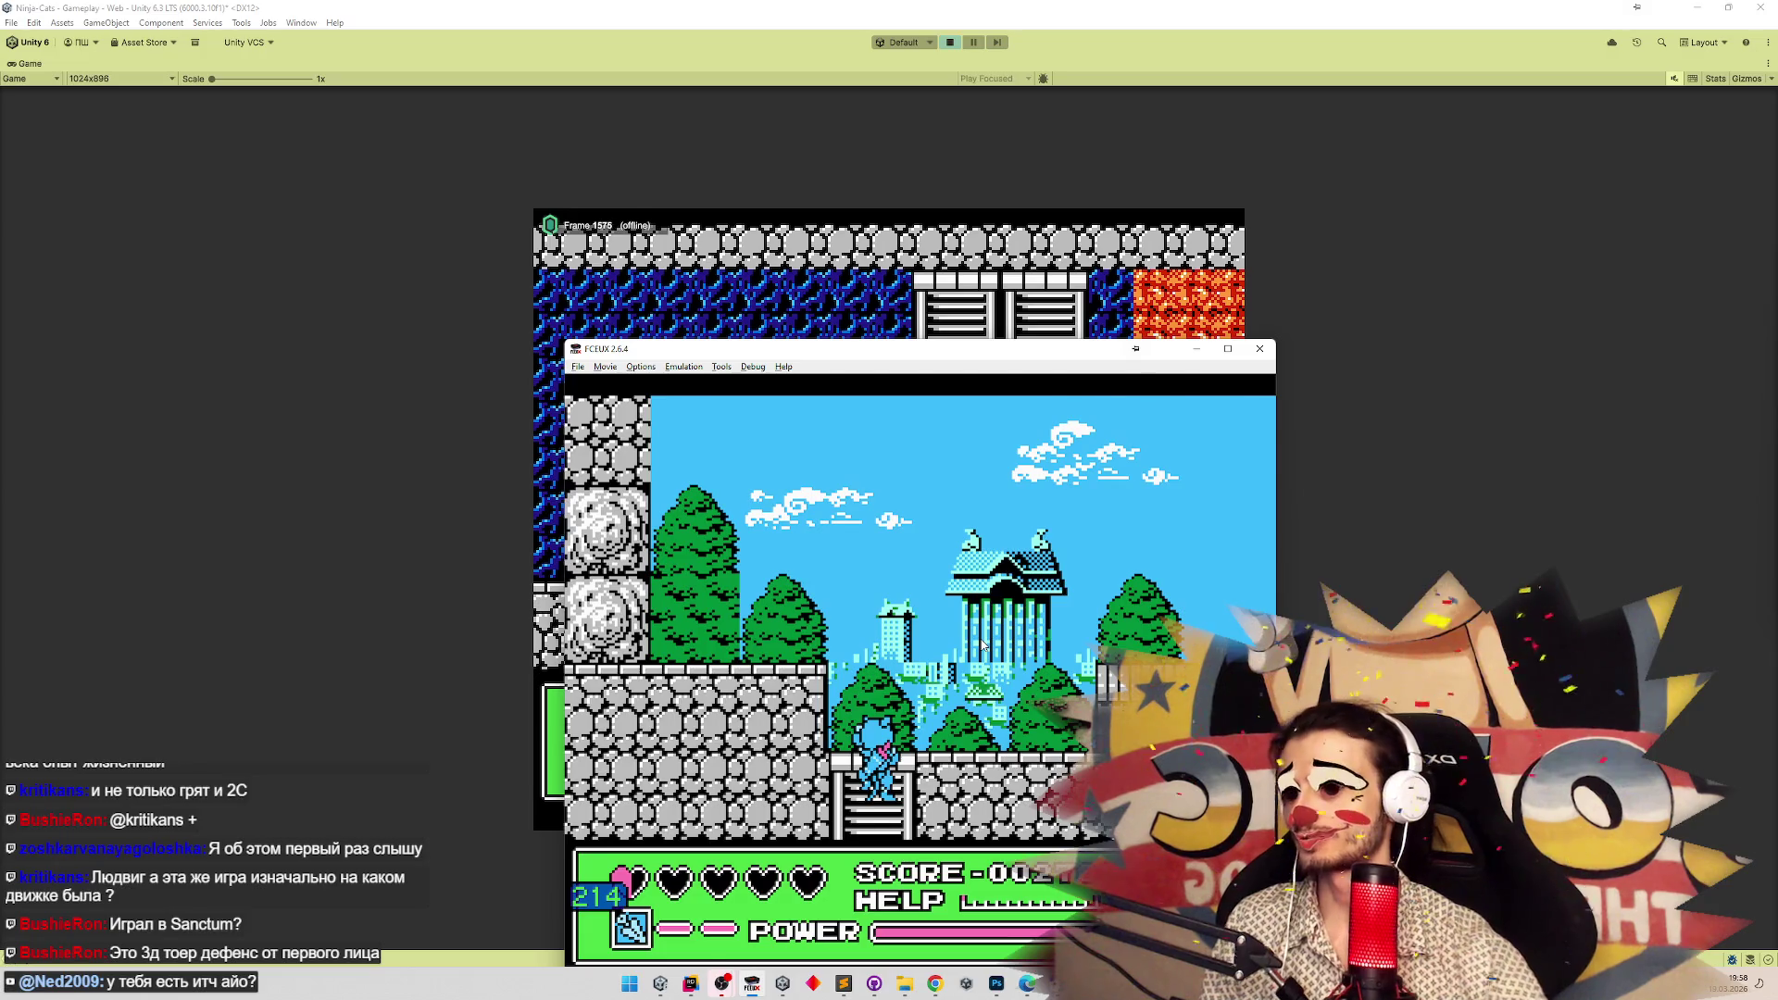
key("p")
left_click(765, 745)
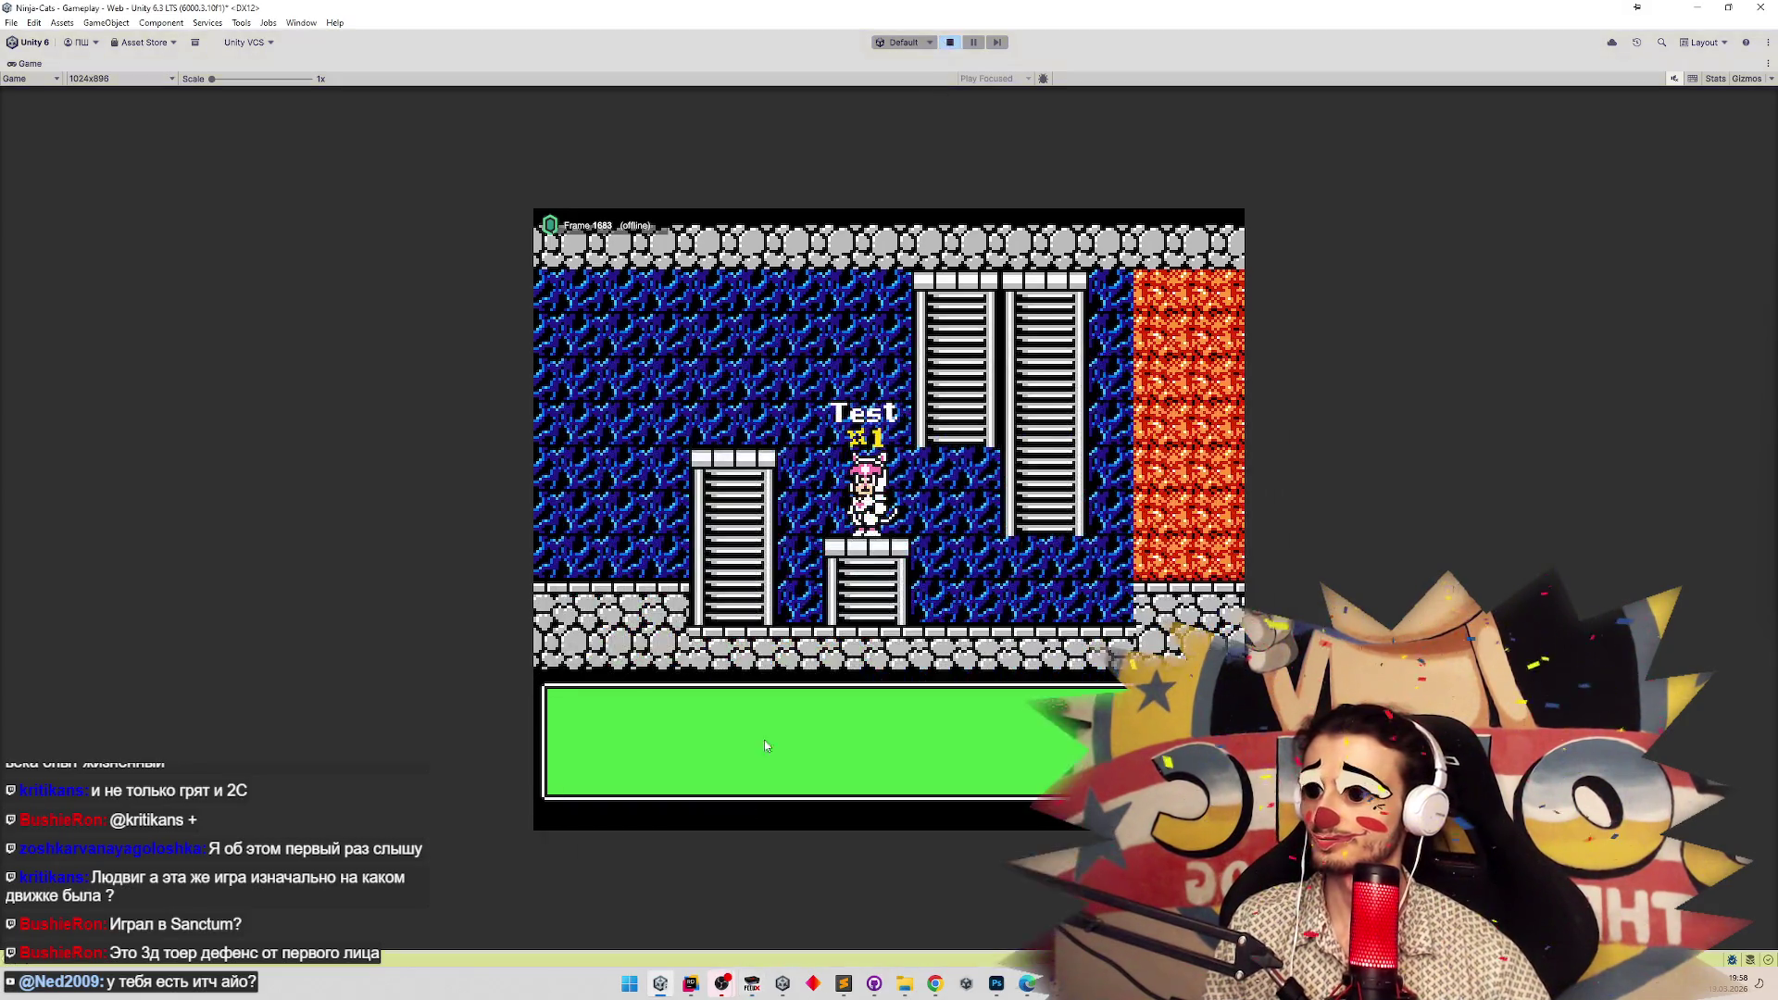
key("alt+Tab")
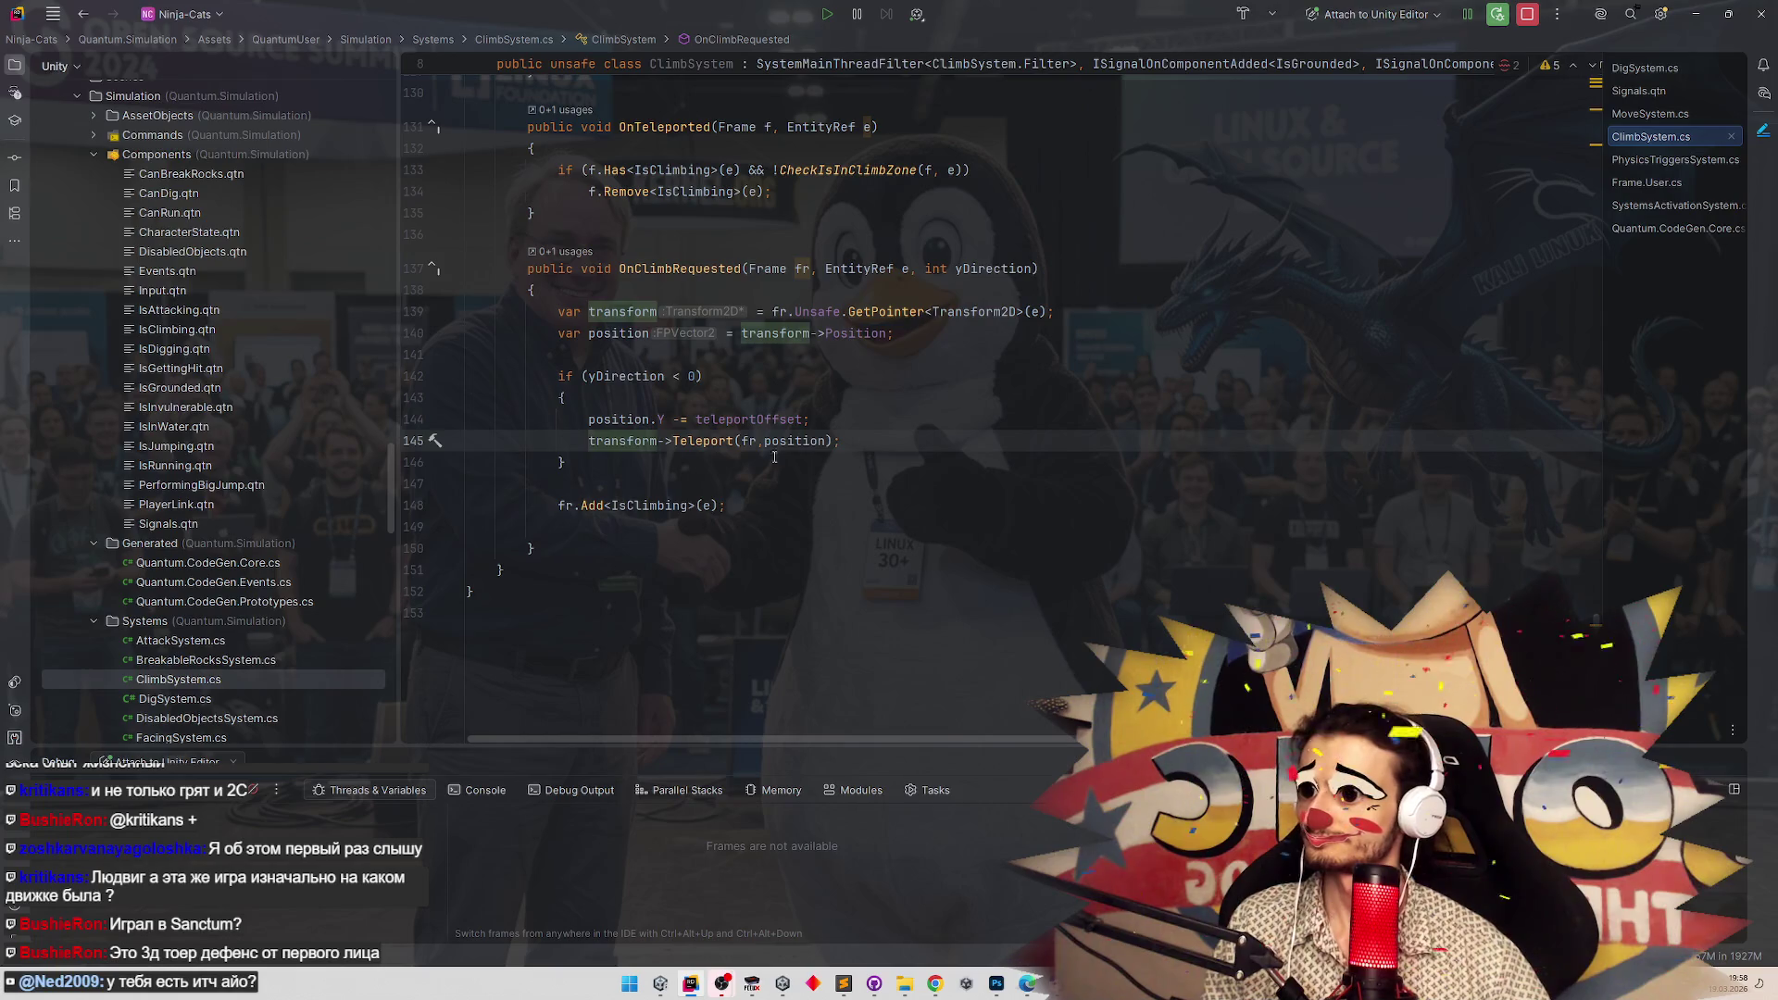
Check teleportOffset's usages and delete its field declaration from ClimbSystem.
left_click(771, 421, "ctrl")
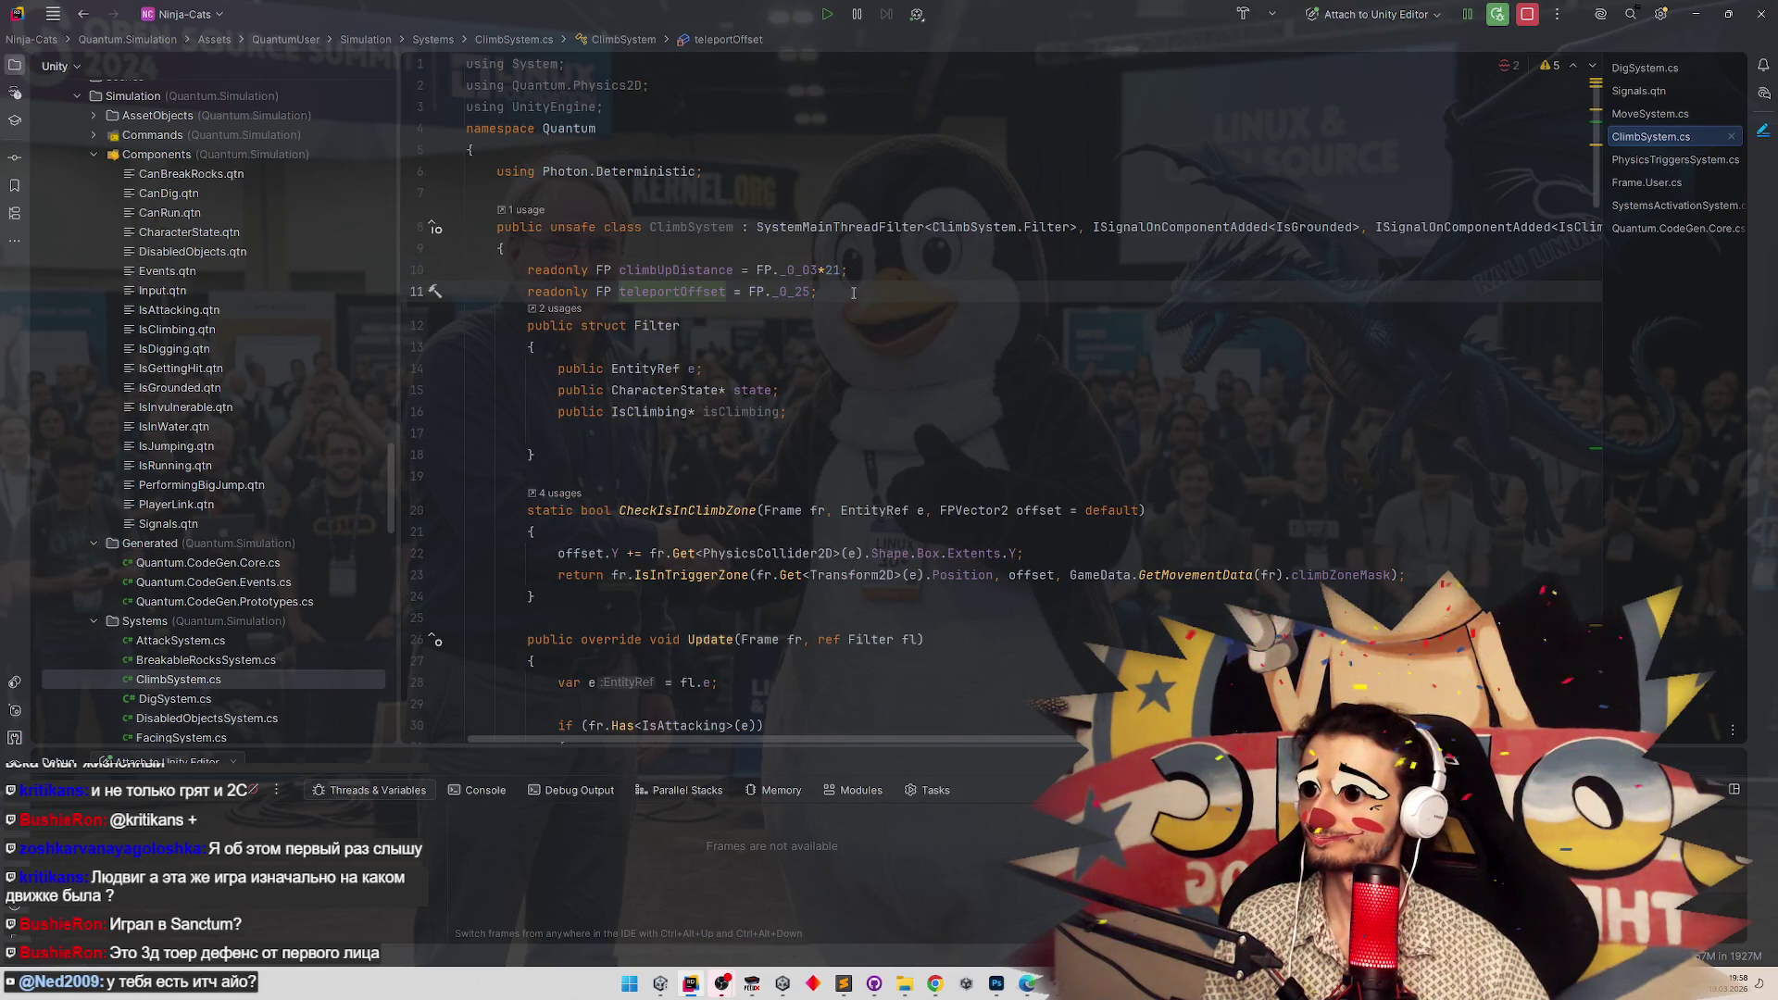
key("ctrl+f")
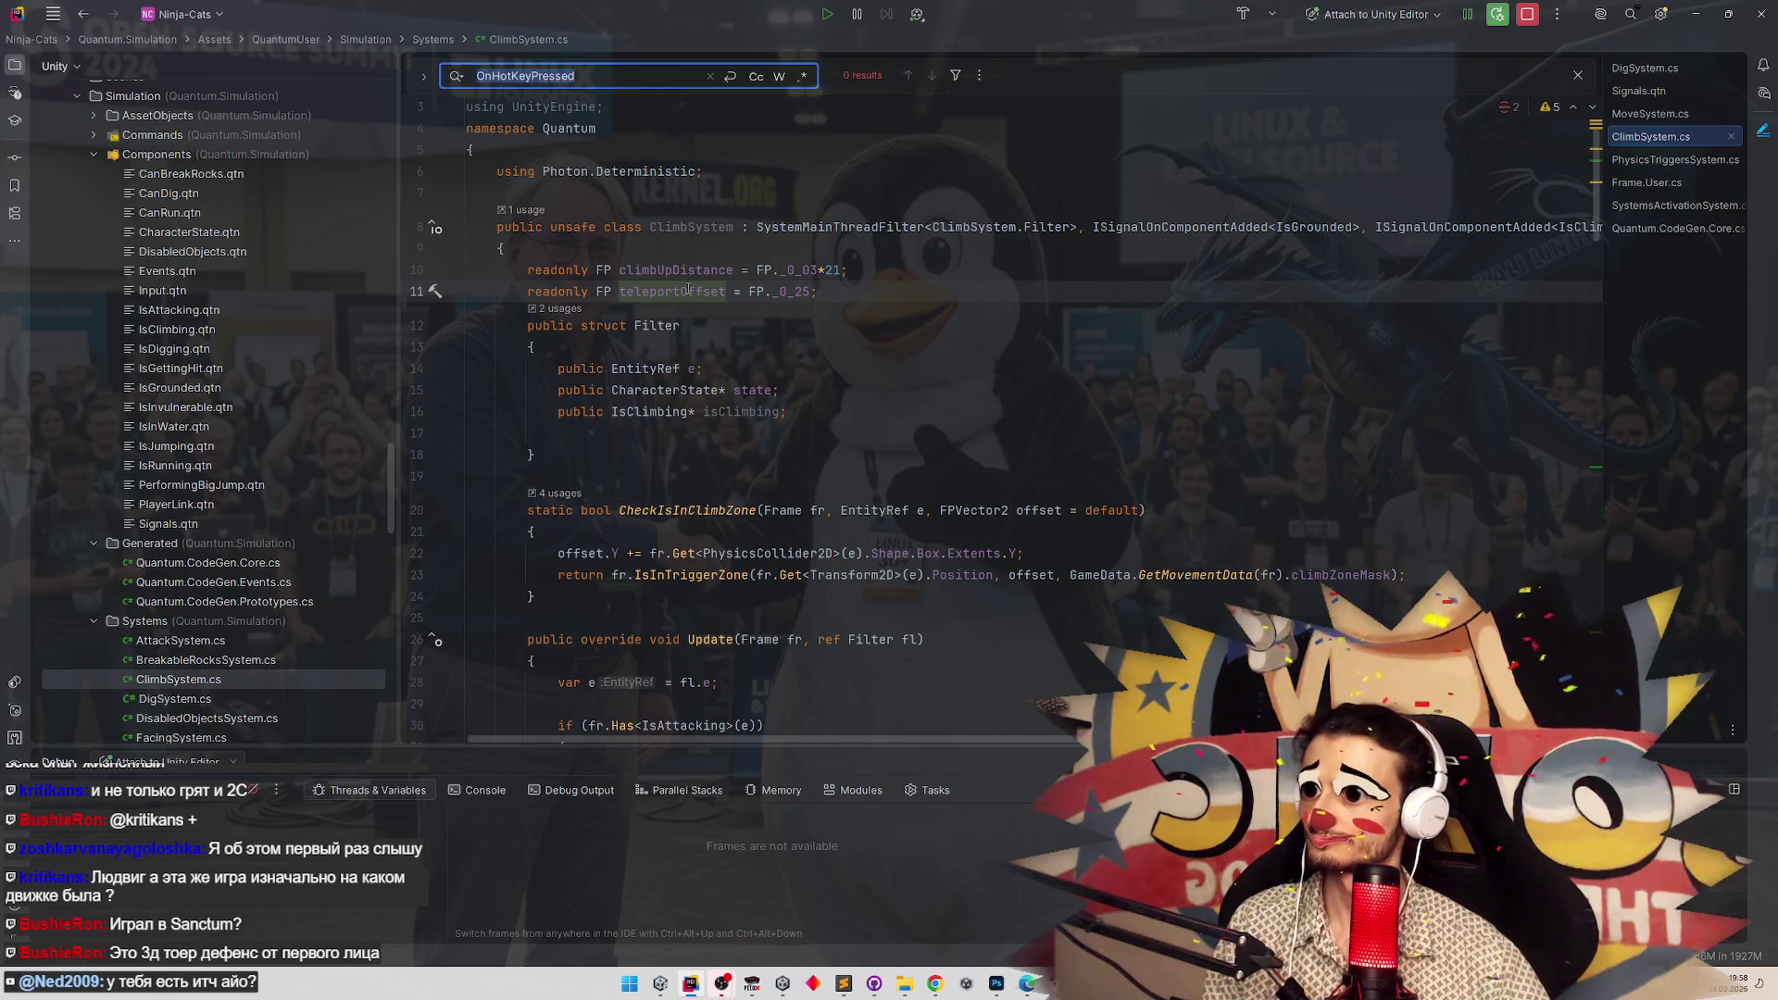
left_click(689, 290, "ctrl")
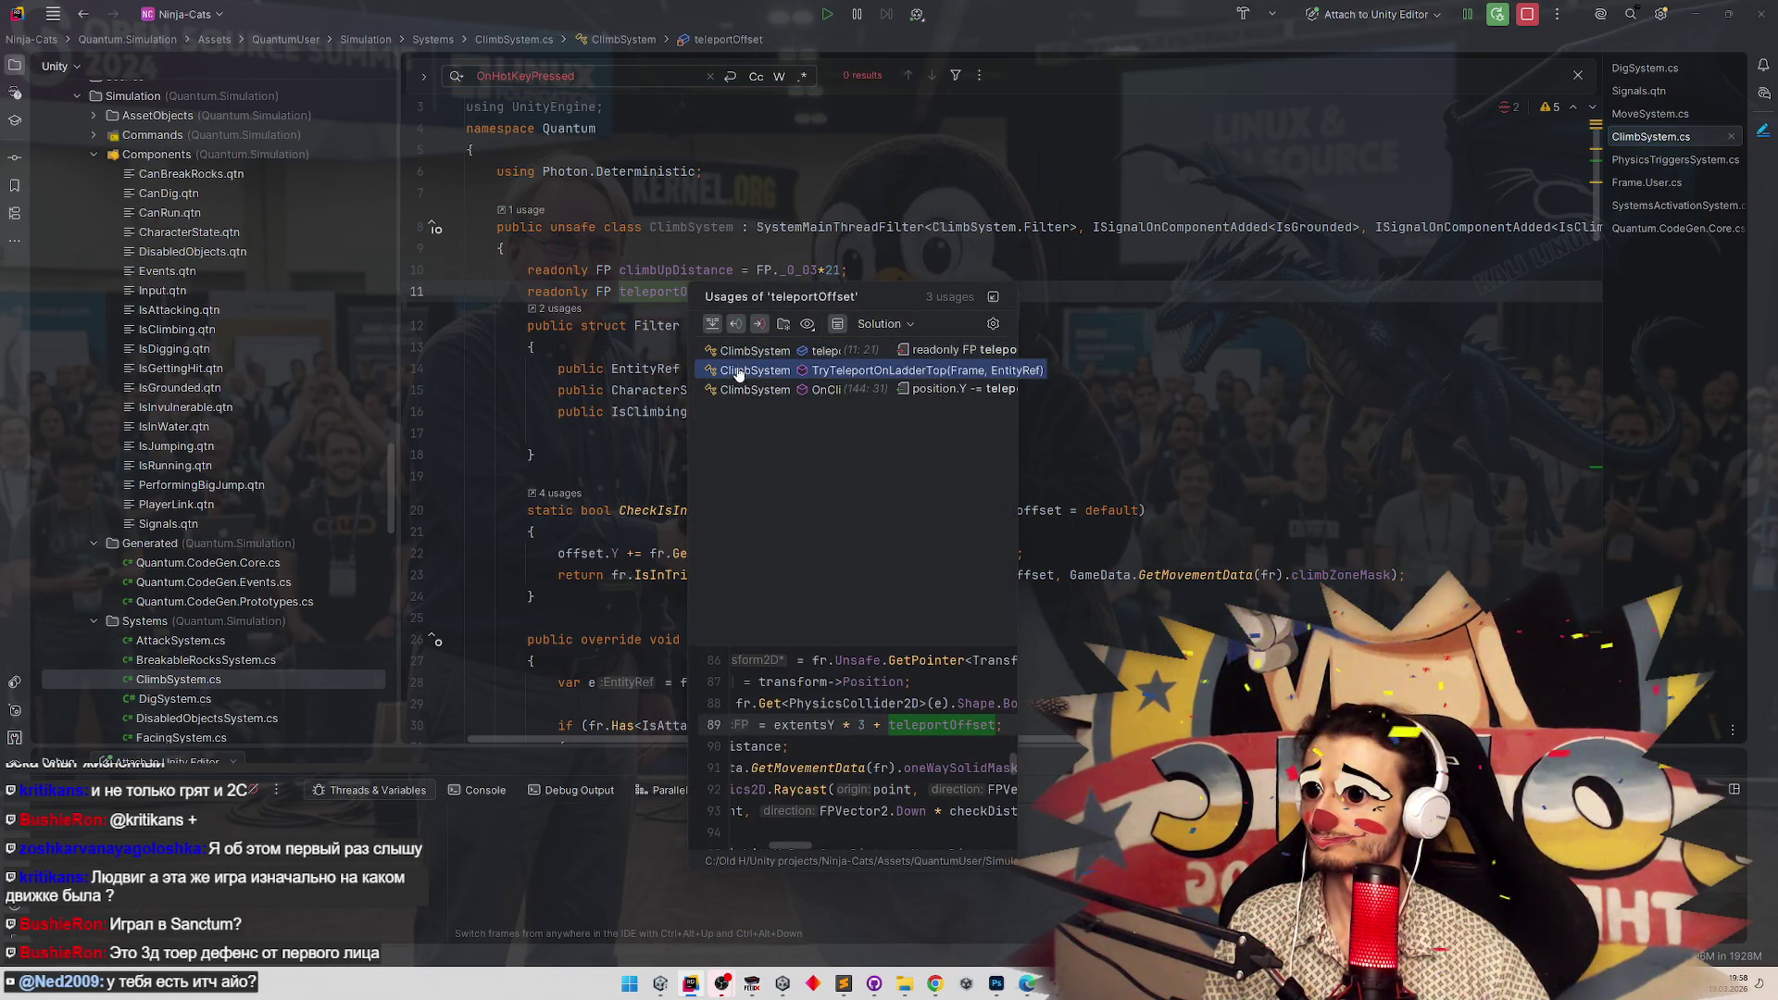
key("Escape")
left_click_drag(854, 321, 447, 324)
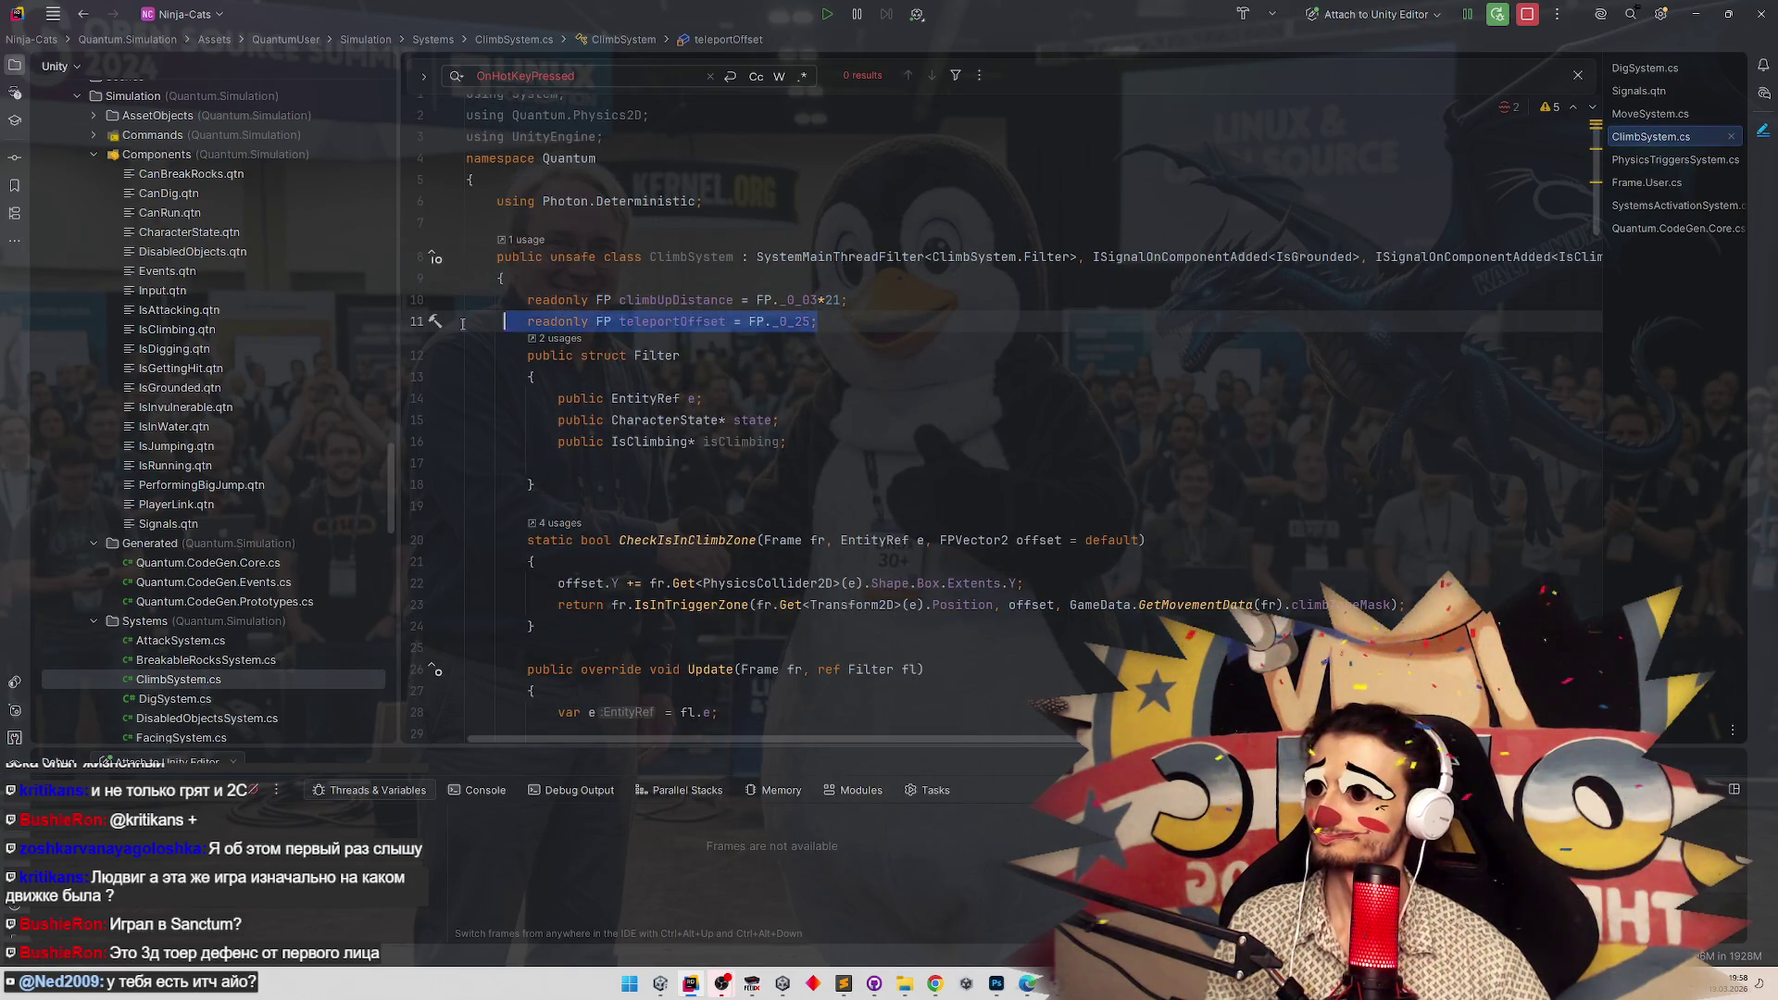
key("BackSpace")
key("BackSpace")
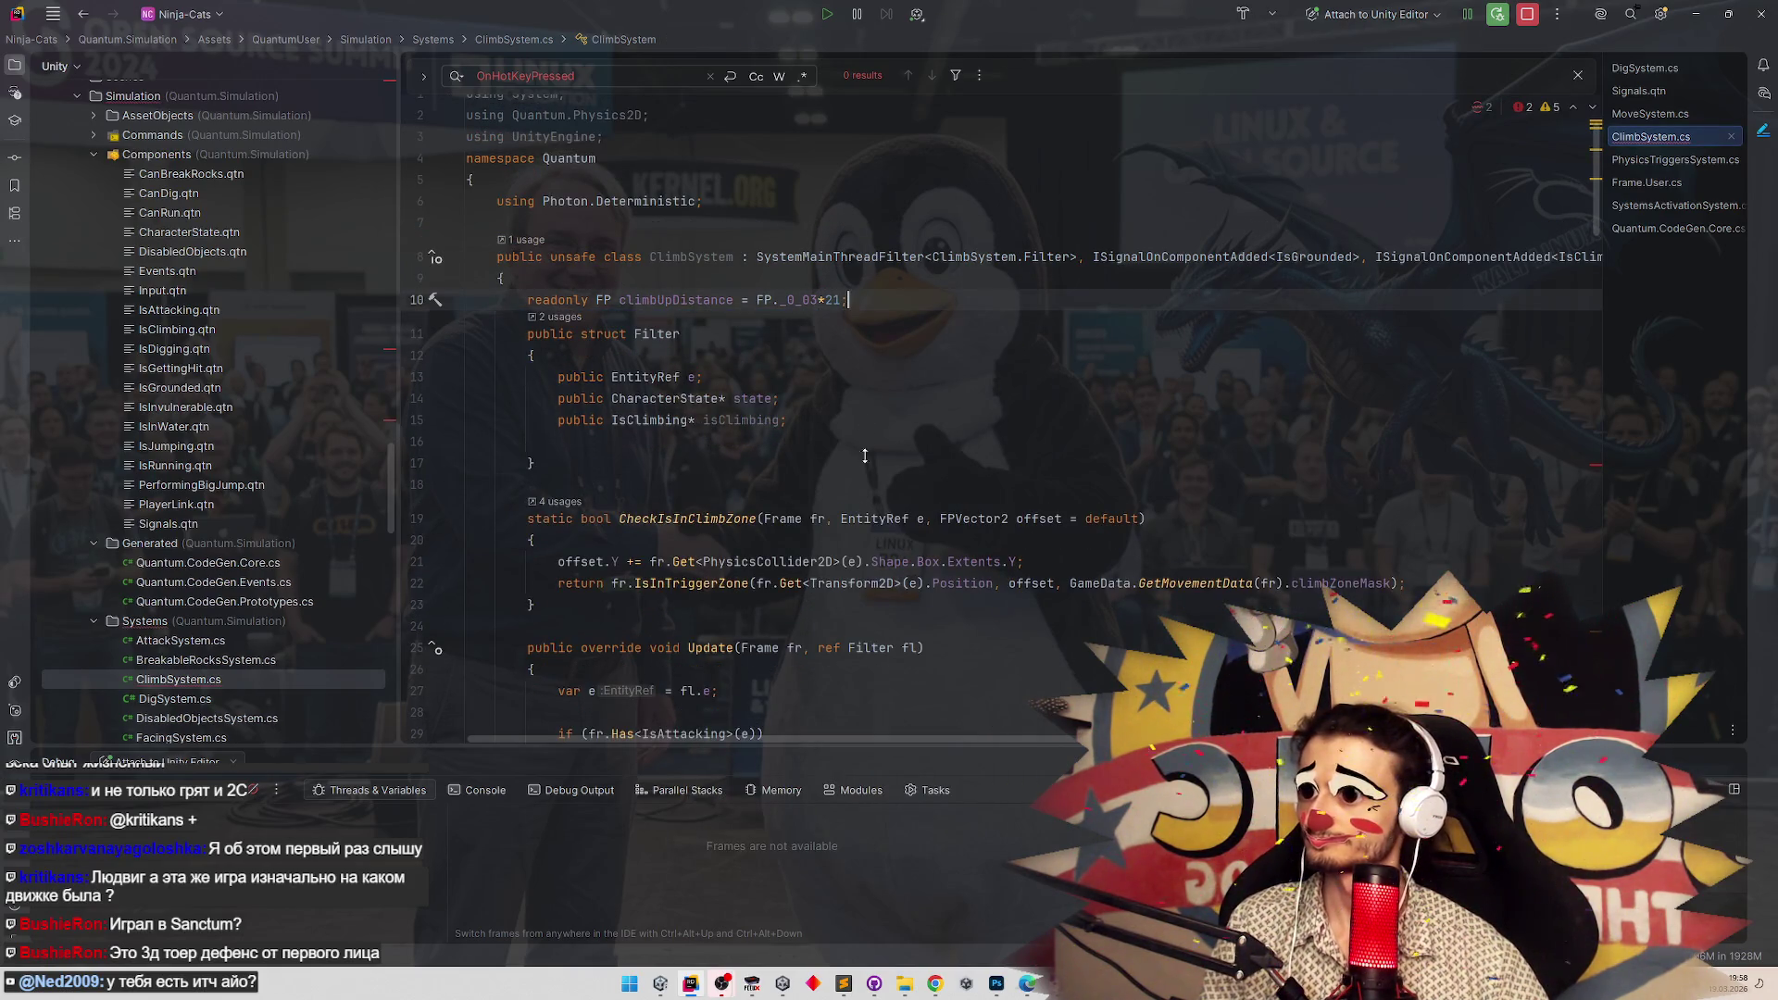
Replace teleportOffset on line 143 with the constant FP._0_50.
scroll(865, 456, "down", 20)
double_click(769, 424)
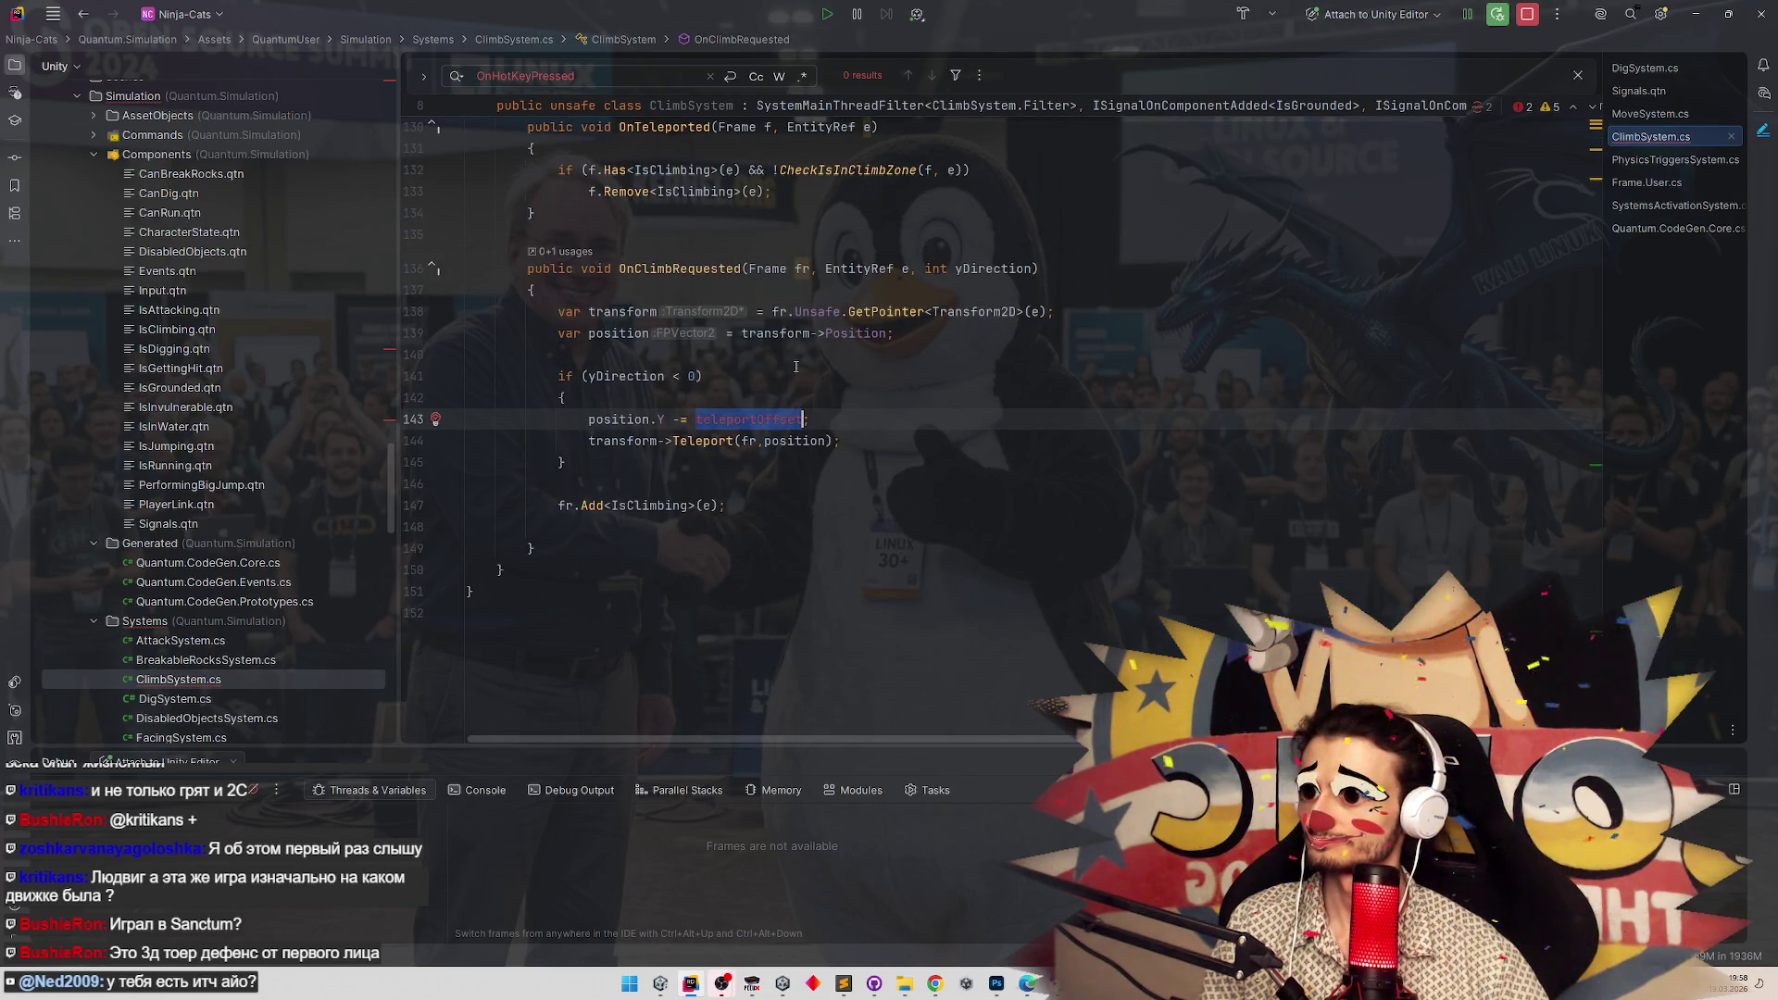
type("FP._0_05")
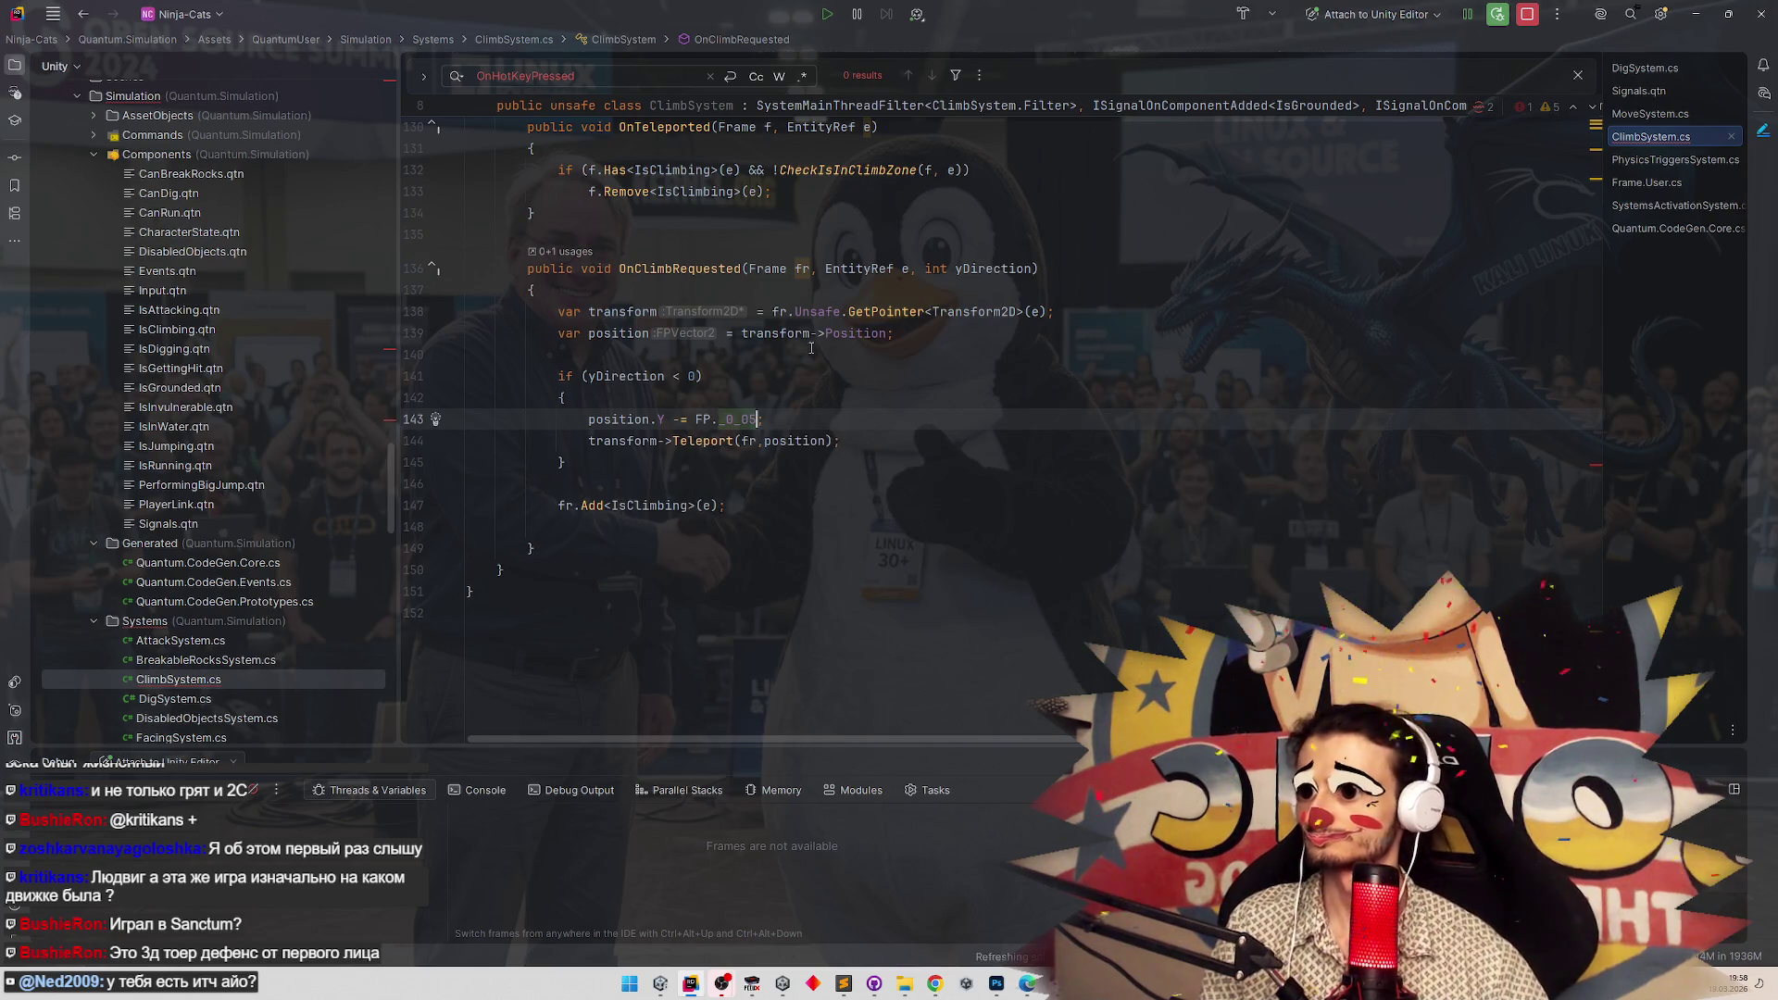
scroll(812, 347, "up", 3)
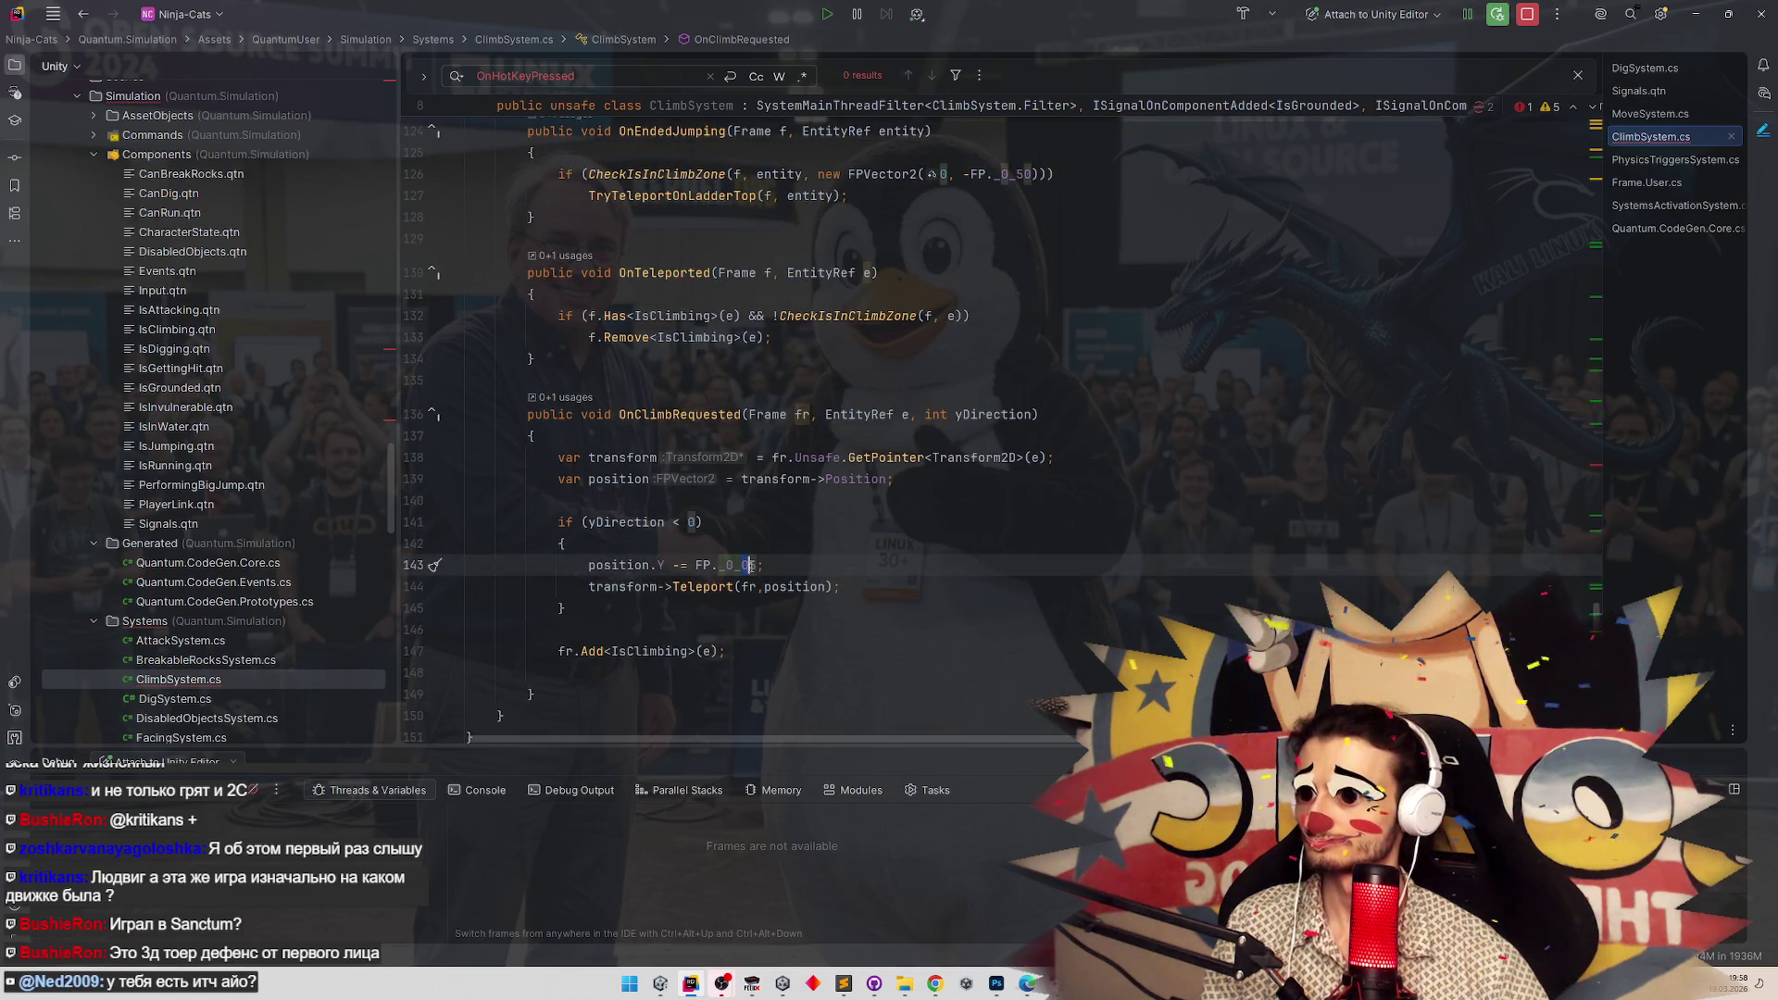
left_click(857, 531)
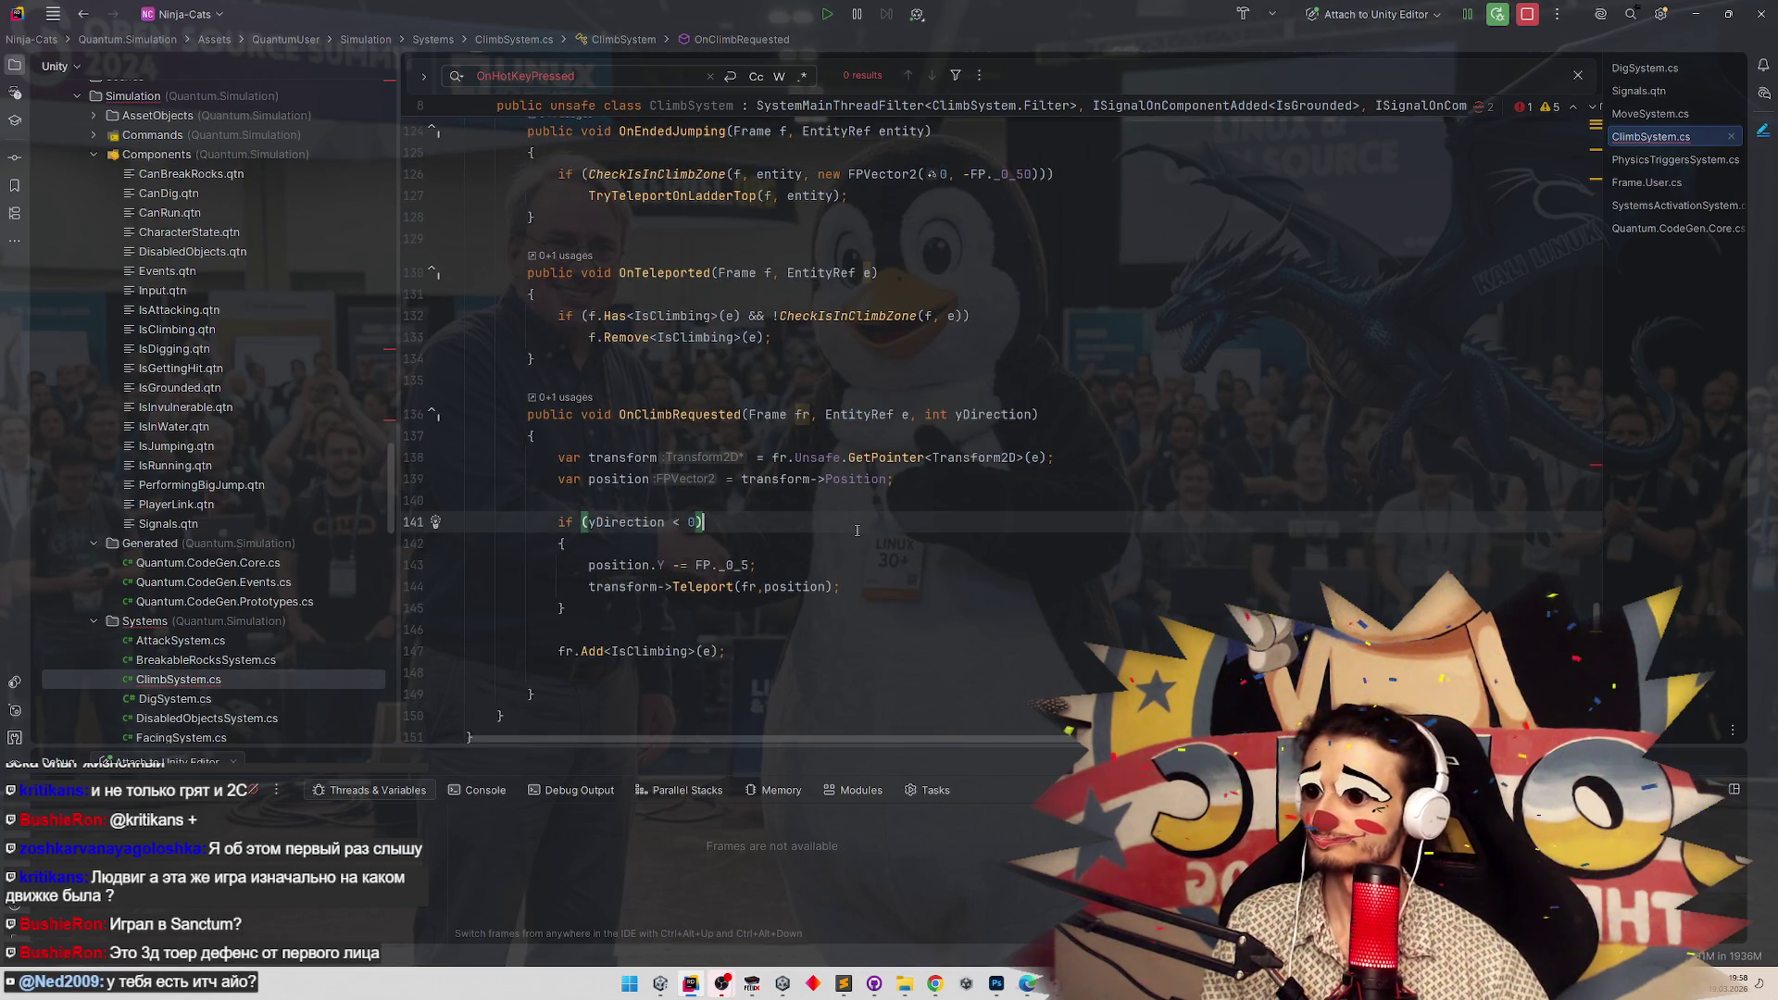
left_click(742, 565)
key("ctrl+space")
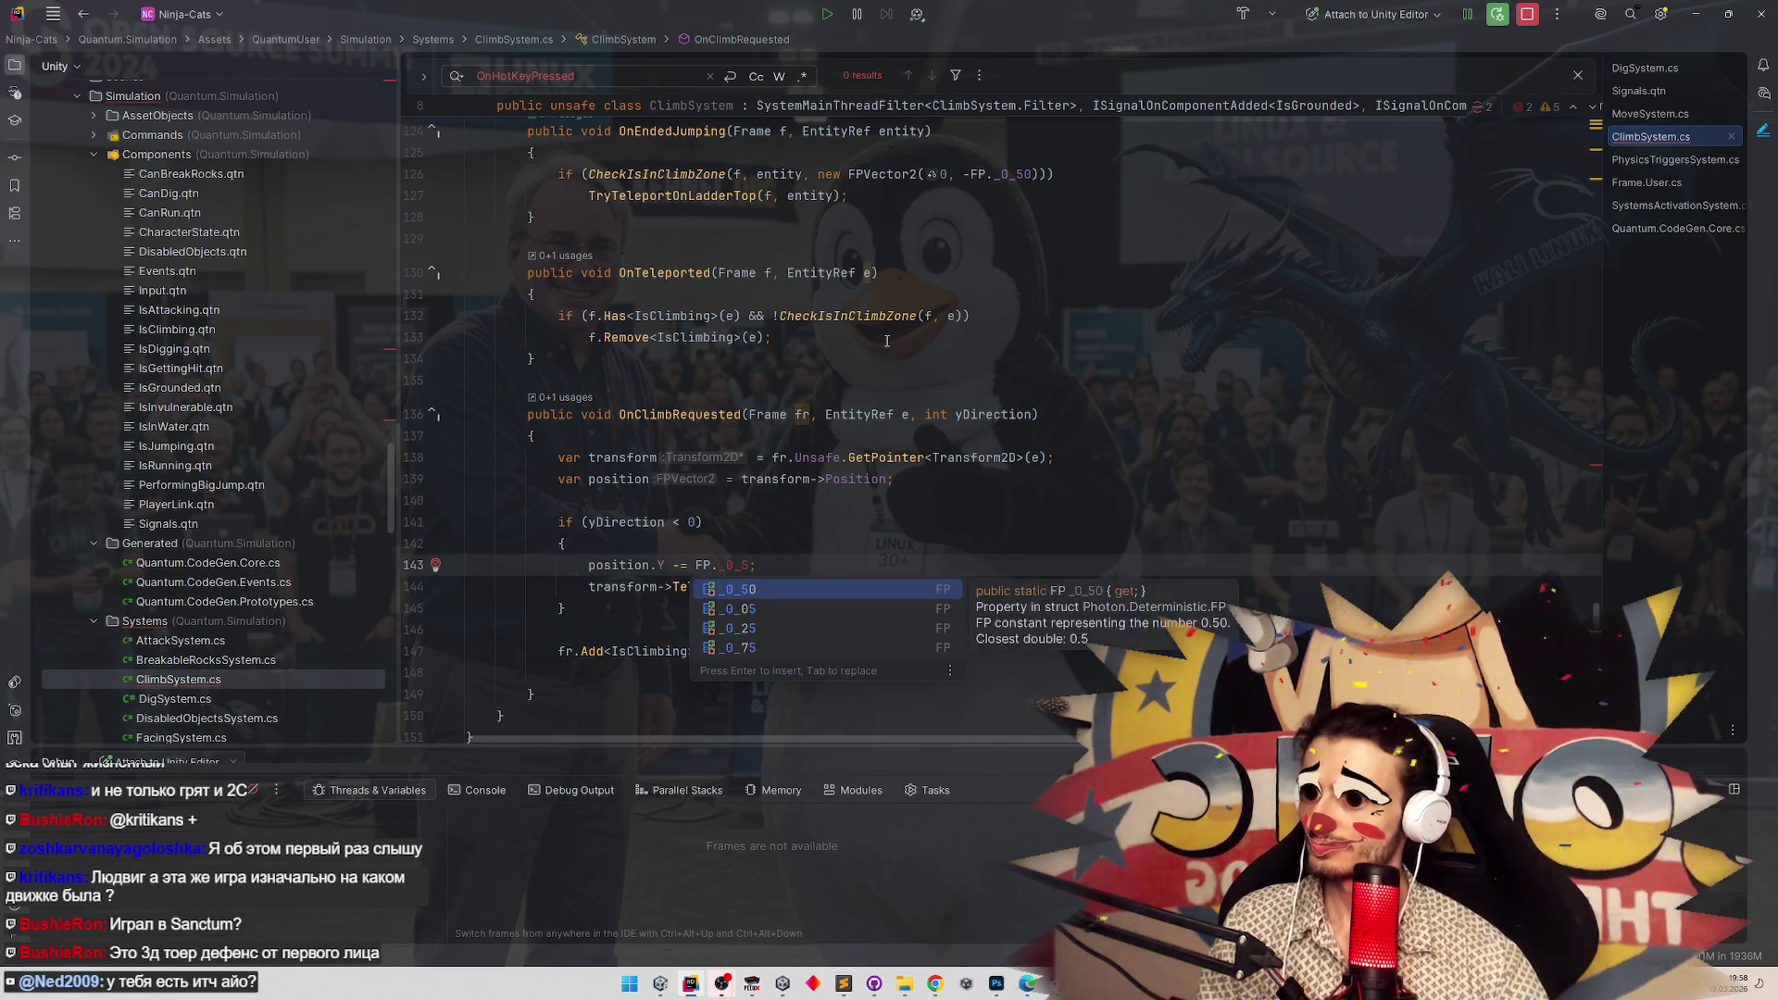
key("Down")
key("Return")
key("BackSpace")
key("BackSpace")
type("50")
left_click(916, 491)
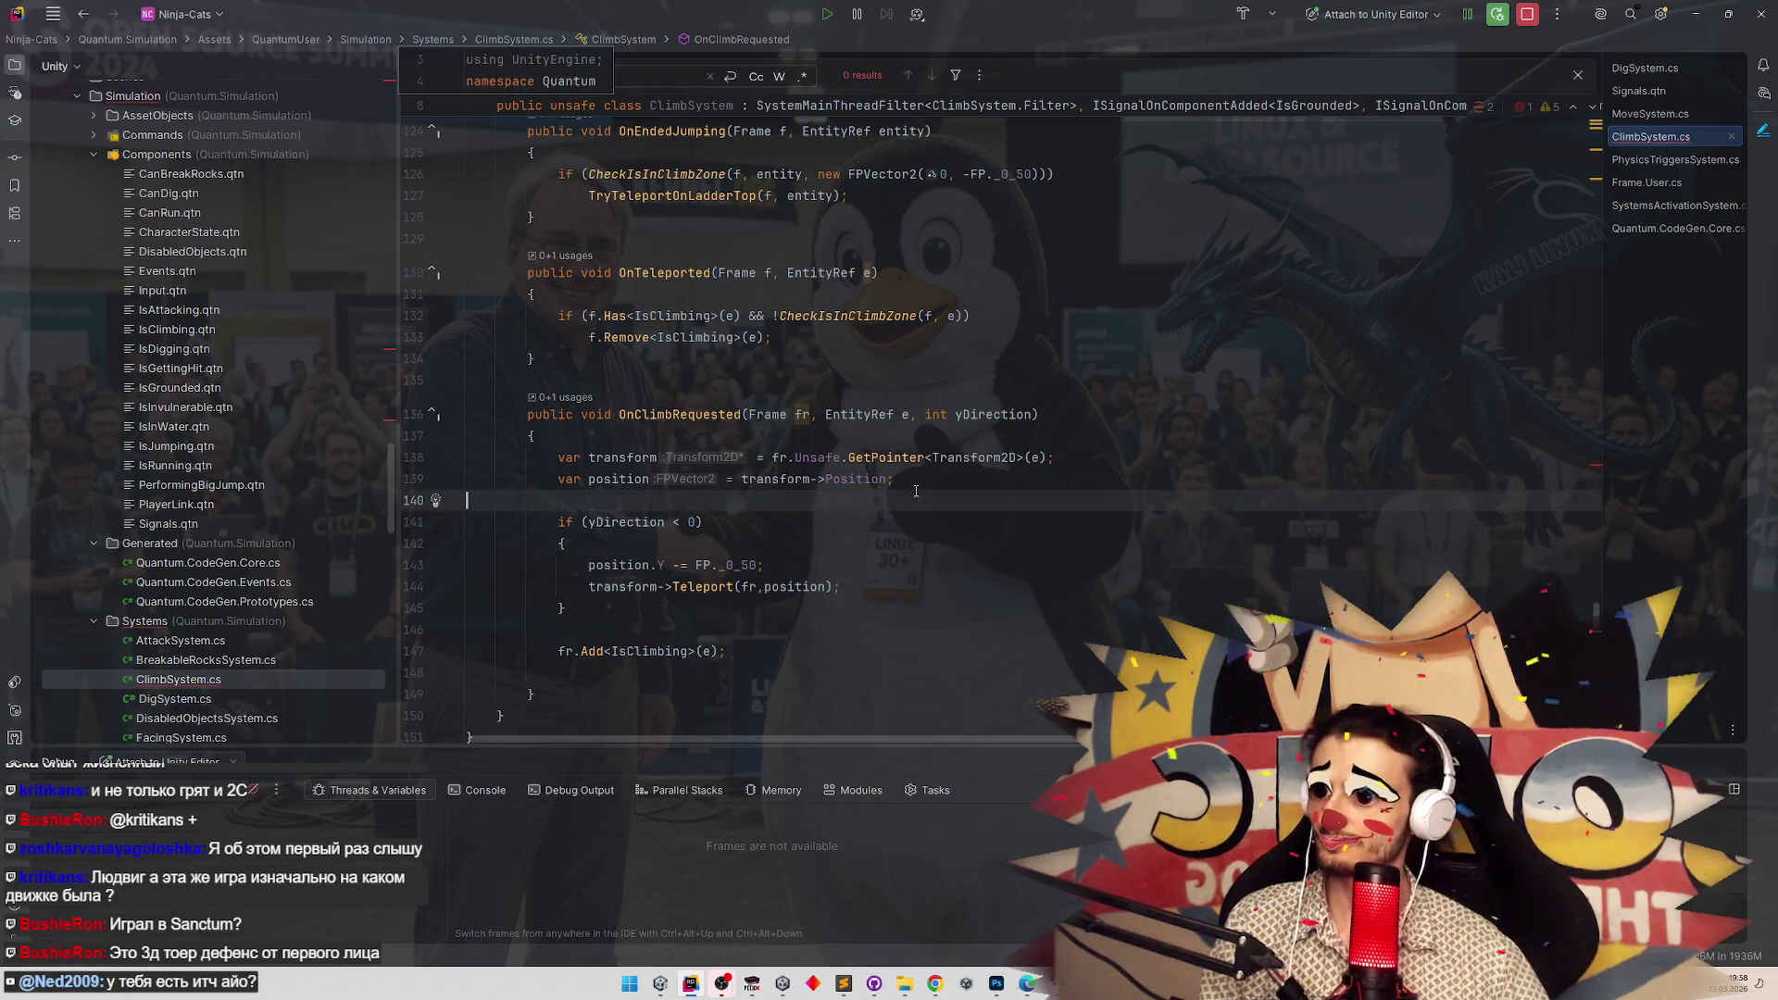
left_click(1696, 14)
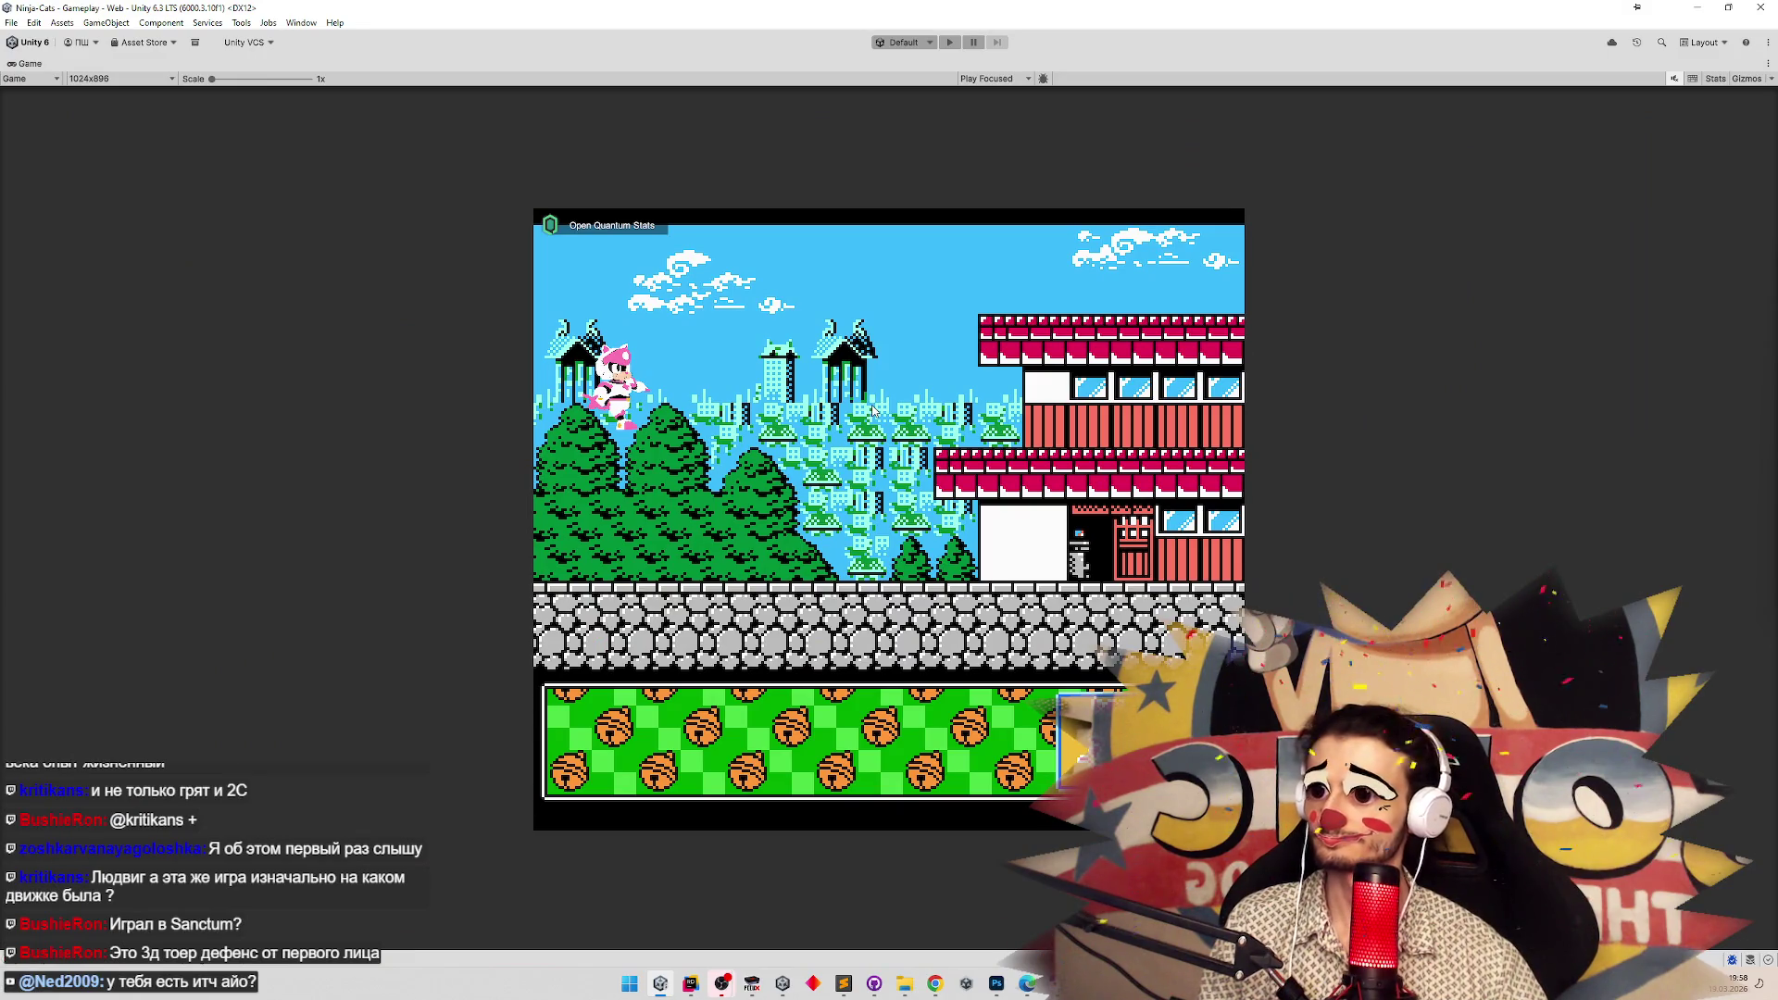
Restore the layout, attempt Play, and open the CS0103 teleportOffset error at ClimbSystem.cs line 88.
key("shift+space")
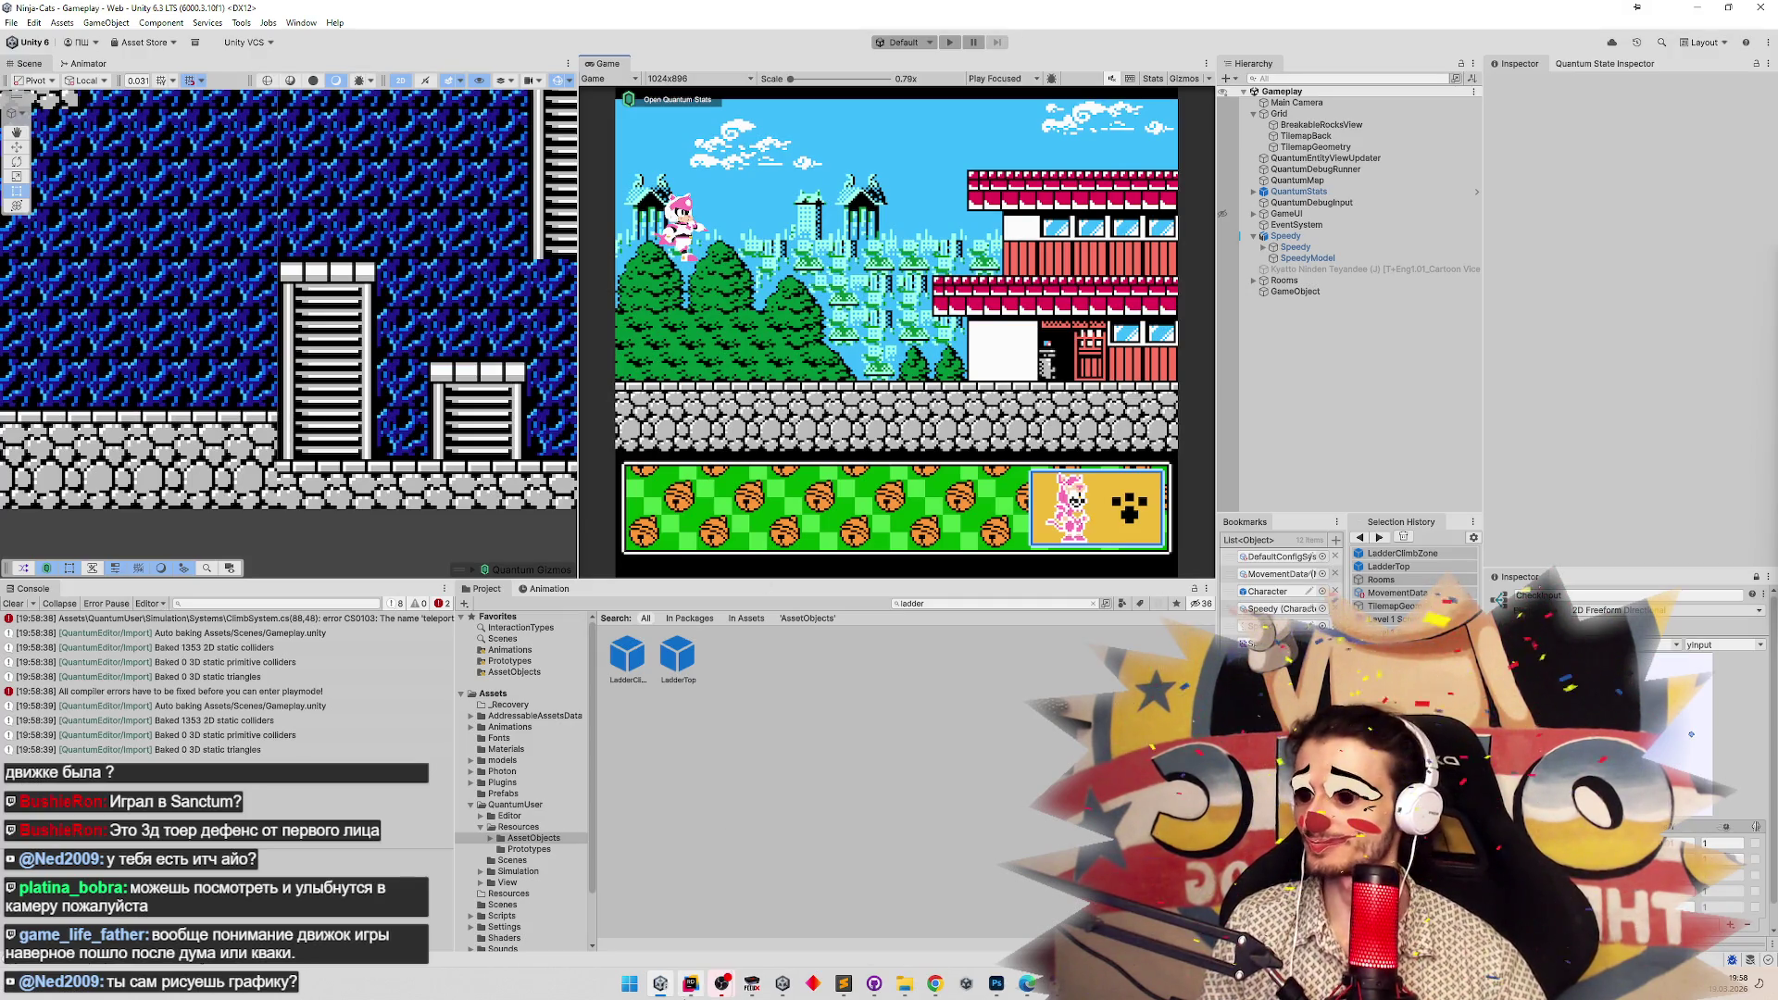
key("ctrl+p")
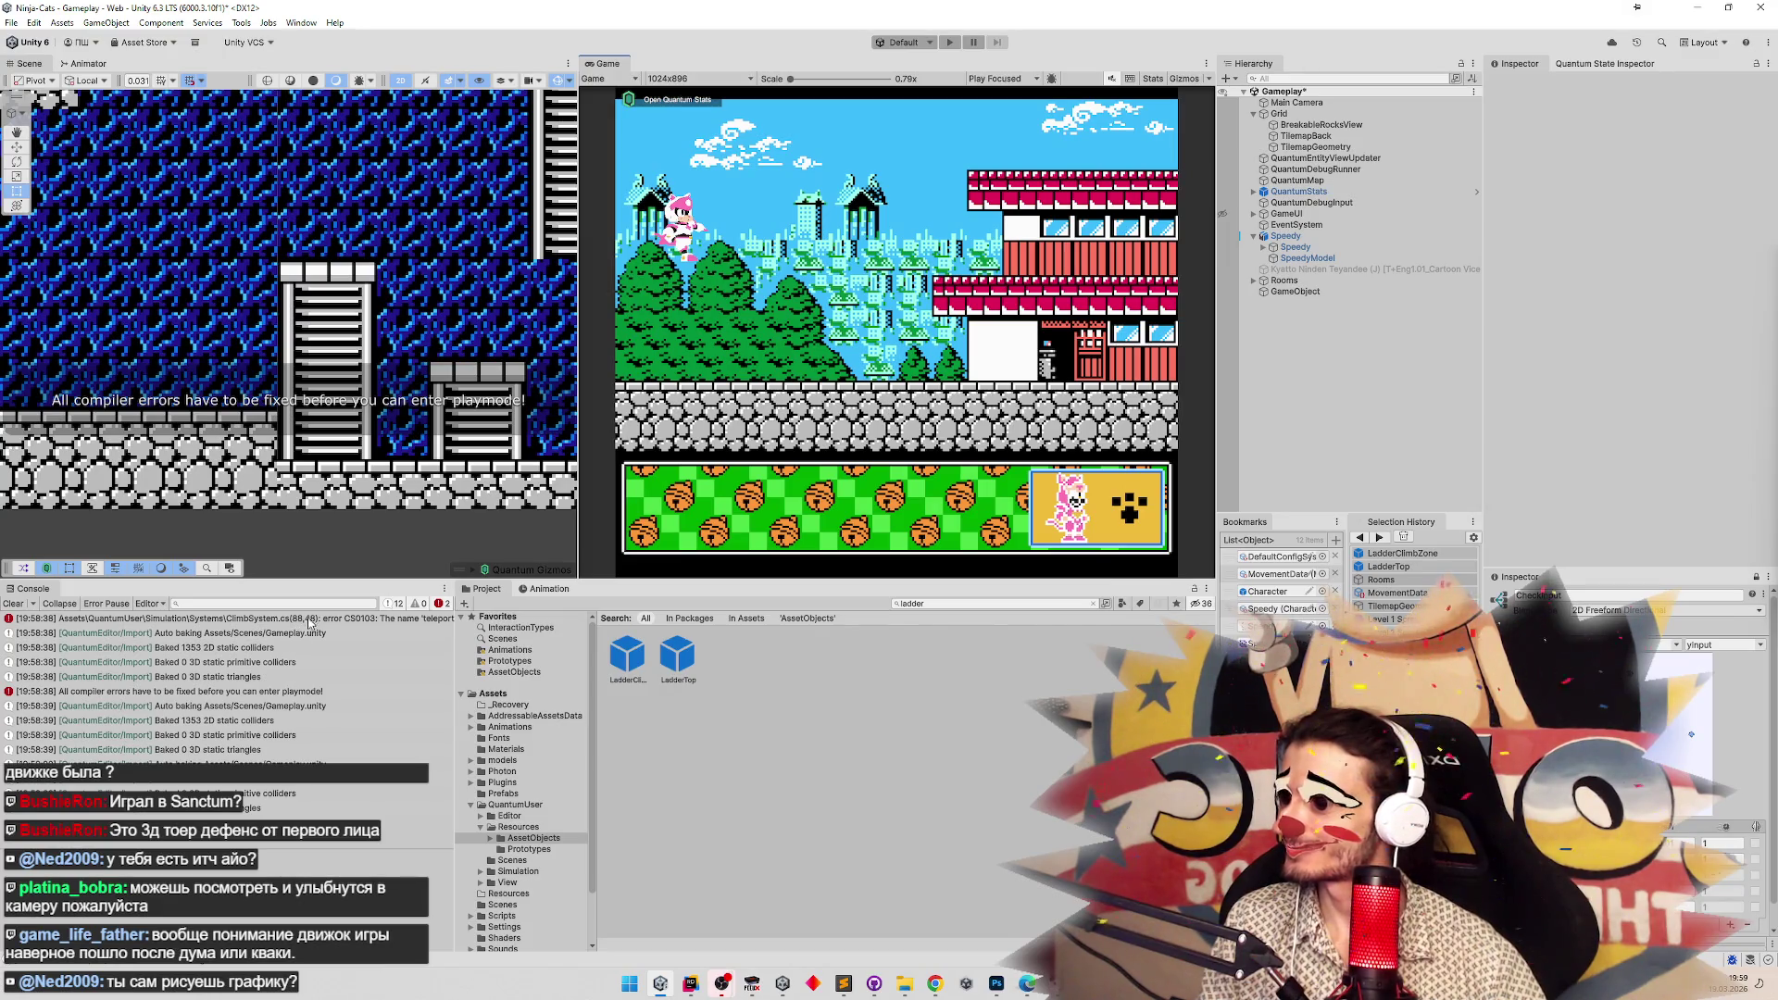
double_click(309, 619)
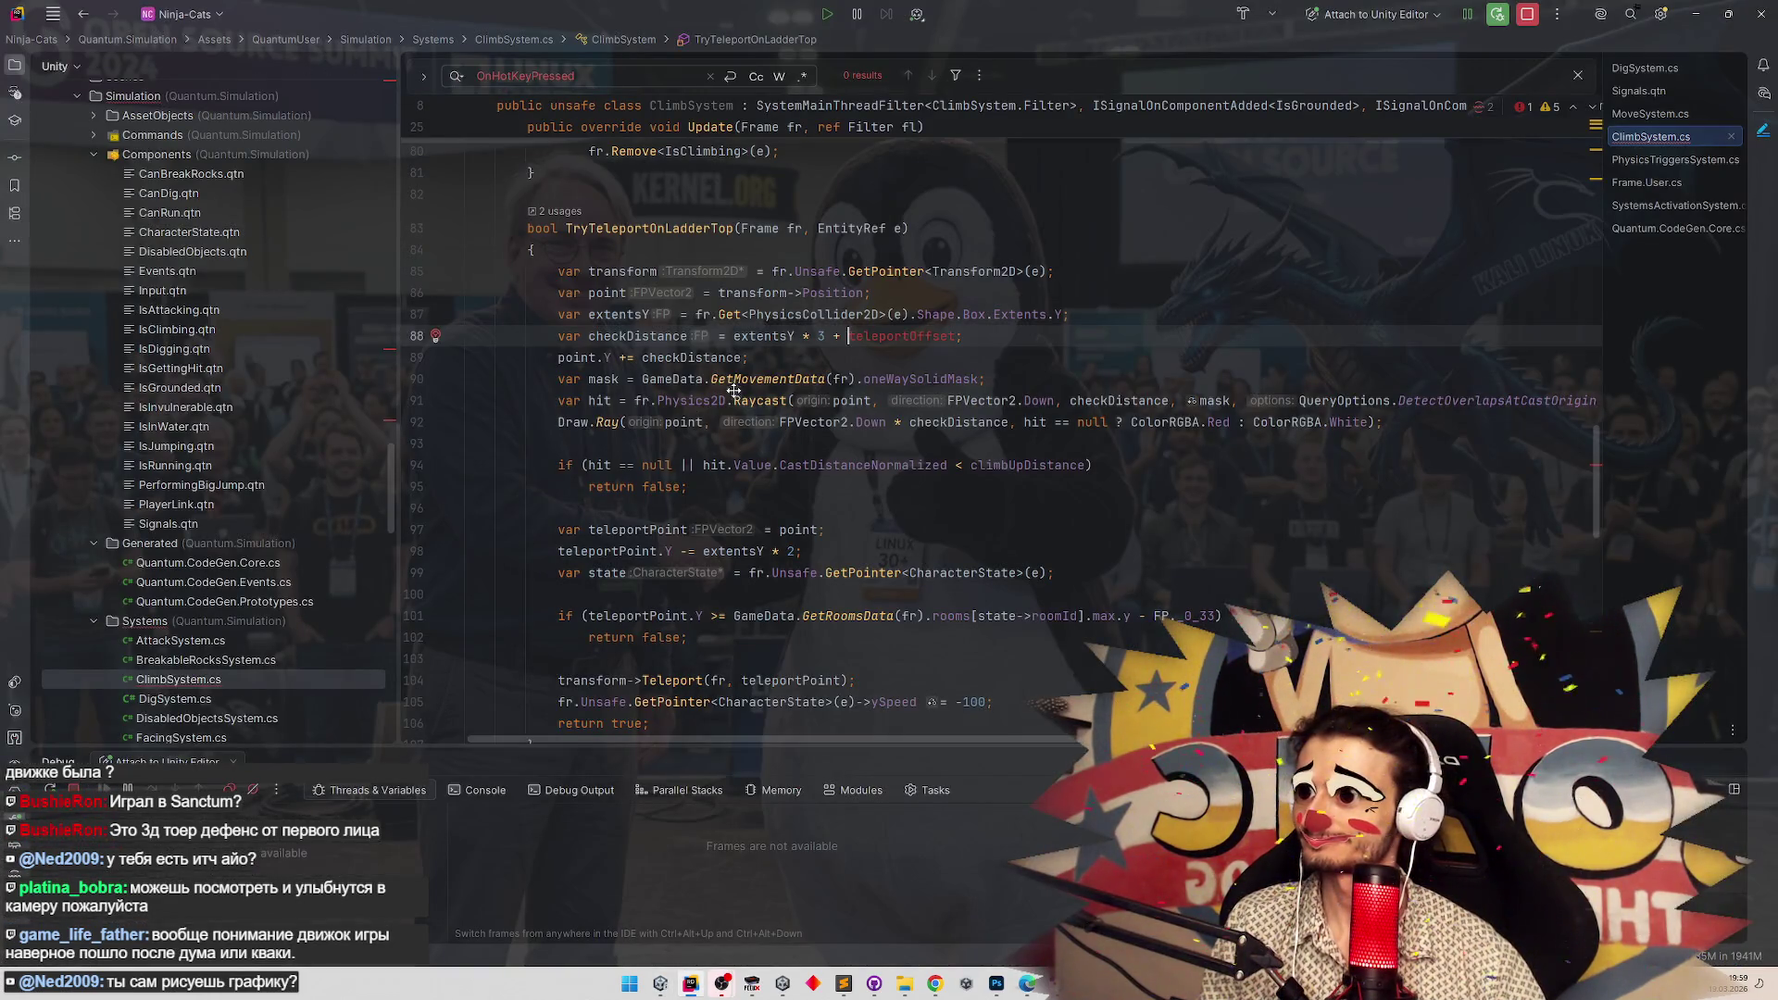
Delete the leftover teleportOffset term on line 88 and return to Unity to recompile.
double_click(871, 380)
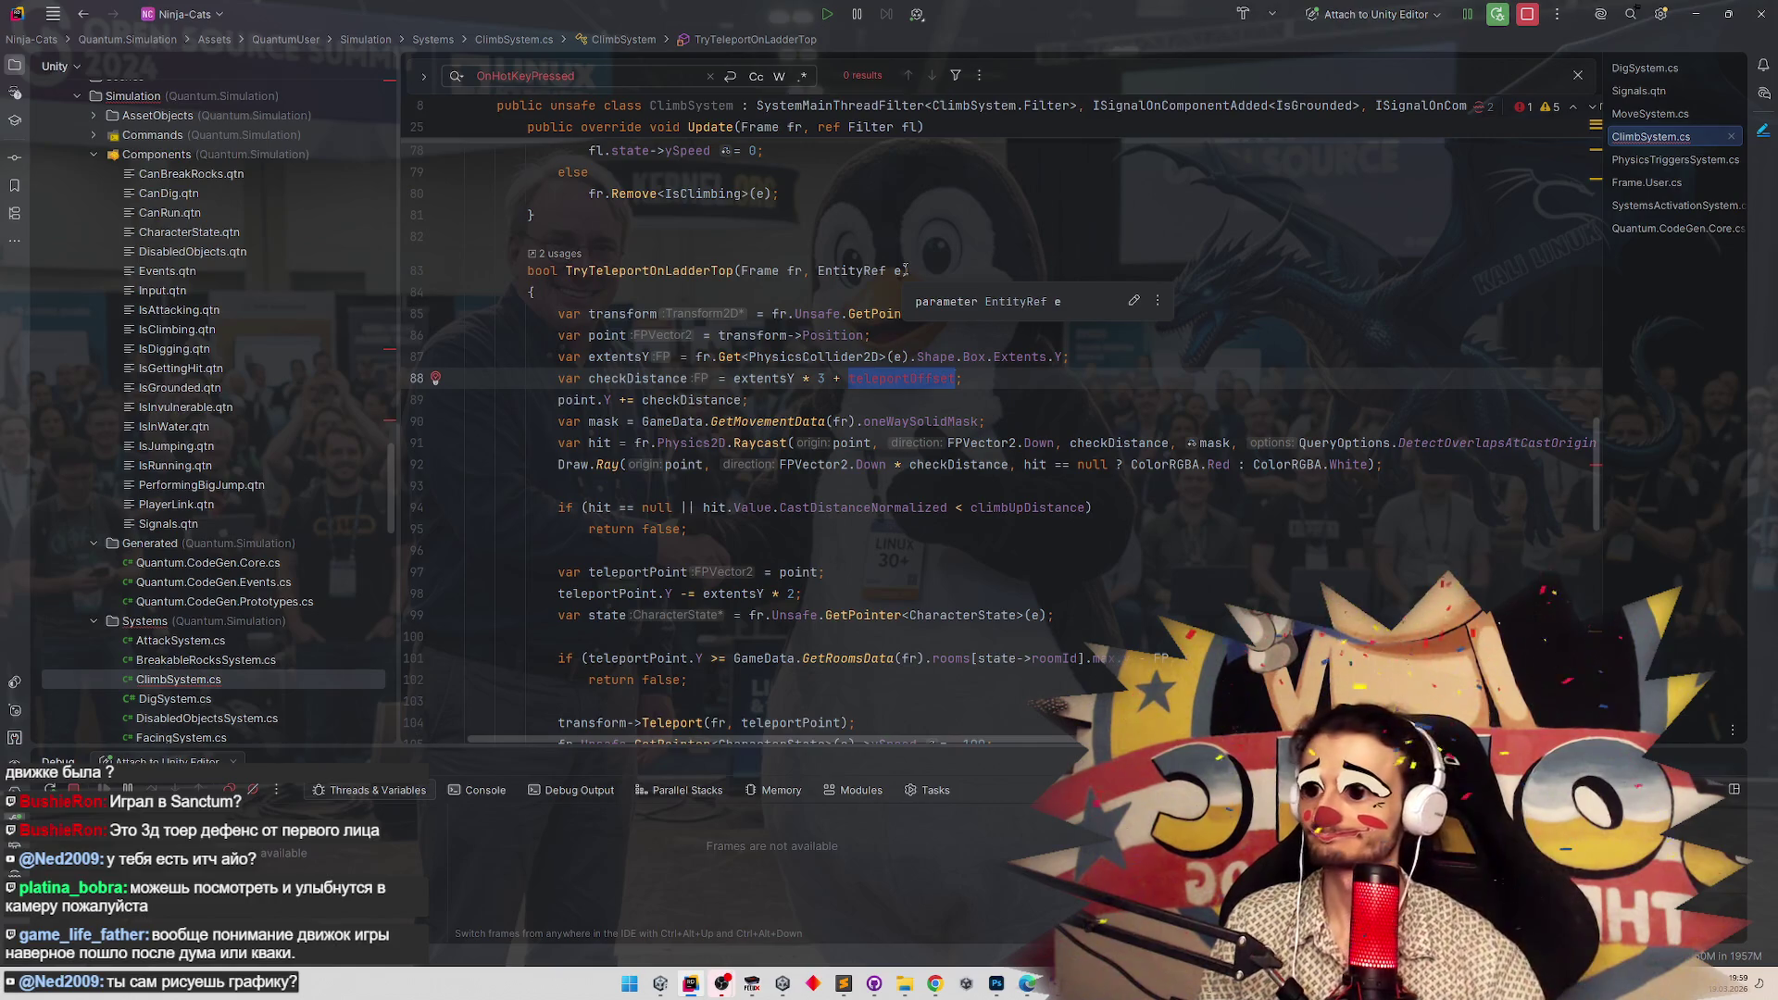
key("BackSpace")
key("BackSpace")
key("BackSpace")
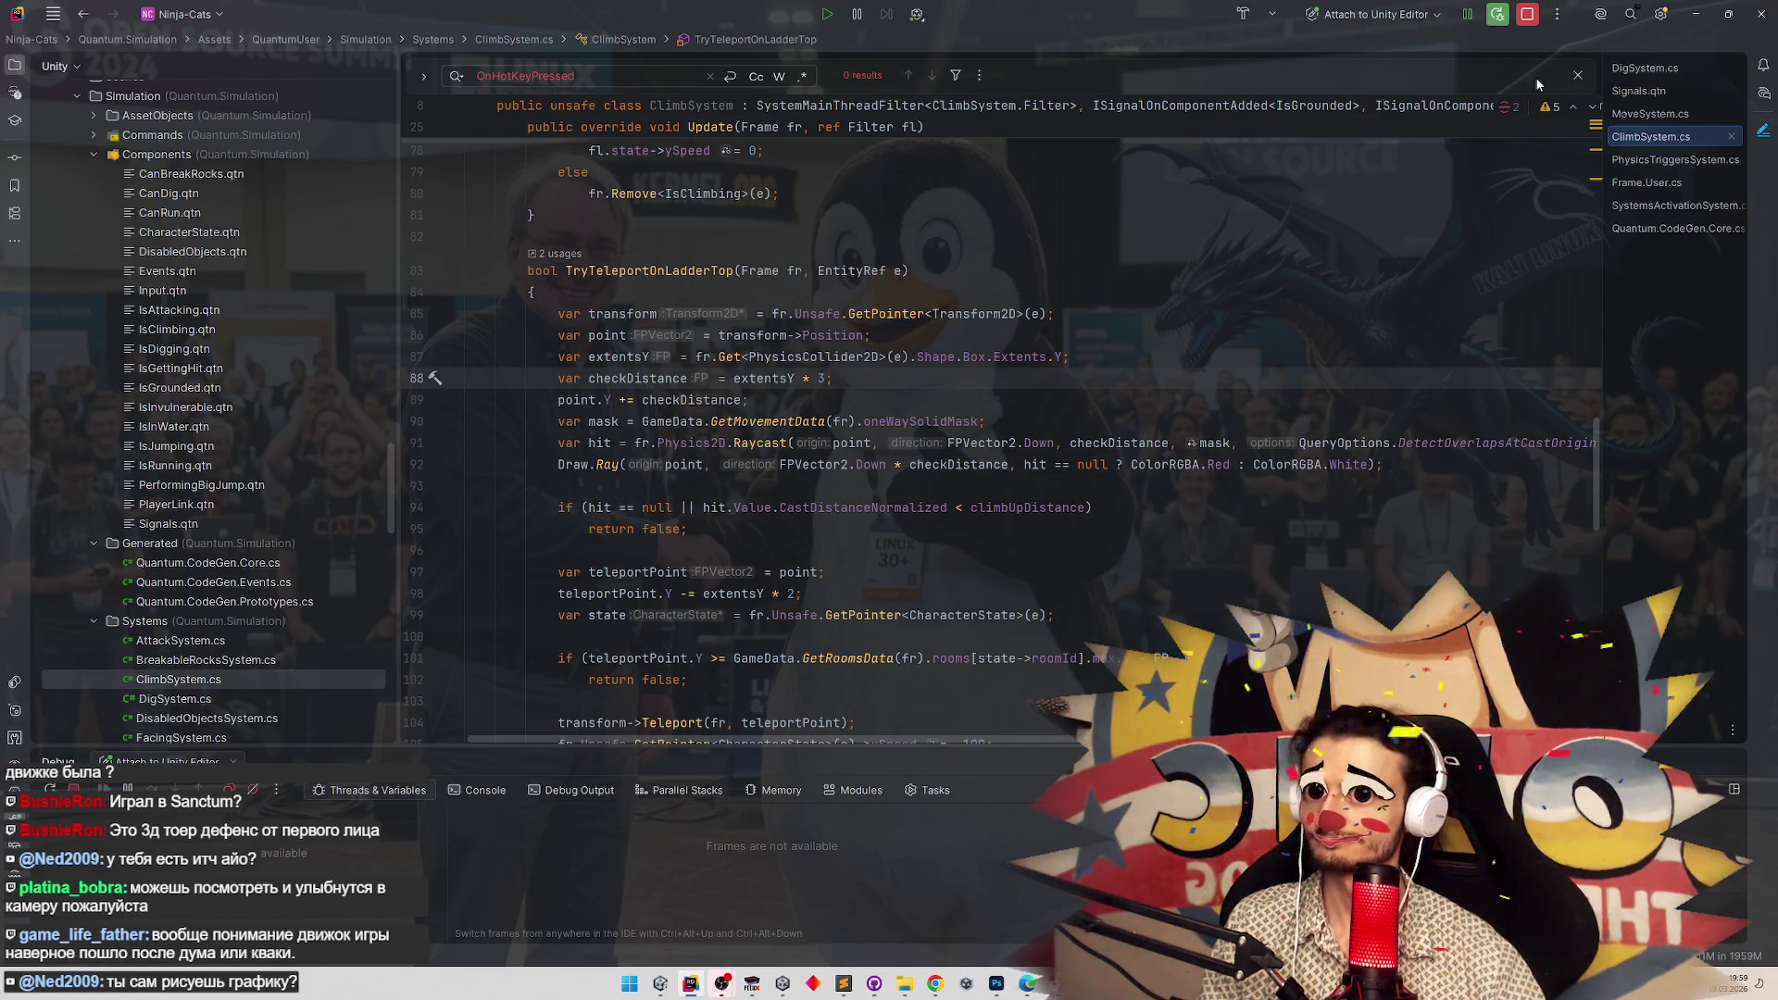
left_click(1694, 15)
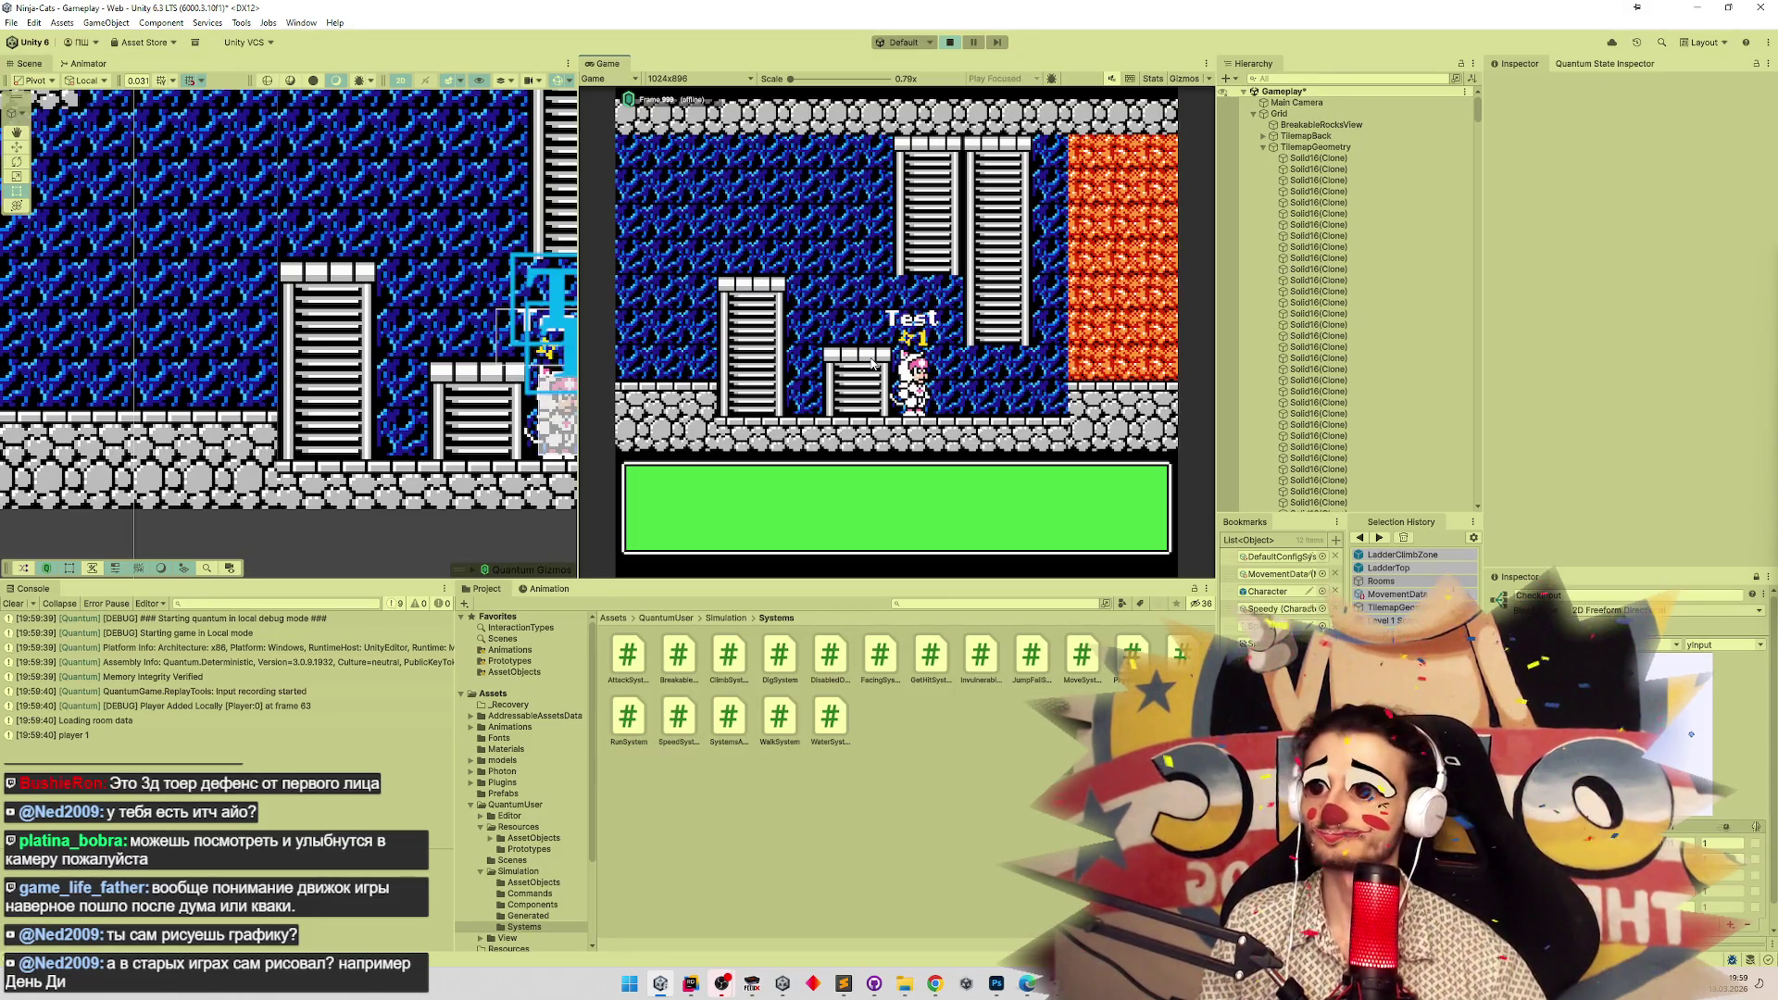
Walk the cat left and climb up and down the short ladder and the next ladder.
key("Left")
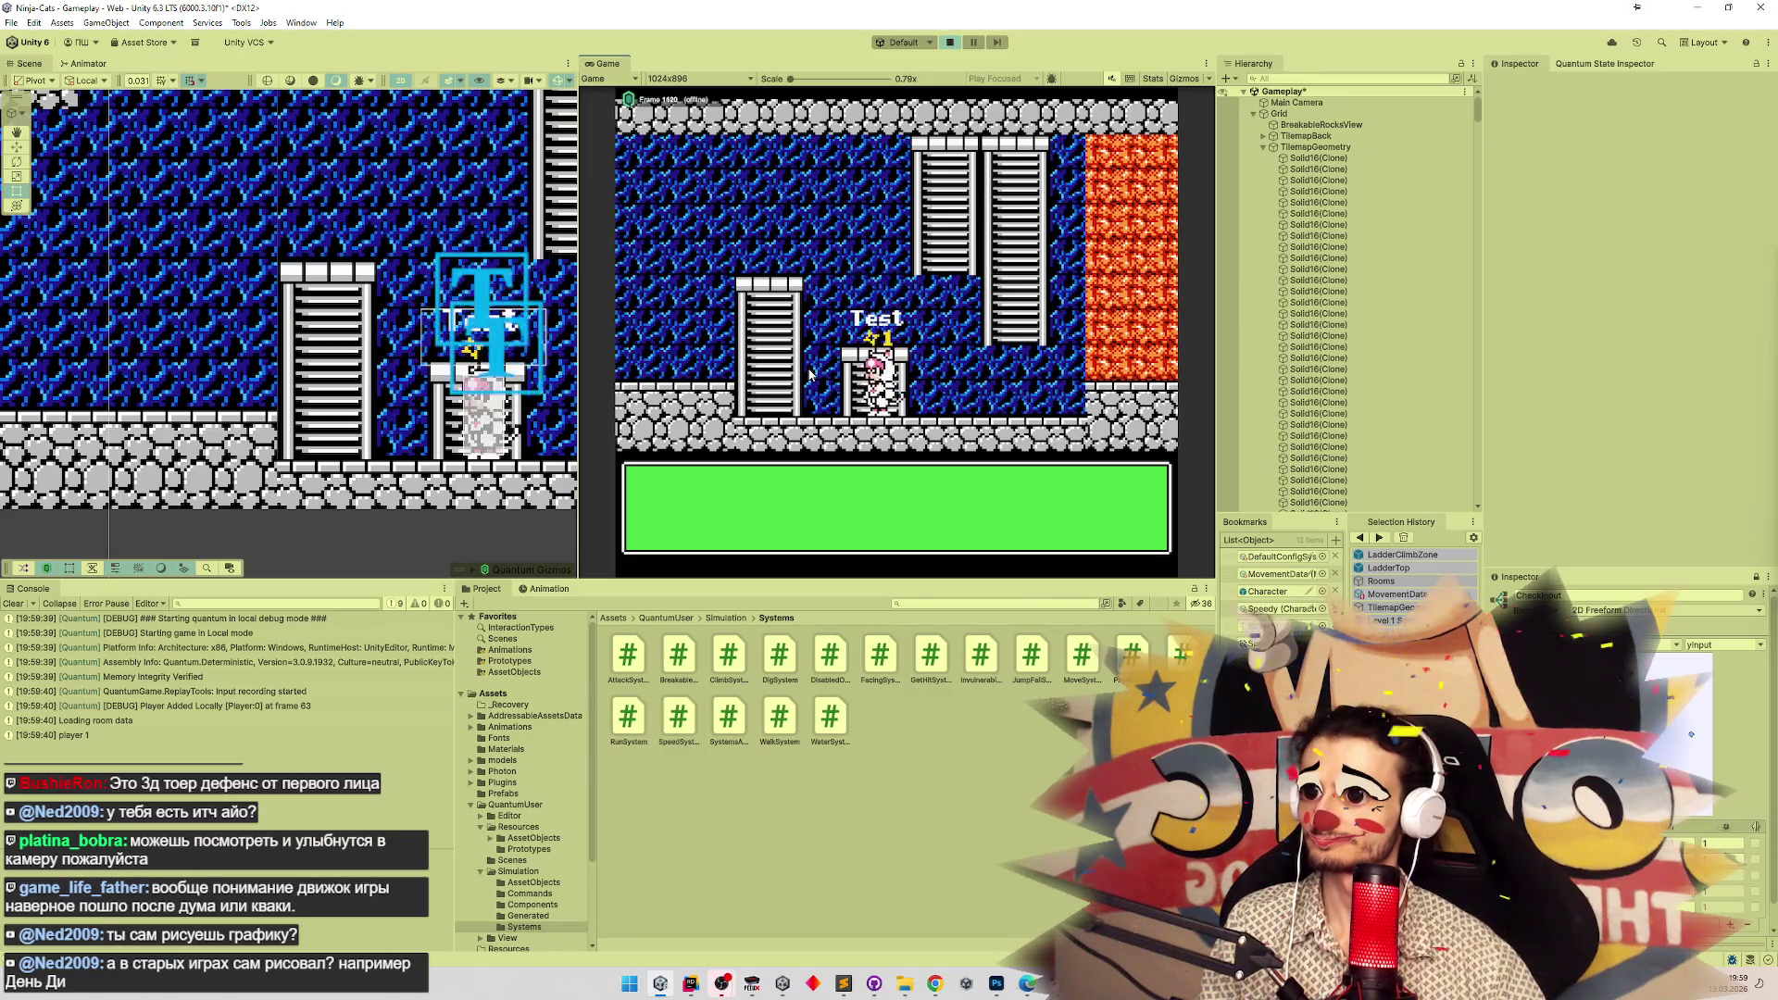
key("Left")
key("Up")
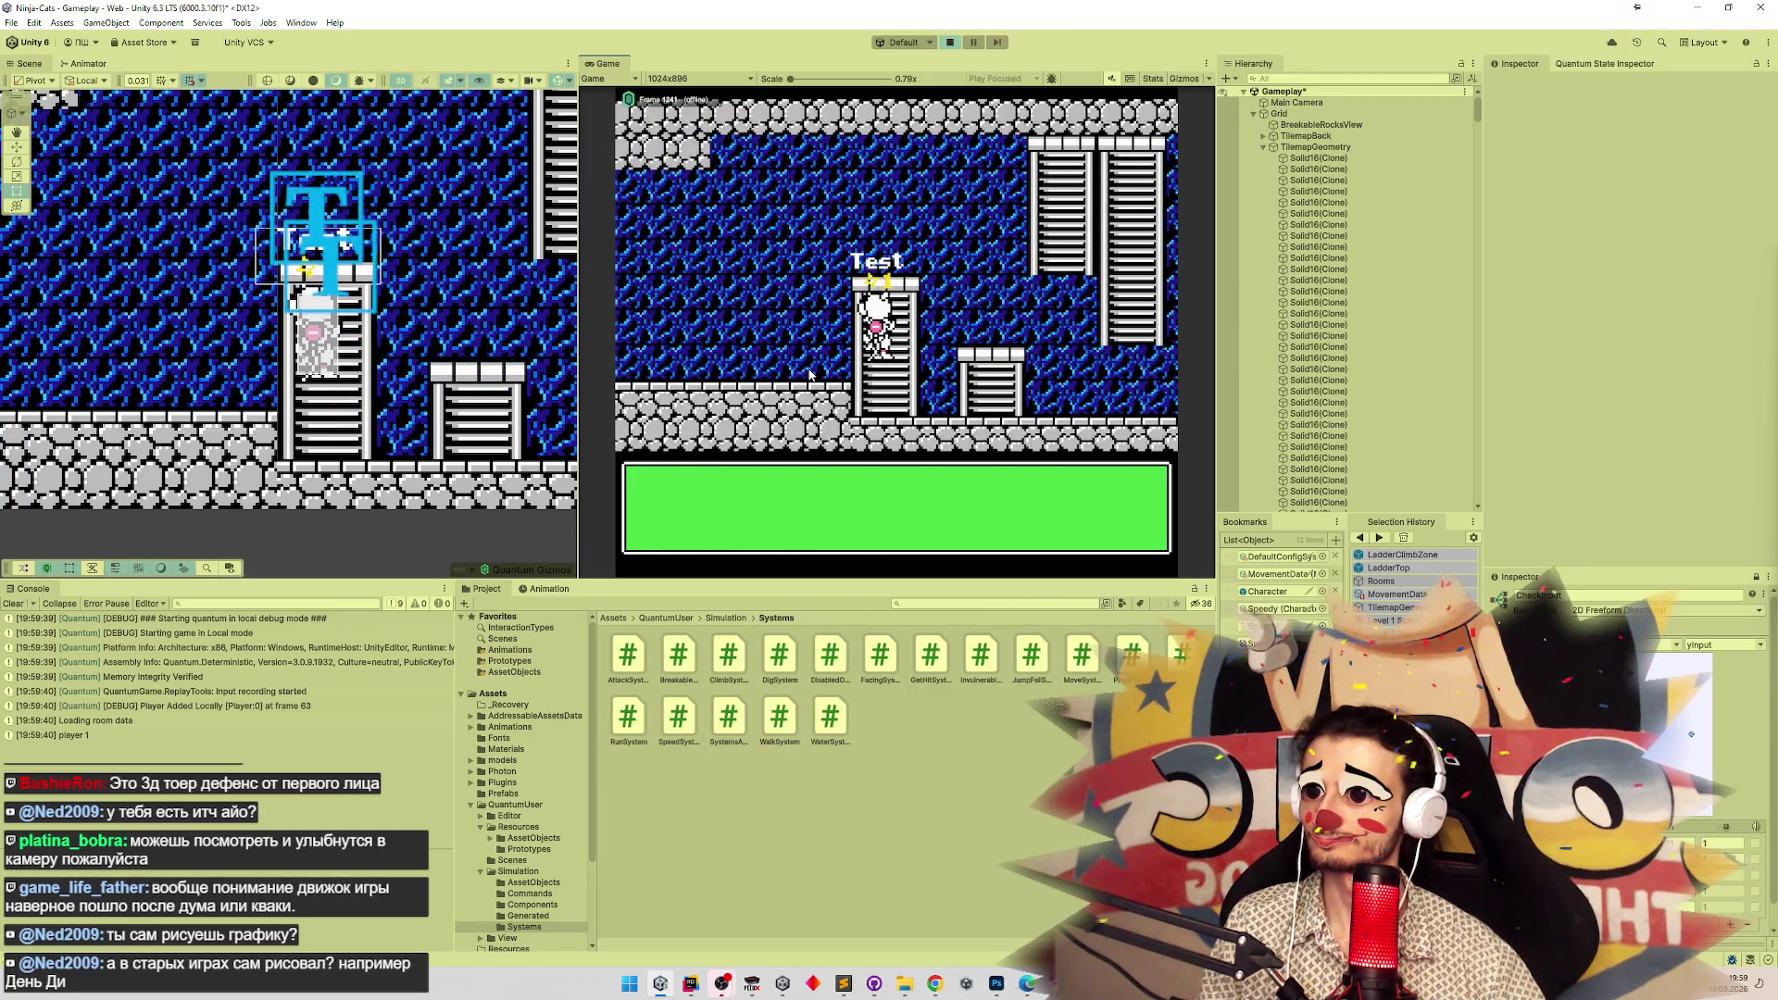
key("Down")
key("Right")
key("Left")
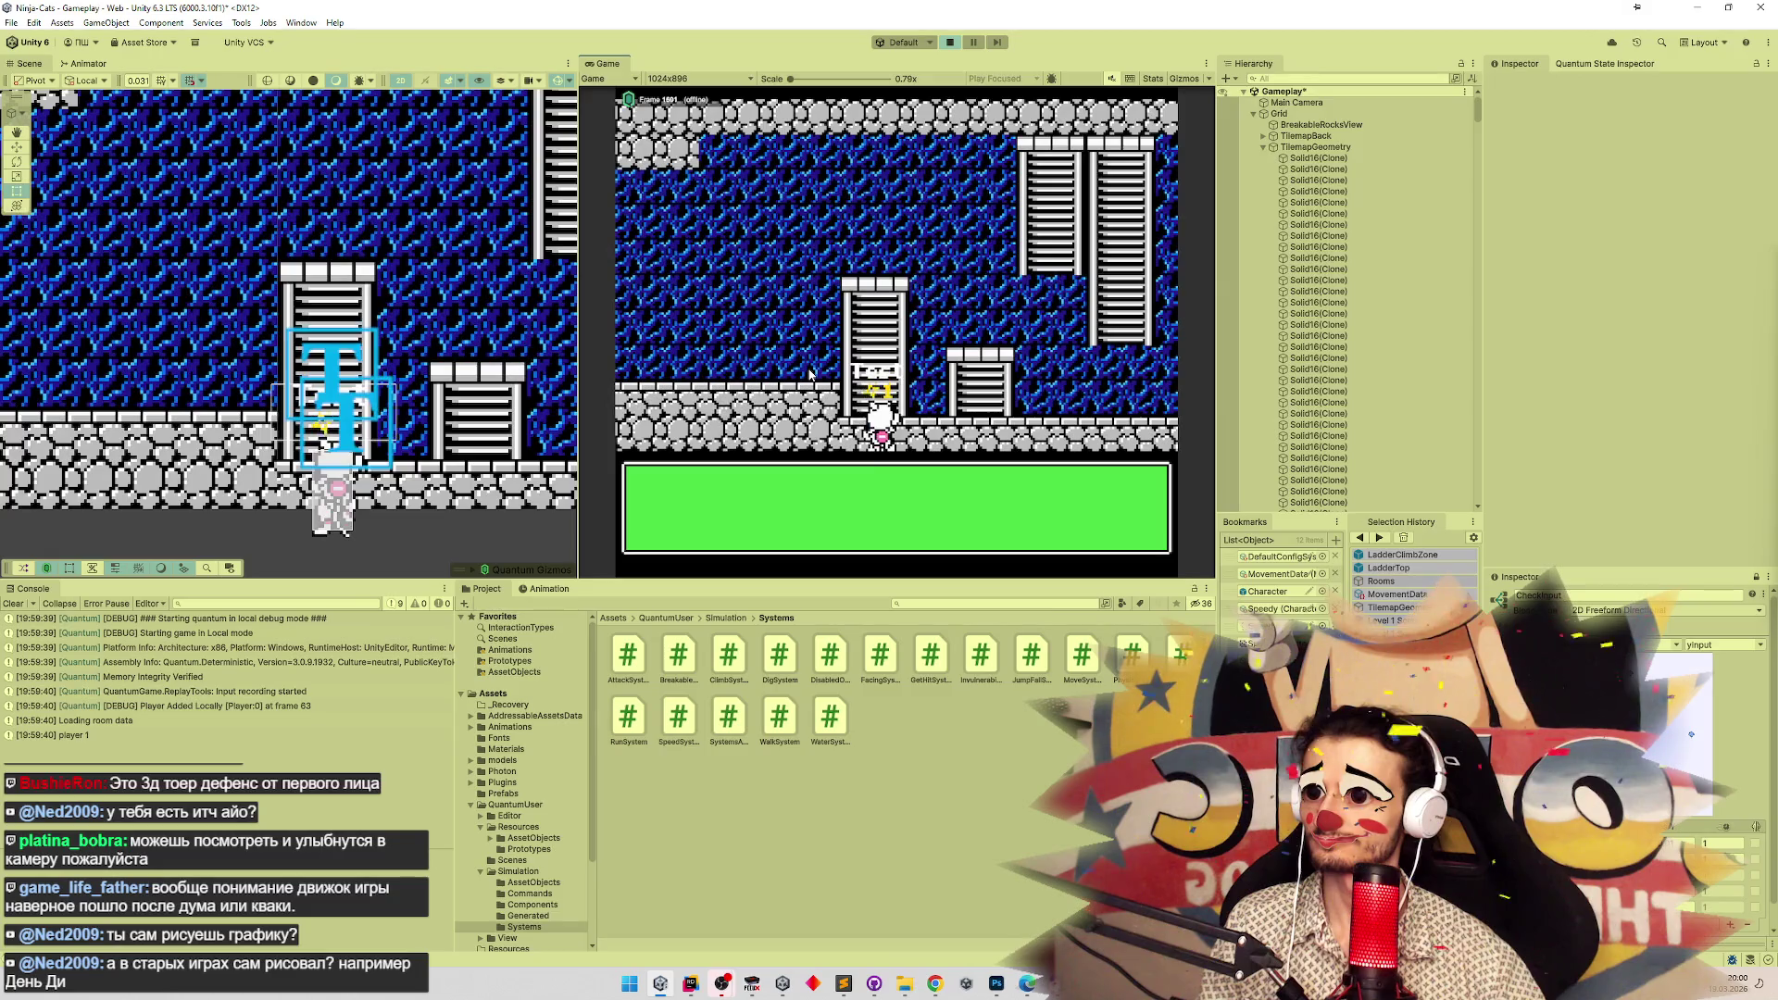
key("Up")
key("Up")
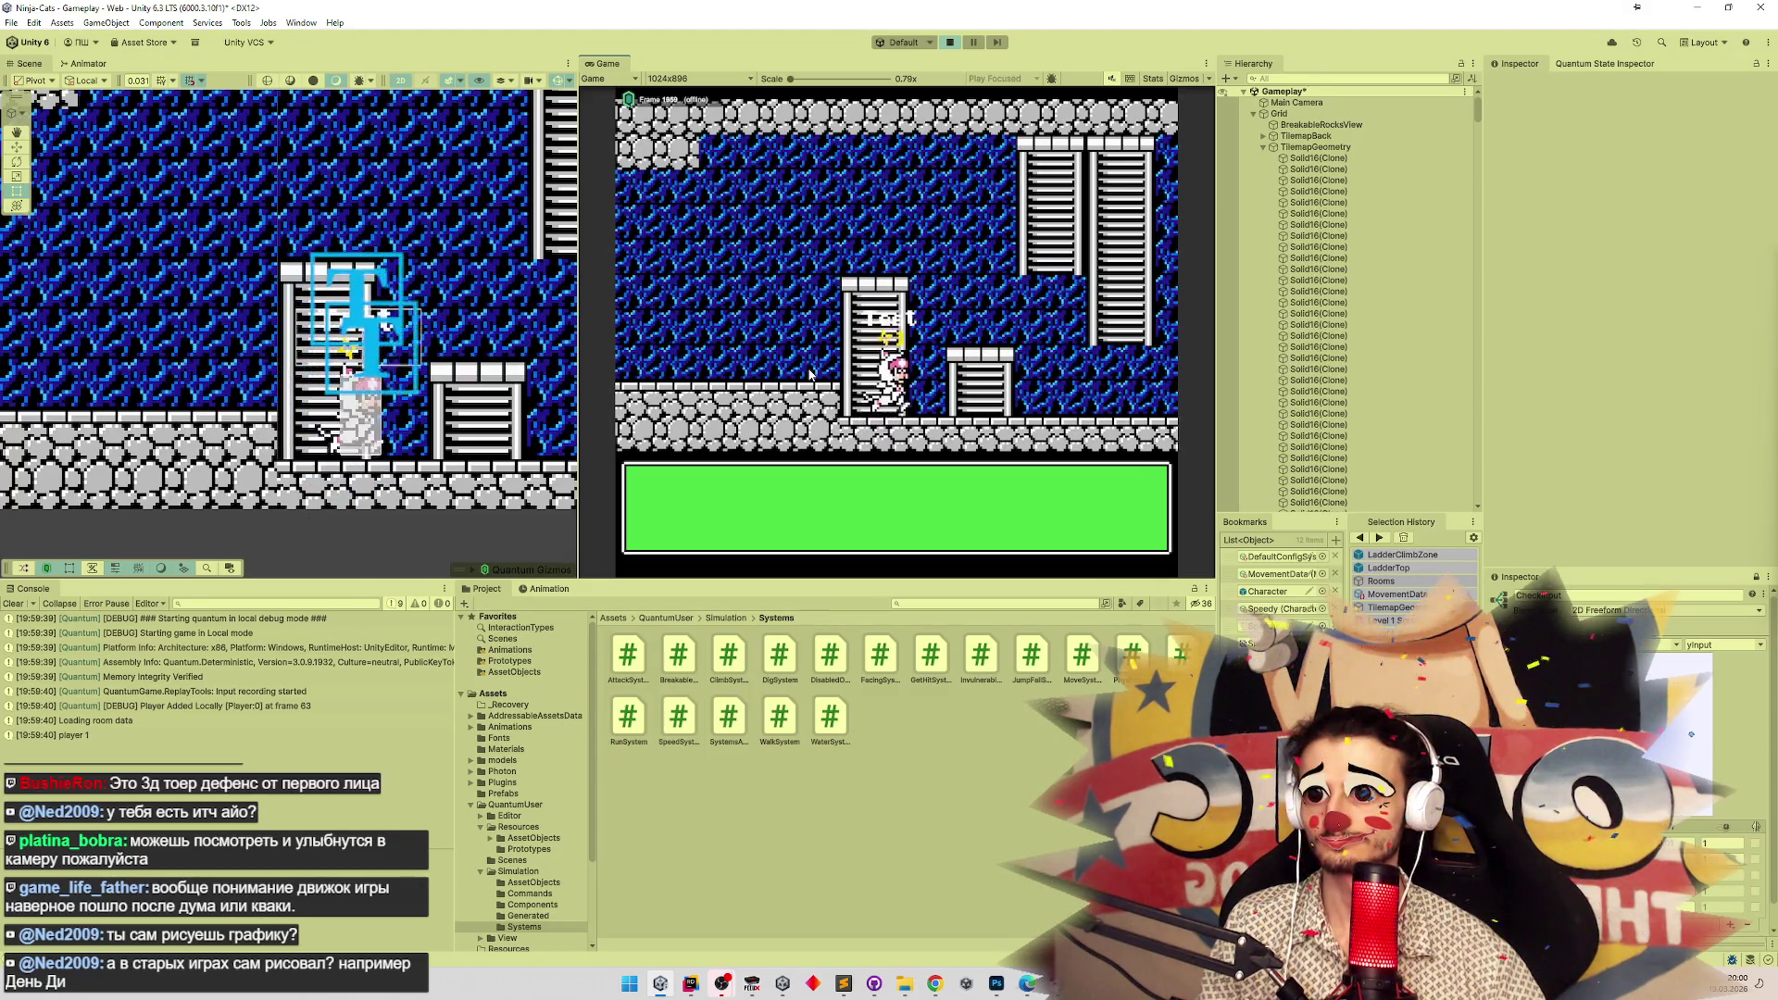
key("Right")
key("Up")
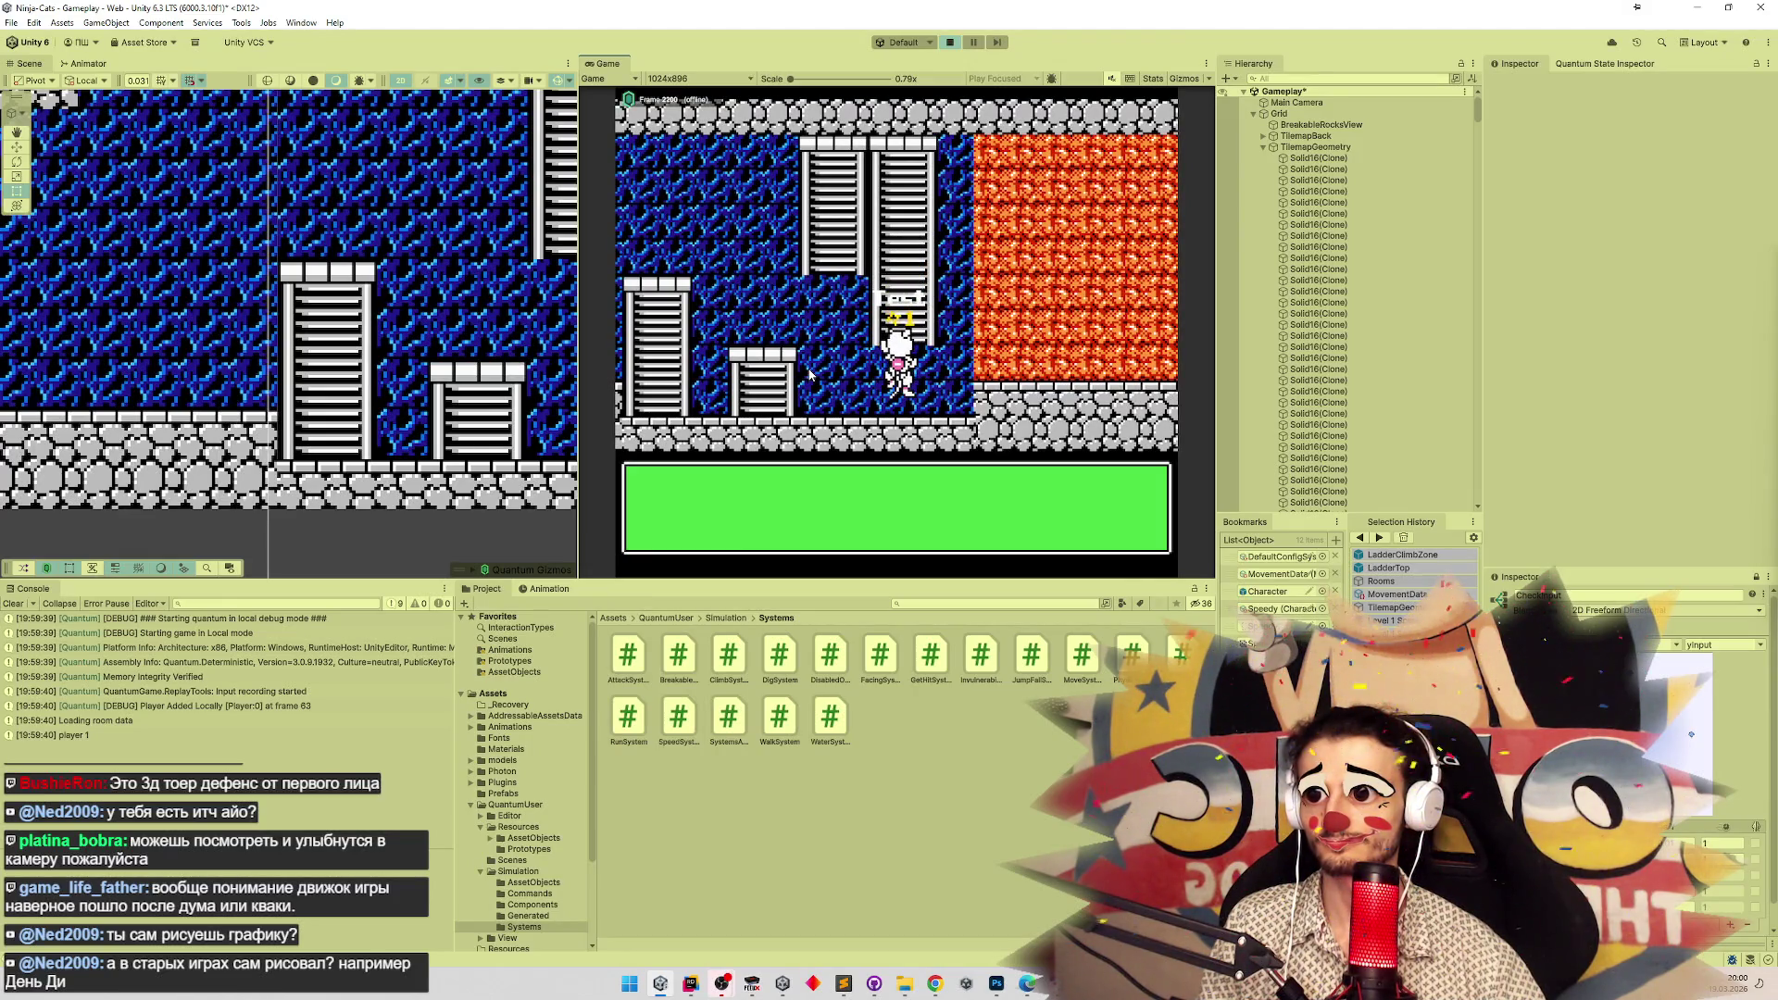
key("Down")
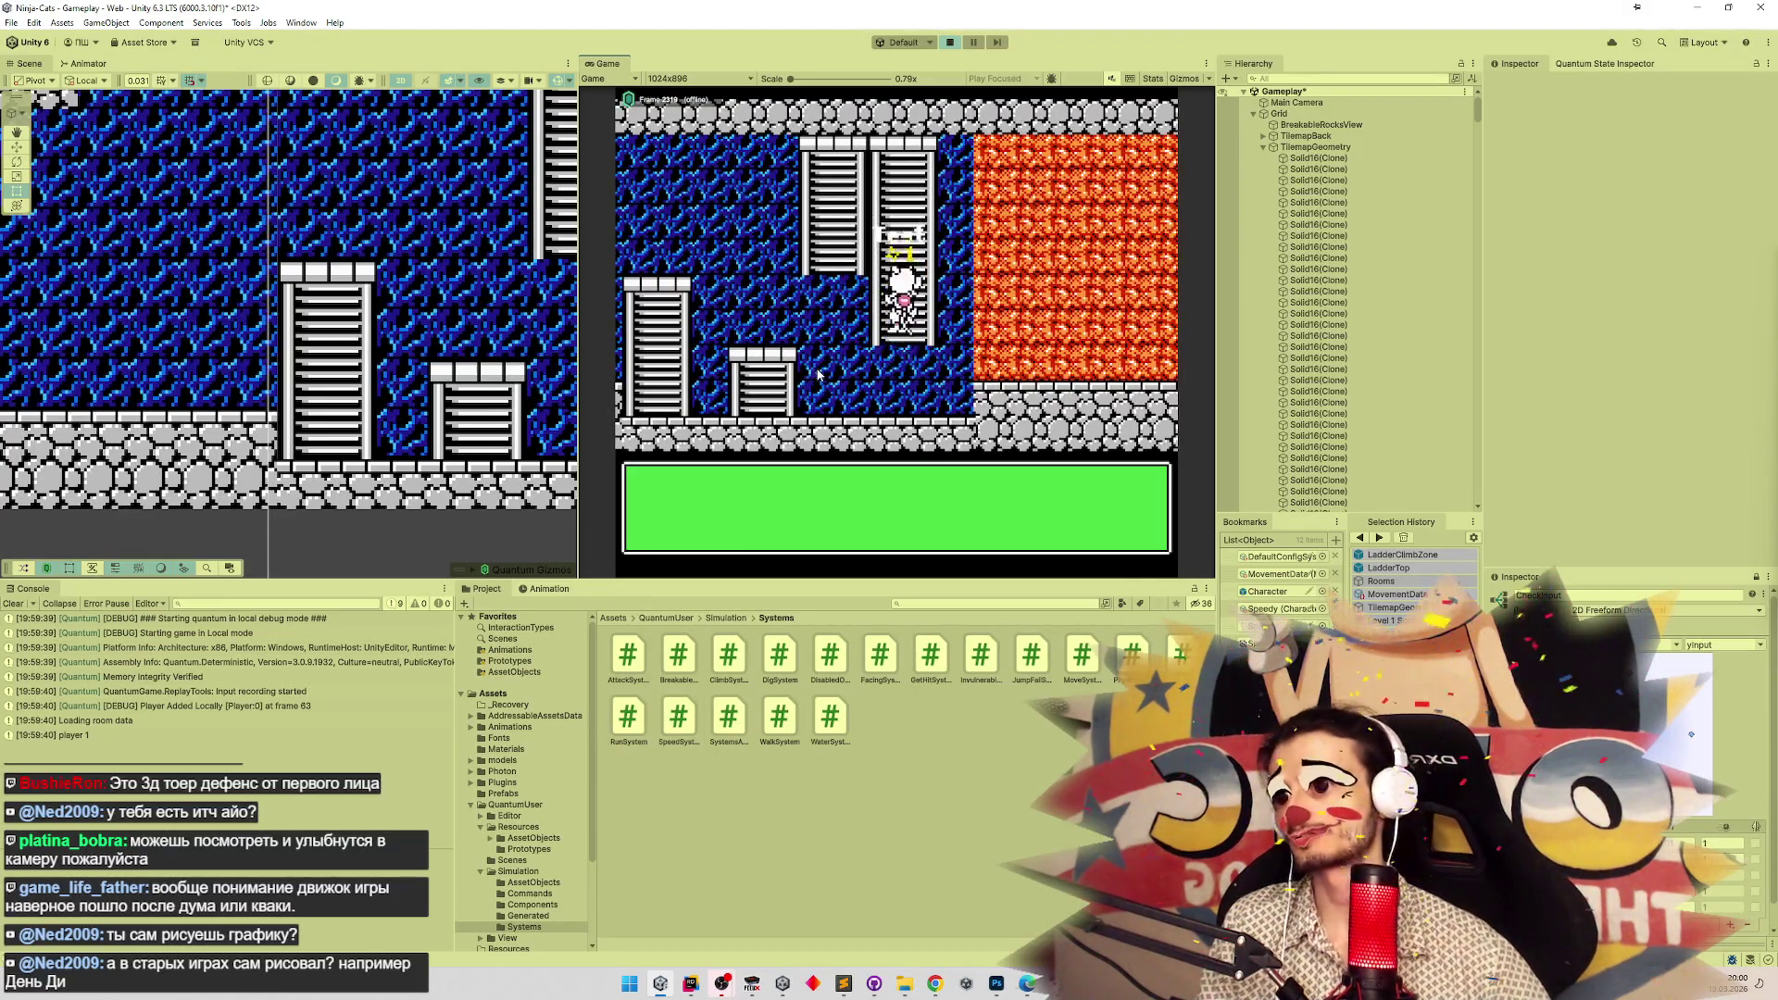
key("Left")
key("Left")
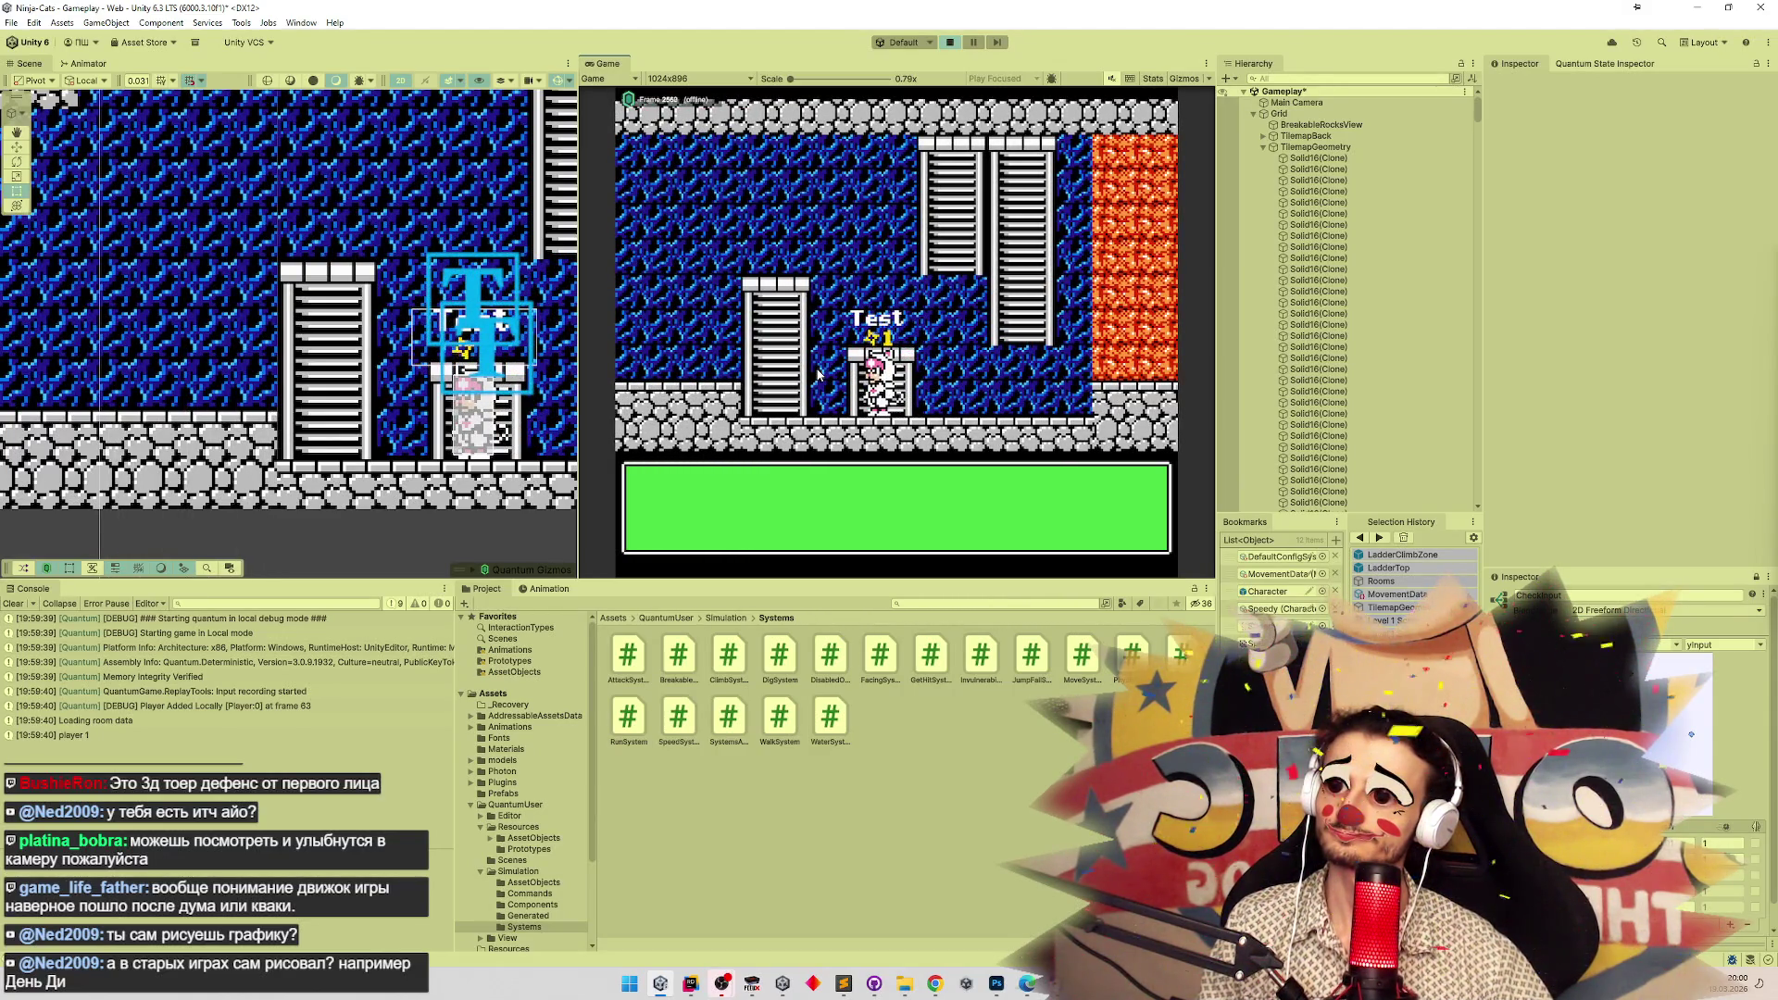
Climb the tall ladder beside the lava and the shorter ladder, checking the top teleports.
key("Right")
key("Up")
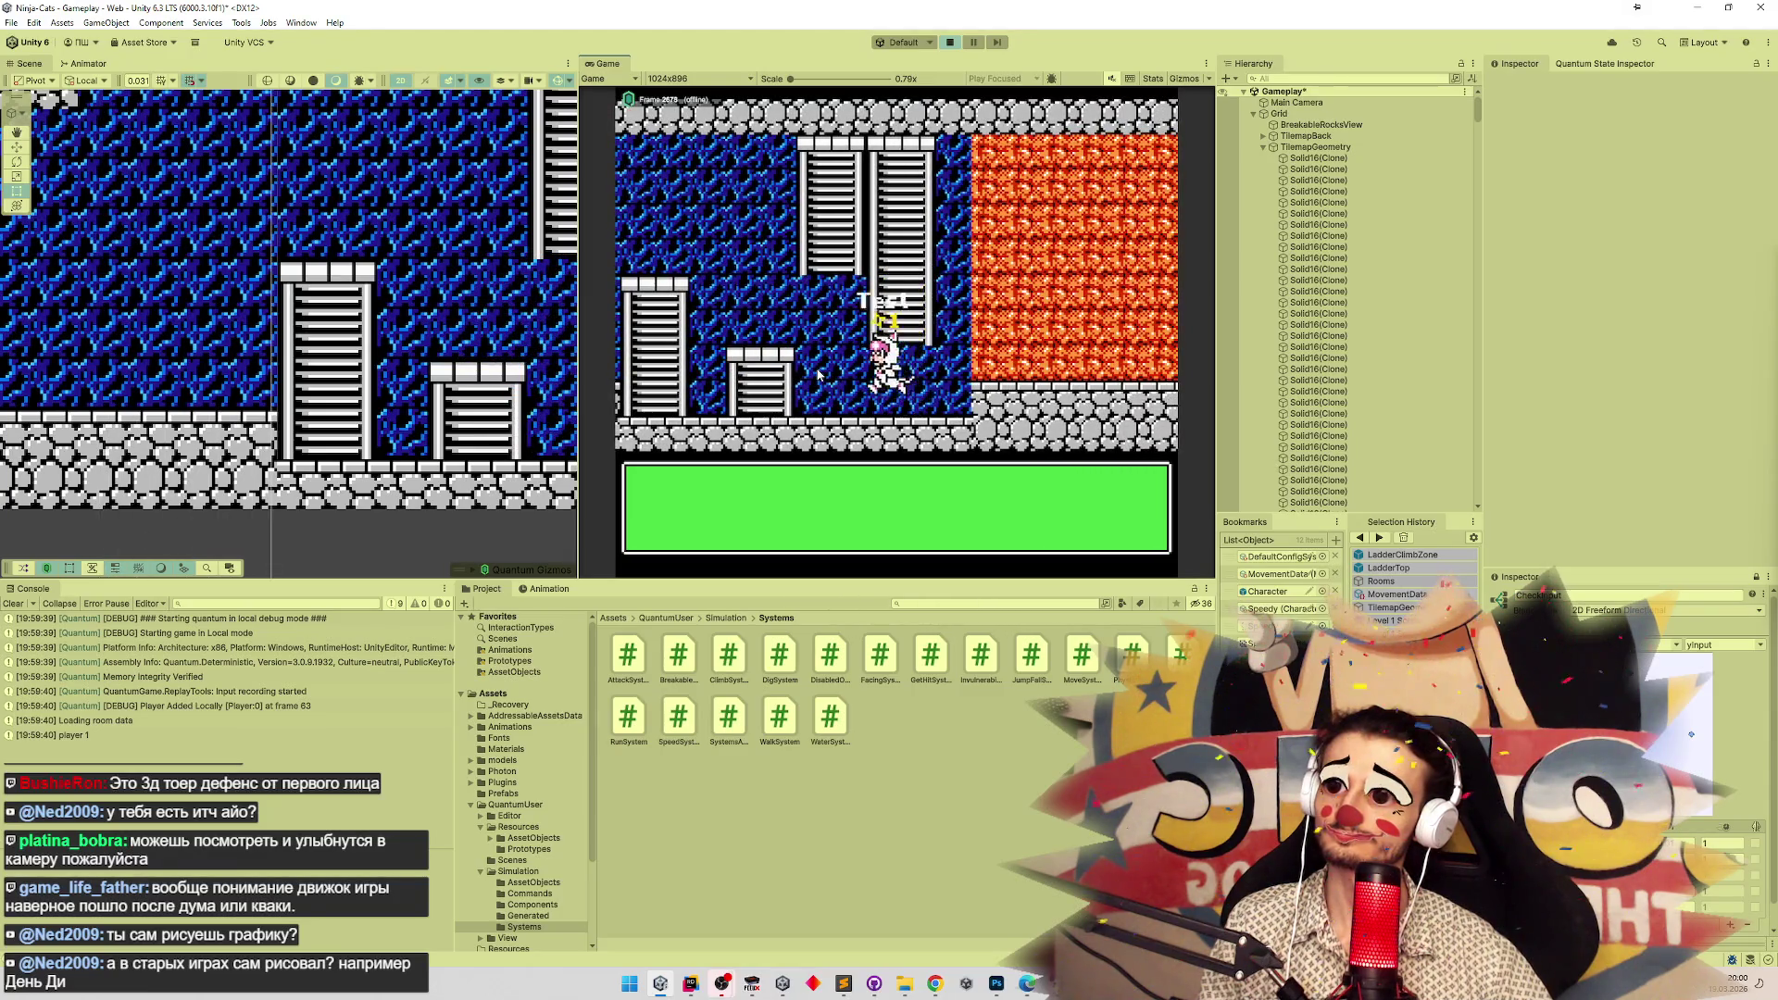
key("Left")
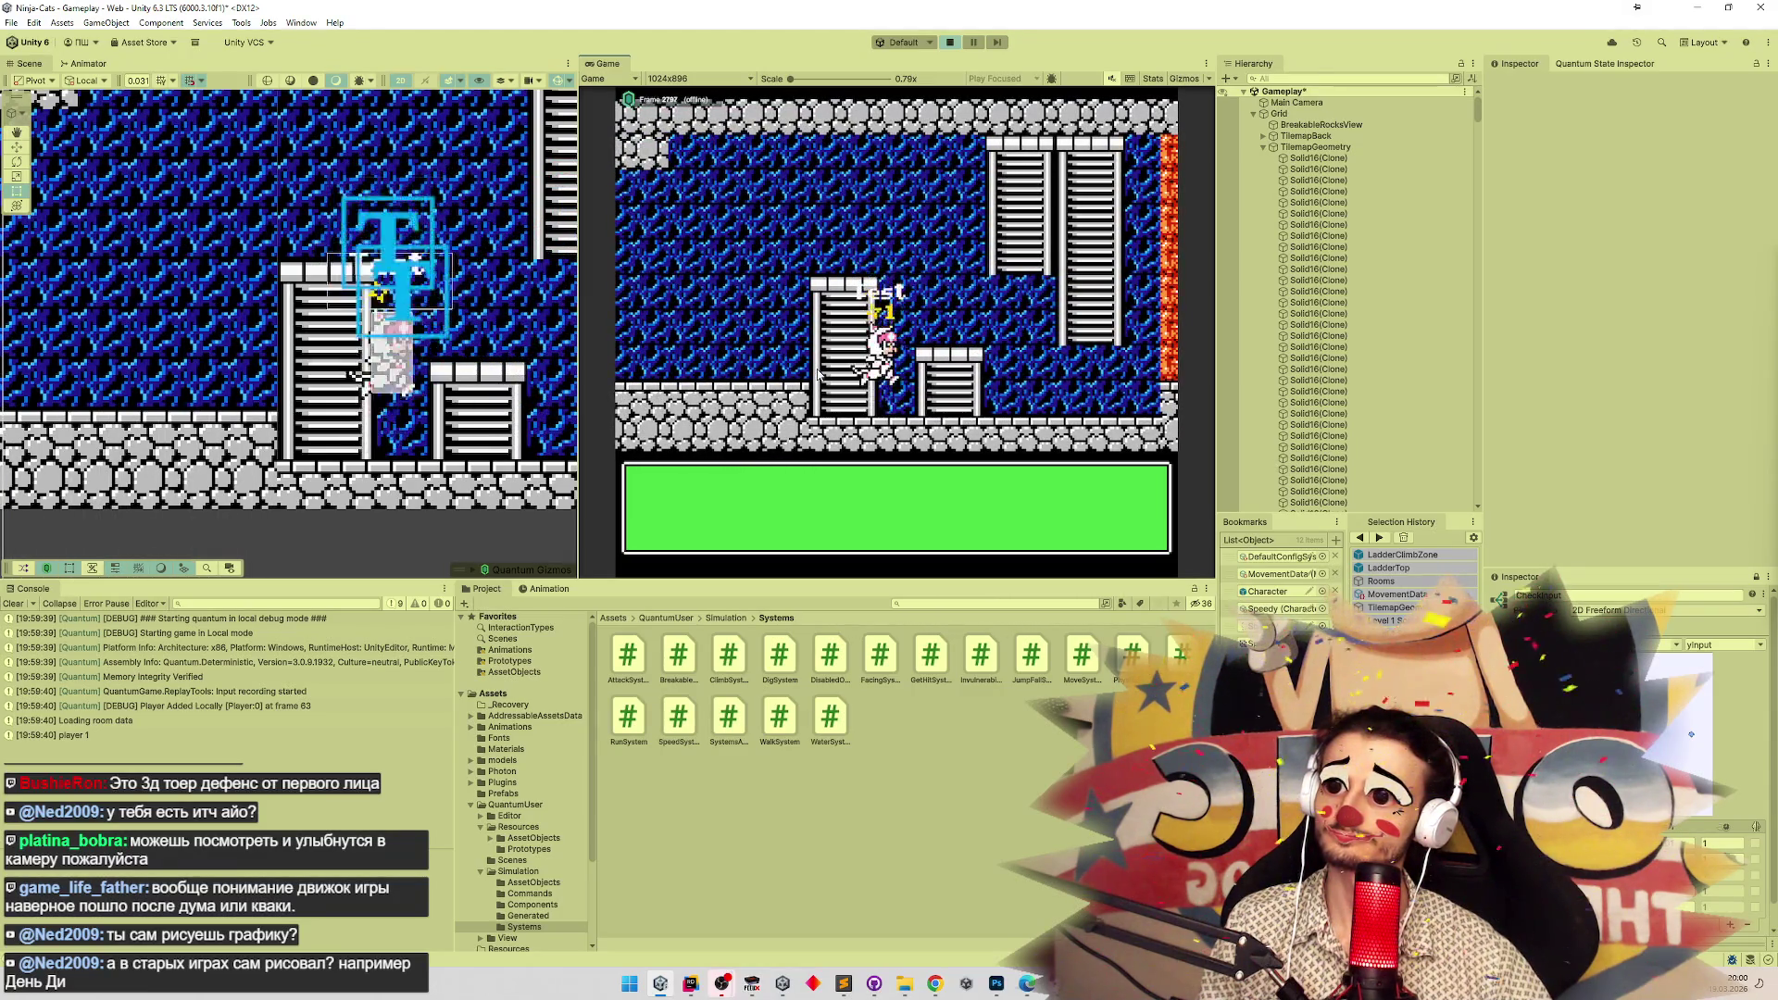
key("Up")
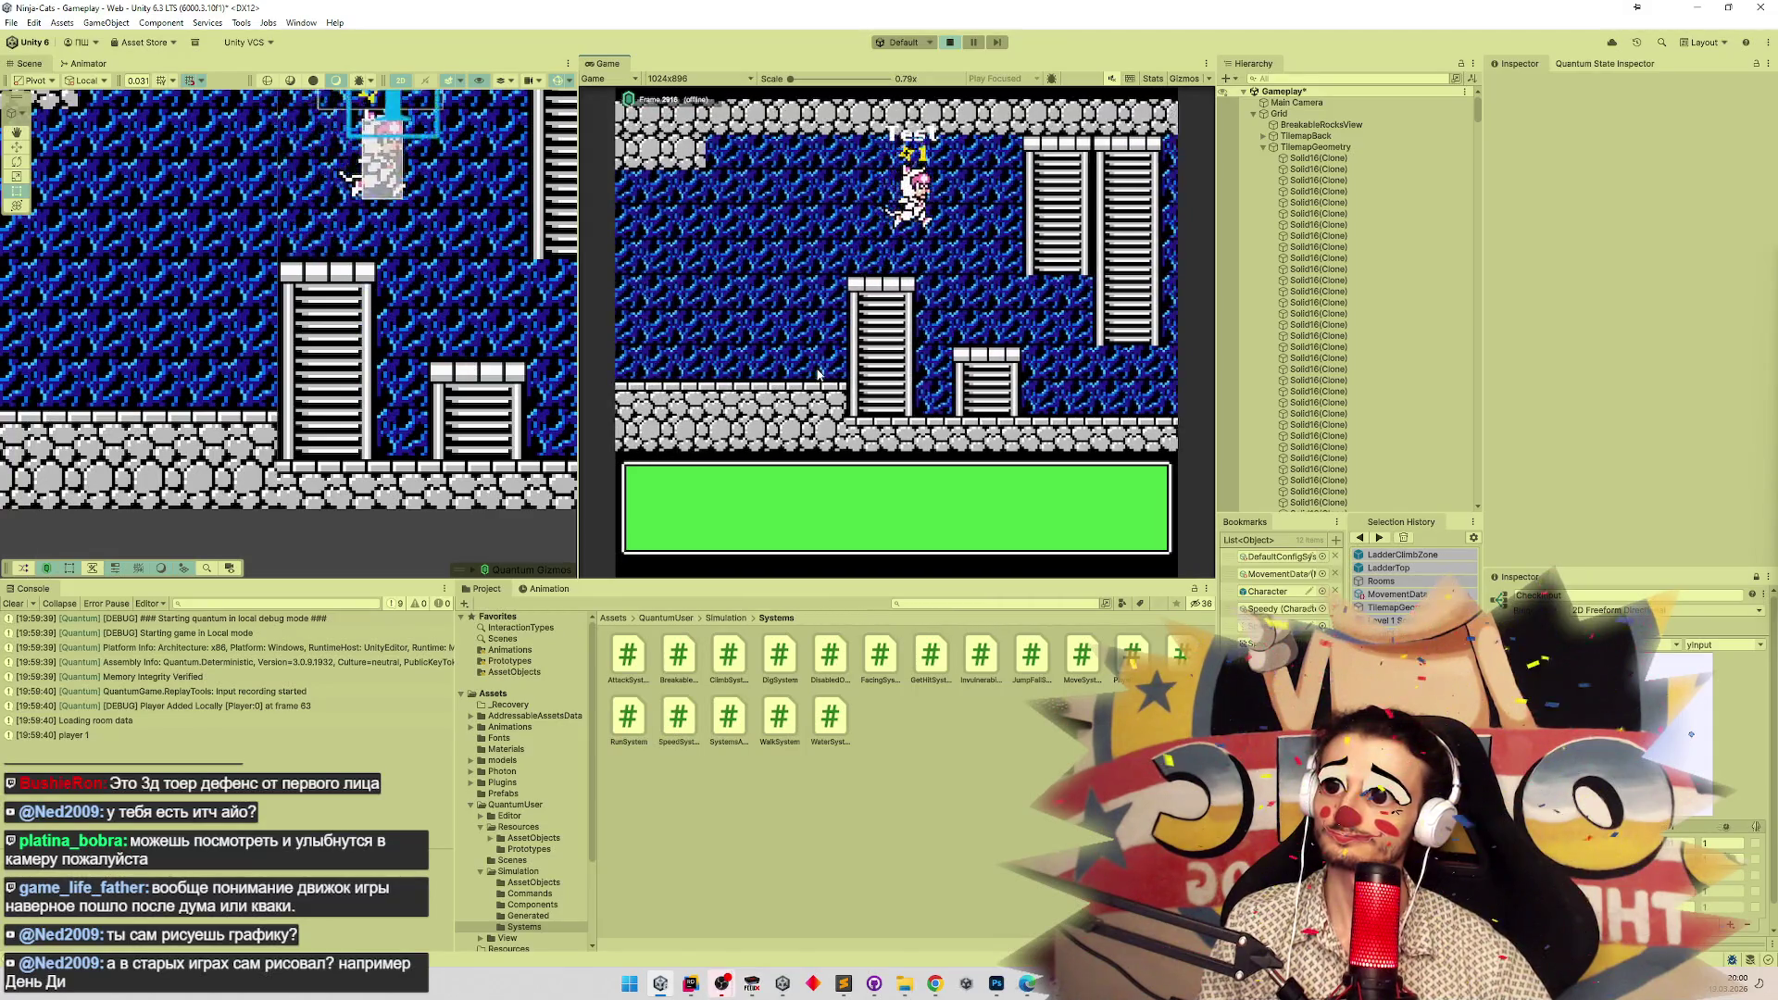
key("Right")
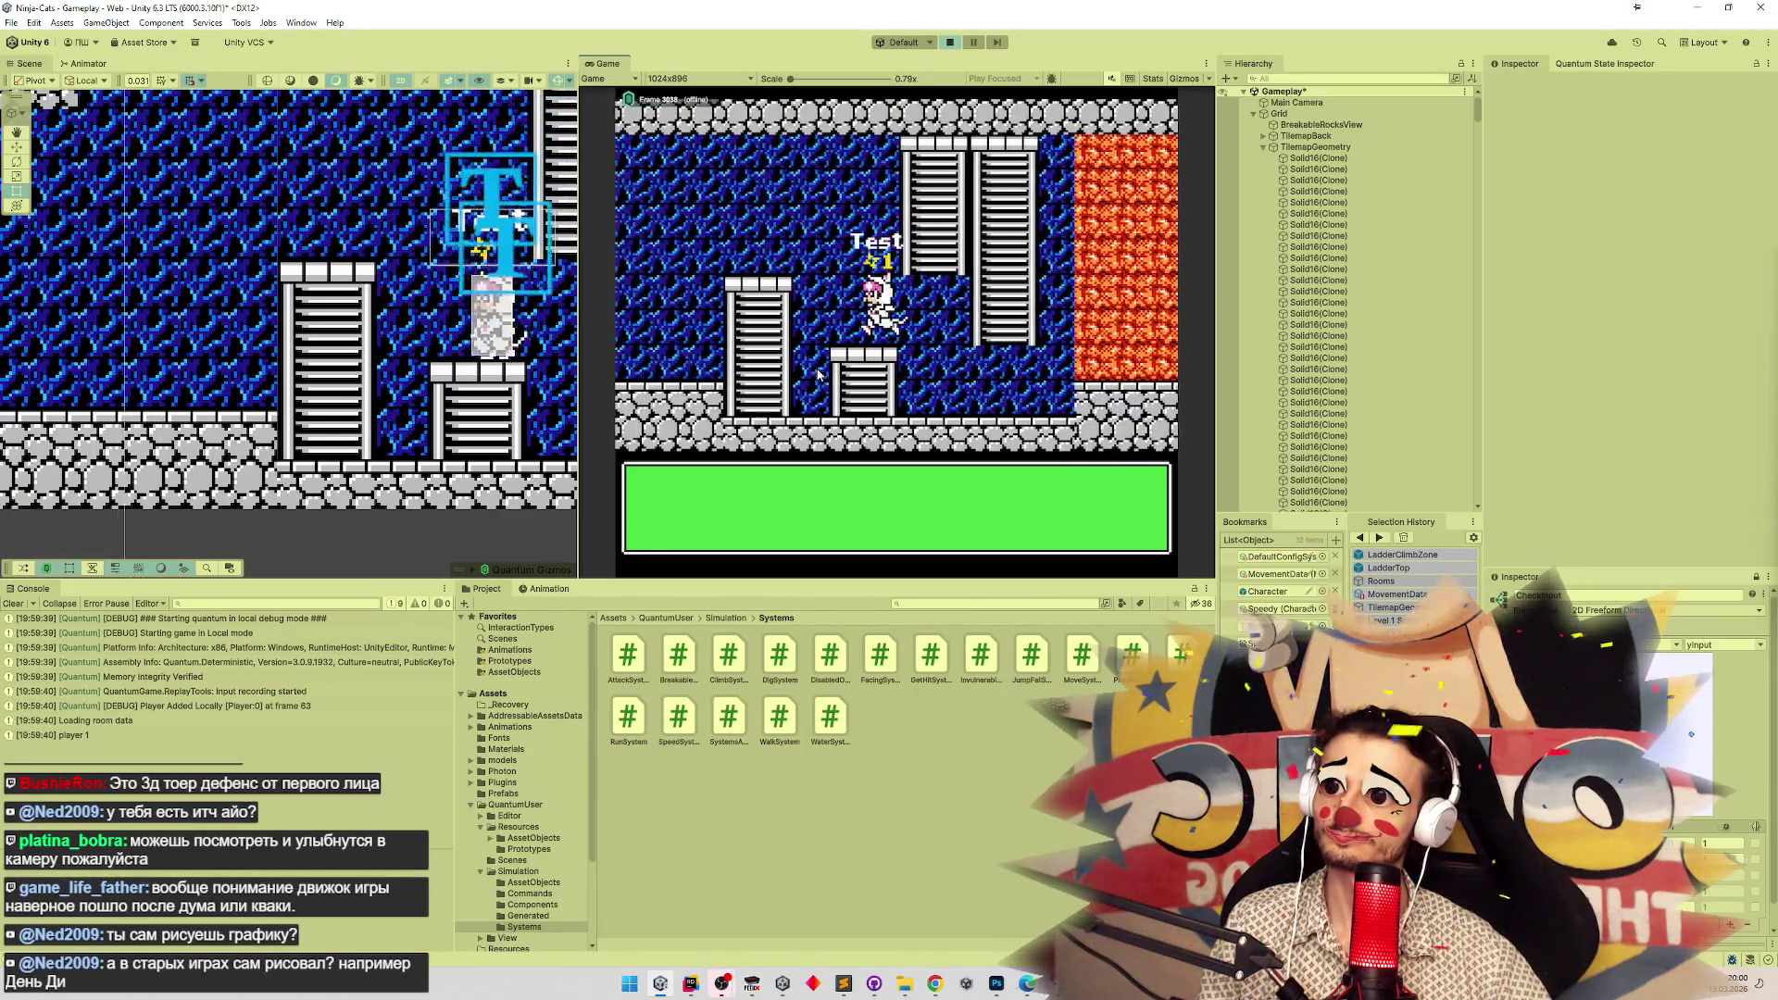
key("Up")
key("Left")
key("Right")
key("Right")
key("Up")
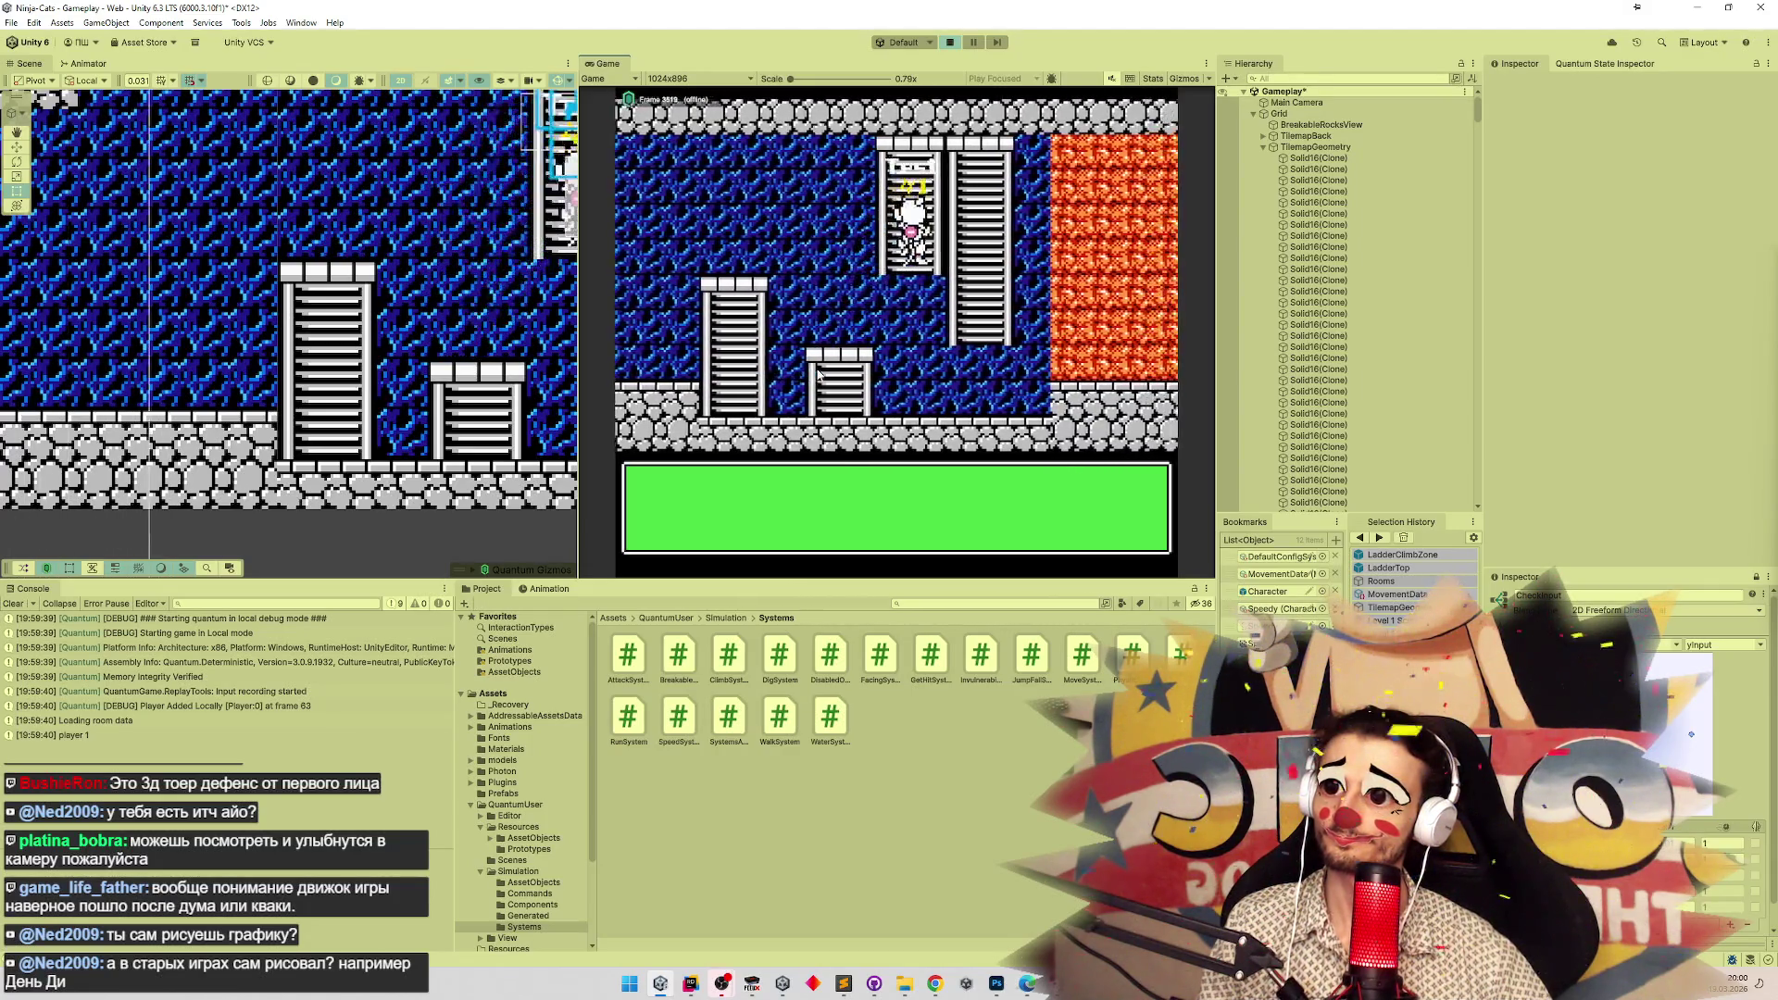
key("Left")
key("Left")
key("Up")
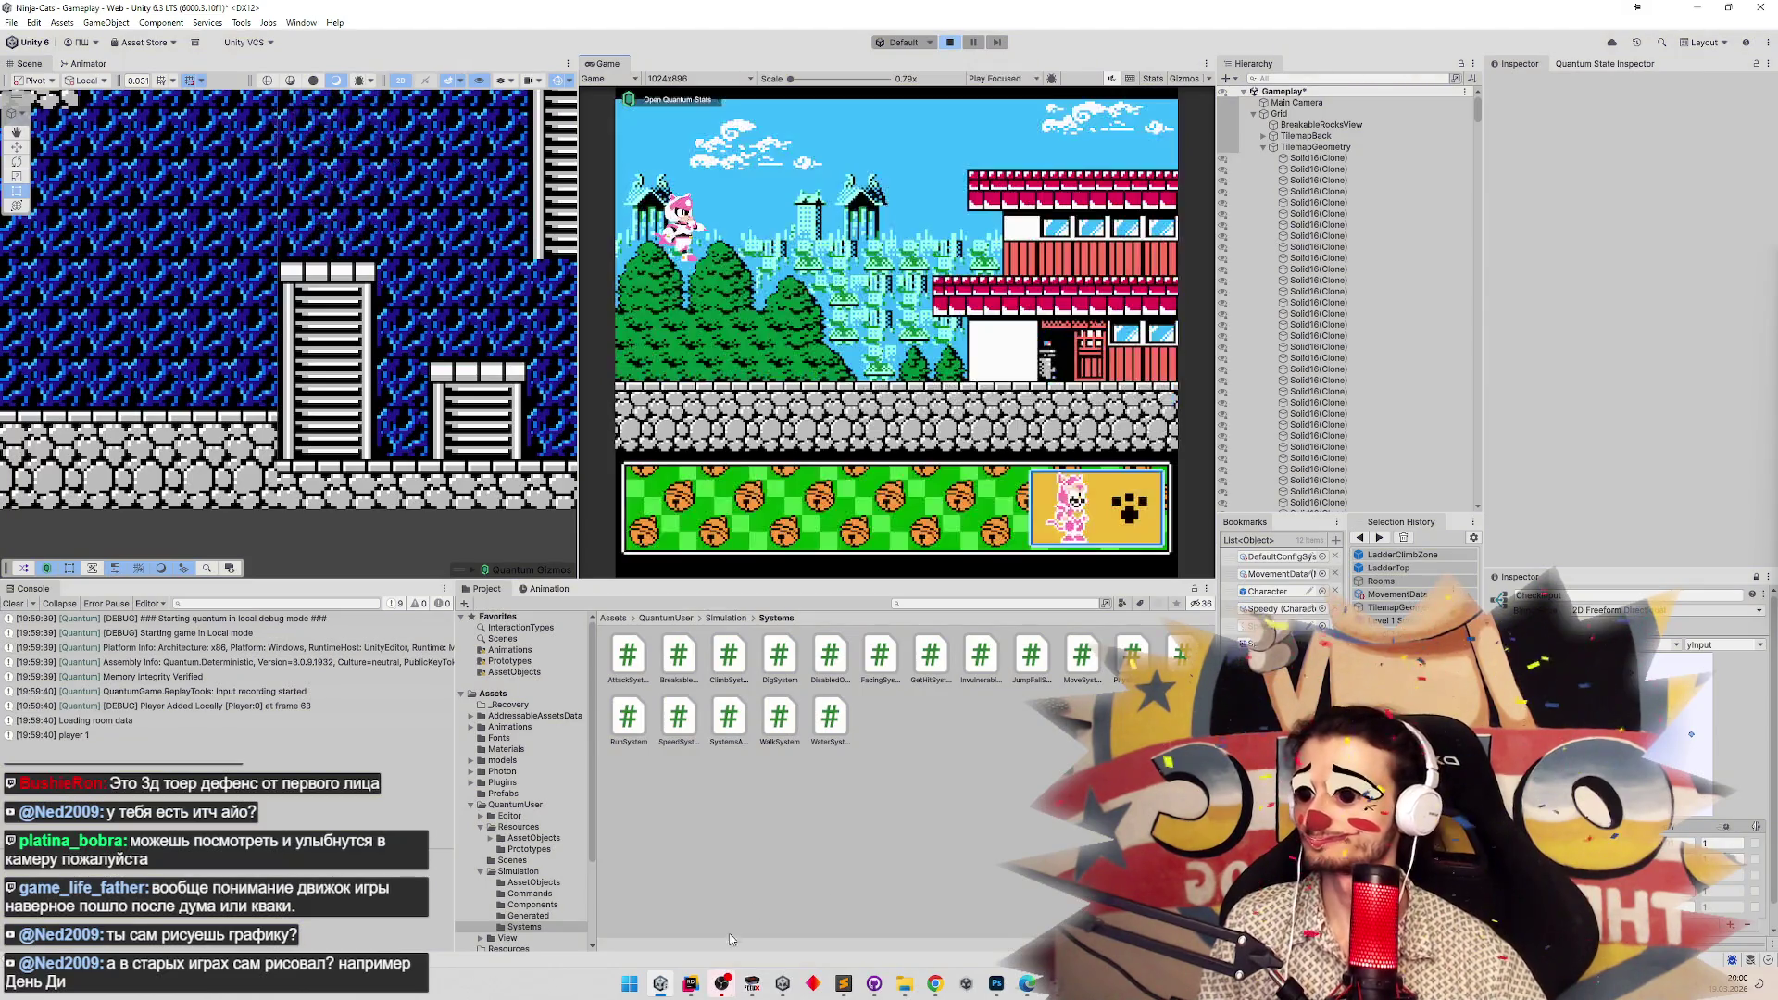
Scroll ClimbSystem.cs in Rider back up to the climbUpDistance setting, then return to Unity.
left_click(690, 983)
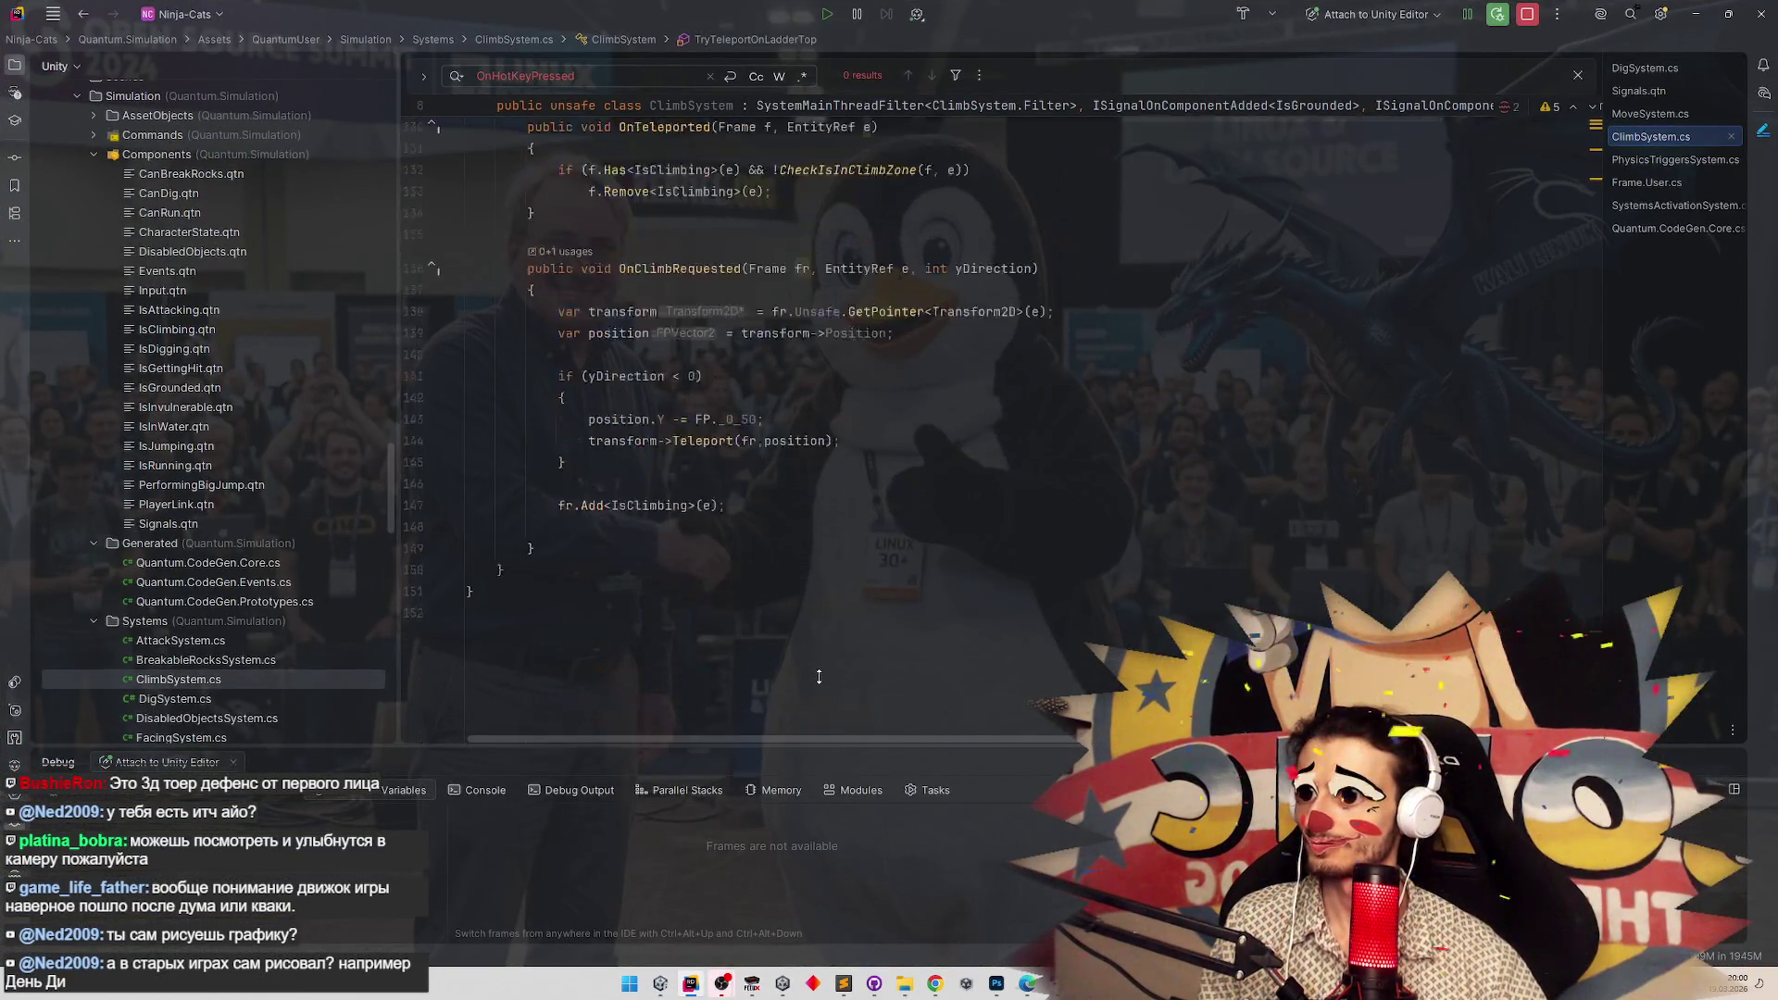
scroll(761, 473, "up", 5)
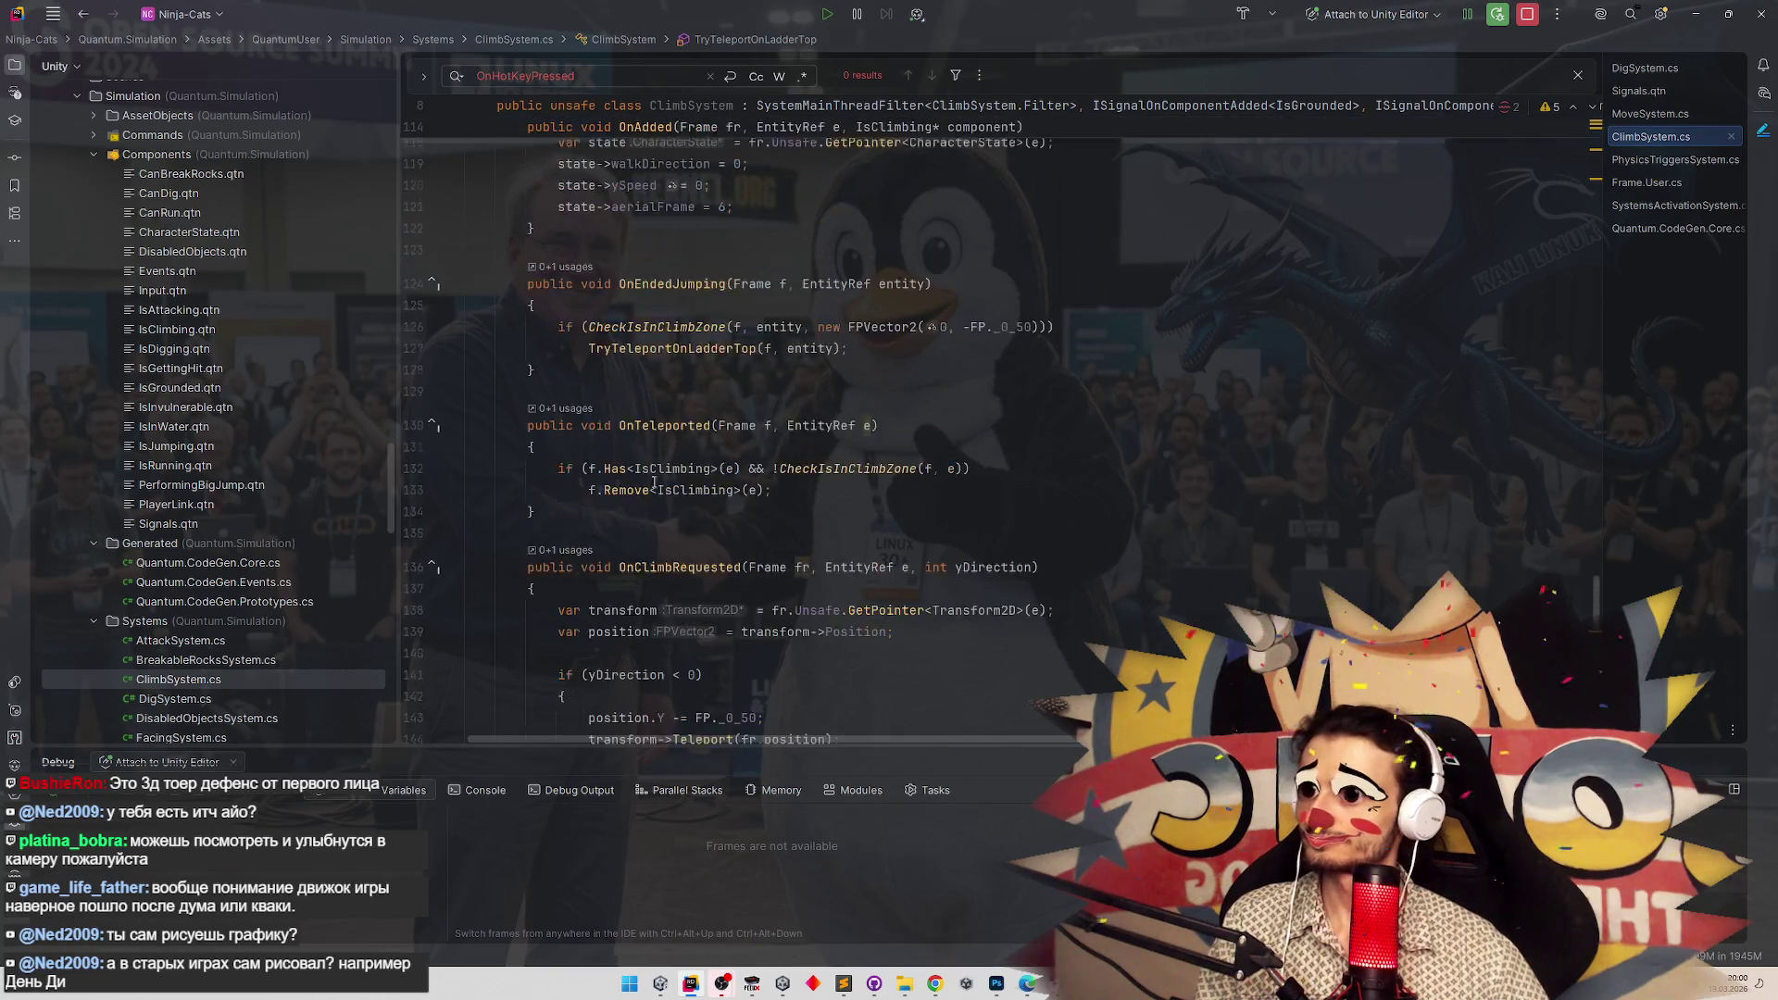
scroll(761, 473, "up", 4)
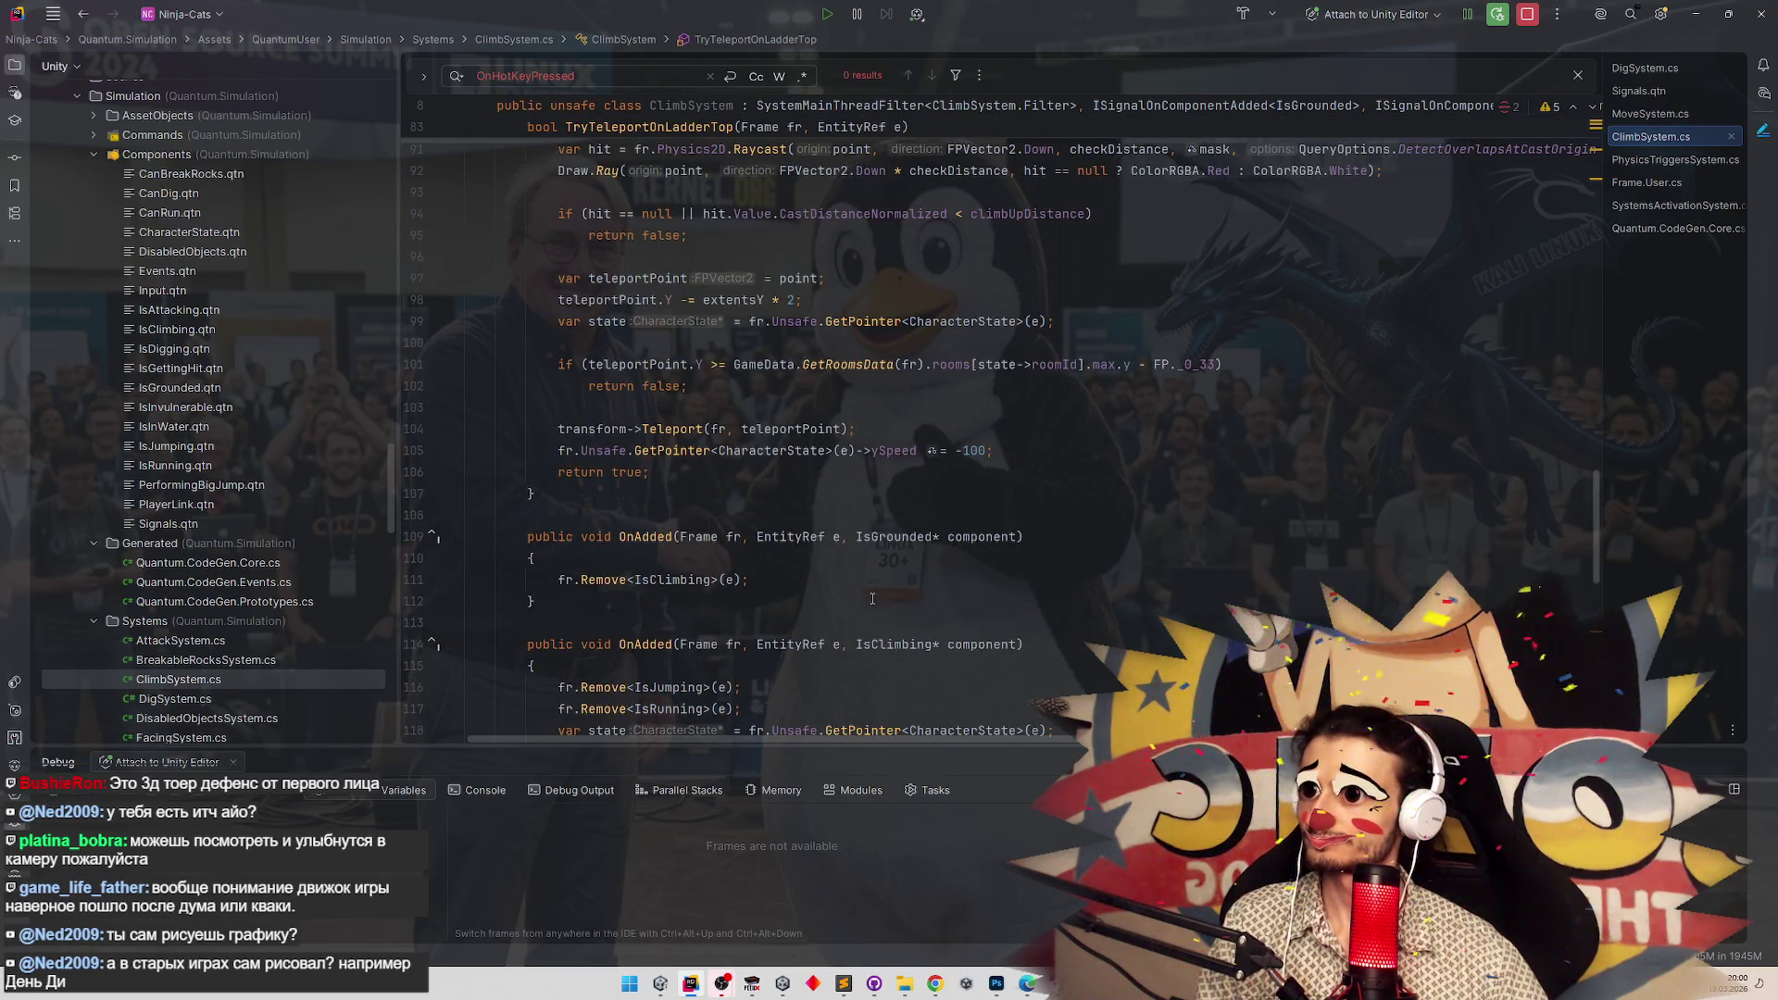
key("ctrl+alt+Left")
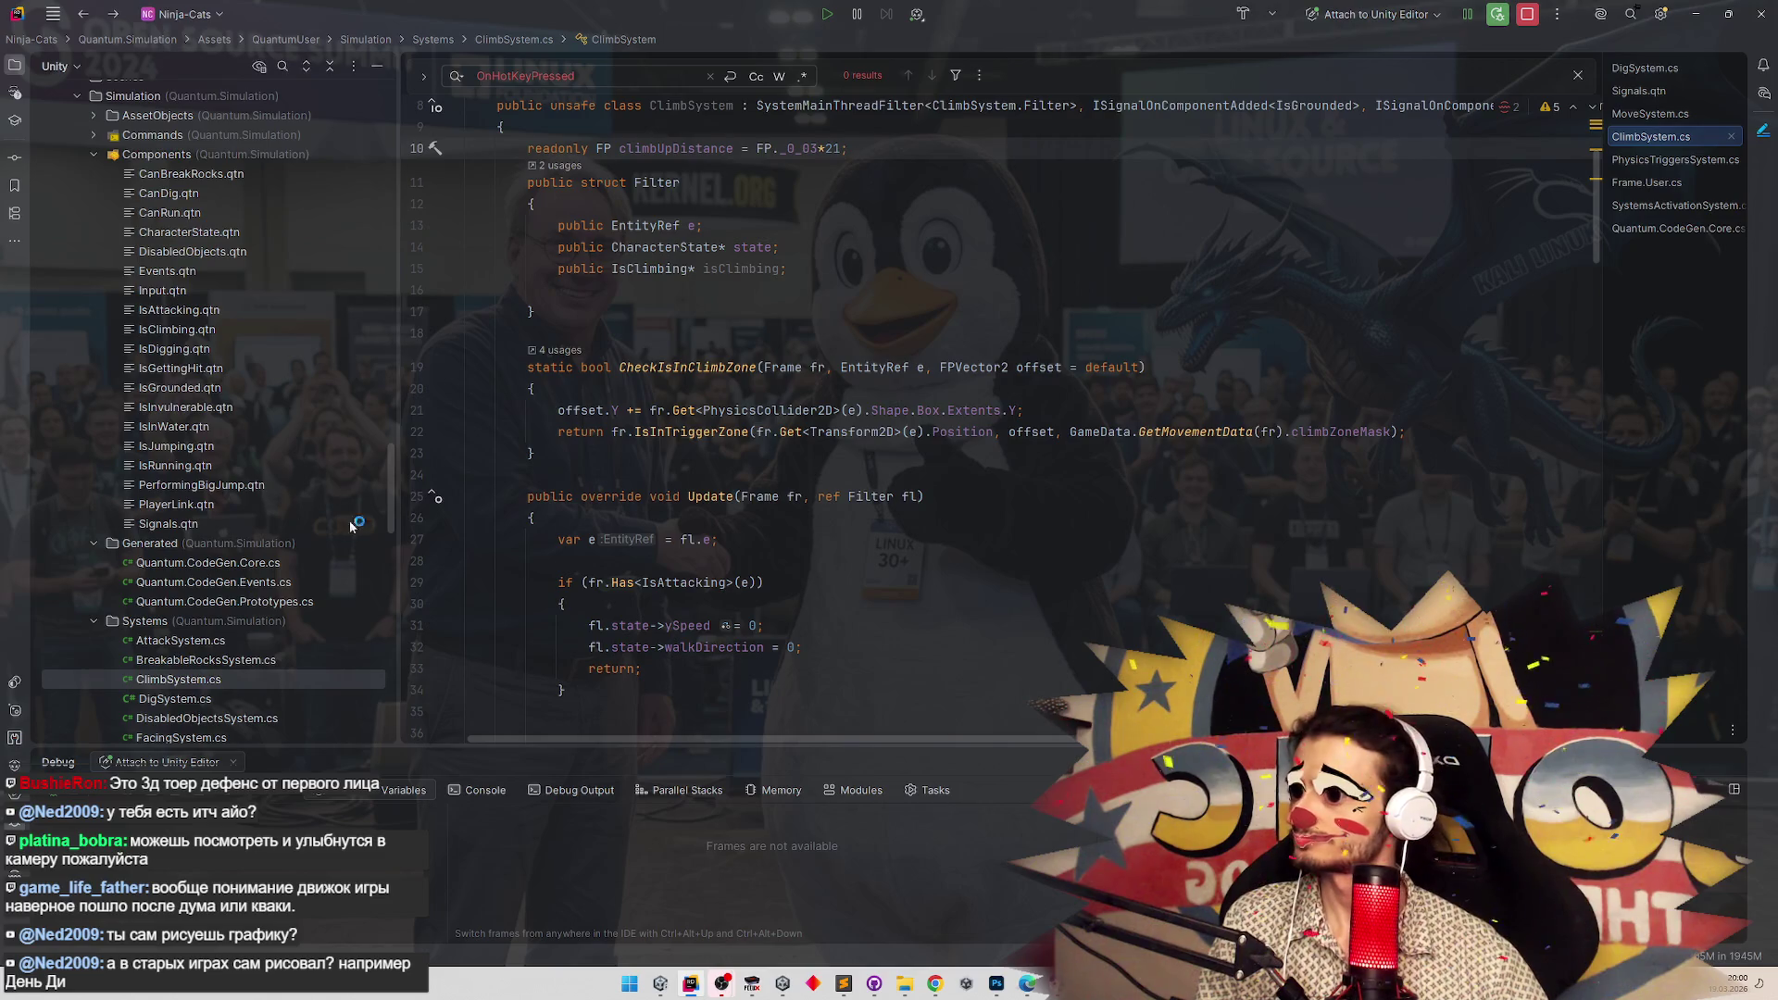
left_click(659, 985)
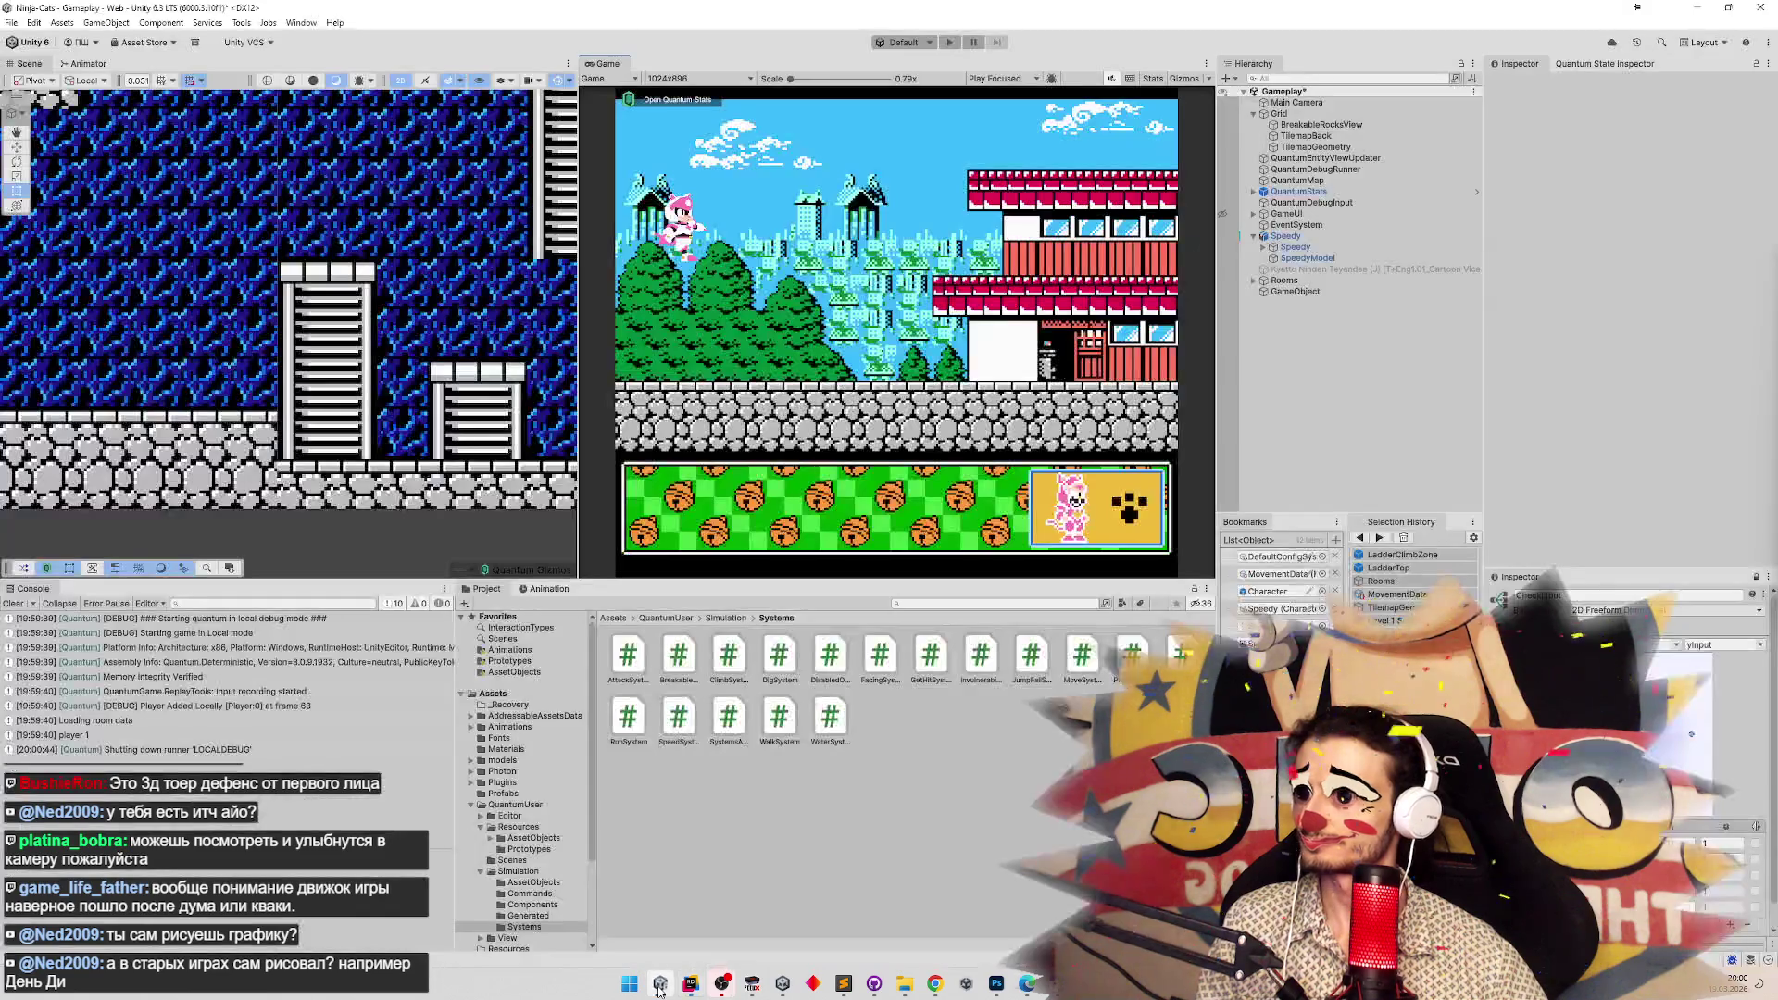
left_click(659, 987)
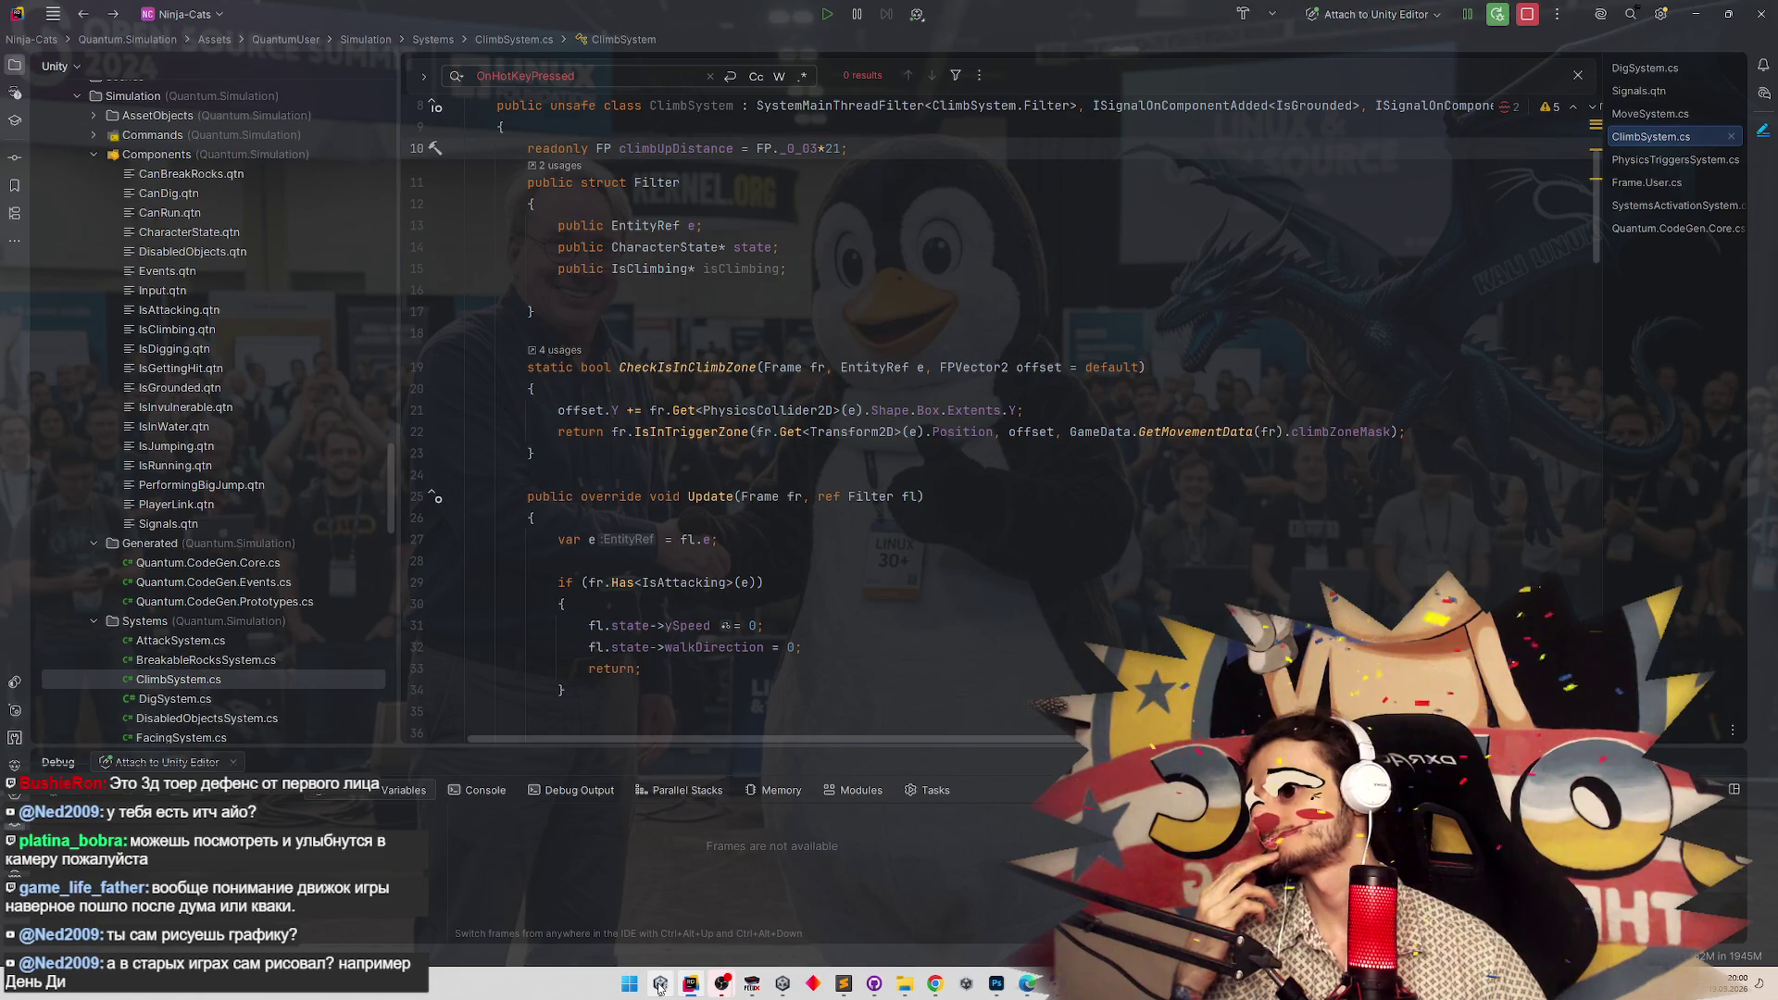
left_click_drag(388, 535, 386, 690)
key("alt+Tab")
key("alt+Tab")
scroll(778, 806, "down", 2)
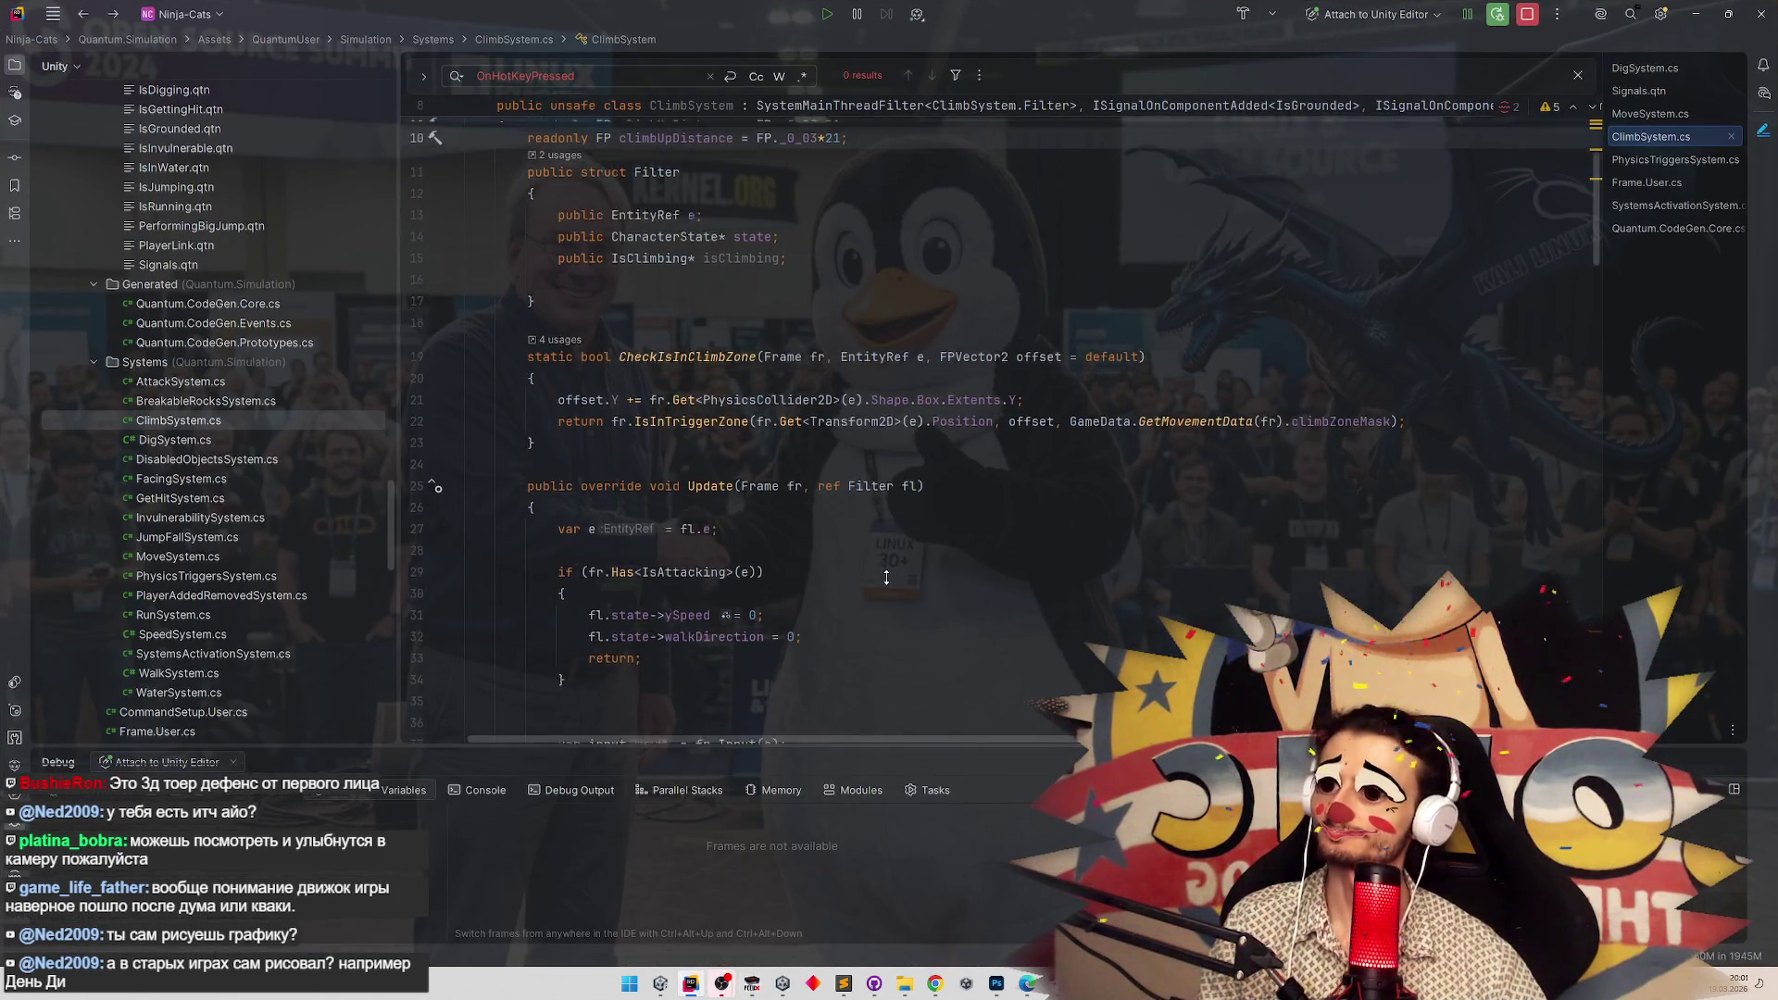
left_click(662, 984)
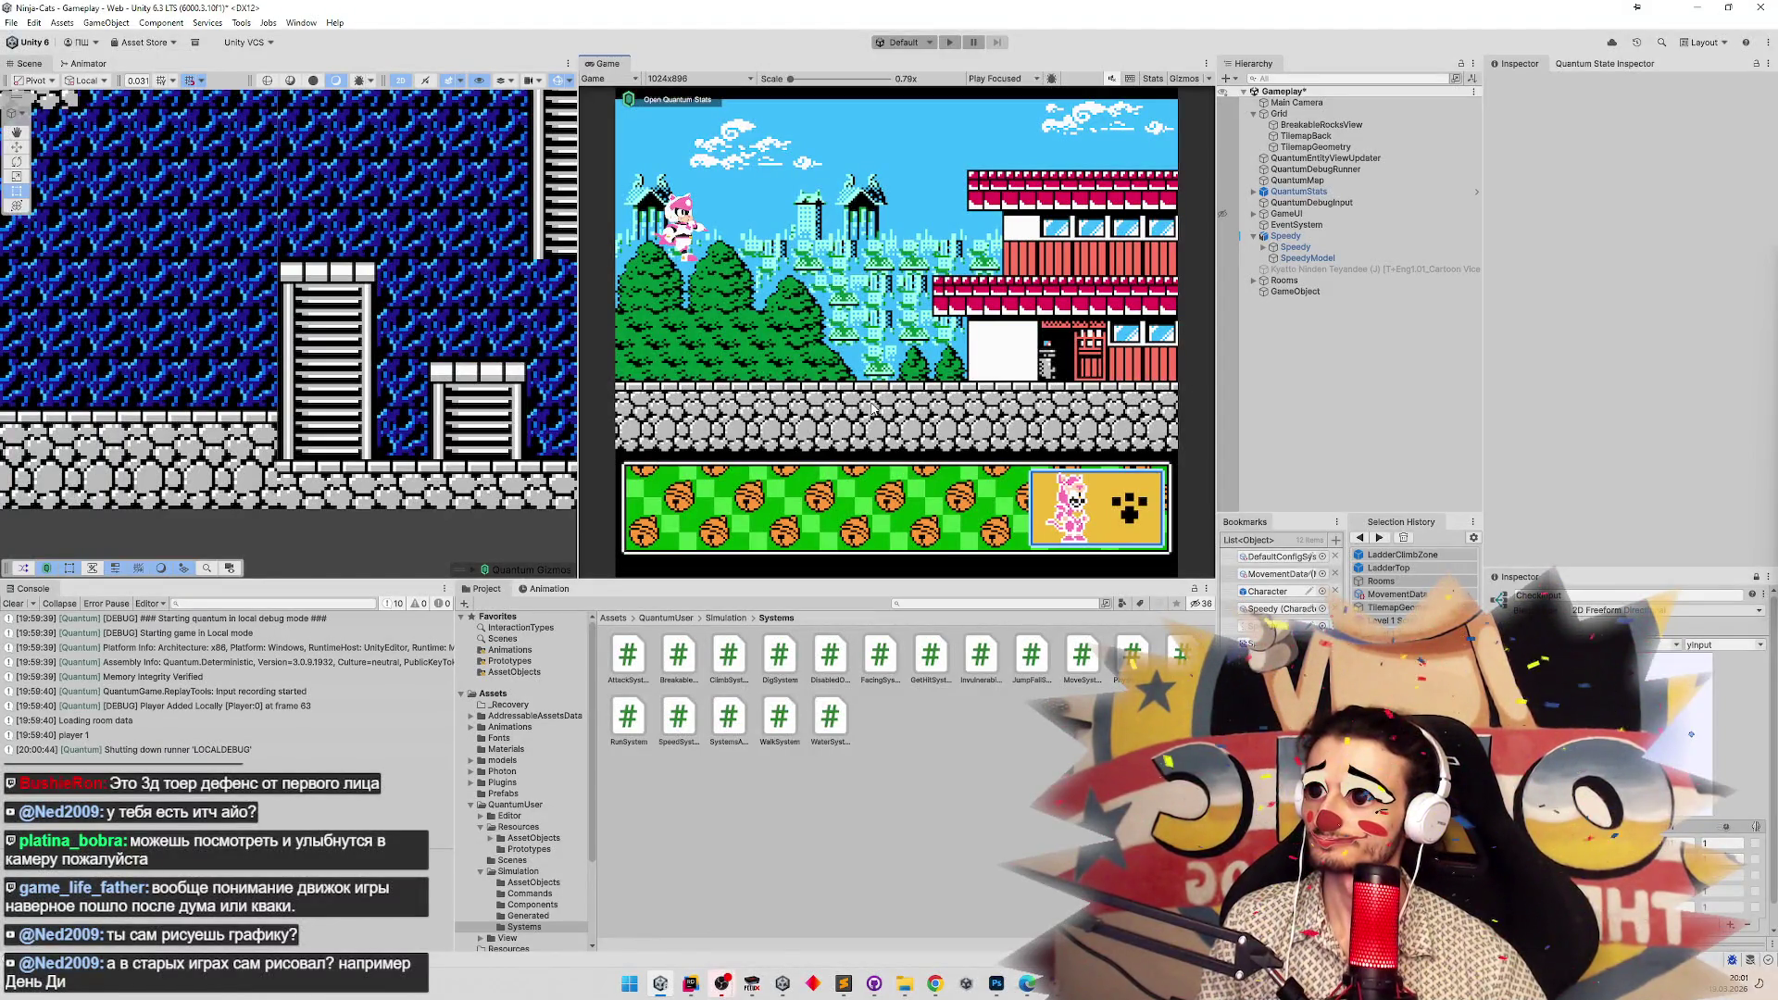
Replay the level climbing the tall ladder to its top, then stop and select TilemapGeometry.
key("ctrl+p")
key("Up")
key("Down")
key("Up")
key("Down")
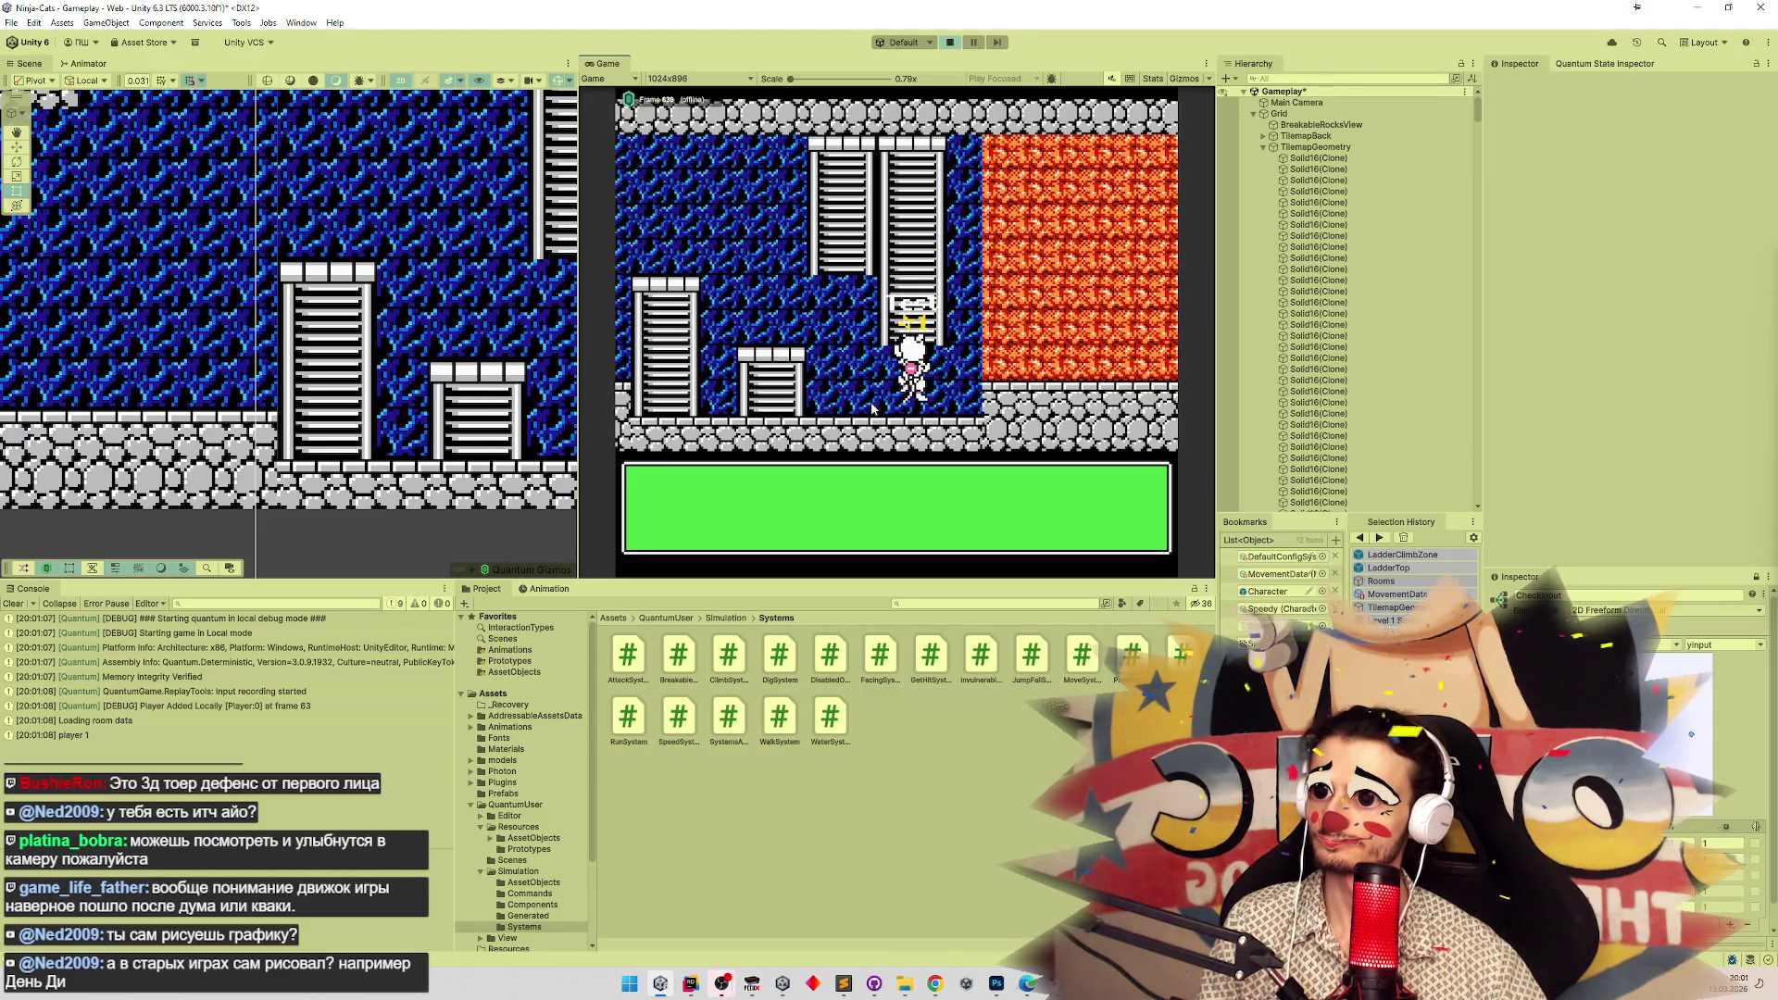
key("Up")
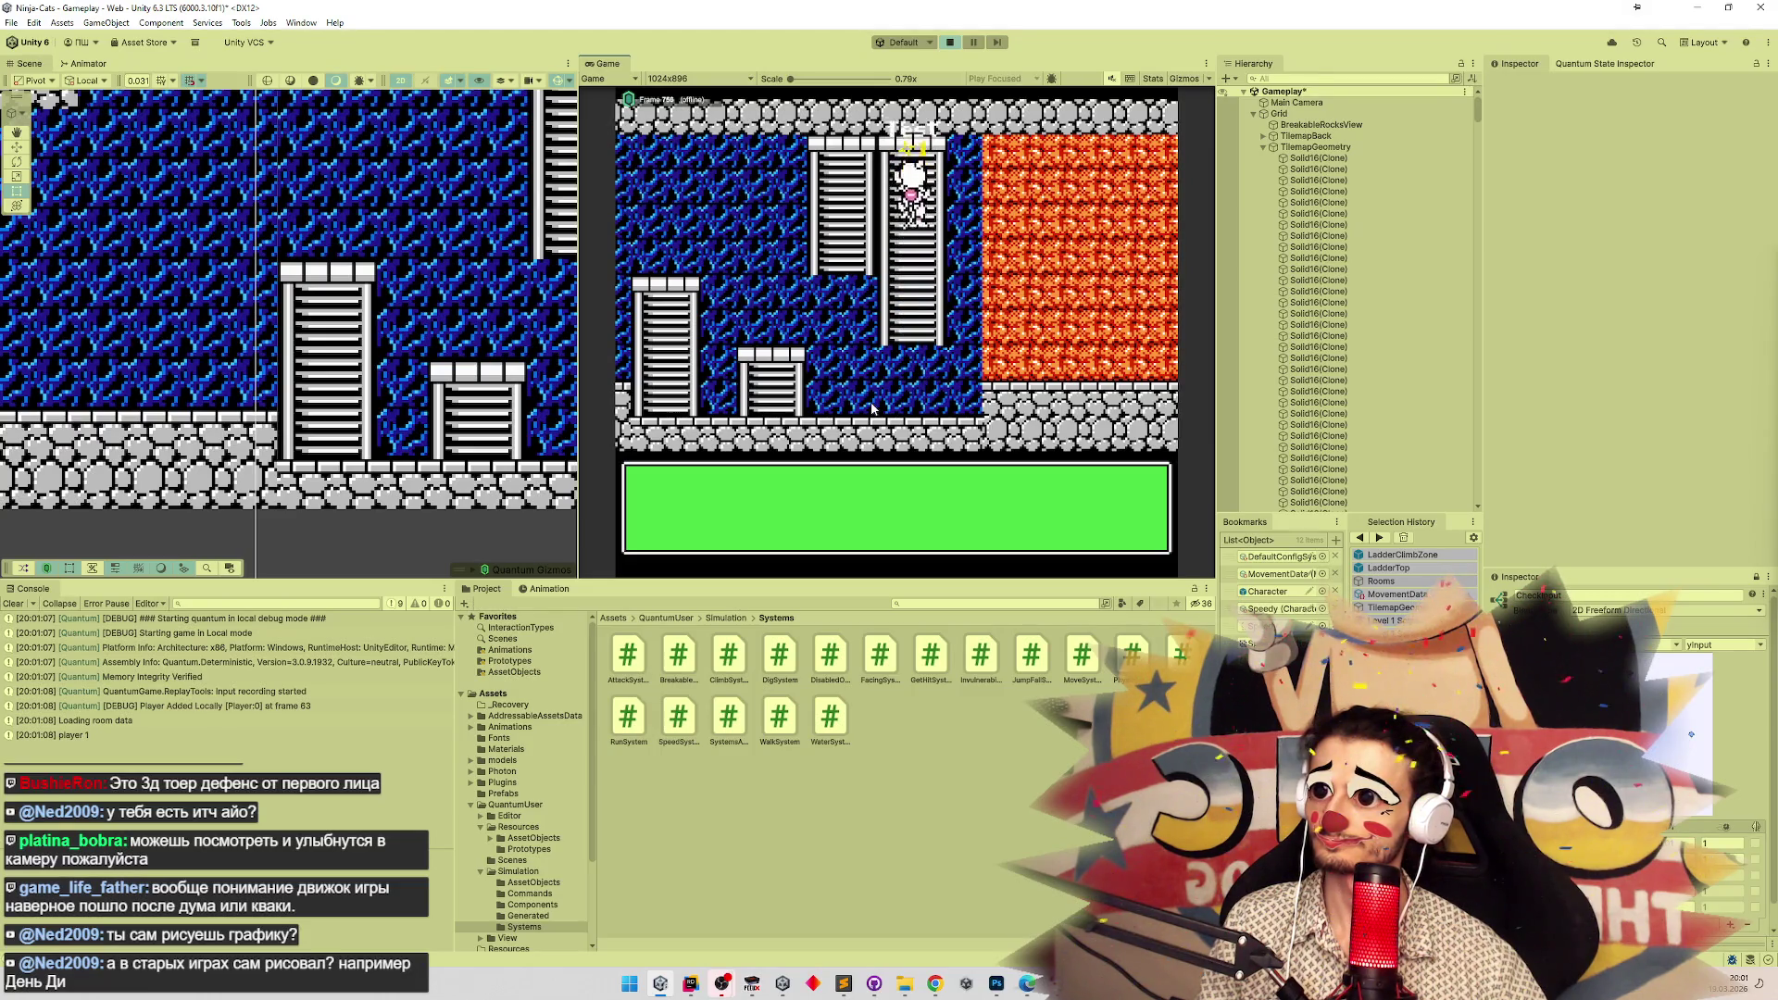
key("Down")
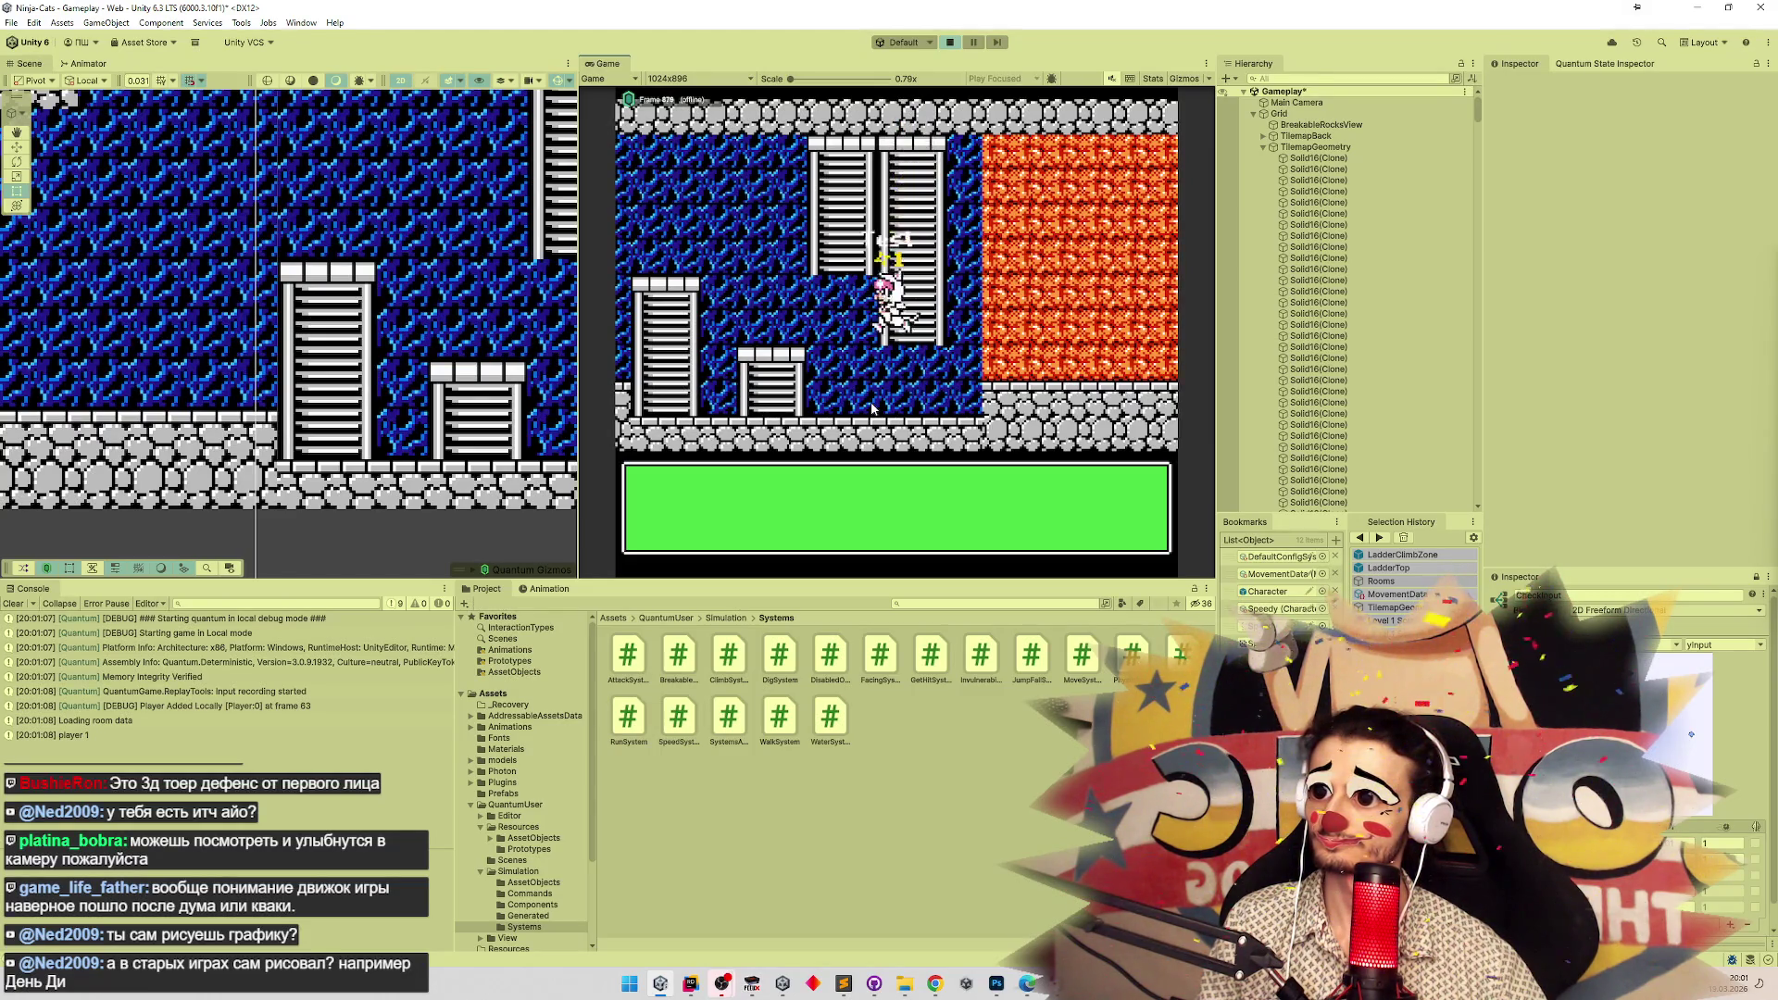
key("Left")
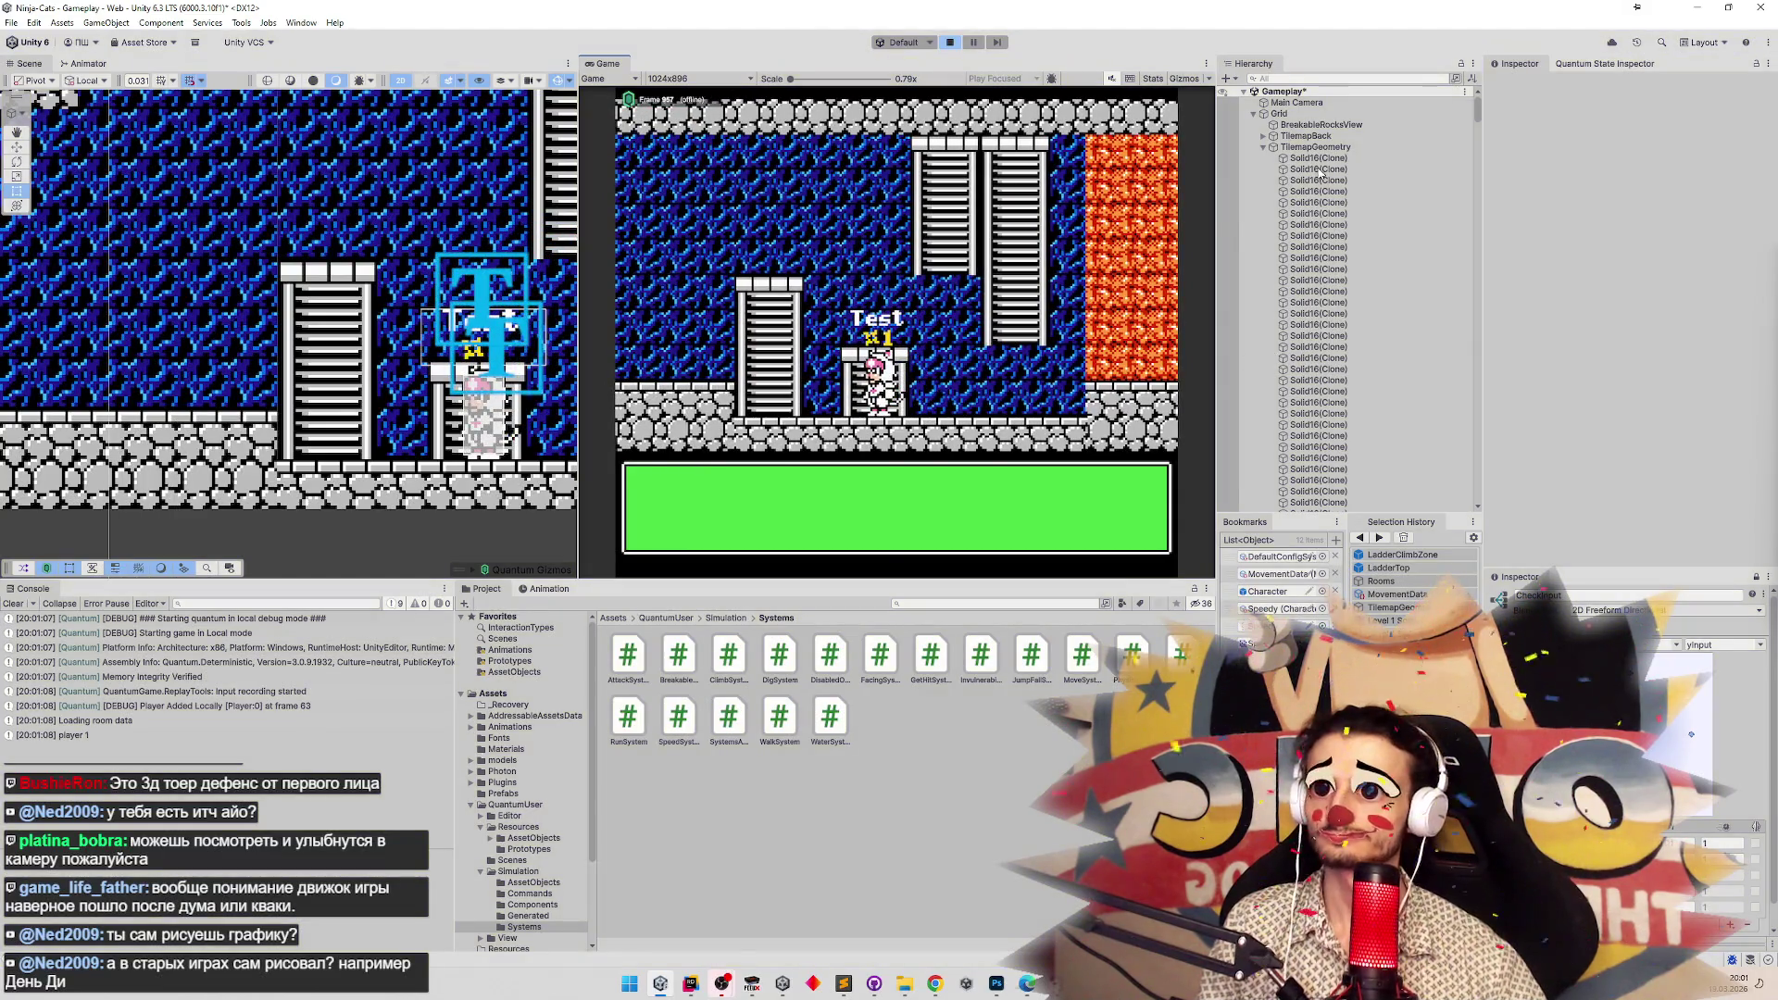
key("ctrl+p")
left_click(1315, 147)
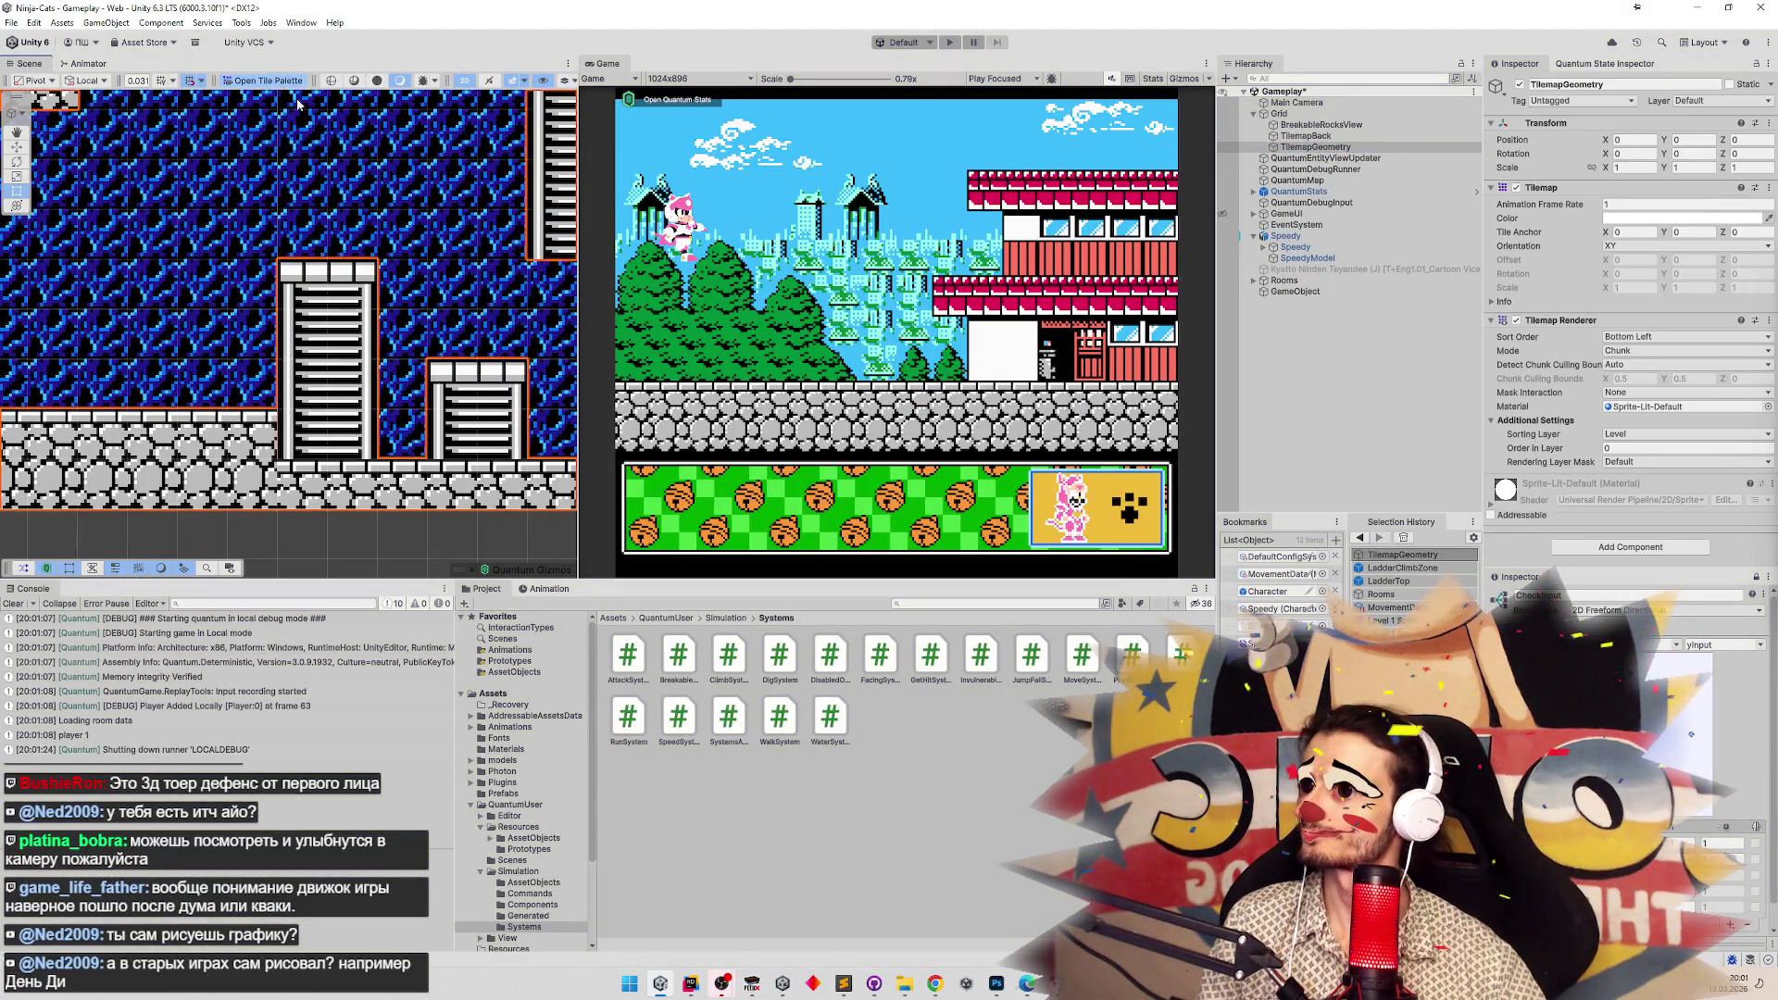
Paint a column of ladder tiles upward on the tilemap from the Tile Palette.
left_click(264, 80)
left_click(1471, 328)
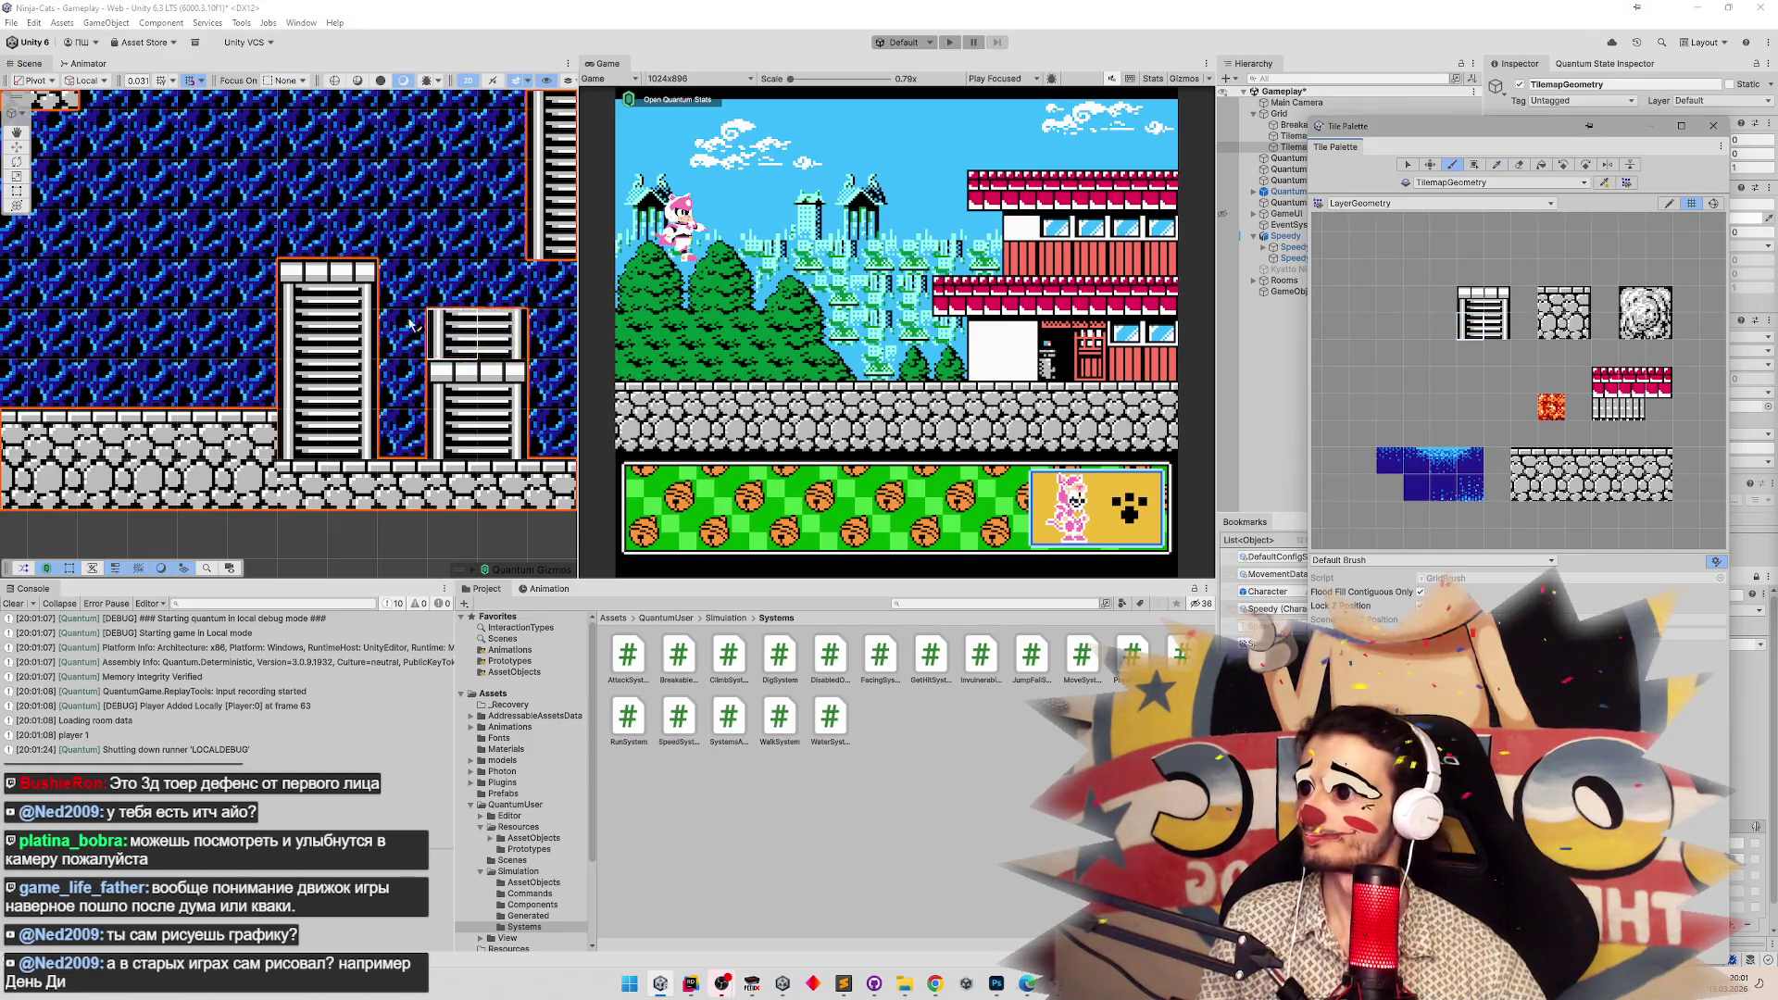
left_click(104, 256)
left_click_drag(104, 256, 104, 196)
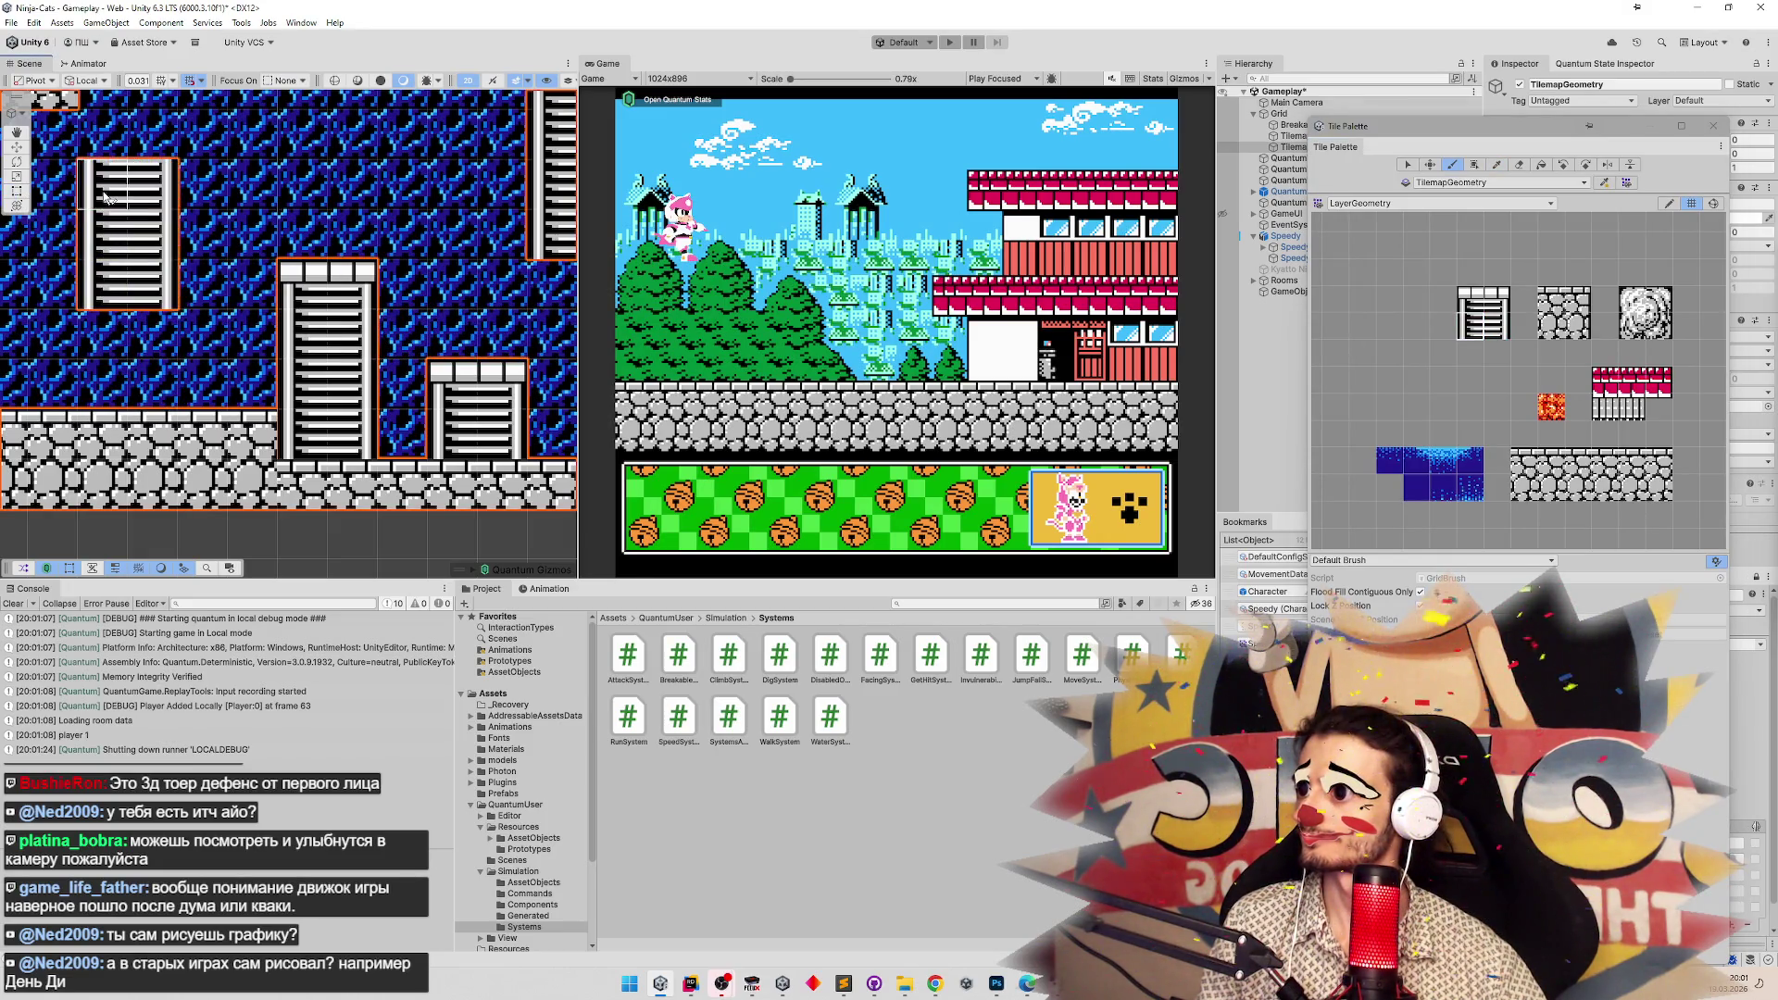
left_click(1715, 126)
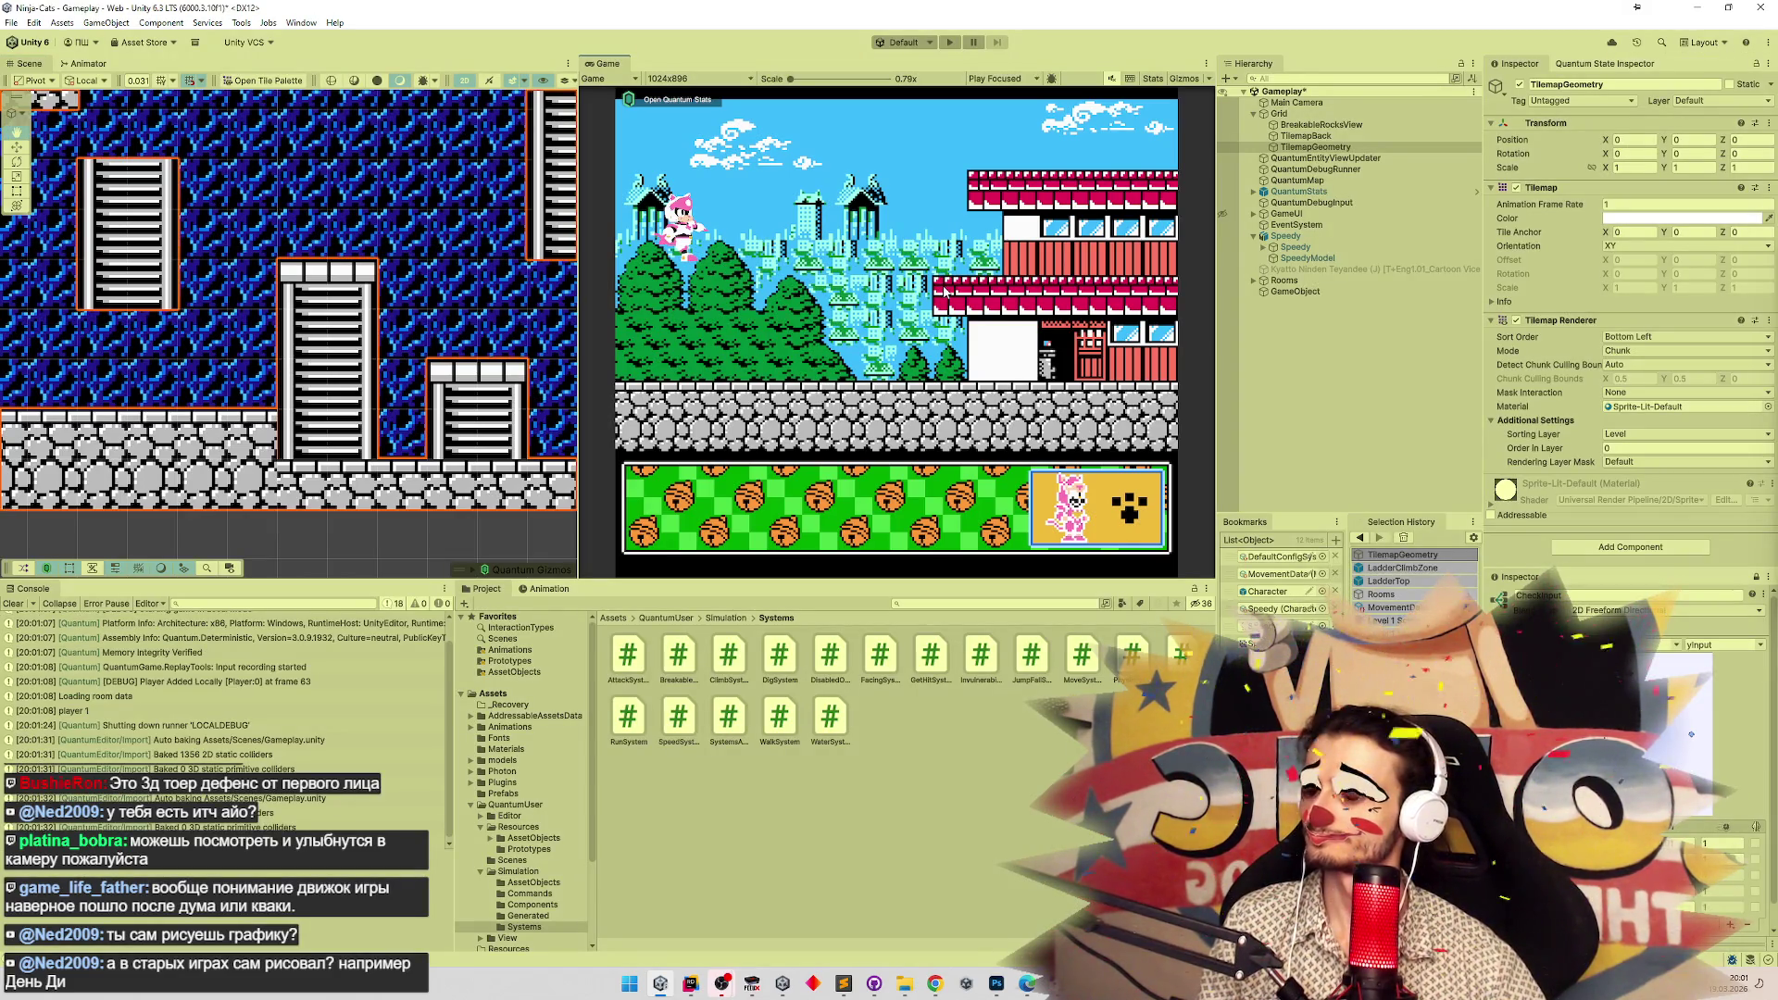
Play in a maximized Game view, running the cat left and up the ladder.
key("ctrl+p")
key("shift+space")
key("Left")
key("Up")
key("Up")
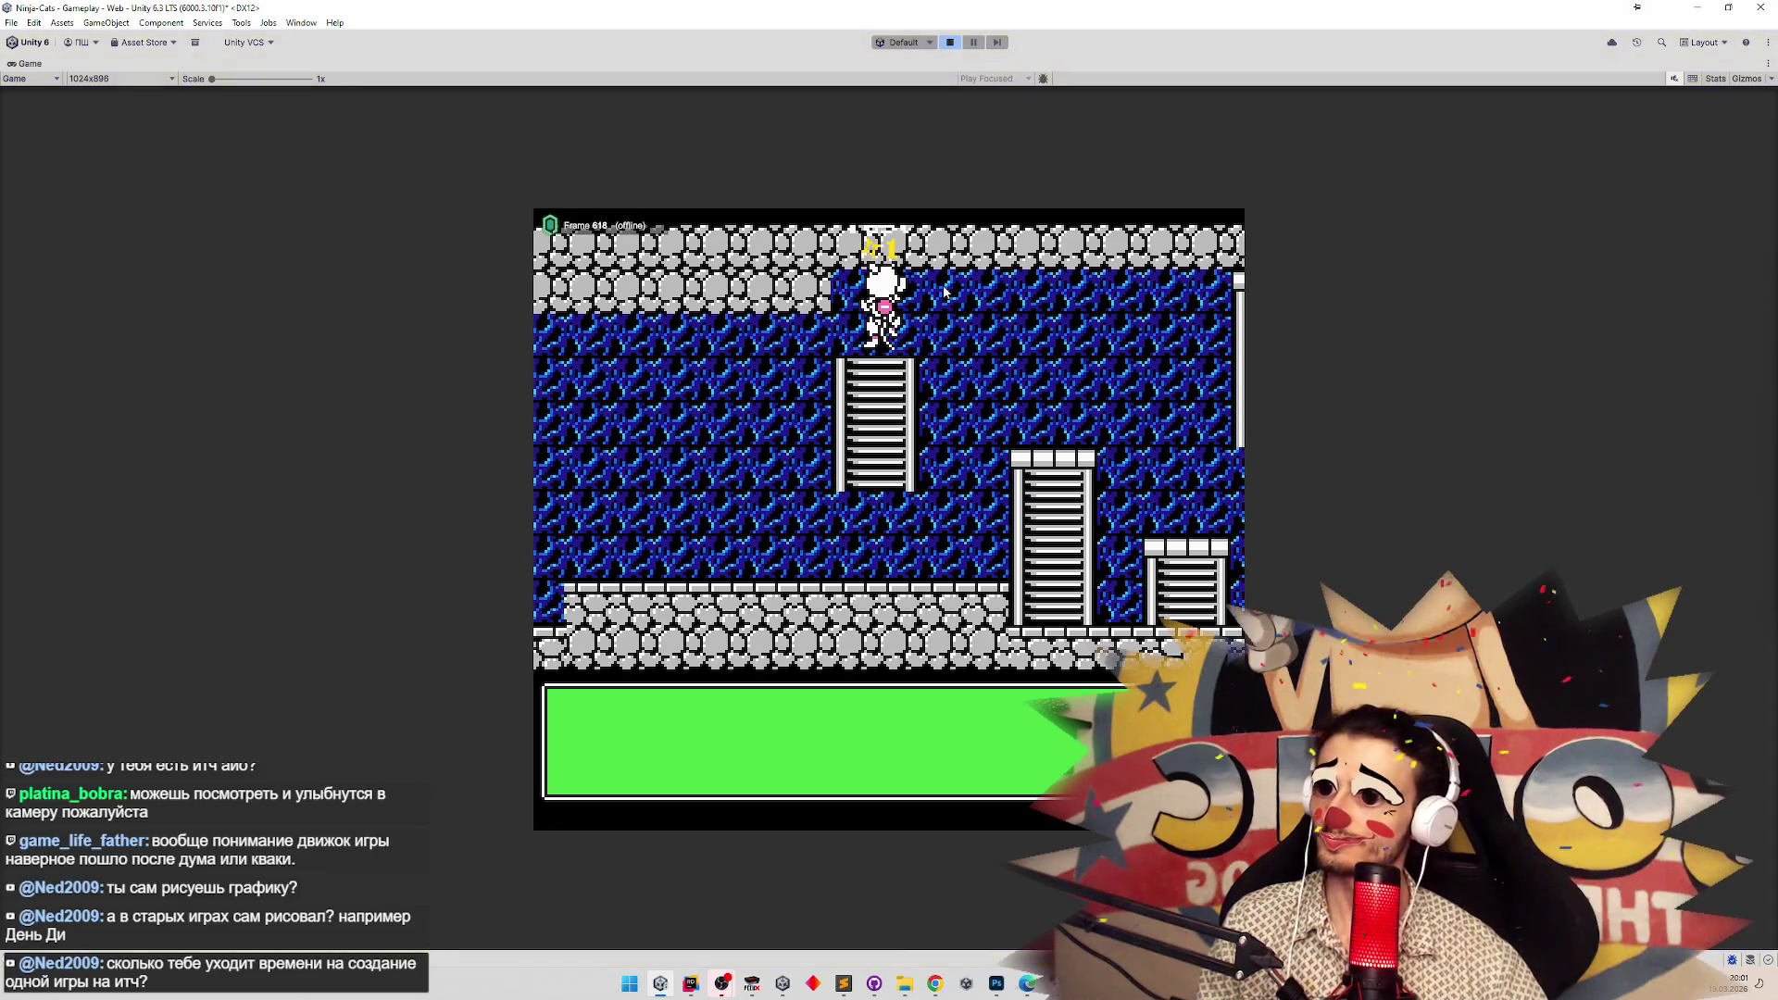
key("ctrl+p")
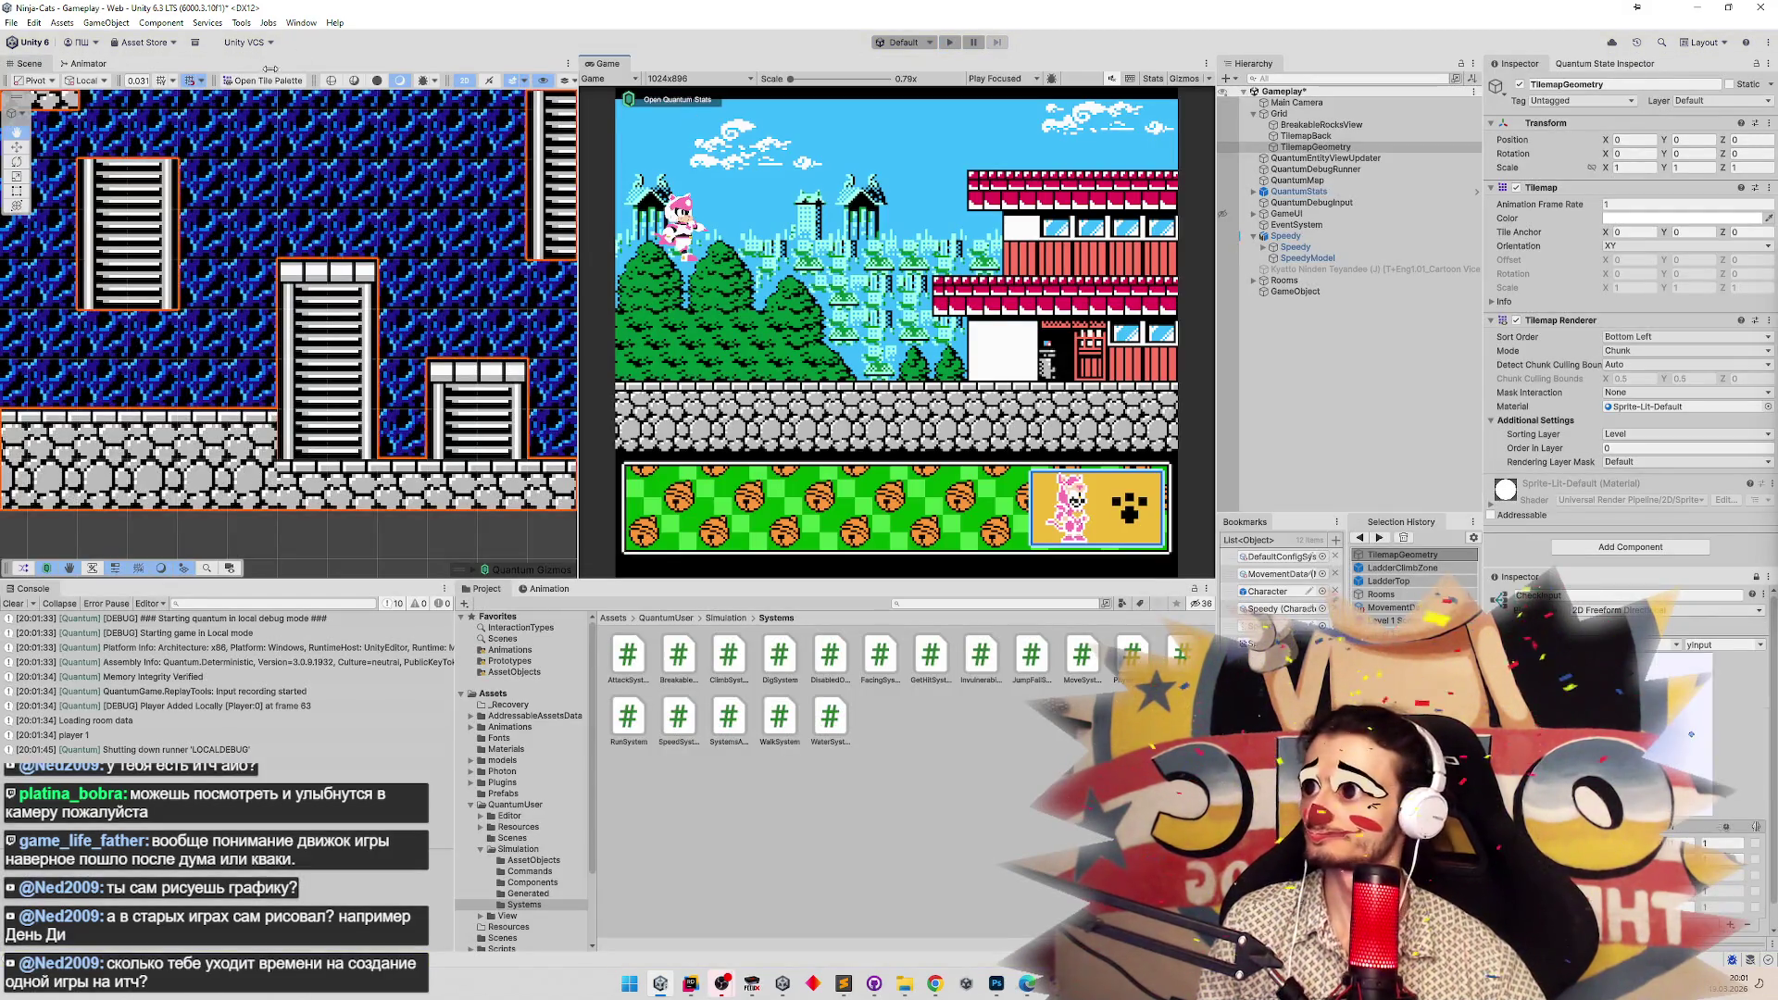
Paint a row of ladder tiles into the level and save the scene.
left_click(1483, 315)
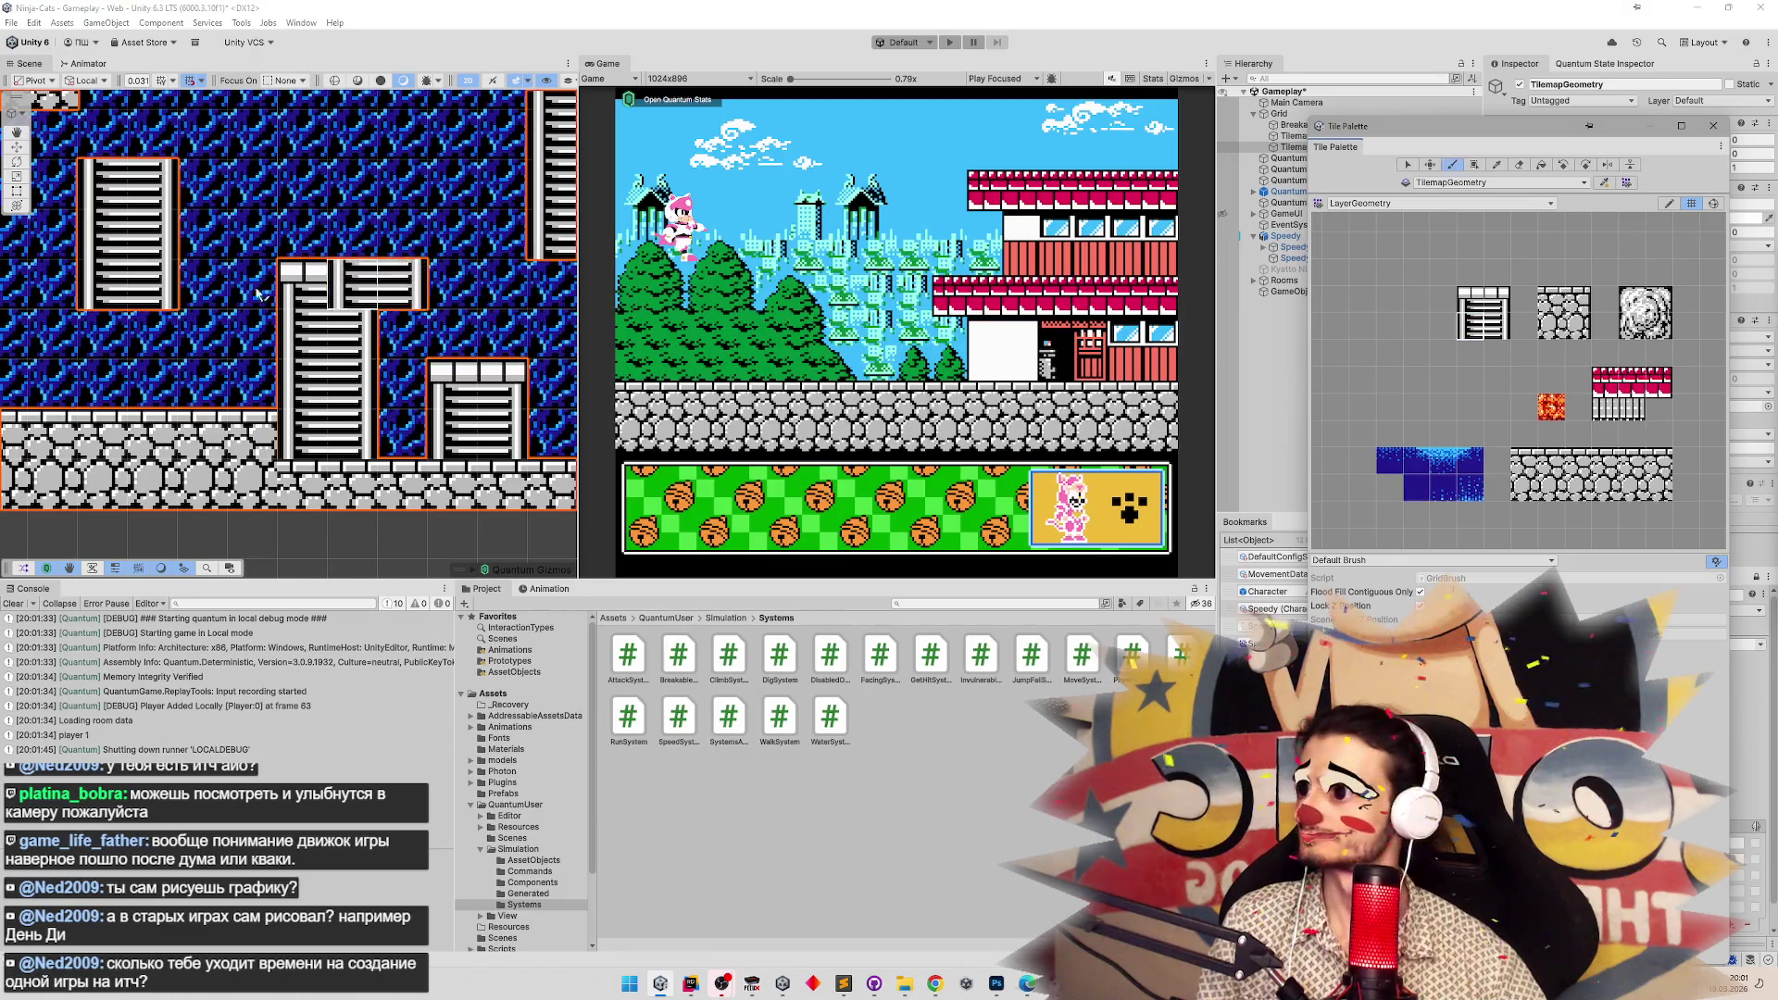
mouse_move(268, 269)
left_mouse_down()
mouse_move(270, 304)
mouse_move(371, 259)
left_mouse_up()
key("ctrl+s")
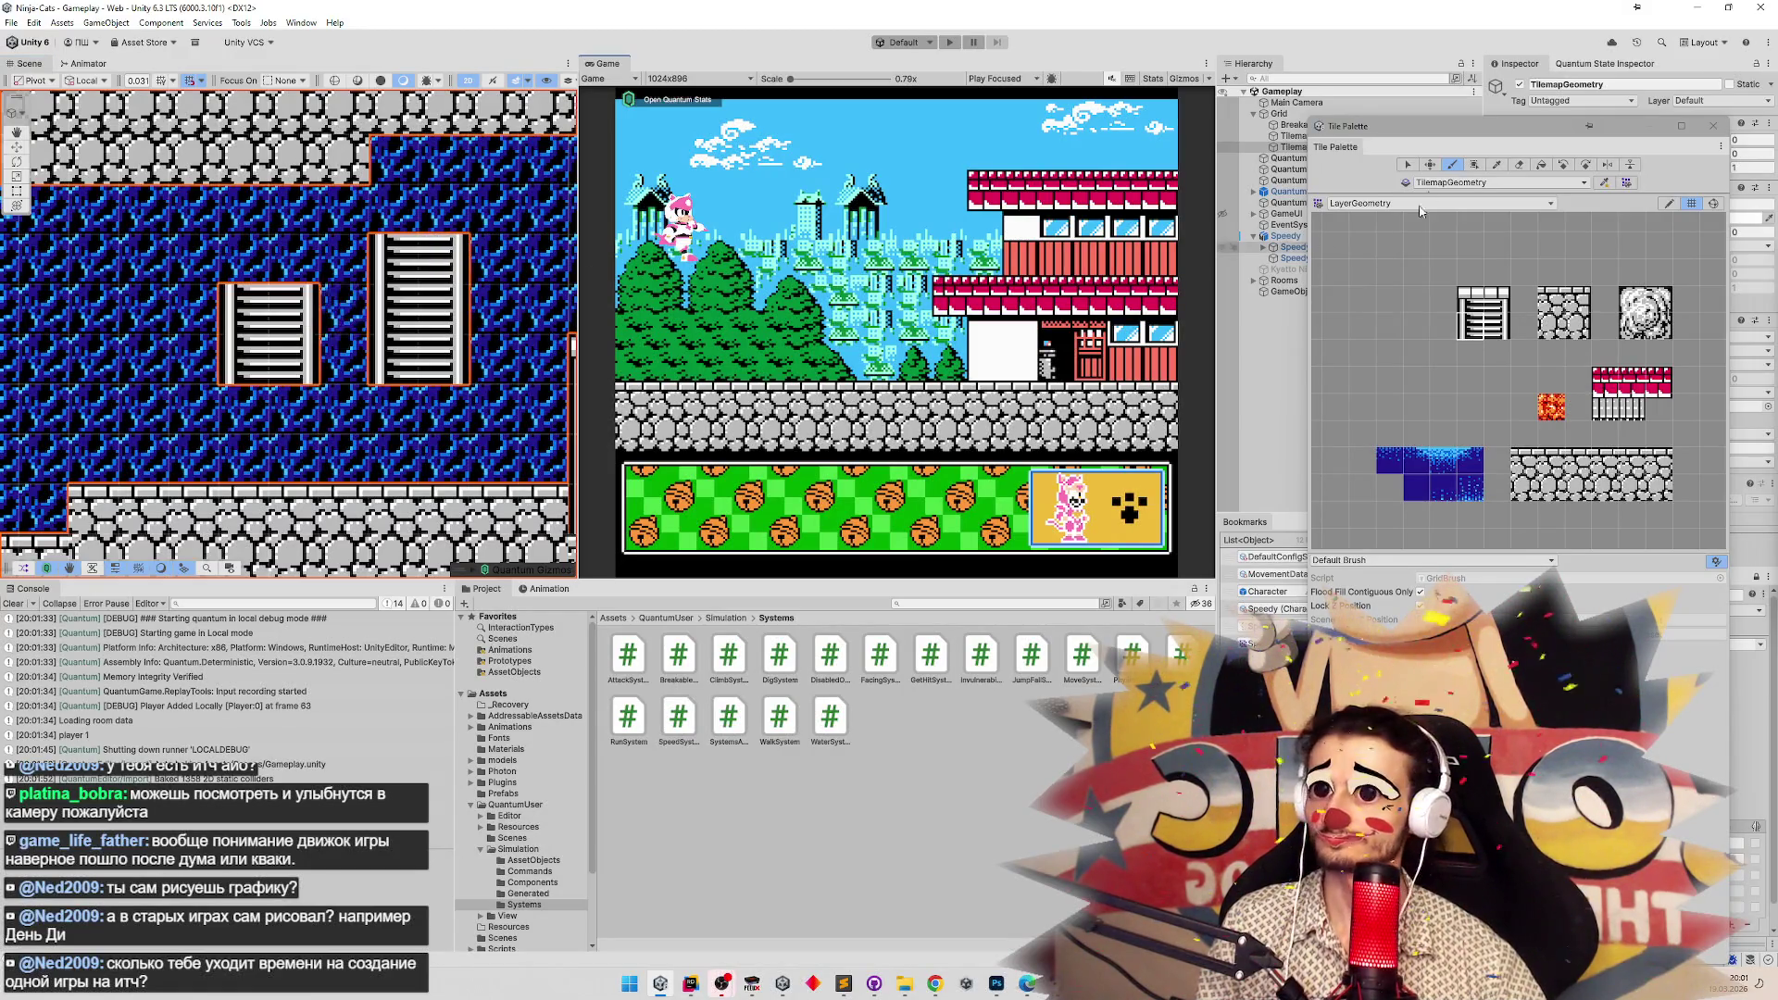
Erase the top of the left ladder and repaint it lower, reaching toward the floor.
left_click(1519, 163)
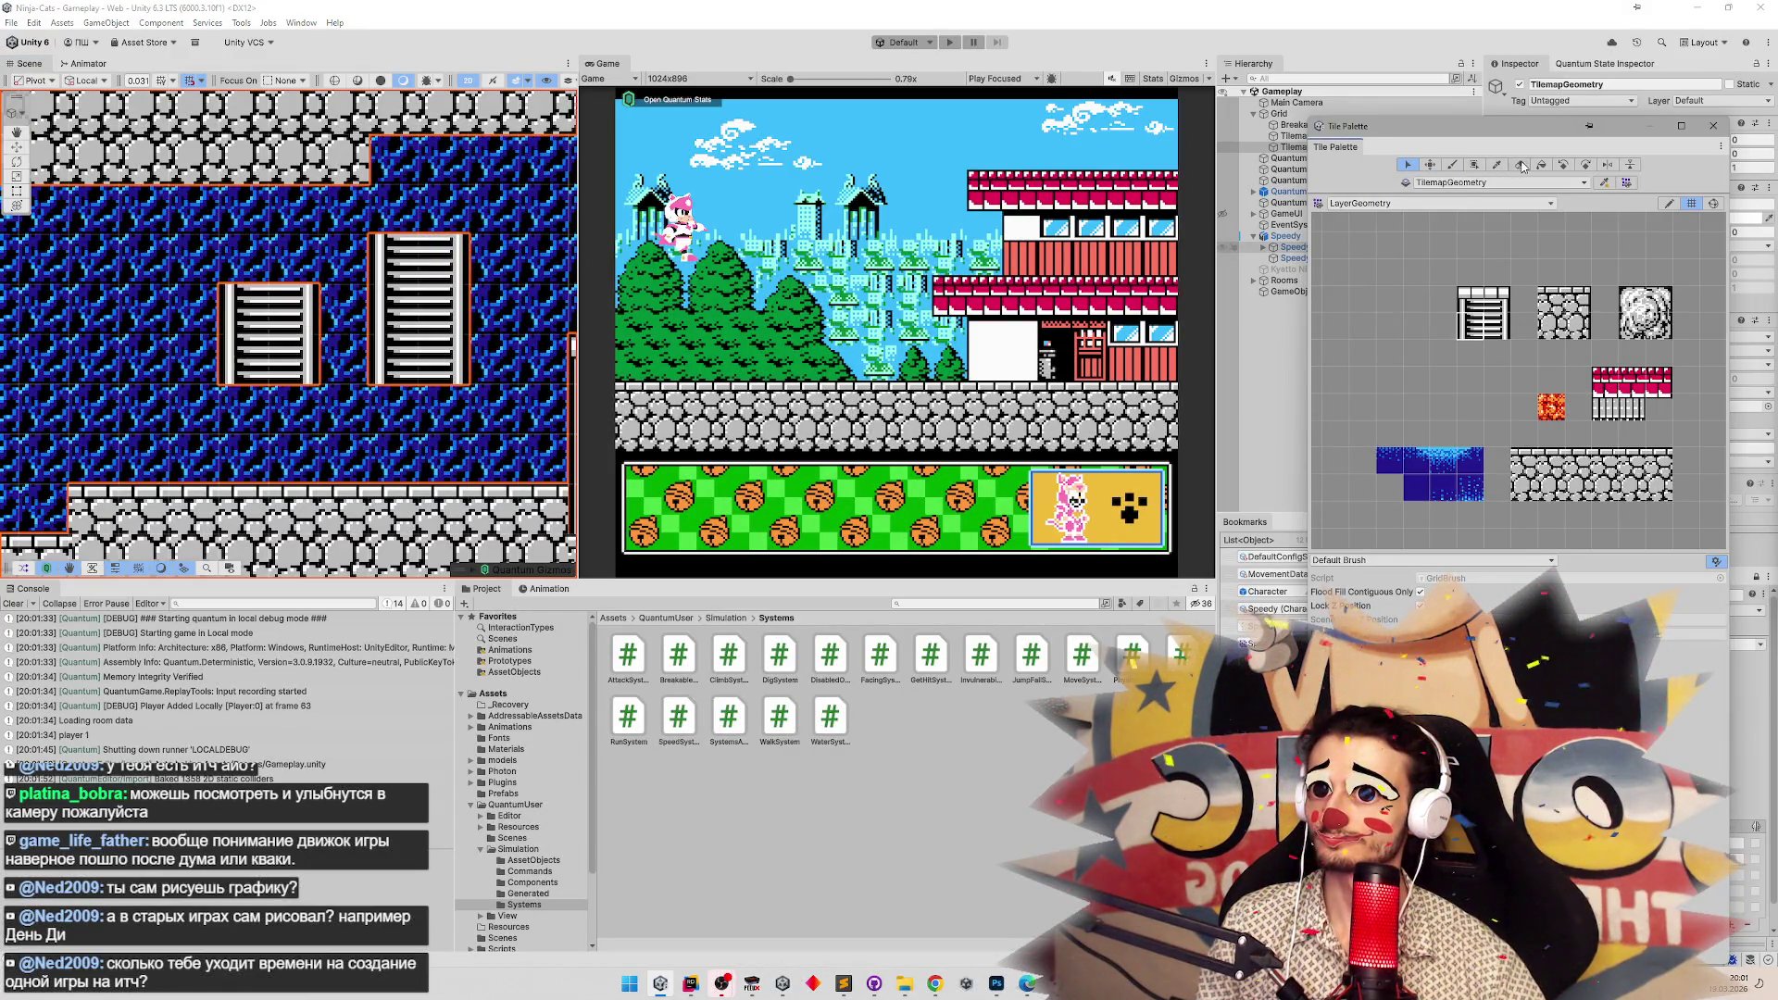
left_click_drag(316, 315, 227, 294)
left_click(1479, 329)
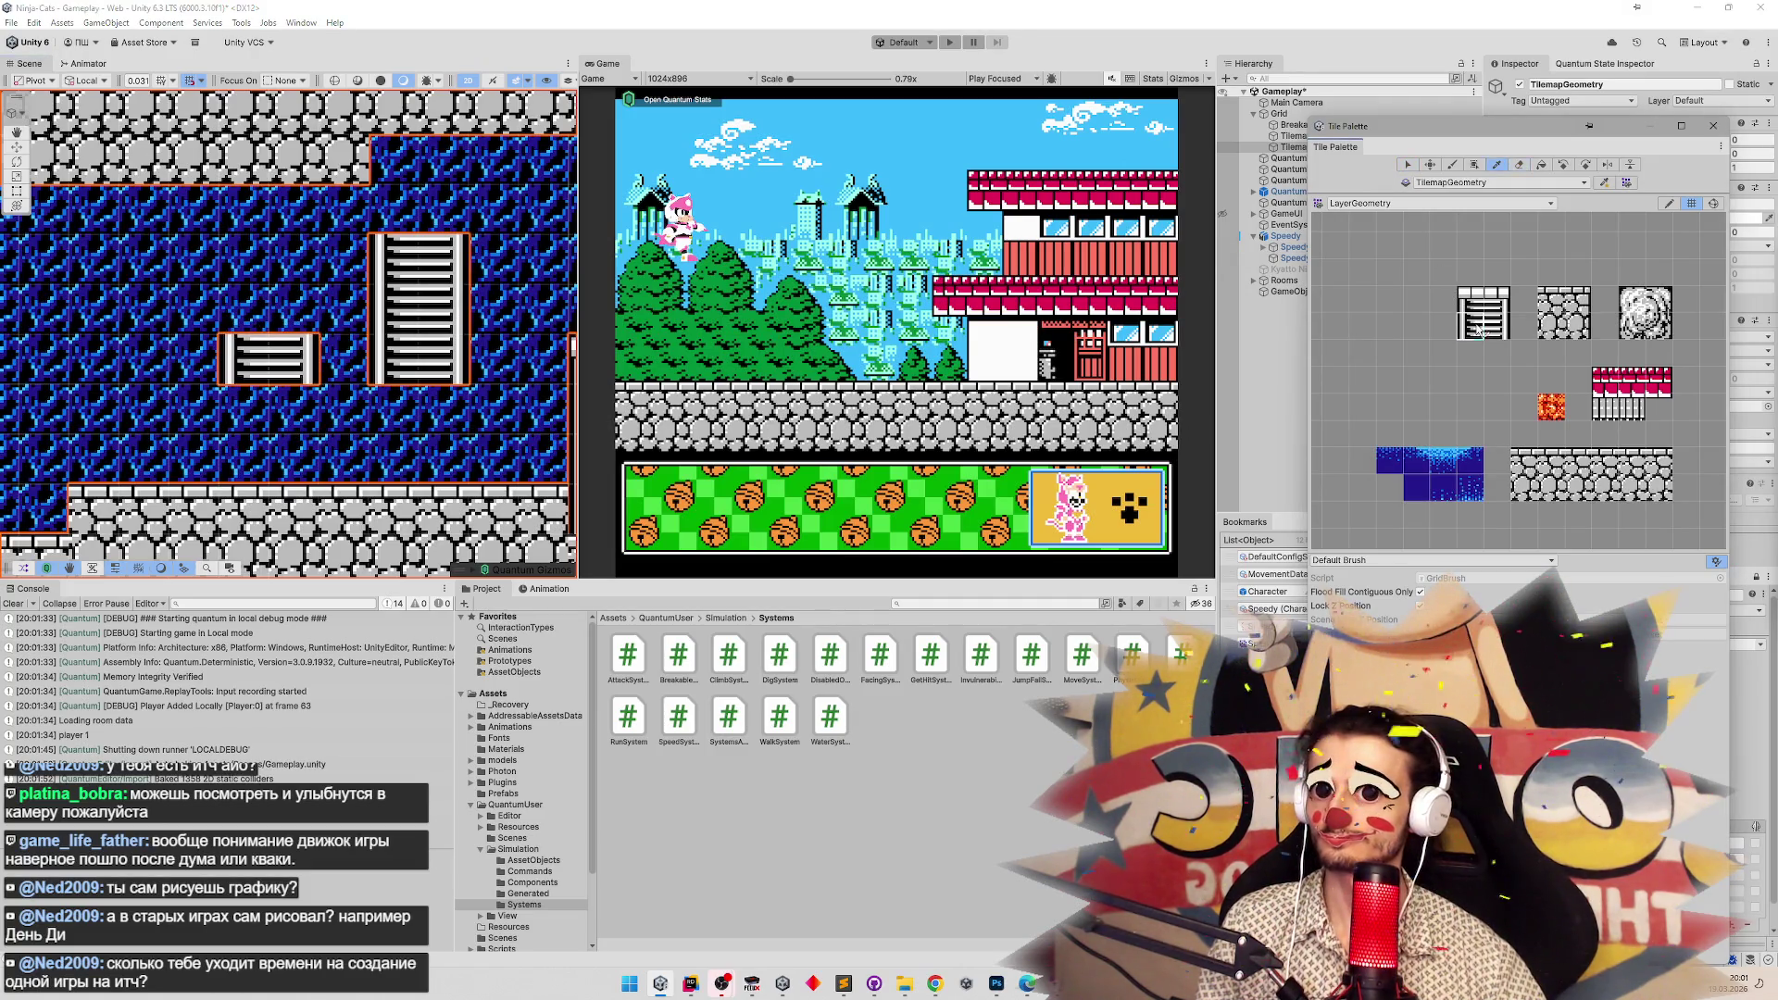
left_click(252, 420)
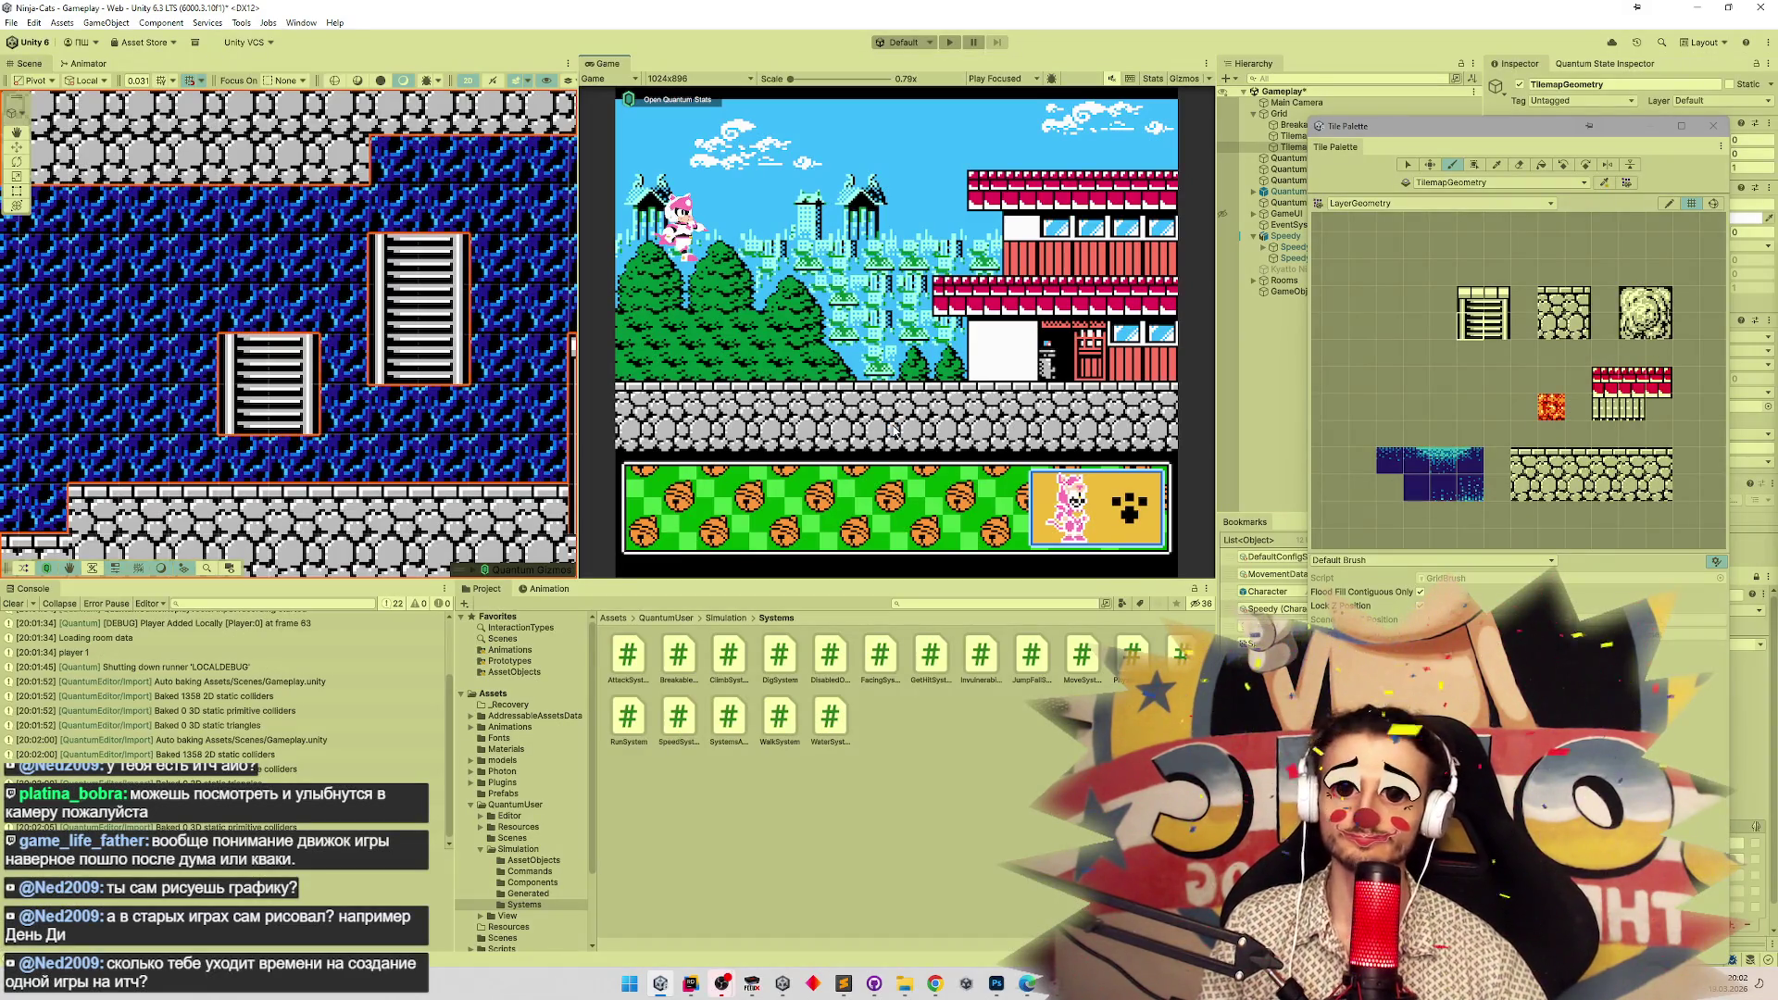
key("ctrl+p")
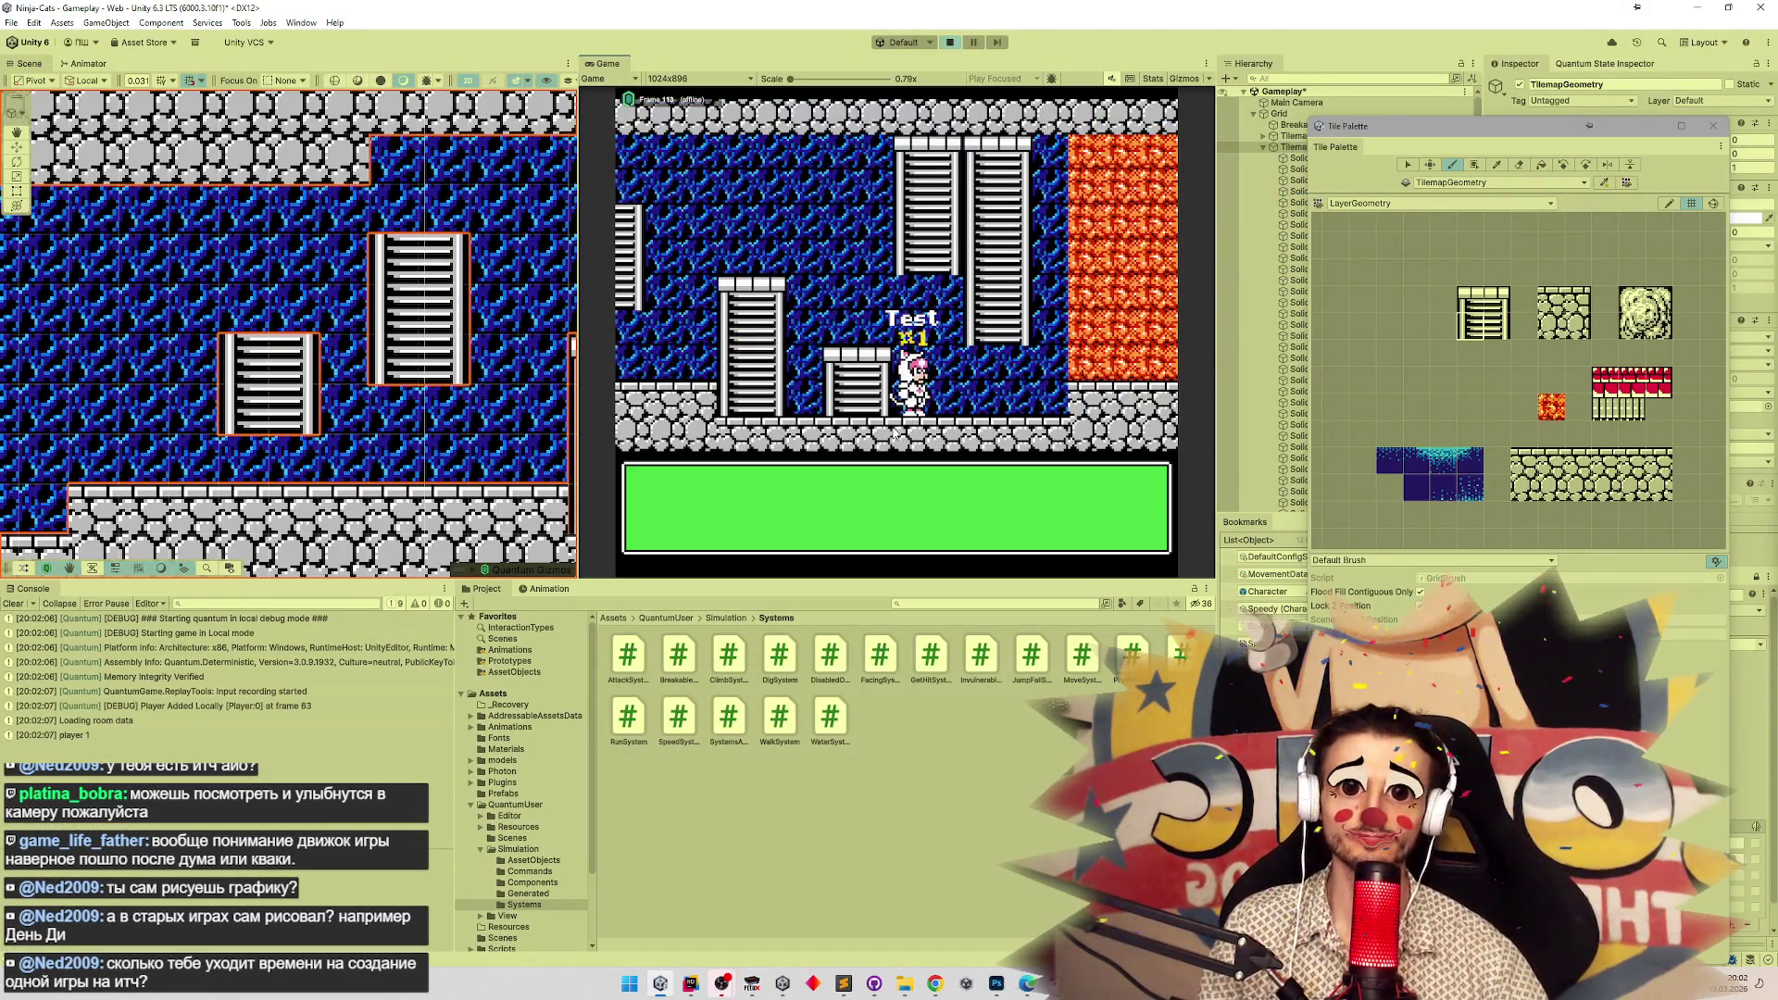
key("shift+space")
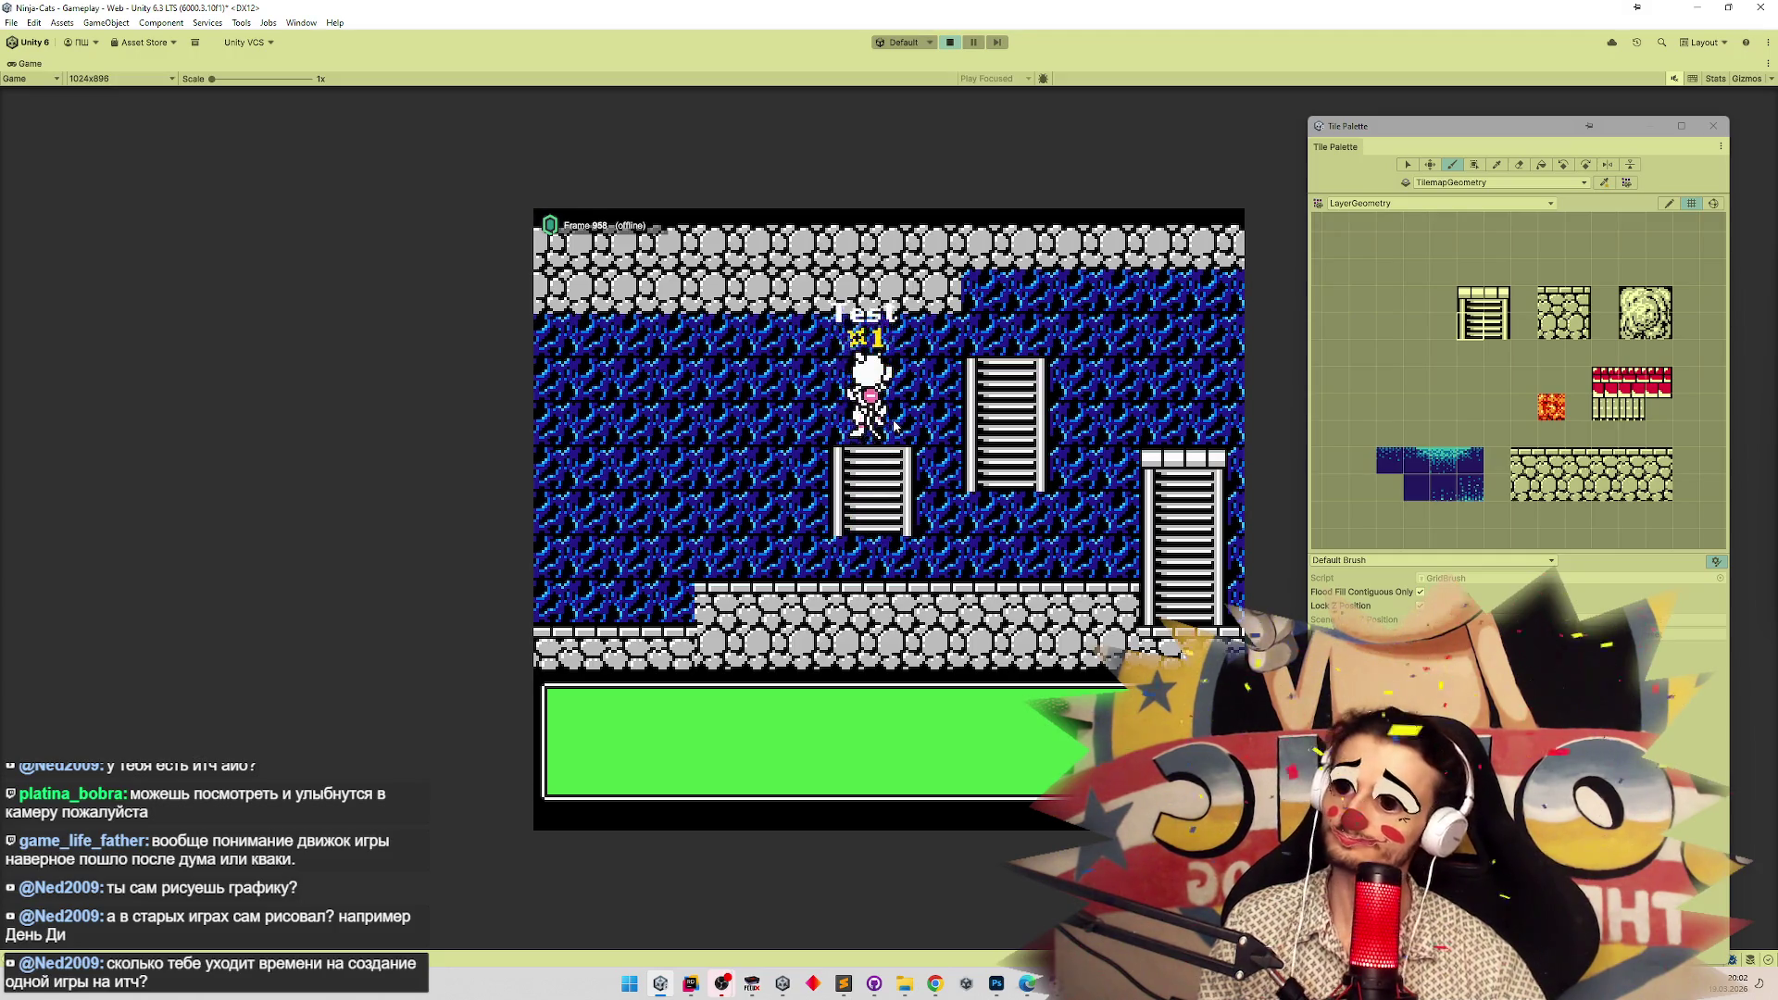
key("space")
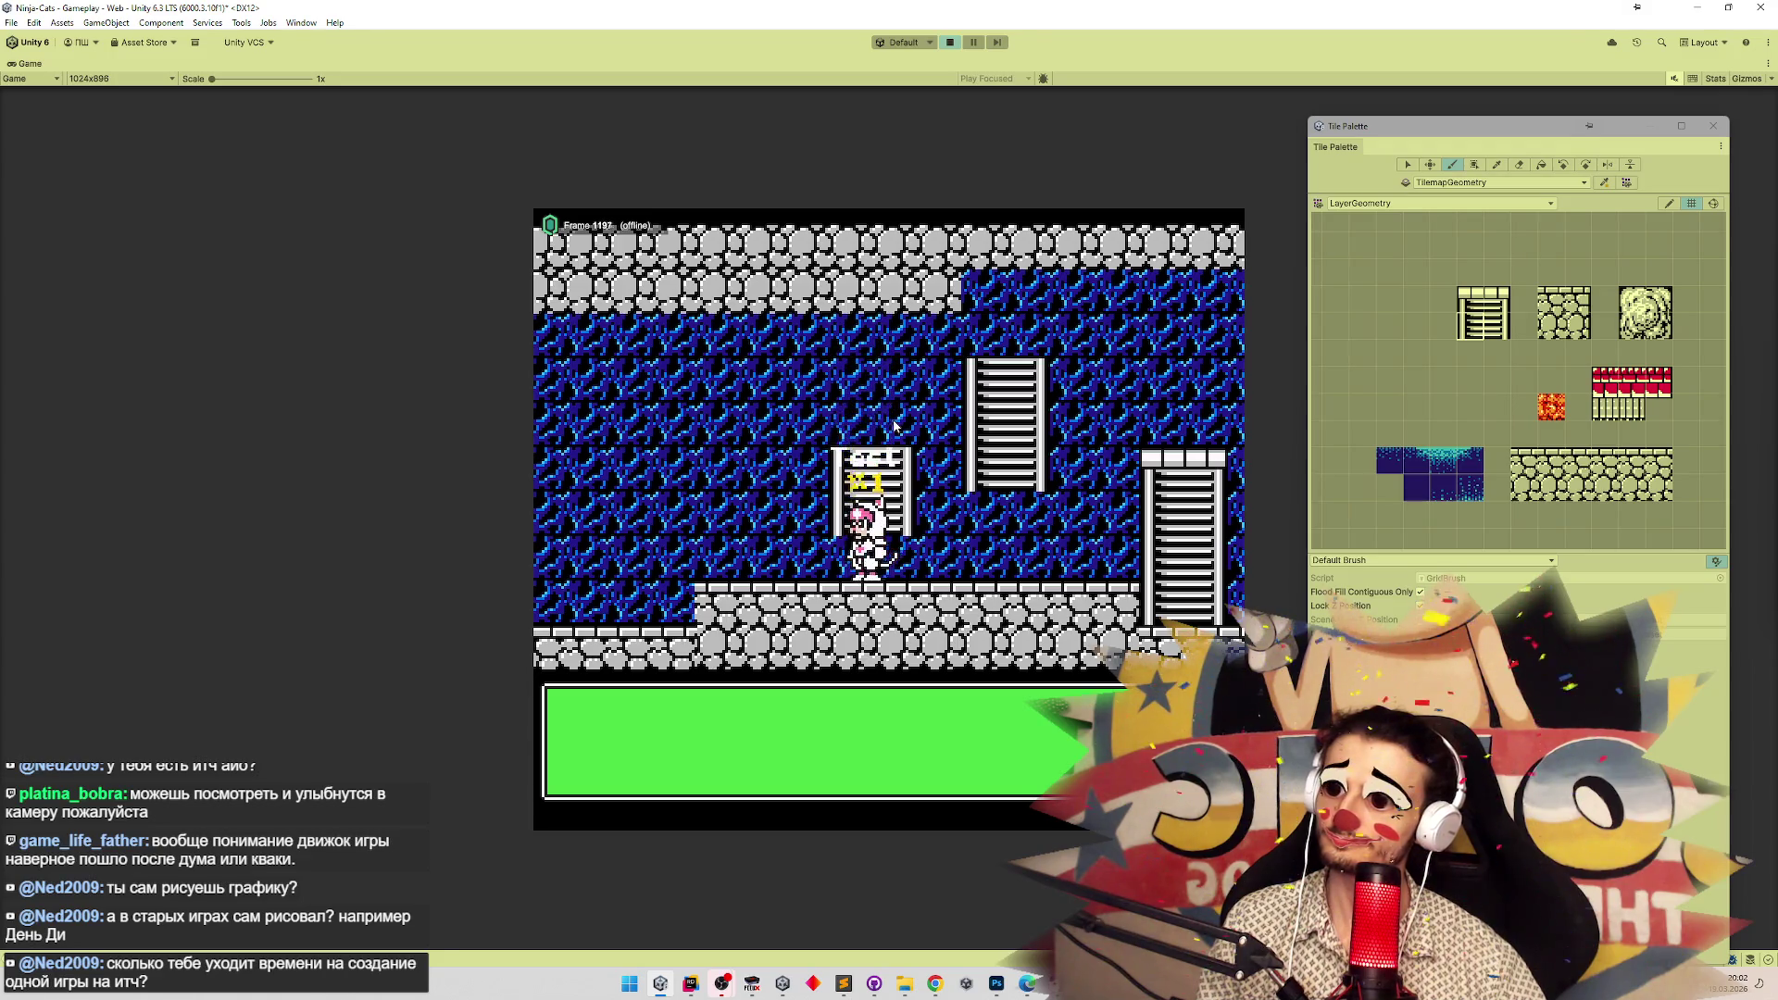
key("space")
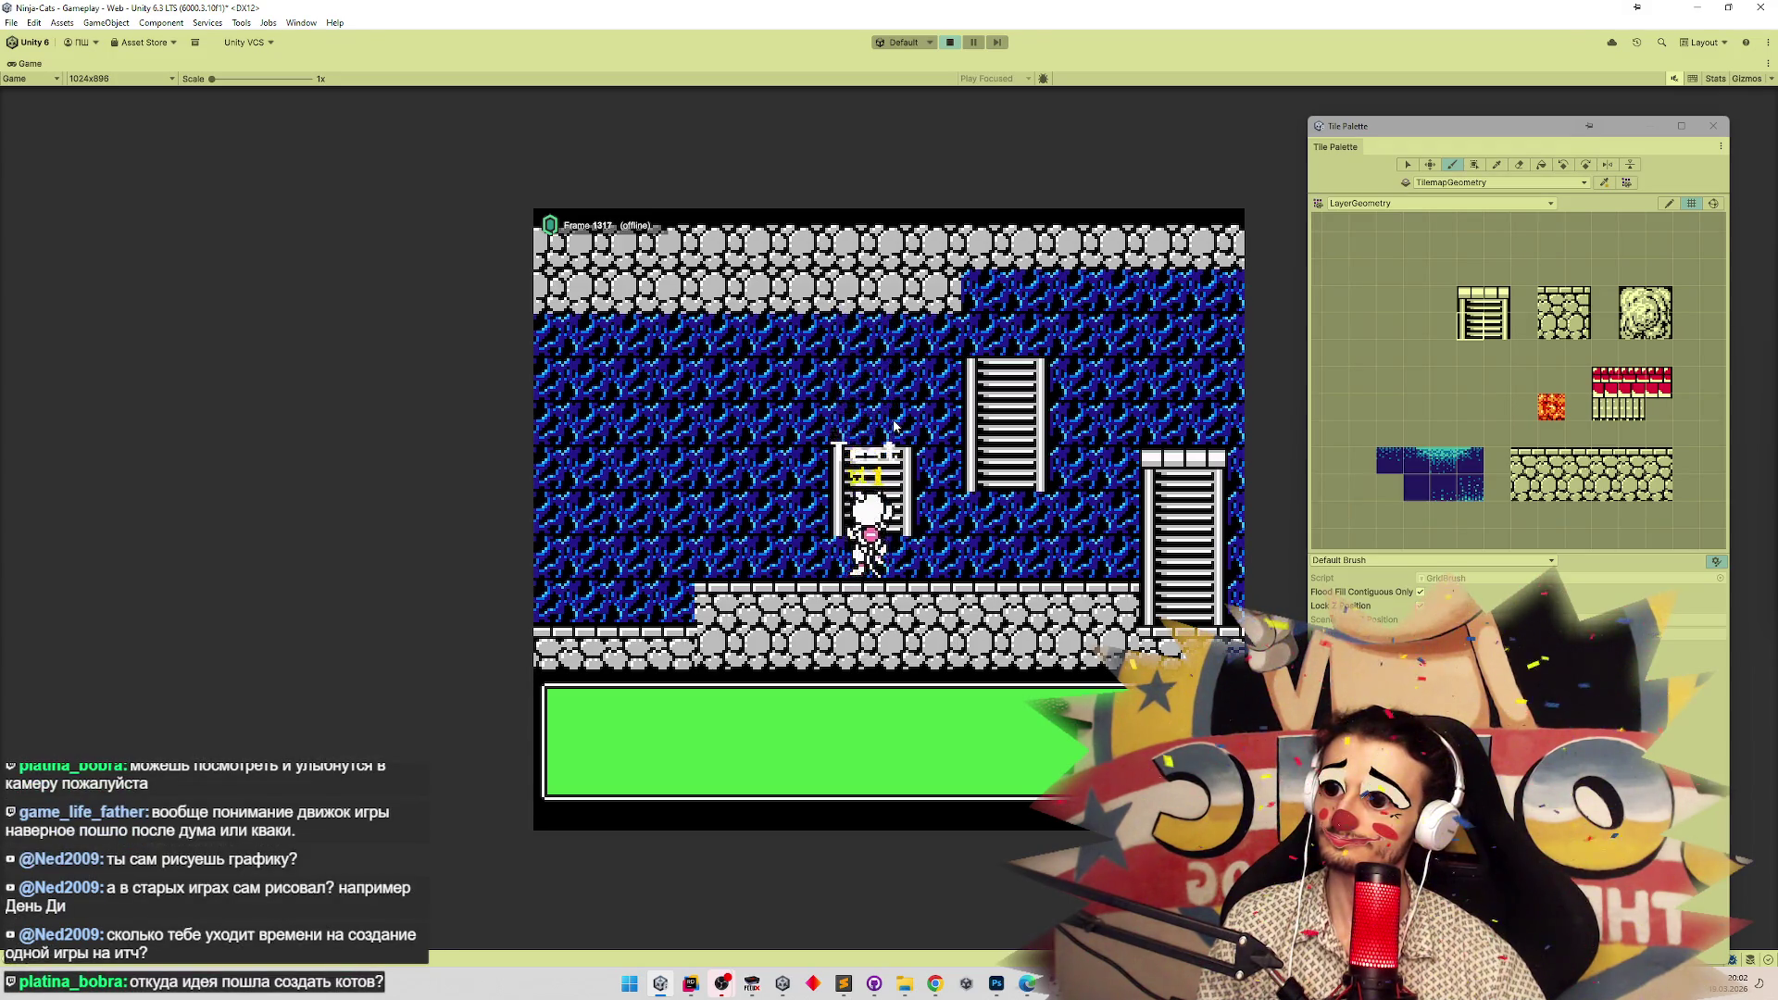
key("space")
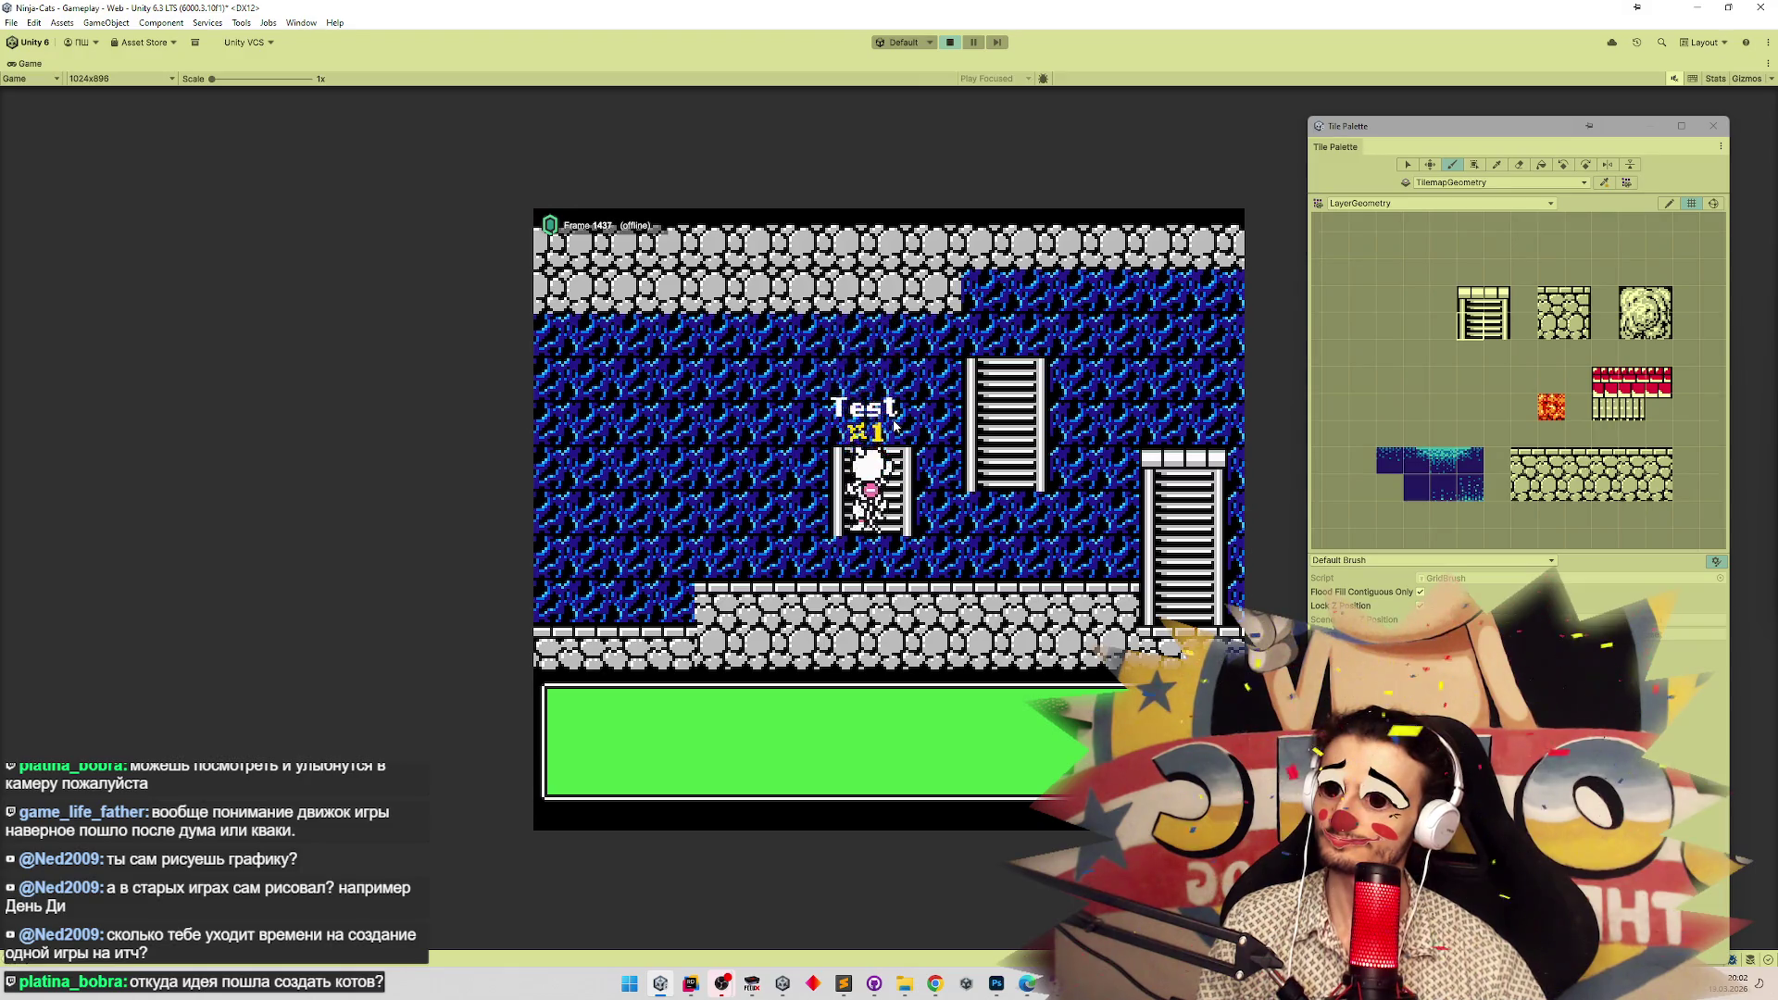
key("Up")
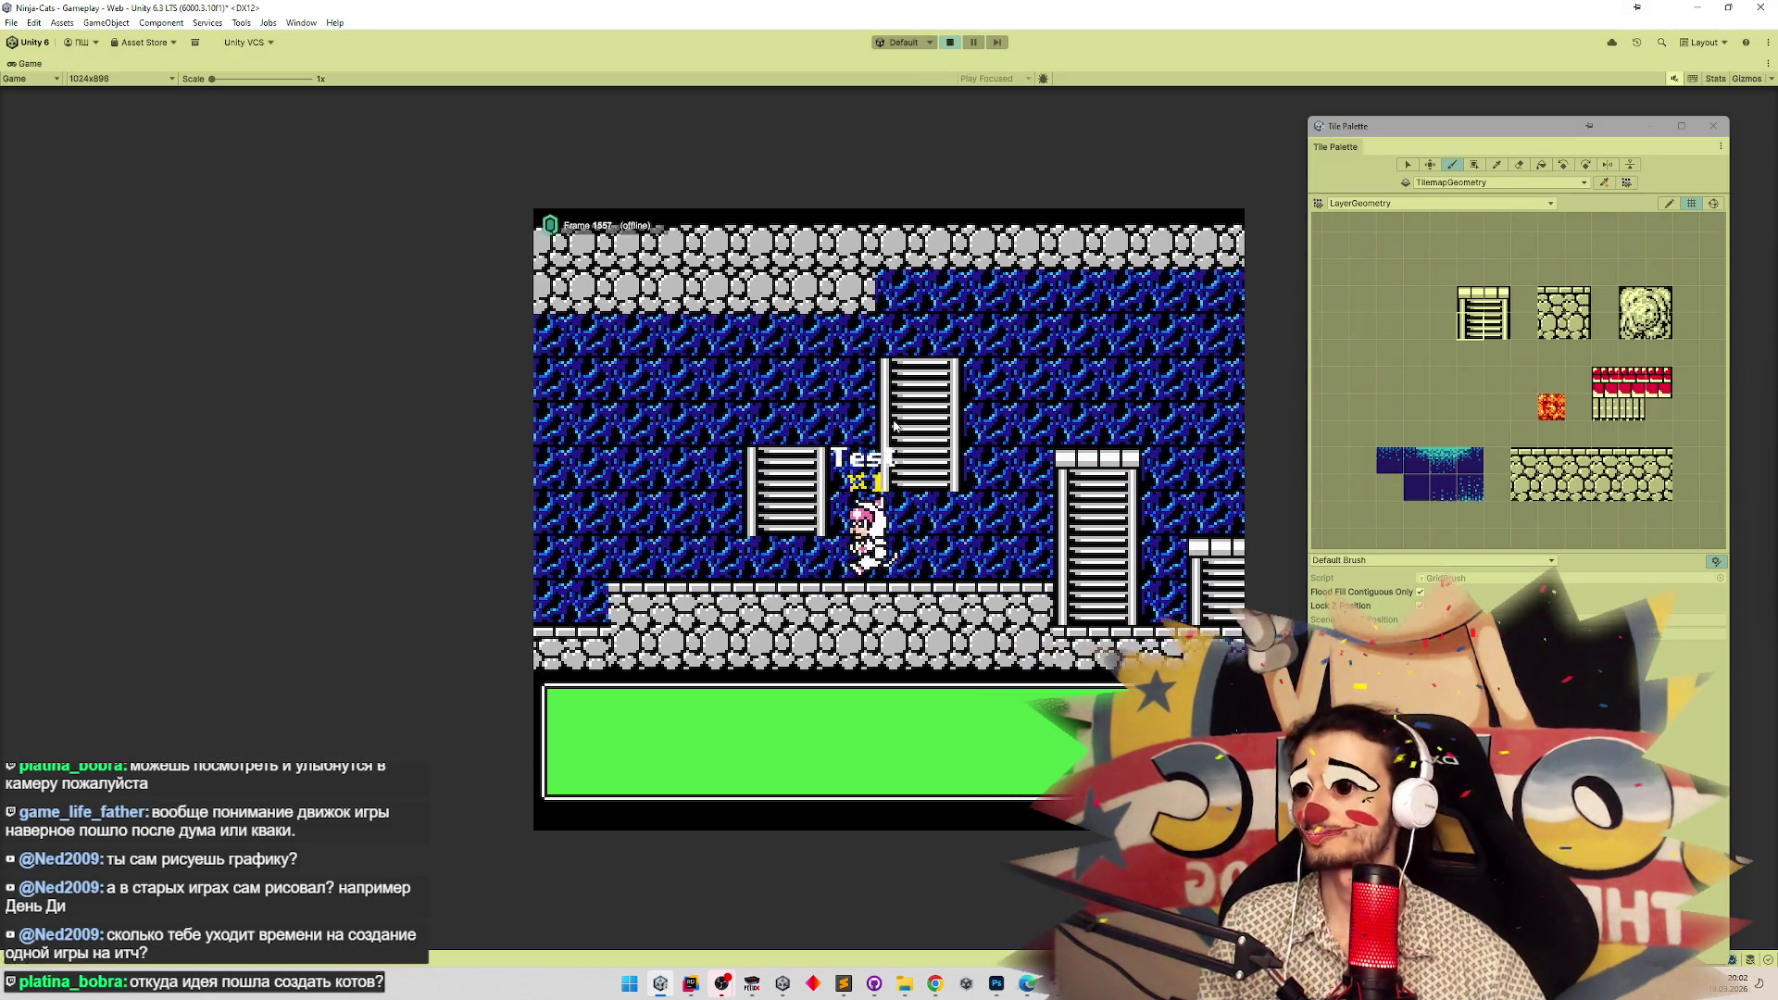
key("space")
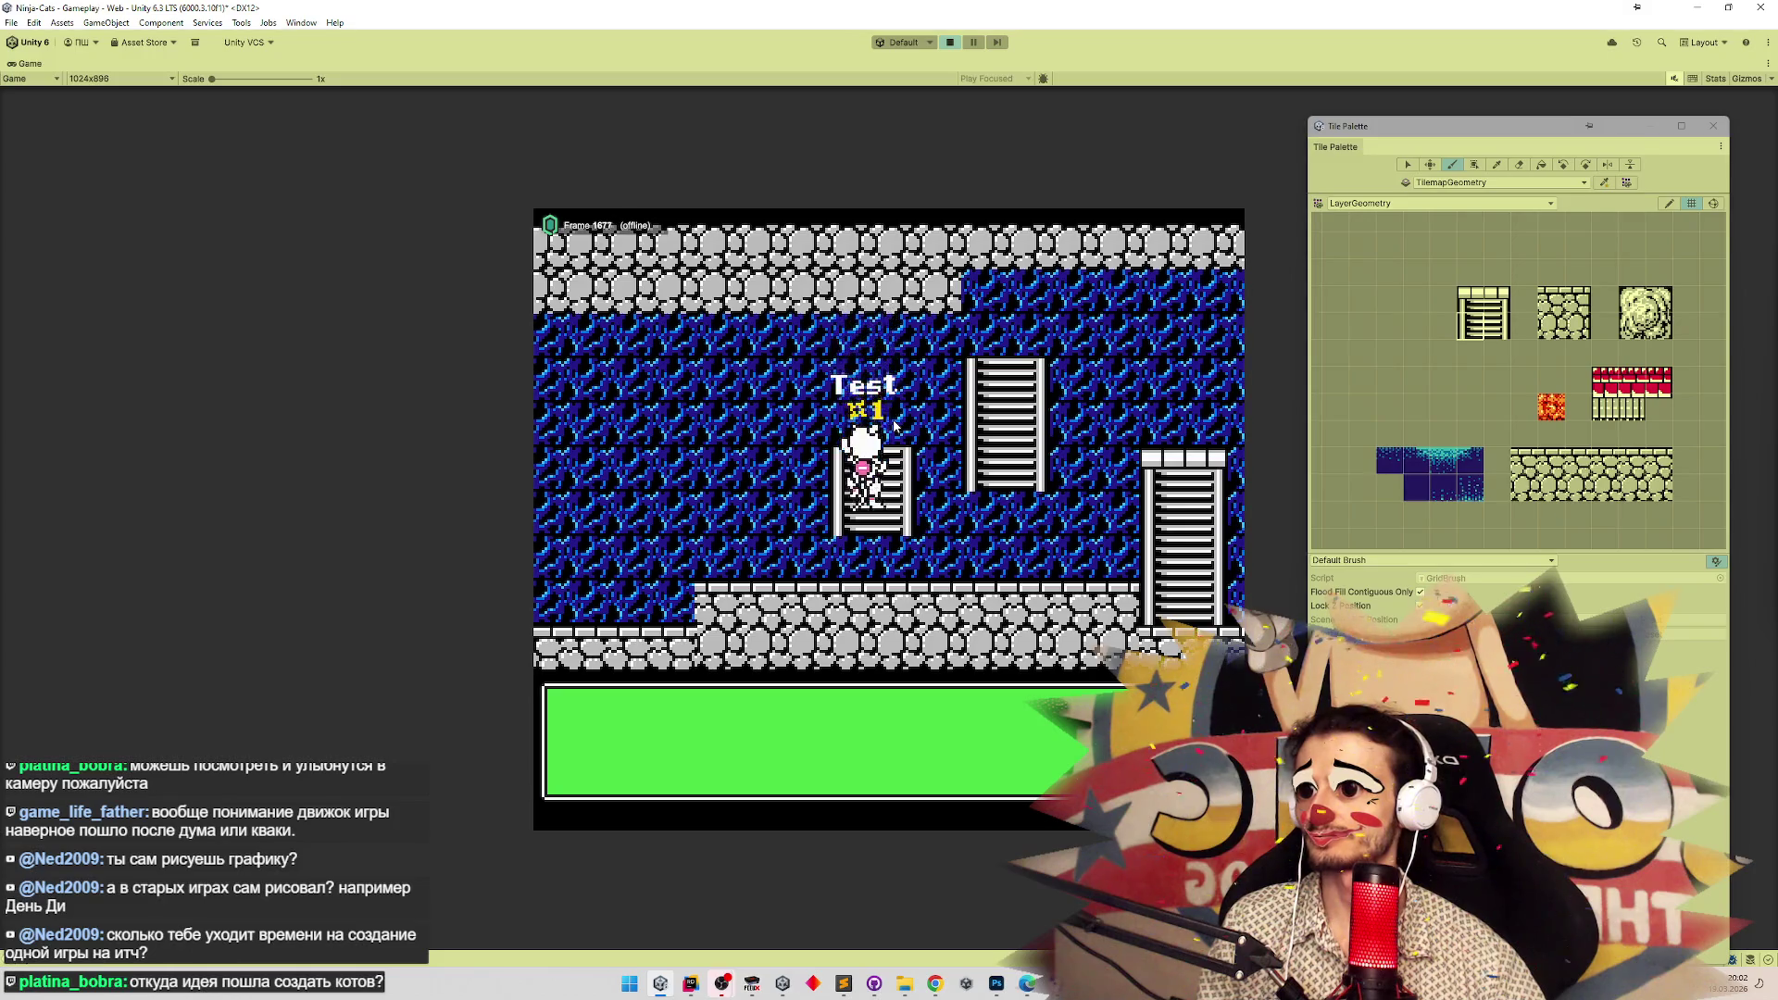
key("ctrl+p")
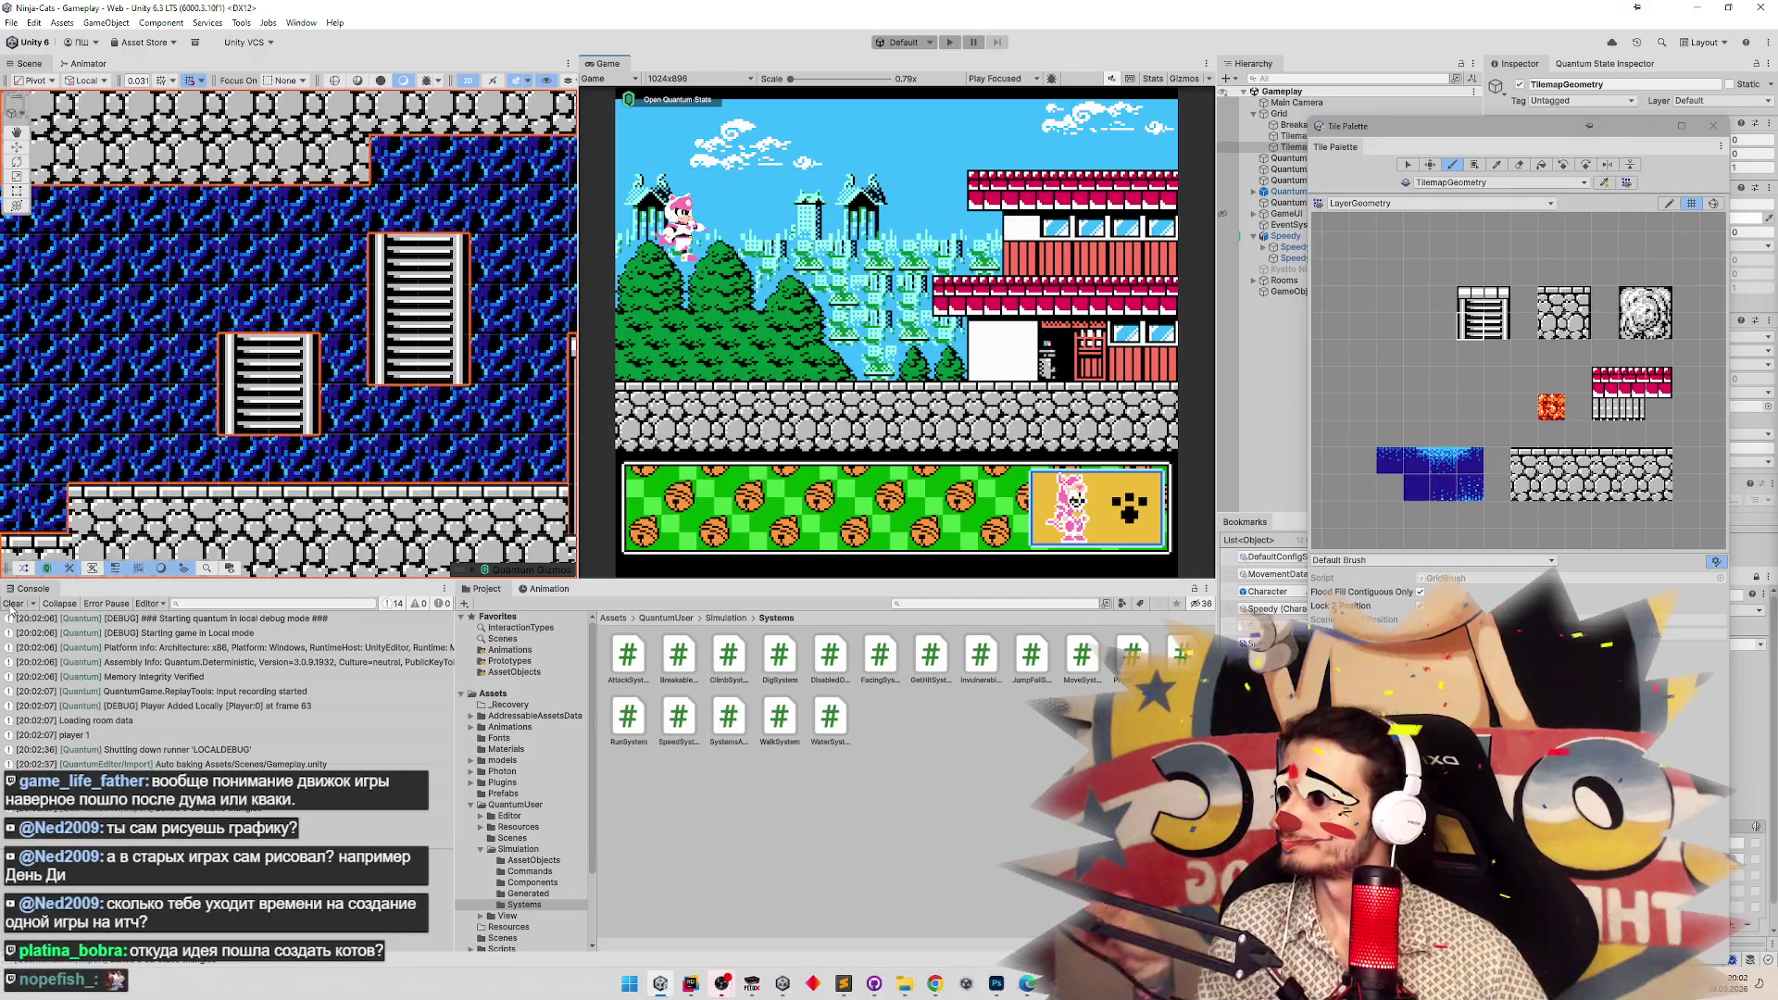
Clear the Console and playtest walking the cat to the ladder and climbing to its top.
left_click(12, 603)
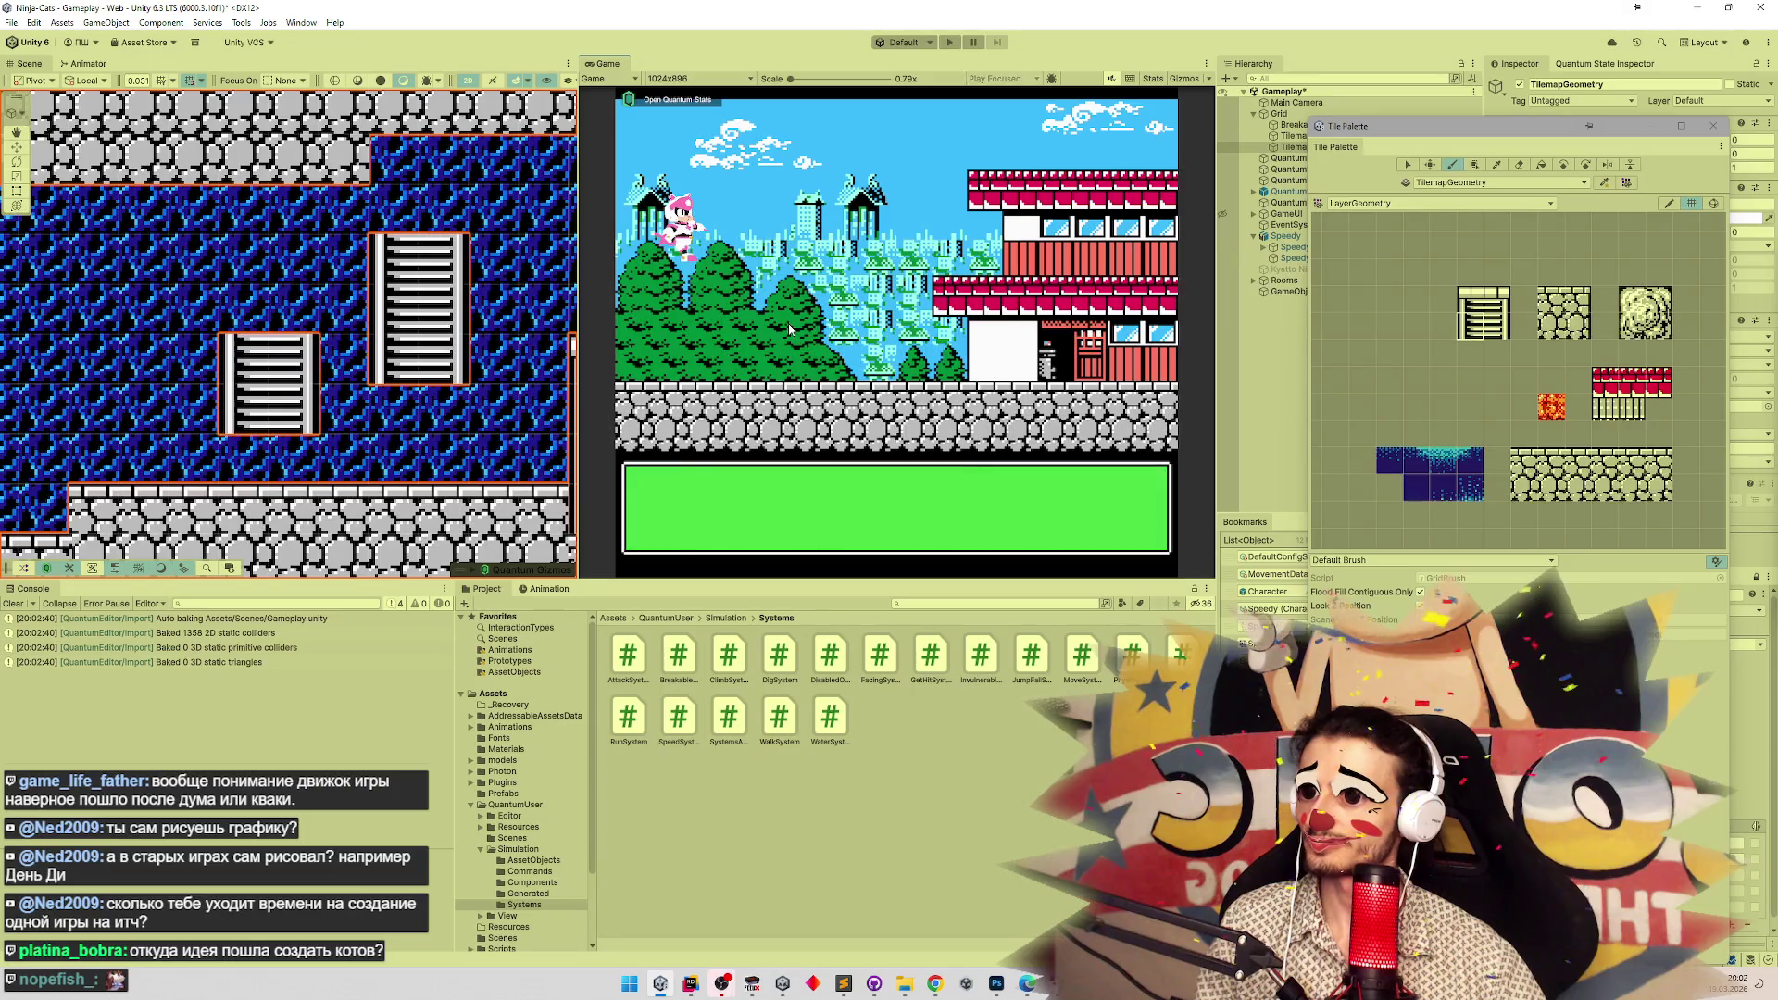
key("Left")
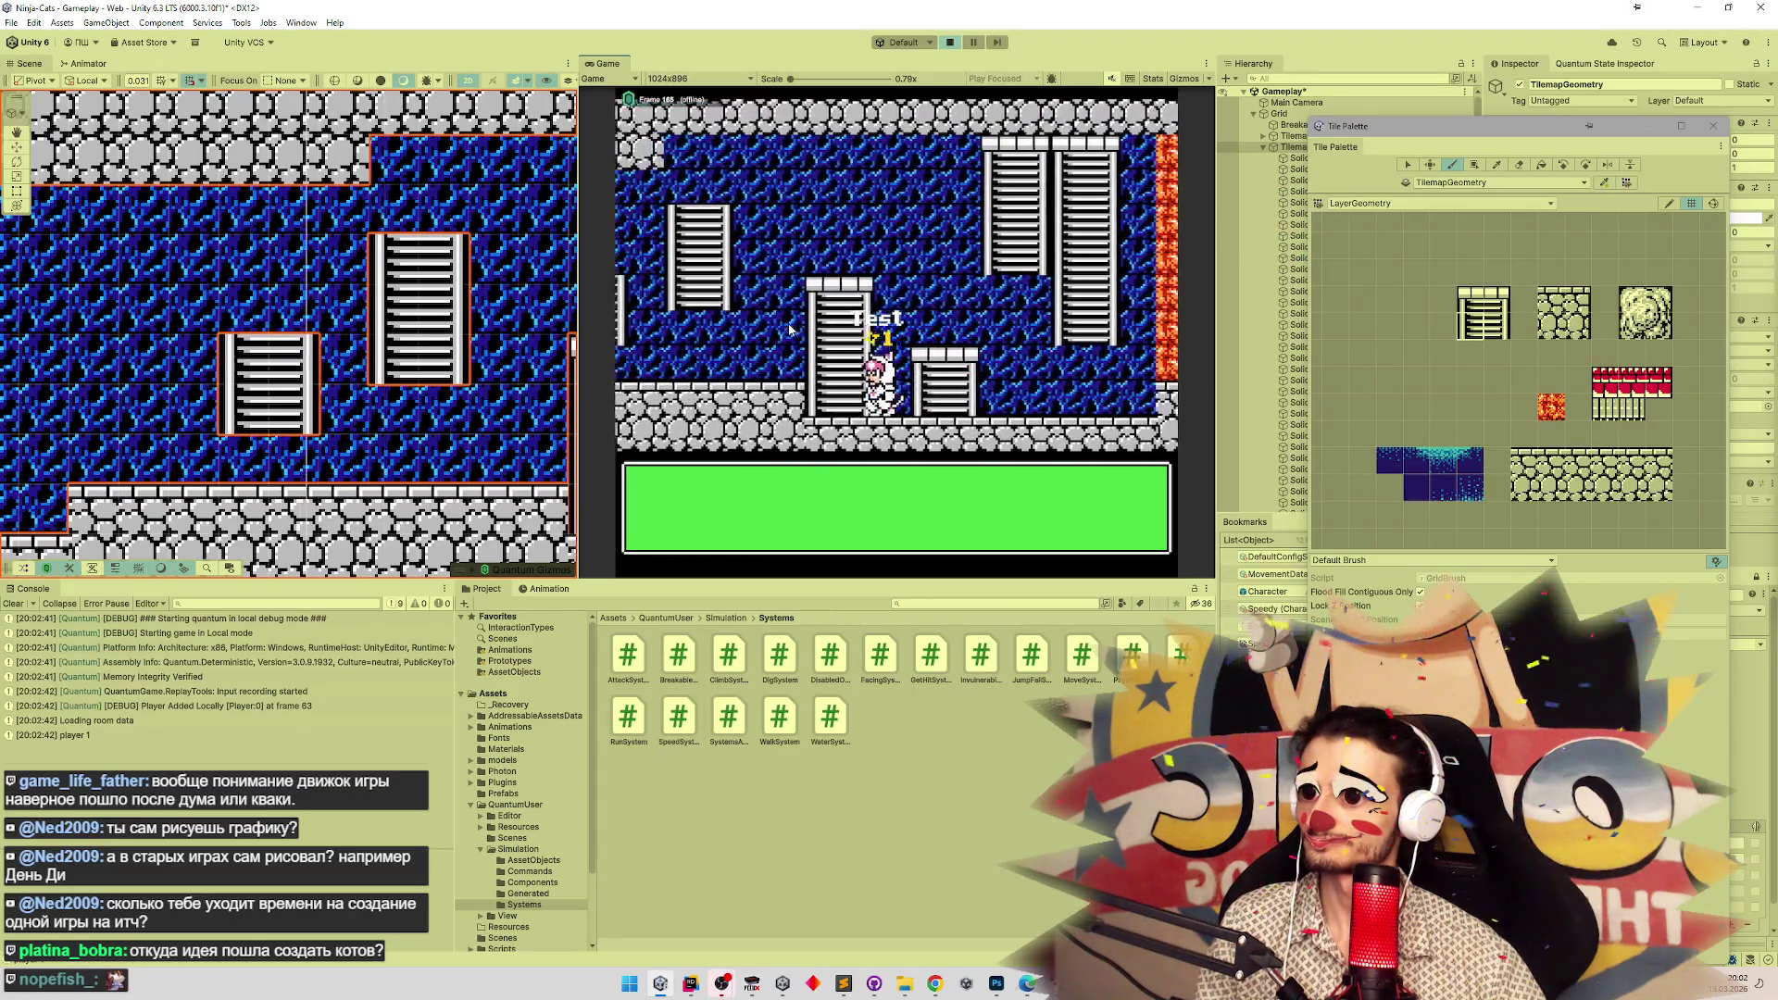
key("Right")
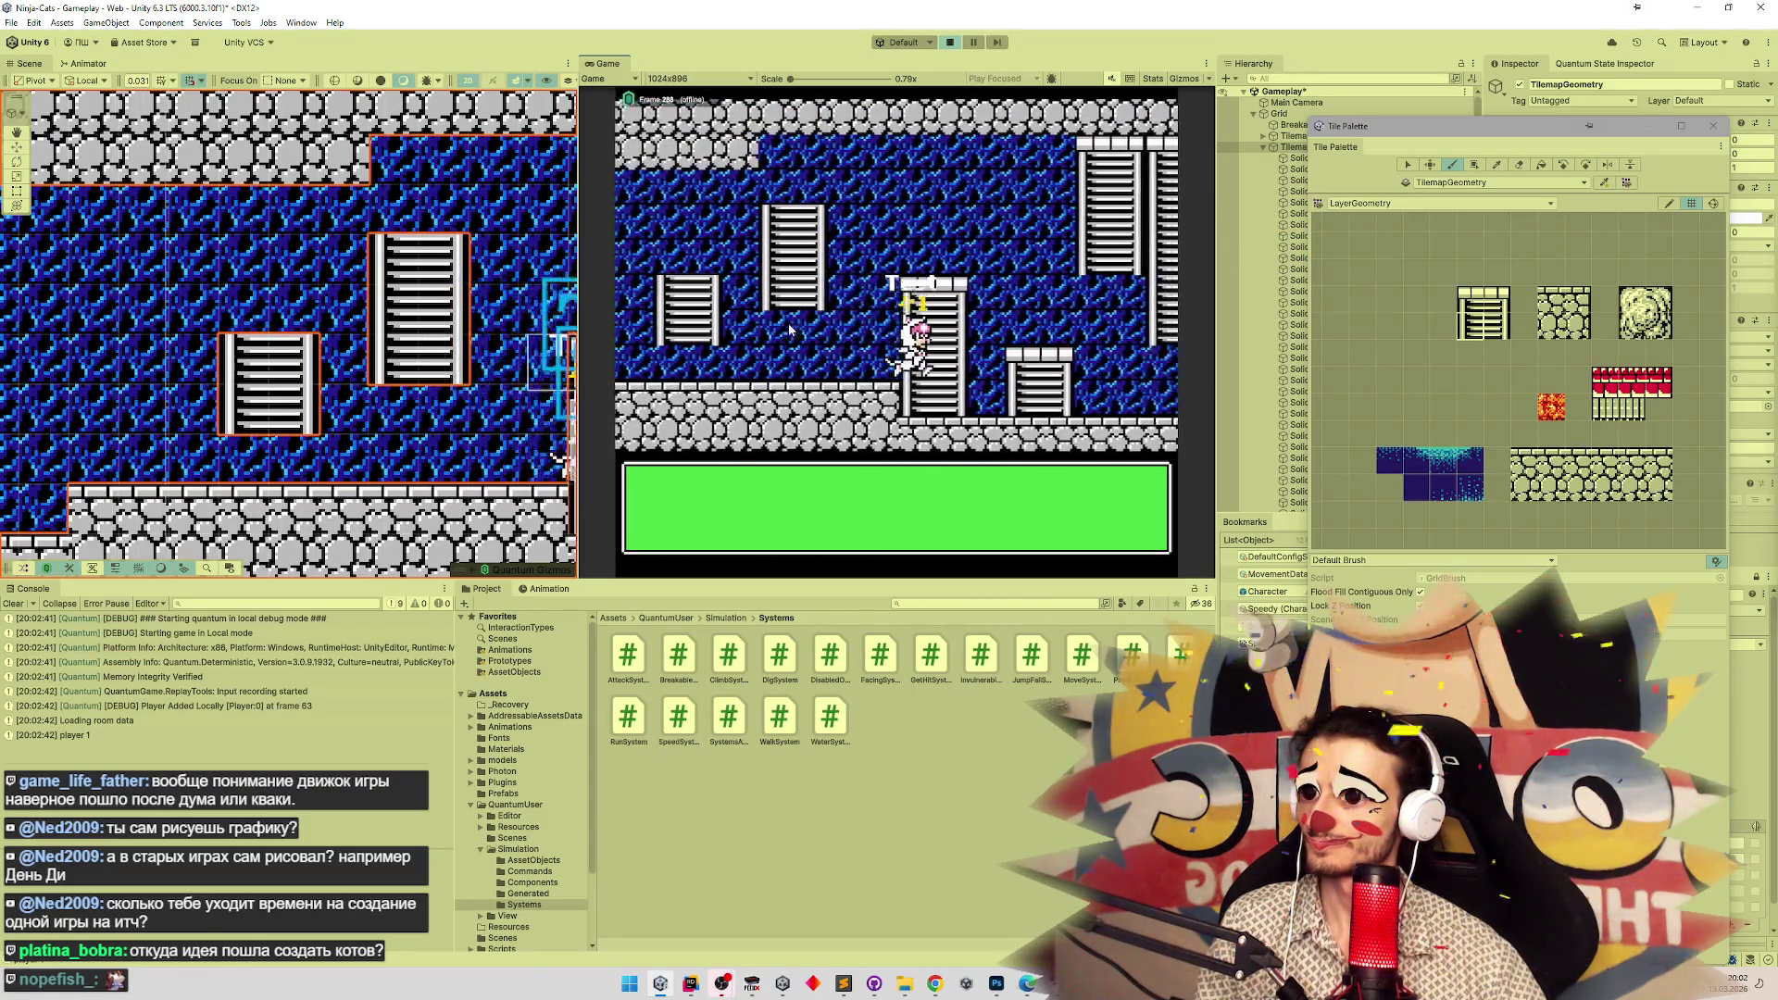
key("Up")
key("Left")
key("Left")
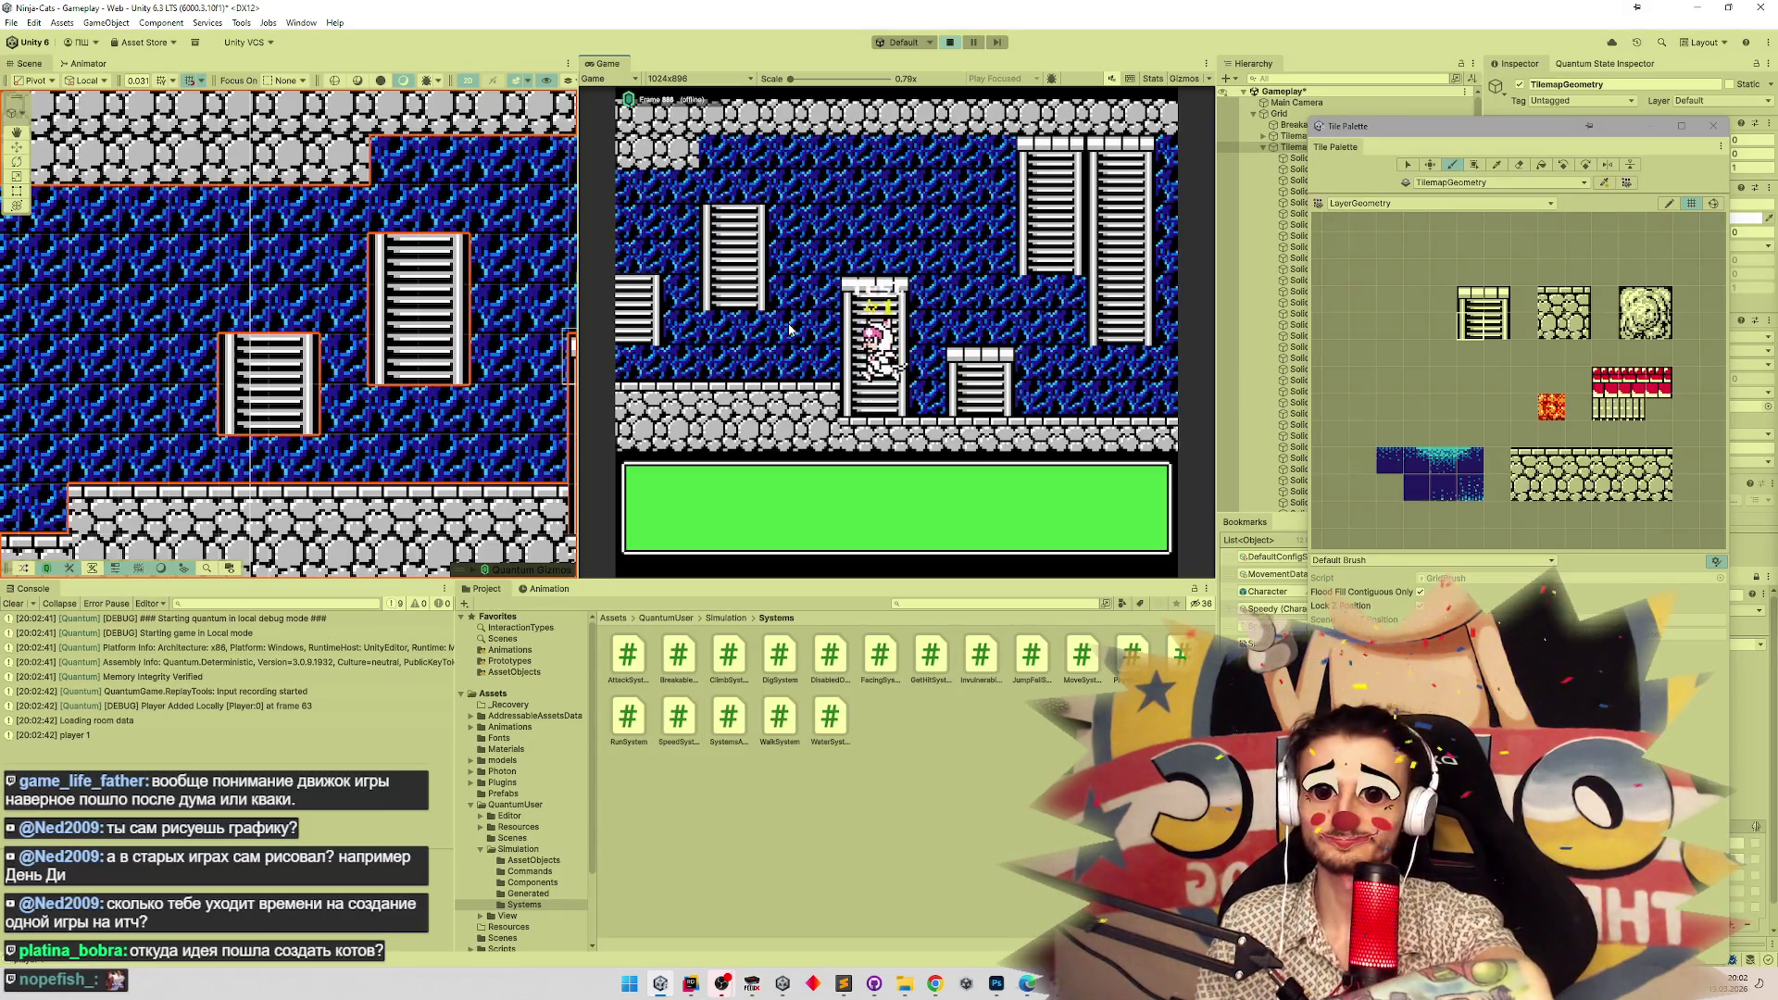
key("Left")
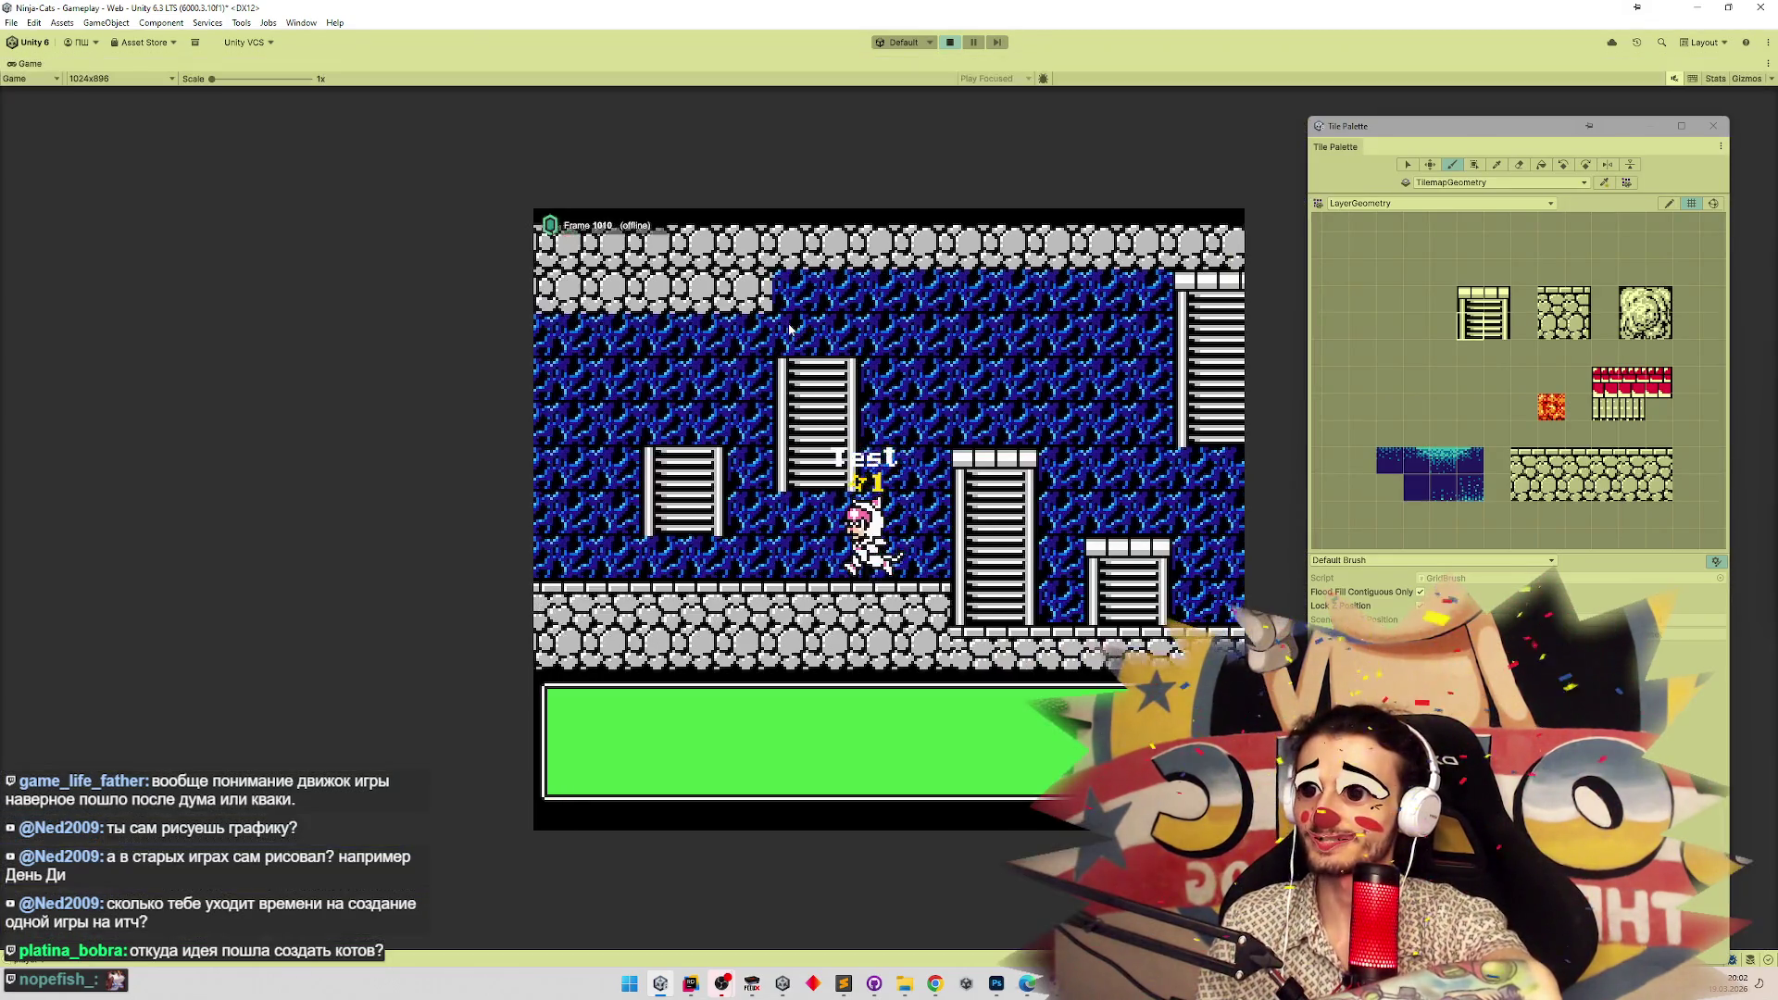
key("Up")
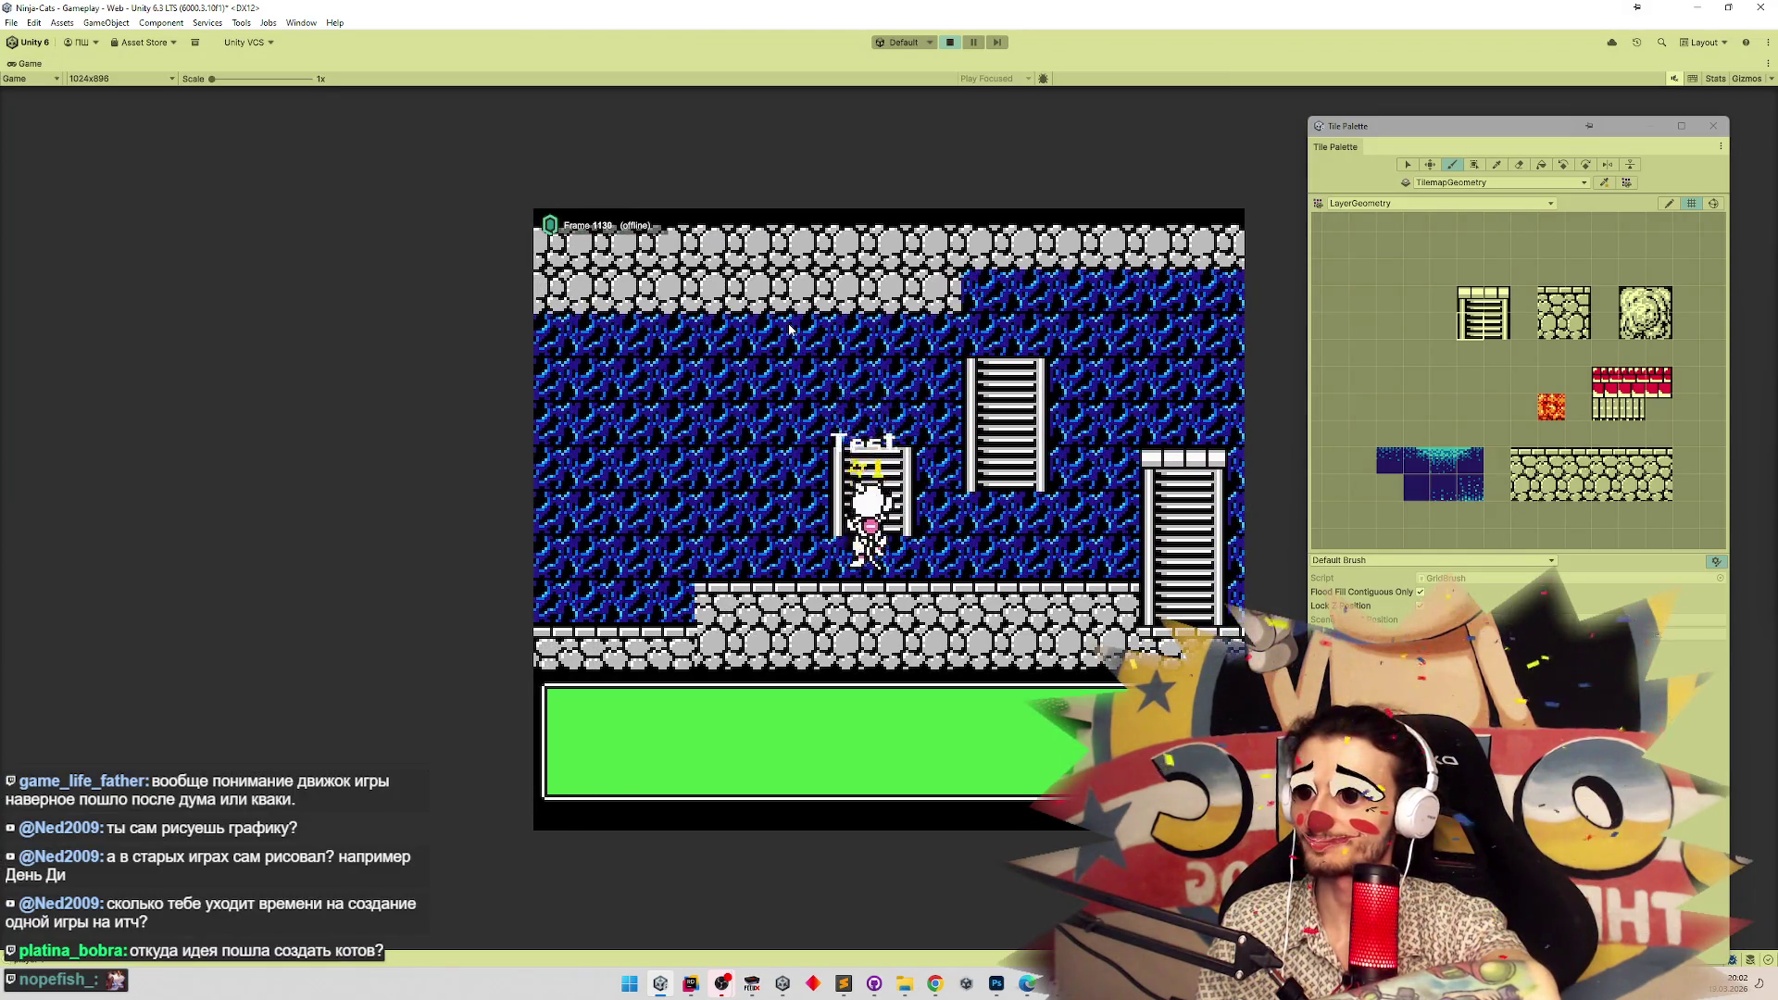
key("Up")
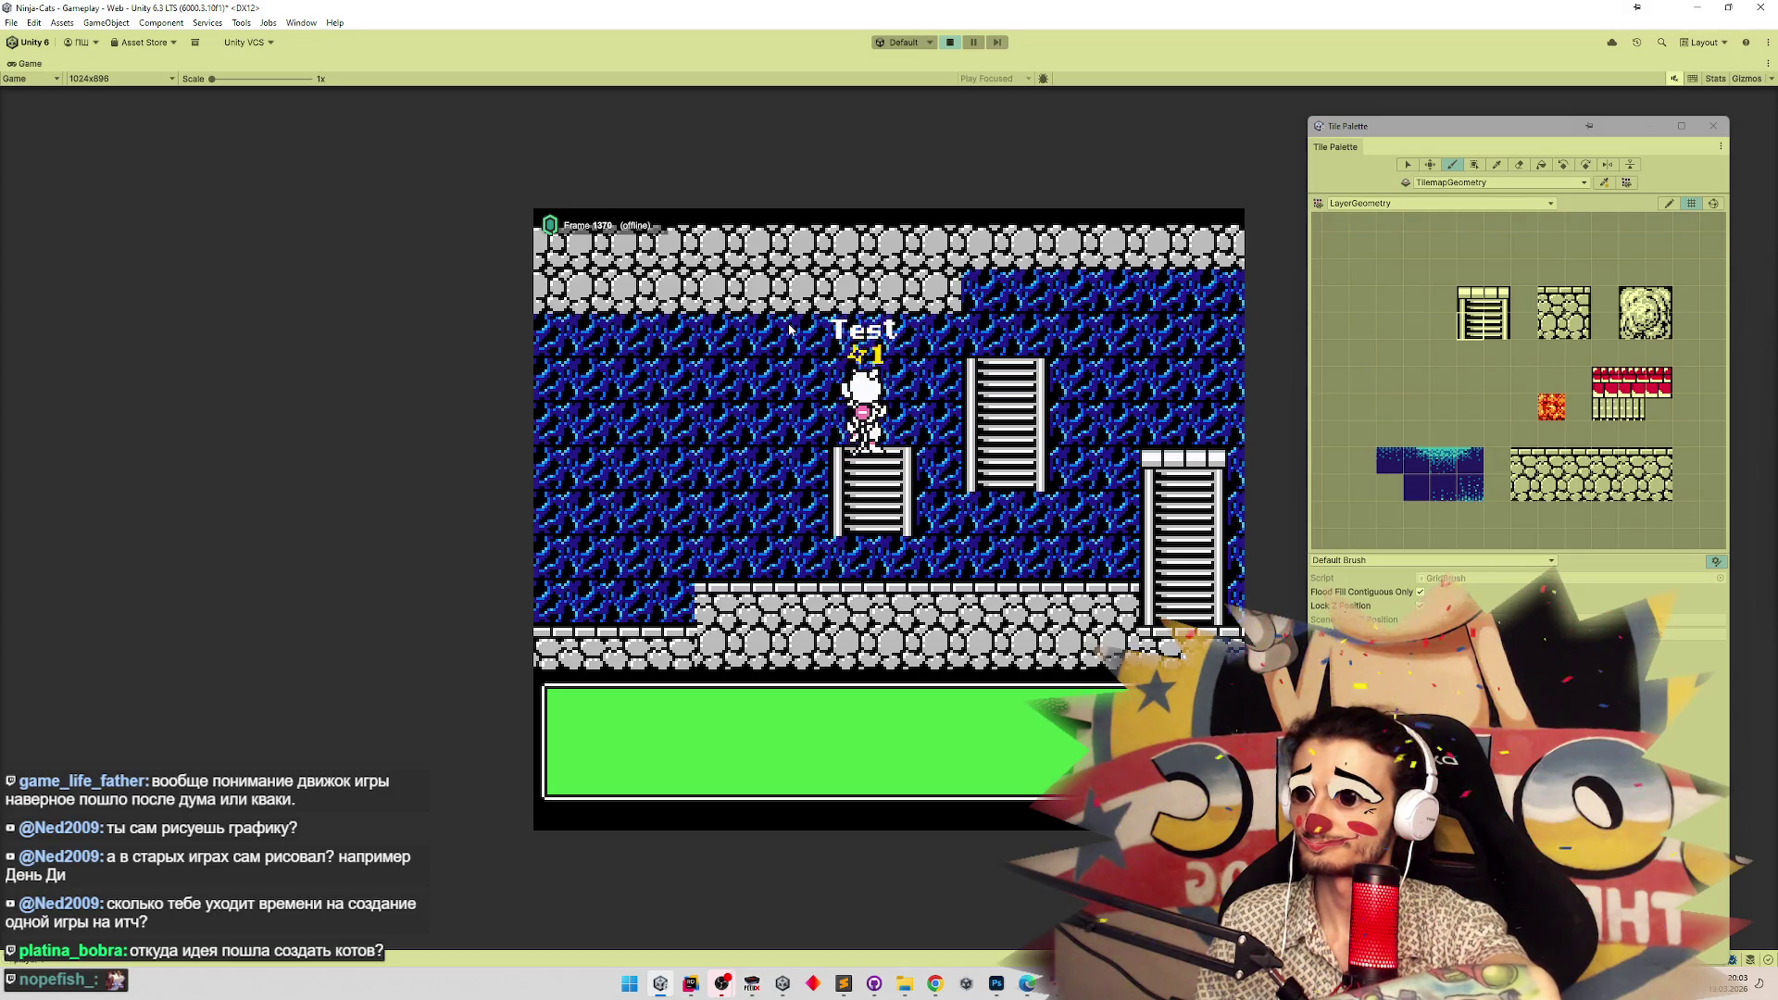
Stop Play mode, clear the Console, and search the Project for 'ladder'.
key("ctrl+p")
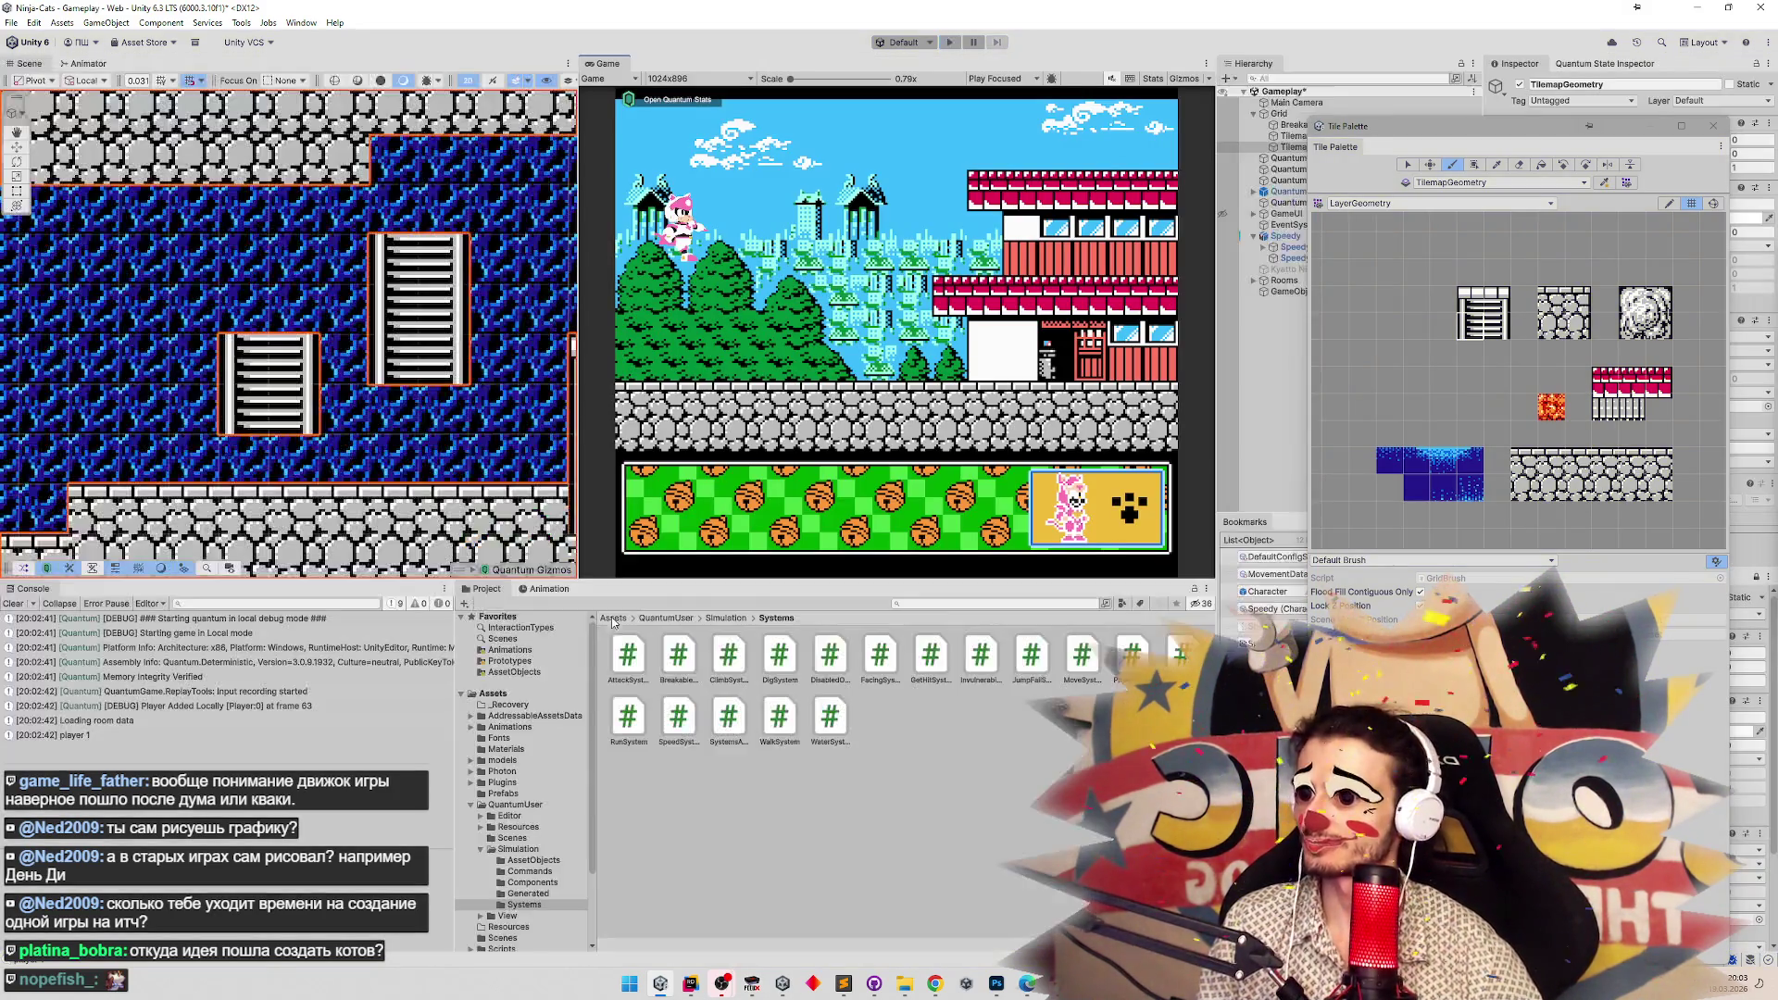
left_click(15, 602)
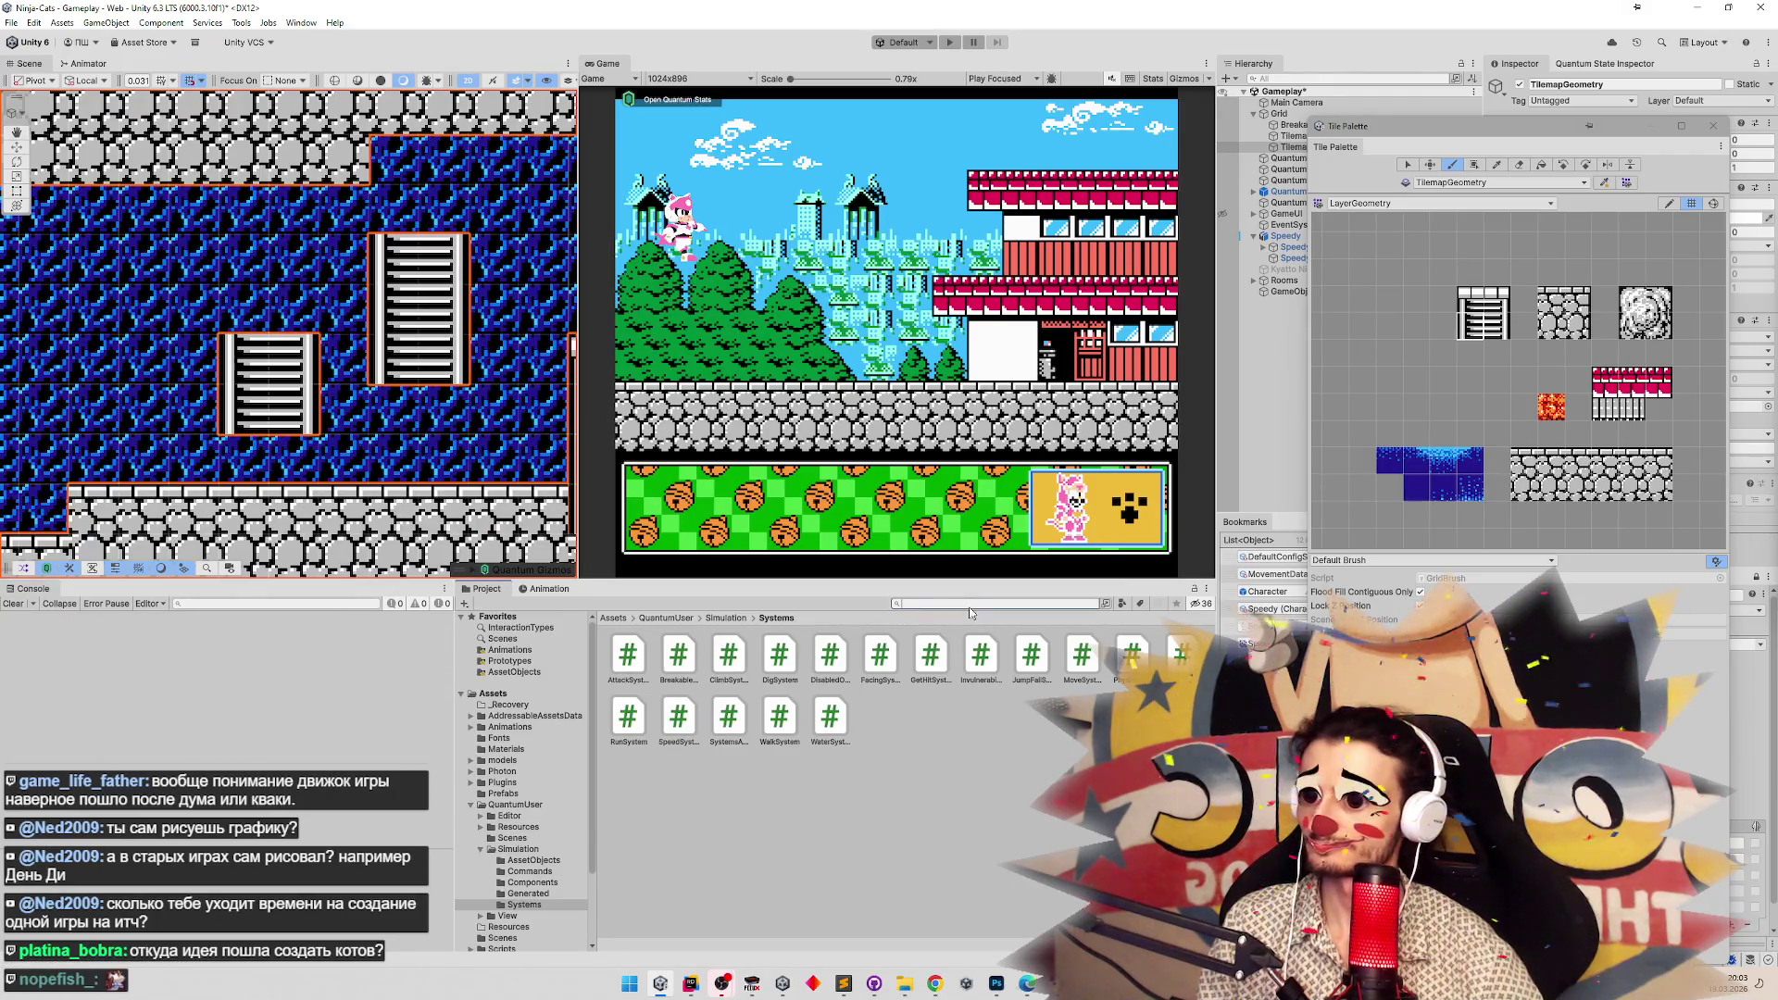
type("lader")
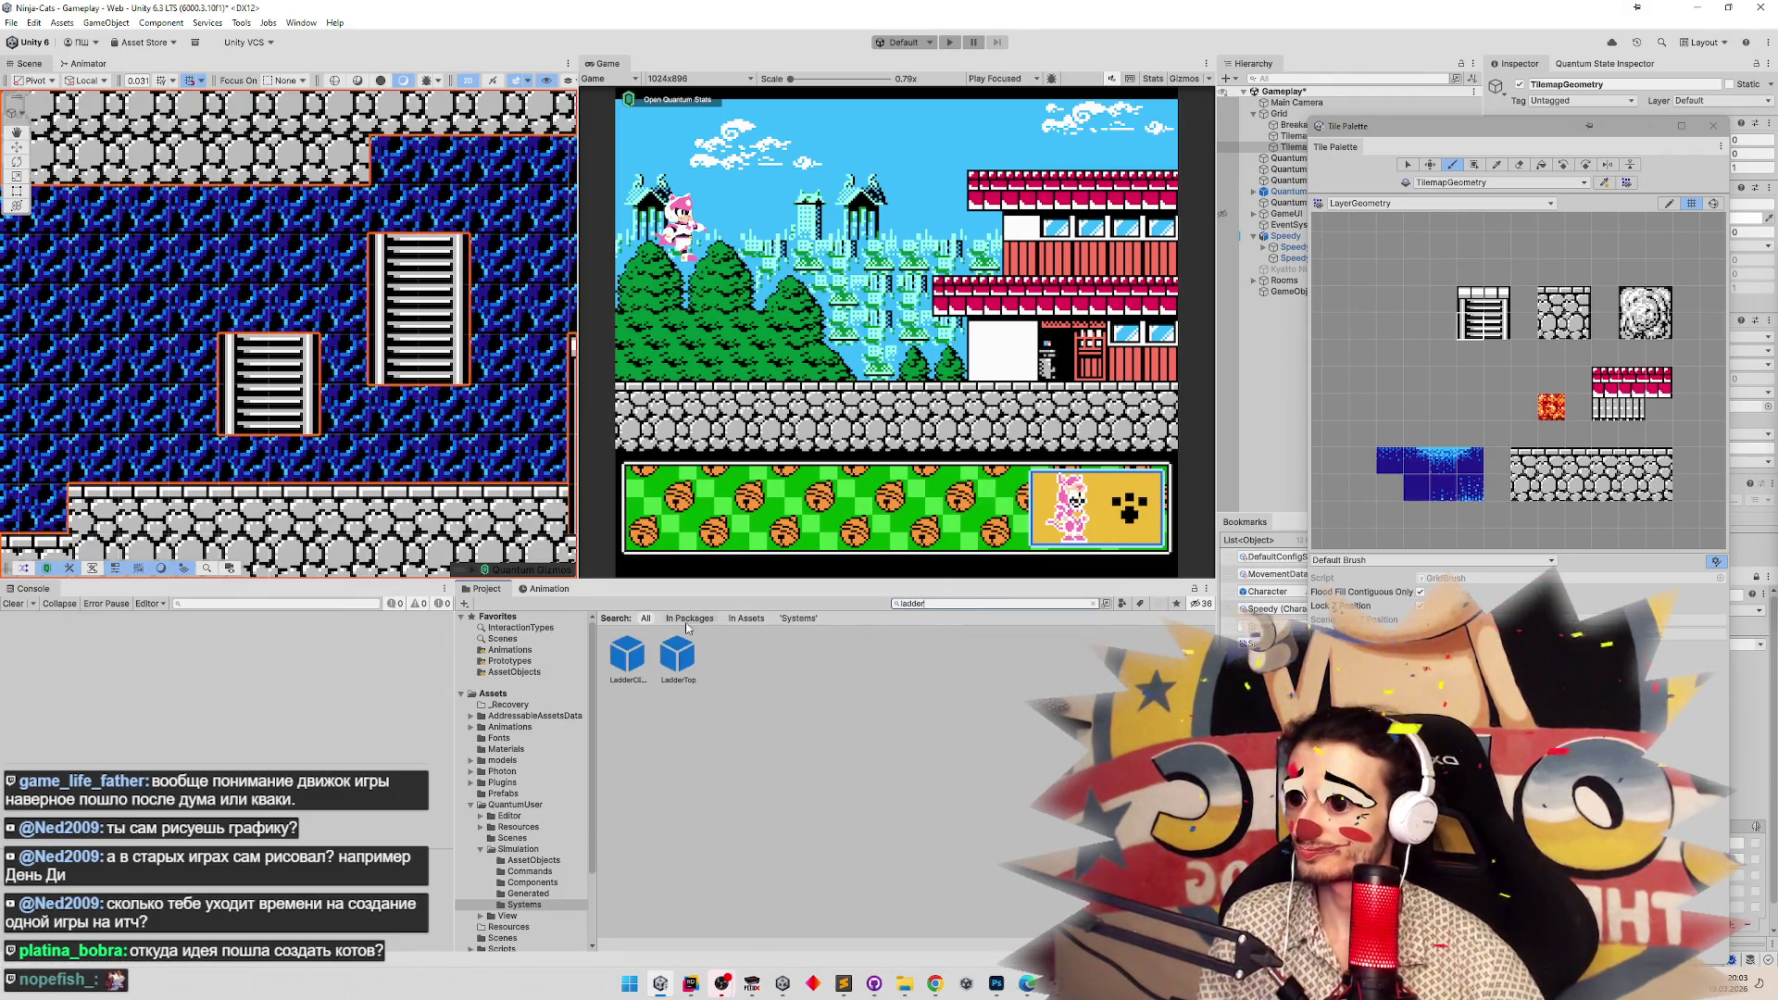